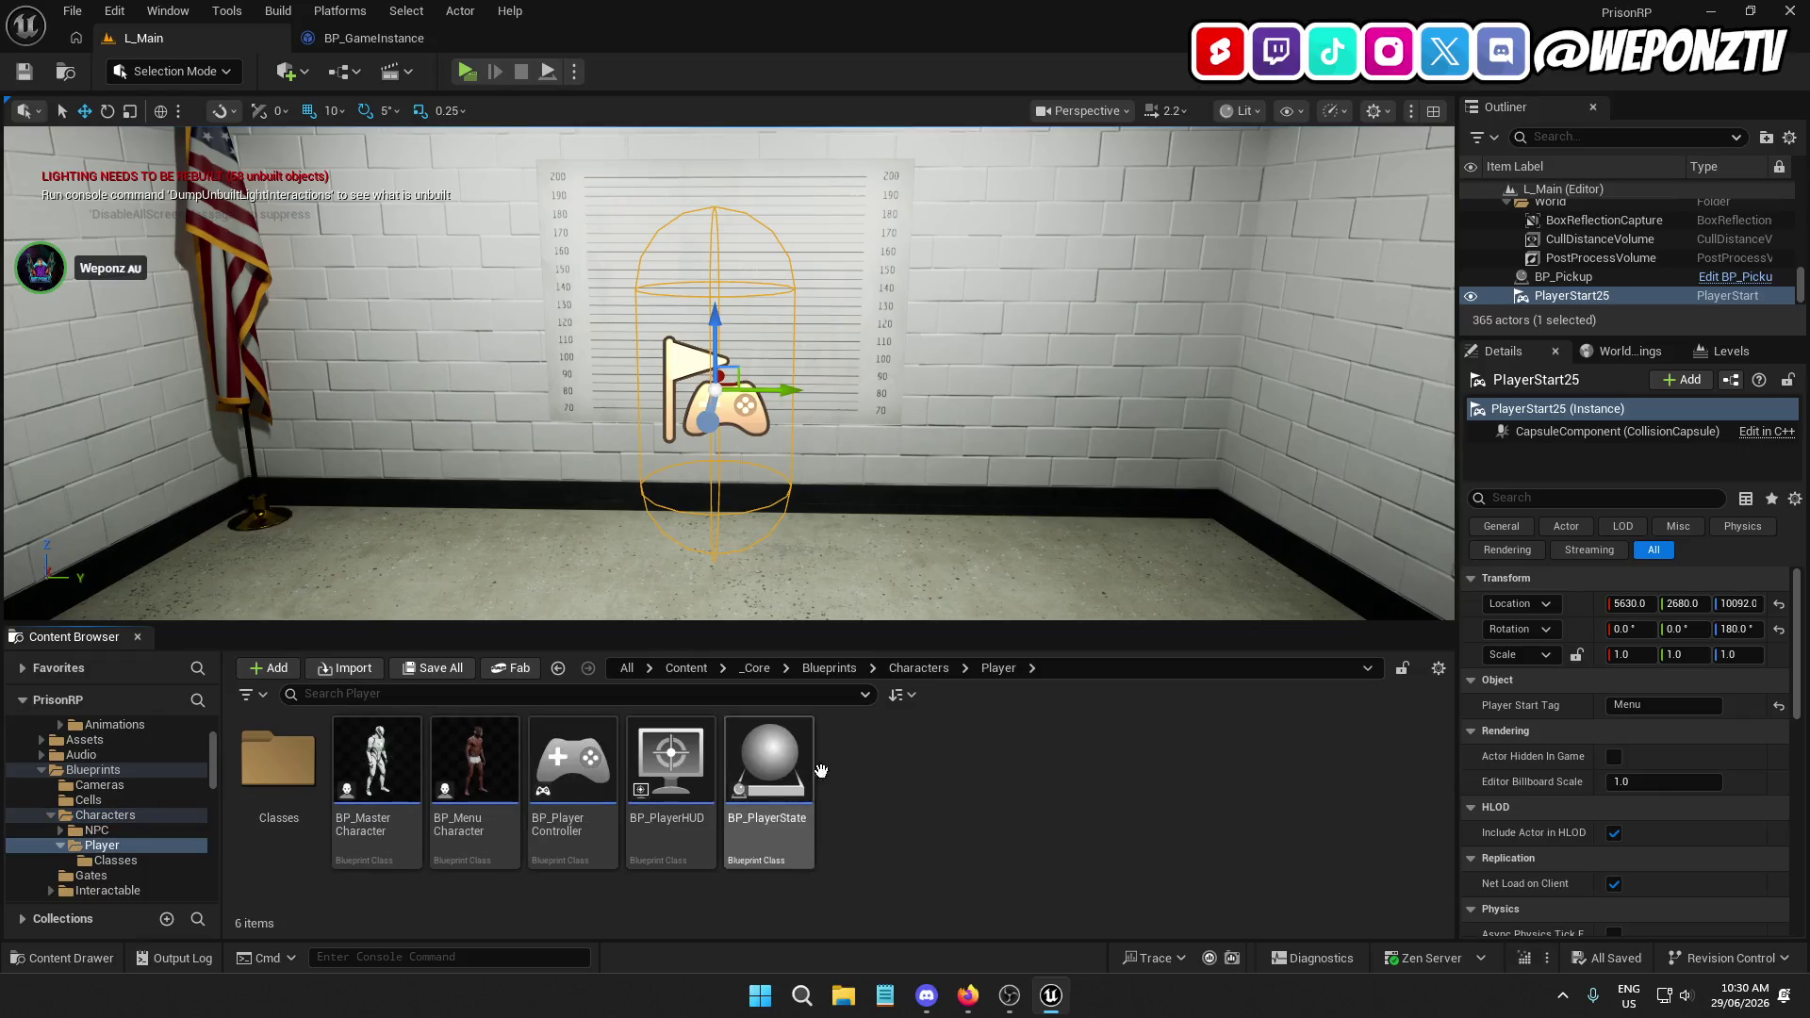
Open the BP_PlayerHUD blueprint and view its EventGraph
double_click(671, 768)
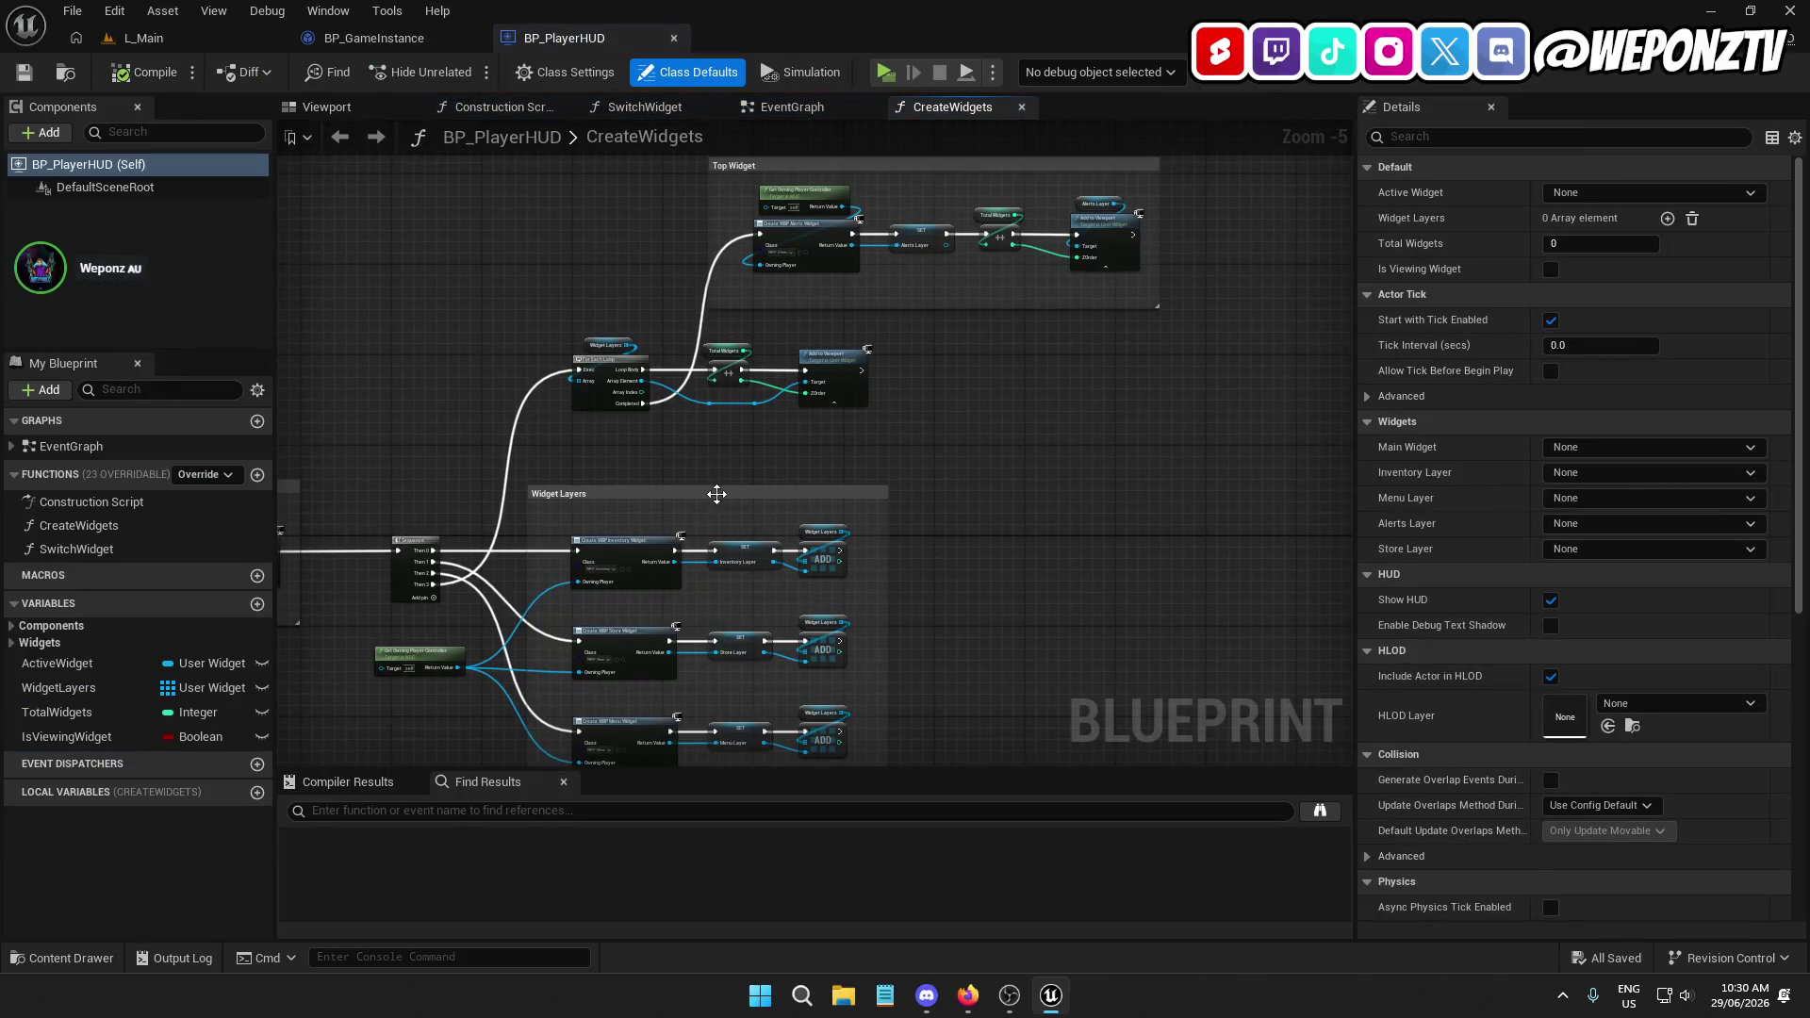
click(792, 109)
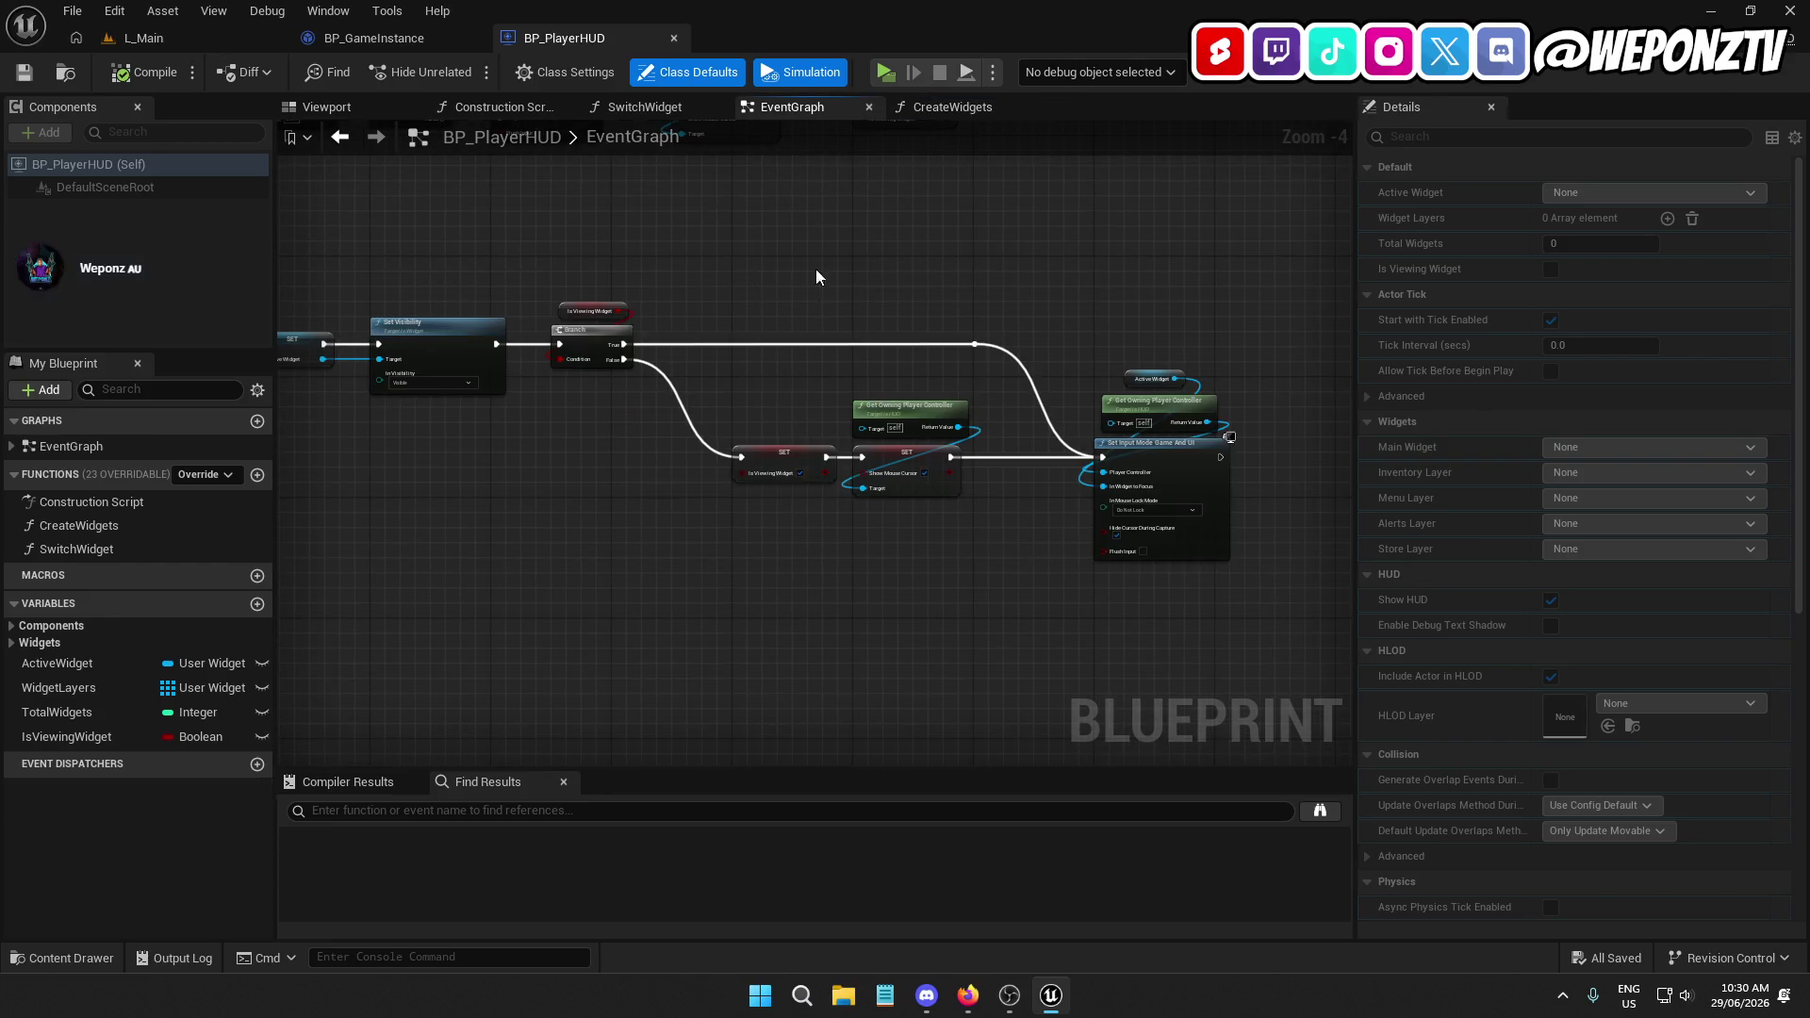
scroll(741, 573, down, 2)
scroll(680, 375, up, 3)
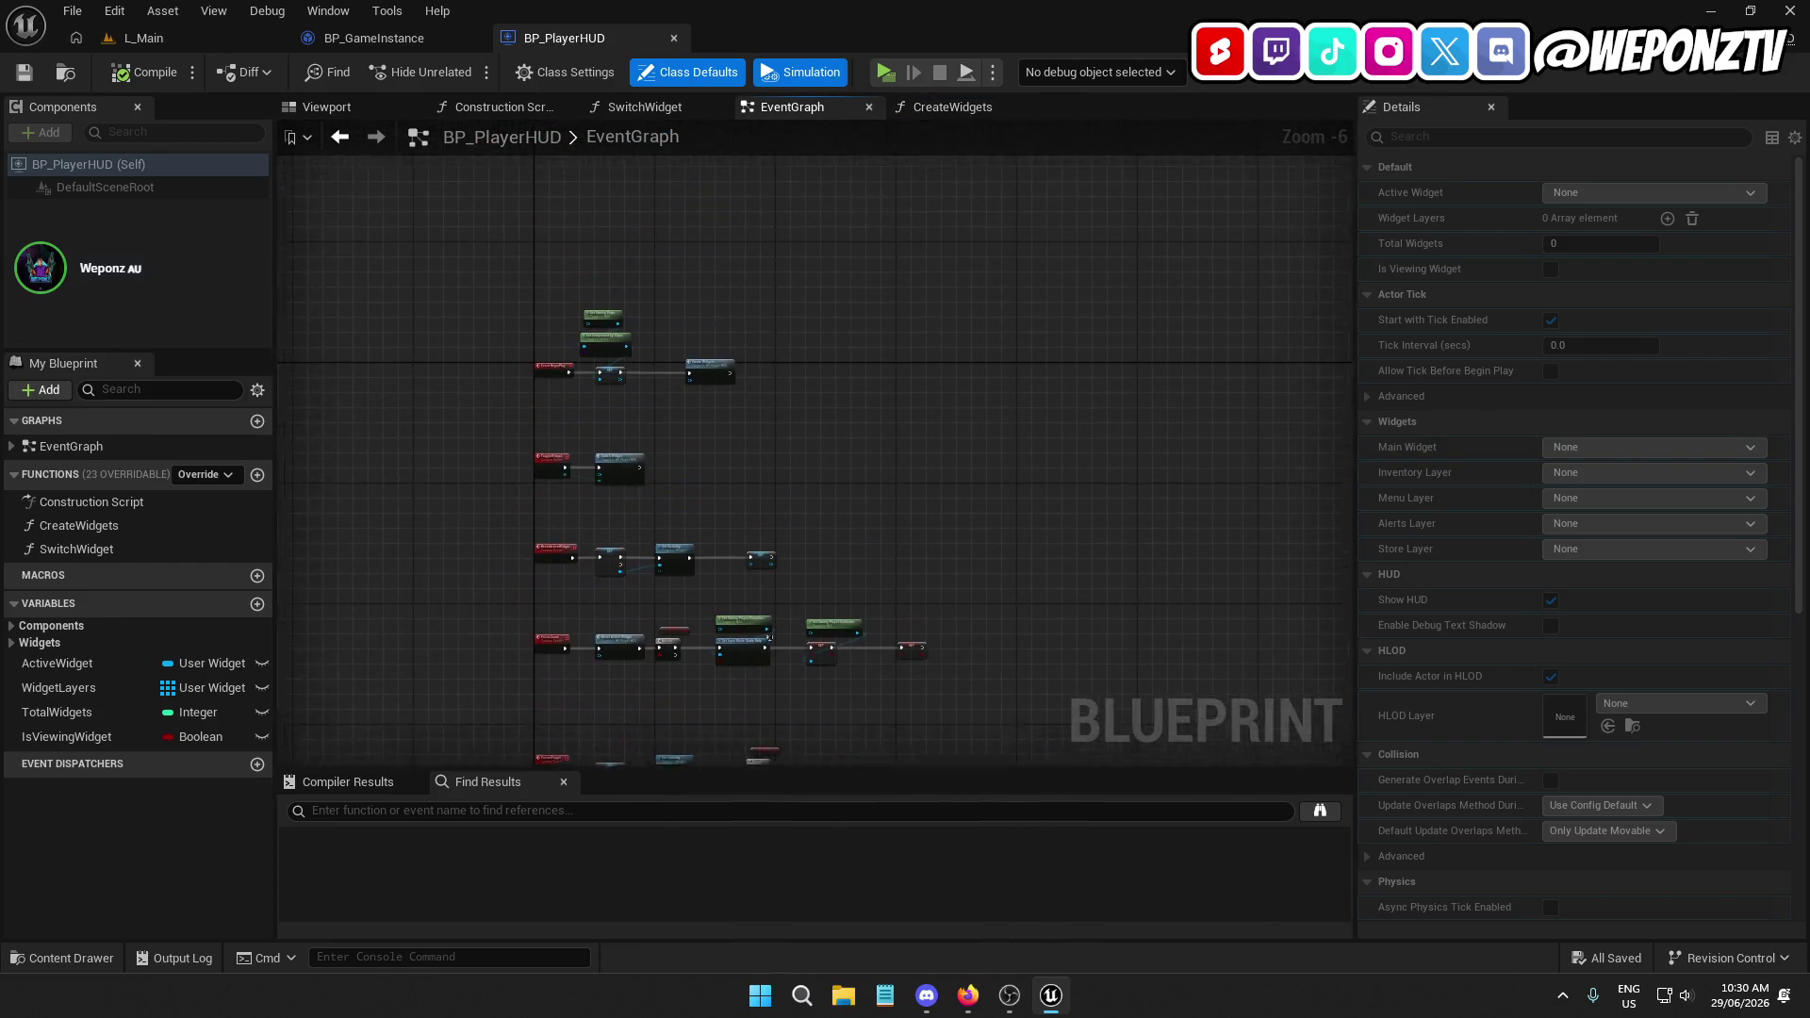
scroll(680, 375, up, 3)
Move the Create Widgets node further right along its exec wire, leaving room after SET
click(829, 464)
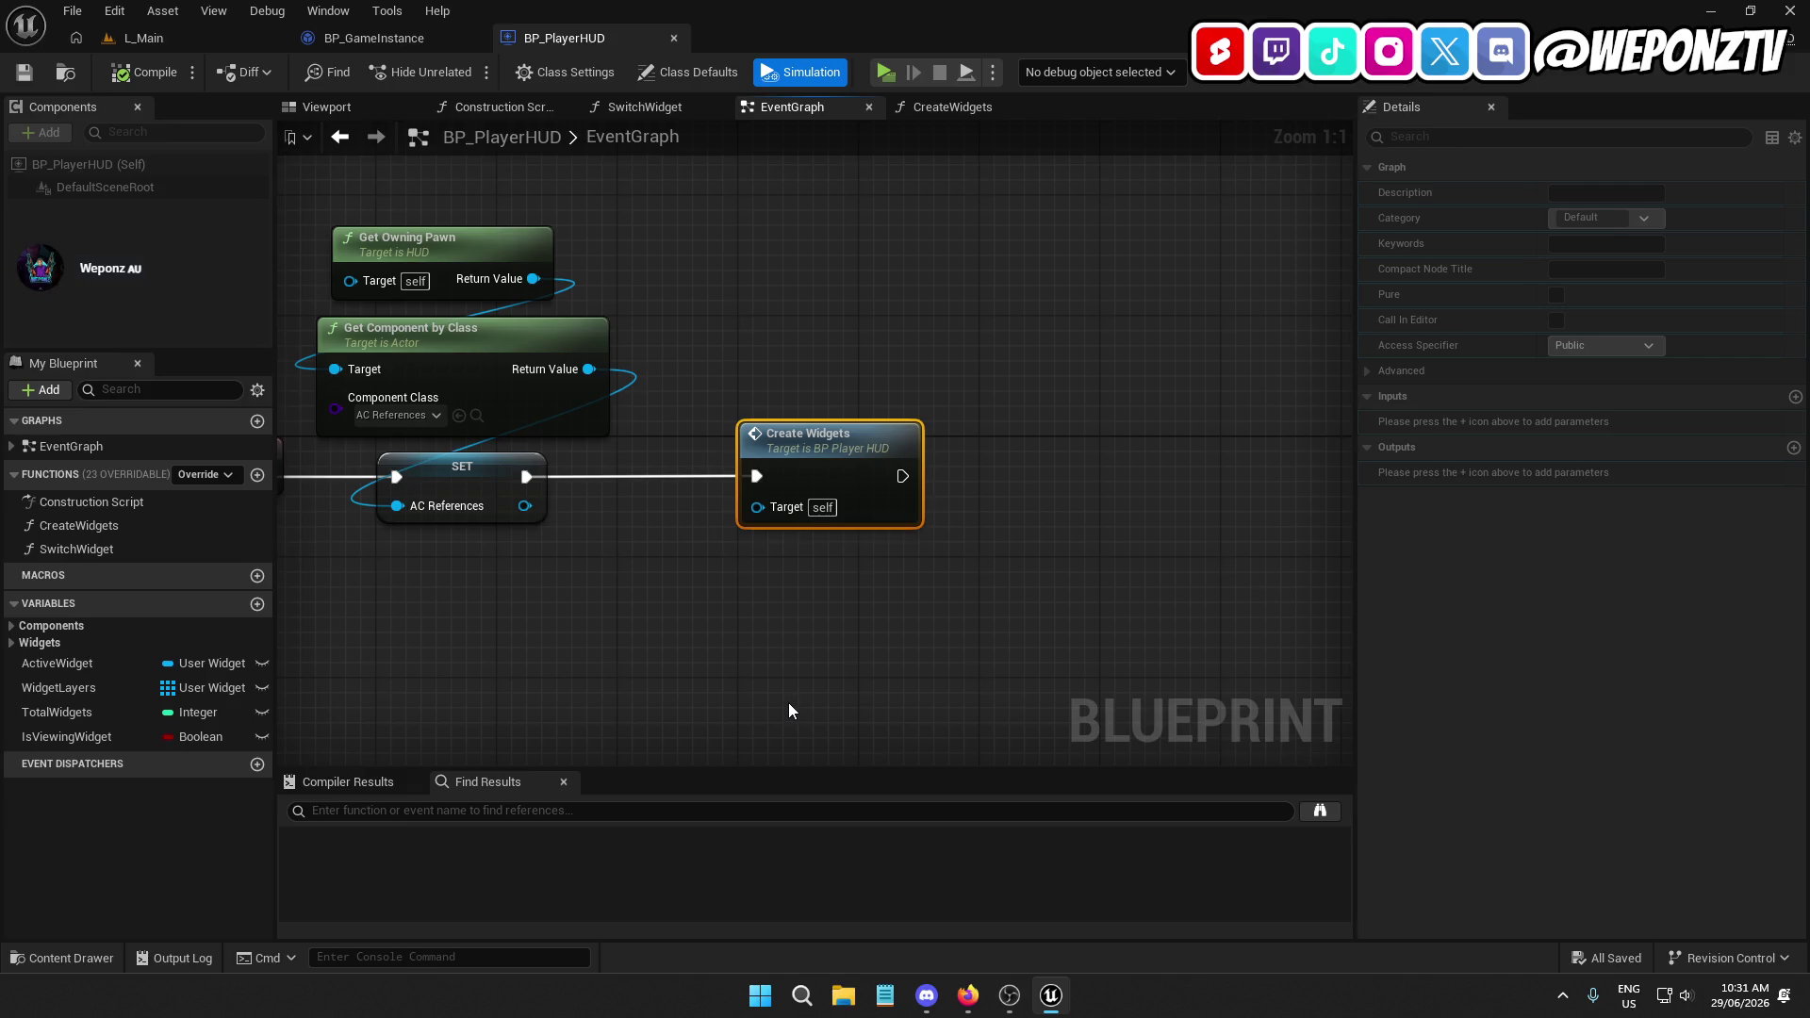
drag(788, 703, 697, 633)
mouse_move(707, 386)
mouse_down()
mouse_move(1079, 382)
mouse_move(1048, 381)
mouse_up()
click(896, 509)
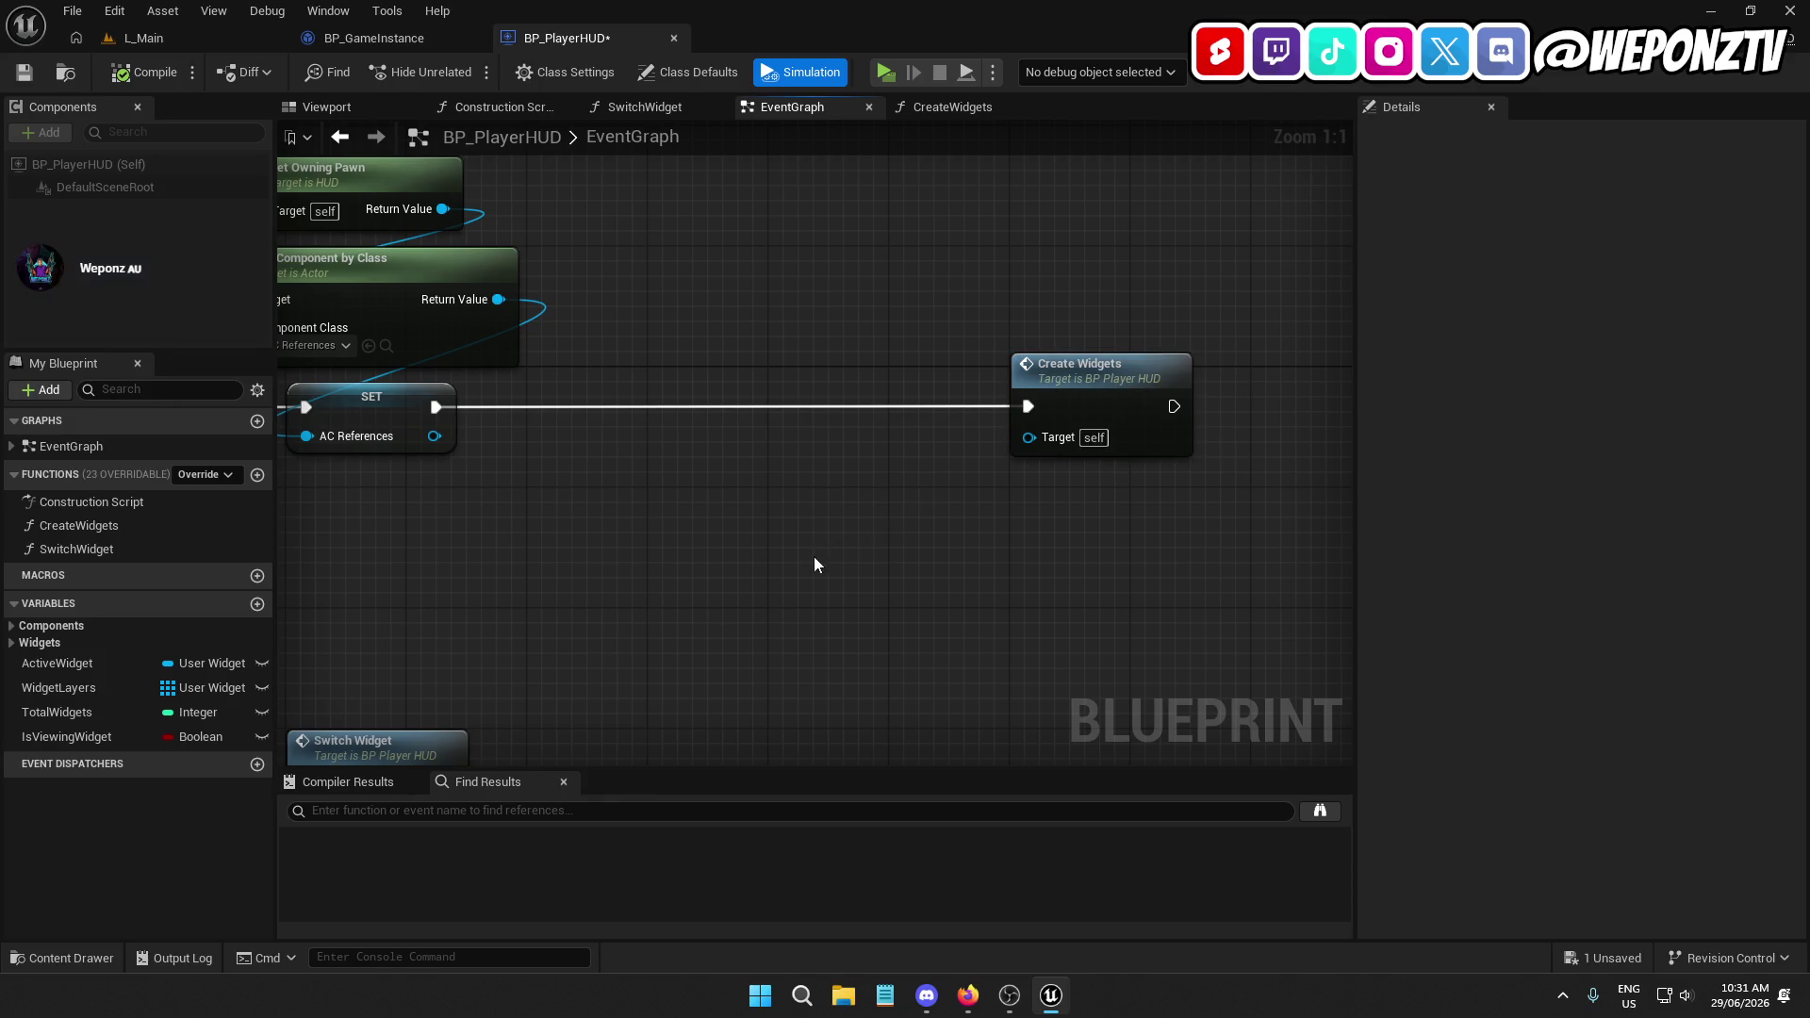
mouse_move(812, 553)
mouse_down()
mouse_move(1151, 477)
mouse_move(701, 505)
mouse_up()
scroll(1151, 477, down, 2)
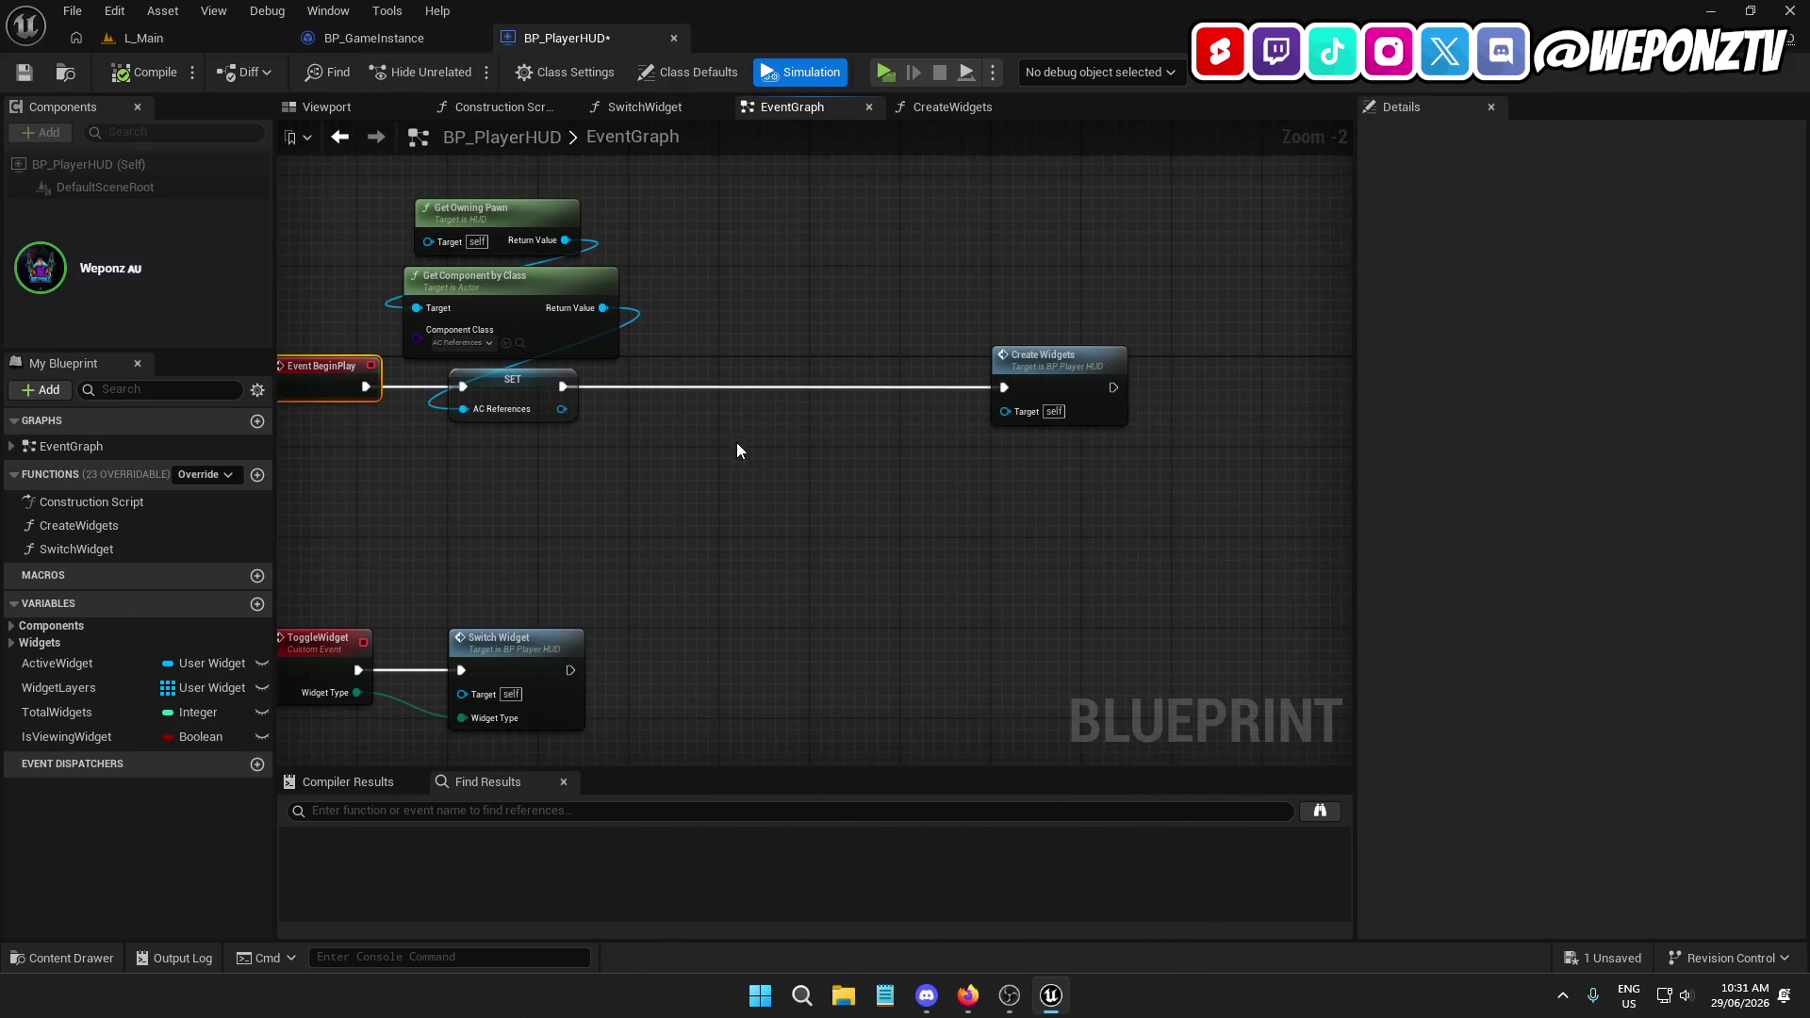
right_click(715, 263)
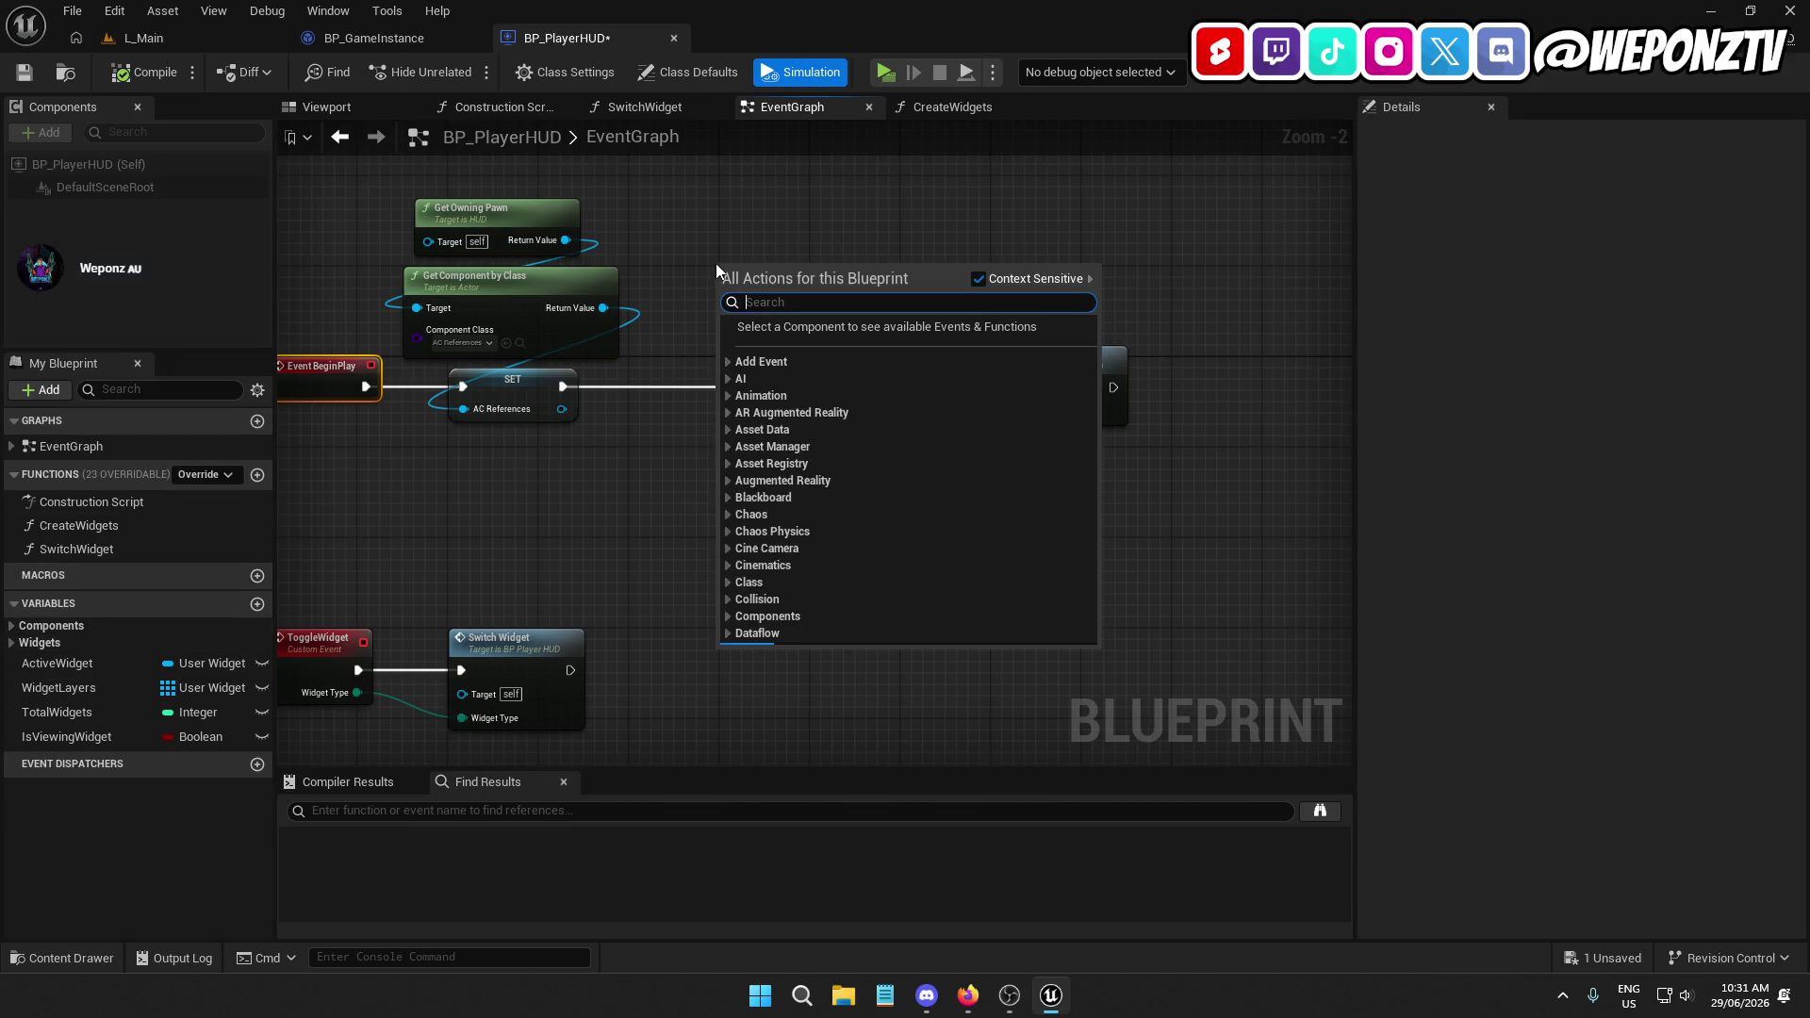
Add a Game Instance node with a Class to Spawn getter wired to it
text(gamein)
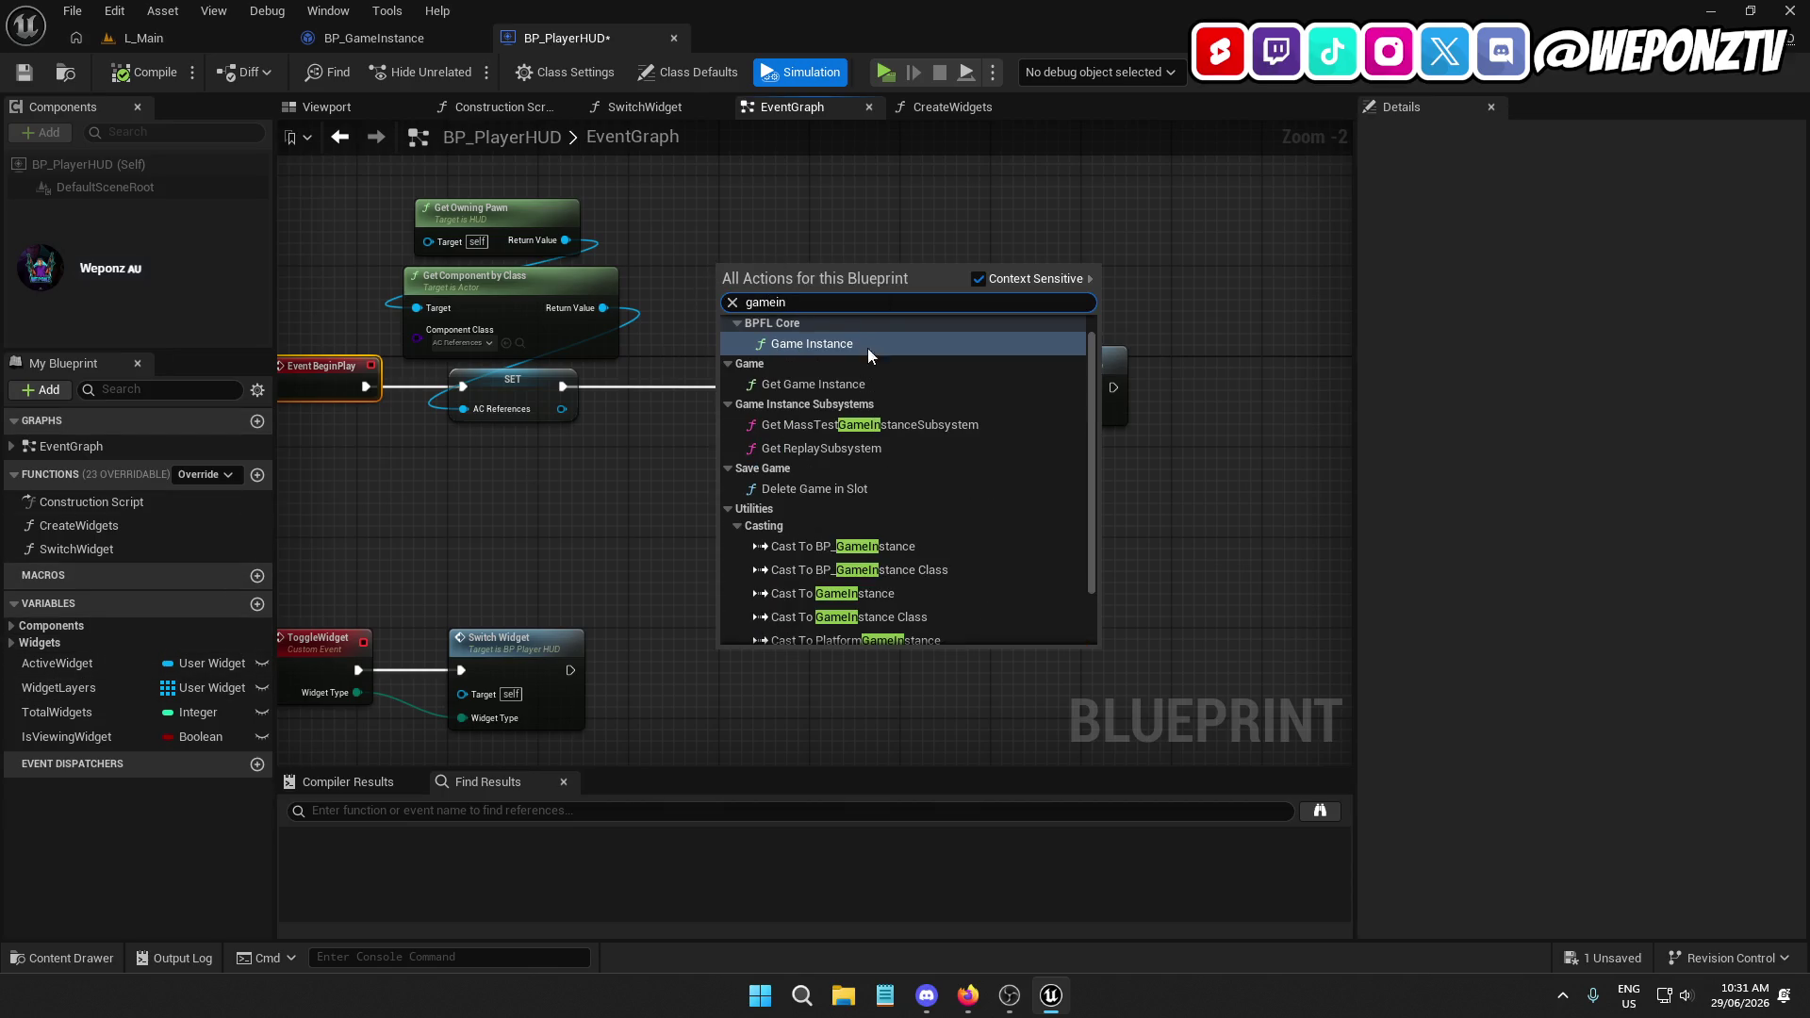
click(858, 346)
scroll(777, 289, up, 2)
drag(801, 274, 784, 343)
text(class)
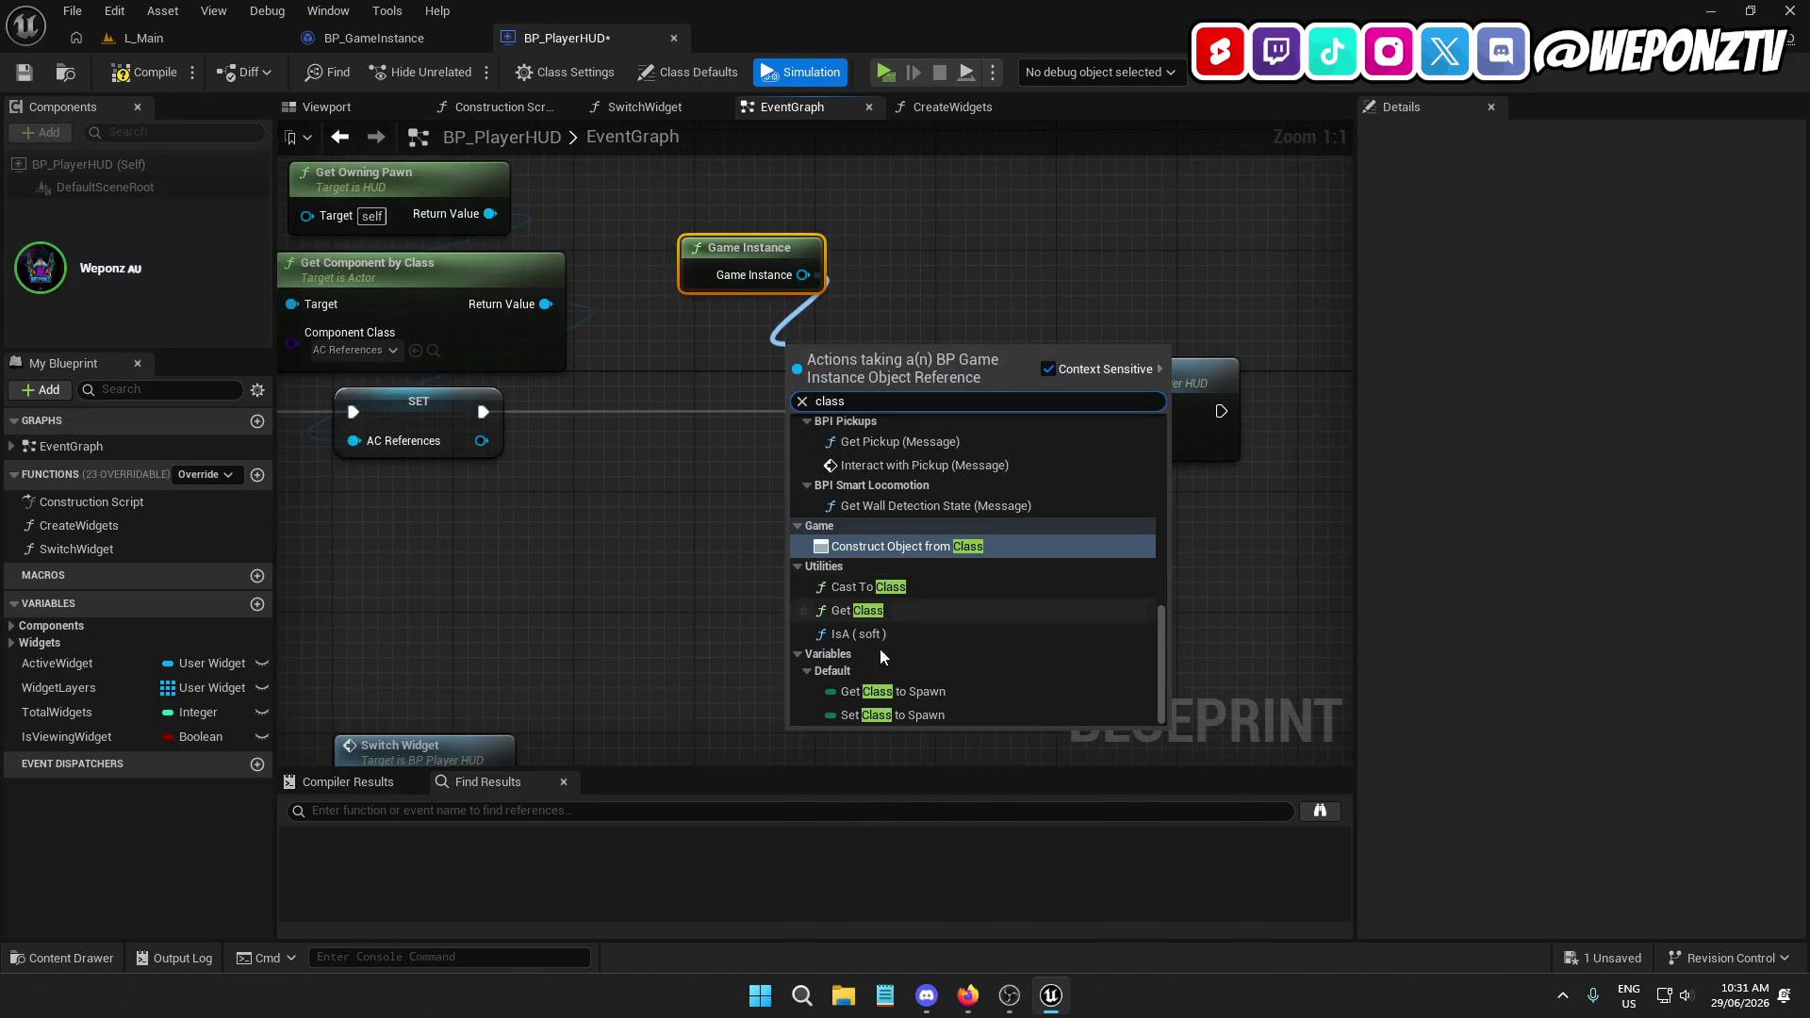
click(890, 691)
mouse_move(876, 342)
mouse_down()
mouse_move(743, 307)
mouse_move(737, 324)
mouse_up()
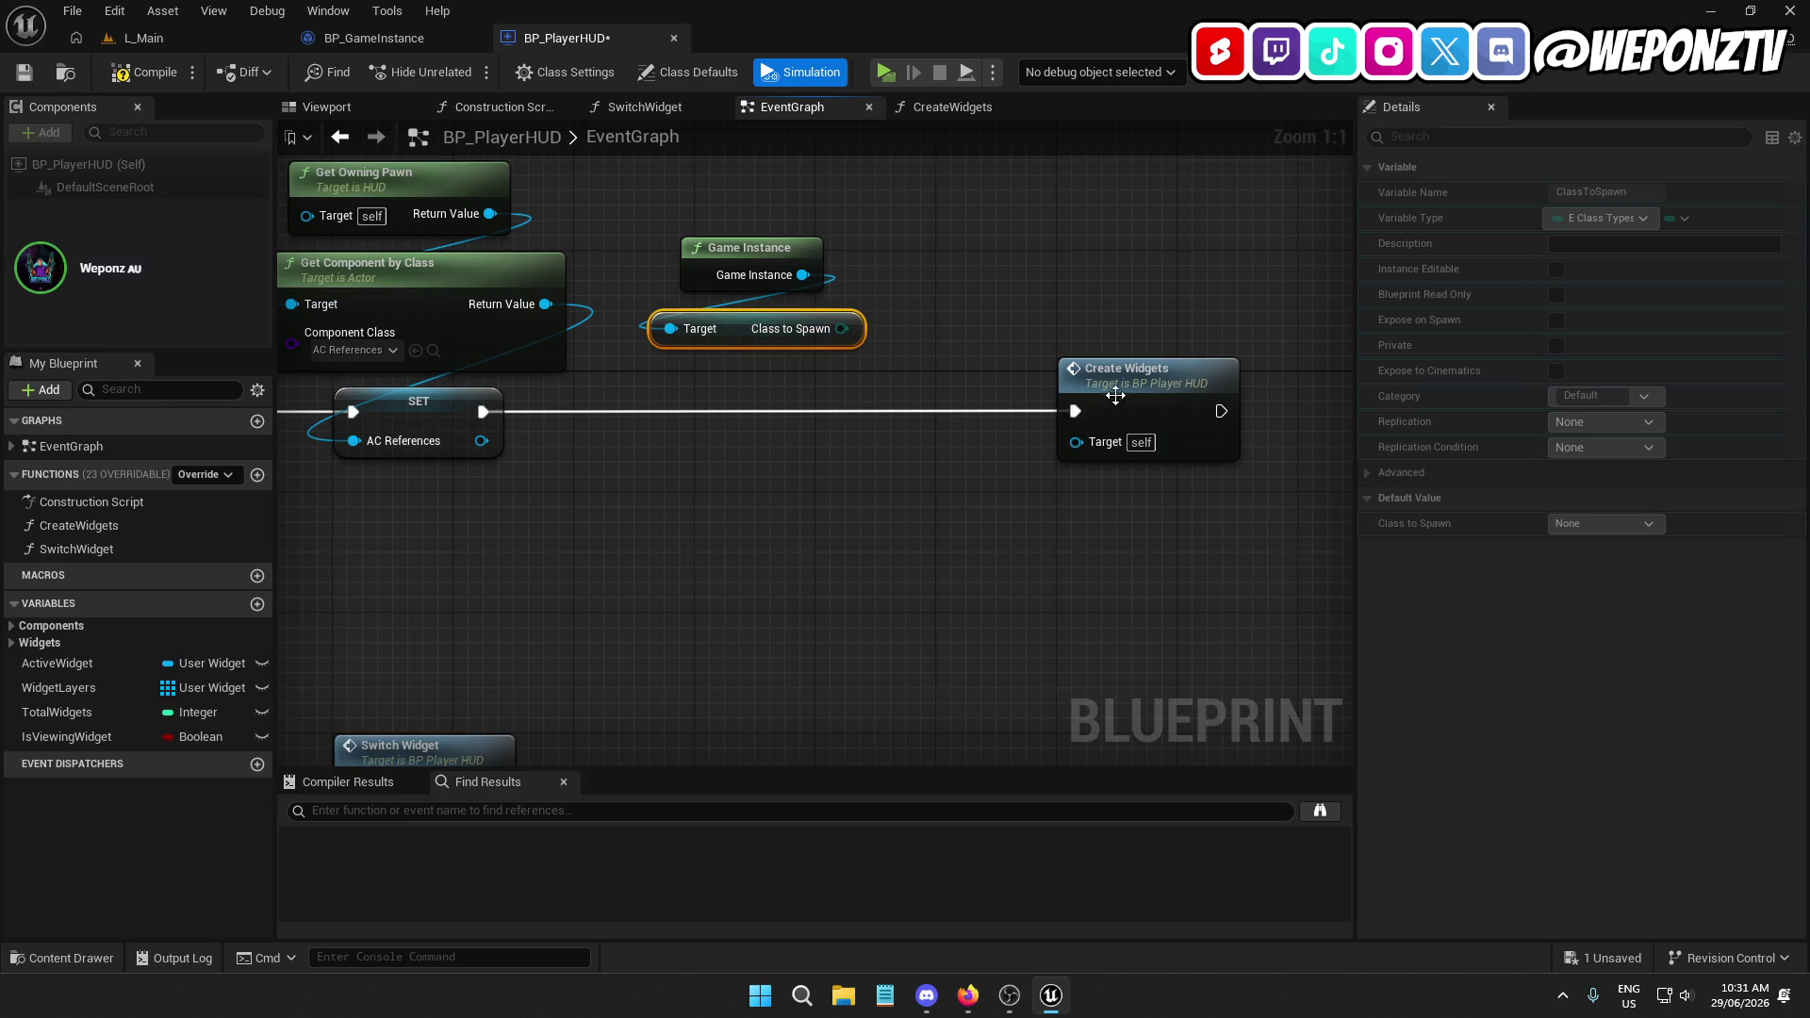
drag(1115, 395, 1102, 557)
Add a Not Equal (Enum) check on Class to Spawn and a Branch driven by SET
drag(839, 329, 807, 426)
text(!=)
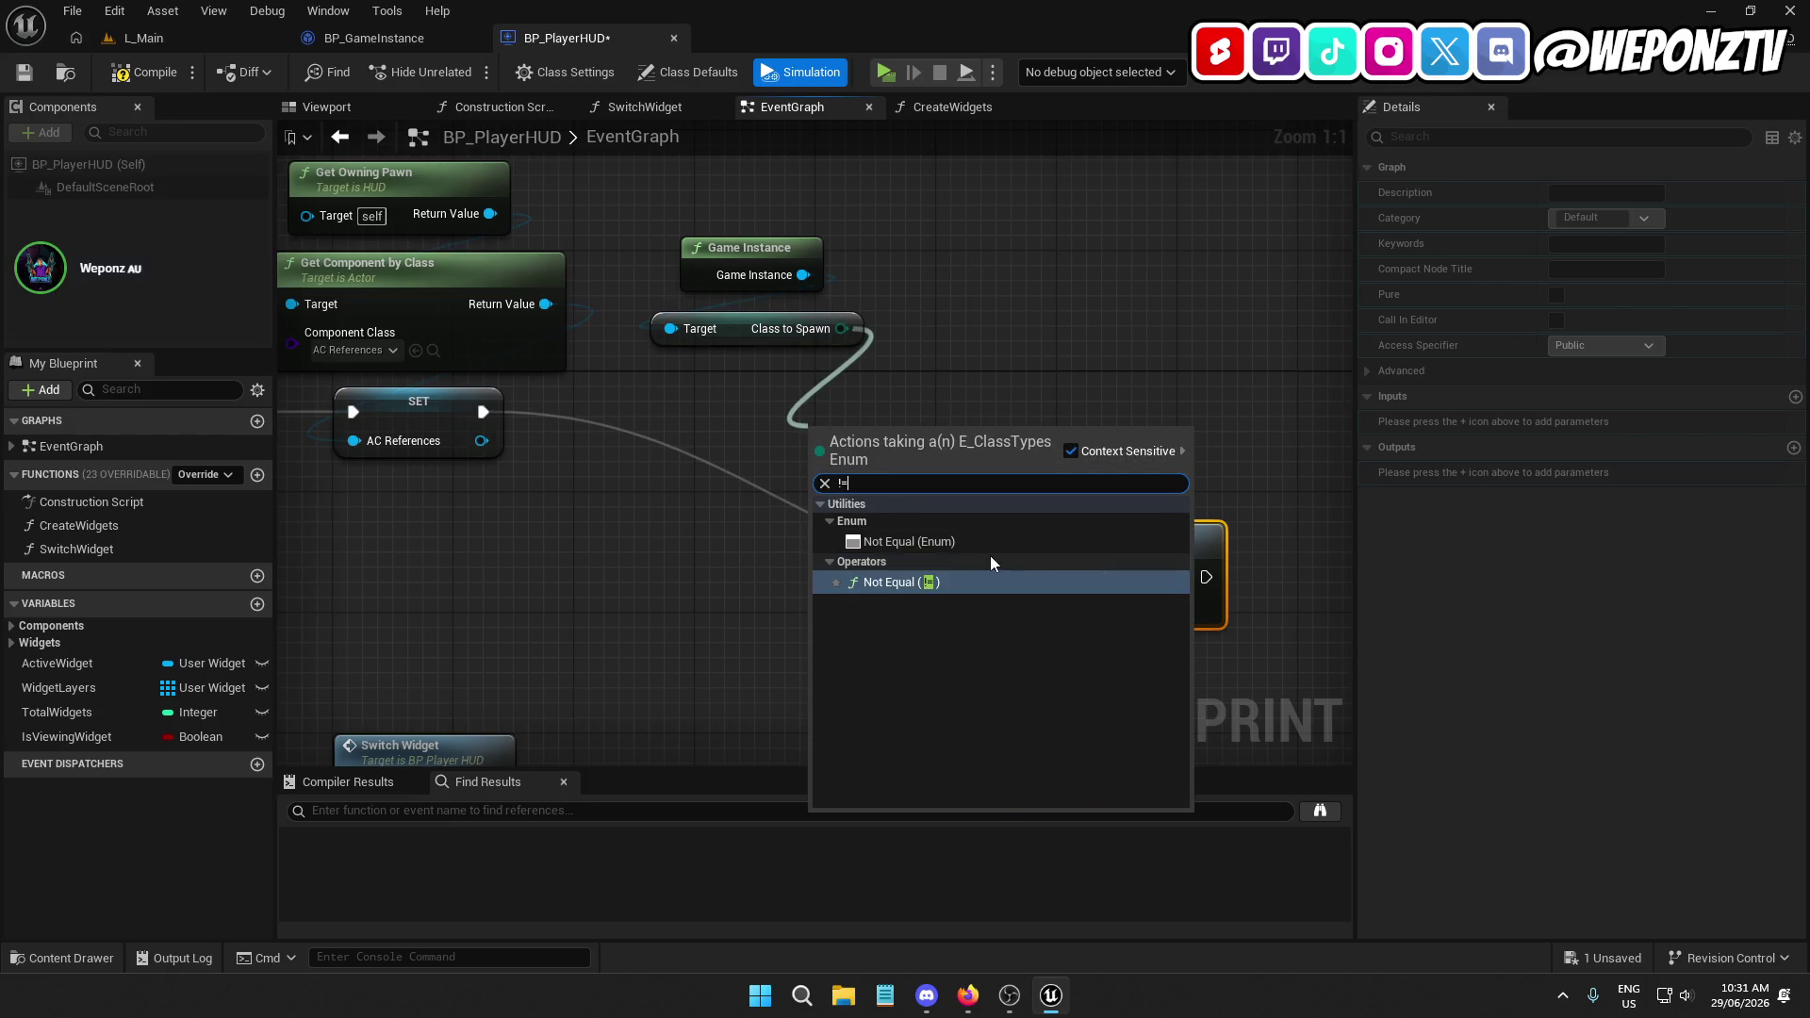
click(942, 543)
mouse_move(917, 432)
mouse_down()
mouse_move(745, 348)
mouse_move(745, 381)
mouse_up()
click(697, 471)
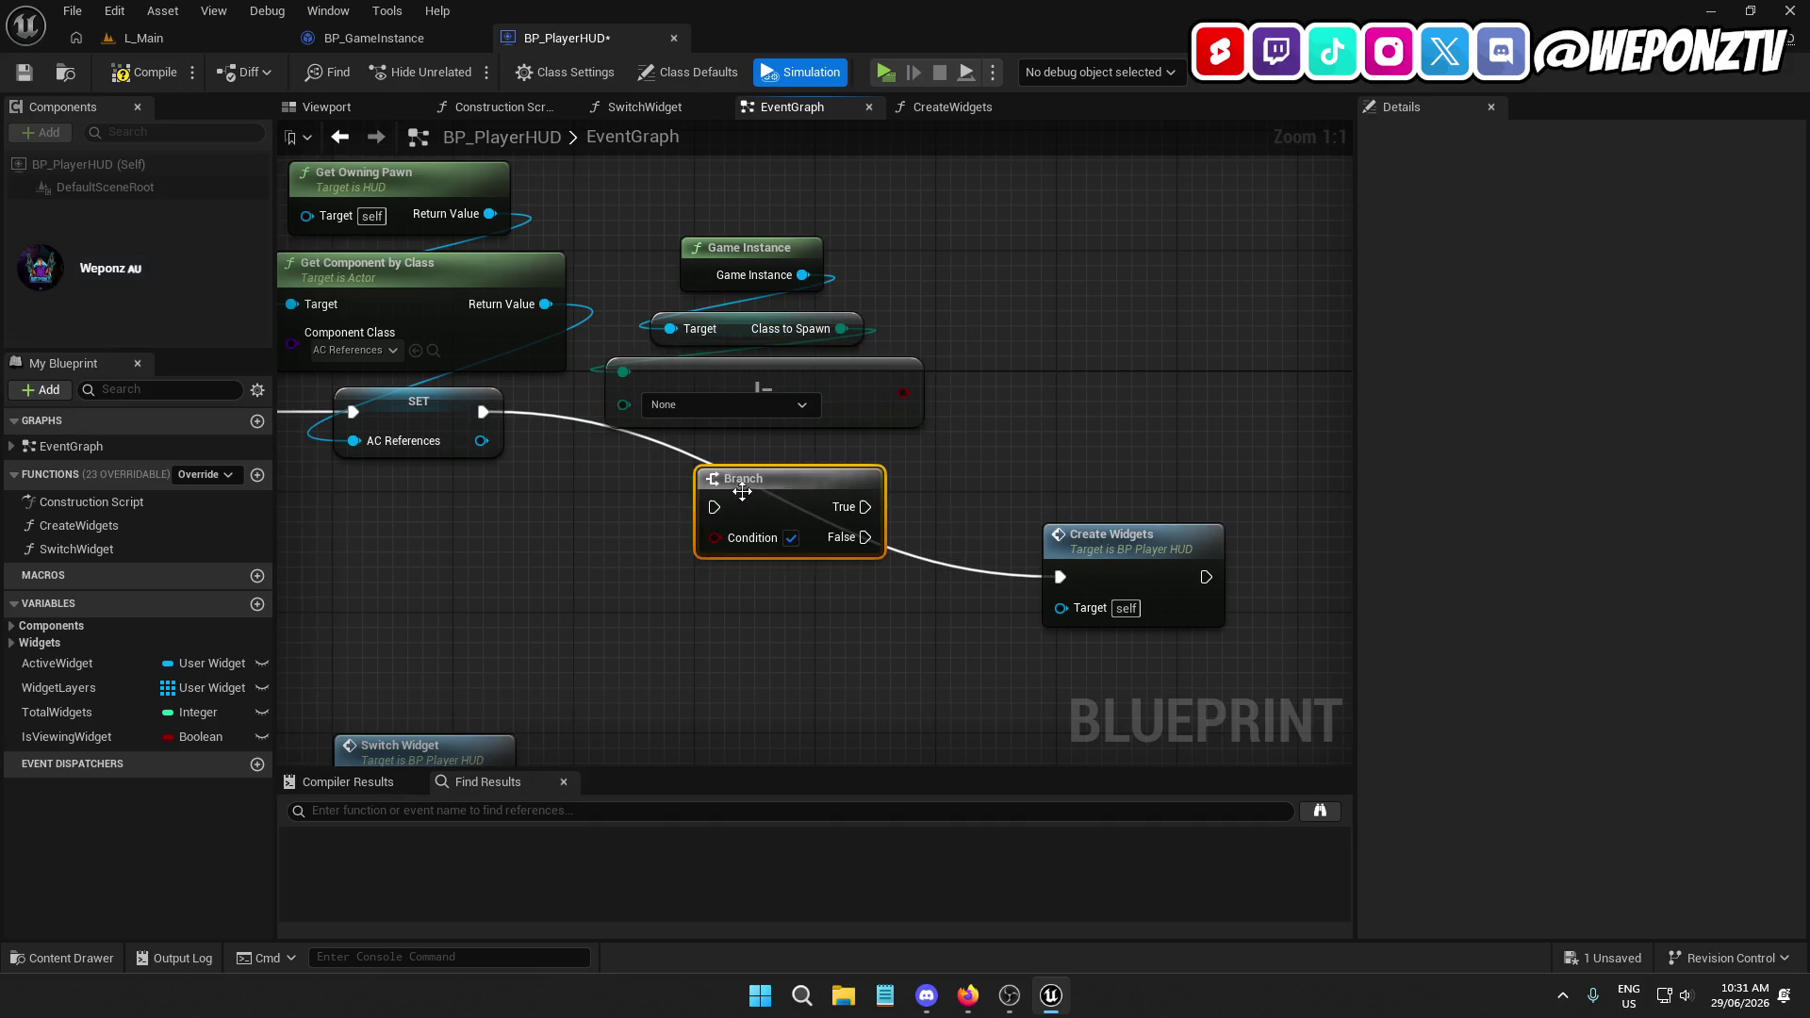
drag(483, 412, 715, 507)
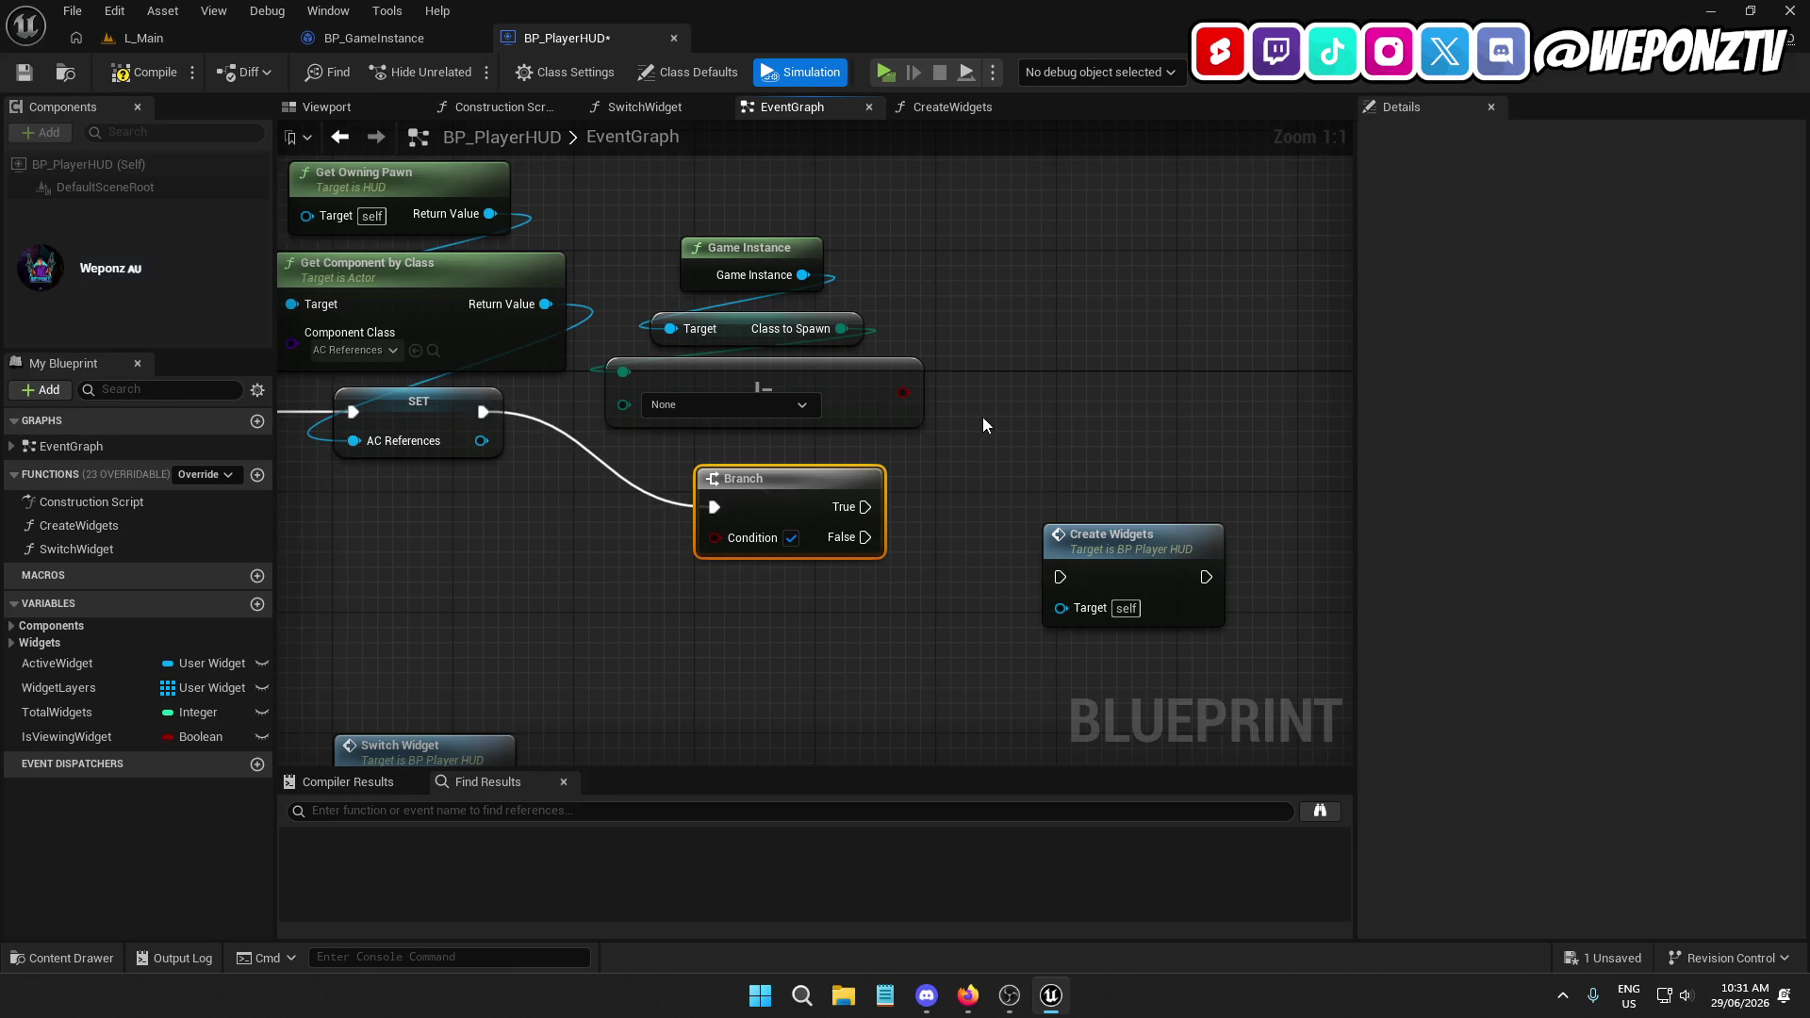
drag(982, 416, 773, 269)
drag(753, 375, 768, 255)
drag(735, 485, 733, 421)
Wire Not Equal into the Branch condition and Branch True into Create Widgets
click(454, 413)
right_click(599, 545)
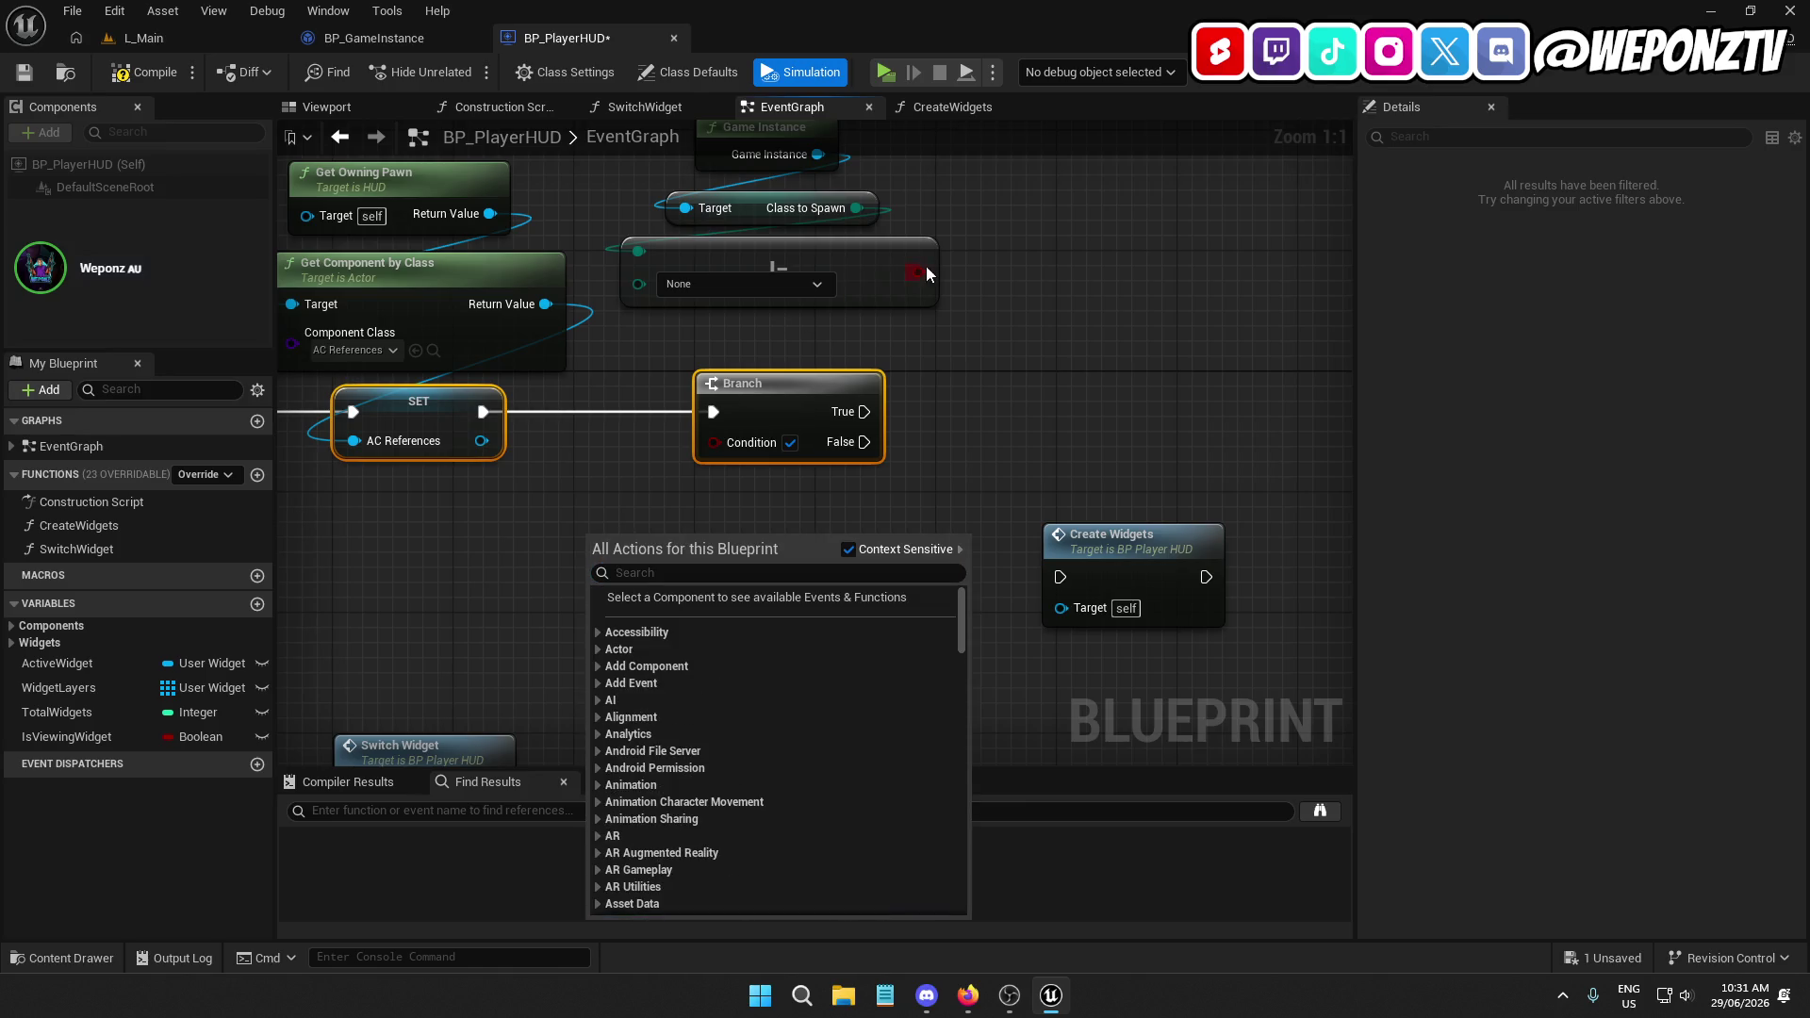
drag(919, 273, 734, 450)
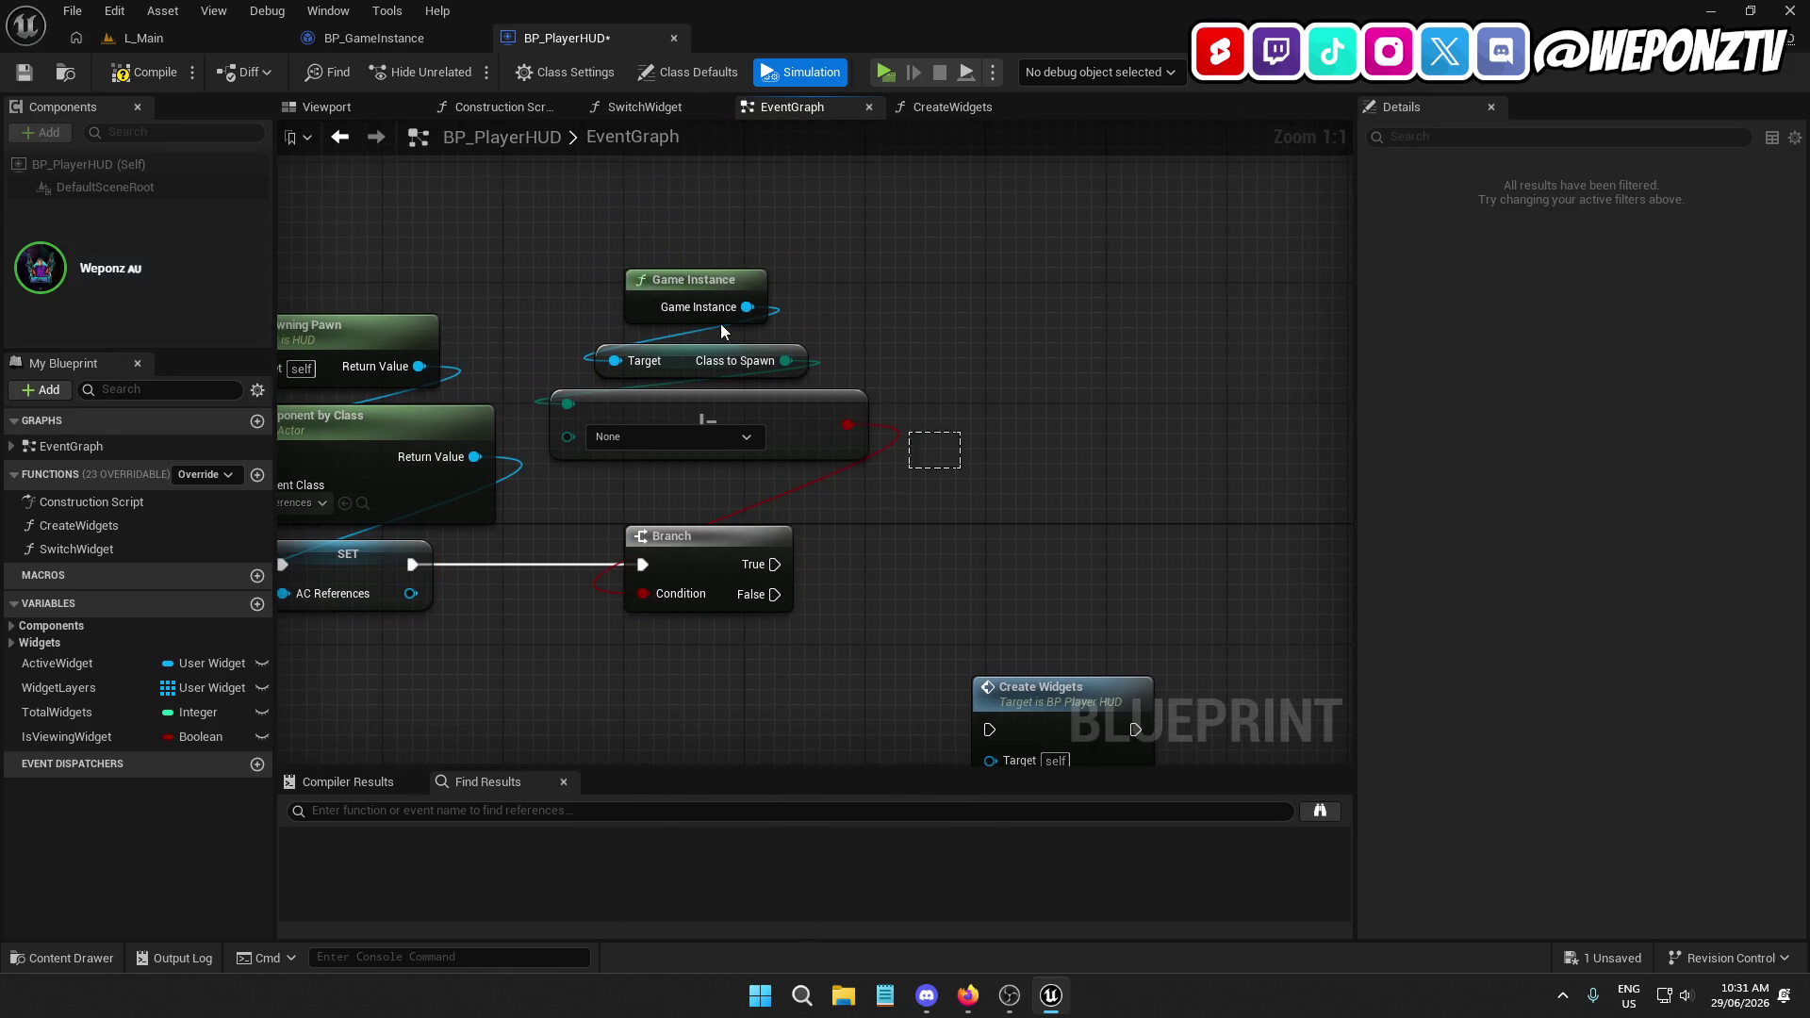
mouse_move(720, 324)
mouse_down()
mouse_move(684, 394)
mouse_move(688, 443)
mouse_move(864, 612)
mouse_up()
click(933, 572)
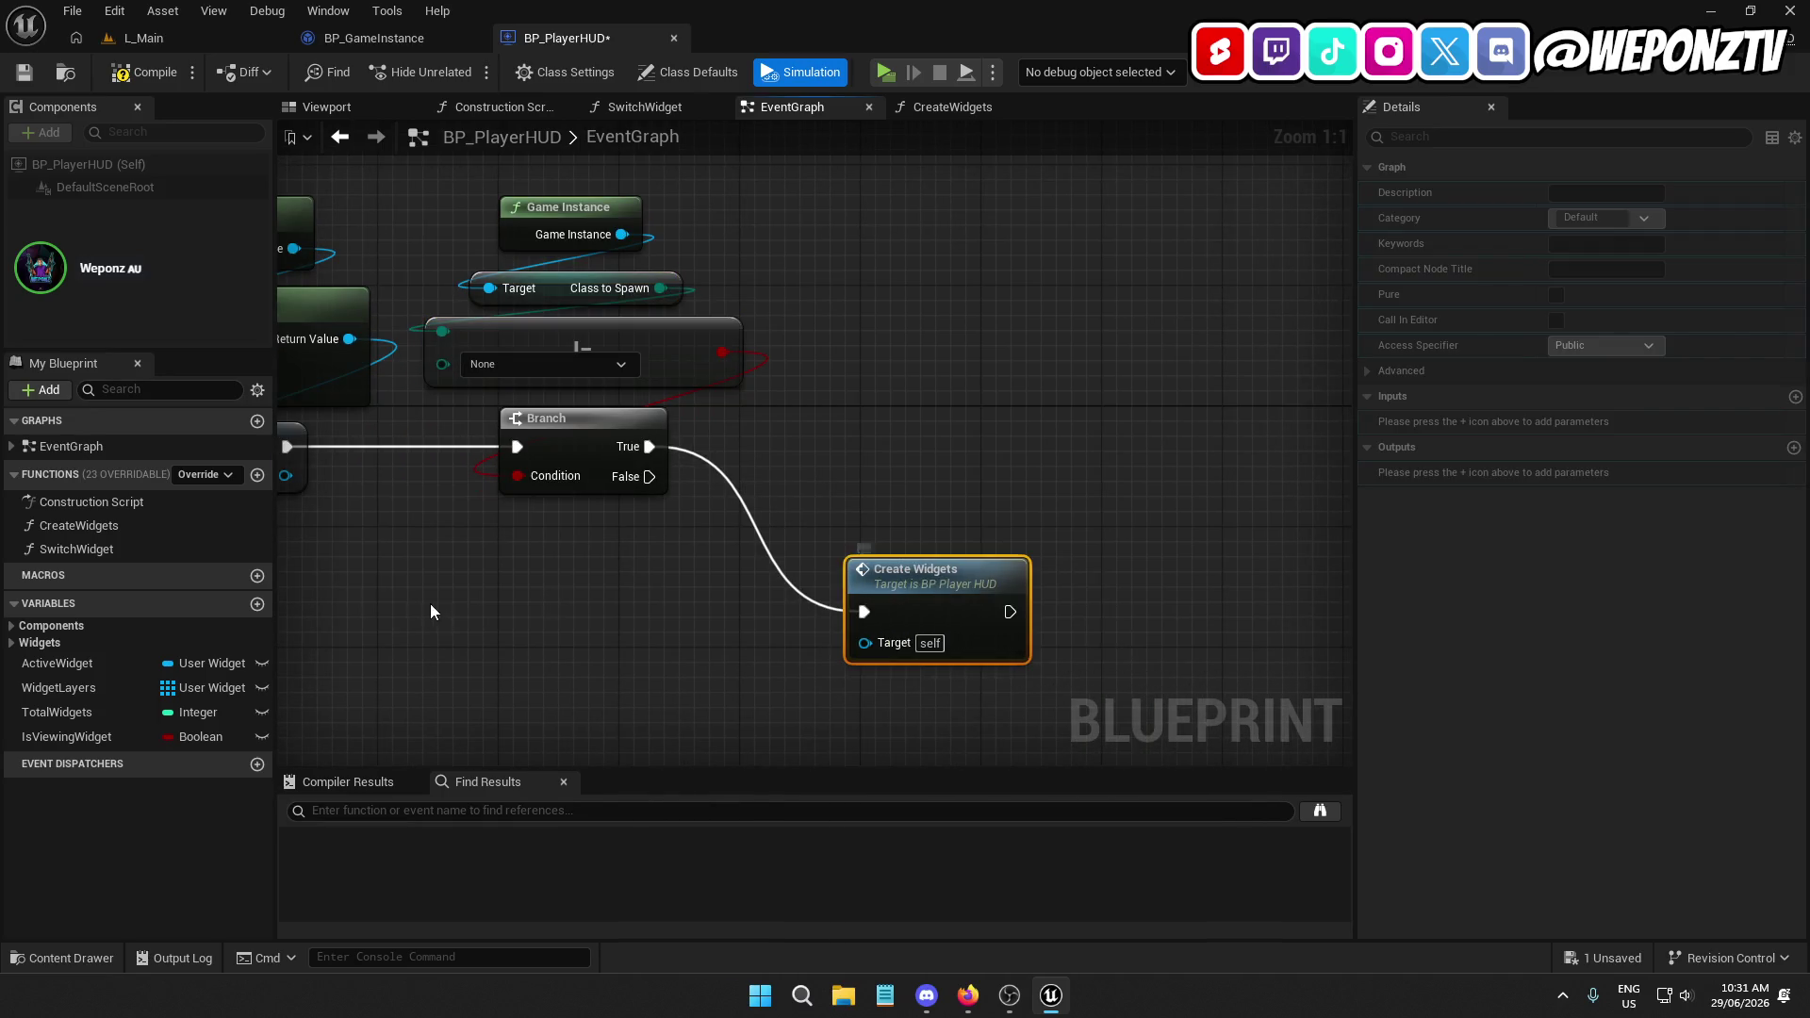
Rename the CreateWidgets function to CreateMainWidgets and align it with Branch True
click(85, 531)
click(85, 528)
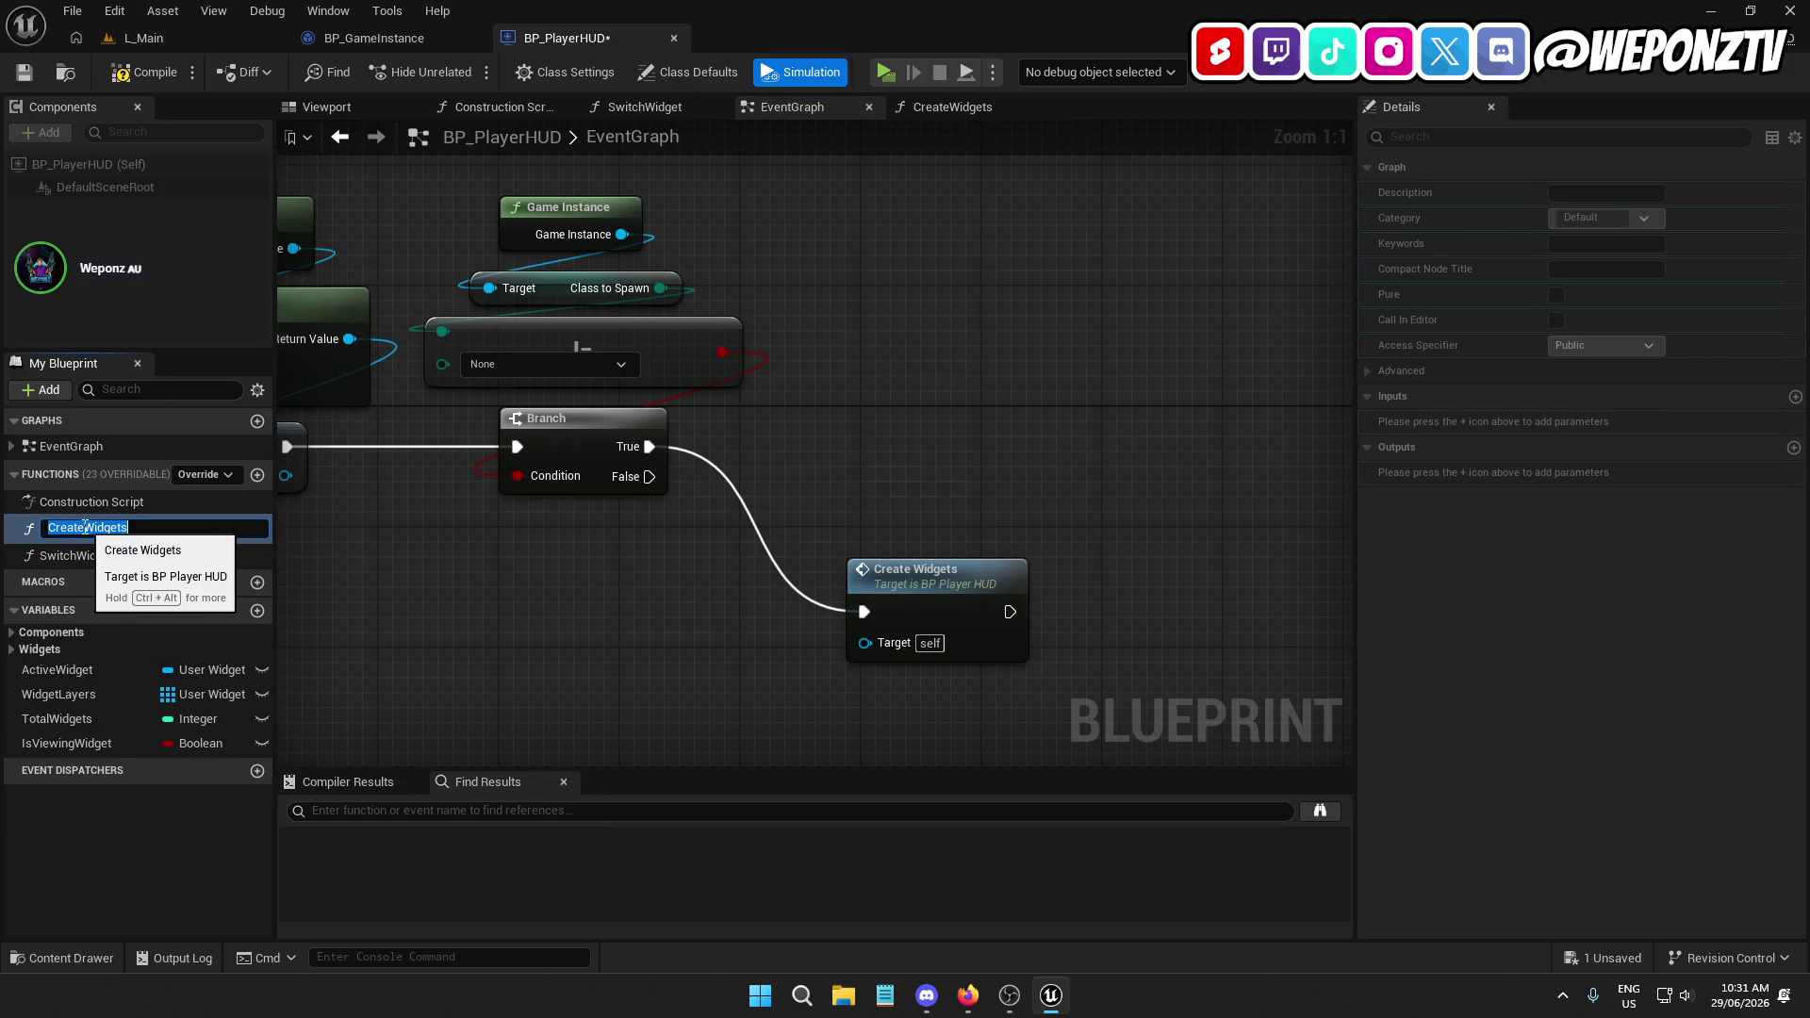
click(85, 527)
text(Main)
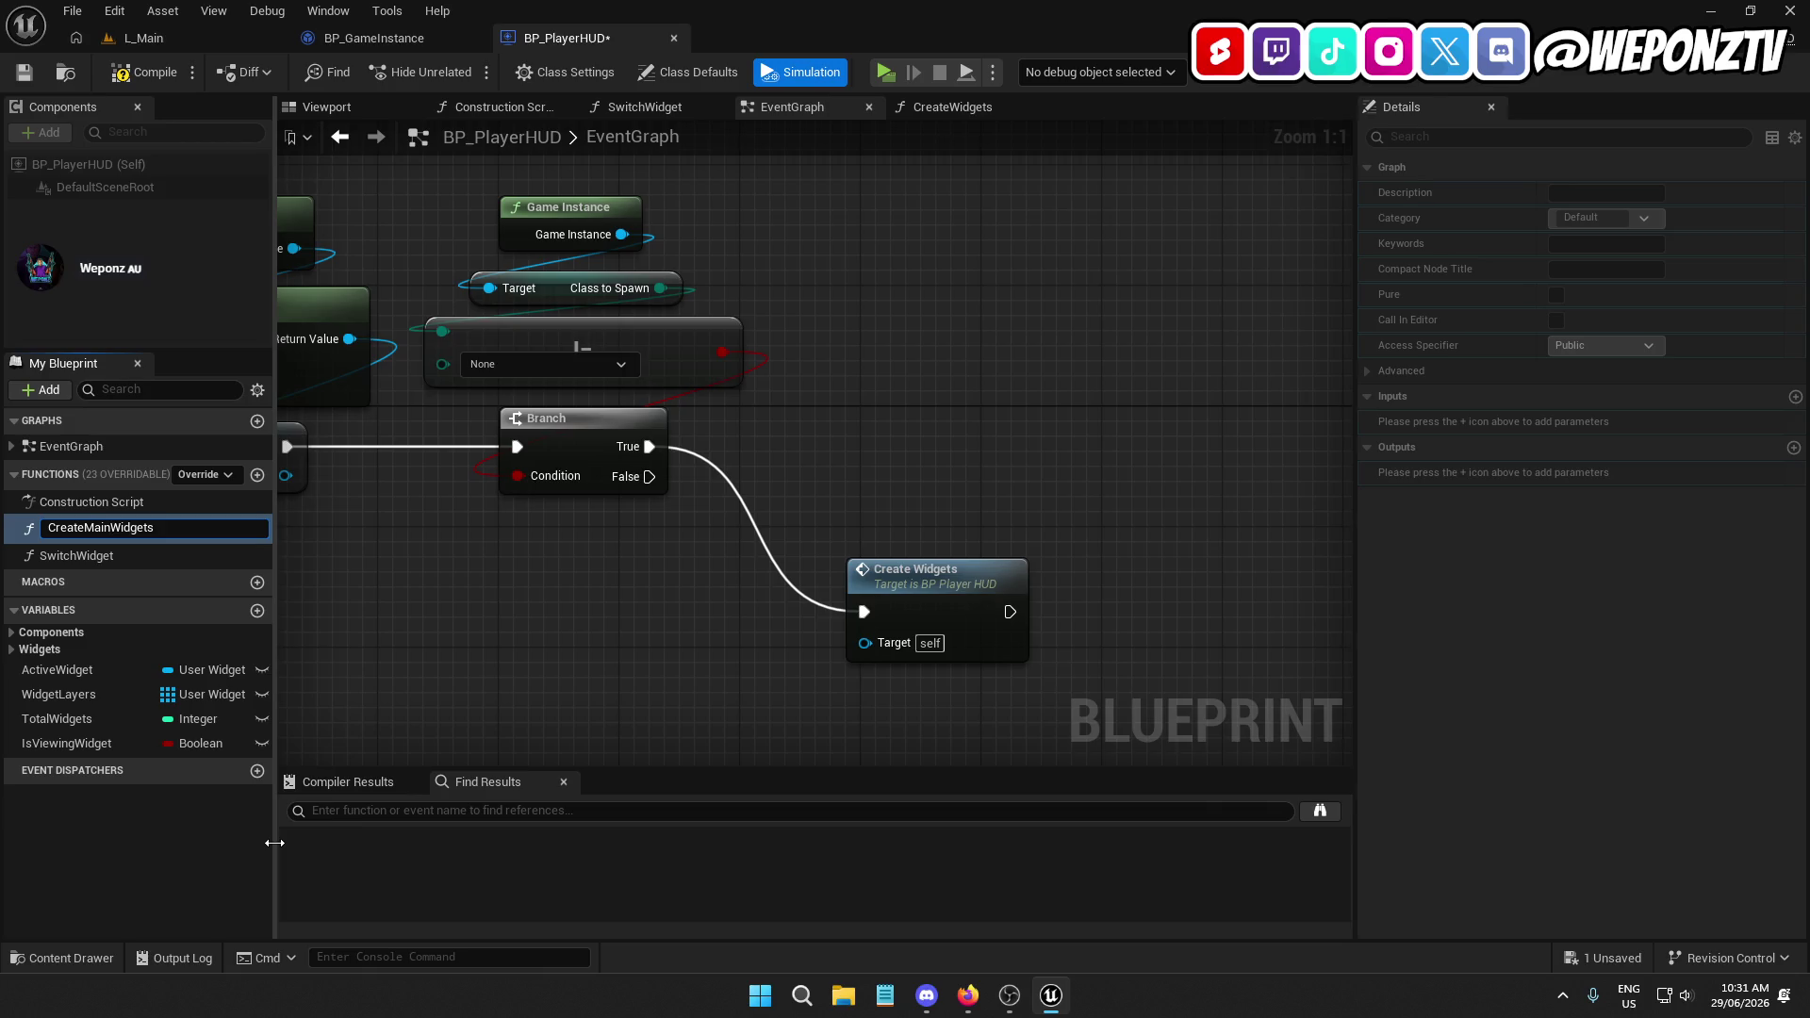
key(Return)
drag(921, 603, 935, 443)
click(802, 377)
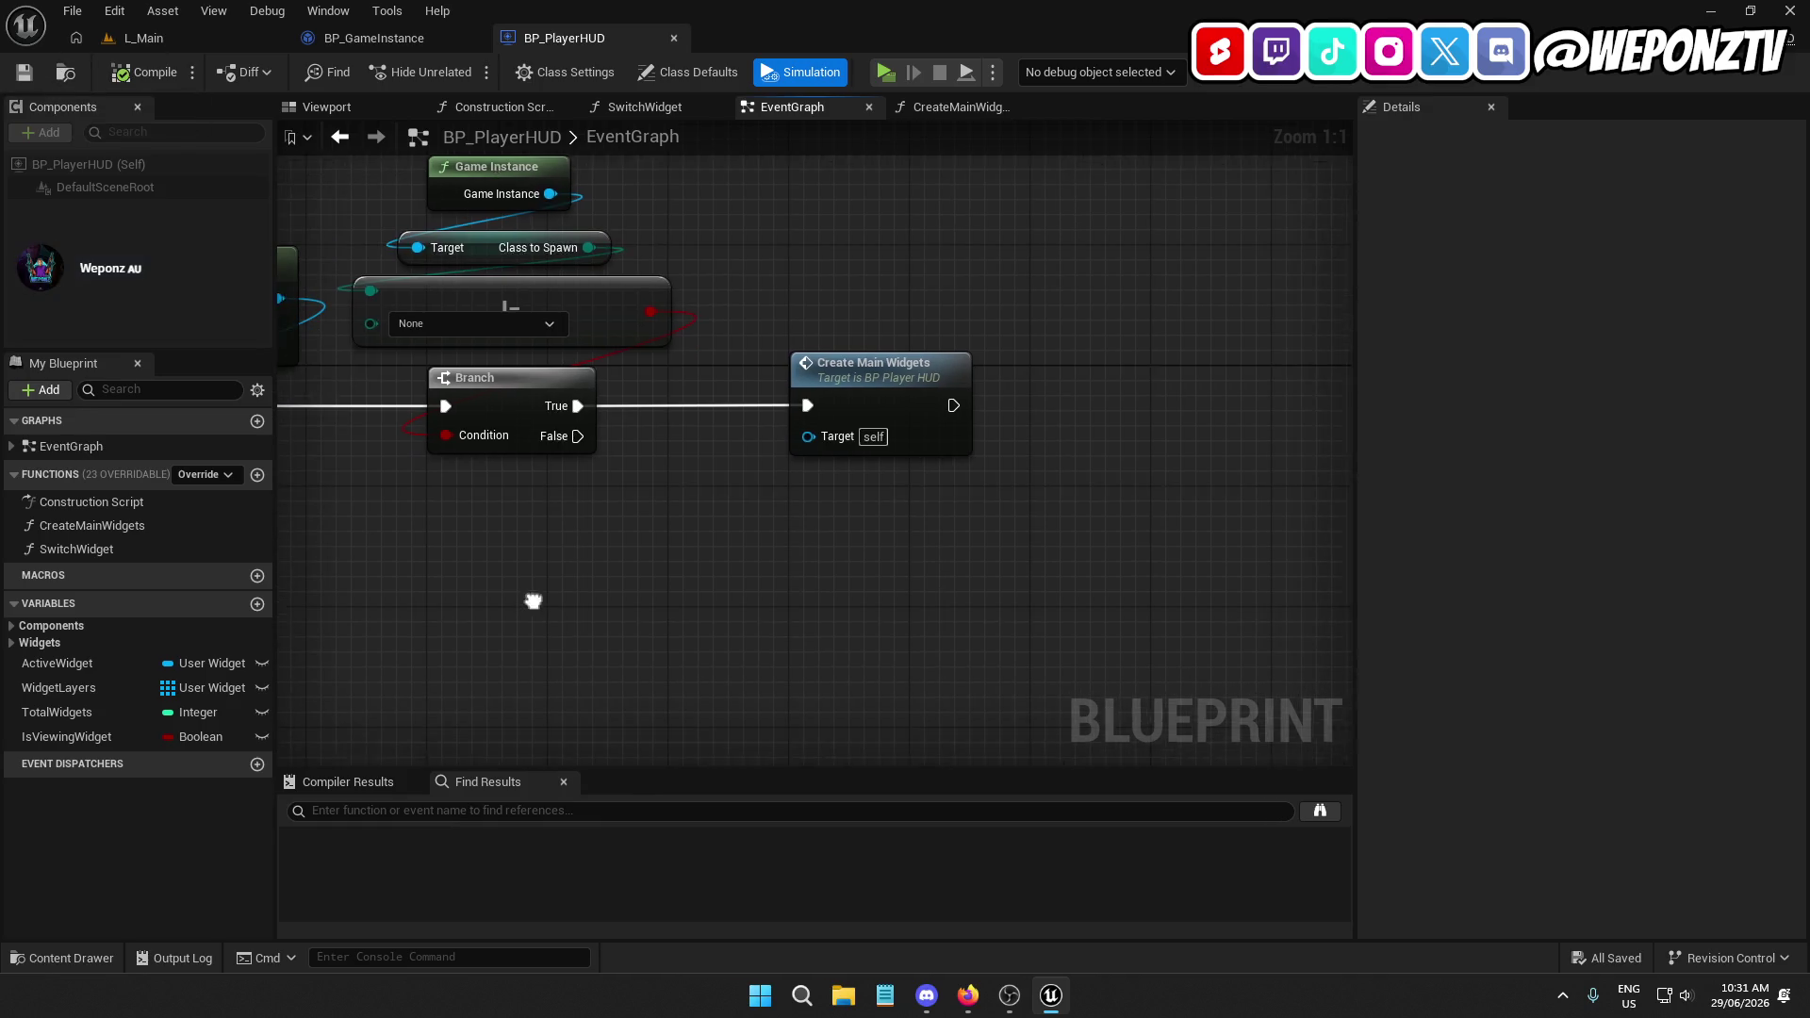
Add a CreateMenuWidget function and call it from the Branch's False output
click(258, 475)
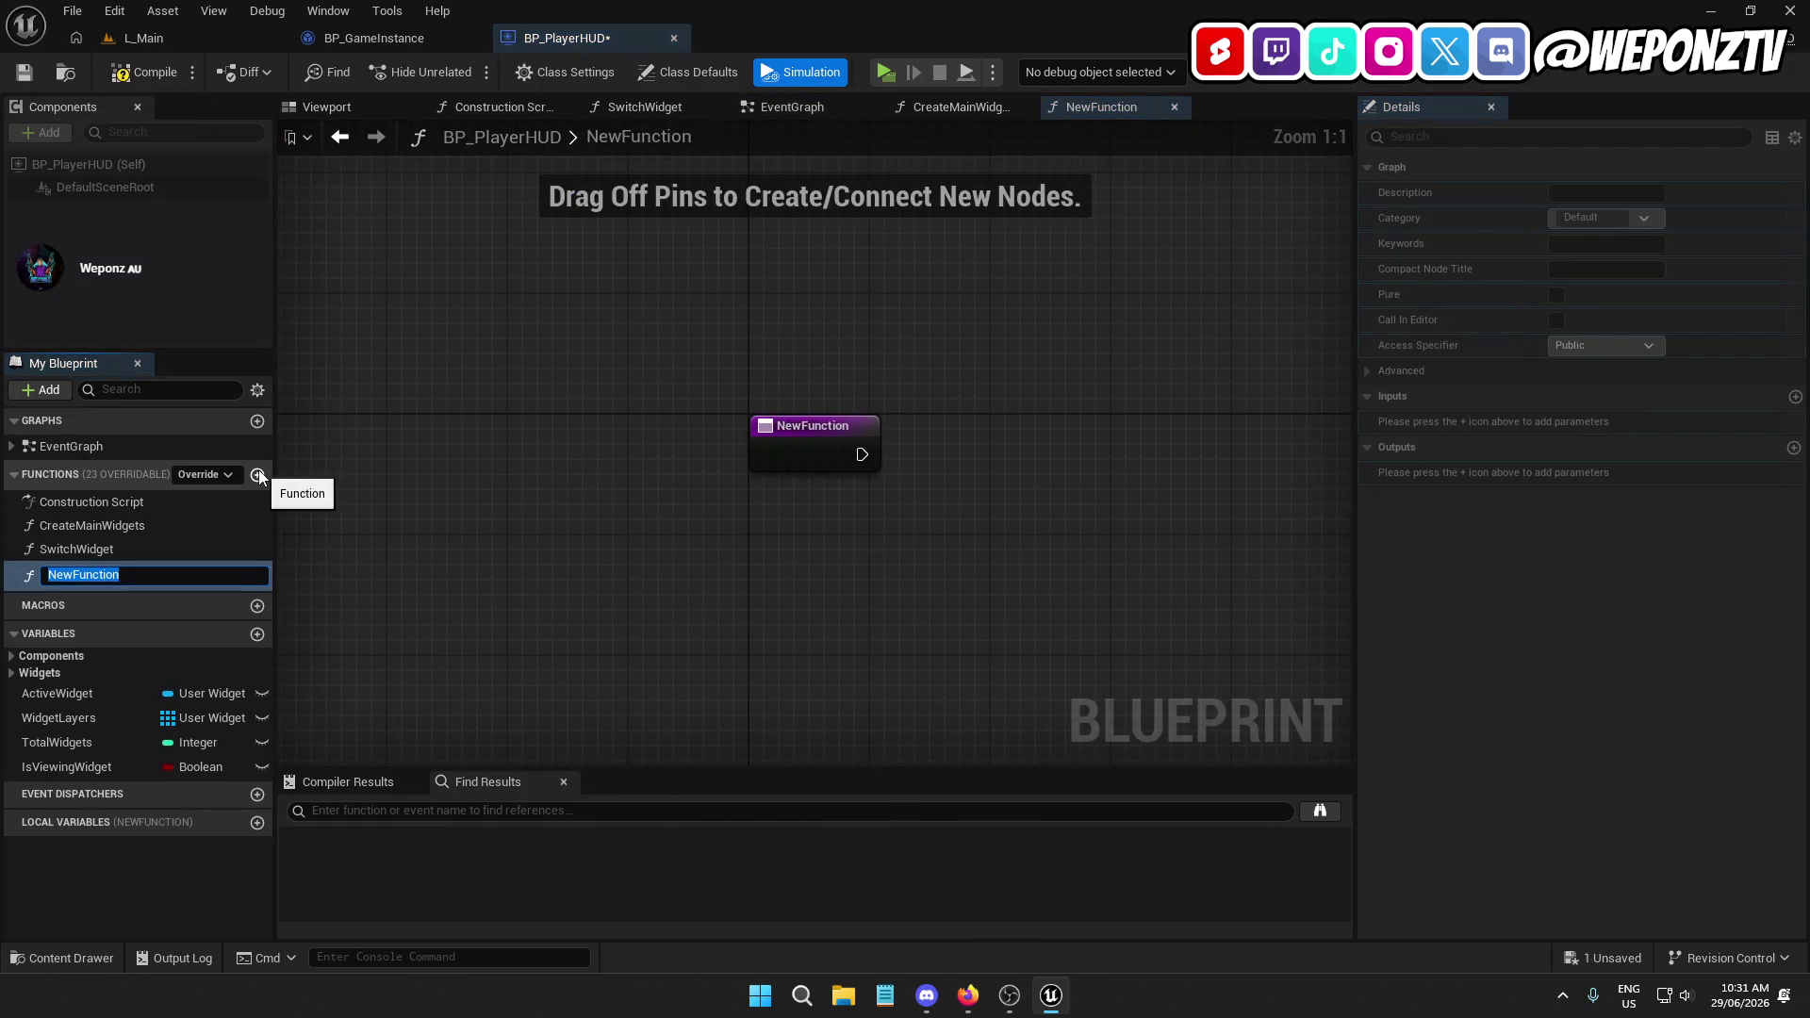
text(CreateMenuWidget)
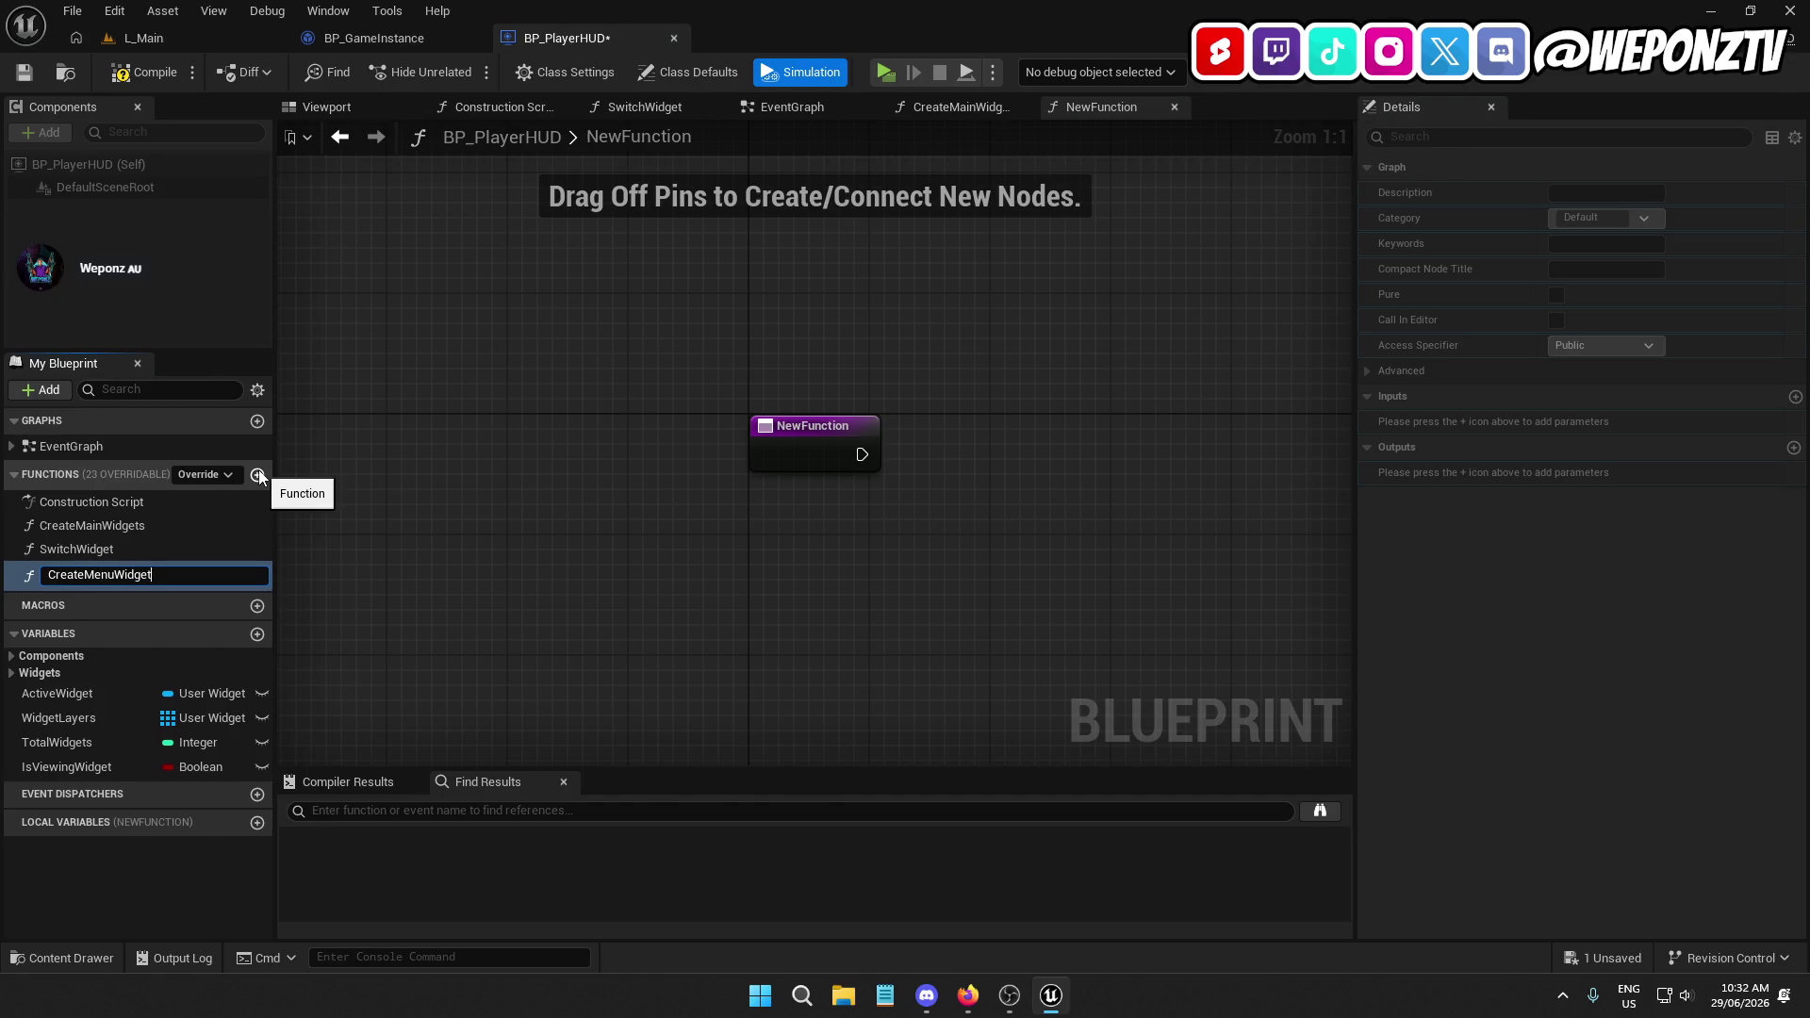
key(Return)
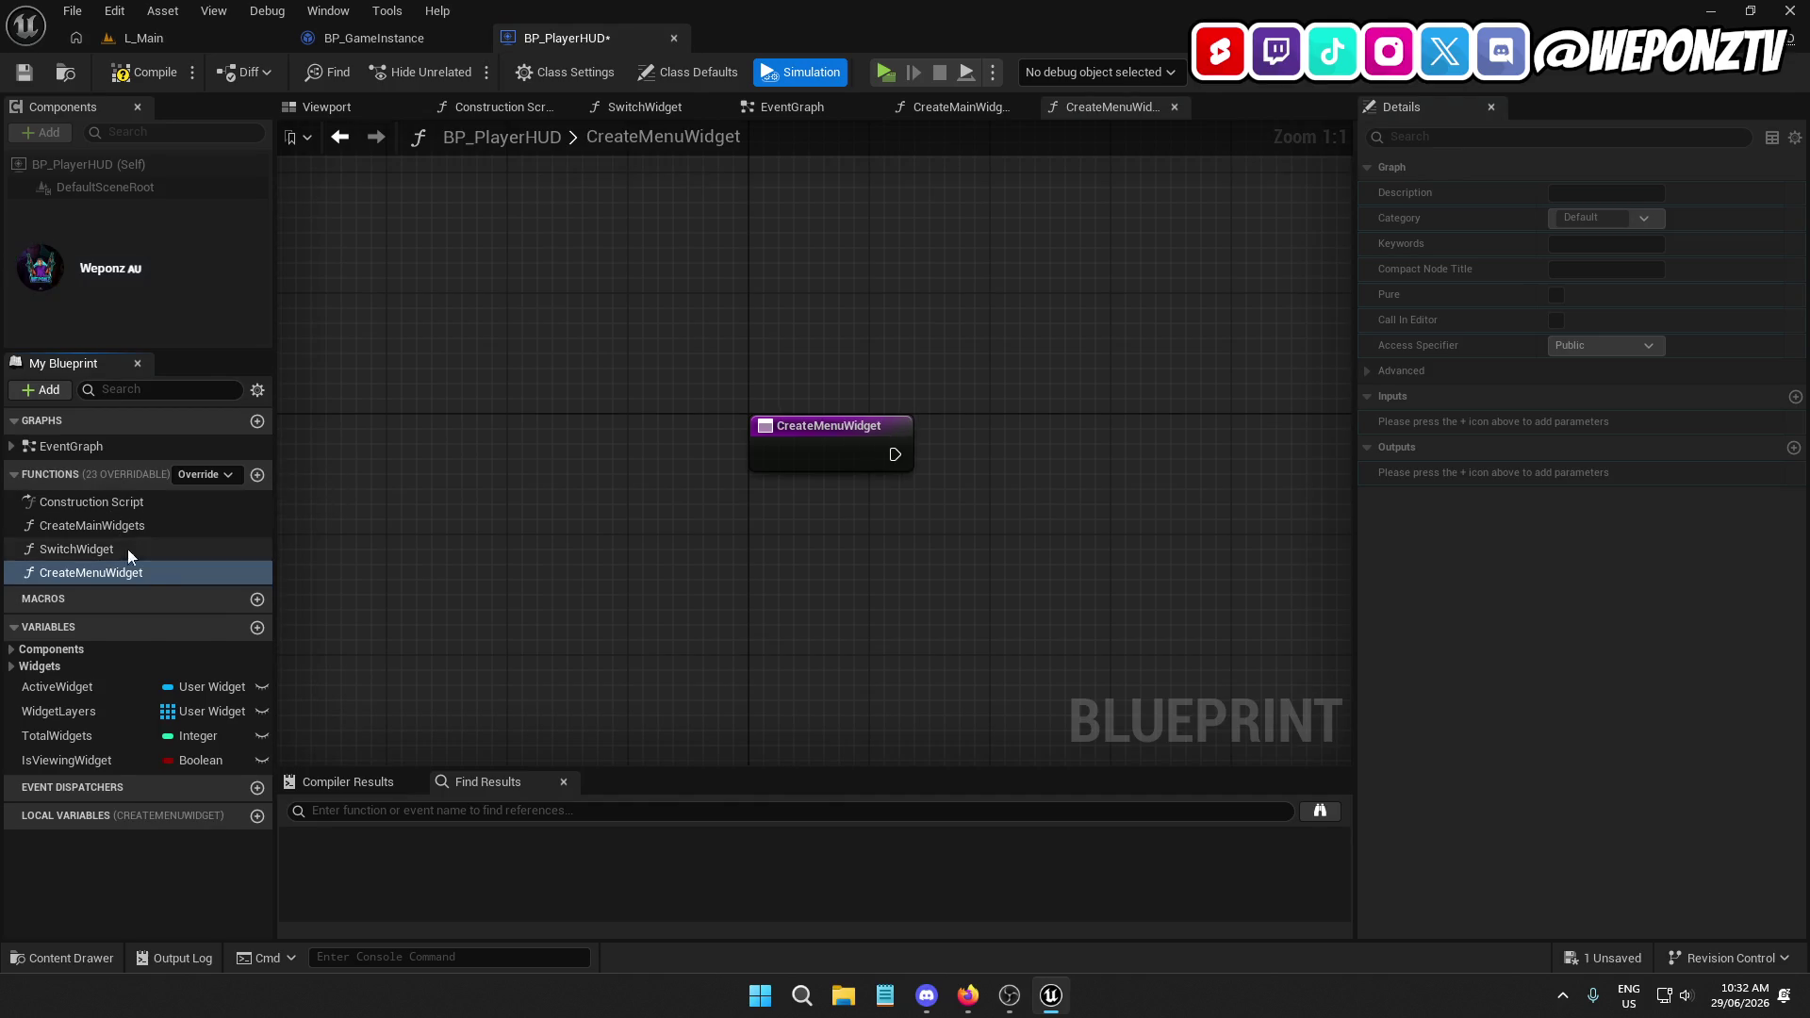
drag(137, 577, 137, 555)
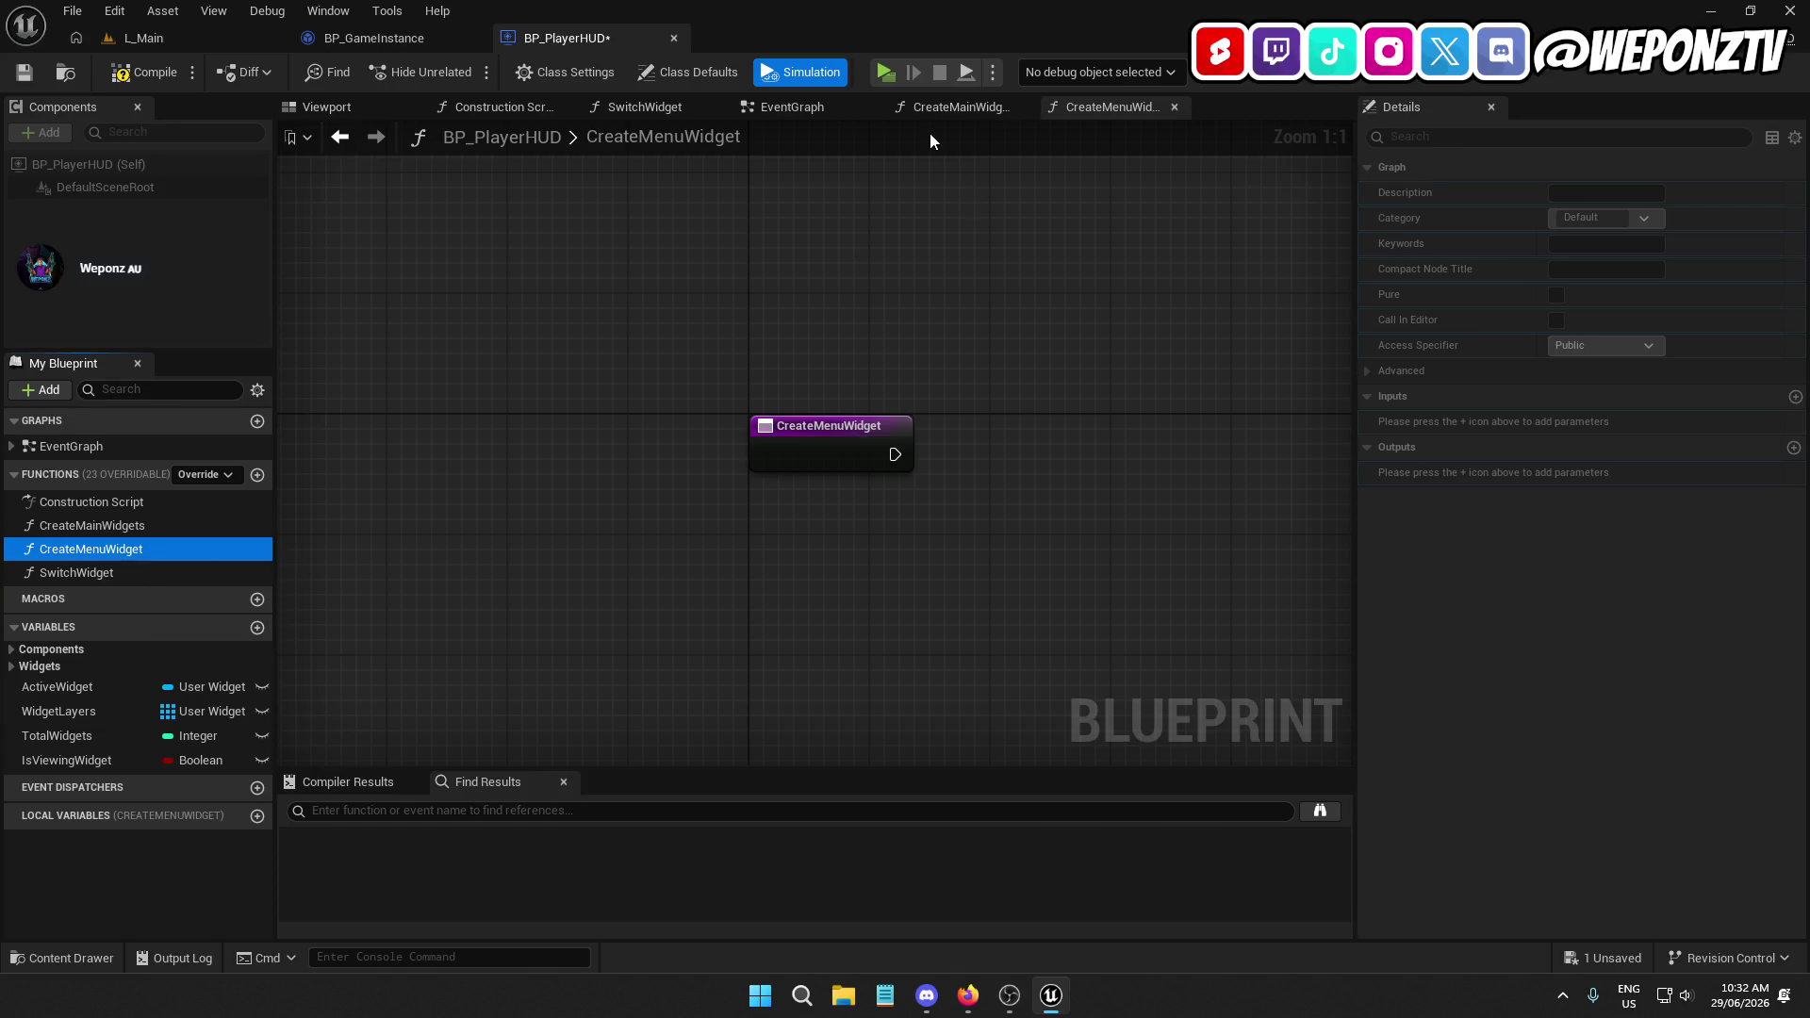
click(792, 107)
mouse_move(113, 551)
mouse_down()
mouse_move(659, 513)
mouse_move(728, 486)
mouse_up()
mouse_move(838, 489)
mouse_down()
mouse_move(879, 501)
mouse_move(884, 479)
mouse_move(864, 505)
mouse_move(878, 484)
mouse_move(878, 504)
mouse_move(772, 518)
mouse_move(567, 445)
mouse_move(803, 538)
mouse_up()
click(442, 579)
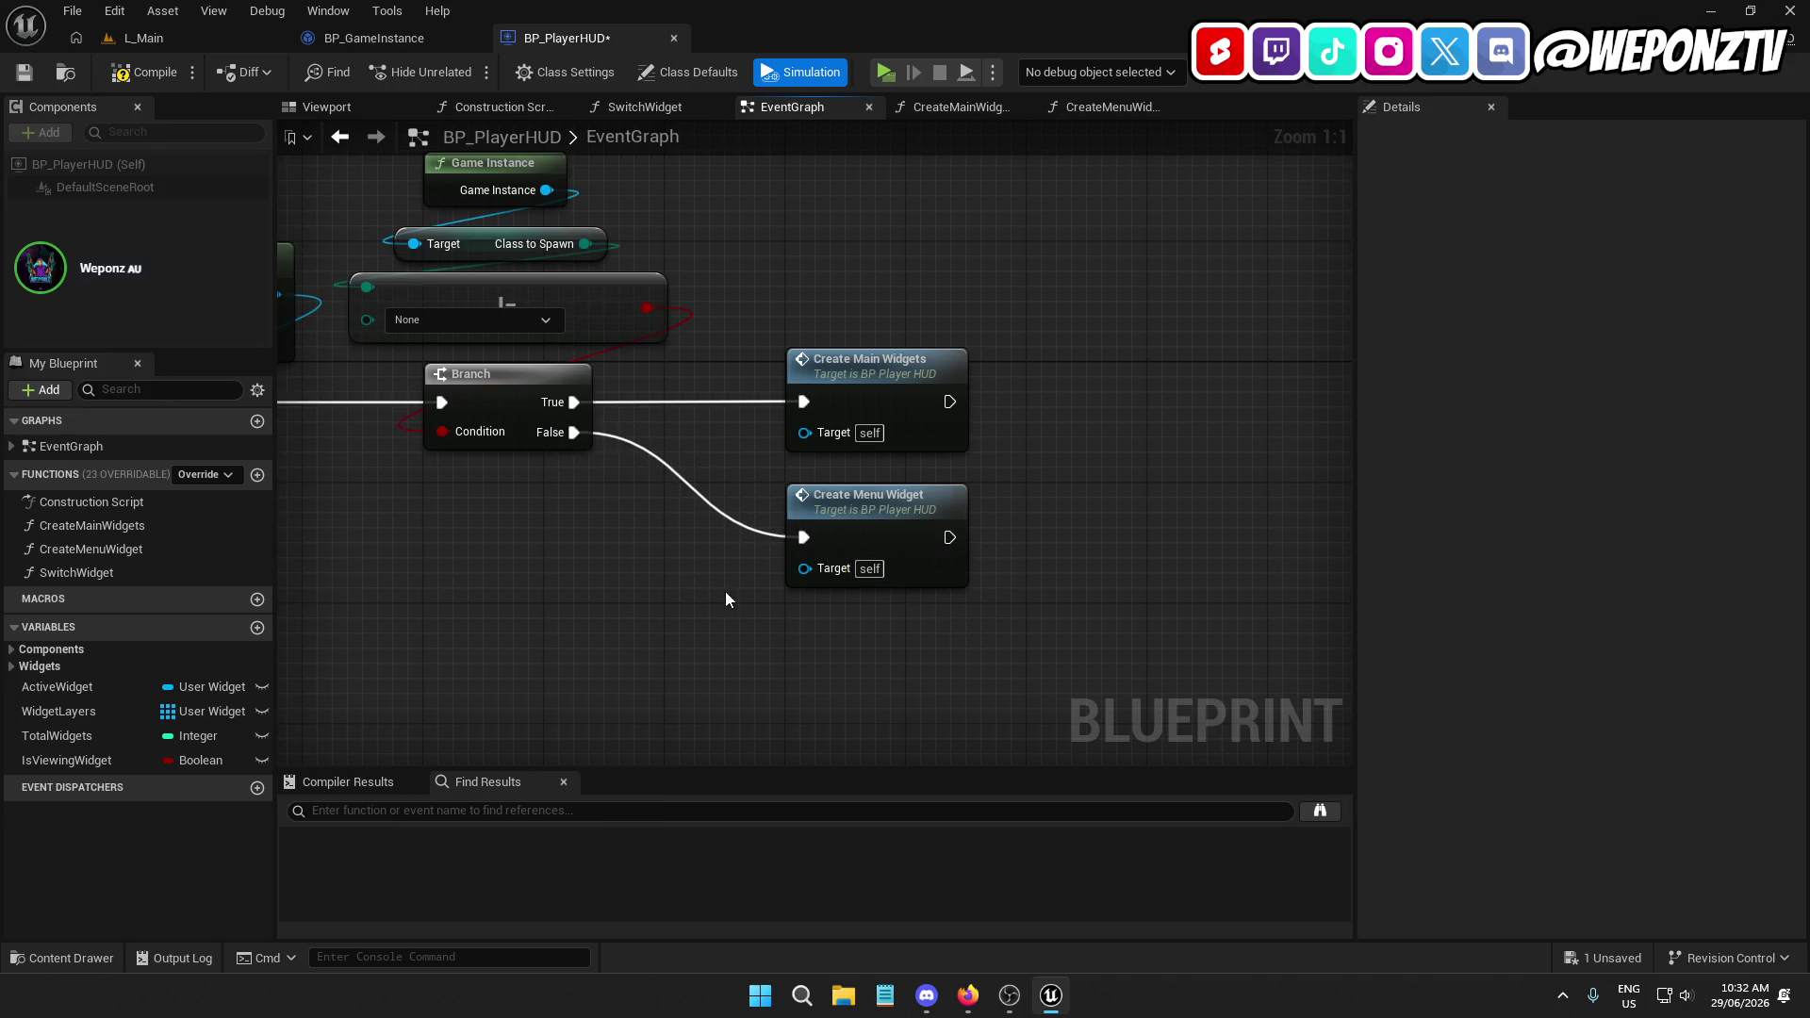
Compile and save BP_PlayerHUD, then return to the L_Main level
scroll(725, 600, down, 3)
drag(654, 597, 654, 489)
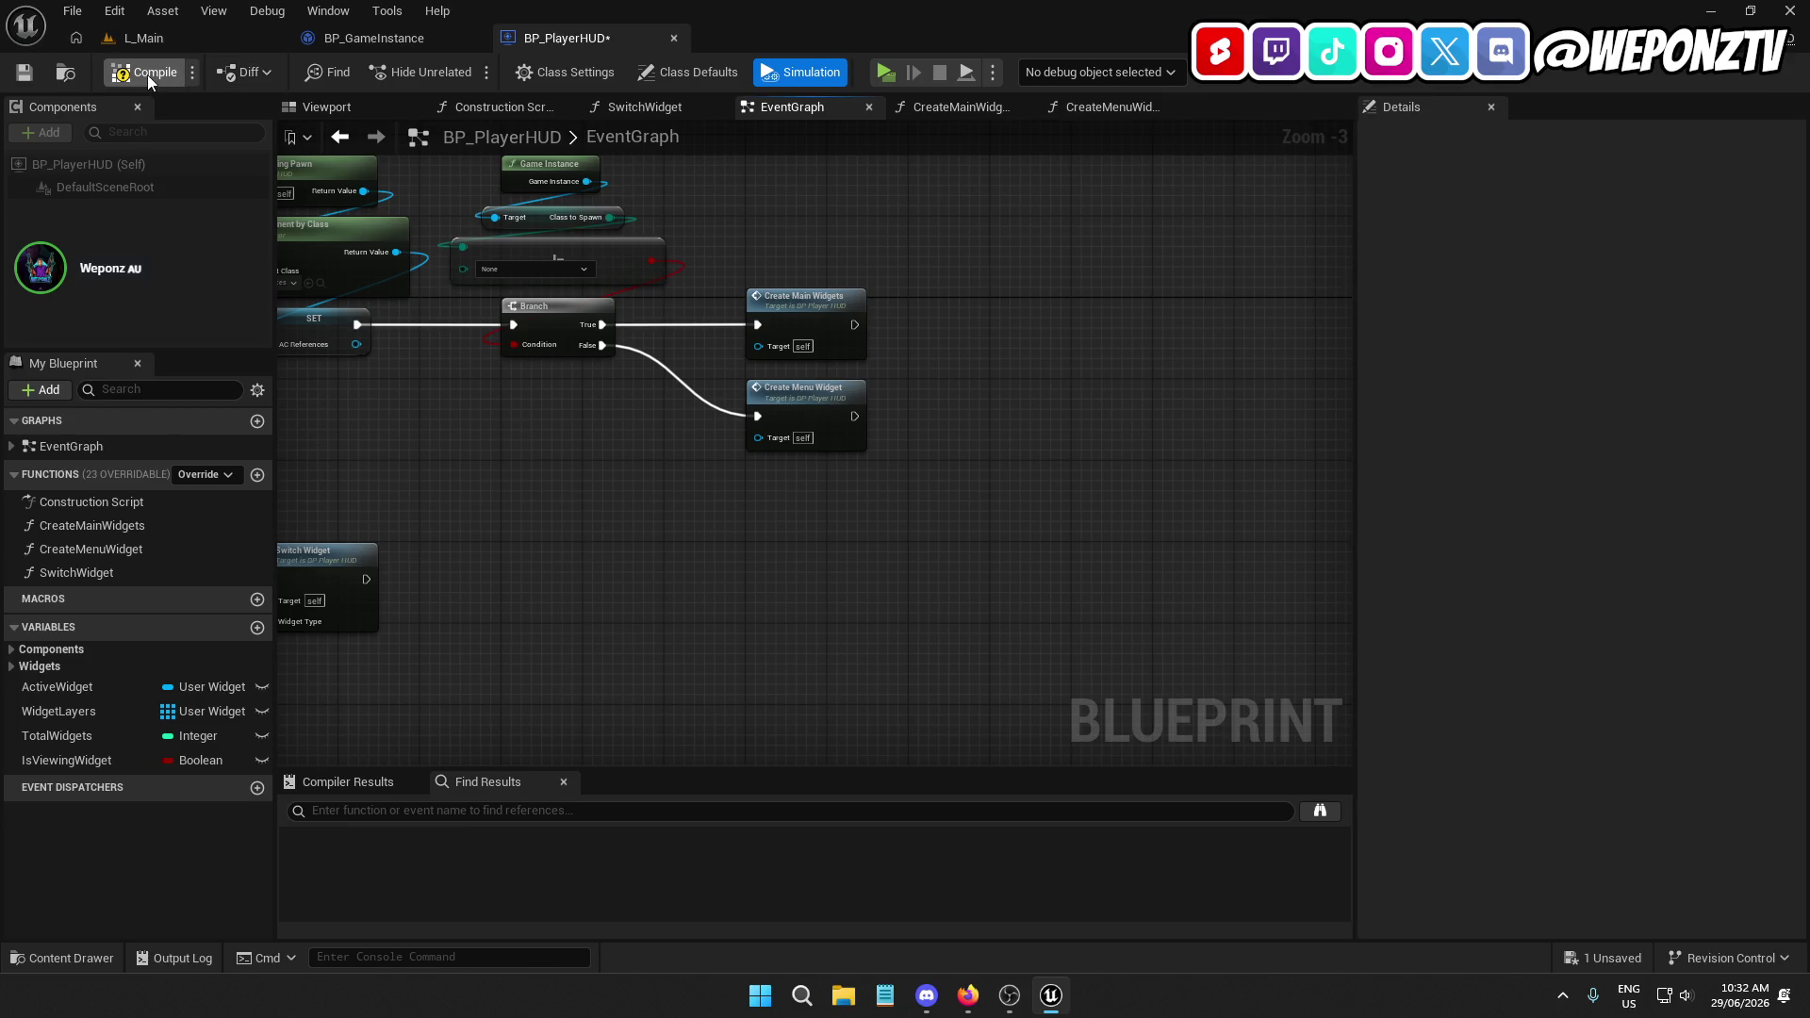
click(25, 71)
right_click(160, 36)
click(121, 42)
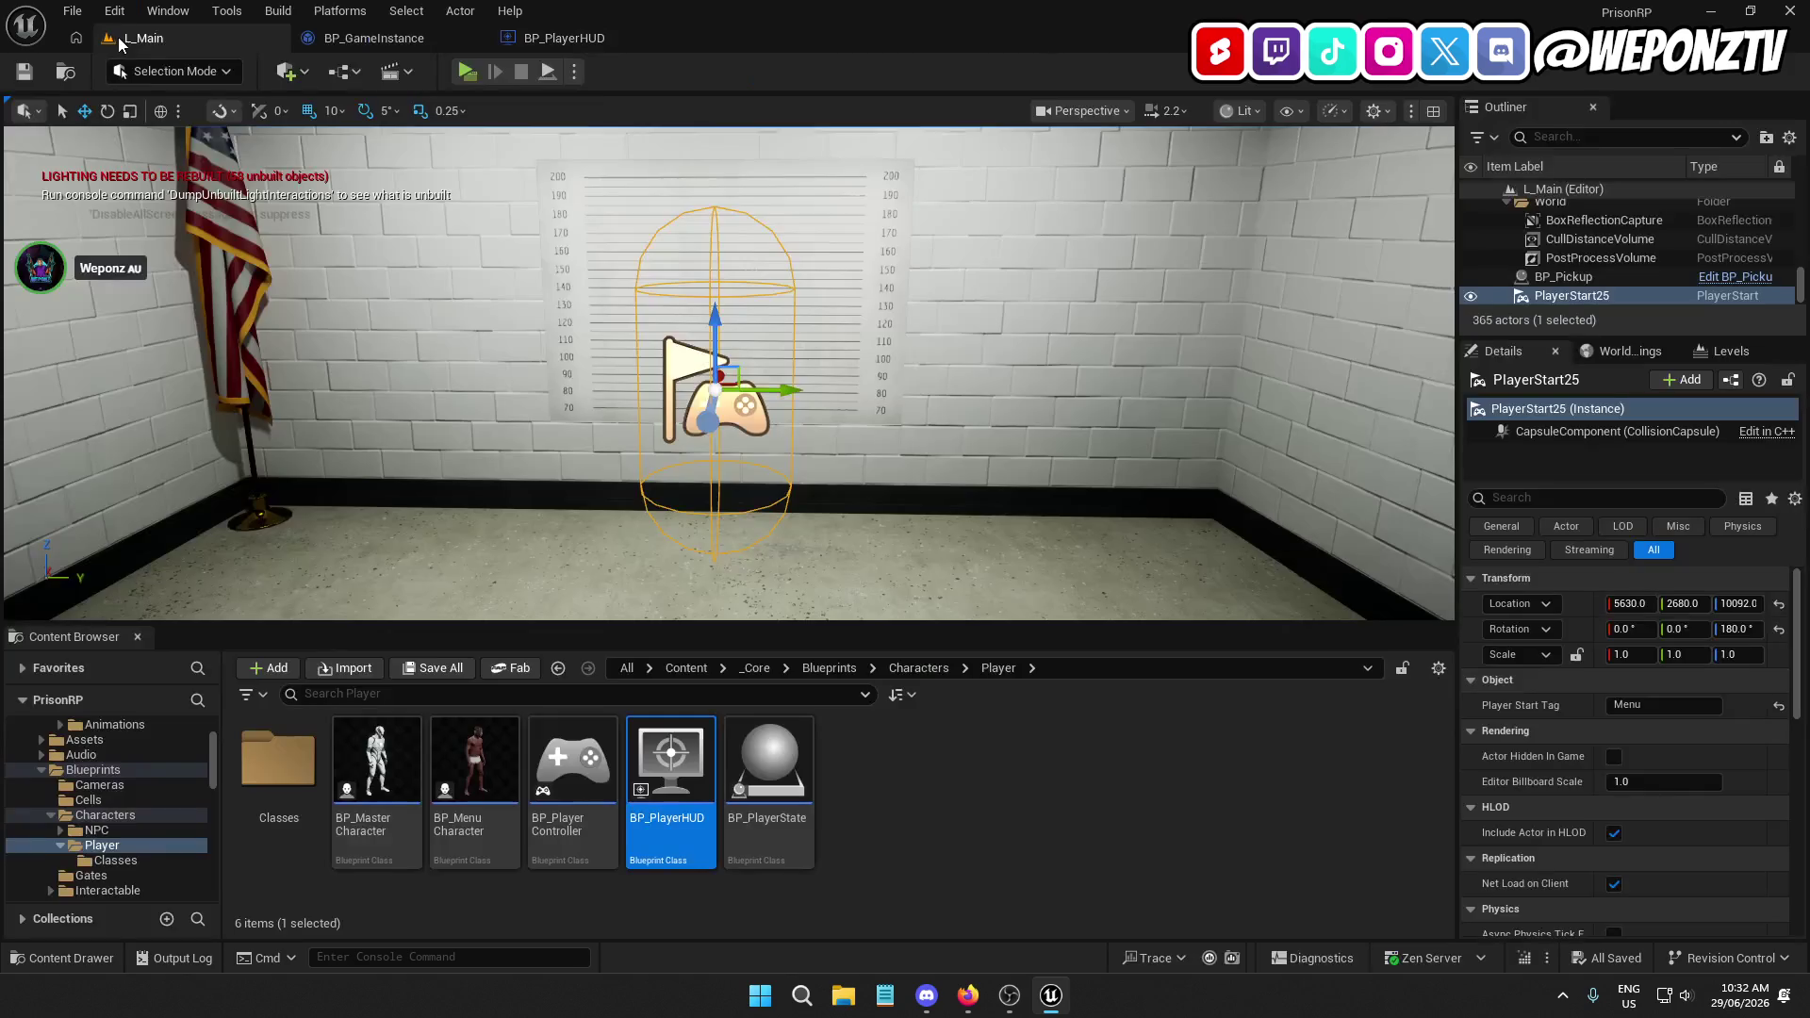
Run and close the standalone preview twice, then open BP_MenuCharacter for editing
click(466, 72)
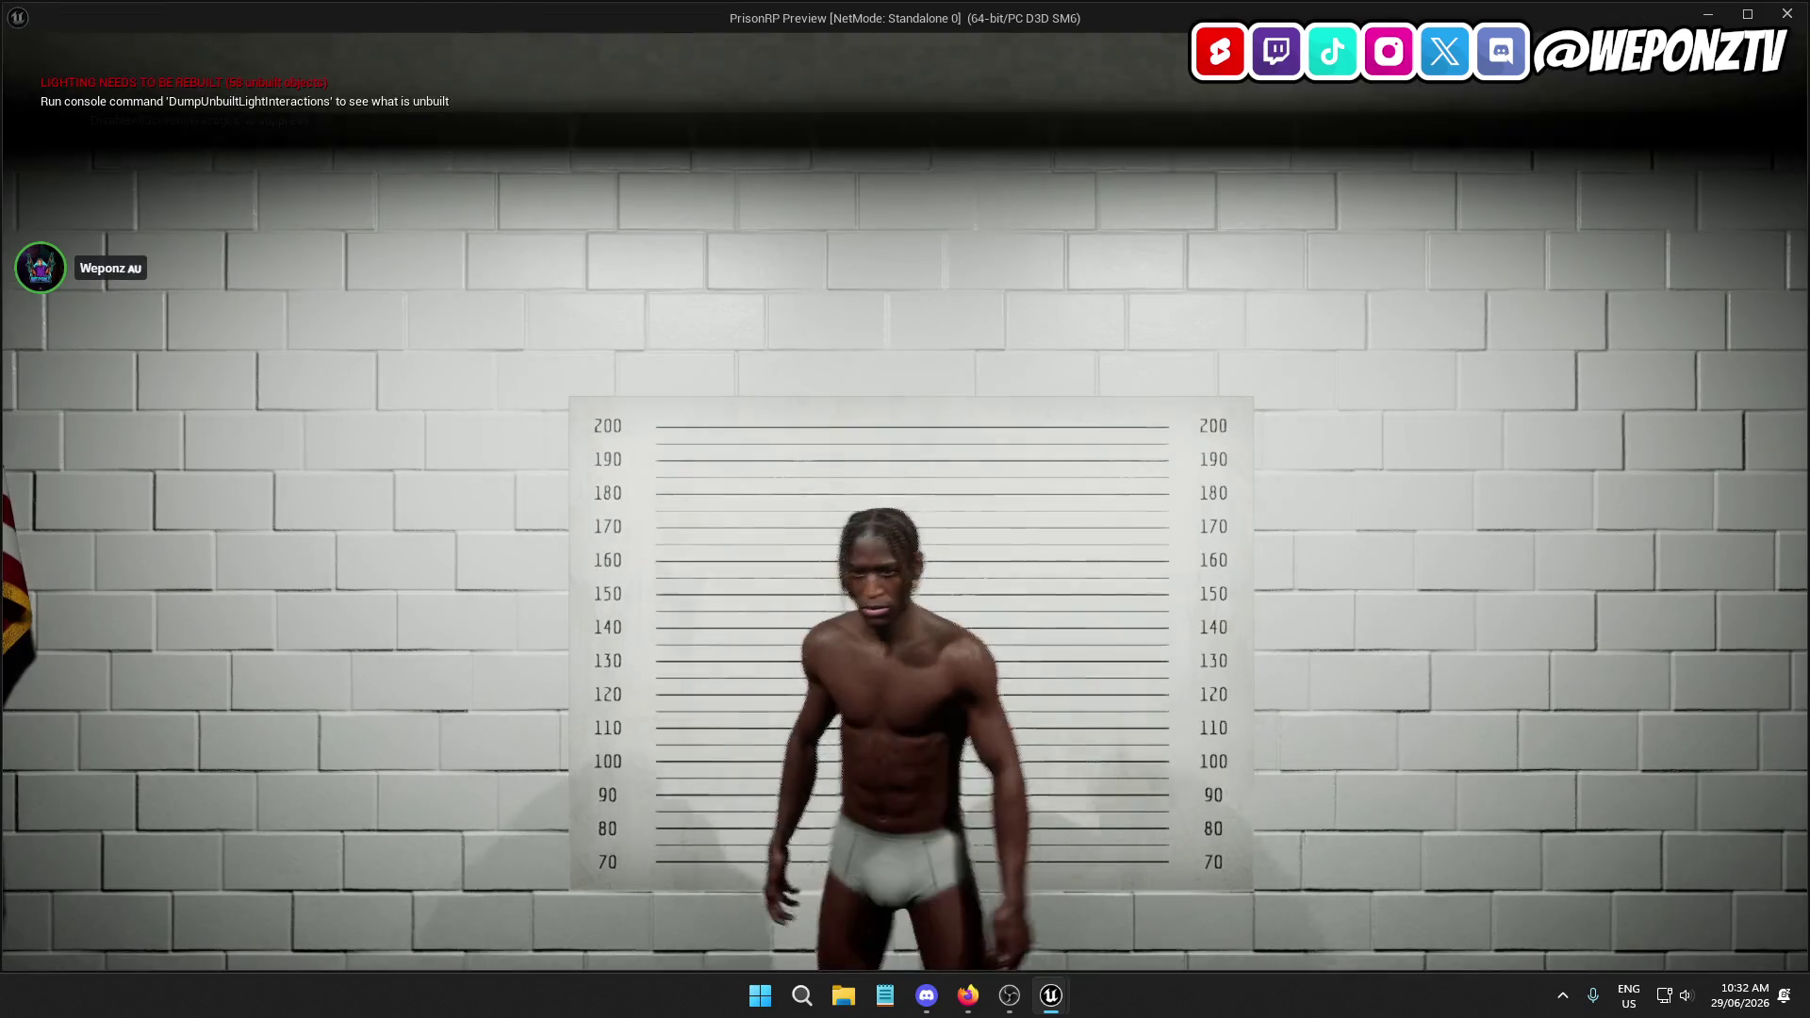
key(Escape)
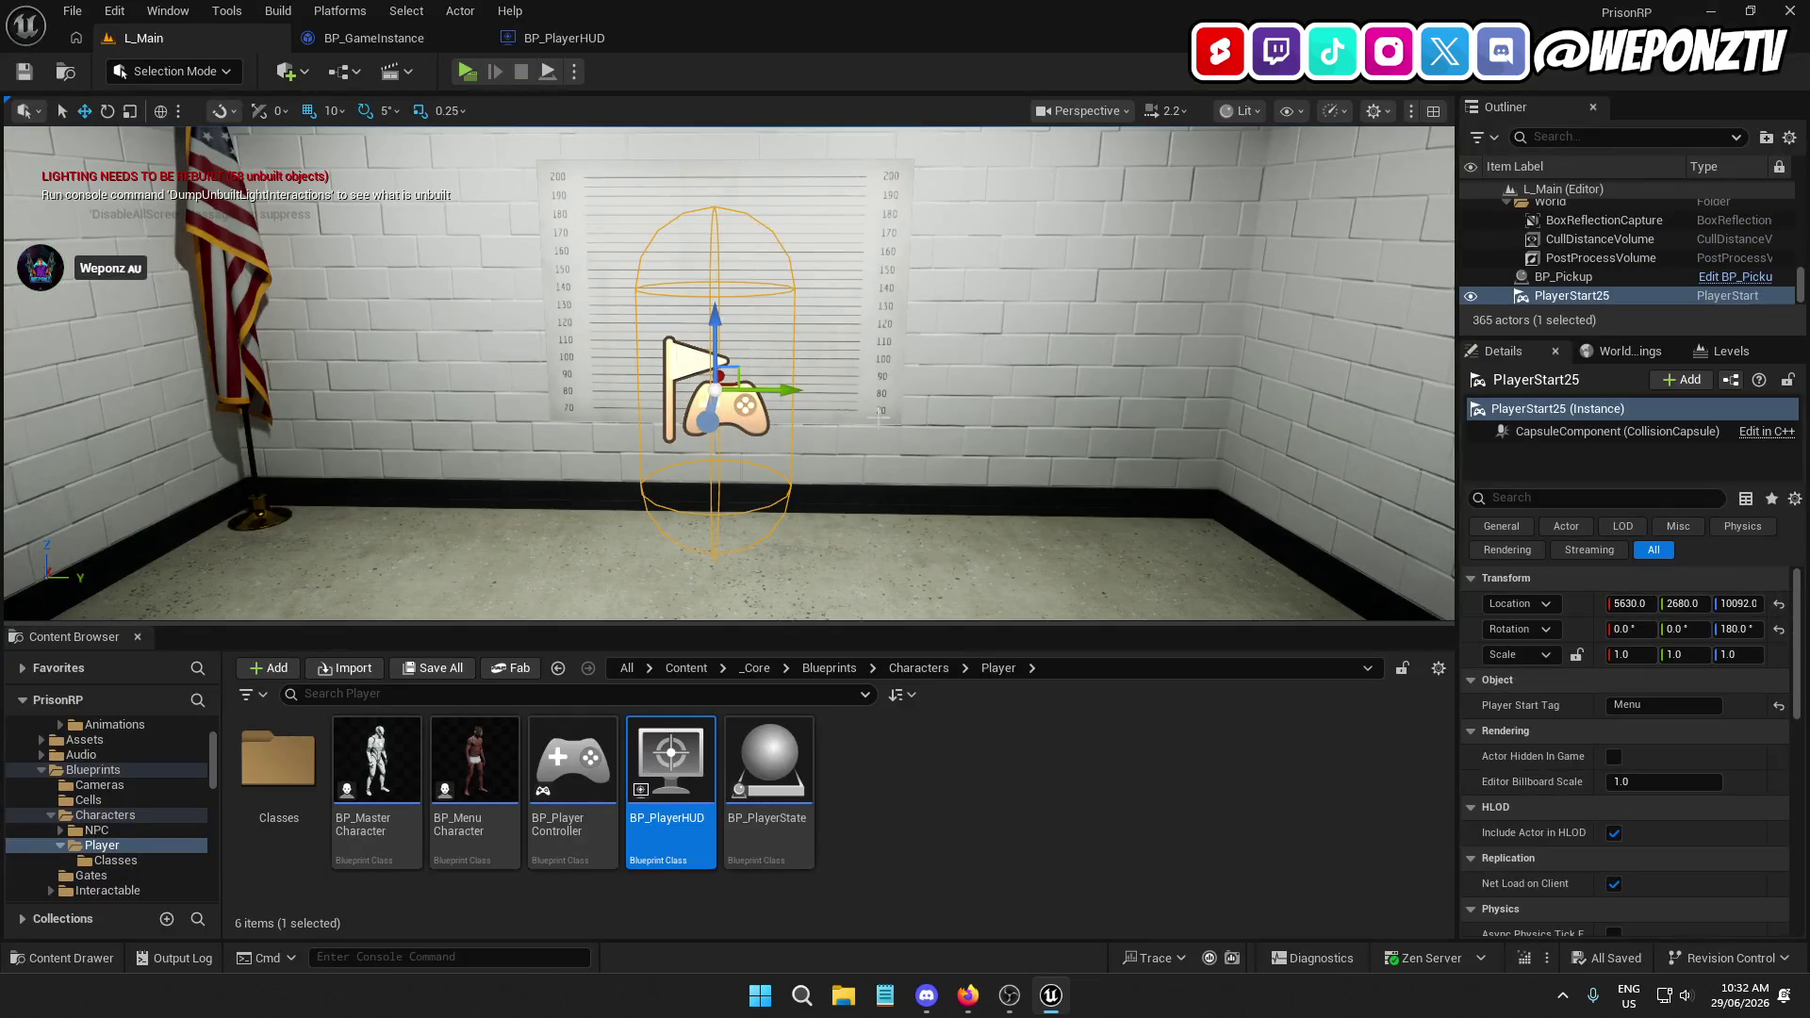
click(466, 72)
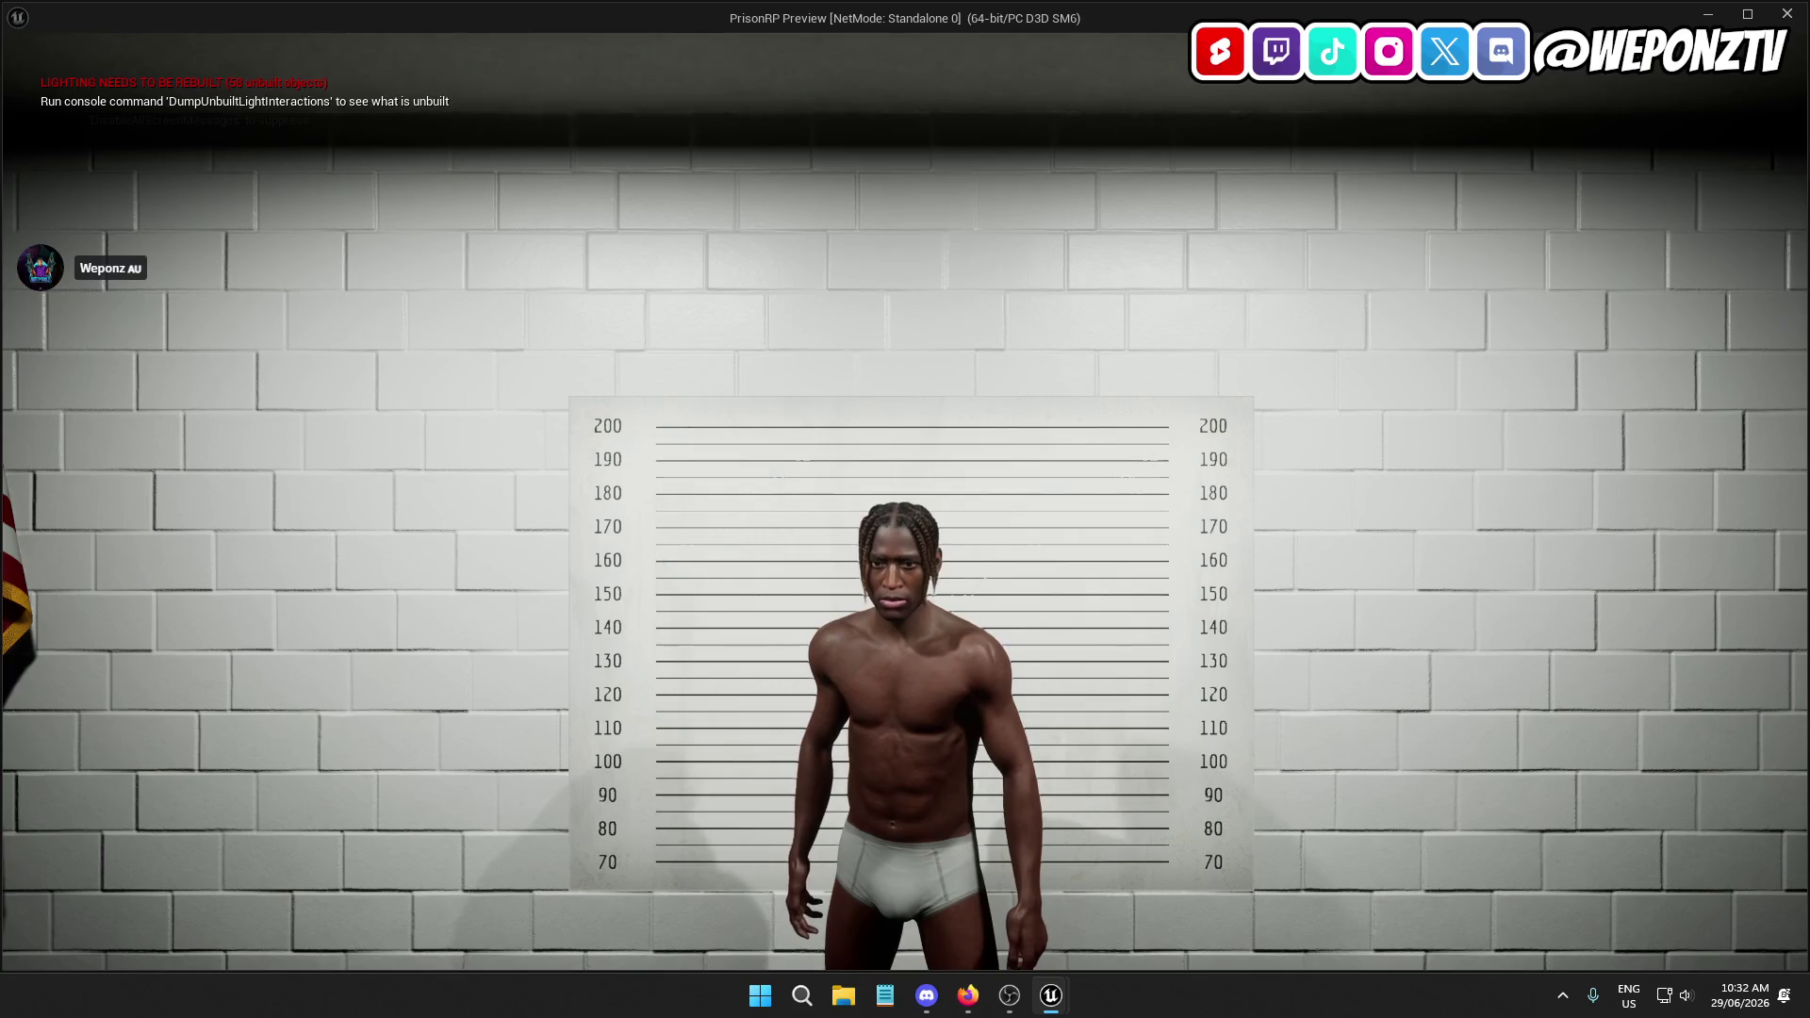
key(Escape)
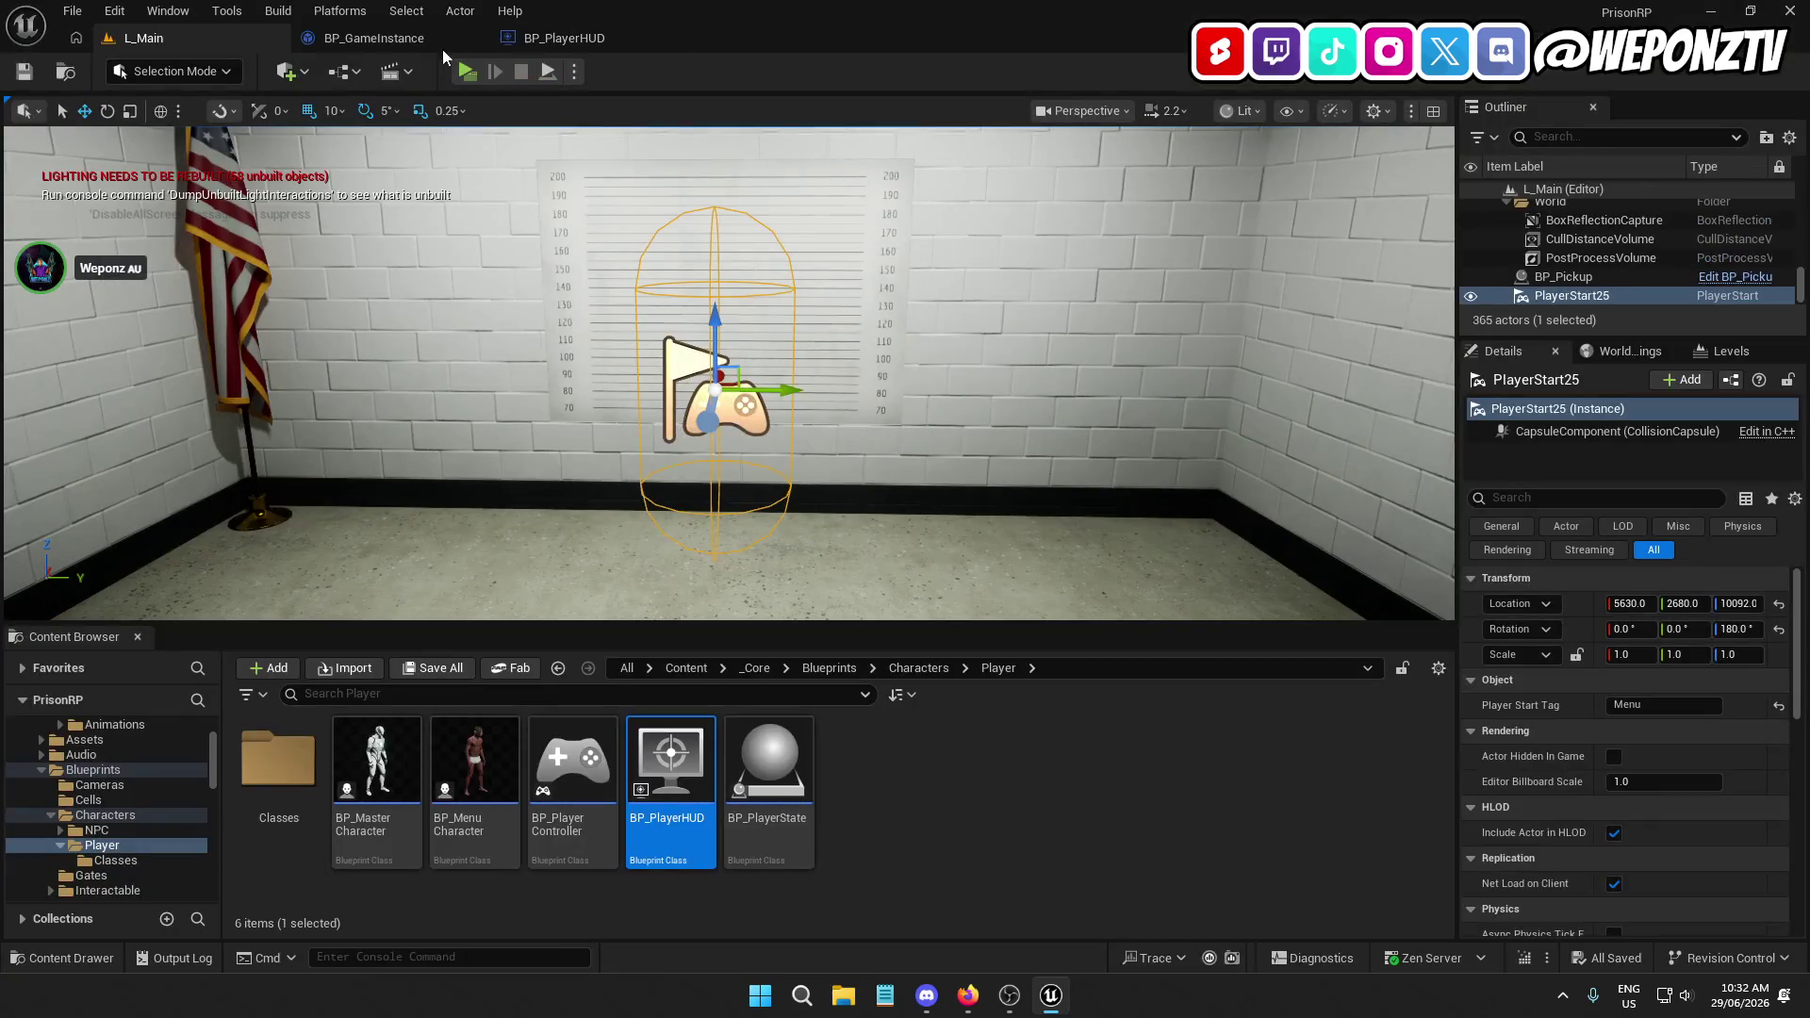
click(462, 834)
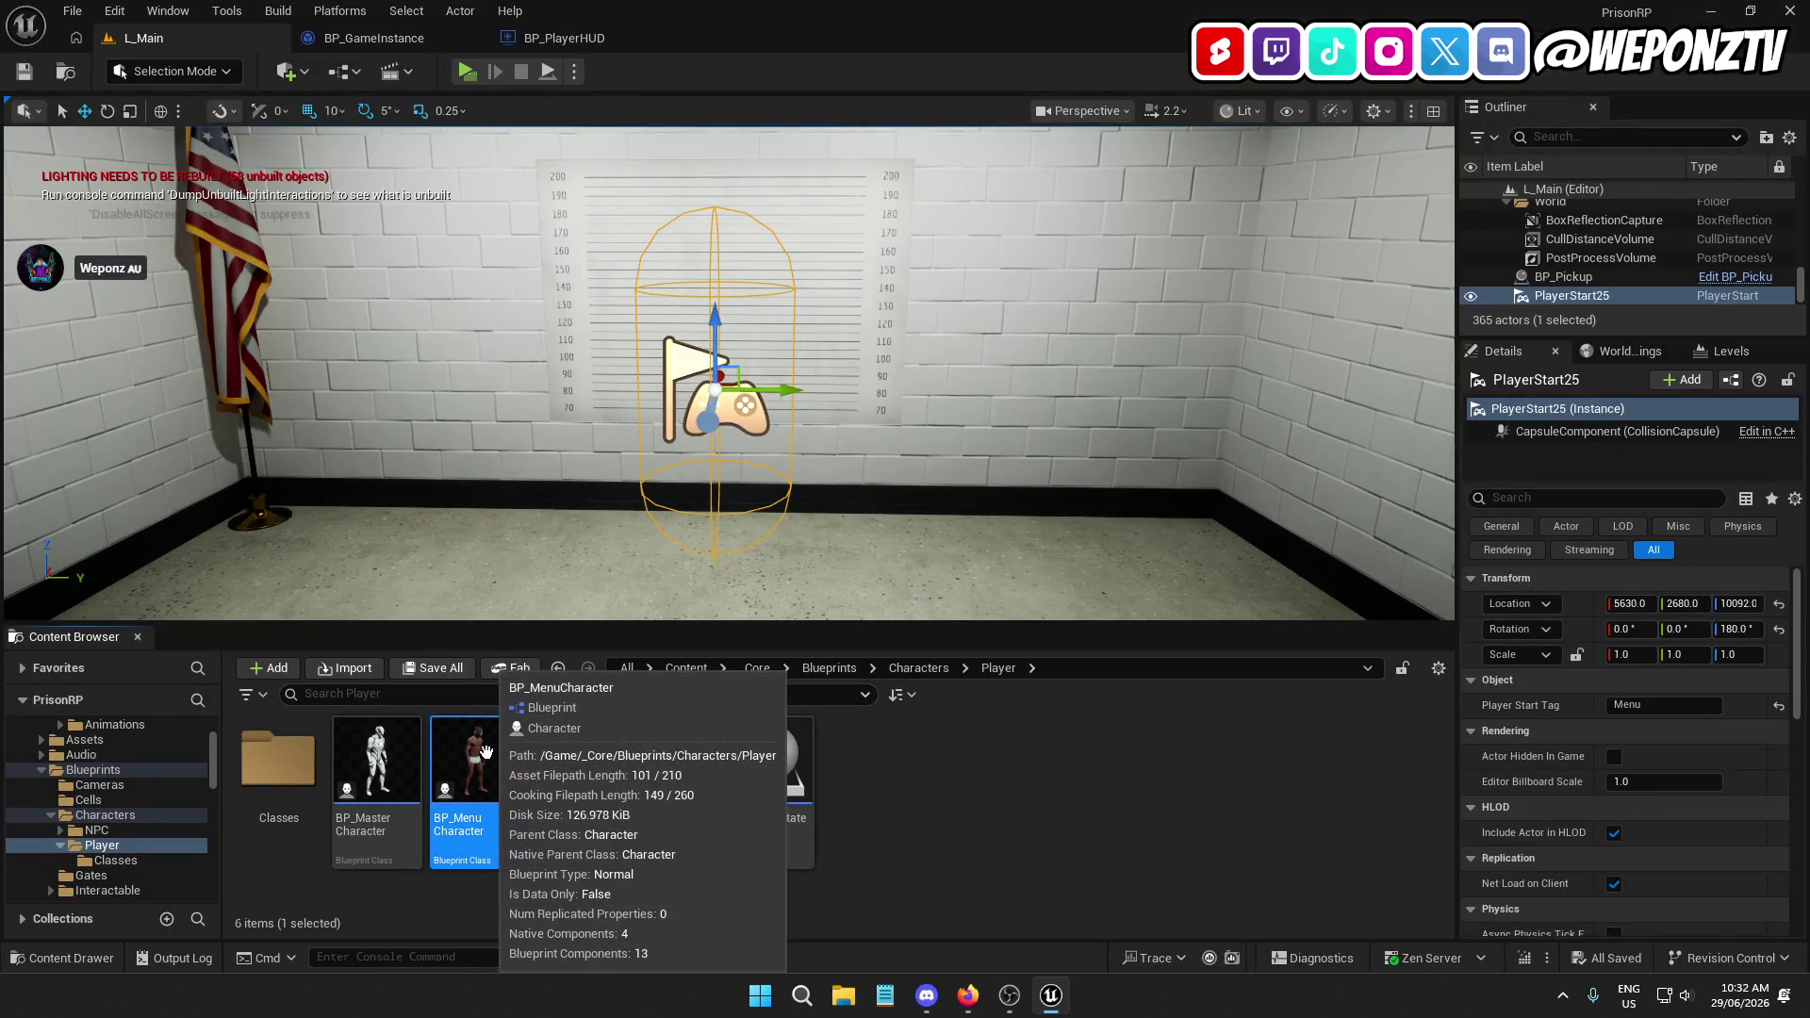
double_click(462, 837)
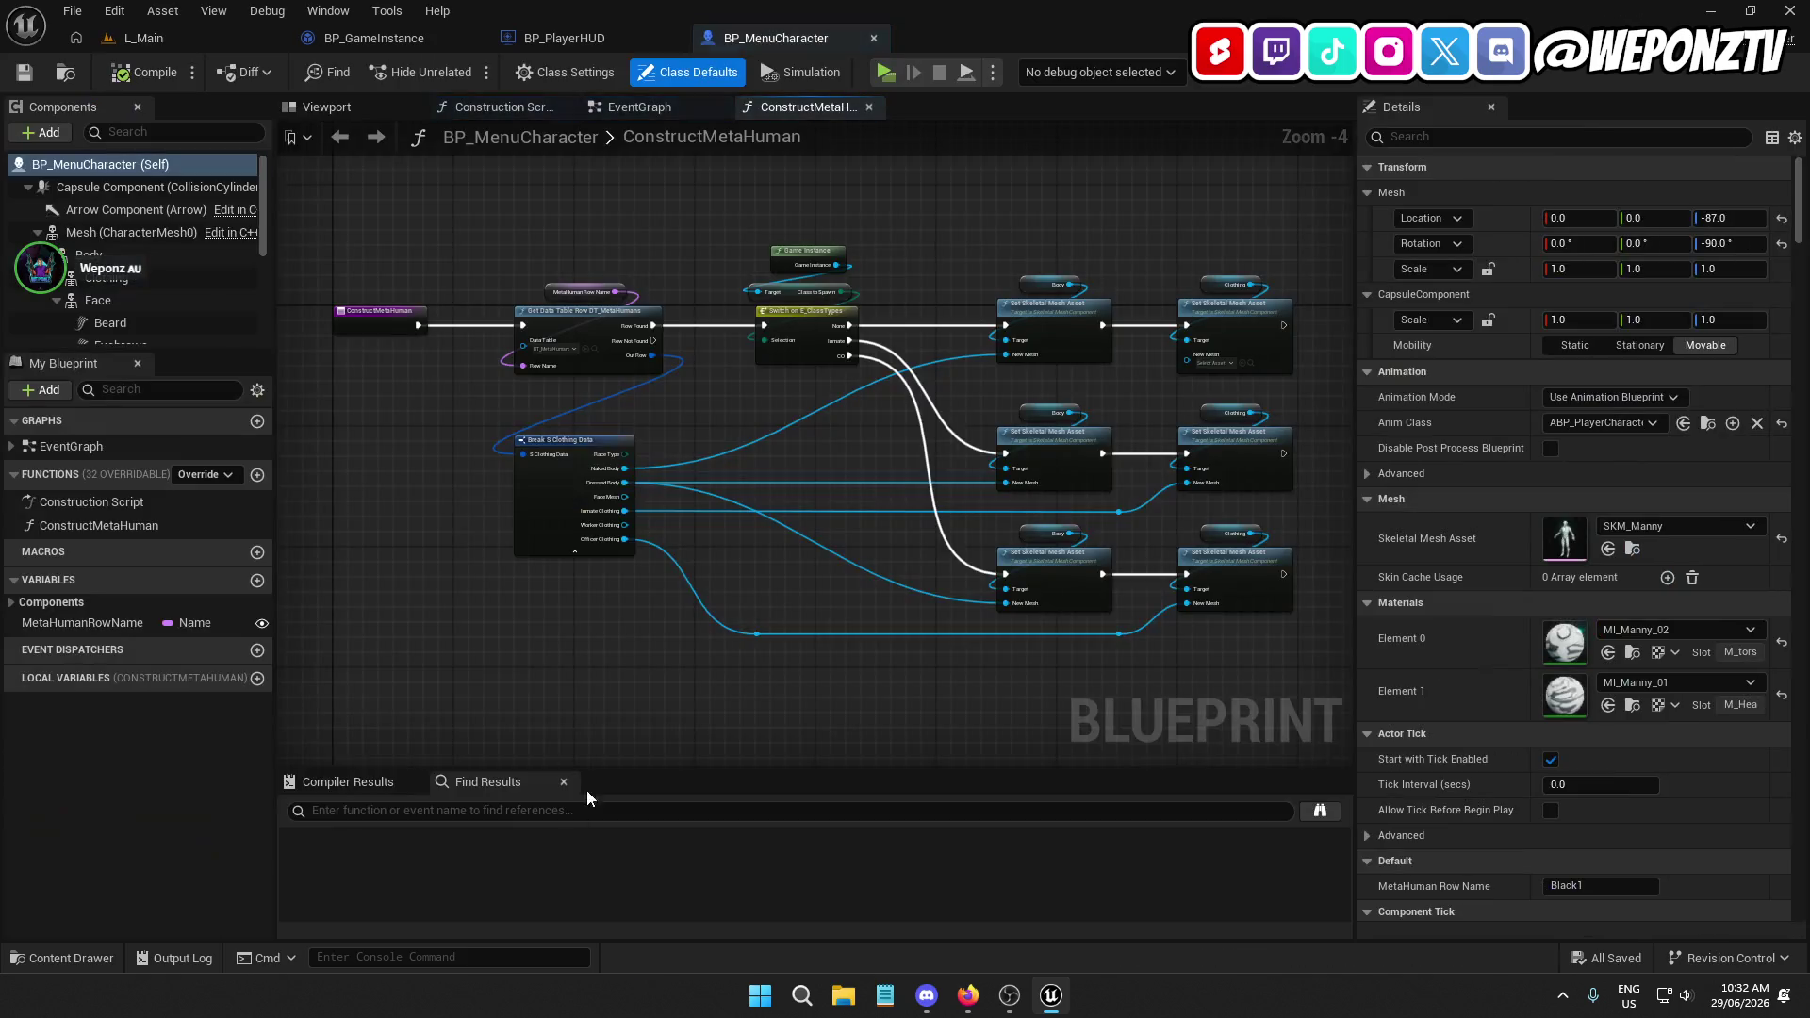
Edit the SpringArm's Target Arm Length, save, and test it in a play session
scroll(156, 309, down, 3)
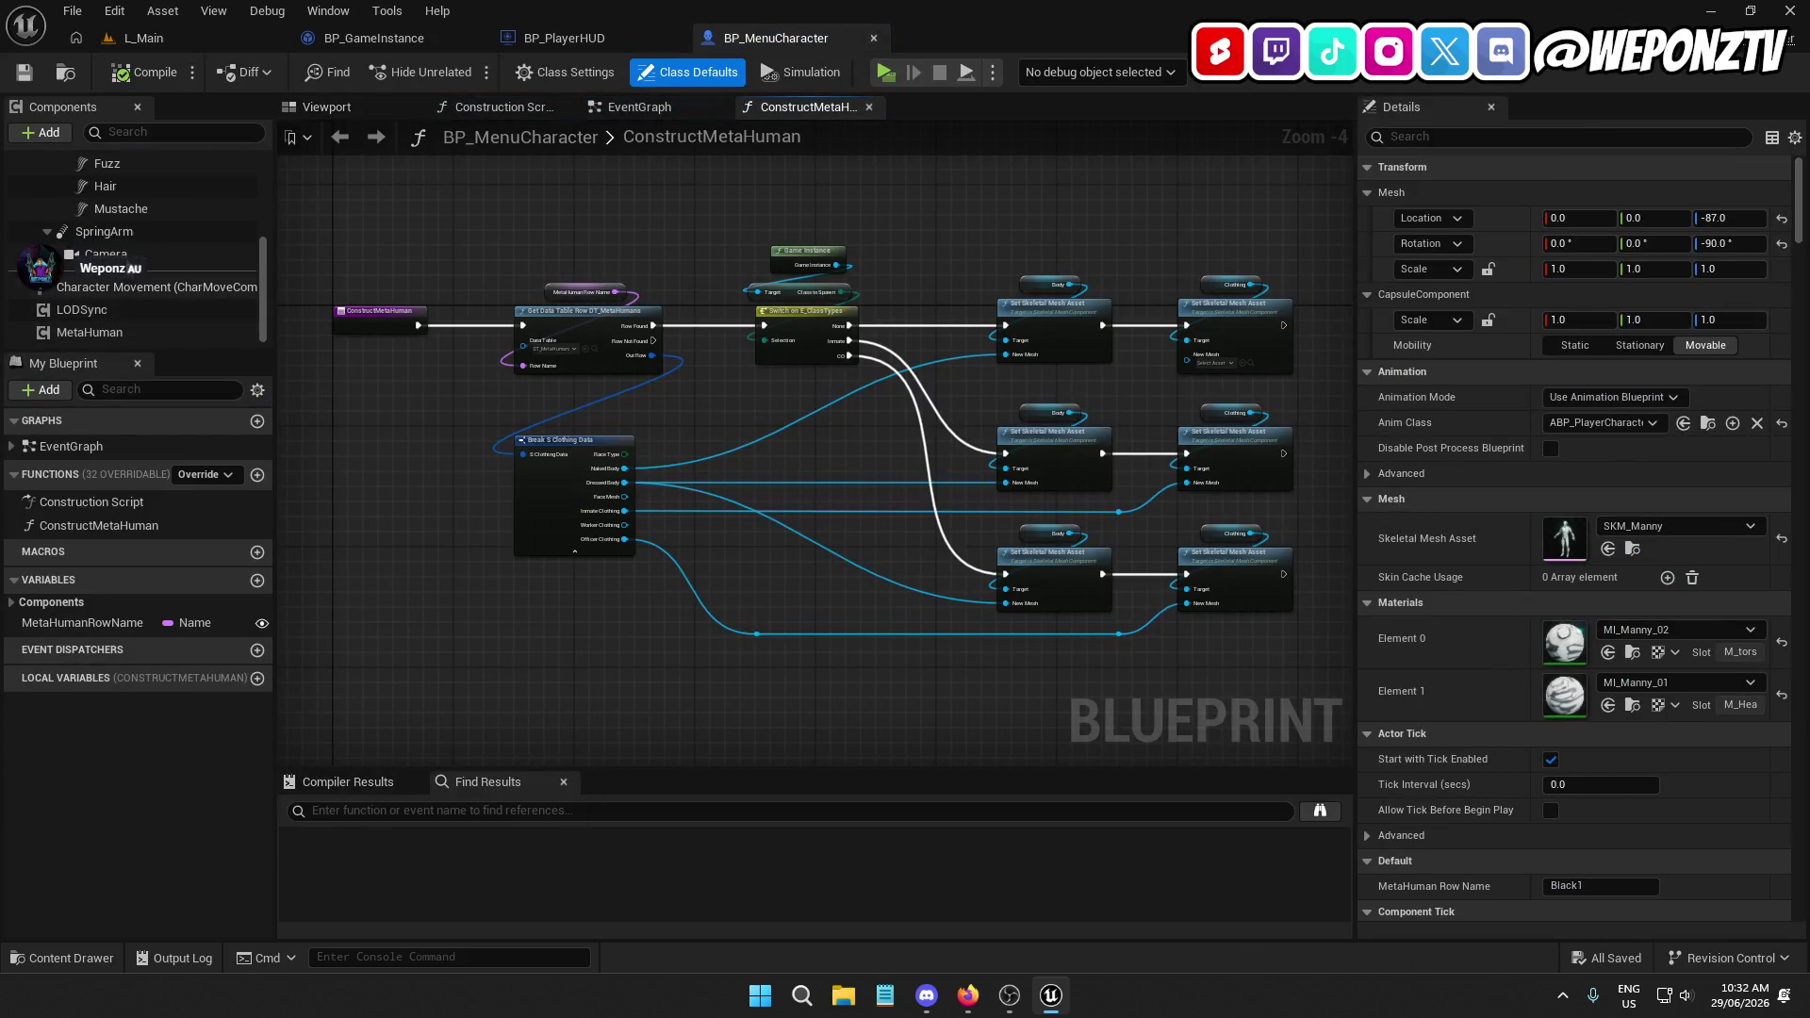
click(138, 232)
click(1590, 473)
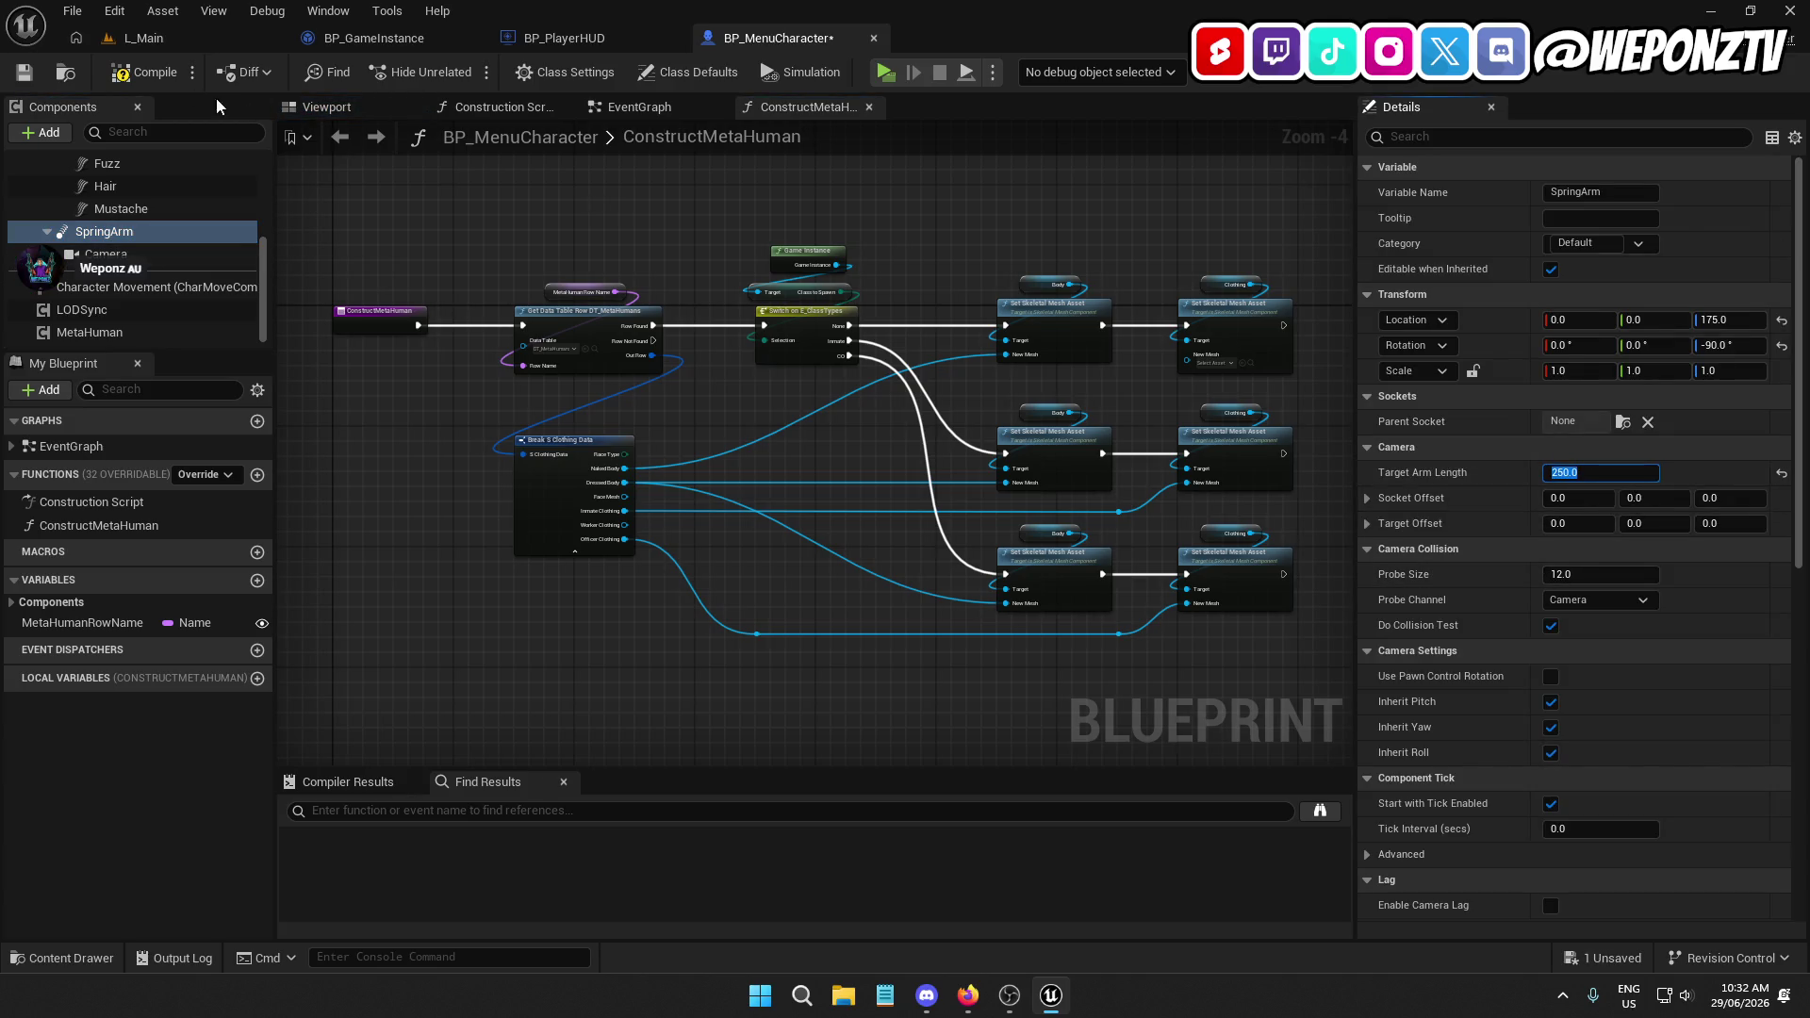
click(24, 72)
click(144, 38)
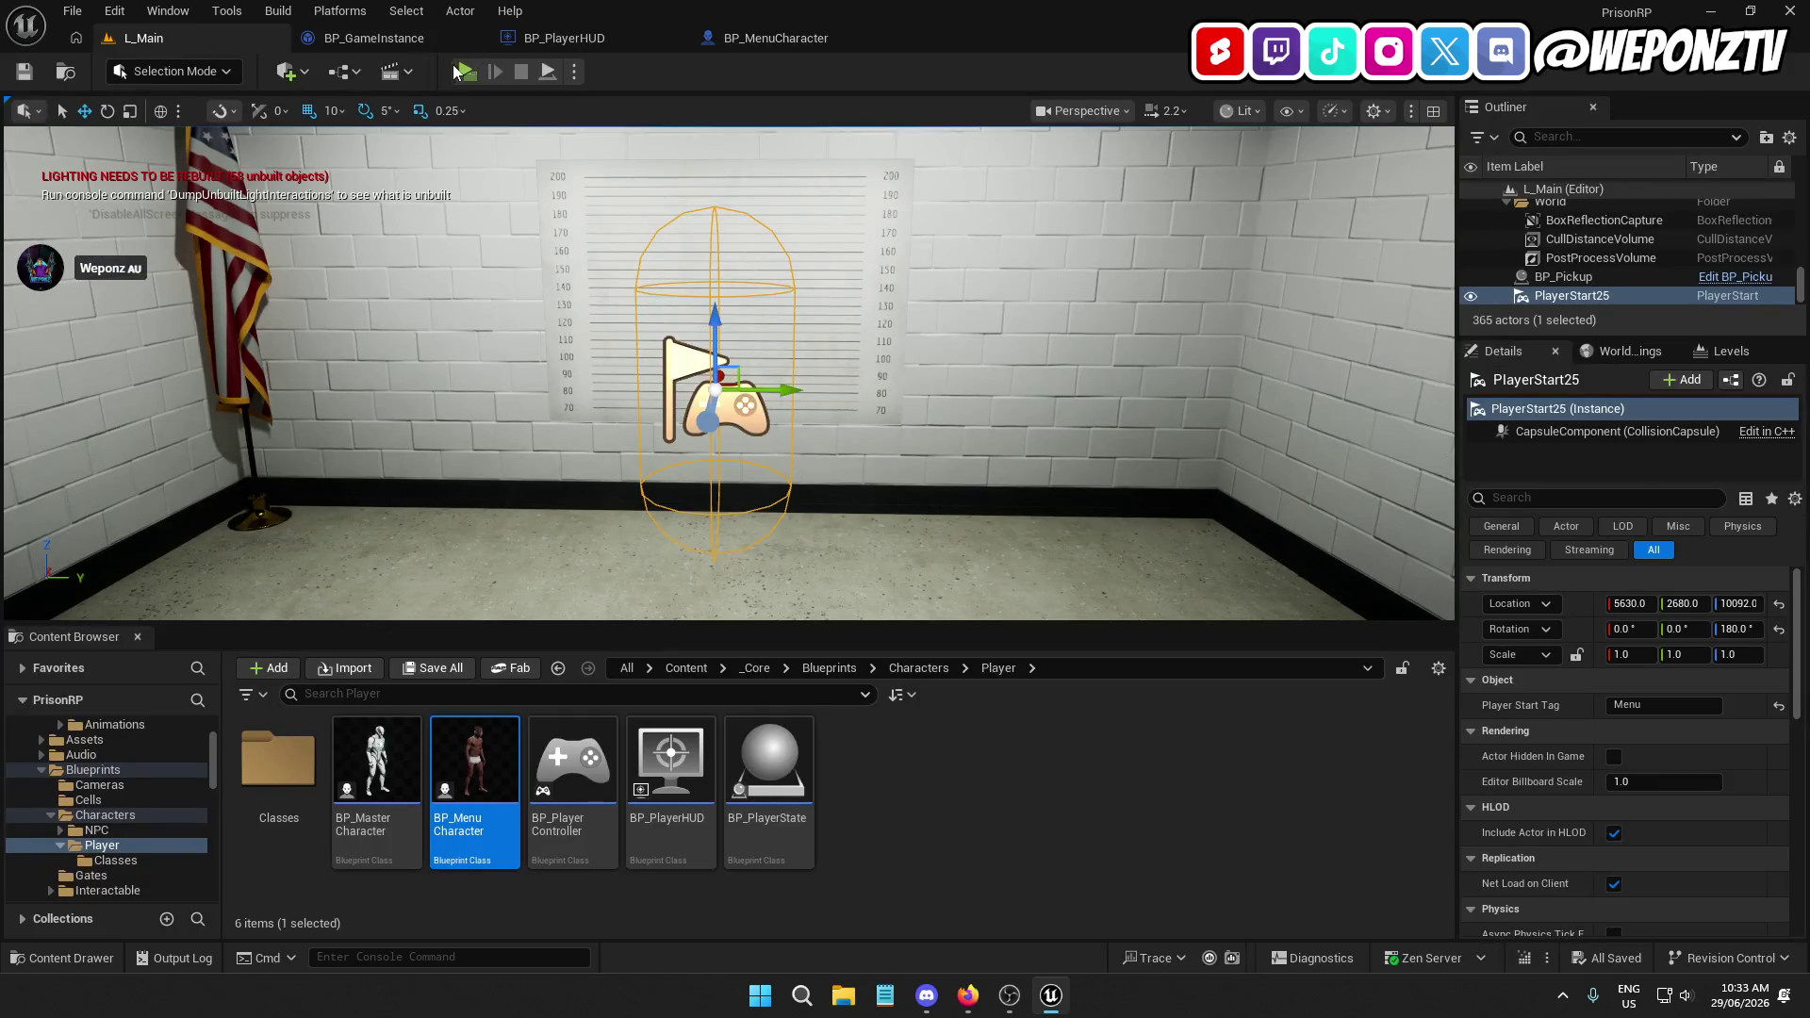
click(462, 71)
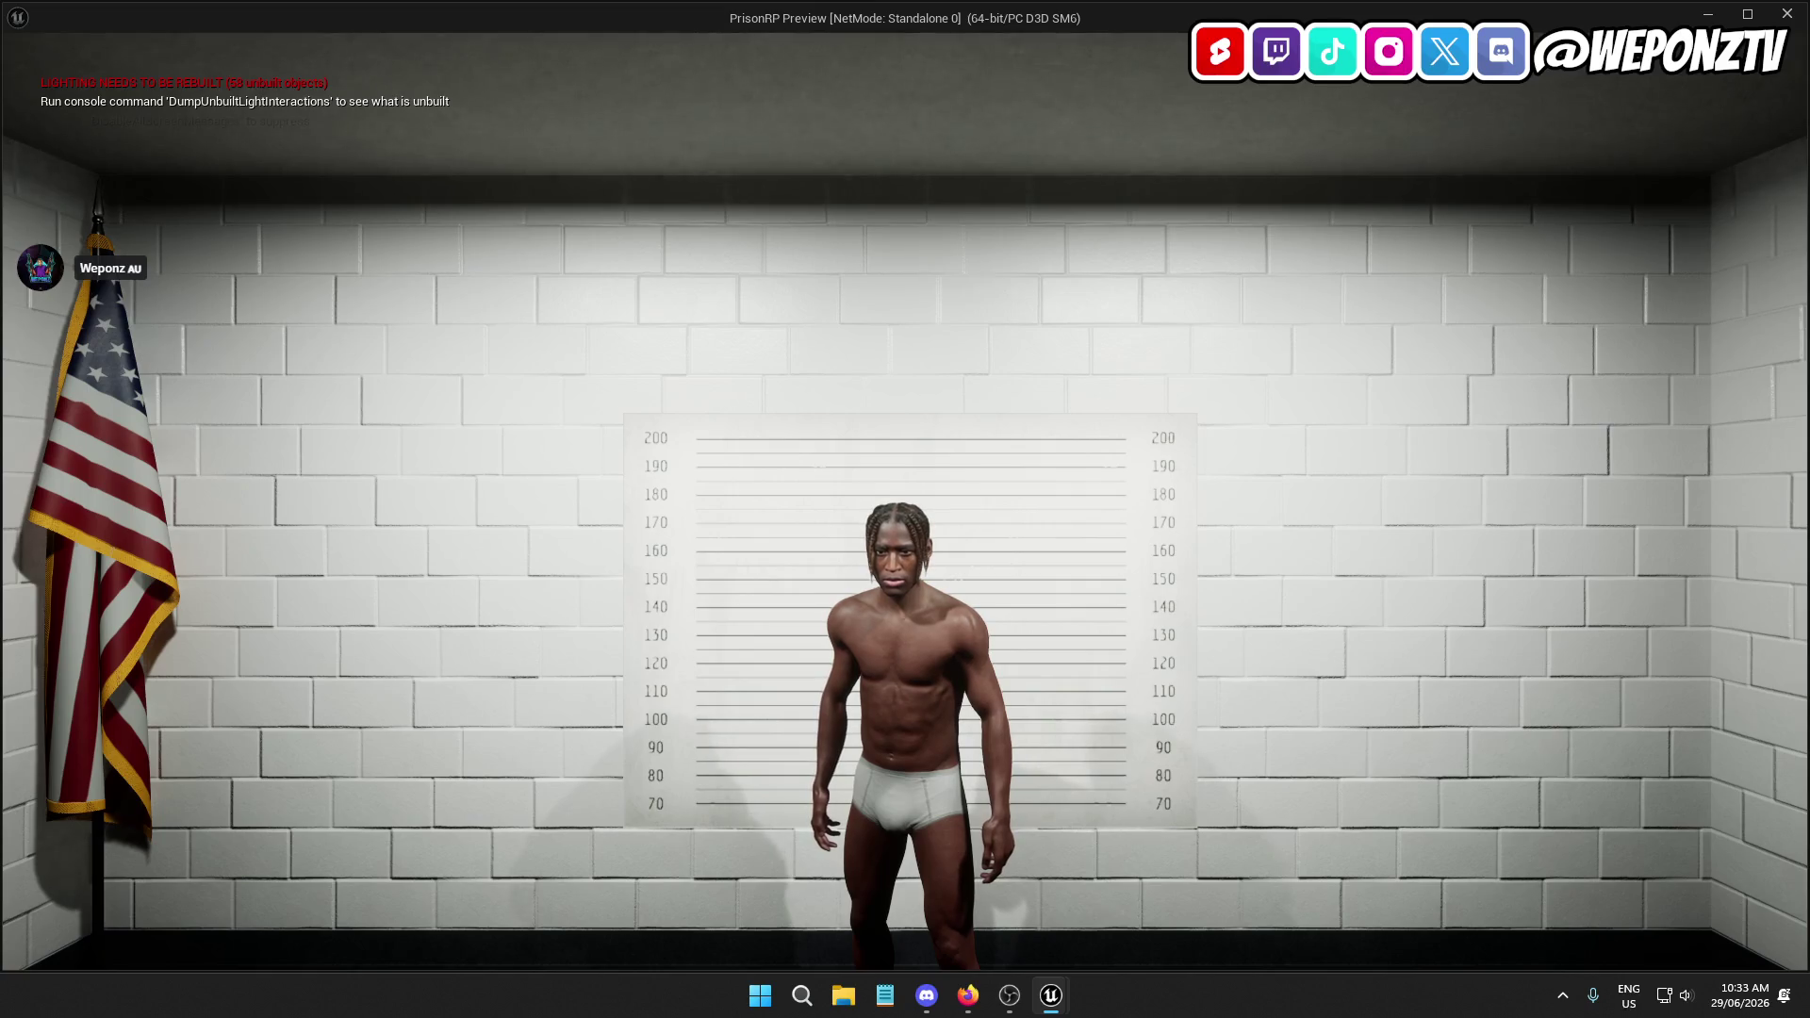
key(Escape)
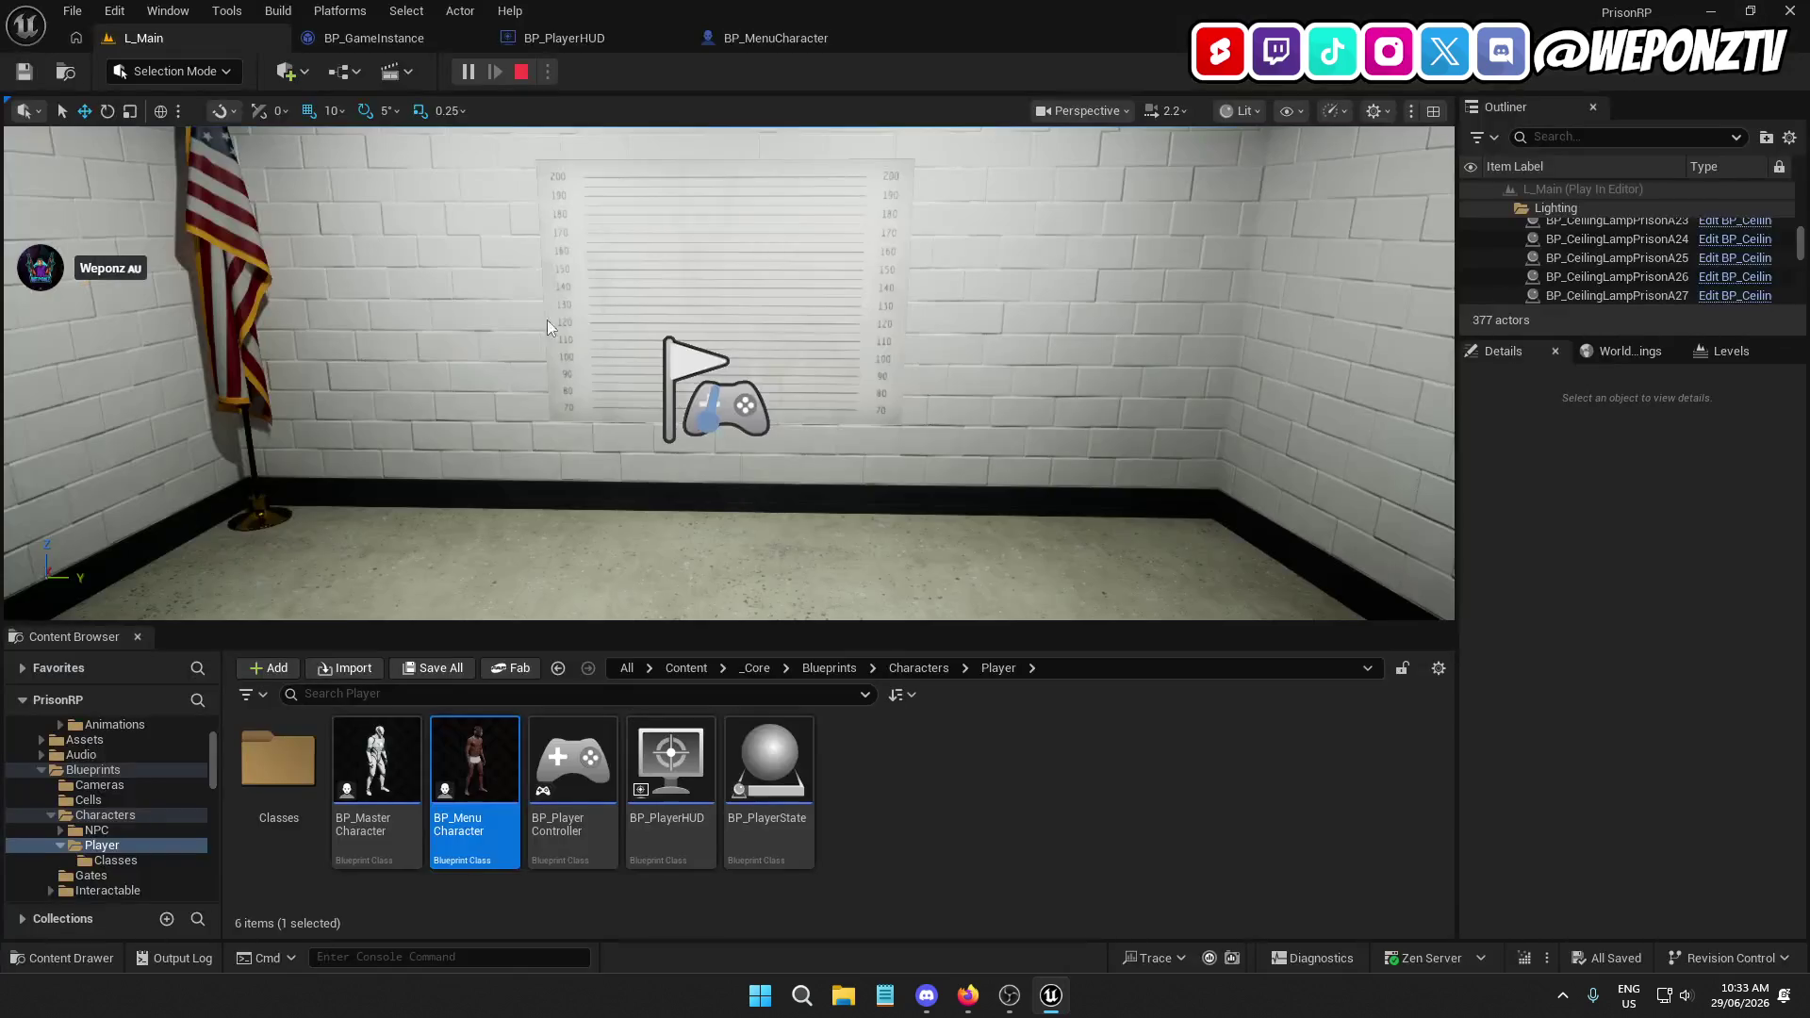
Set Target Arm Length to 150, compile and save, and check the standalone preview
click(815, 35)
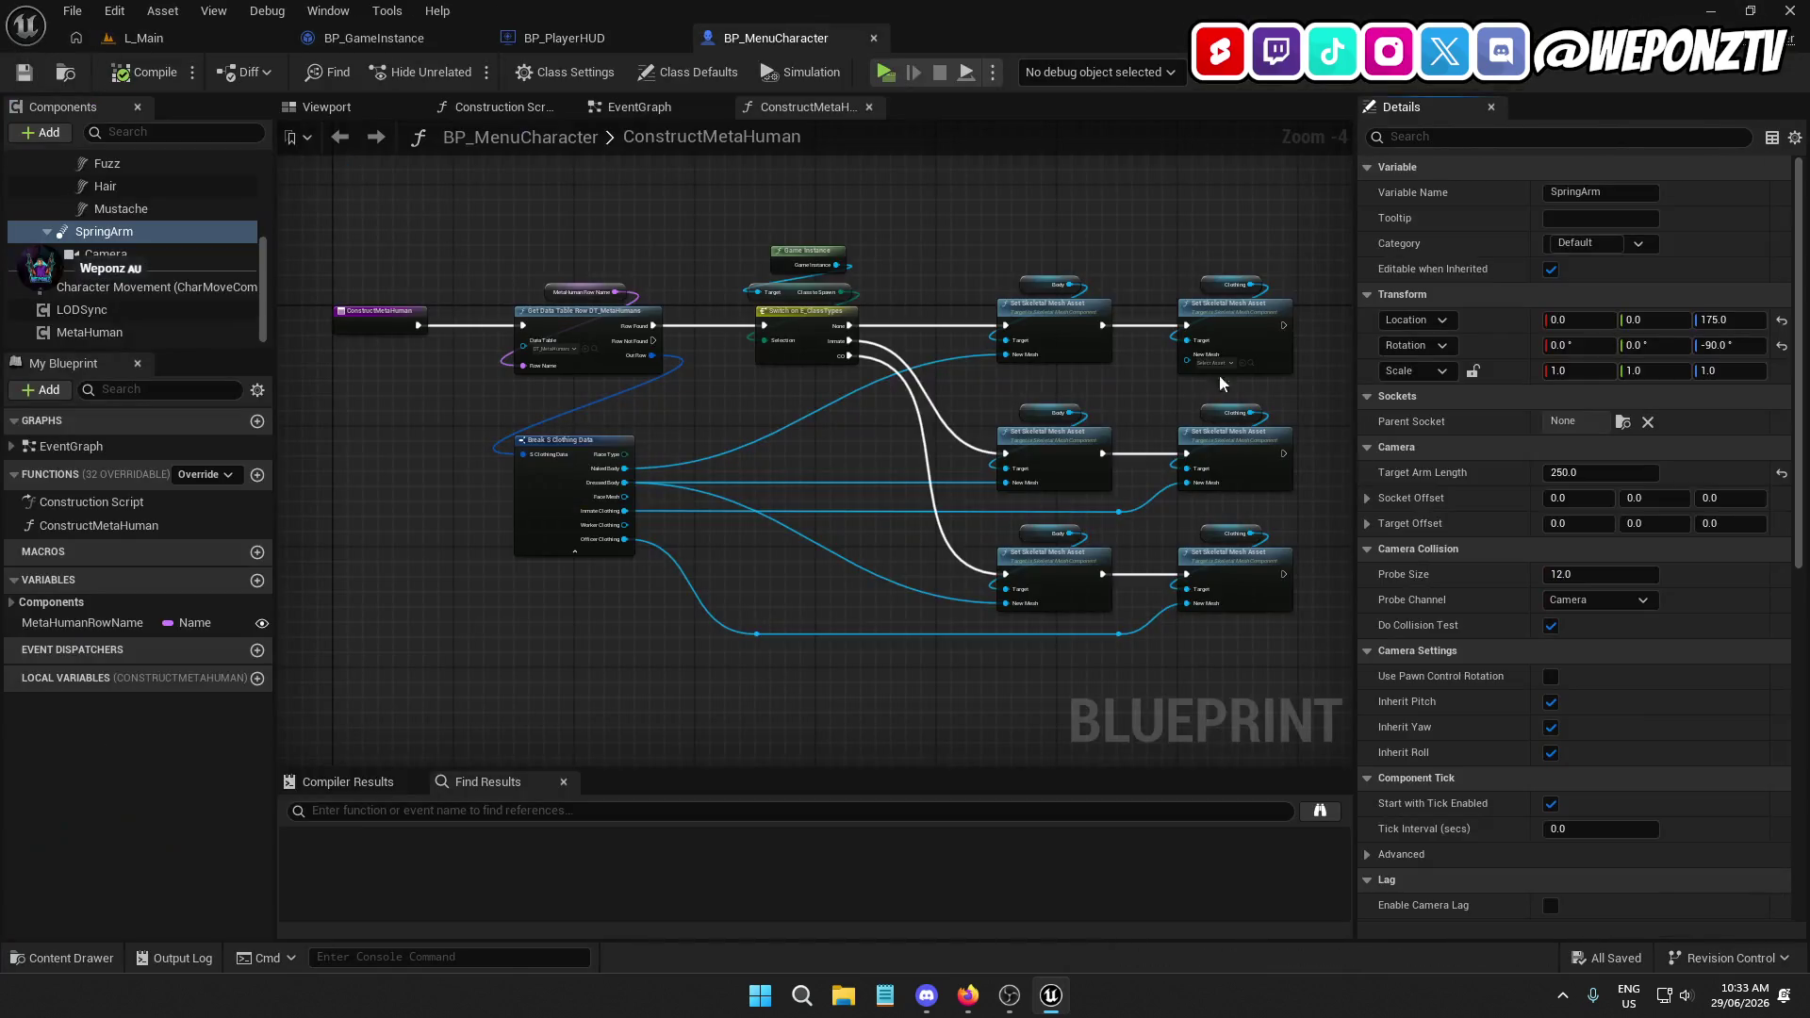
text(50)
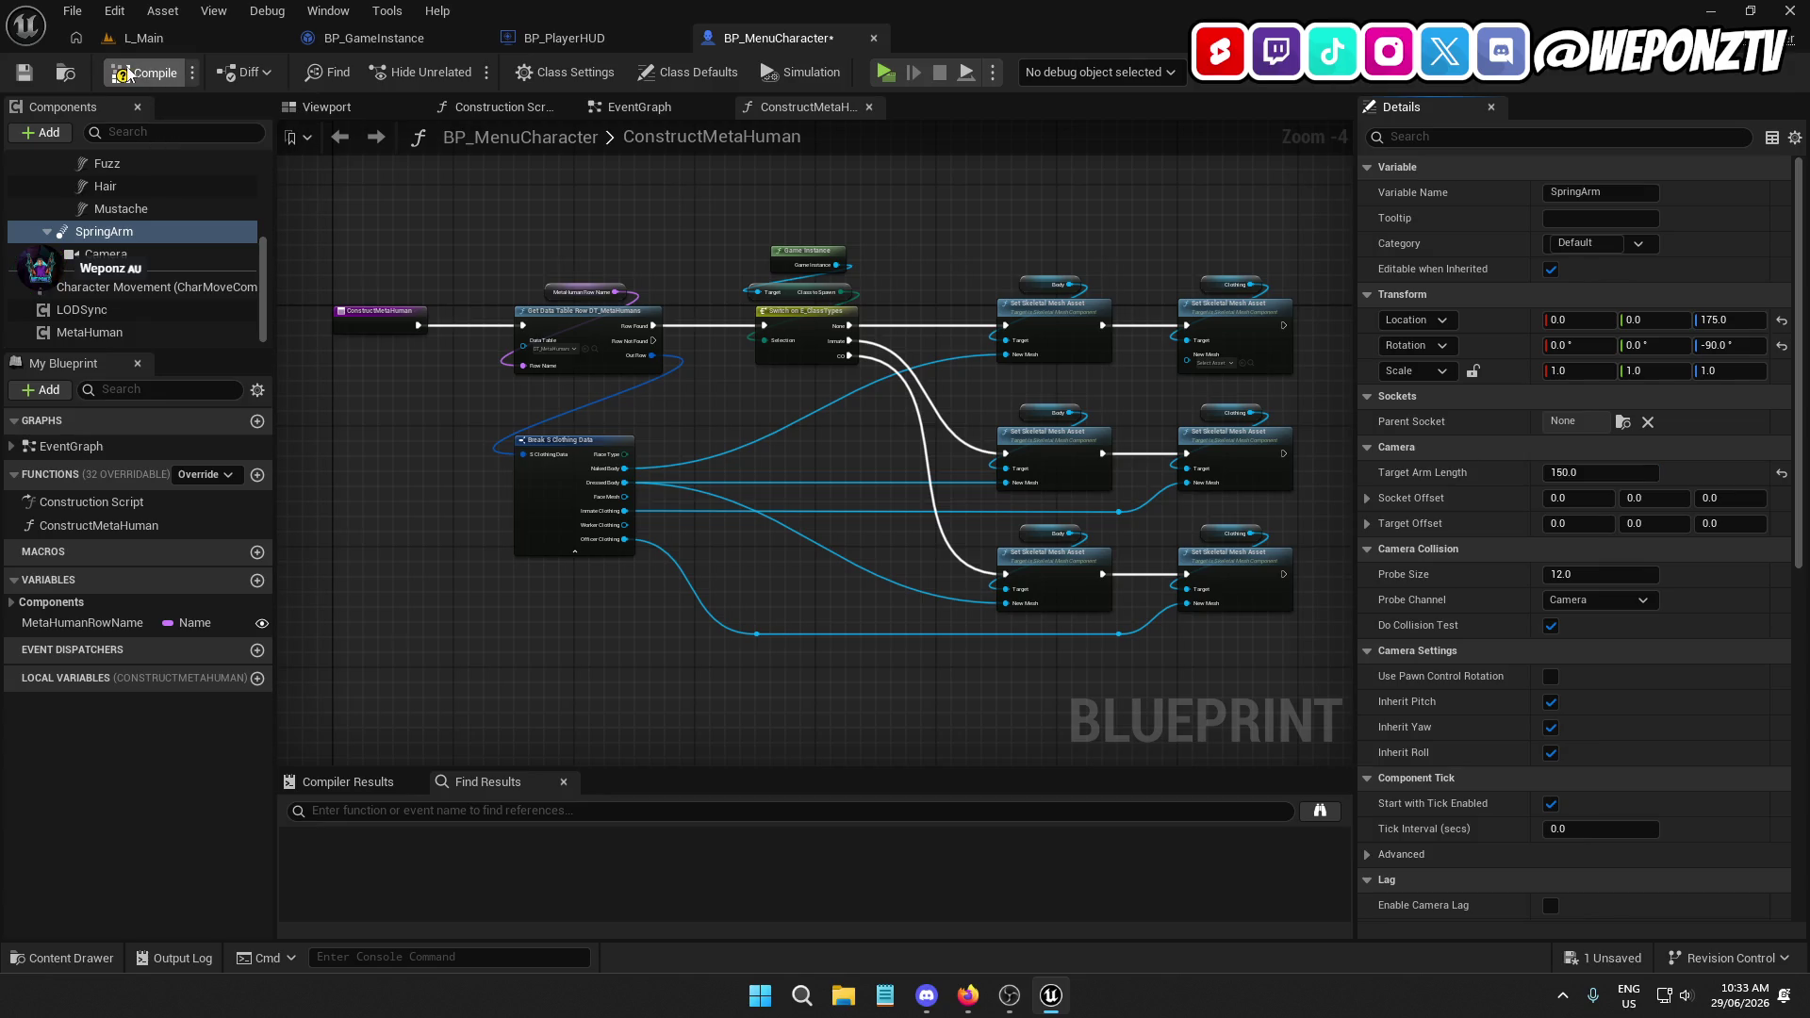
click(21, 70)
click(169, 43)
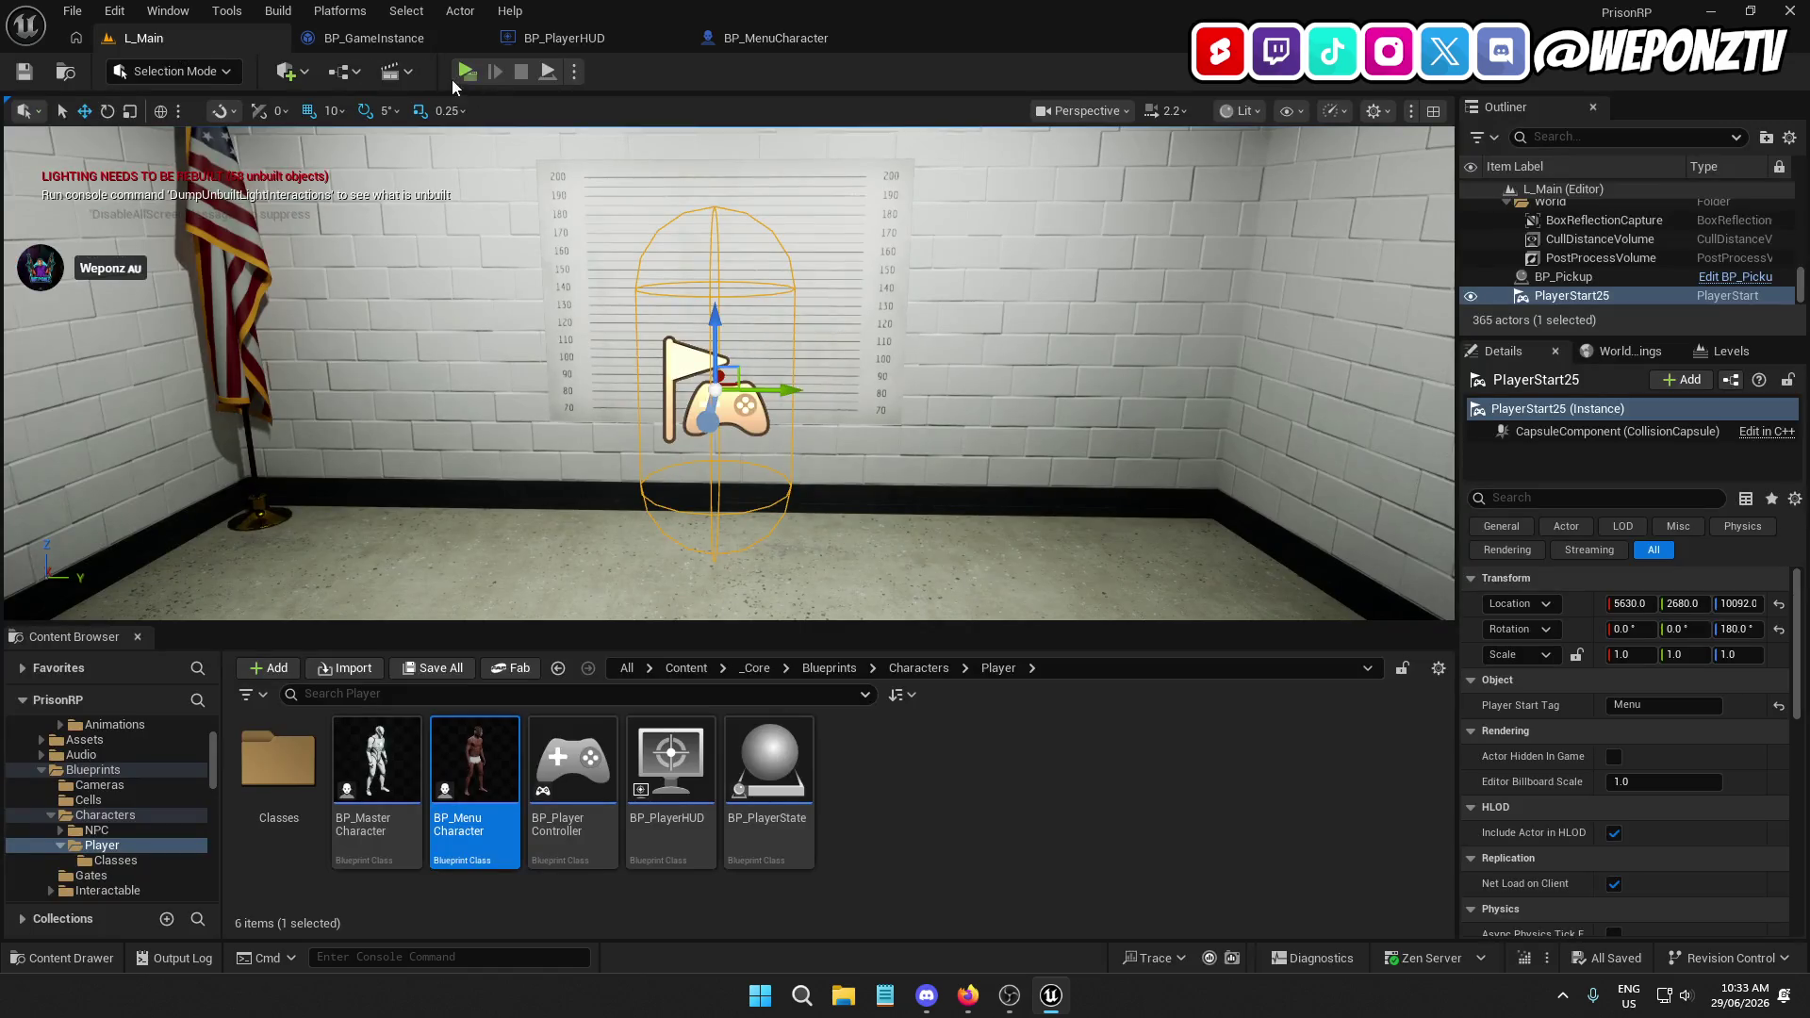
click(466, 71)
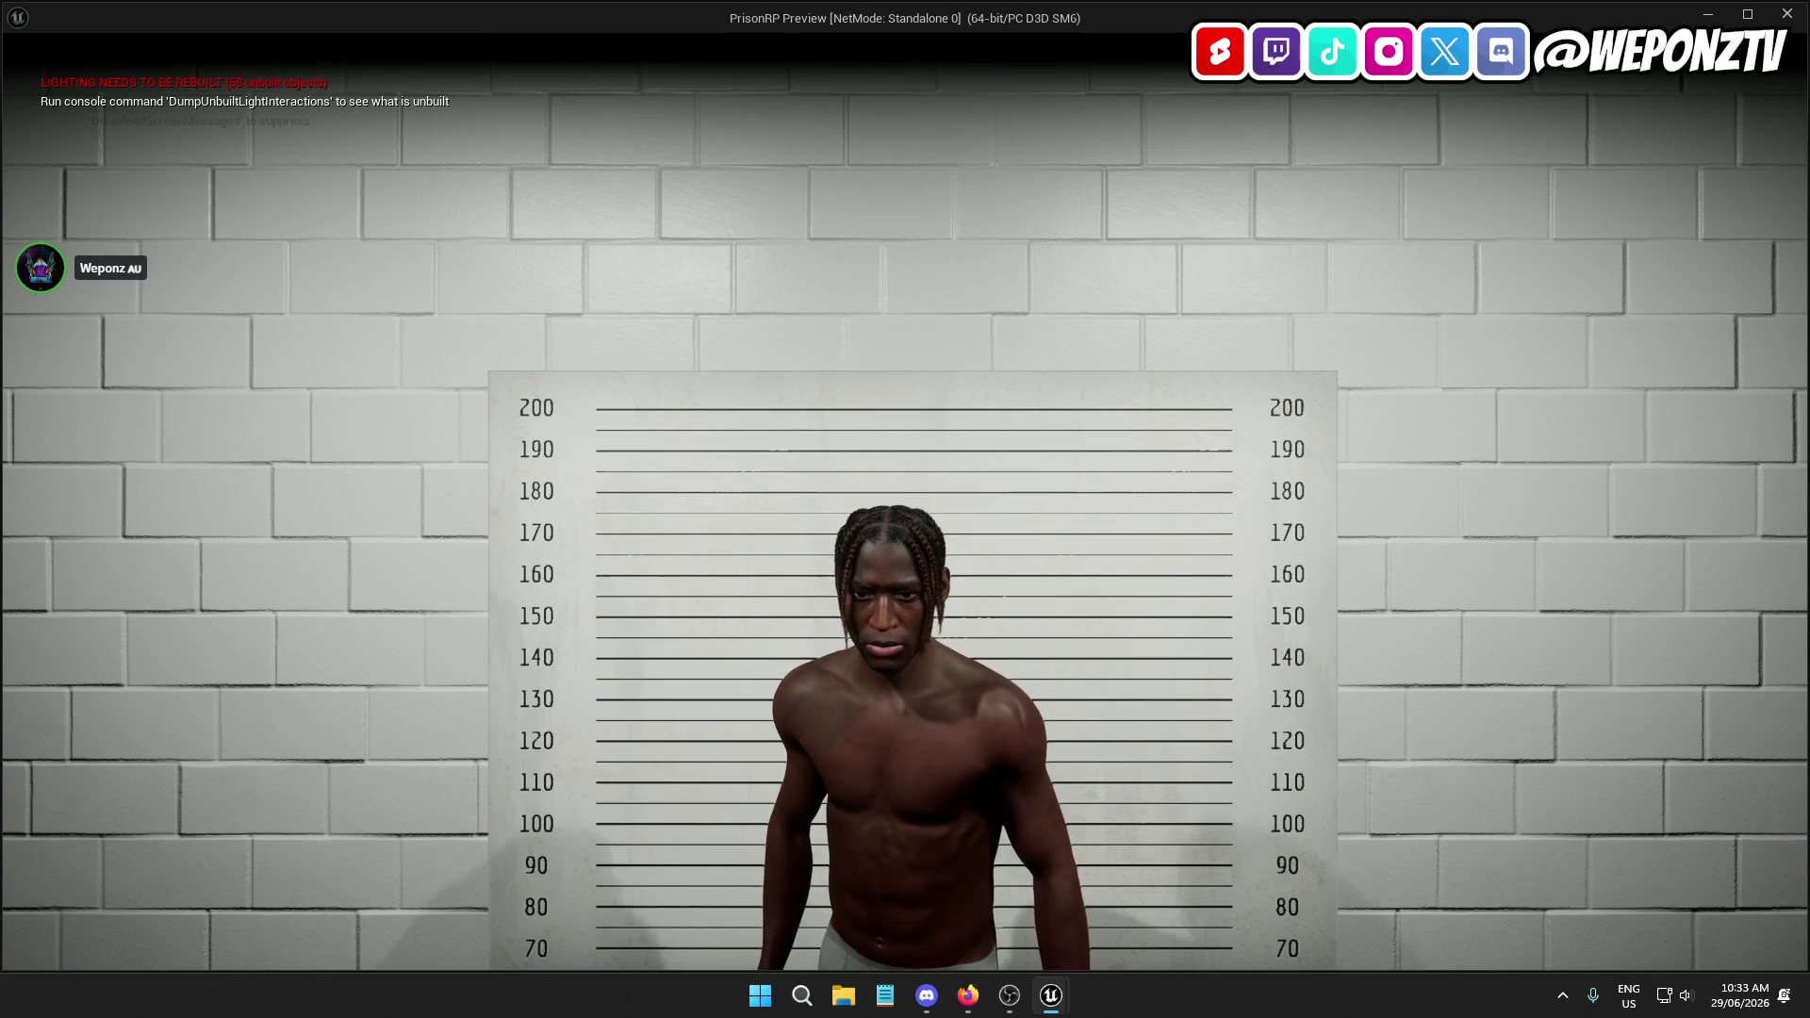
key(Escape)
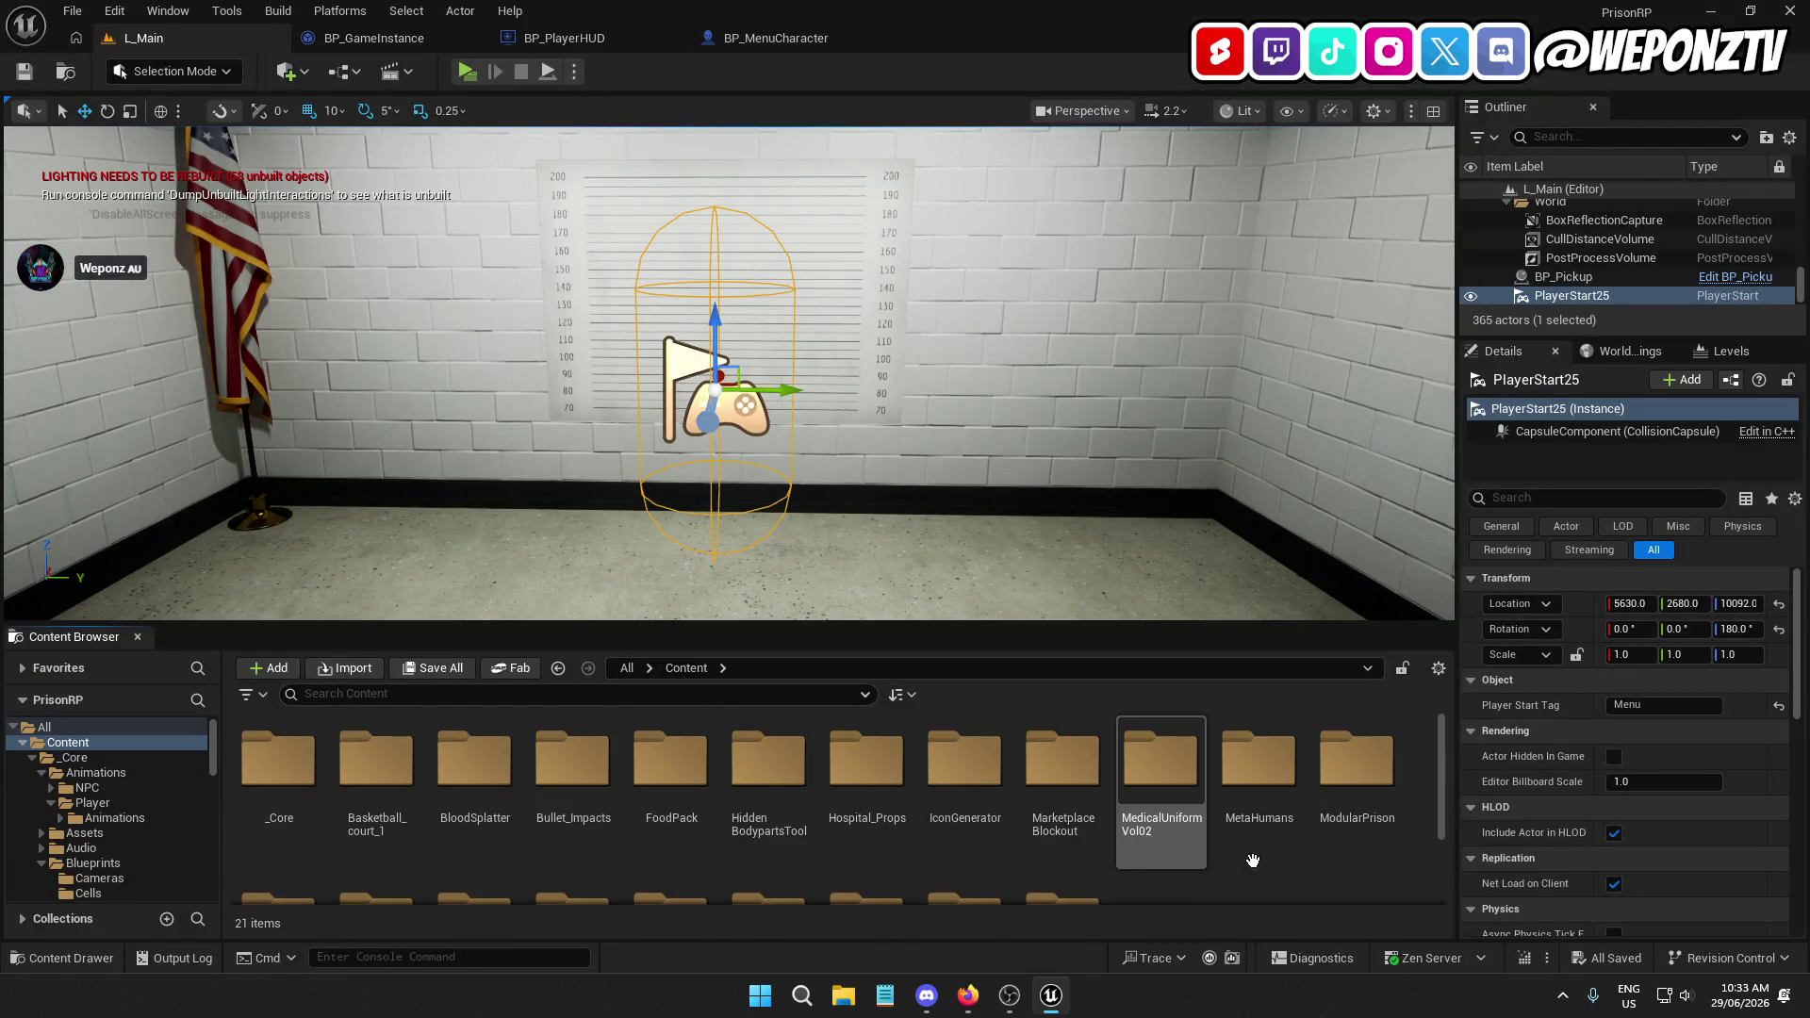
Browse to the _Core > UI folder and switch to the BP_PlayerHUD blueprint
scroll(1197, 809, down, 2)
scroll(983, 801, up, 2)
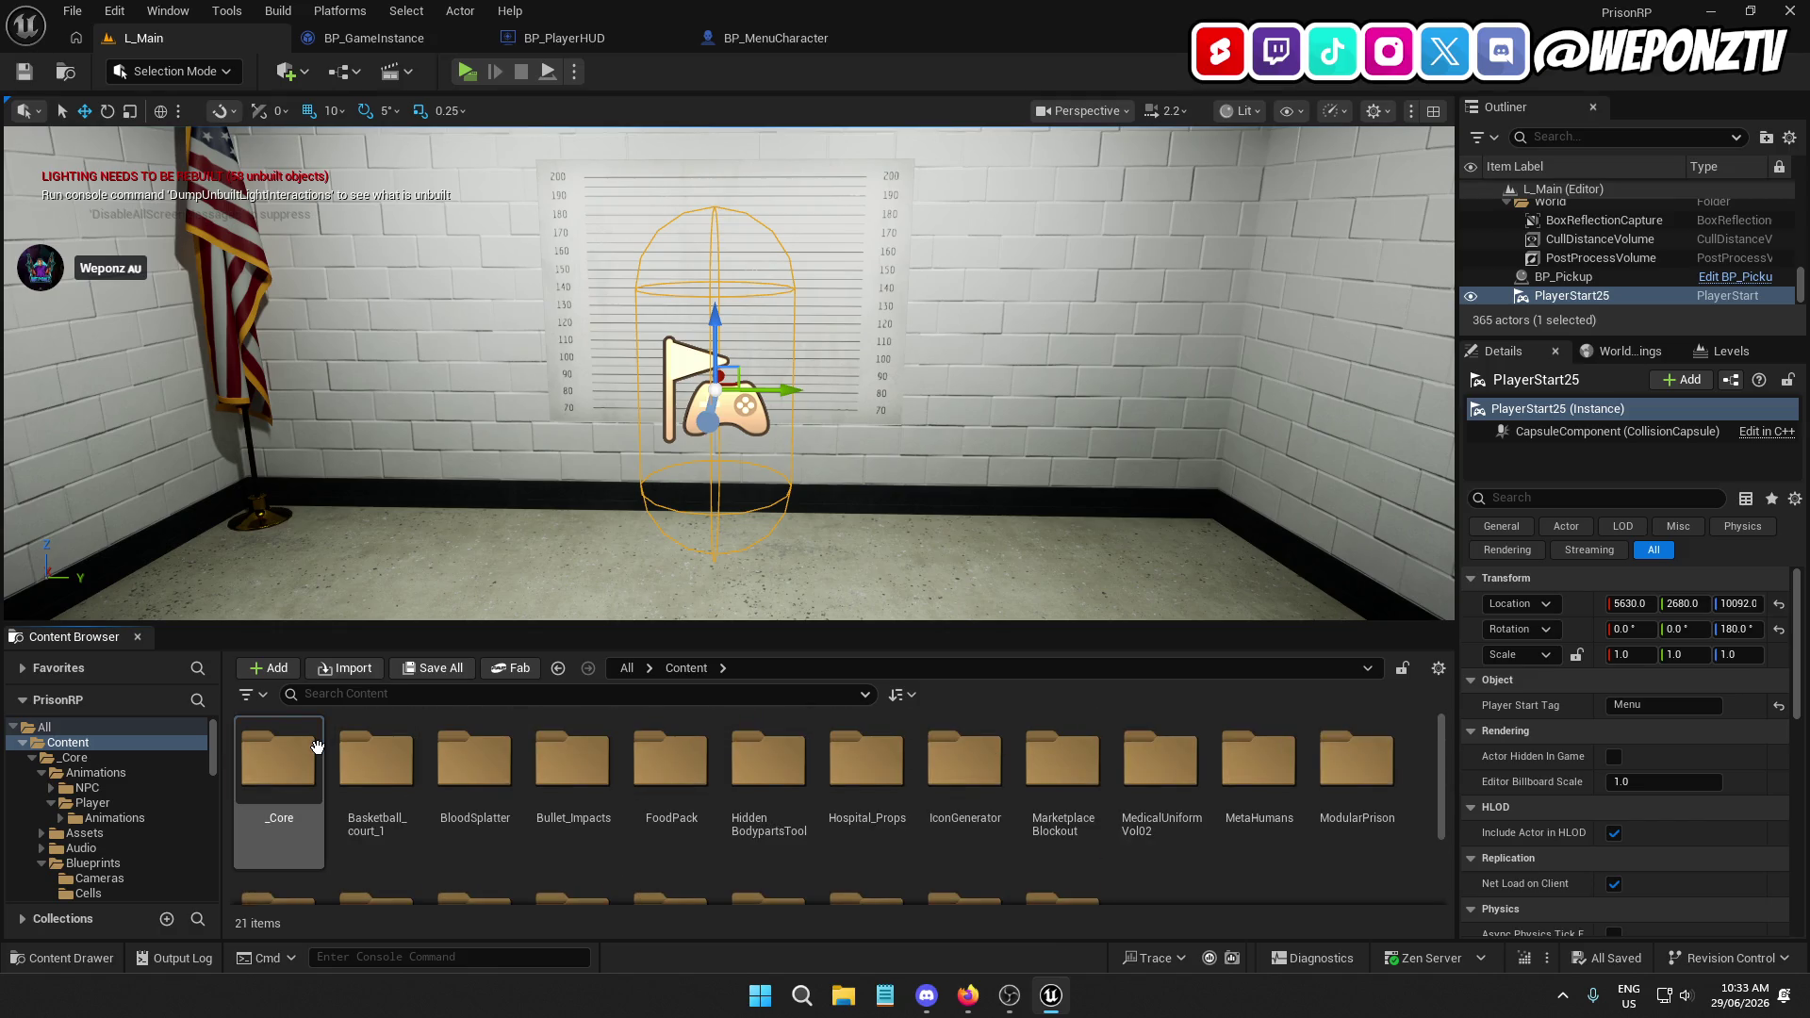
double_click(278, 759)
double_click(1372, 765)
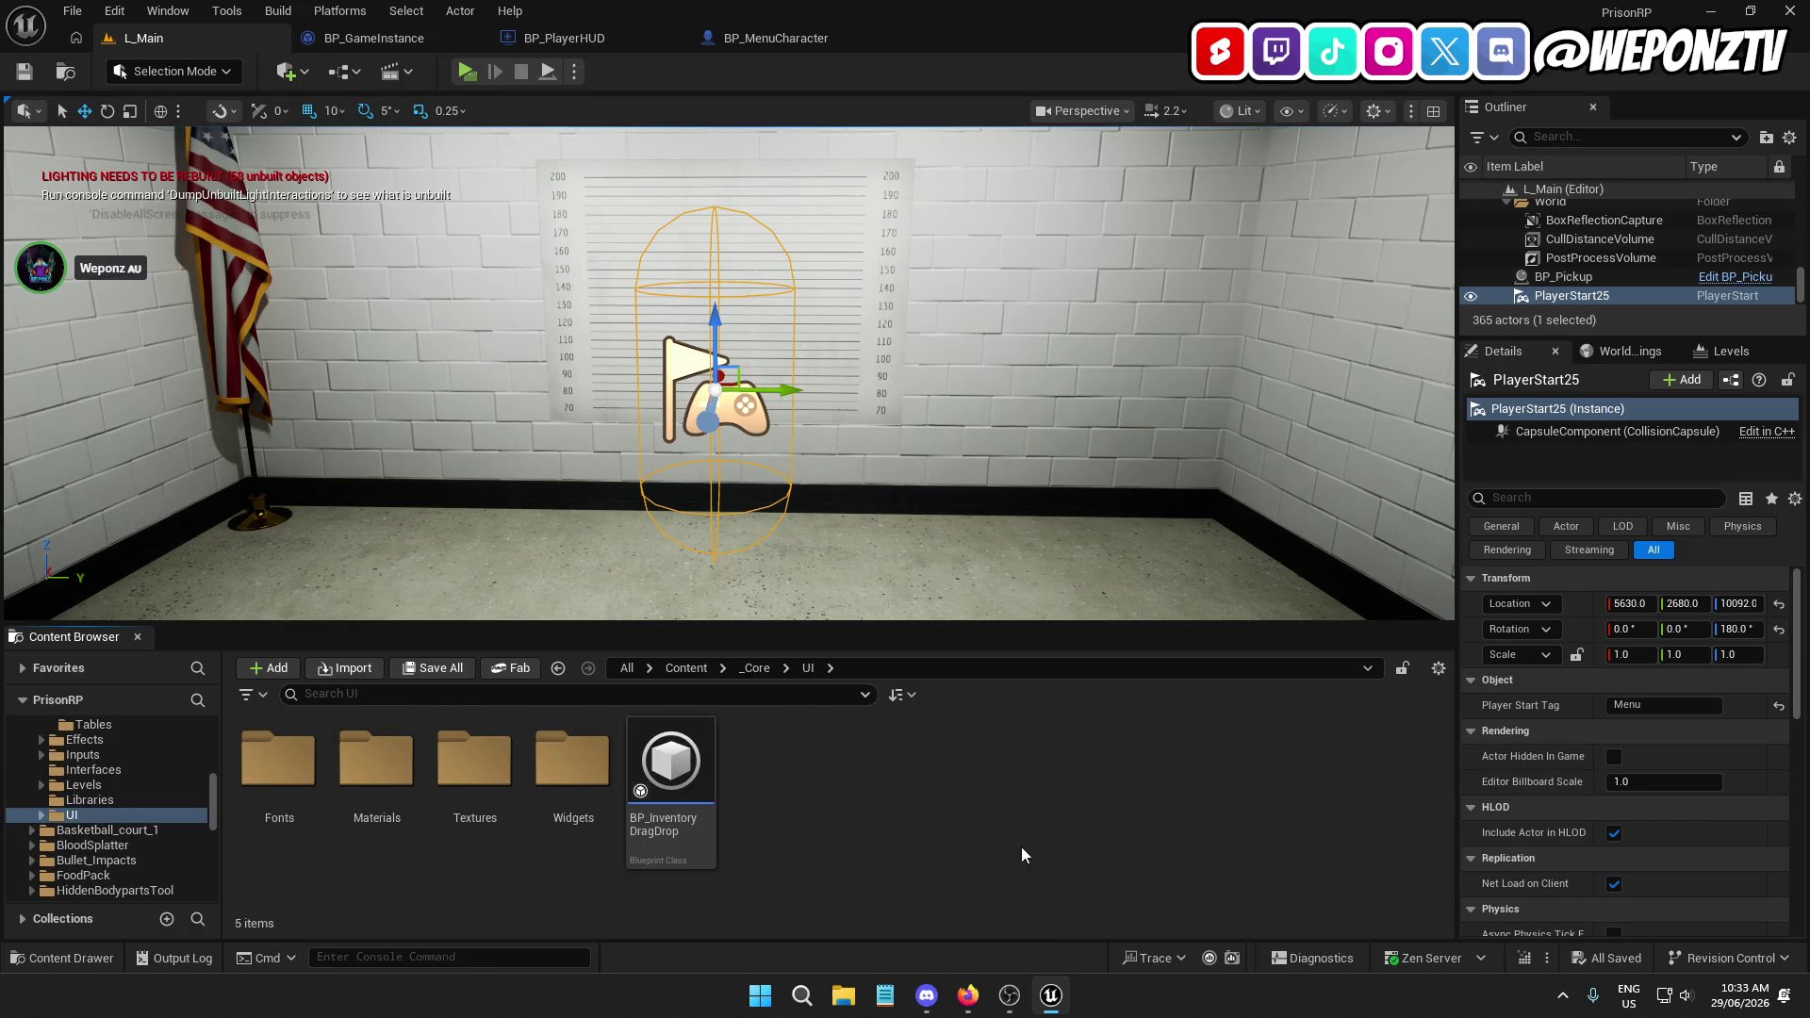
click(611, 36)
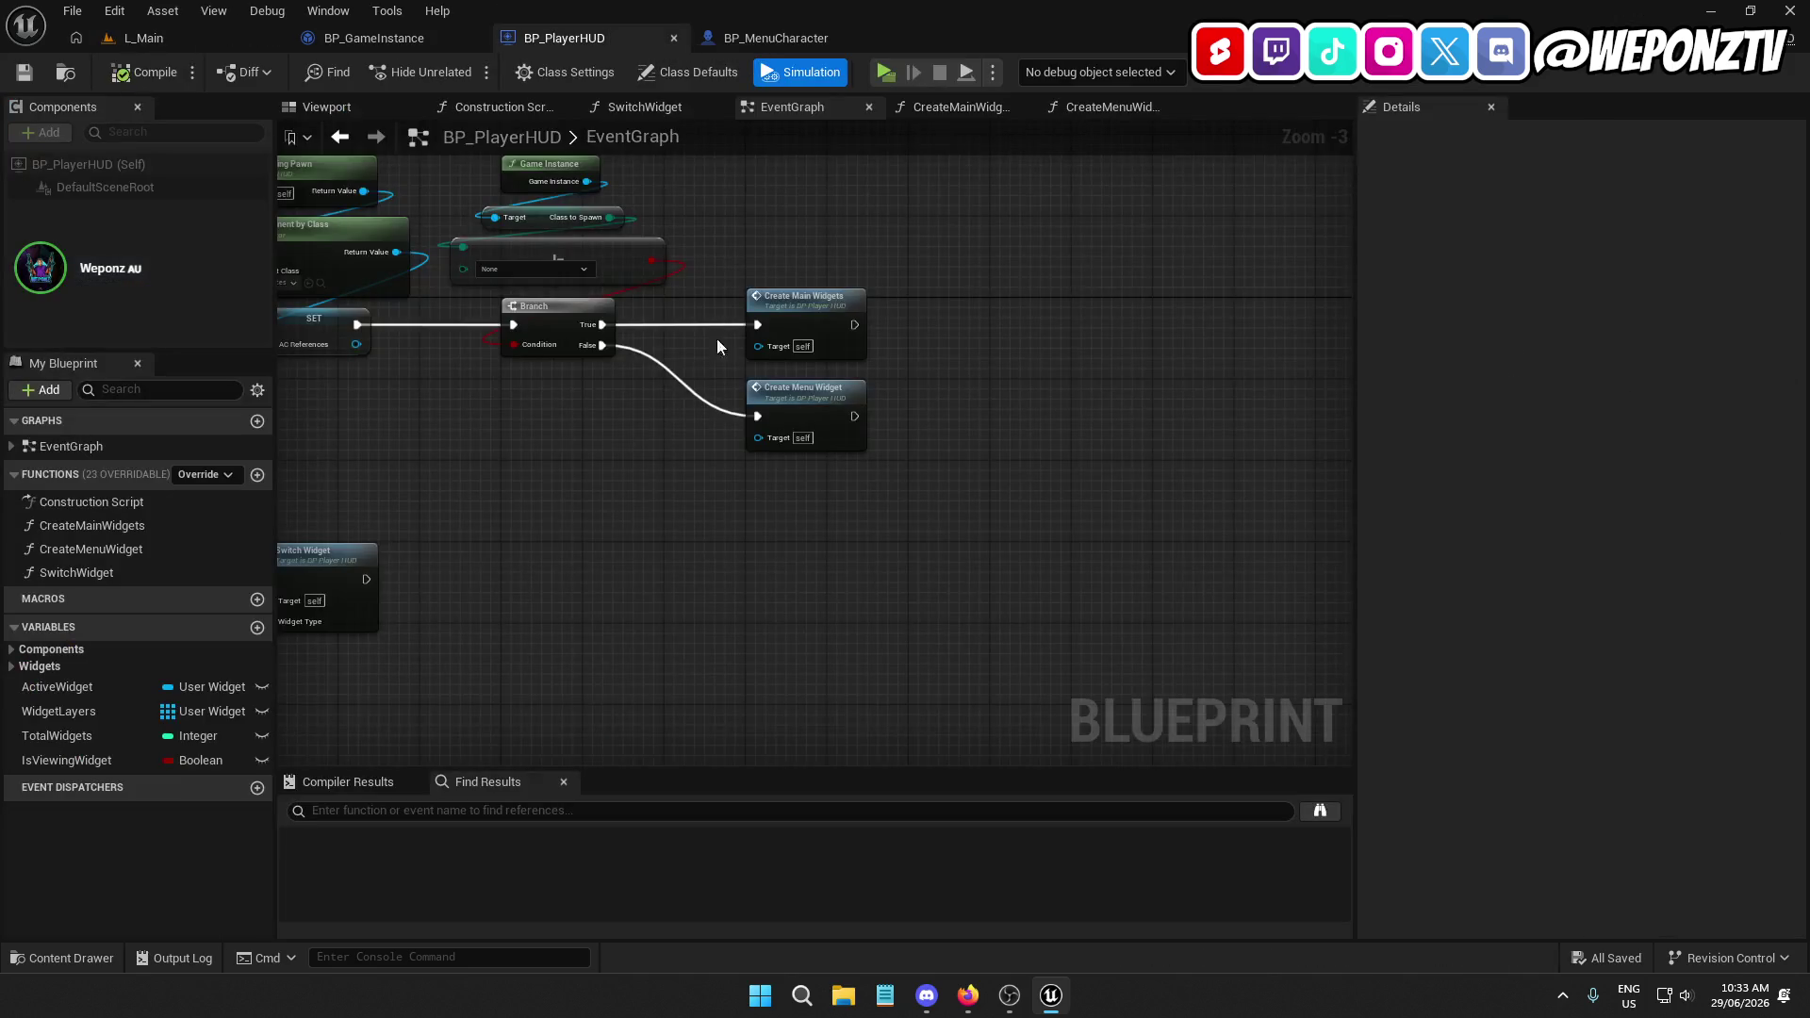
Look into CreateMainWidgets, then open the Create Menu Widget node's function graph
mouse_move(666, 453)
mouse_down()
mouse_move(791, 348)
mouse_move(912, 170)
mouse_move(767, 416)
mouse_up()
double_click(928, 283)
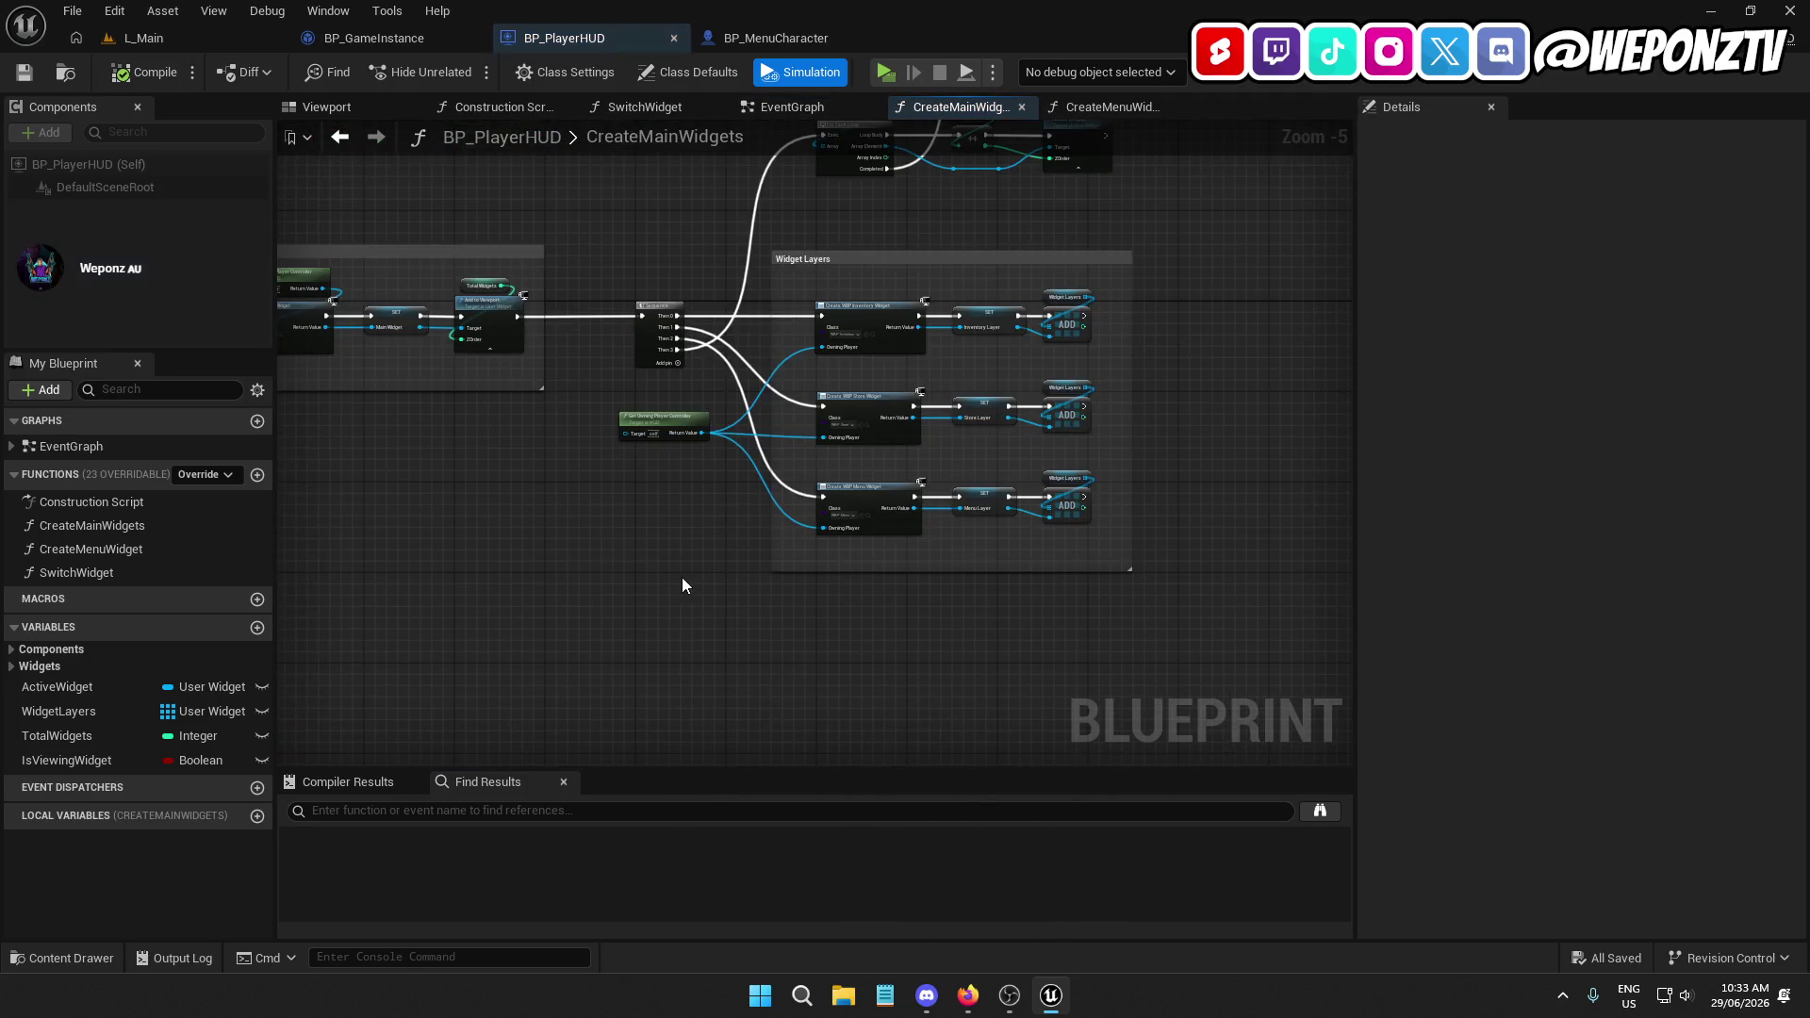
click(786, 110)
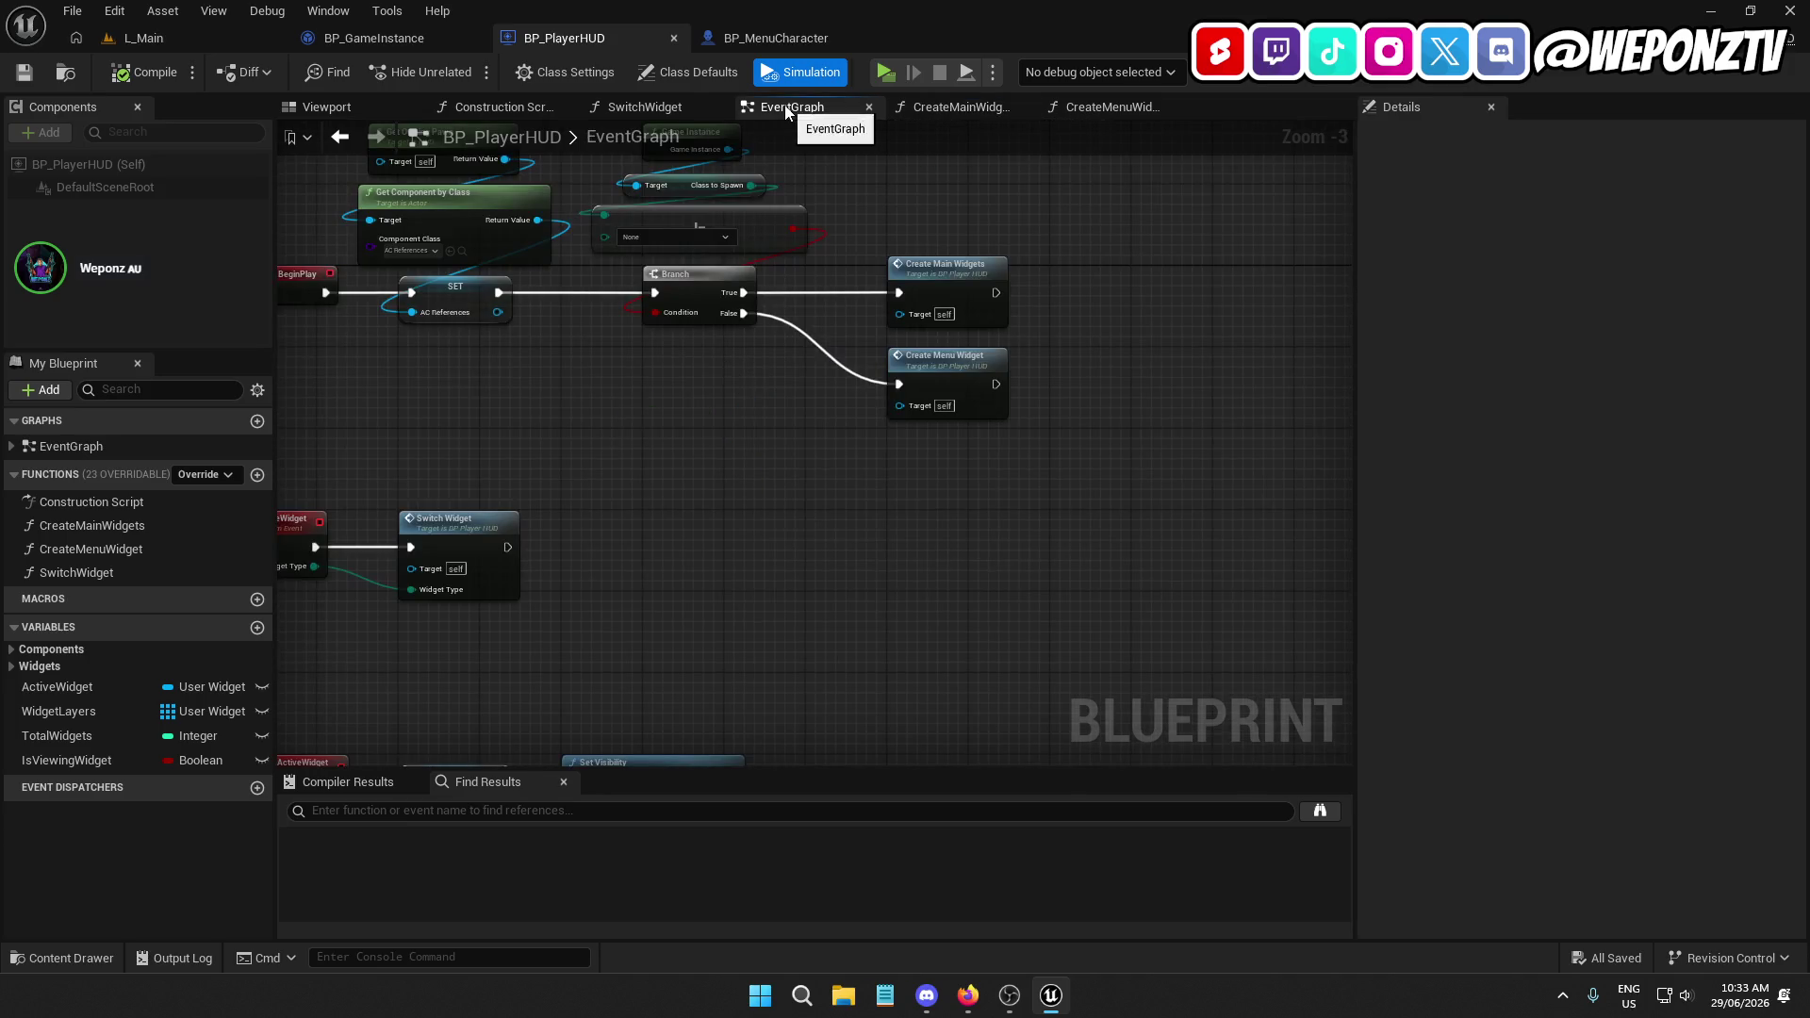
click(919, 284)
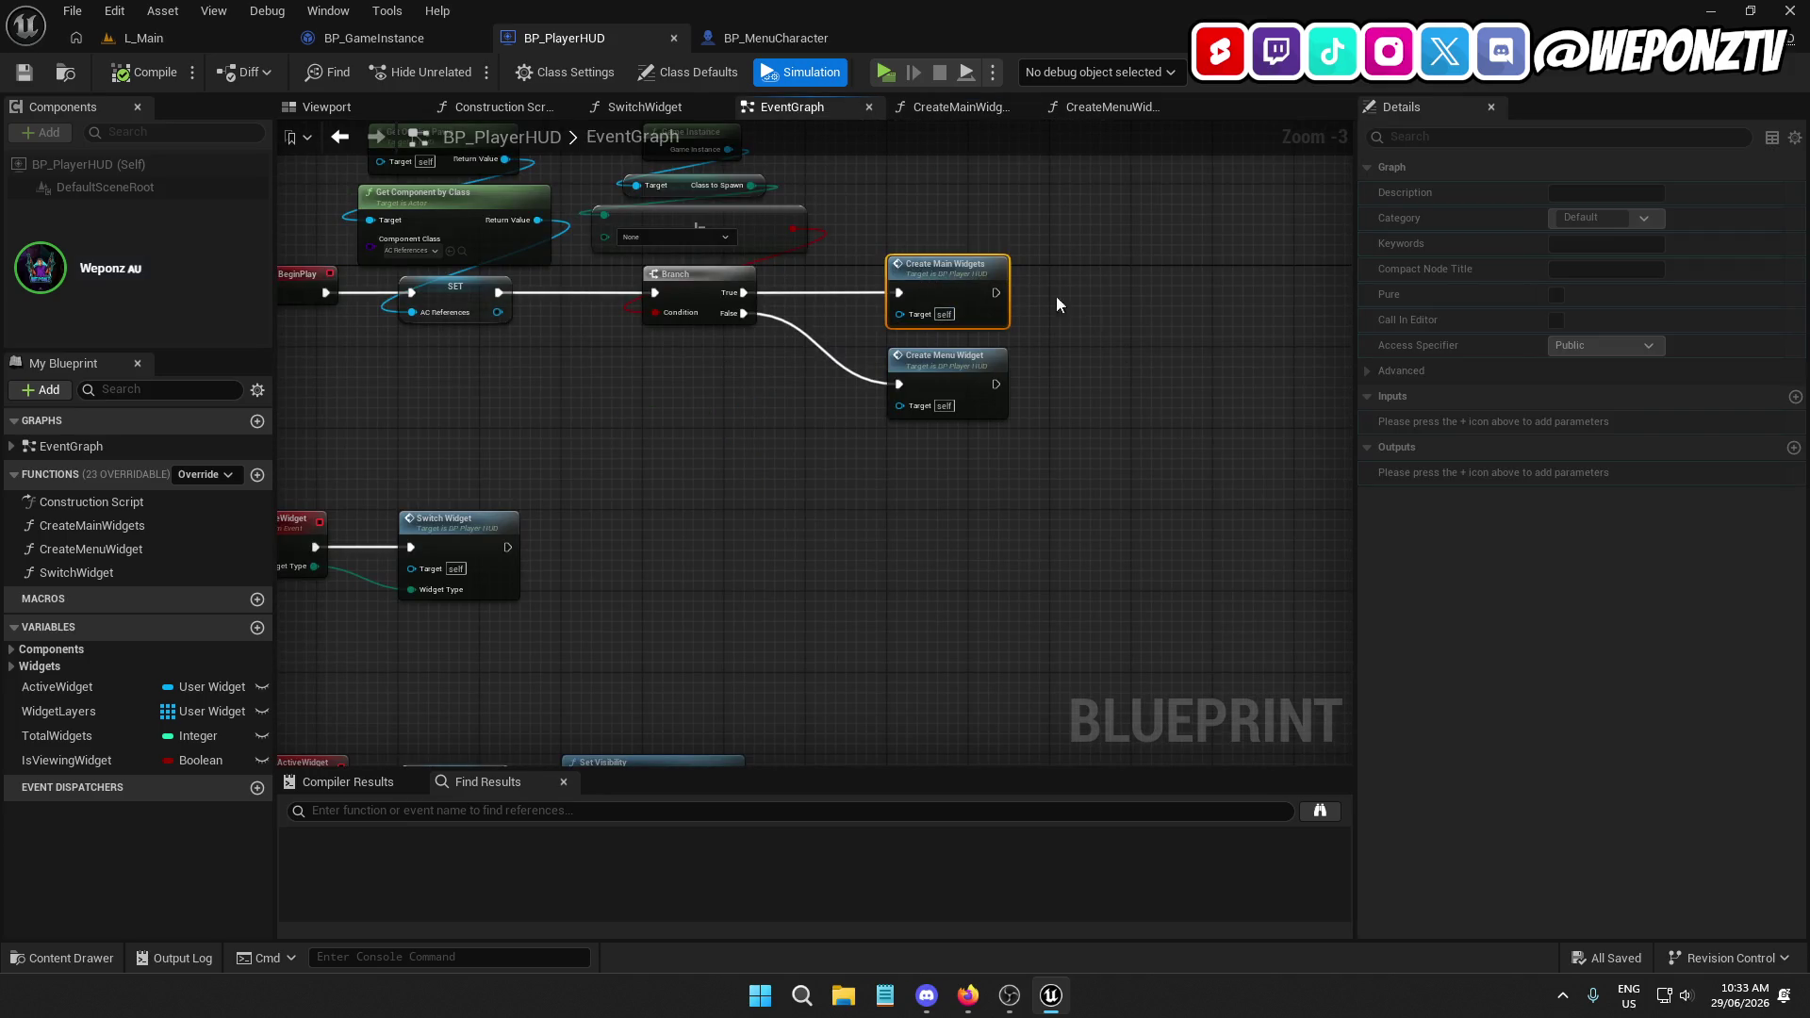
click(928, 364)
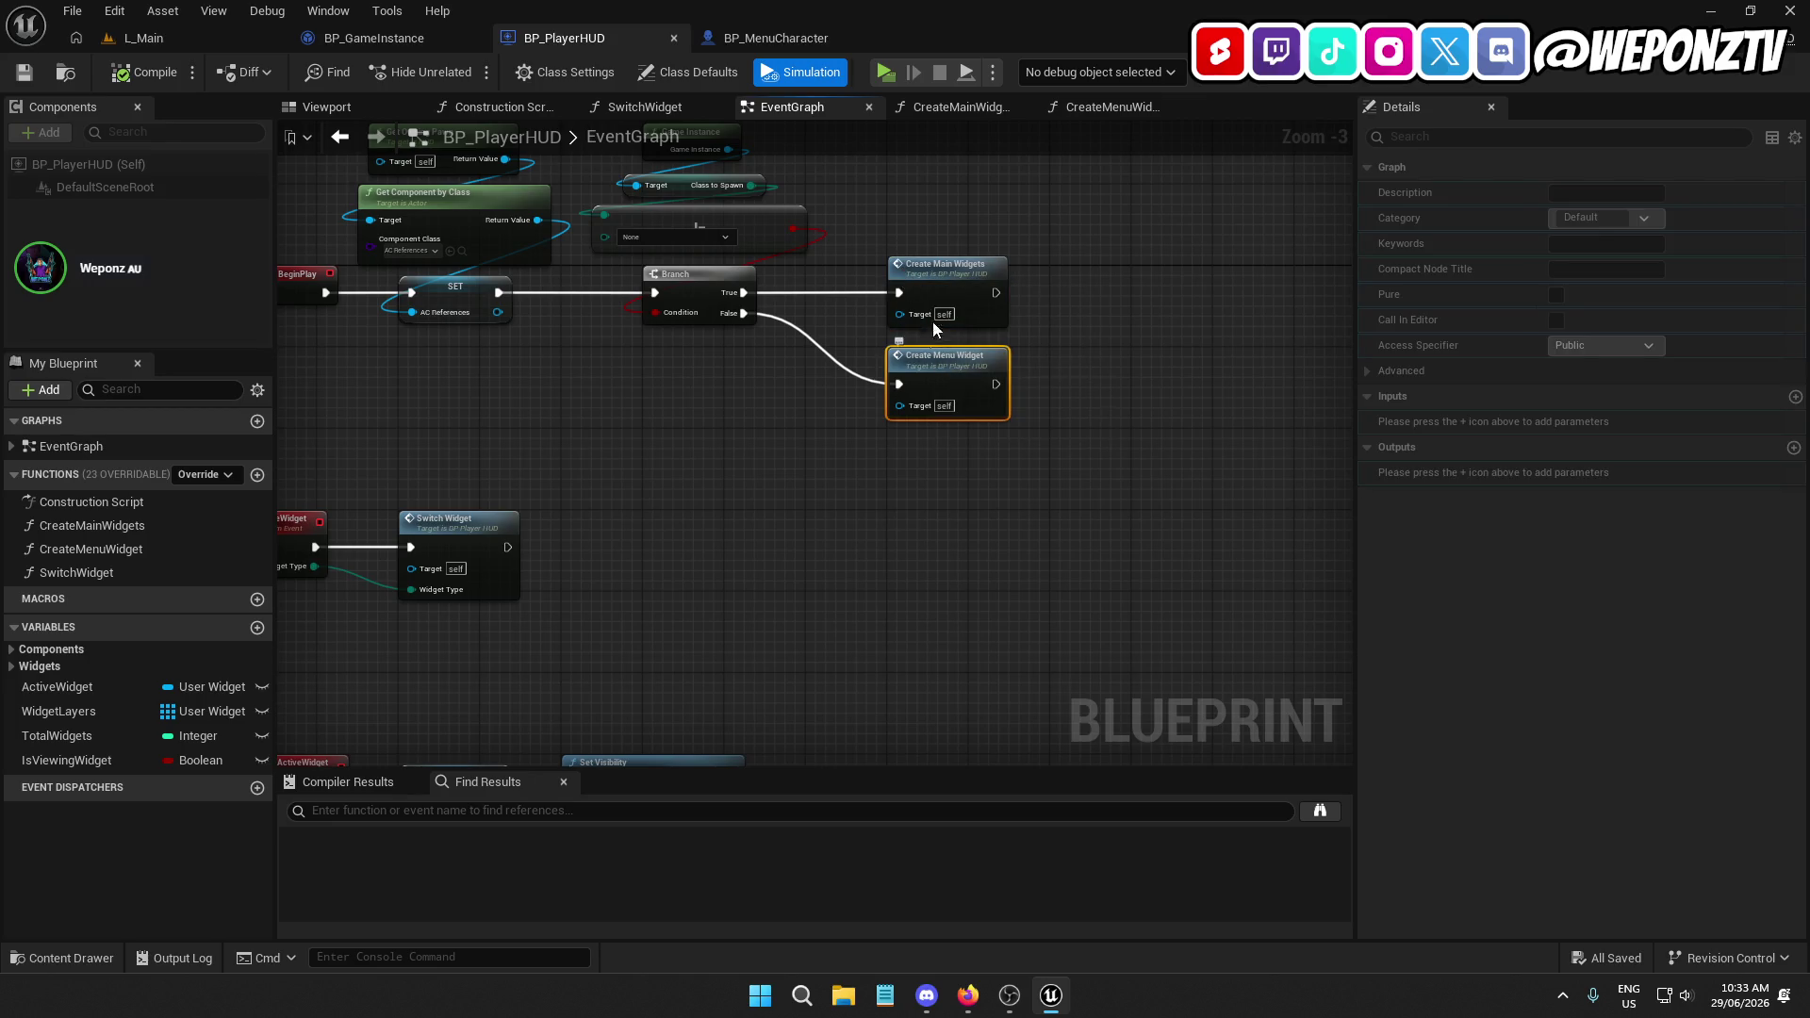
double_click(944, 358)
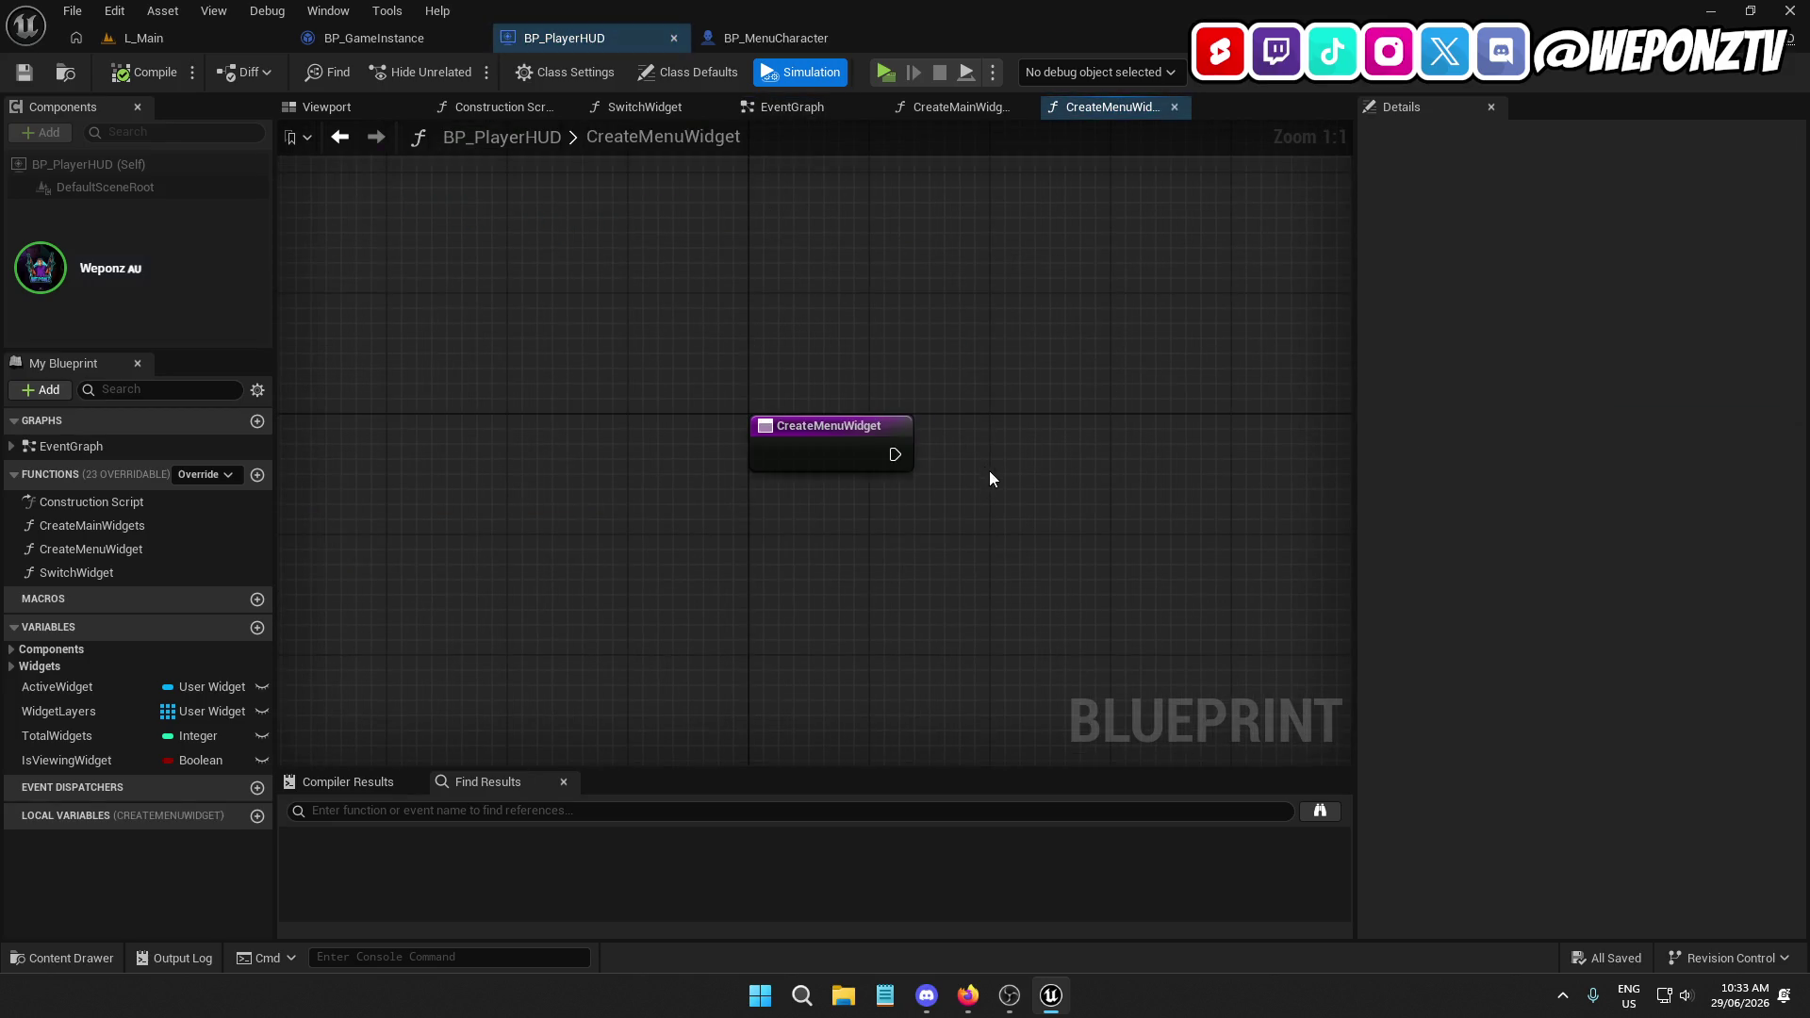
Locate and select the WBP_Menu asset in the UI > Widgets folder
right_click(899, 464)
text(createw)
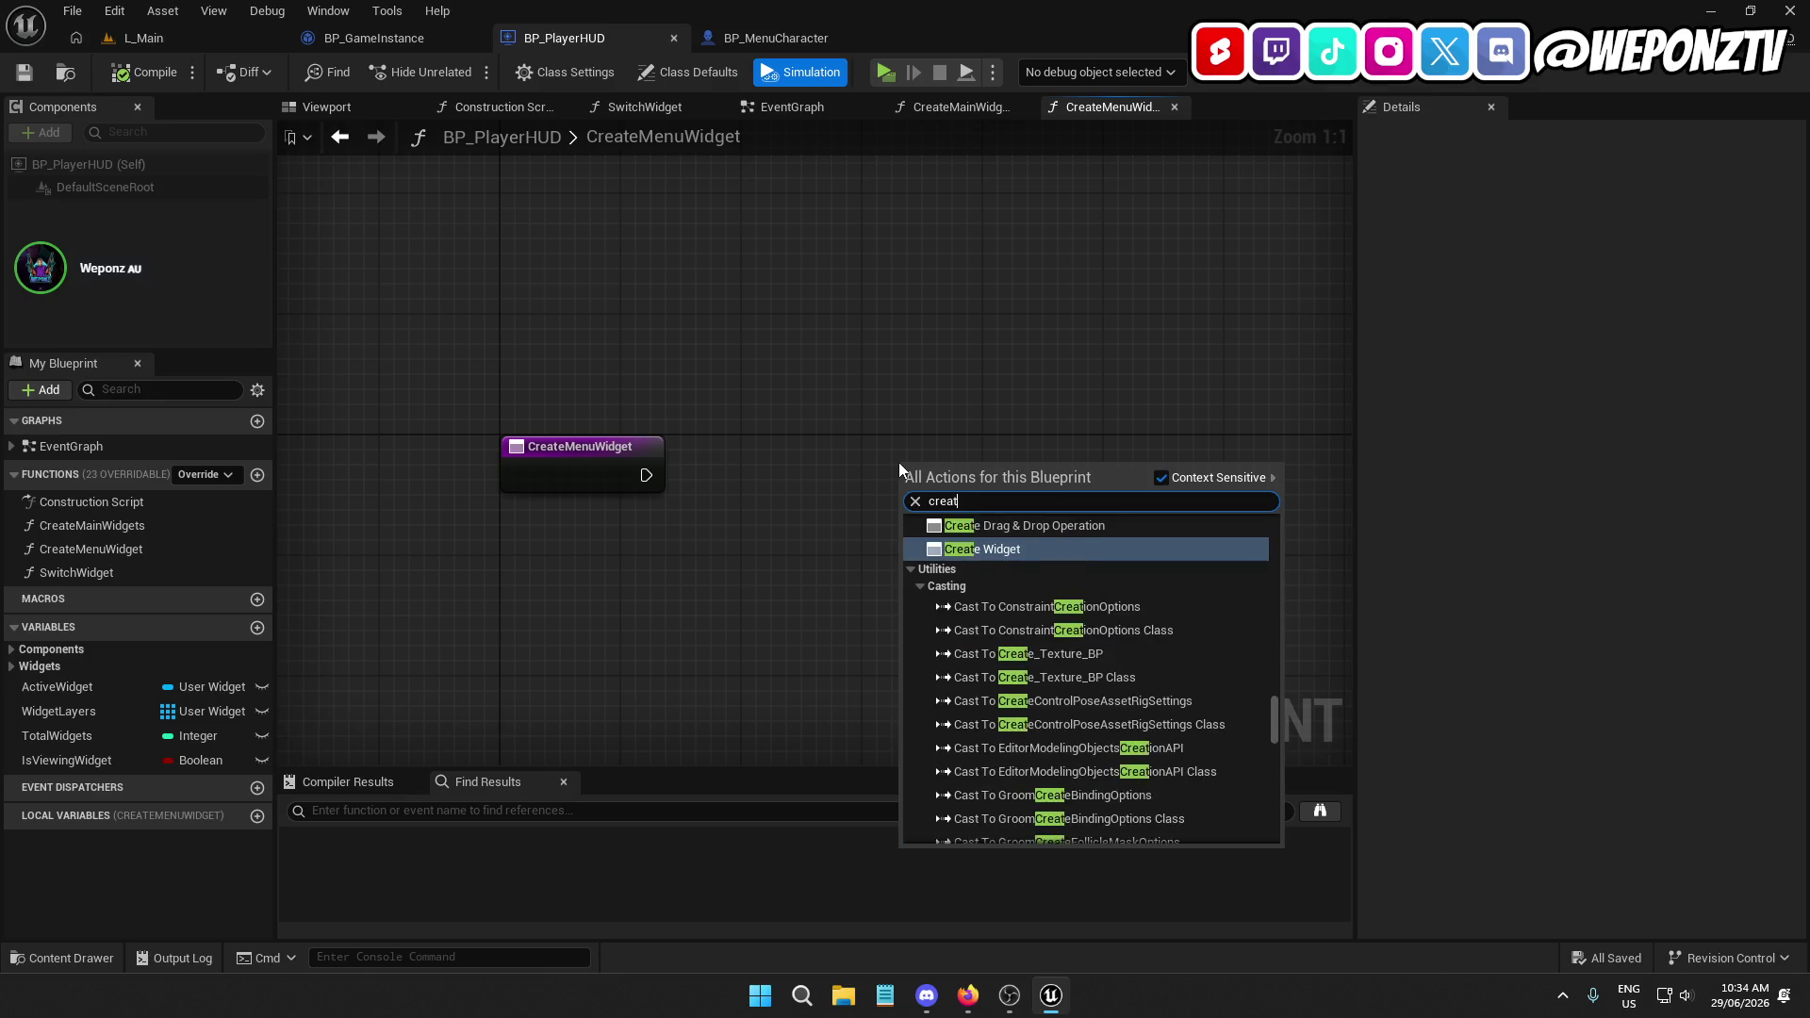
click(143, 38)
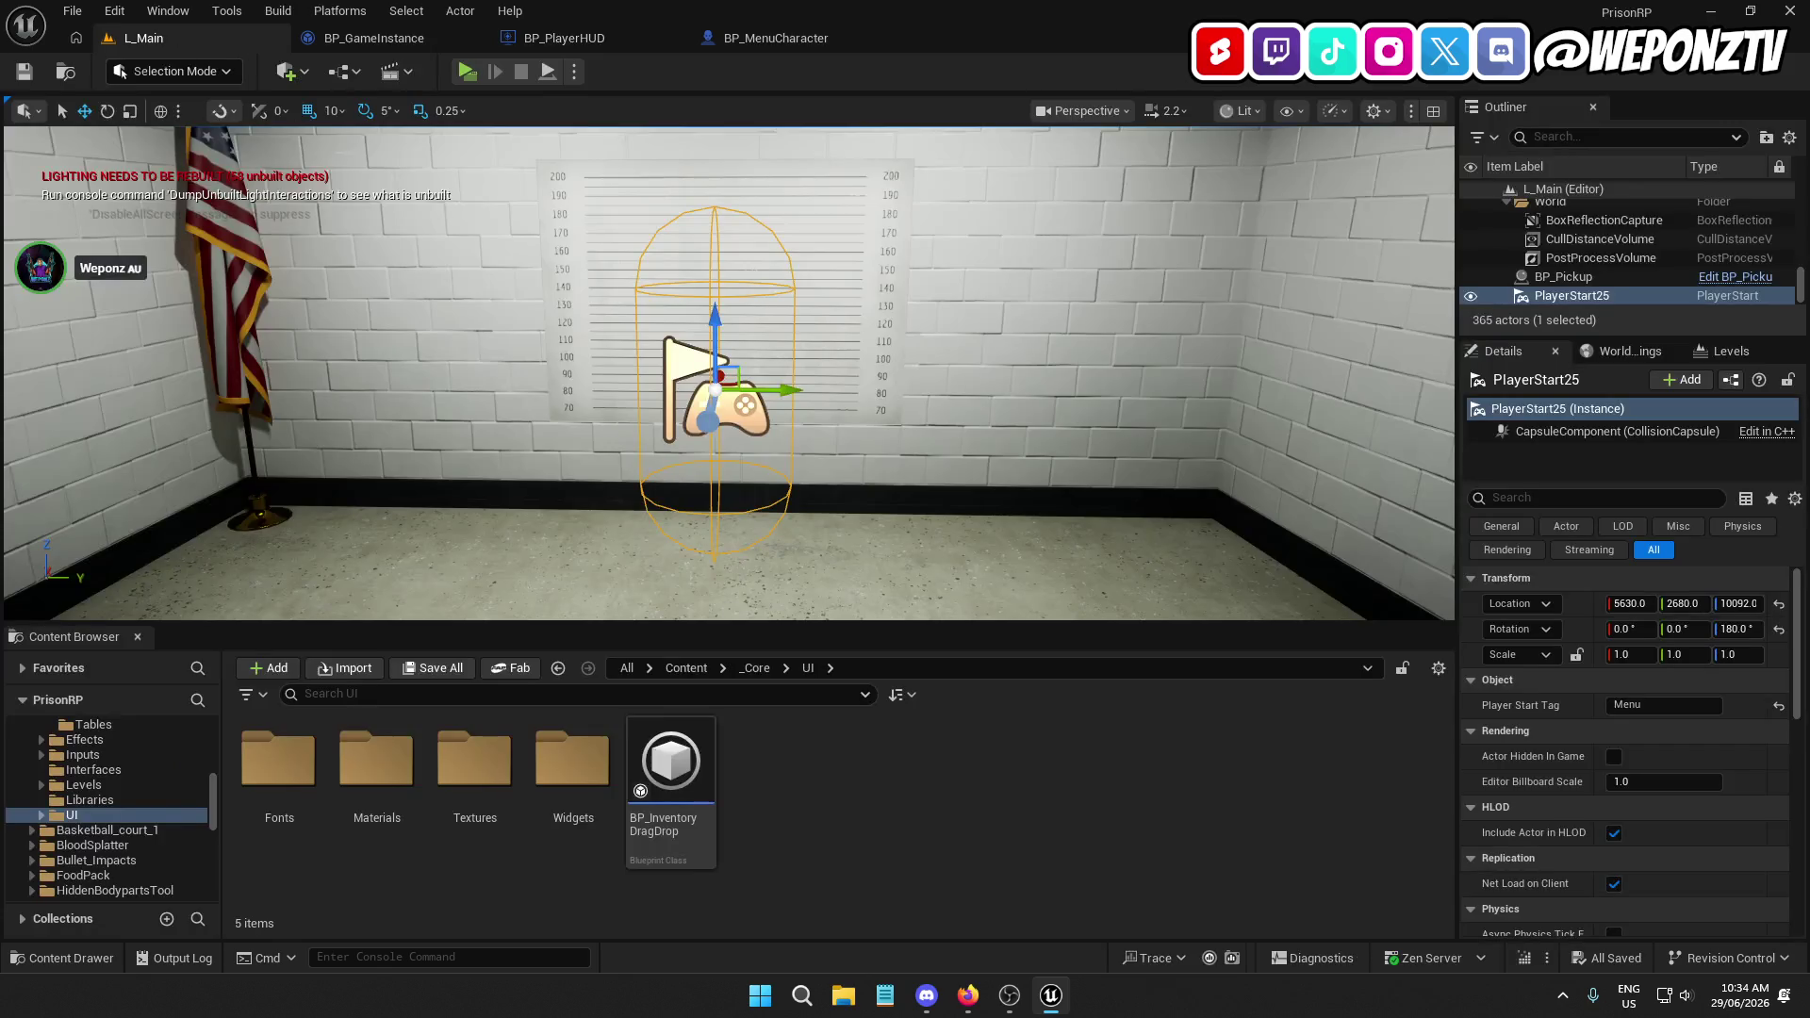
double_click(572, 758)
right_click(995, 774)
click(760, 818)
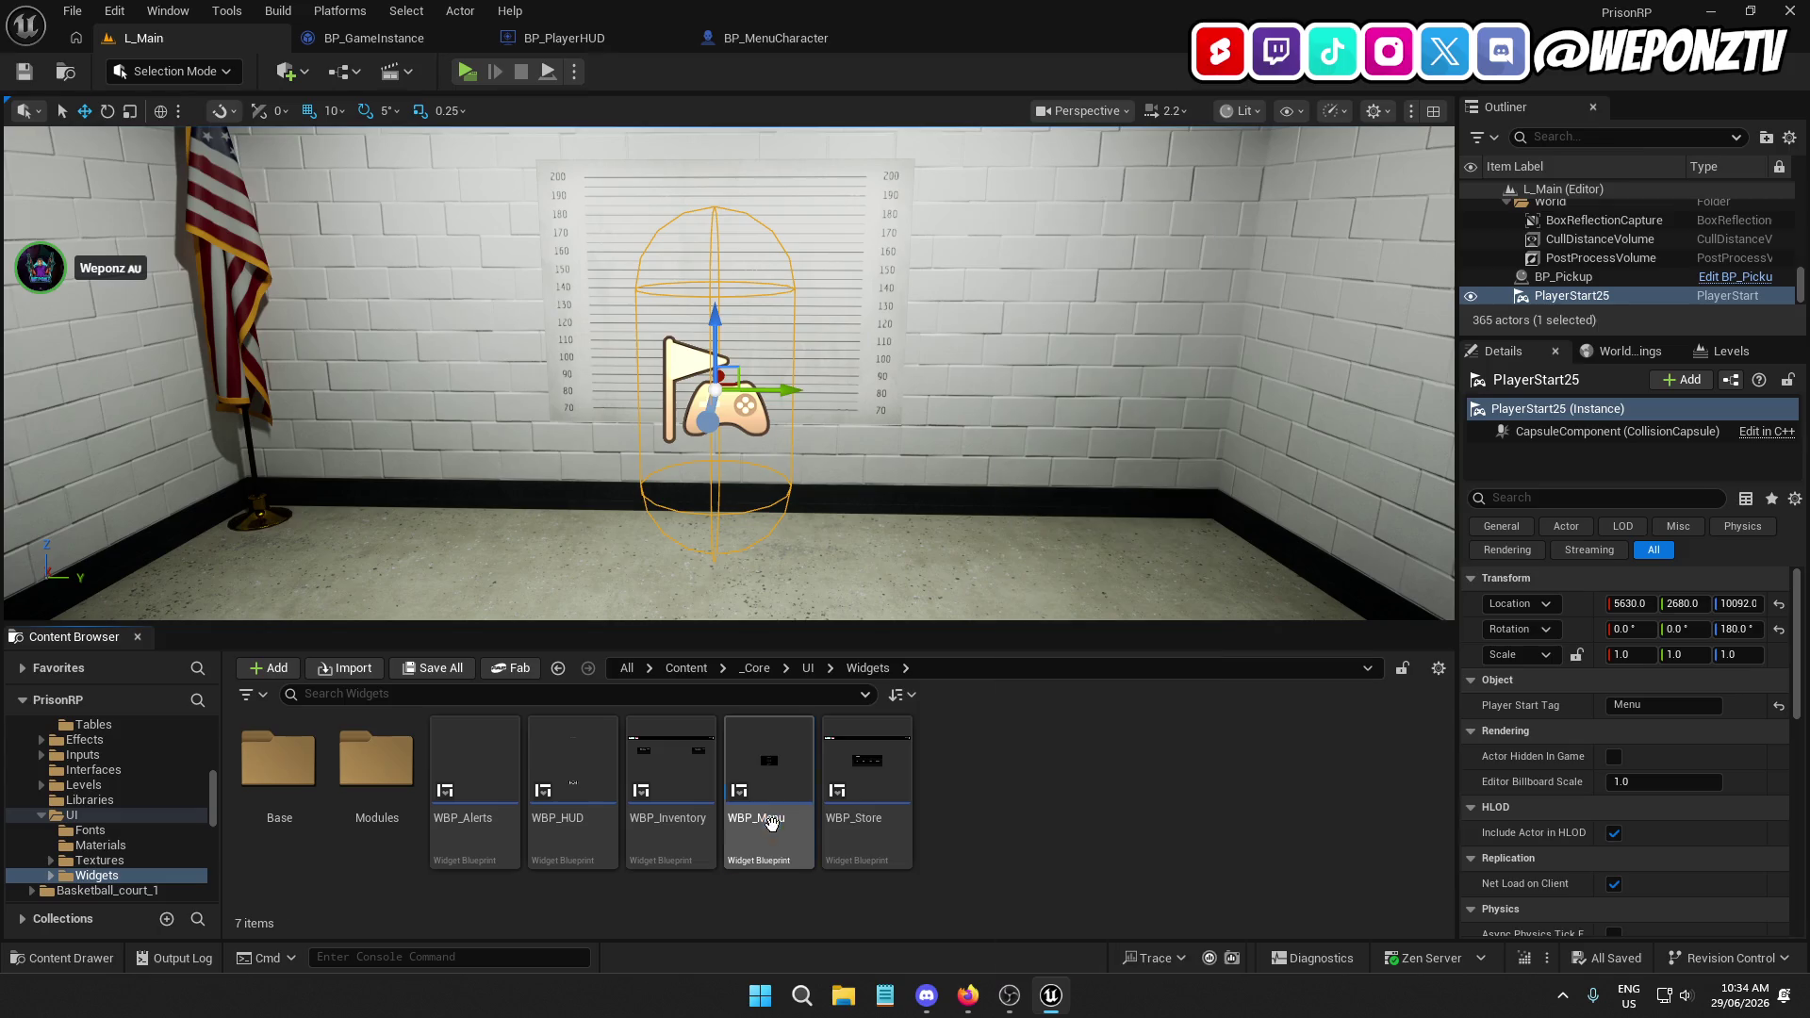
Rename WBP_Menu to WBP_Pause and return to BP_PlayerHUD
key(F2)
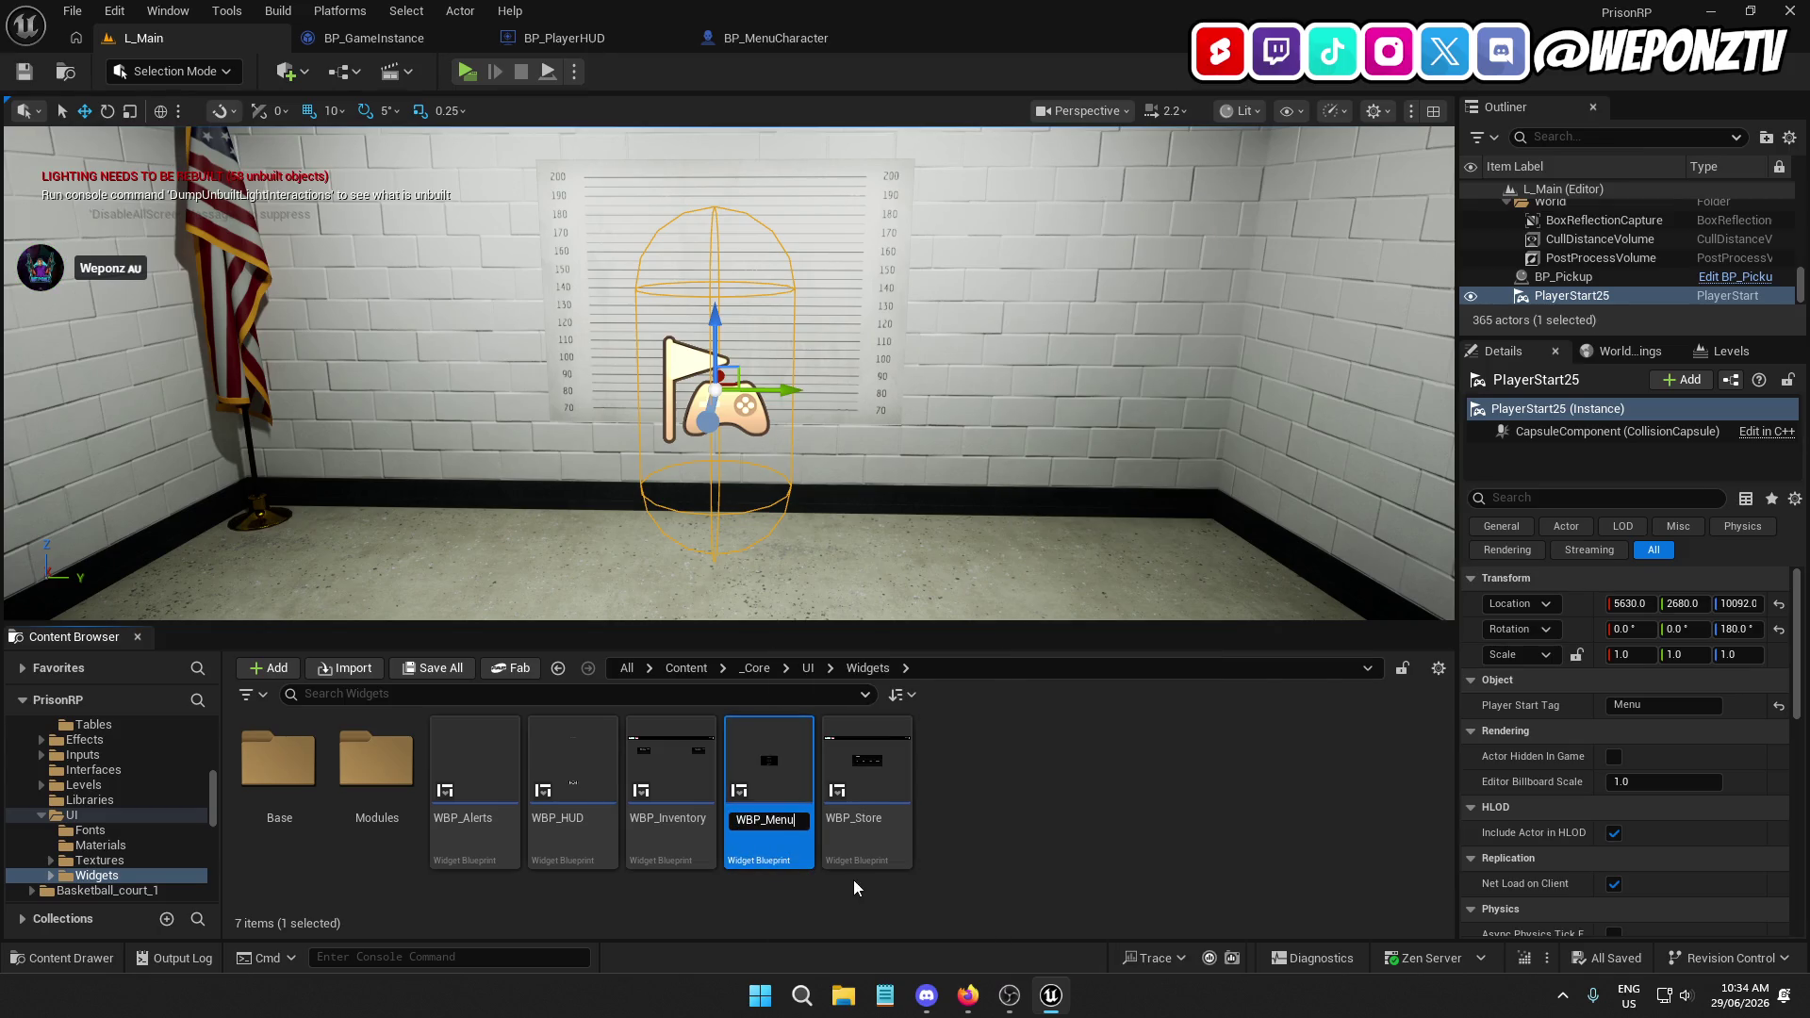
key(BackSpace)
key(BackSpace)
key(BackSpace)
key(BackSpace)
text(ause)
key(Return)
click(613, 37)
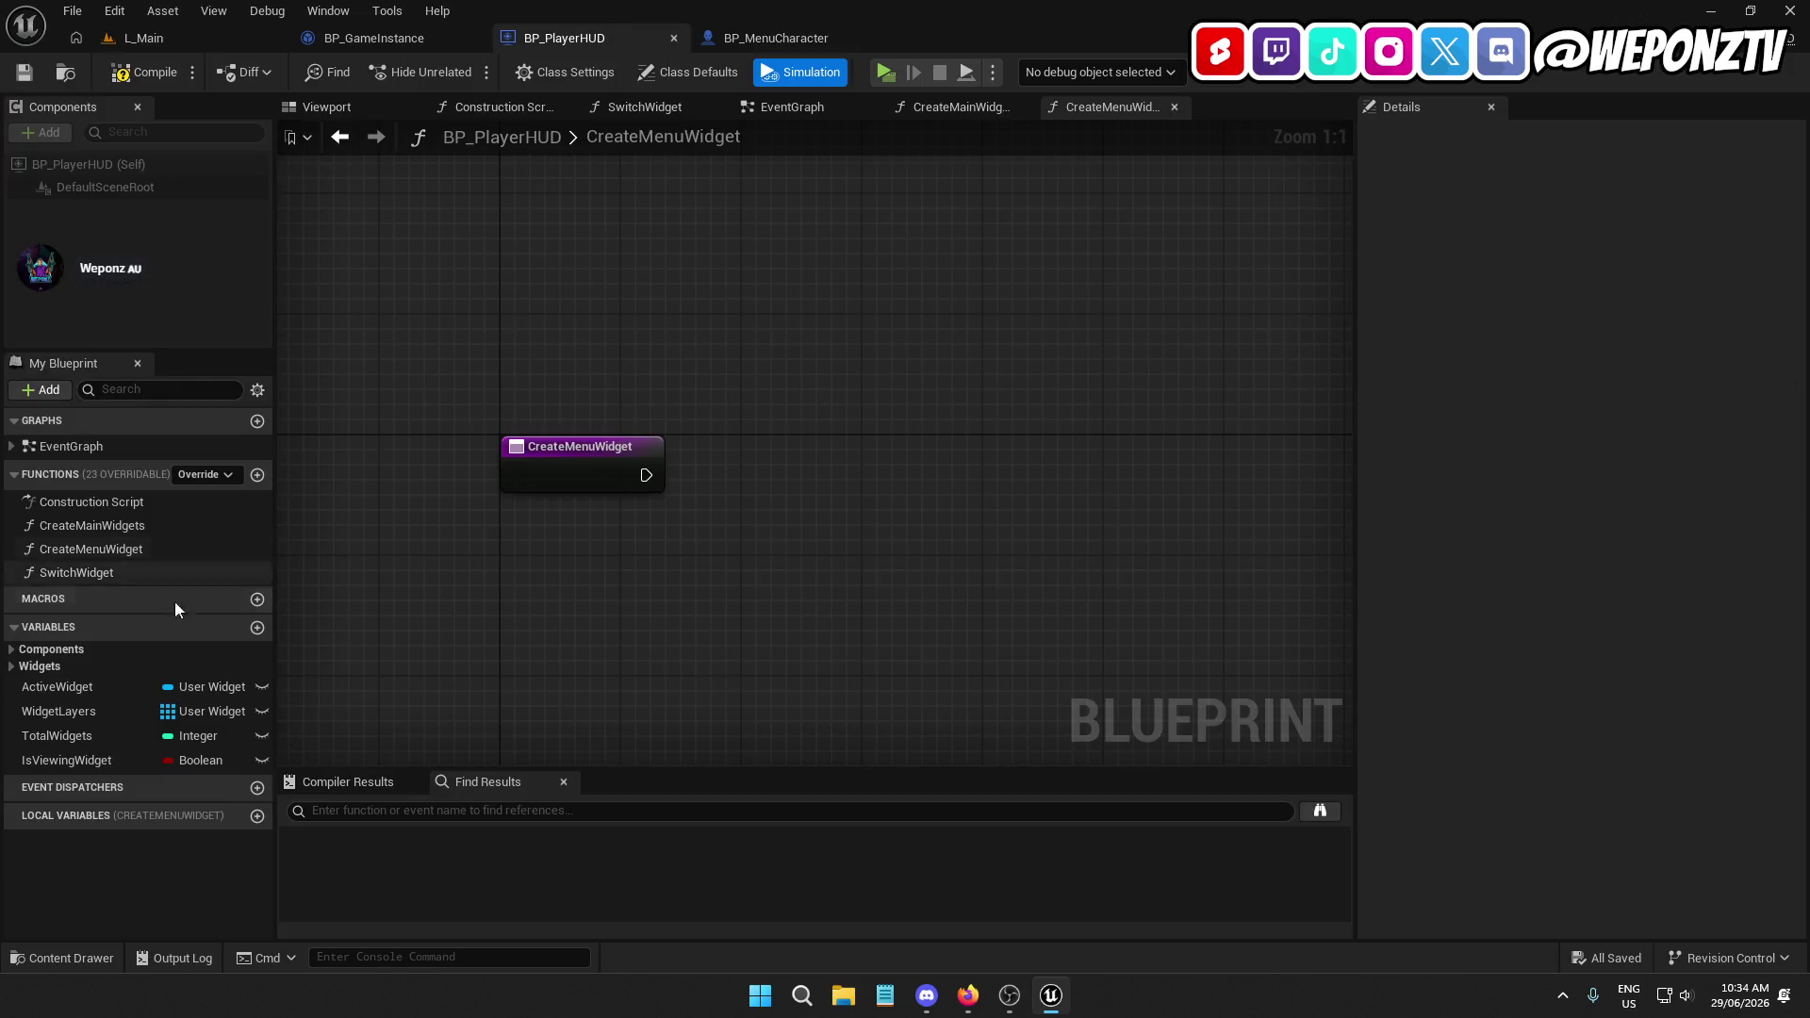
Rename the MenuLayer widget variable to PauseLayer and compile the Blueprint
click(13, 667)
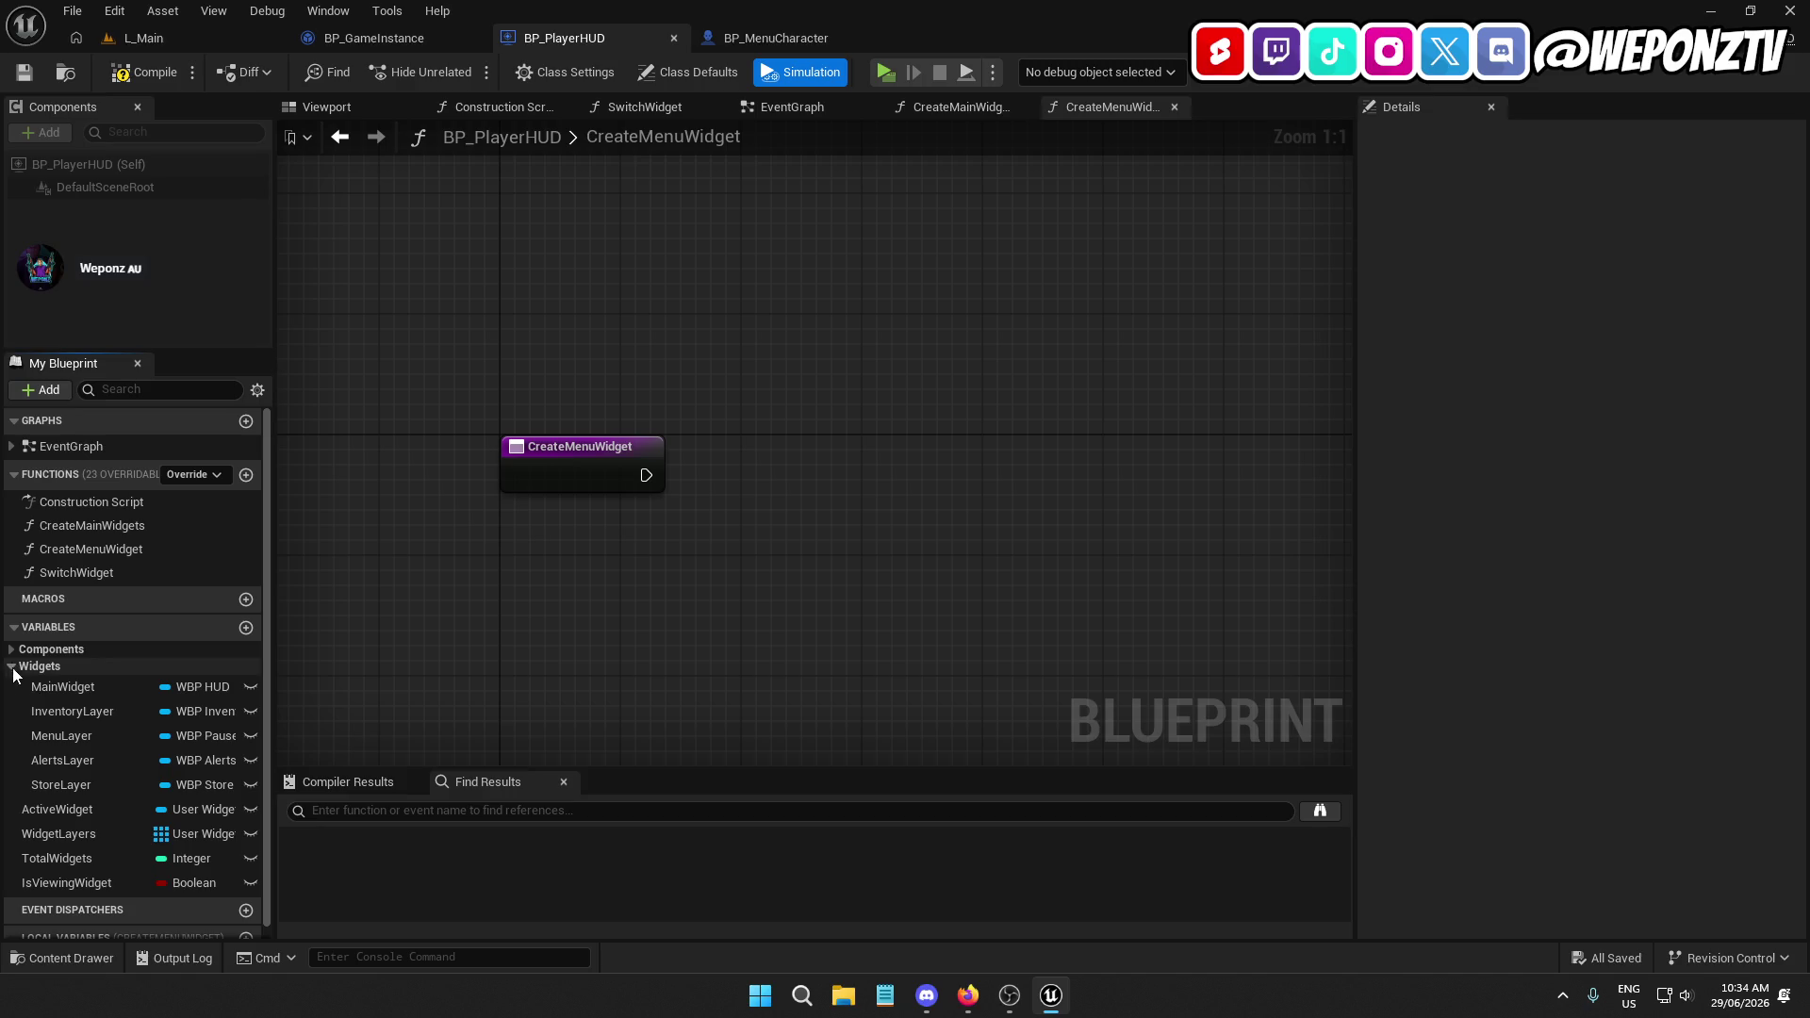
click(72, 736)
click(72, 736)
drag(71, 741, 39, 737)
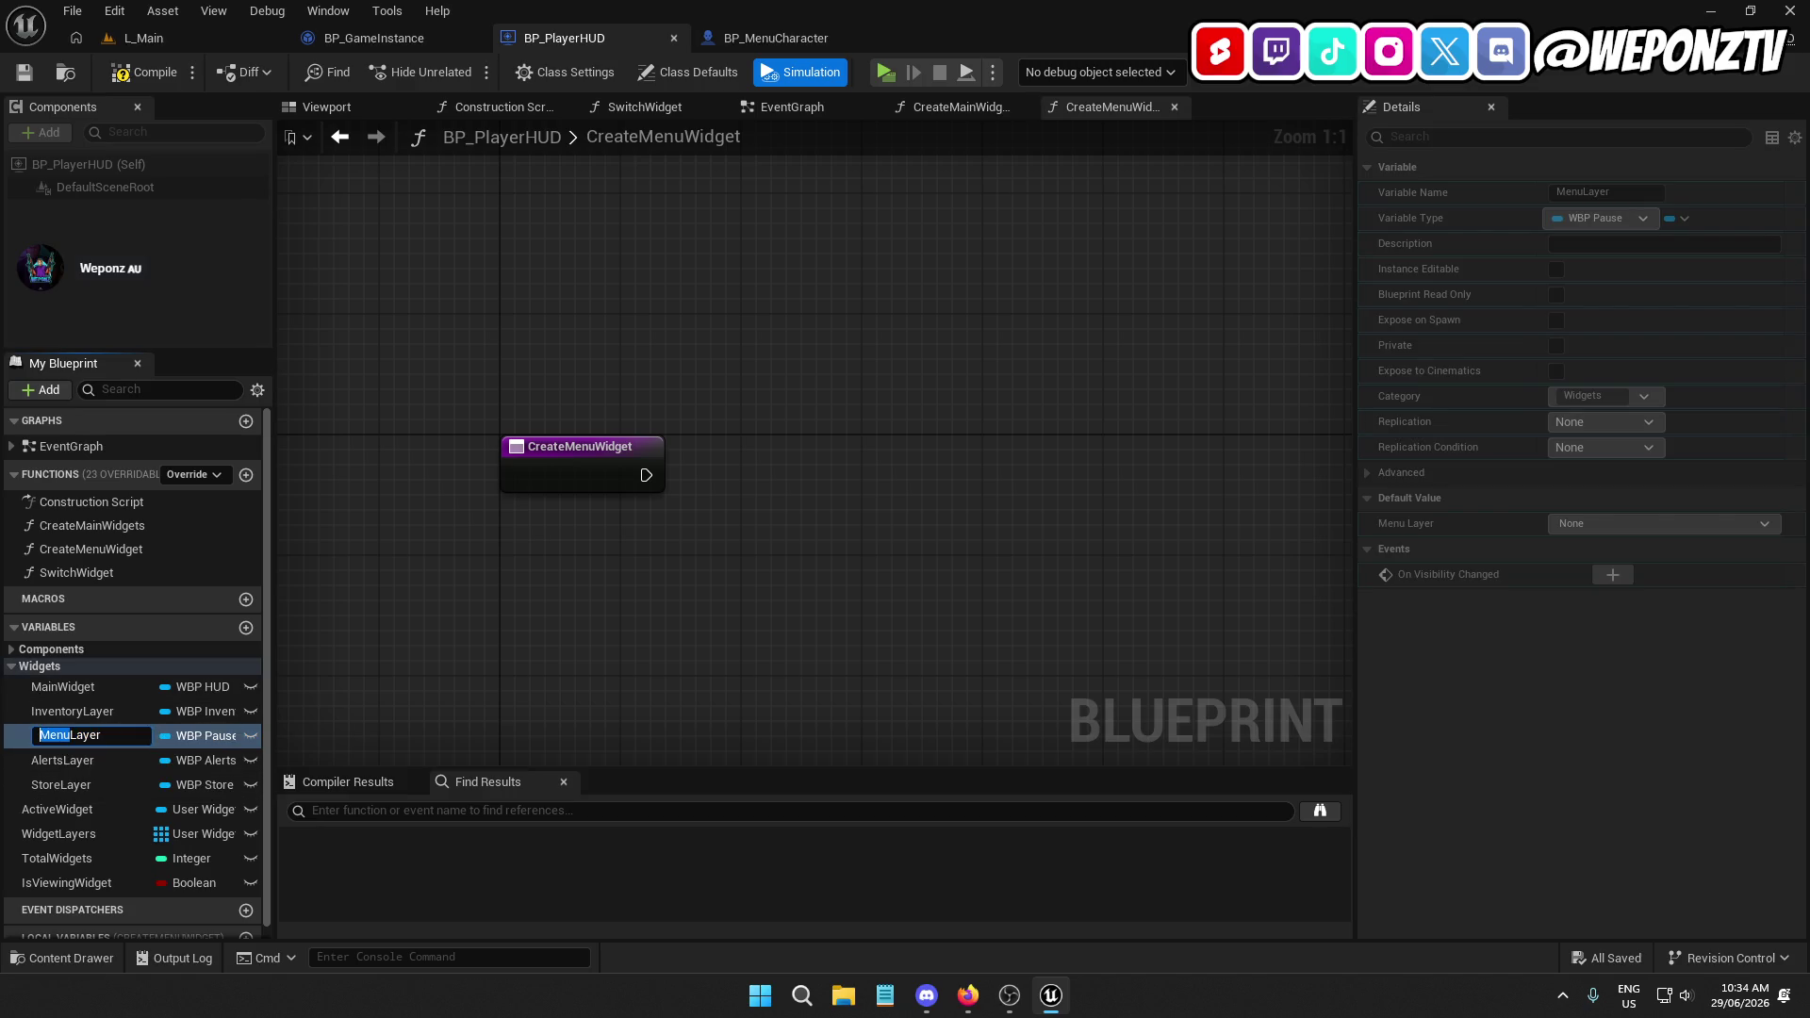
text(Pause)
key(Return)
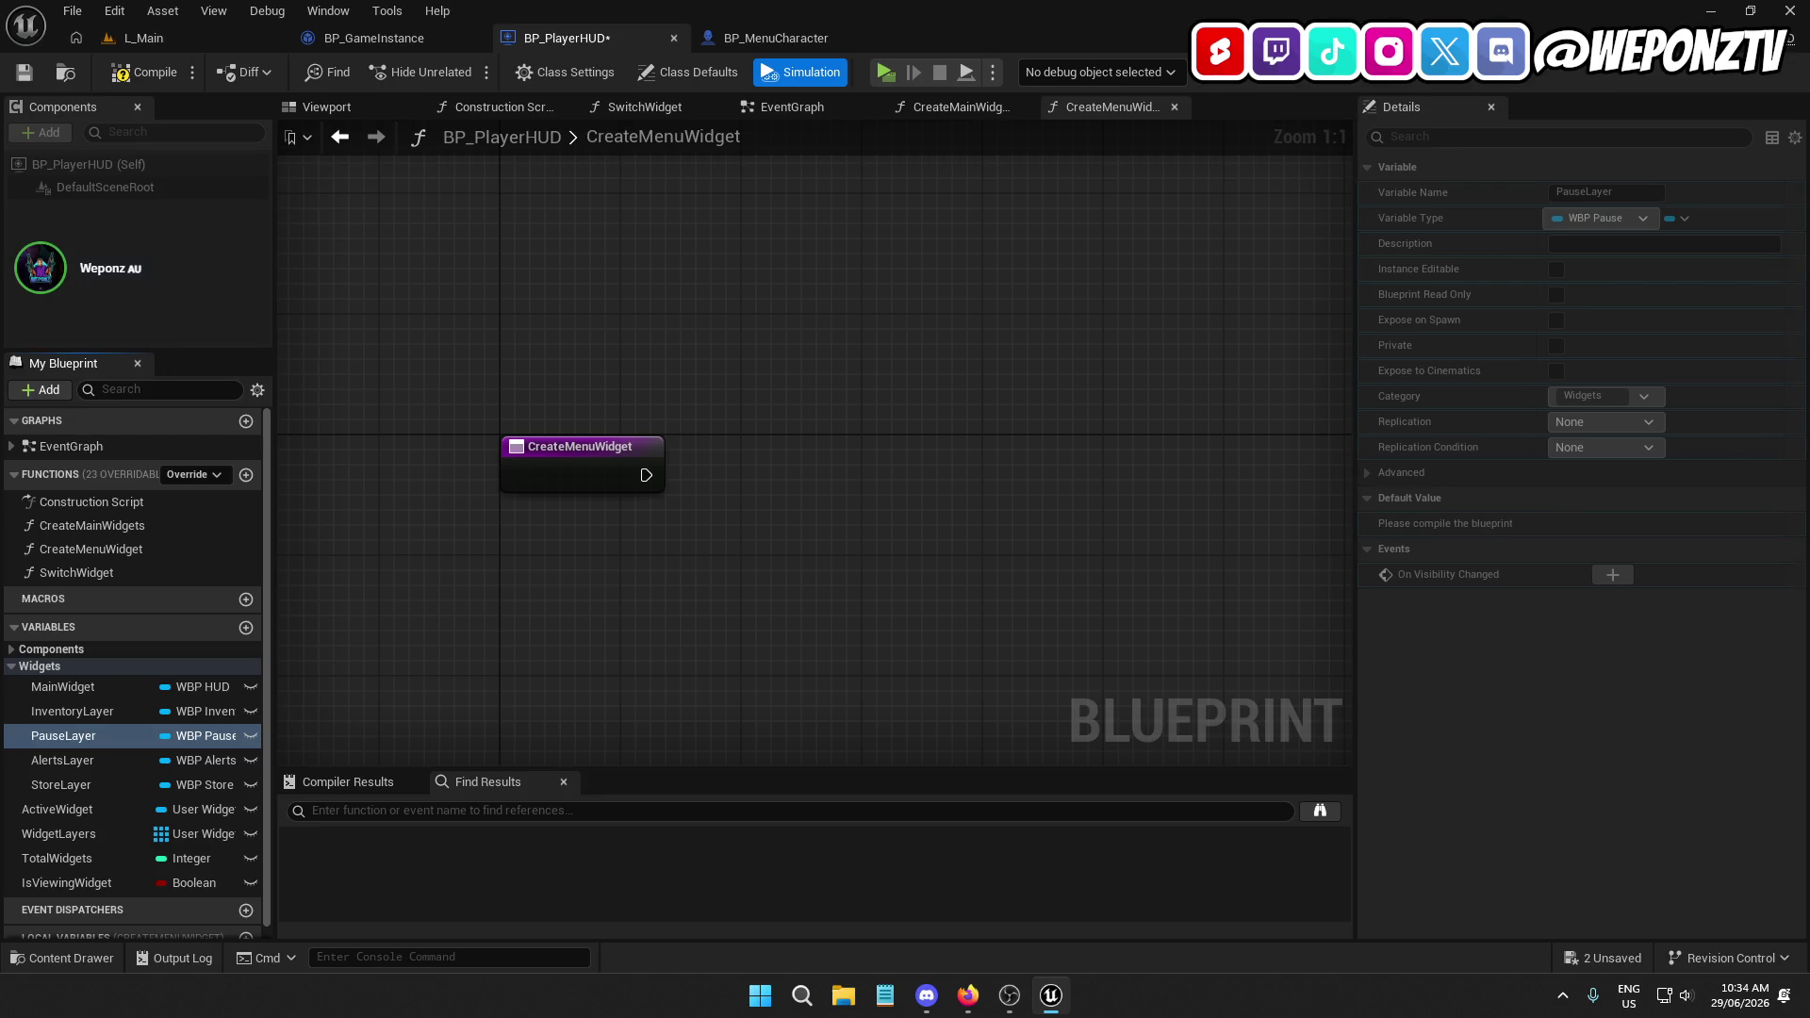
click(143, 74)
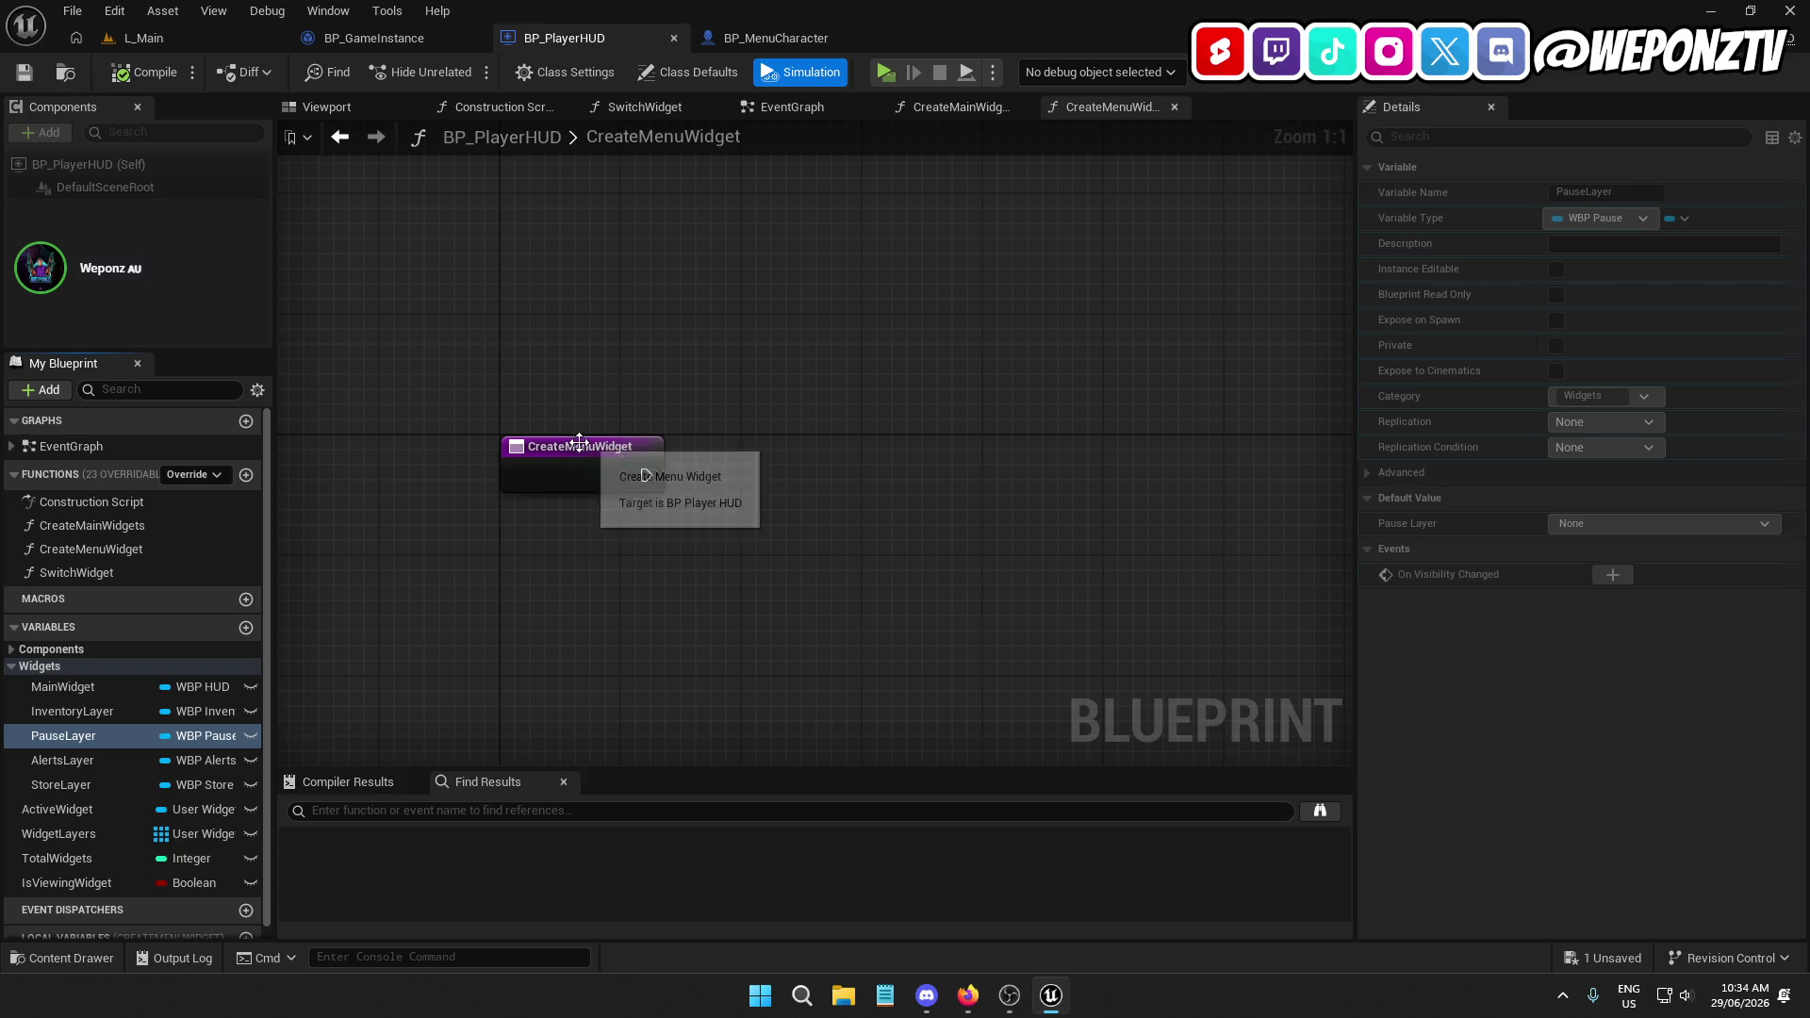
Leave the empty CreateMenuWidget graph and return to the L_Main level editor
click(588, 446)
drag(752, 488, 642, 449)
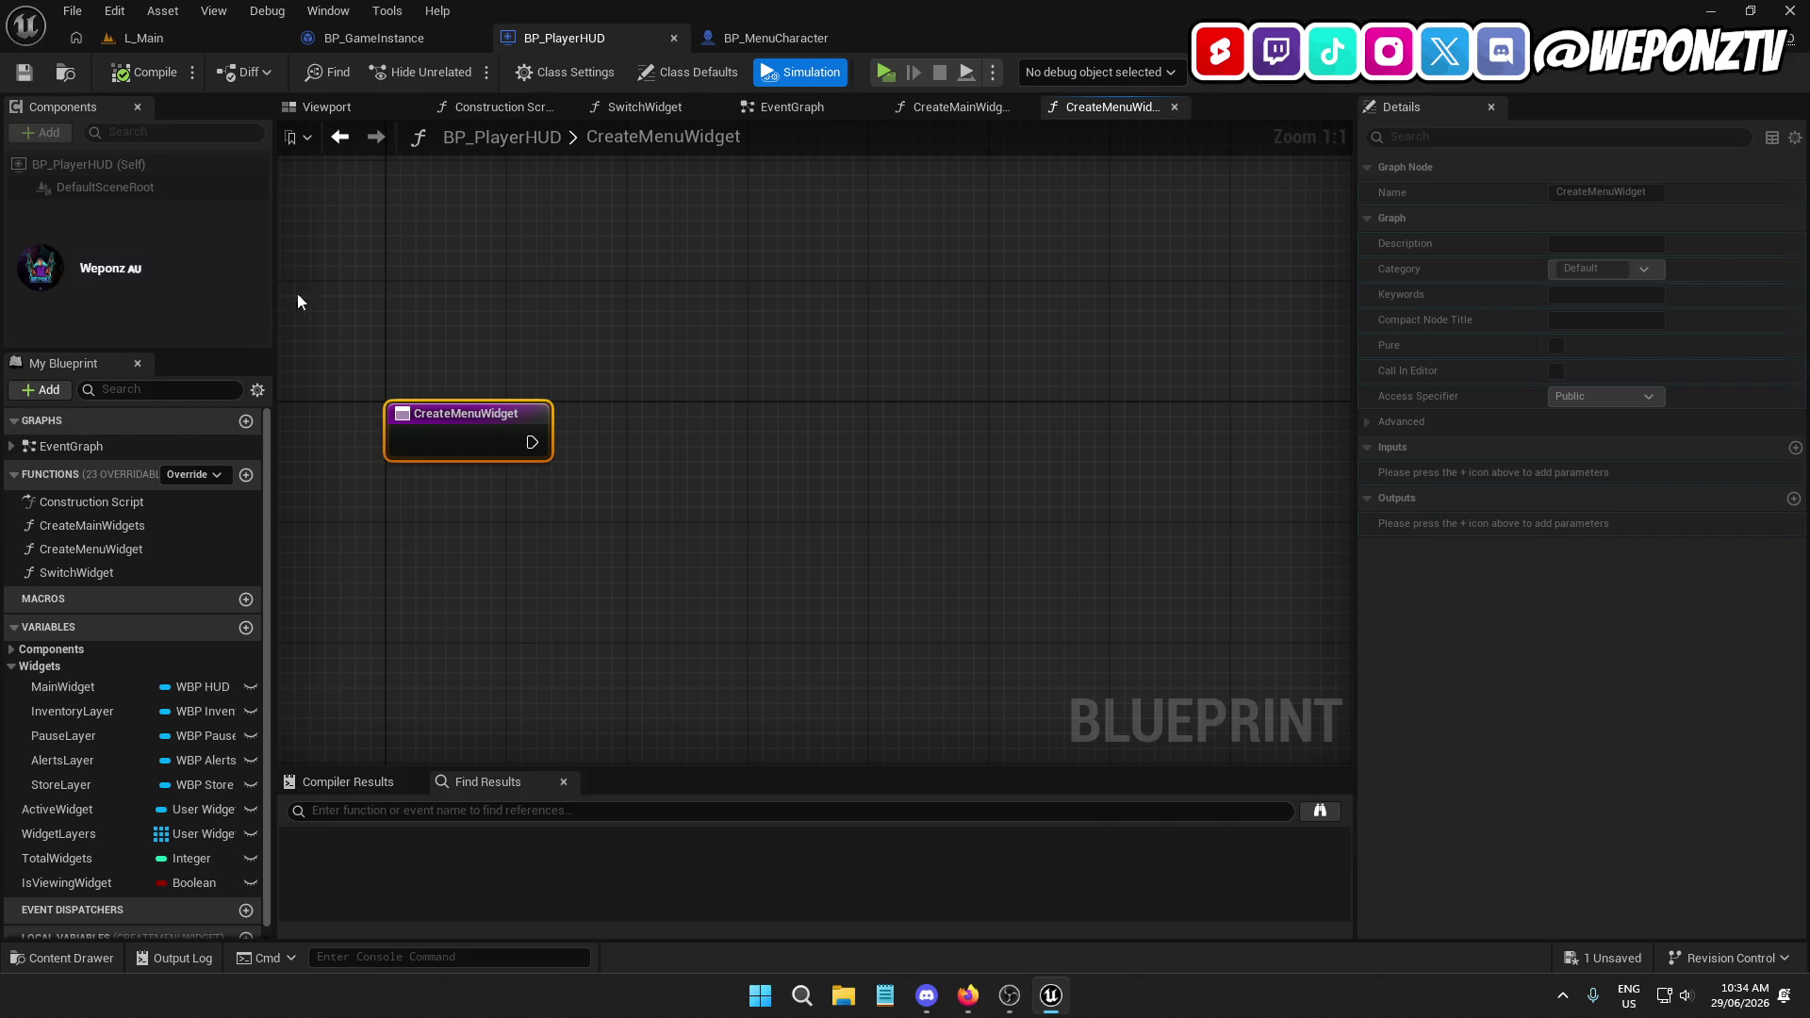
double_click(664, 137)
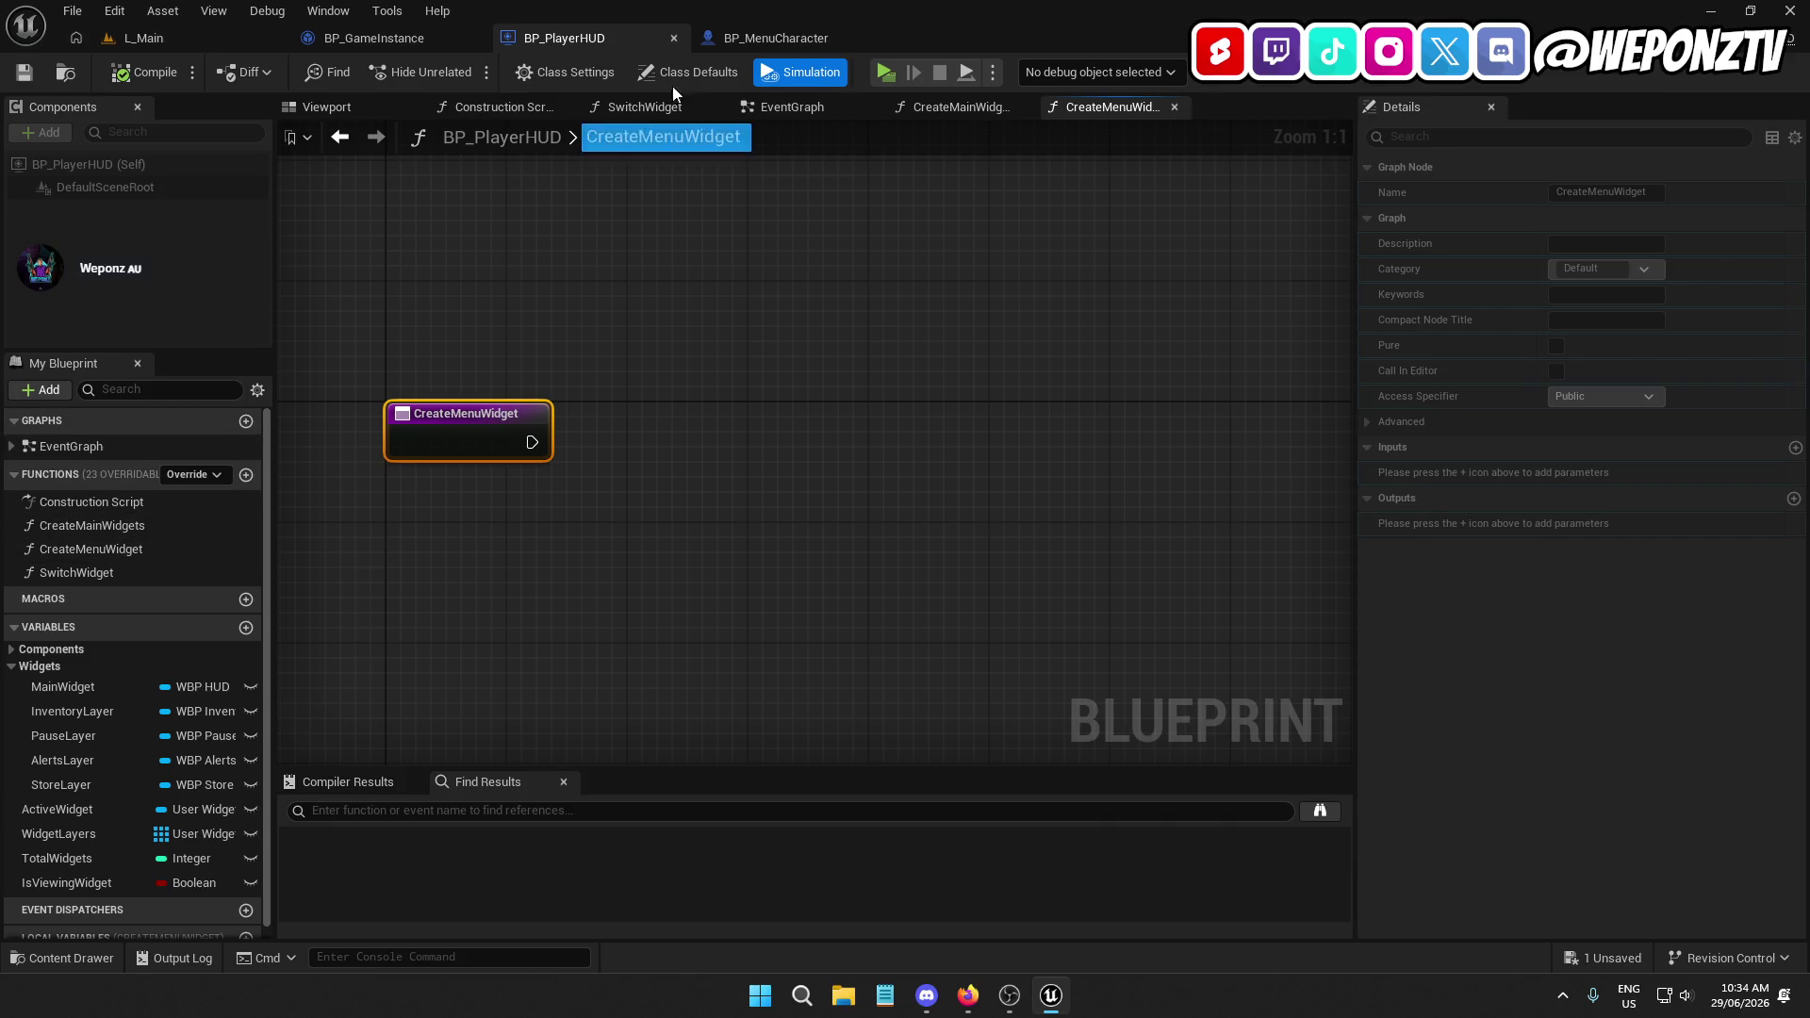
click(789, 38)
click(600, 43)
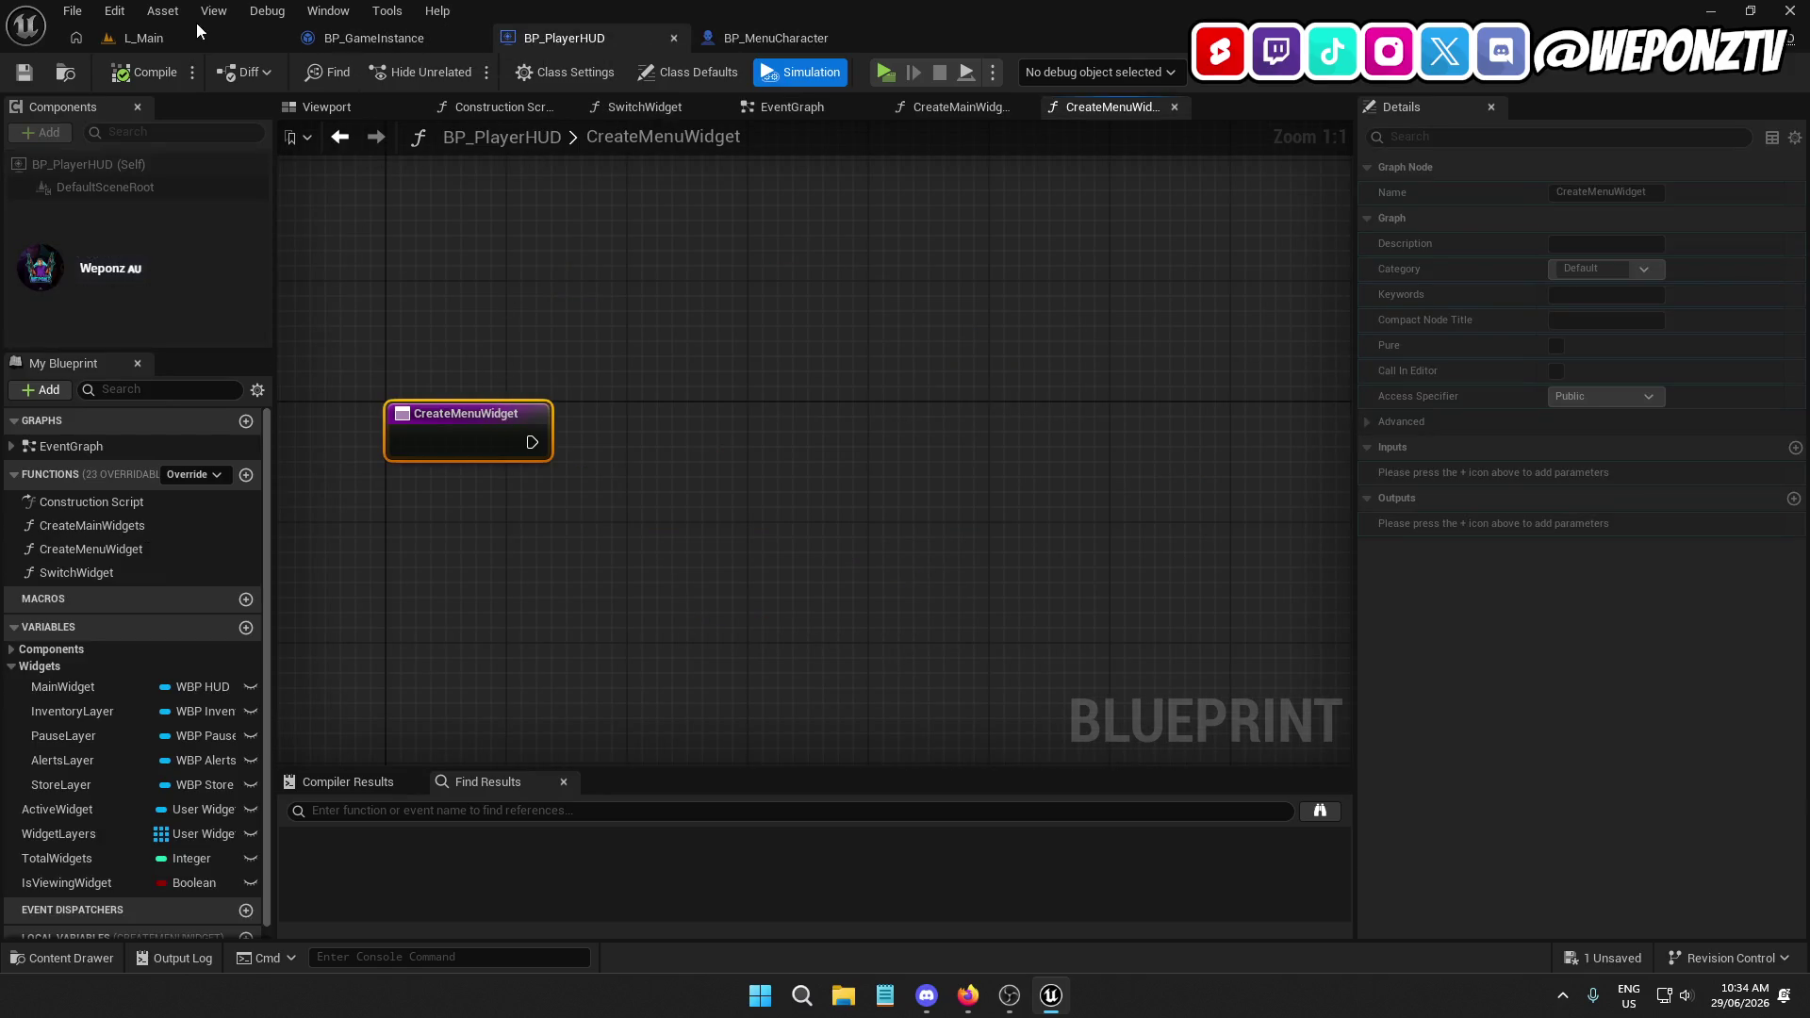
click(143, 37)
Create a User Widget blueprint named WBP_Menu in the Widgets folder
right_click(1033, 807)
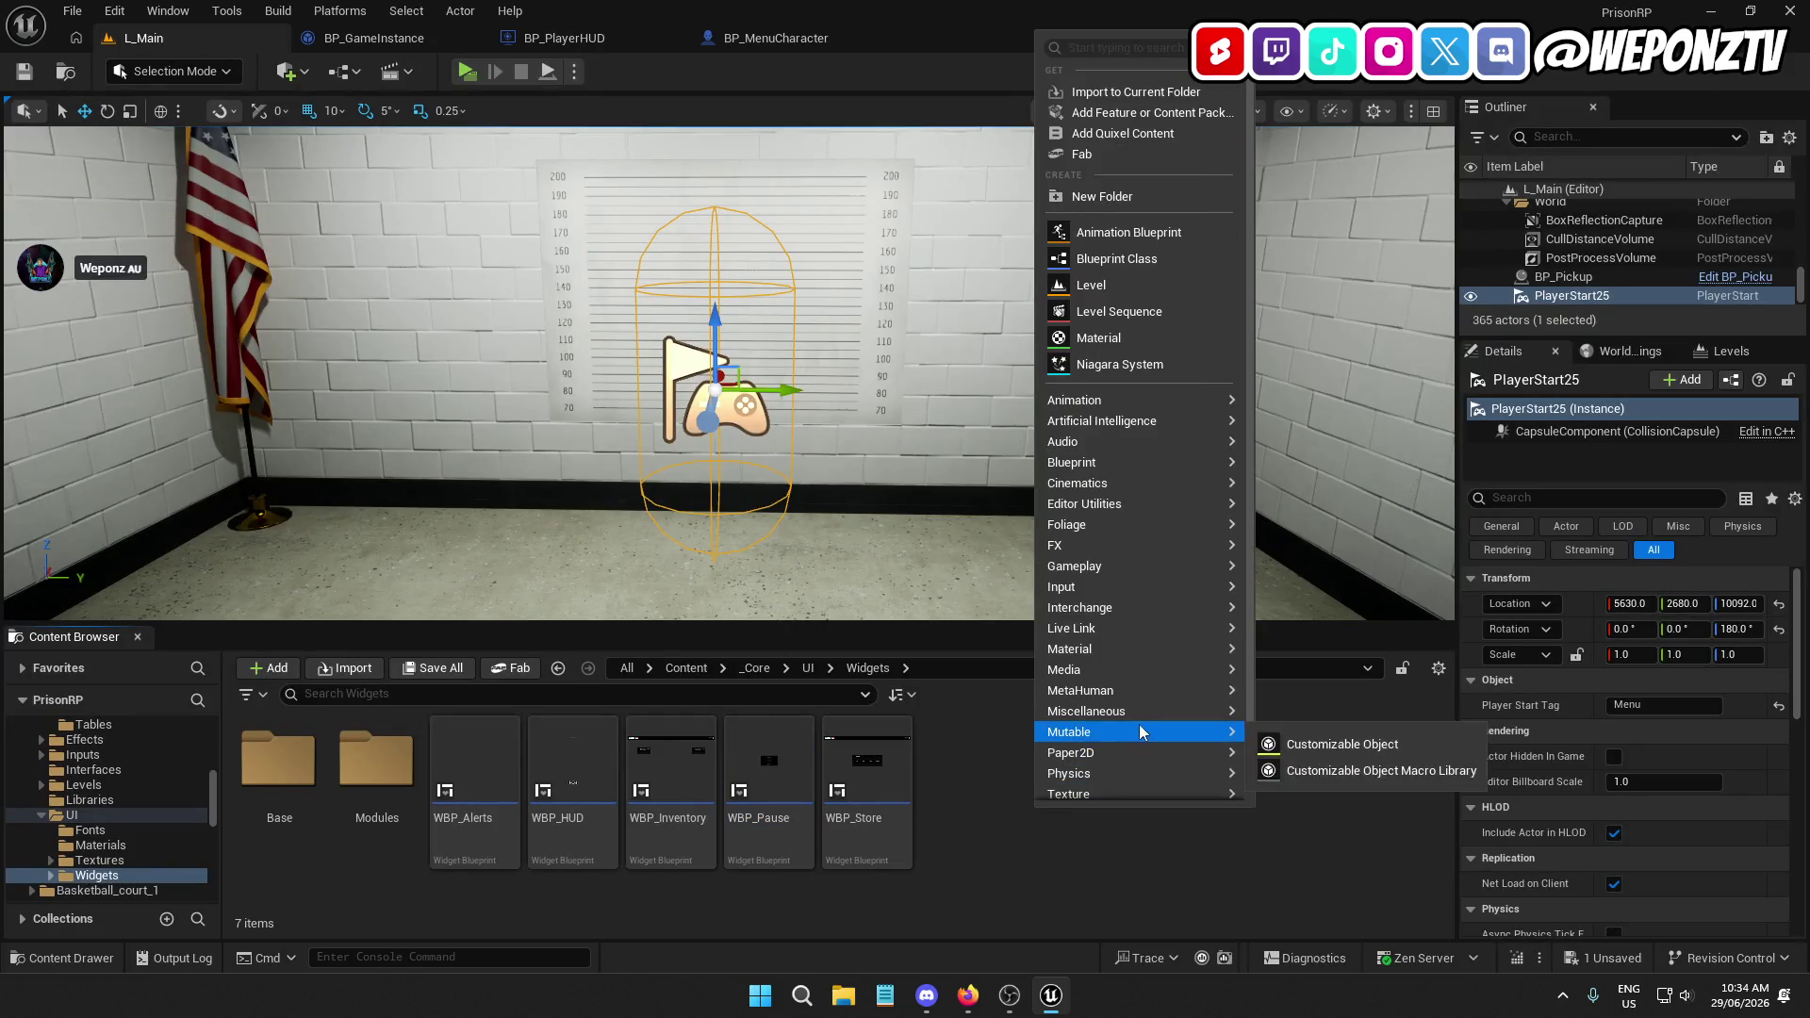
mouse_move(1216, 767)
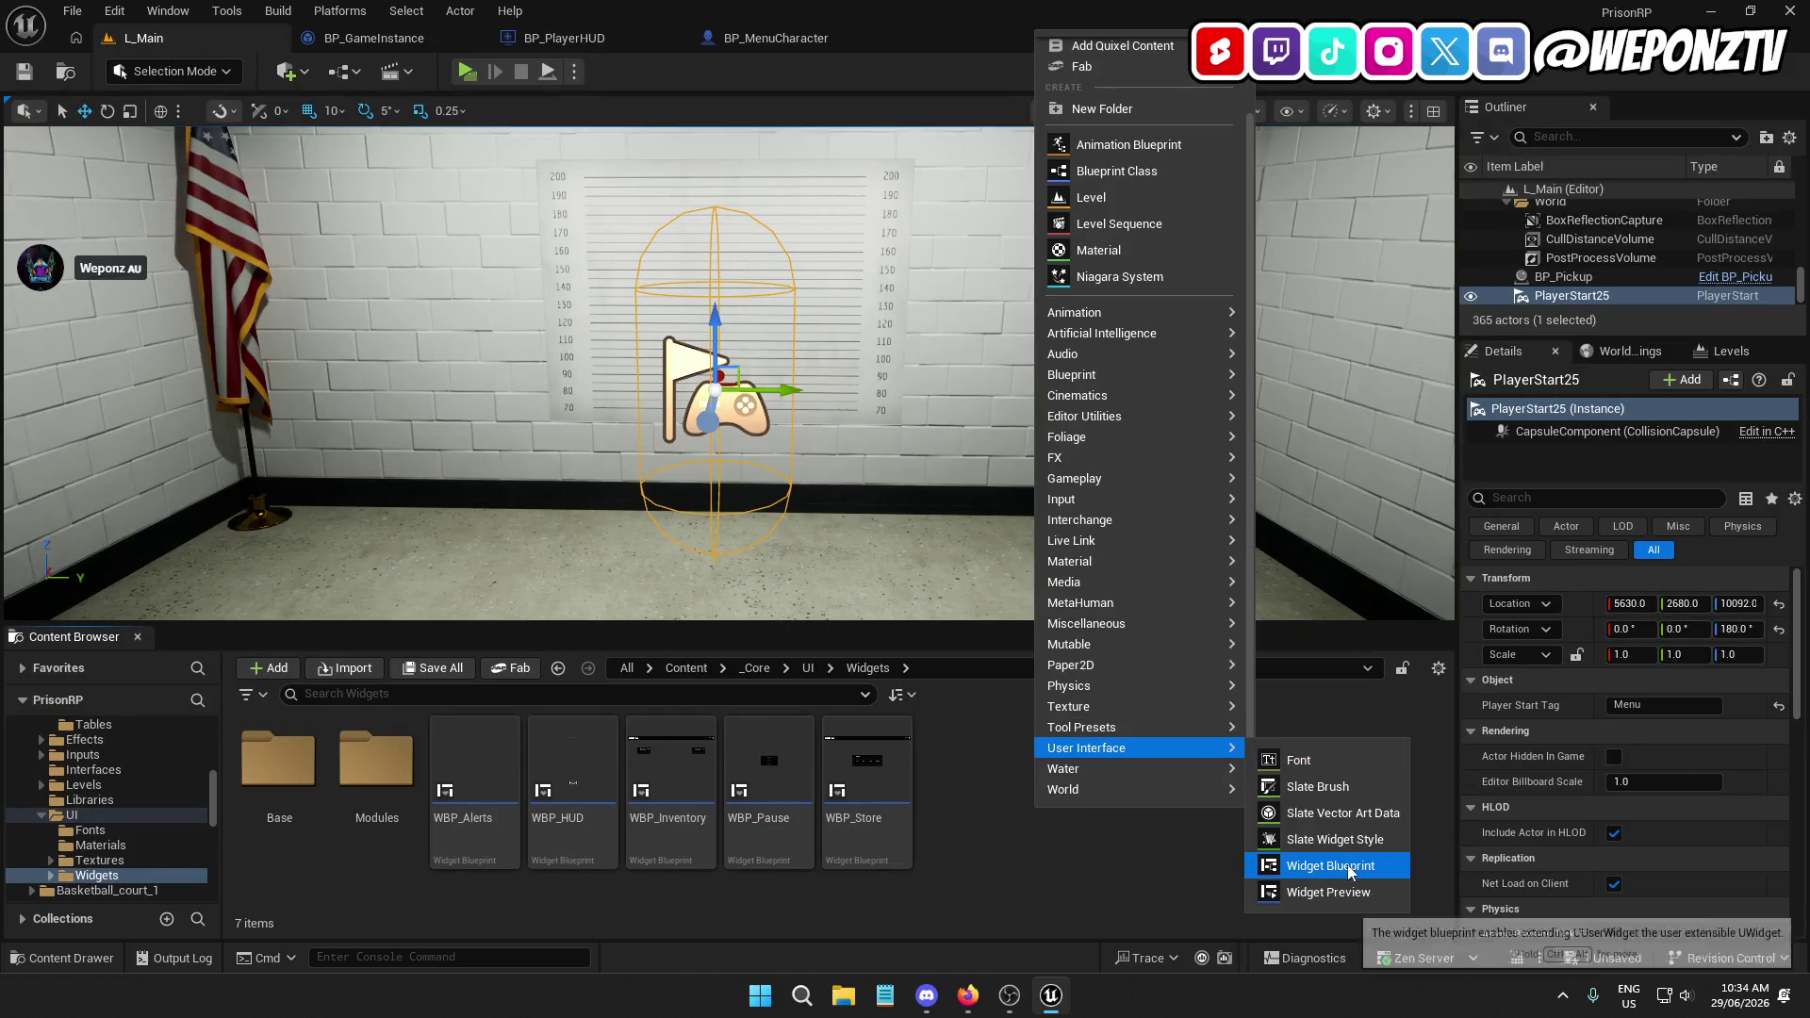
click(1333, 868)
click(722, 330)
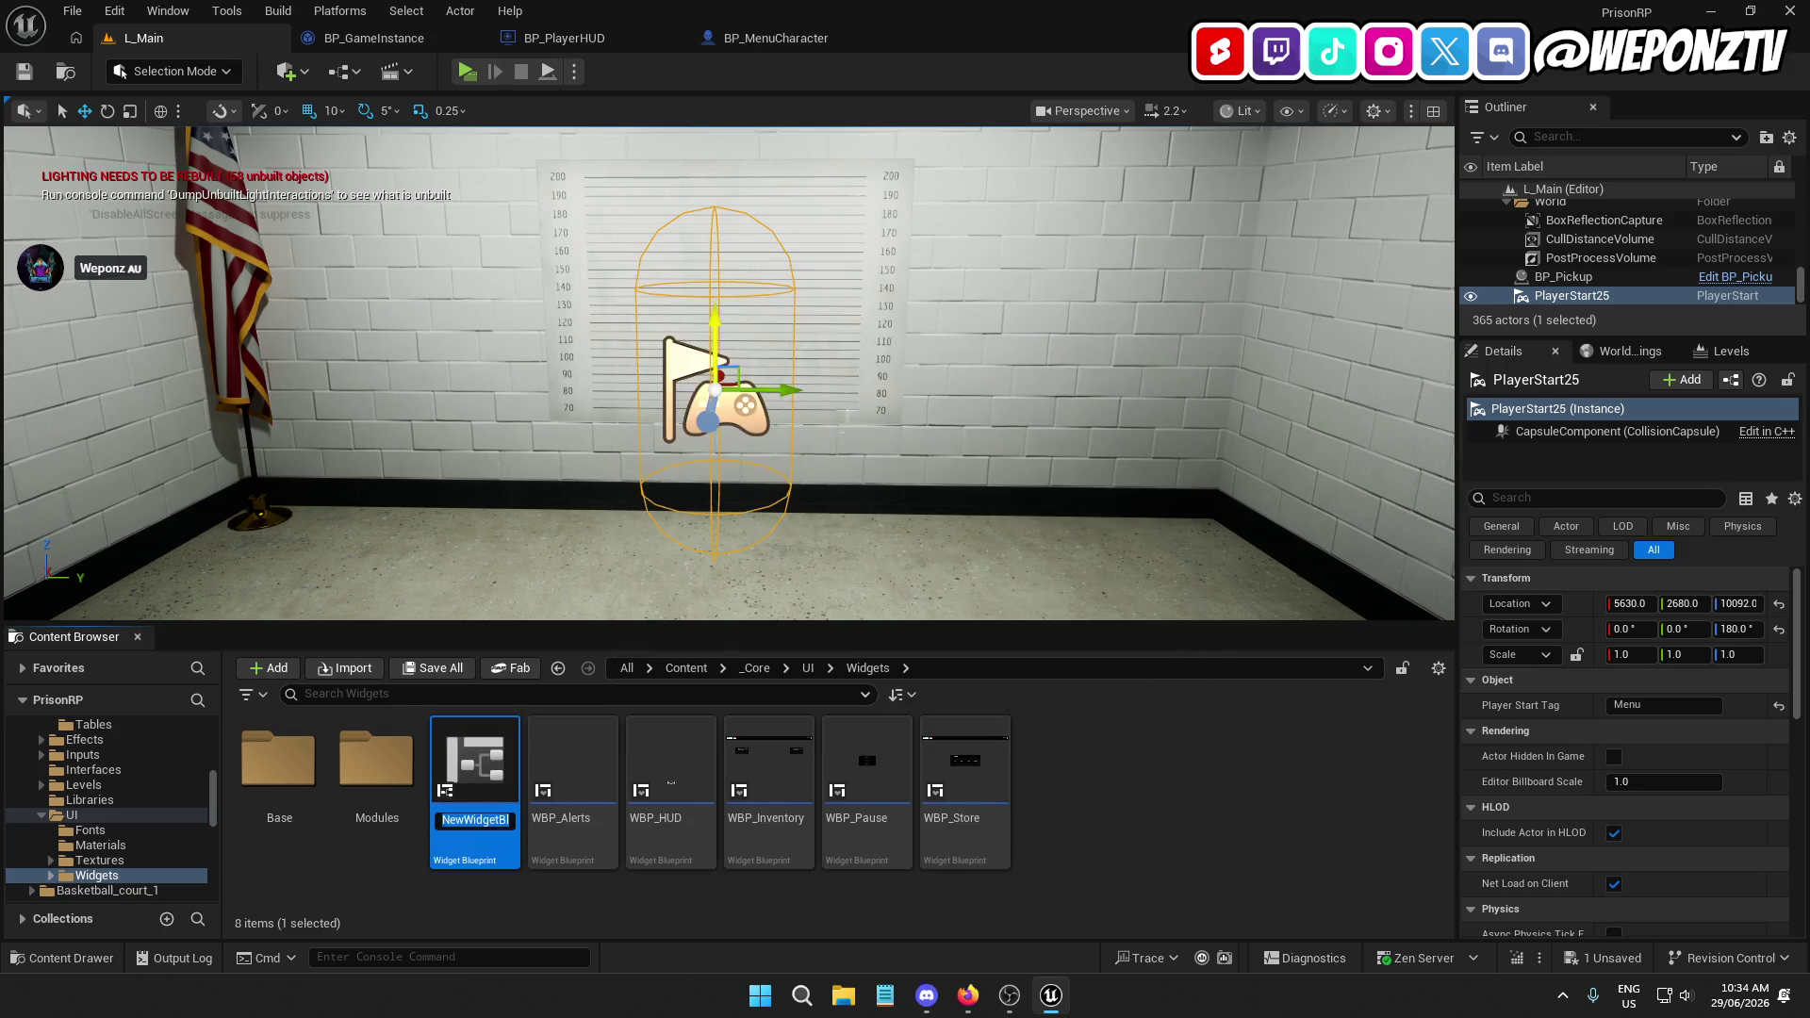
text(WBP_Menu)
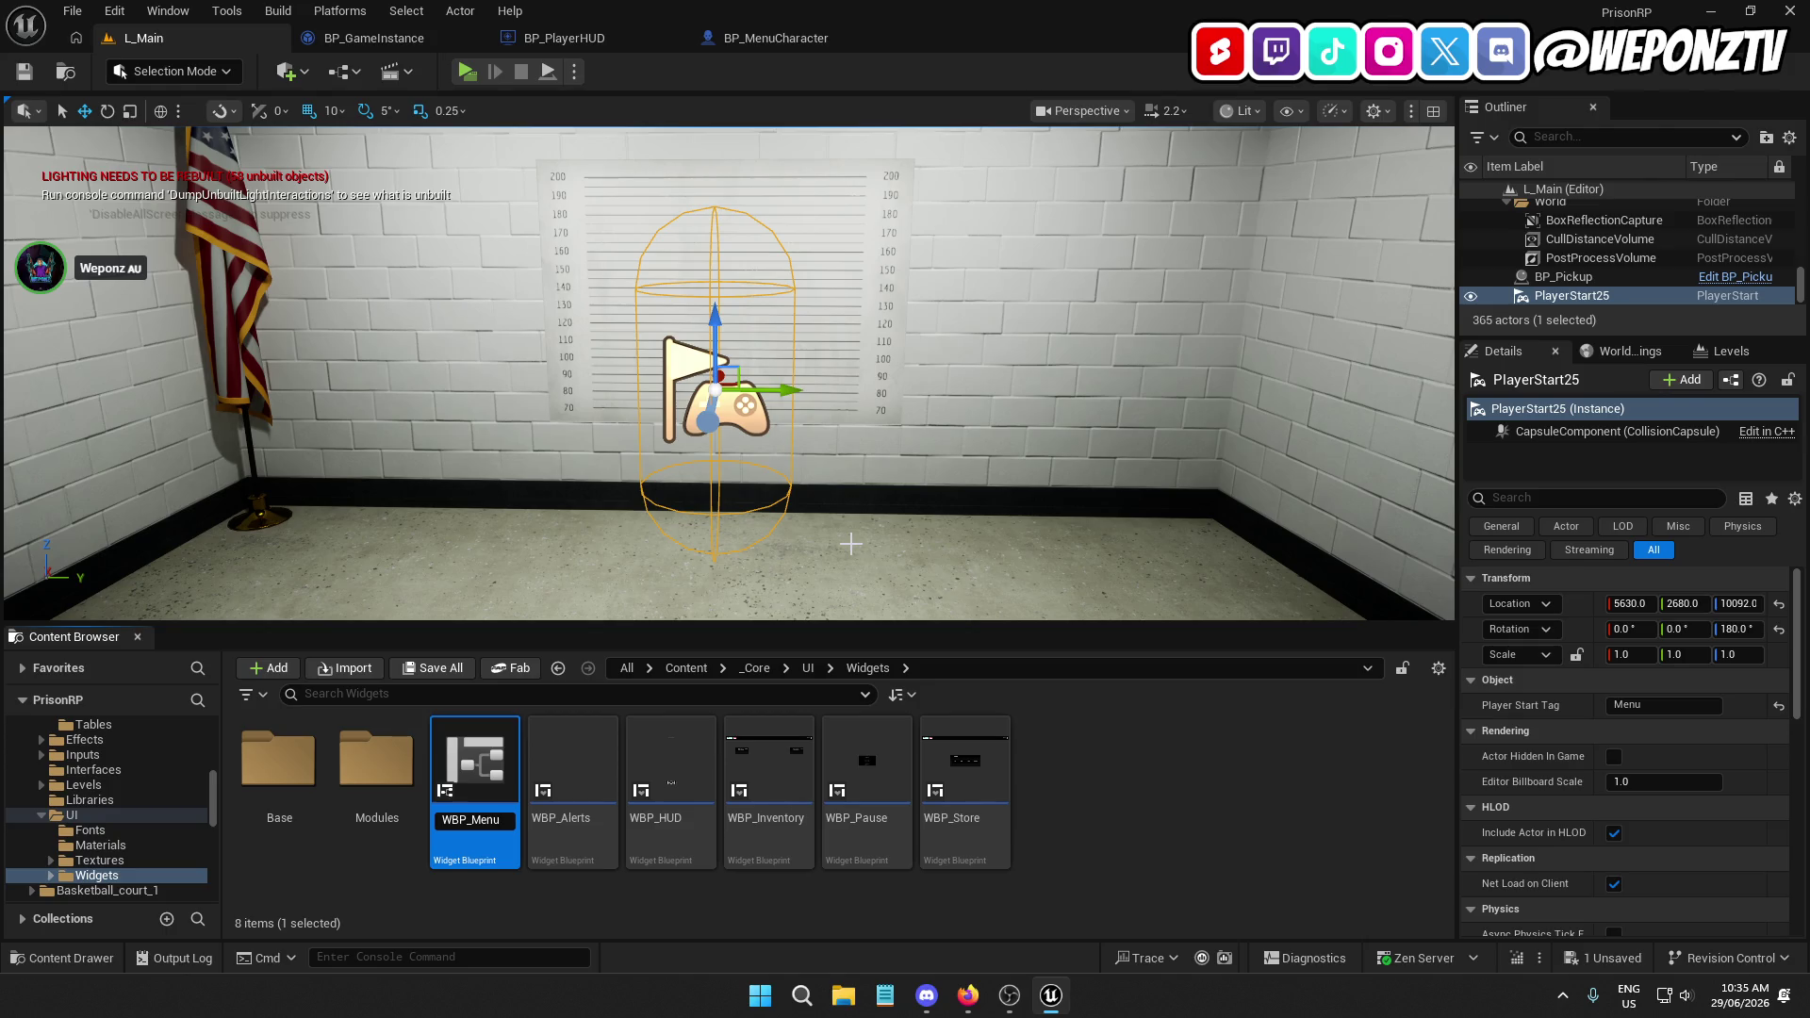
key(Return)
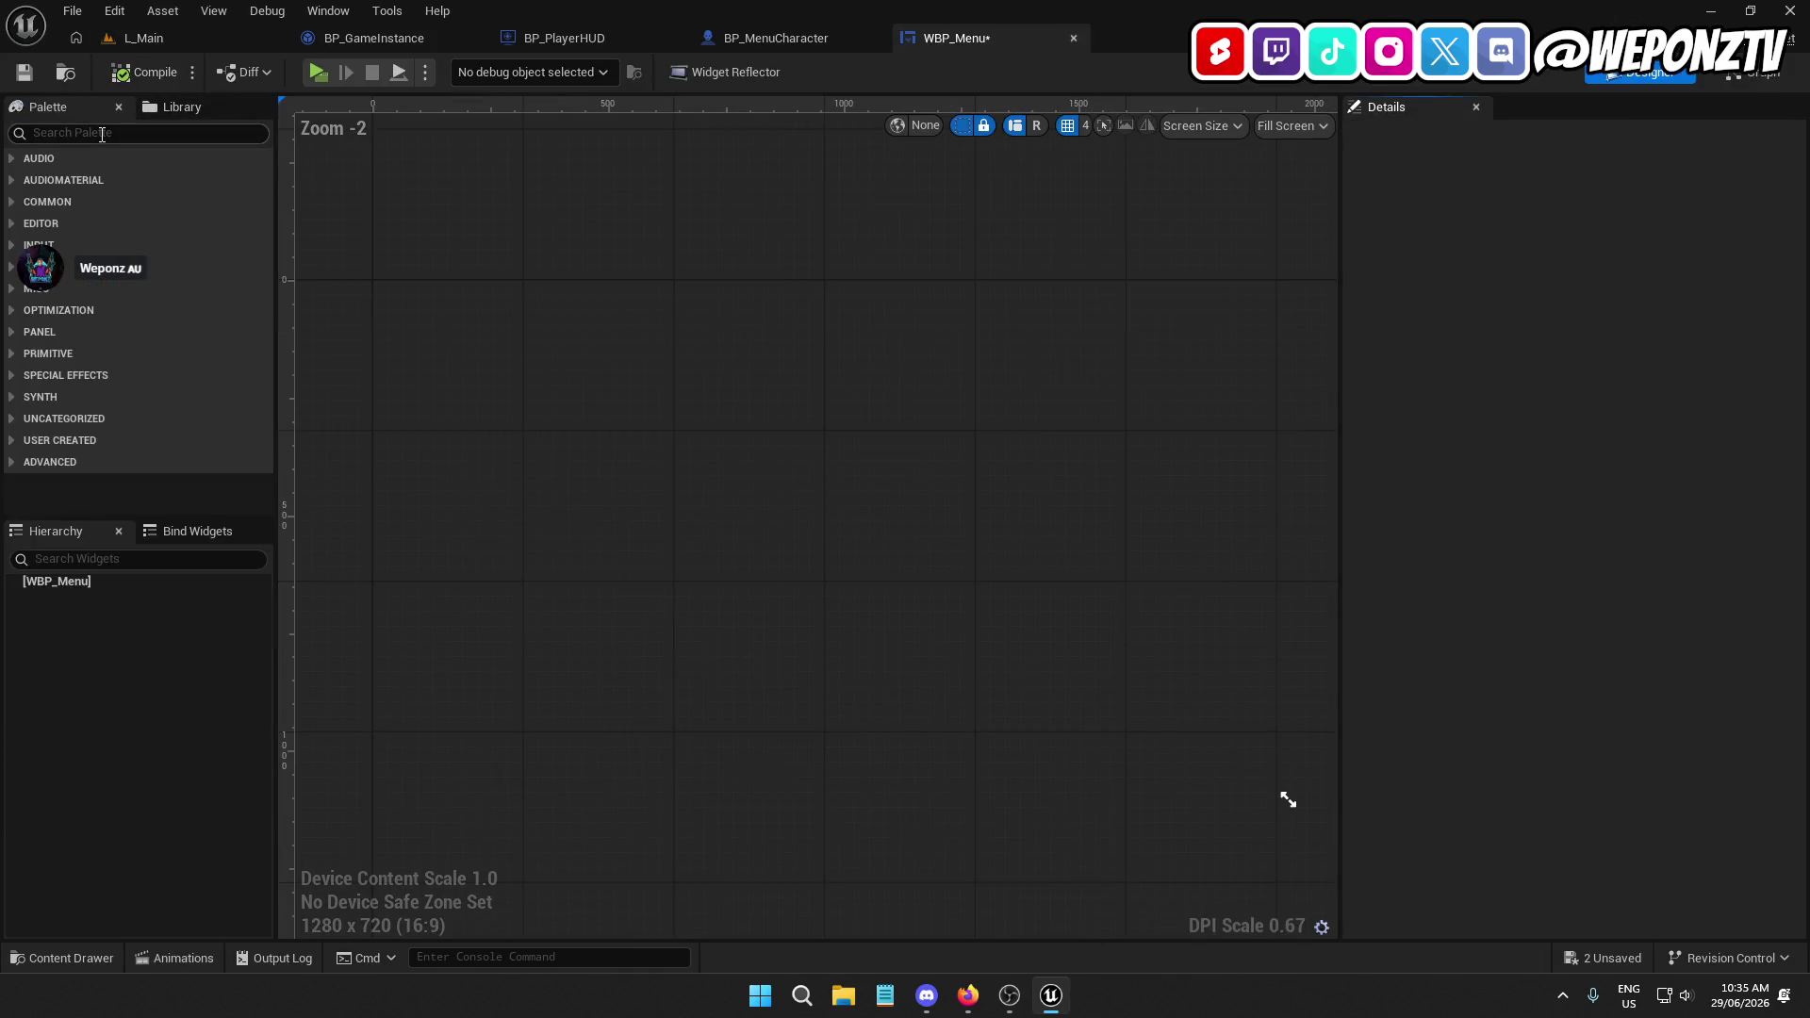
Add a Canvas Panel from the palette as WBP_Menu's root widget
click(101, 133)
text(can)
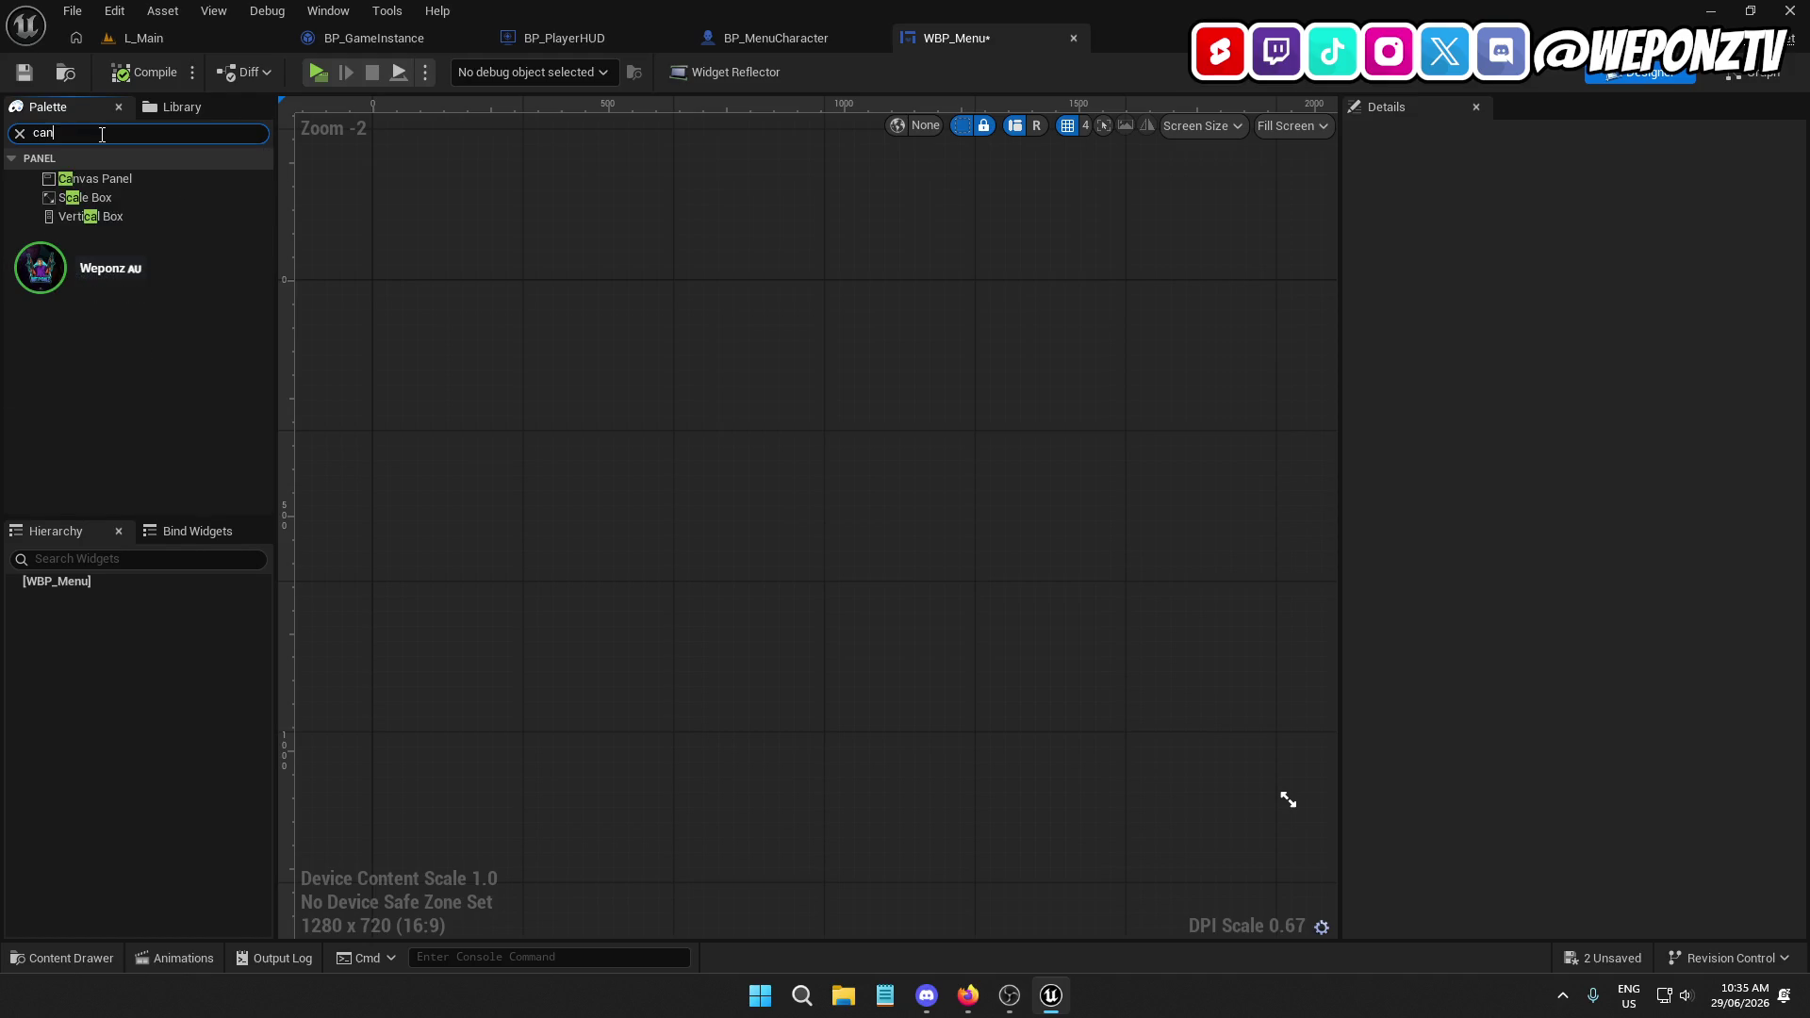
click(116, 179)
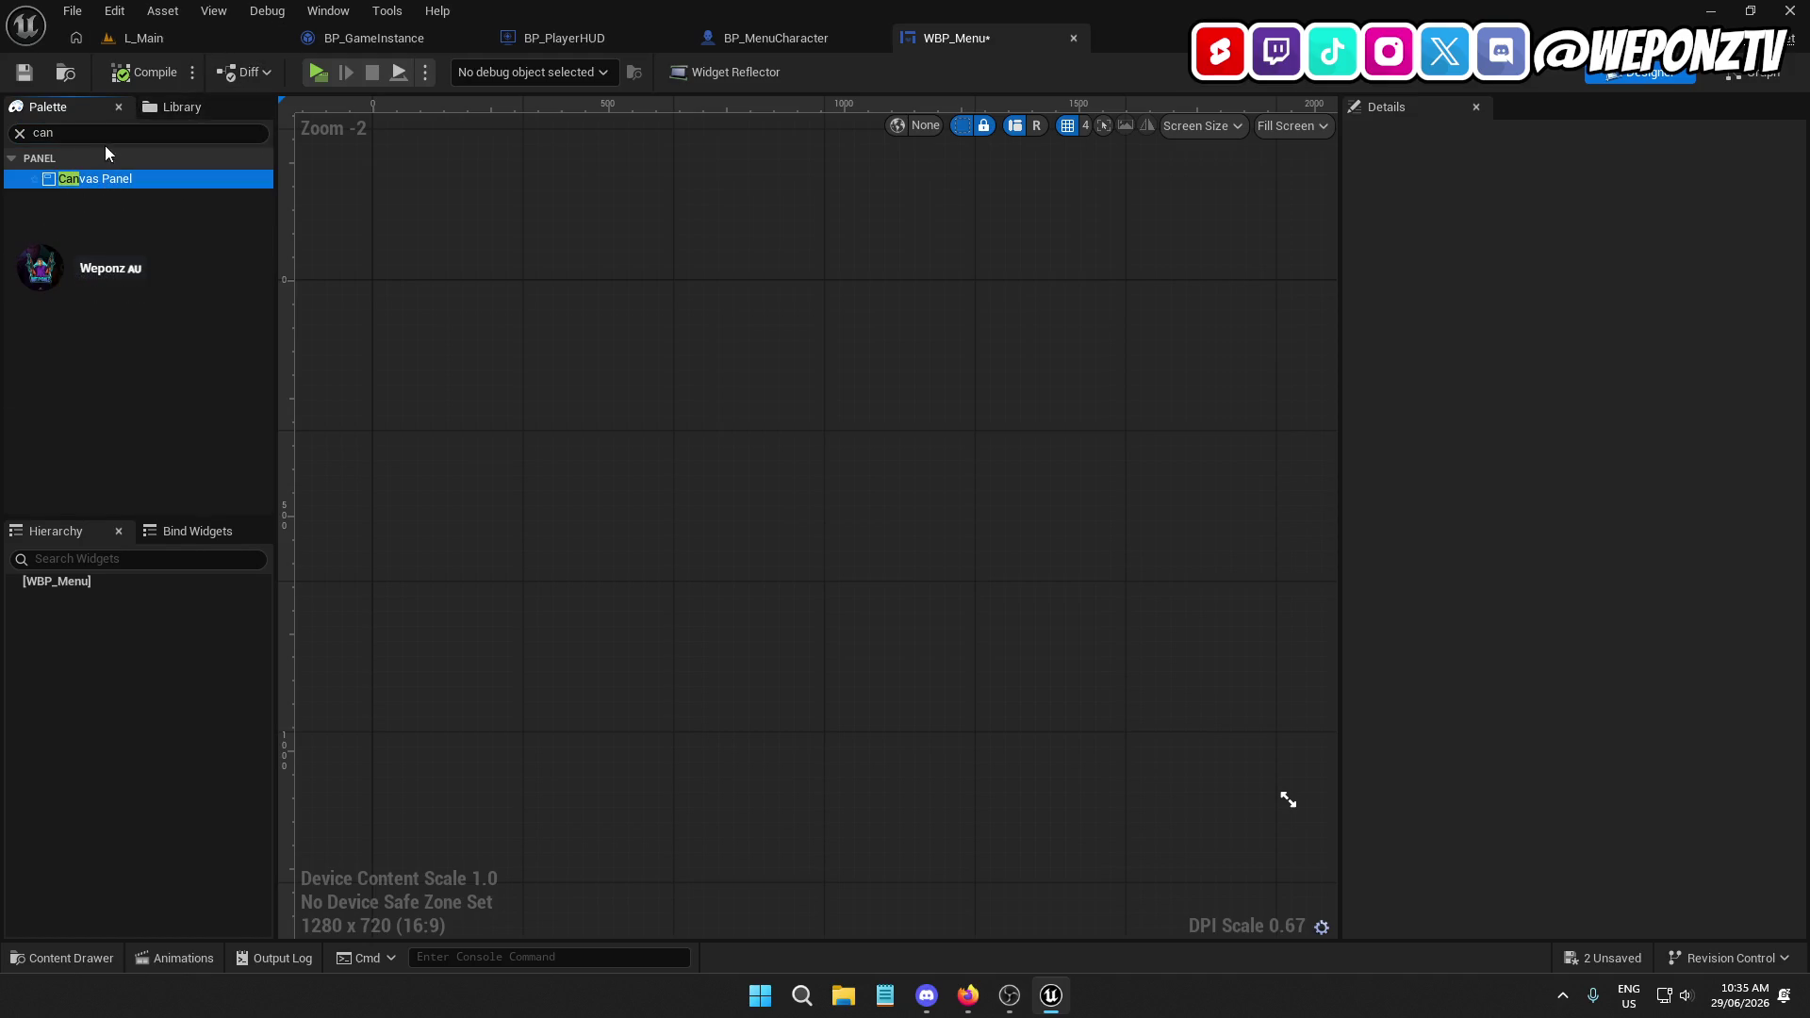
drag(88, 179, 79, 594)
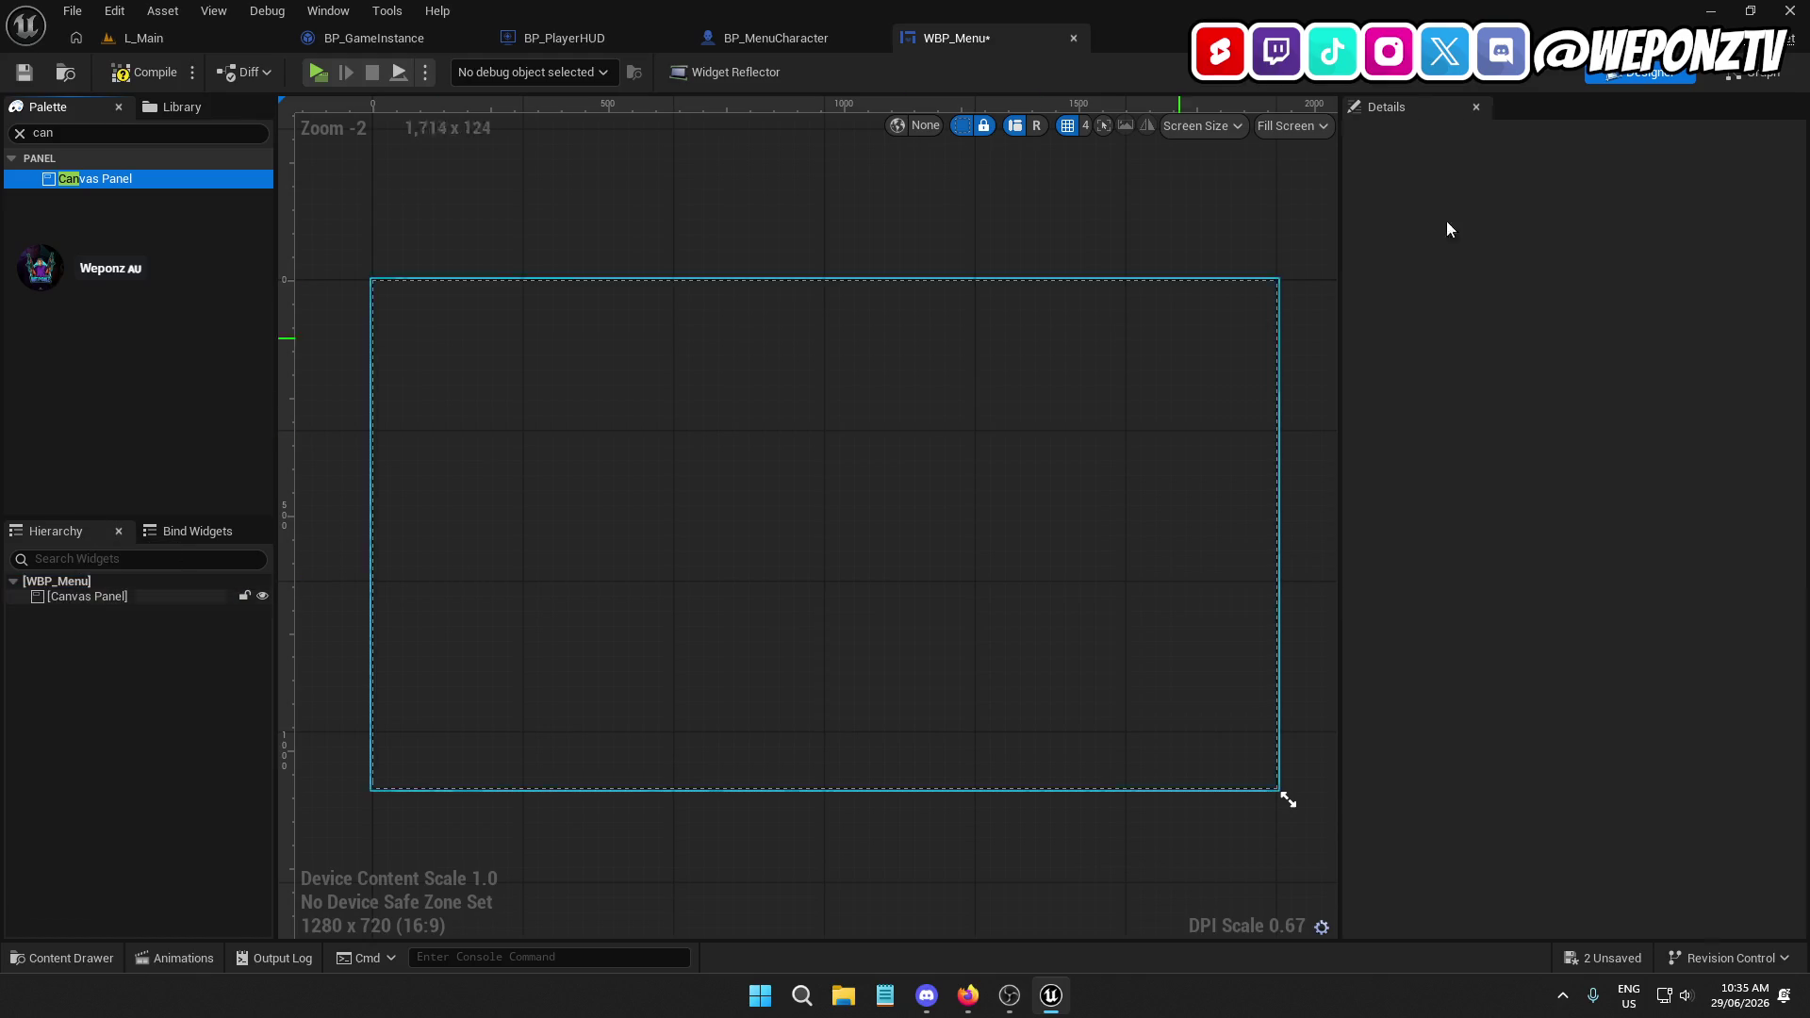
Rename the canvas panel to CanvasPanel, dropping its _16 suffix
click(76, 596)
click(1455, 137)
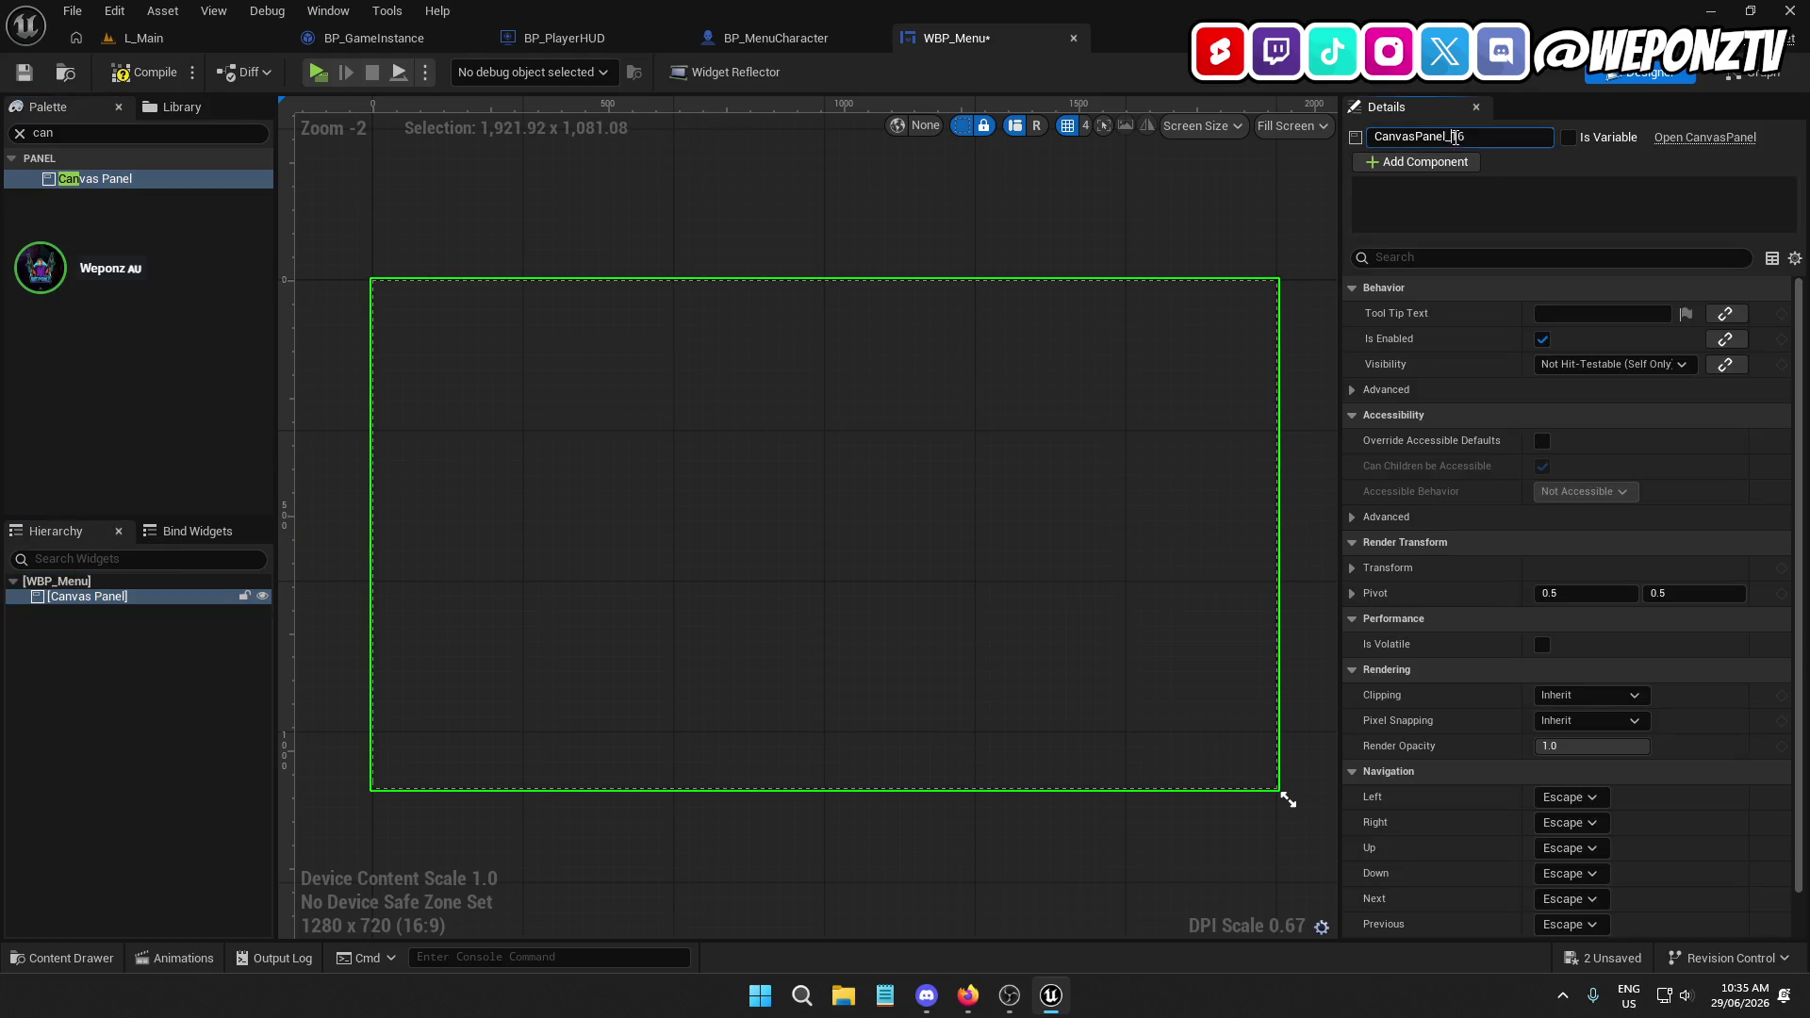
key(BackSpace)
key(Return)
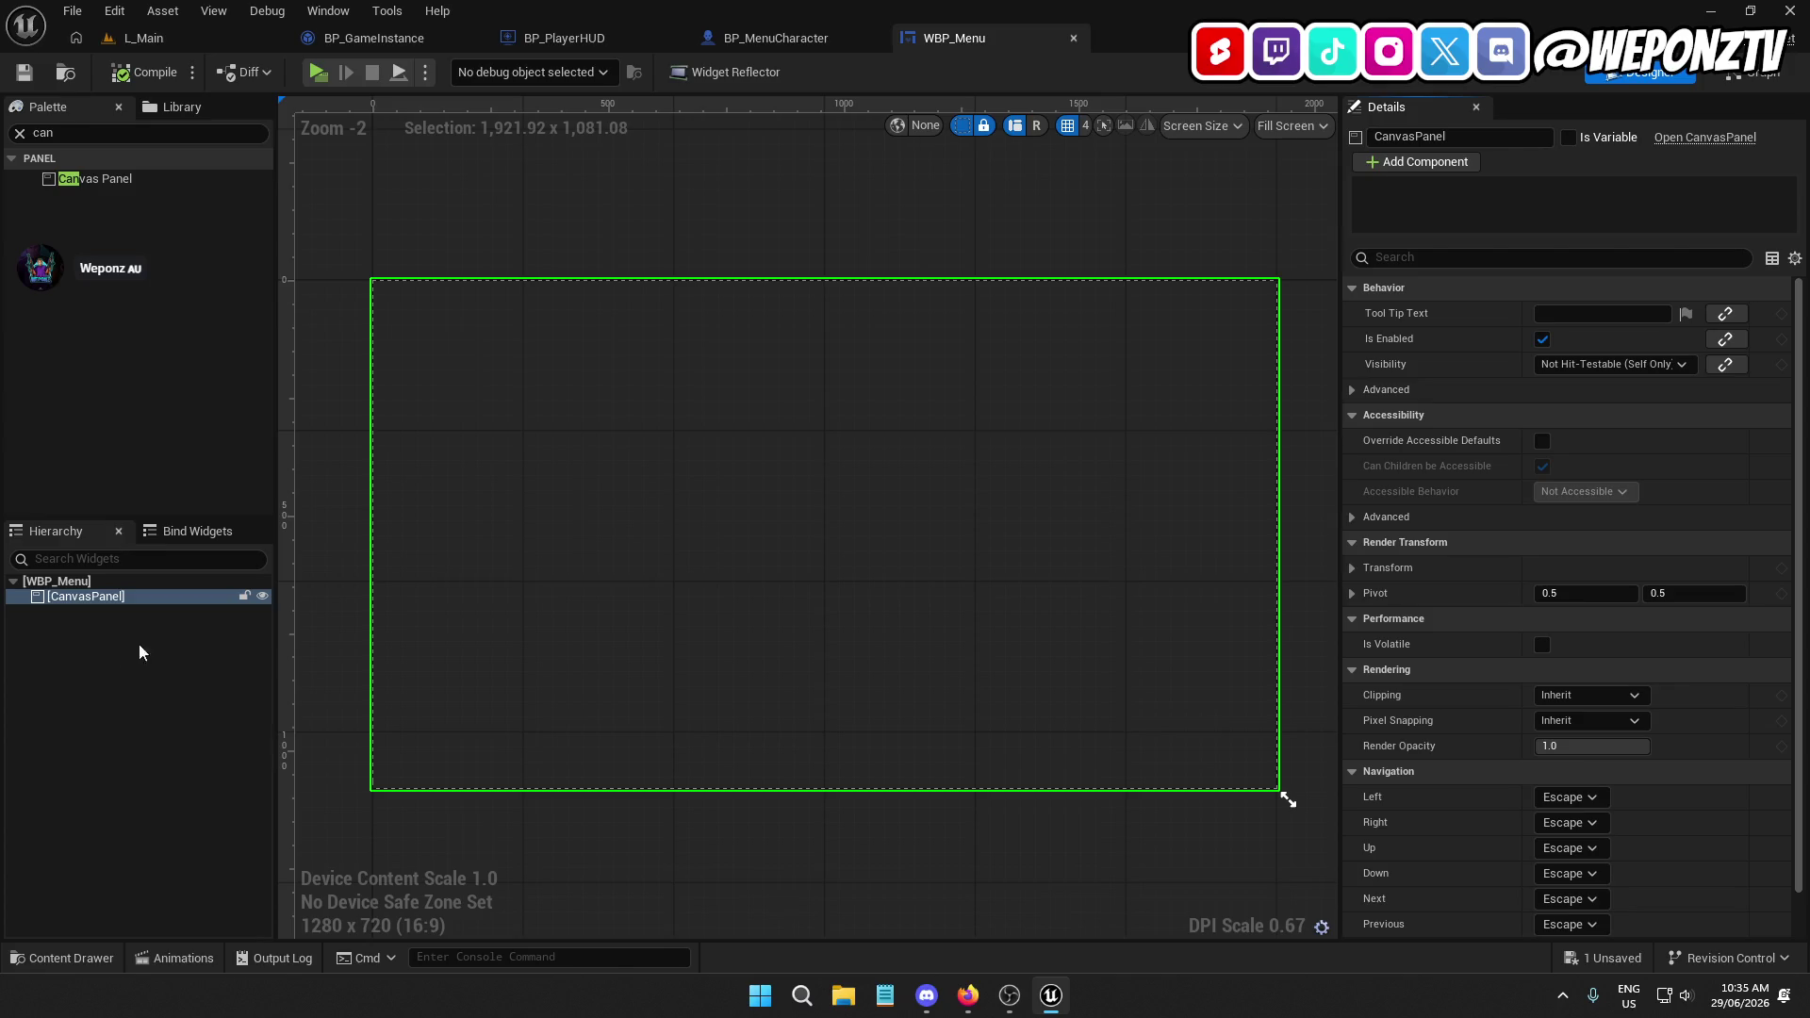
Browse File Explorer to Weponz > Game Dev > Icons and view the files as large icons
click(1710, 11)
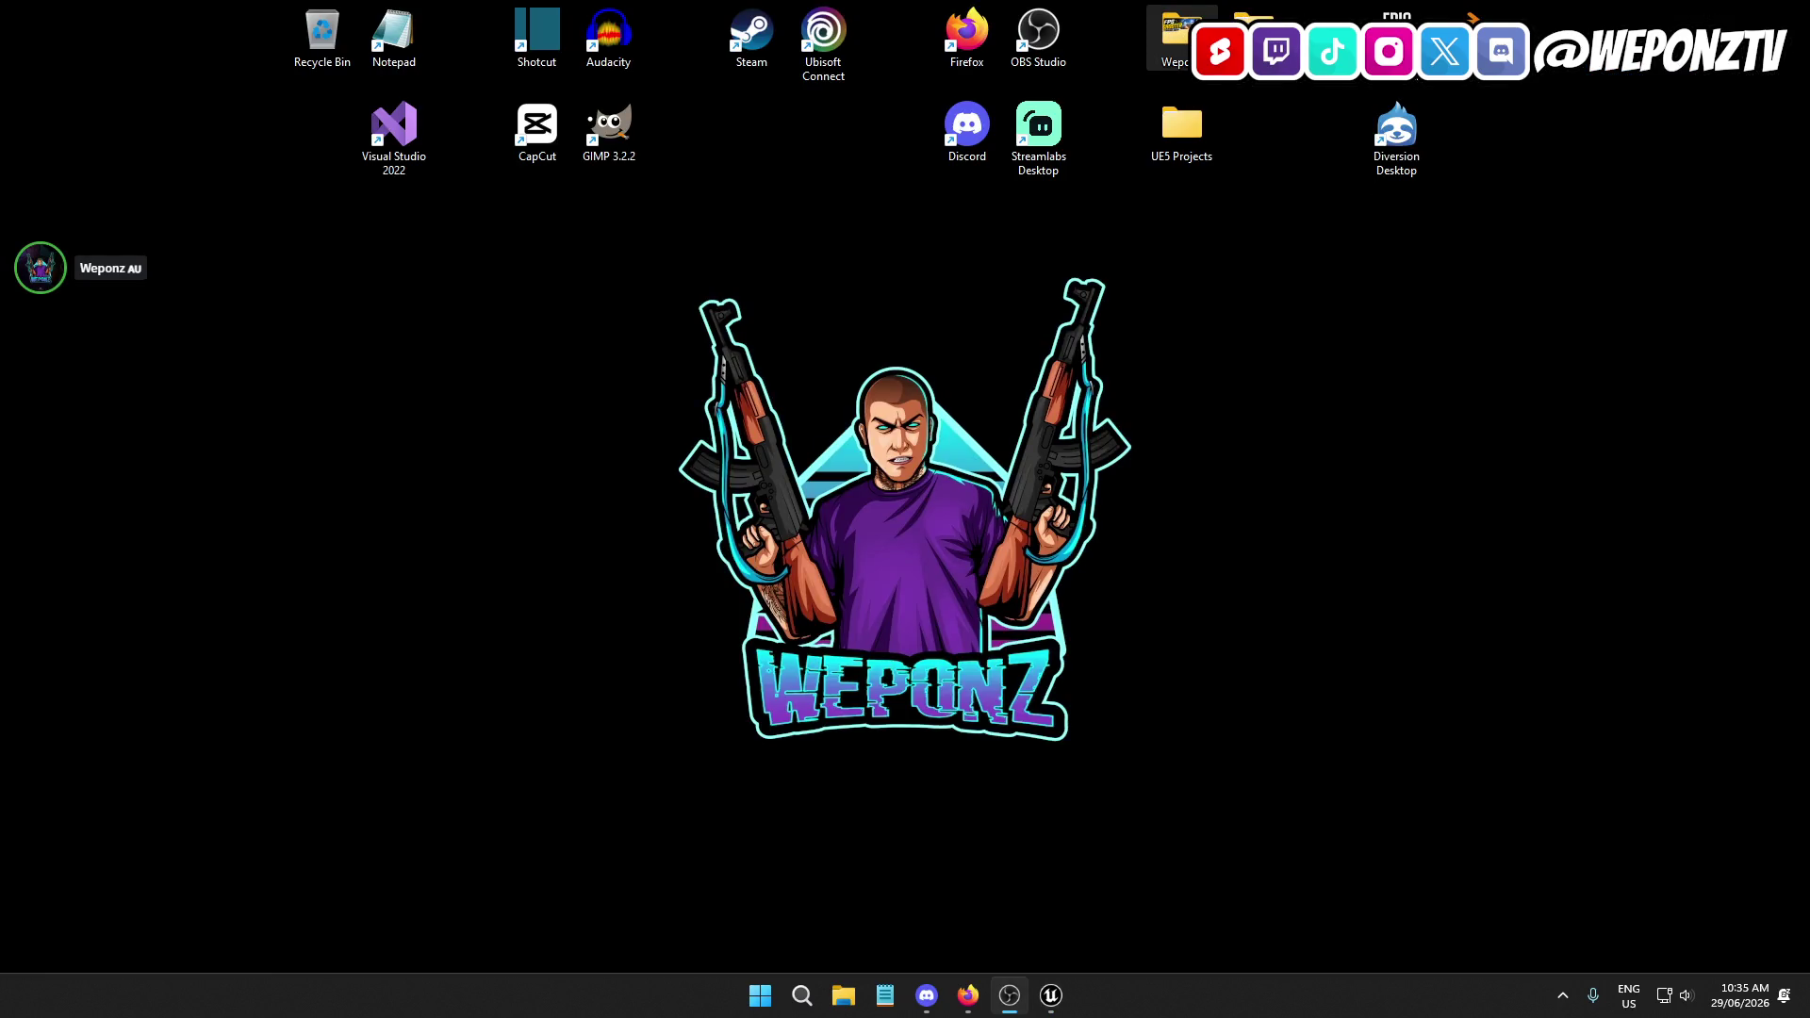
double_click(1176, 36)
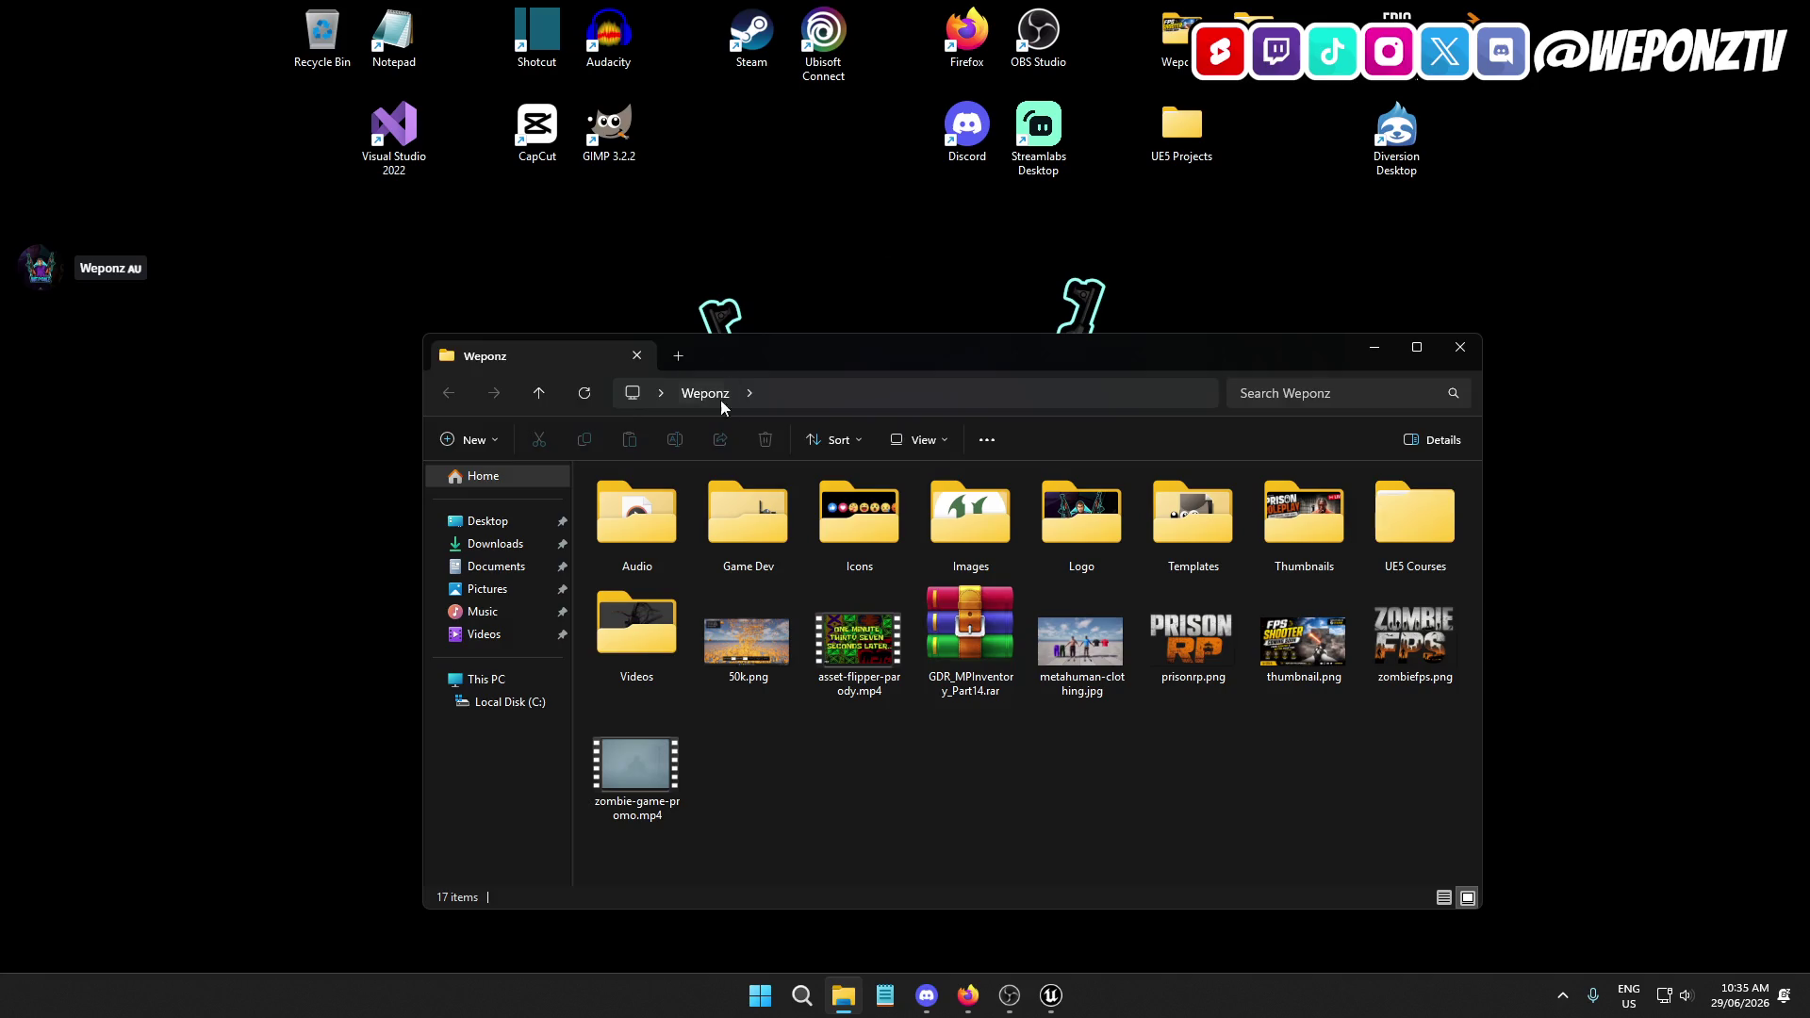
double_click(747, 513)
double_click(1107, 501)
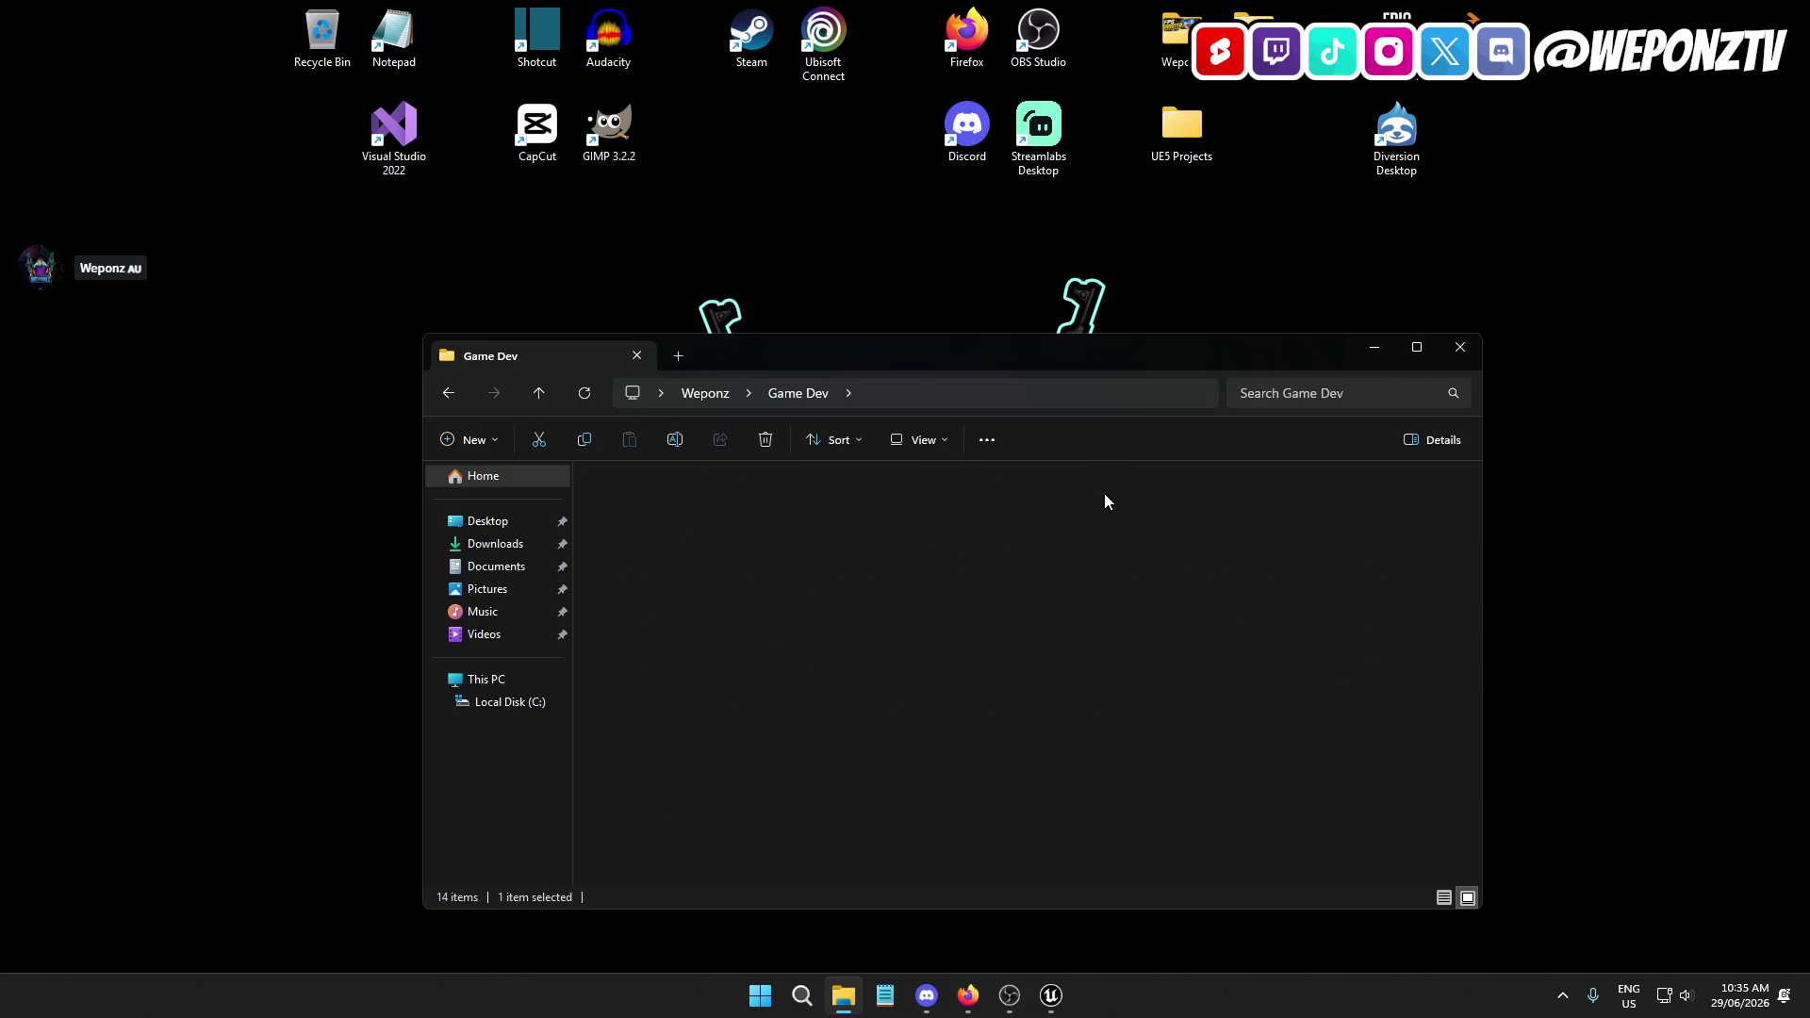
click(900, 440)
click(931, 515)
click(1423, 351)
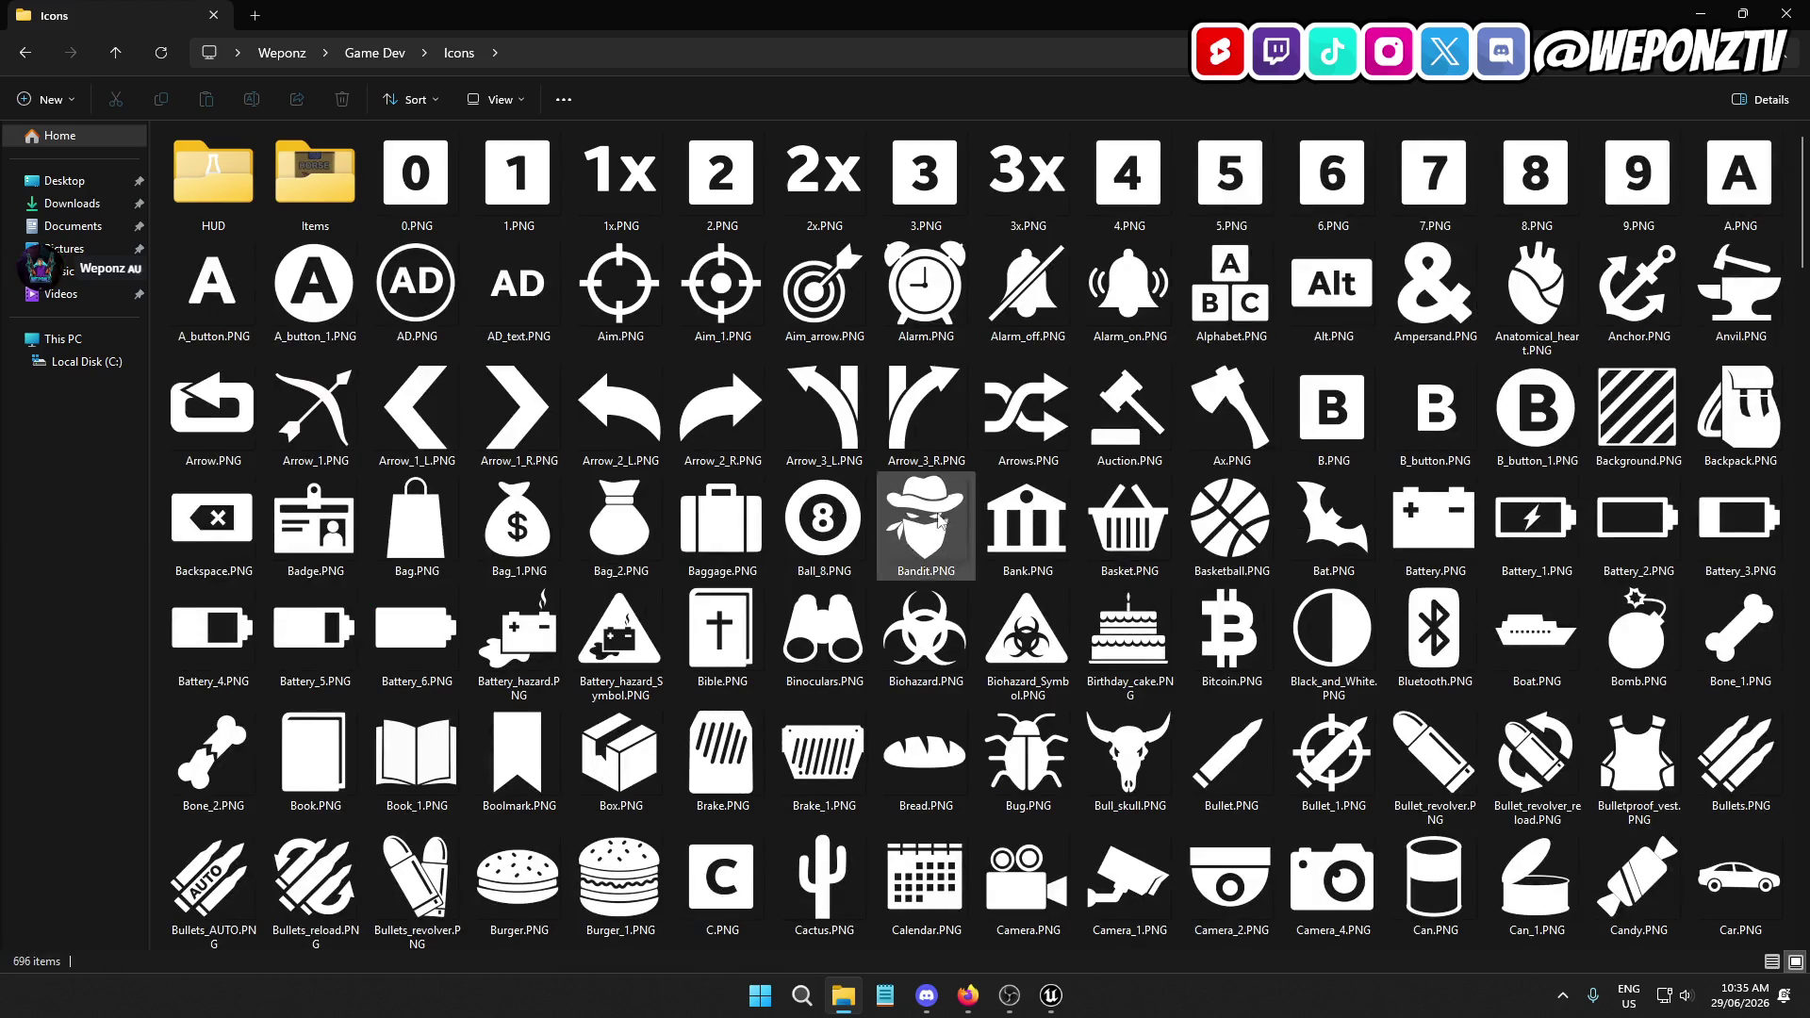
Select Arrow_1_L.PNG and Arrow_1_R.PNG and paste copies onto the desktop
click(517, 415)
click(439, 425)
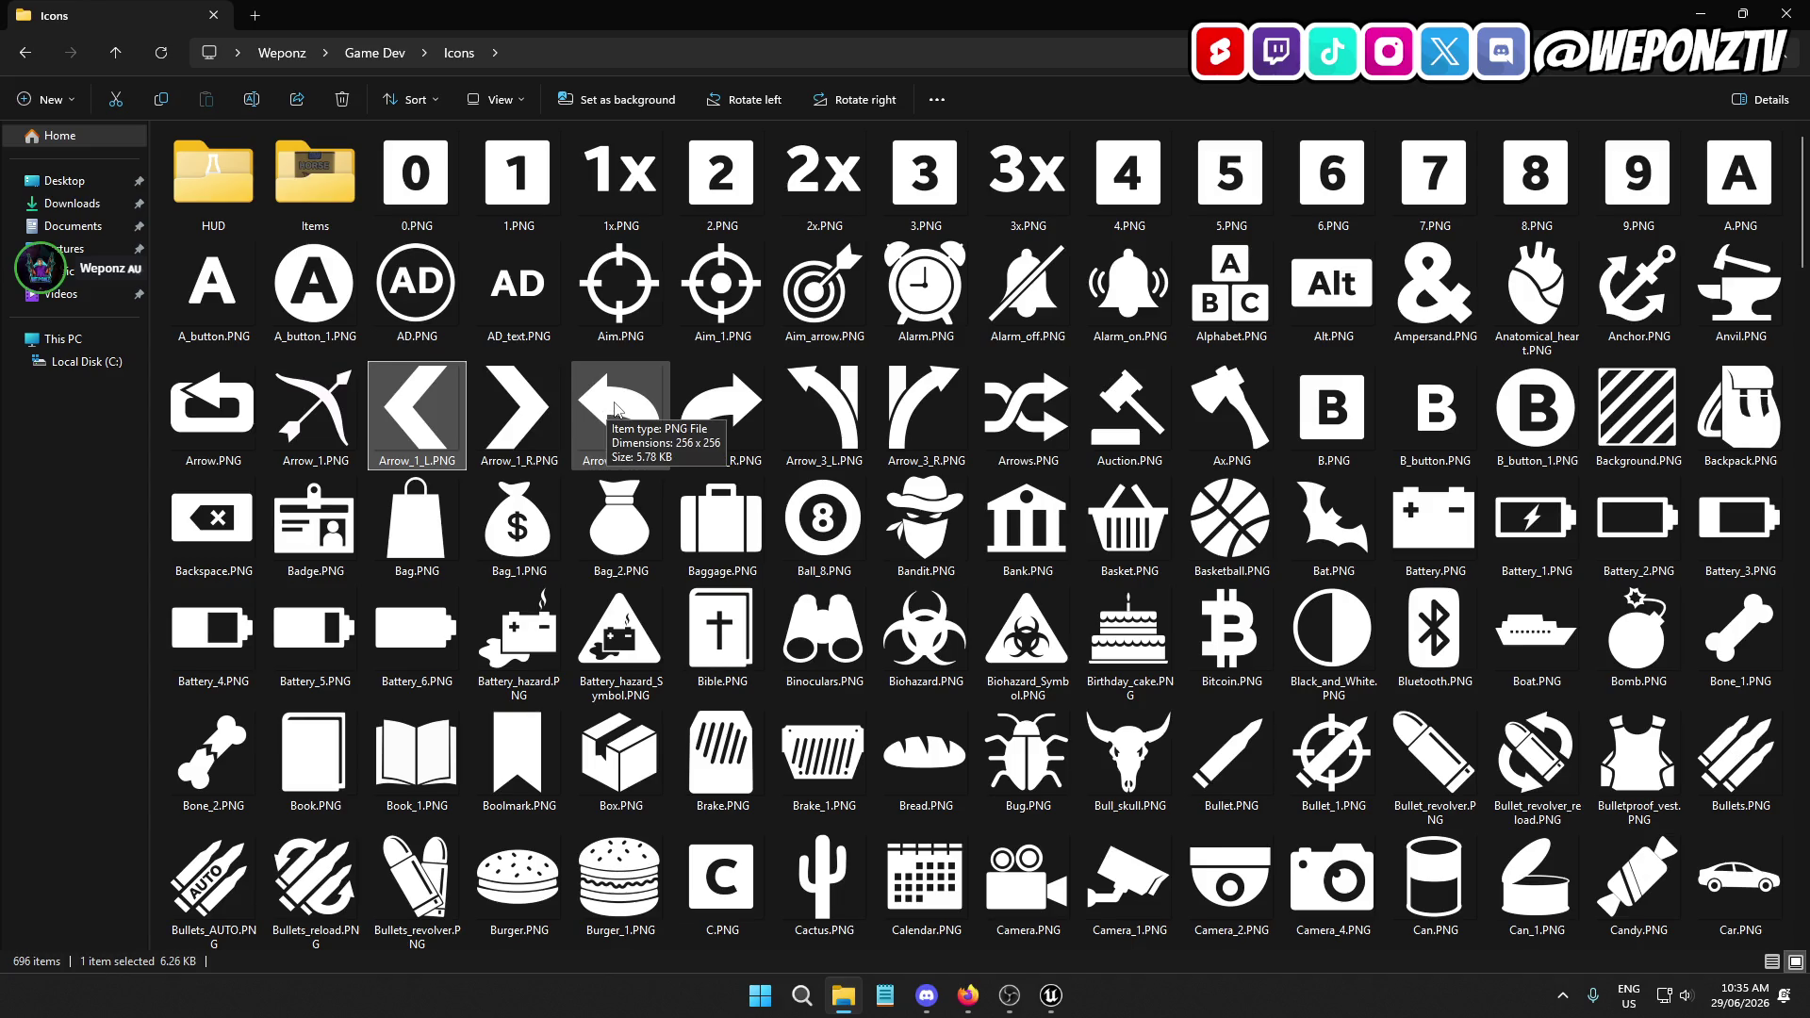
ctrl+click(517, 415)
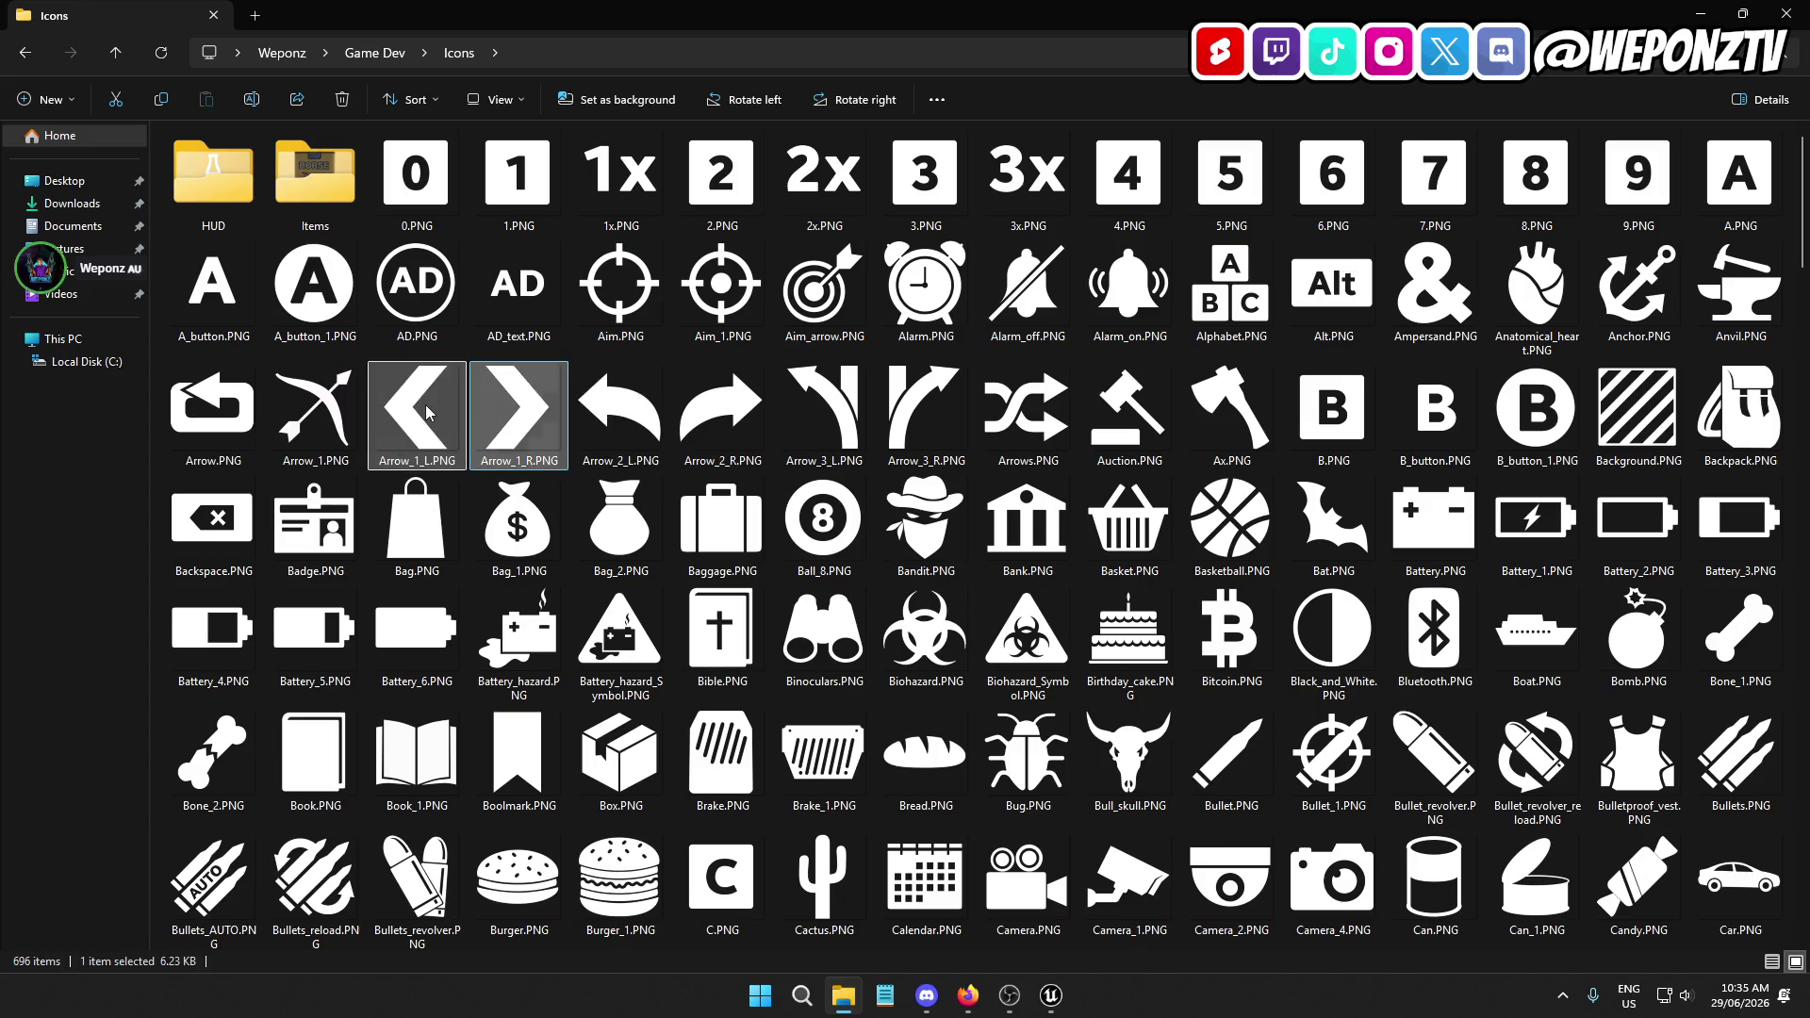
click(1700, 14)
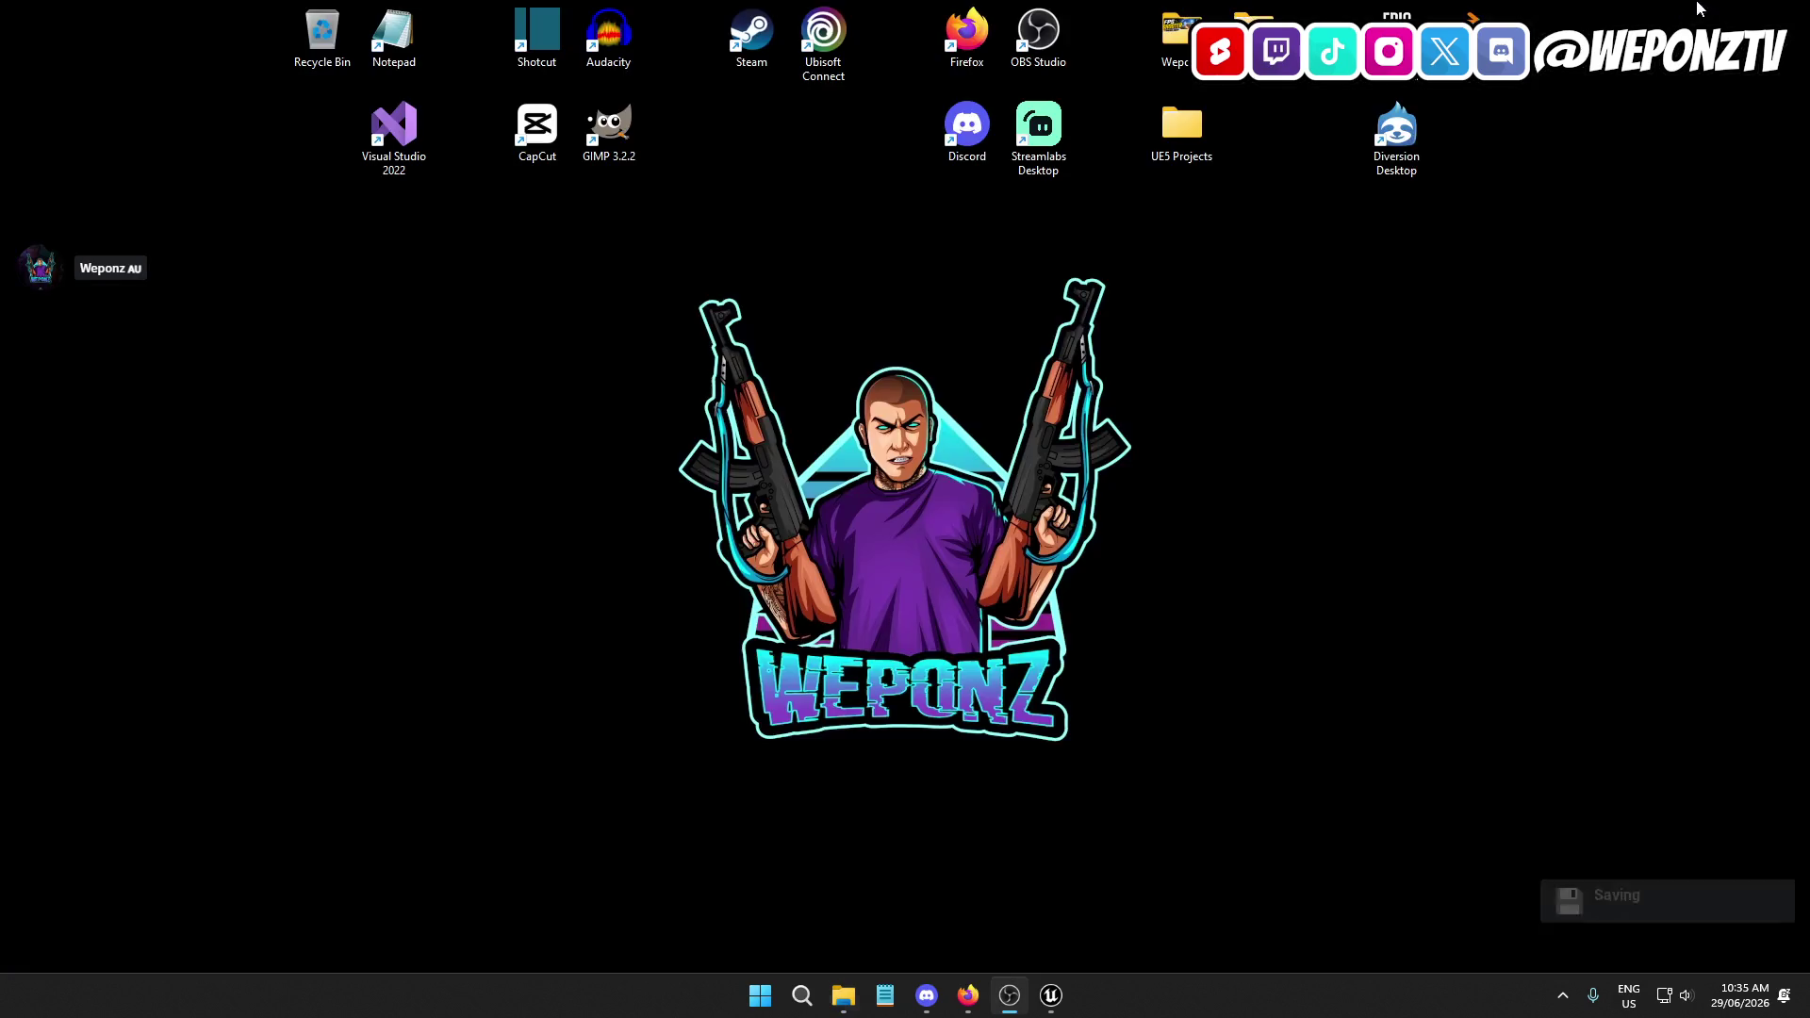
click(94, 179)
key(ctrl+v)
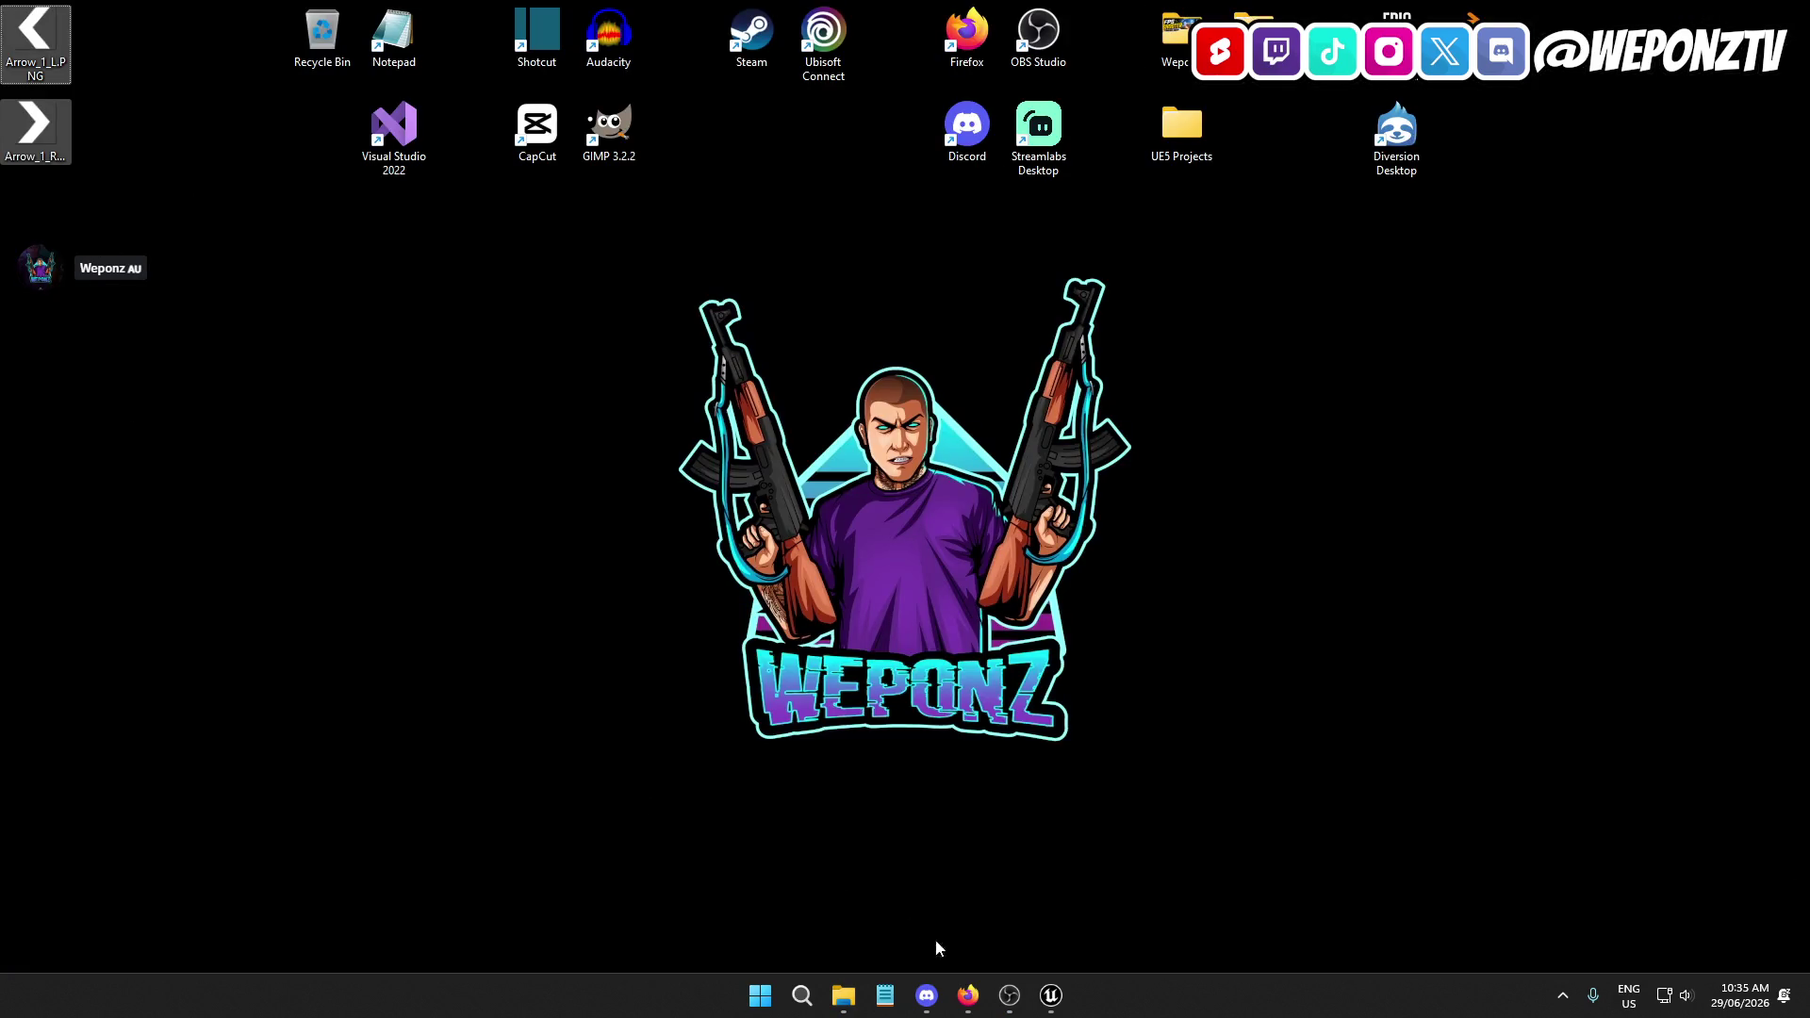
click(1051, 995)
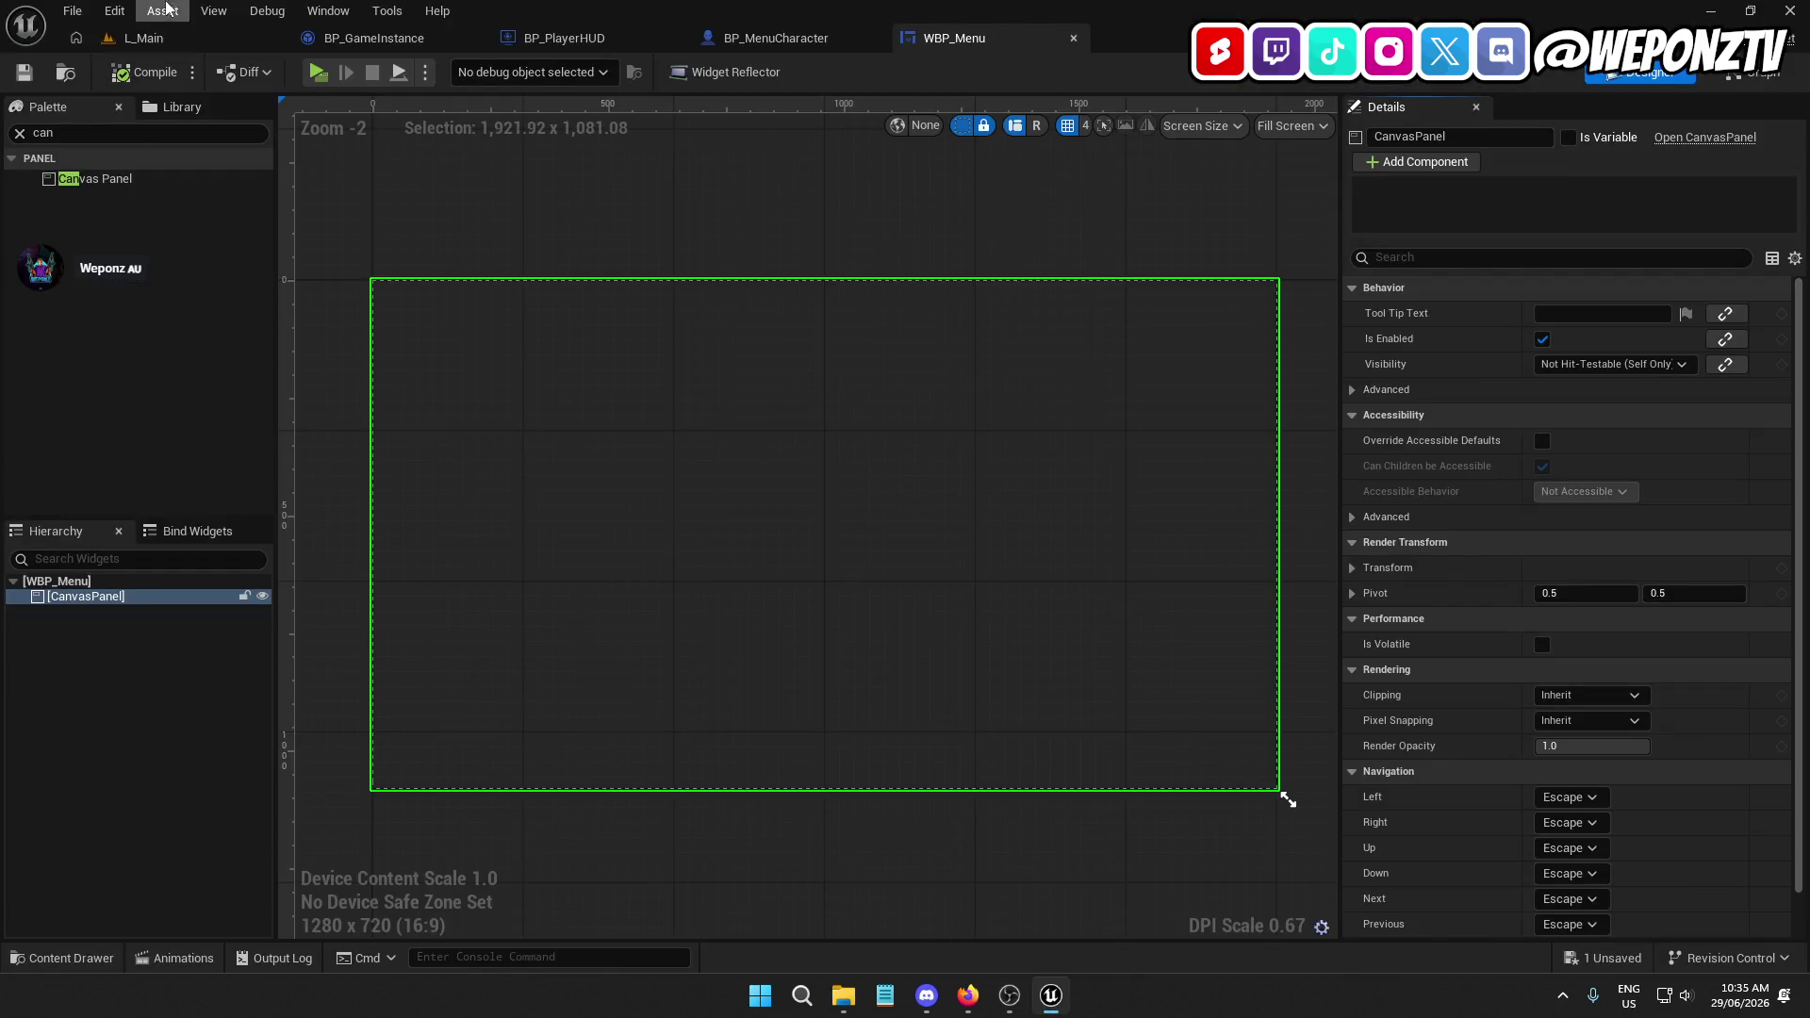
Browse the Content Browser to UI > Textures > Icons, passing through Buttons, then show the desktop
click(137, 38)
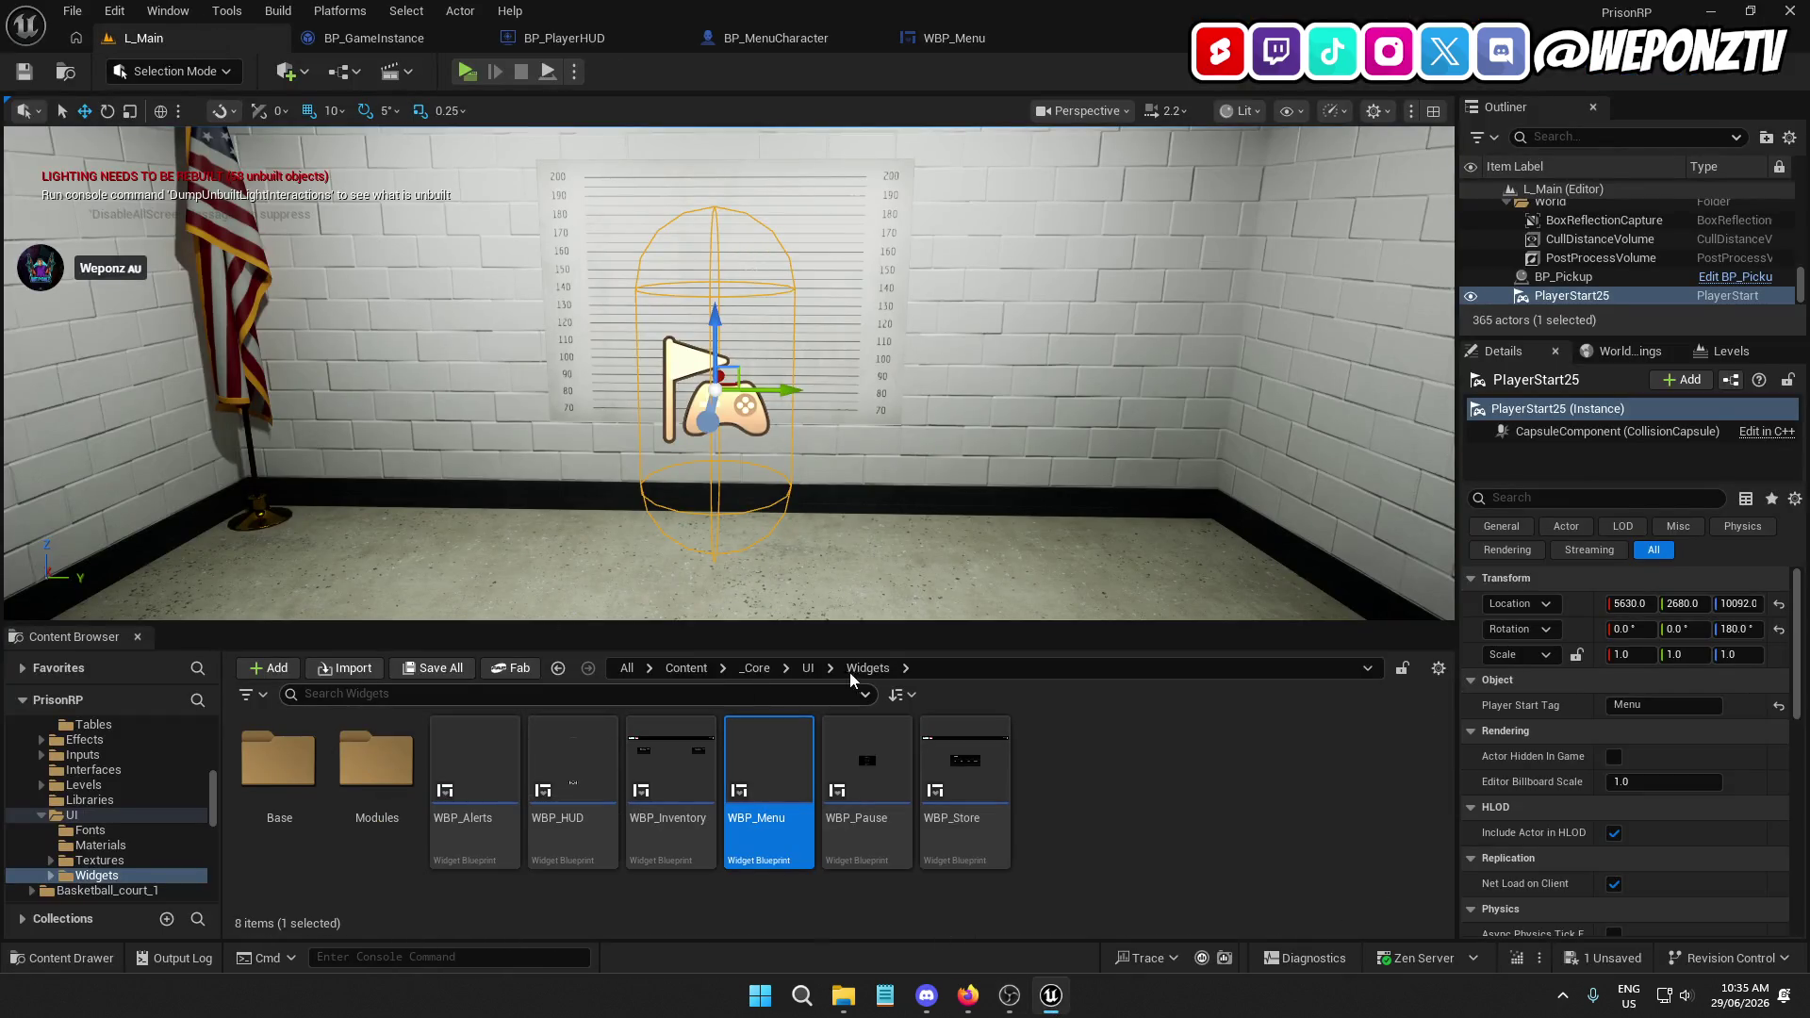
click(808, 668)
click(471, 778)
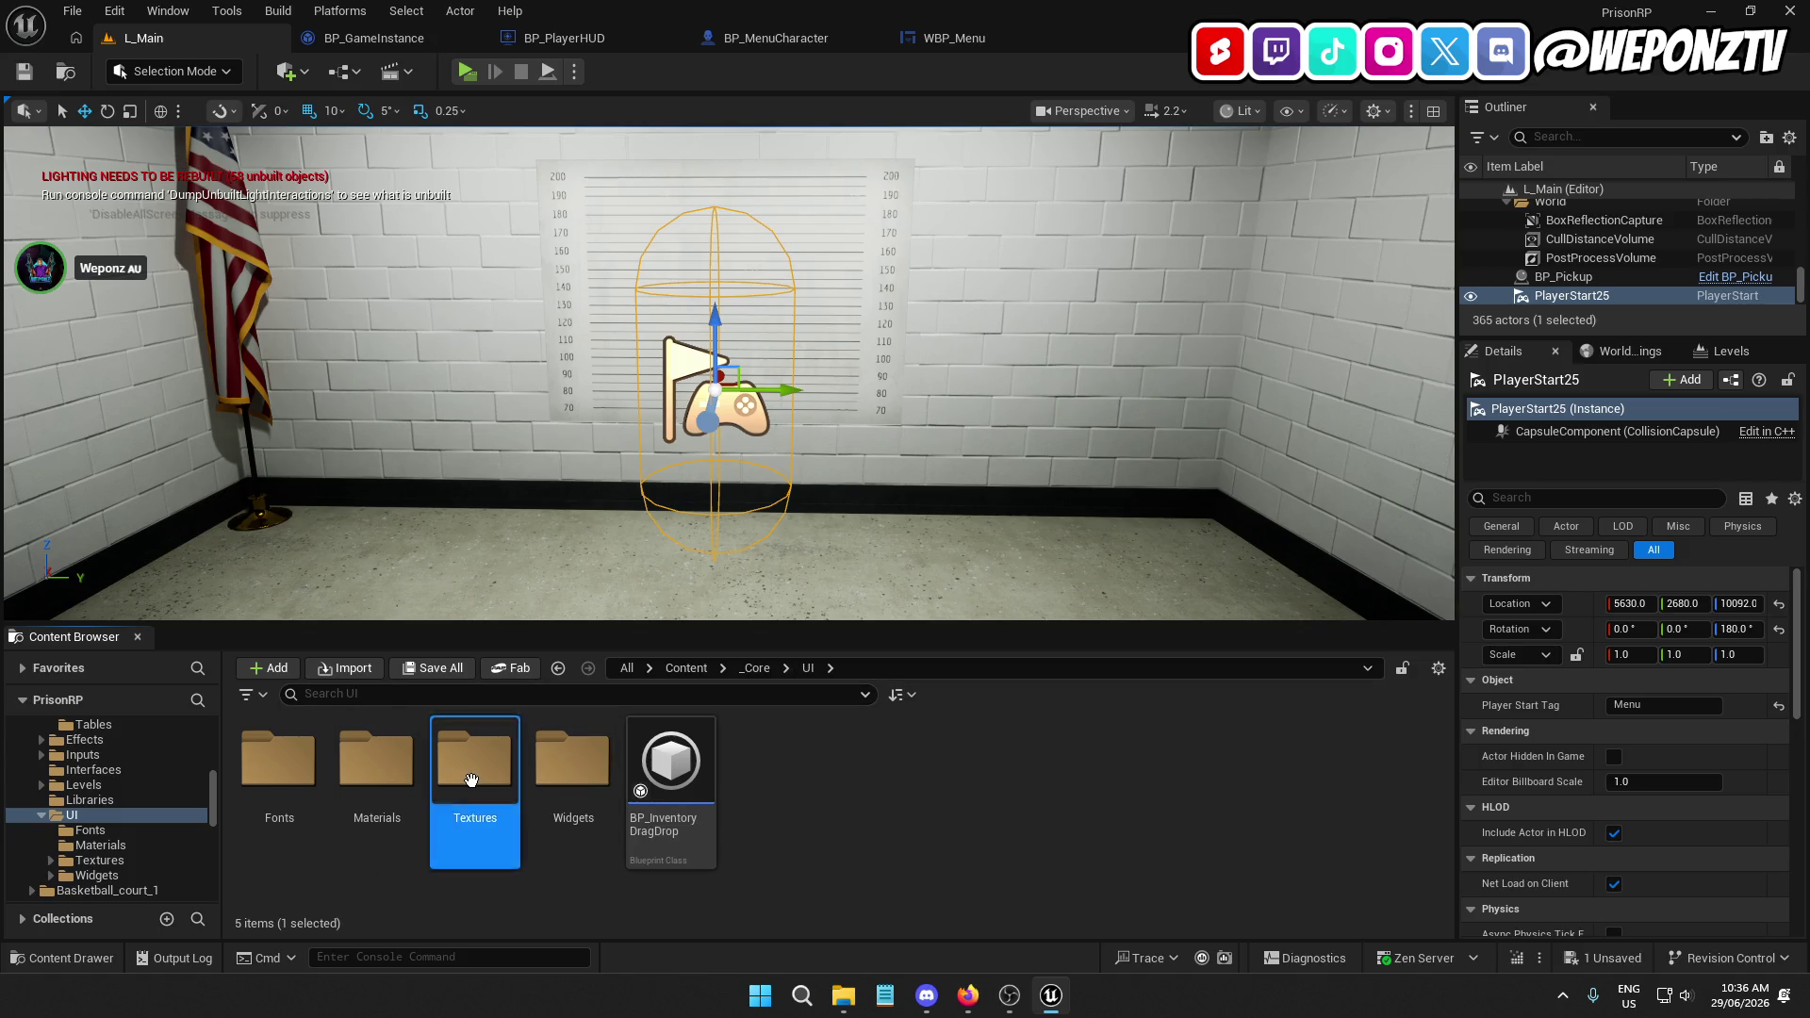
double_click(472, 778)
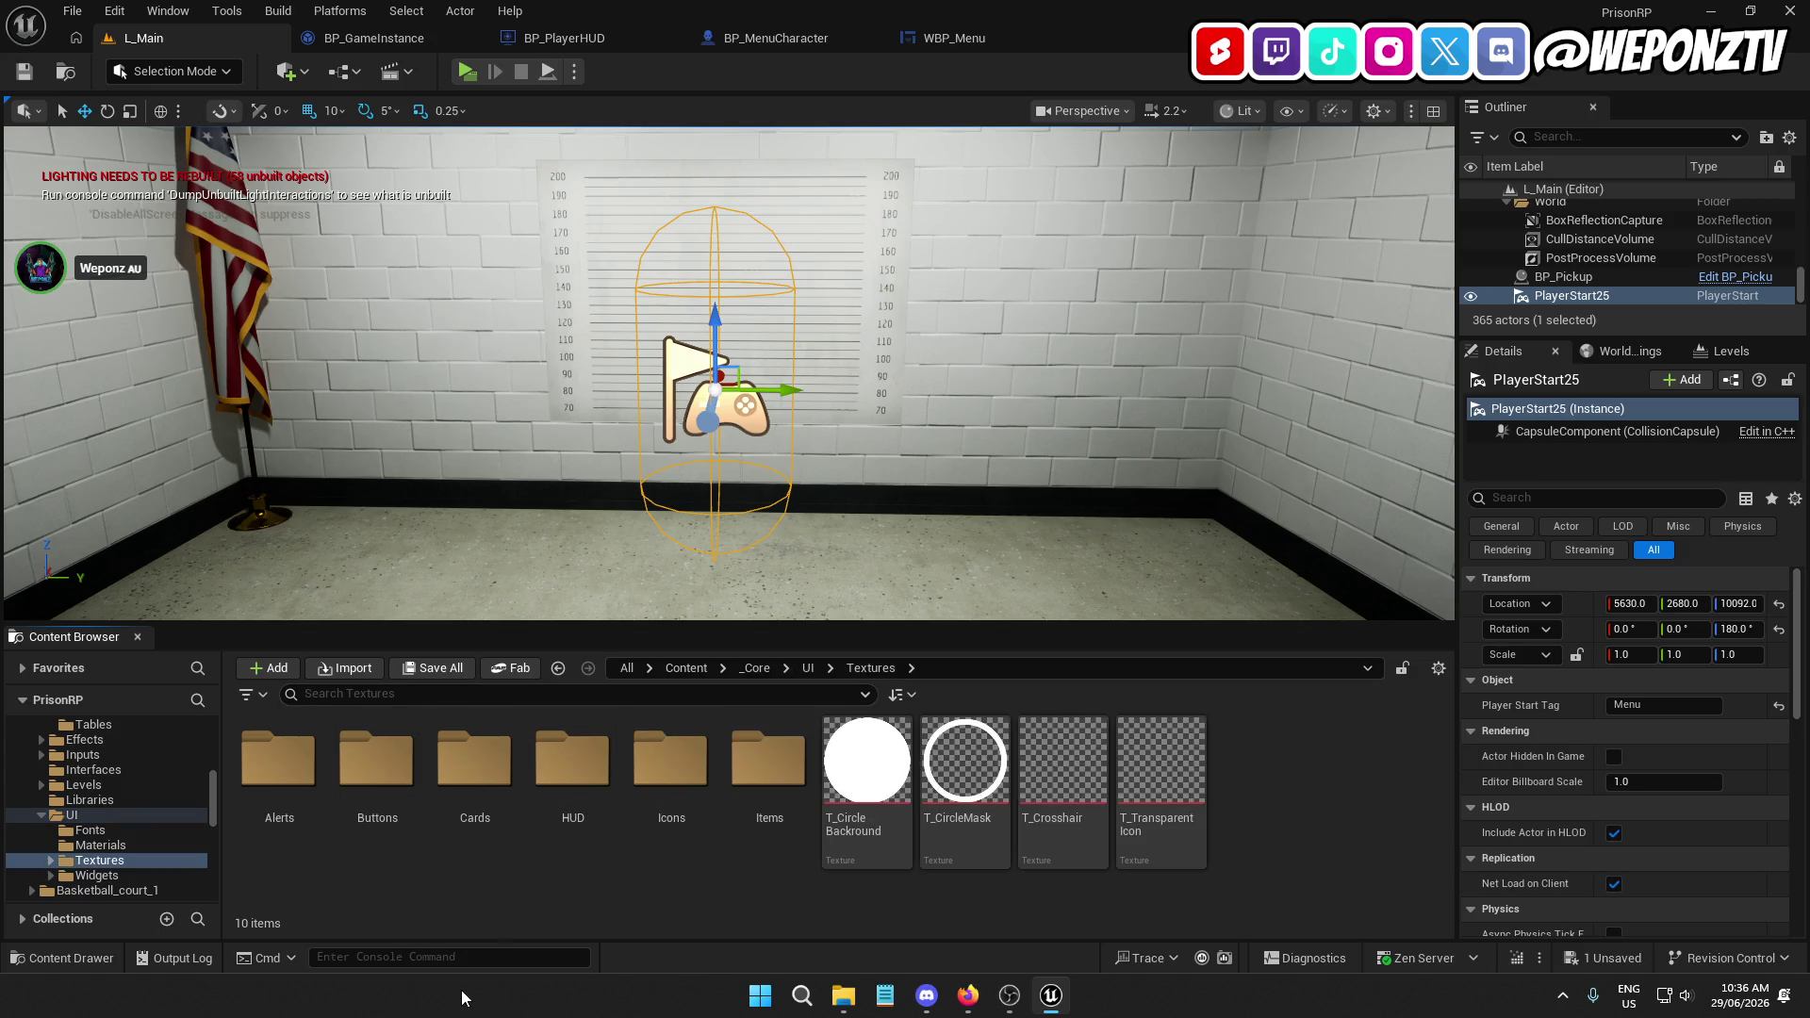
double_click(377, 759)
click(867, 669)
double_click(671, 764)
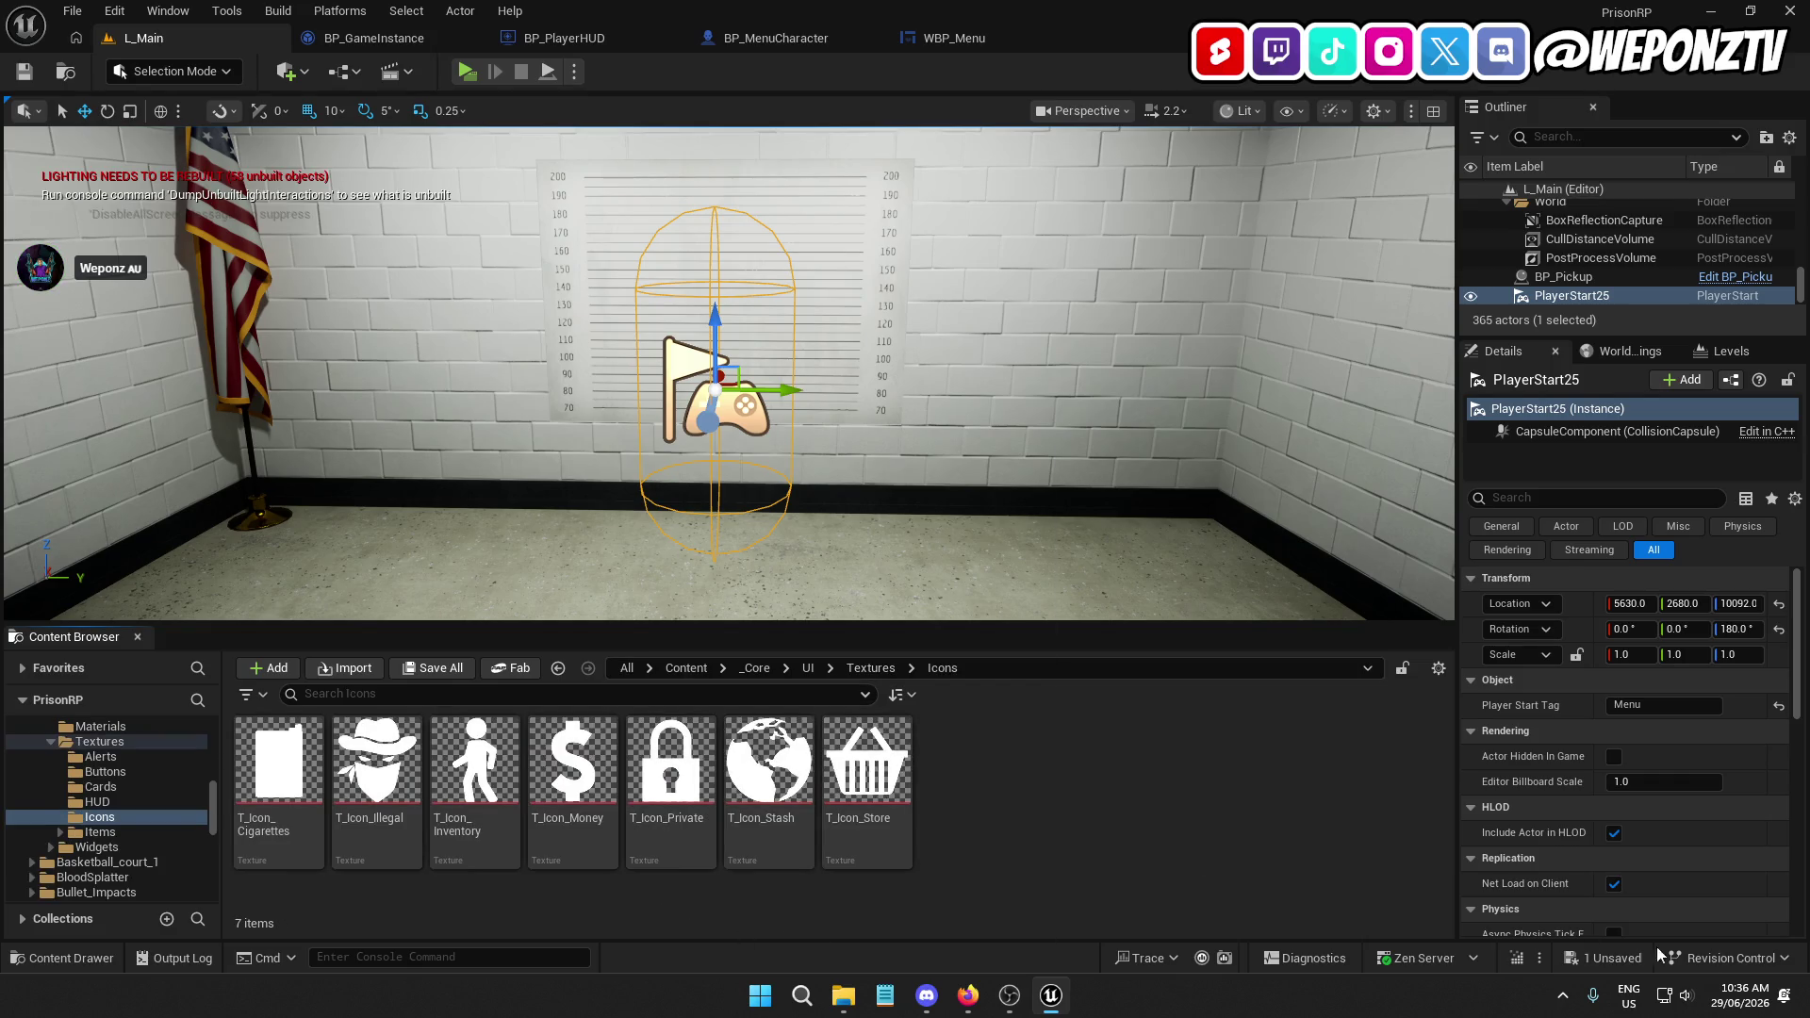
key(super+d)
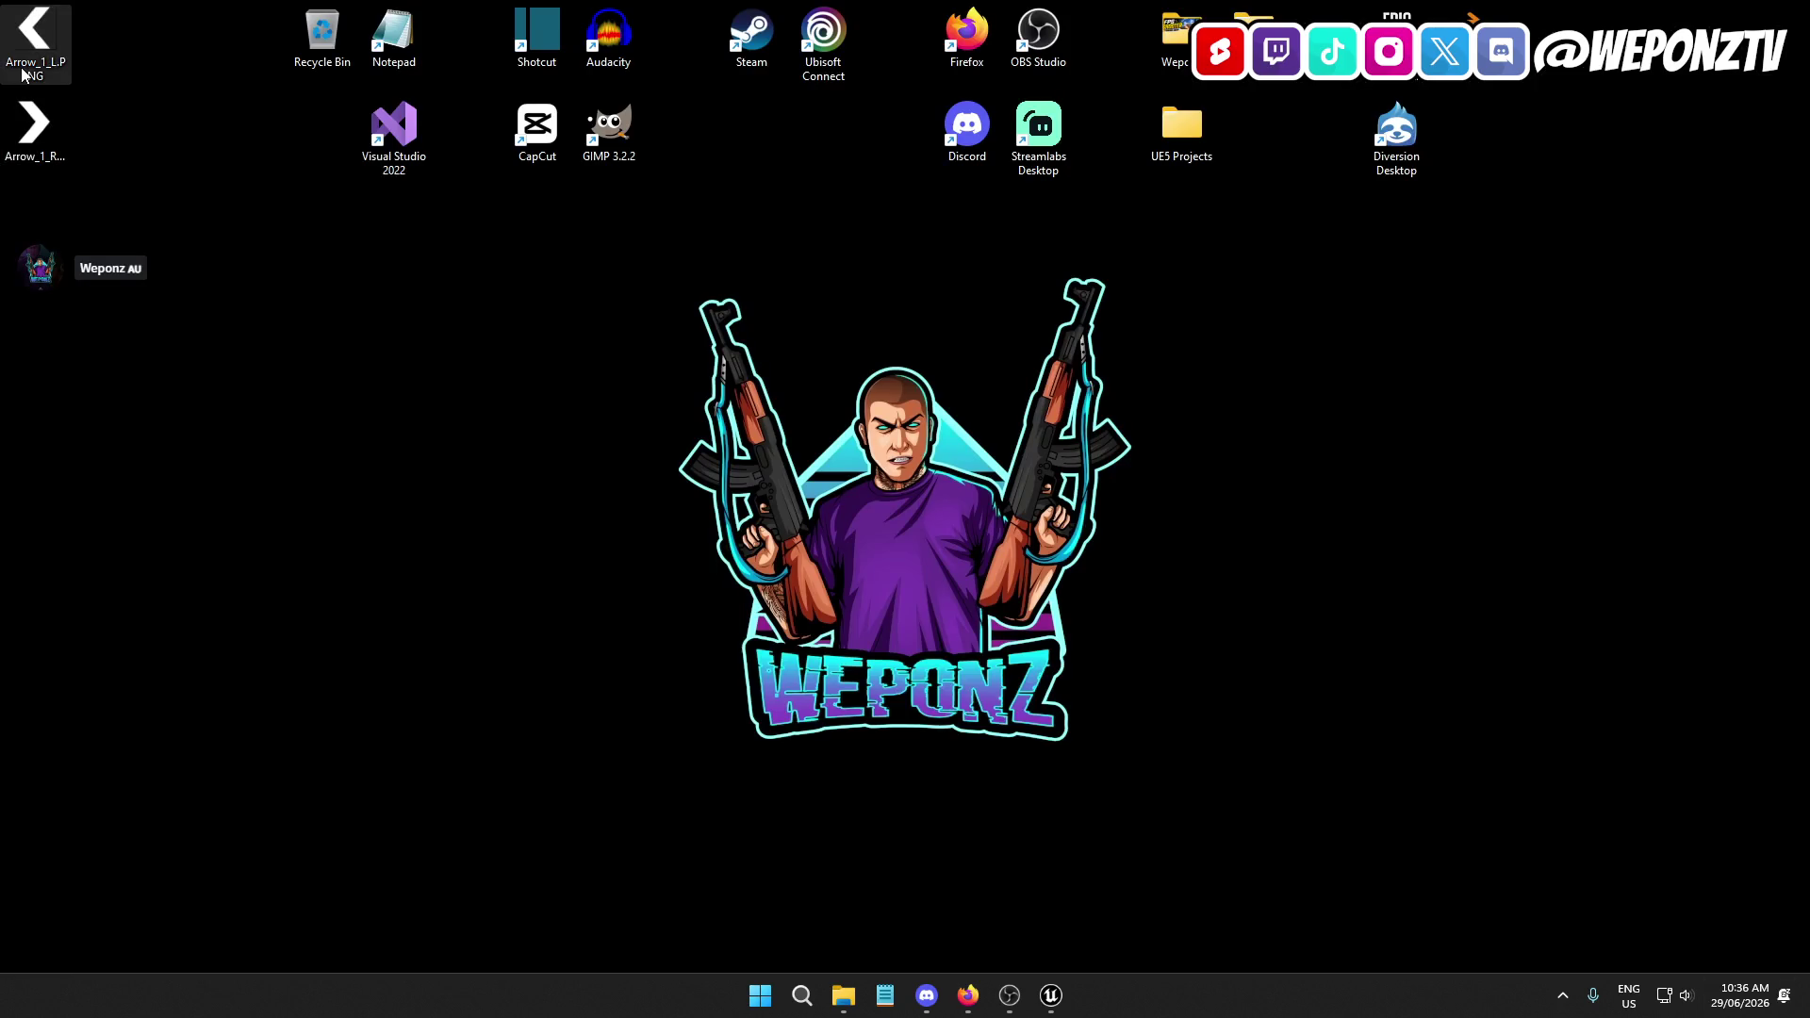
Rename the desktop arrow images to T_Icon_LeftArrow.PNG and T_Icon_RightArrow.PNG
click(34, 63)
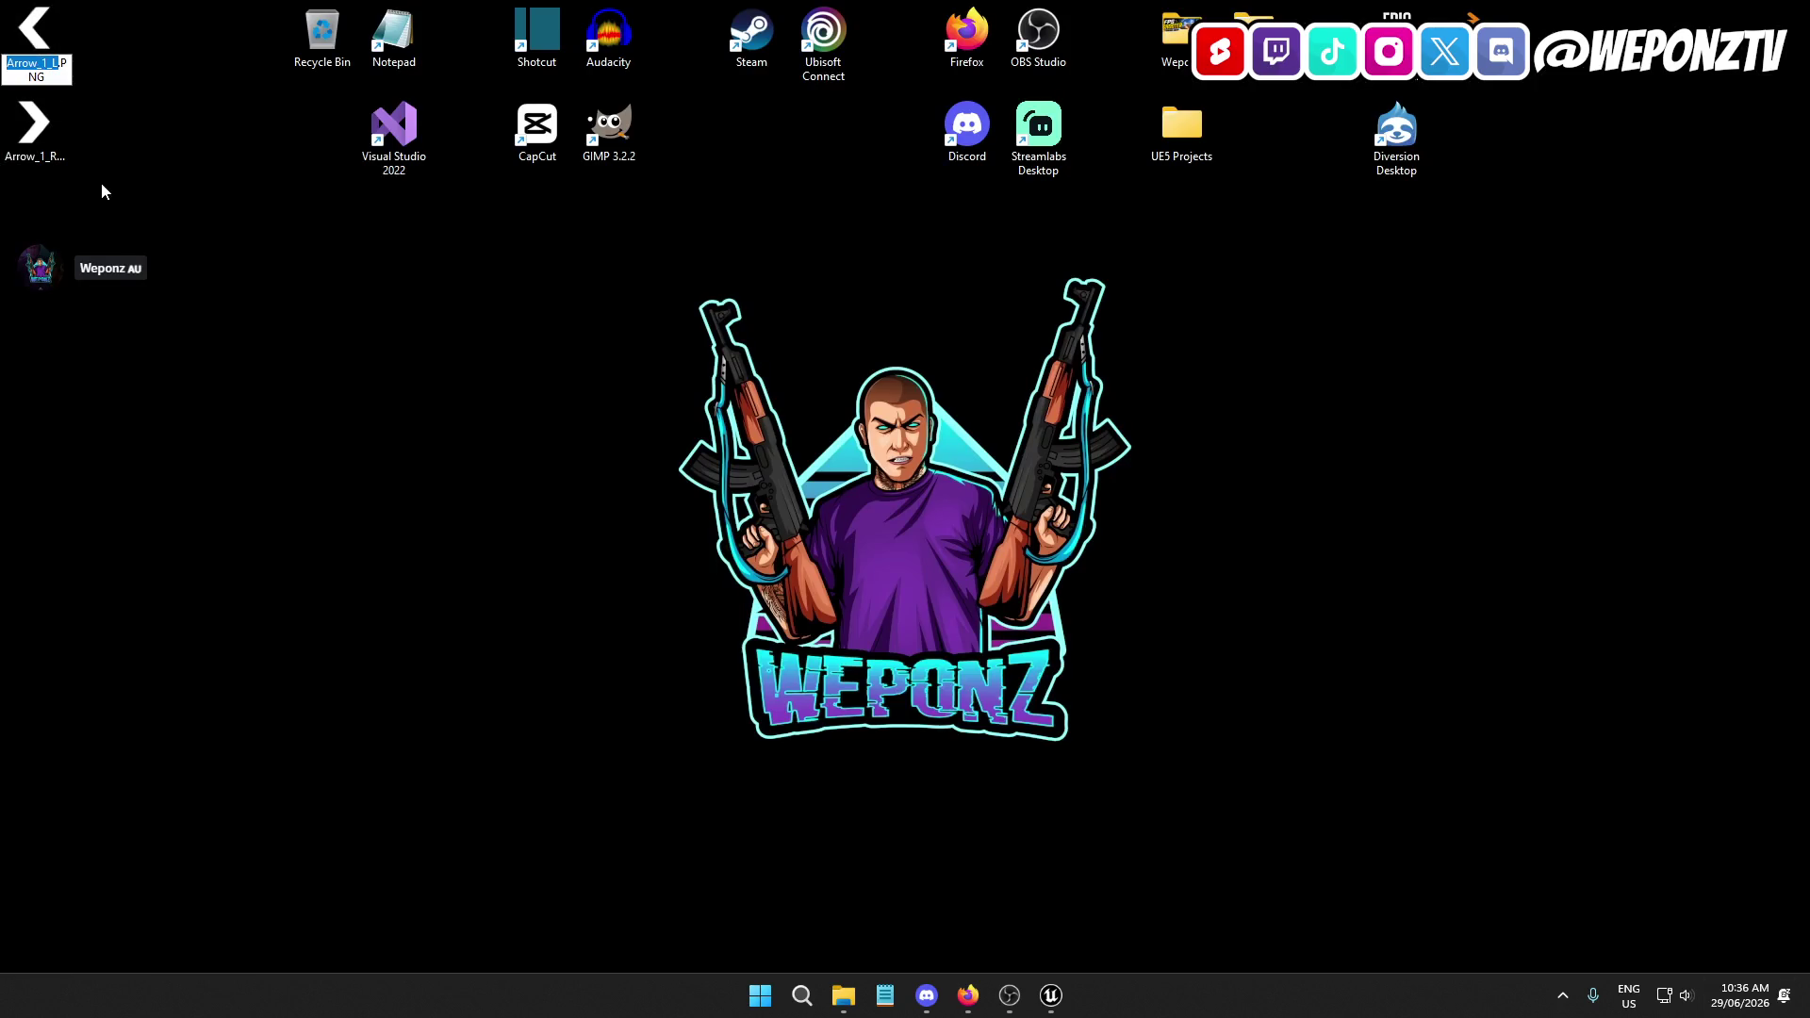
text(T_Icon_)
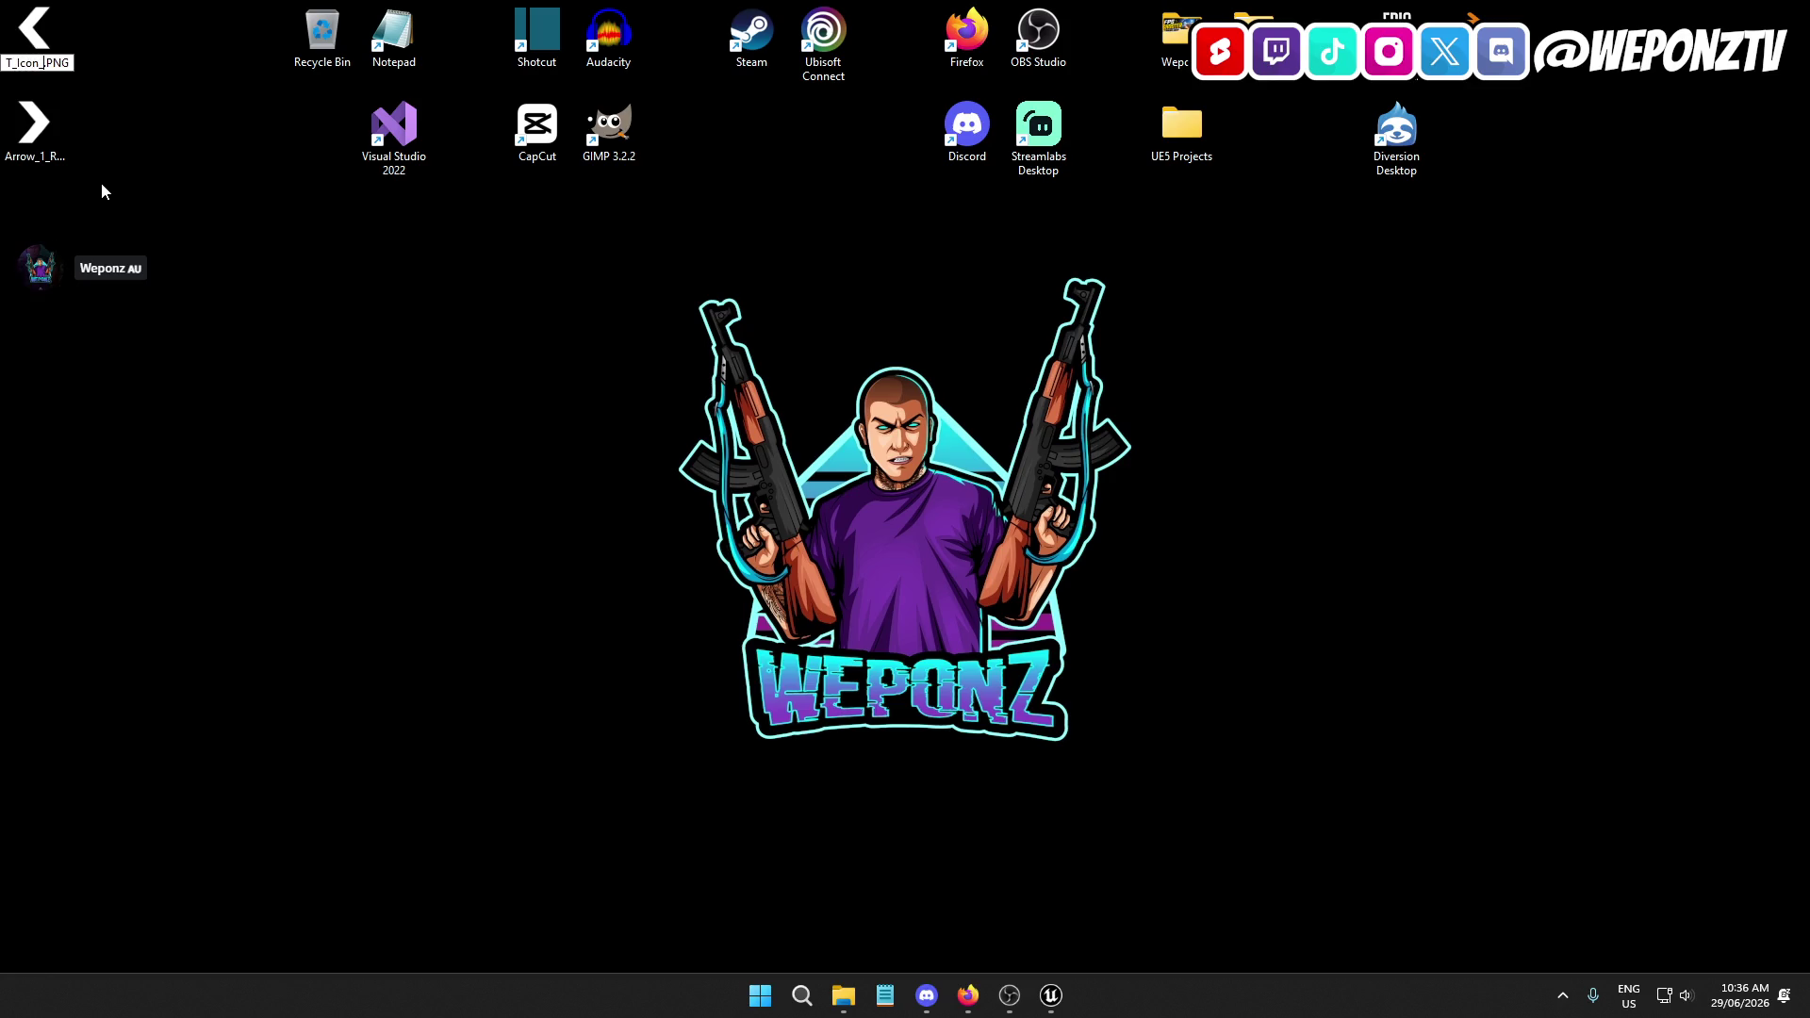
text(LeftArrow)
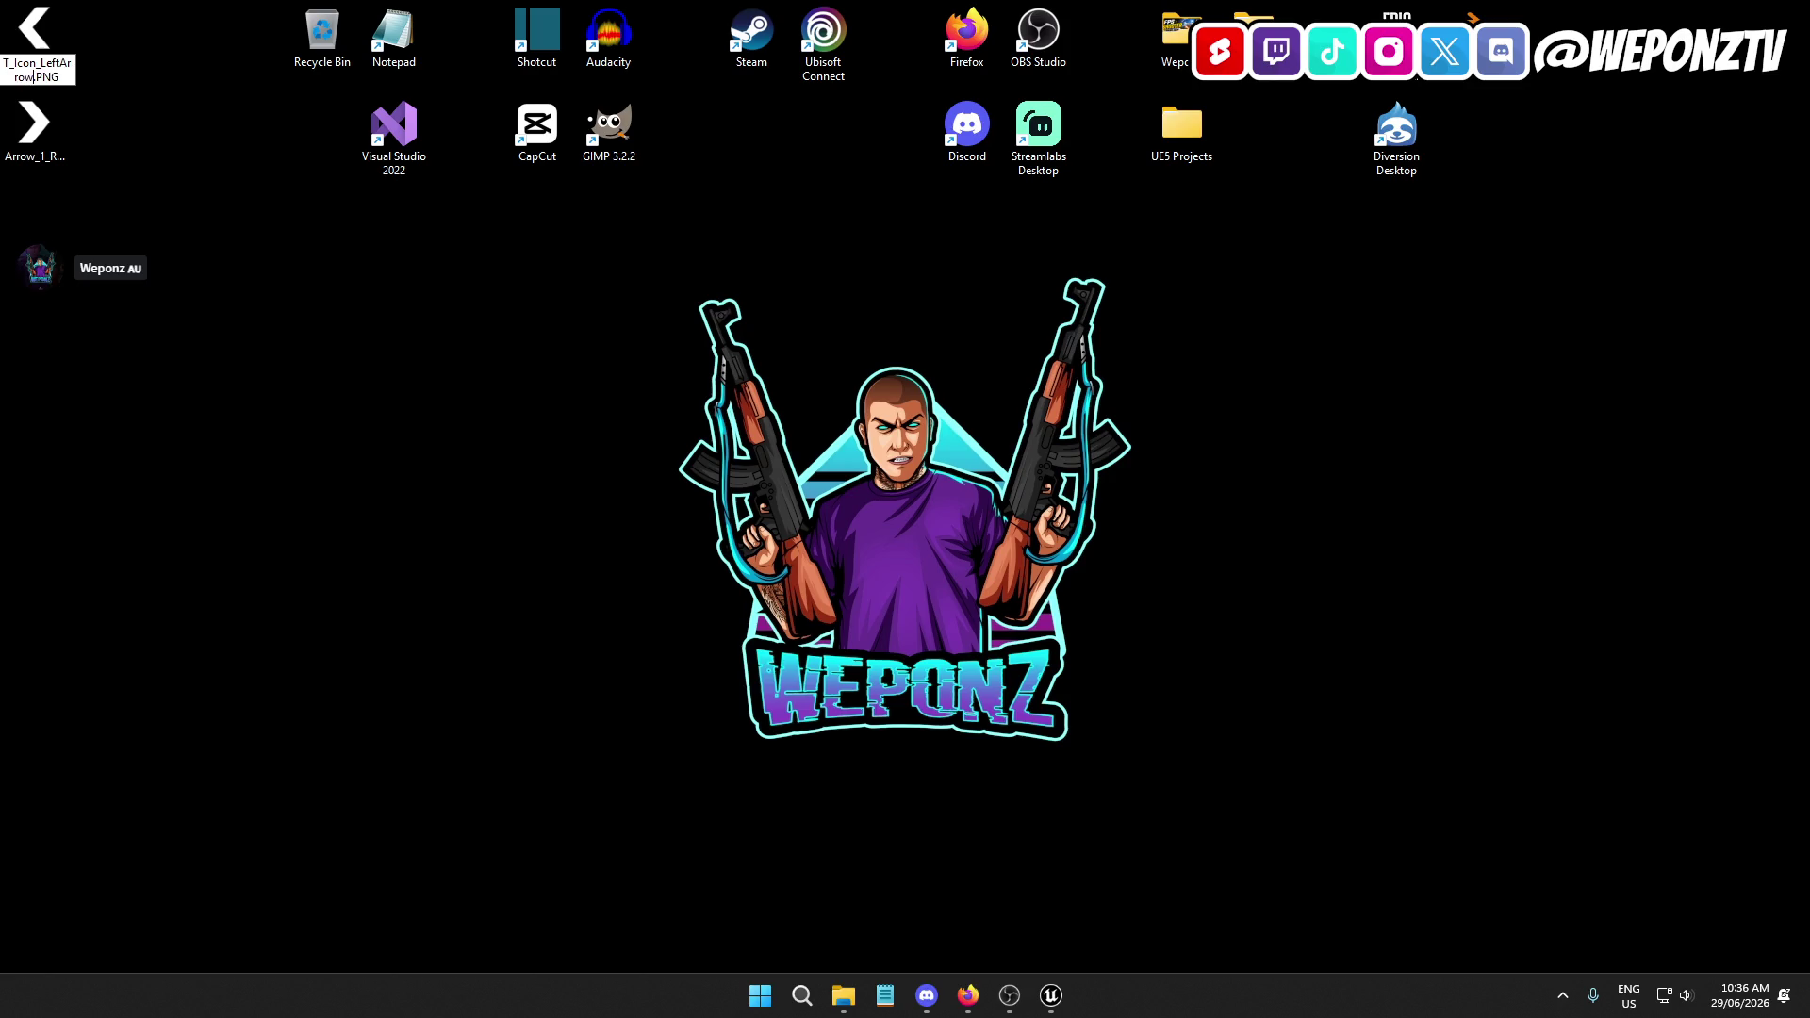
key(Return)
click(21, 171)
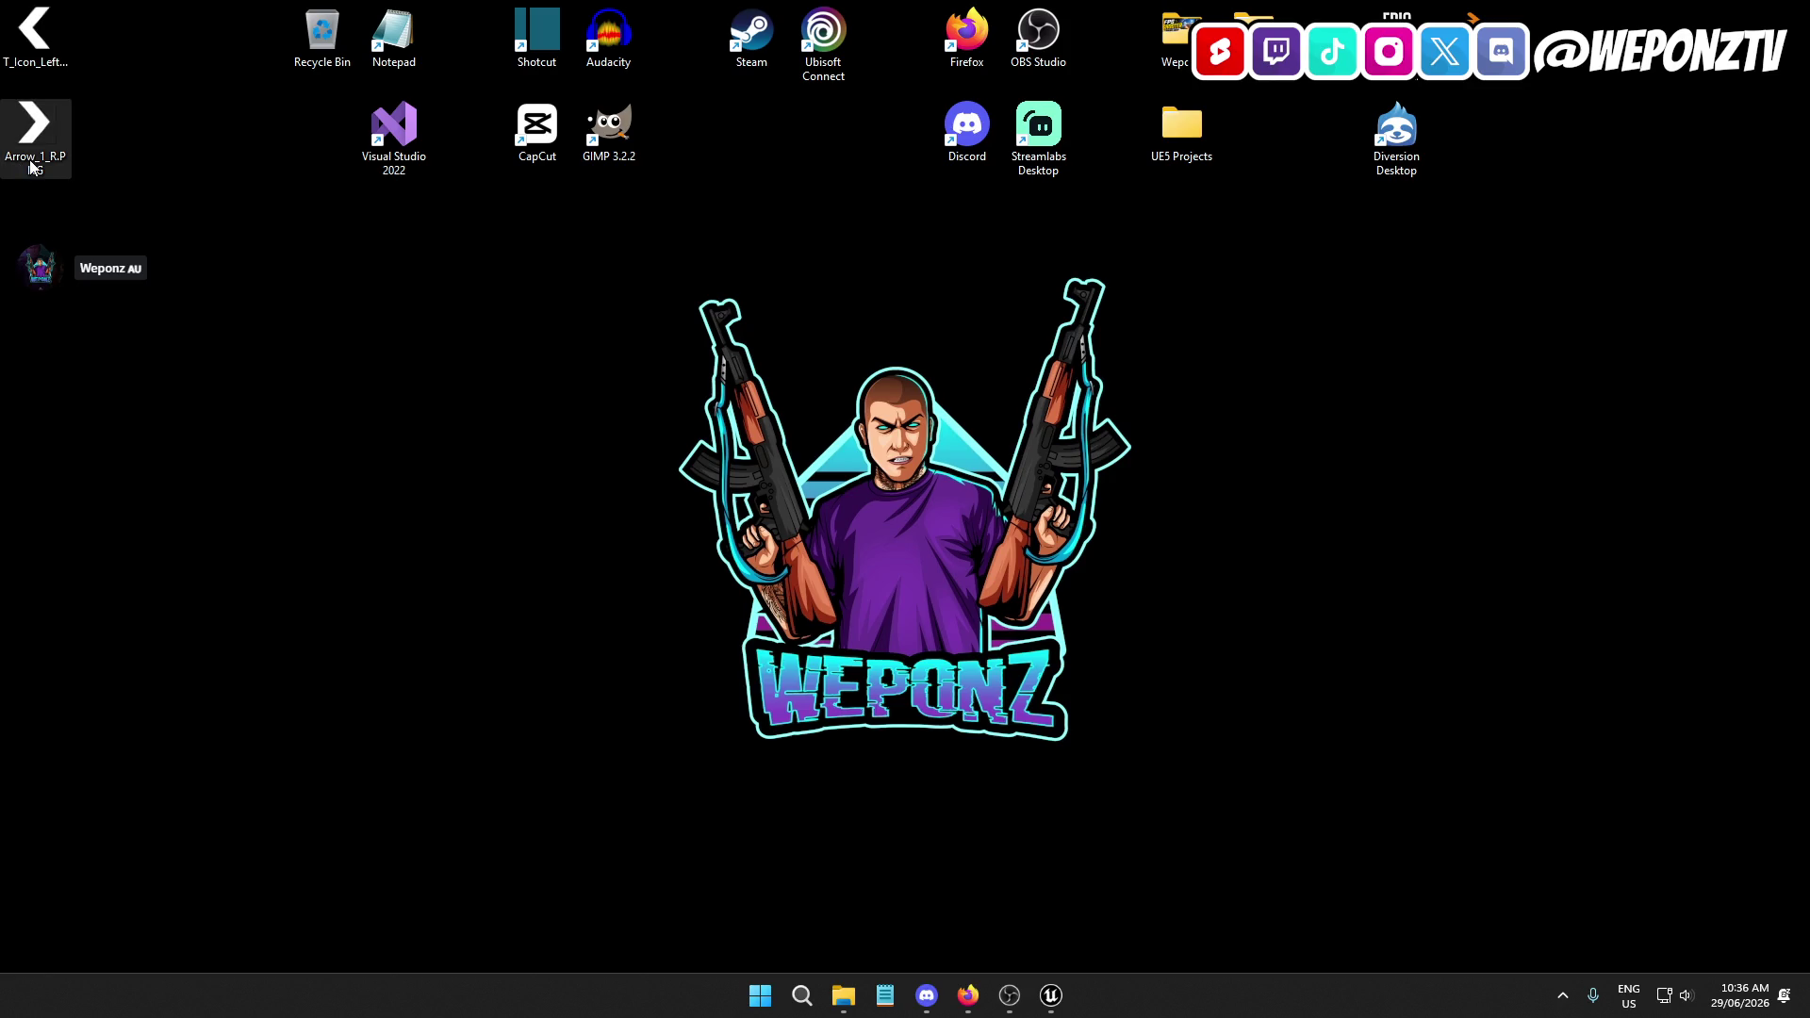
key(F2)
text(T_Icon_)
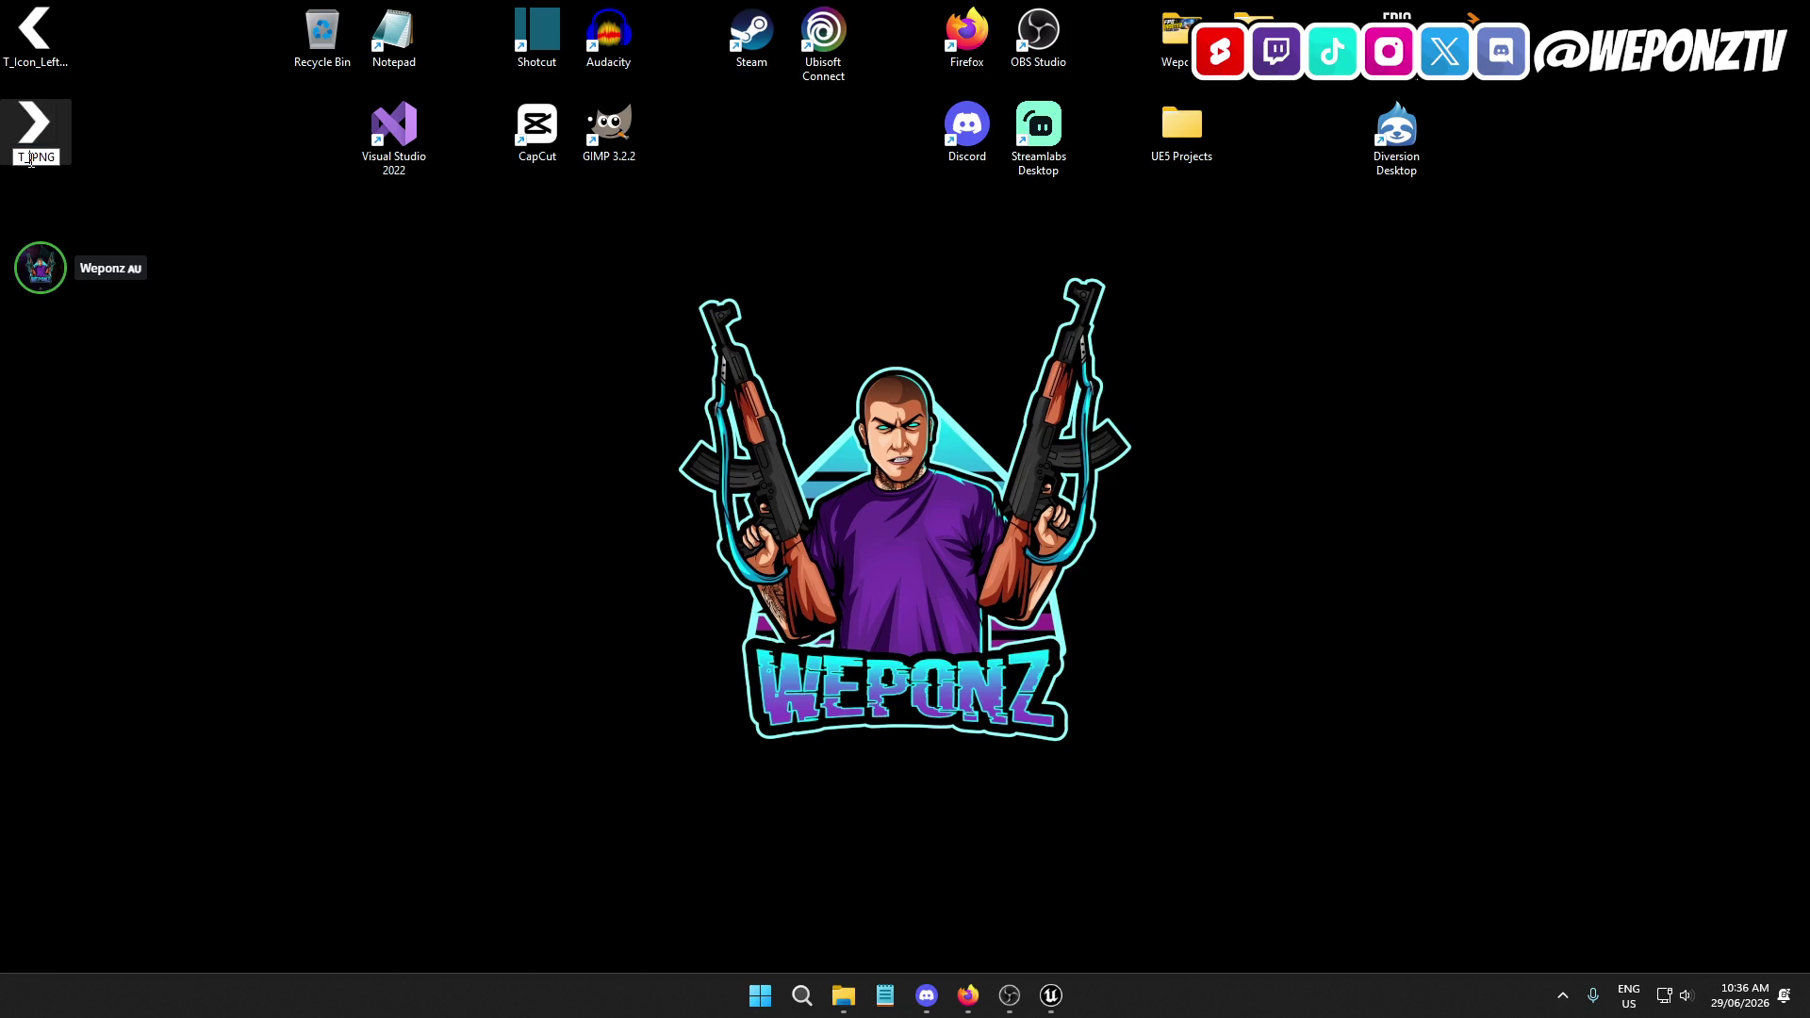
text(RightArro)
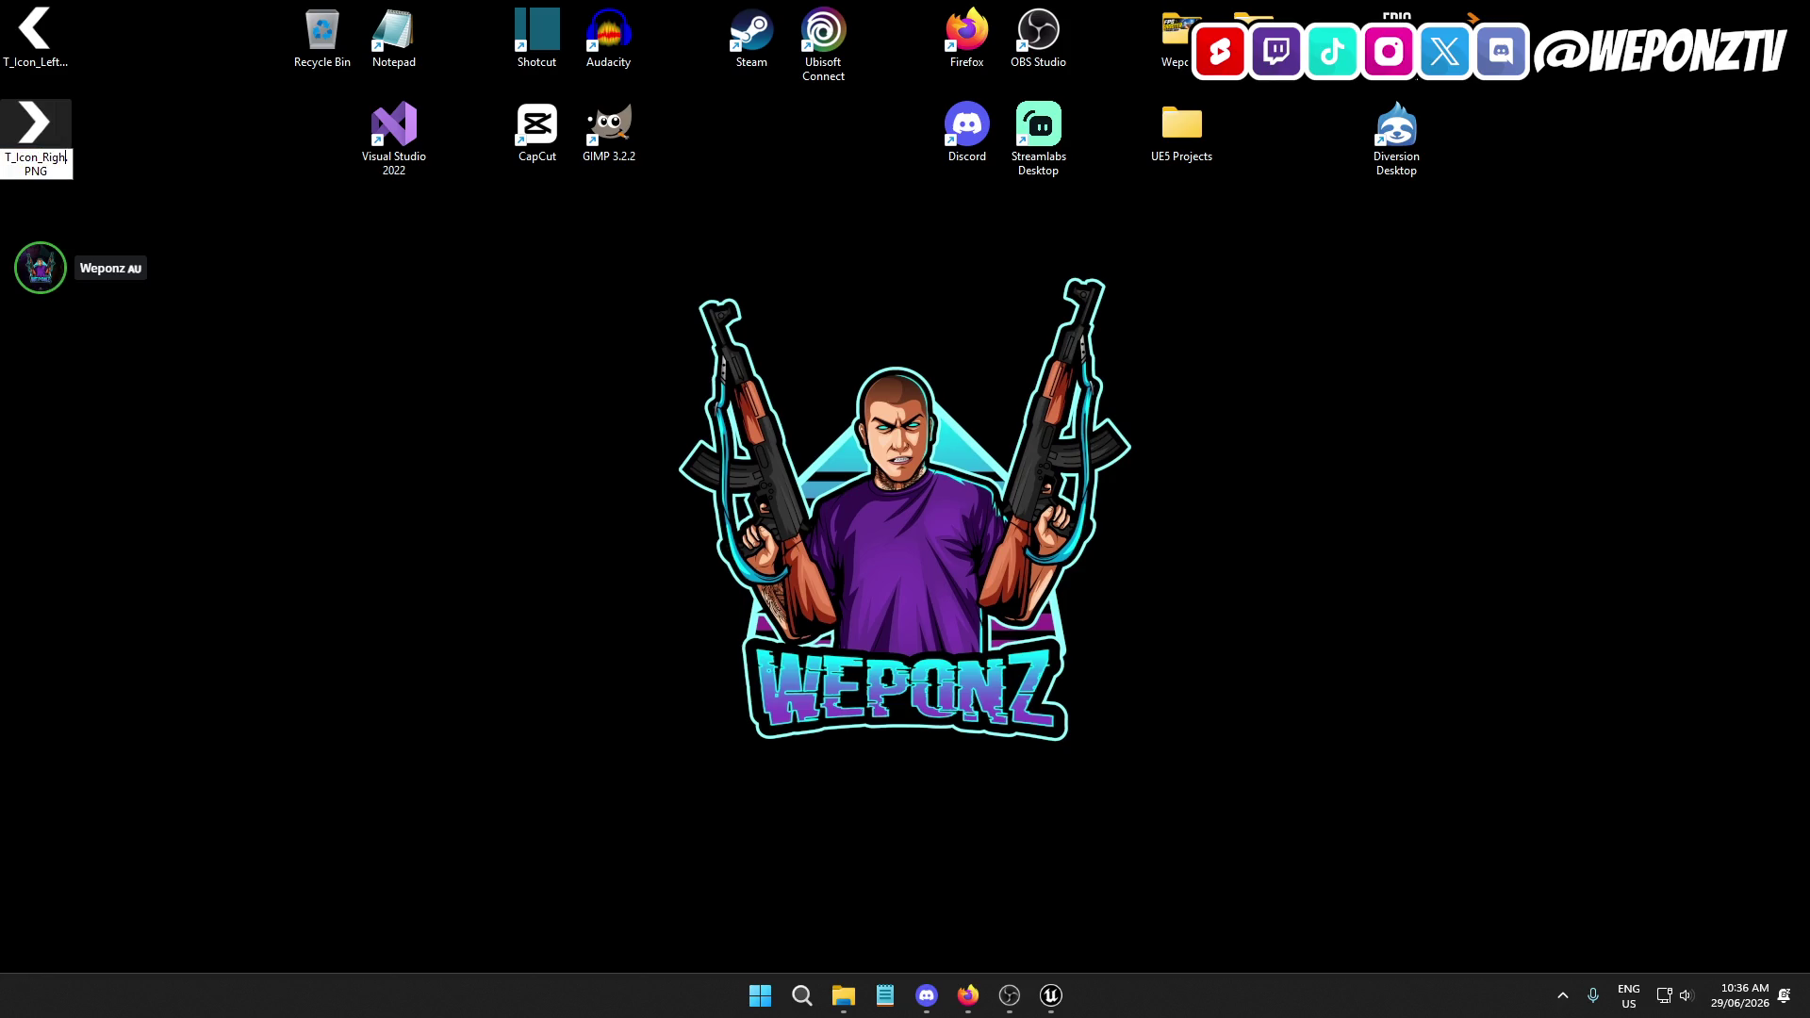
text(w)
key(Return)
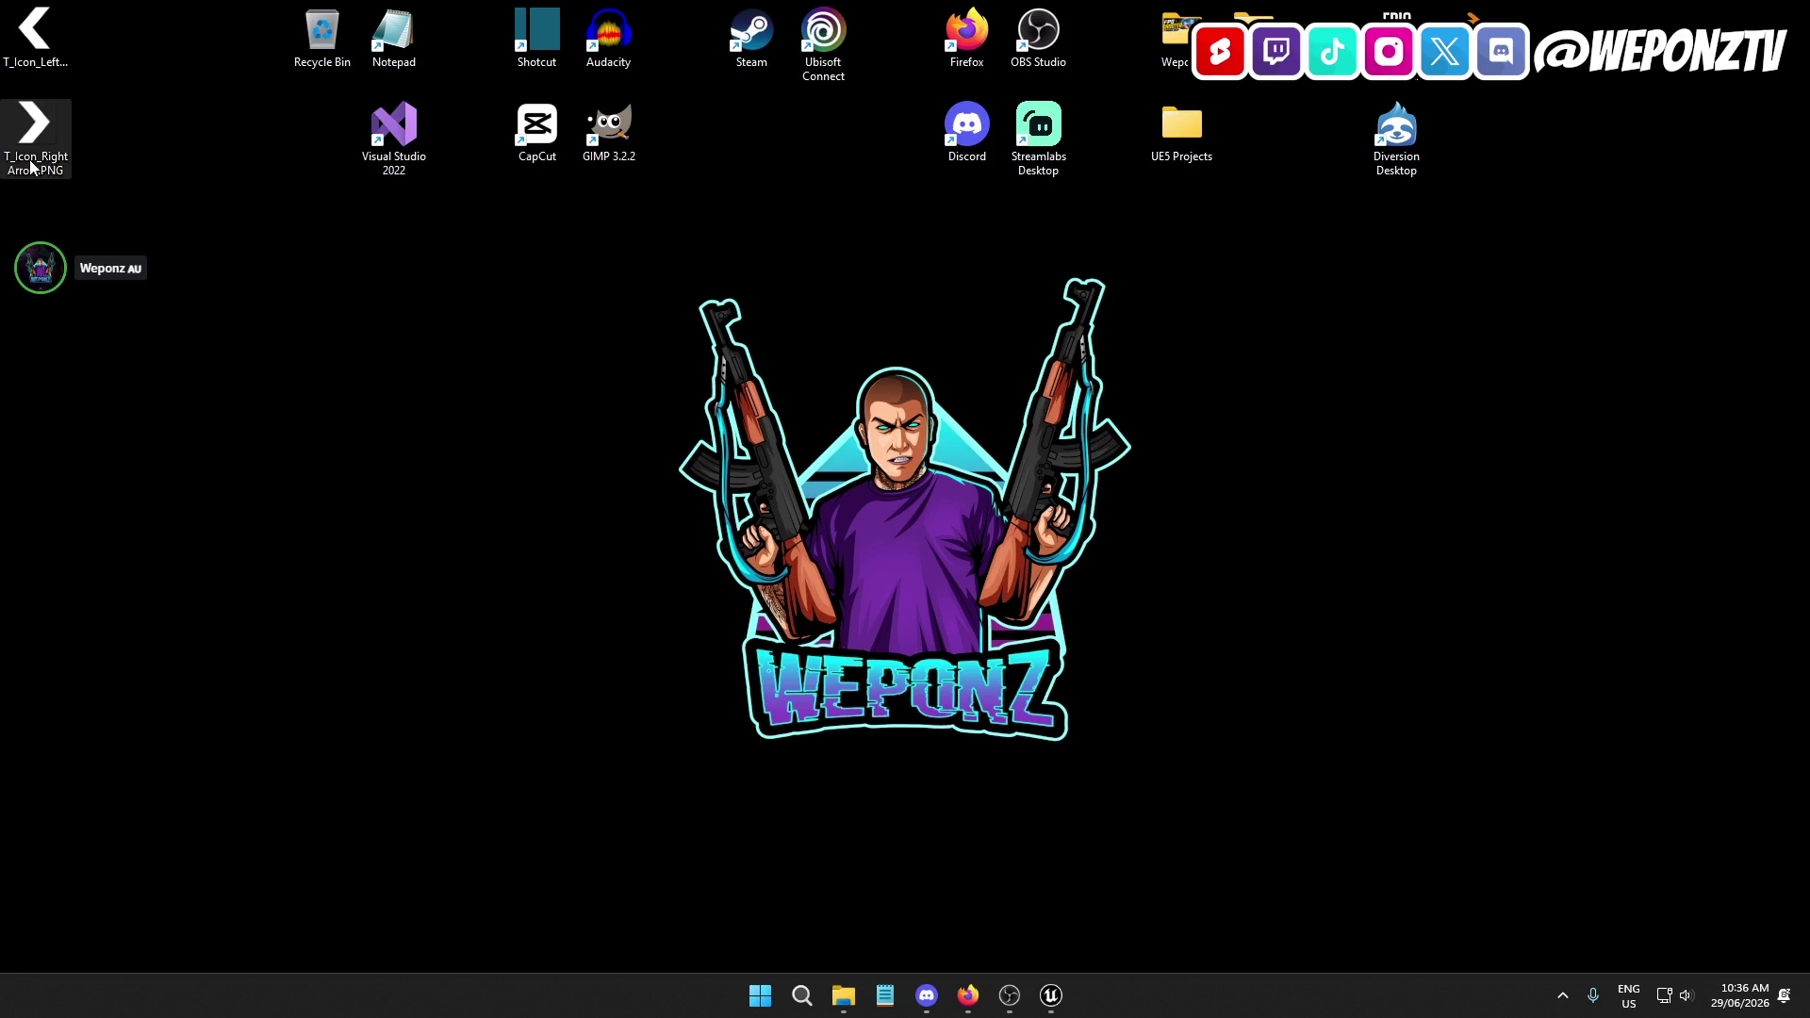
Select both renamed arrow images and drag them into Unreal's Icons folder
drag(148, 247, 28, 42)
click(1051, 995)
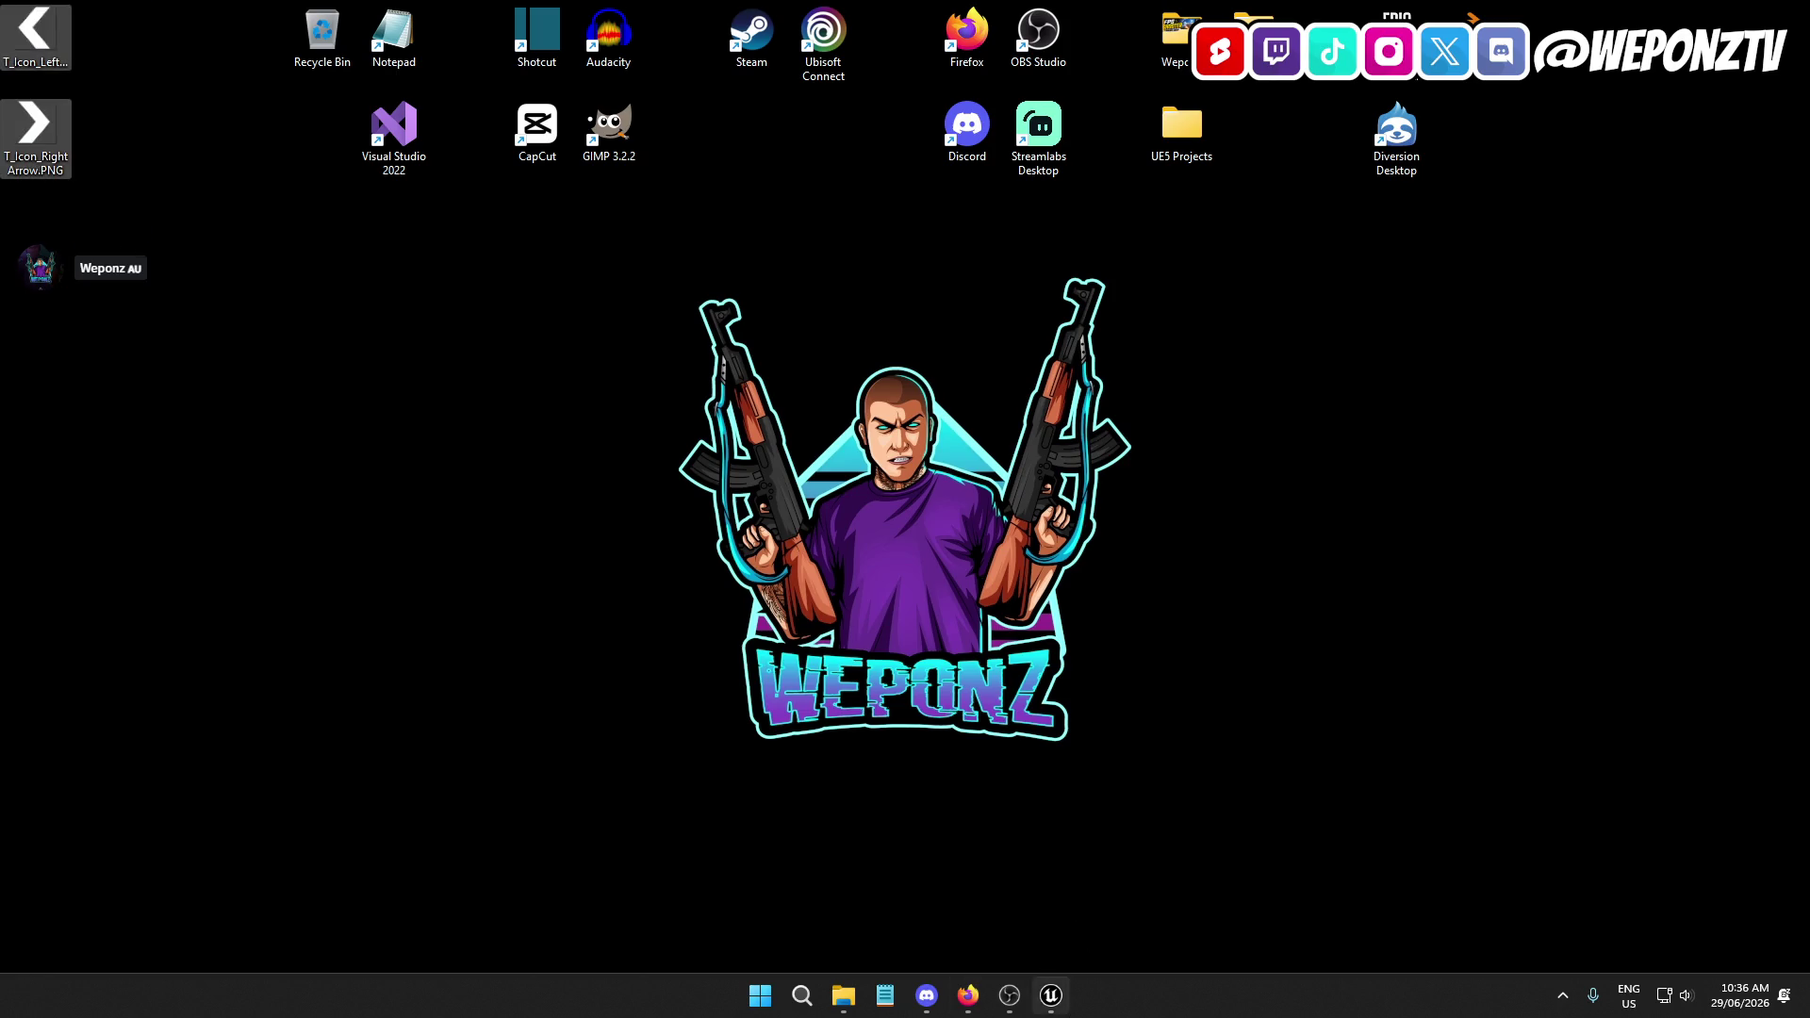
key(super+d)
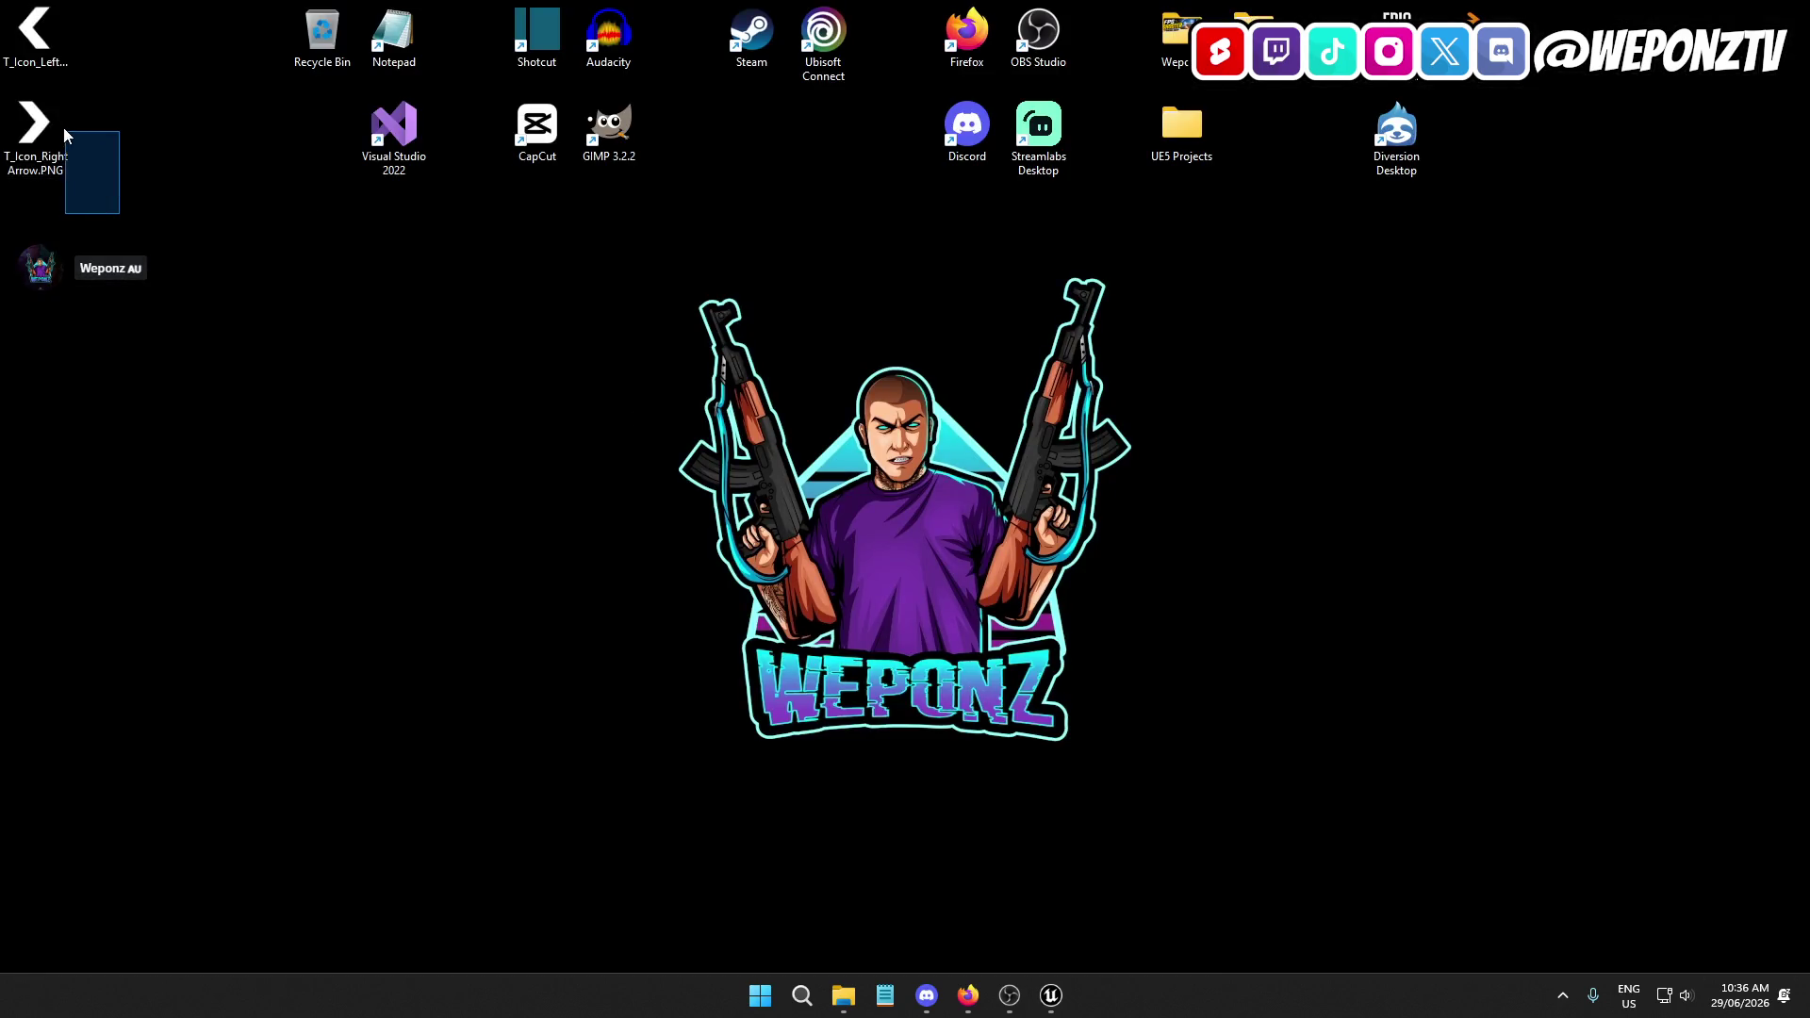
mouse_move(42, 42)
mouse_down()
mouse_move(637, 634)
mouse_move(1056, 971)
mouse_move(1083, 823)
mouse_move(1004, 724)
mouse_up()
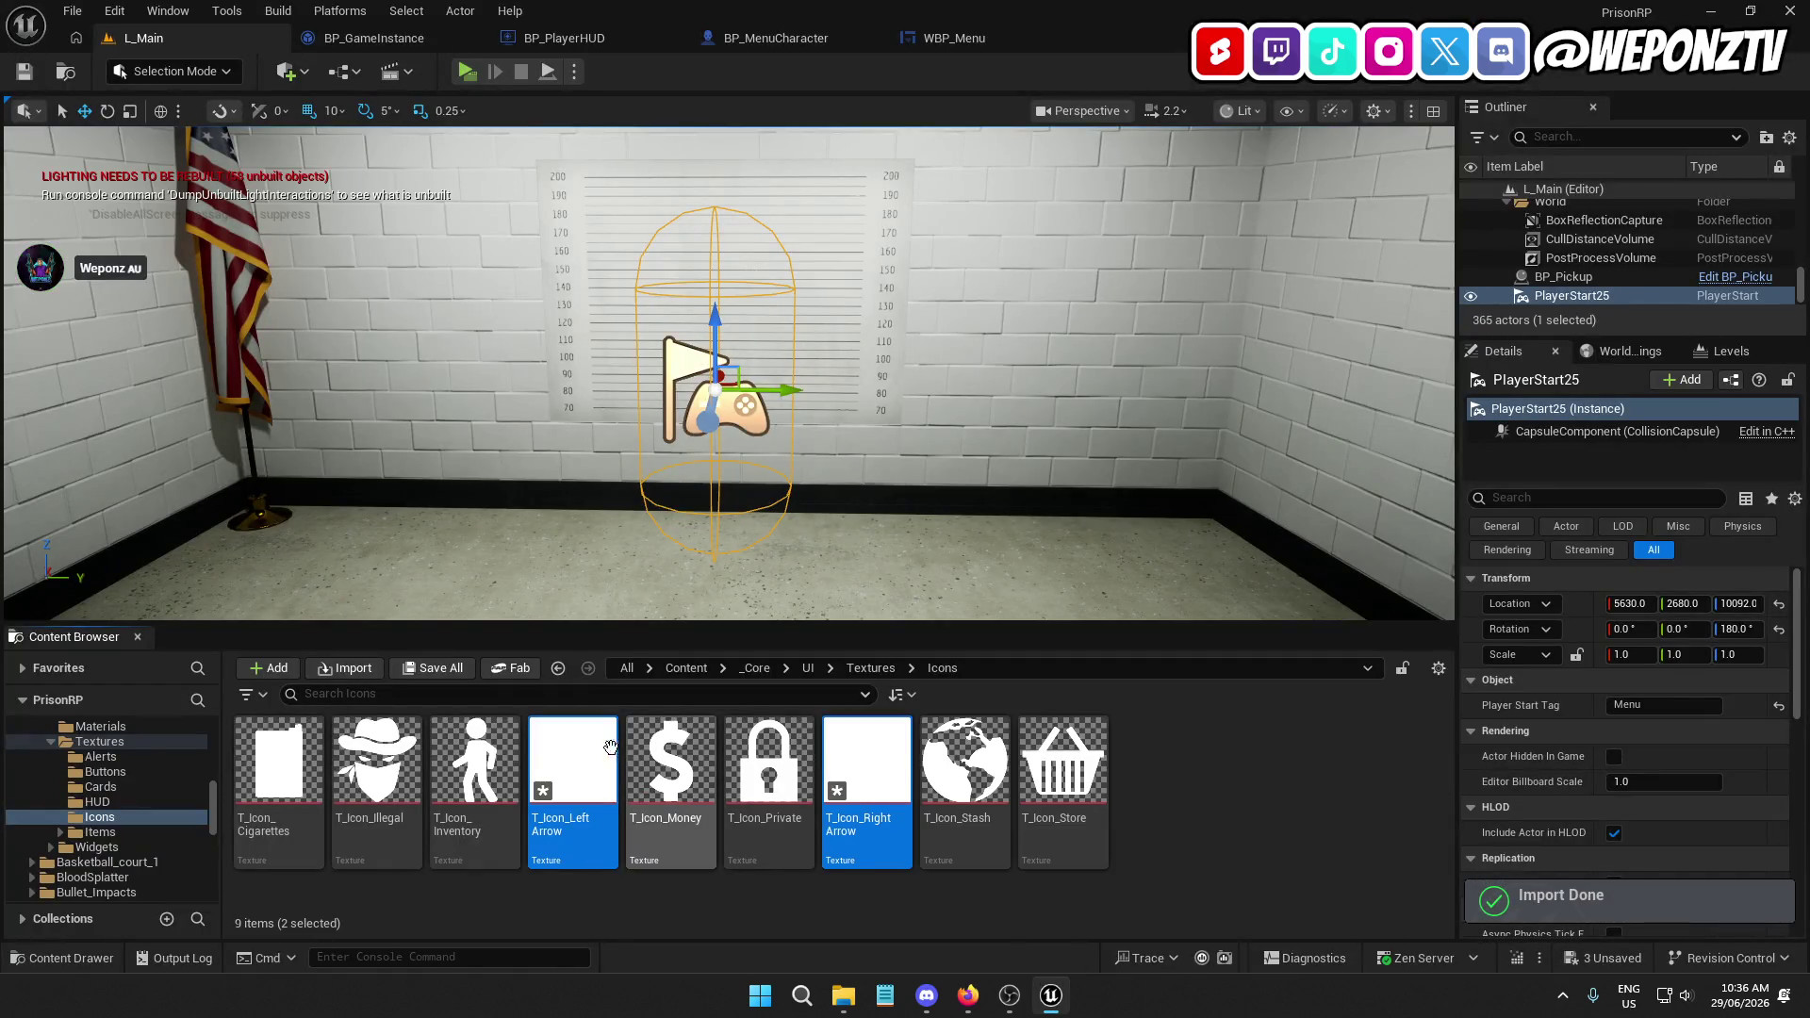
Set the T_Icon_LeftArrow texture's Texture Group to UI
click(594, 741)
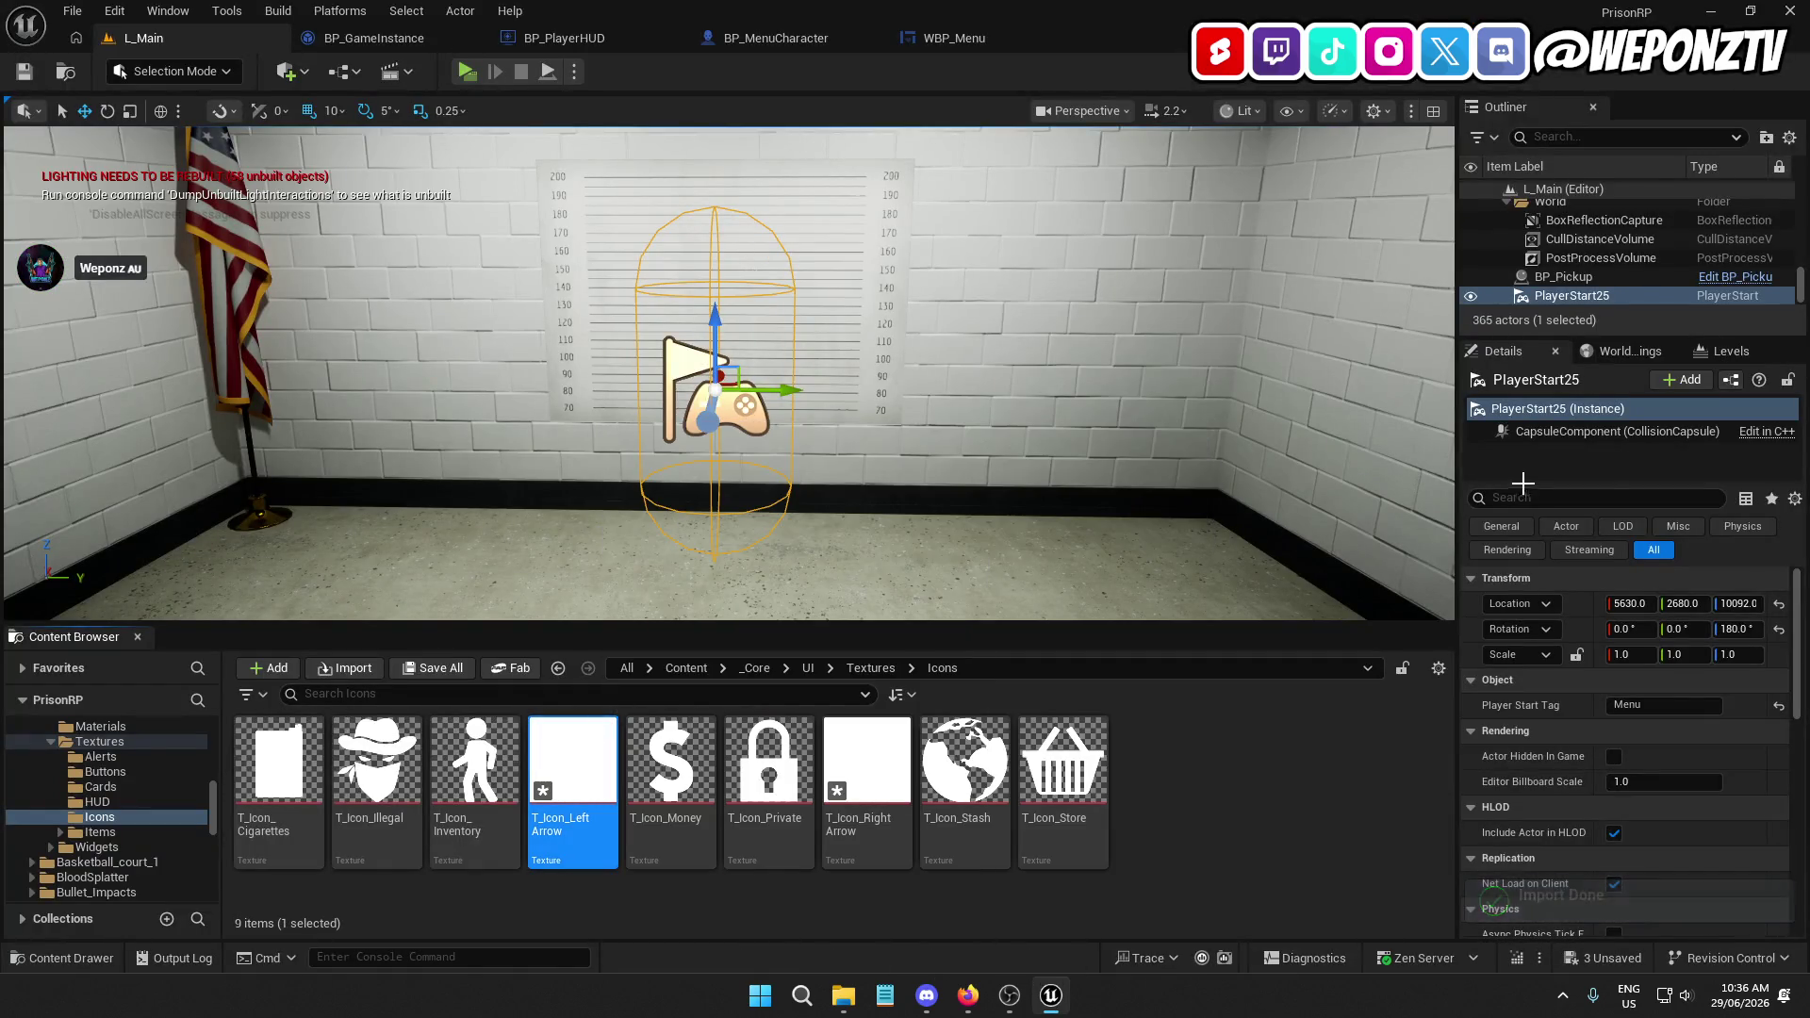
double_click(595, 741)
click(1605, 407)
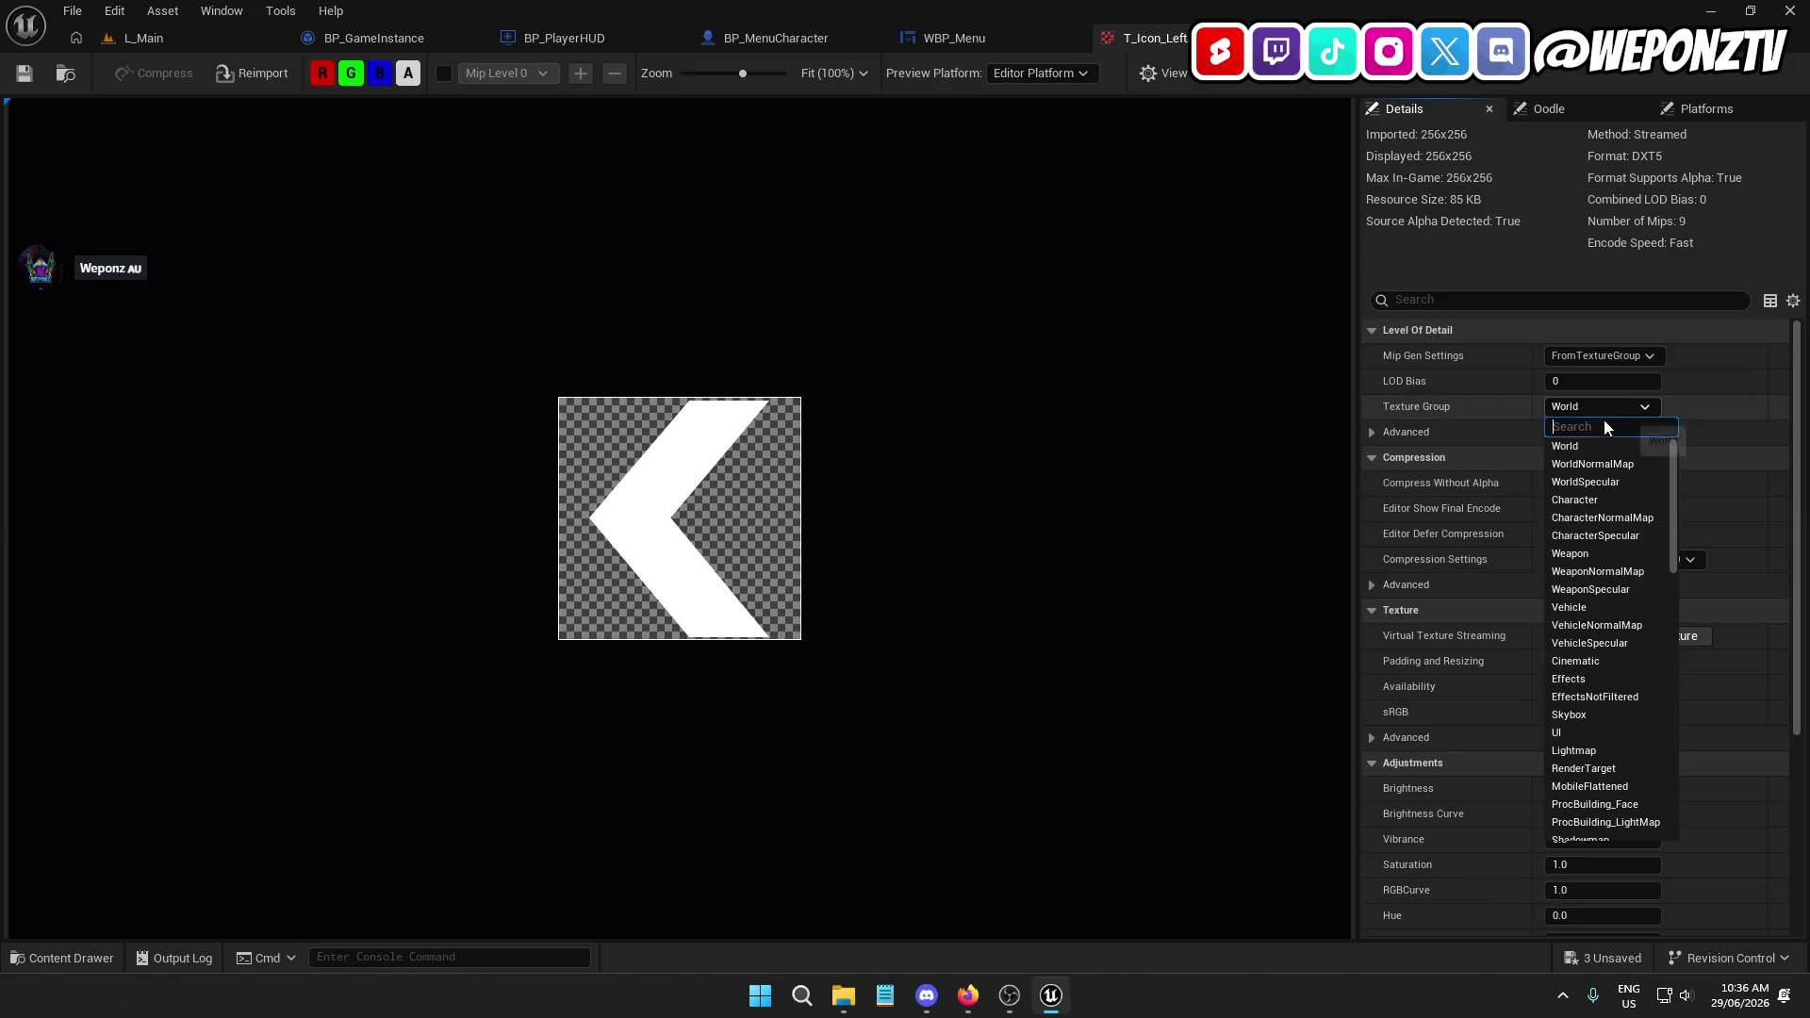
click(1581, 735)
click(151, 42)
Set the T_Icon_RightArrow texture's Texture Group to UI and save it
double_click(860, 783)
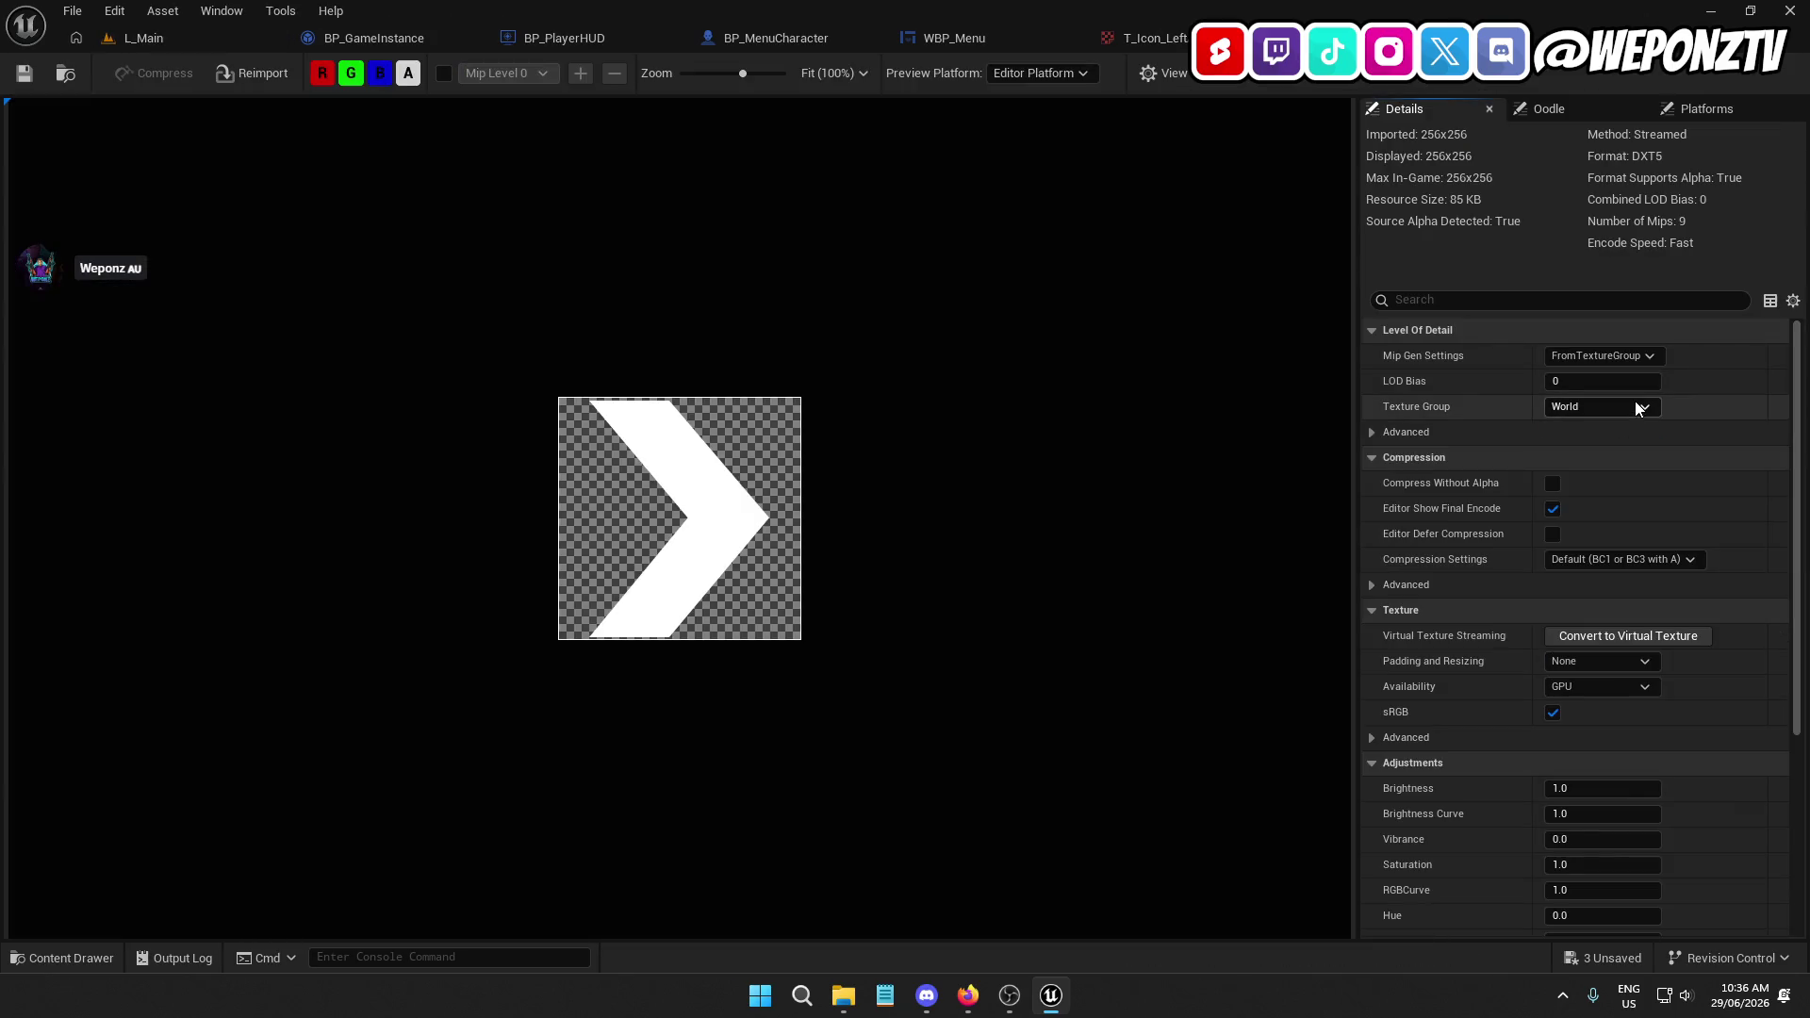
click(1634, 403)
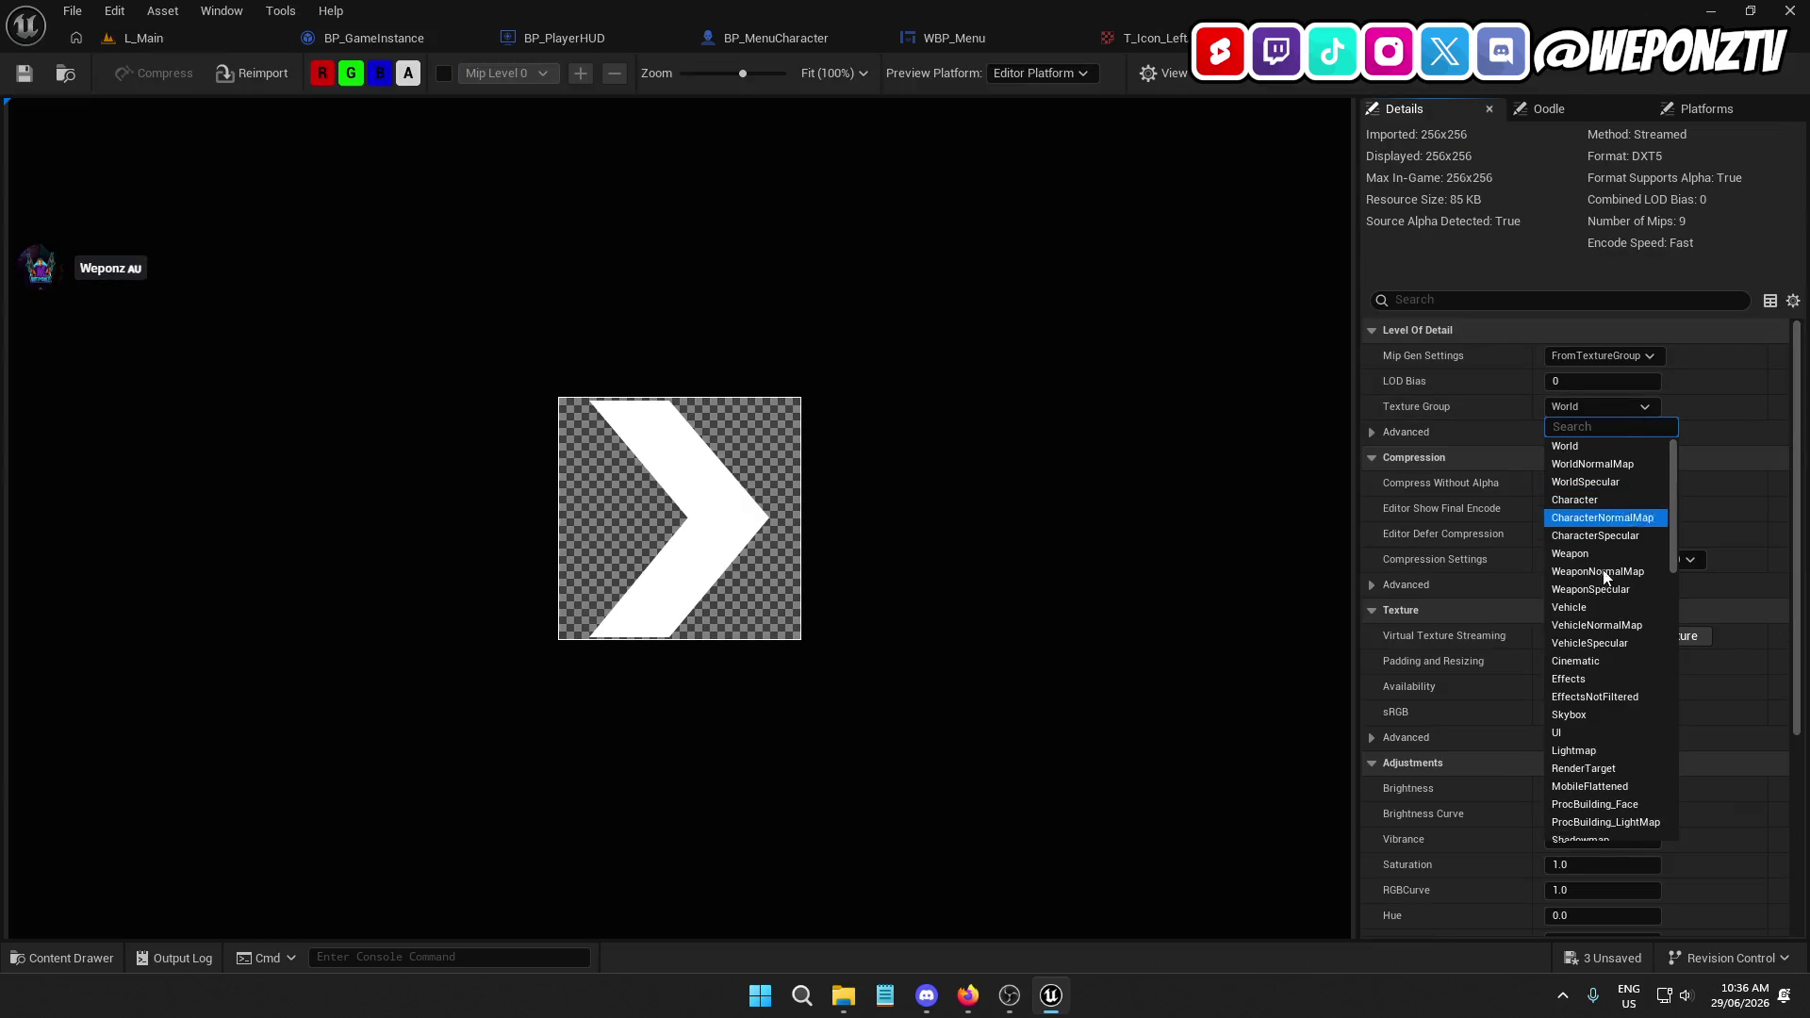
click(1612, 734)
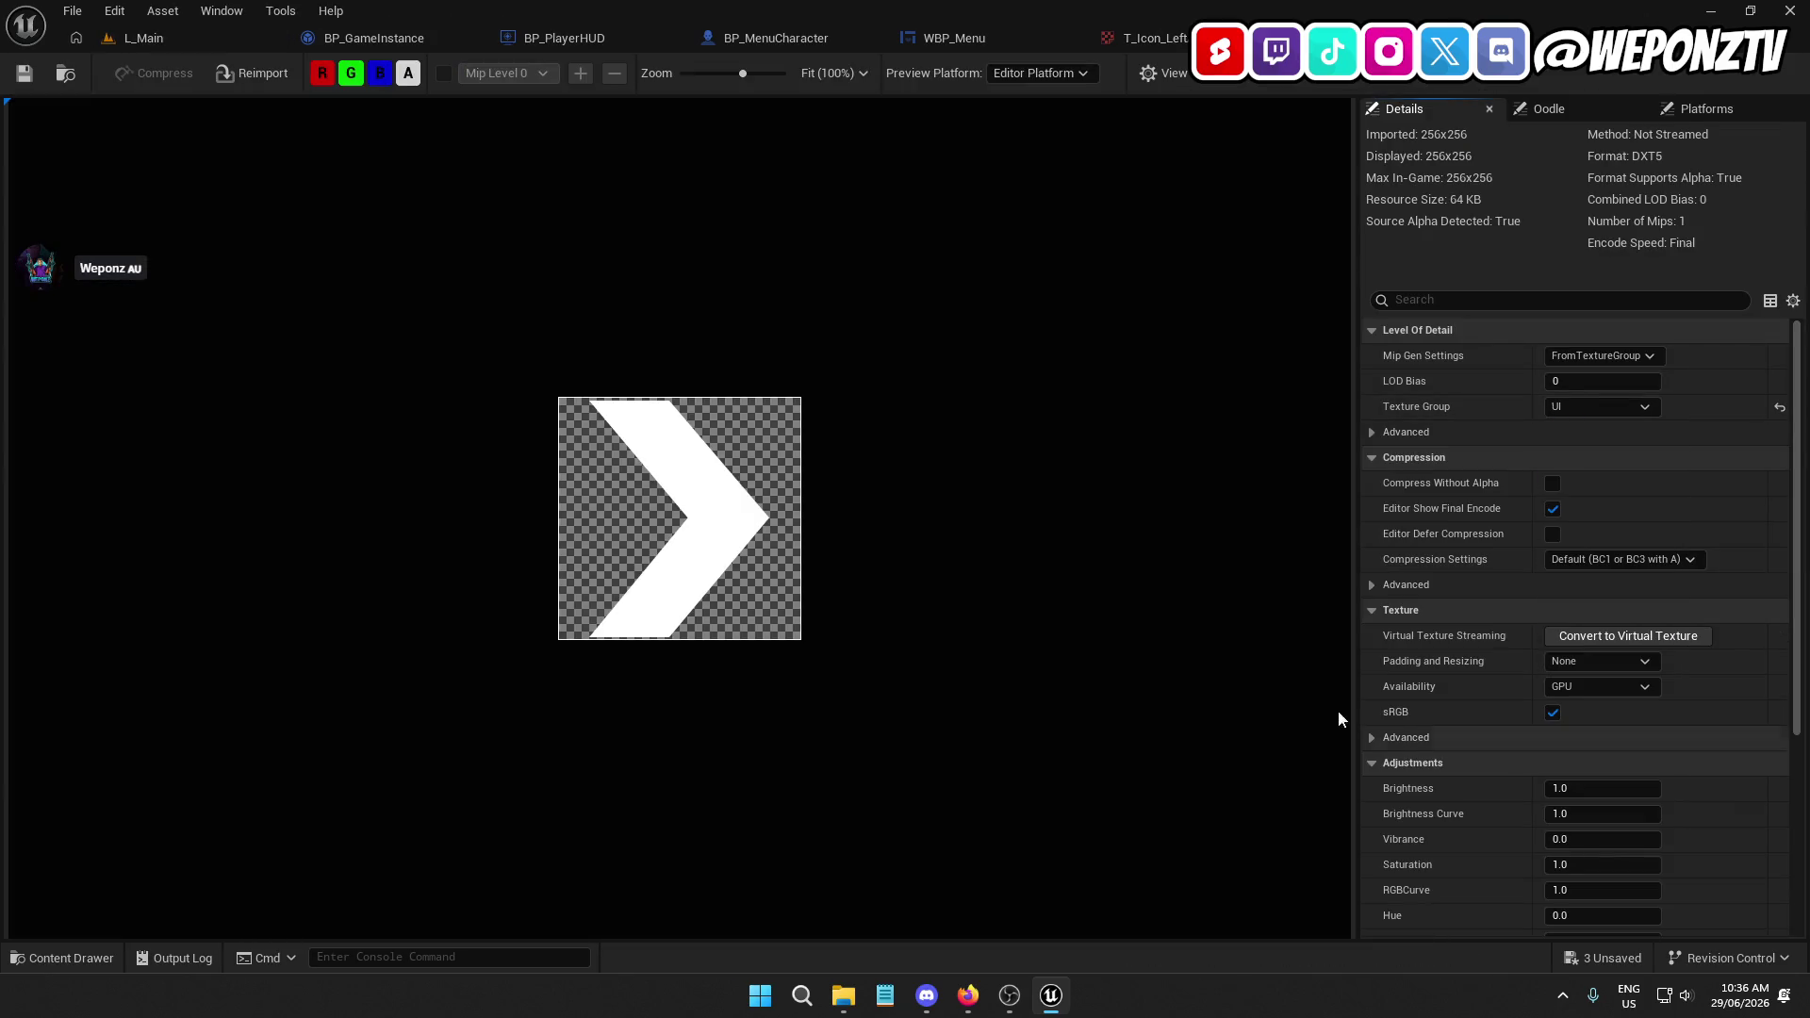
click(24, 73)
Save the left arrow texture and return to the WBP_Menu designer
click(1173, 41)
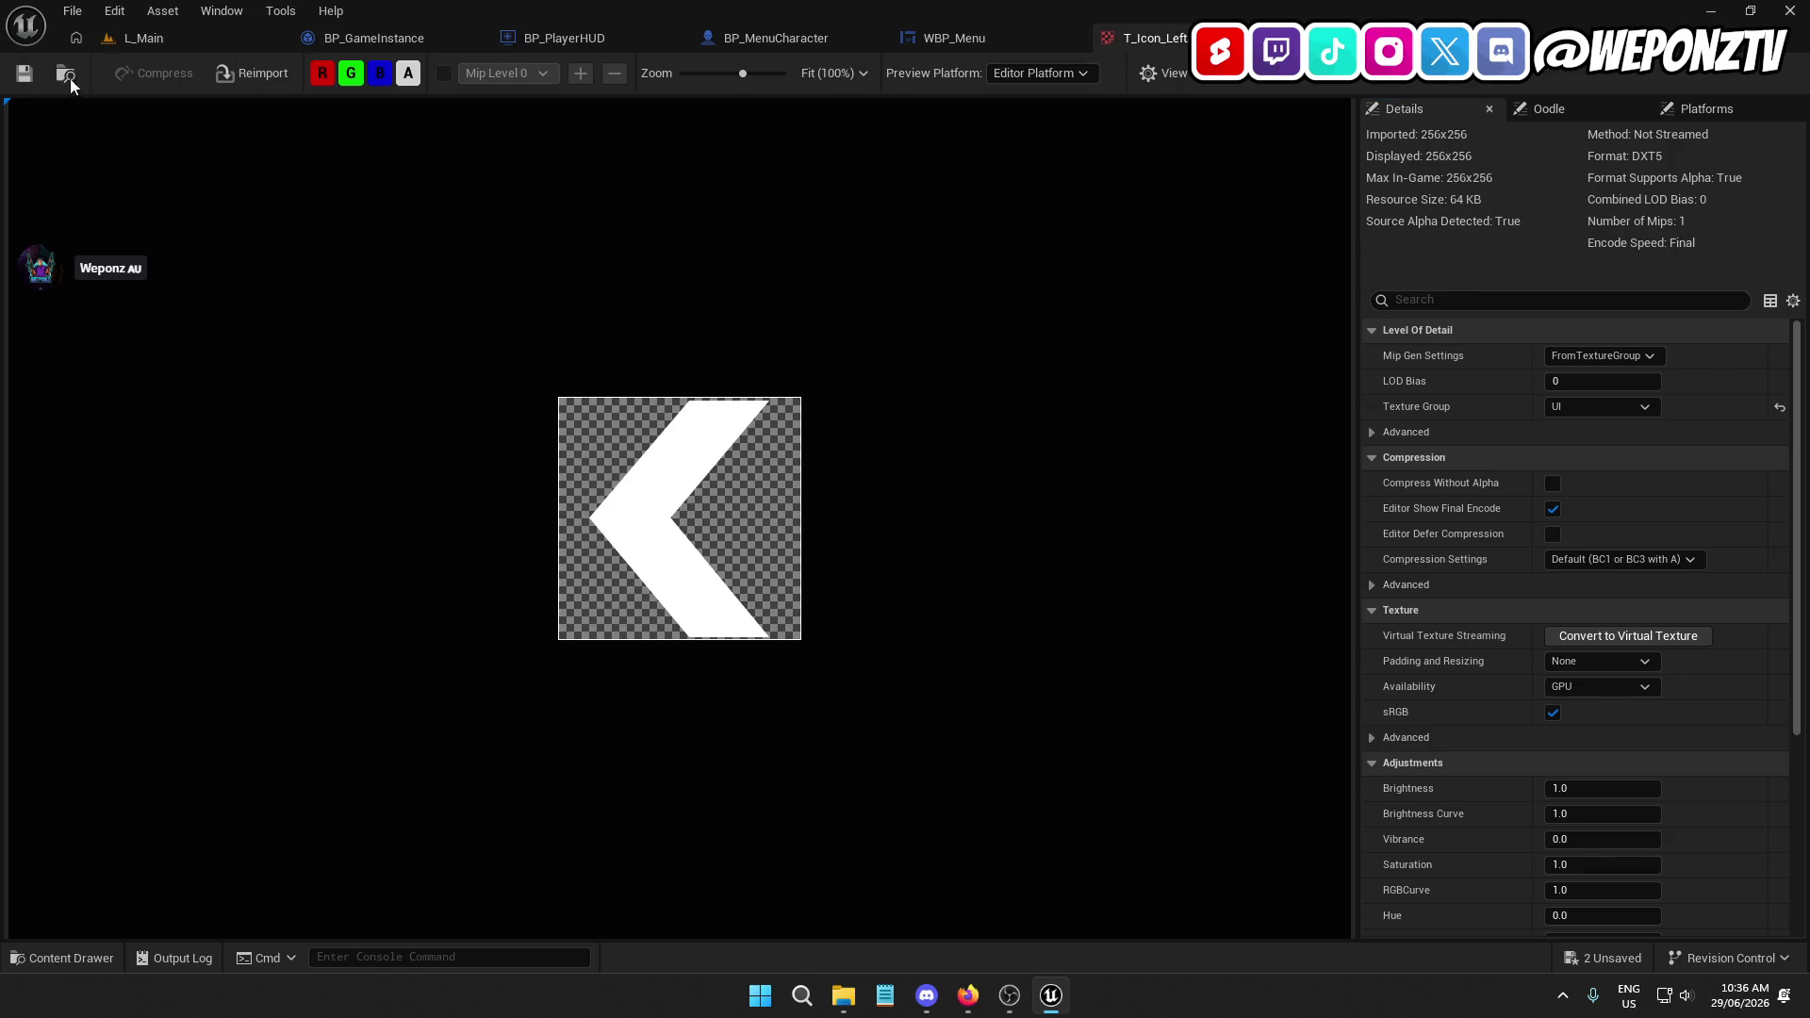
click(1159, 38)
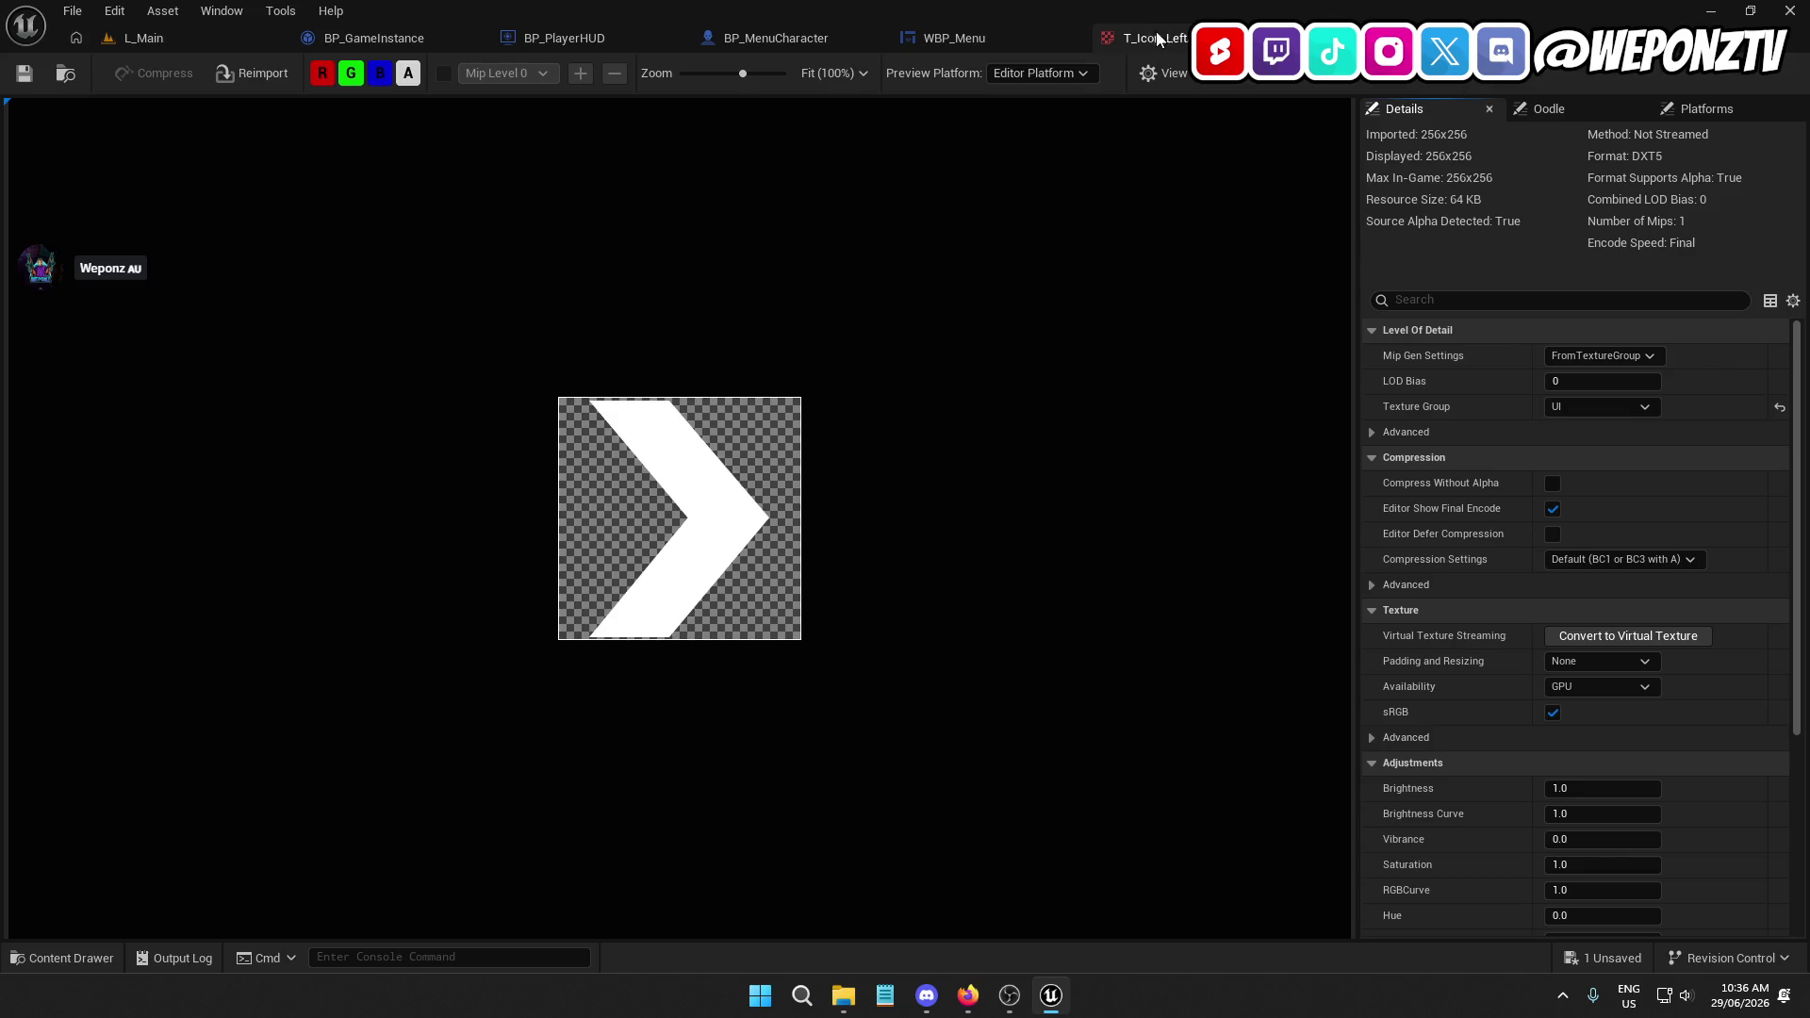
click(166, 45)
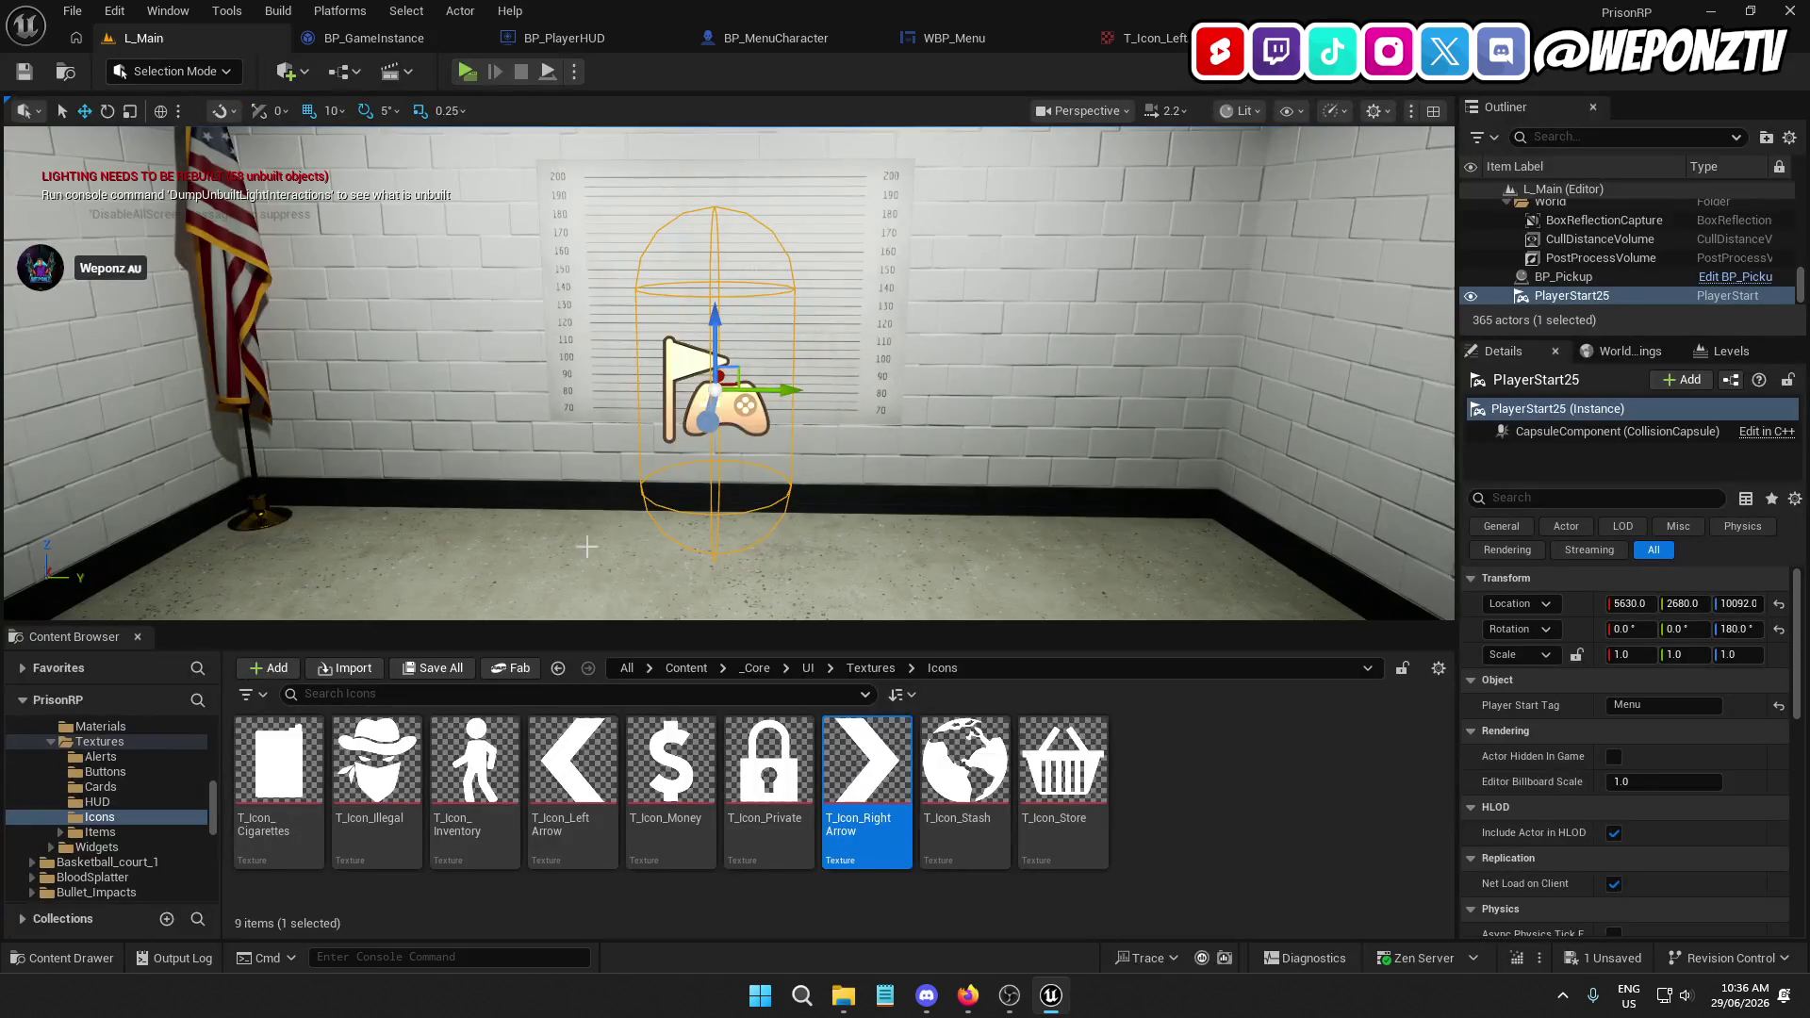
click(943, 38)
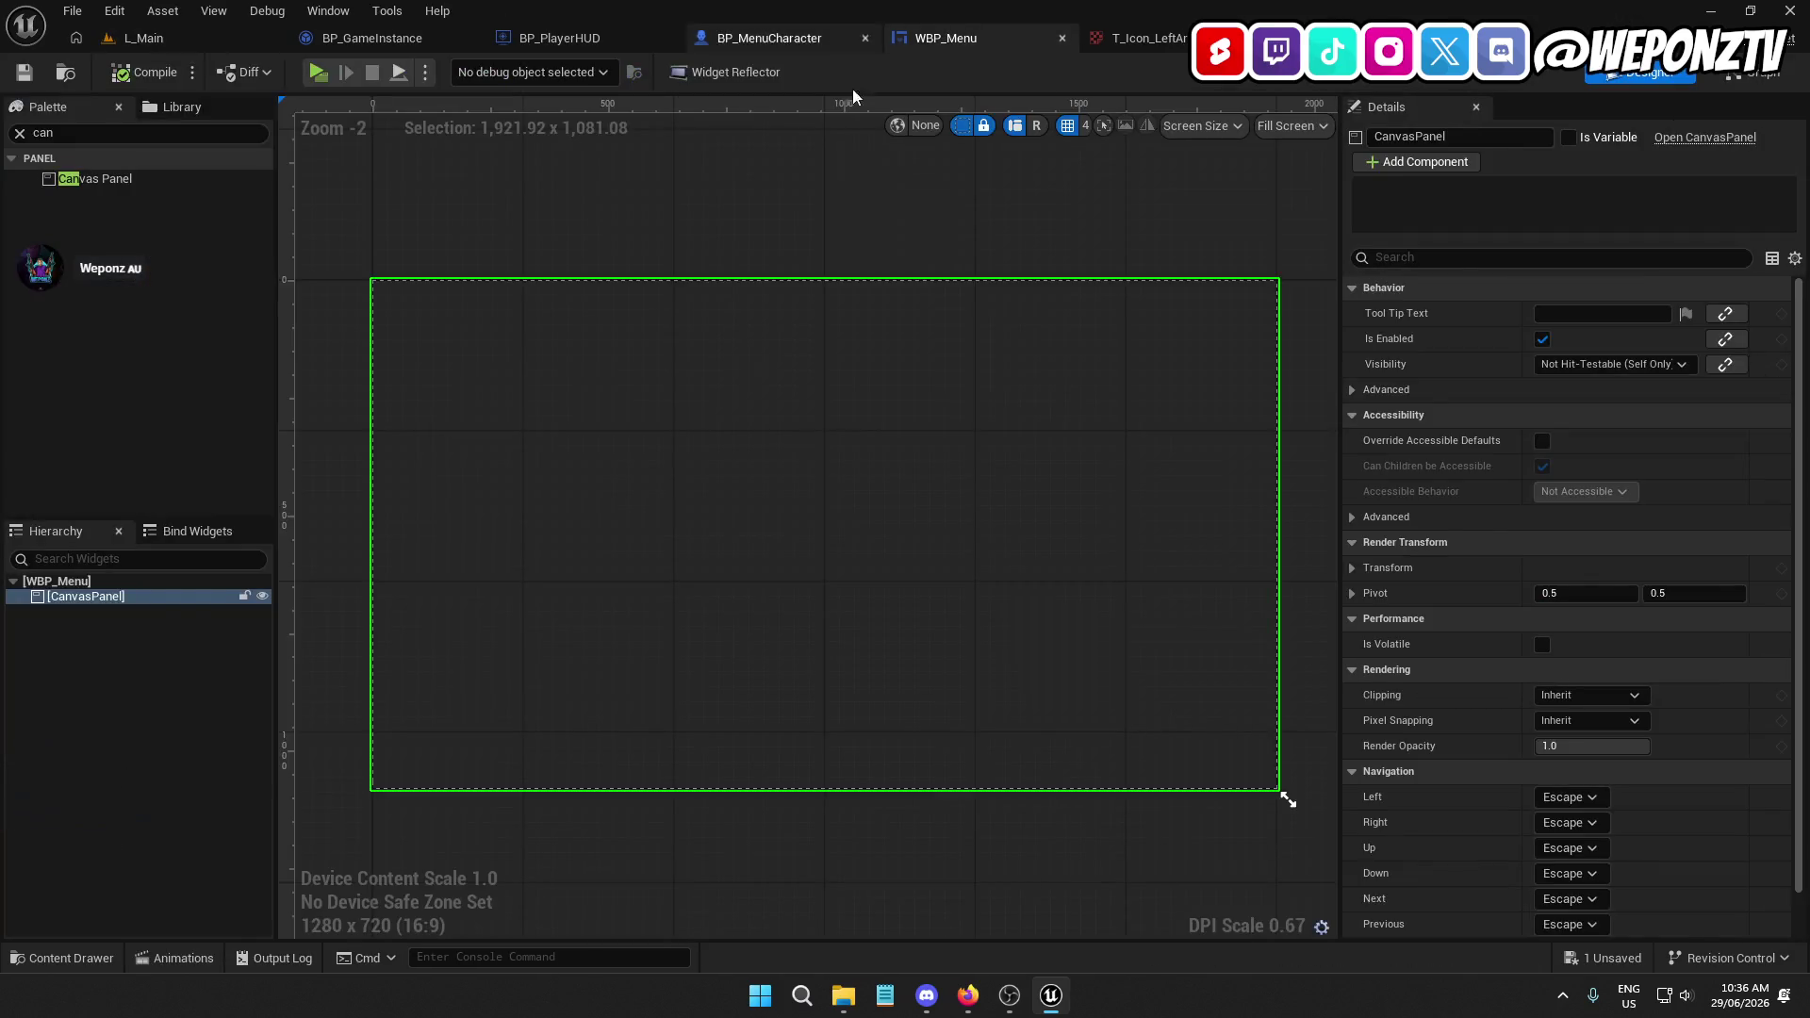
Add a Vertical Box to the CanvasPanel, anchor it at the centre, and zero its position
click(45, 133)
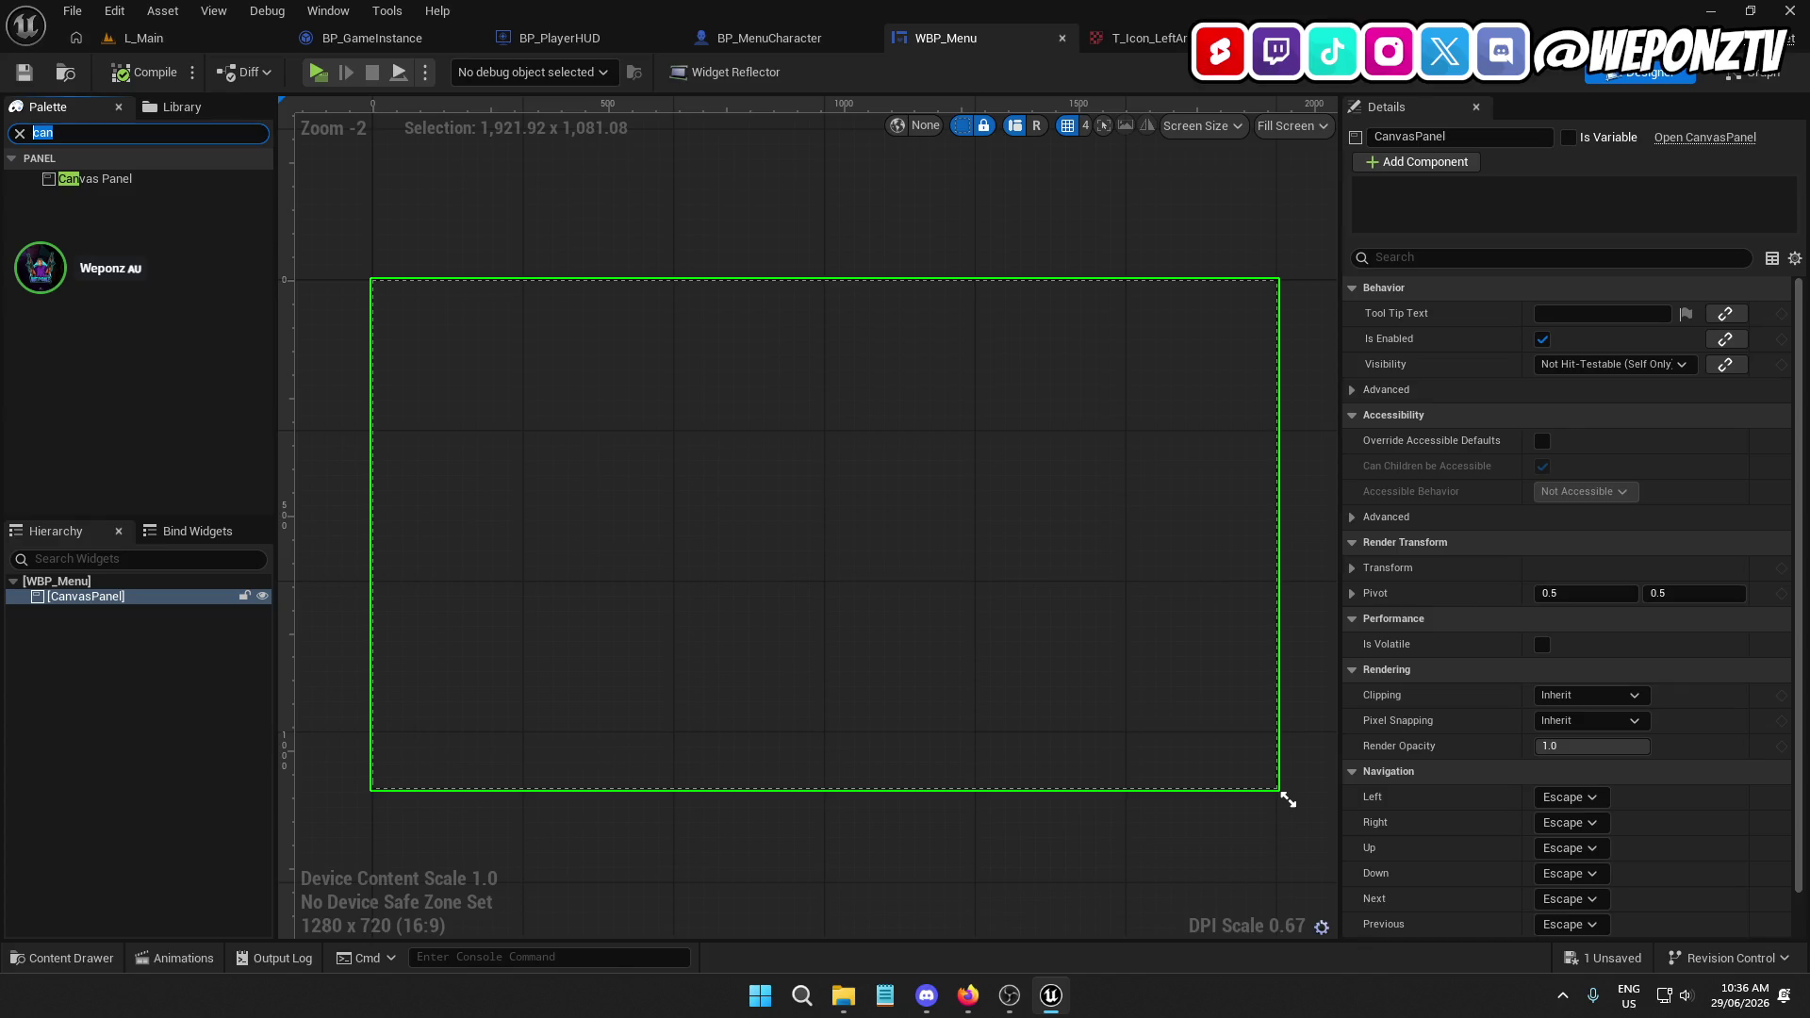
text(vert)
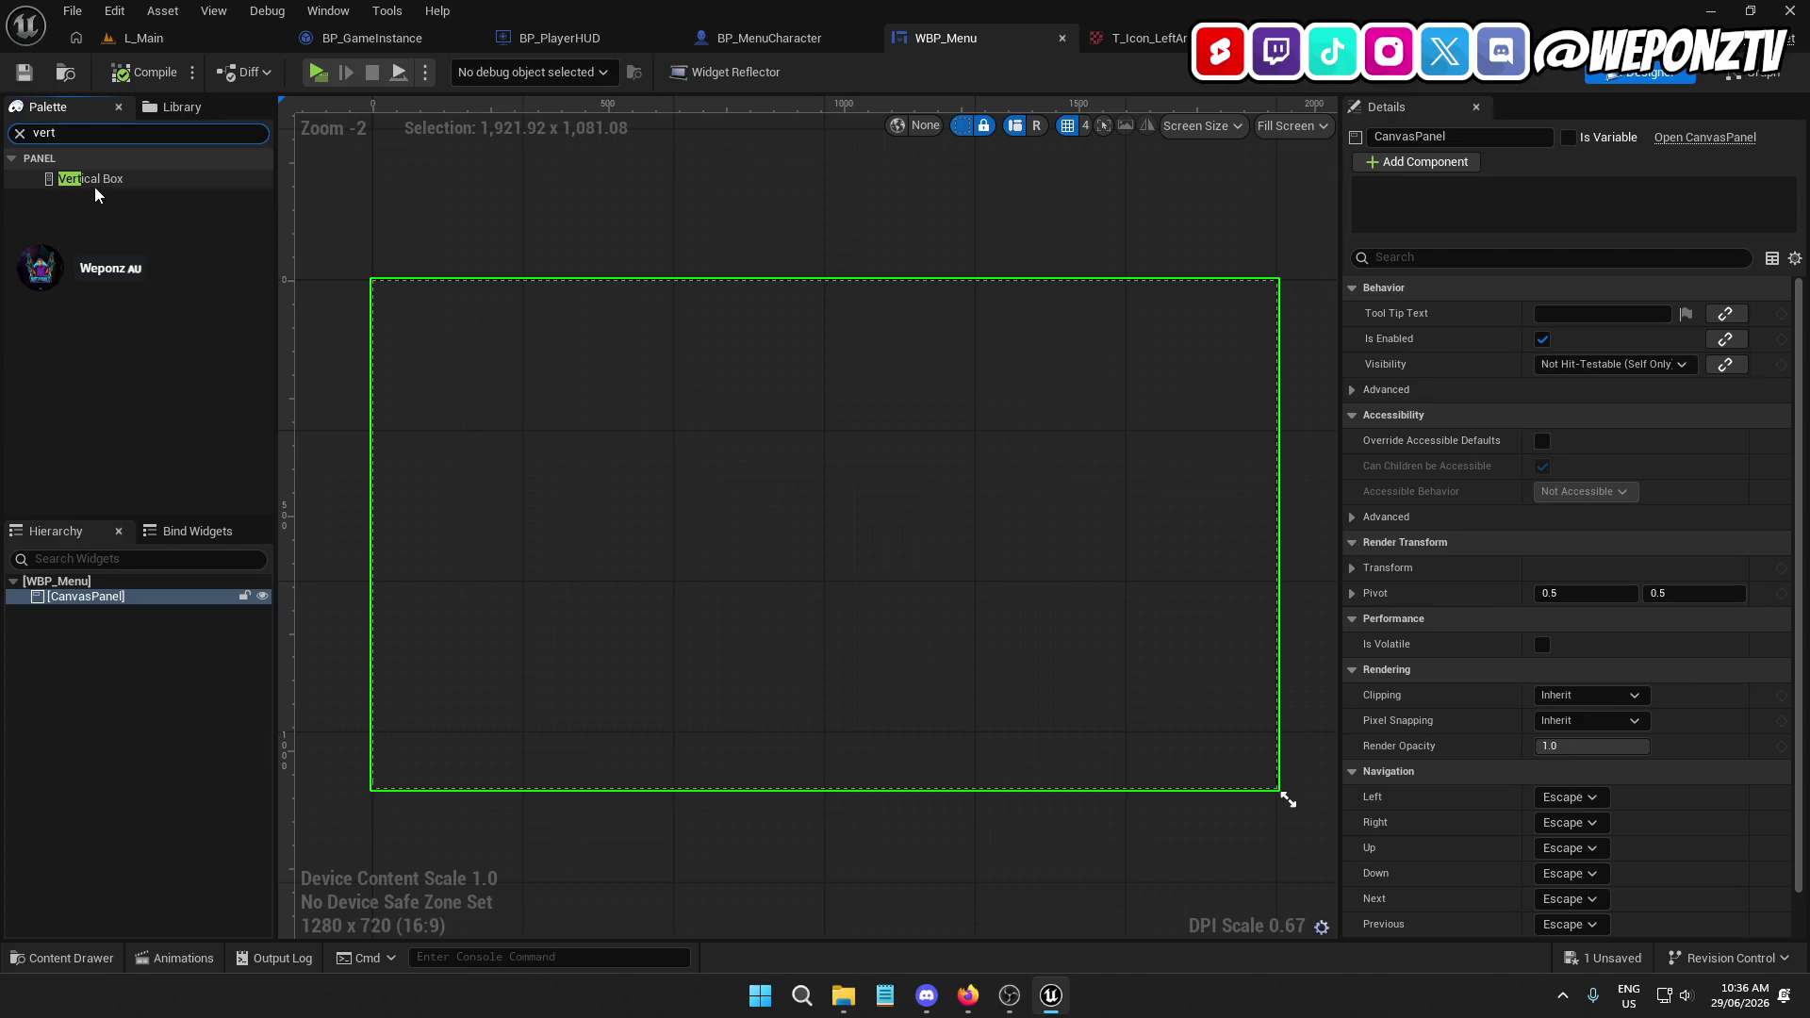
drag(98, 185, 85, 603)
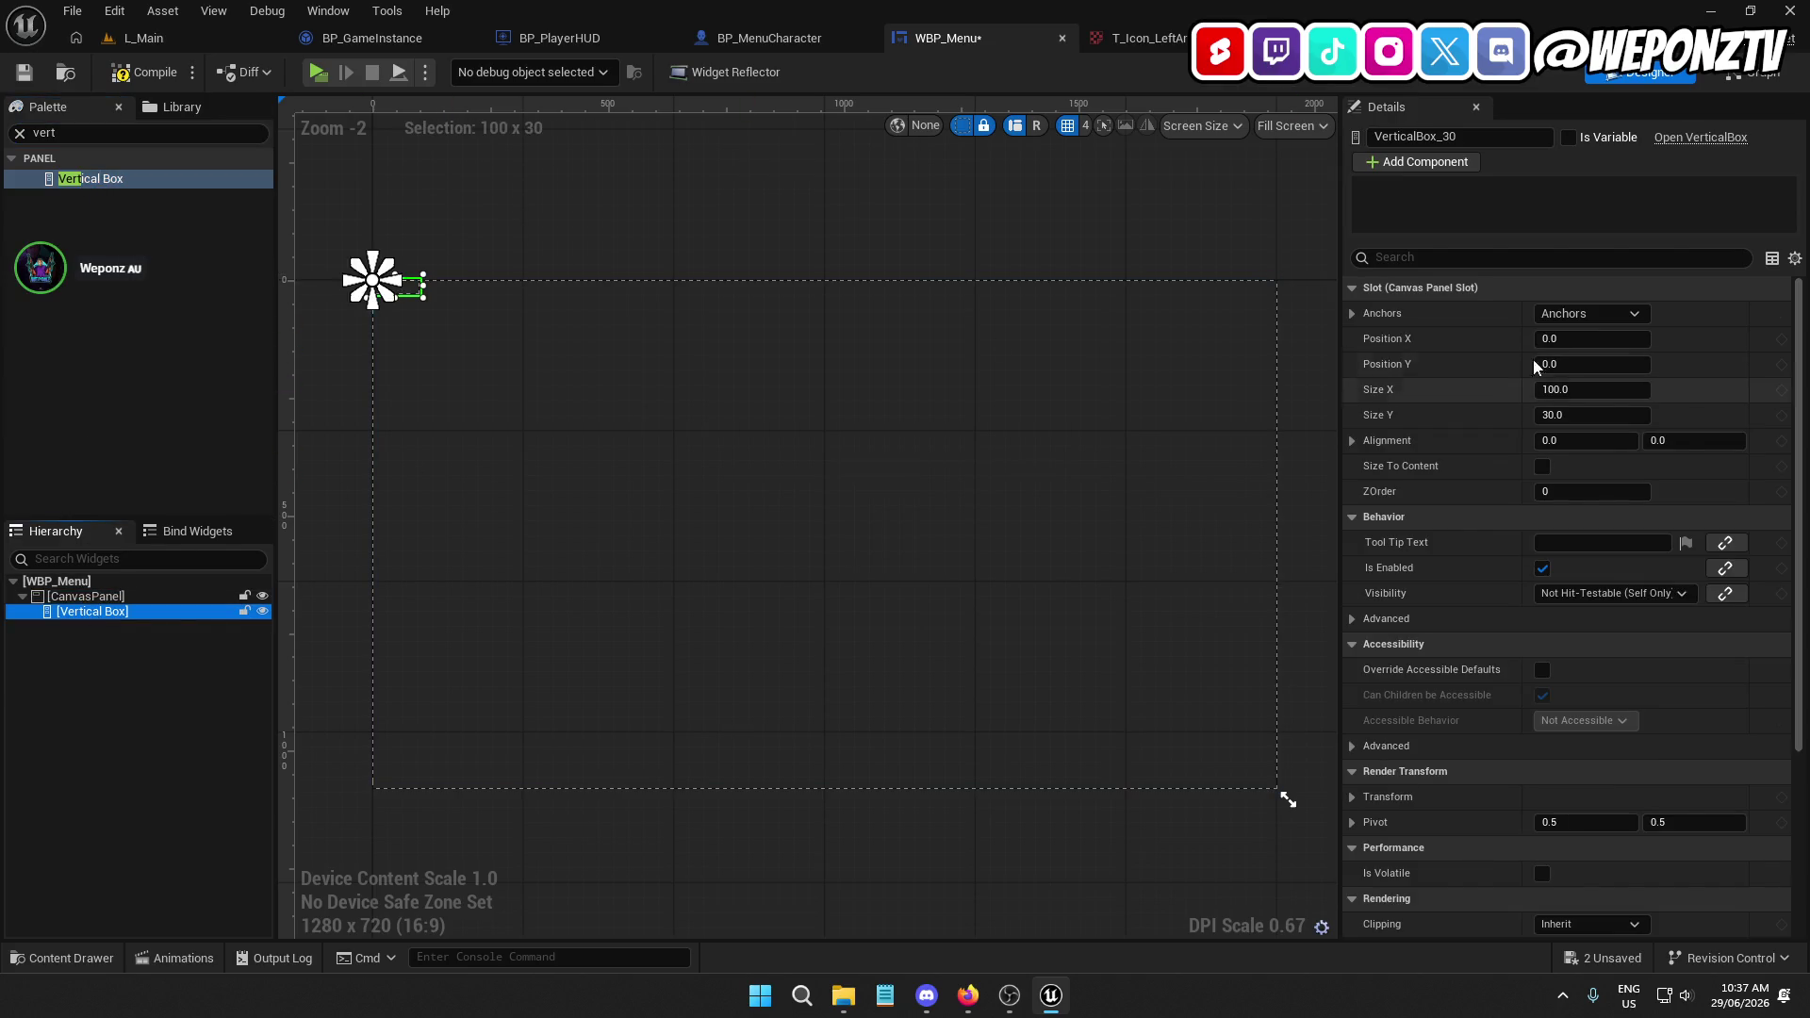
click(1590, 316)
click(1646, 429)
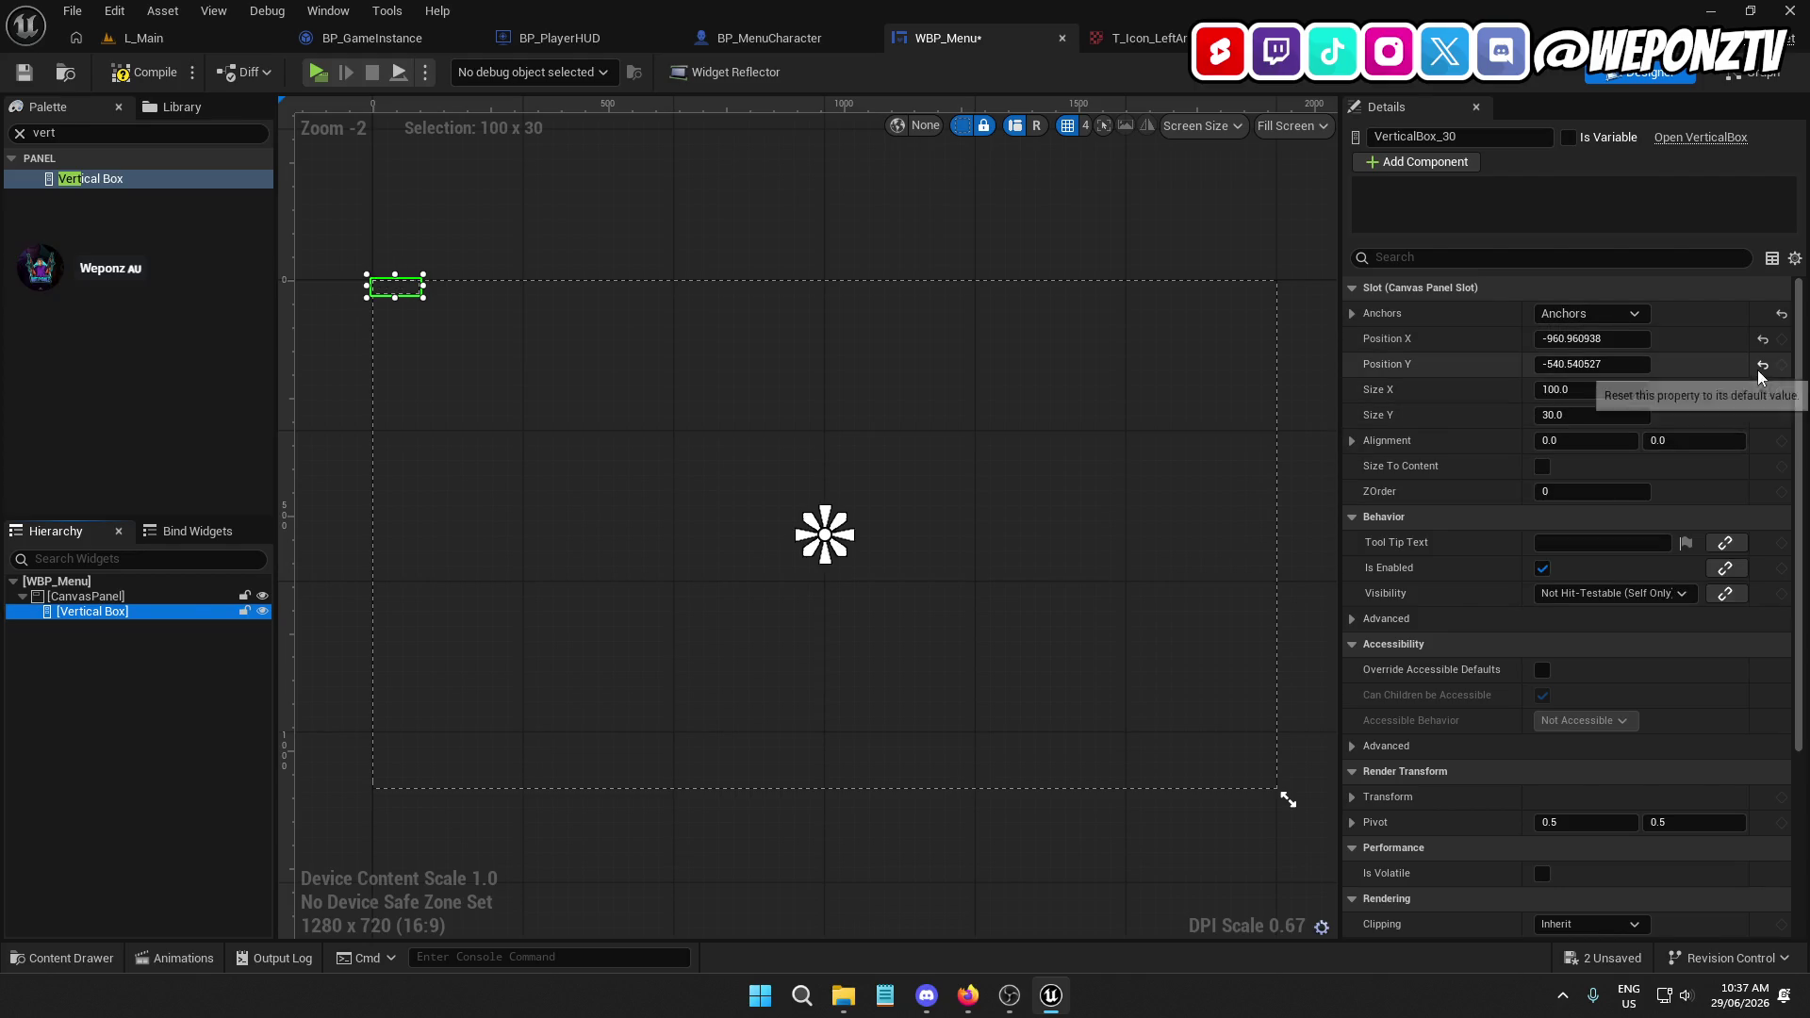
click(1761, 364)
click(1762, 339)
Set the Vertical Box alignment to 0.5, 0.5 and its size to 0 by 0
click(1592, 435)
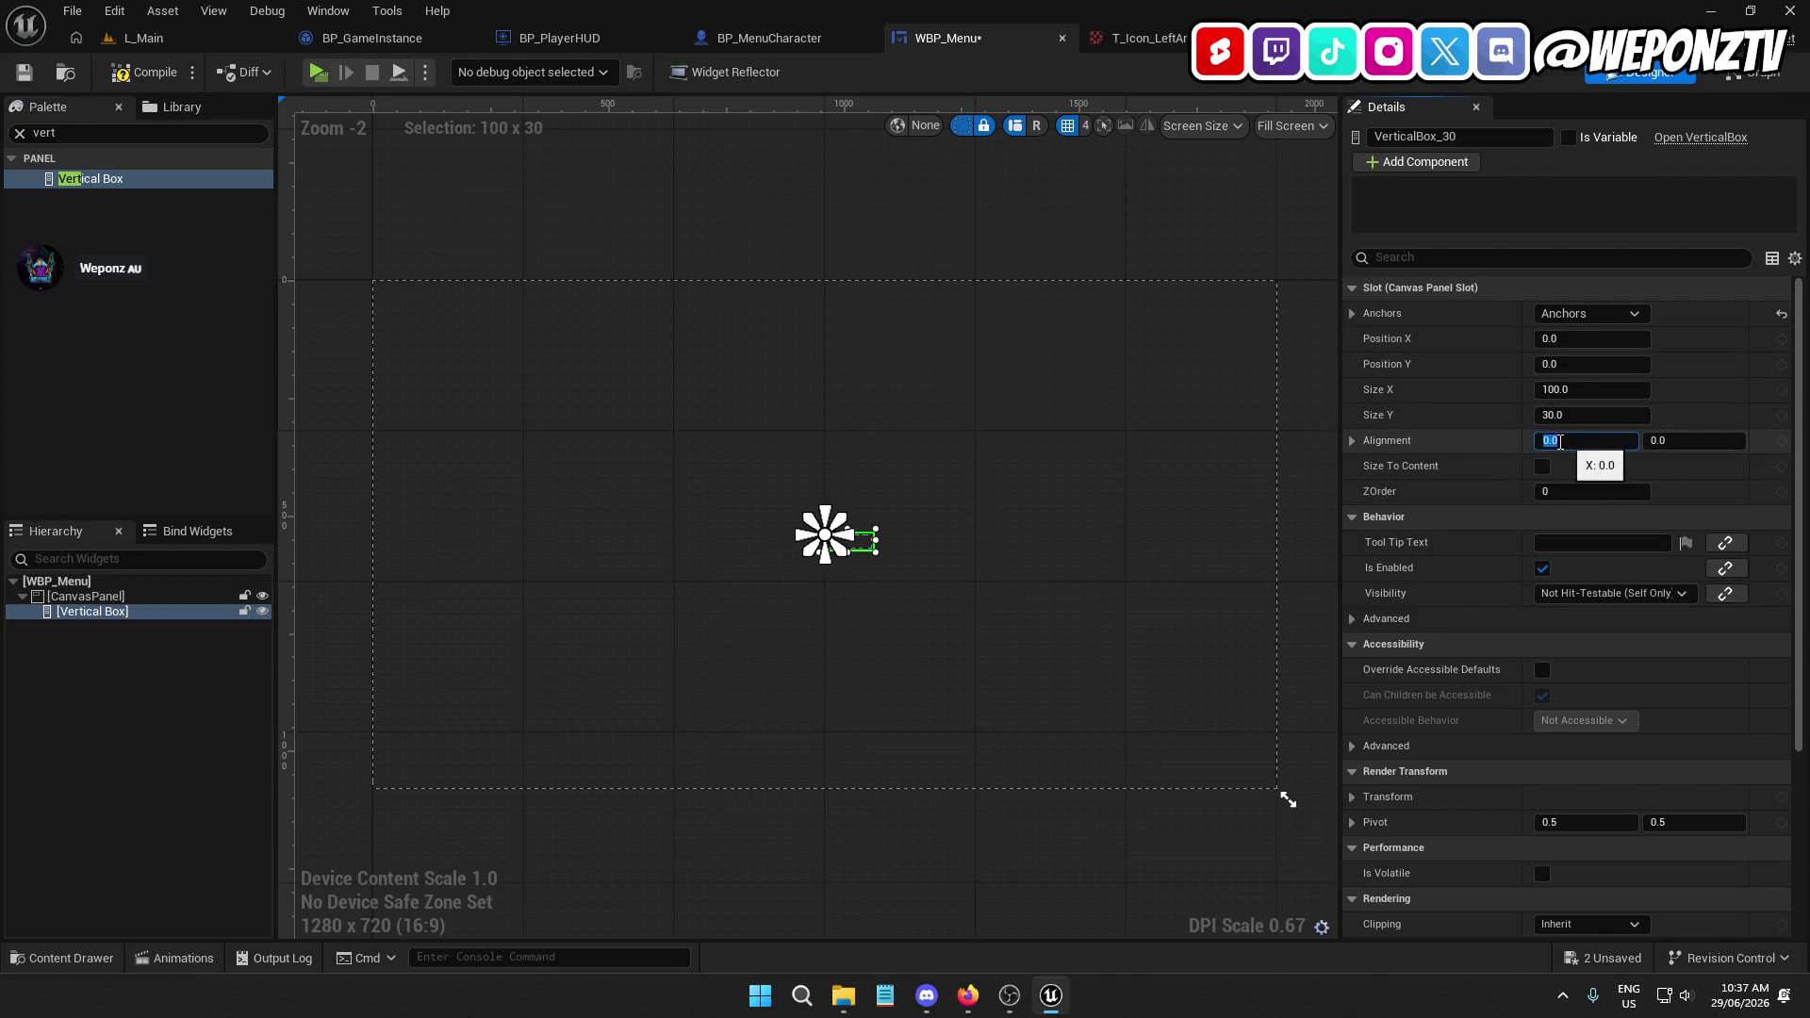
text(05)
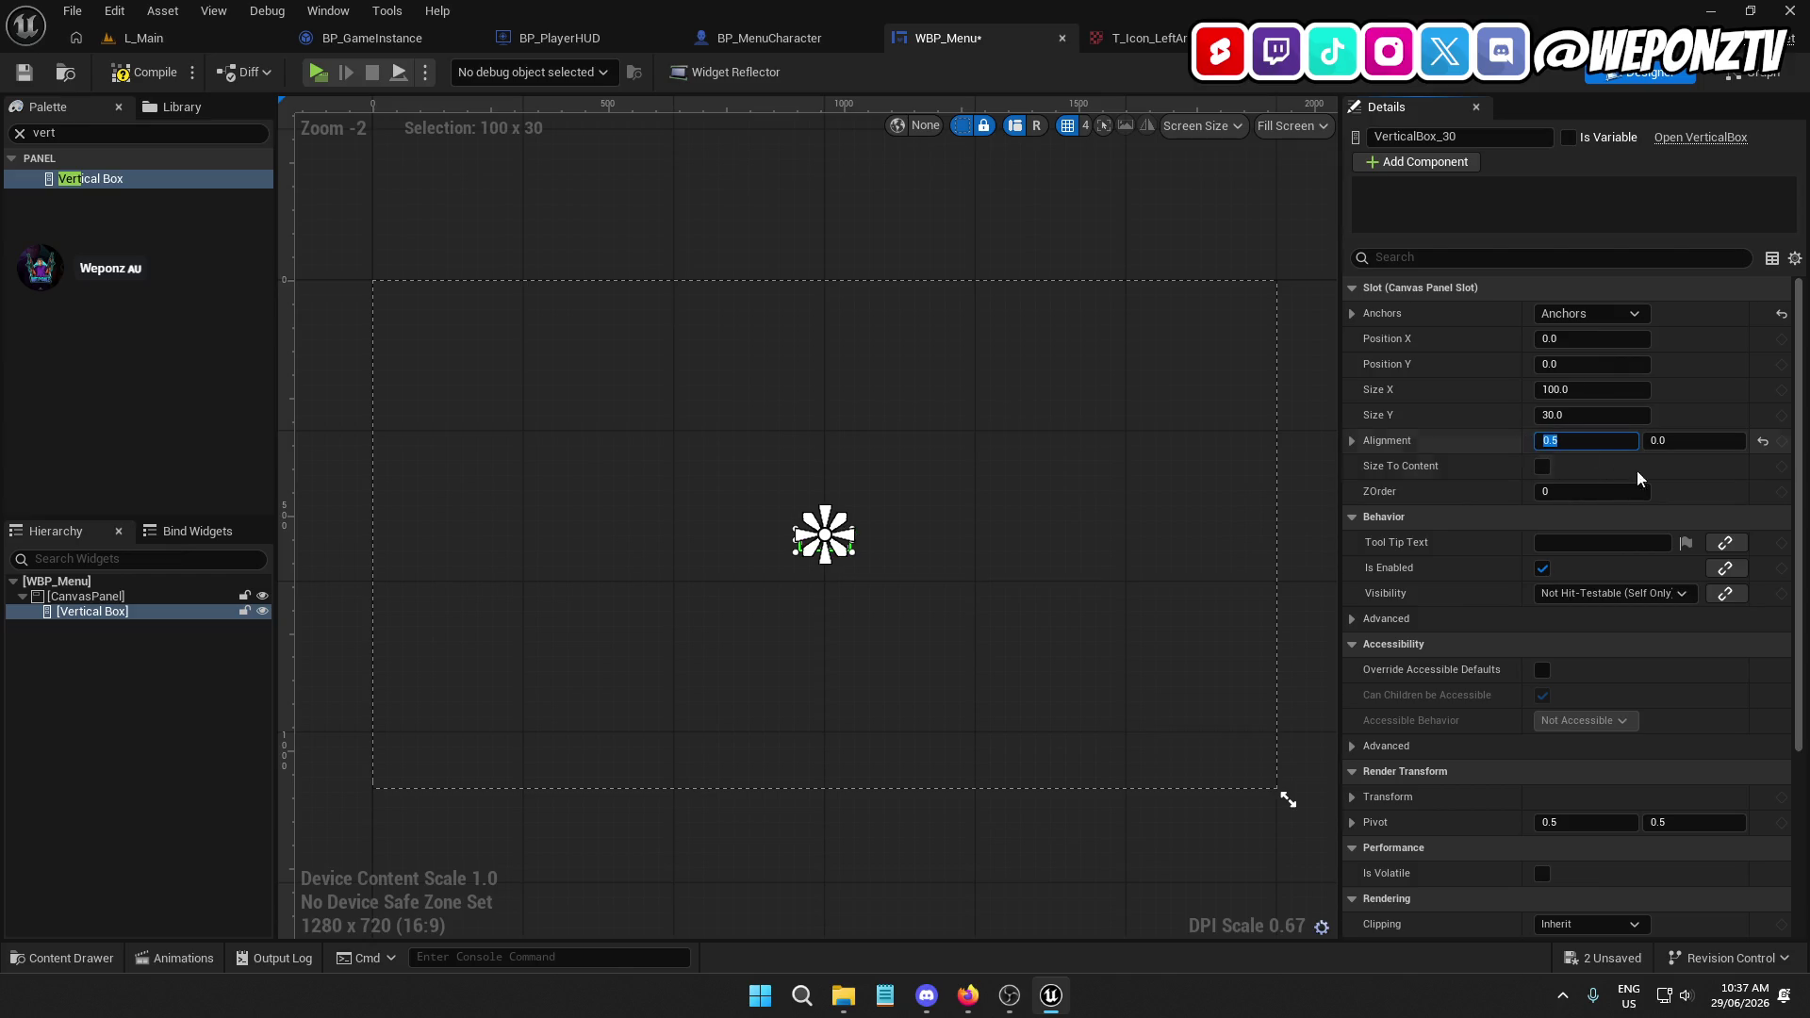
click(1640, 439)
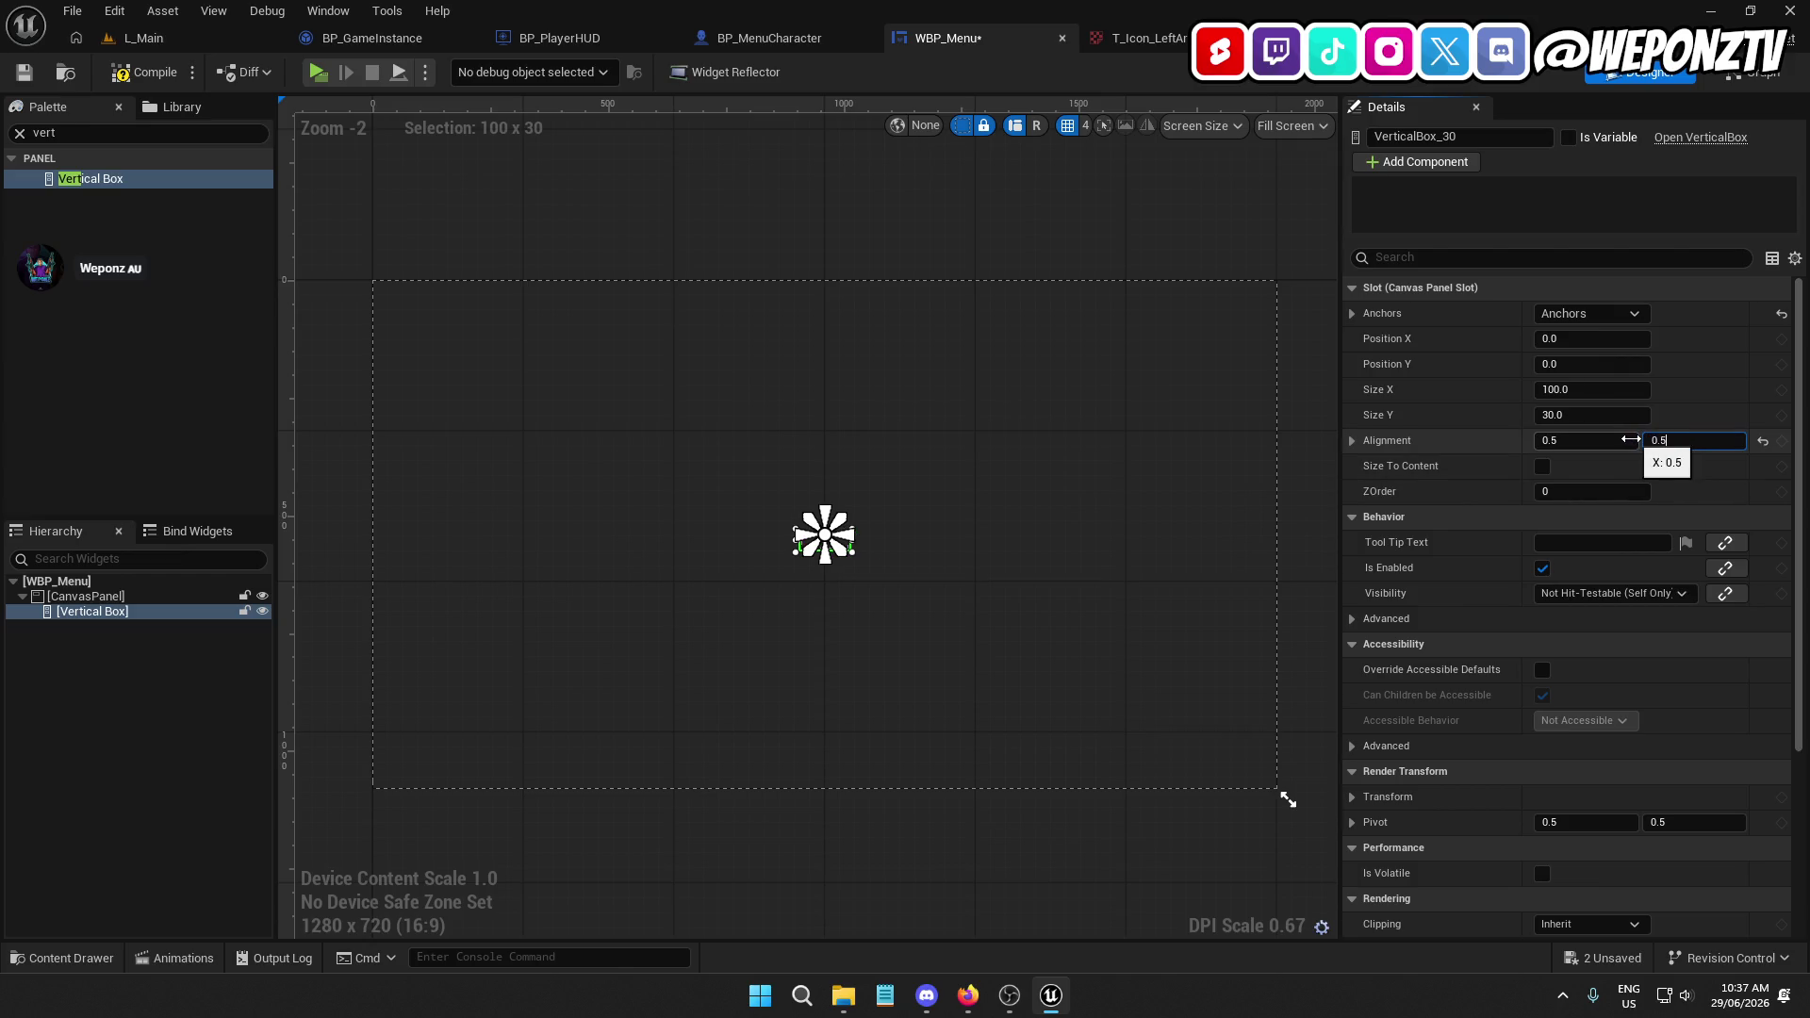
text(0.5)
key(Return)
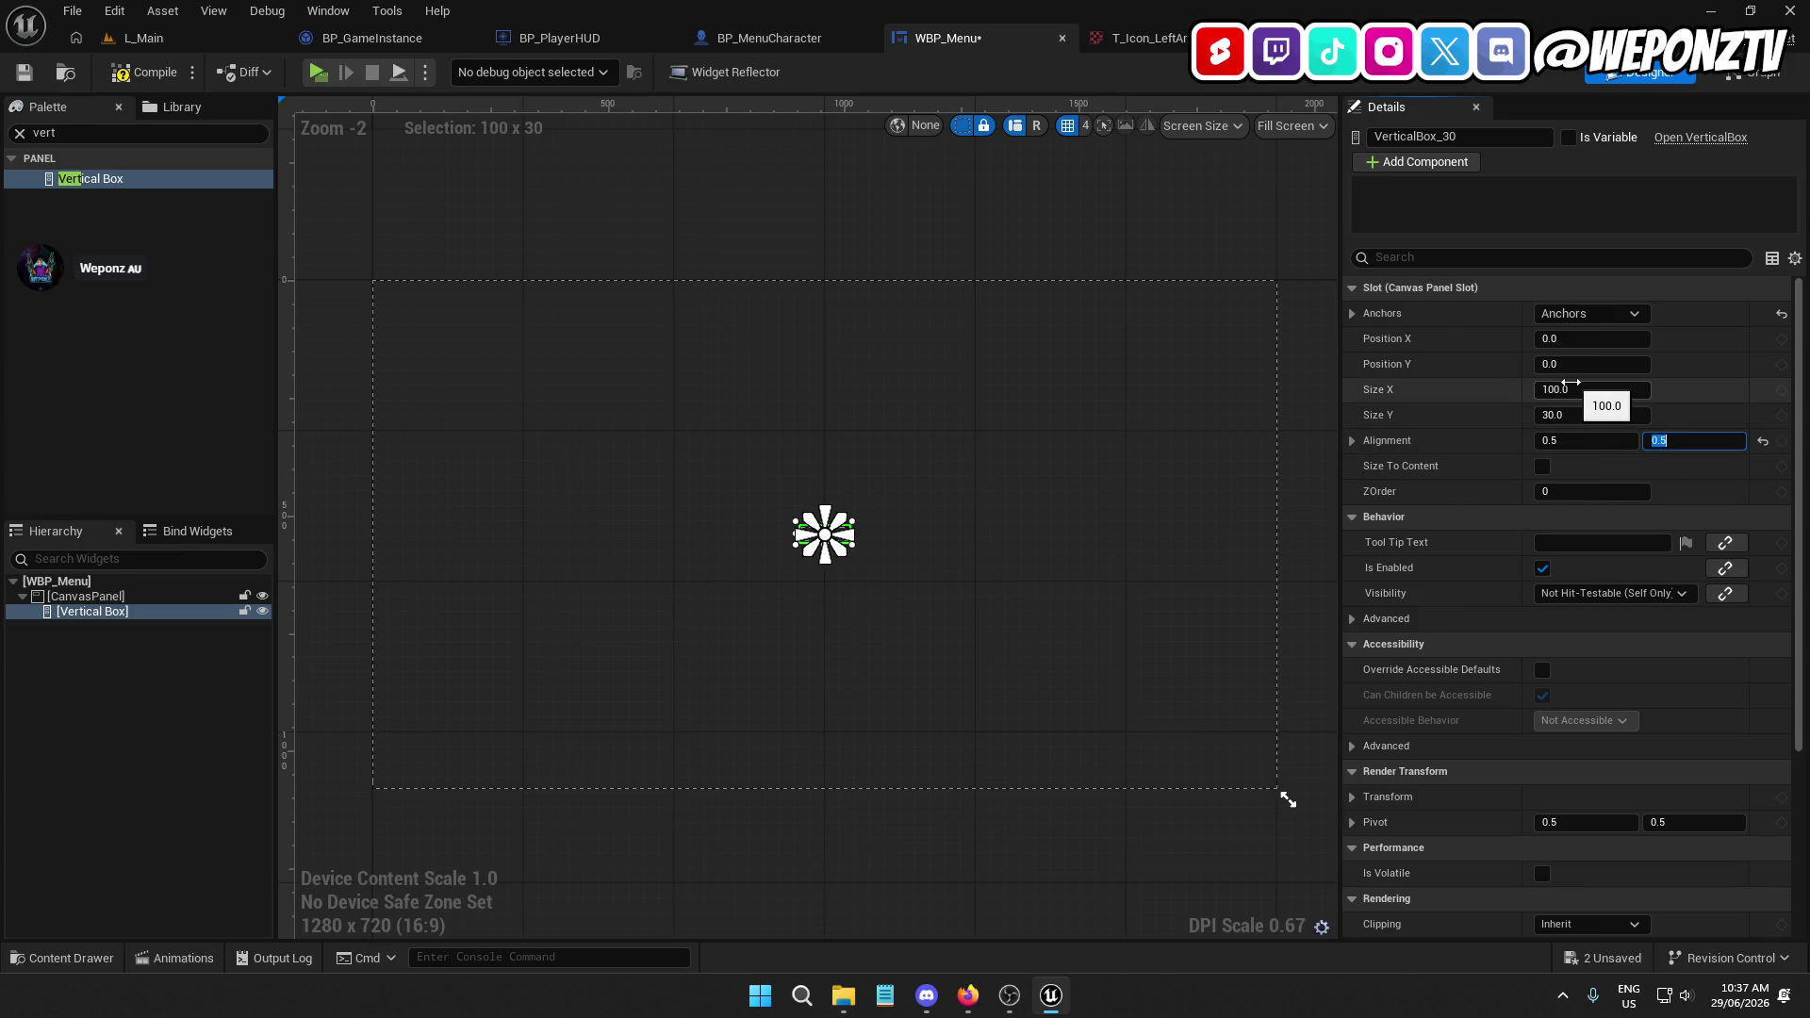
click(1570, 388)
text(0)
key(Return)
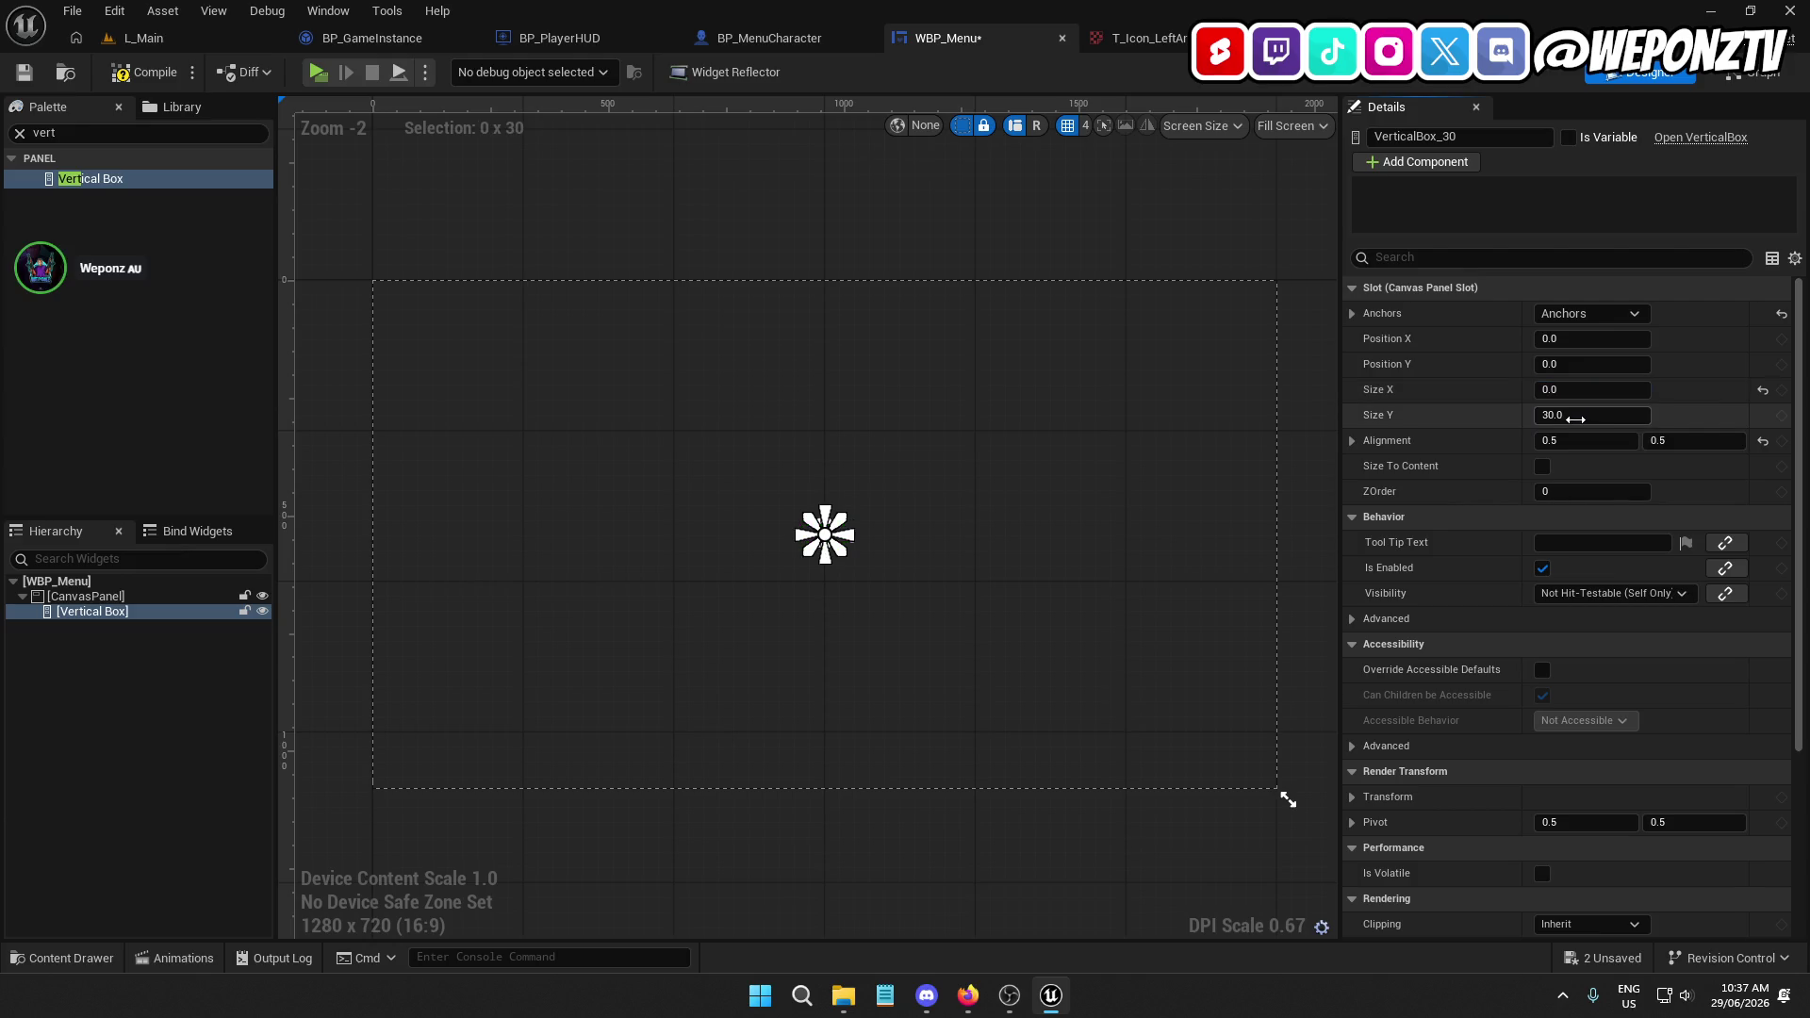
click(1575, 415)
text(0)
key(Return)
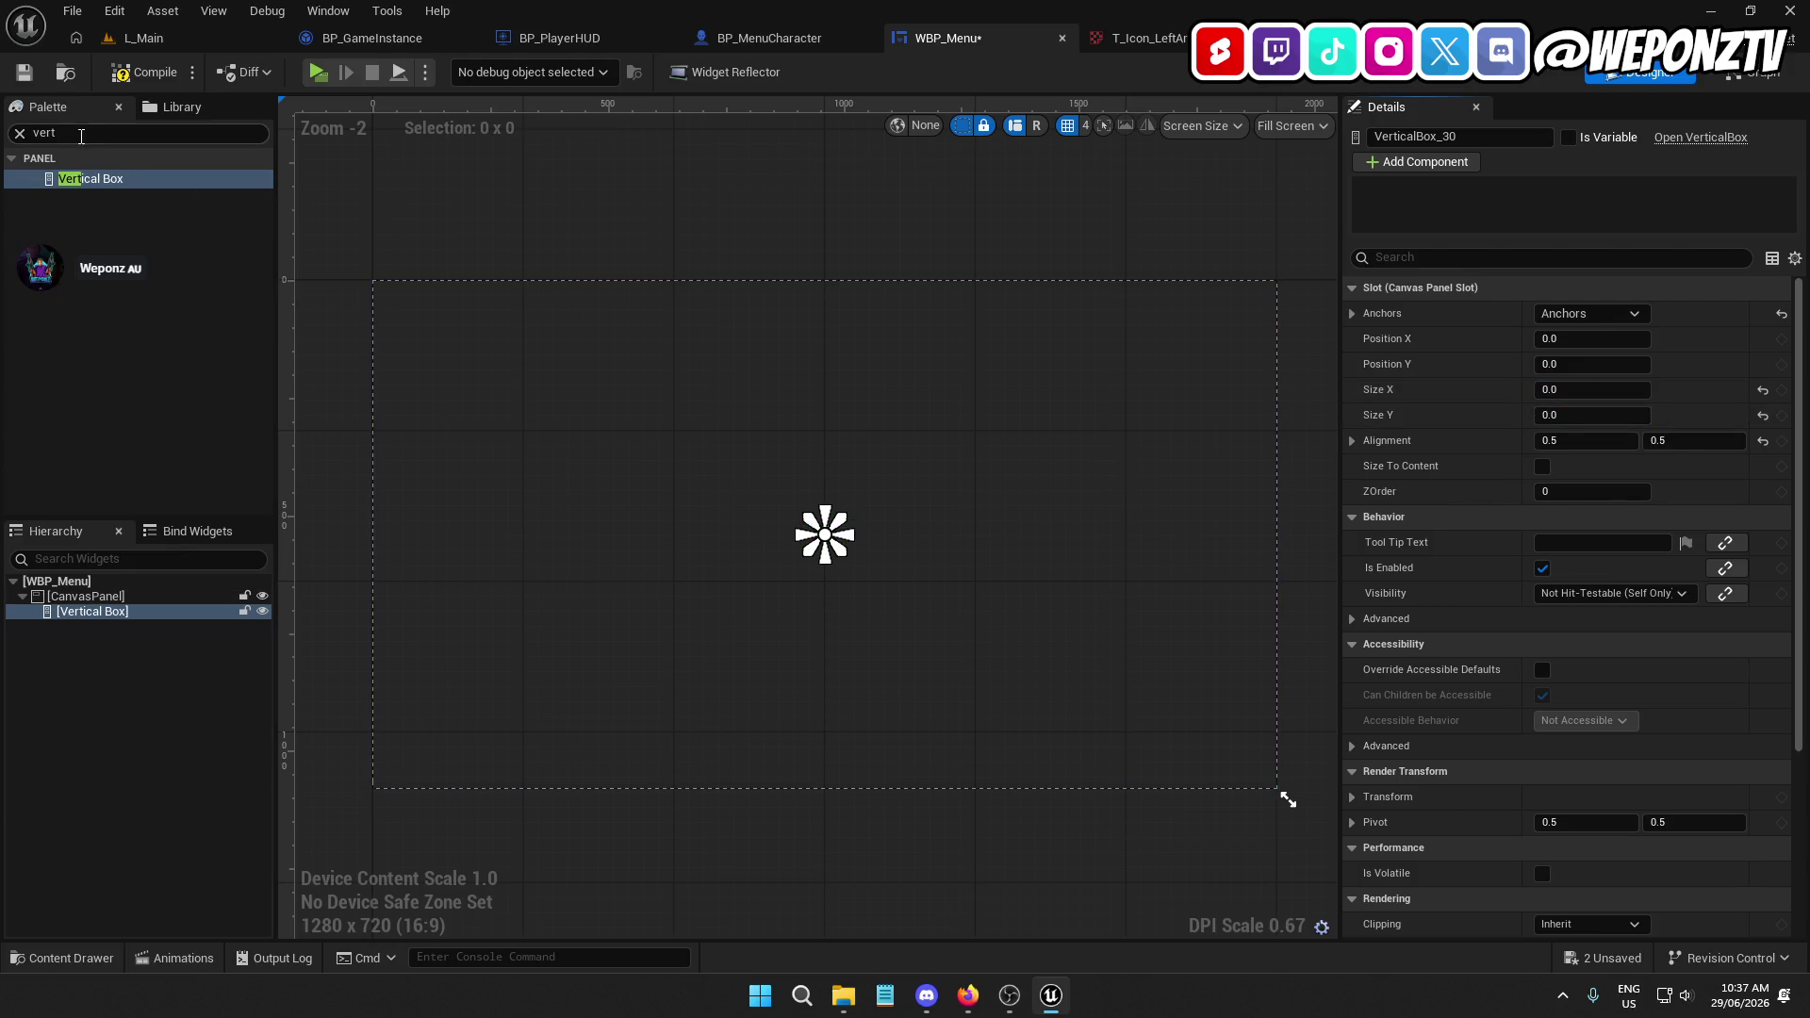
click(81, 136)
text(hor)
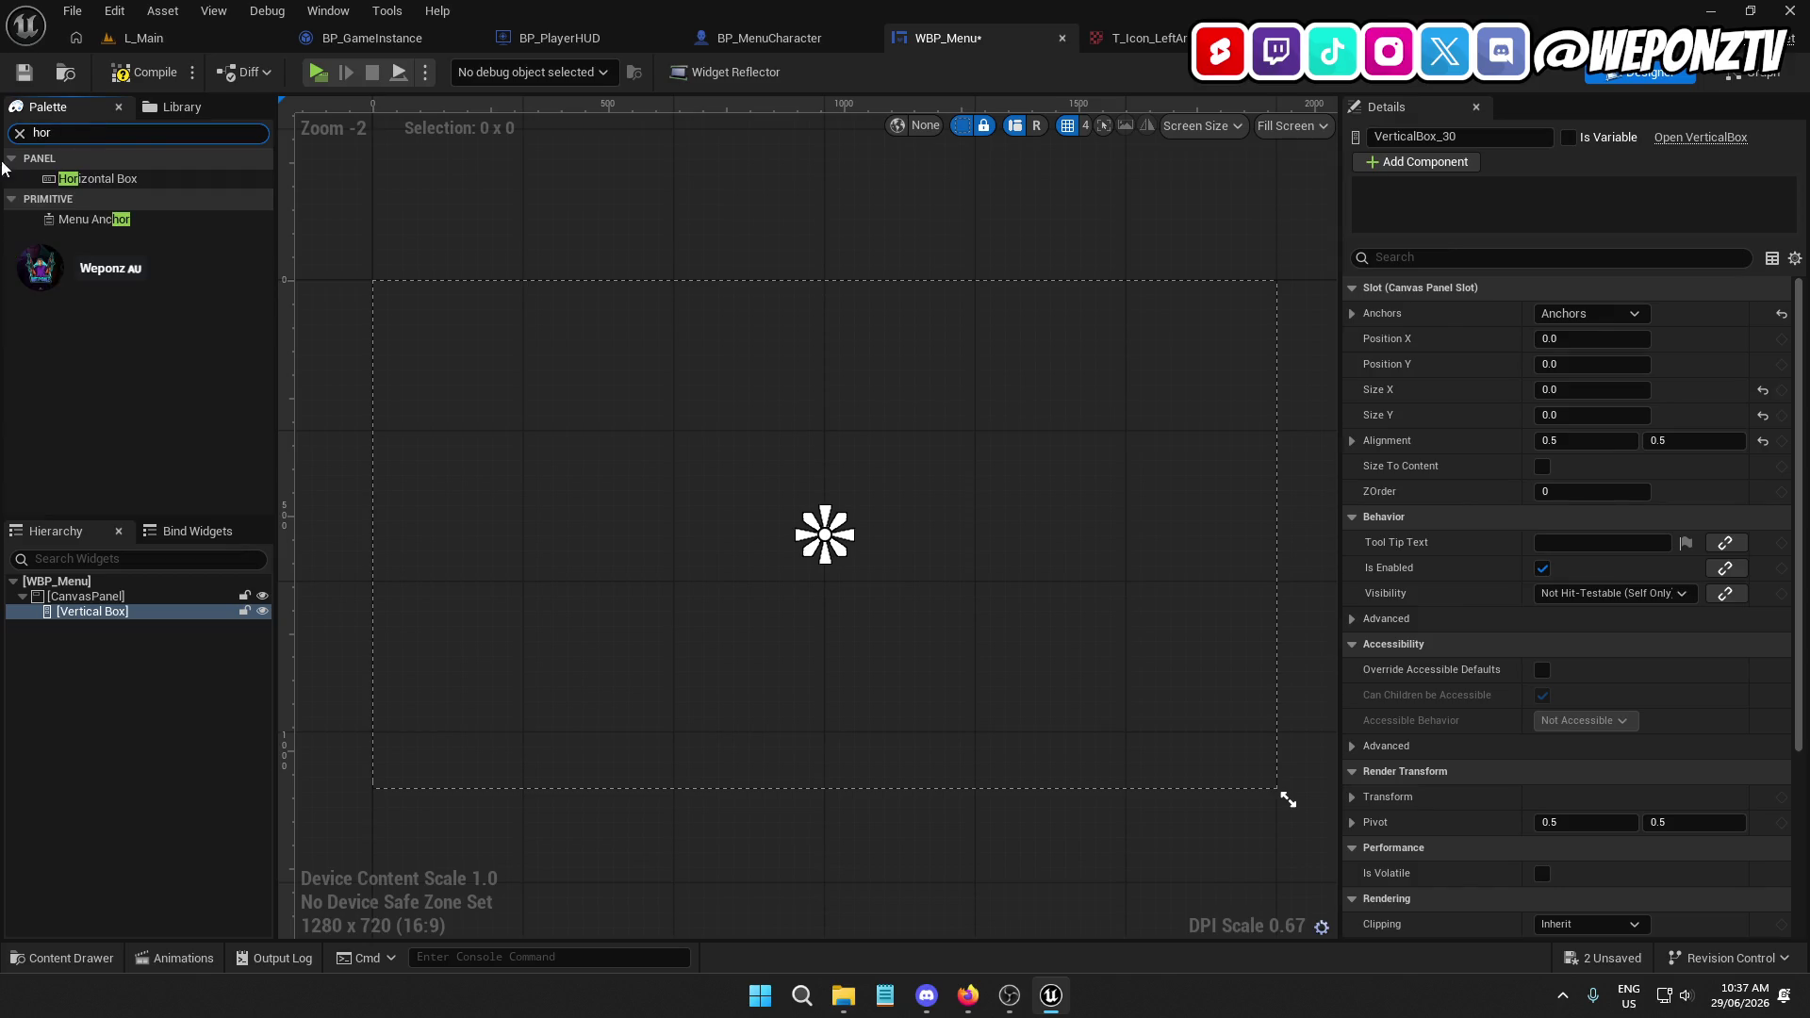
Nest a Horizontal Box in the Vertical Box and add an Image and a Spacer inside it
drag(104, 177, 102, 610)
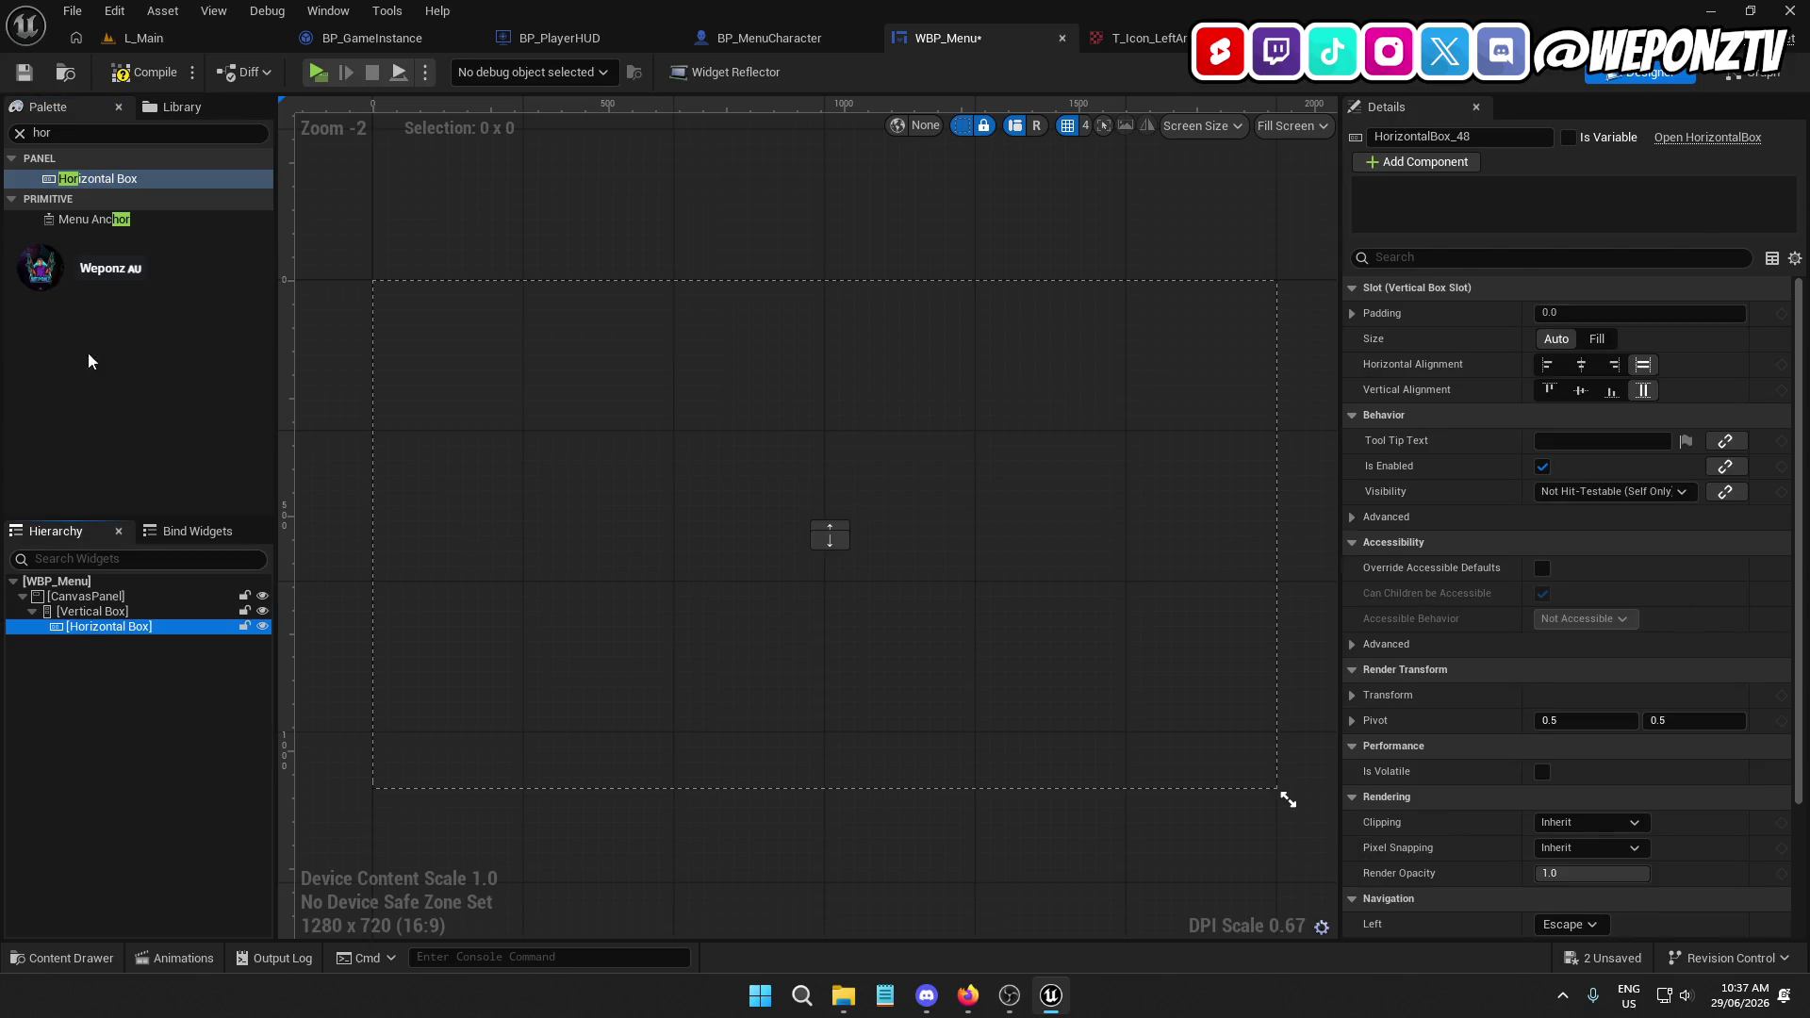
click(64, 135)
text(ima)
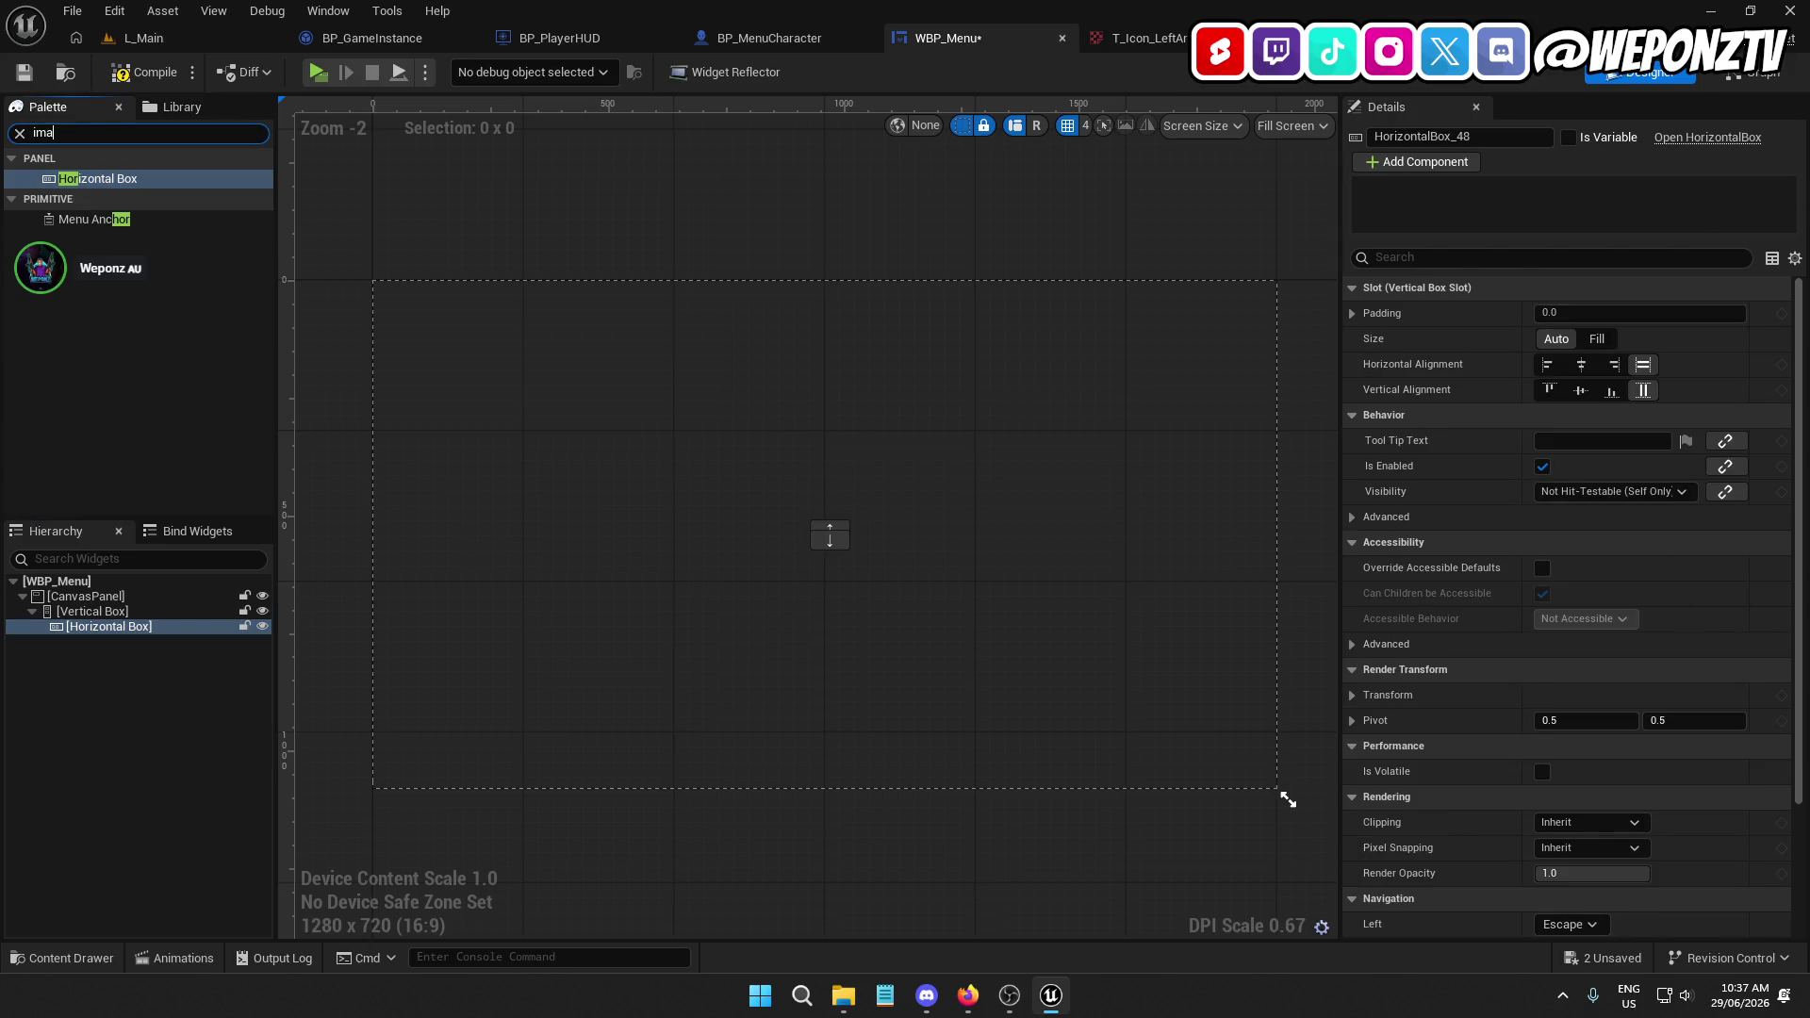
mouse_move(75, 178)
mouse_down()
mouse_move(105, 644)
mouse_move(95, 630)
mouse_up()
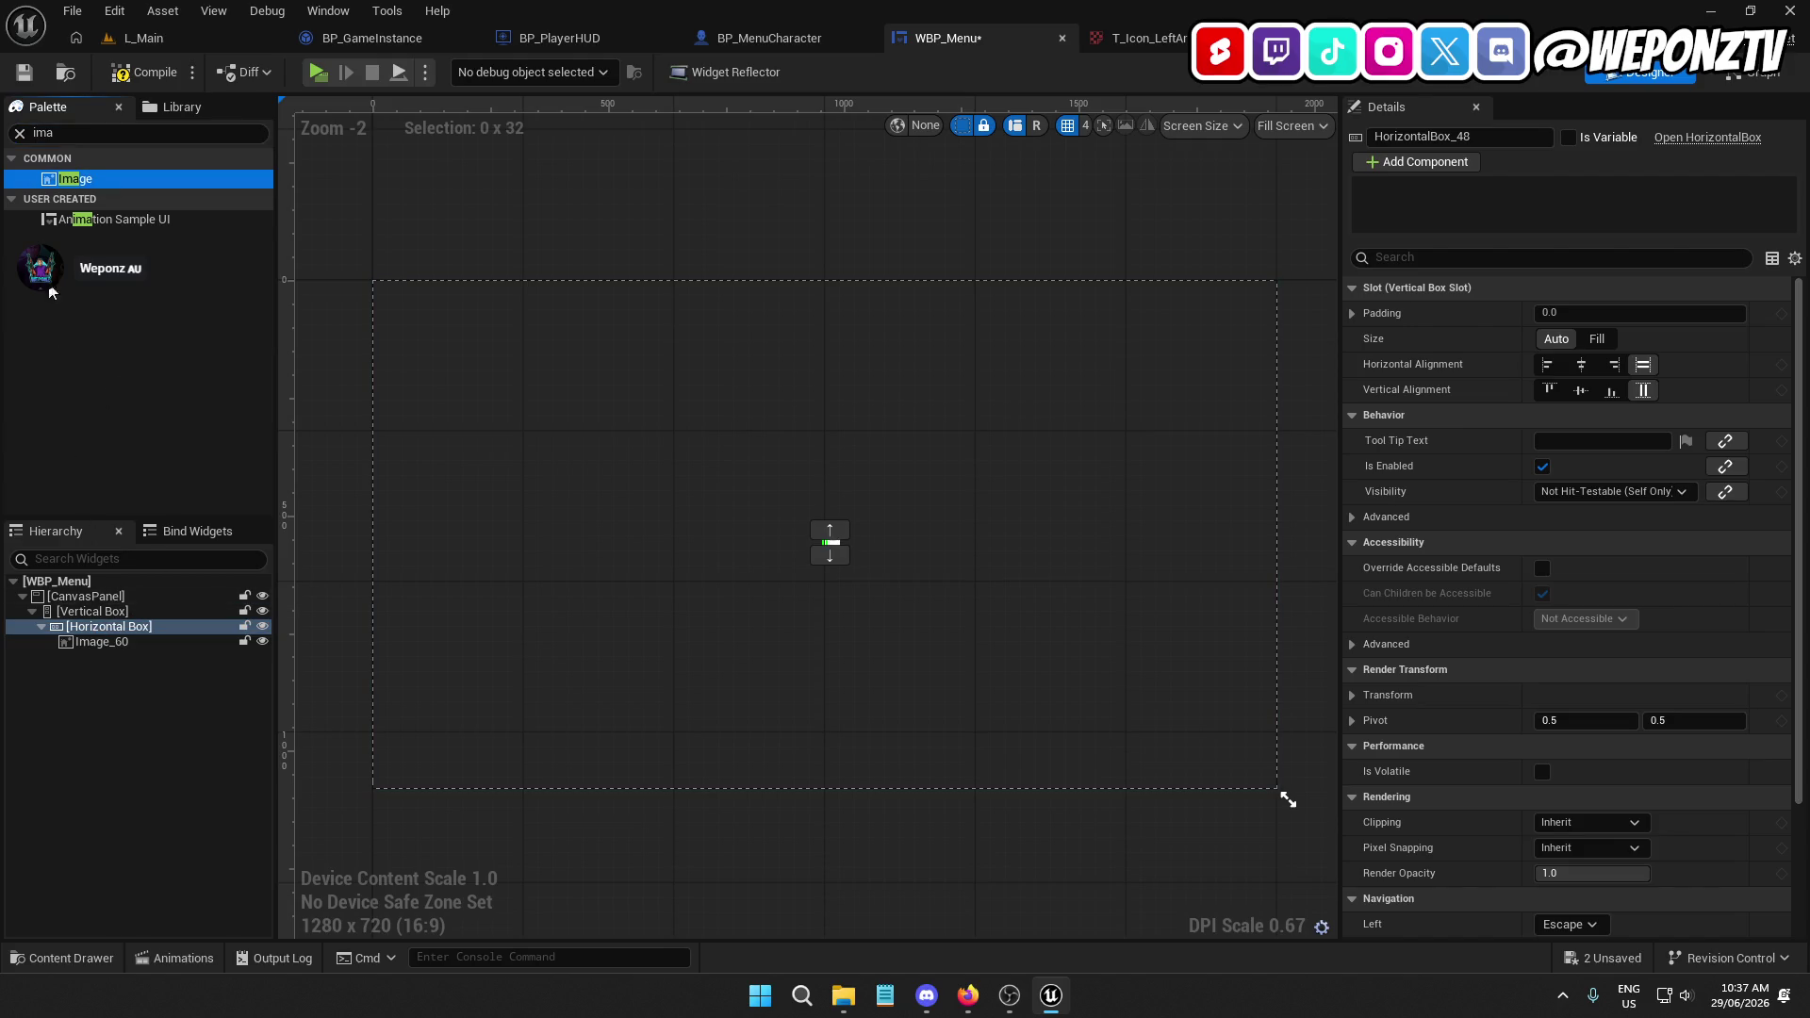
click(87, 135)
text(spacer)
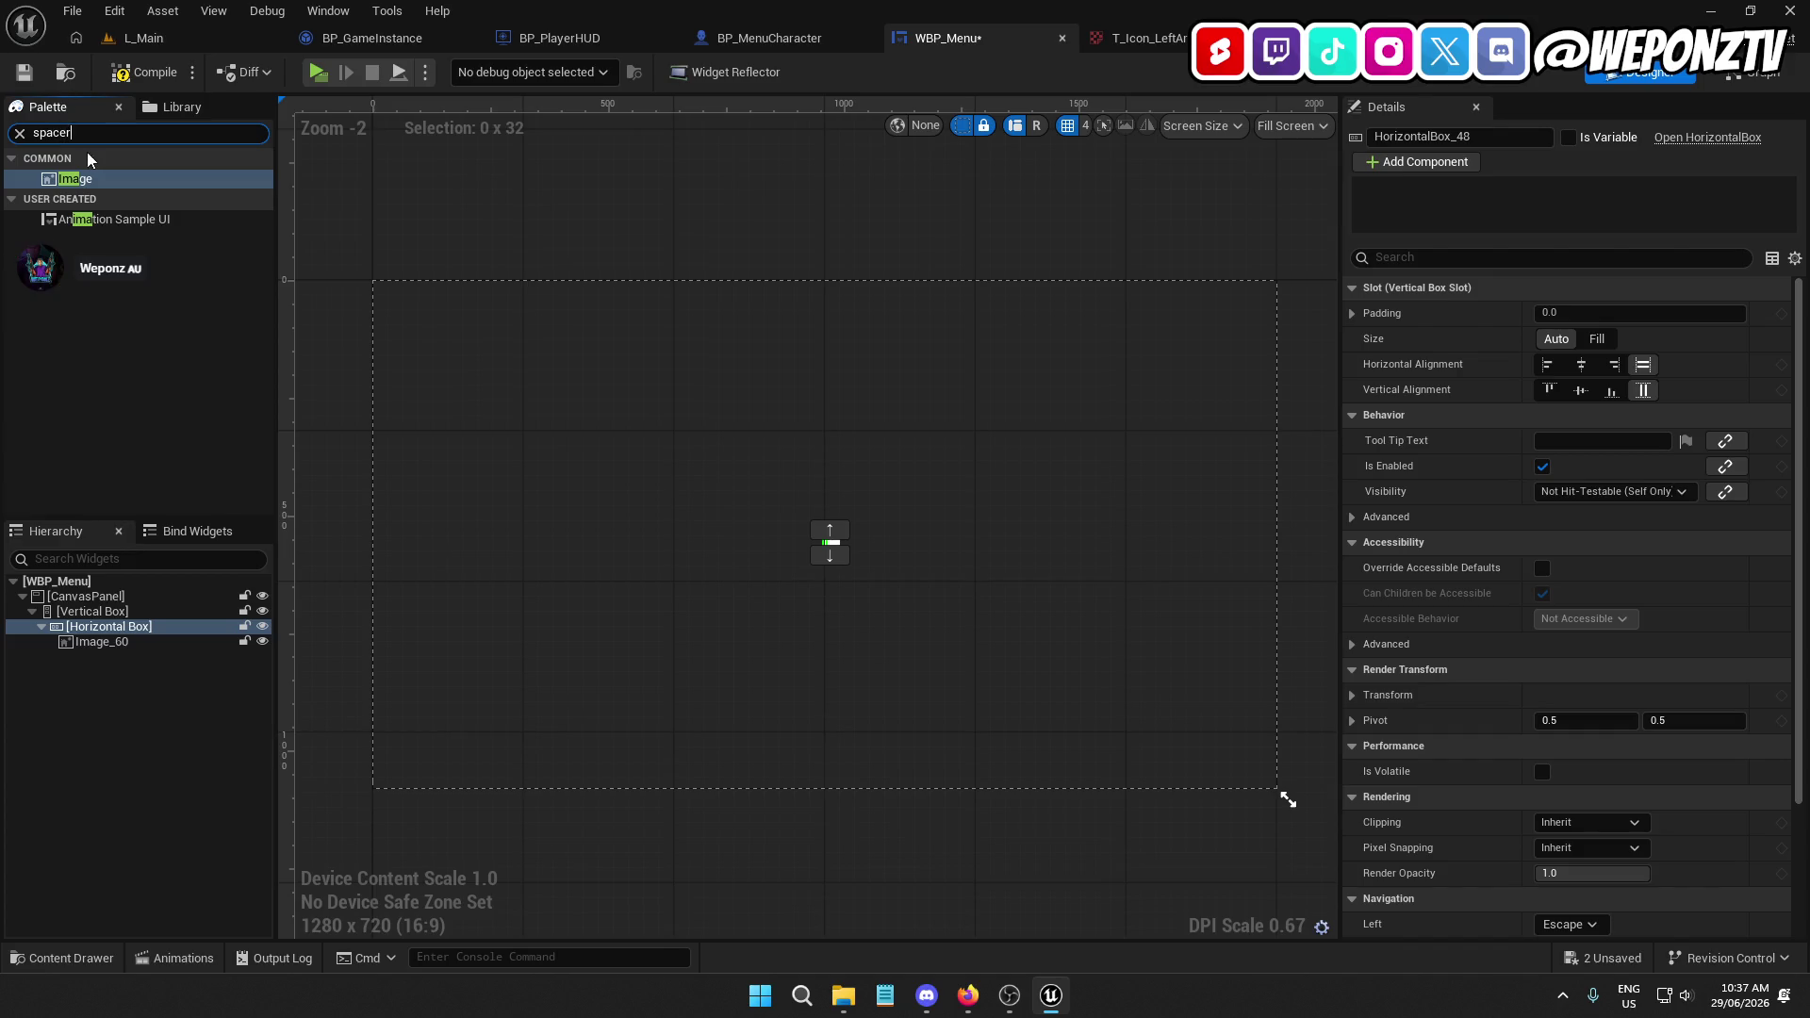
mouse_move(94, 178)
mouse_down()
mouse_move(122, 349)
mouse_move(119, 633)
mouse_up()
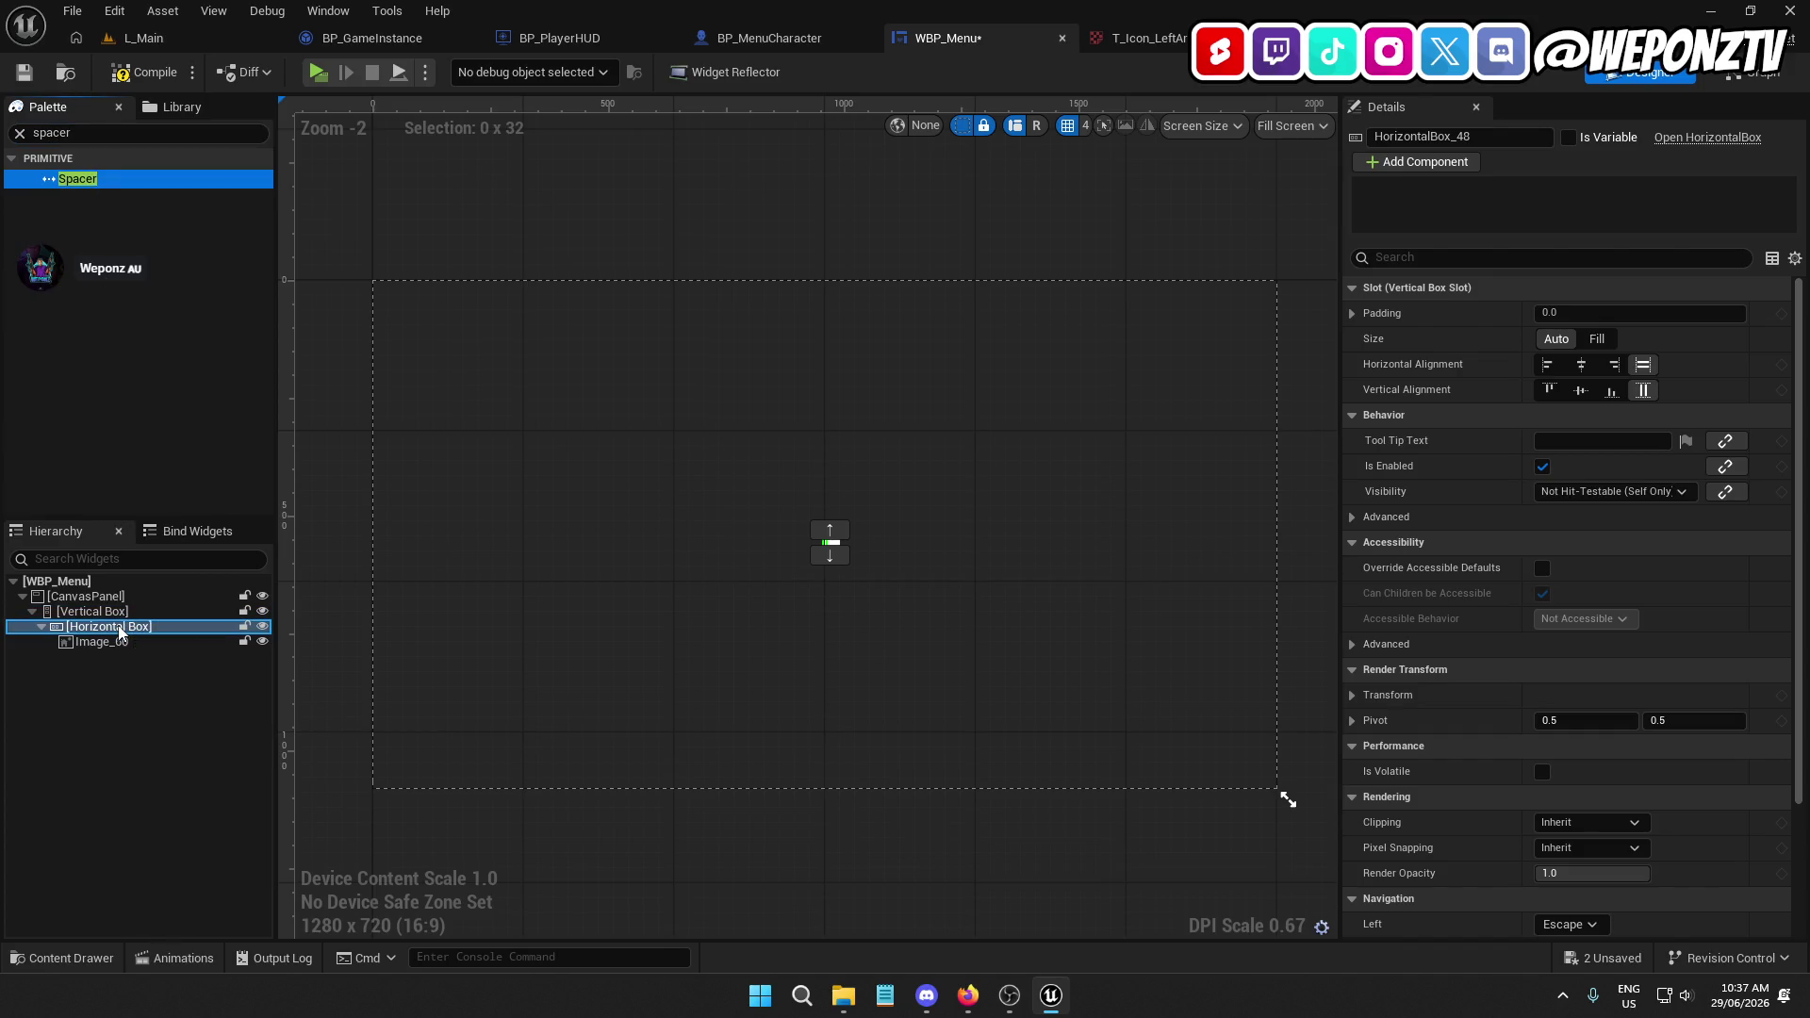
Duplicate Image_60 and move the Spacer between the two images
right_click(101, 644)
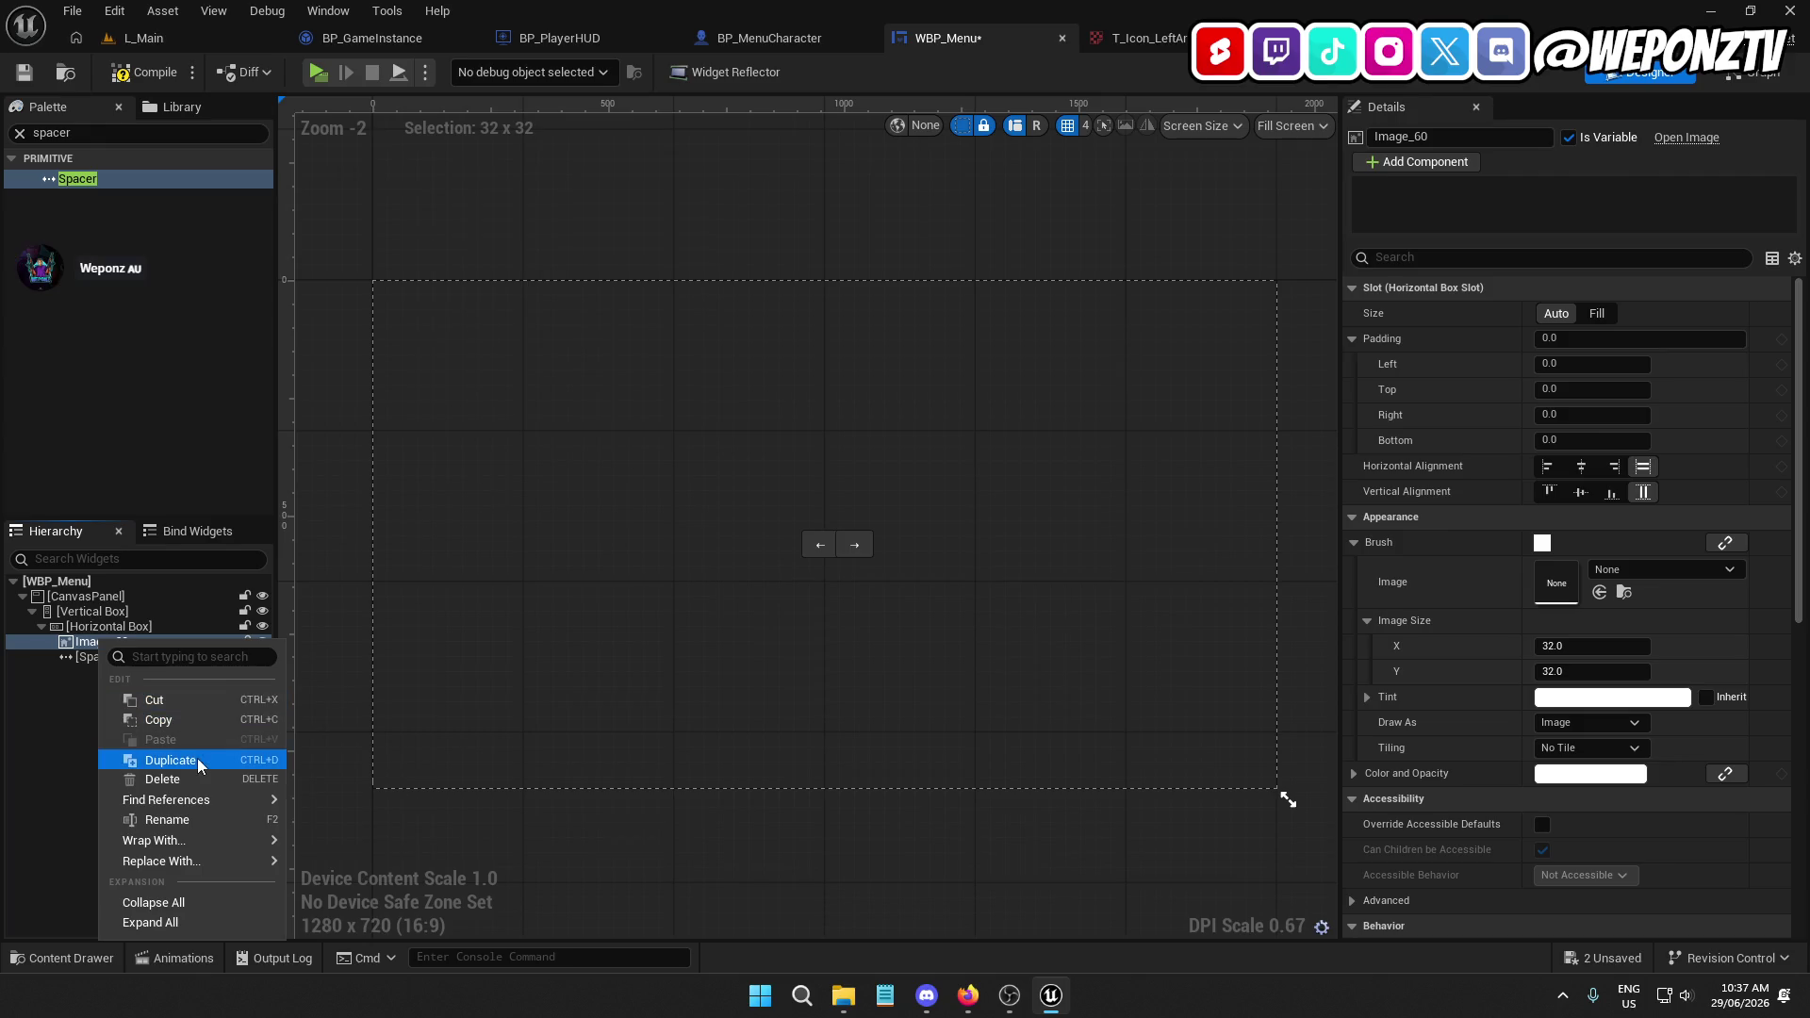
click(200, 761)
click(109, 672)
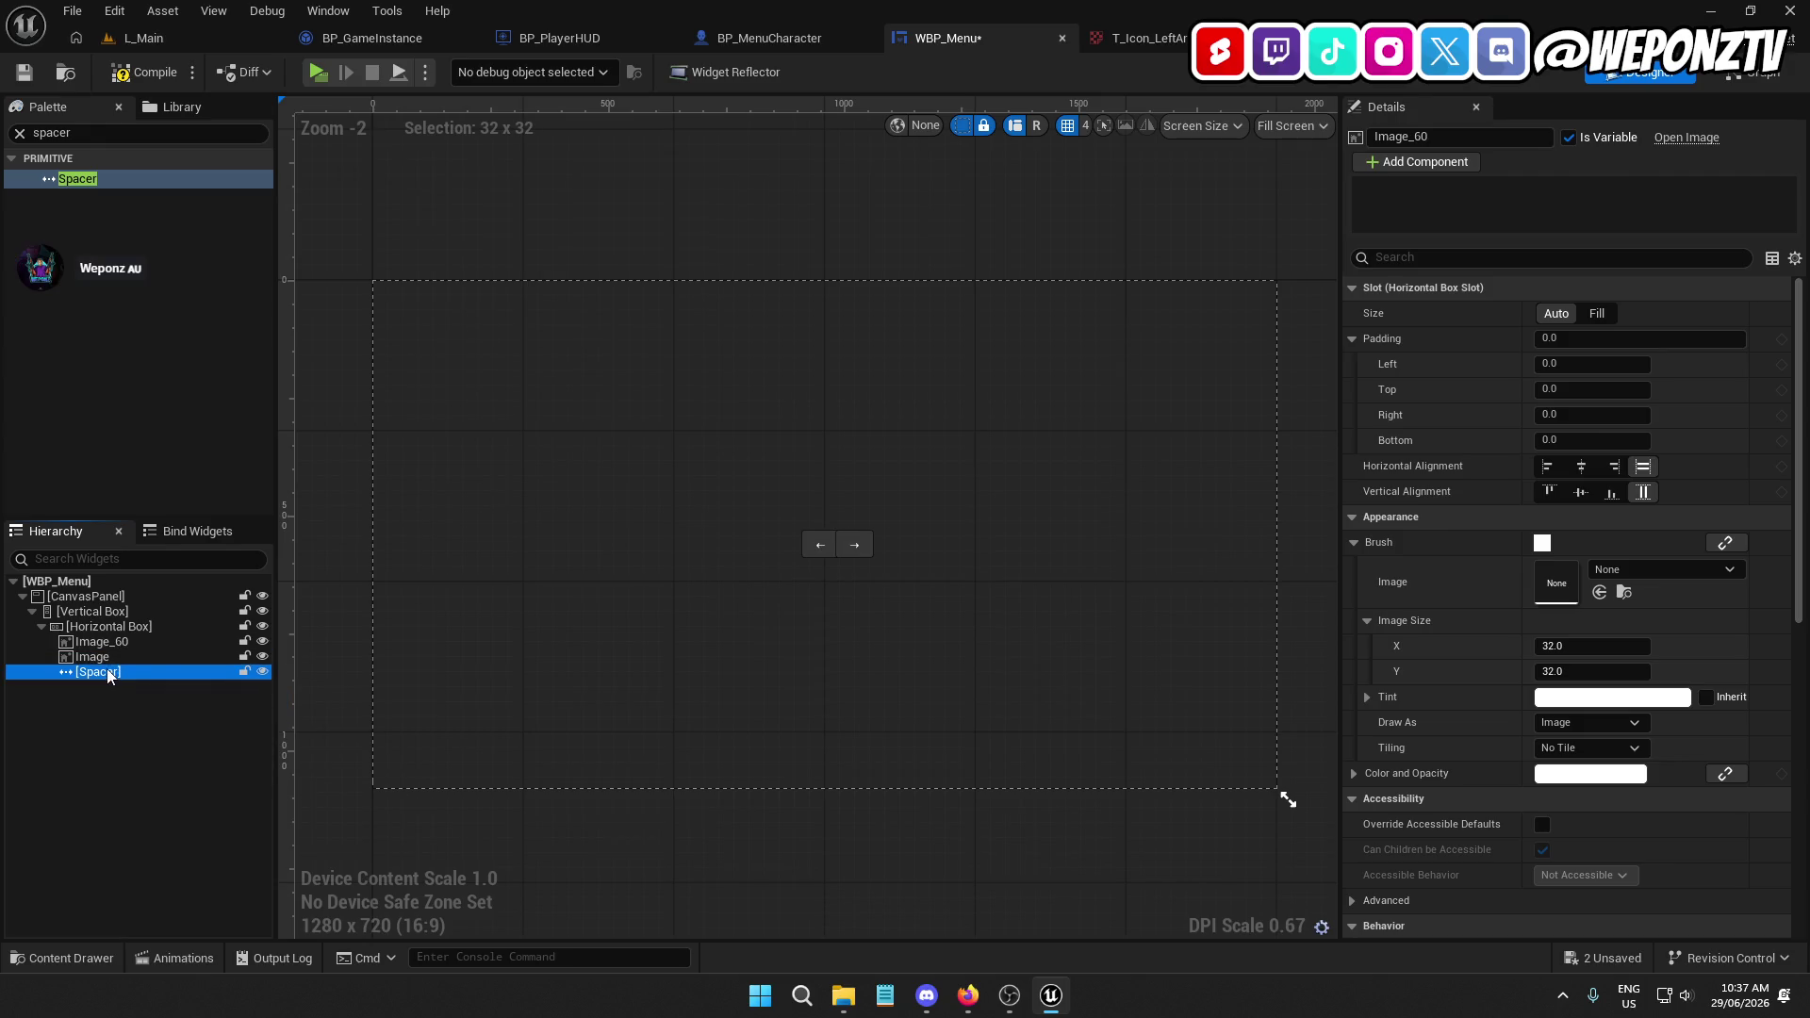
drag(109, 672, 104, 659)
click(99, 642)
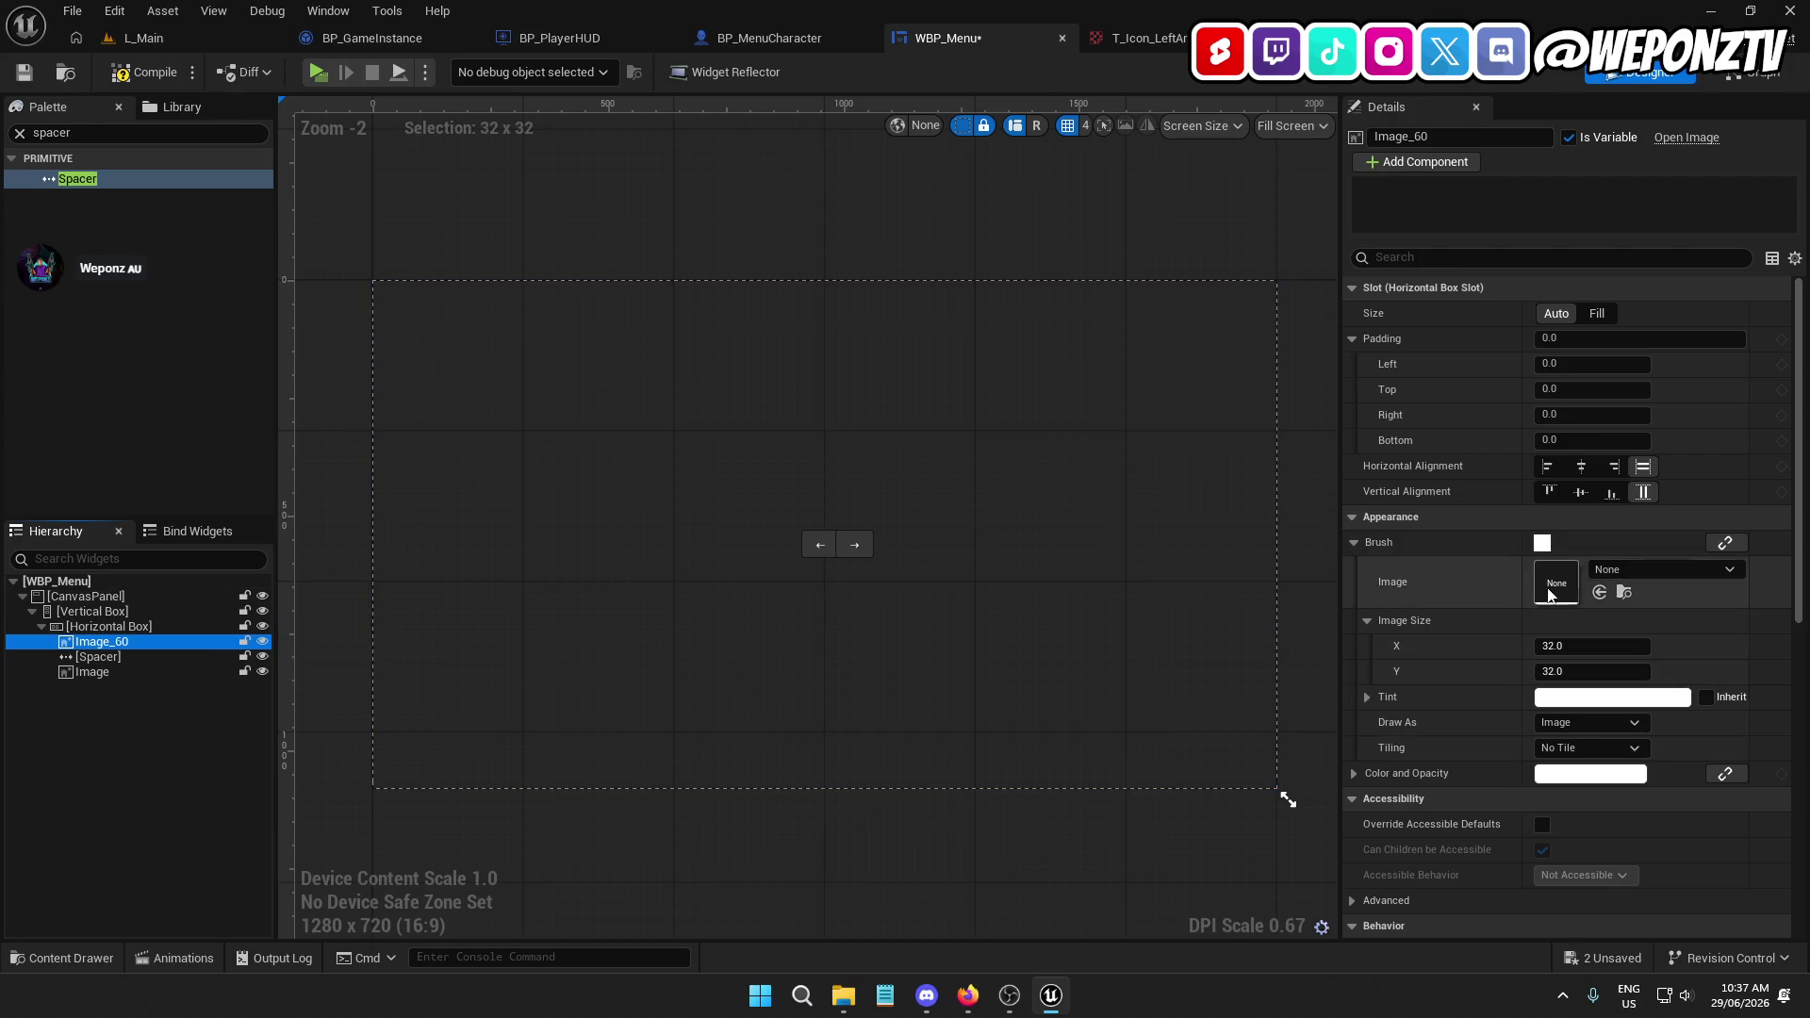
click(1616, 575)
Set Image_60's brush to T_Icon_LeftArrow with an image size of 64×64
text(arrow)
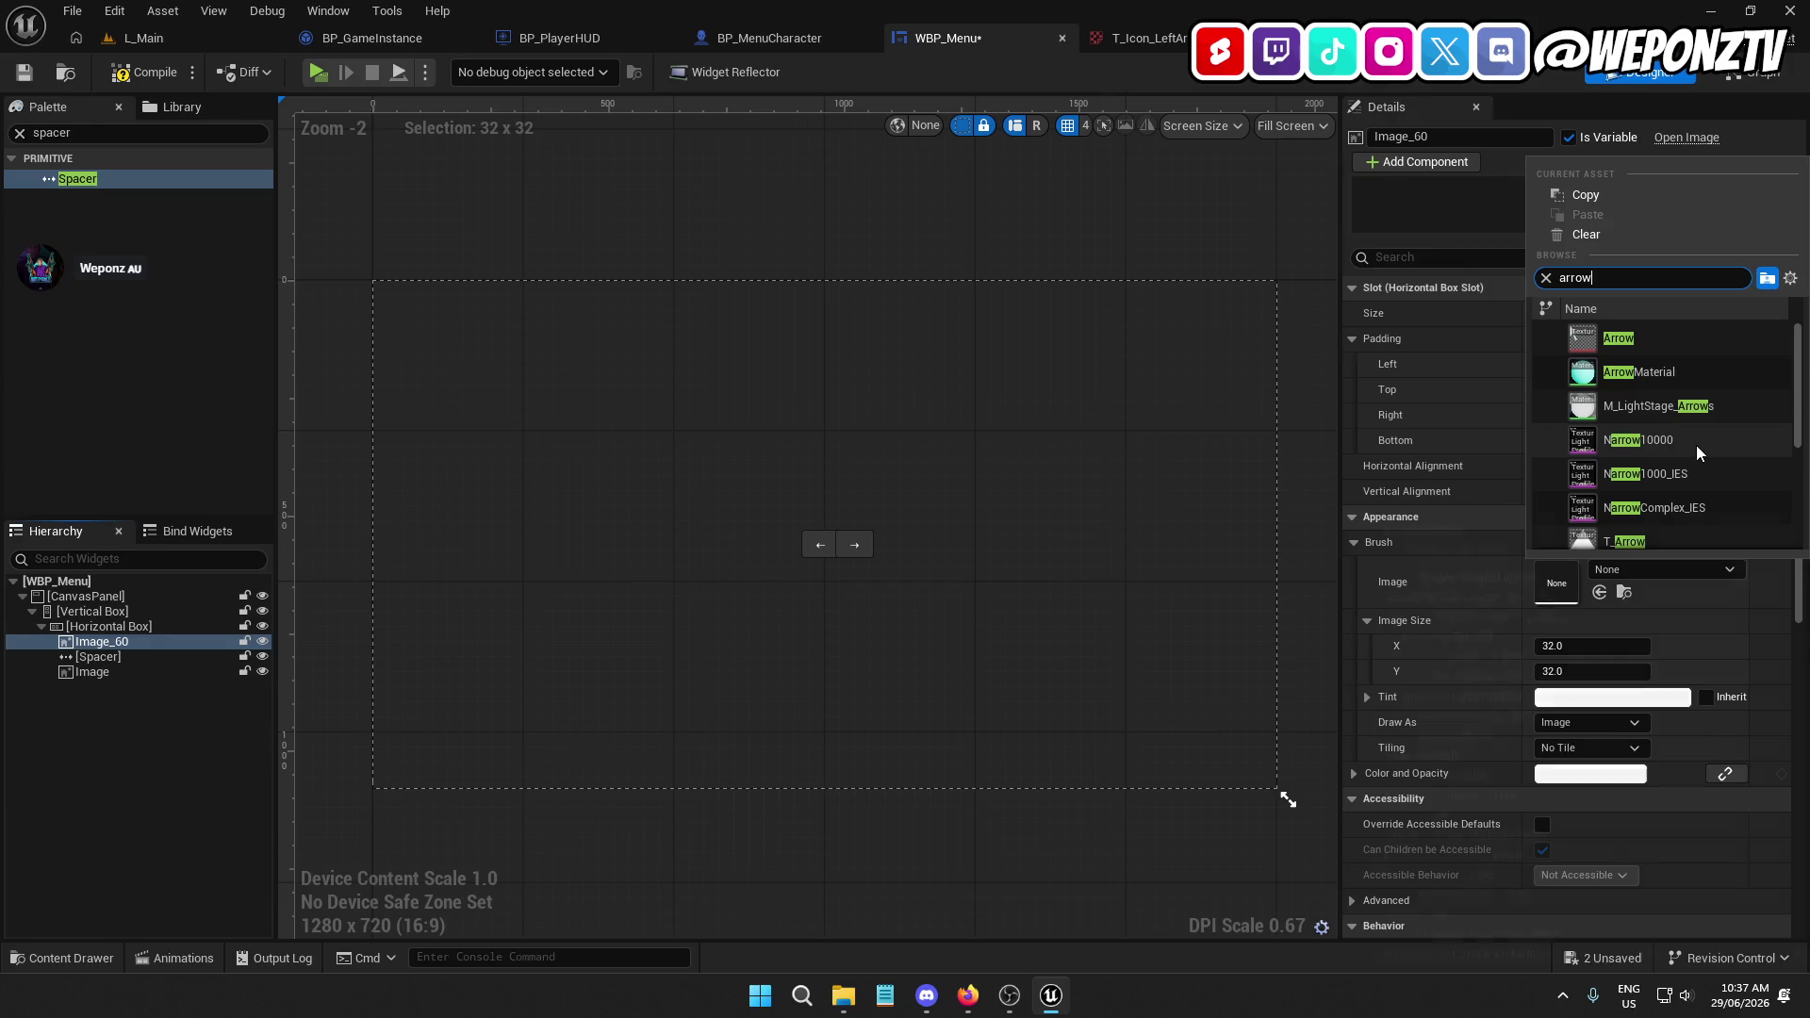
scroll(1693, 453, down, 3)
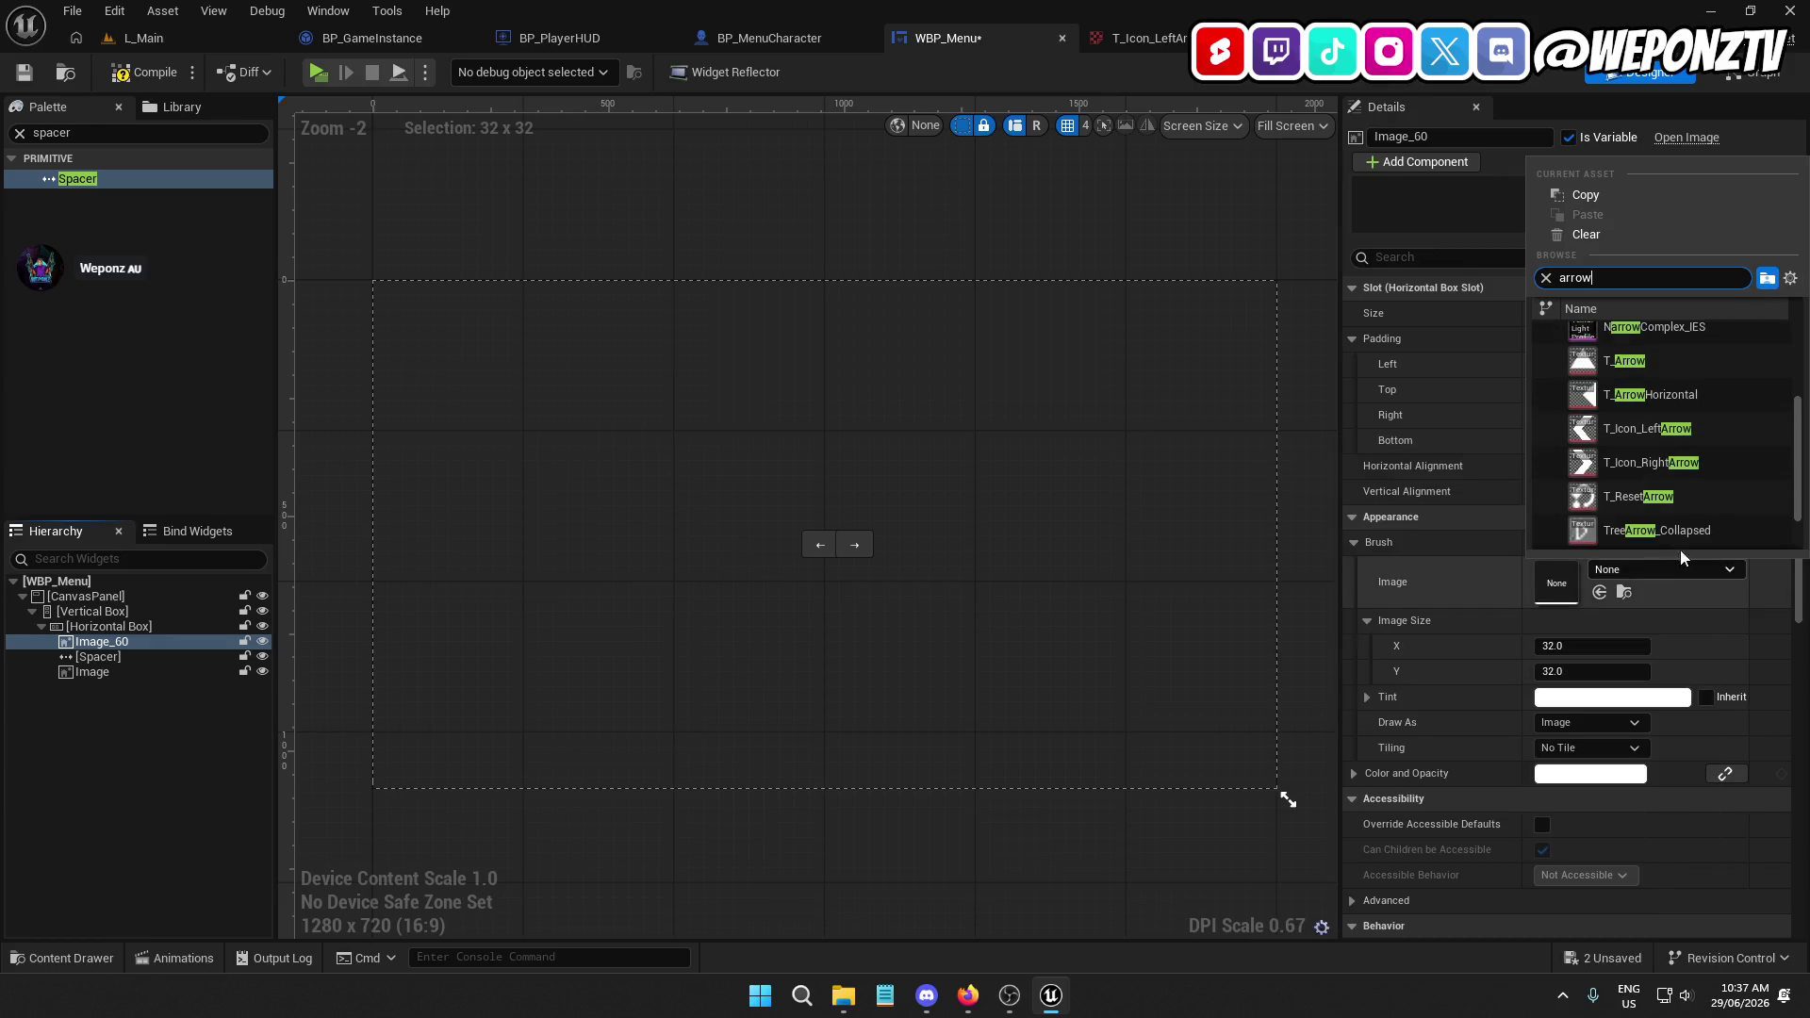
scroll(1668, 454, down, 1)
click(1655, 396)
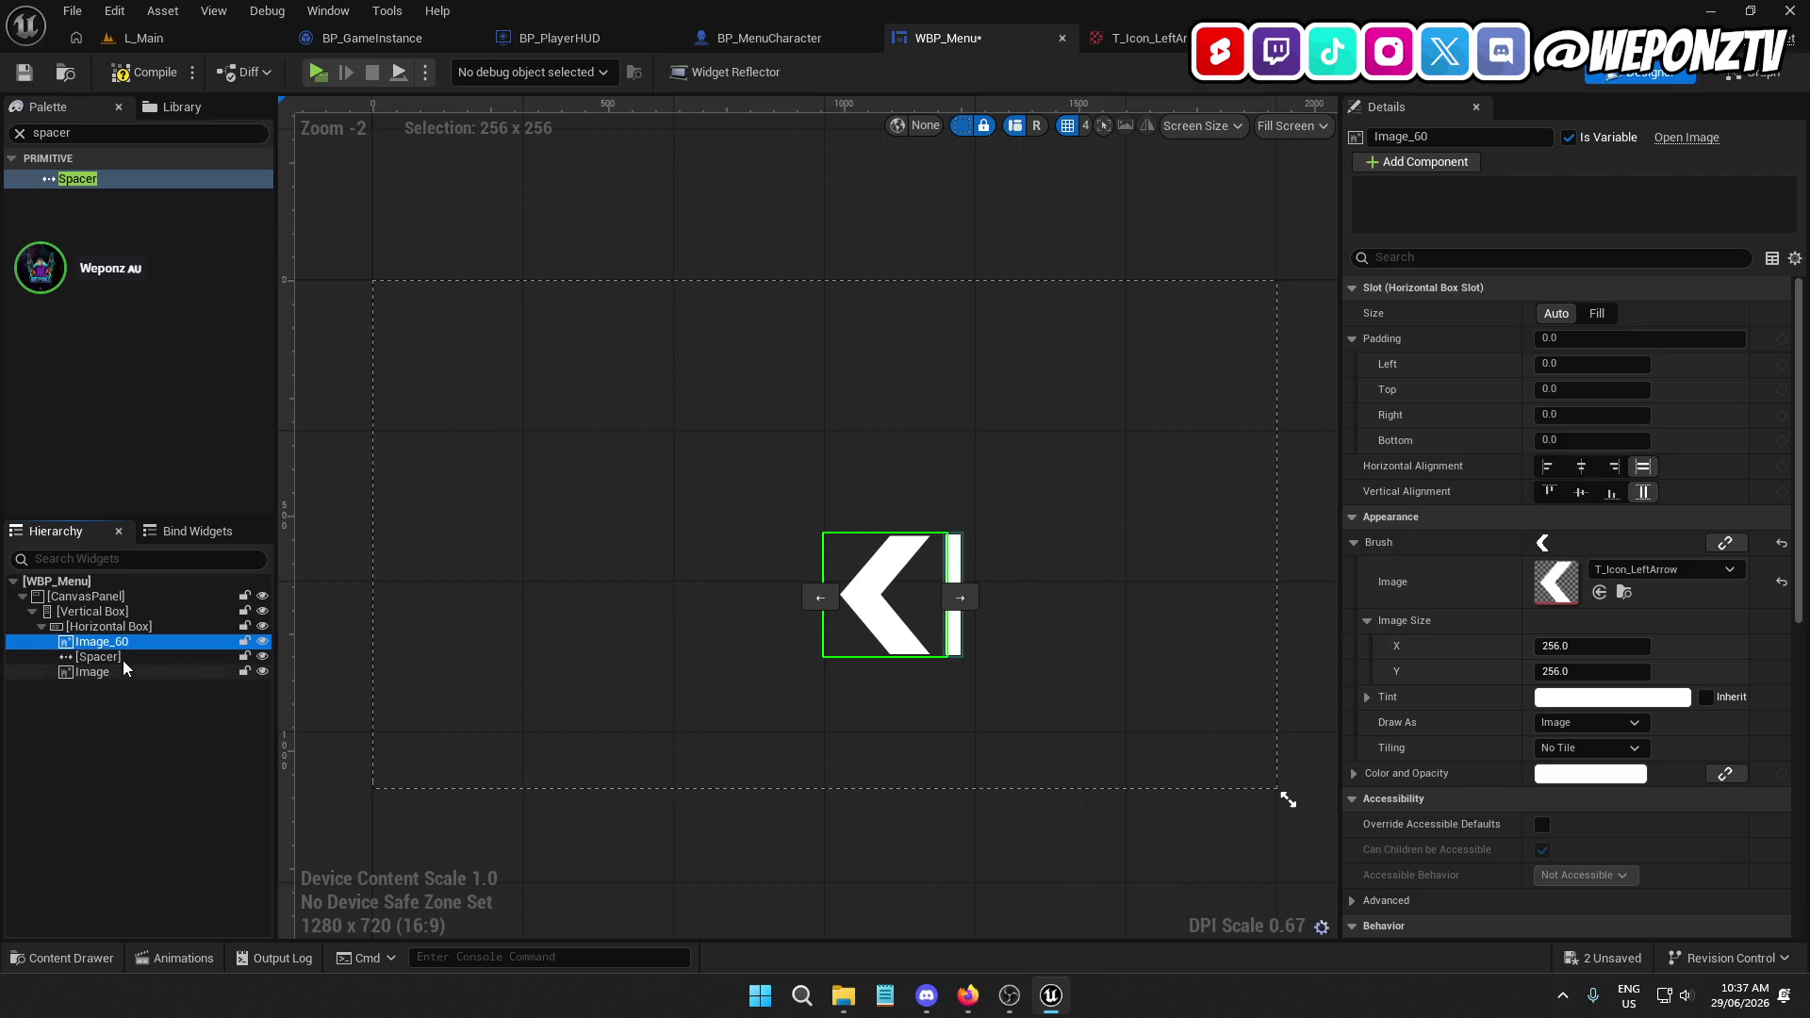
click(1565, 646)
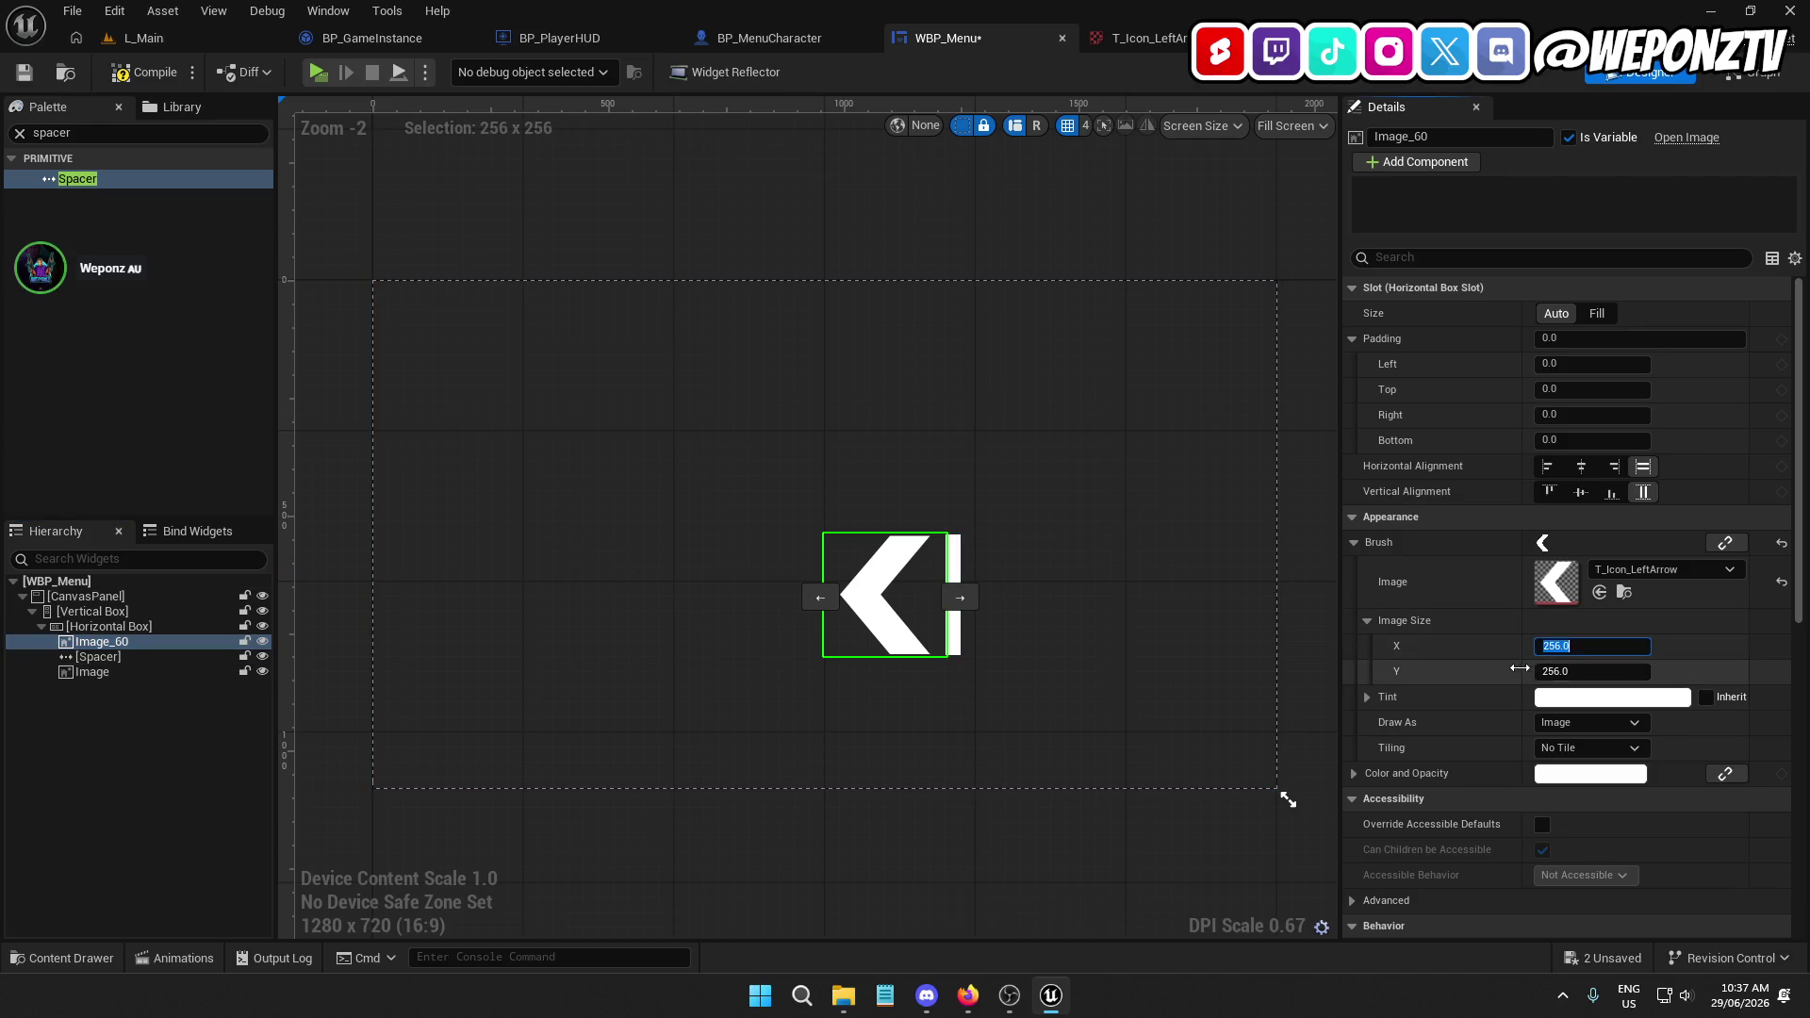
text(64)
key(Tab)
text(64)
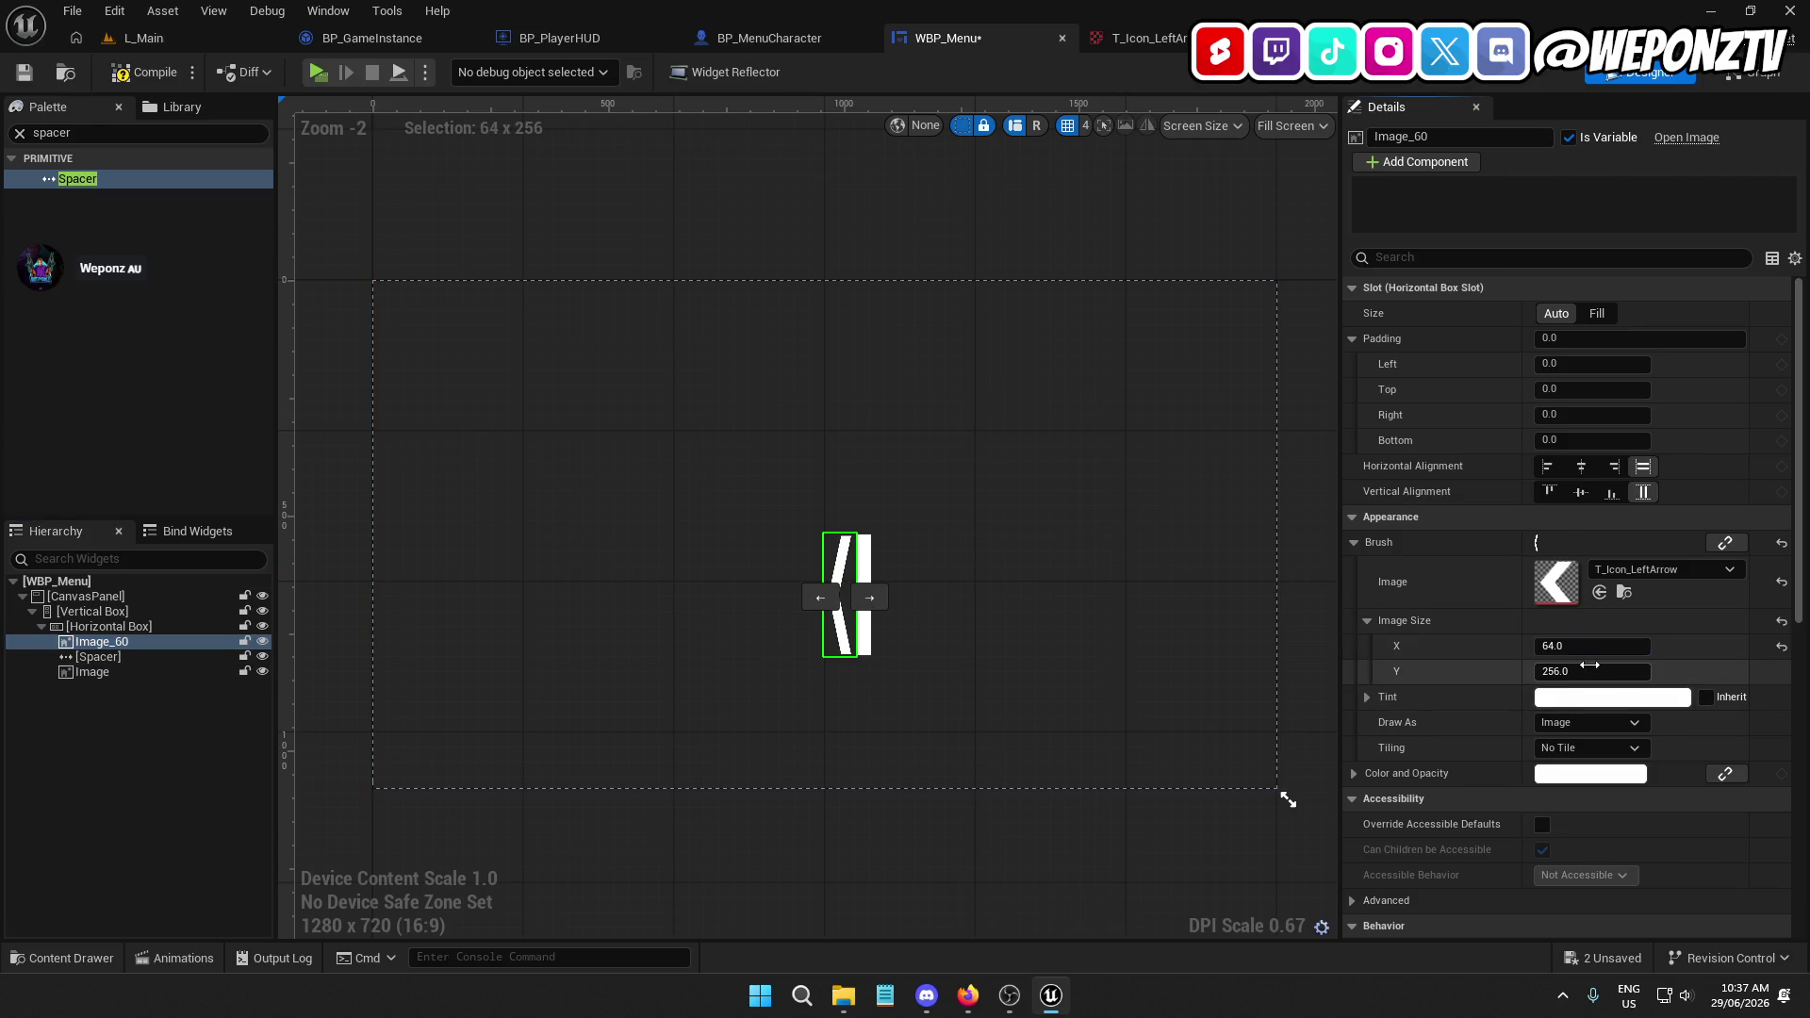
key(Return)
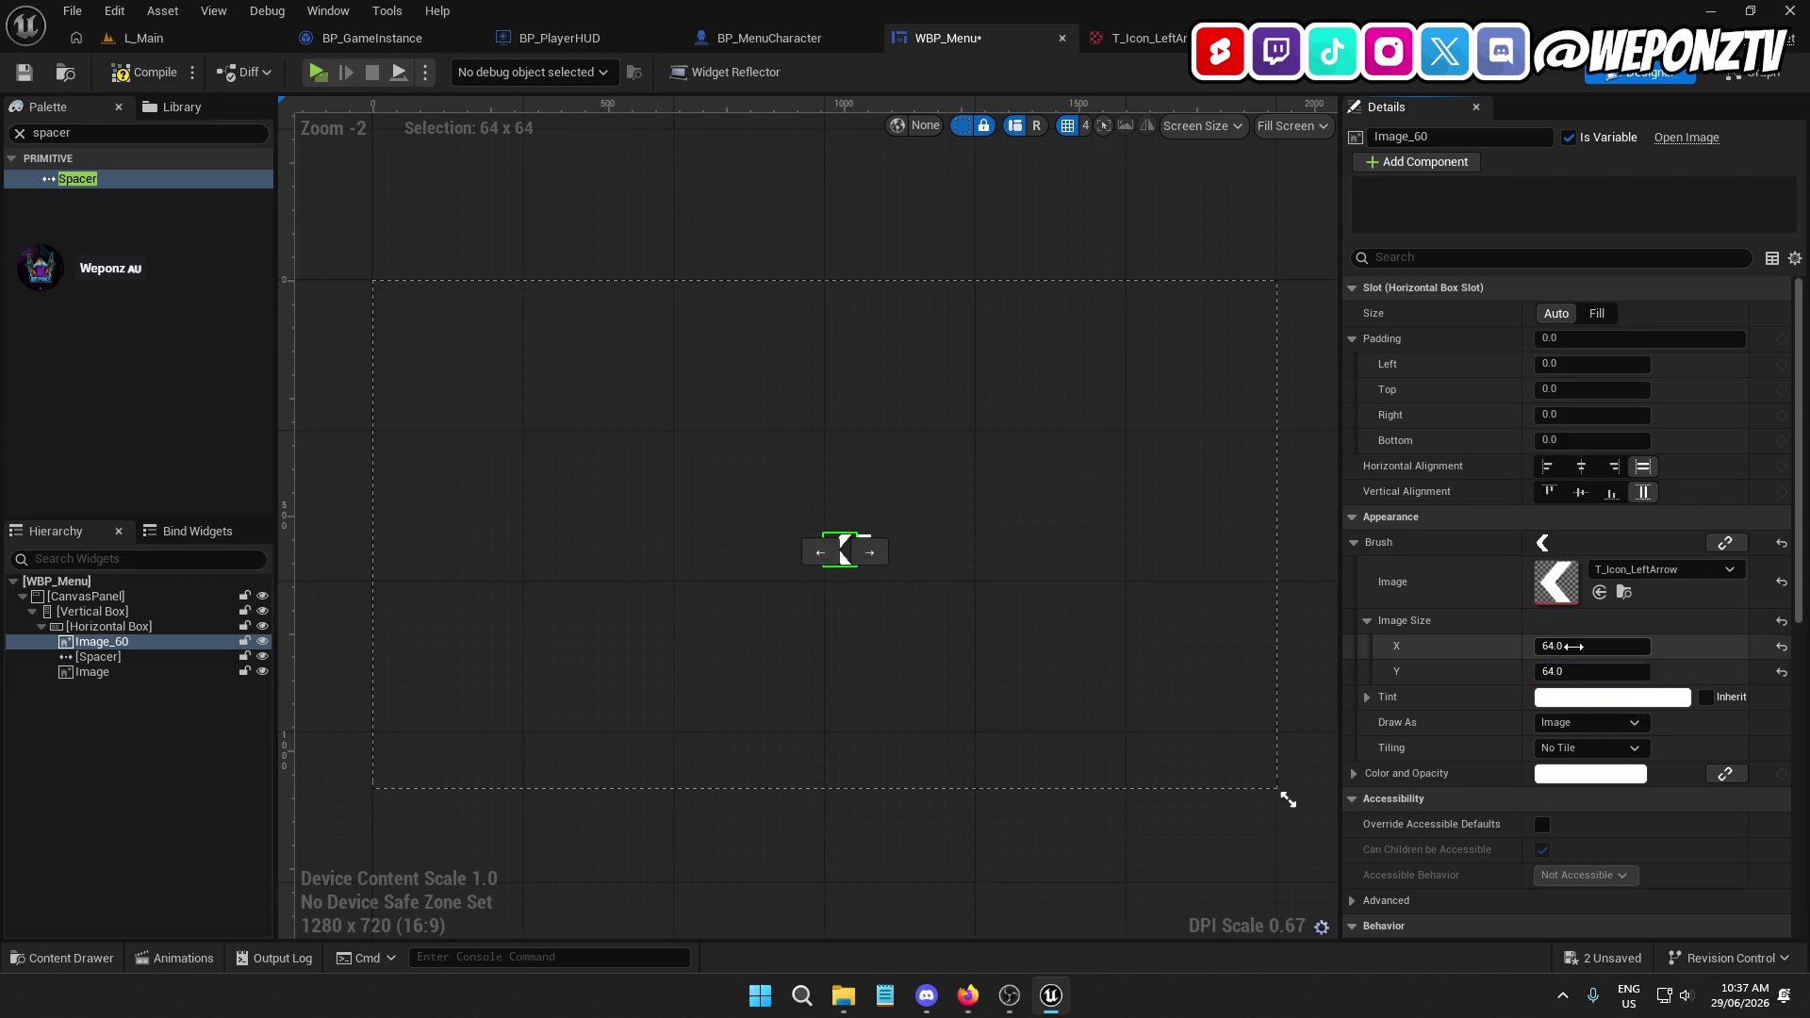
Set the second Image's brush to T_Icon_RightArrow with an image size of 64×64
click(121, 672)
click(1648, 564)
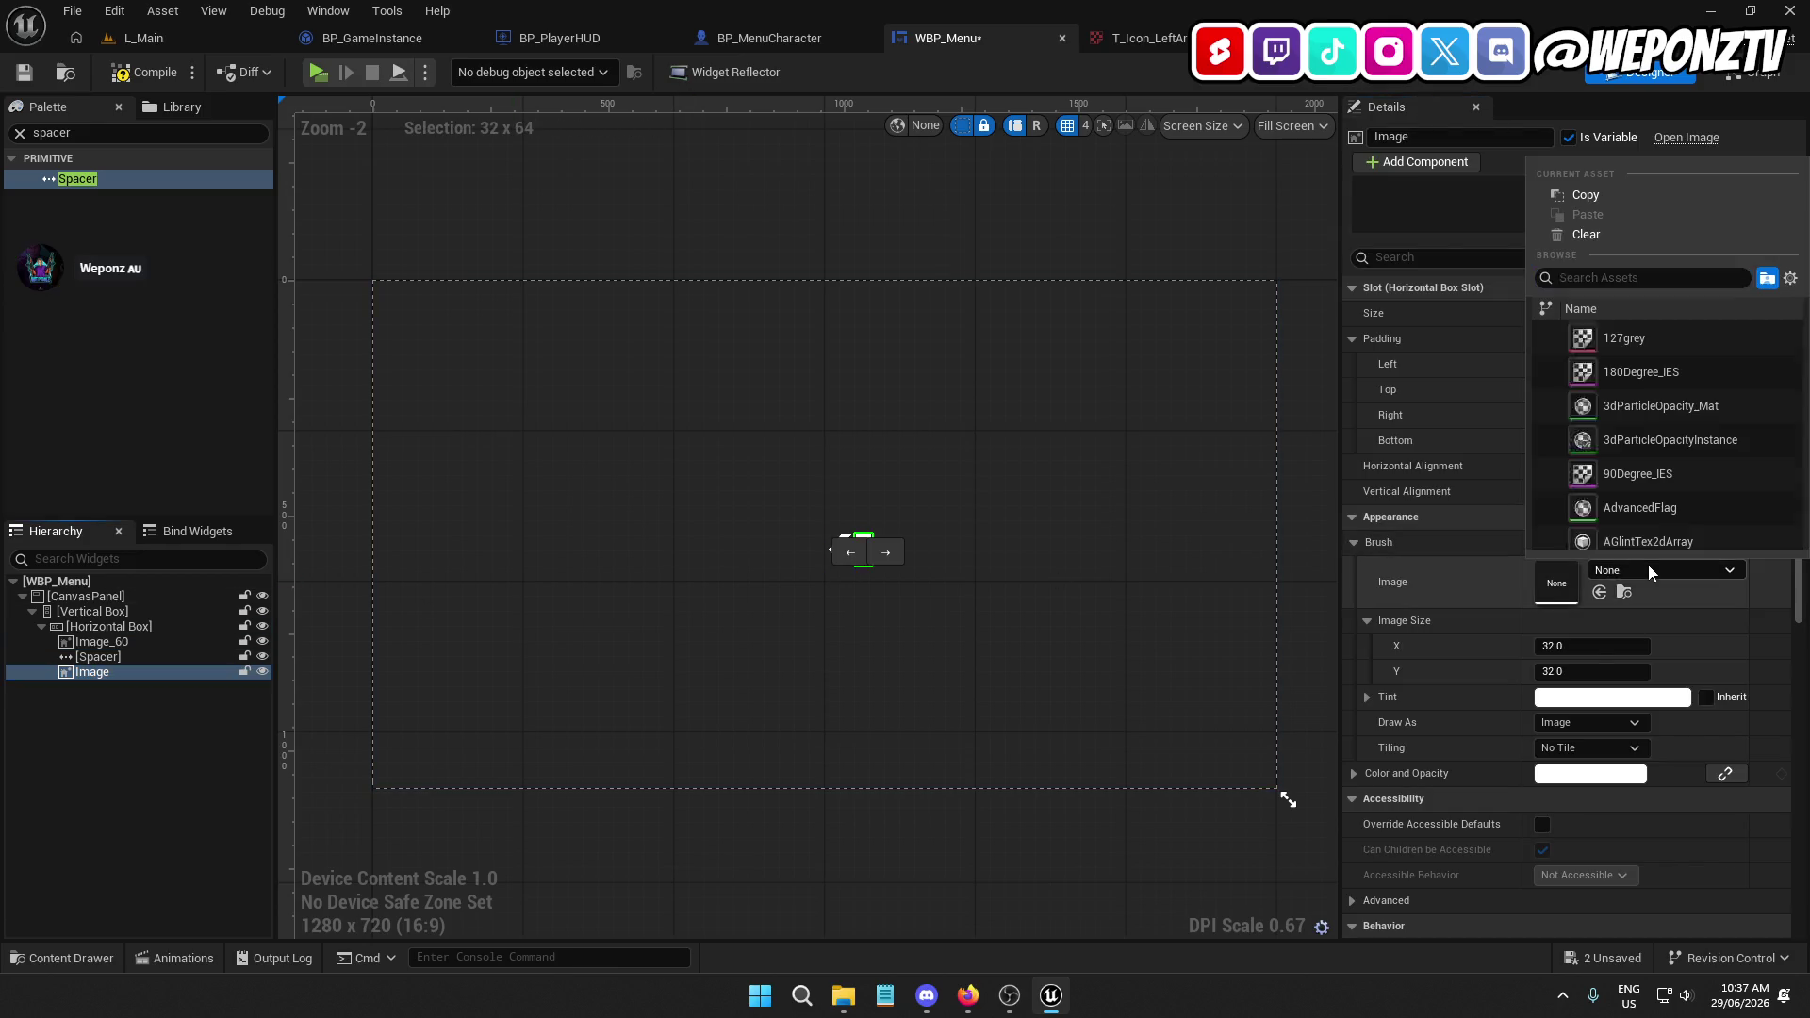
text(righta)
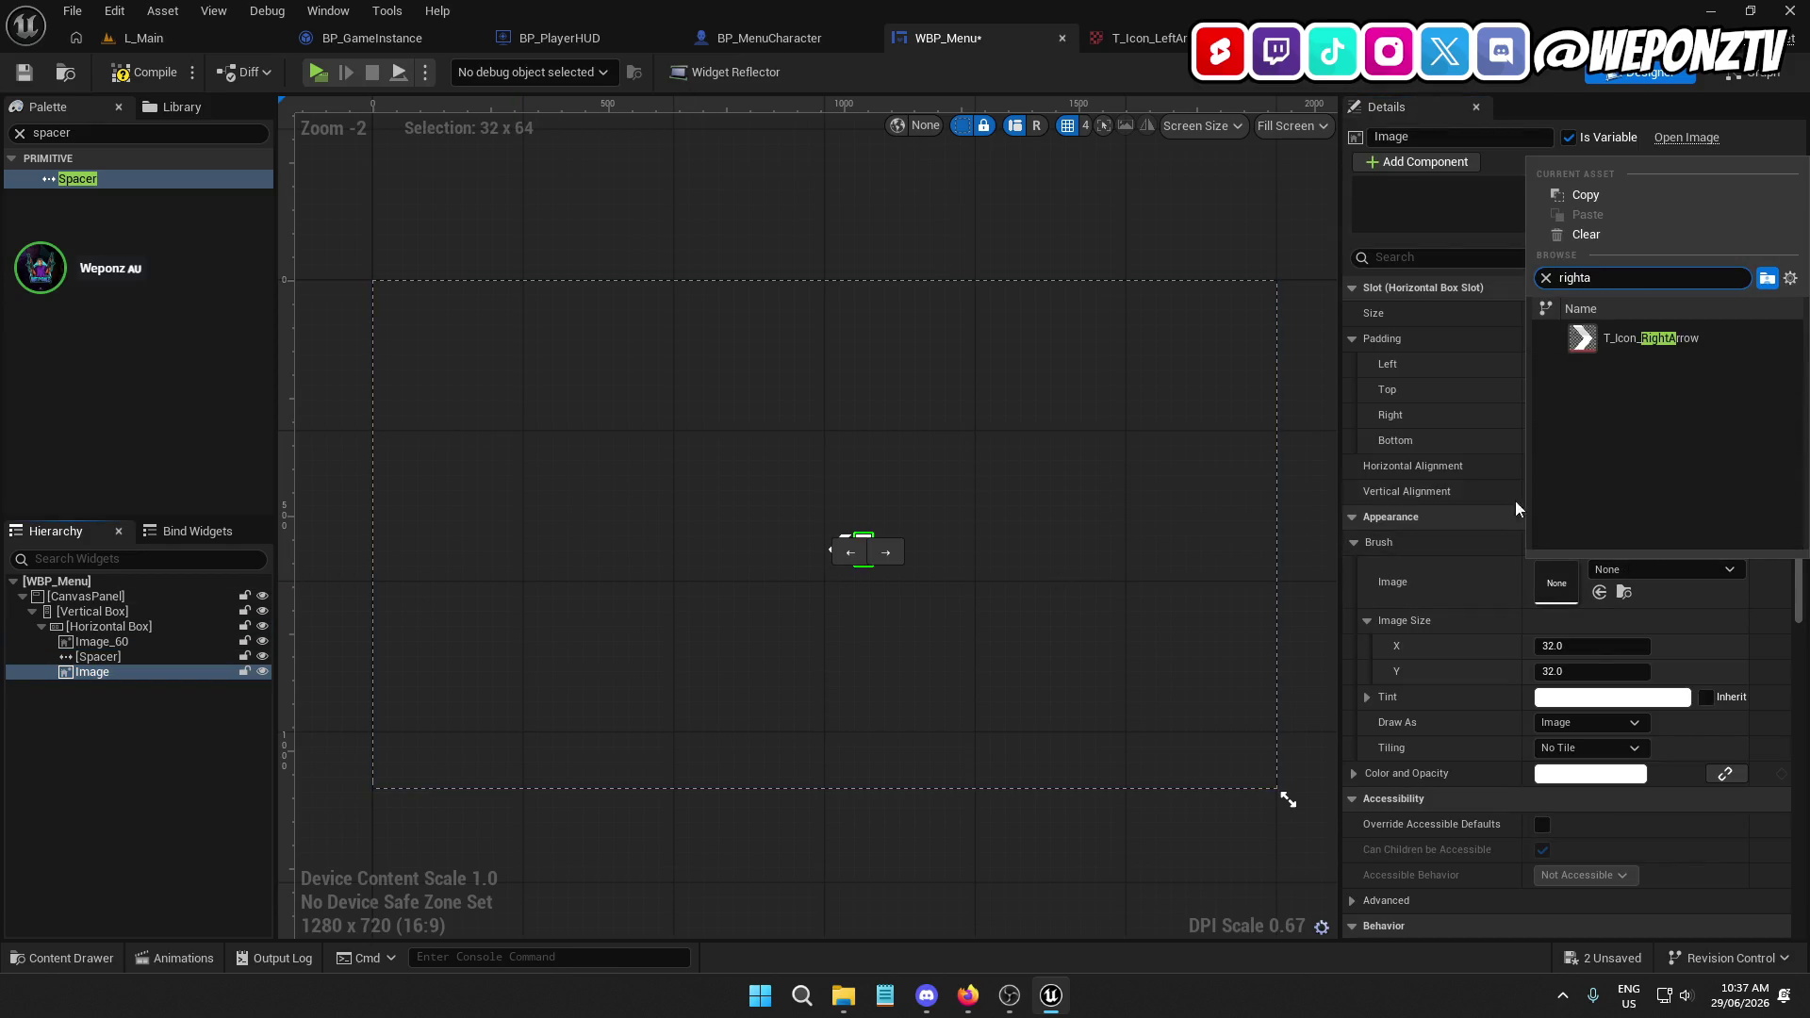
click(1640, 338)
click(1593, 646)
text(64)
key(Tab)
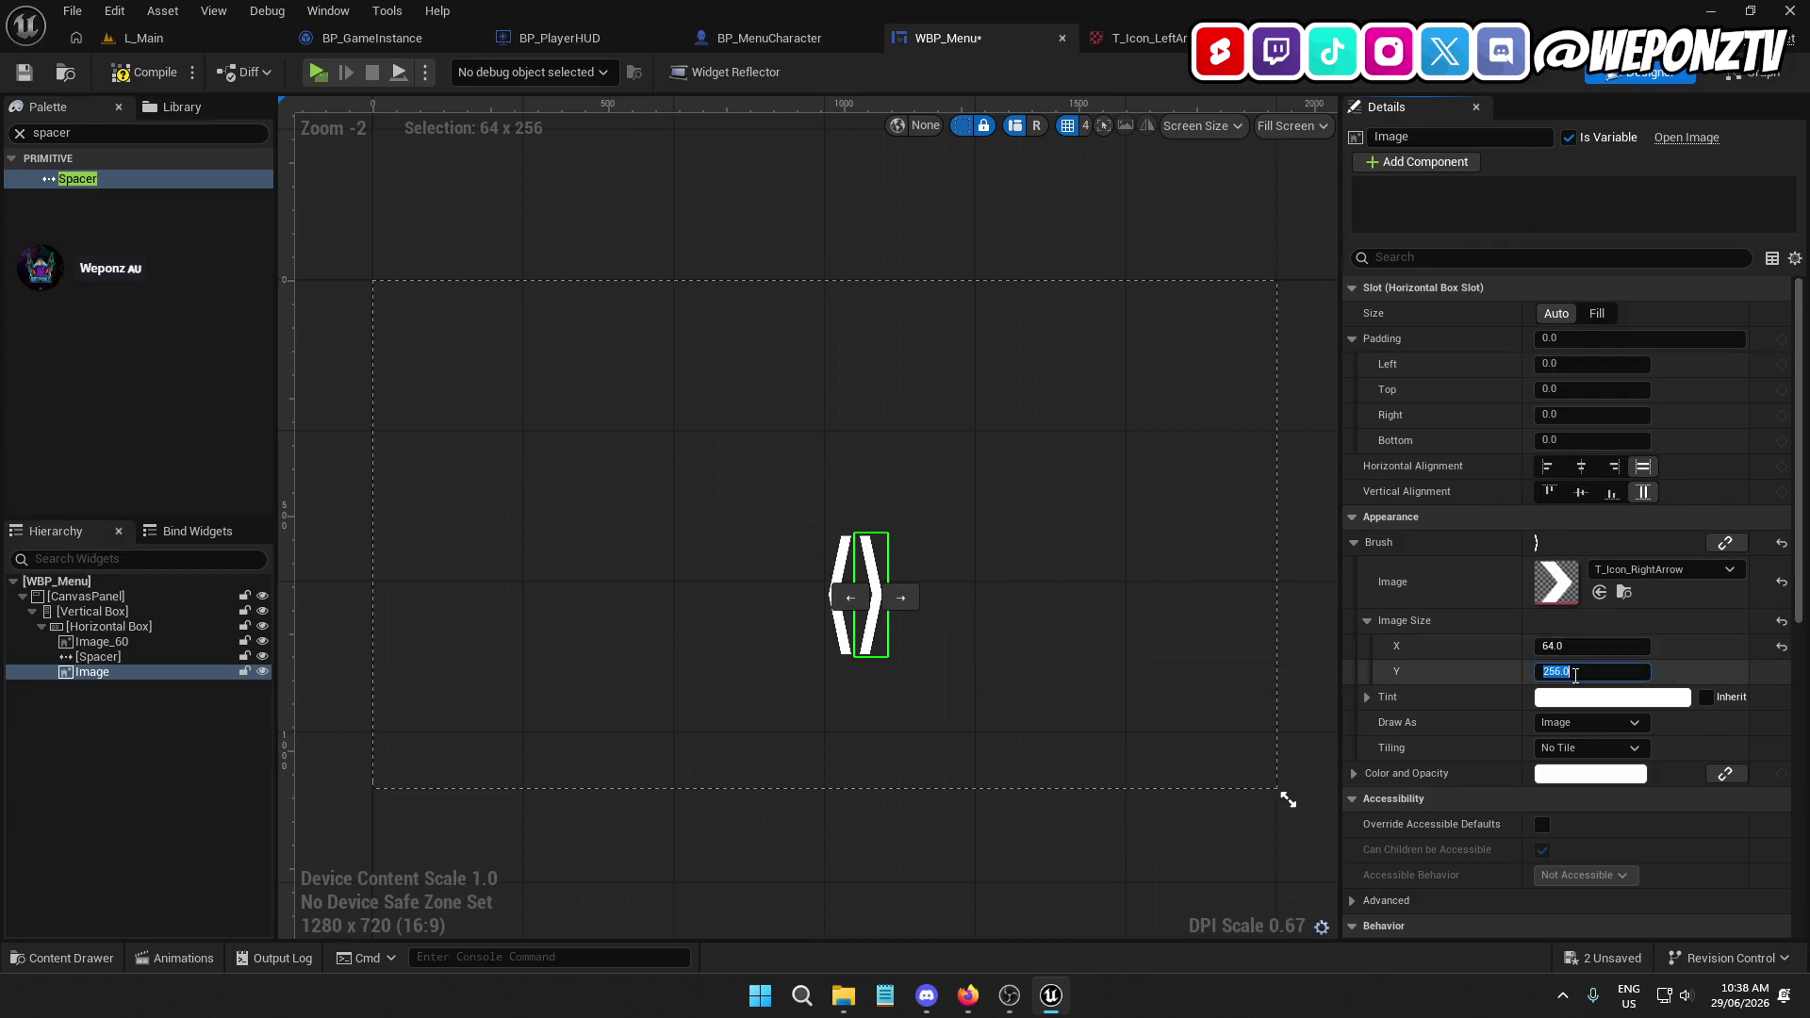
text(64)
key(Return)
scroll(833, 573, up, 6)
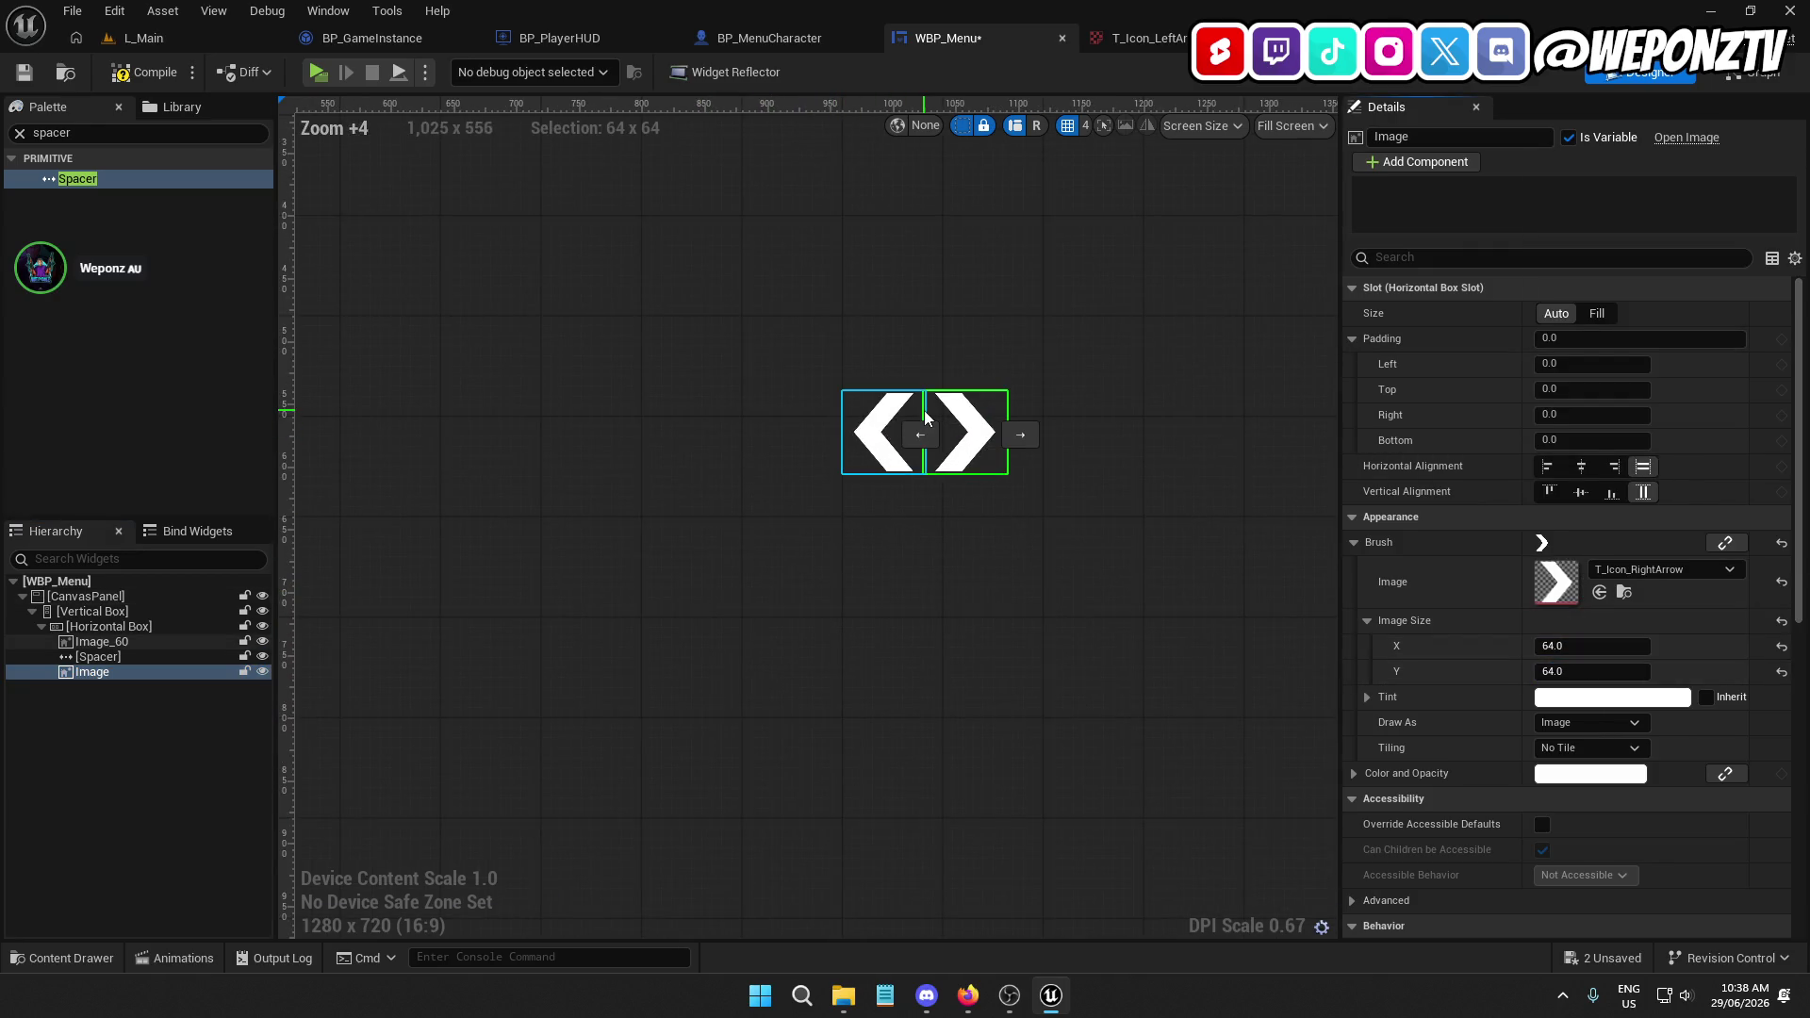
click(160, 656)
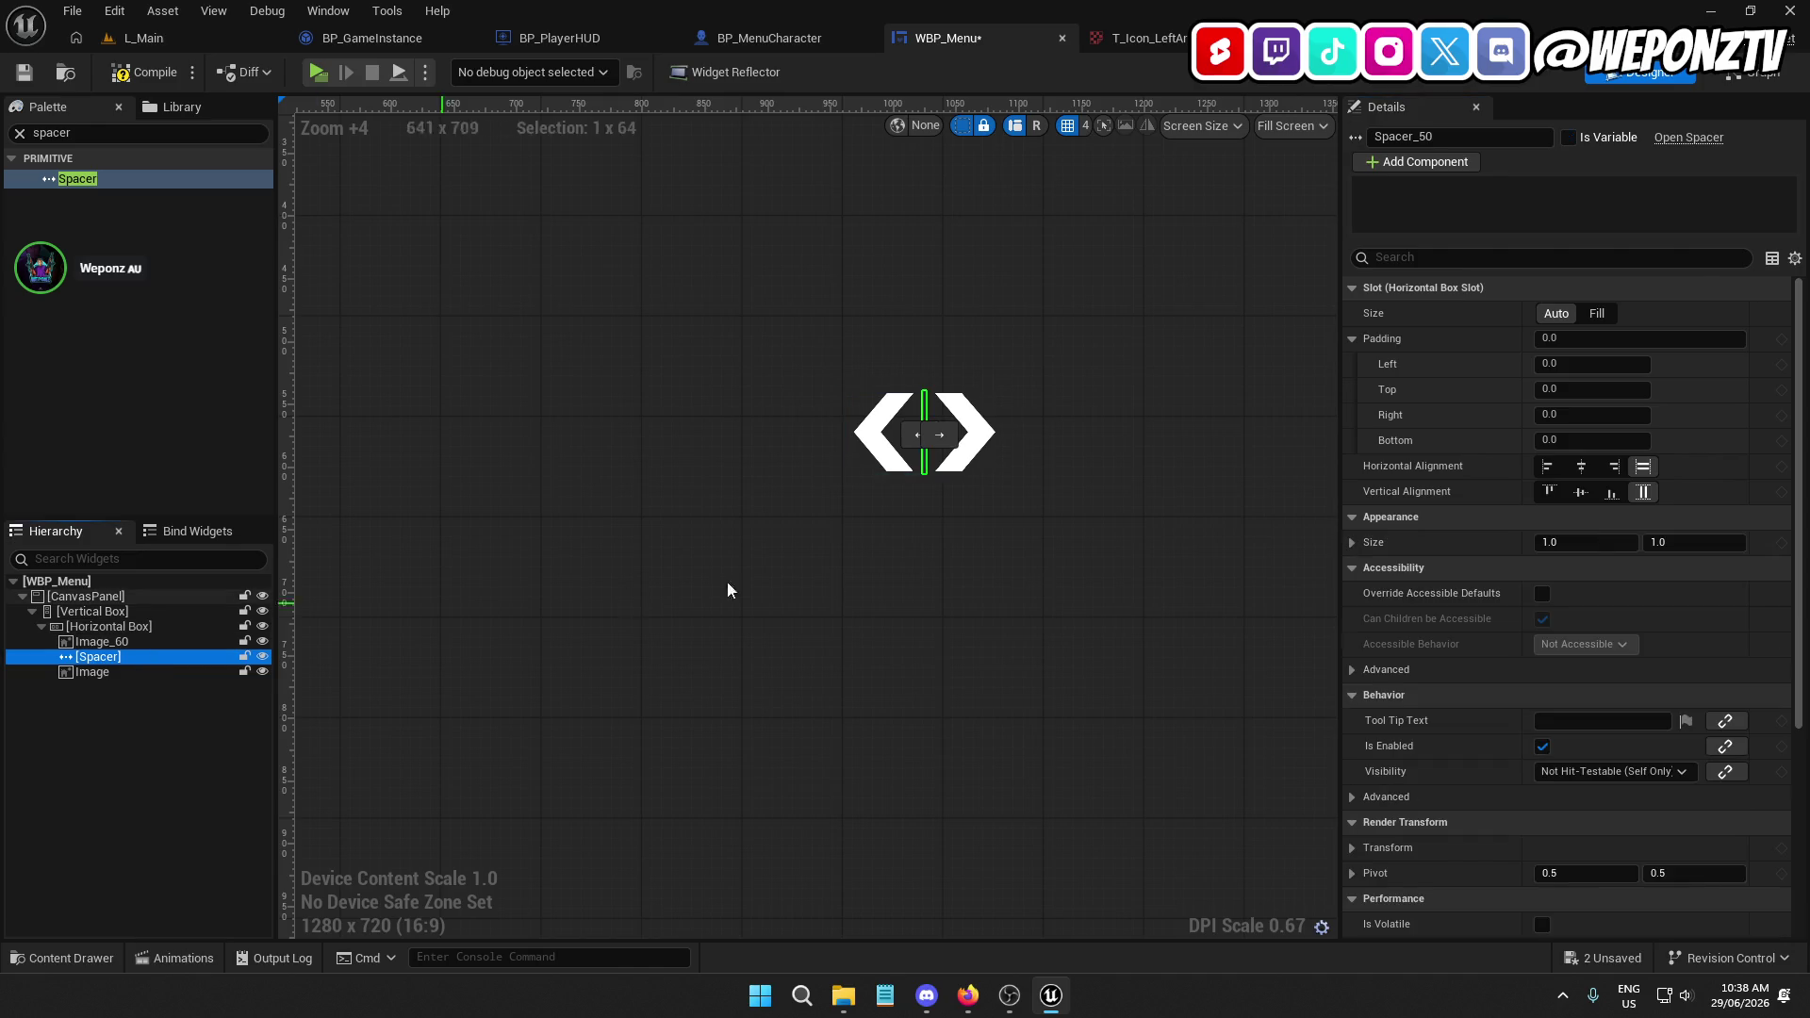
Set the Spacer's Size X to 500
click(1582, 542)
text(00)
key(Return)
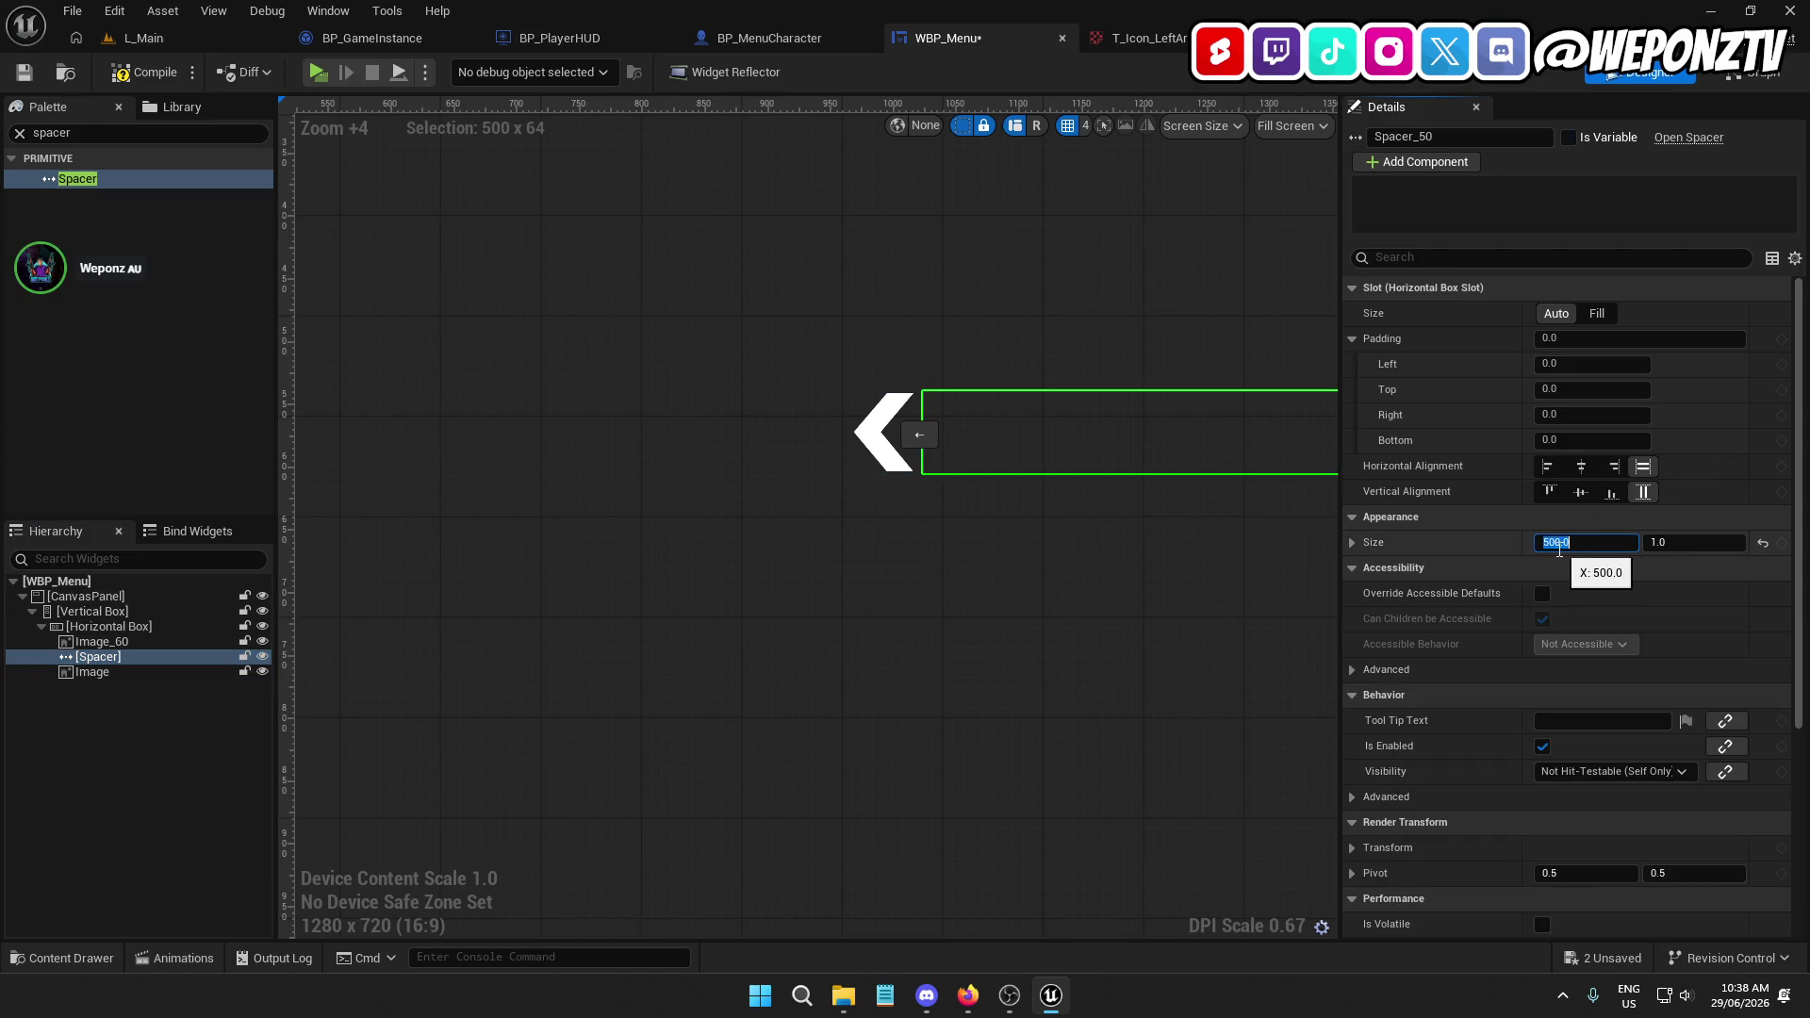
scroll(1157, 727, down, 7)
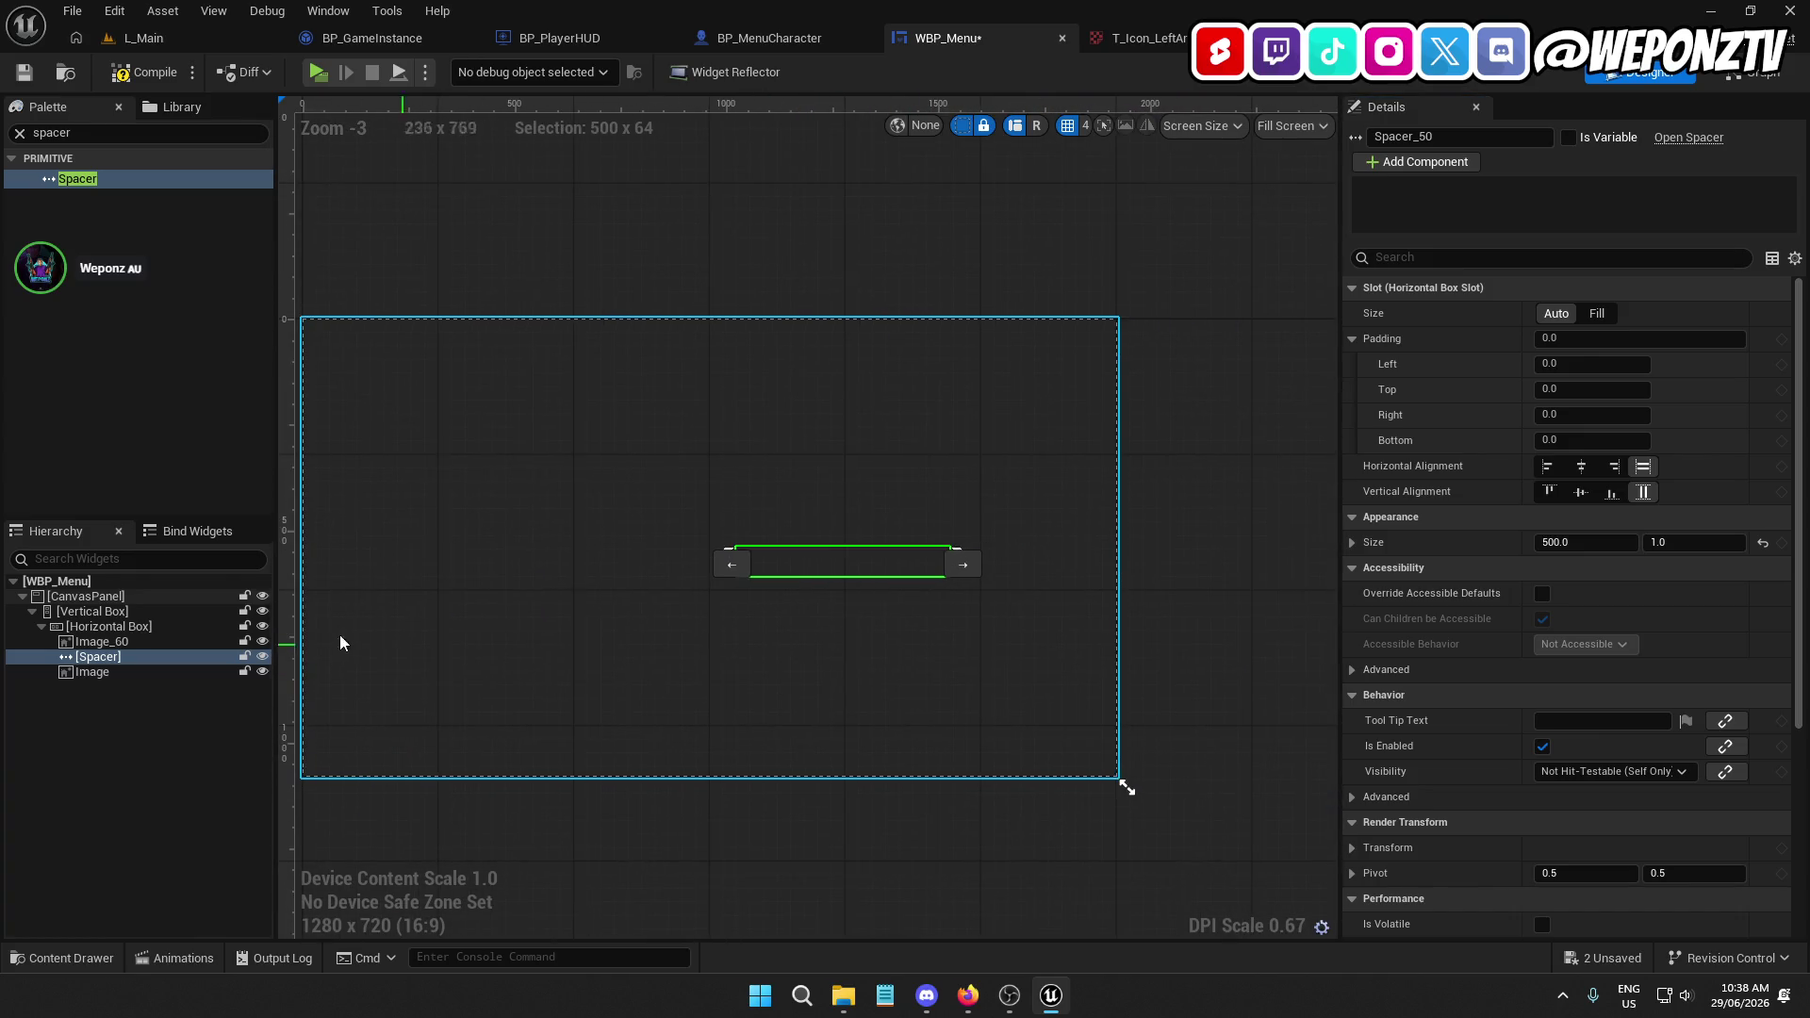
Centre the Horizontal Box's horizontal and vertical alignment in its slot
click(144, 627)
click(1581, 363)
click(1580, 391)
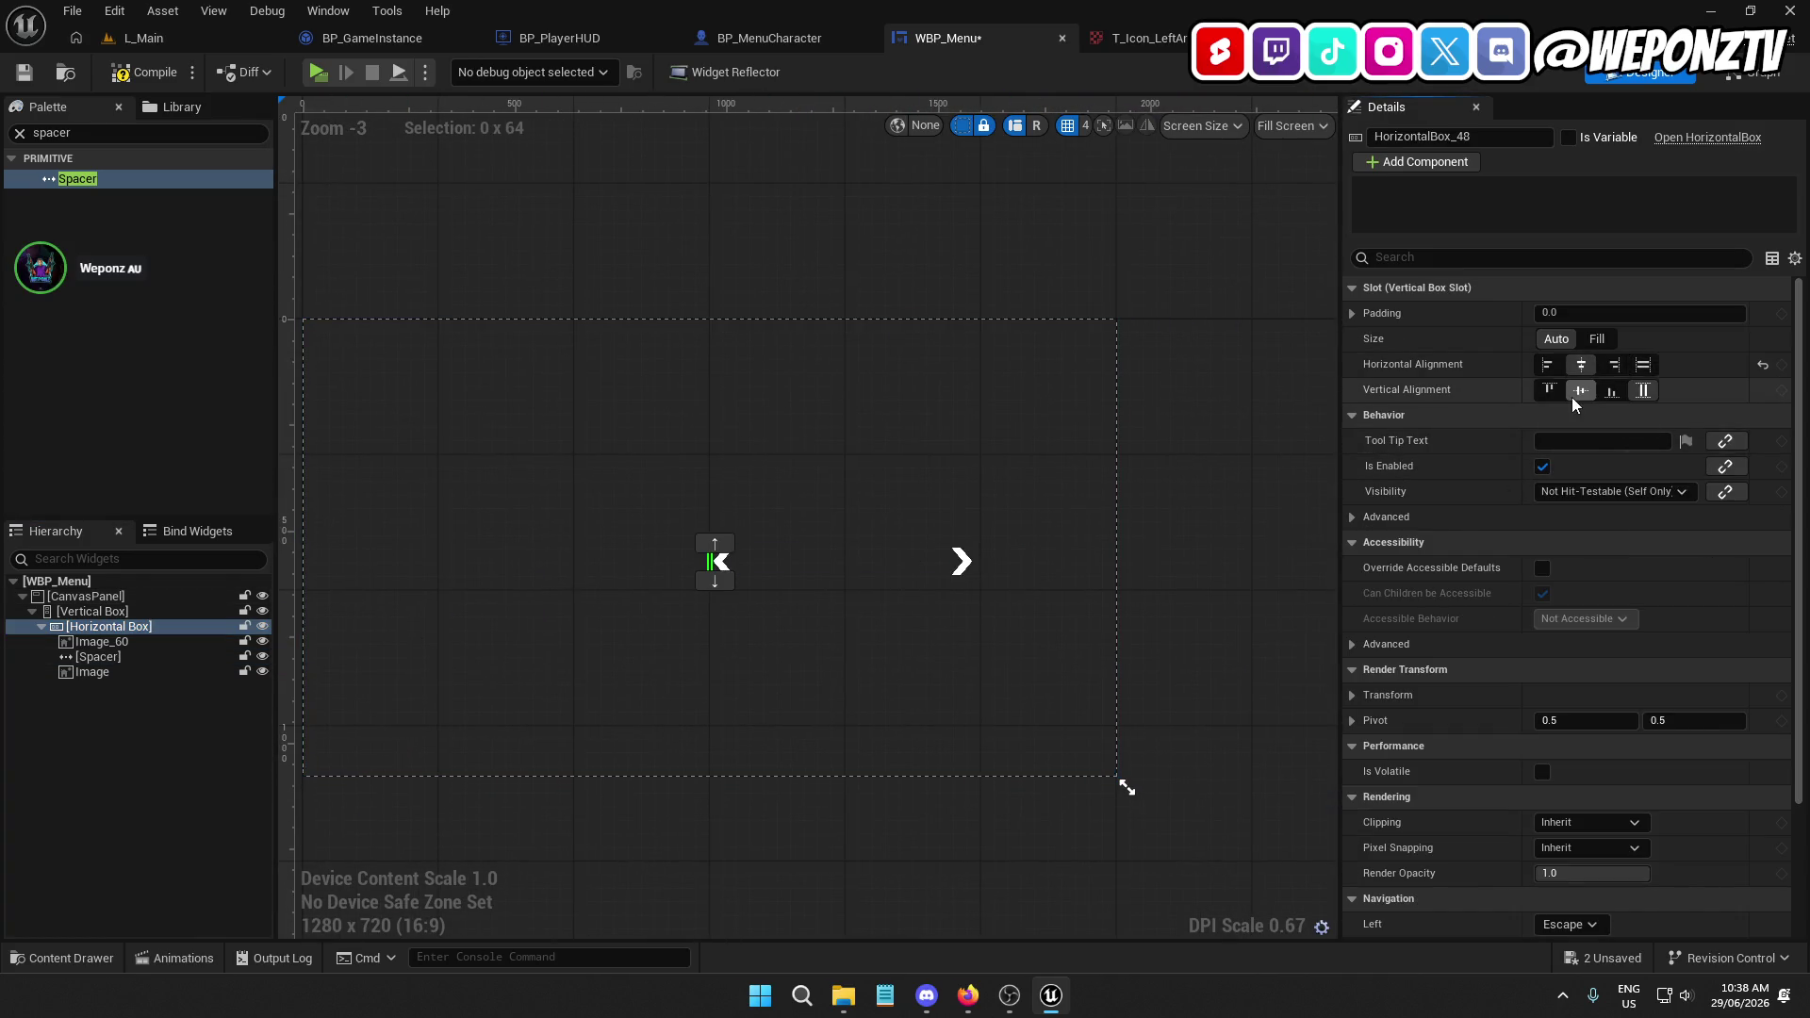
click(1597, 338)
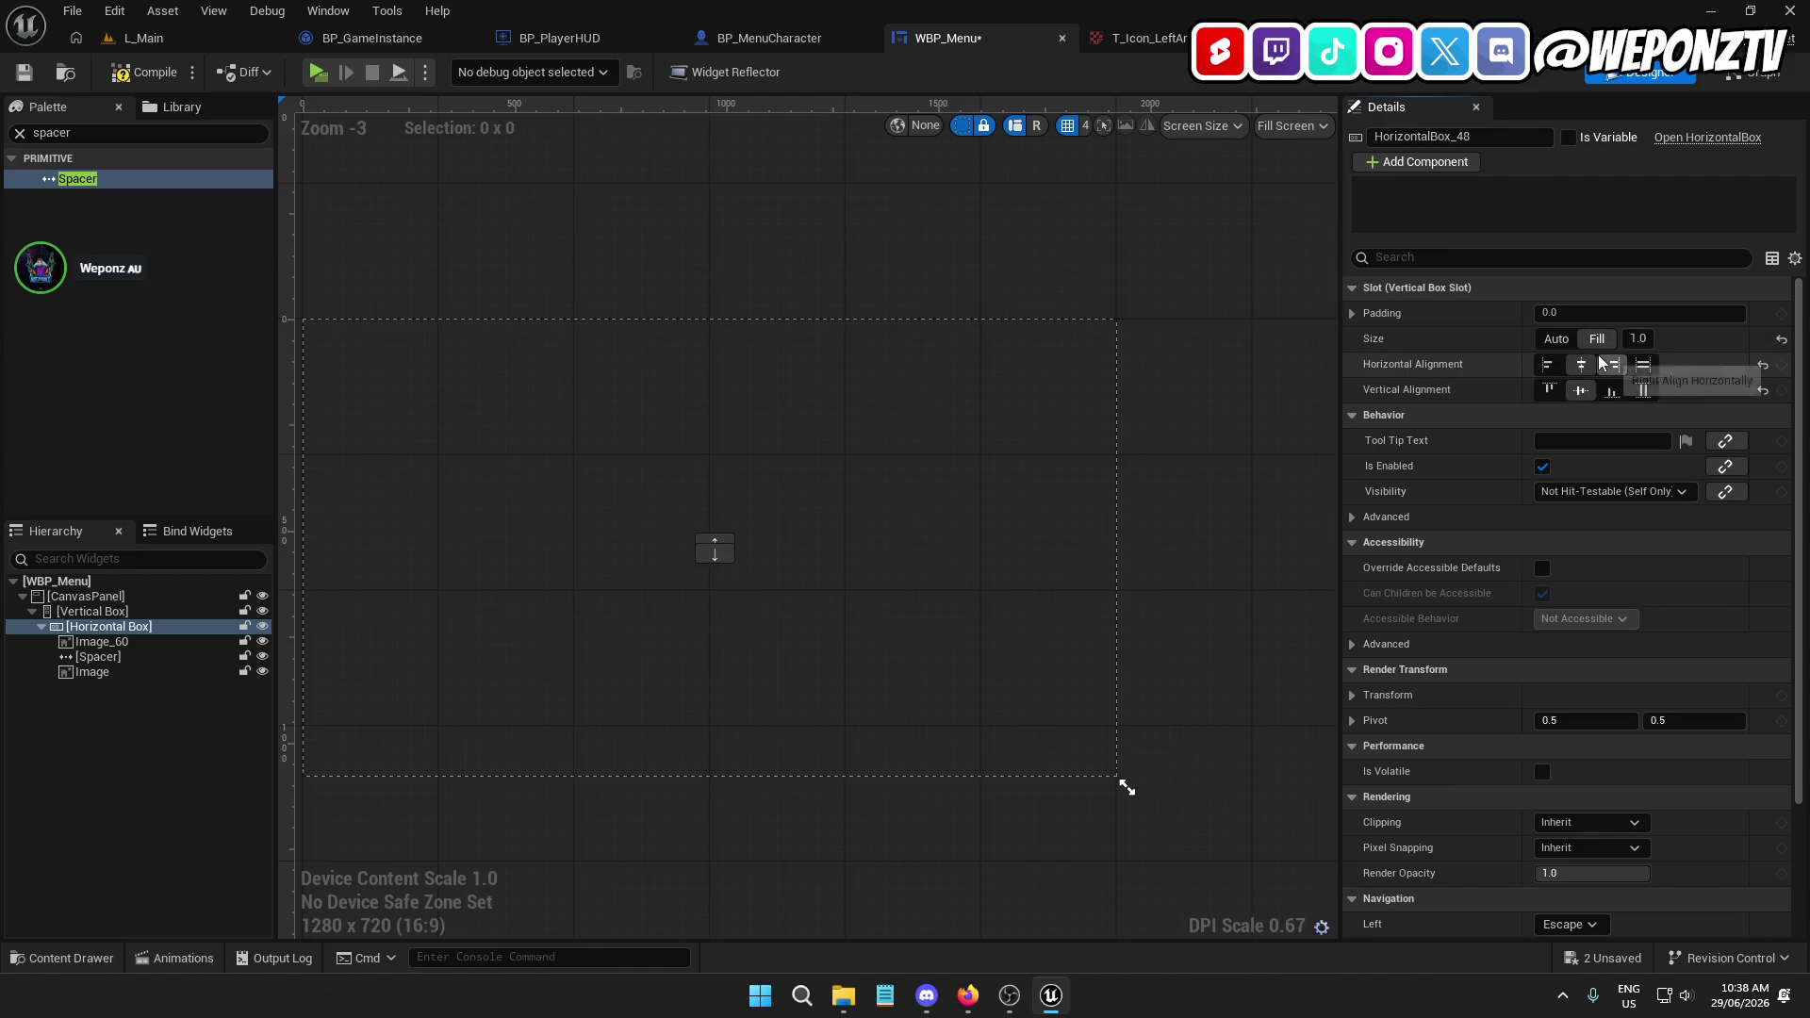
click(1614, 364)
click(1557, 338)
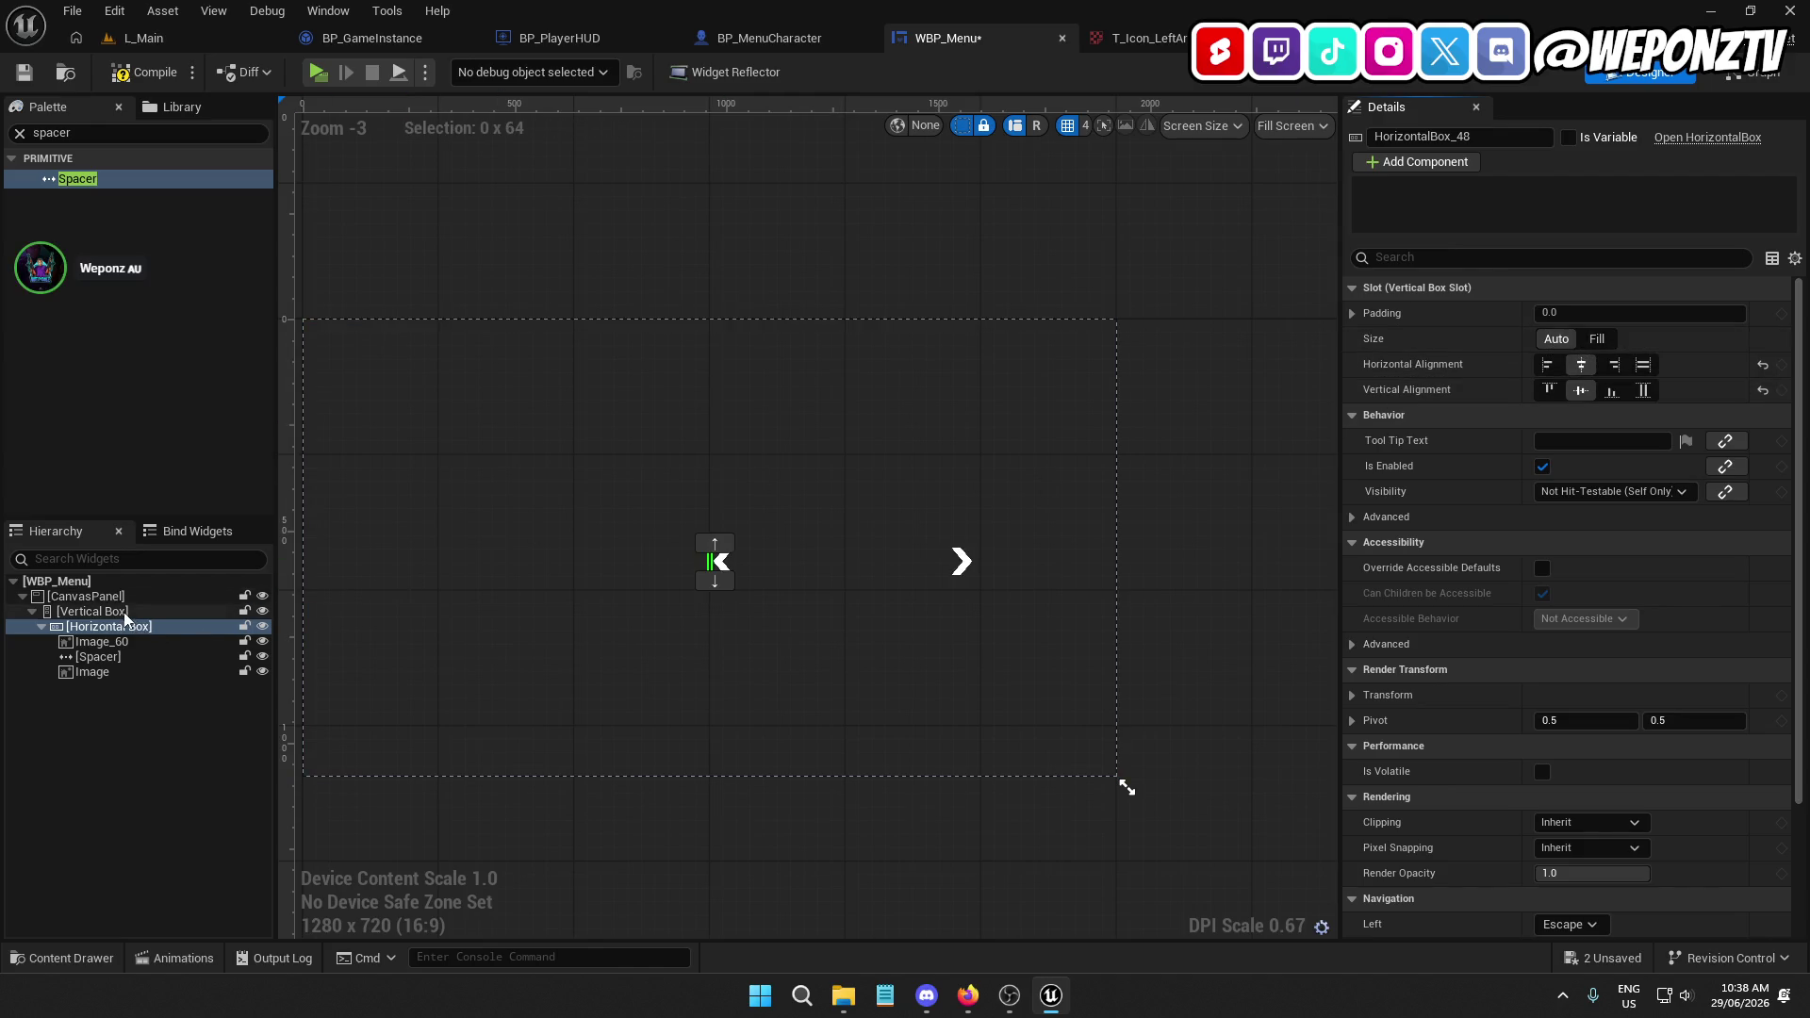
Tick Size To Content on the Vertical Box
click(1111, 492)
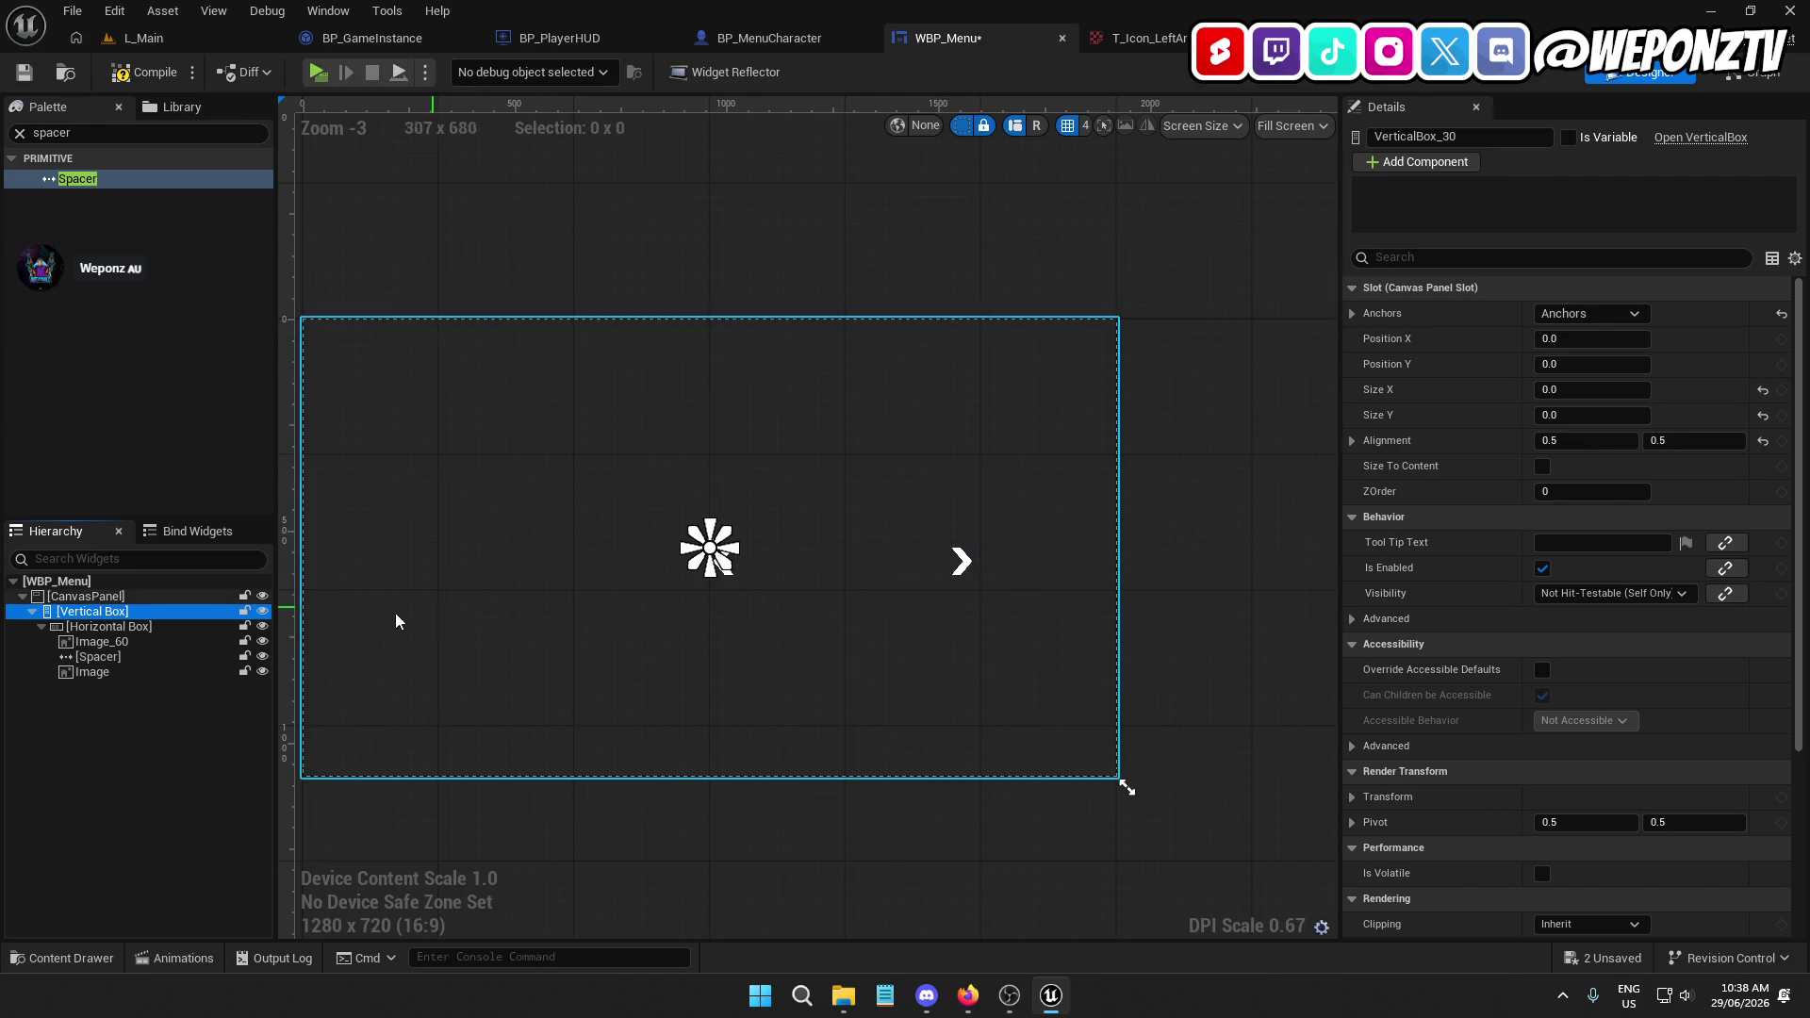
click(1542, 466)
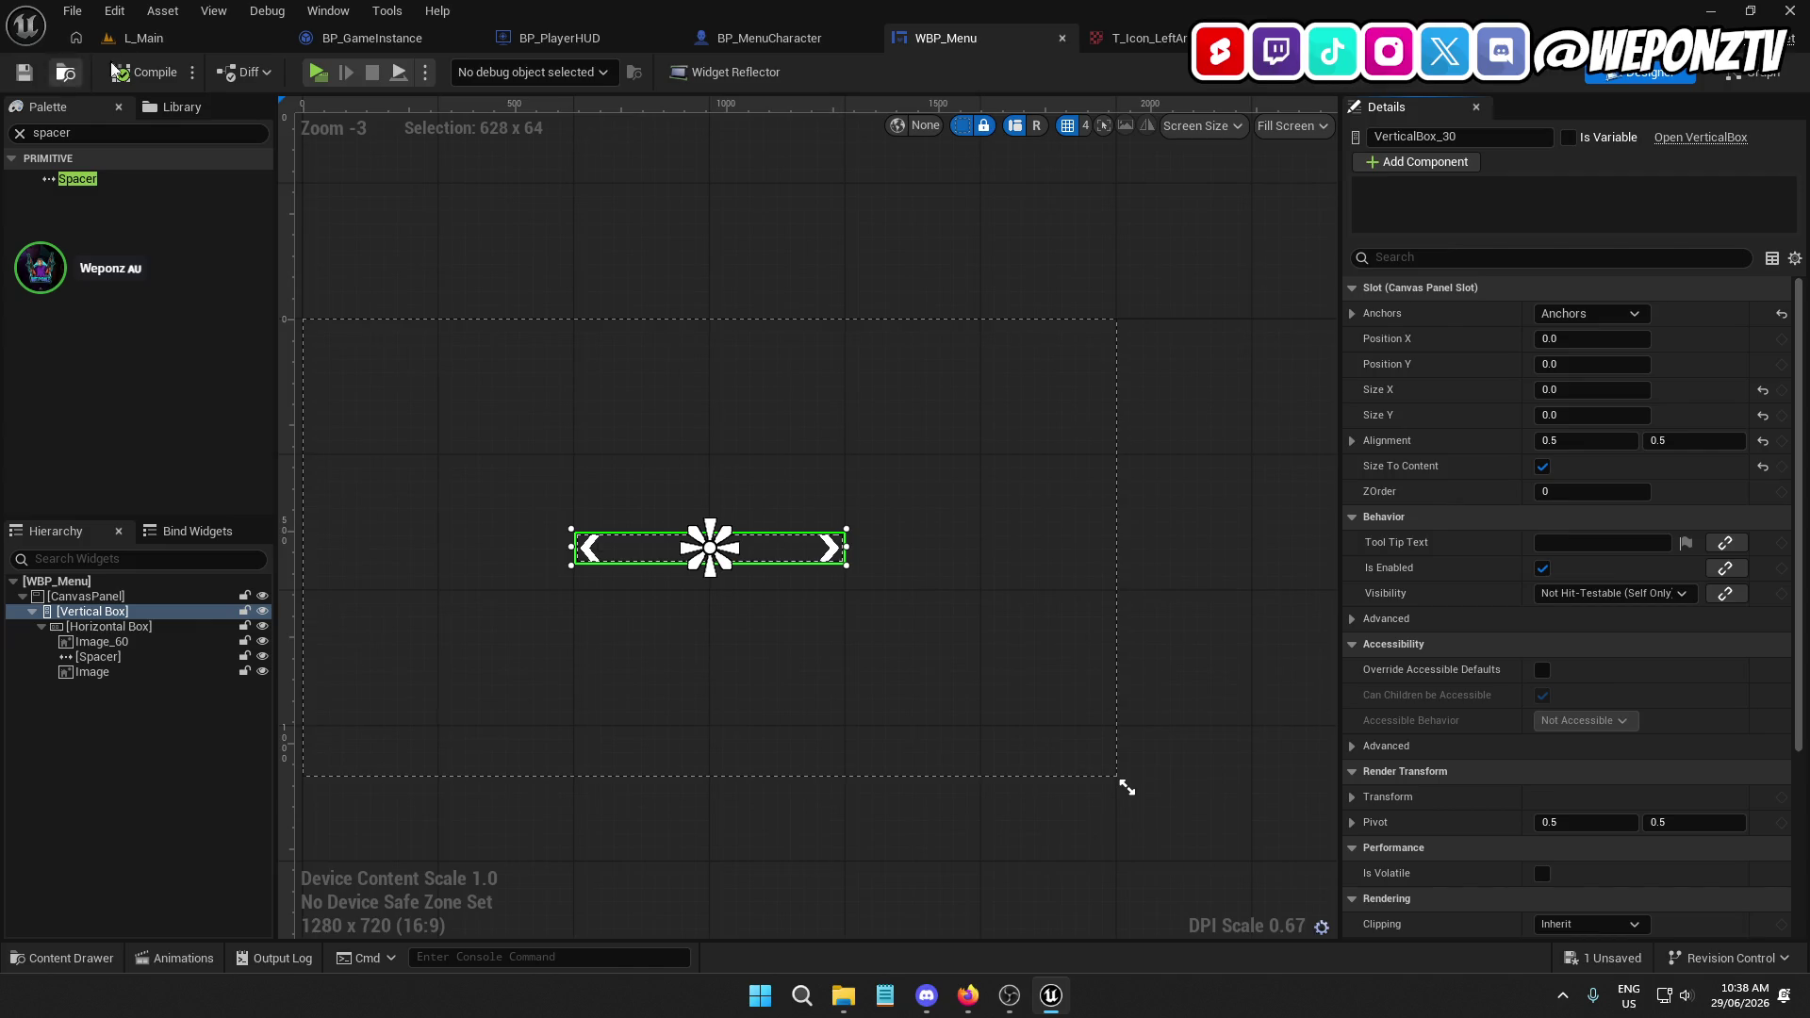
click(547, 43)
Add a Create Widget node after CreateMenuWidget with its class set to WBP_Menu
drag(531, 442, 679, 431)
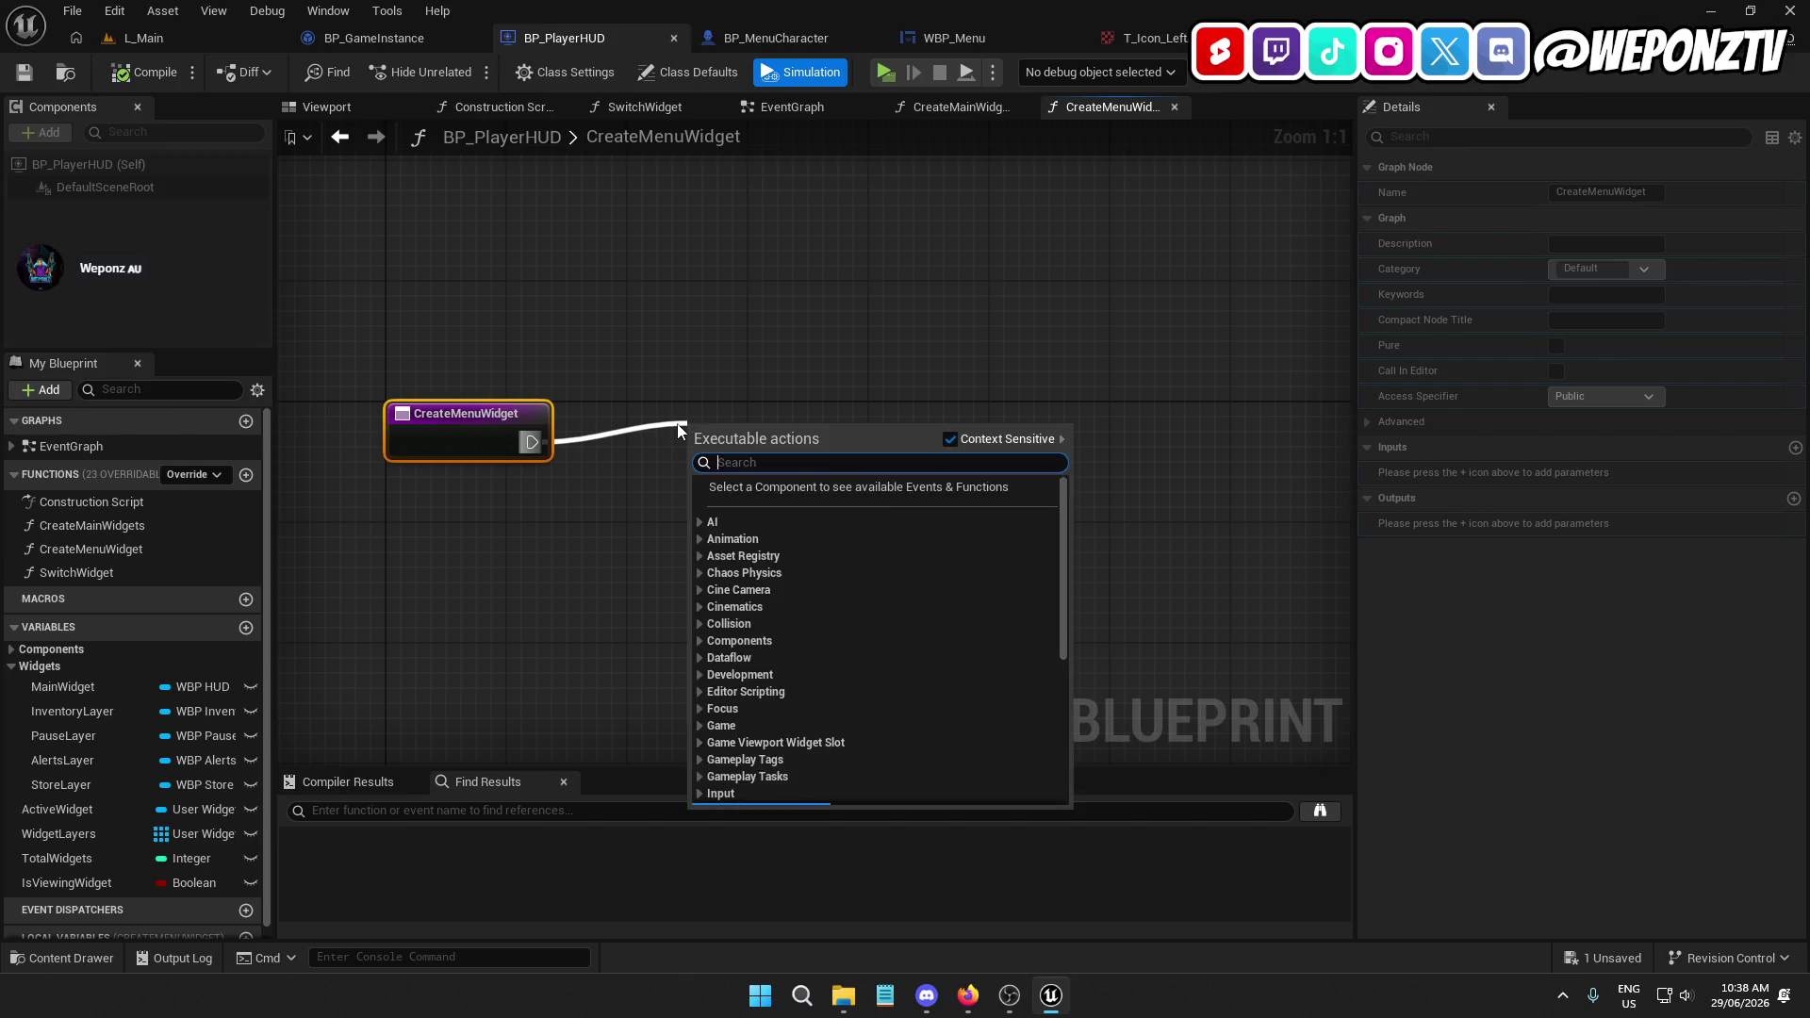
text(createw)
click(848, 503)
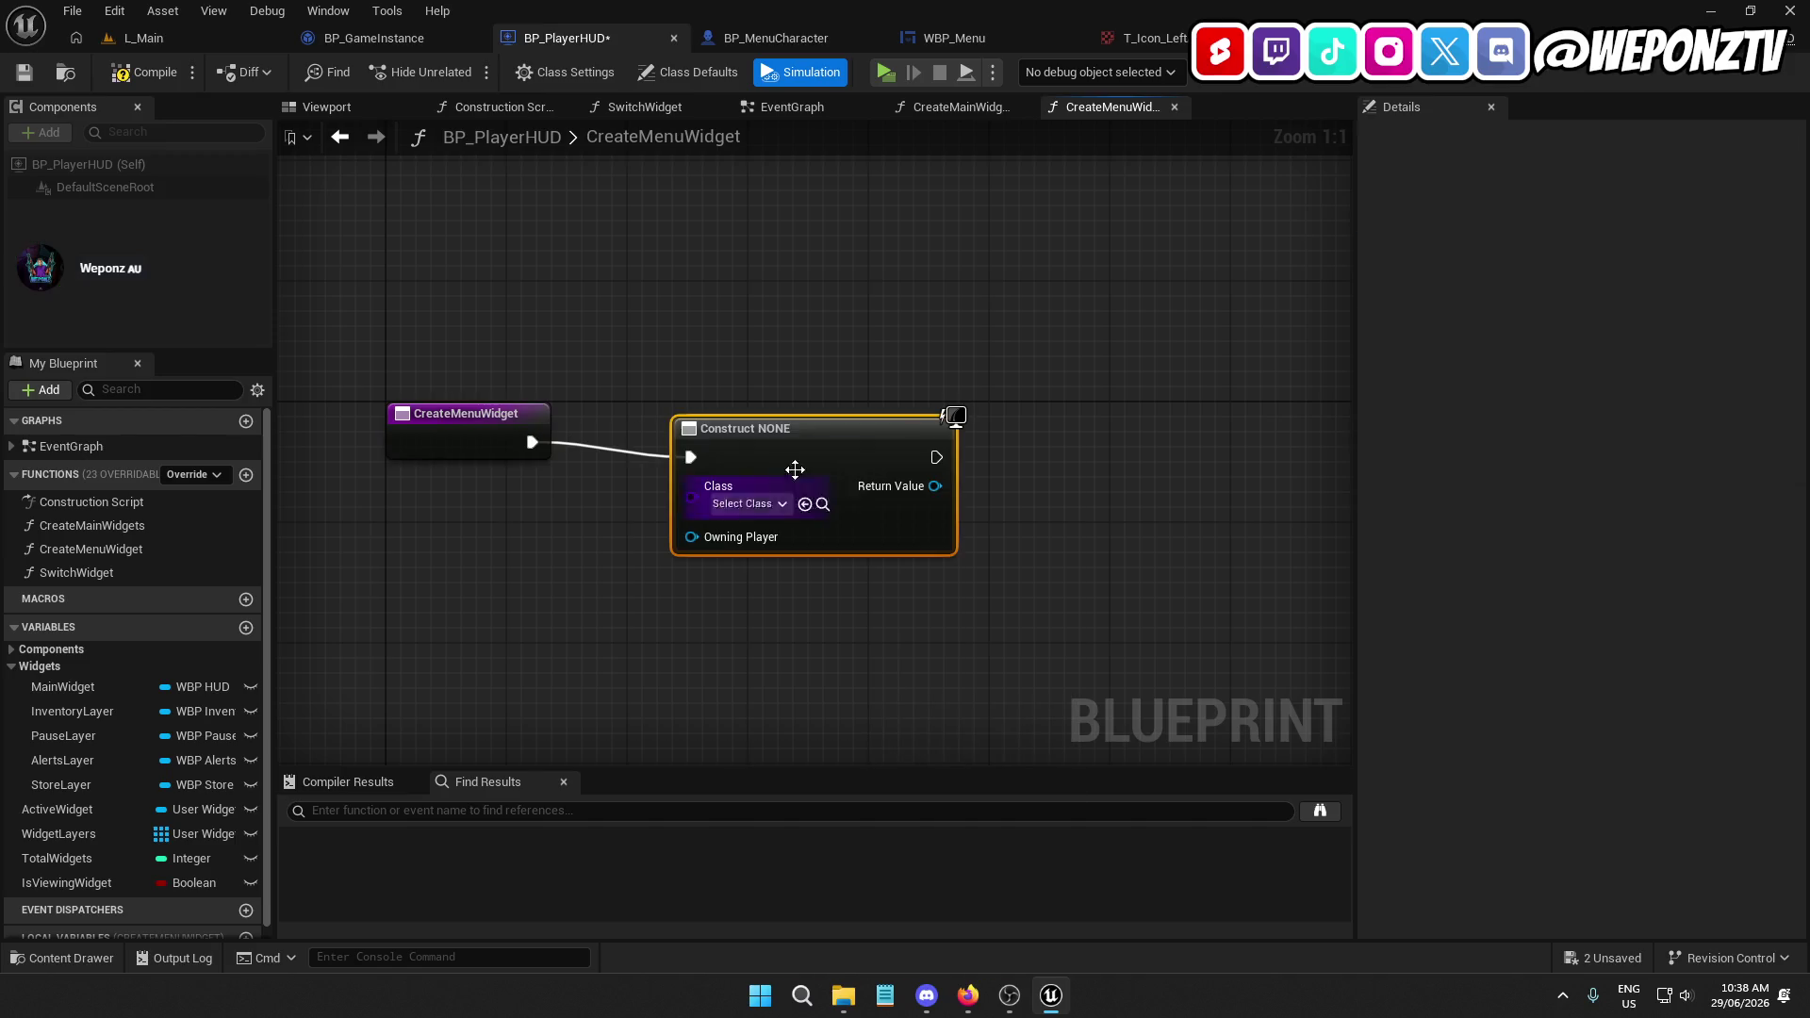
drag(795, 473, 715, 437)
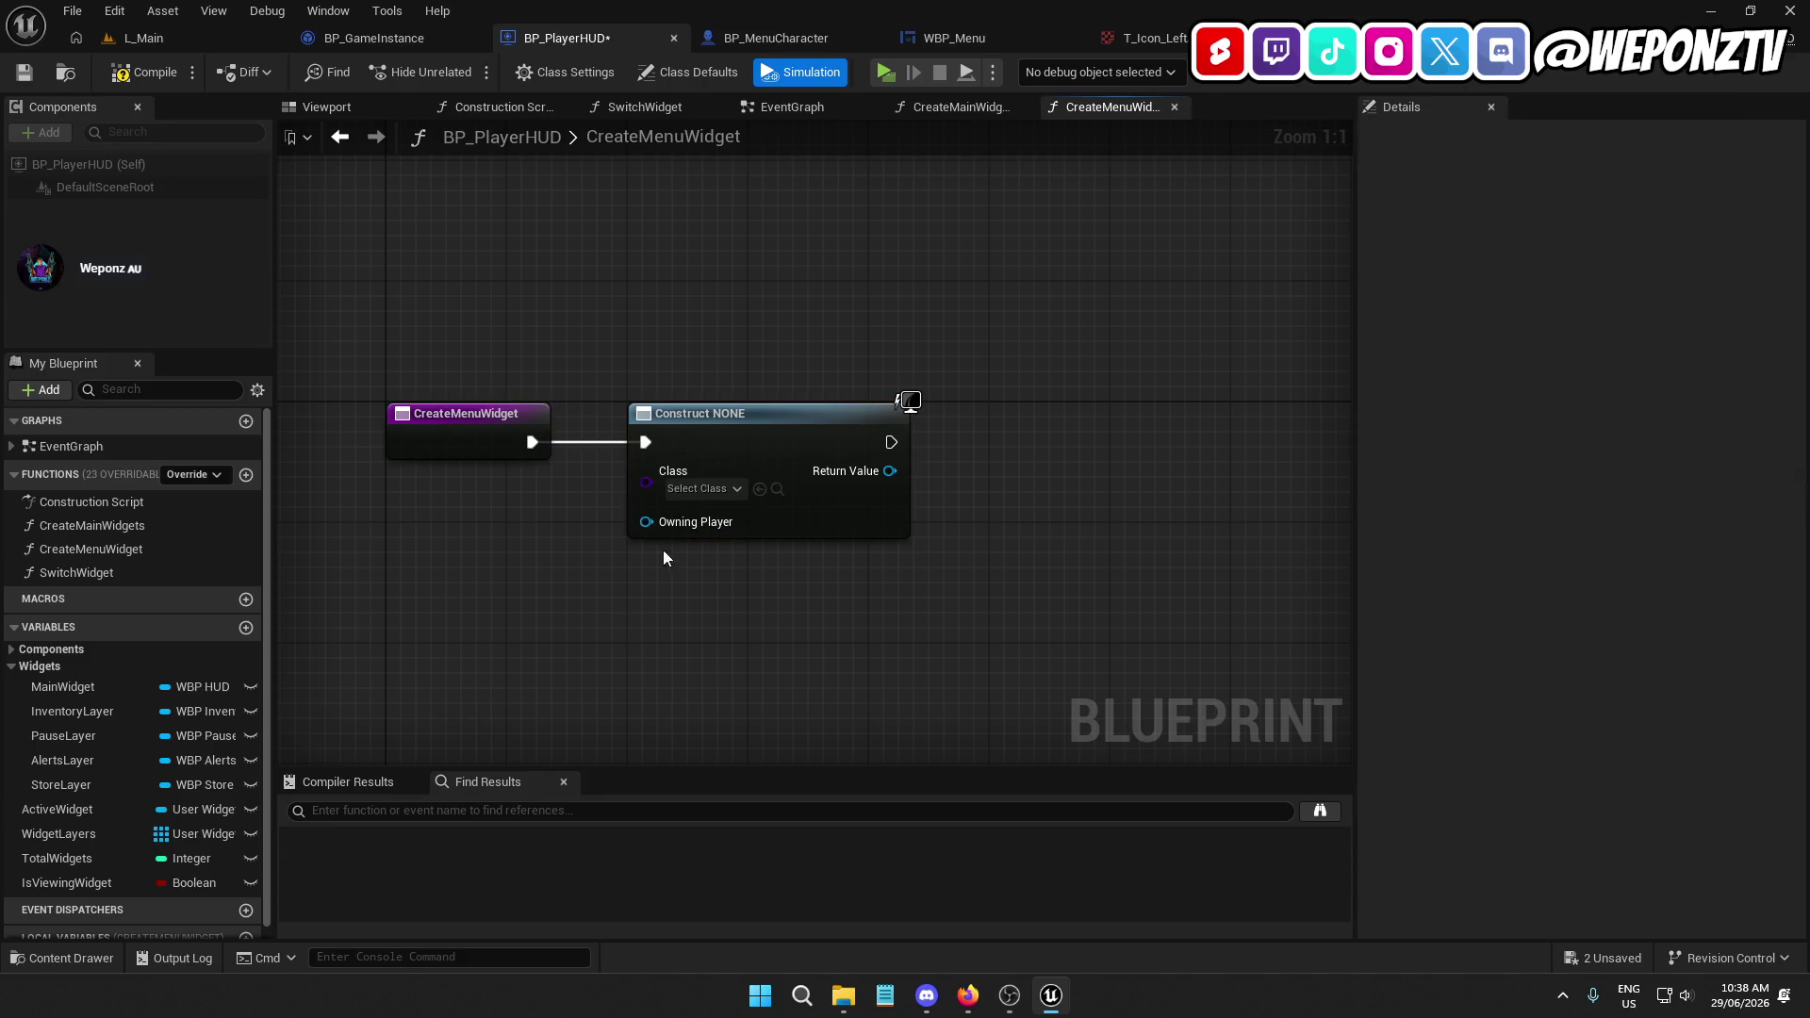
click(699, 488)
text(menu)
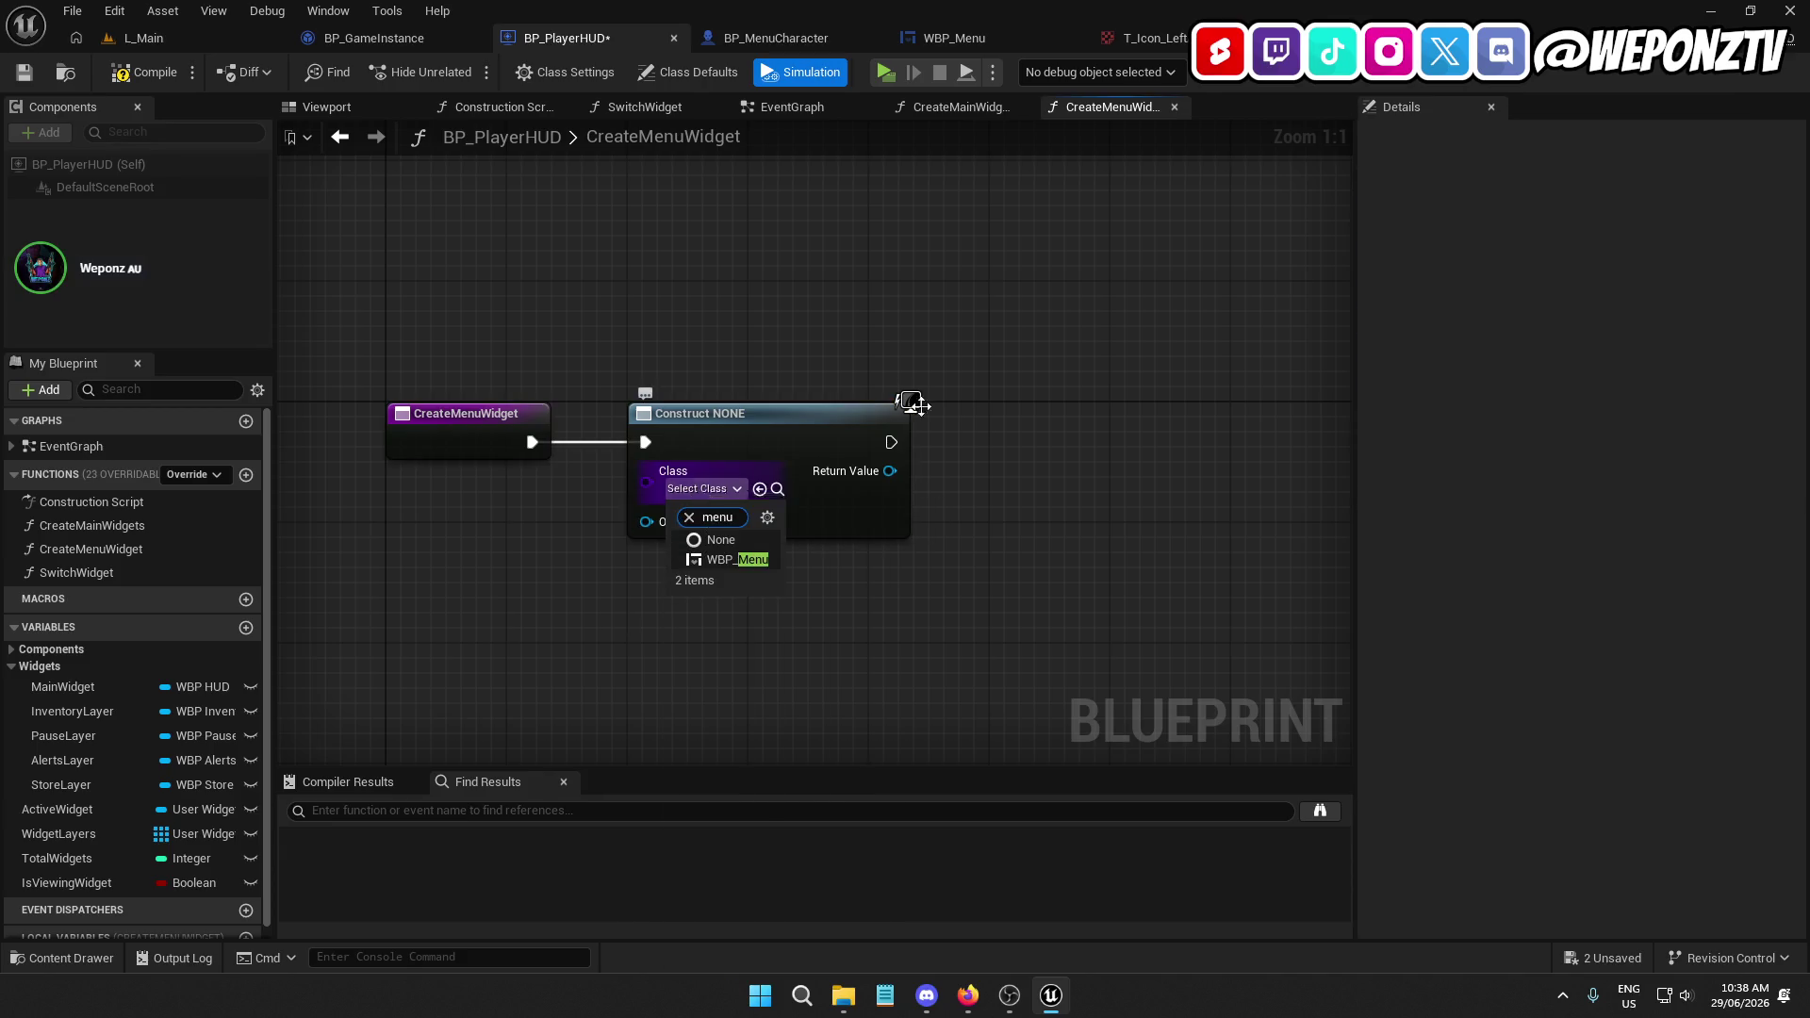
click(754, 560)
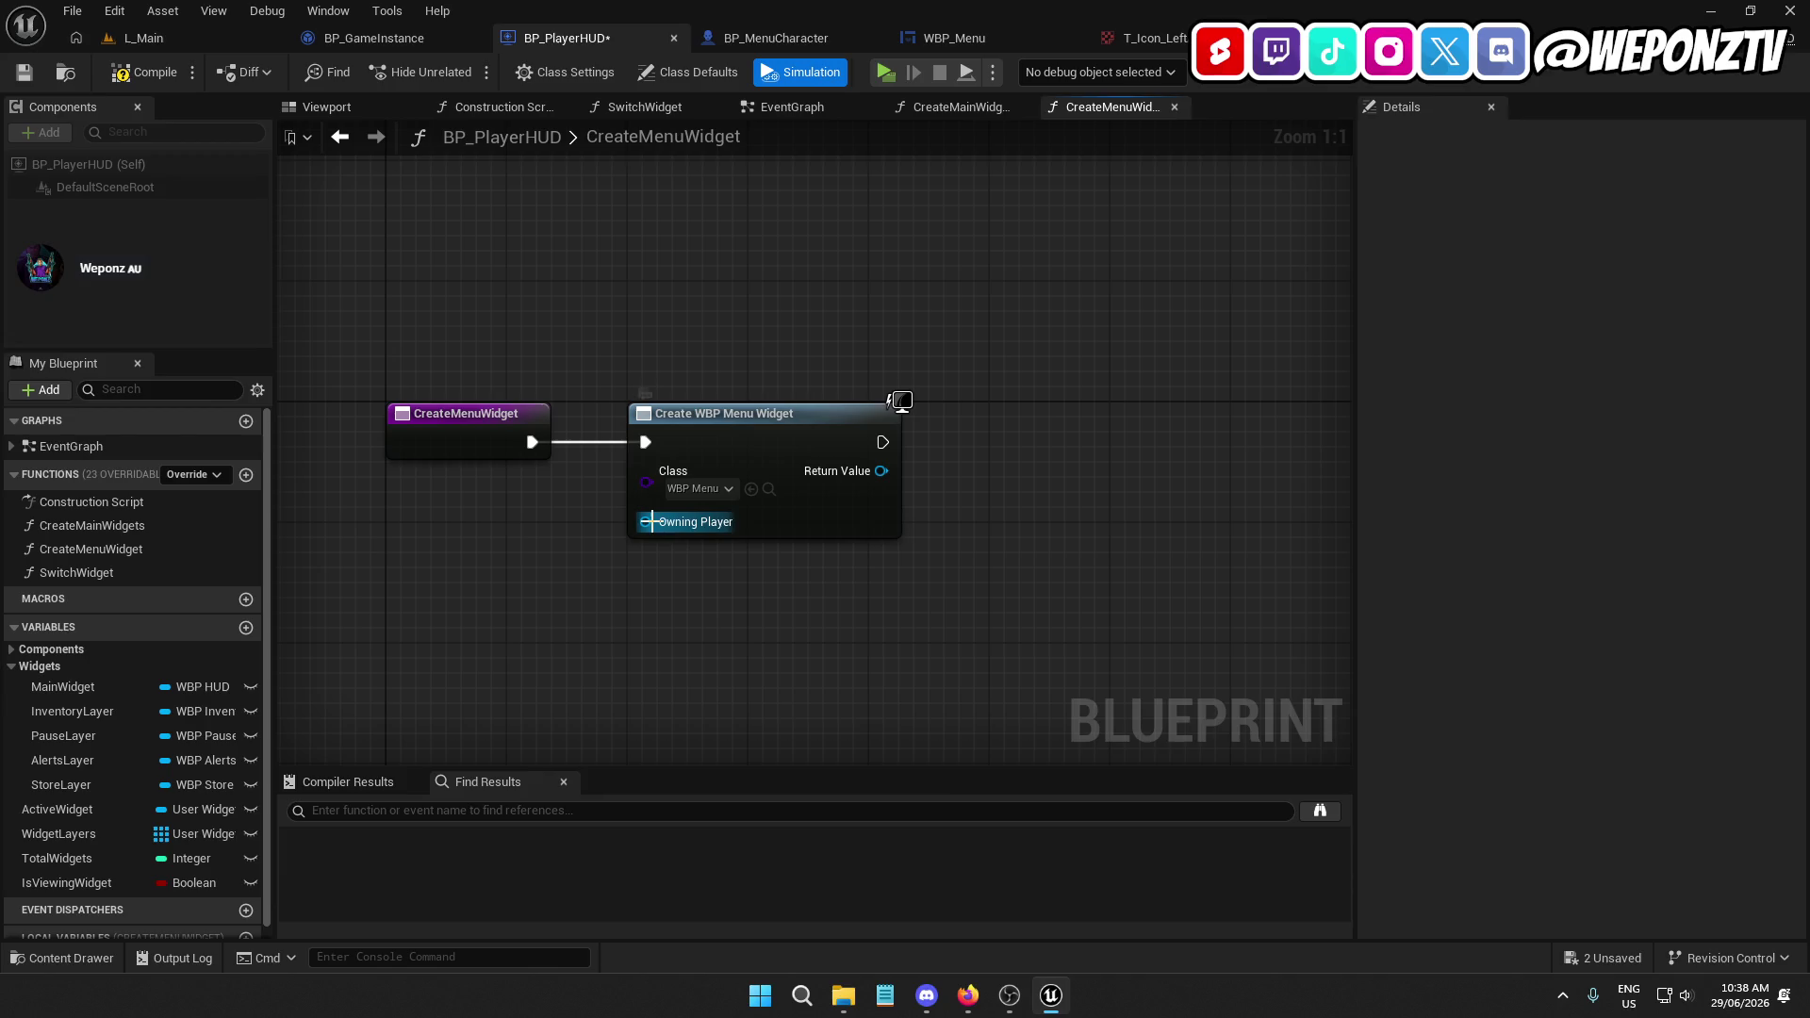
Connect a Get Owning Player Controller node to the Create Widget's Owning Player
right_click(662, 340)
text(owning)
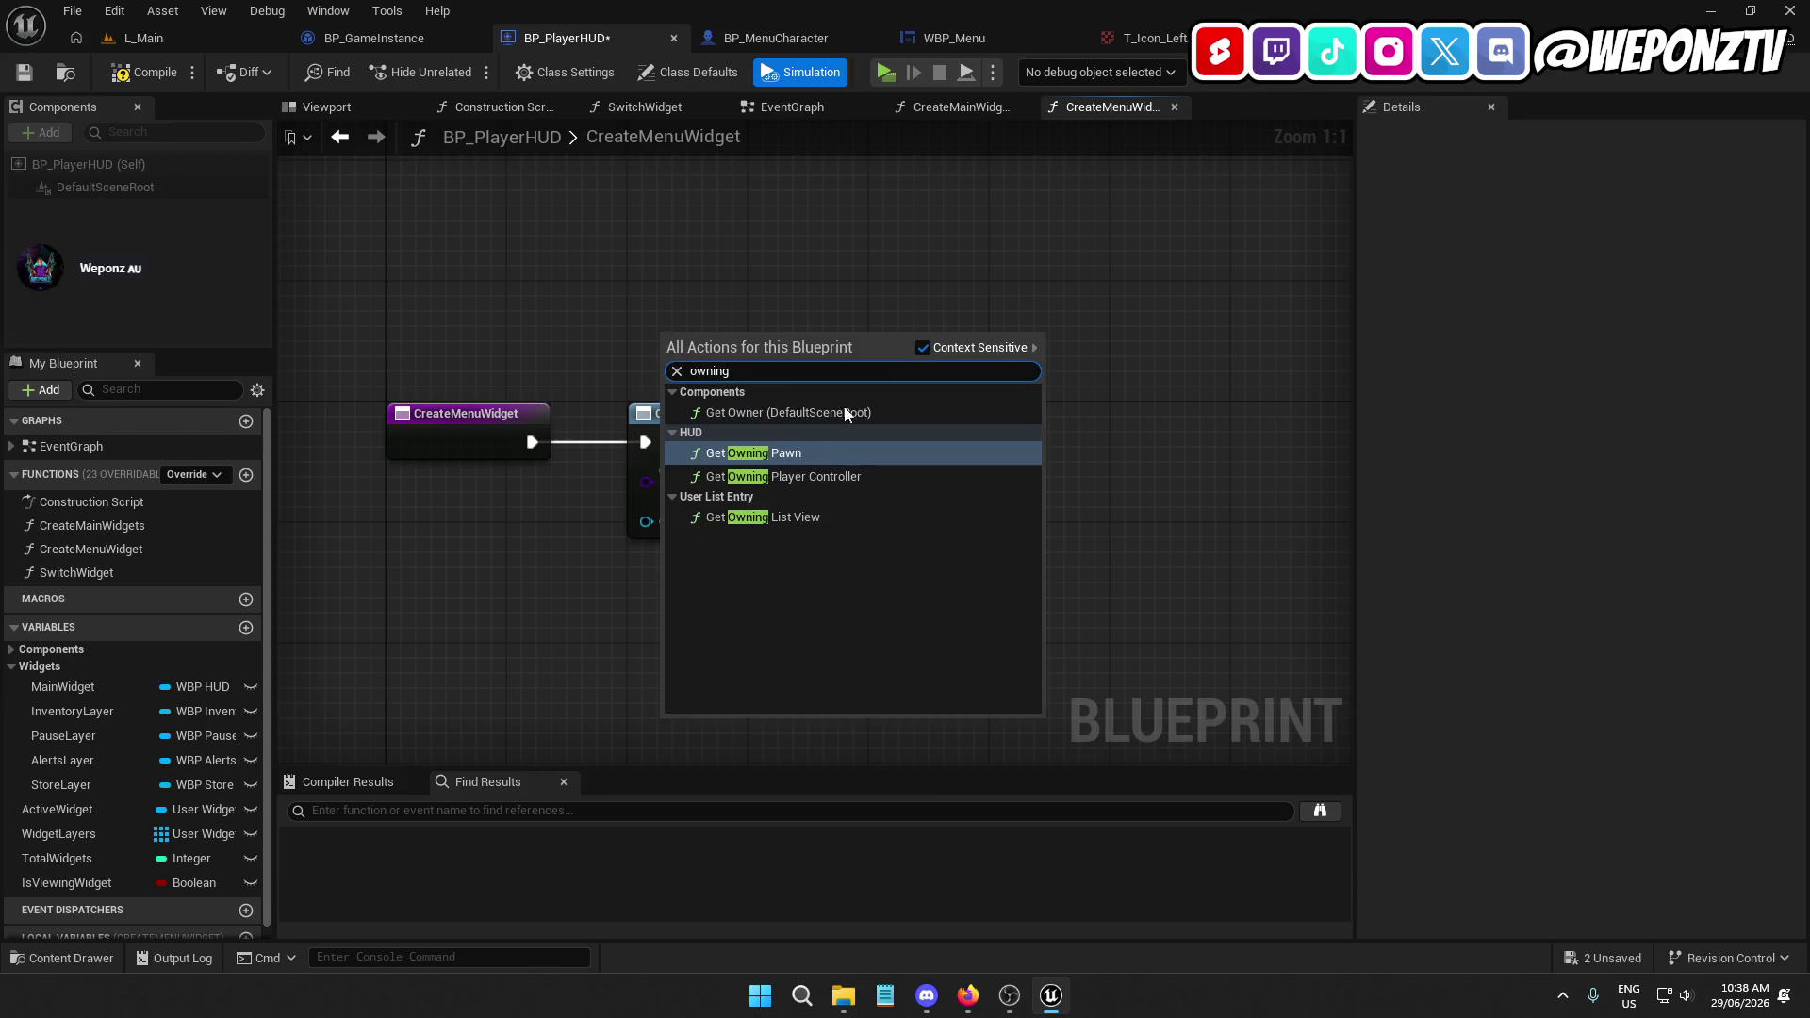
click(783, 476)
drag(757, 355, 755, 338)
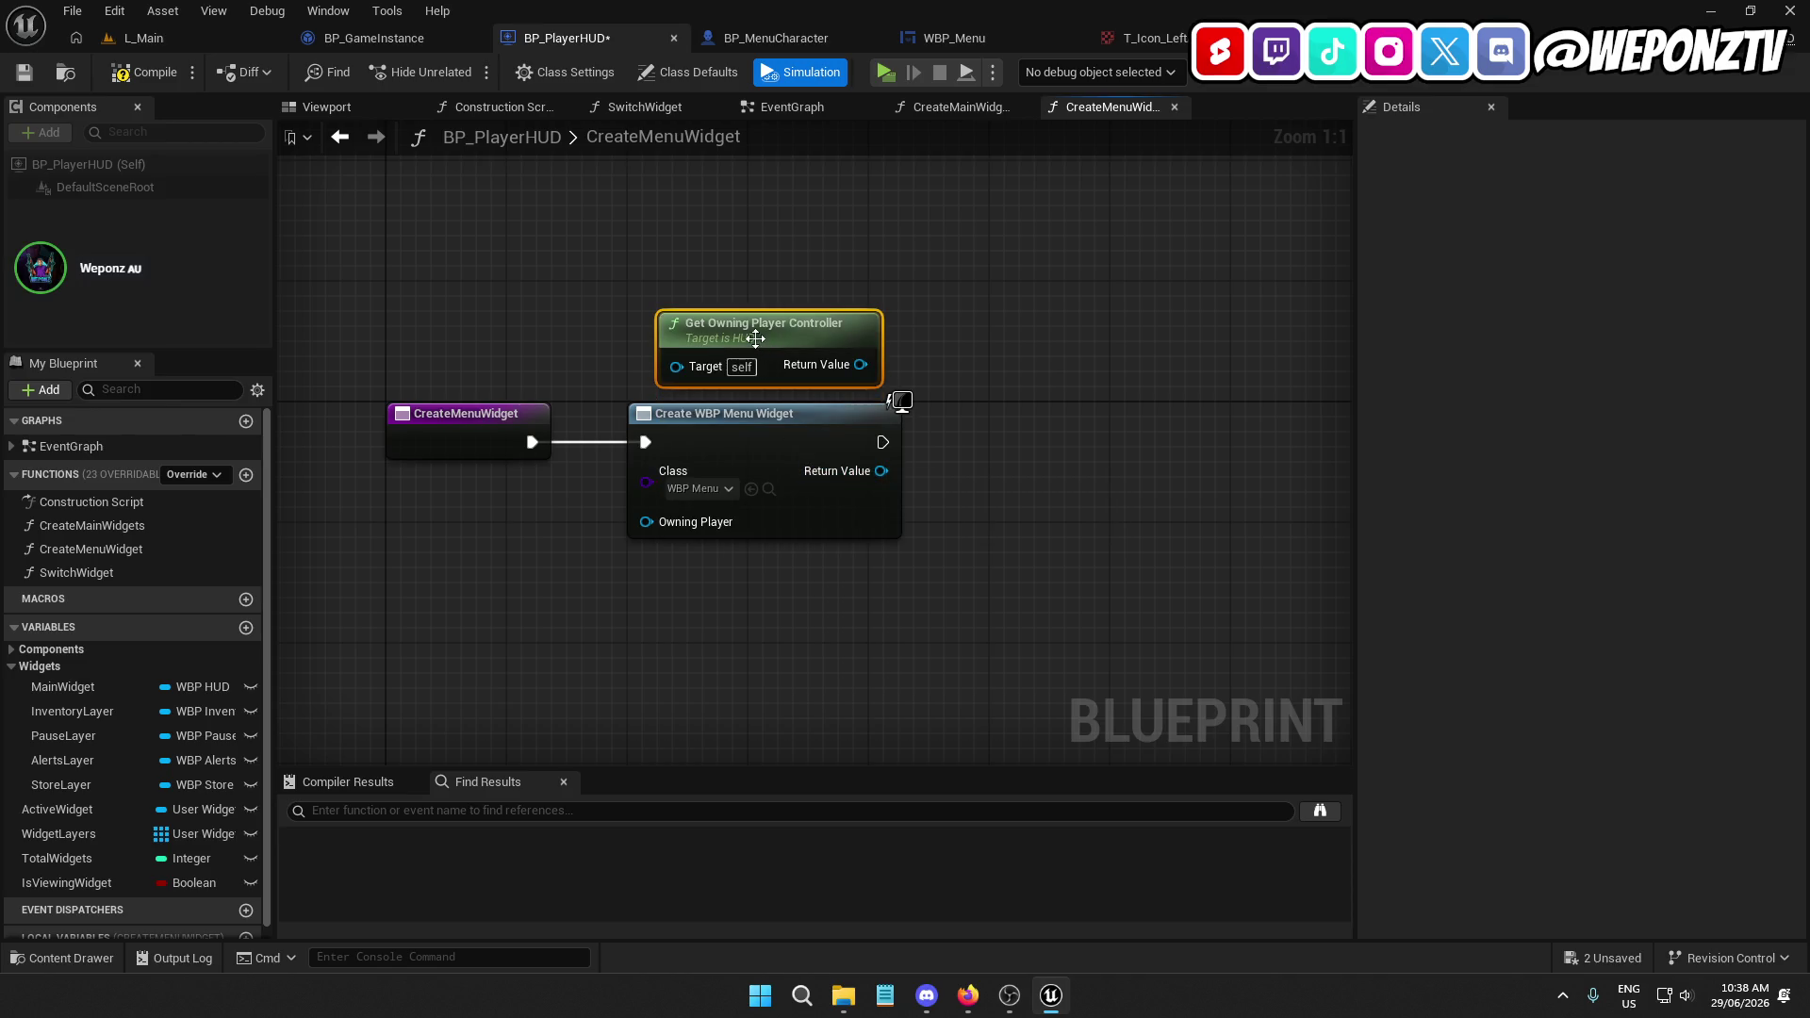
mouse_move(857, 367)
mouse_down()
mouse_move(655, 518)
mouse_move(695, 536)
mouse_up()
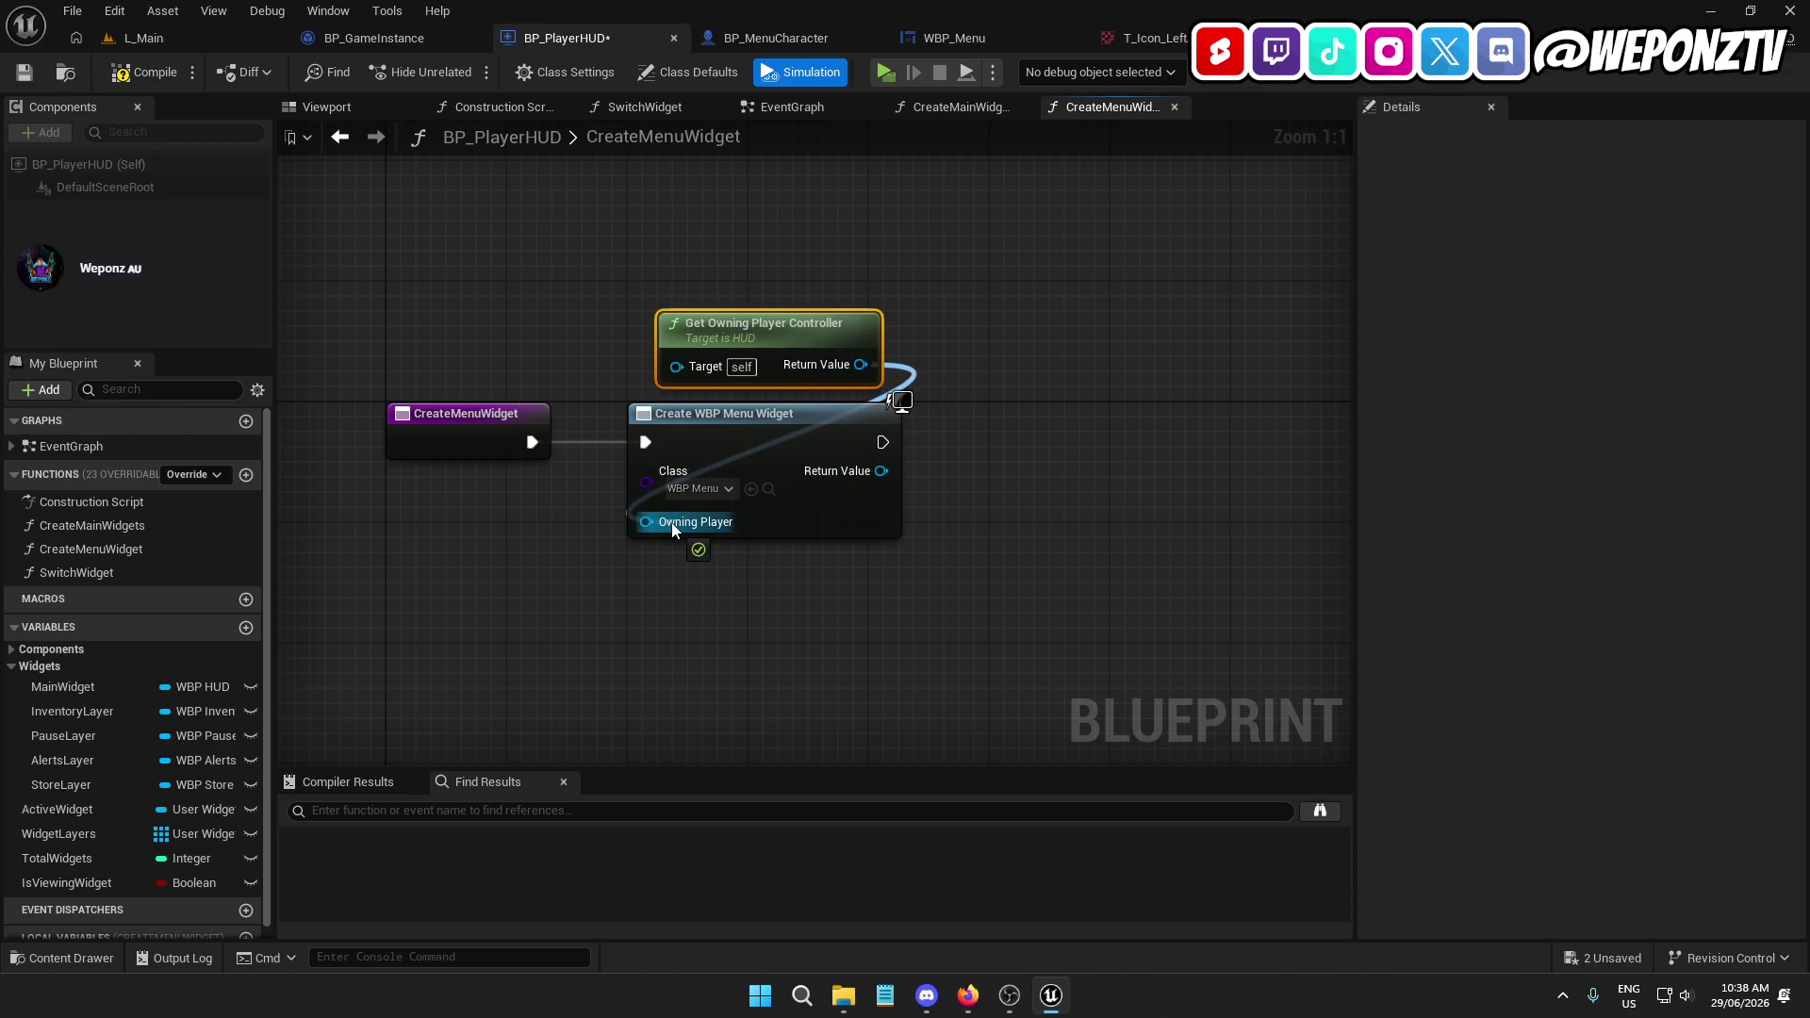
Promote the widget's Return Value to a variable named MenuWidget and save the blueprint
right_click(877, 472)
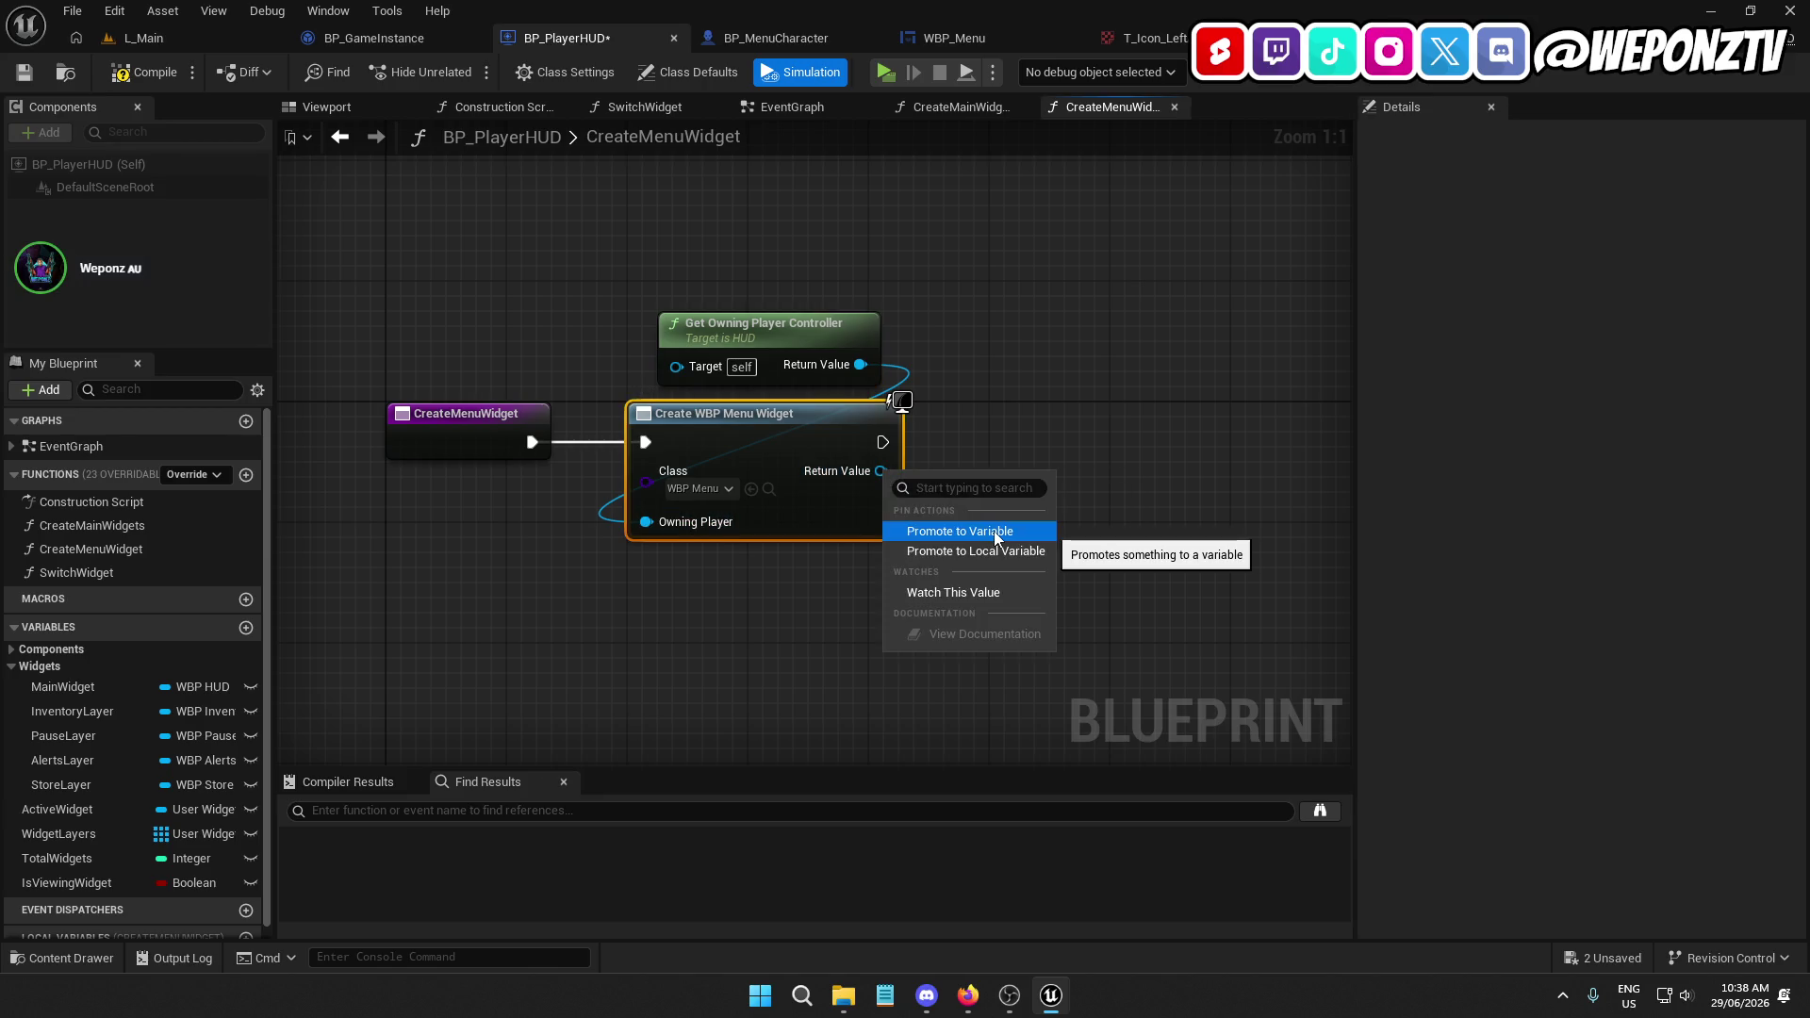
click(995, 534)
text(MenuWidg)
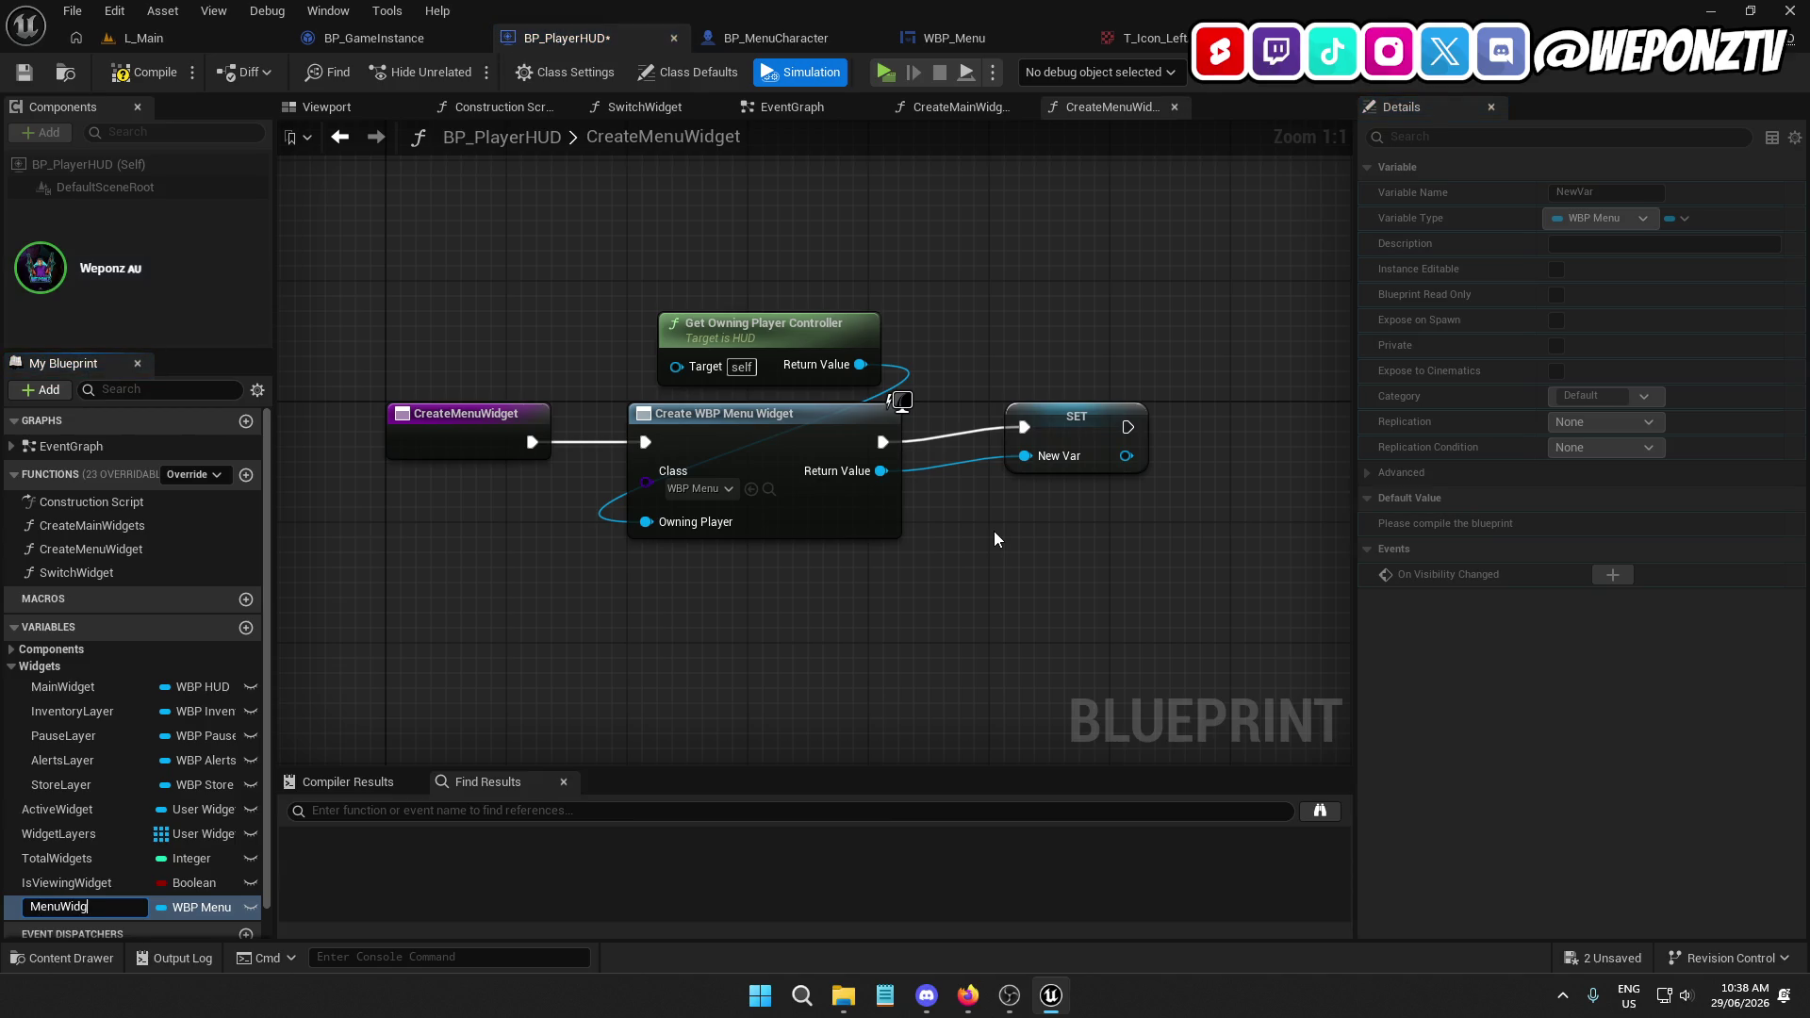
text(et)
key(Return)
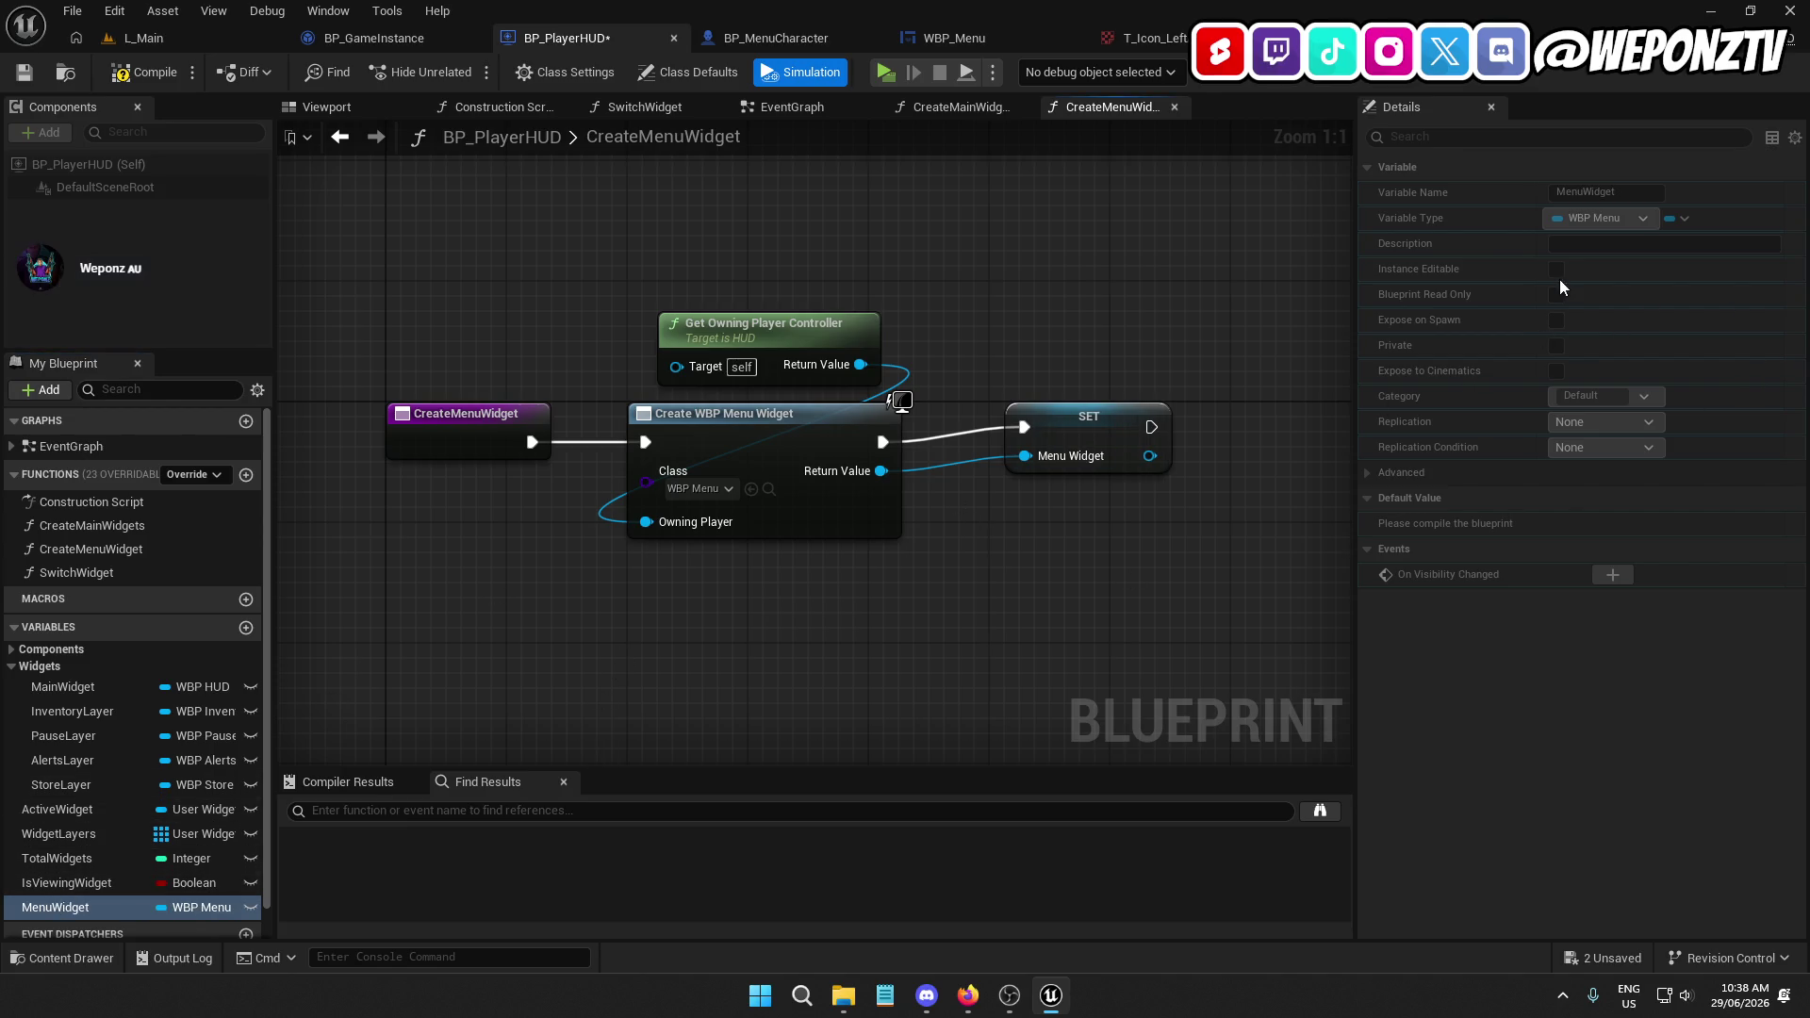
click(26, 72)
Select the MenuWidget variable and move it higher in the variables list
click(71, 880)
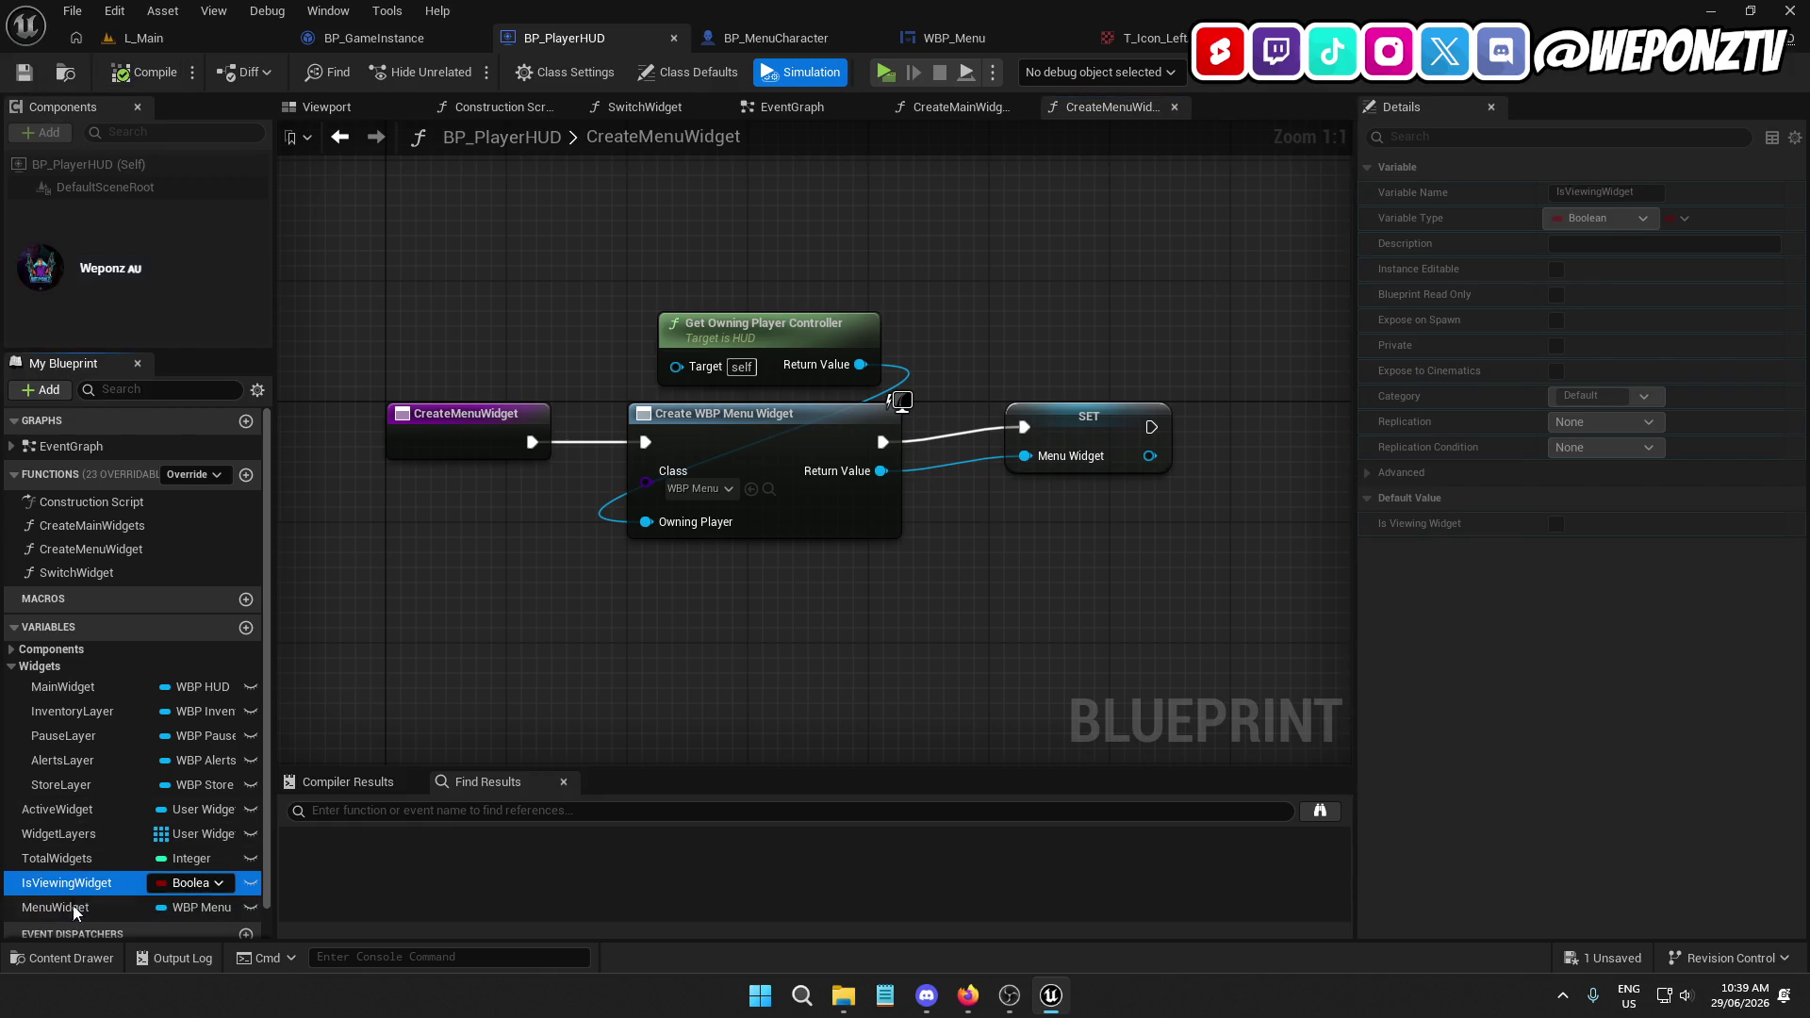
click(73, 907)
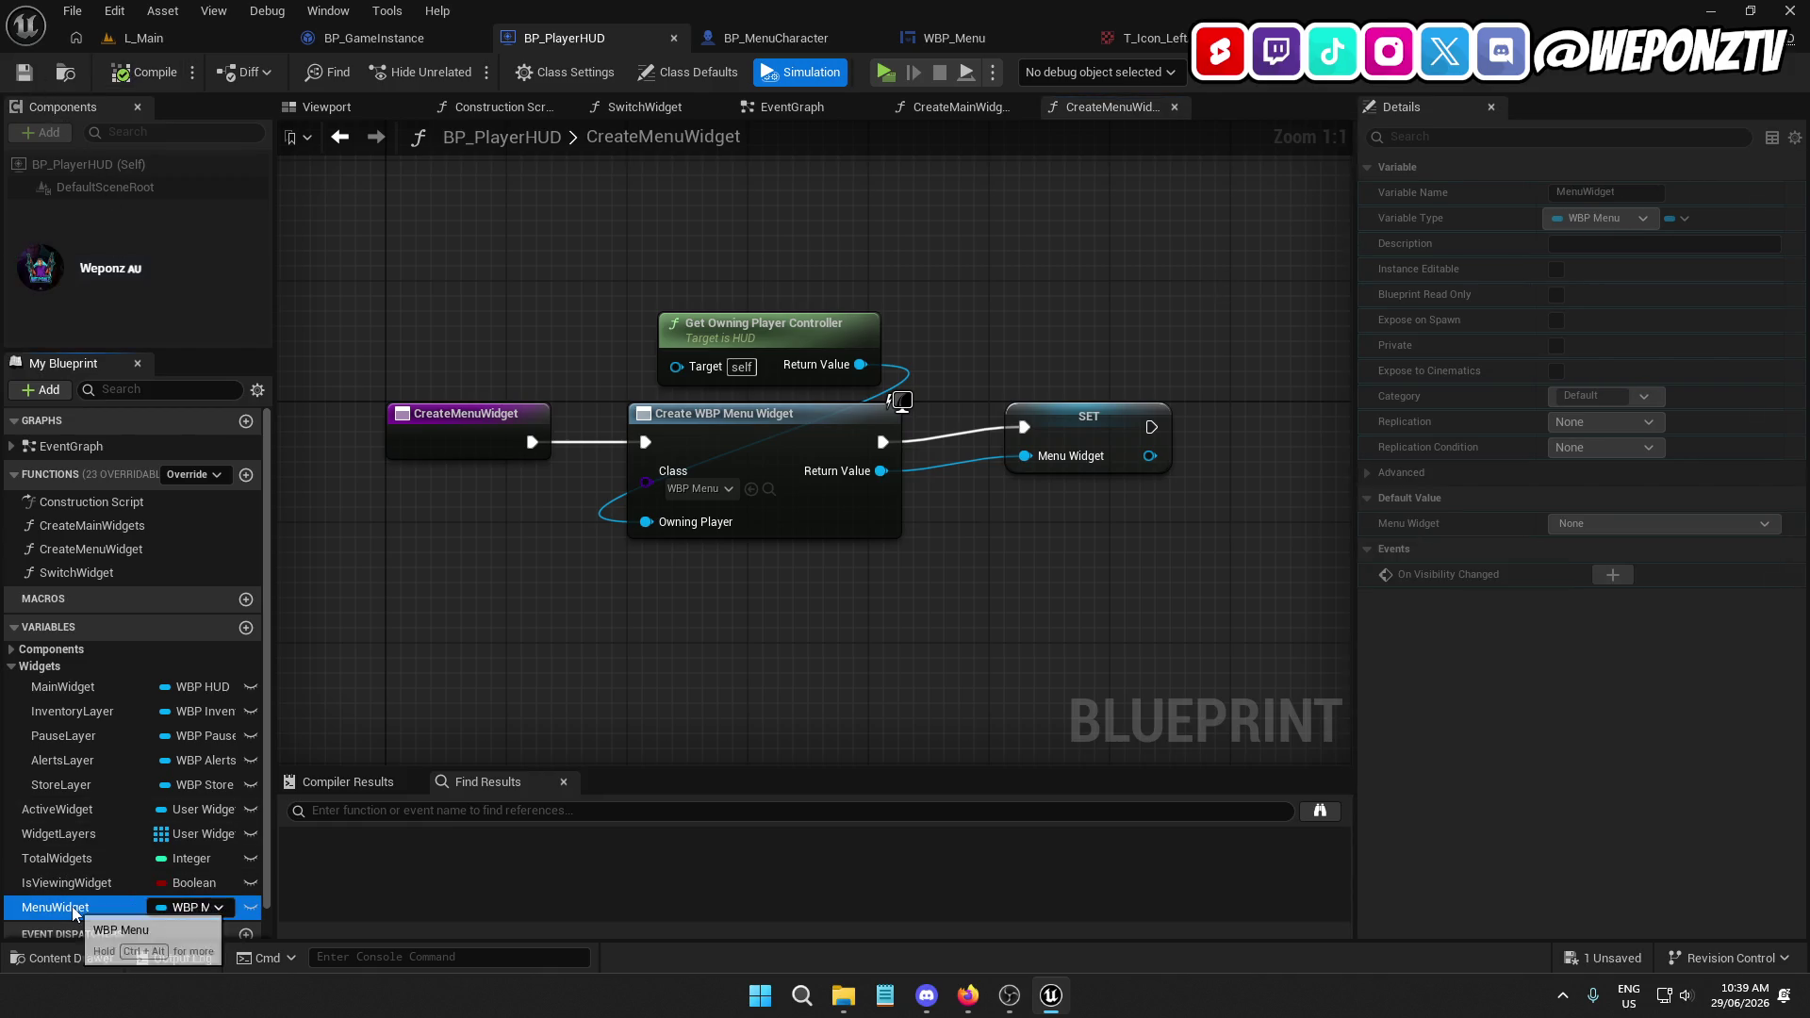
click(1524, 292)
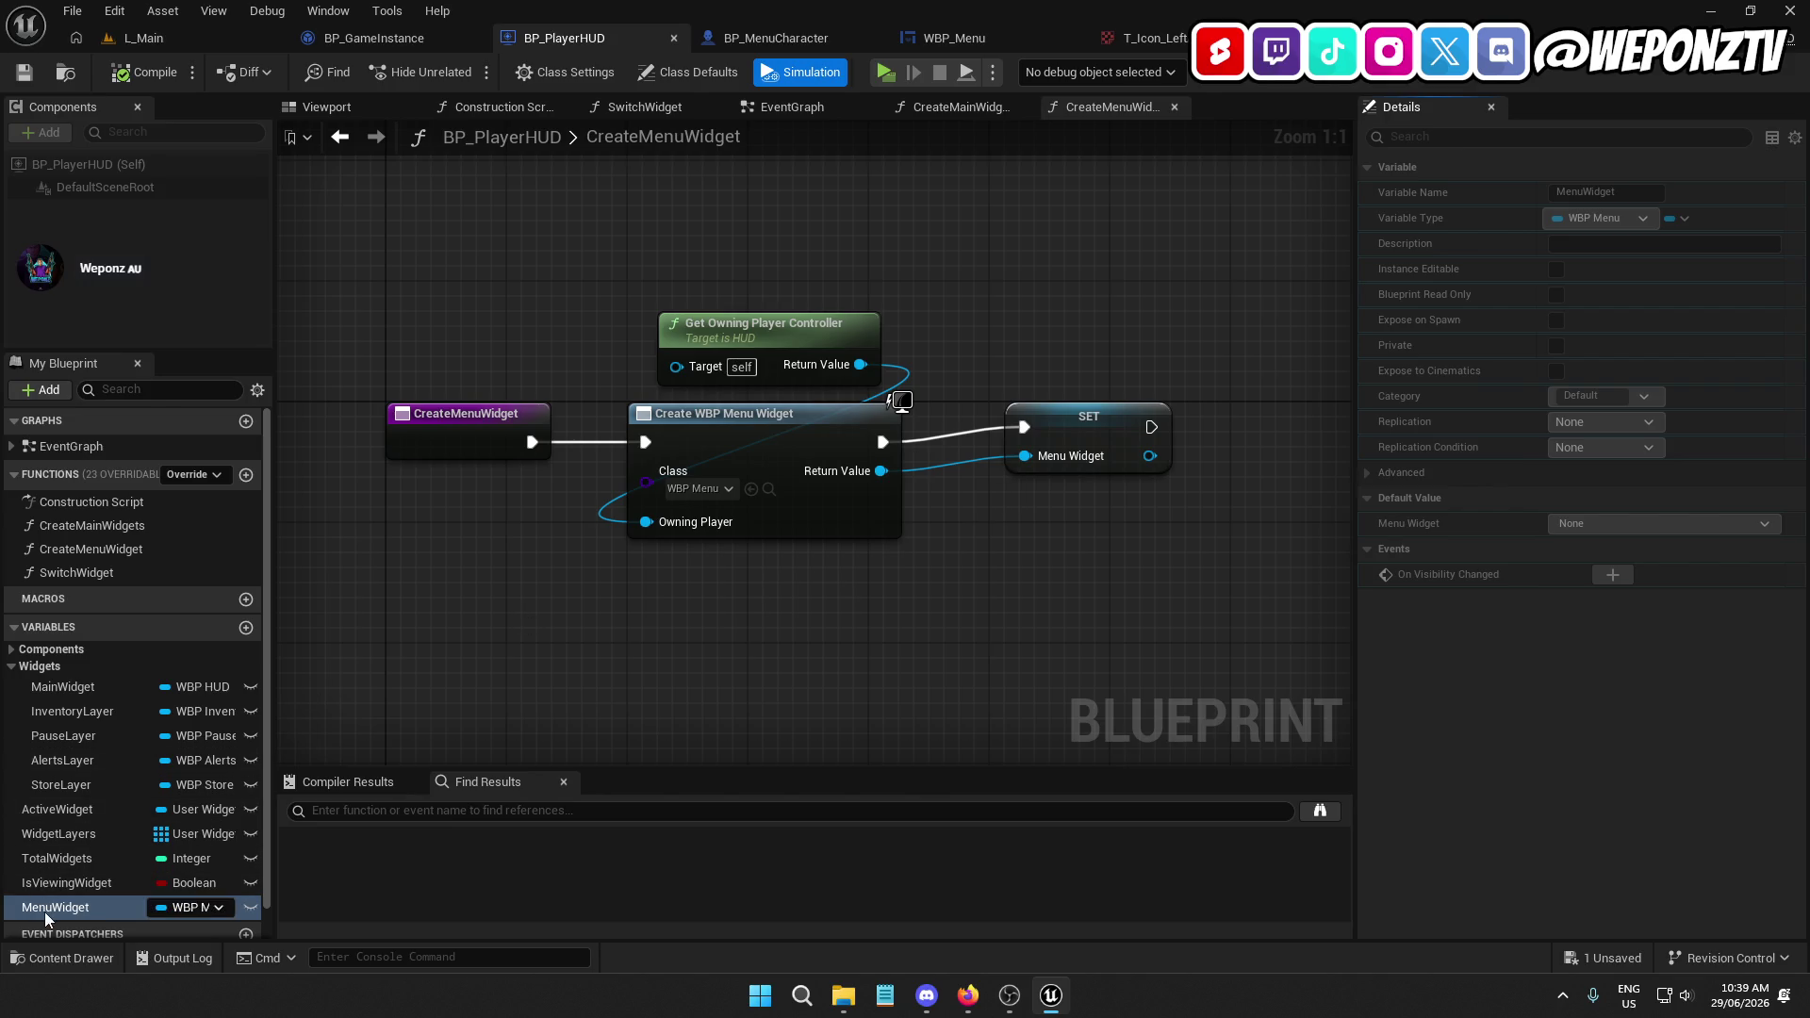
mouse_move(43, 907)
mouse_down()
mouse_move(63, 741)
mouse_move(43, 907)
mouse_up()
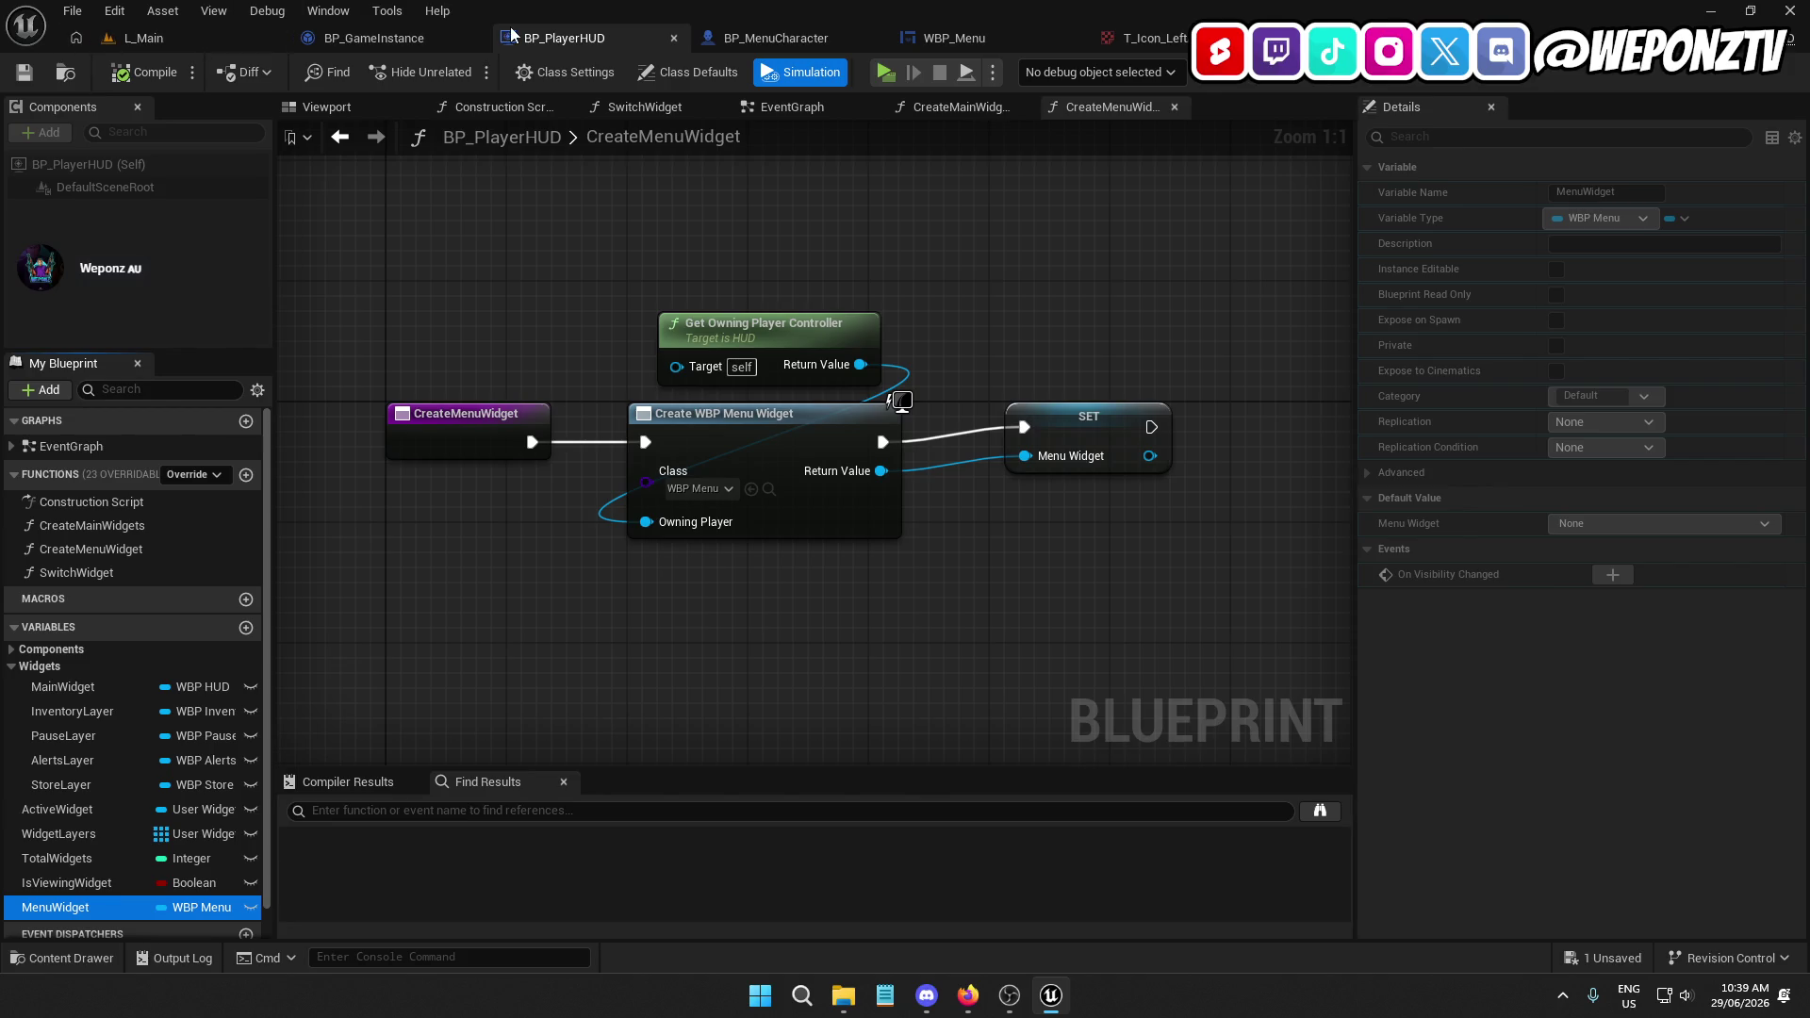
Close the BP_GameInstance, BP_MenuCharacter and T_Icon_RightArrow tabs, Save All, and exit the editor
click(474, 38)
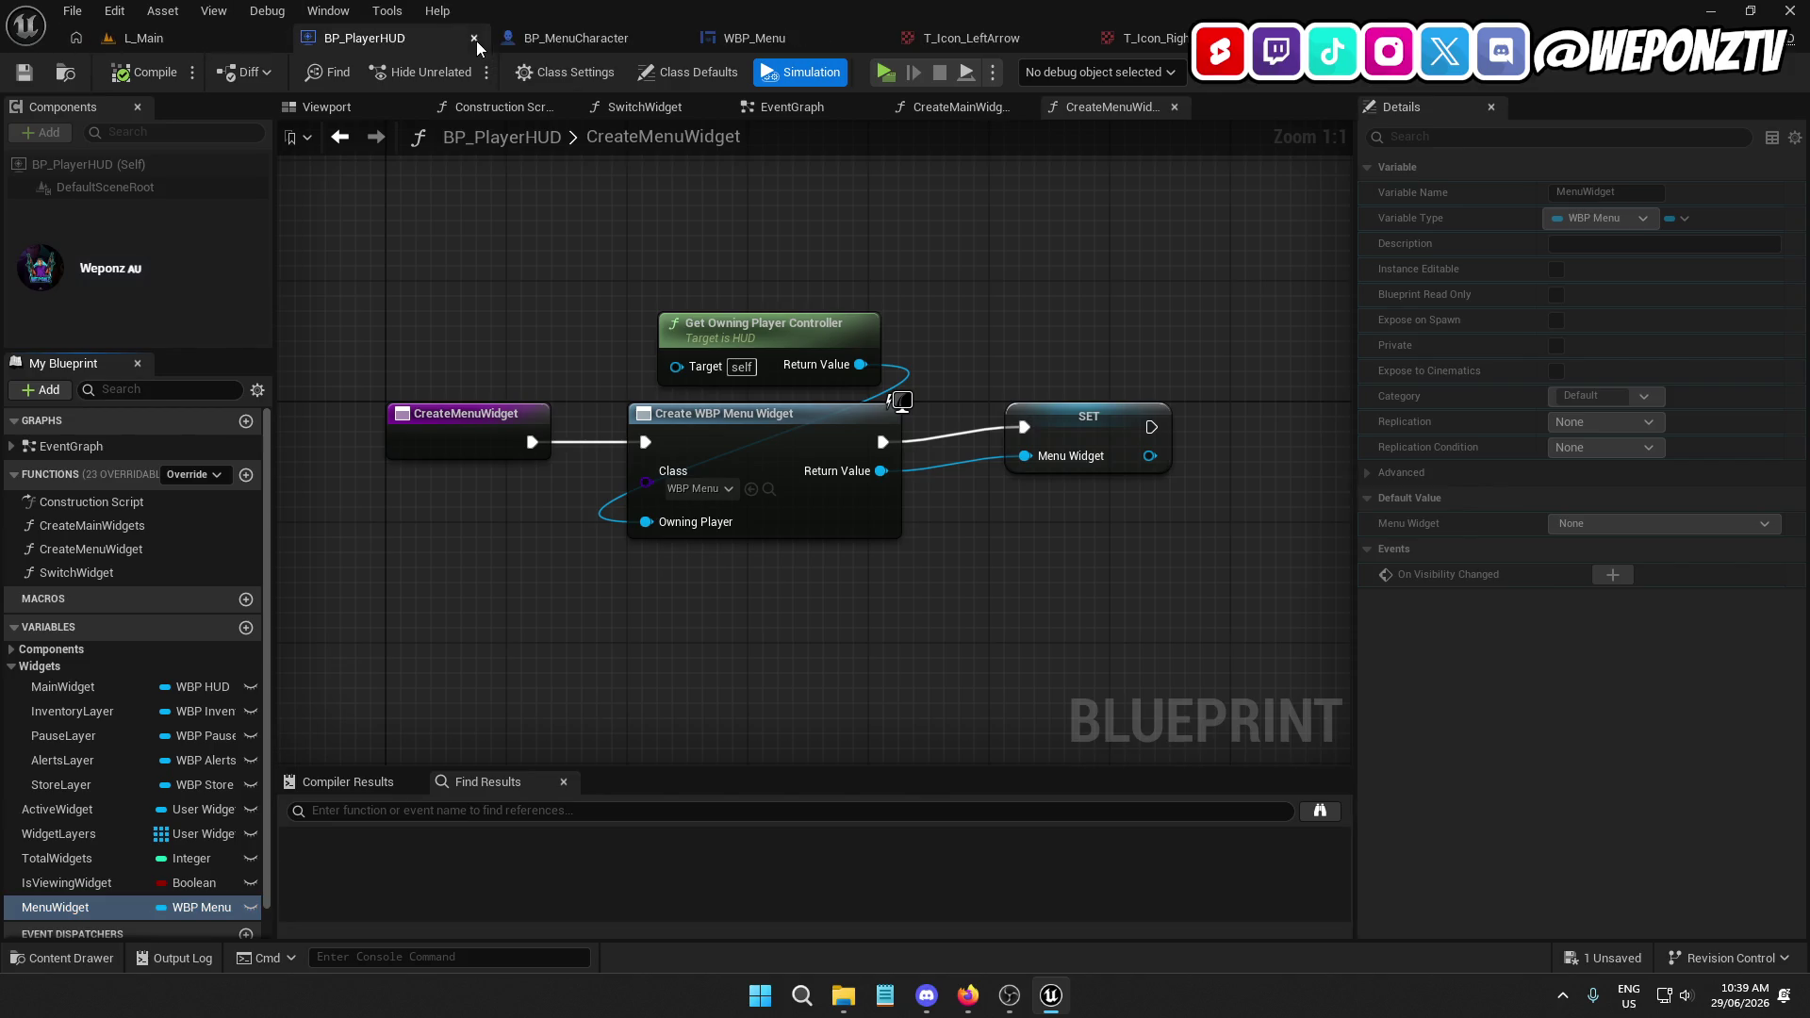
click(674, 39)
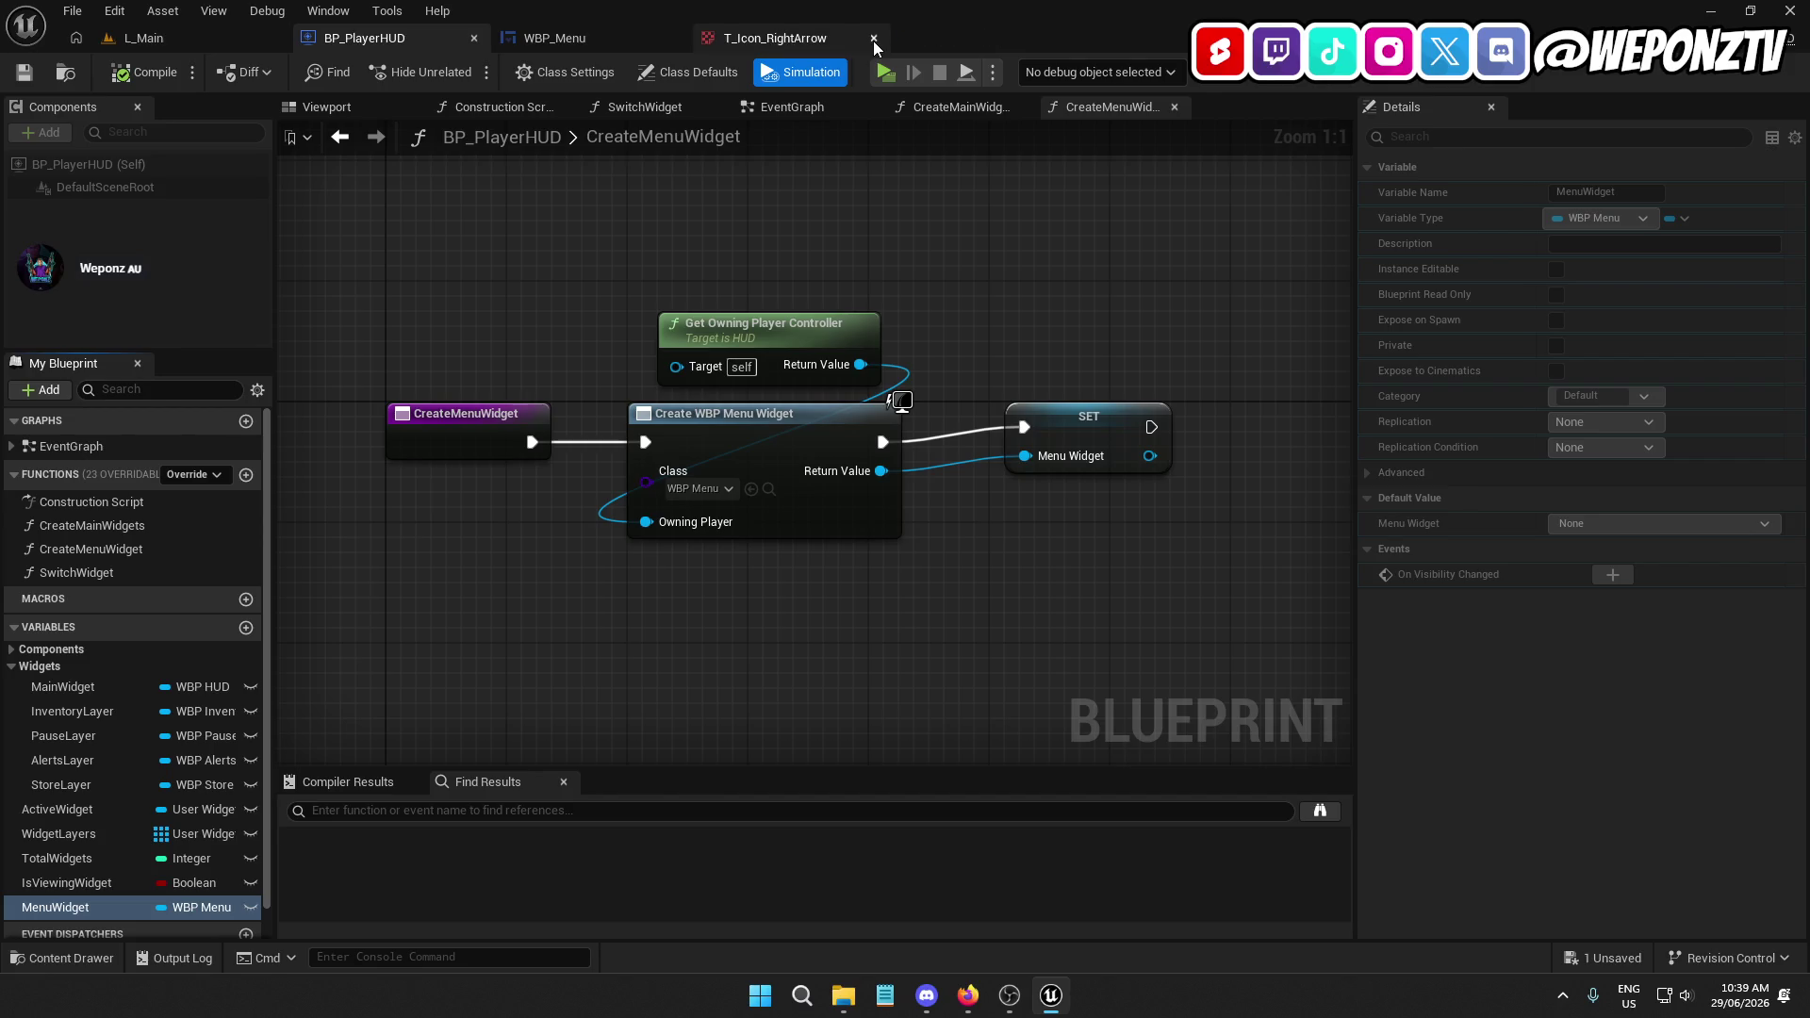
click(874, 38)
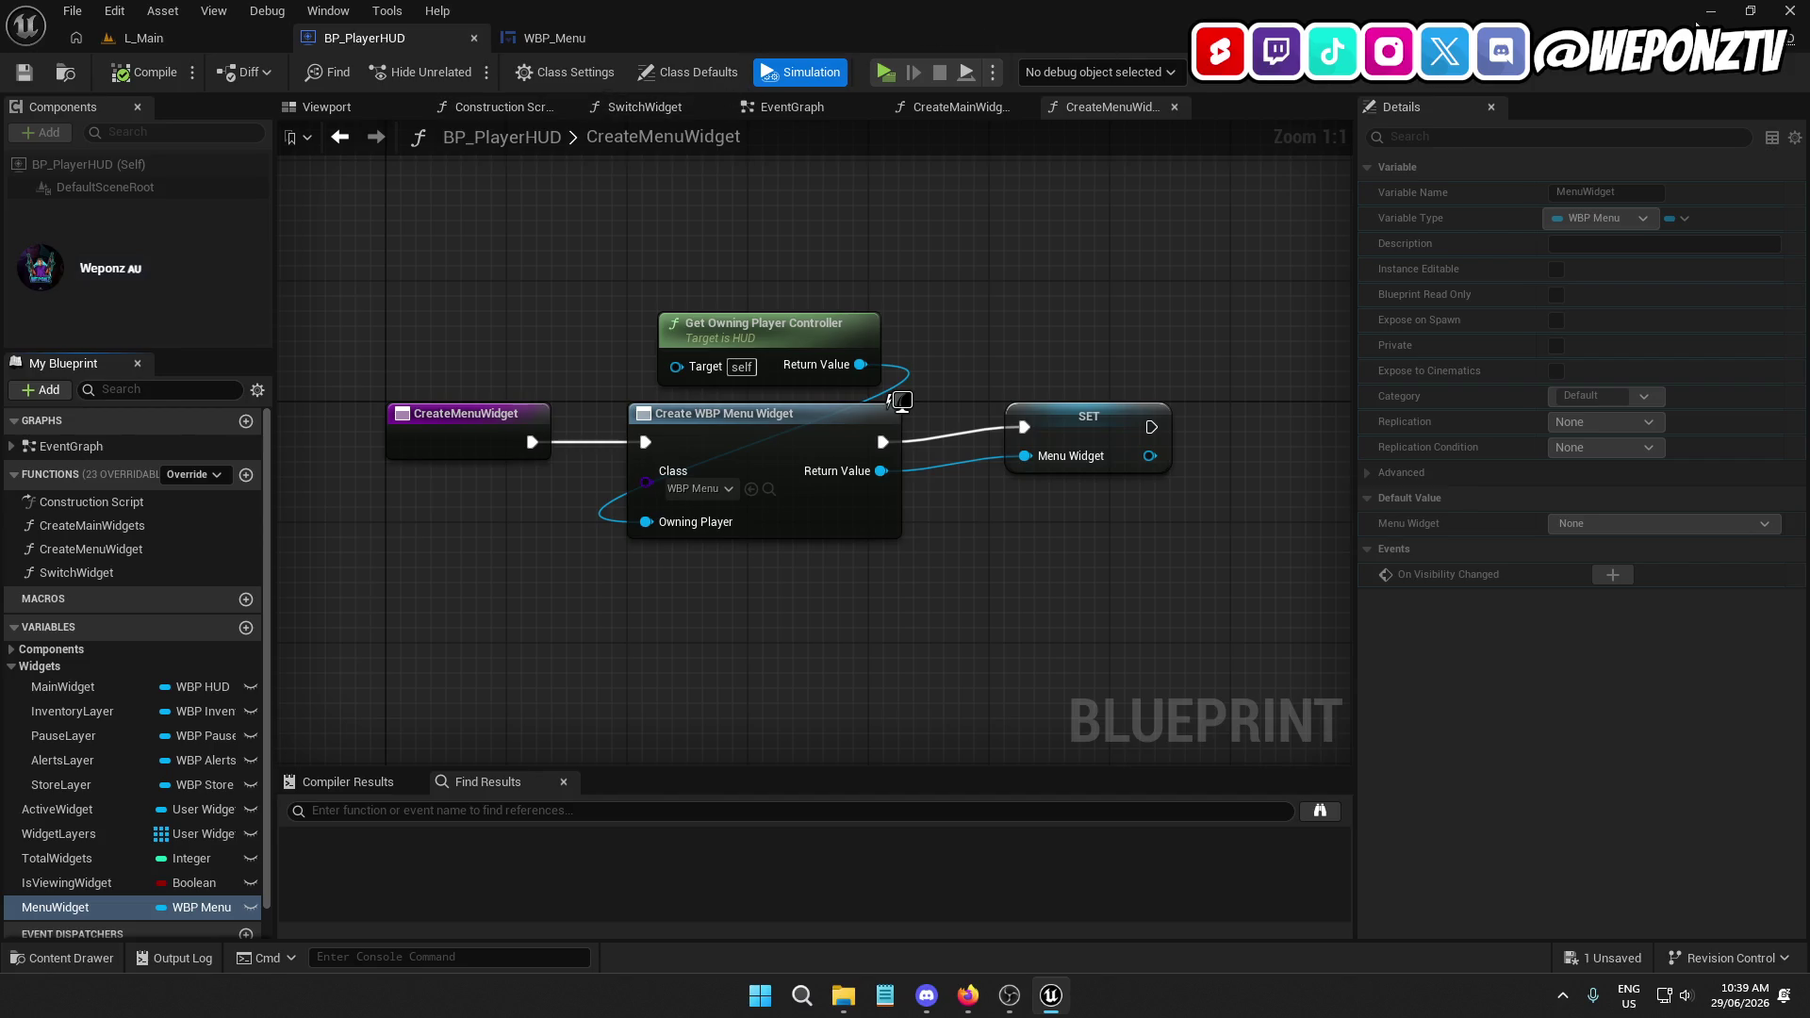
click(72, 10)
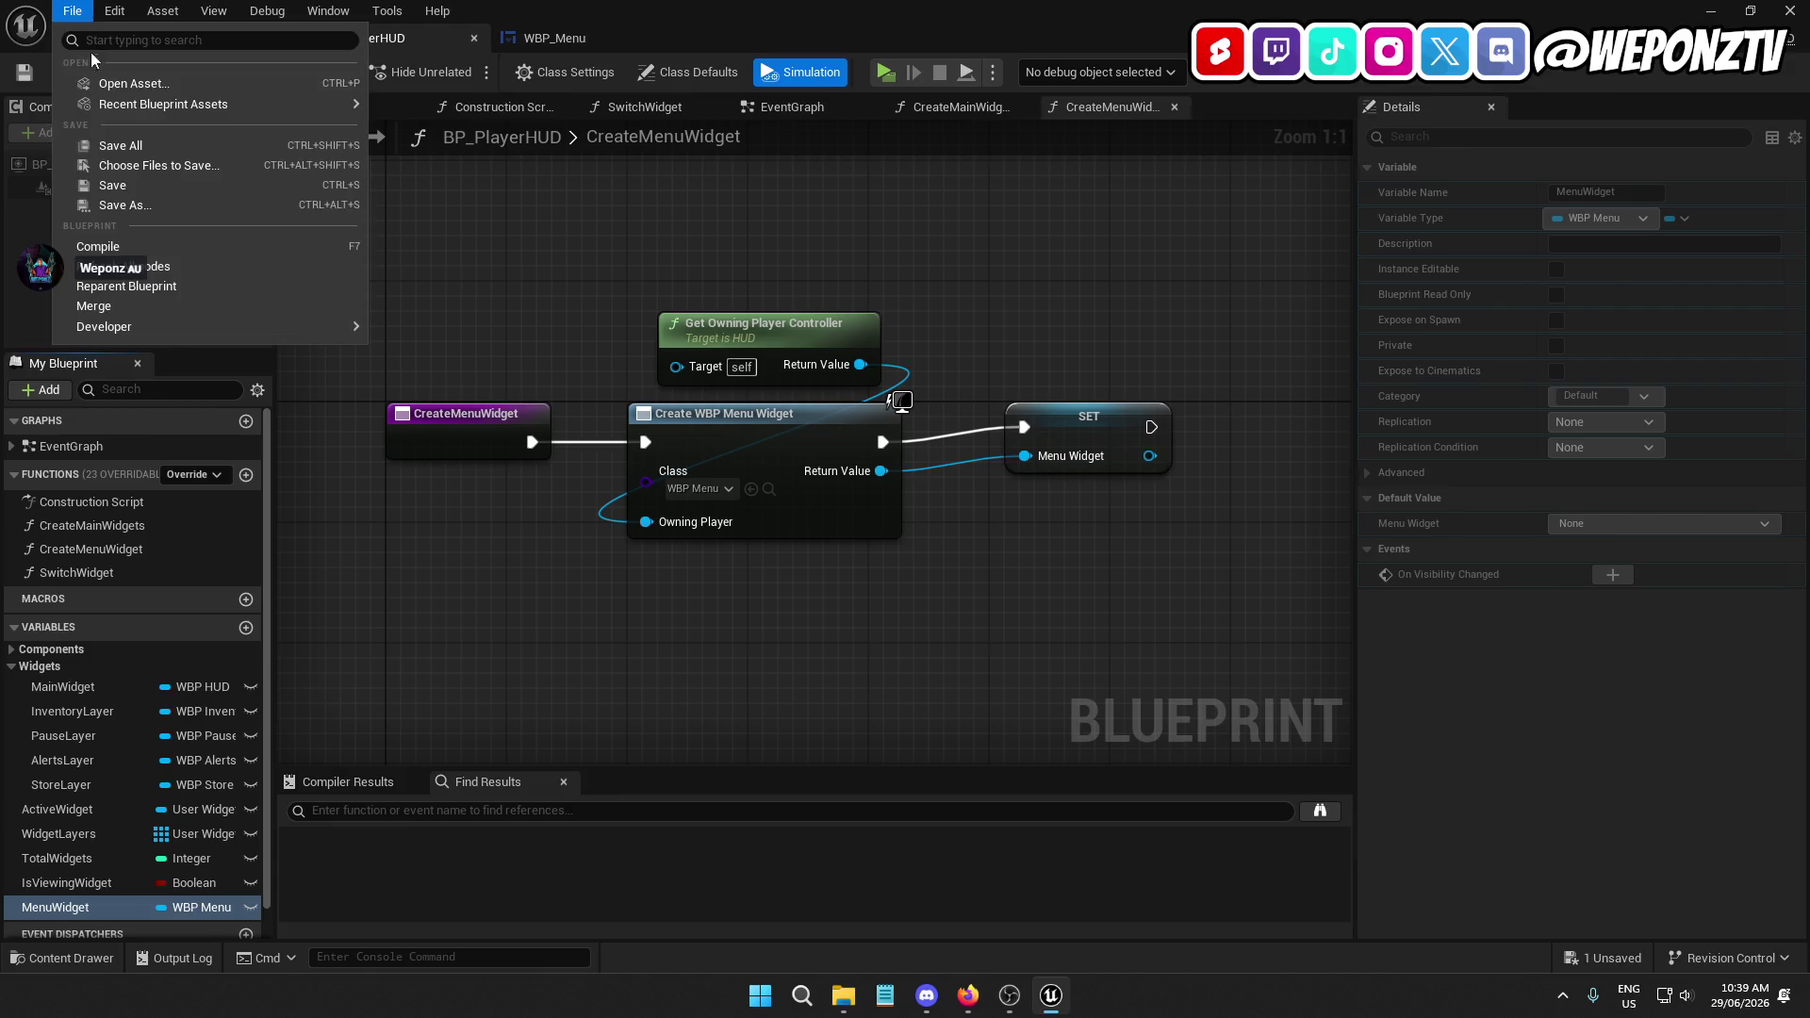
click(122, 142)
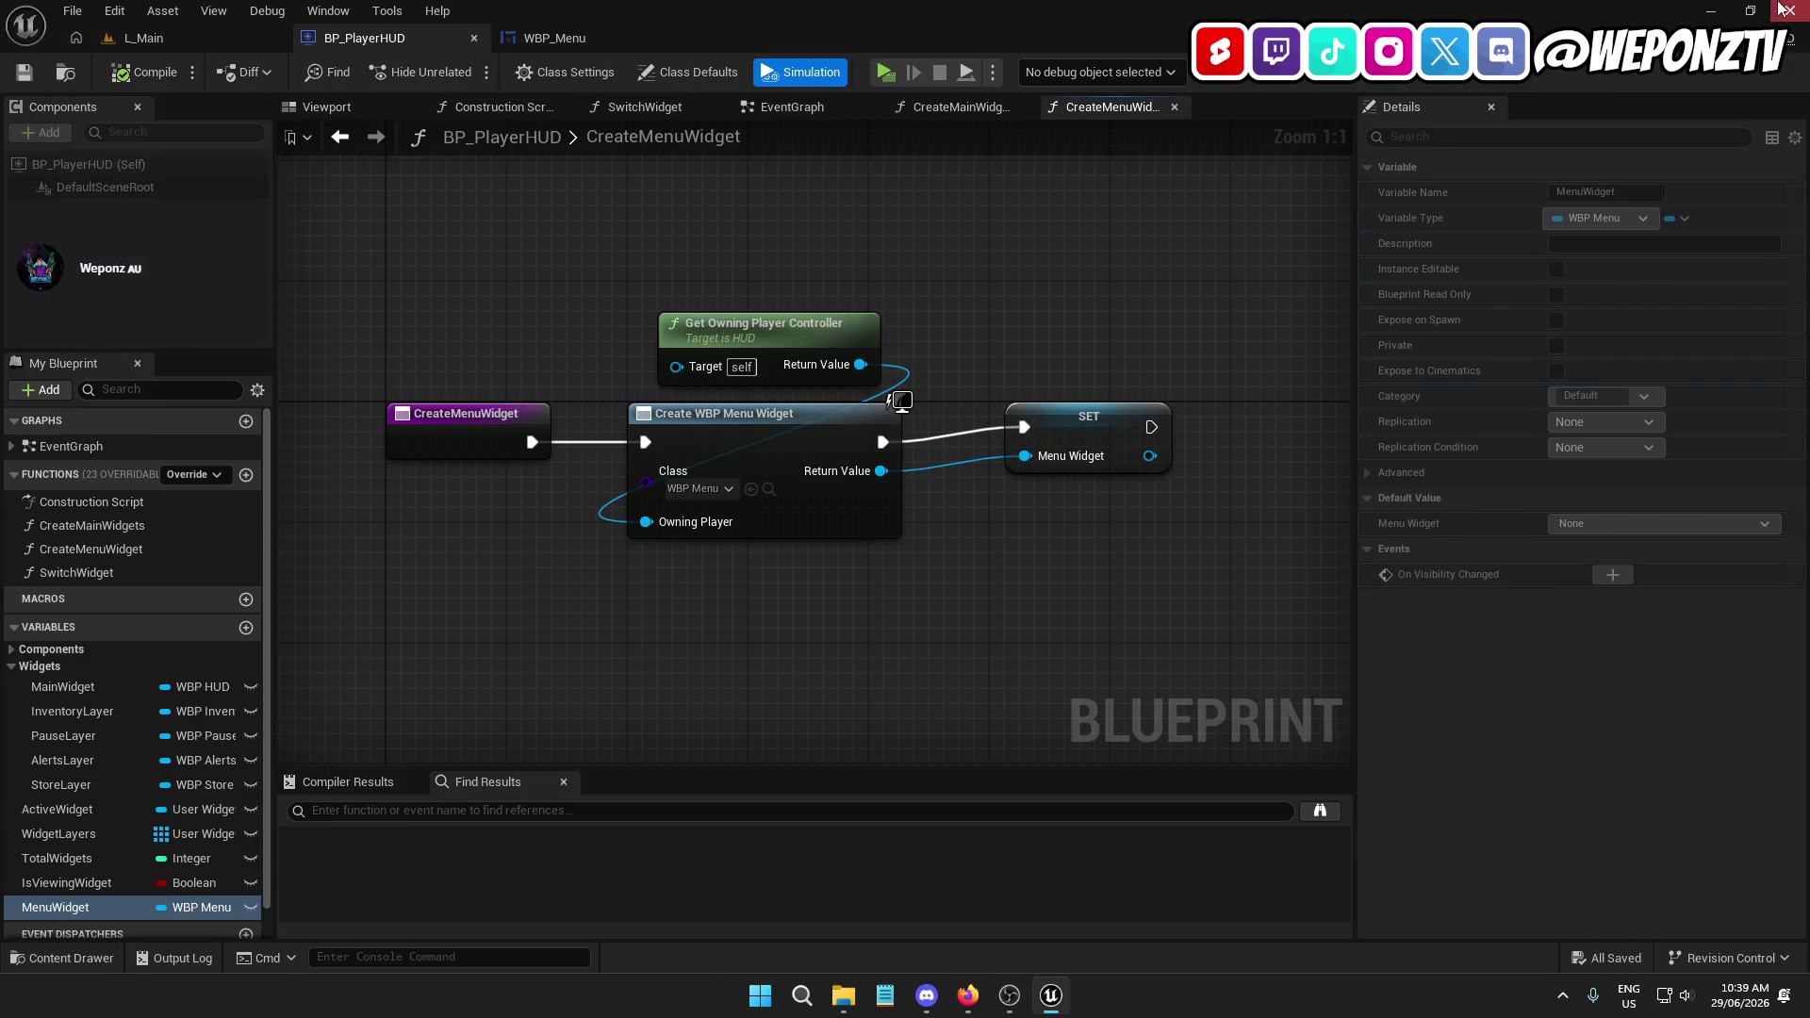
key(alt+F4)
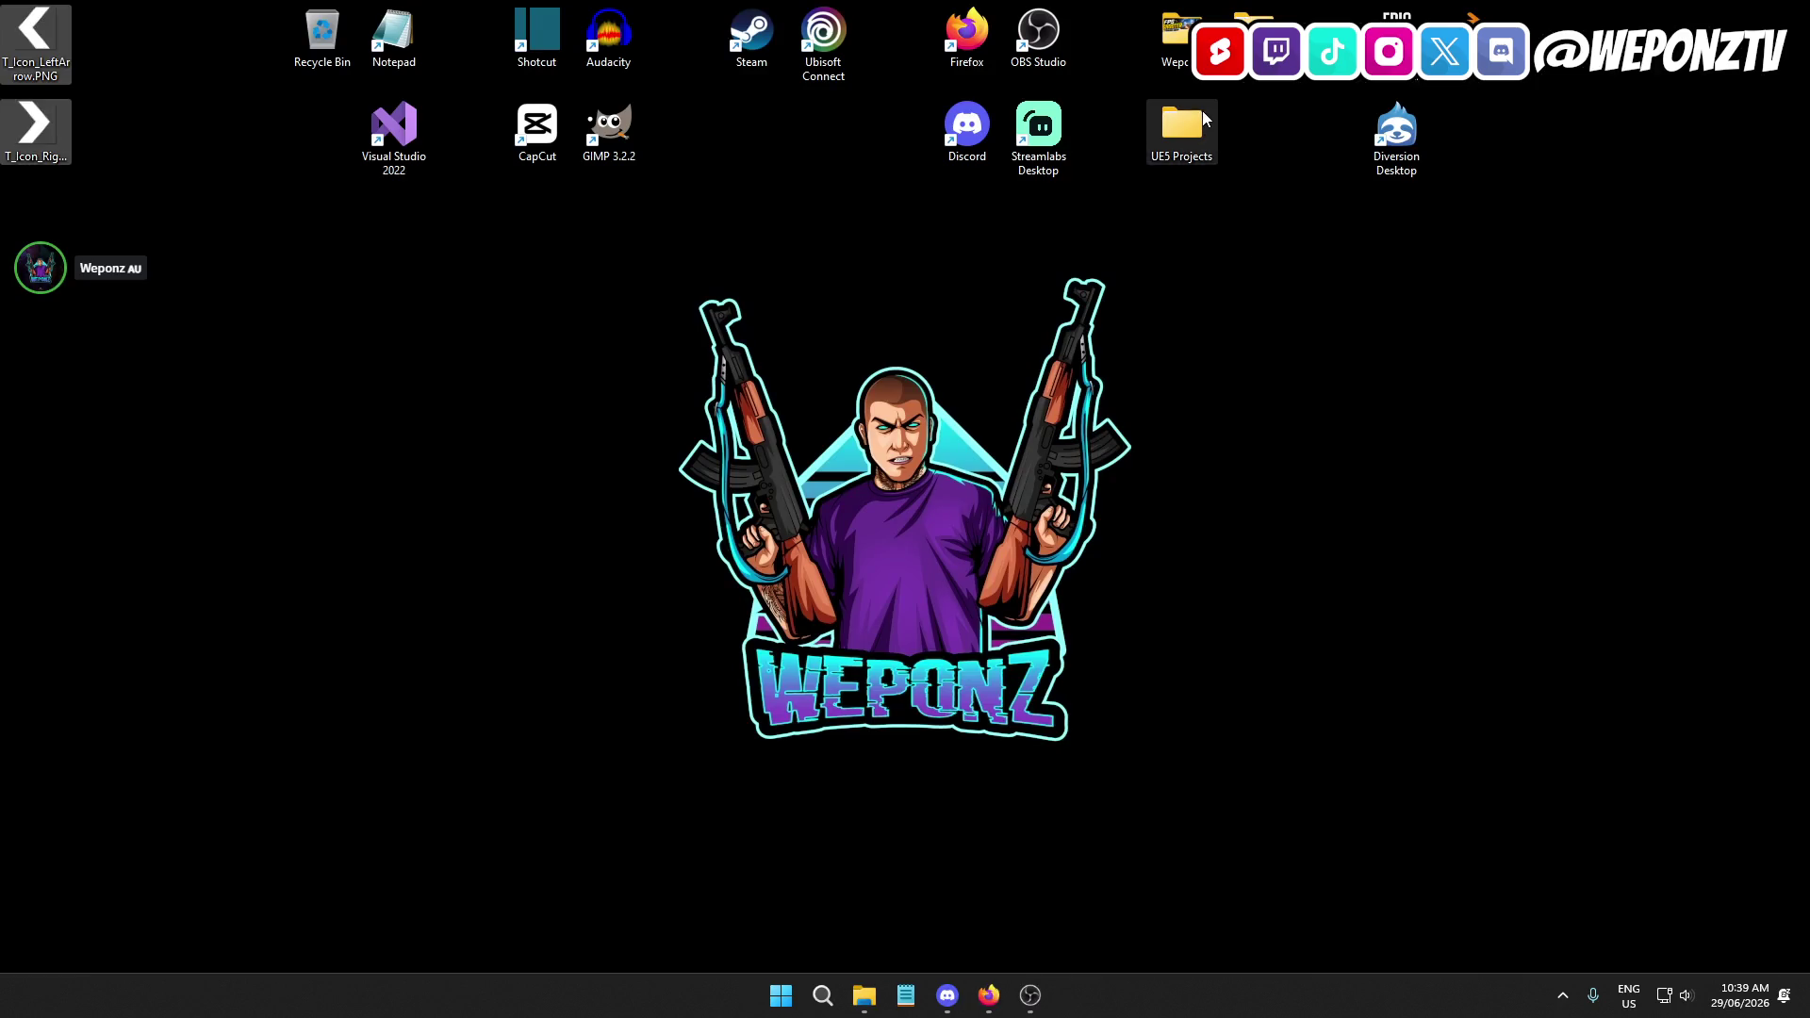
Launch PrisonRP.uproject from the projects > PrisonRP folder on the desktop
double_click(1182, 127)
double_click(705, 547)
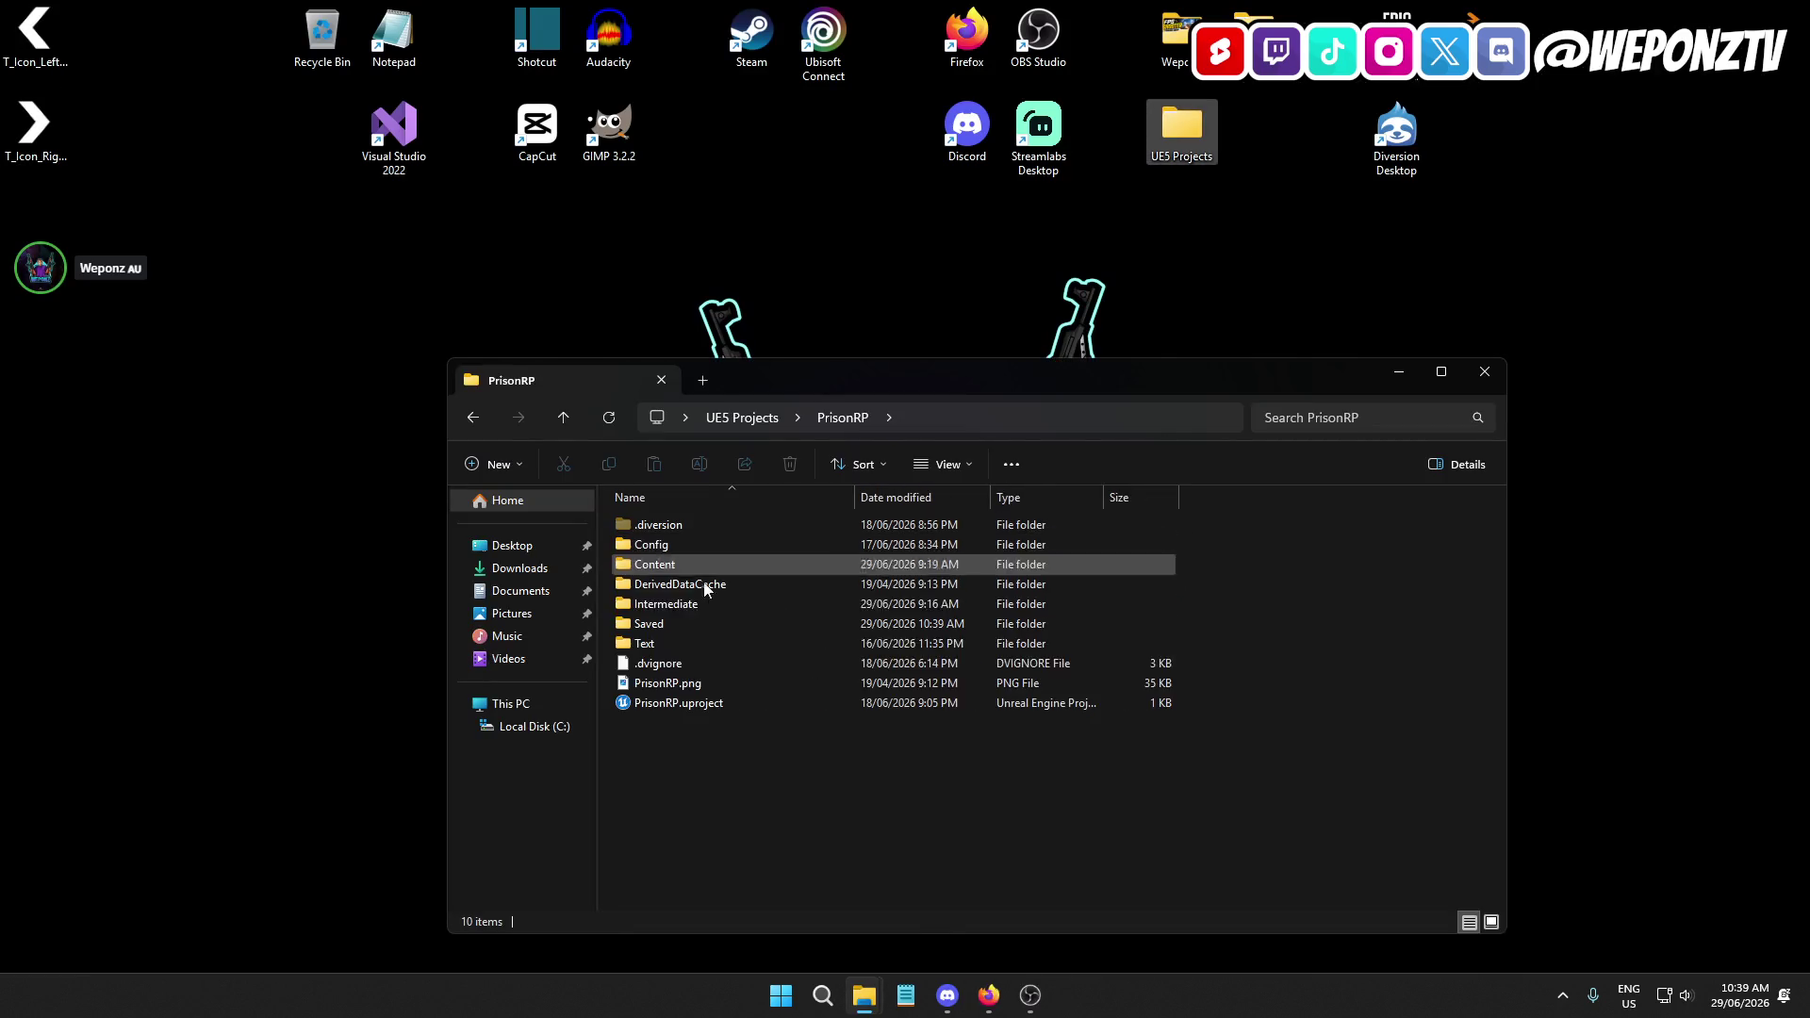
double_click(709, 704)
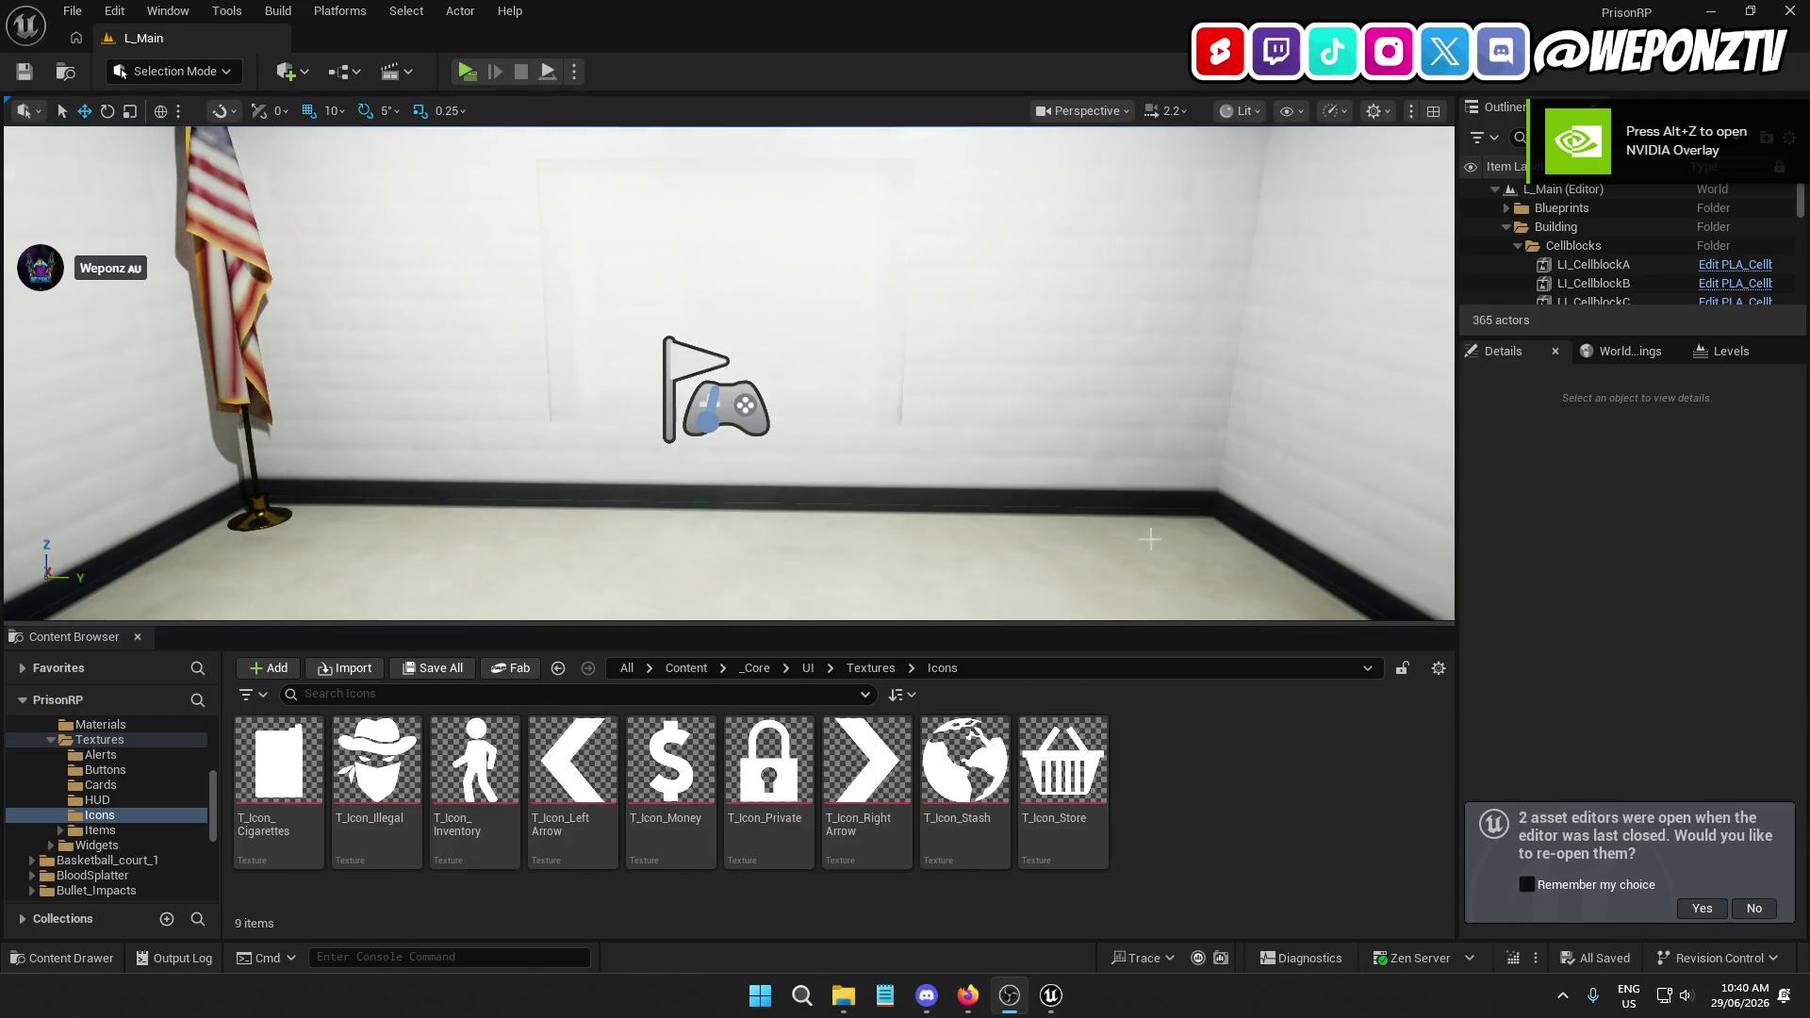
Dismiss the reopen prompt and open BP_PlayerHUD from Content > _Core > Blueprints > Characters > Player
click(1768, 913)
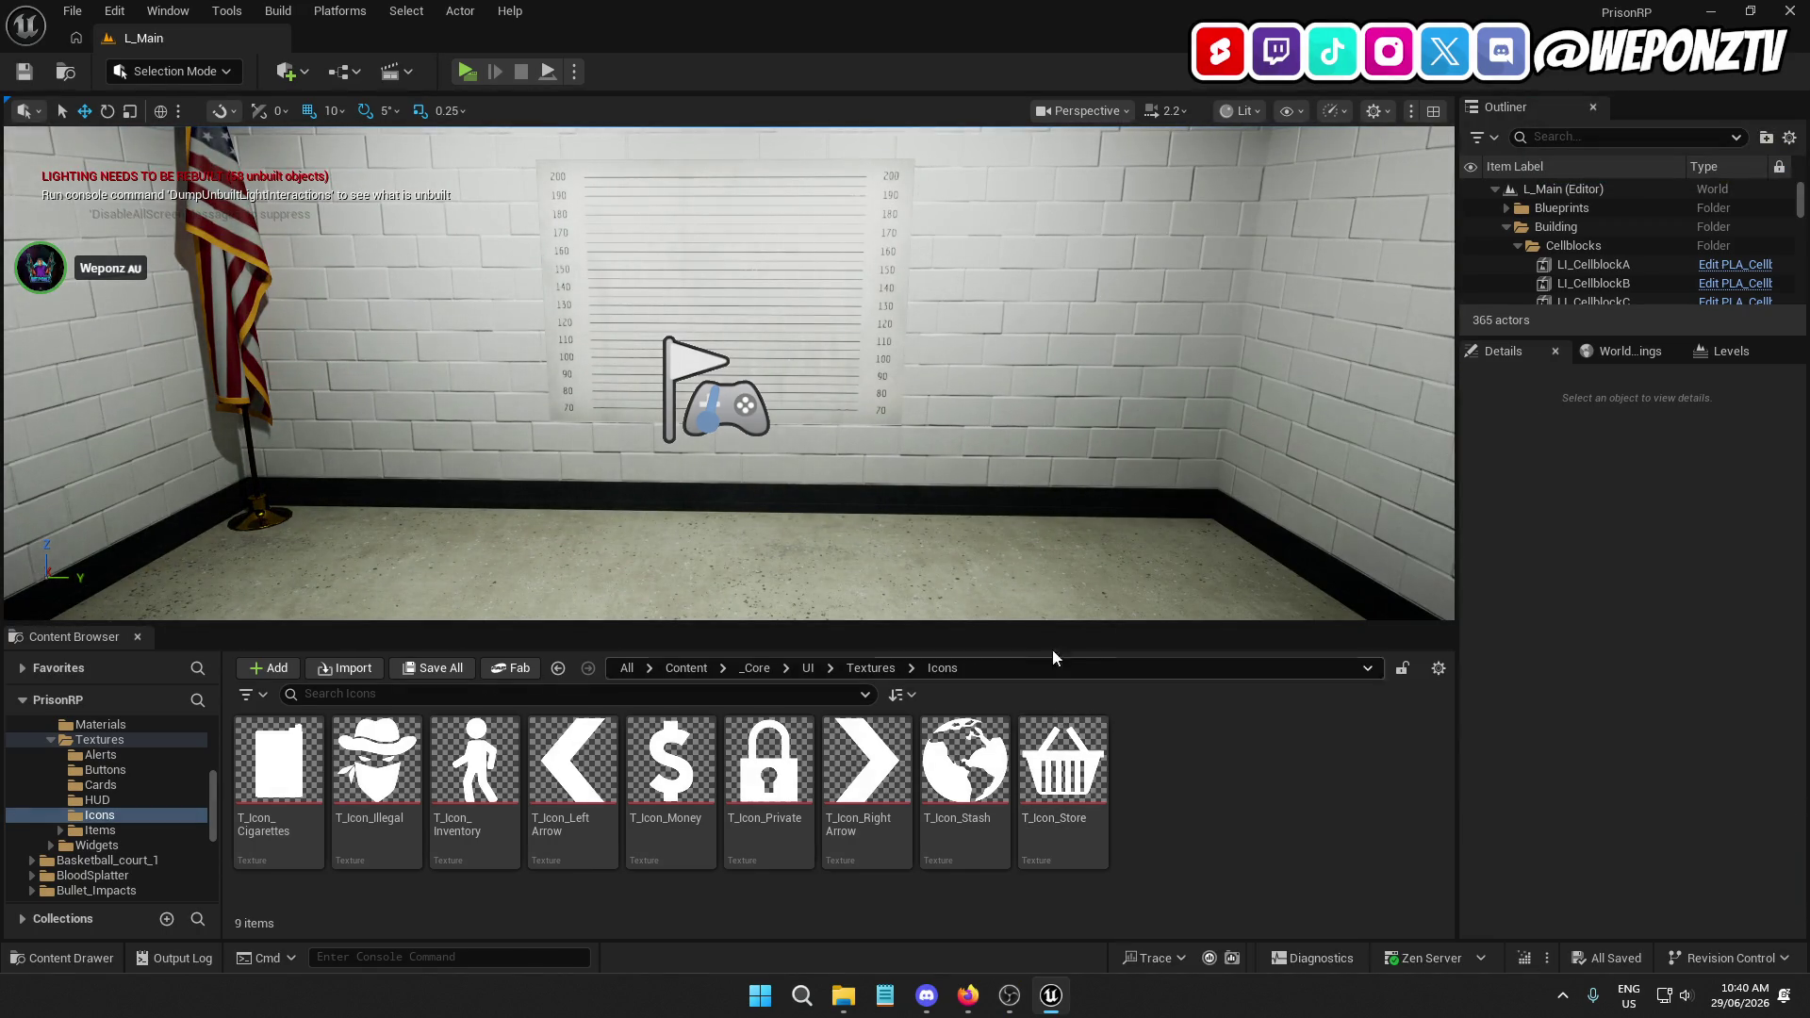
mouse_move(920, 450)
mouse_down()
mouse_move(811, 330)
mouse_move(773, 396)
mouse_move(721, 391)
mouse_up()
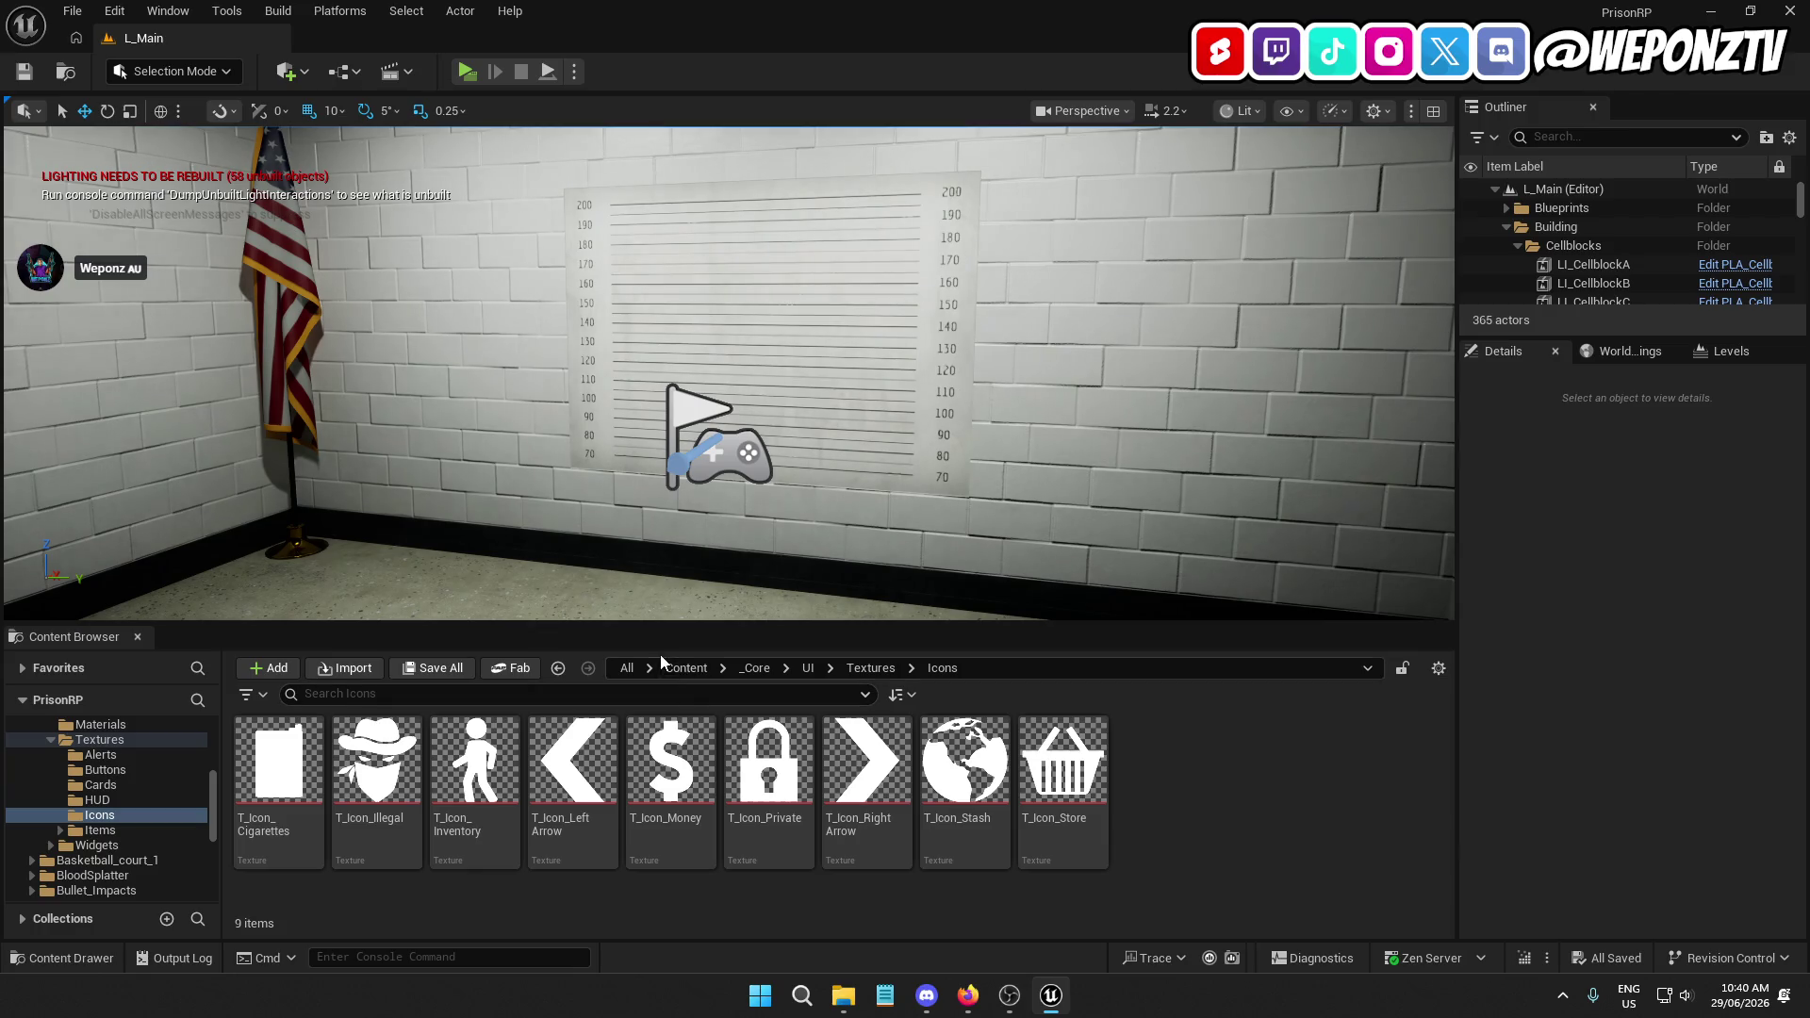
click(688, 668)
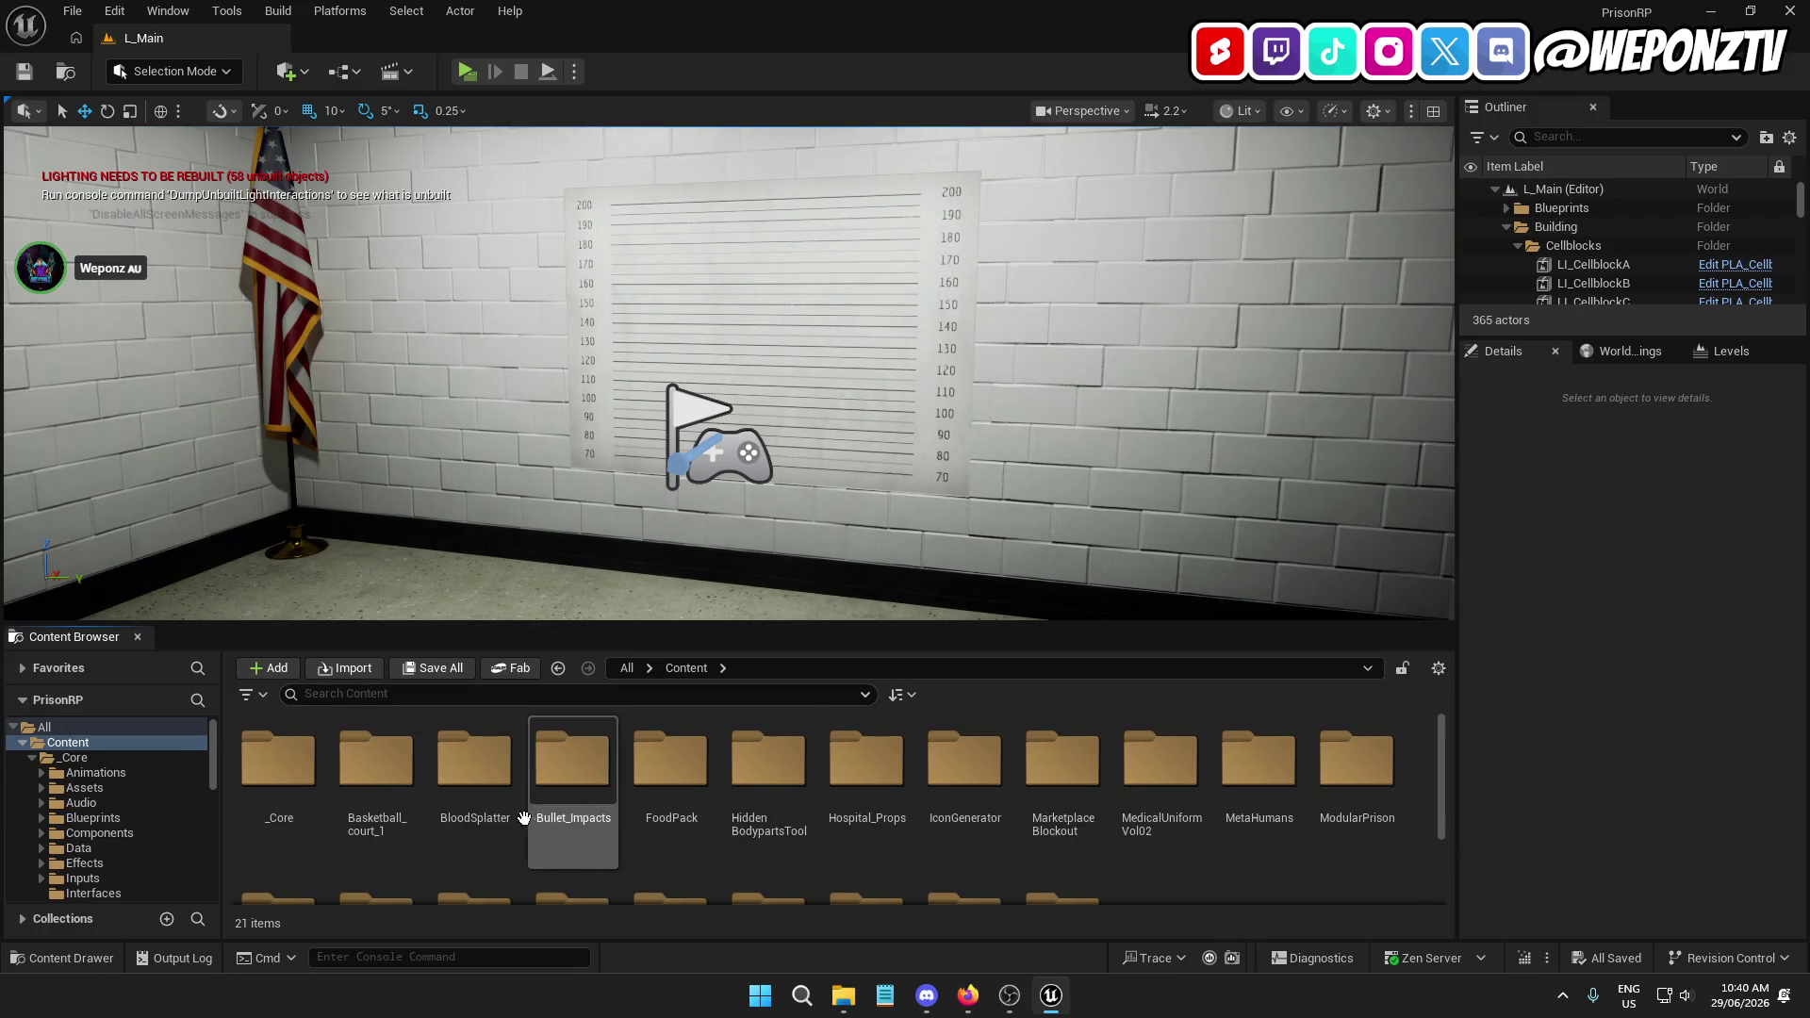
double_click(278, 754)
double_click(572, 755)
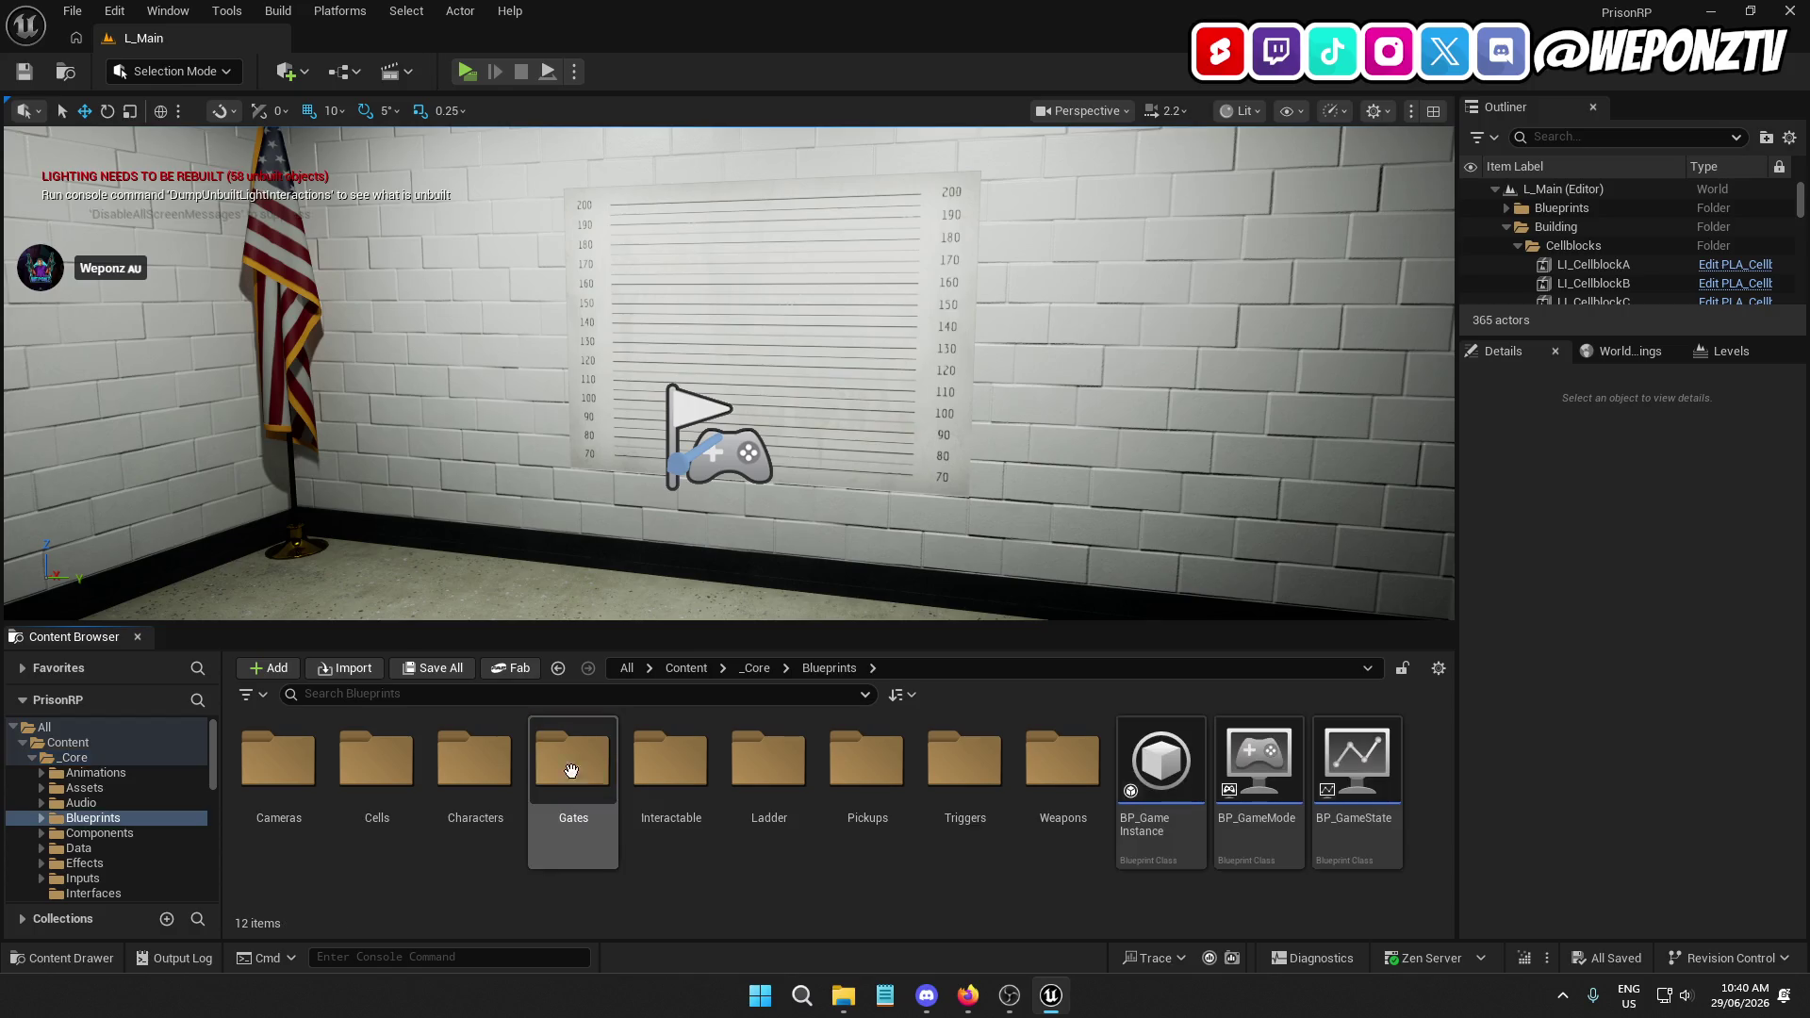
double_click(481, 759)
double_click(376, 759)
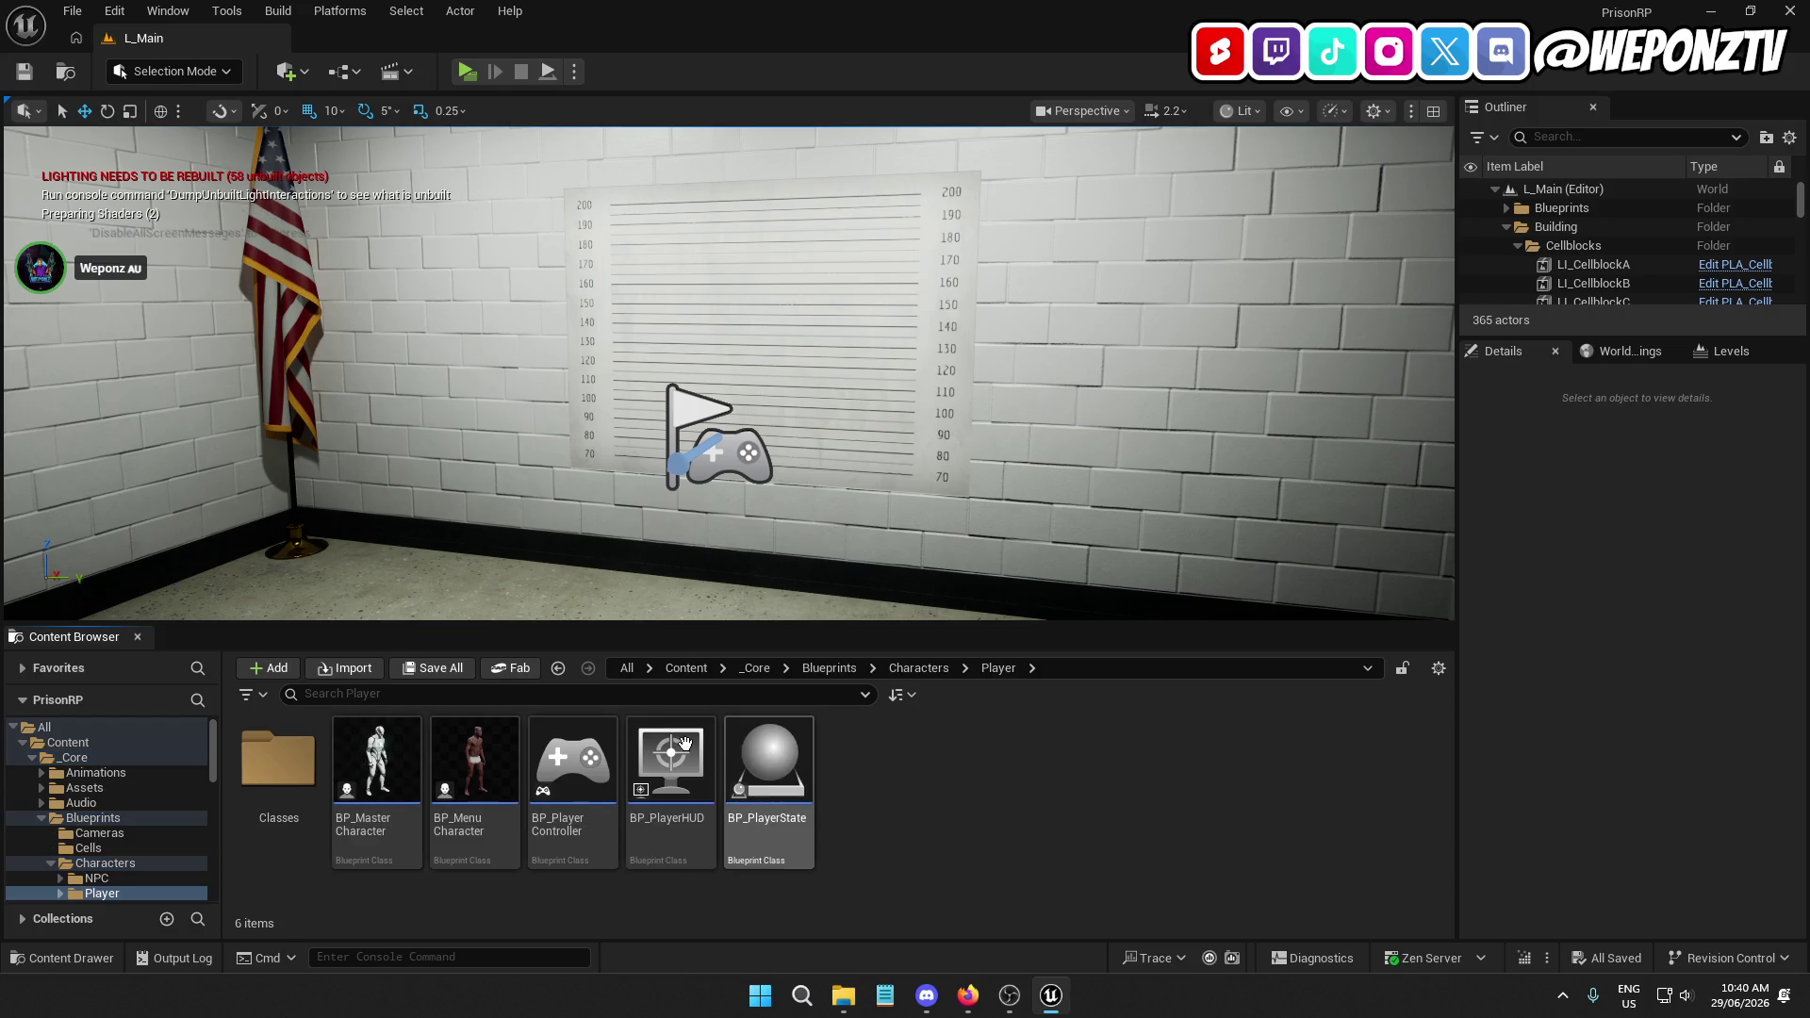
double_click(696, 771)
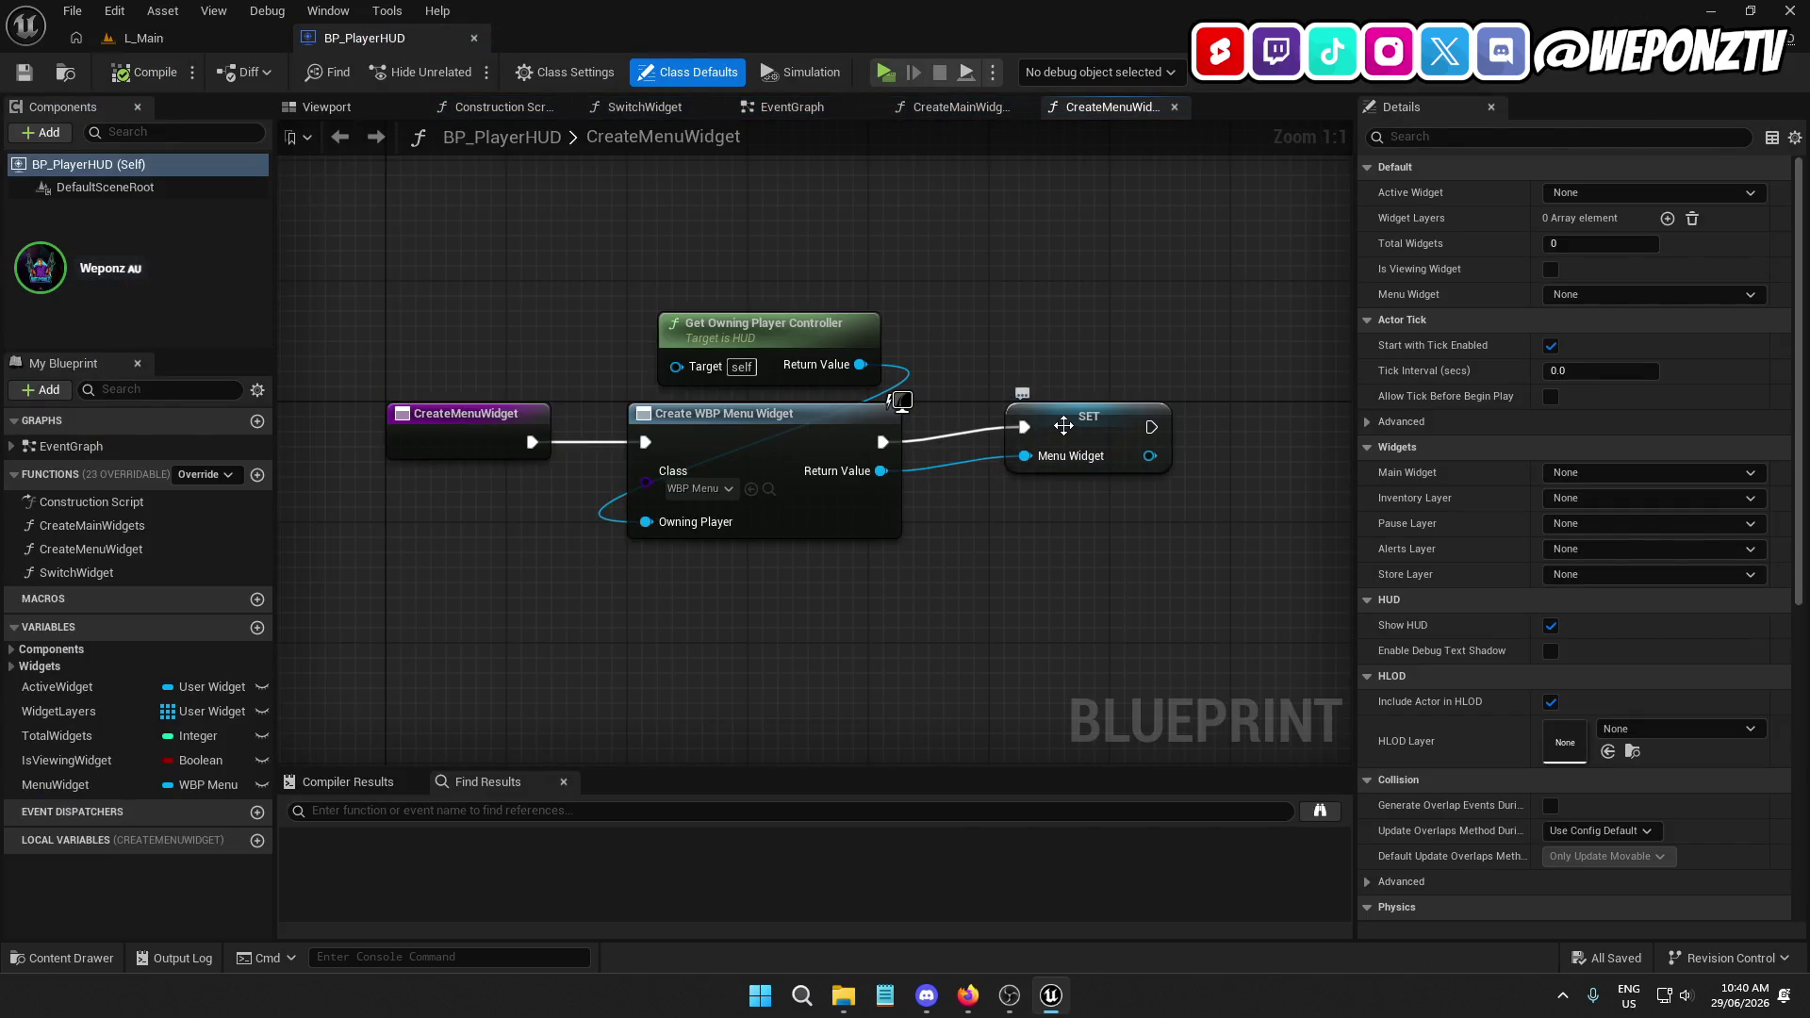
Put the MenuWidget variable in the Widgets category and move it to the top
click(1063, 426)
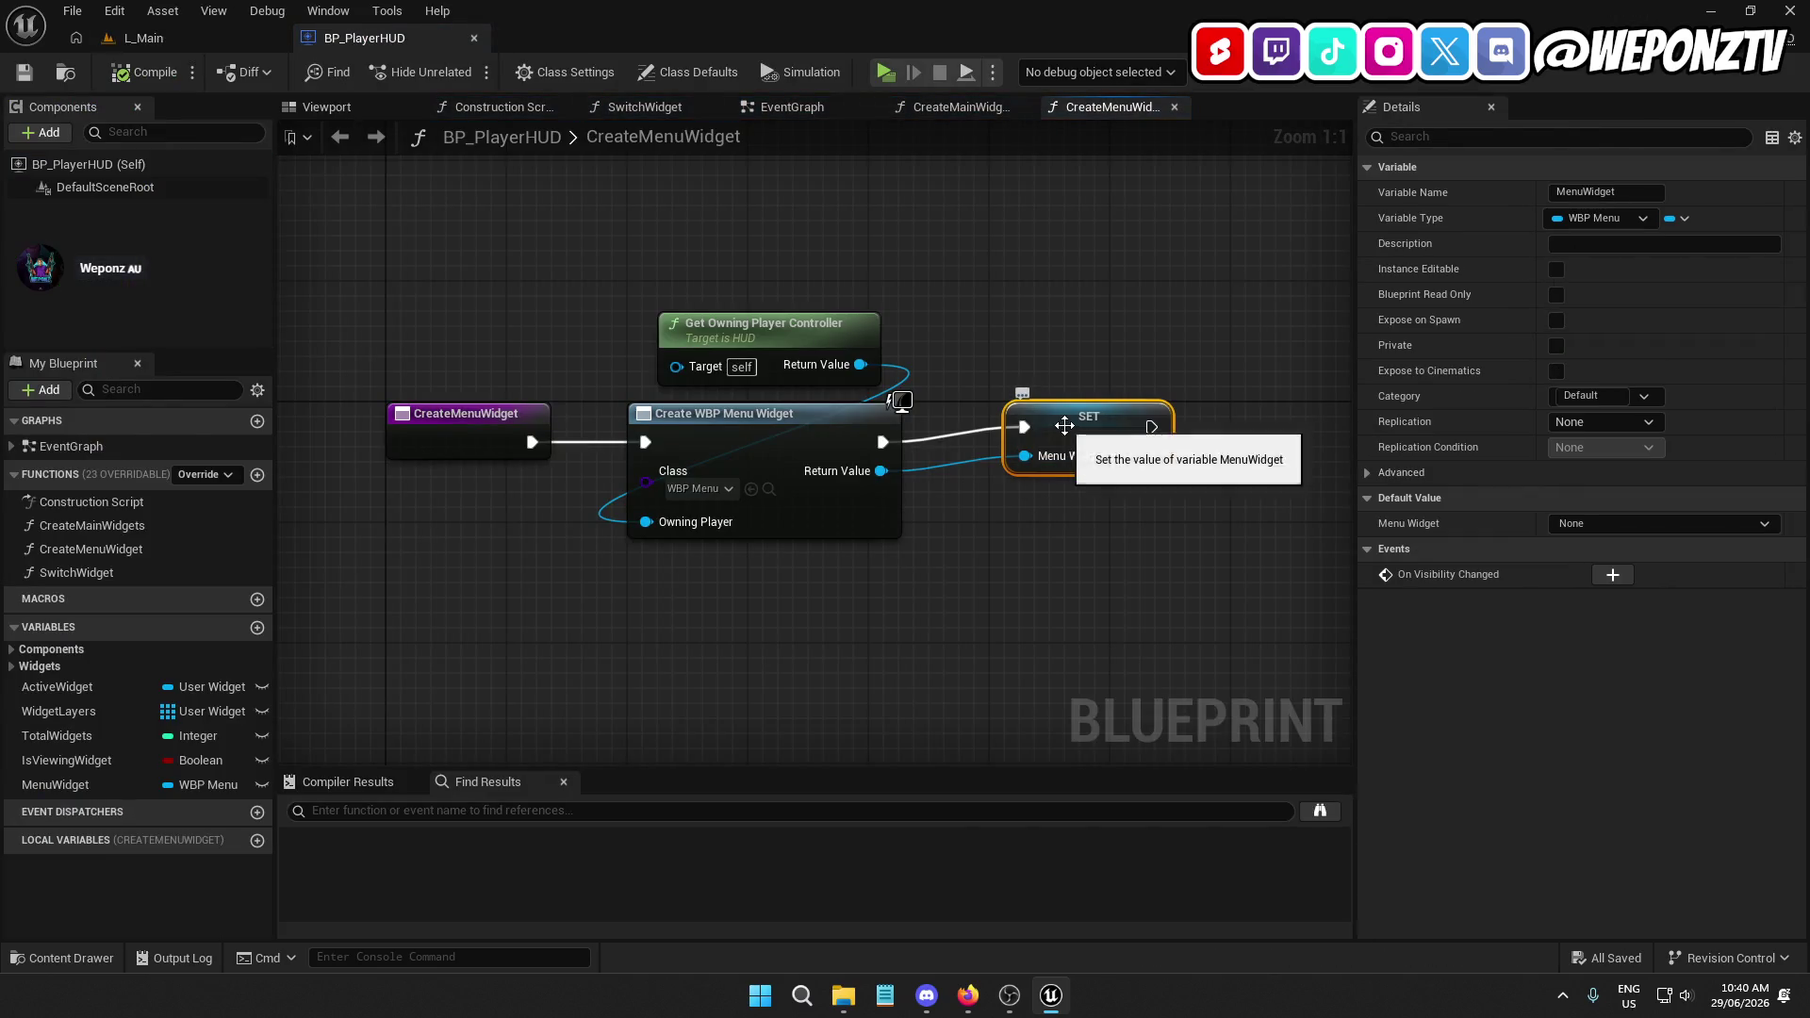
click(55, 784)
click(1644, 396)
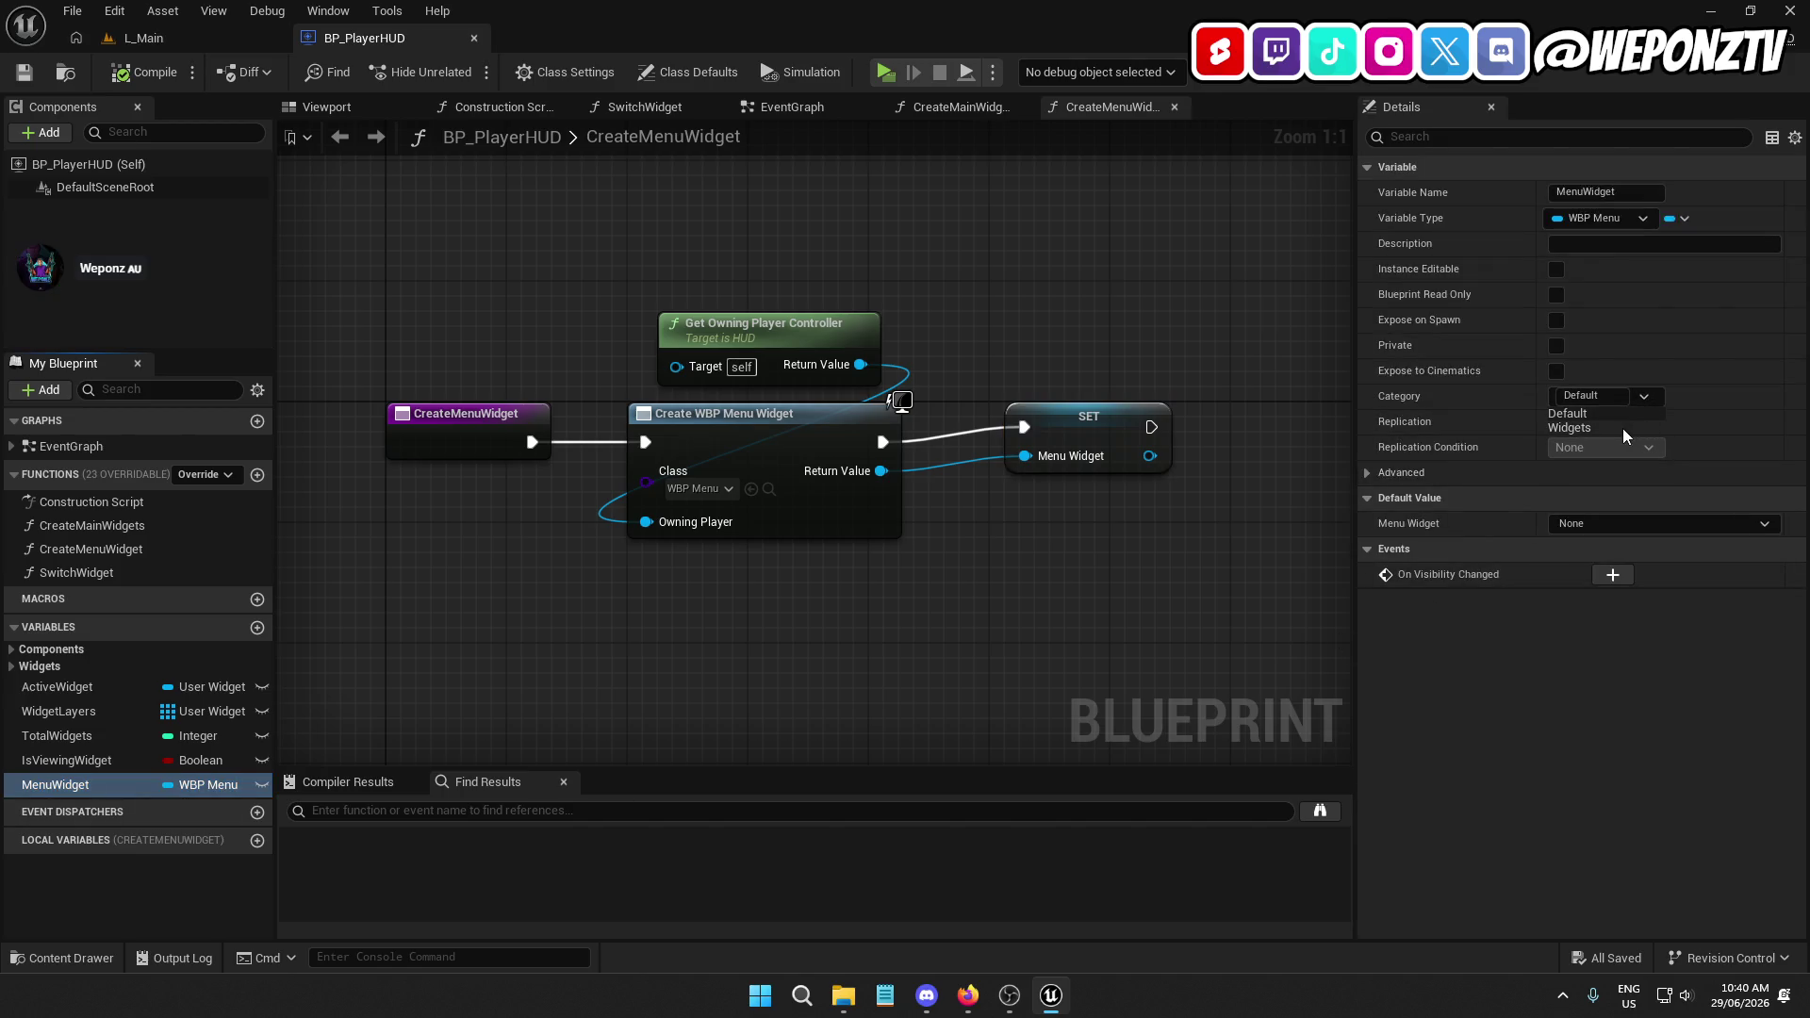
click(1621, 429)
mouse_move(84, 818)
mouse_down()
mouse_move(88, 688)
mouse_move(72, 688)
mouse_up()
Add an Add to Viewport node after the SET Menu Widget node, aligned with it
click(1063, 428)
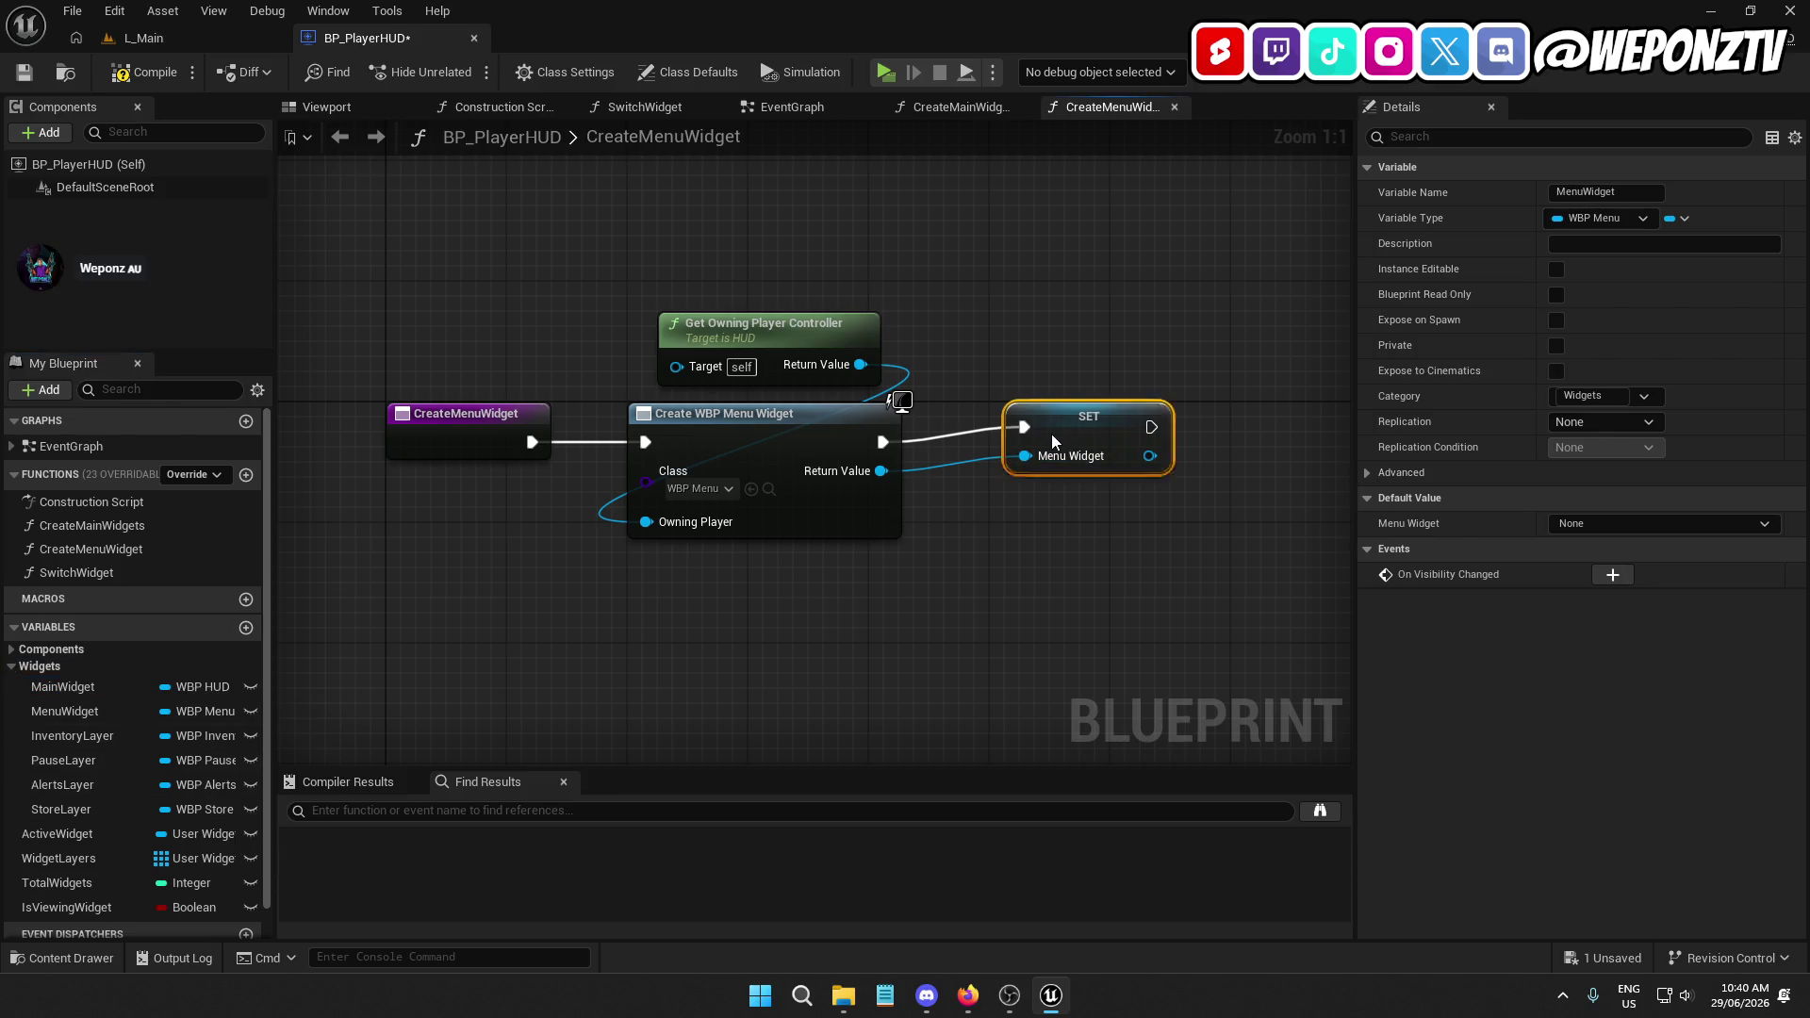
mouse_move(1061, 473)
mouse_down()
mouse_move(855, 497)
mouse_move(971, 507)
mouse_up()
text(add)
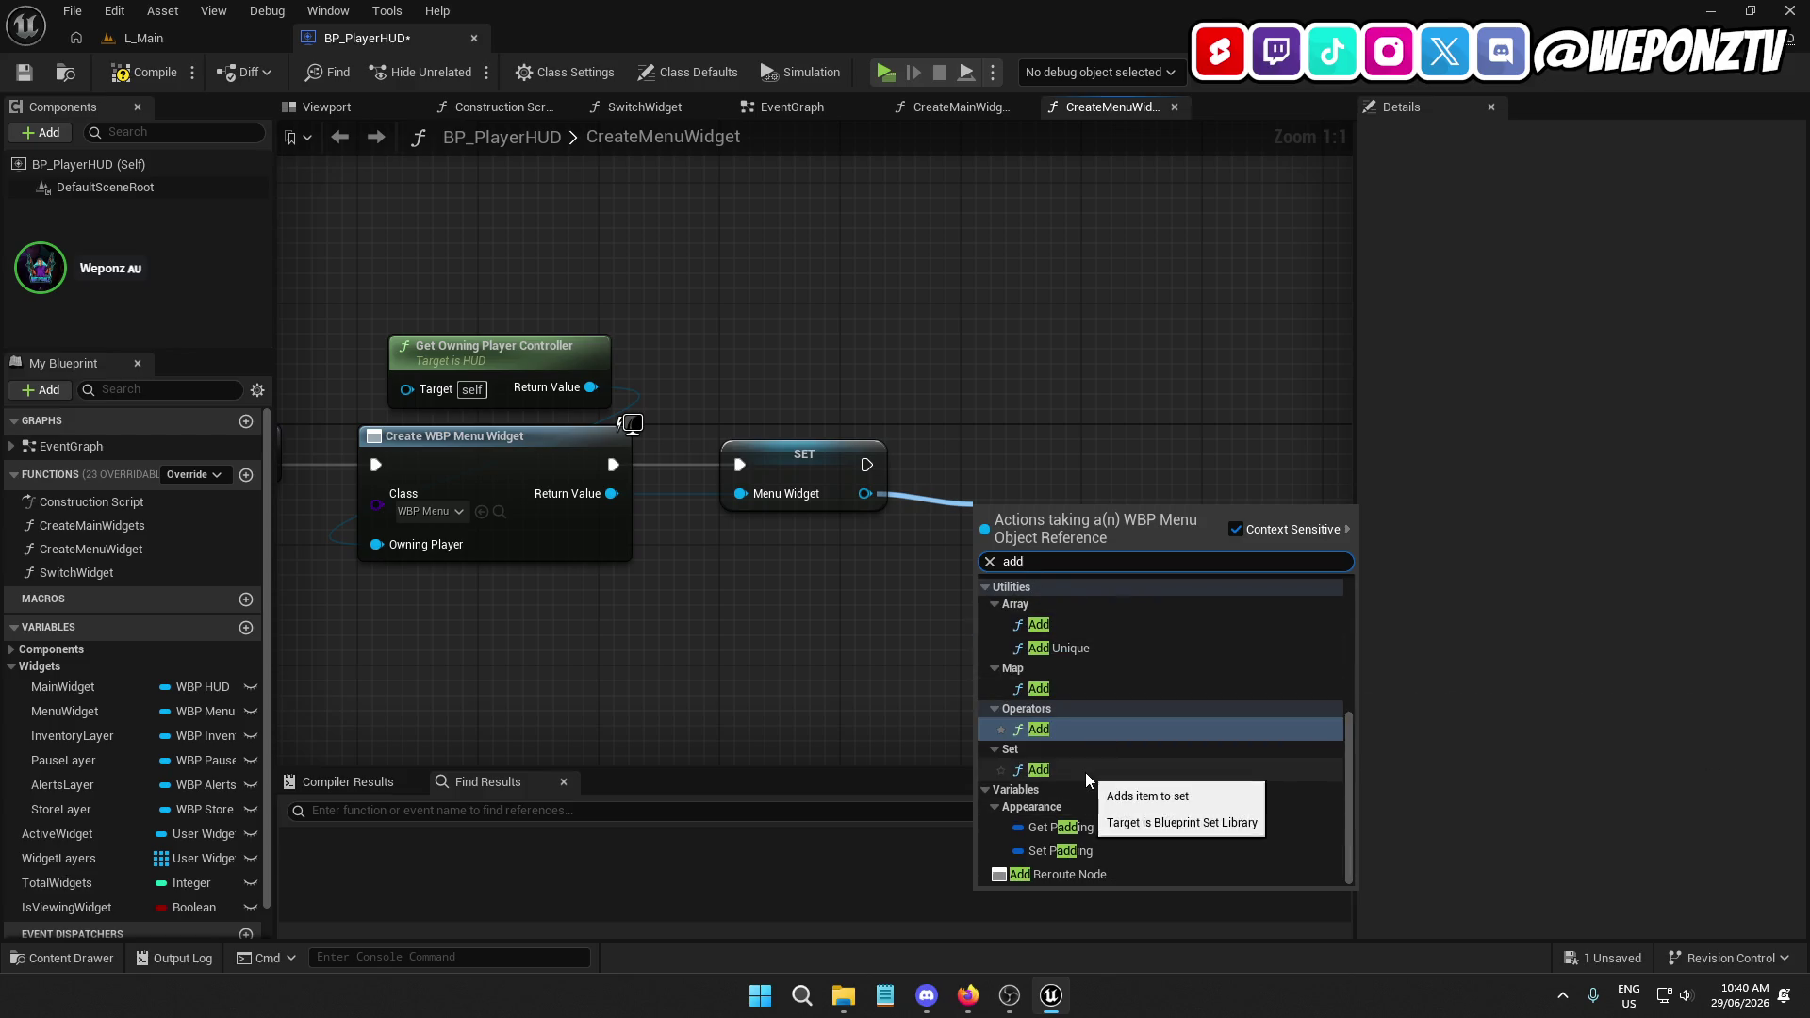
text(t)
click(1112, 645)
drag(1048, 522, 1052, 437)
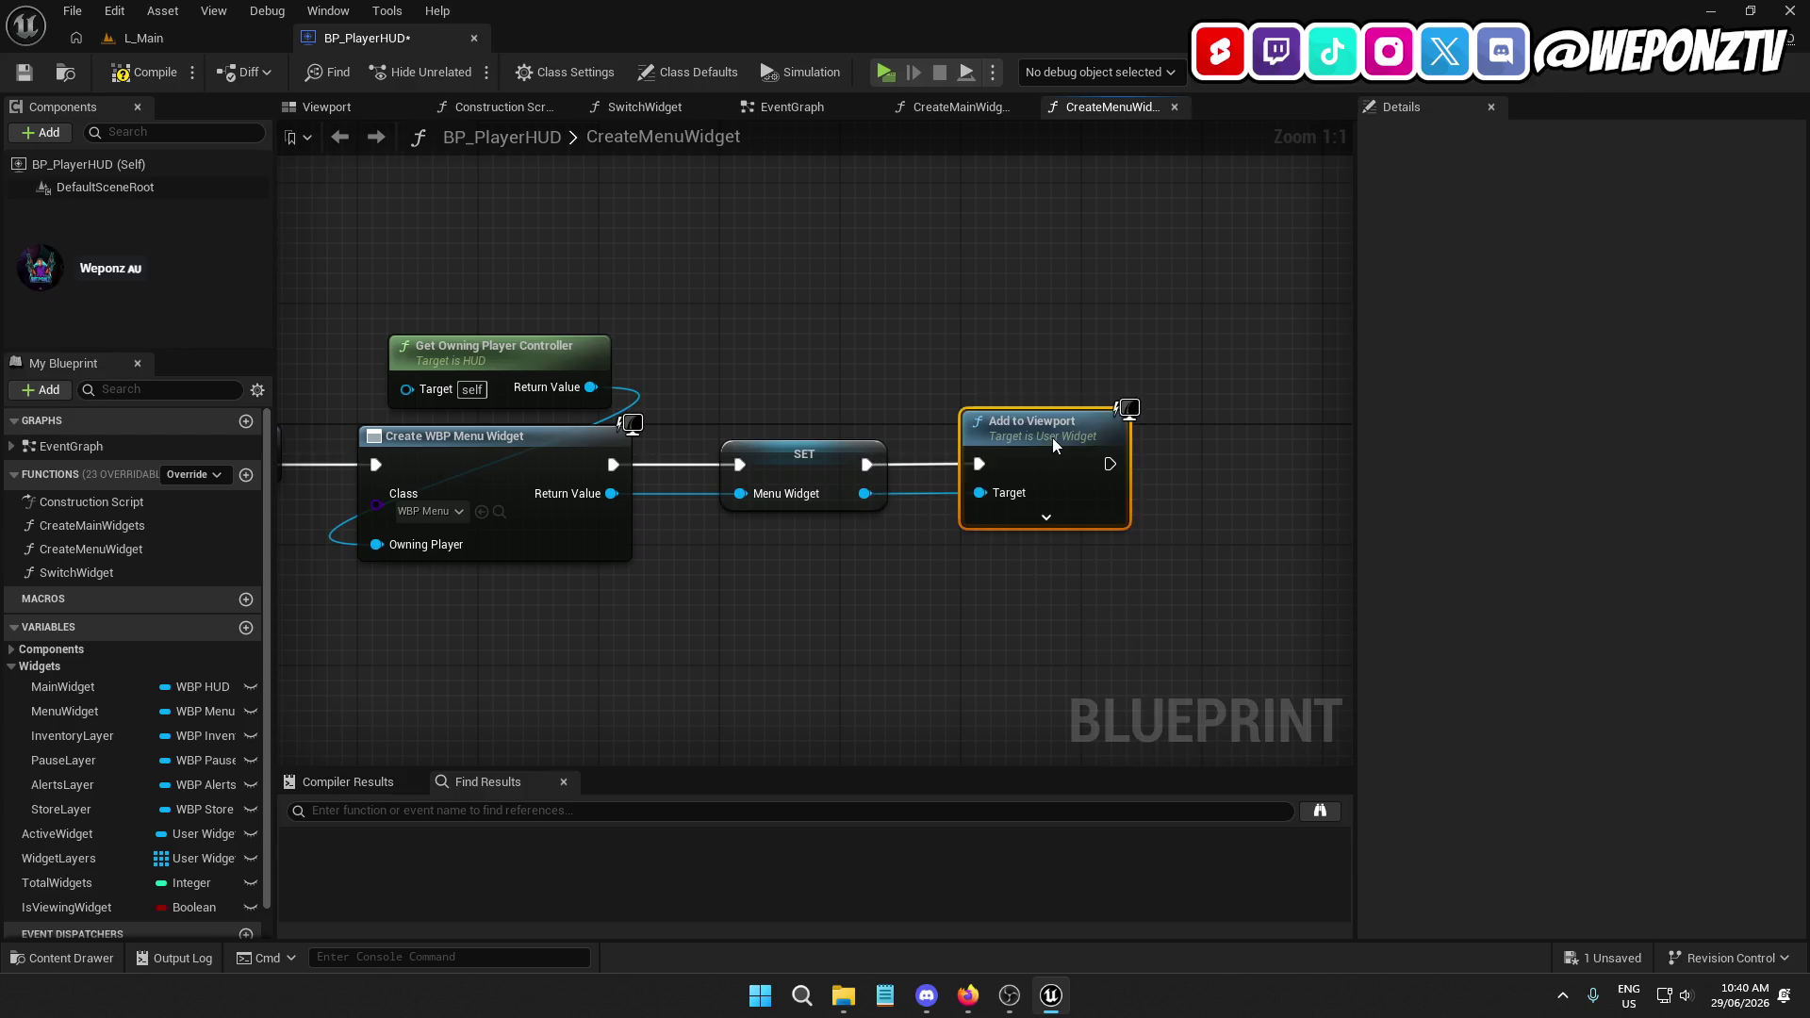
click(999, 628)
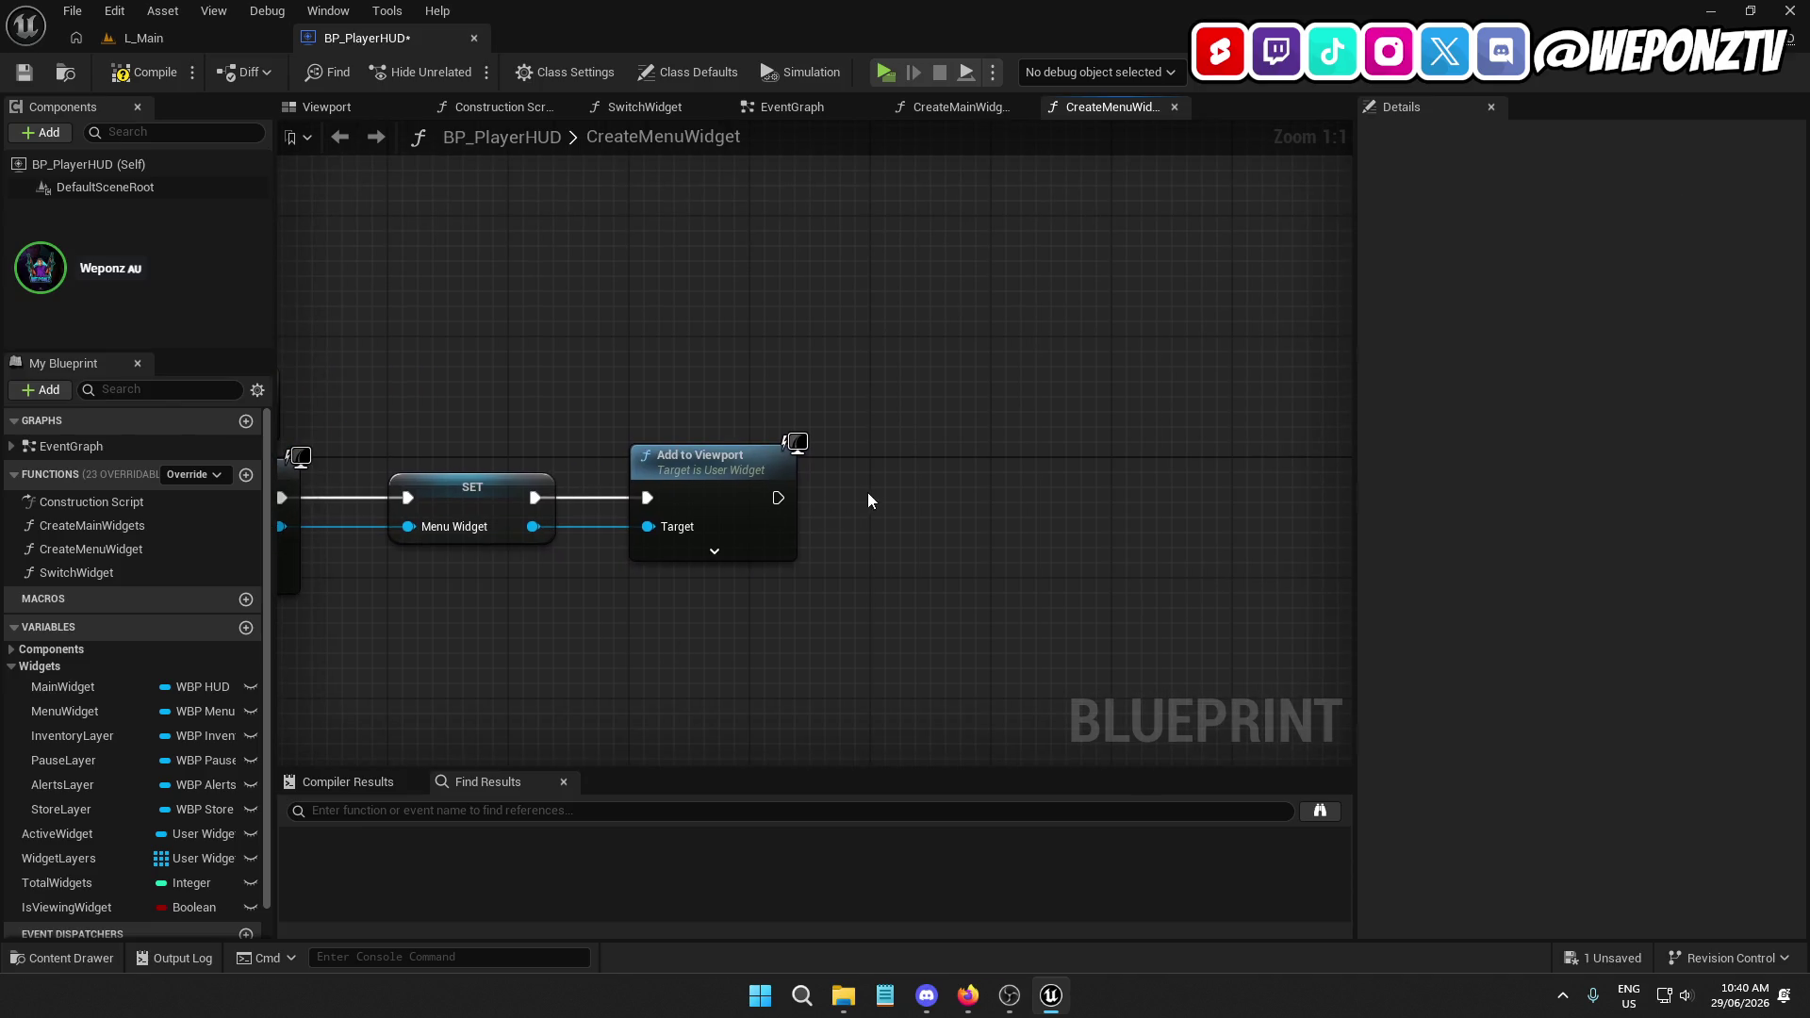
Paste a copy of Get Owning Player Controller beside Add to Viewport
right_click(867, 492)
text(setshow)
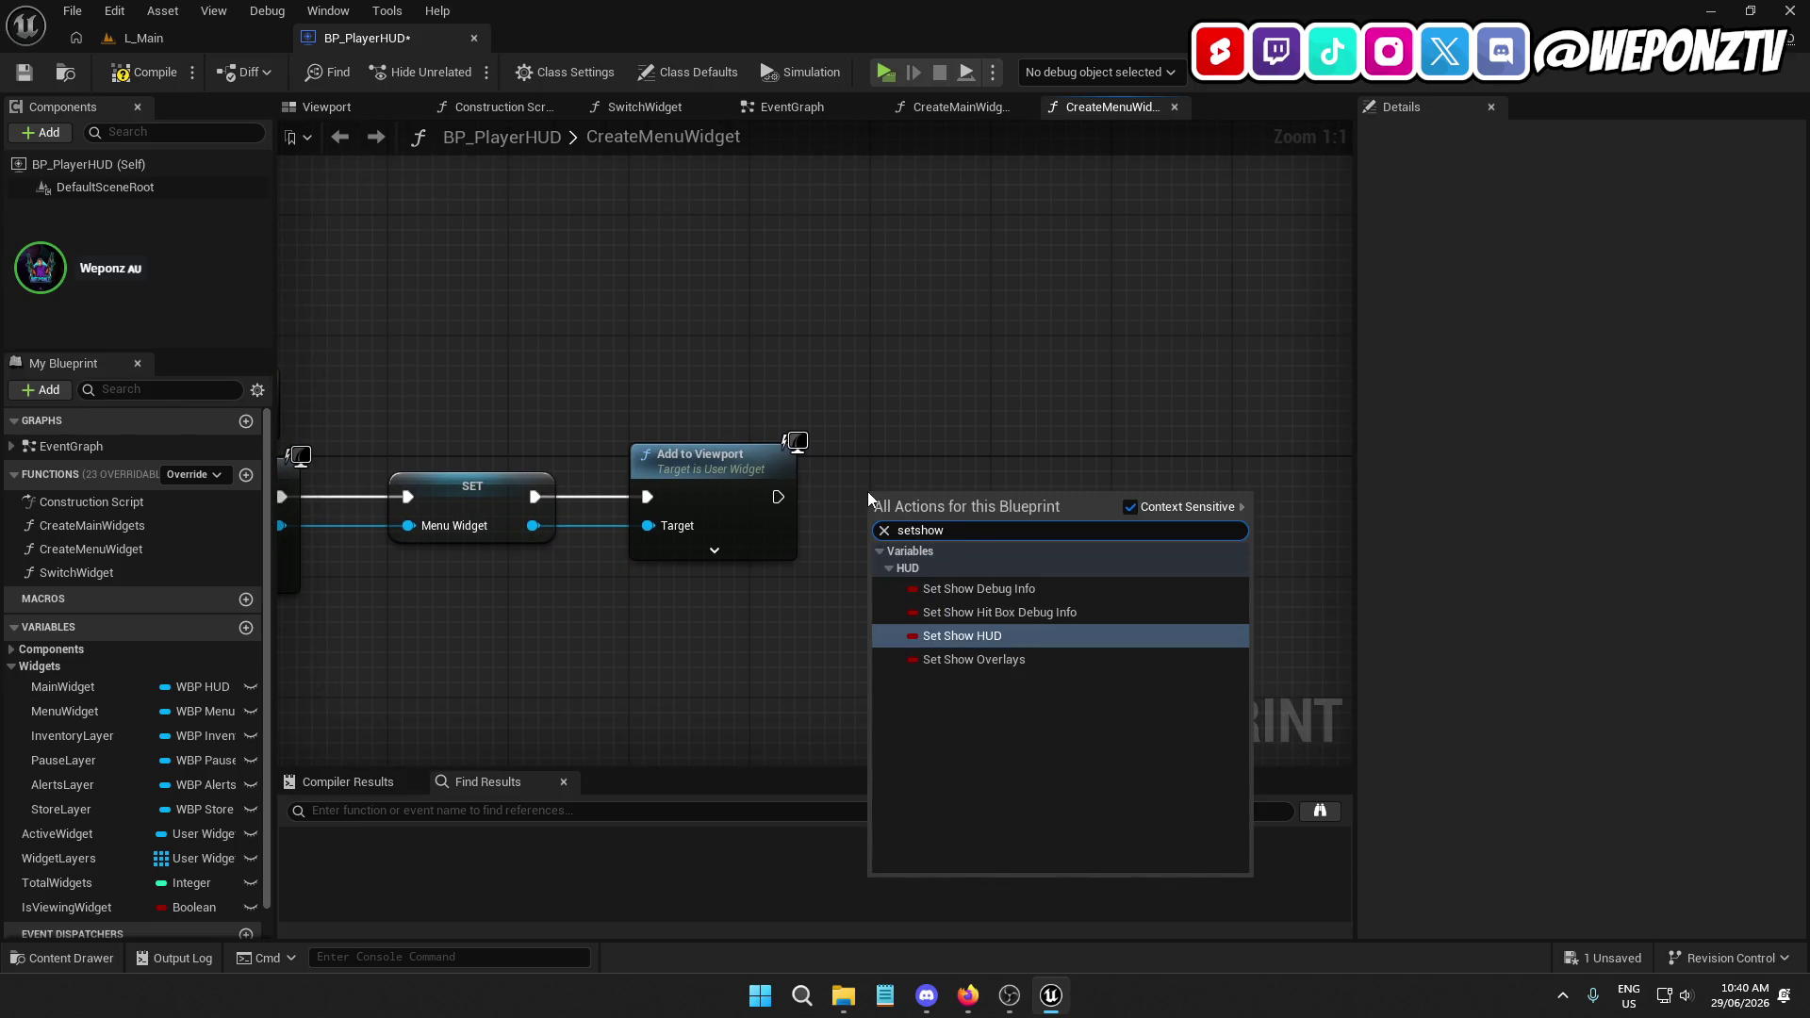
key(Escape)
mouse_move(726, 390)
mouse_down()
mouse_move(1263, 274)
mouse_move(857, 198)
mouse_up()
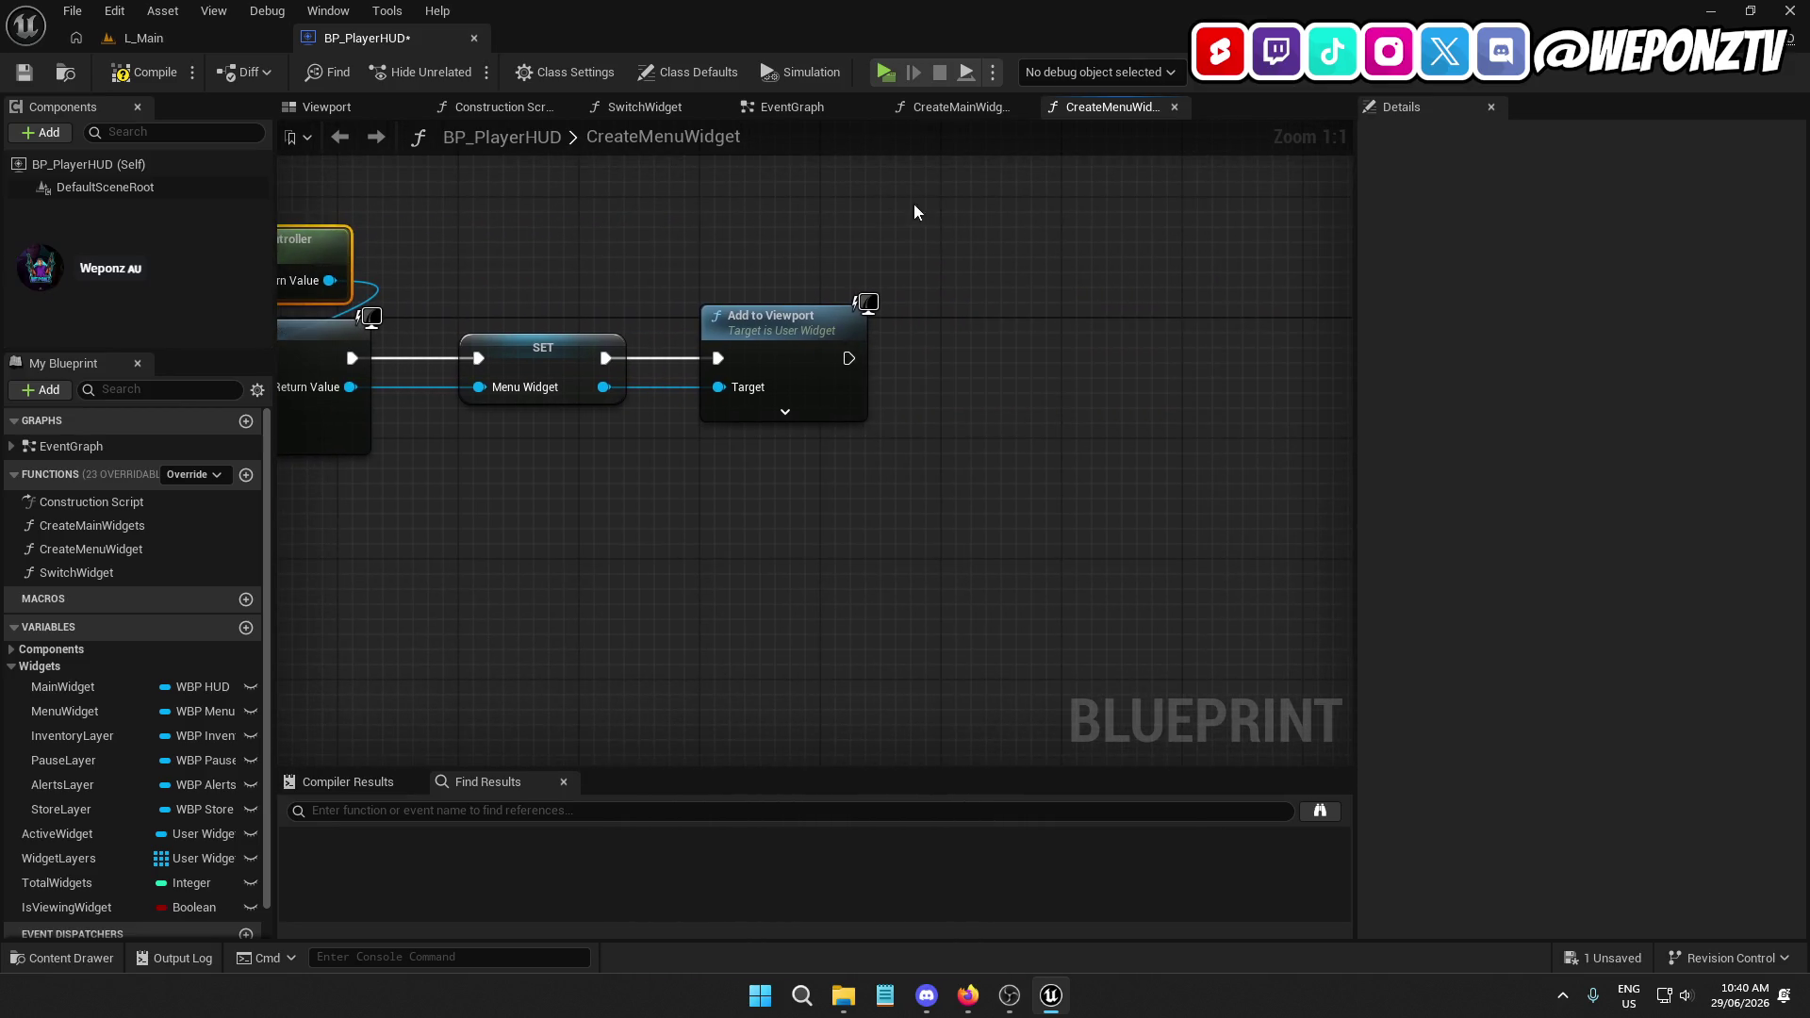
key(ctrl+v)
mouse_move(1249, 256)
mouse_down()
mouse_move(1190, 366)
mouse_move(1233, 229)
mouse_move(1141, 371)
mouse_up()
Chain a Set Show Mouse Cursor node, ticked, after Add to Viewport
text(setsho)
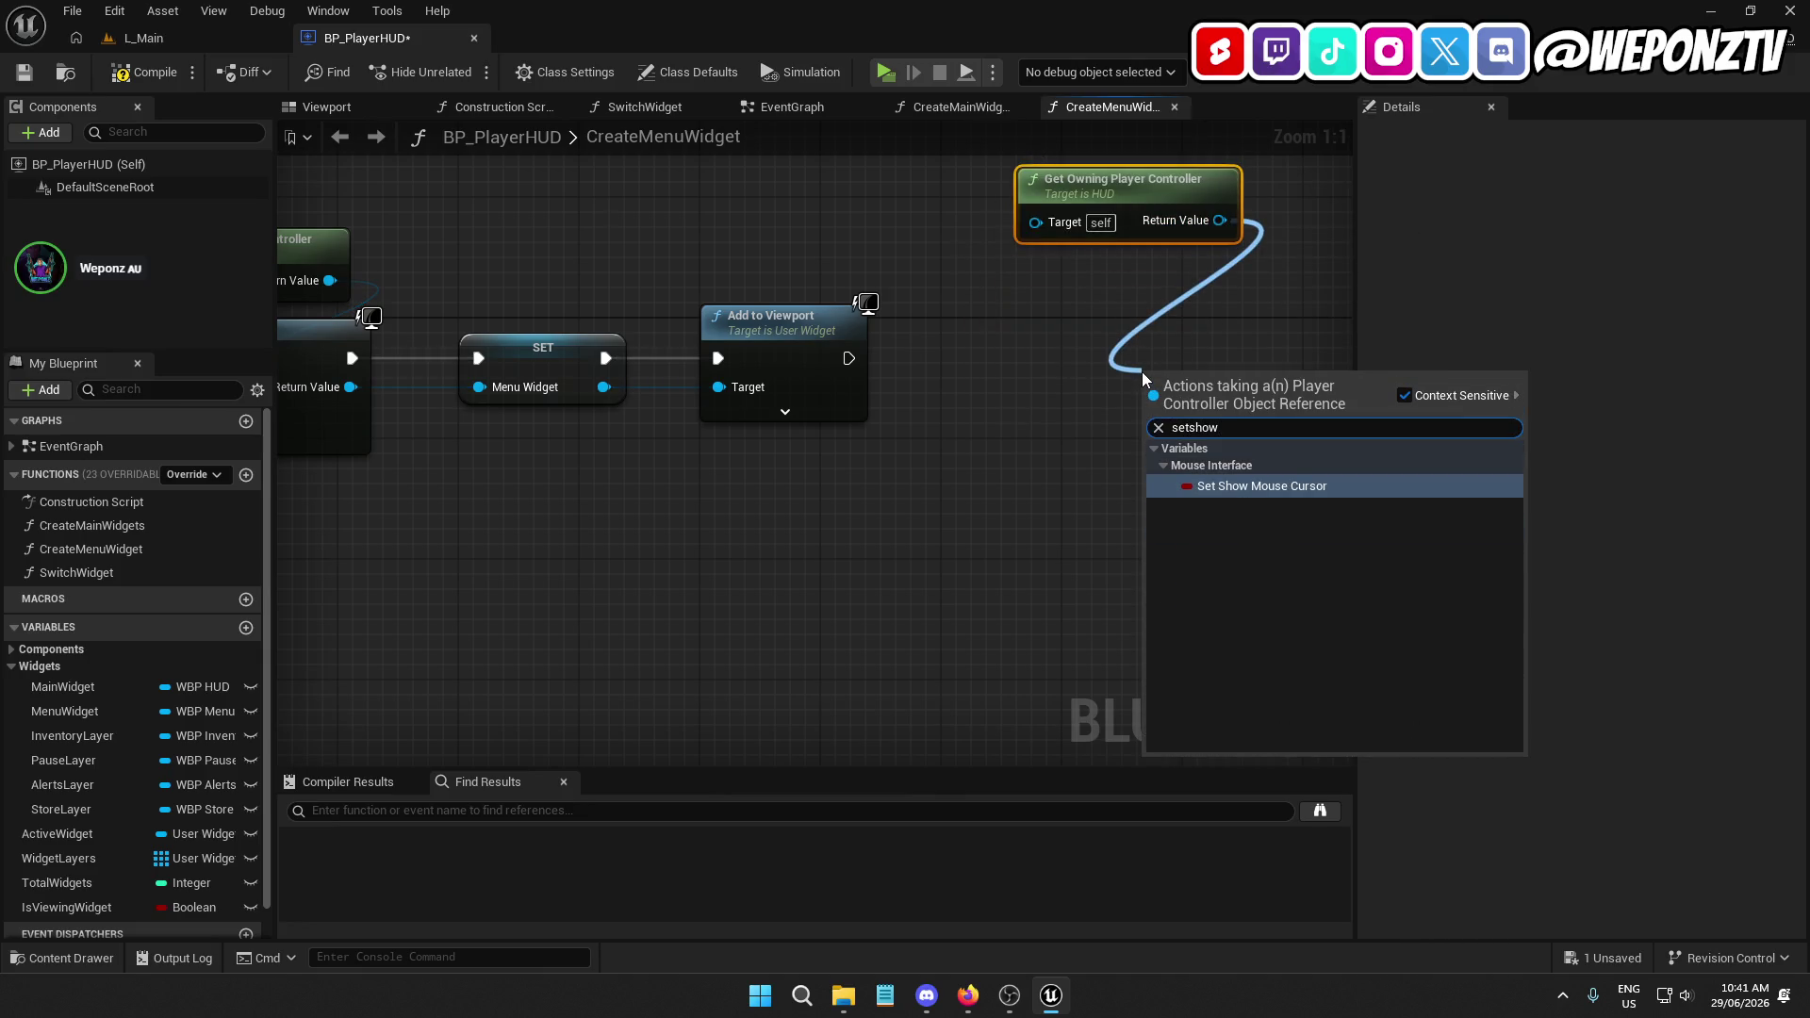
click(1291, 485)
mouse_move(1223, 380)
mouse_down()
mouse_move(1128, 337)
mouse_move(848, 363)
mouse_up()
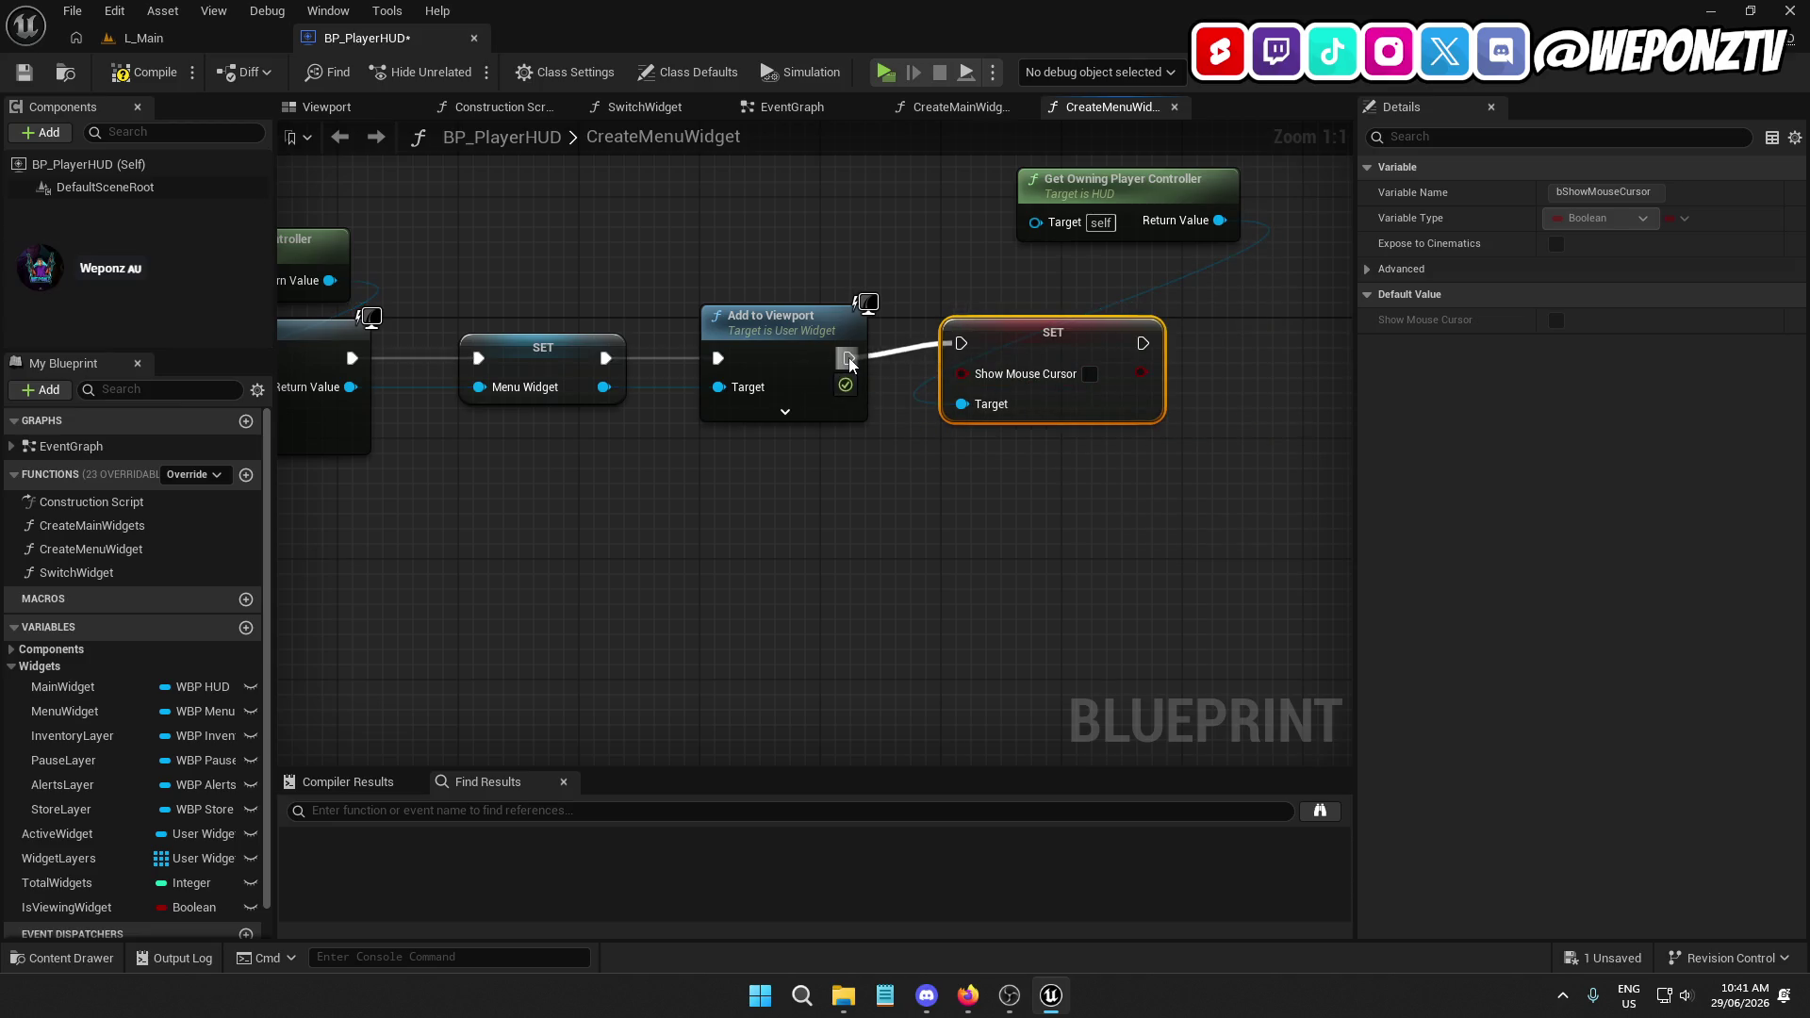
key(q)
mouse_move(1129, 217)
mouse_down()
mouse_move(1054, 270)
mouse_move(721, 363)
mouse_up()
click(1087, 392)
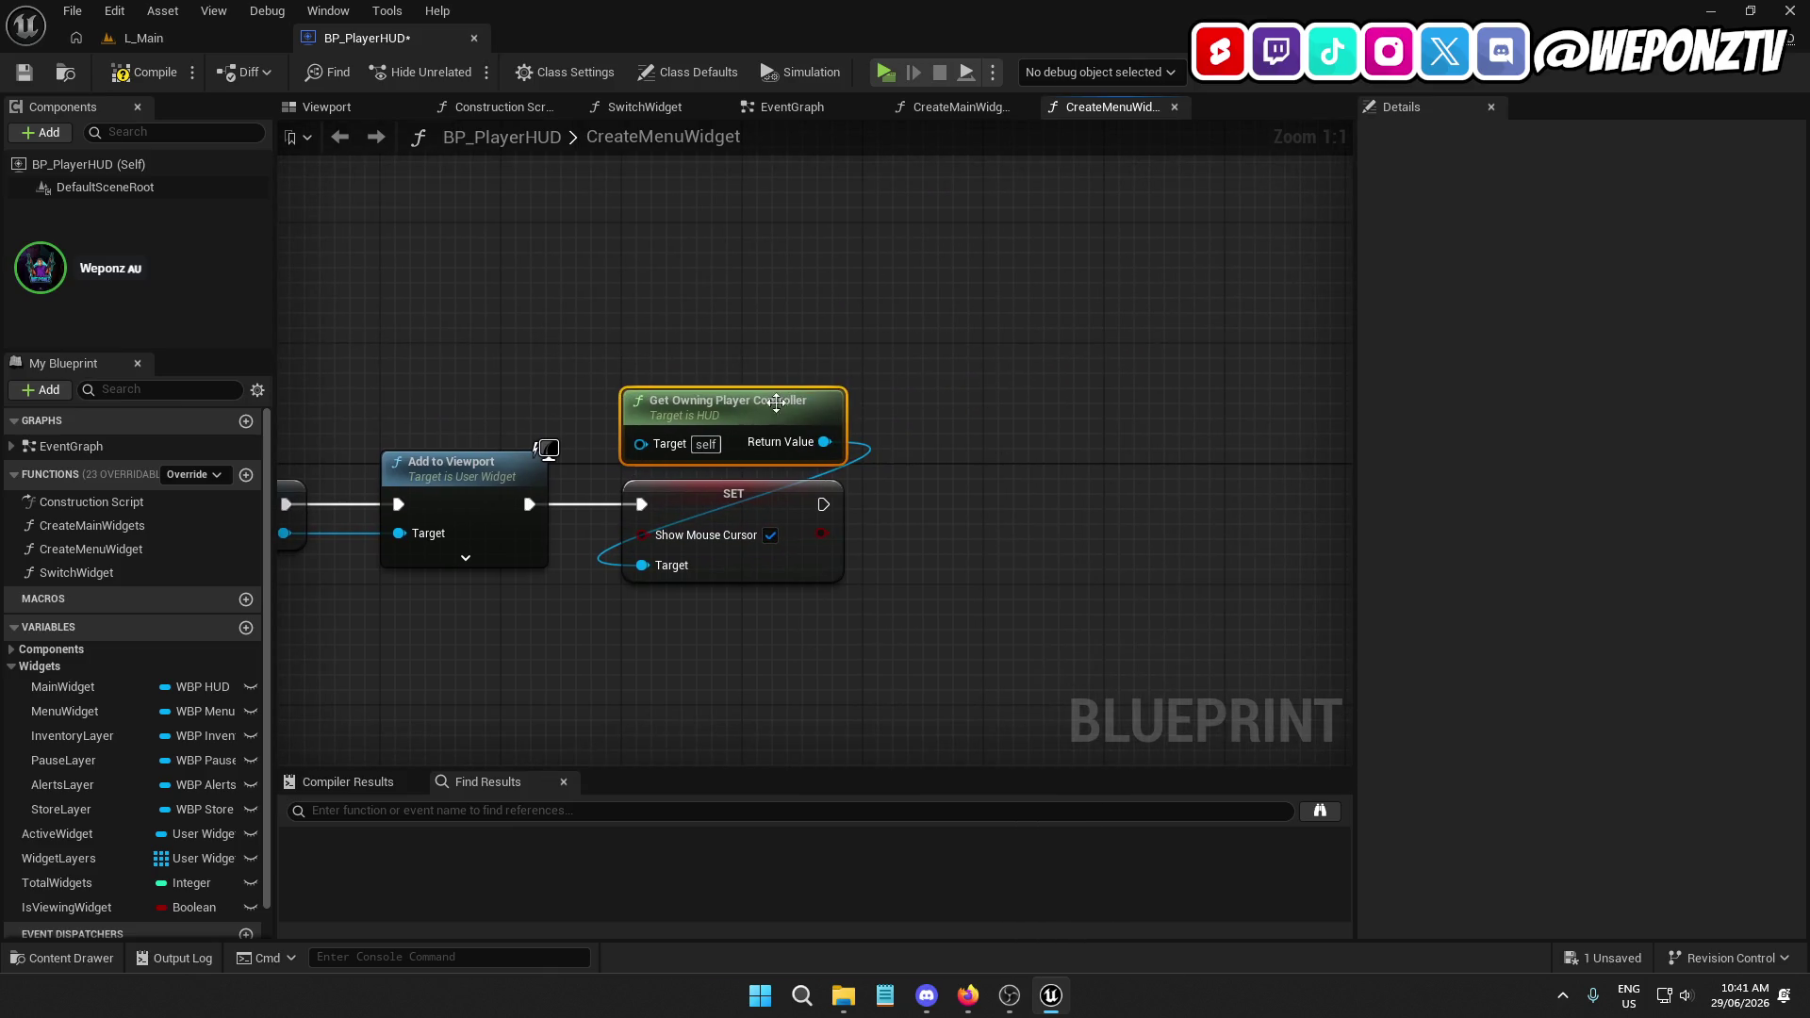
Add Set Input Mode UI Only from a duplicated player controller, chained after the cursor SET
key(ctrl+d)
drag(1232, 382, 1165, 558)
text(setinputmo)
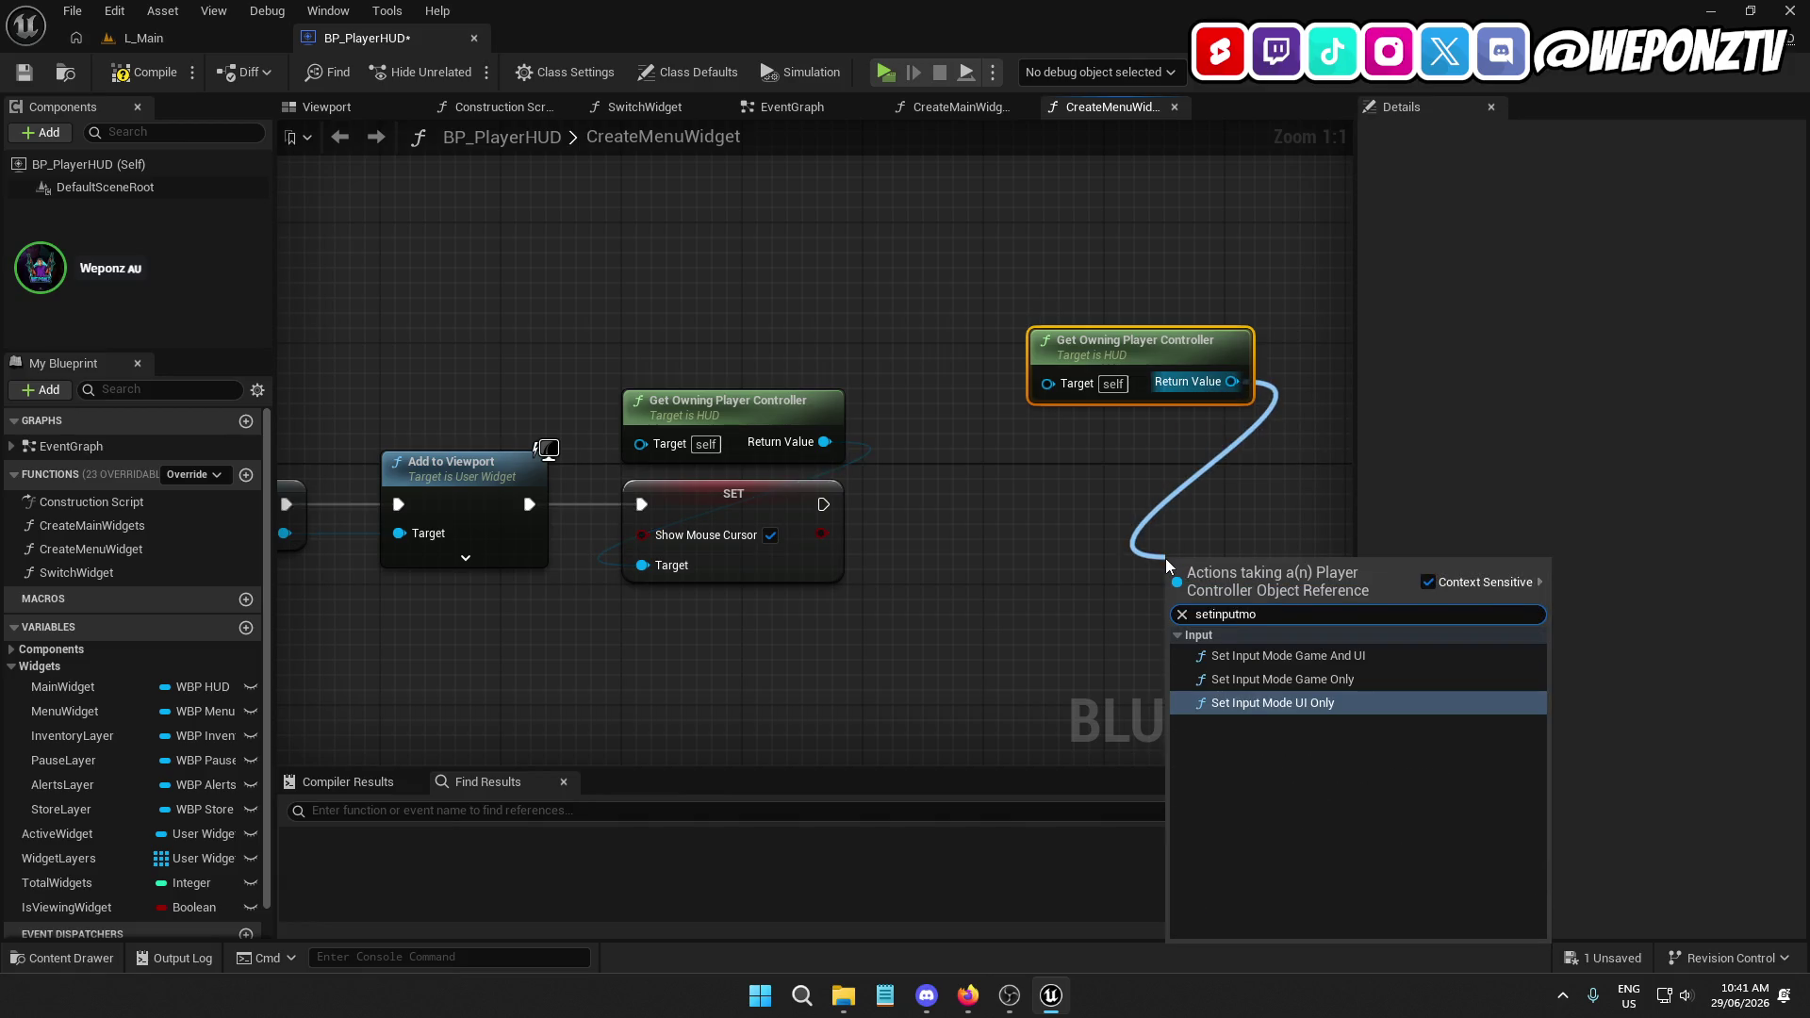
click(1288, 702)
mouse_move(1276, 586)
mouse_down()
mouse_move(1137, 518)
mouse_move(1127, 453)
mouse_move(822, 505)
mouse_up()
drag(1115, 449, 1084, 462)
click(804, 497)
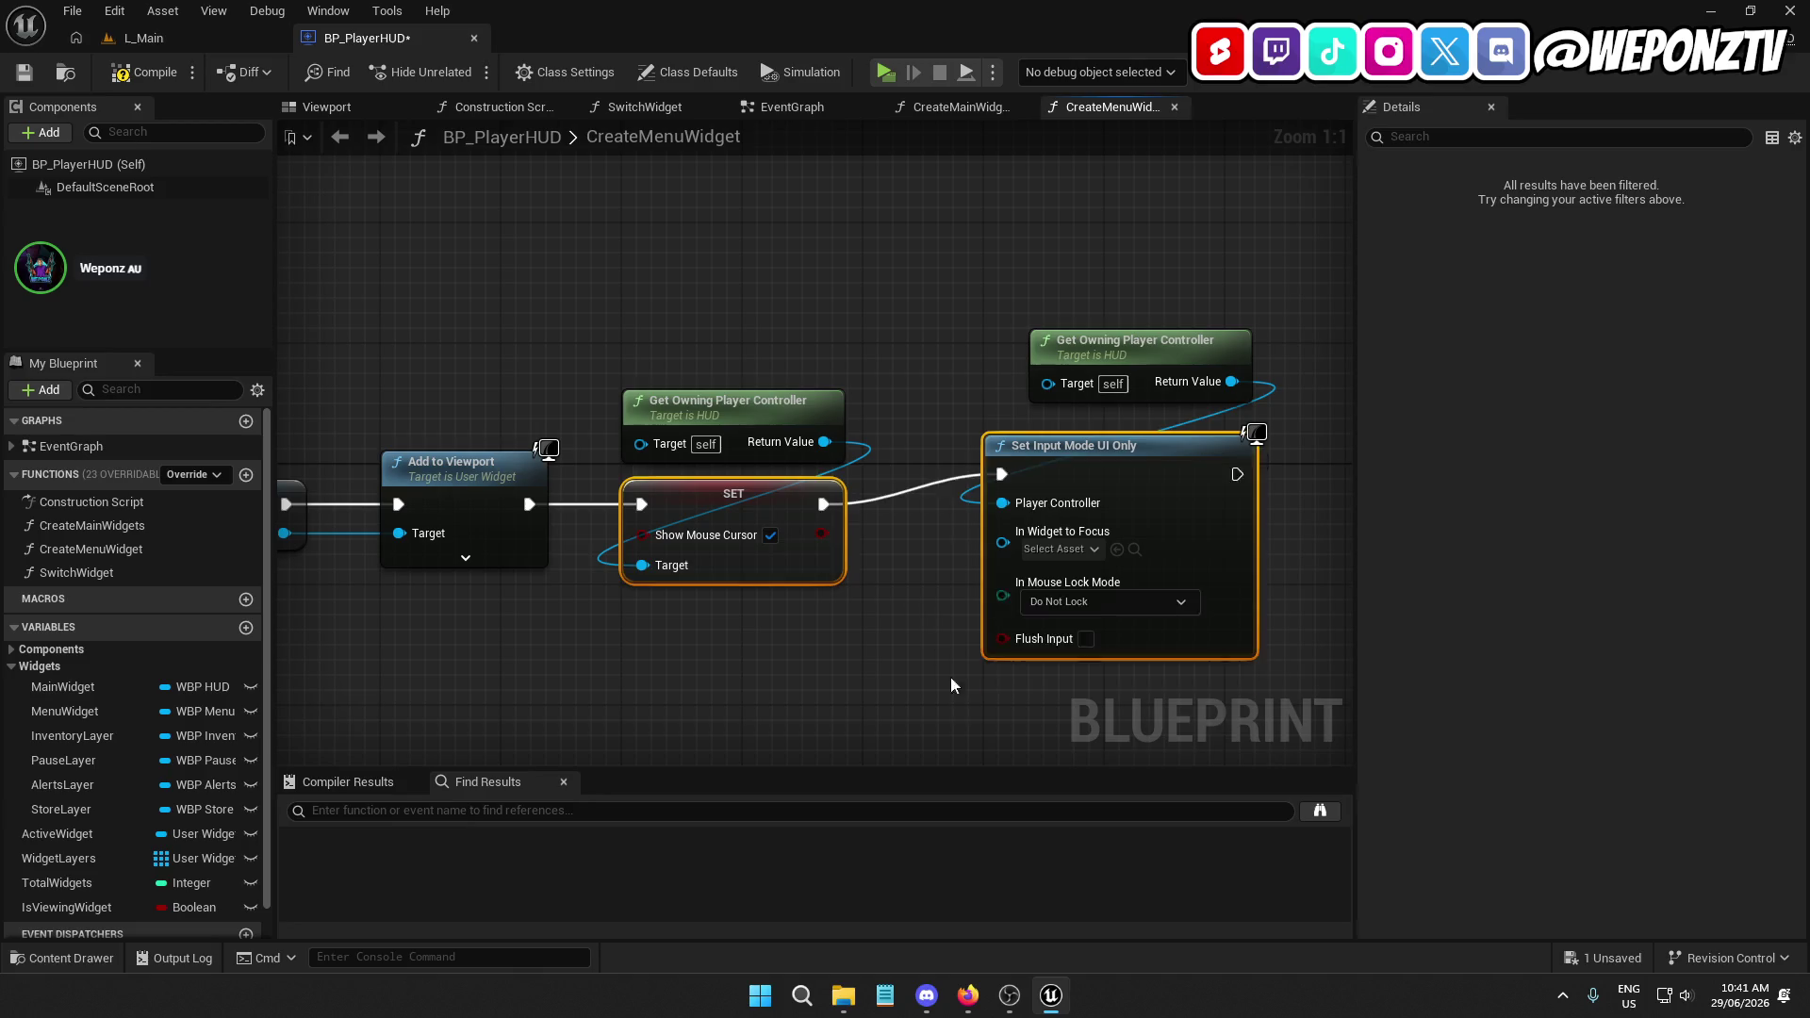
key(q)
drag(1169, 370, 1134, 407)
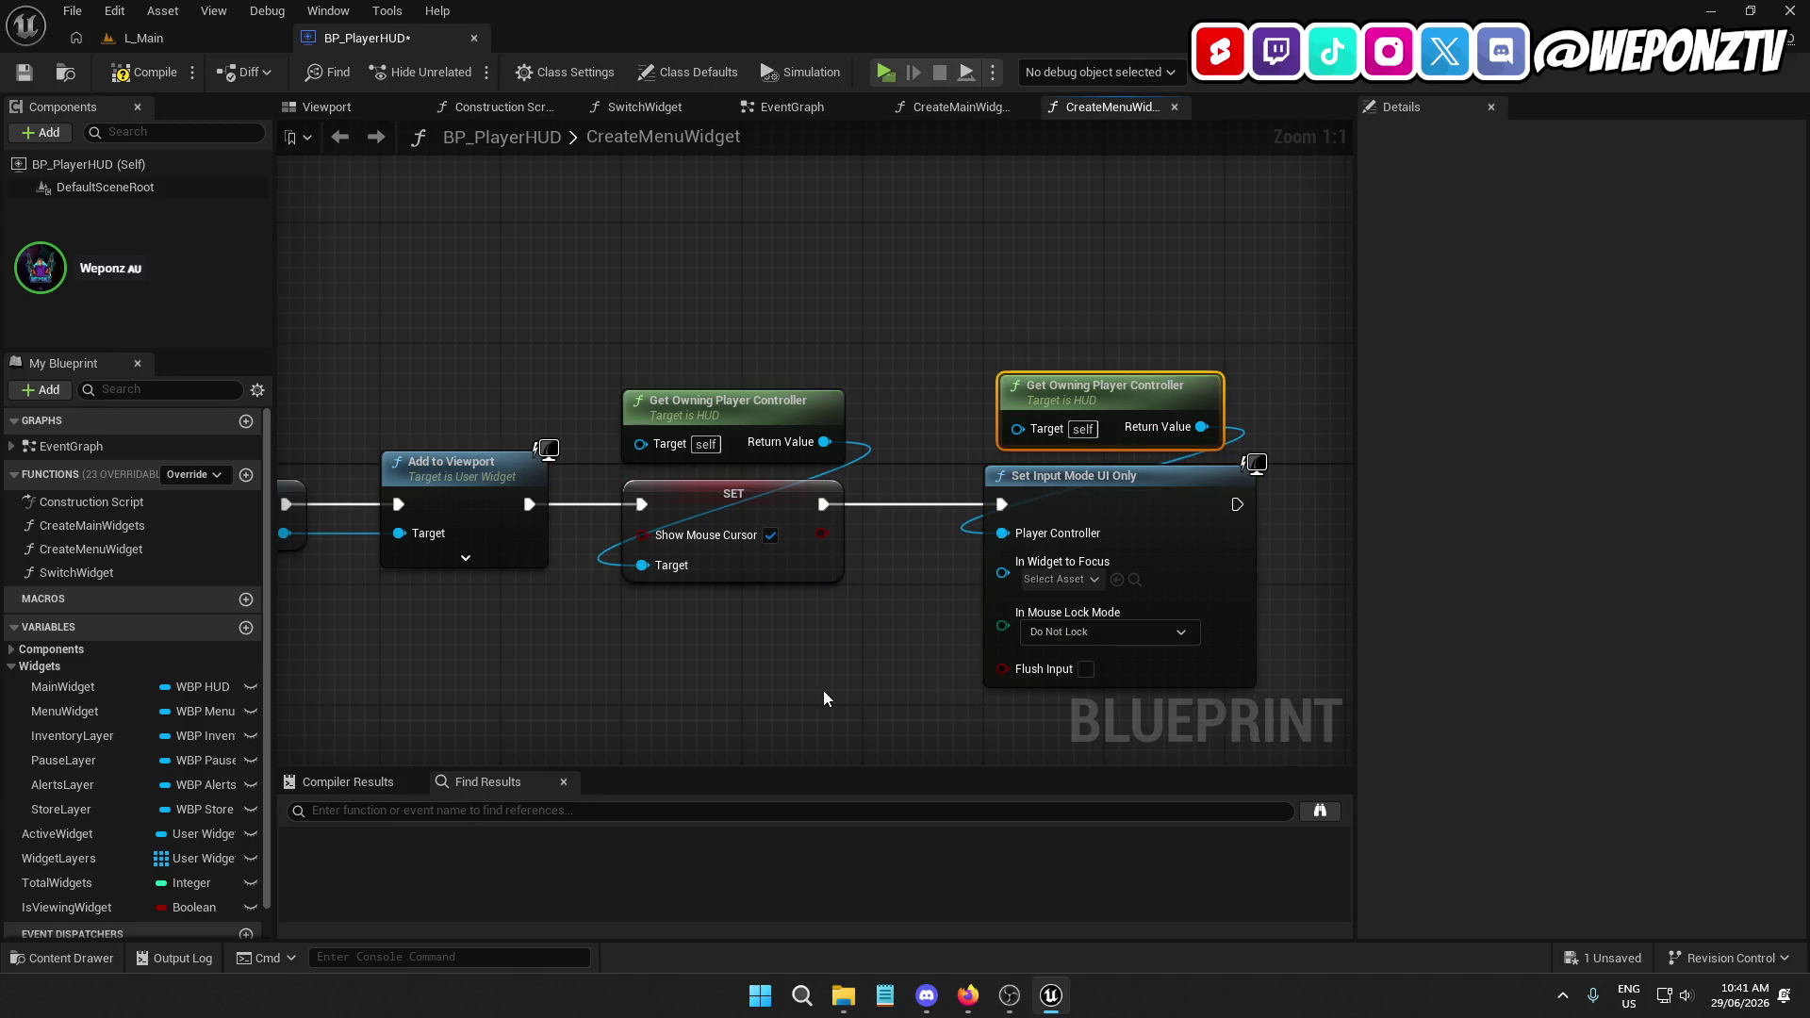
click(824, 695)
mouse_move(824, 695)
mouse_down()
mouse_move(811, 449)
mouse_move(1047, 506)
mouse_move(1024, 476)
mouse_move(497, 496)
mouse_up()
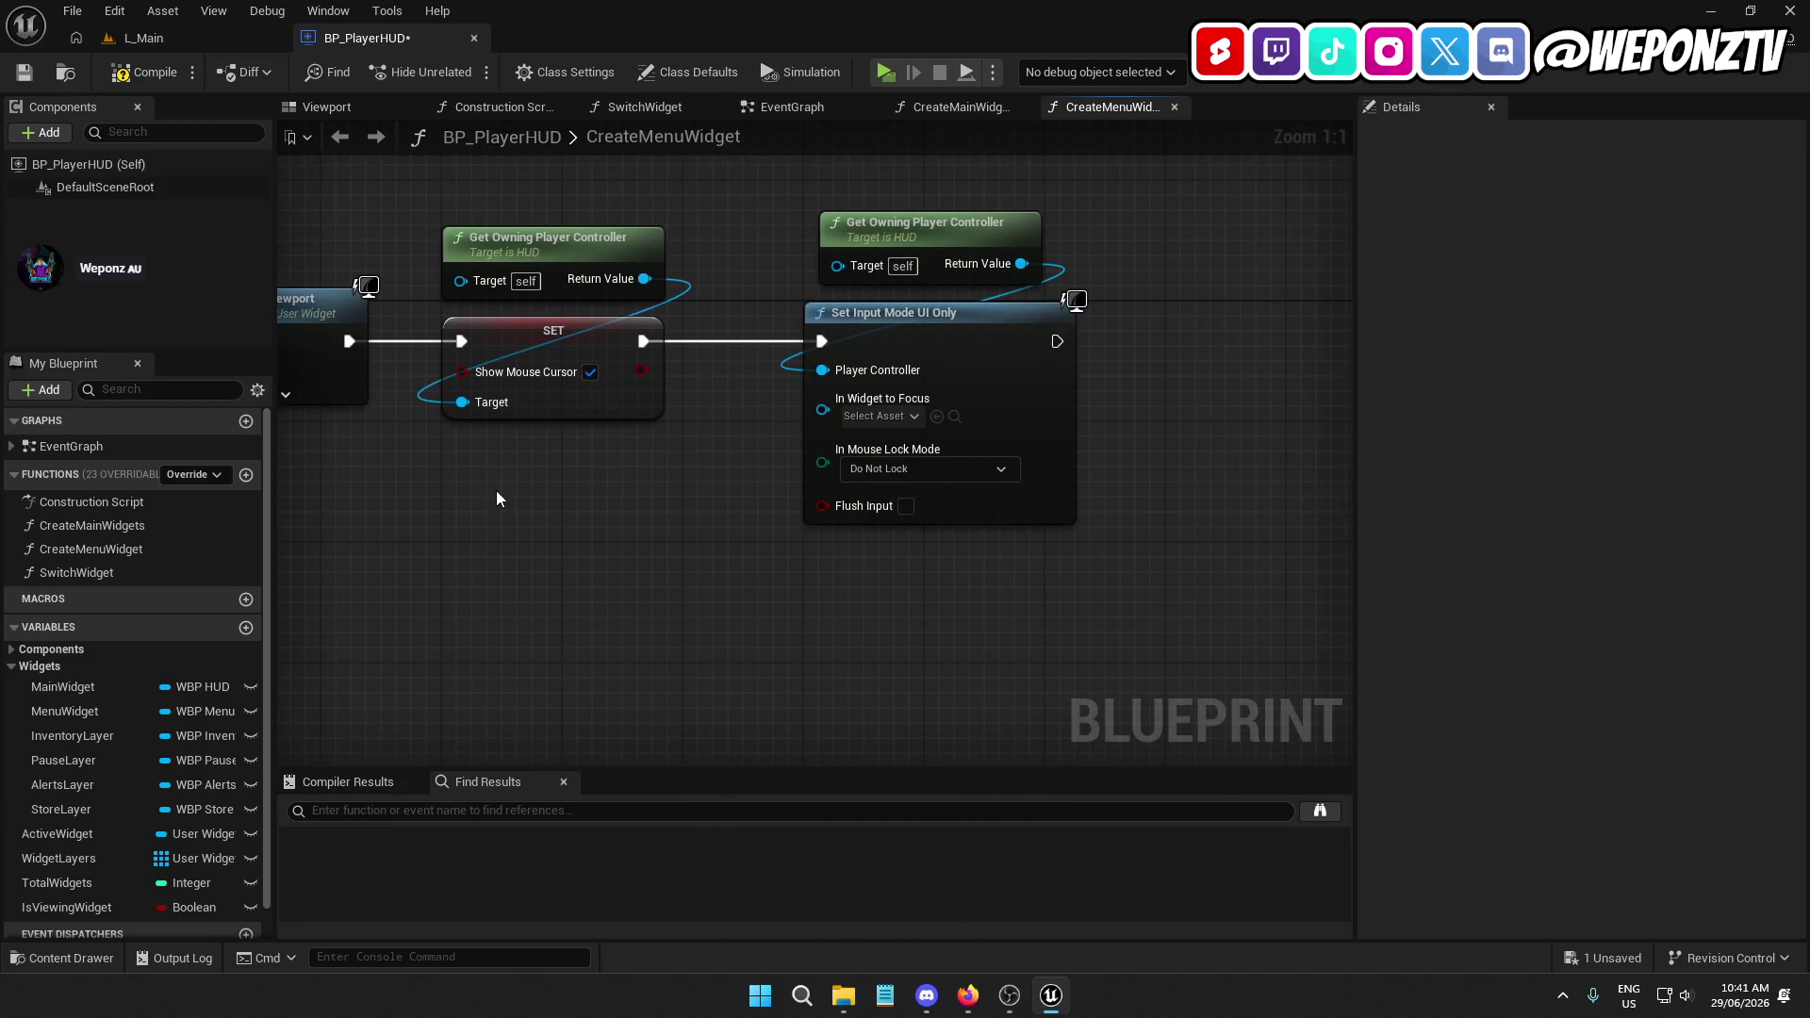
Feed a Menu Widget getter into In Widget to Focus and compile the blueprint
mouse_move(61, 719)
mouse_down()
mouse_move(830, 415)
mouse_move(822, 399)
mouse_up()
drag(648, 427, 904, 185)
click(921, 684)
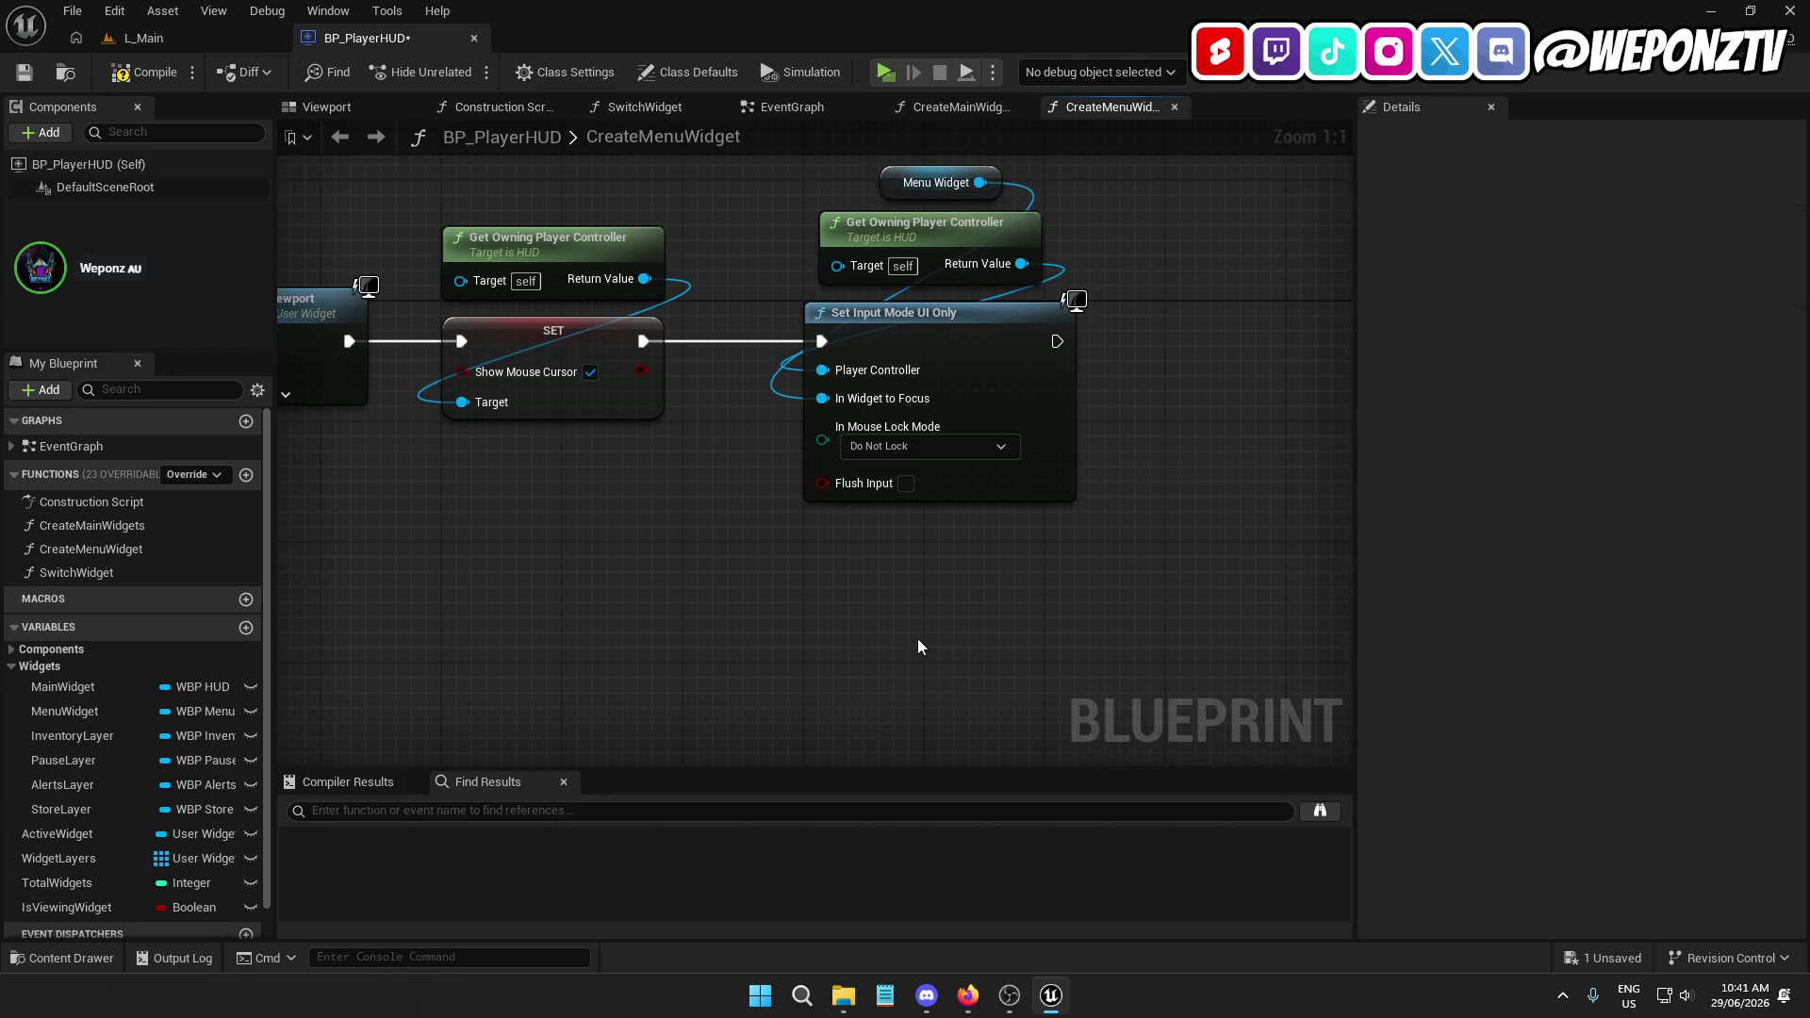
drag(921, 638, 1306, 634)
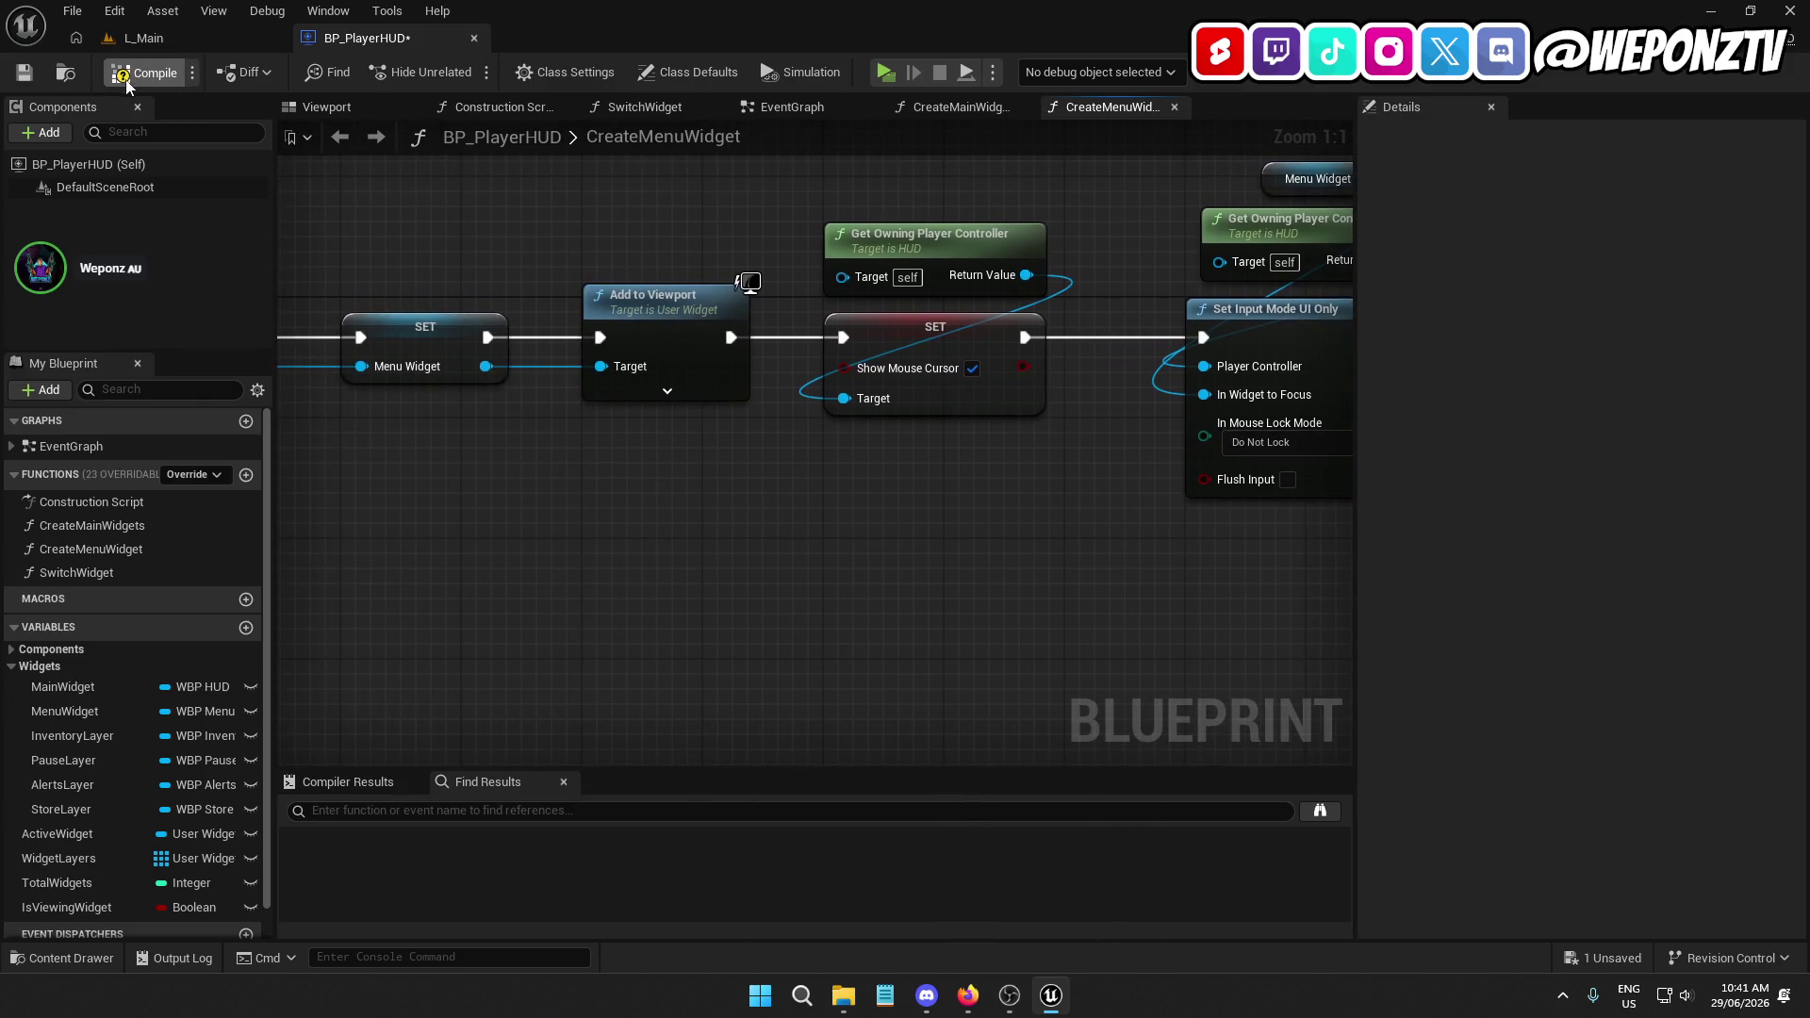
click(129, 85)
Check the menu call in BP_PlayerHUD's EventGraph
click(202, 37)
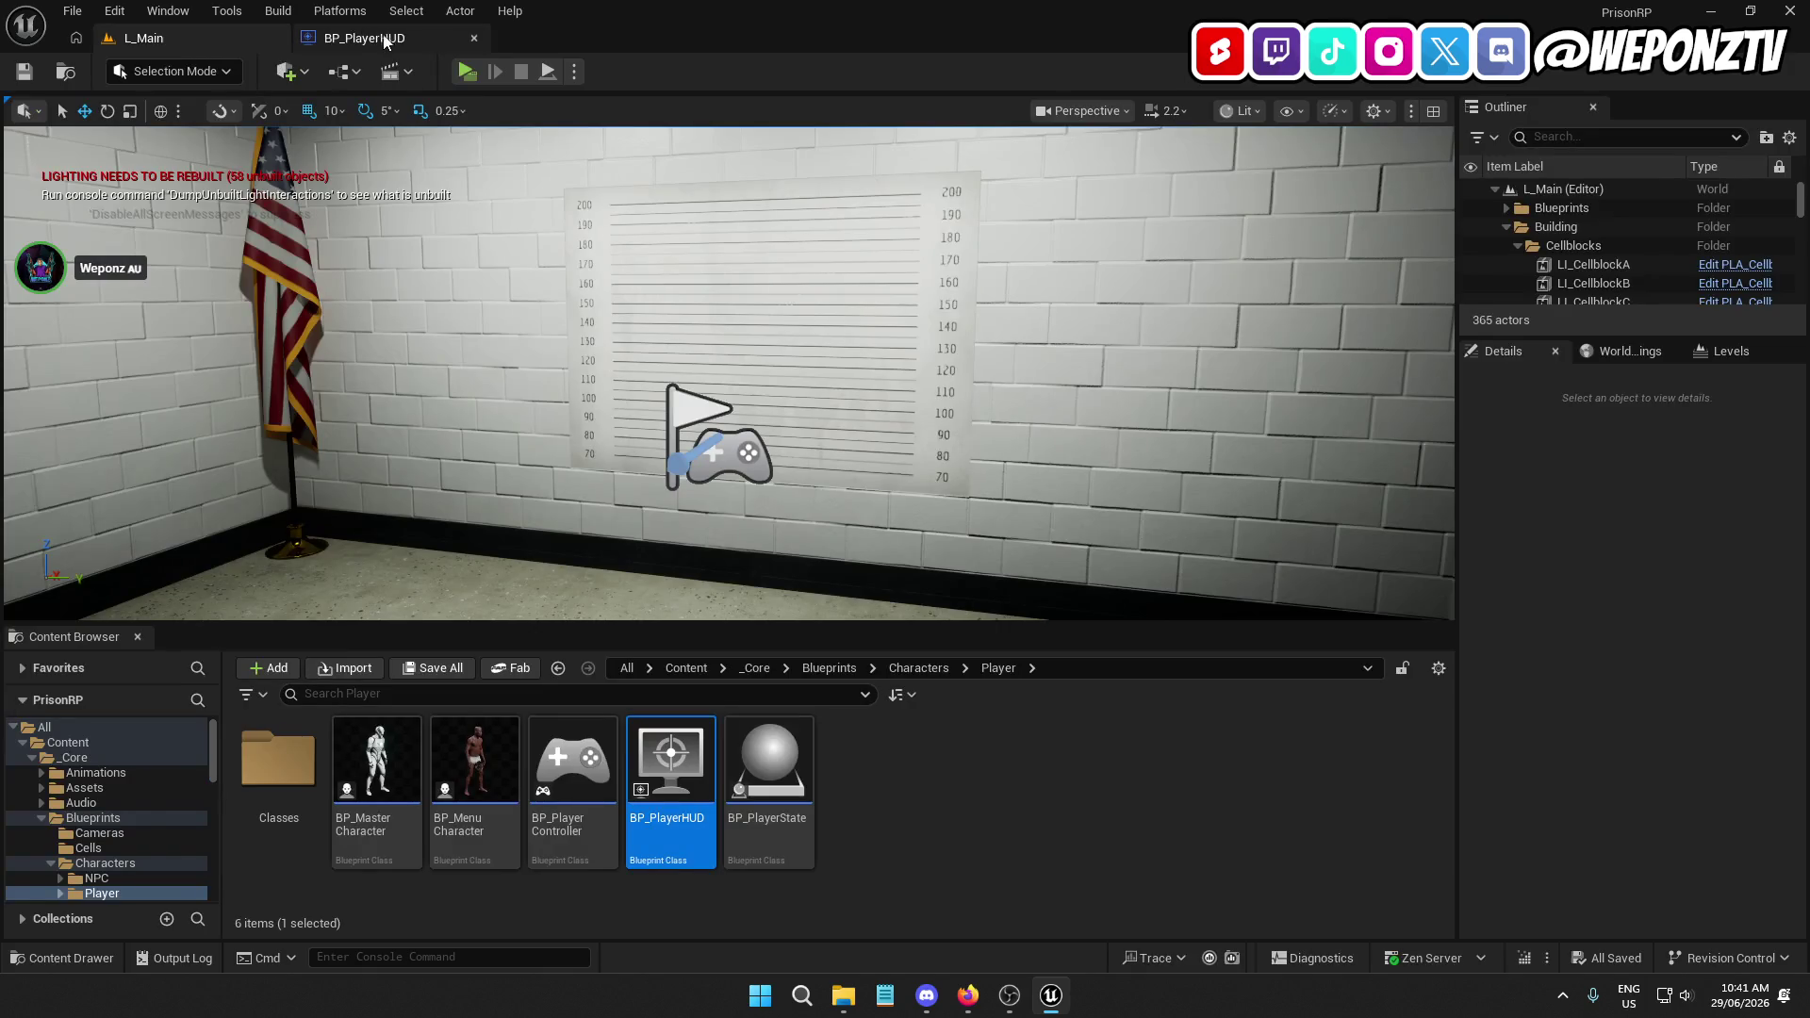
click(384, 40)
click(803, 105)
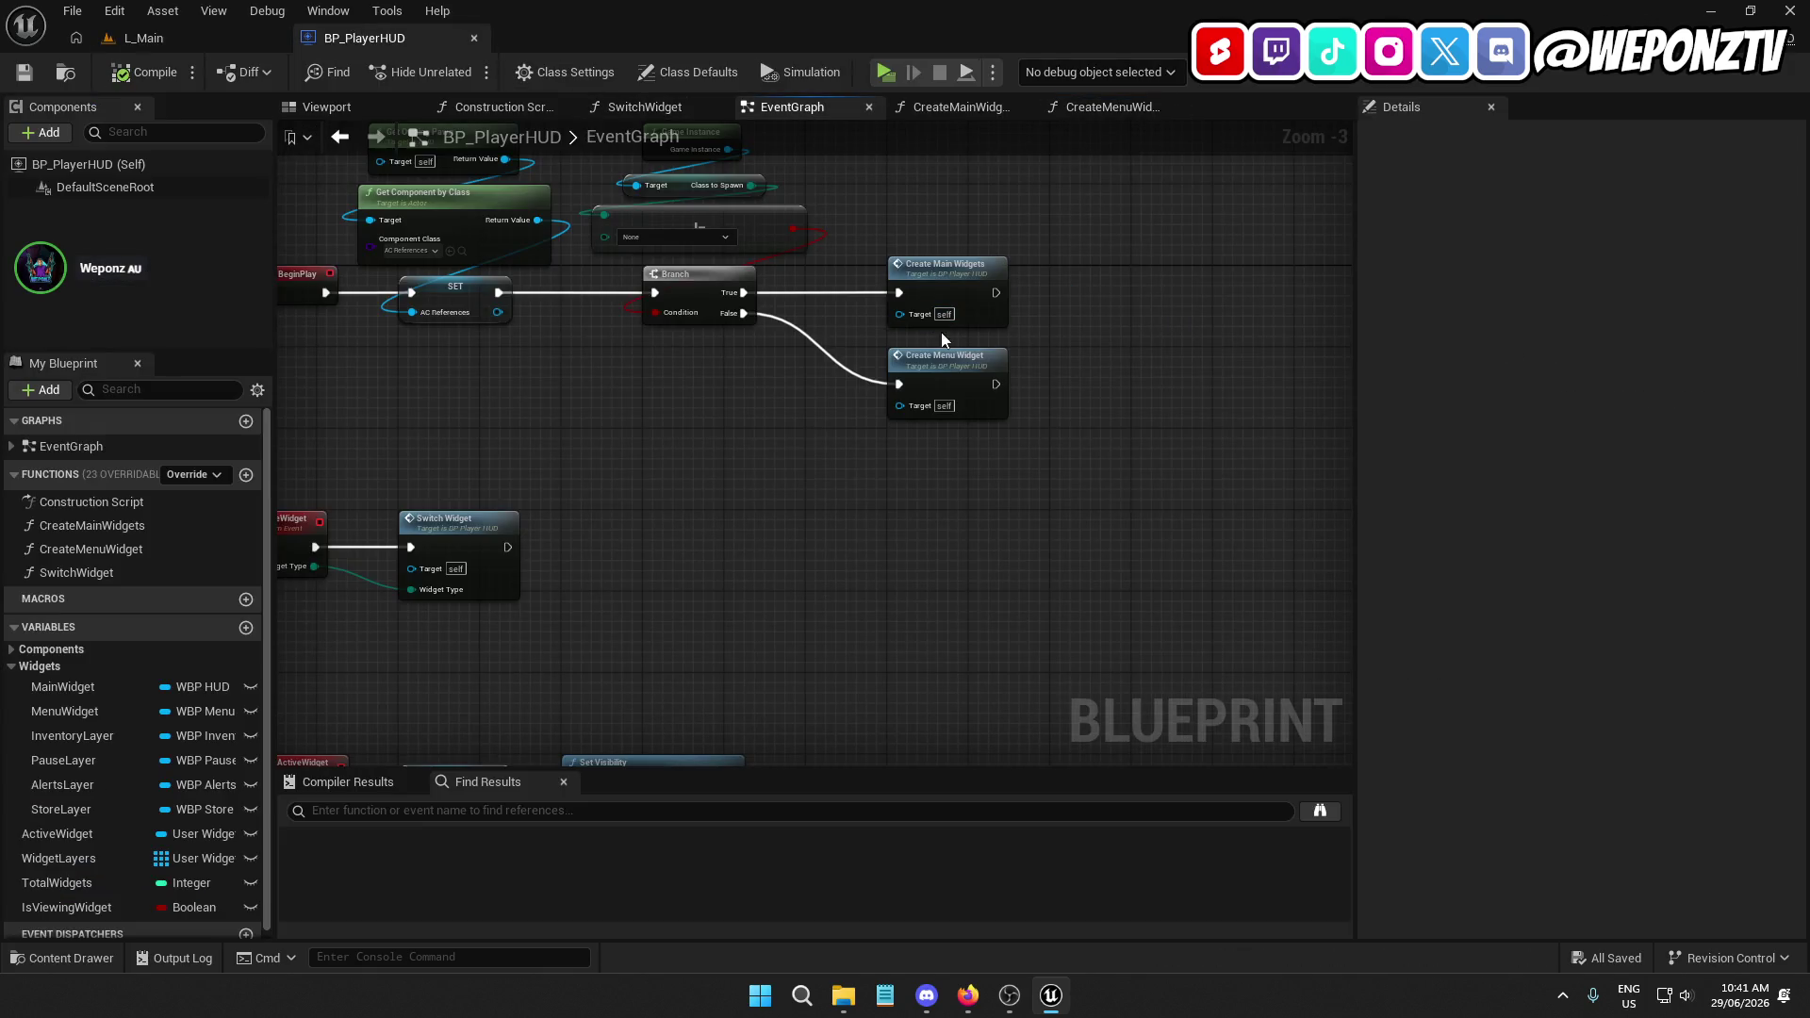
Play L_Main in a standalone preview showing the menu arrows, then stop it with Esc
click(191, 47)
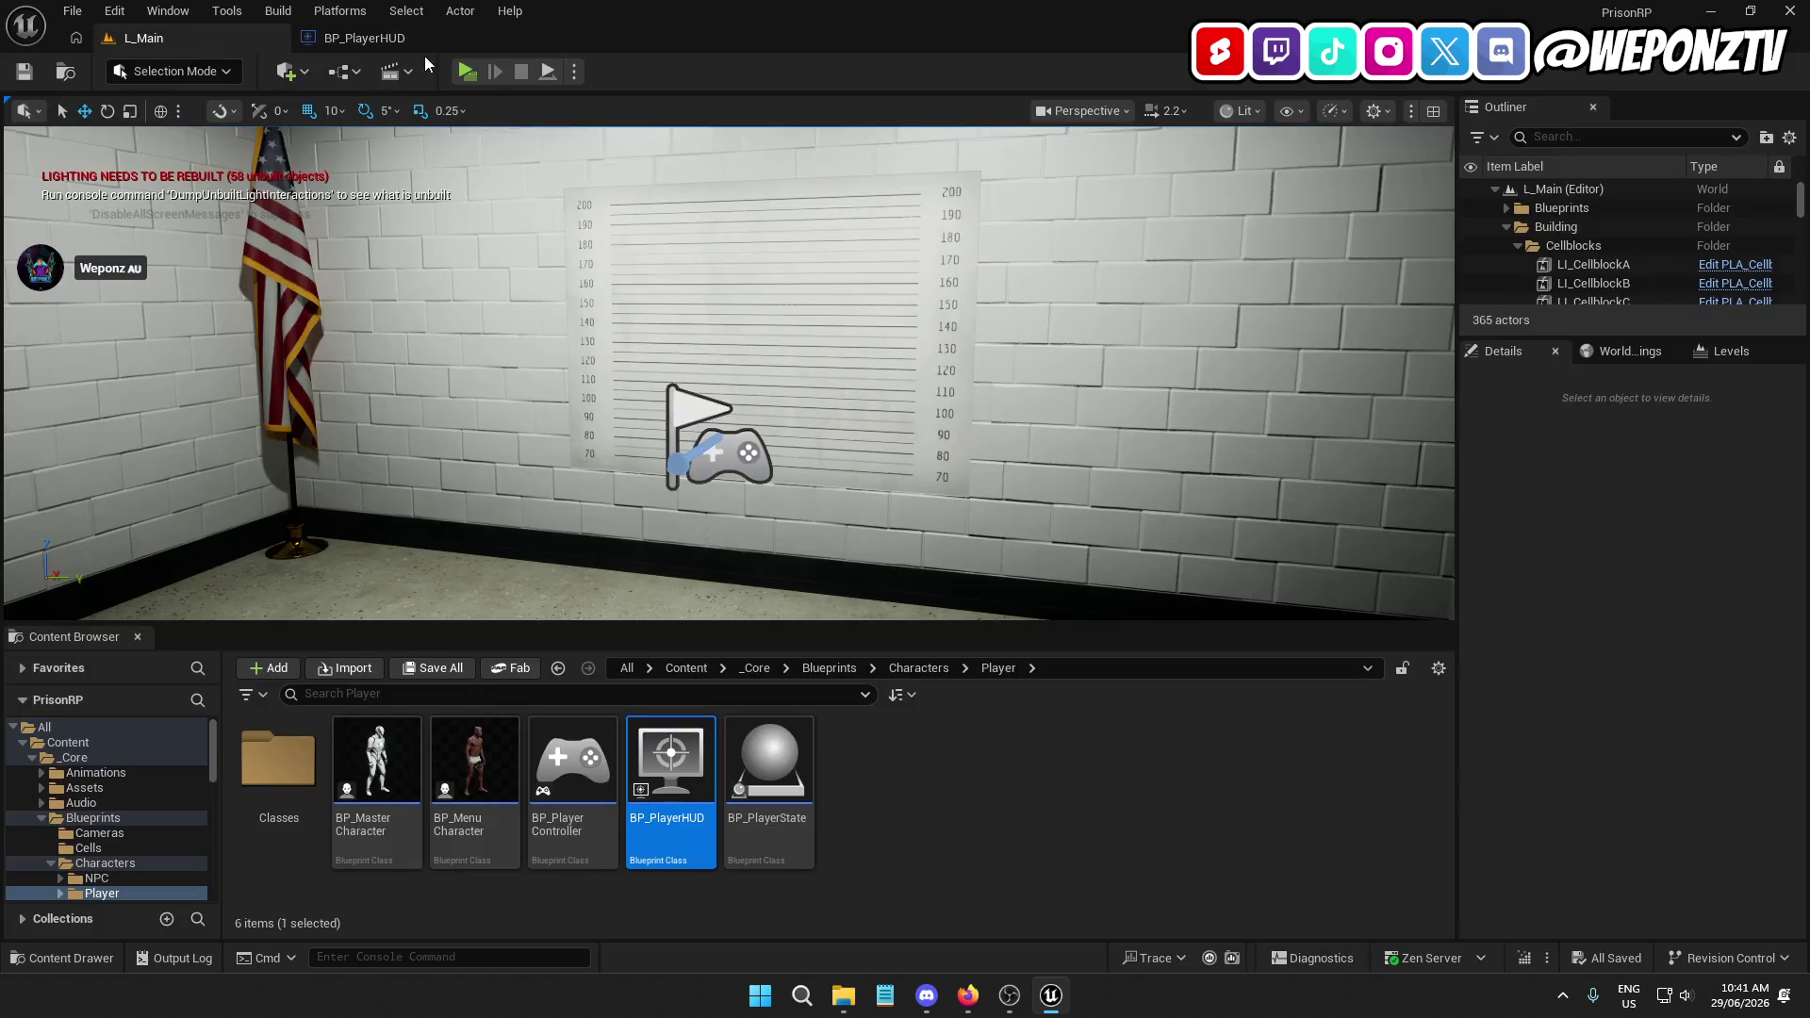
click(472, 75)
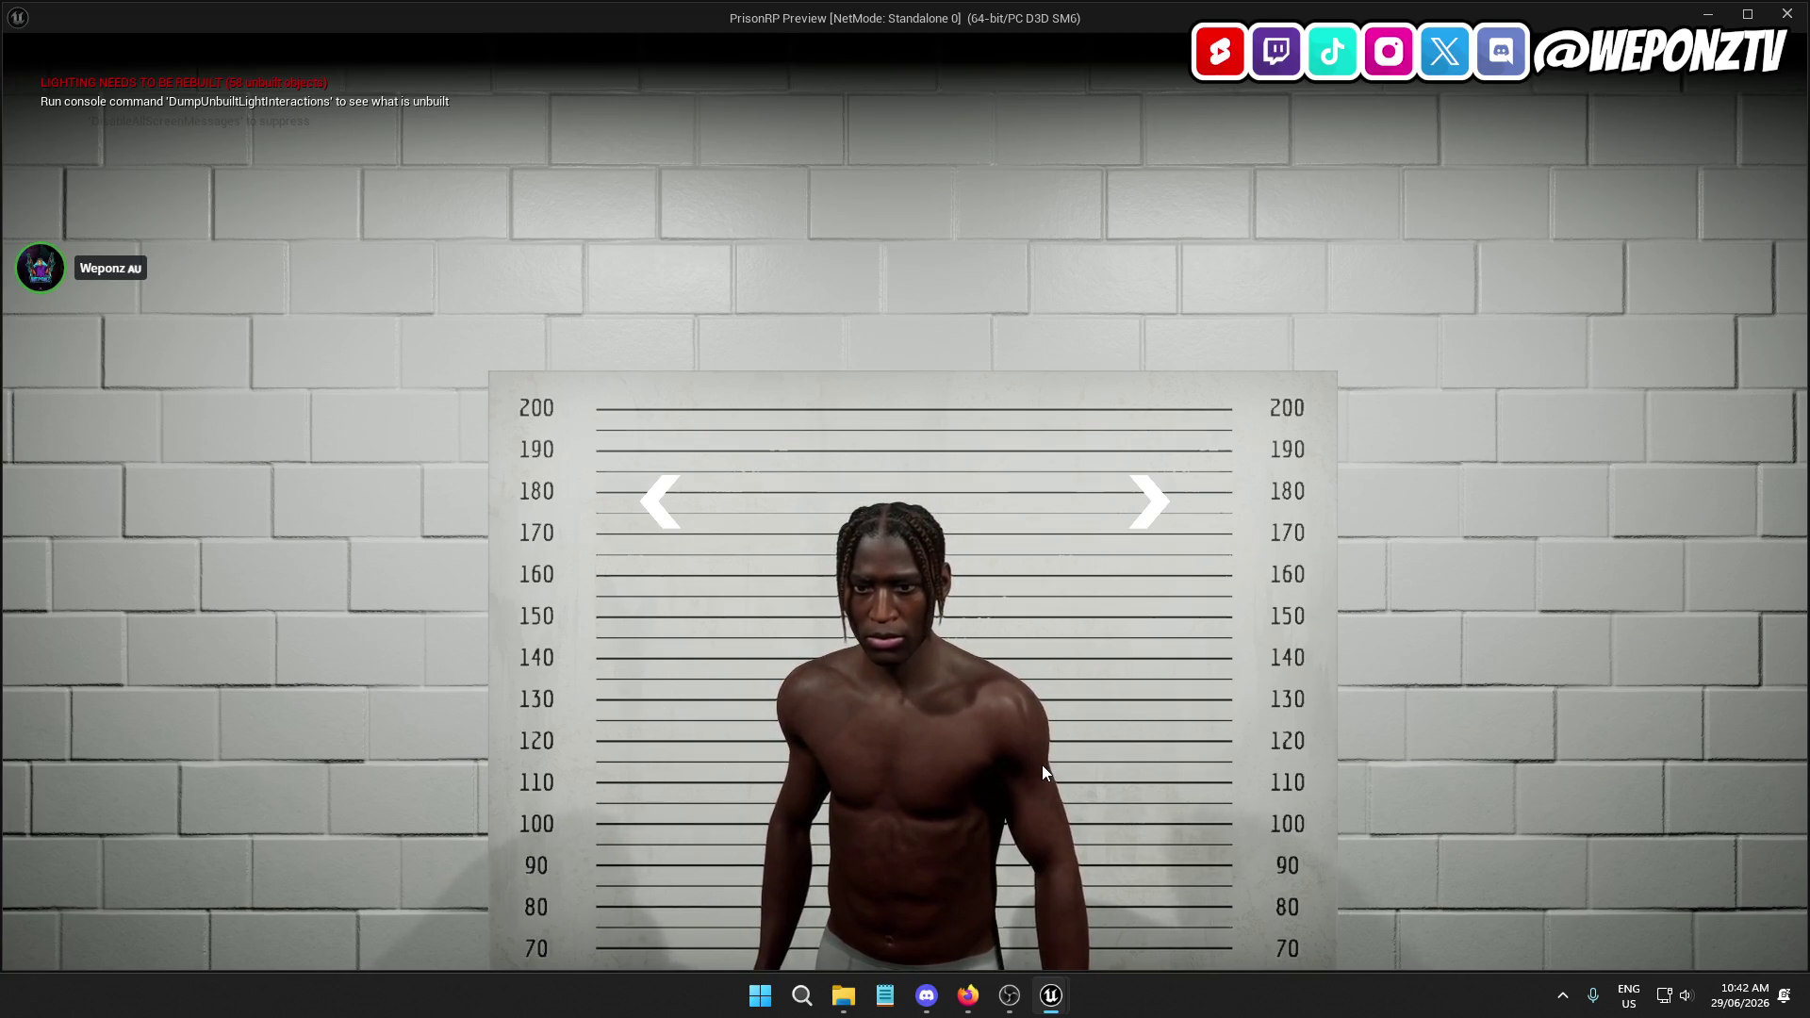
key(Escape)
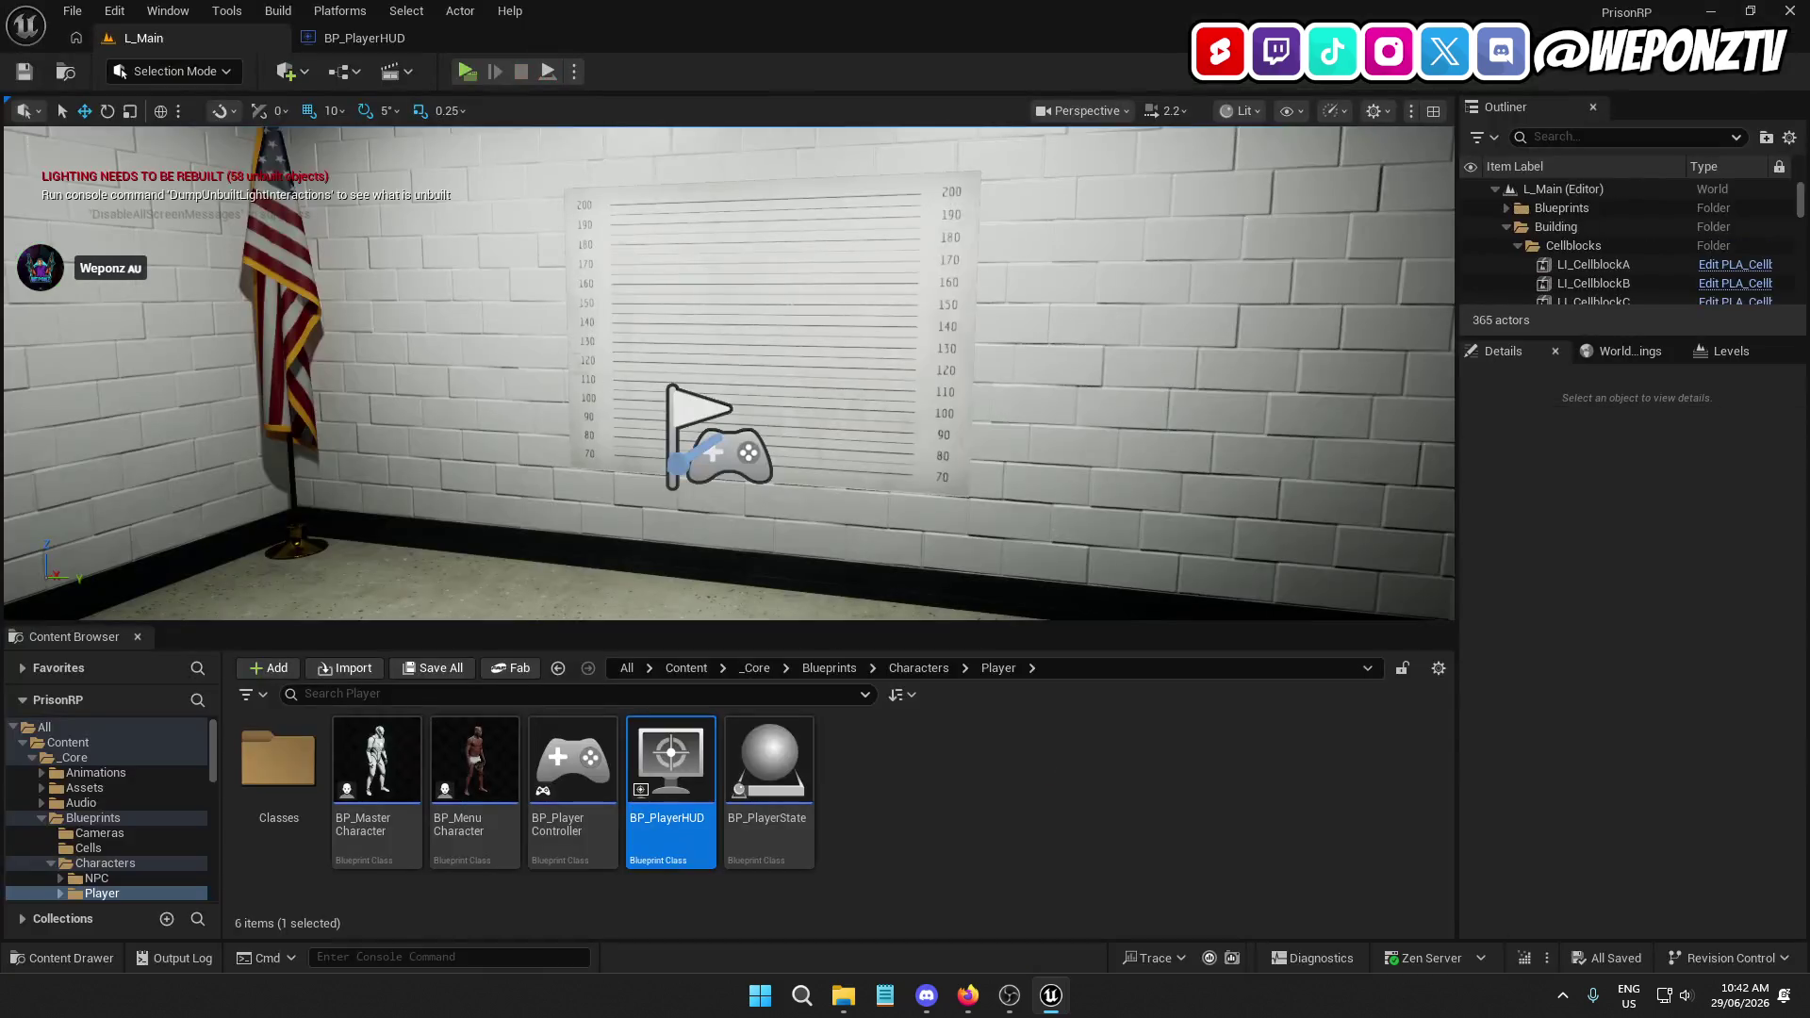
Open WBP_Menu from the _Core/UI/Widgets folder
click(363, 37)
click(184, 36)
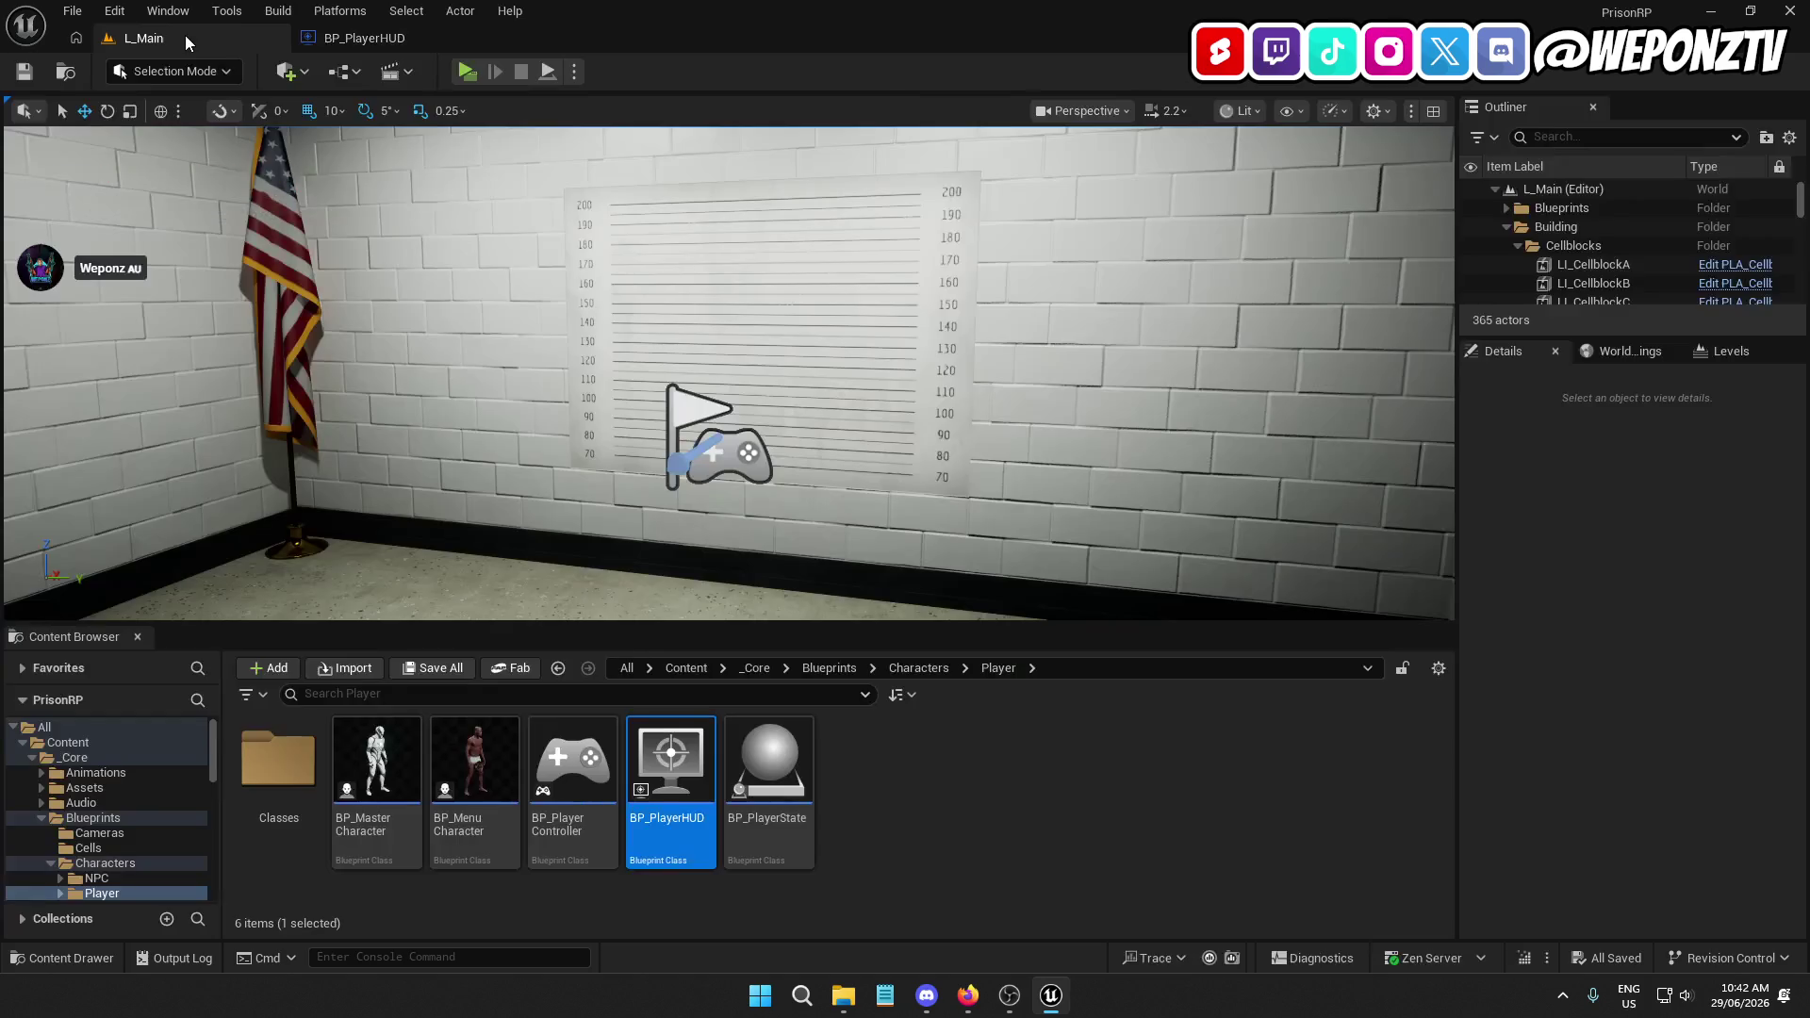
click(745, 669)
double_click(1362, 778)
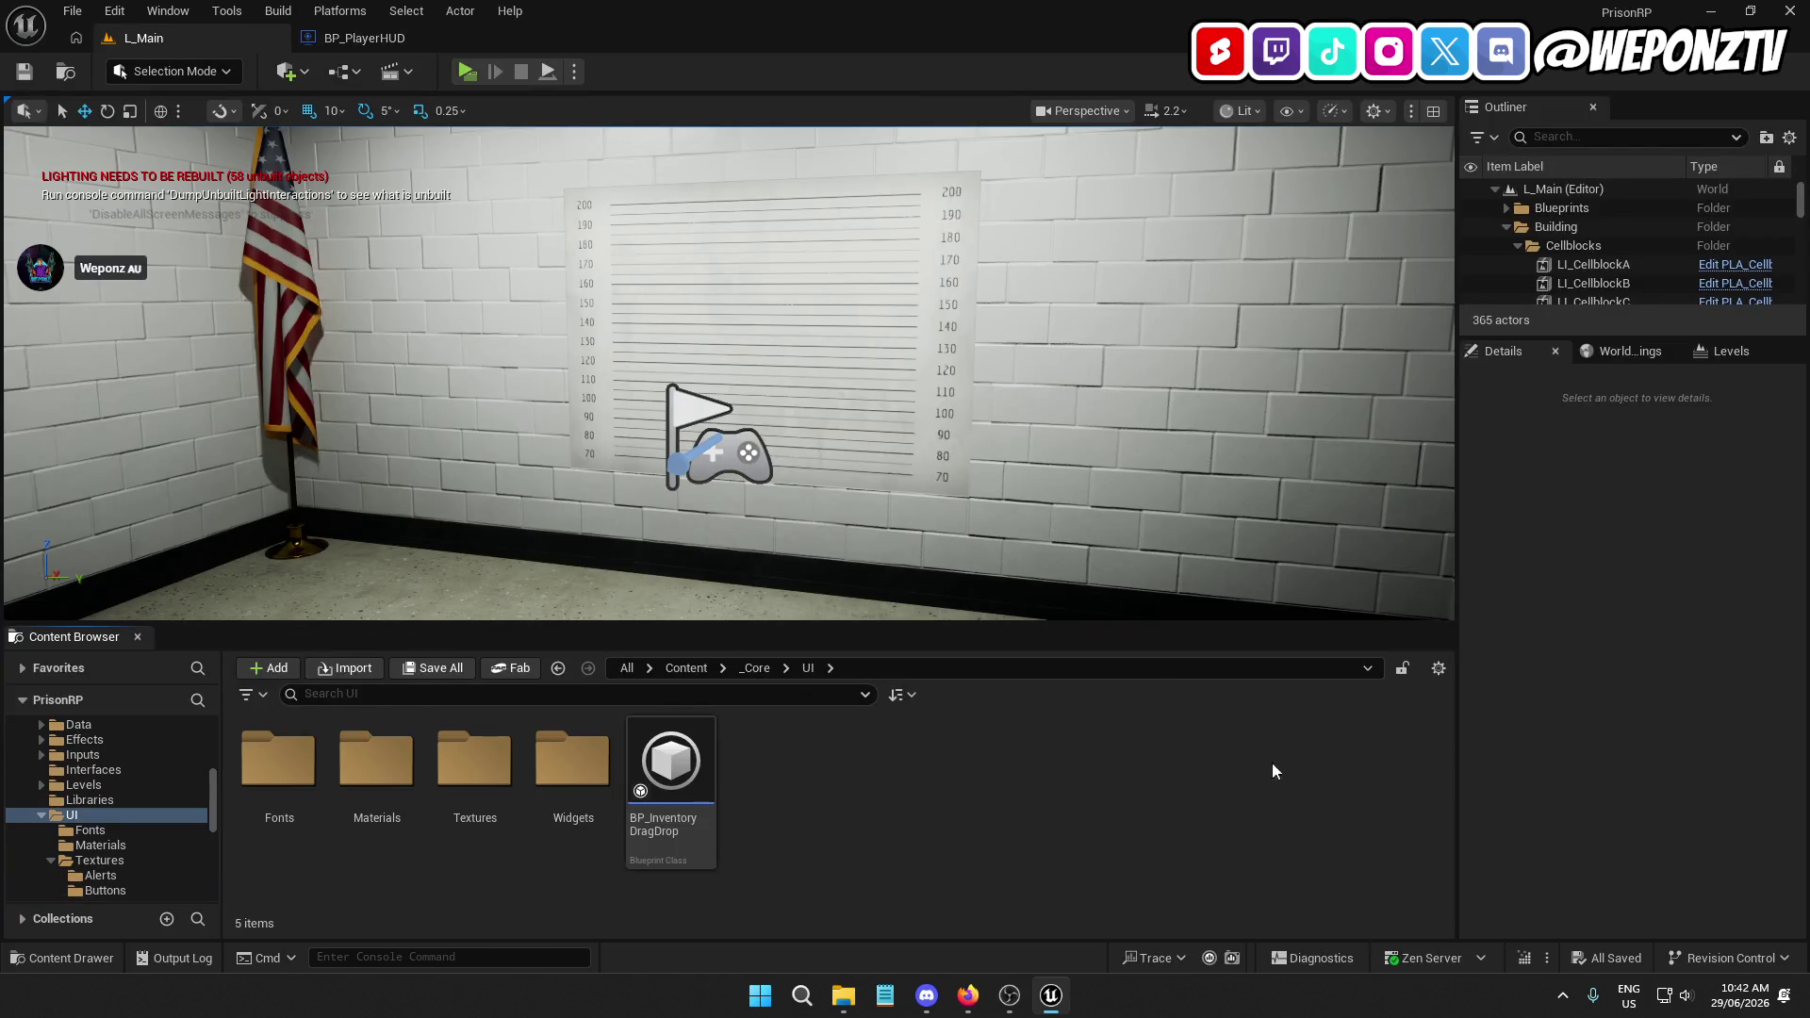
double_click(569, 760)
click(571, 769)
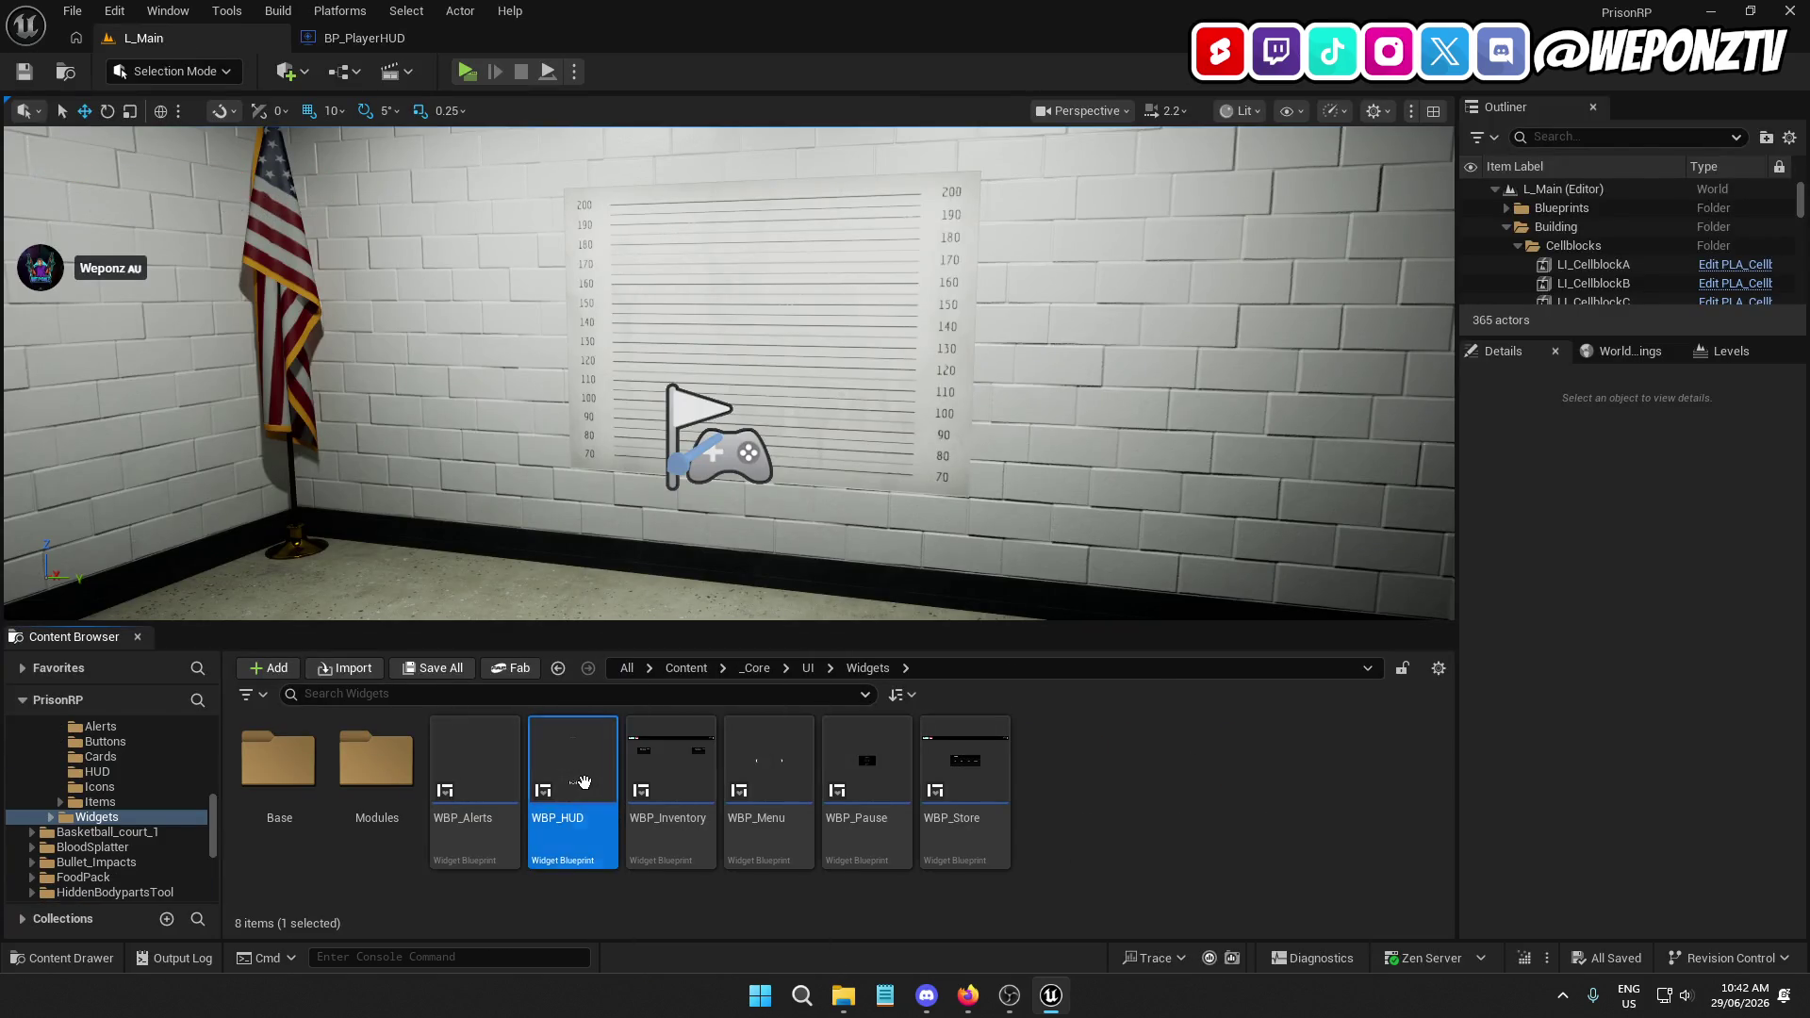
double_click(745, 748)
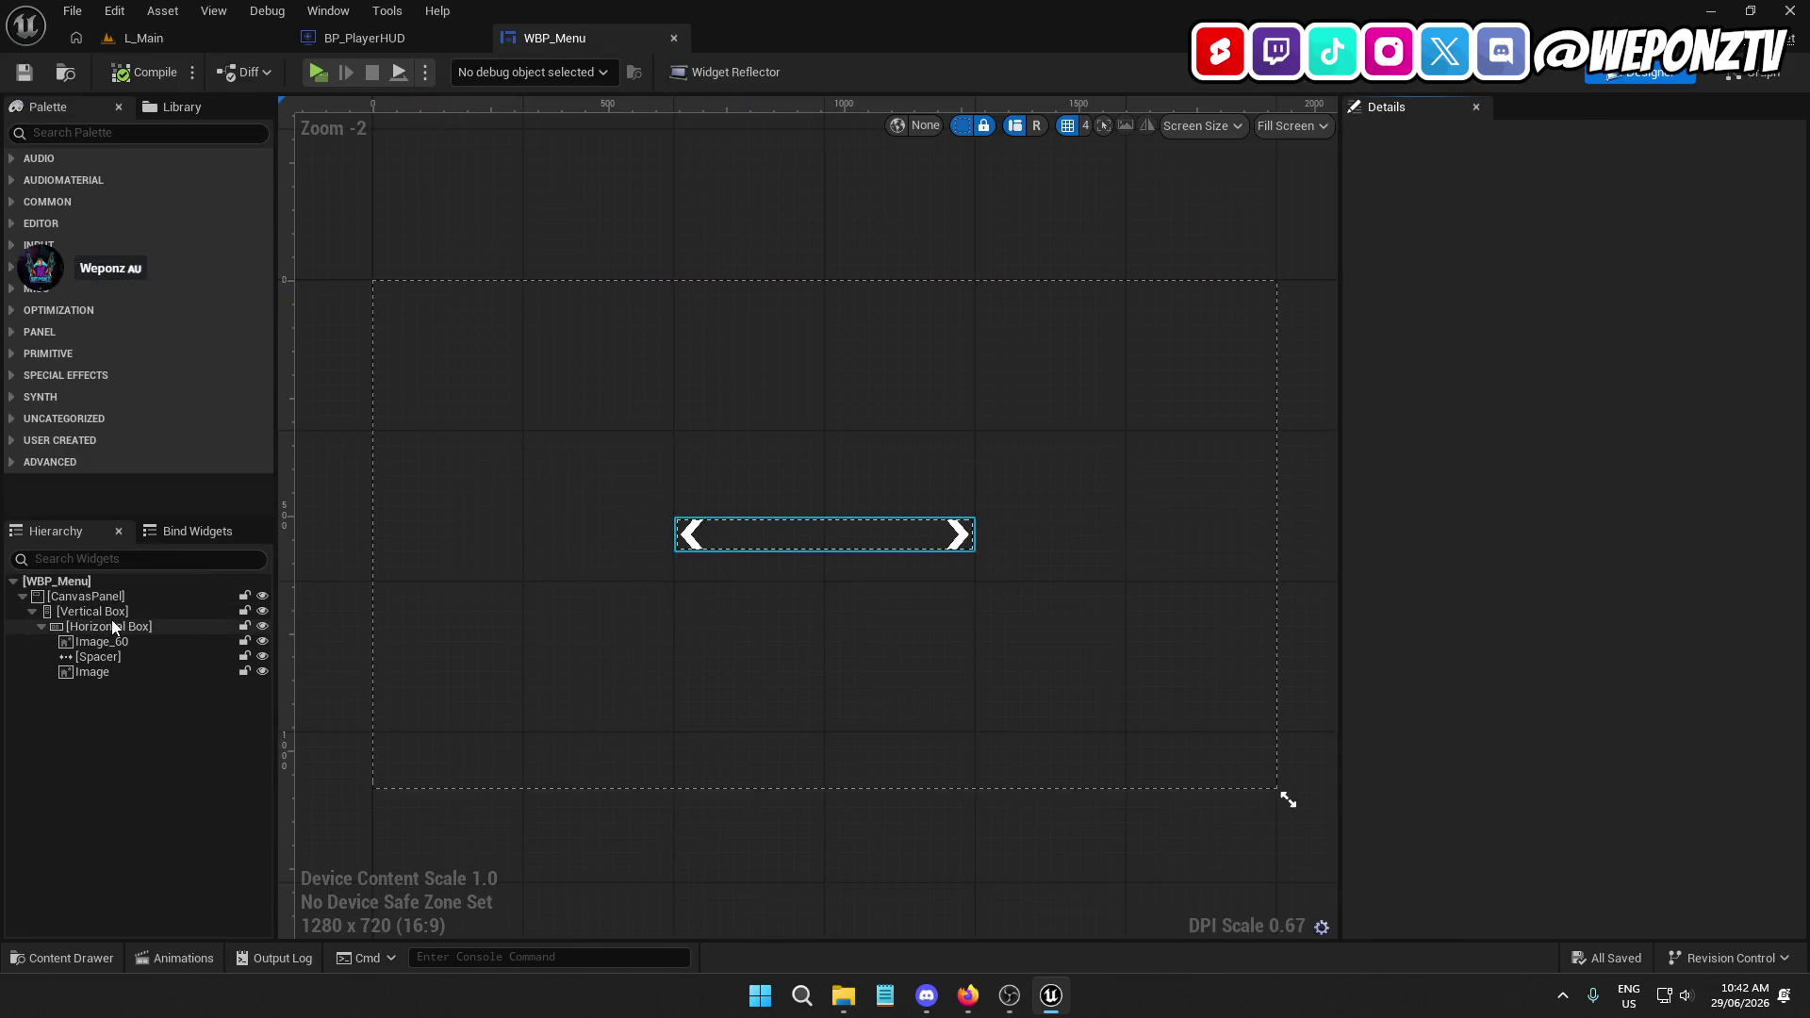
Rename the Vertical Box to HairBox and collapse its children
click(93, 615)
click(81, 613)
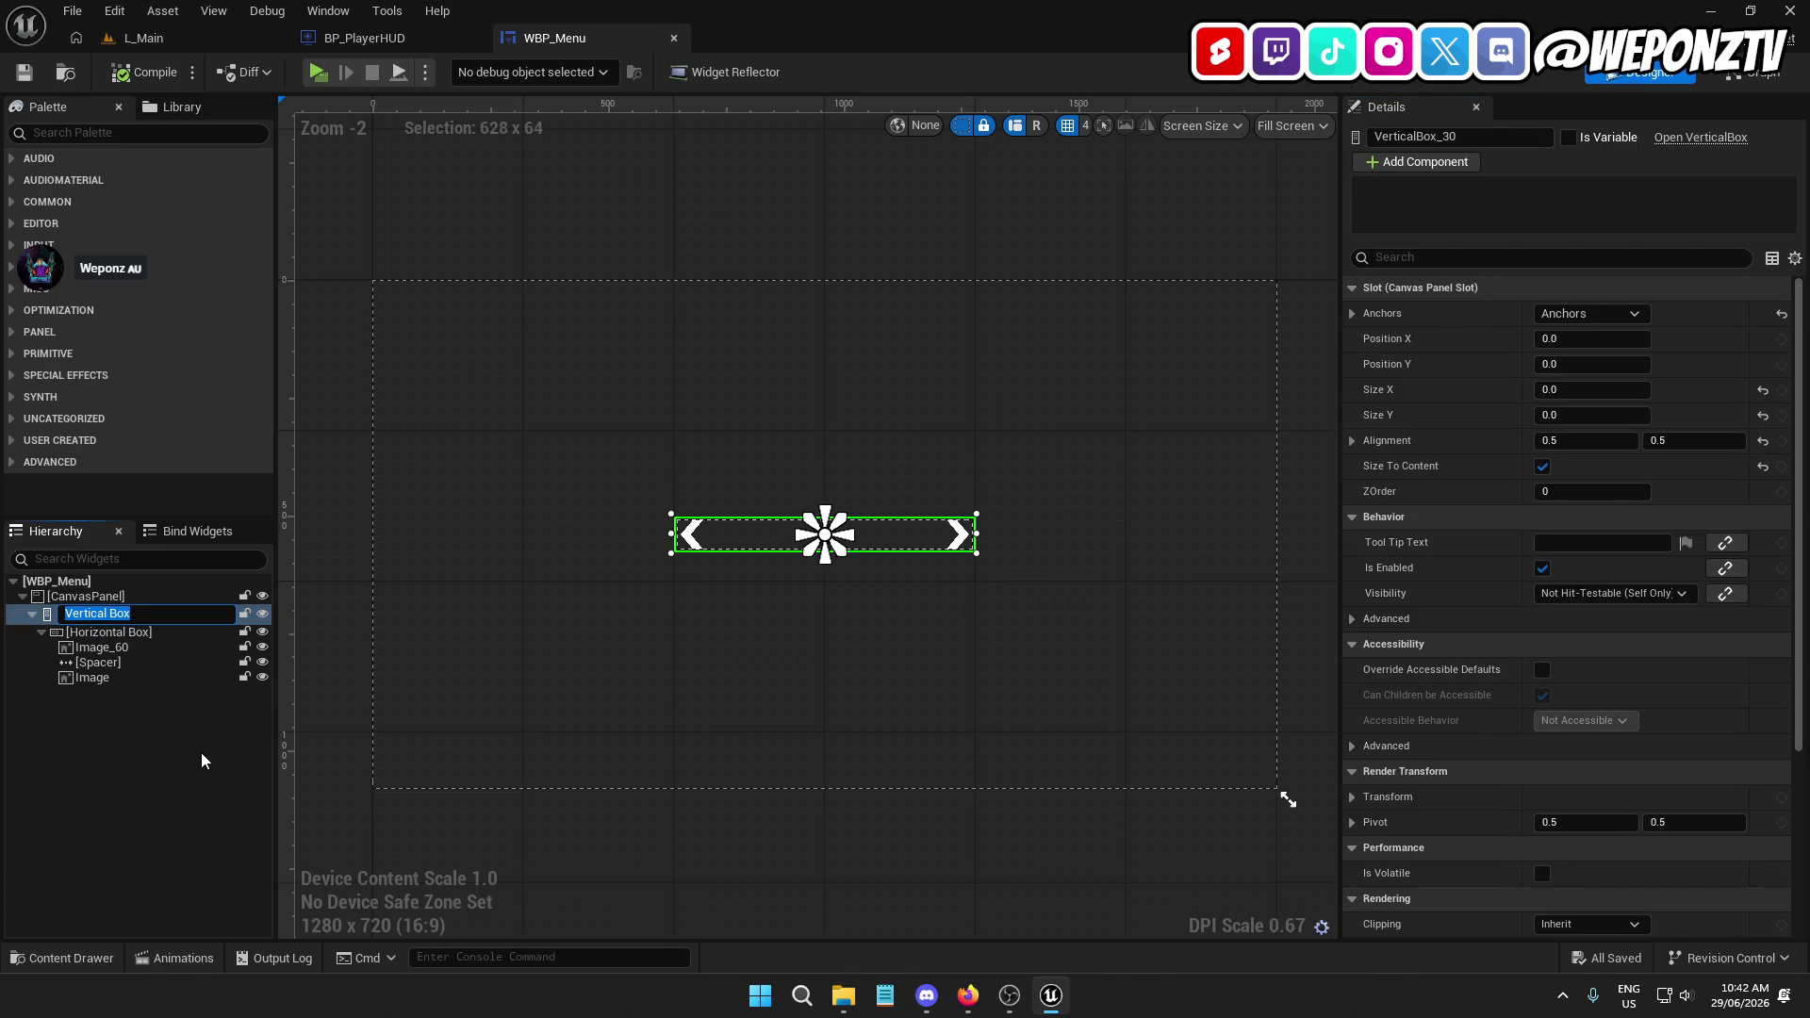
text(HairBo)
text(x)
key(Return)
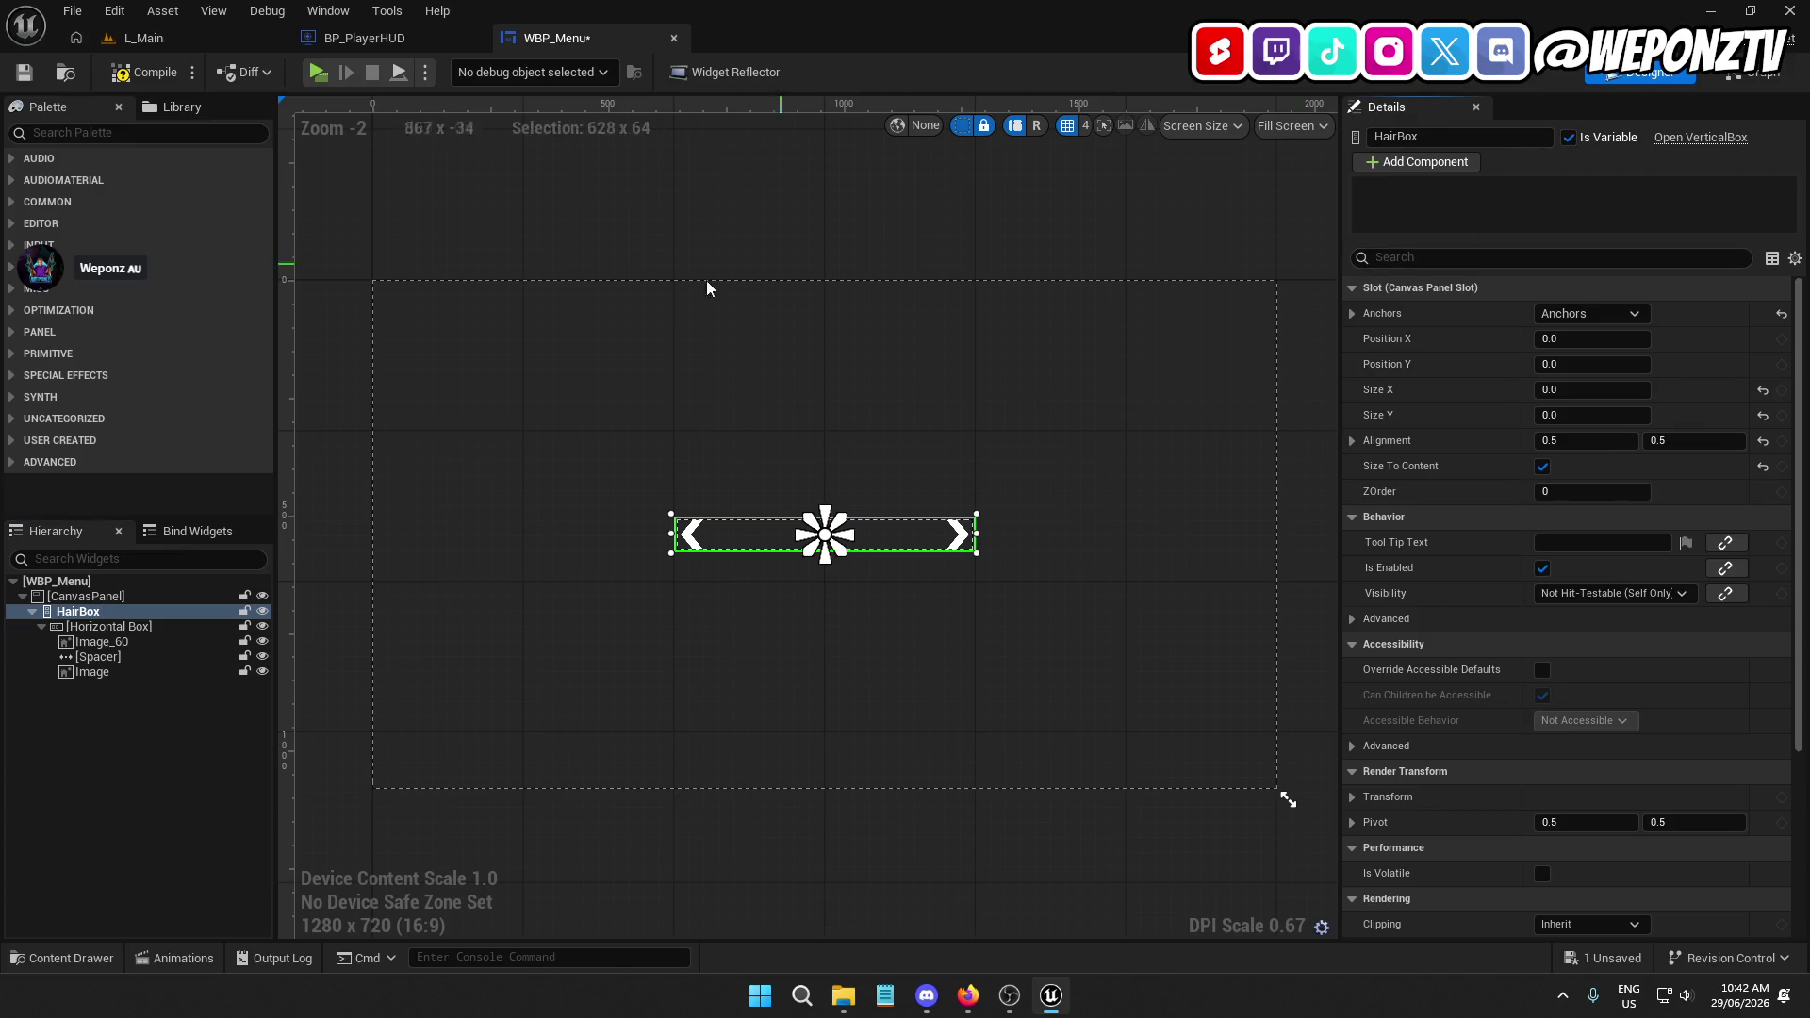
click(33, 611)
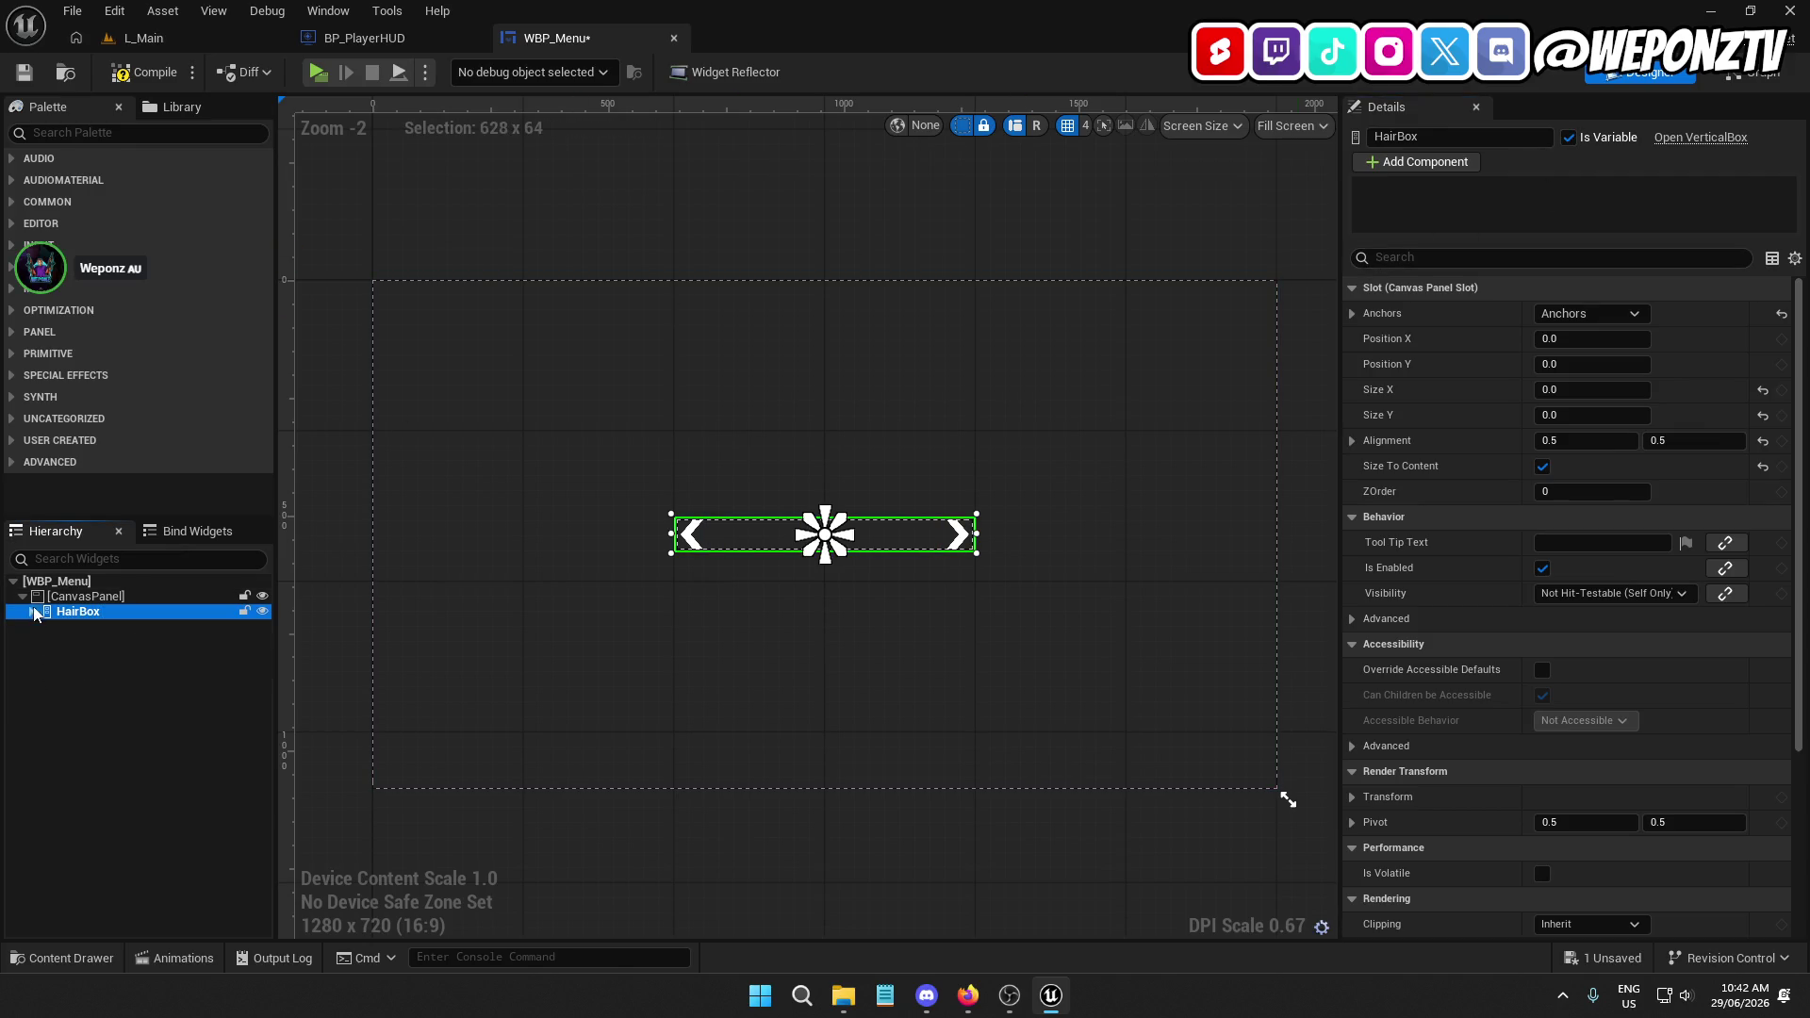
Duplicate HairBox as GroomBox and compare the two boxes
right_click(80, 613)
click(151, 736)
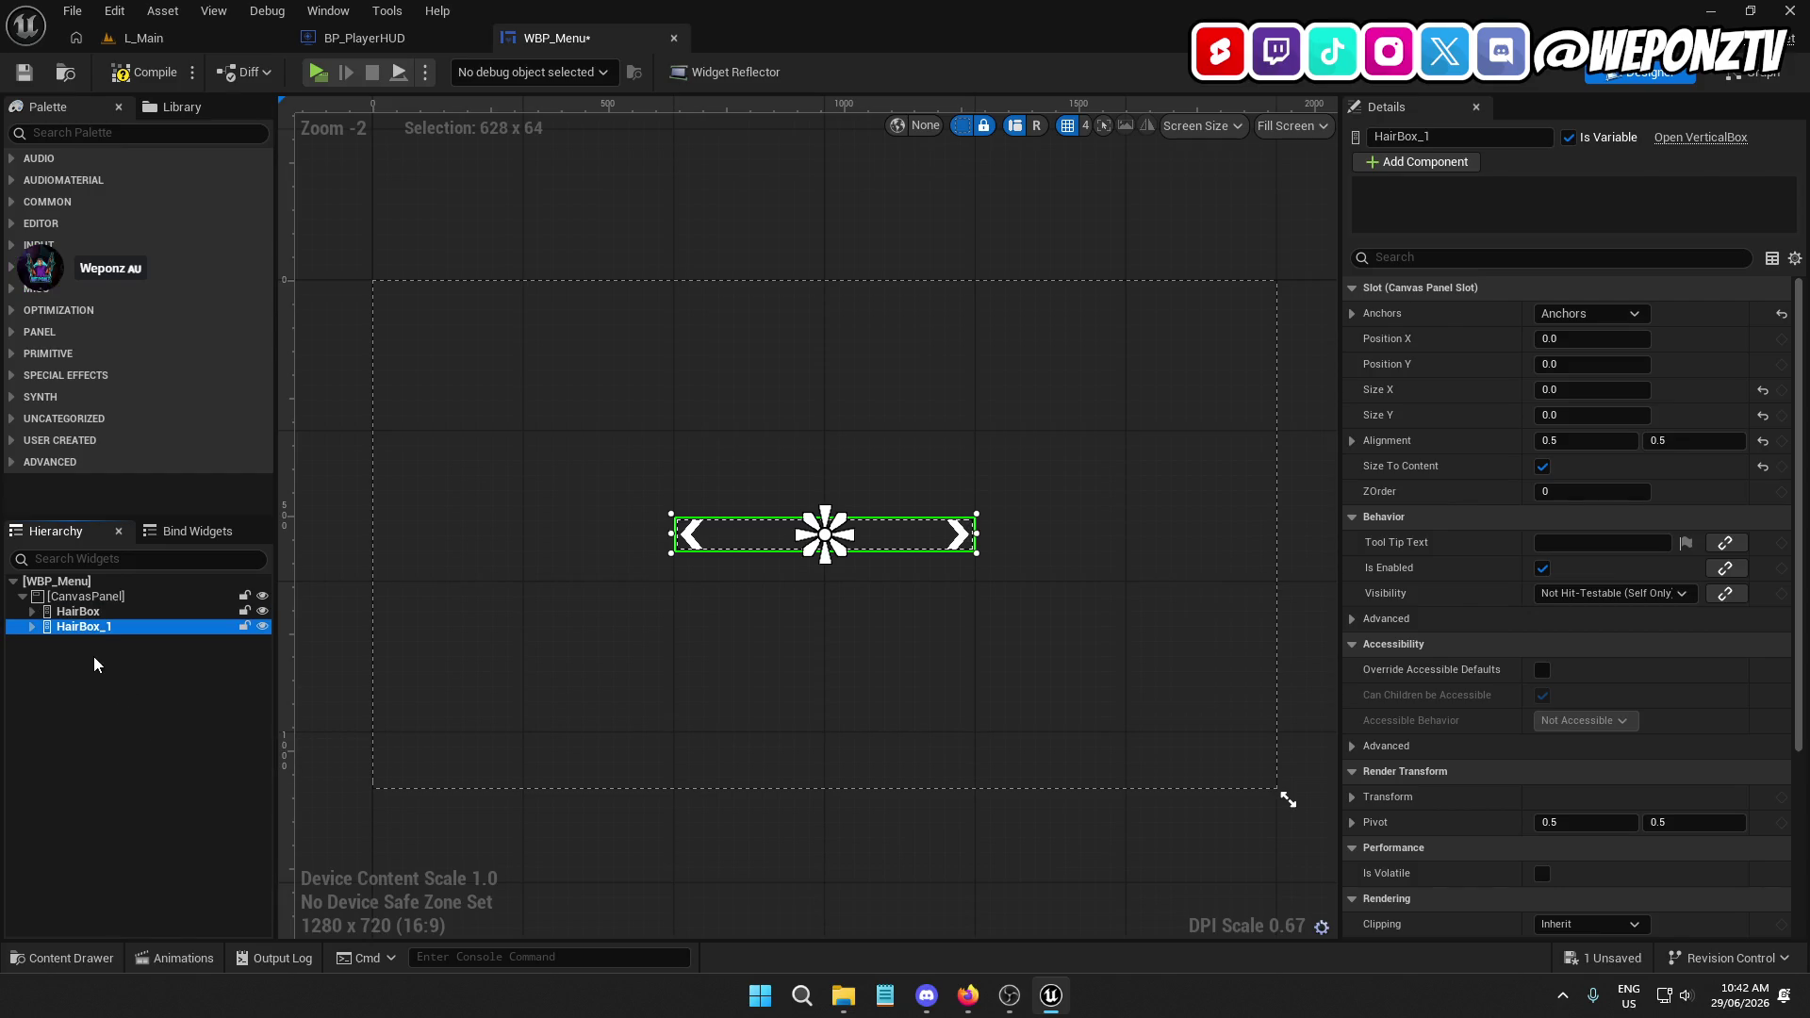
click(80, 629)
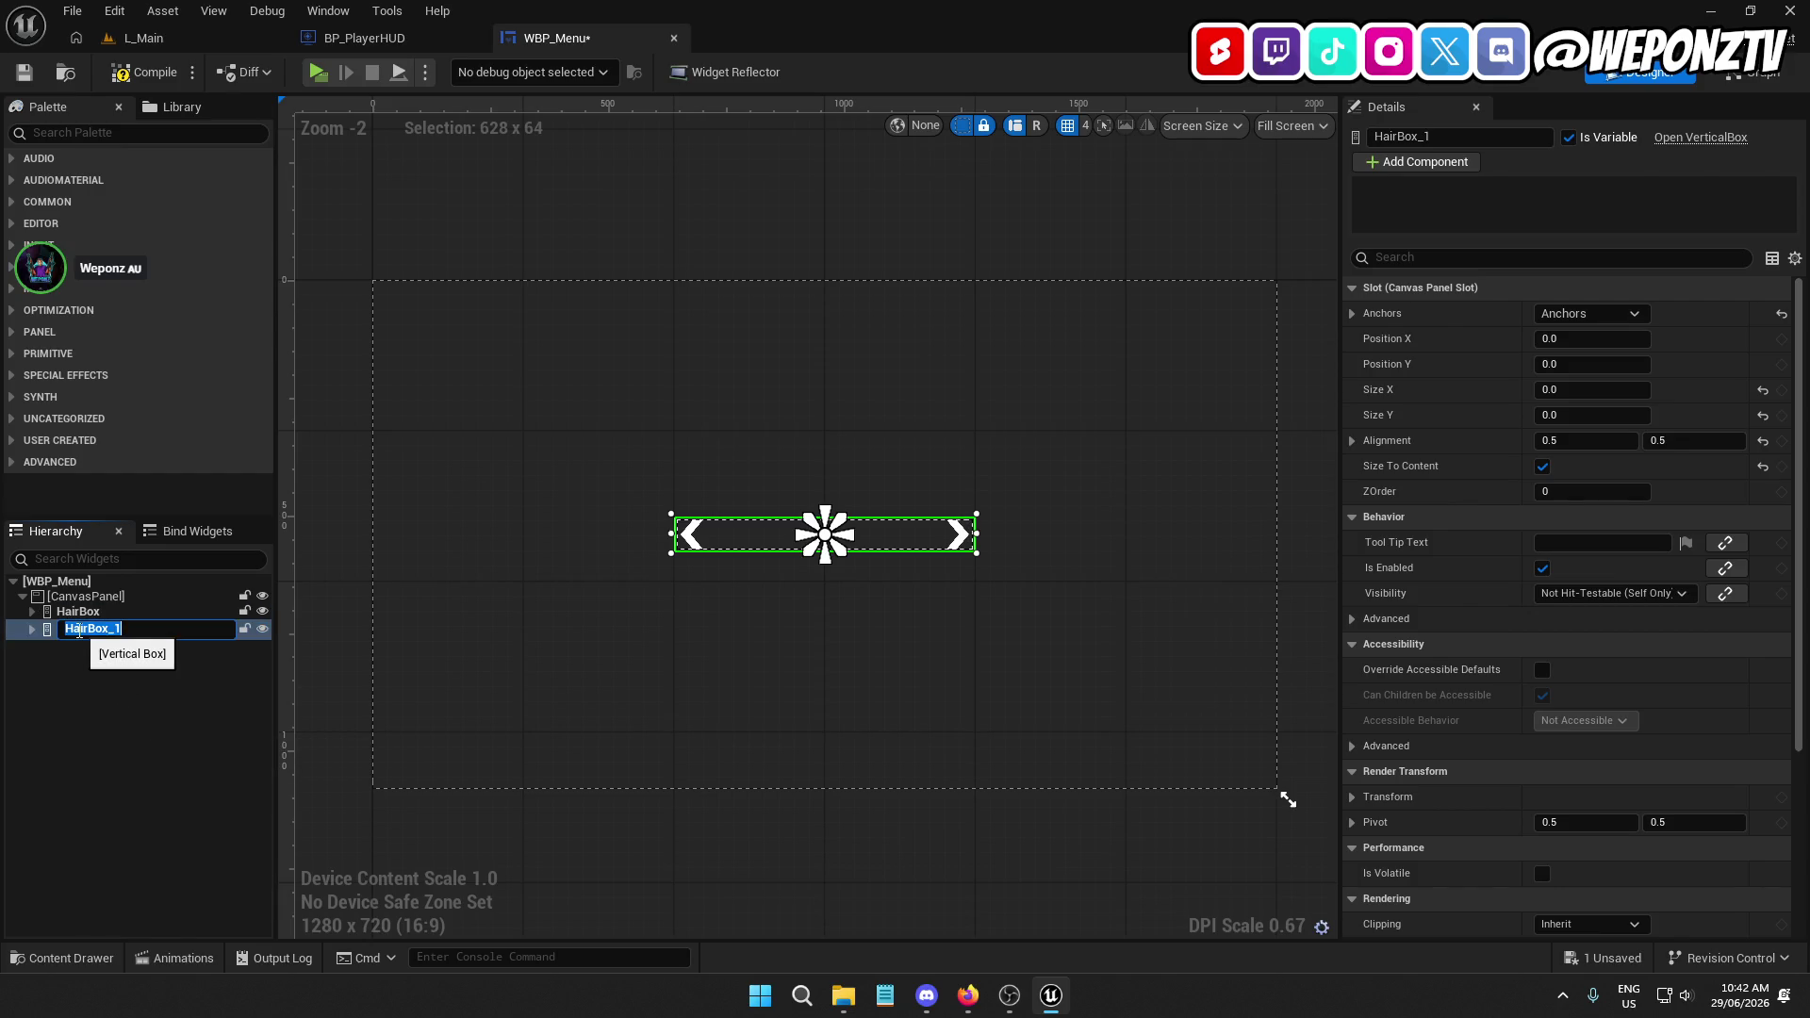
text(GroomBox)
key(Return)
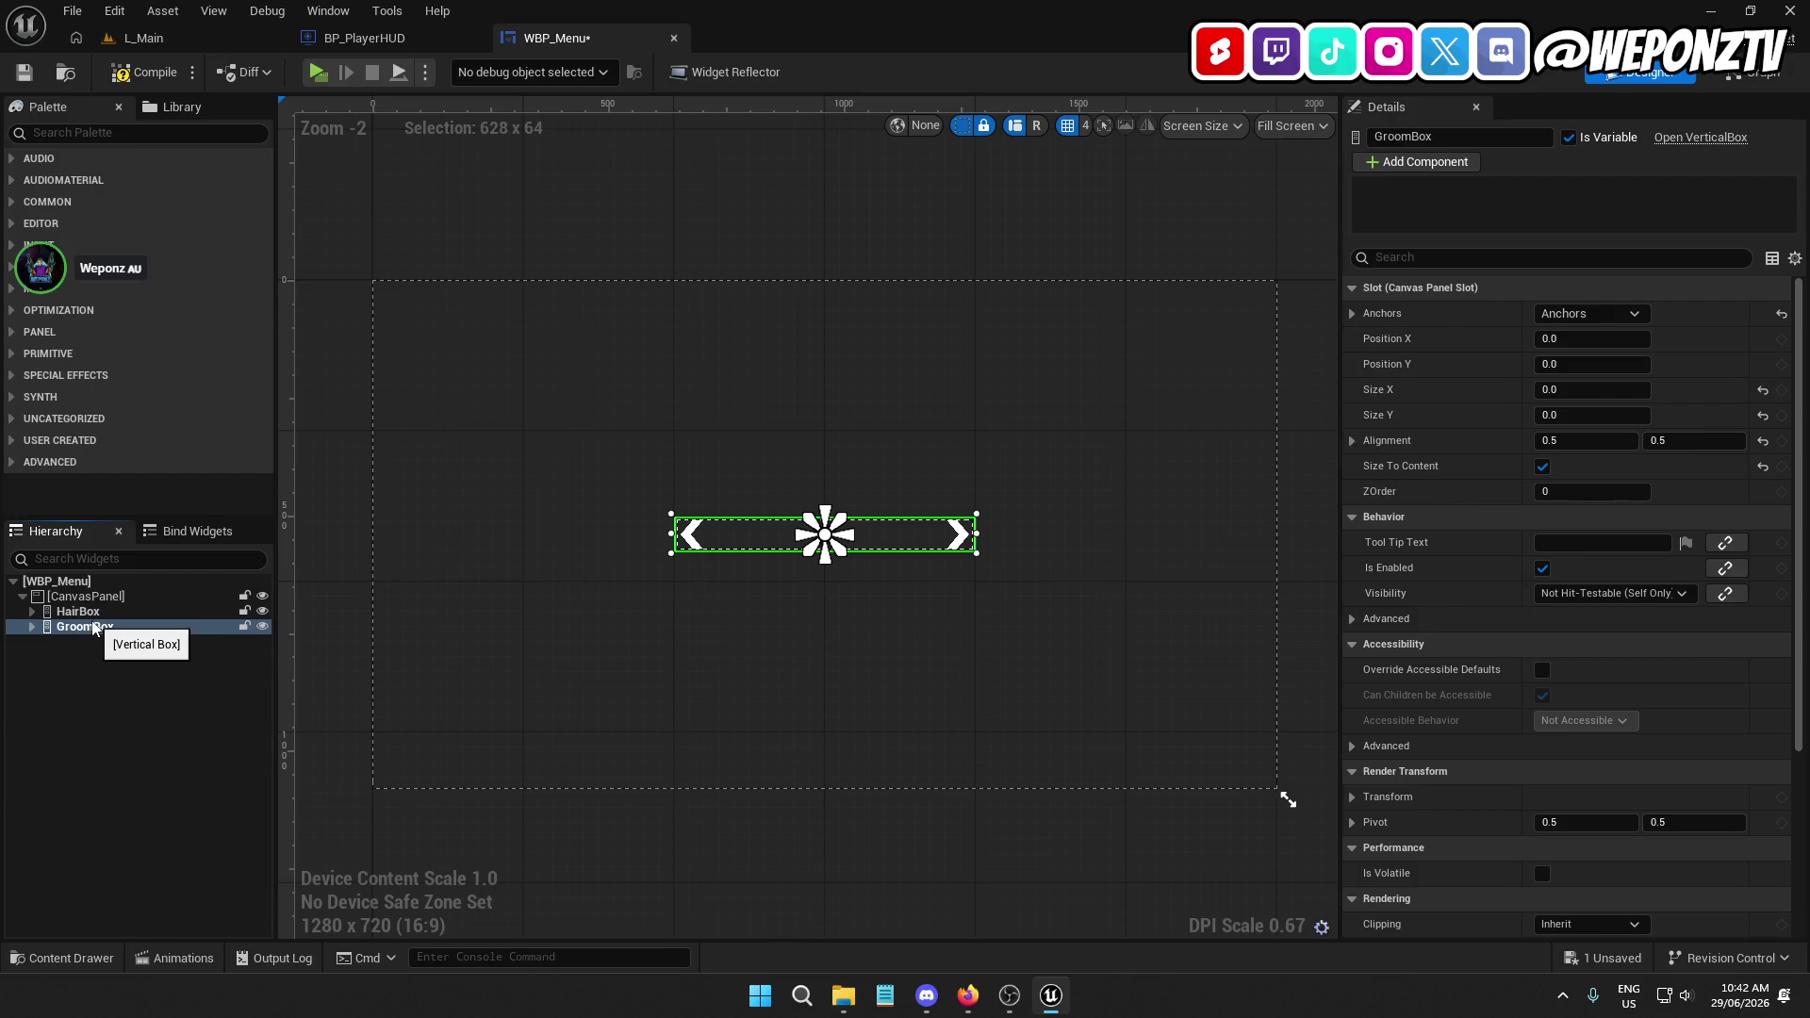
click(84, 627)
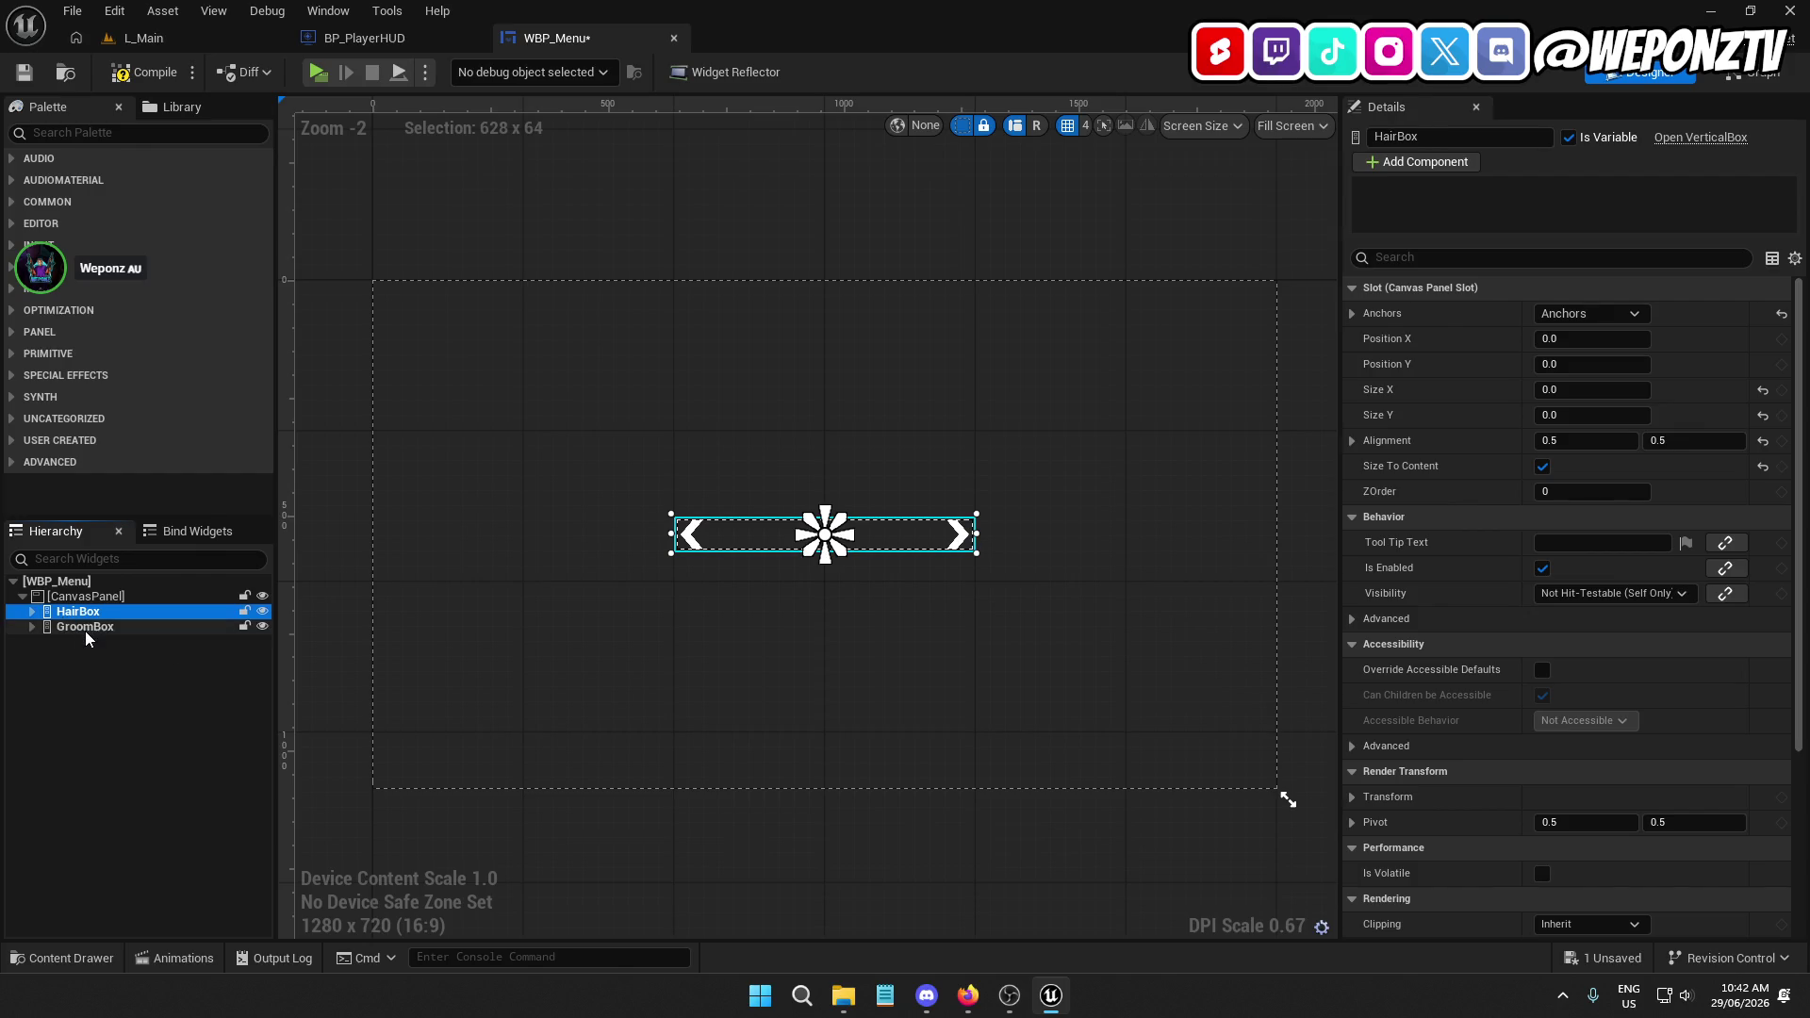
click(85, 613)
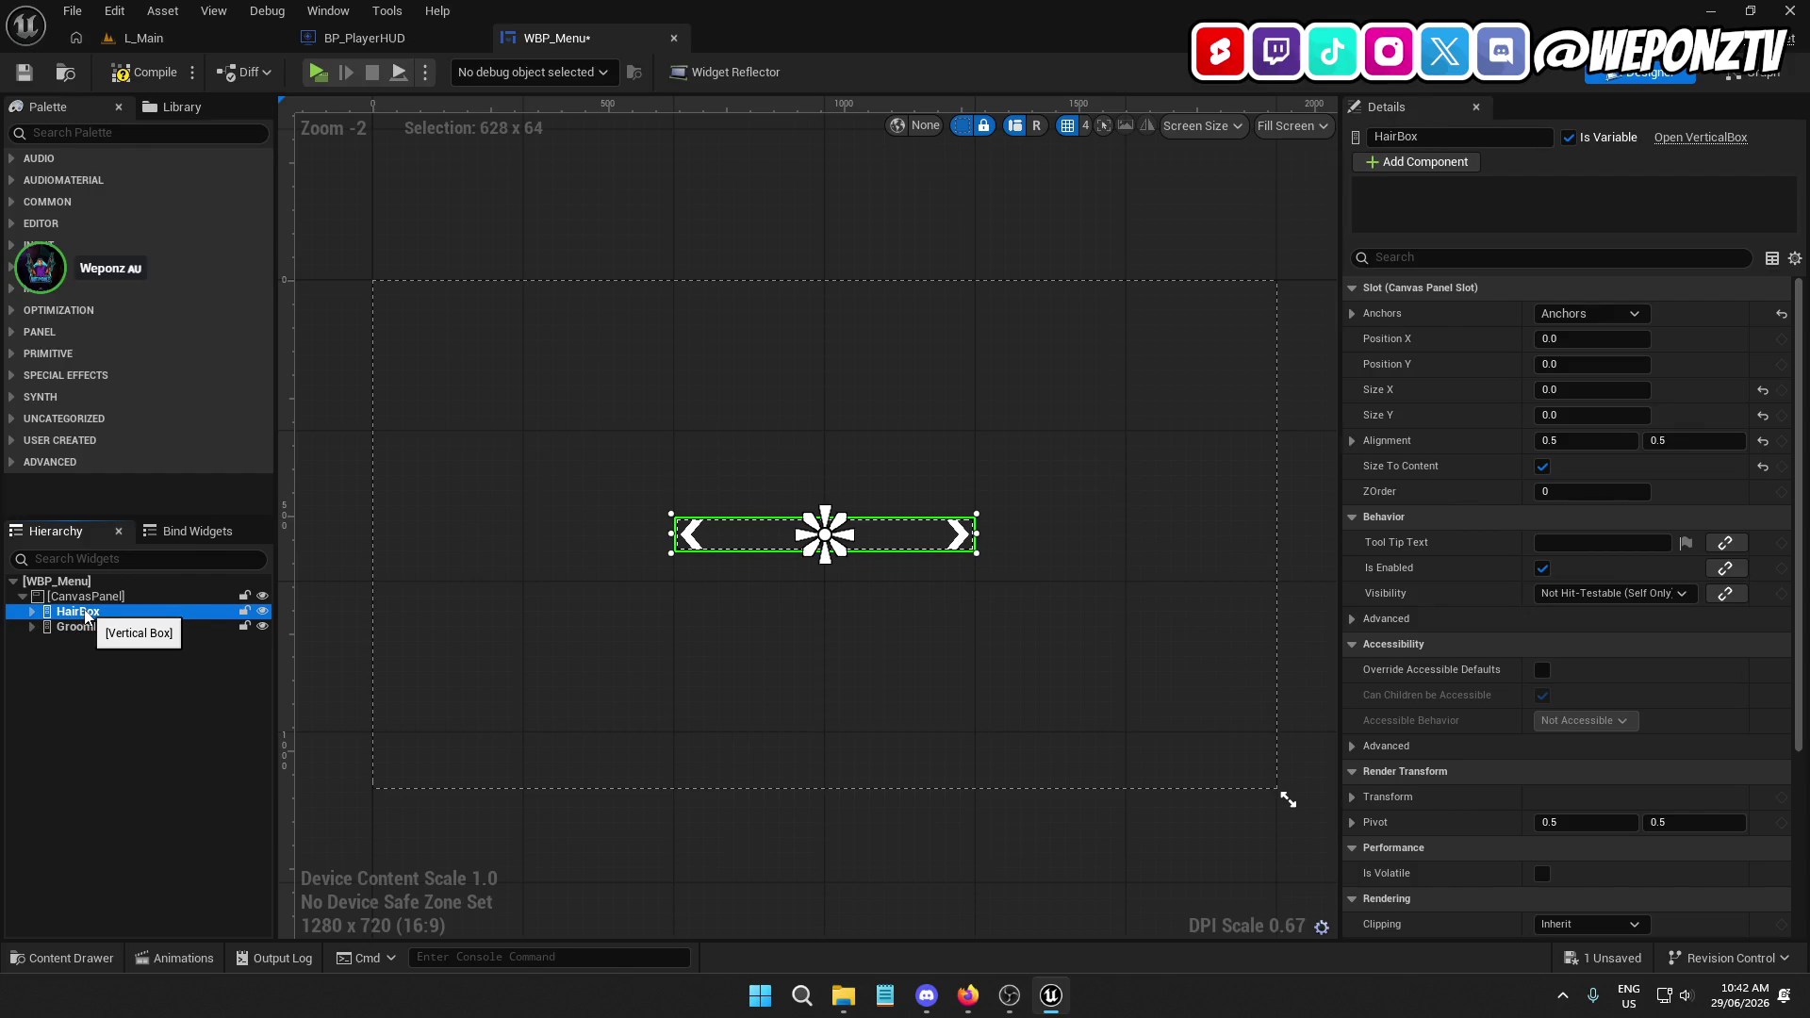
click(84, 627)
click(85, 612)
click(80, 628)
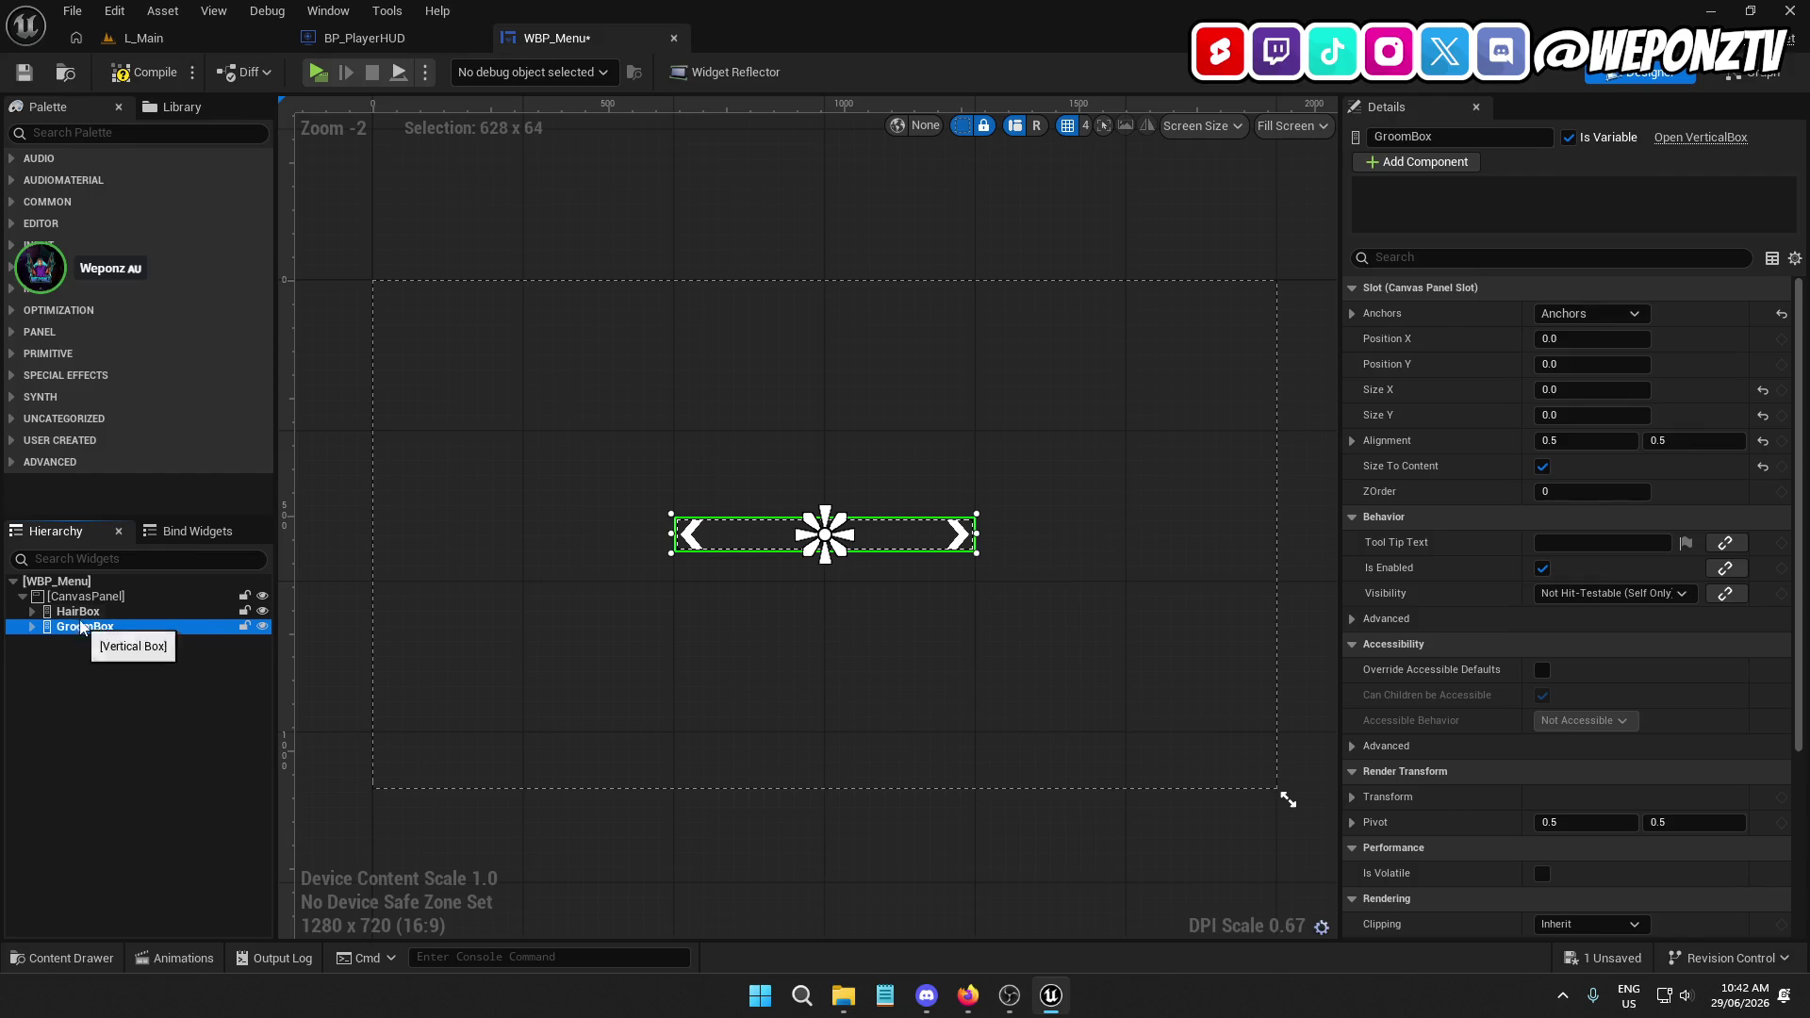
click(87, 612)
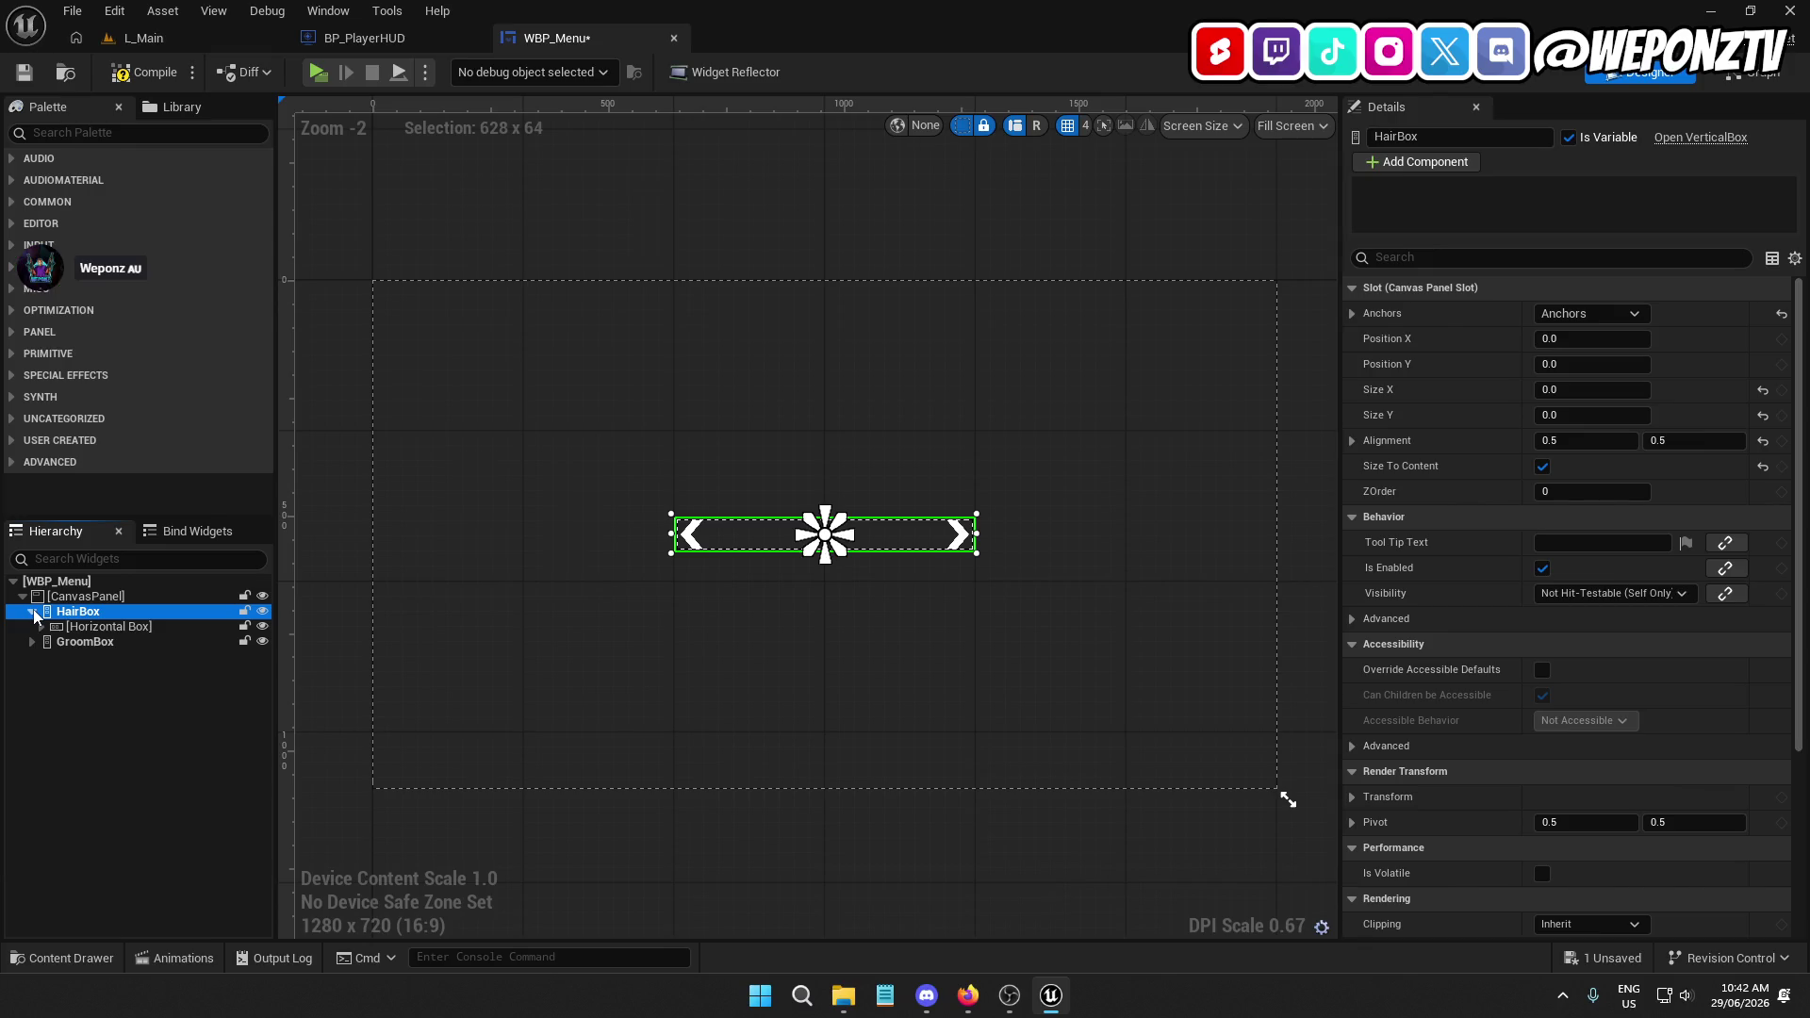
Delete GroomBox and start renaming HairBox
click(77, 644)
right_click(78, 645)
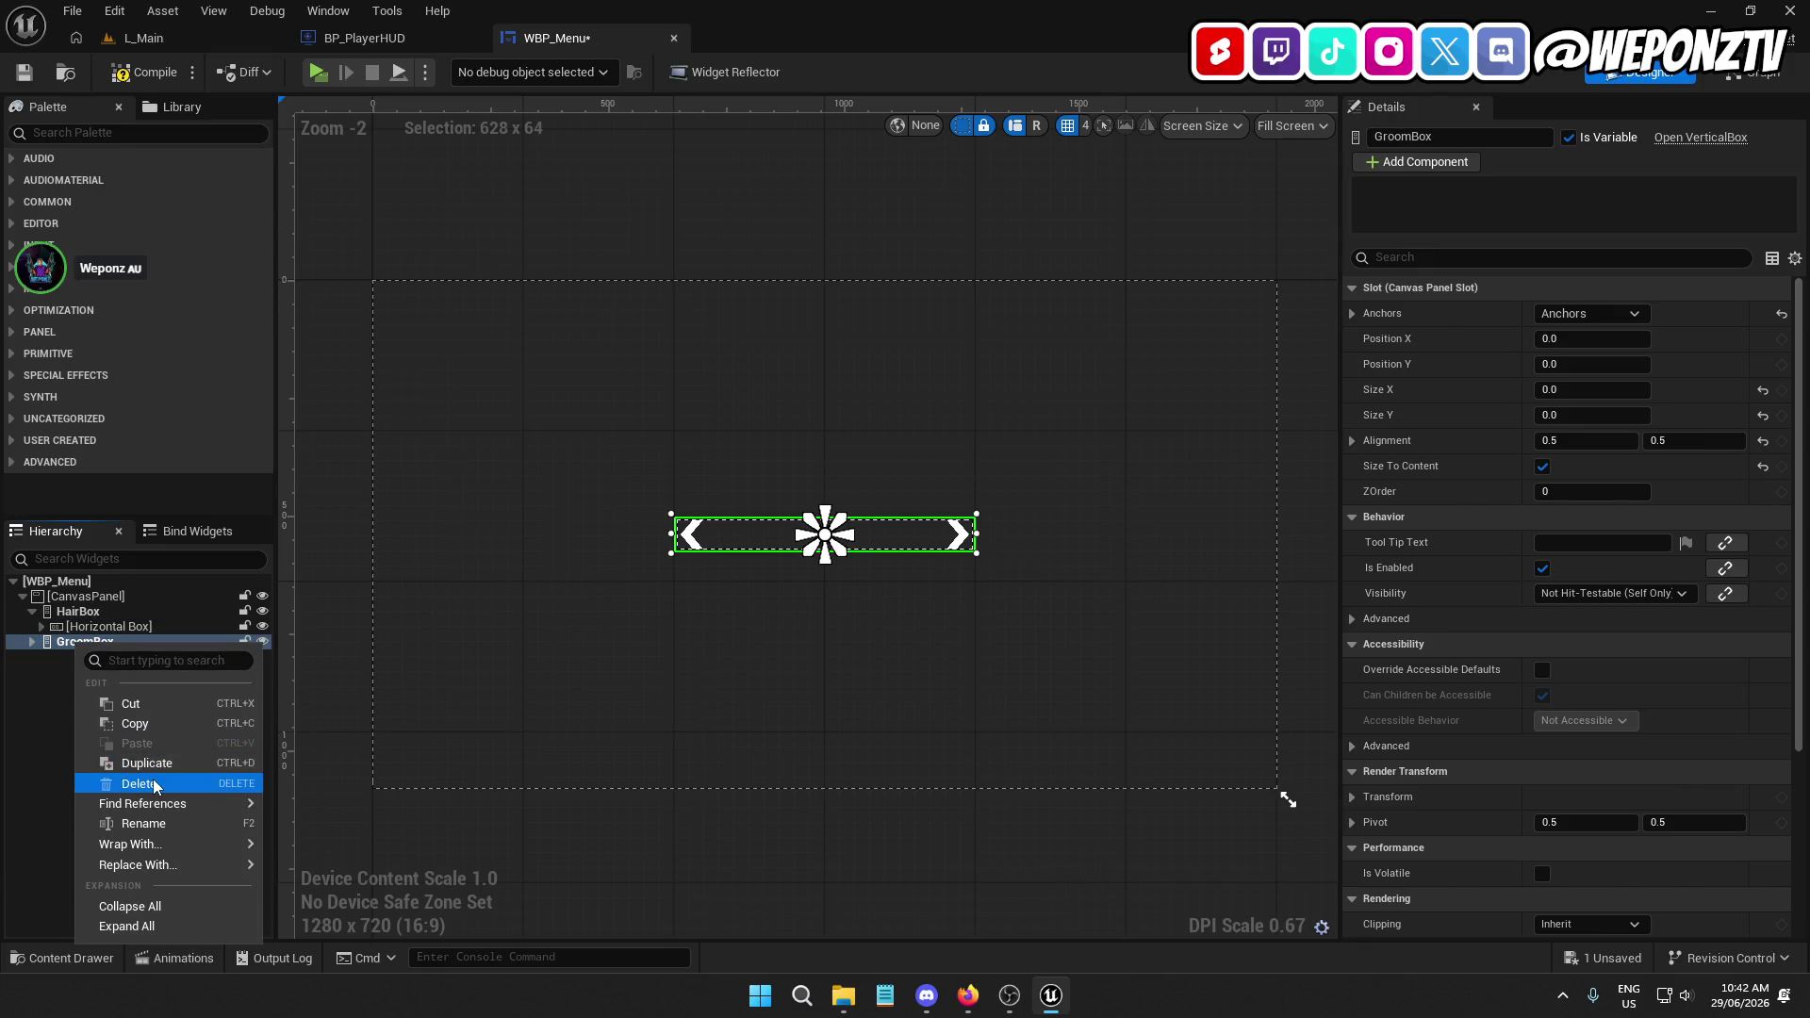
click(122, 779)
click(90, 627)
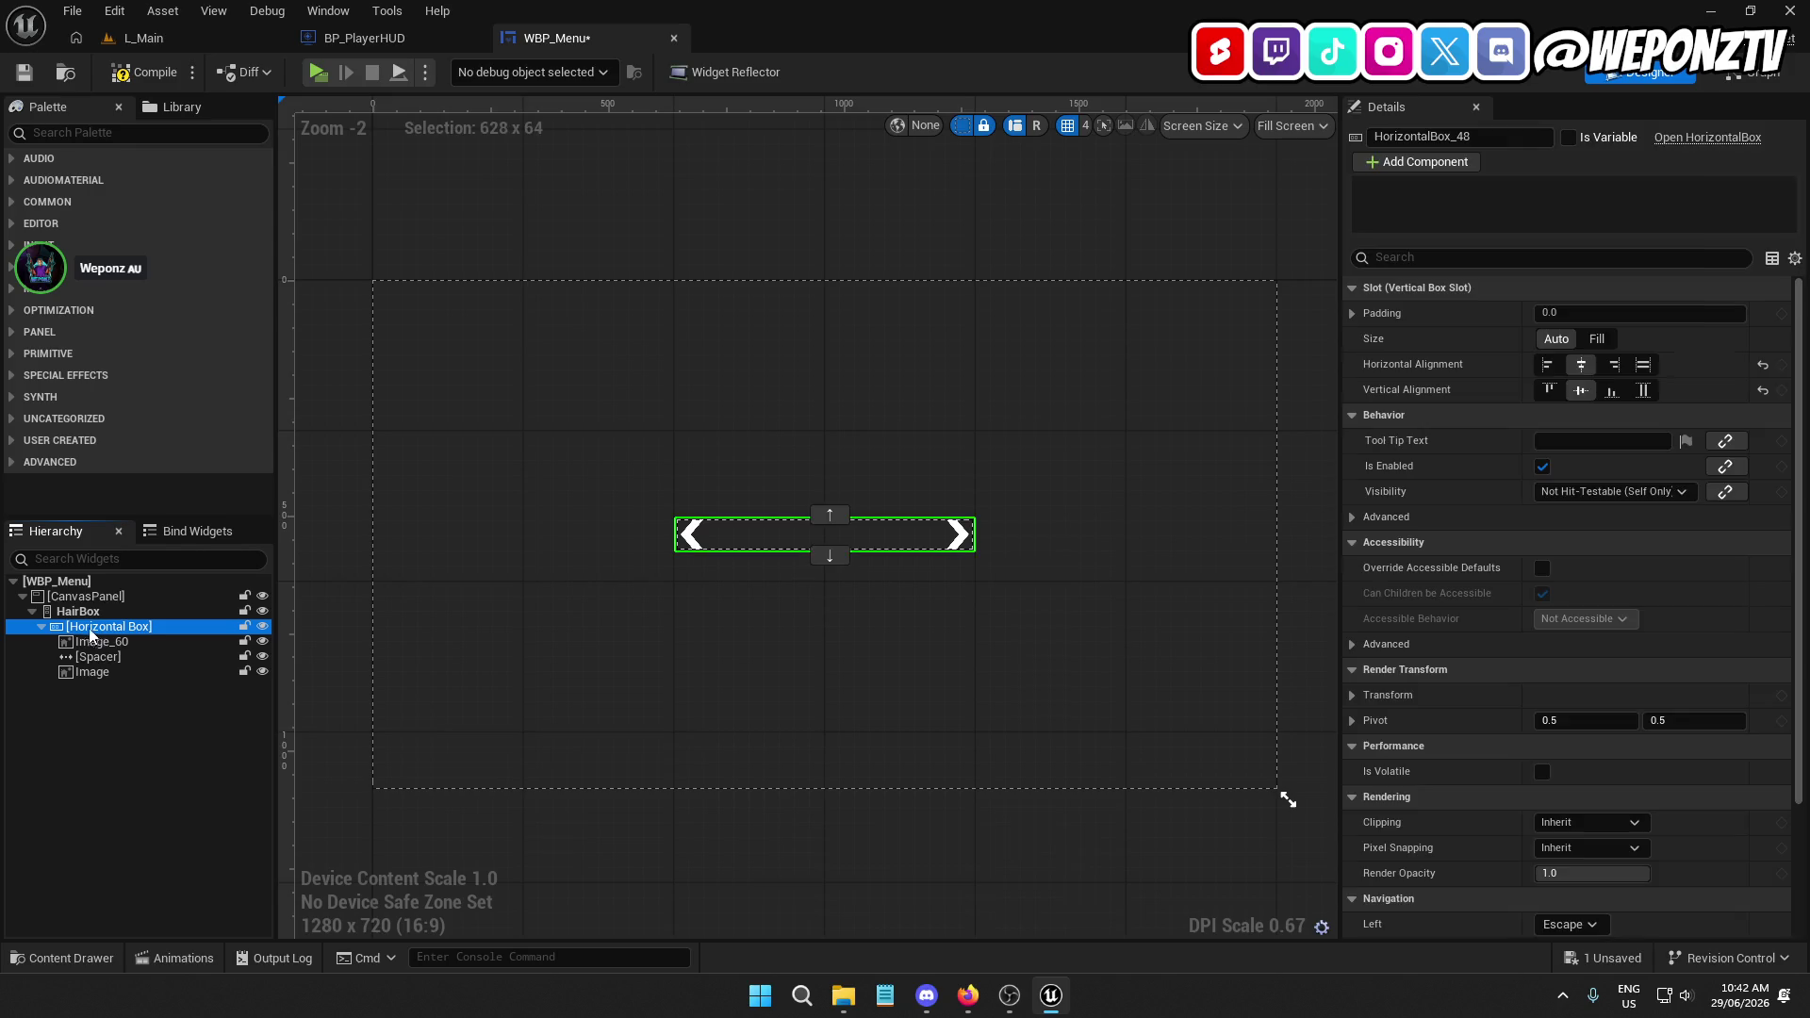
click(73, 613)
key(F2)
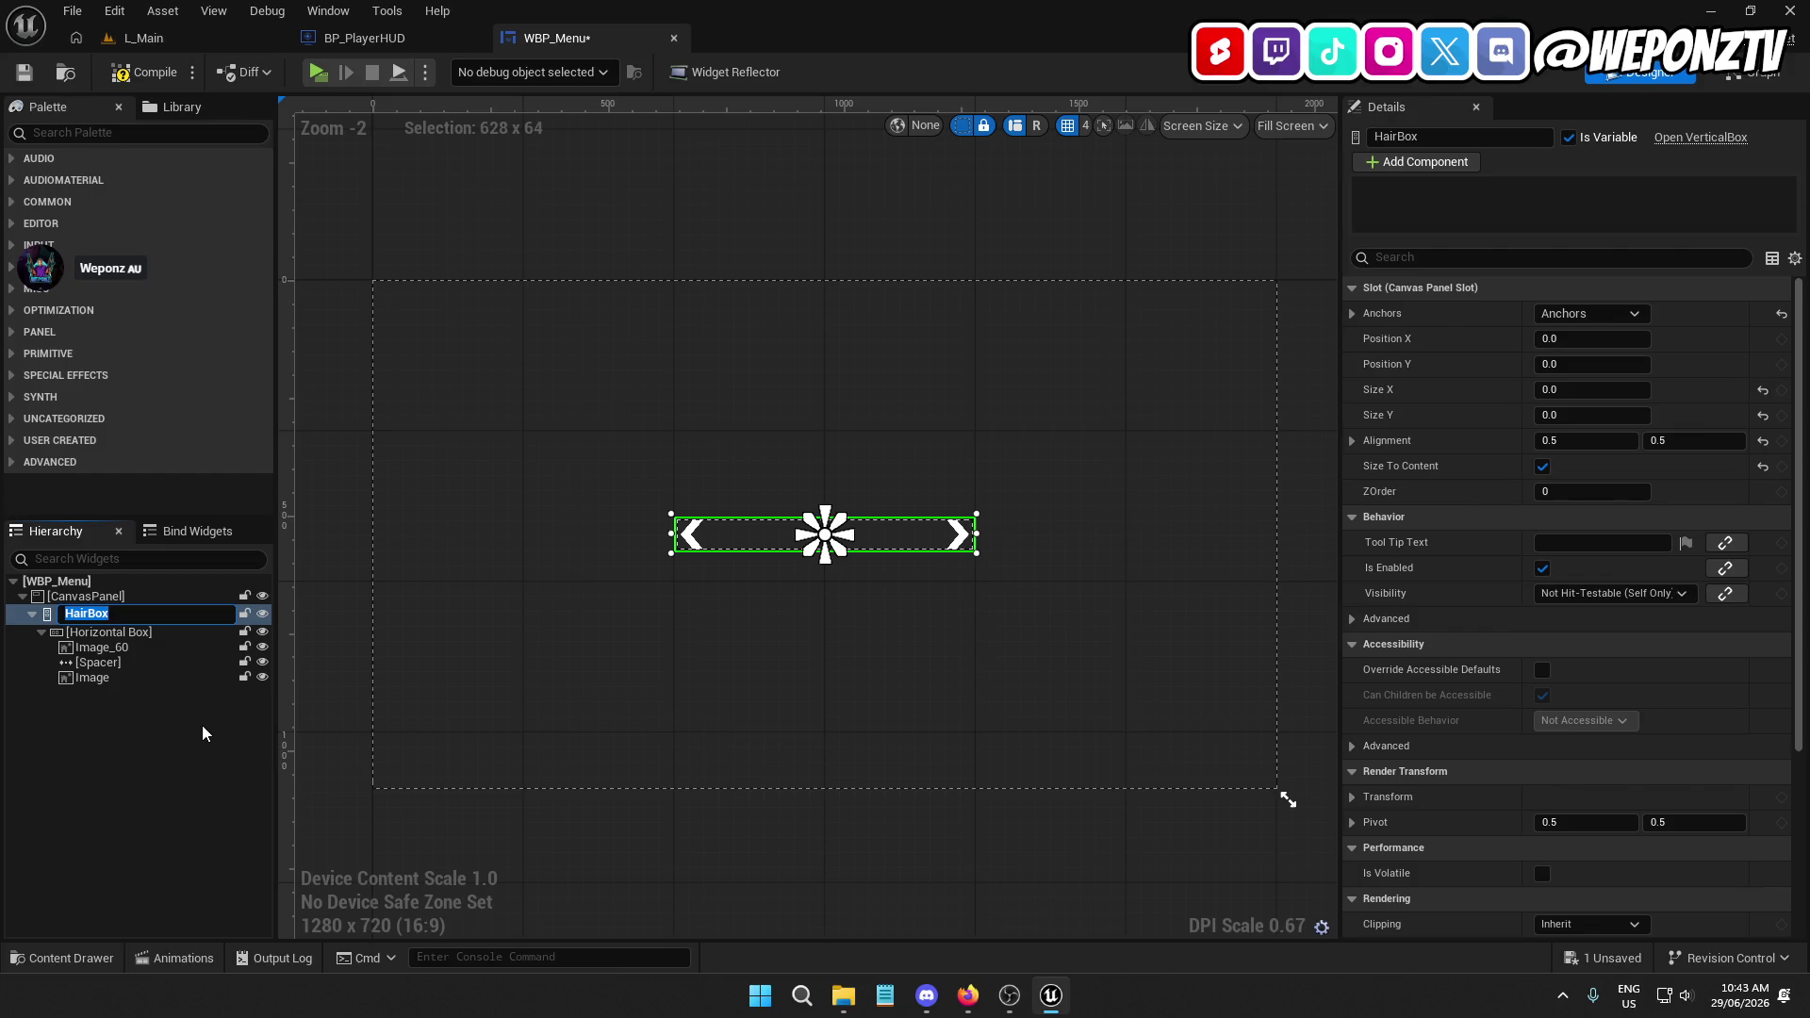
Rename the outer box ButtonBox and the arrow row HairBox, marked as a variable
text(ButtonB)
text(ox)
key(Return)
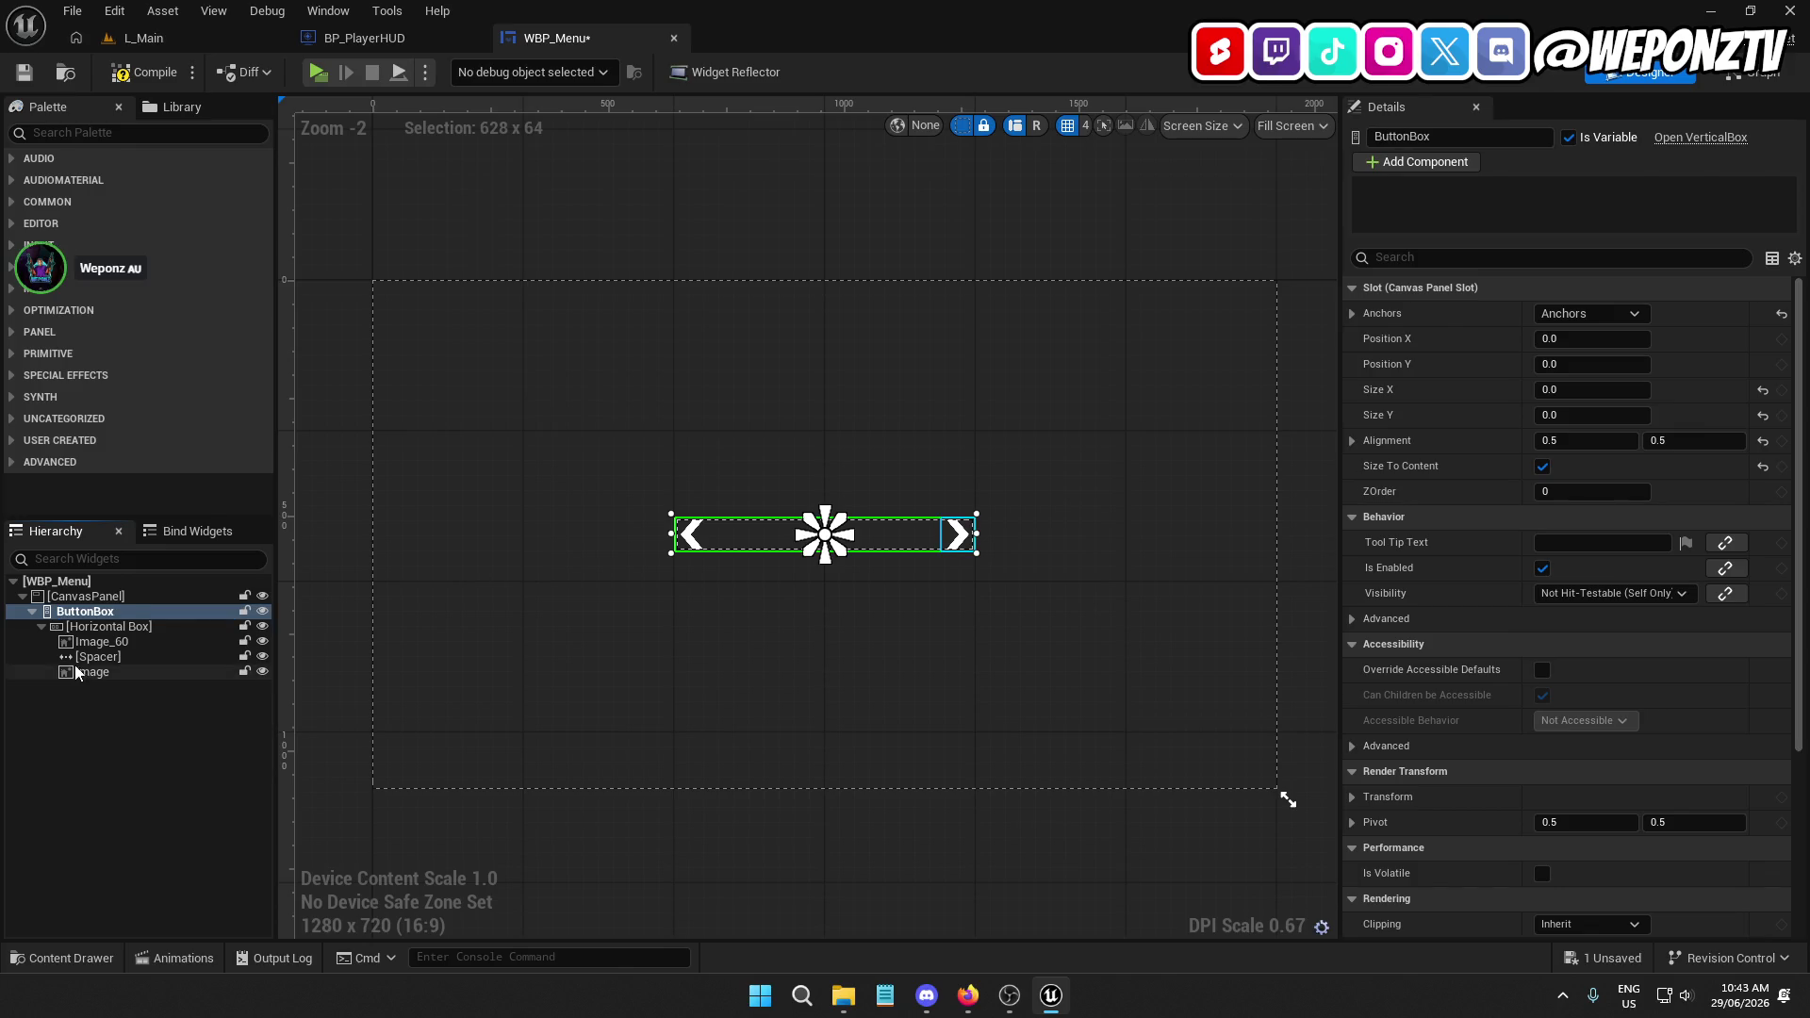
click(109, 629)
key(F2)
text(HairBox)
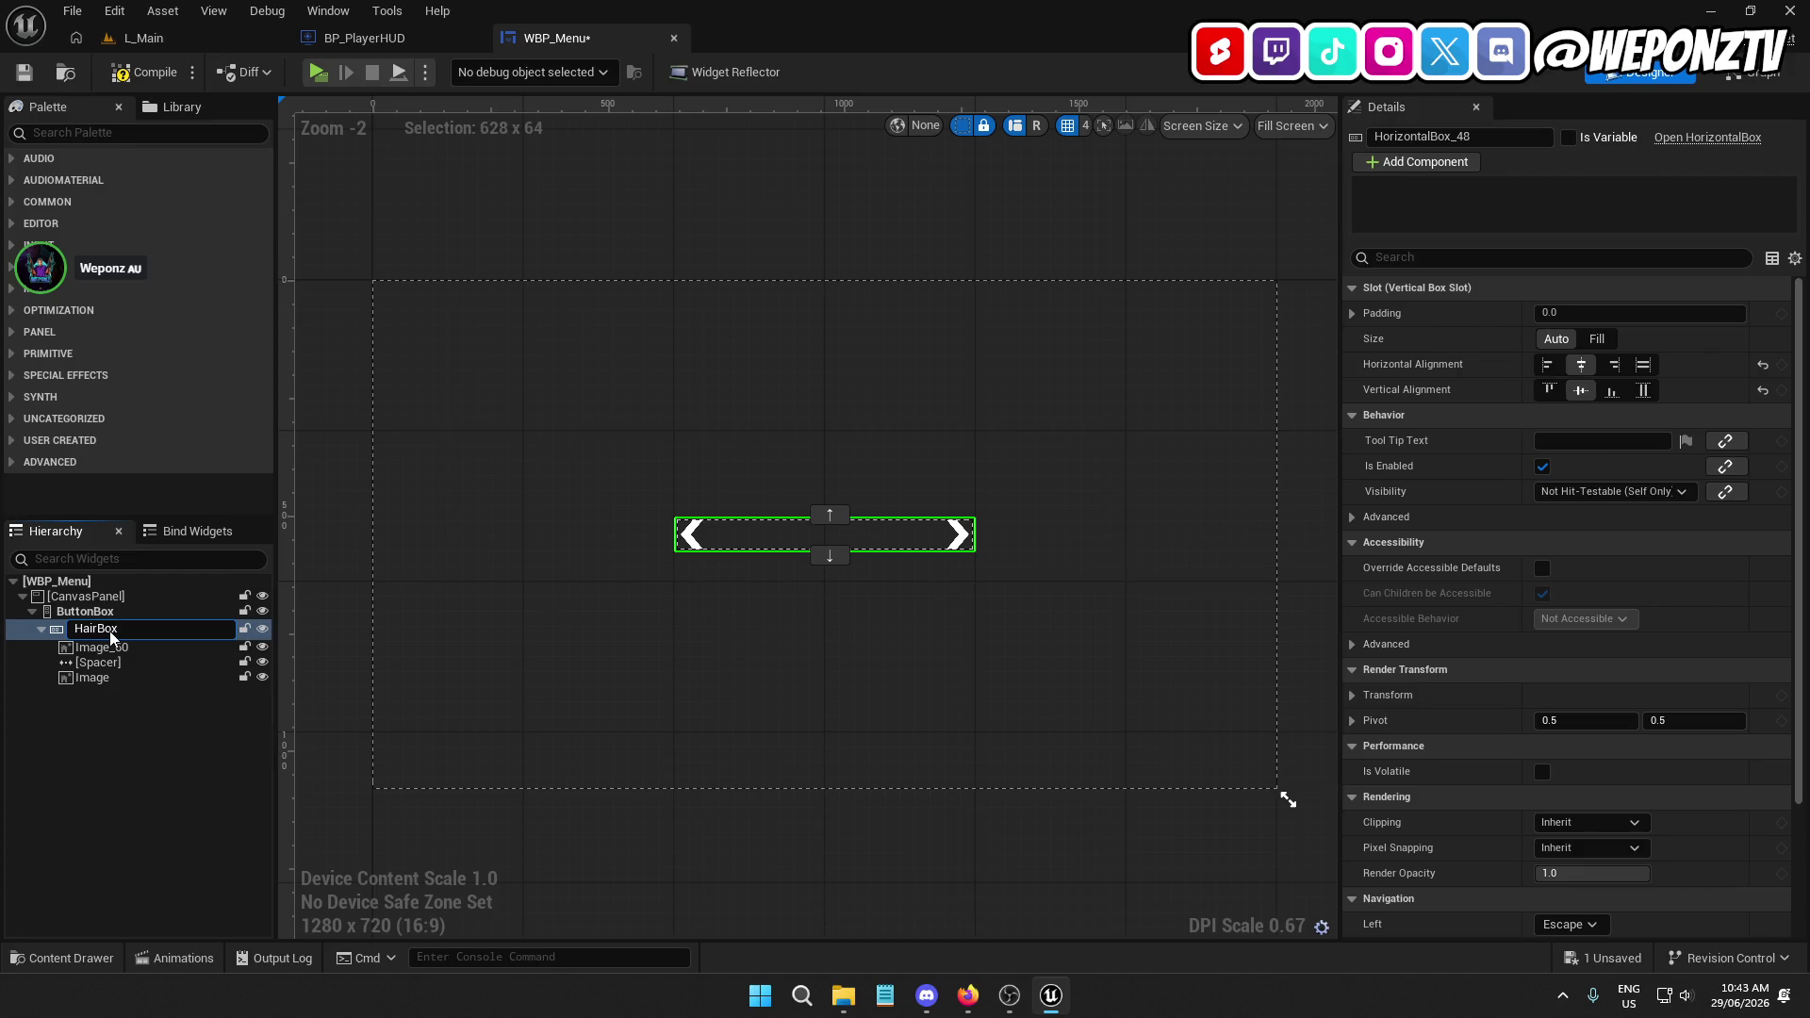
key(Return)
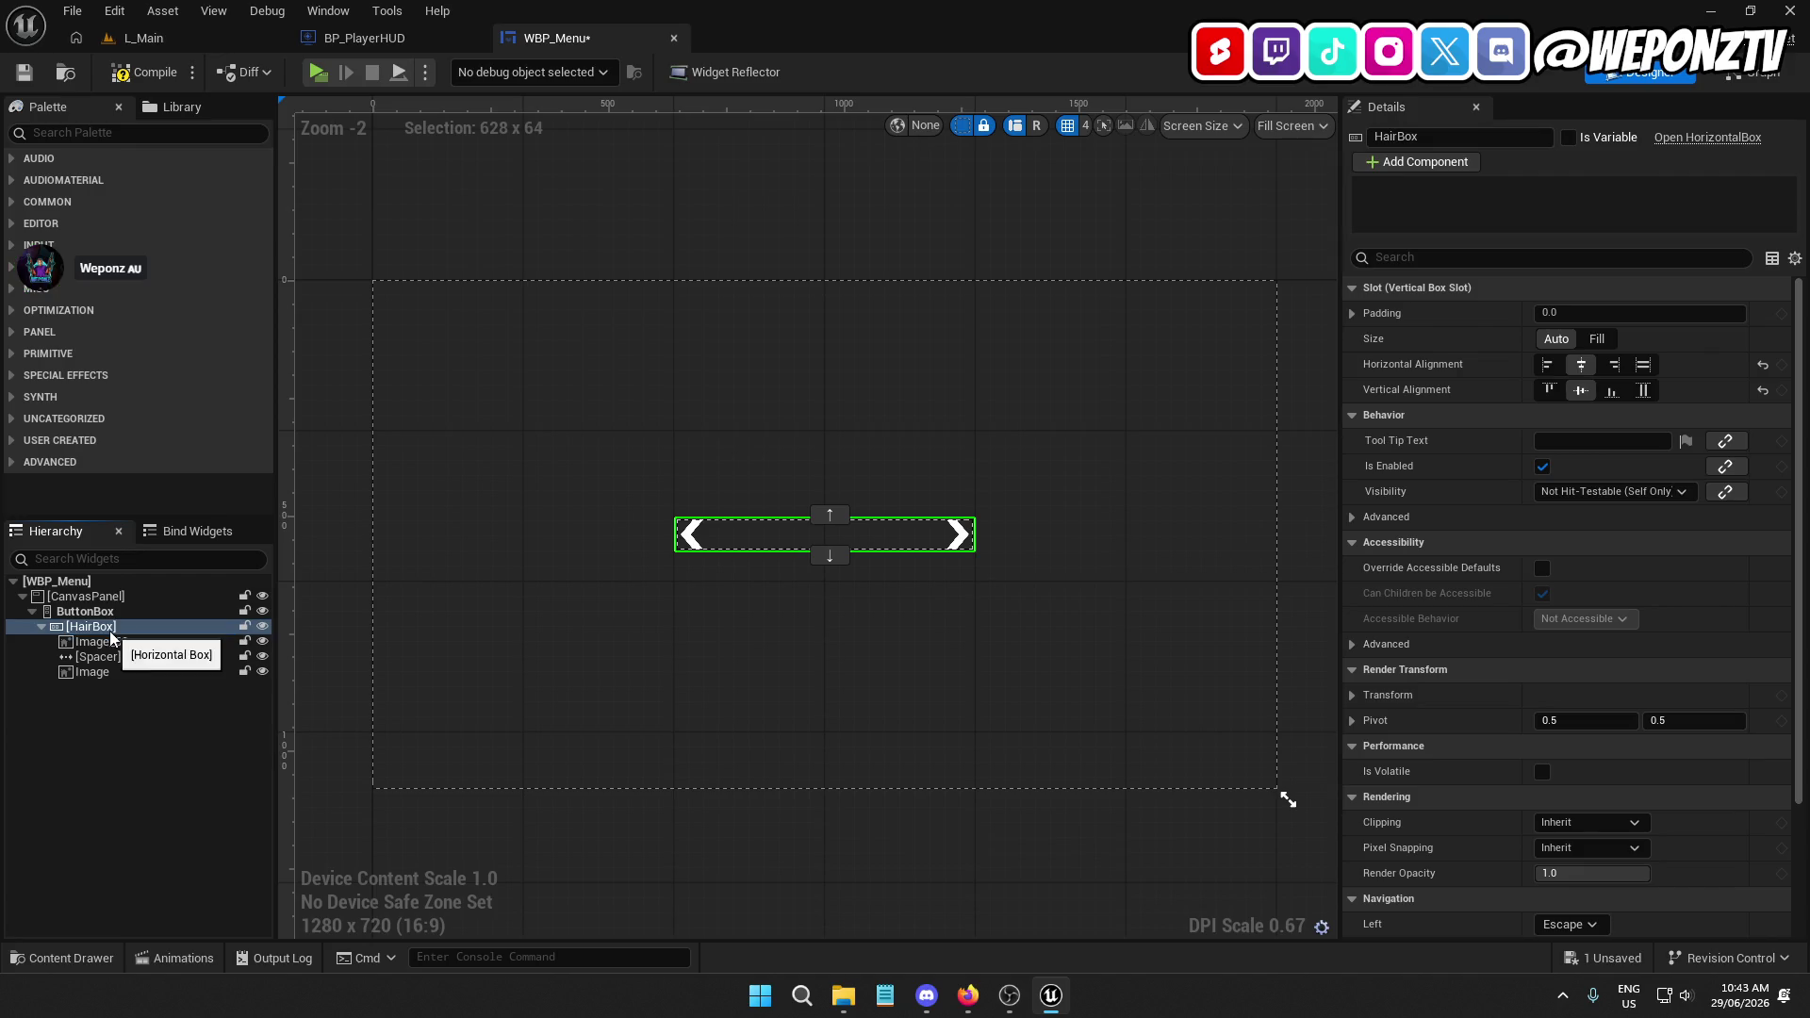
click(1570, 138)
Duplicate the arrow row twice, naming the copies GroomBox and ClassBox
right_click(116, 629)
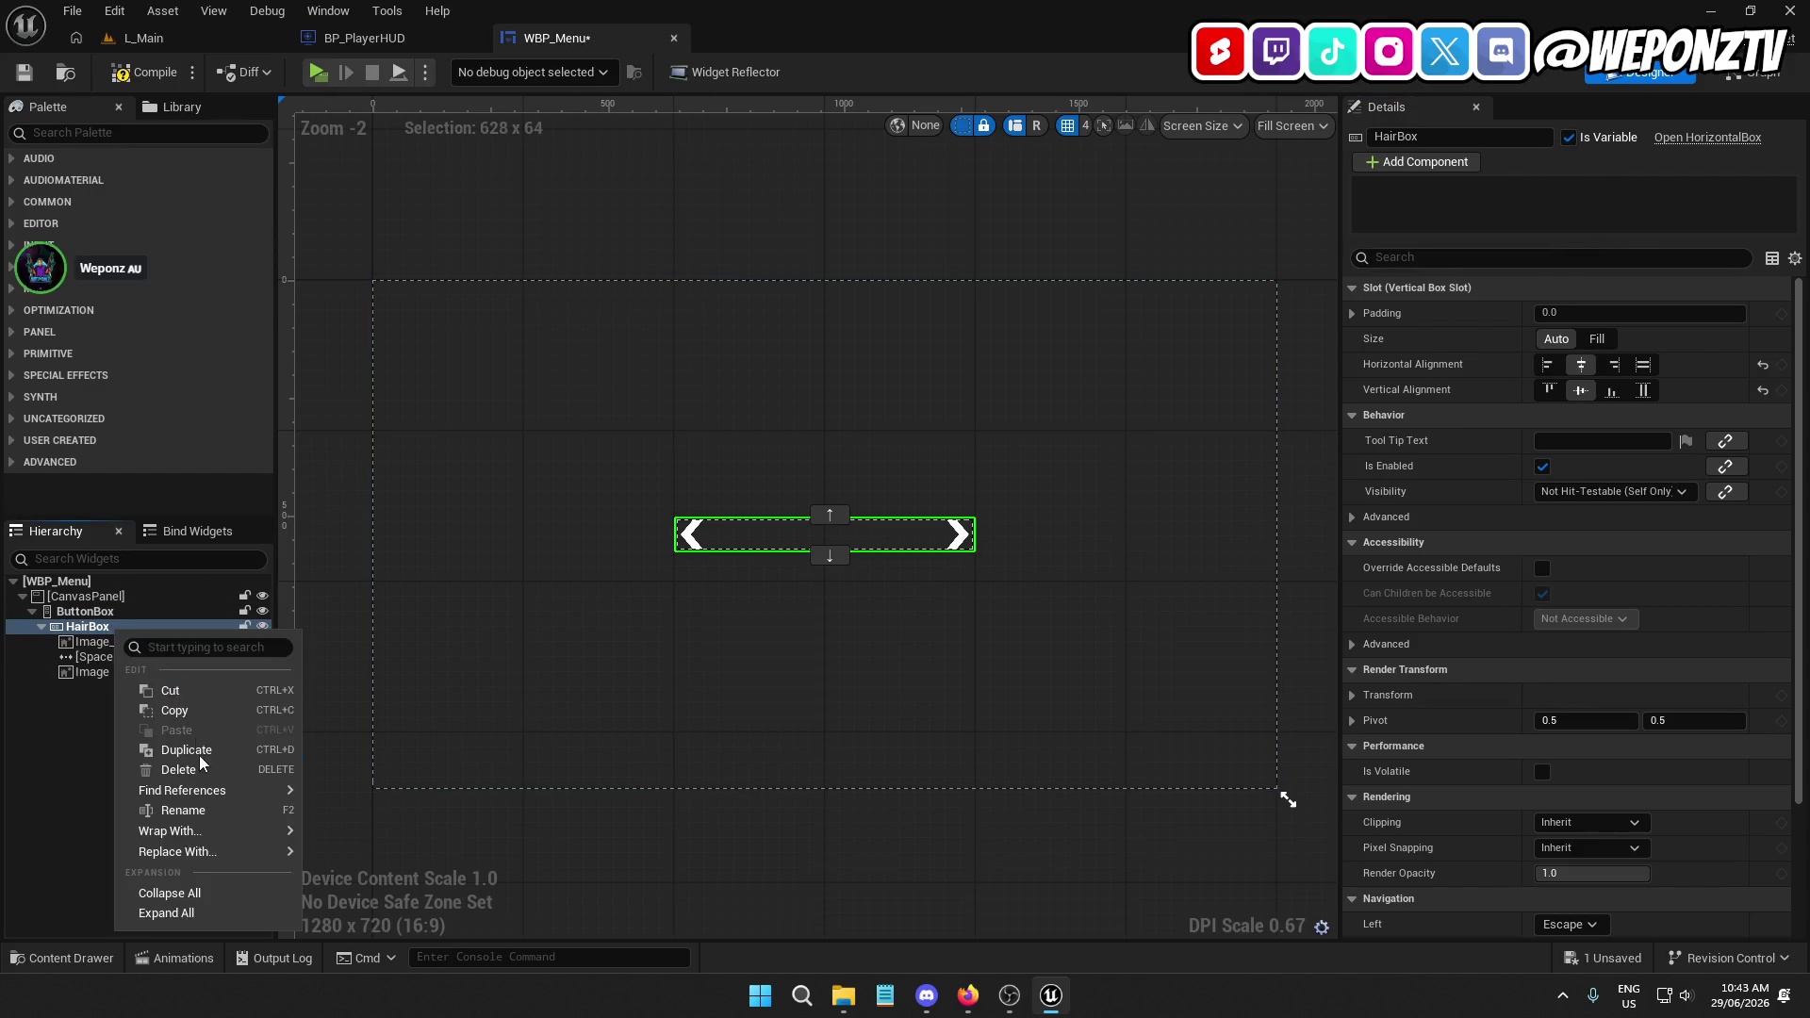
click(187, 751)
text(GroomB)
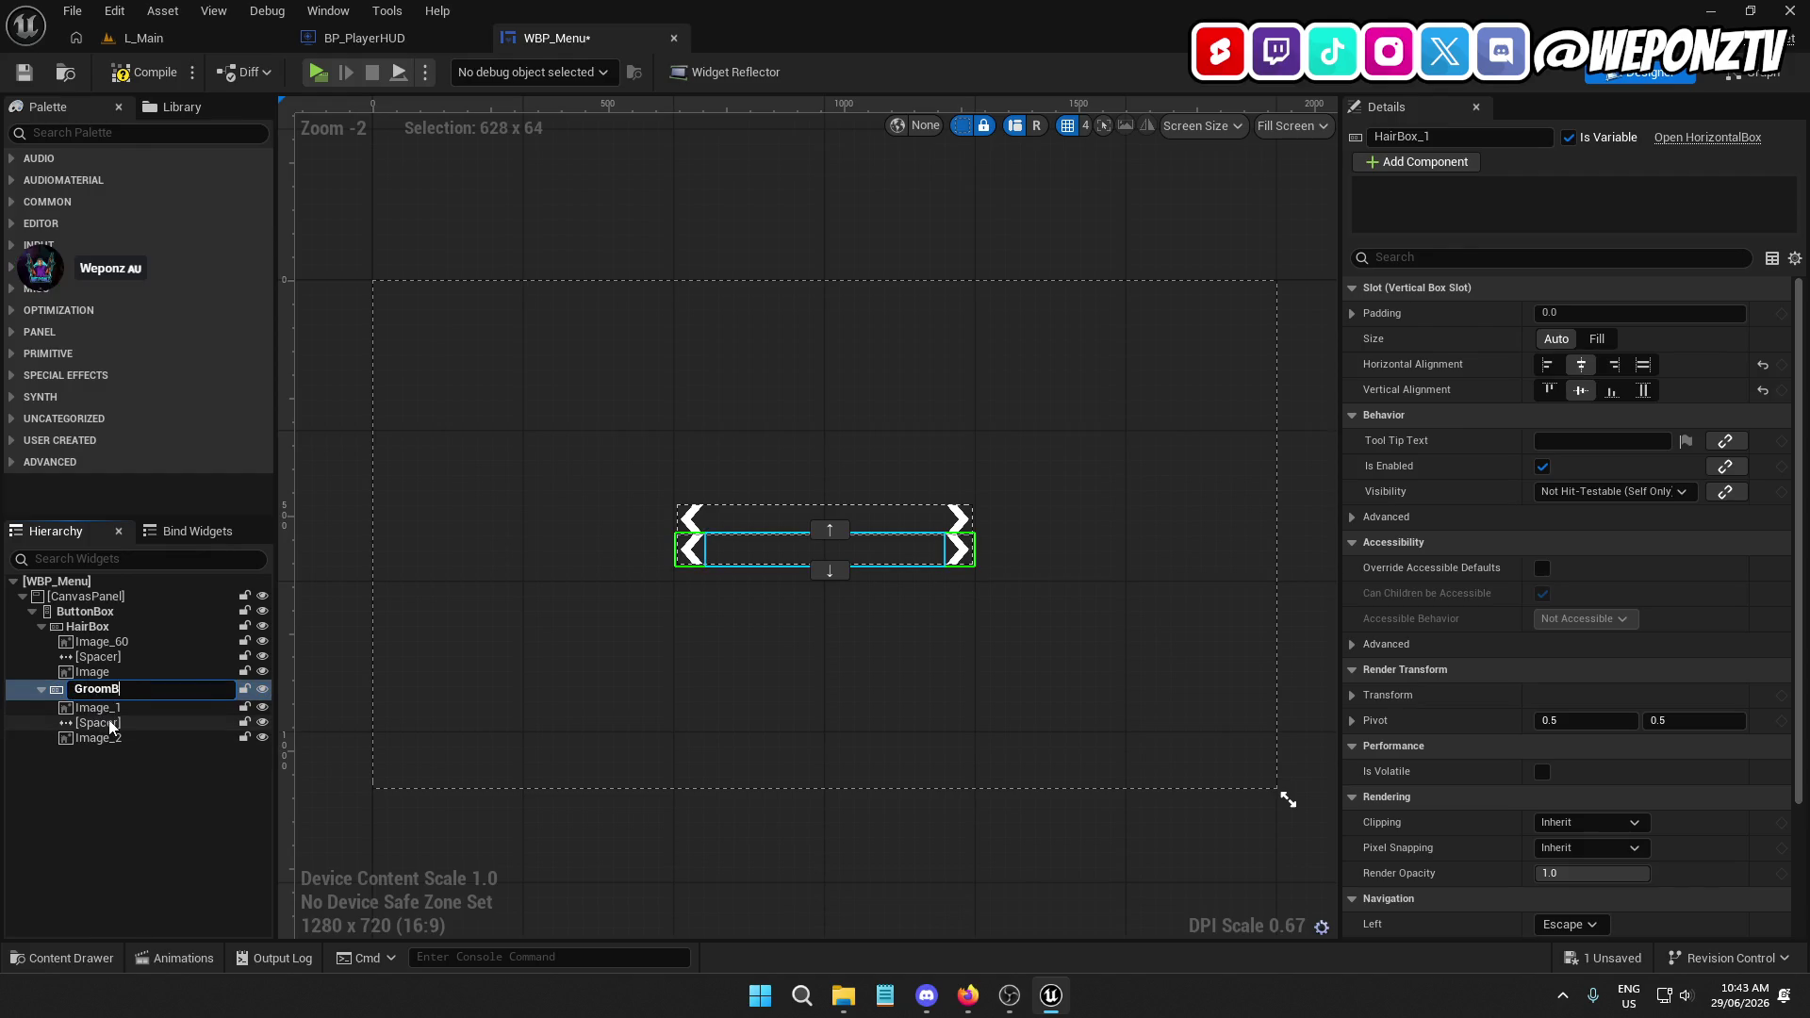
text(ox)
key(Return)
right_click(111, 687)
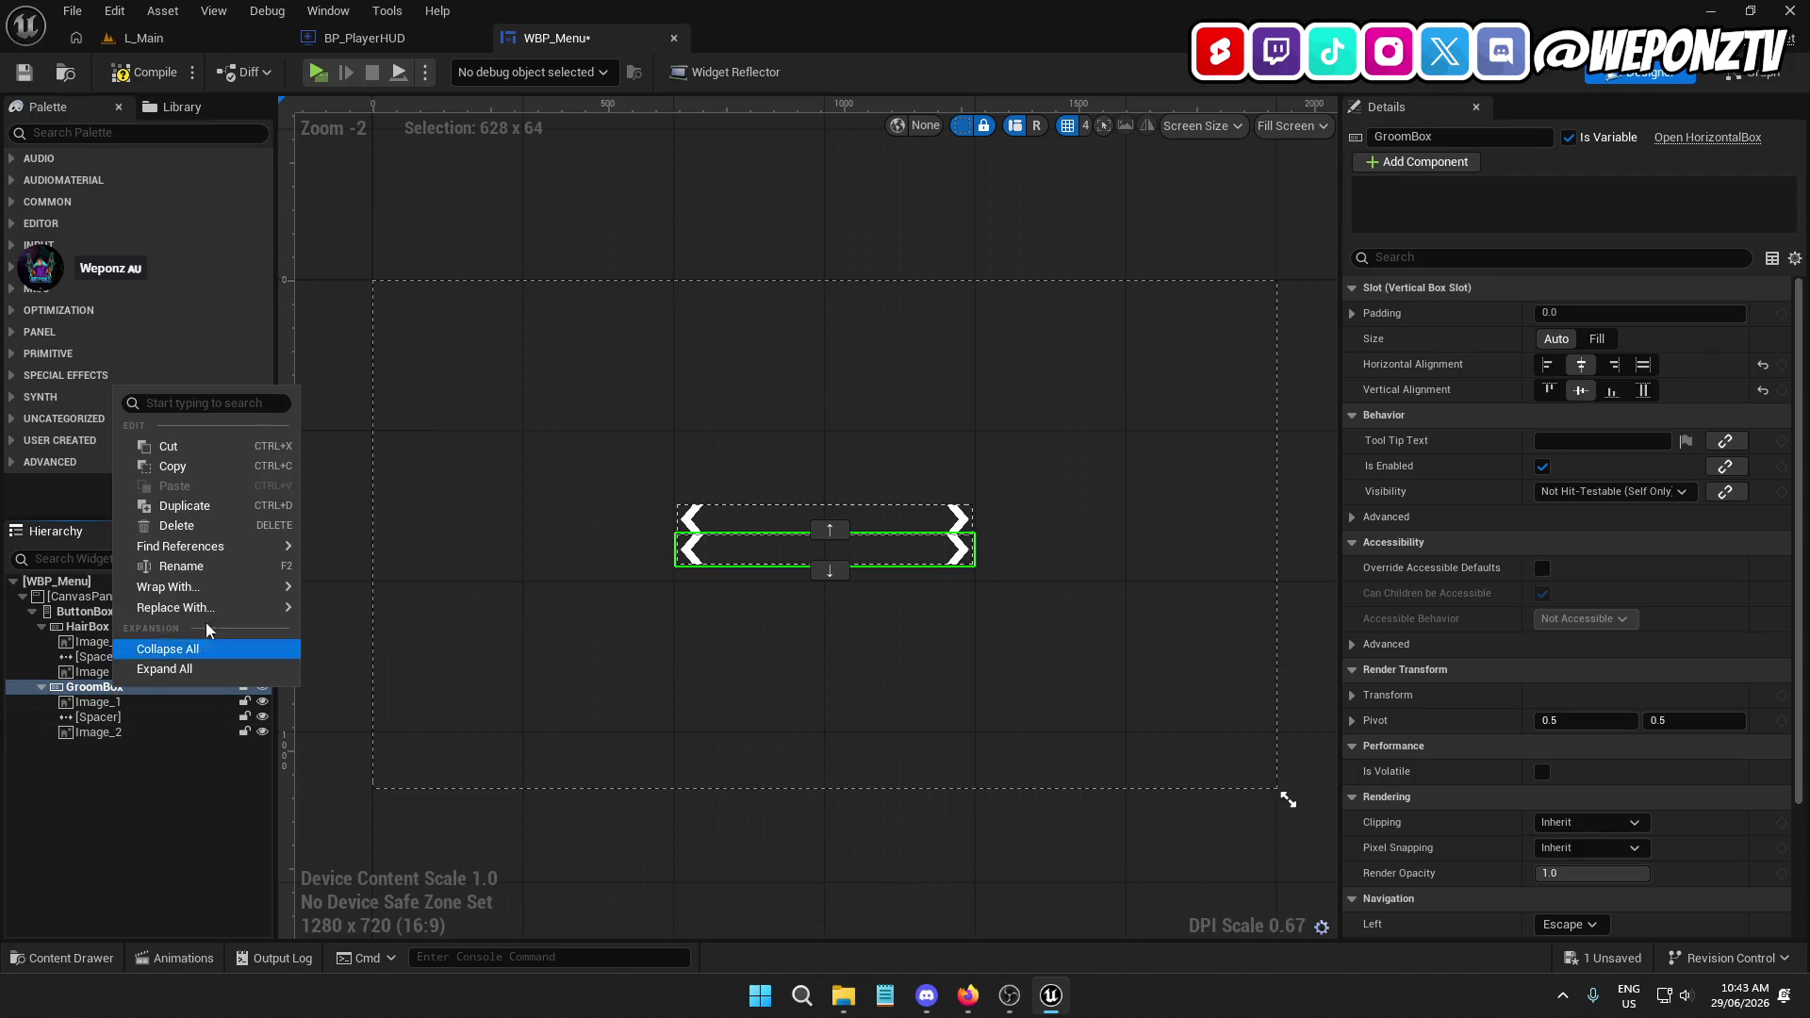
click(185, 505)
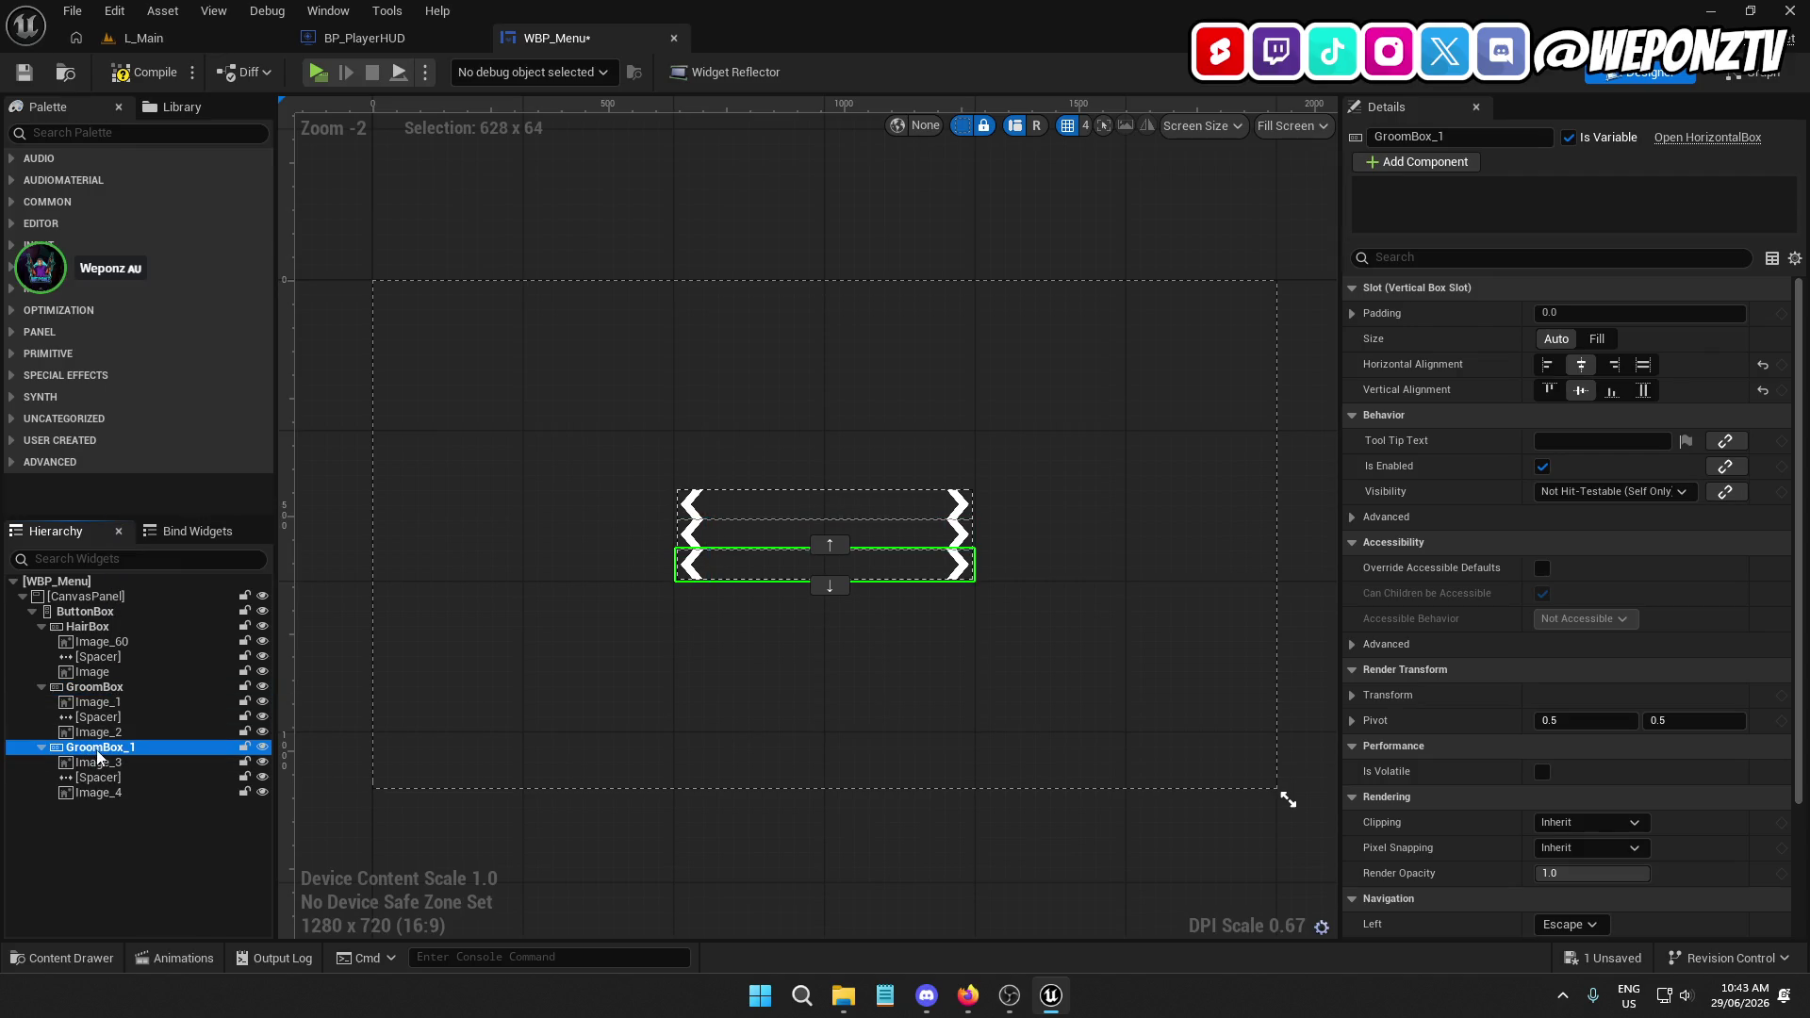
double_click(98, 750)
text(ClassBo)
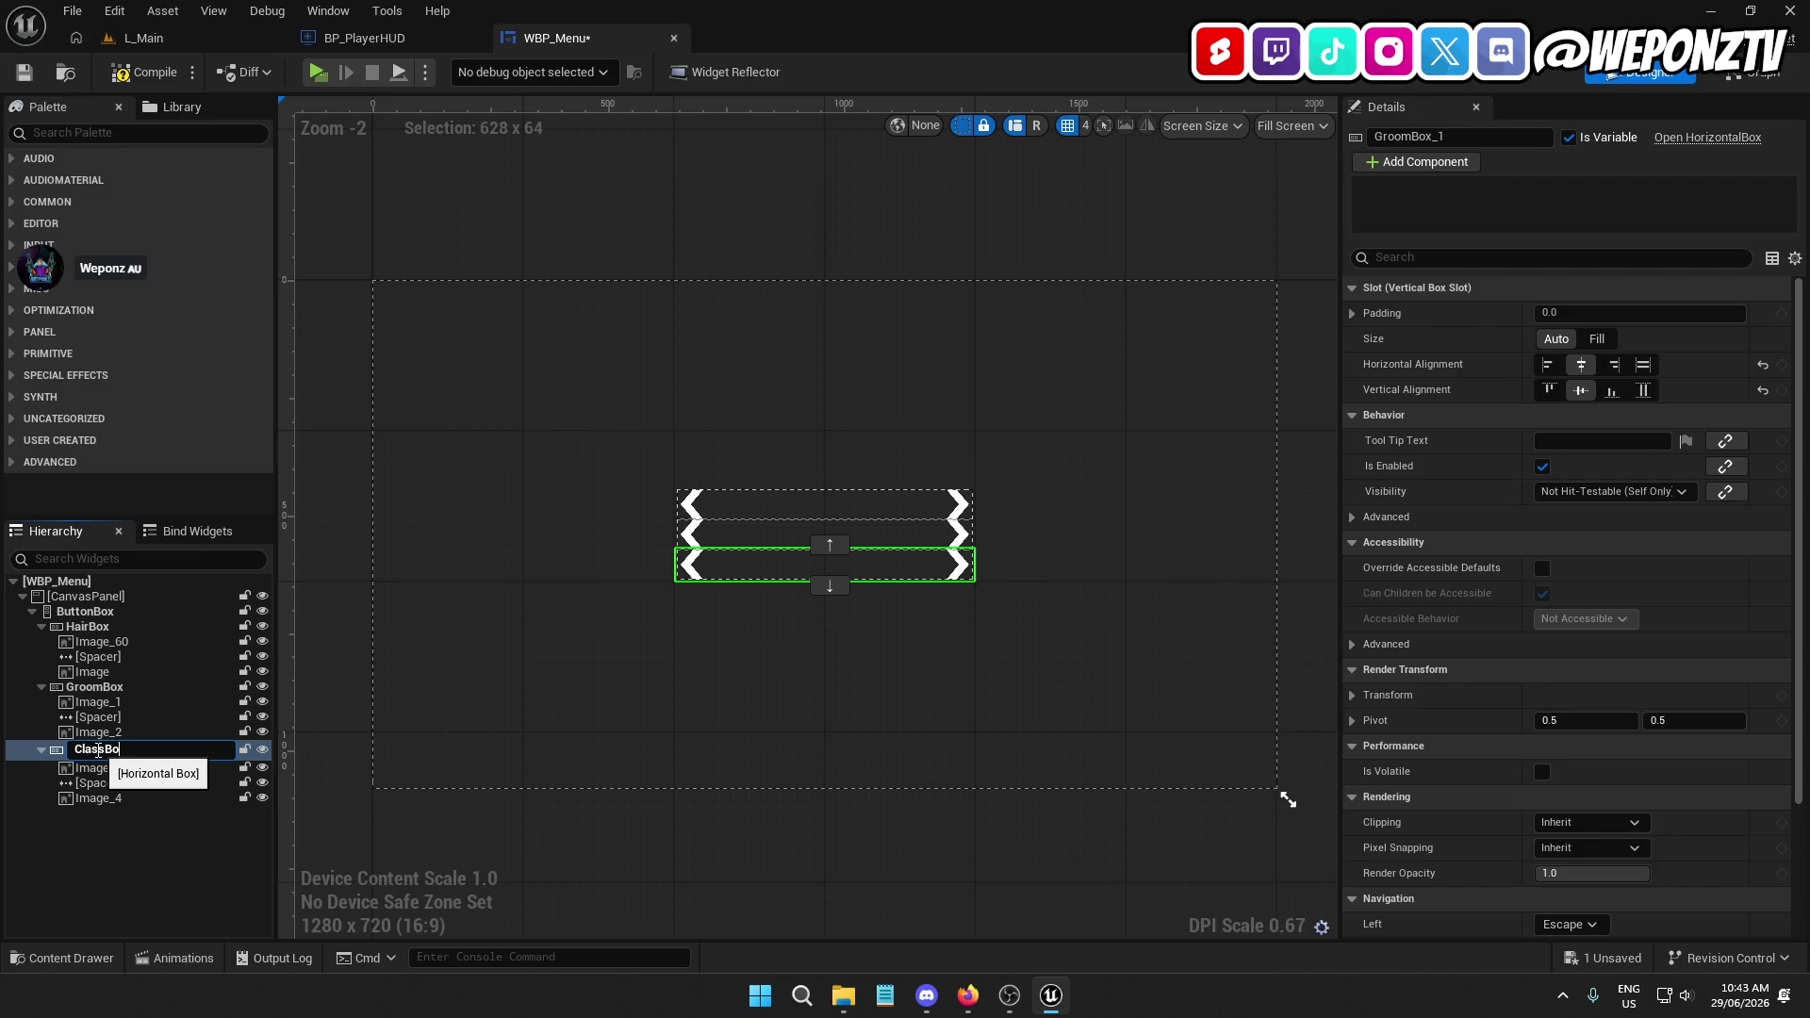
text(x)
key(Return)
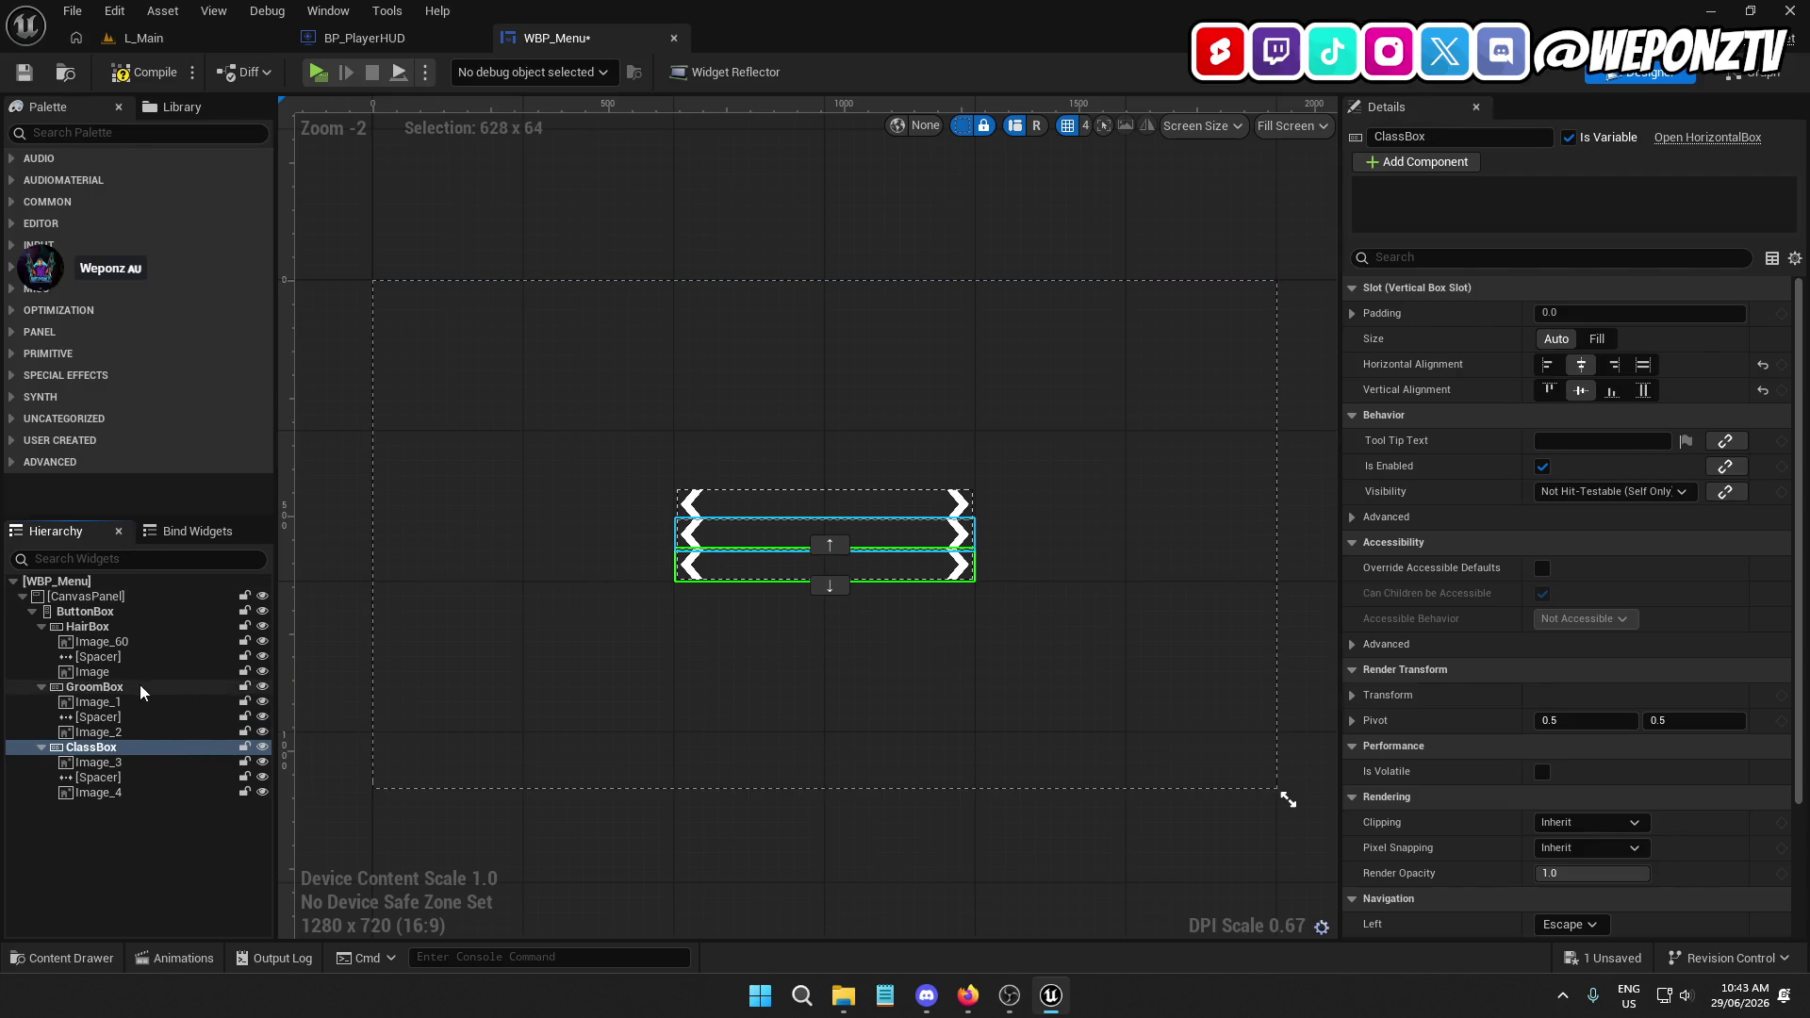
Give HairBox, GroomBox and ClassBox a shared padding of 10.0
click(141, 688)
click(108, 627)
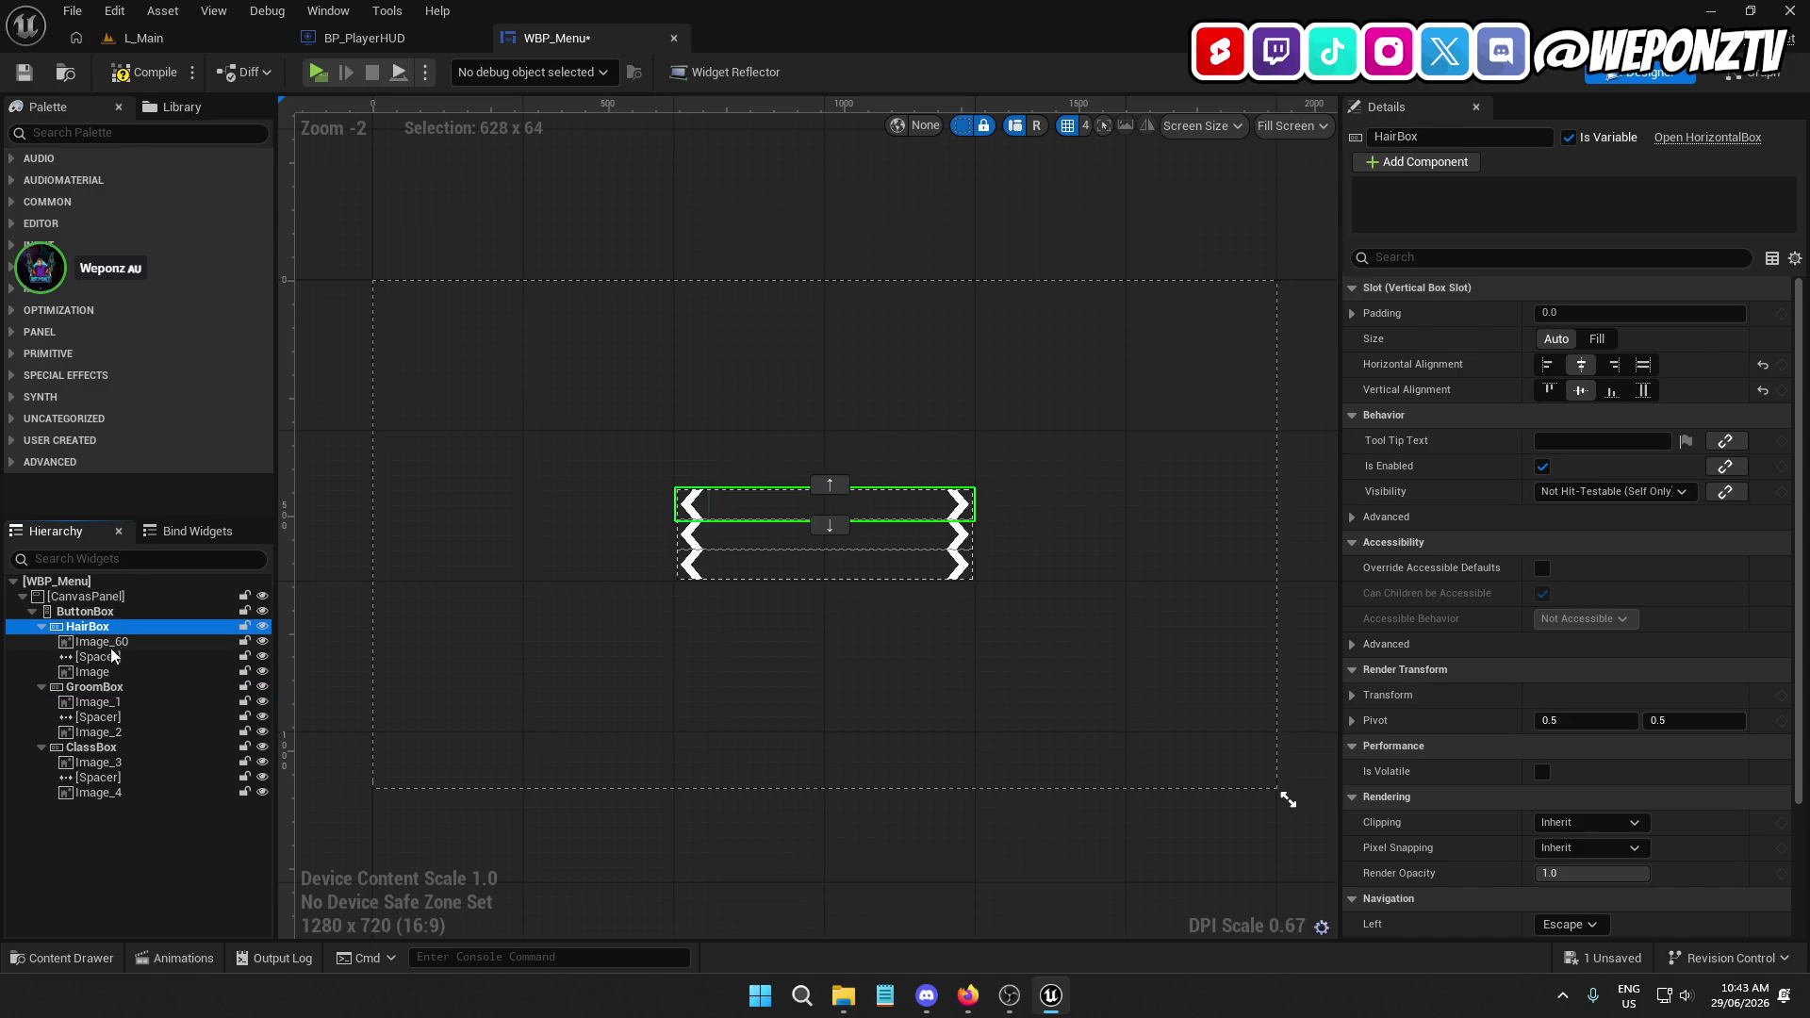
ctrl+click(94, 687)
ctrl+click(91, 747)
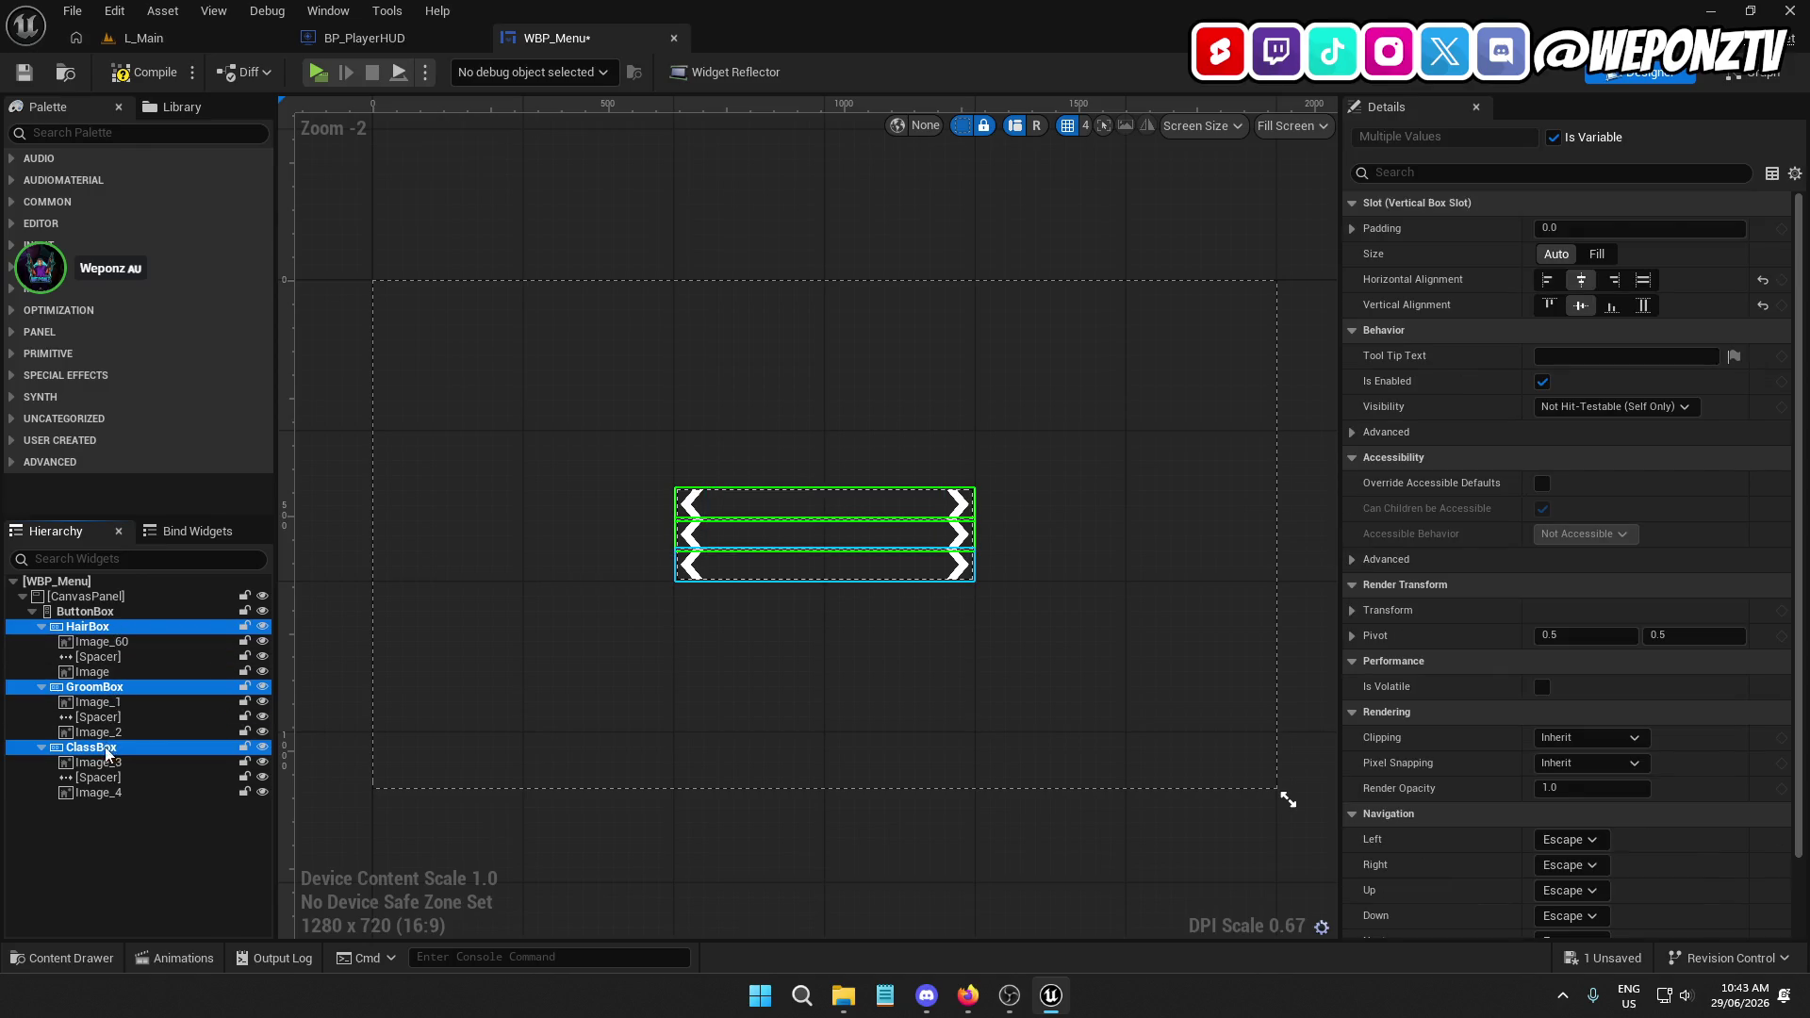
click(1593, 228)
text(5)
key(Return)
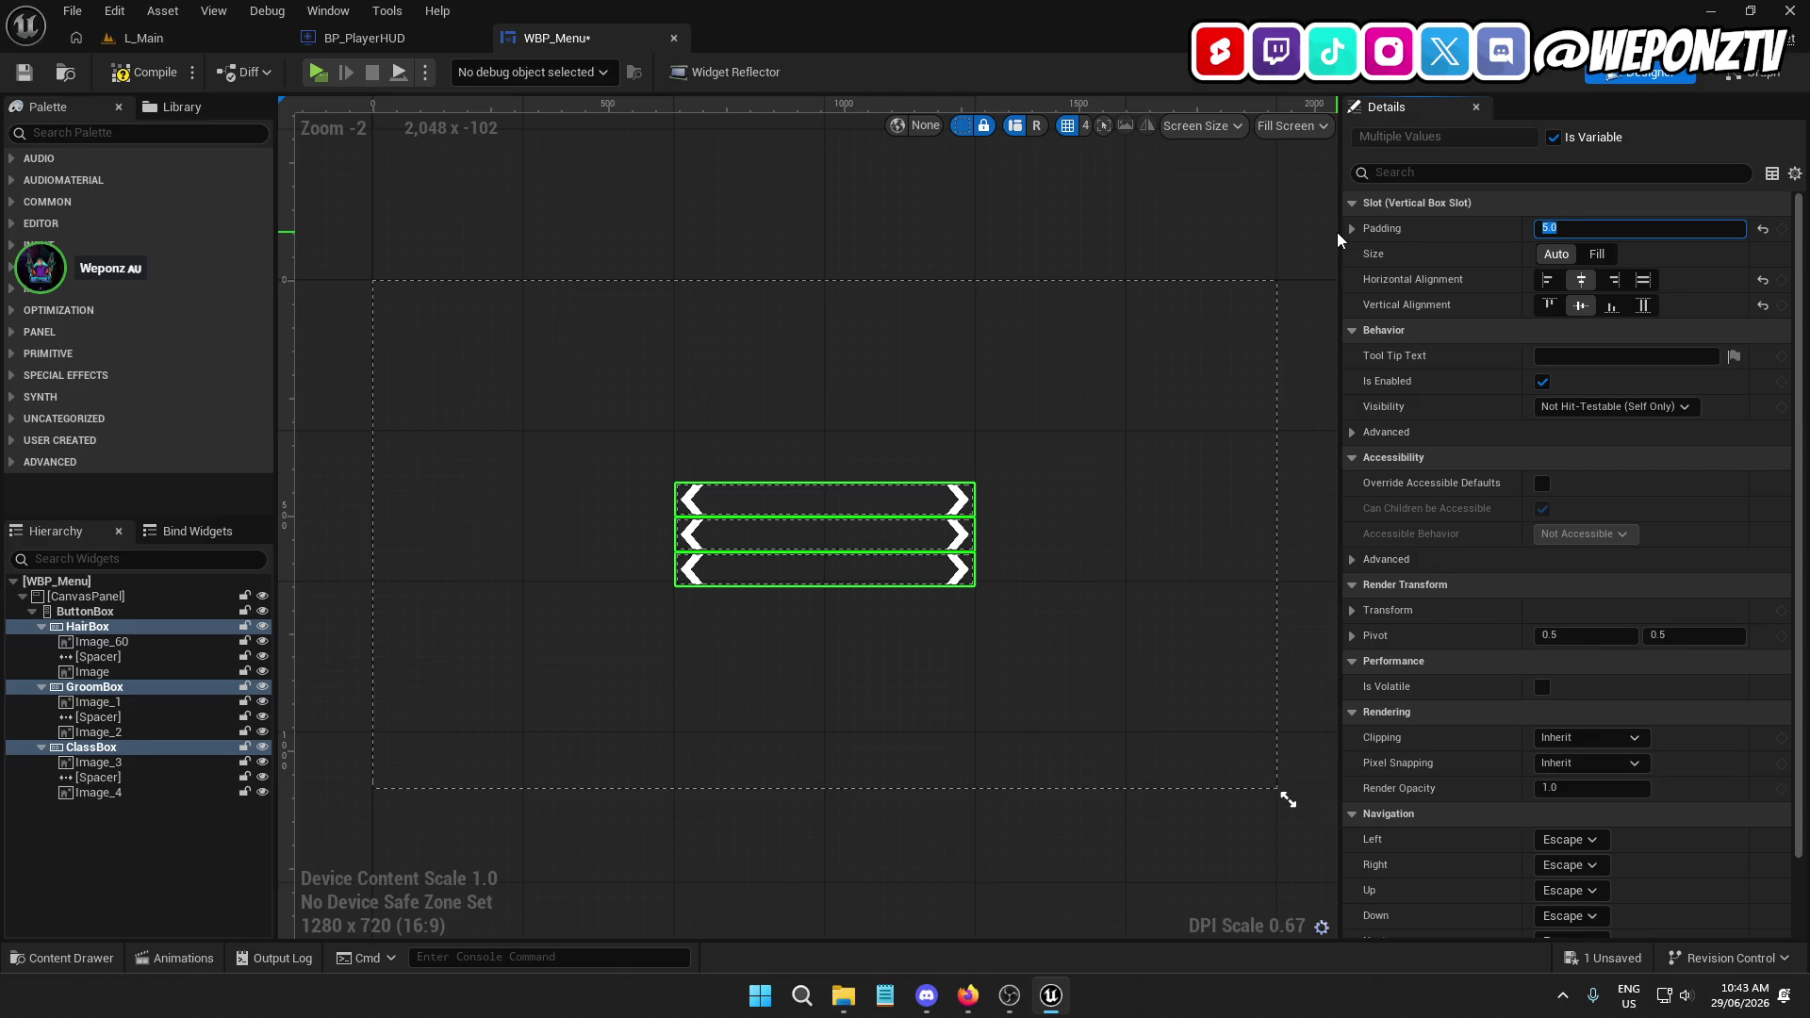
text(10)
key(Return)
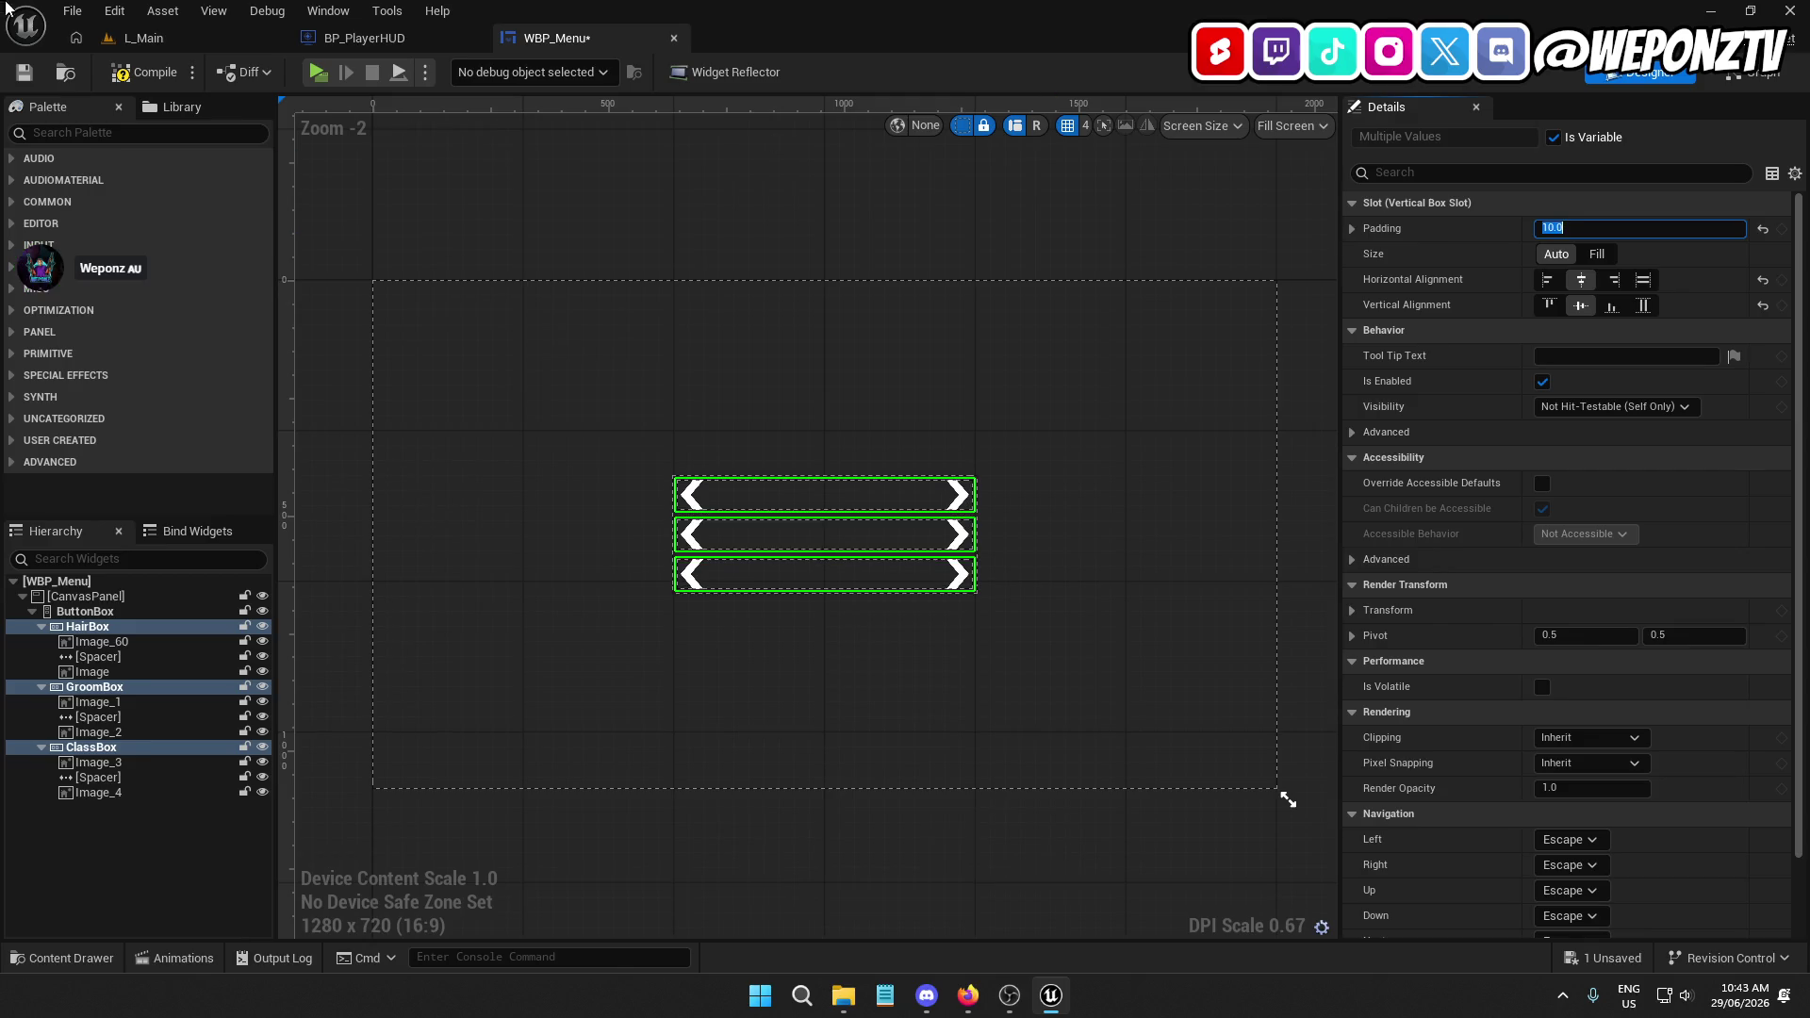
Save WBP_Menu and return to the L_Main level
click(145, 72)
click(24, 71)
click(143, 38)
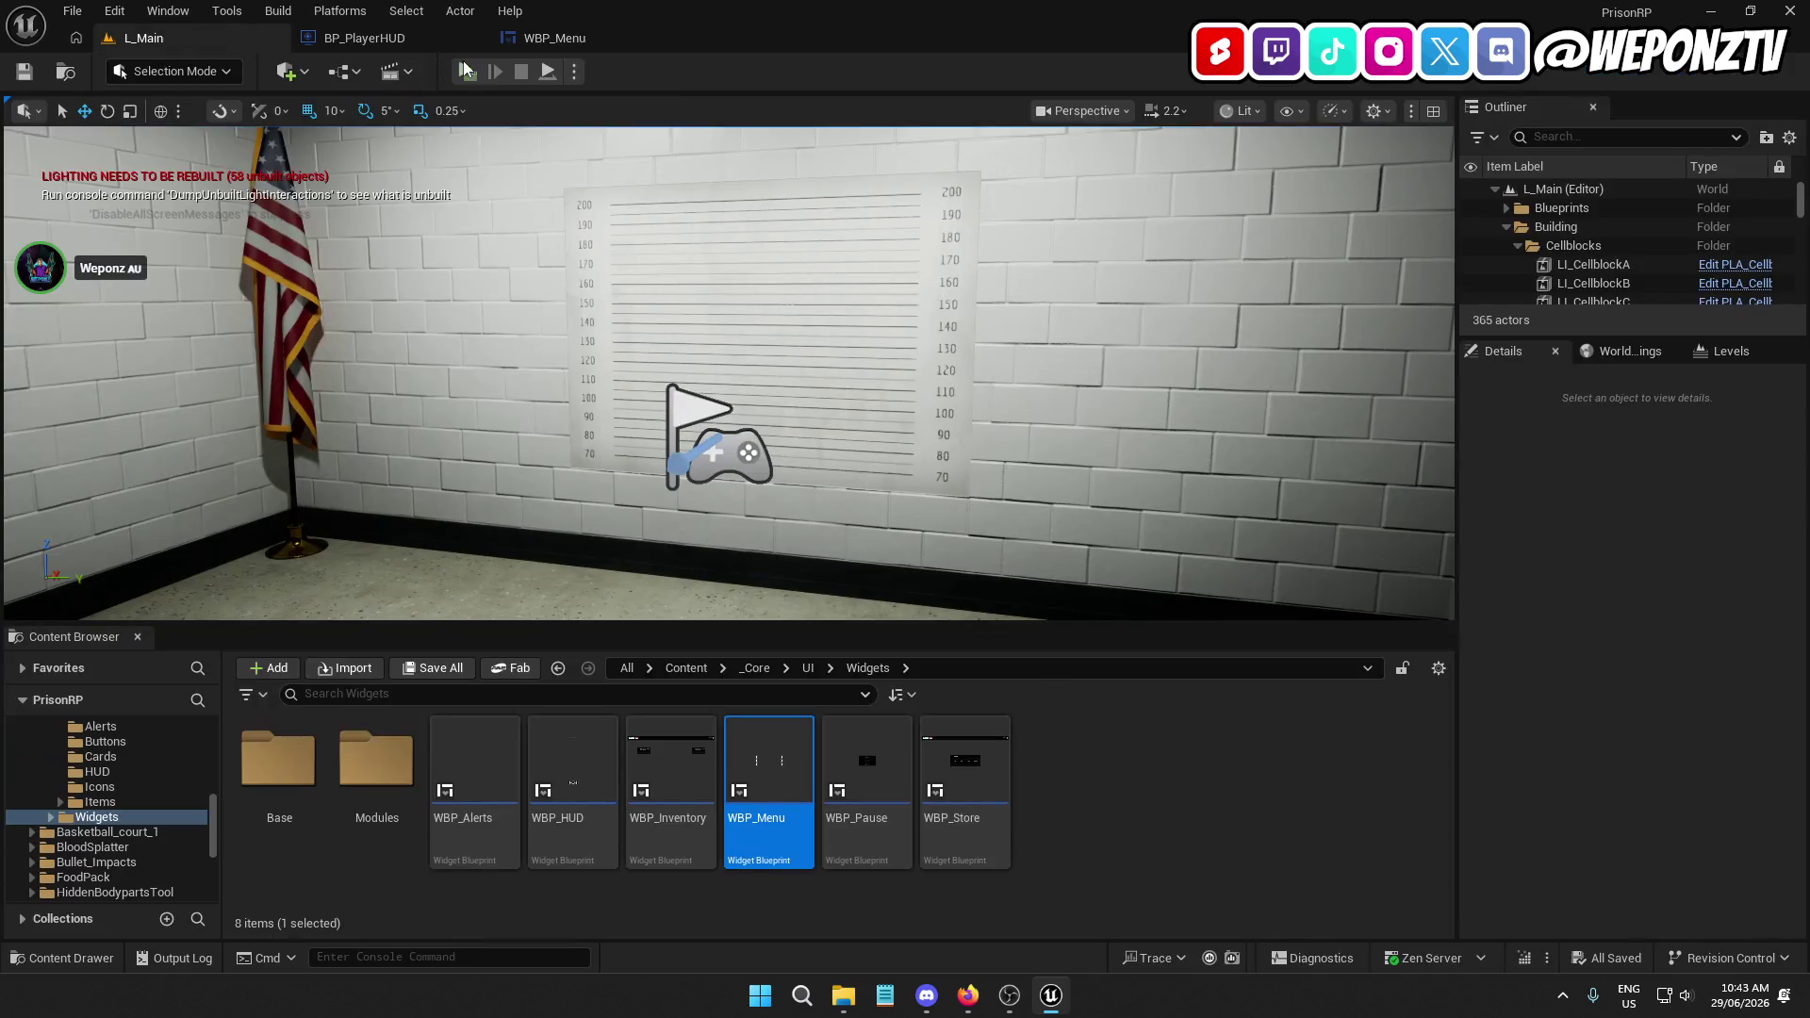
Launch the game as a standalone preview to see the three arrow rows
click(467, 71)
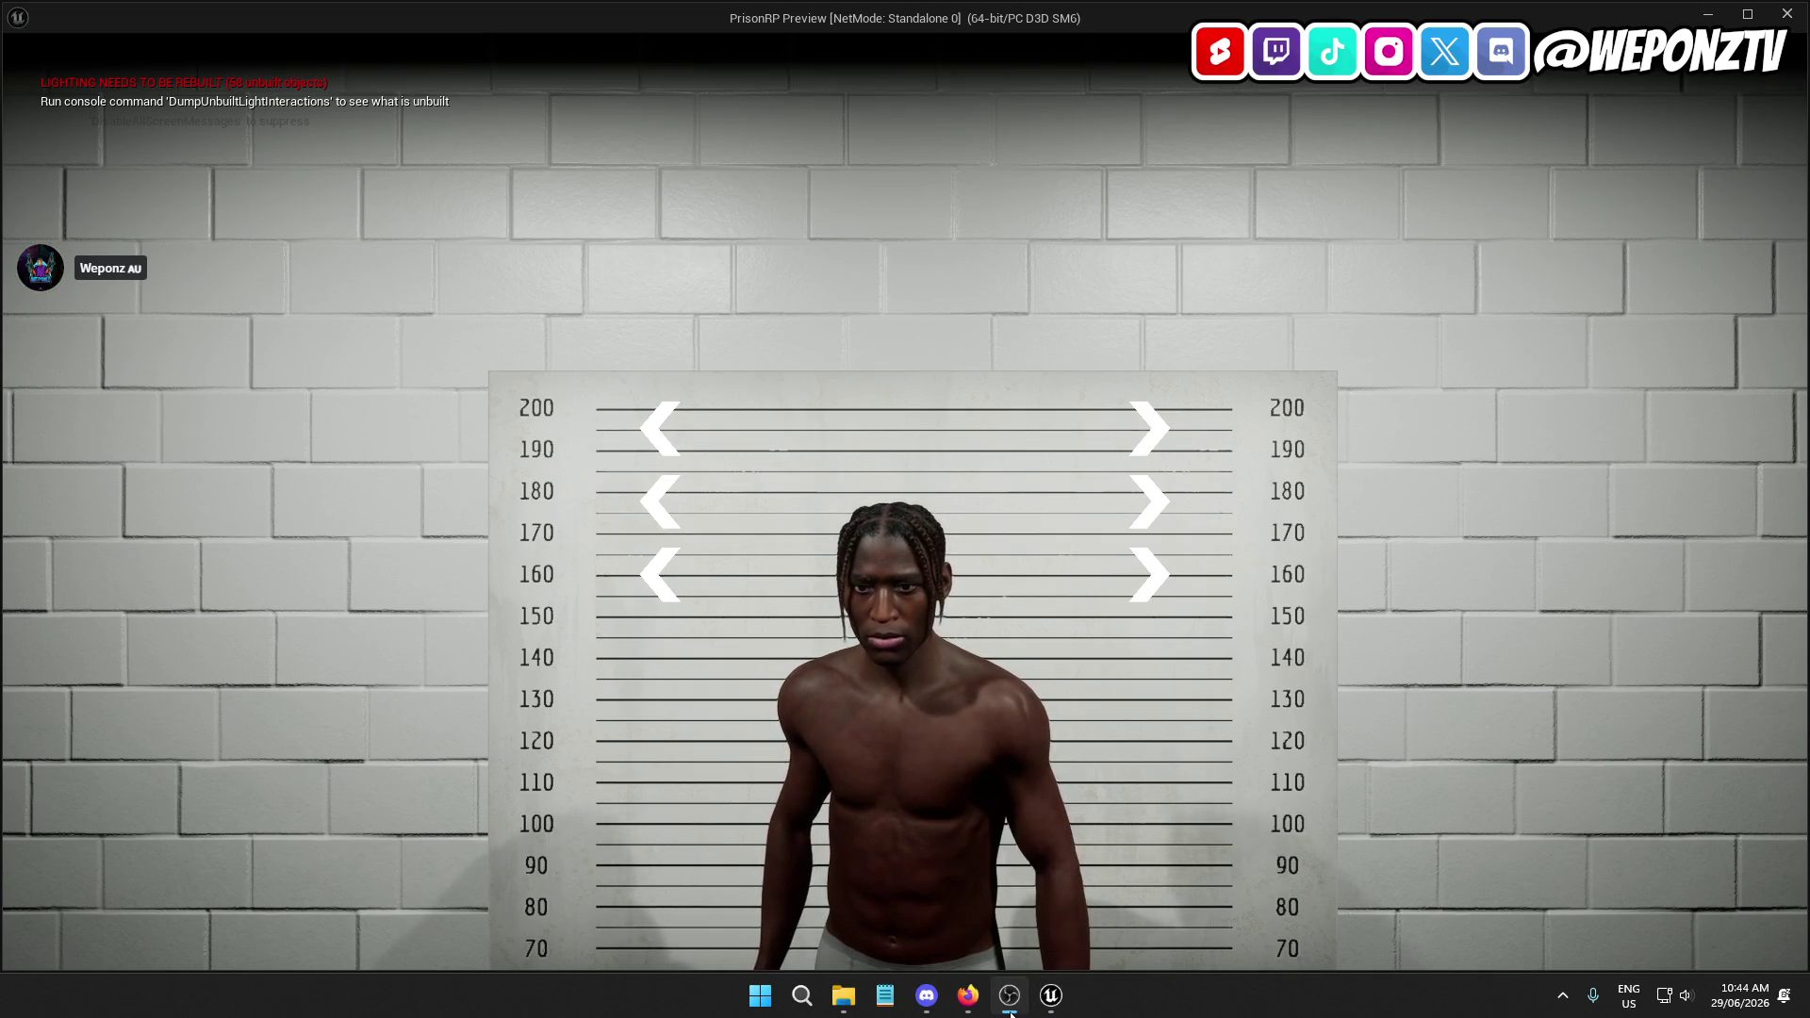
Close the PrisonRP Preview window from its taskbar thumbnail
mouse_move(1051, 994)
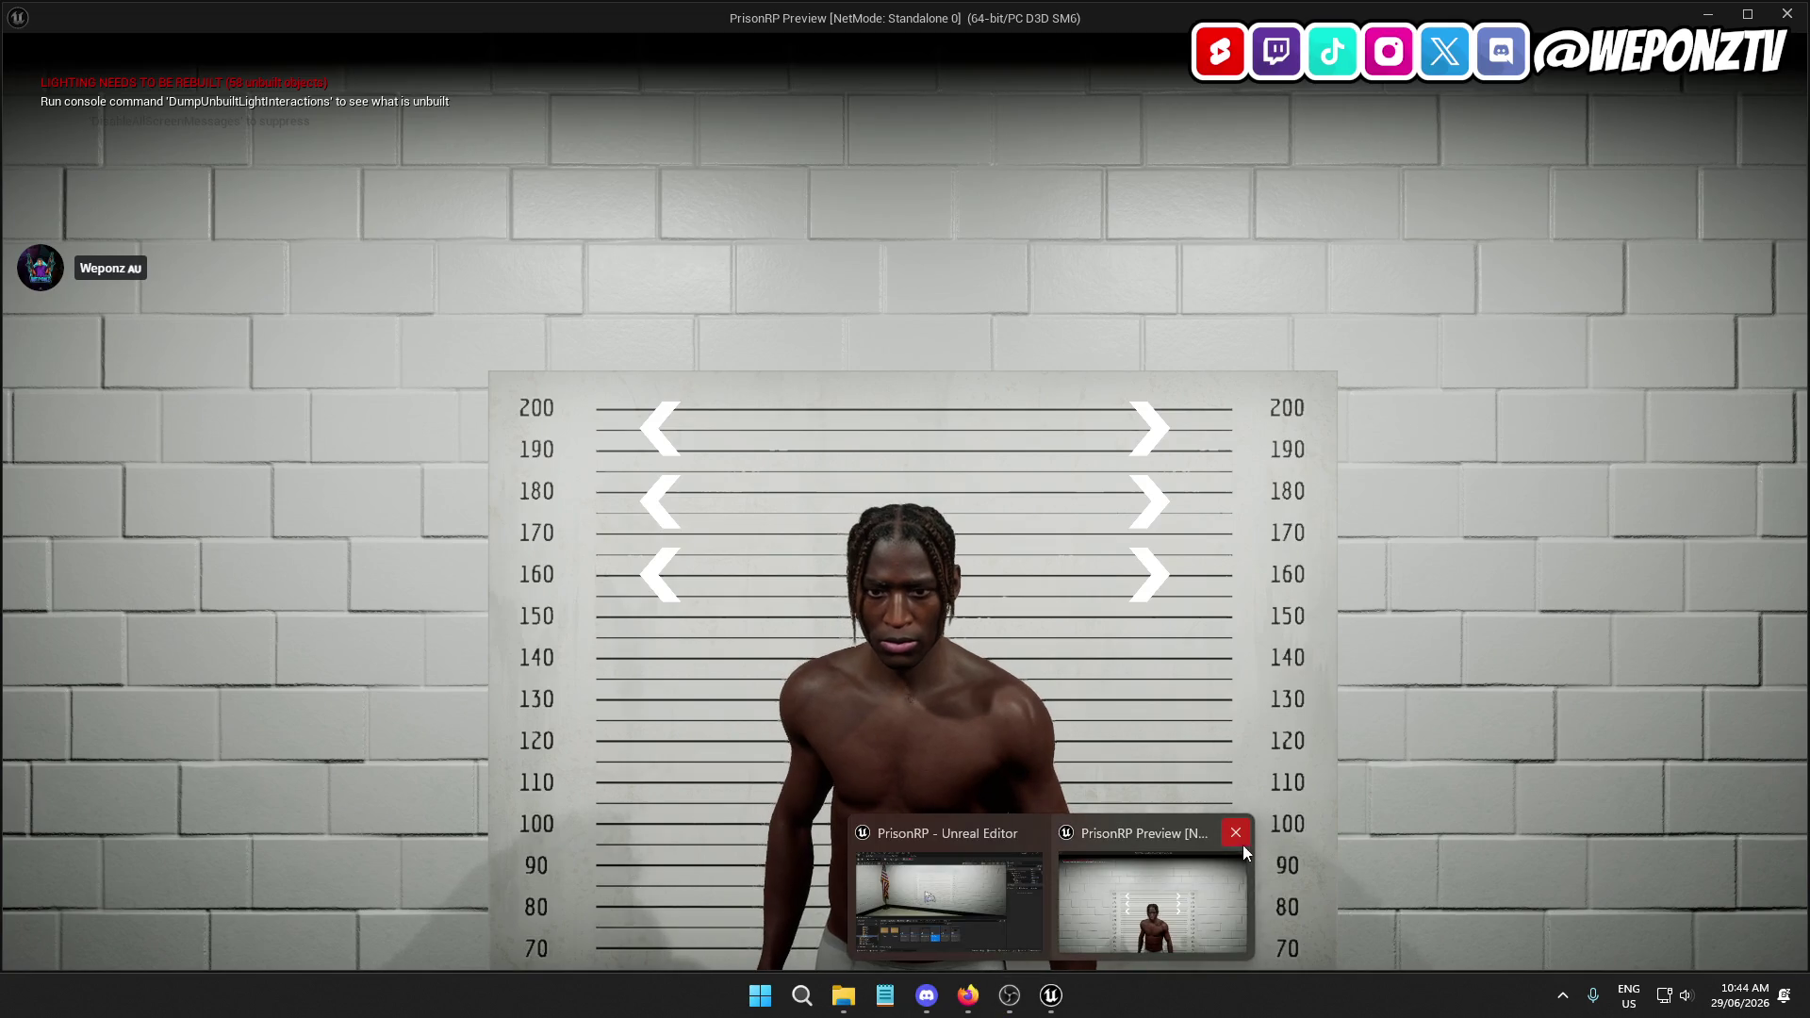
click(1233, 833)
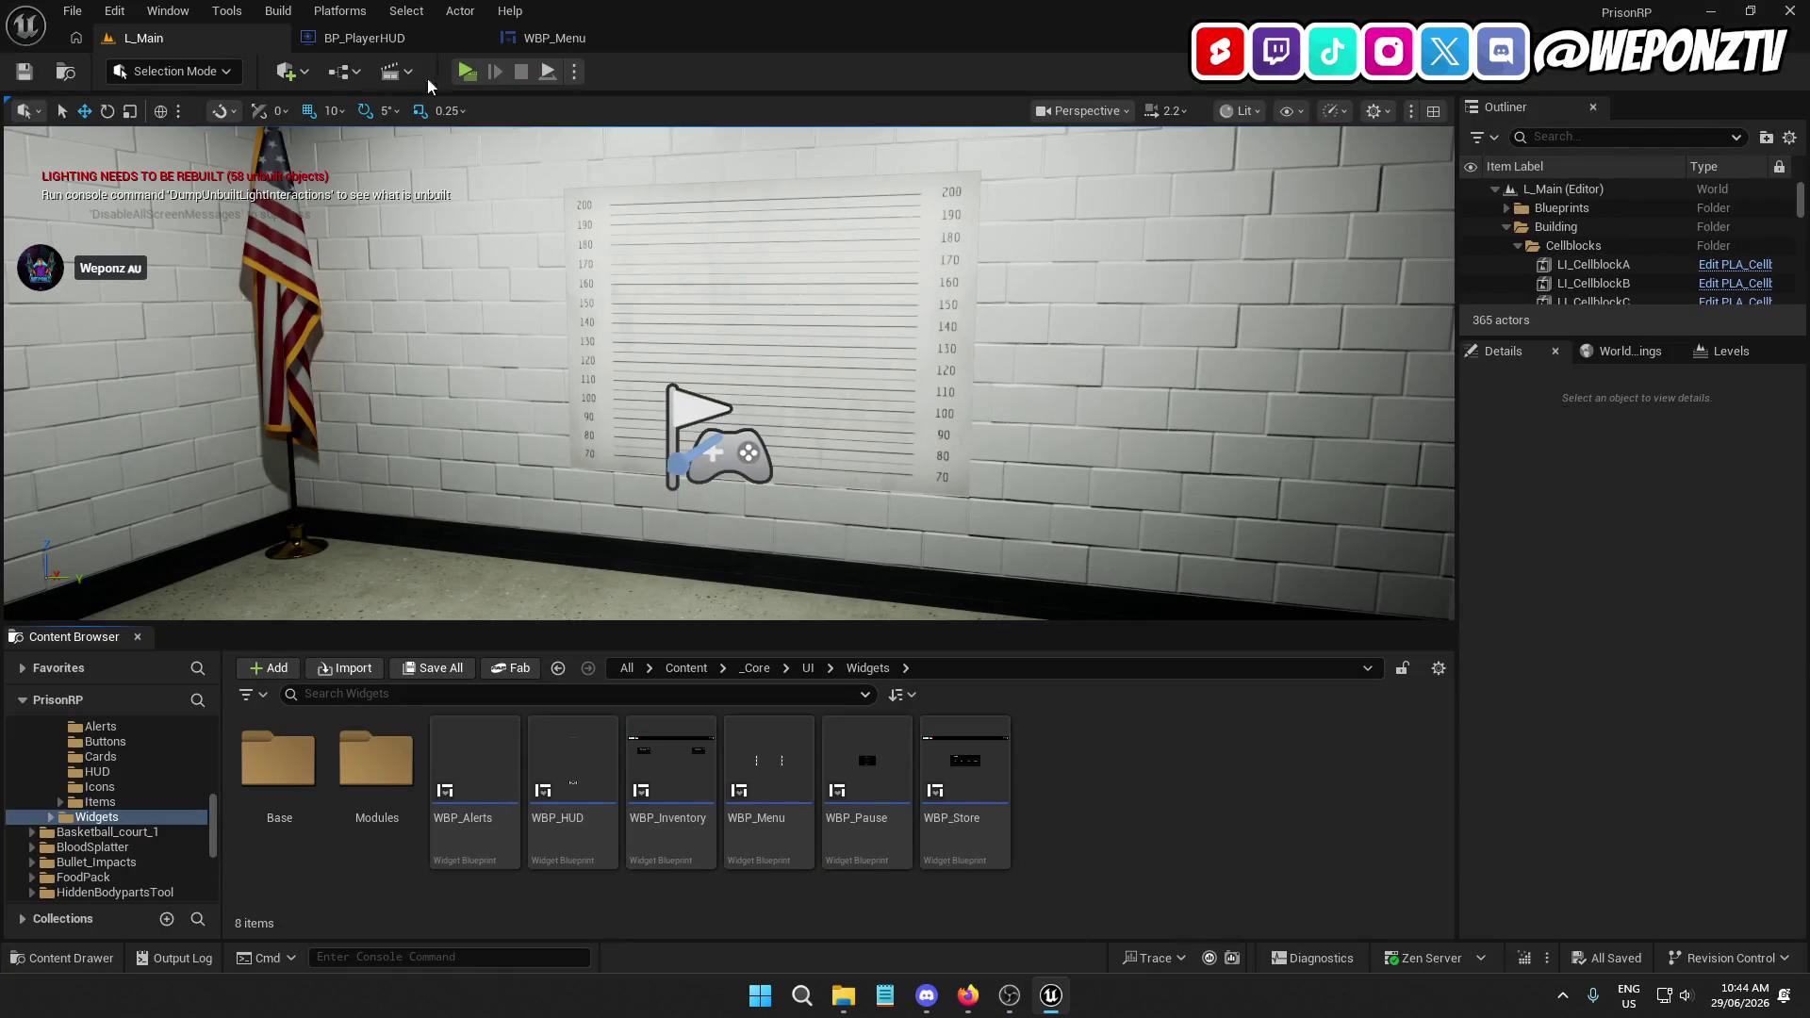
Anchor ButtonBox to the bottom centre of WBP_Menu and set Size X to 0
click(554, 38)
click(85, 610)
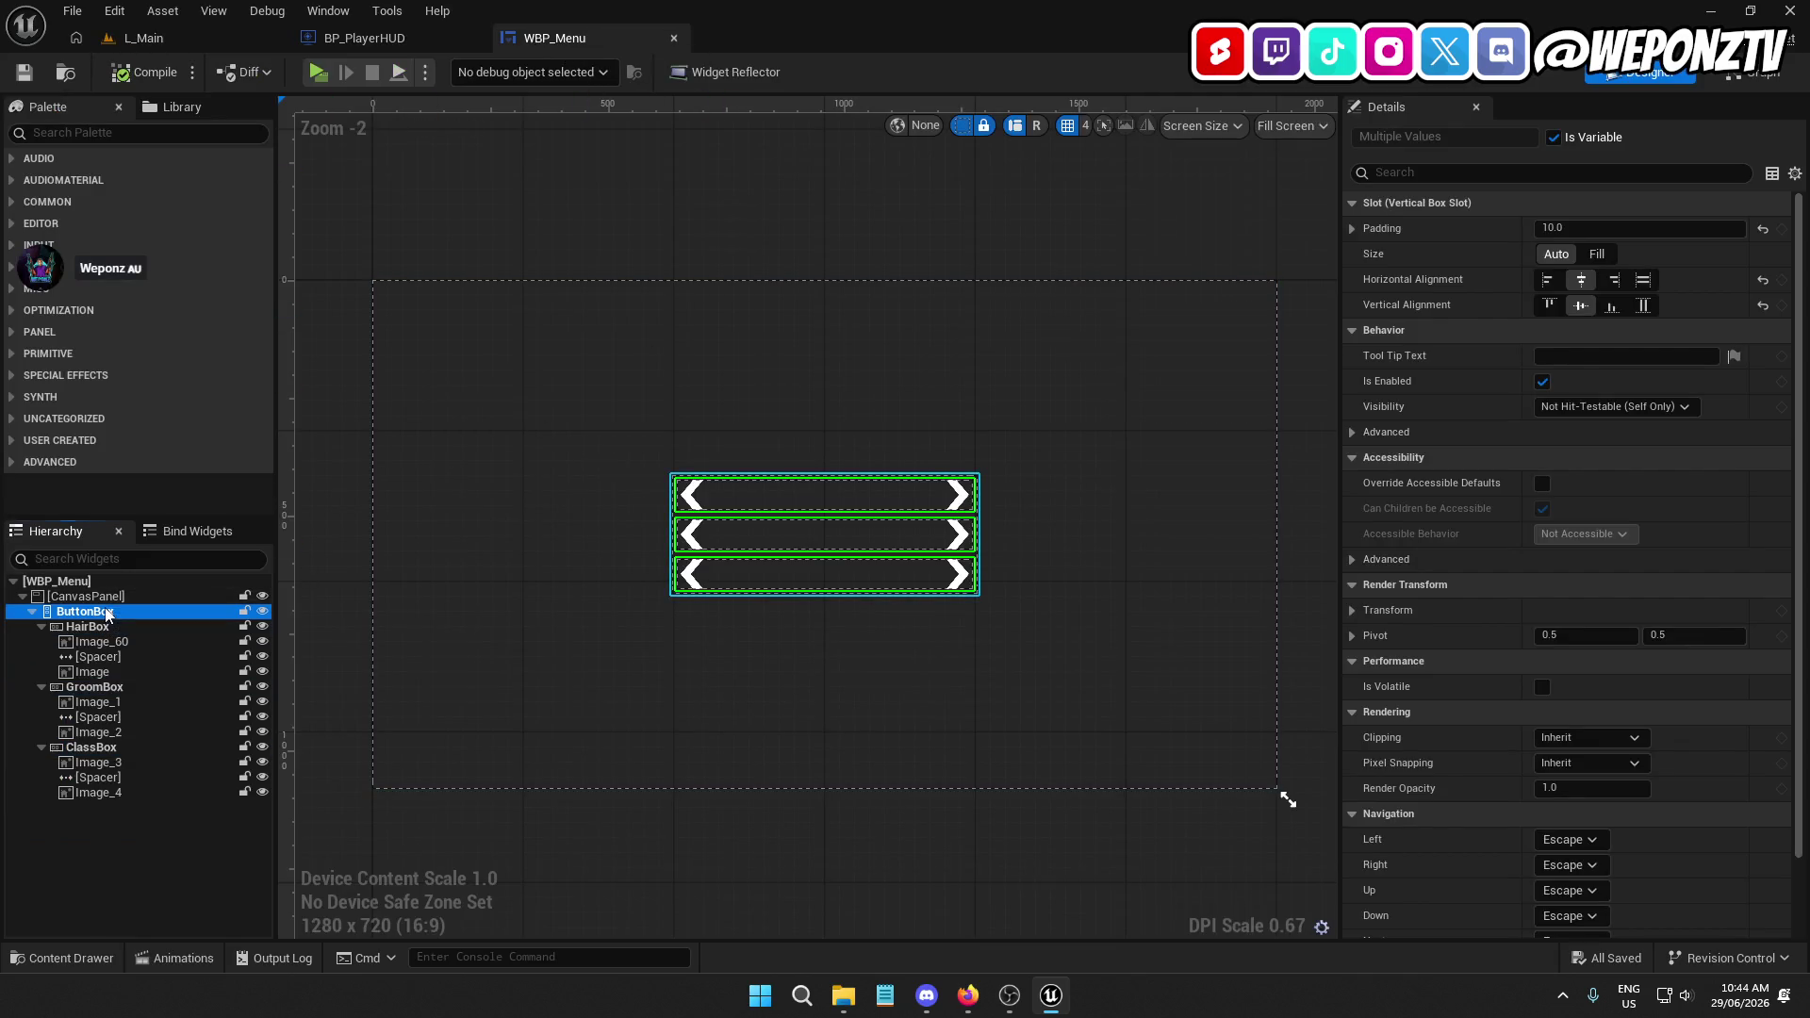
click(1612, 314)
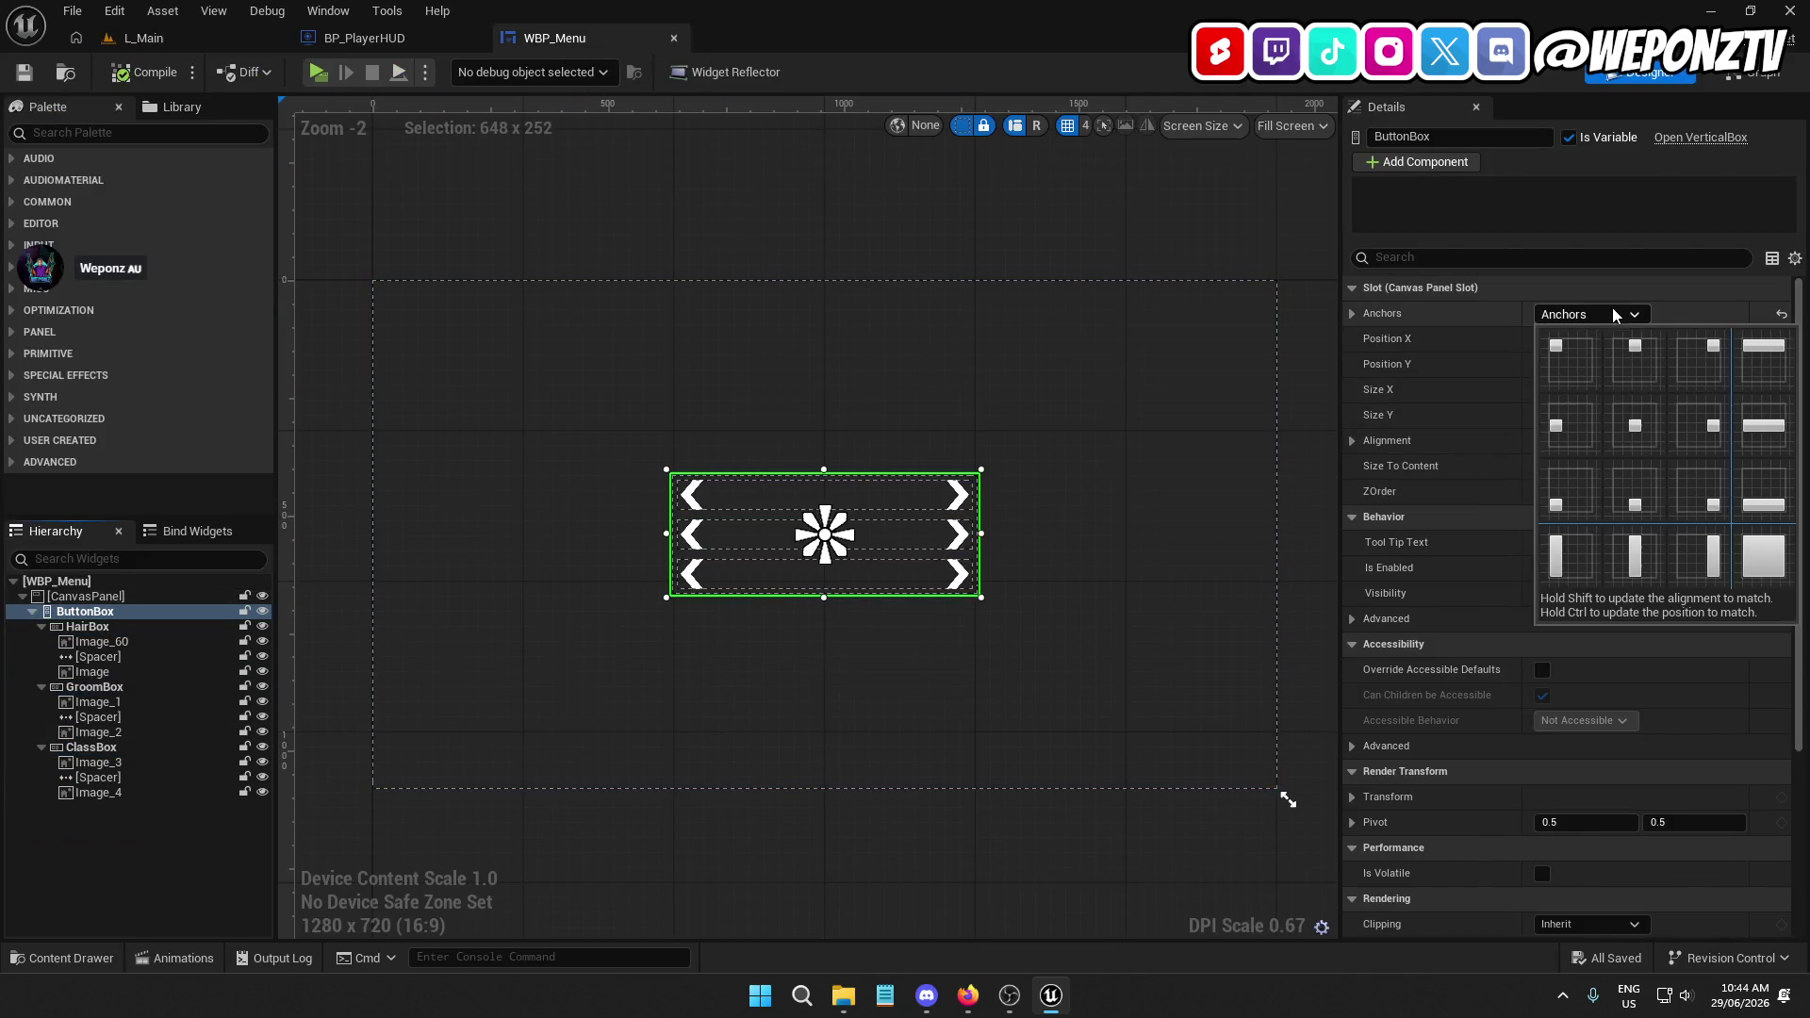
ctrl+click(1631, 504)
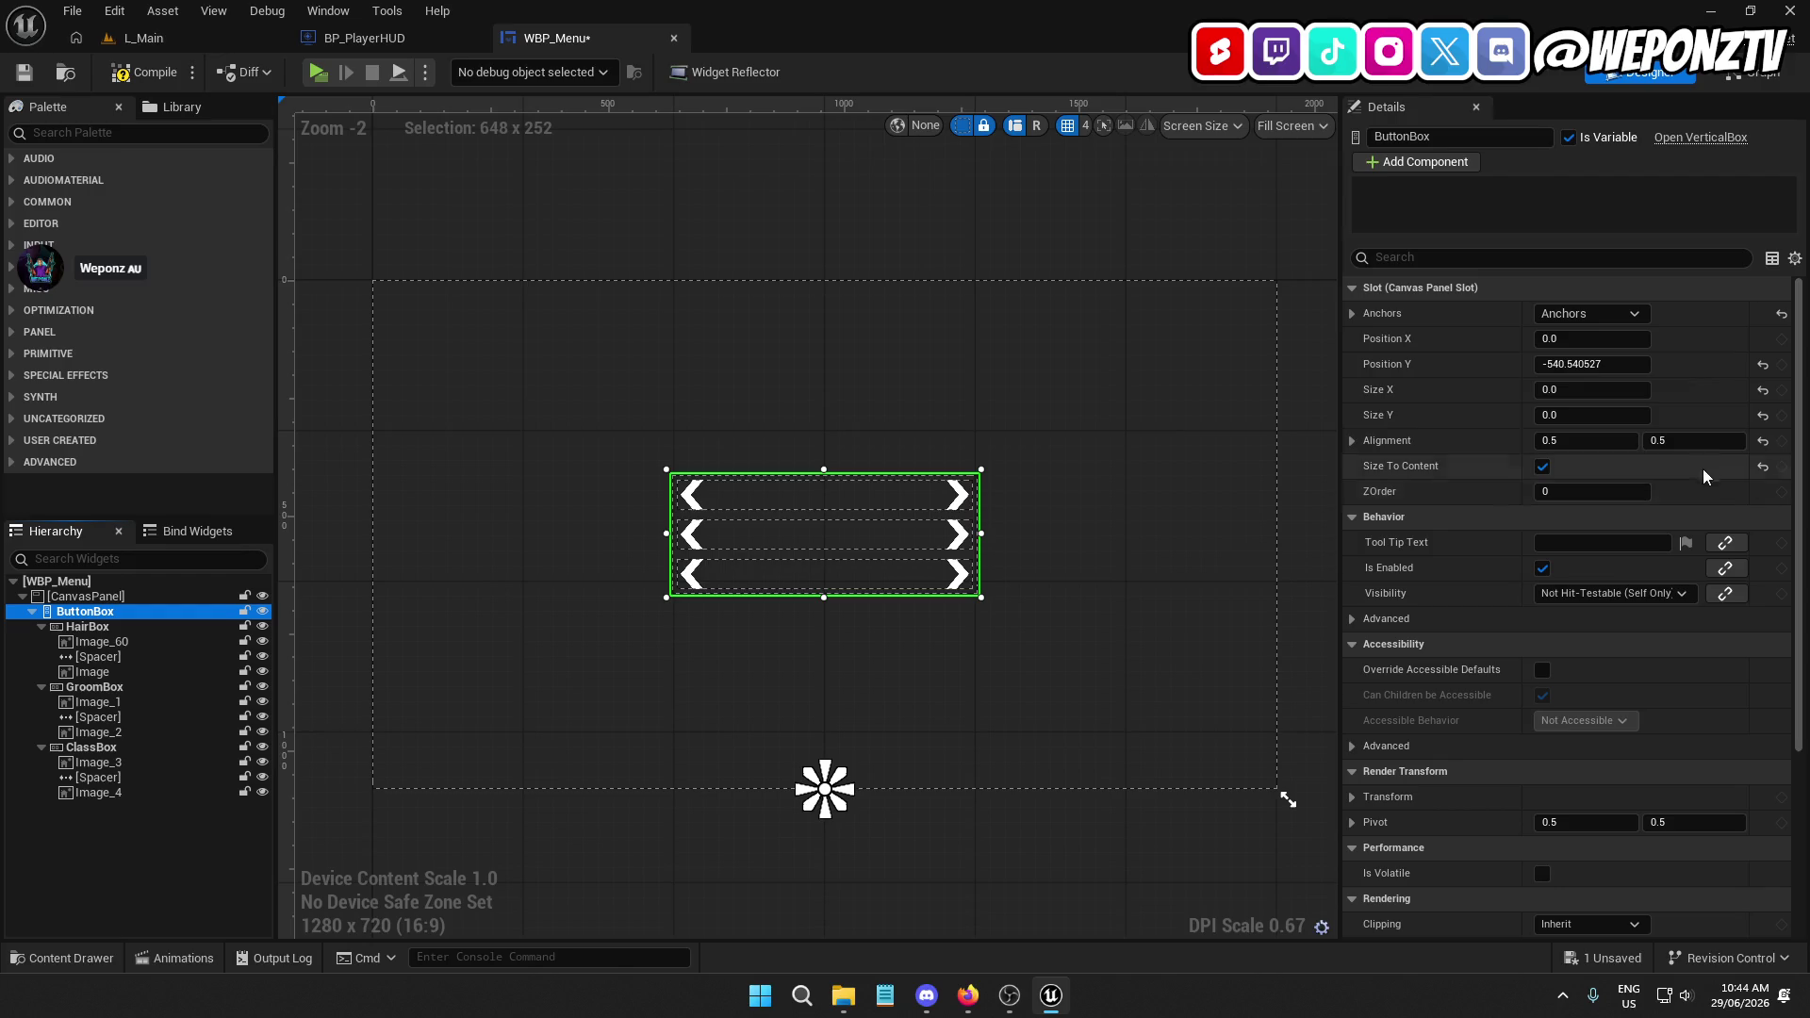
click(1761, 390)
click(1606, 394)
text(0)
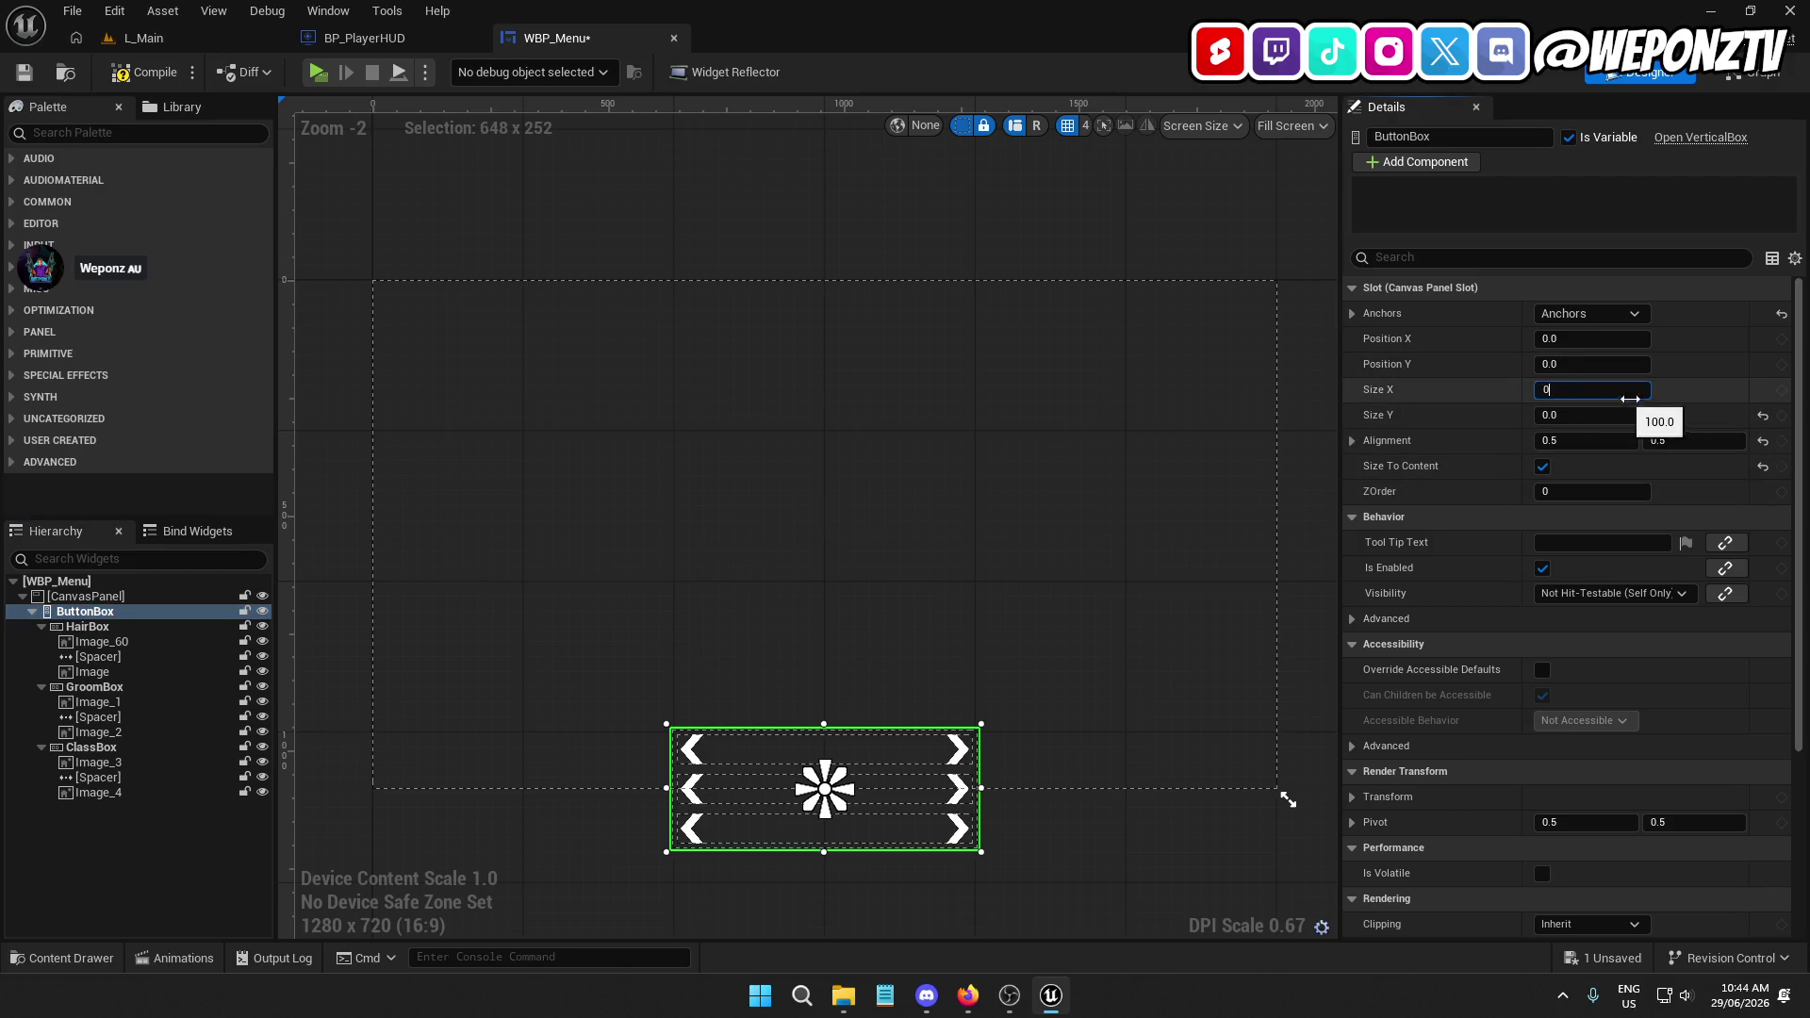
key(Return)
Set ButtonBox alignment to 0.5 horizontal and 1.0 vertical
click(1593, 443)
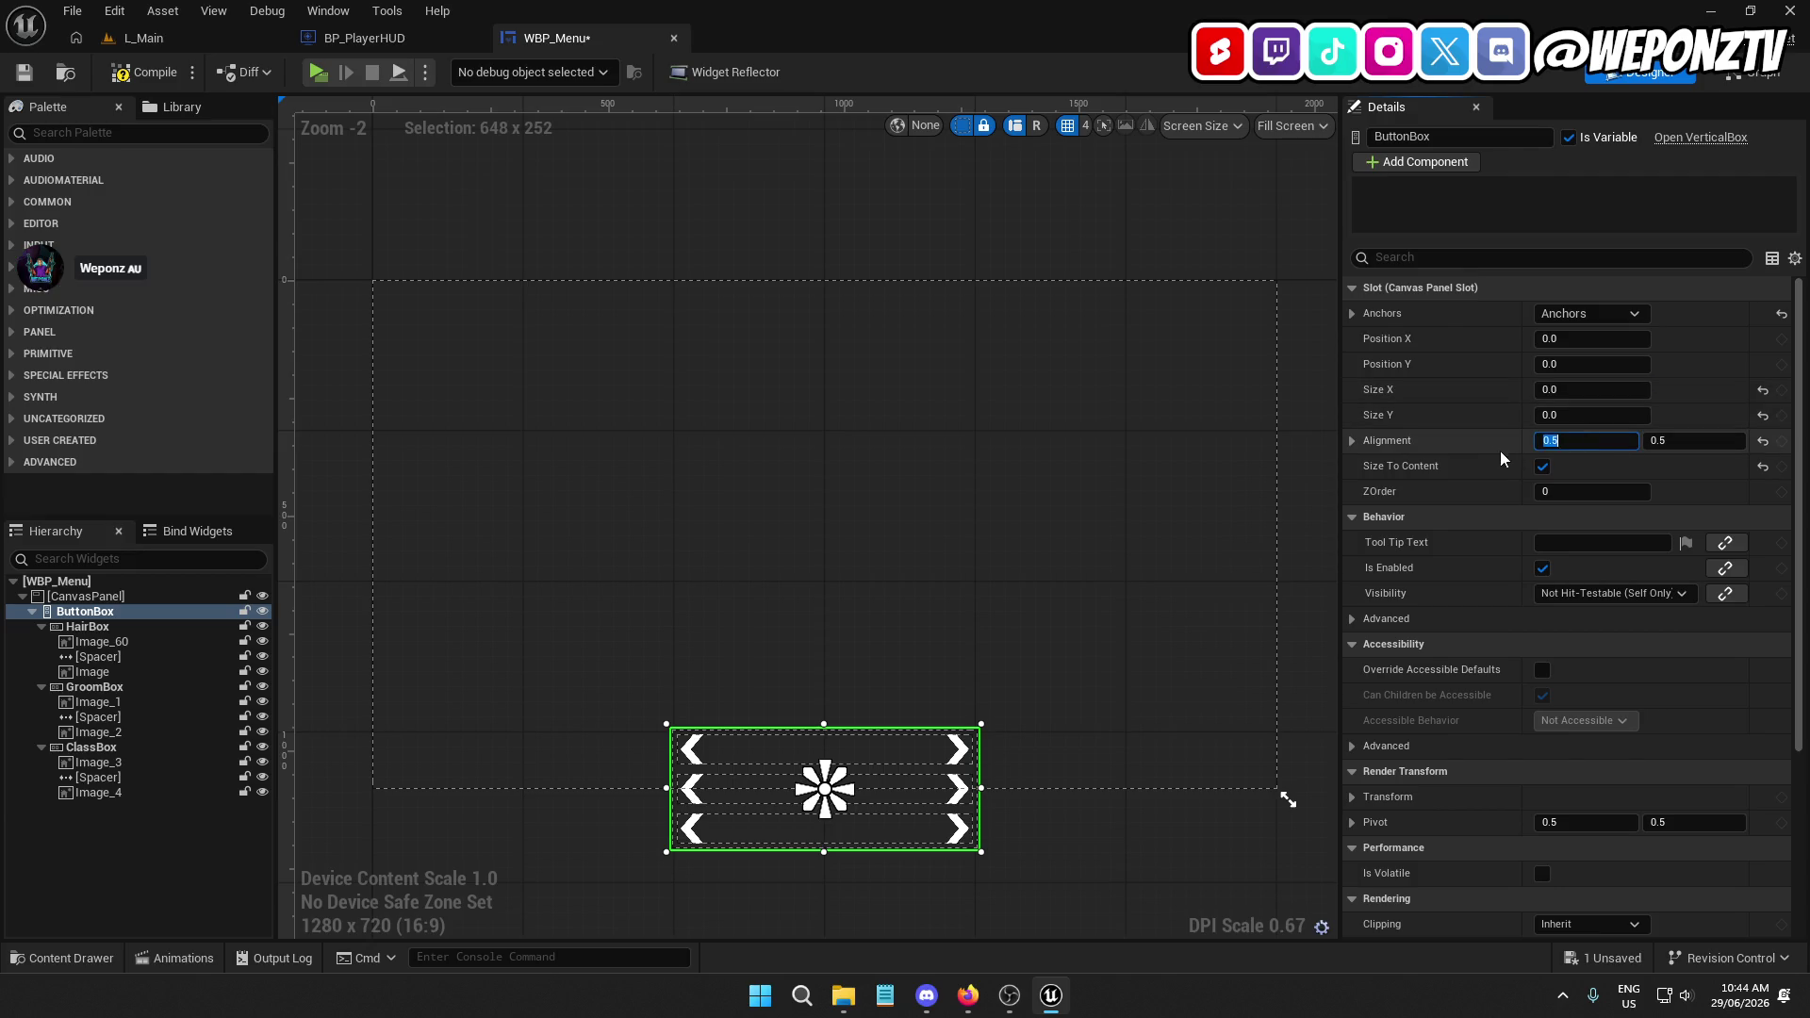
text(1)
key(Return)
click(1587, 436)
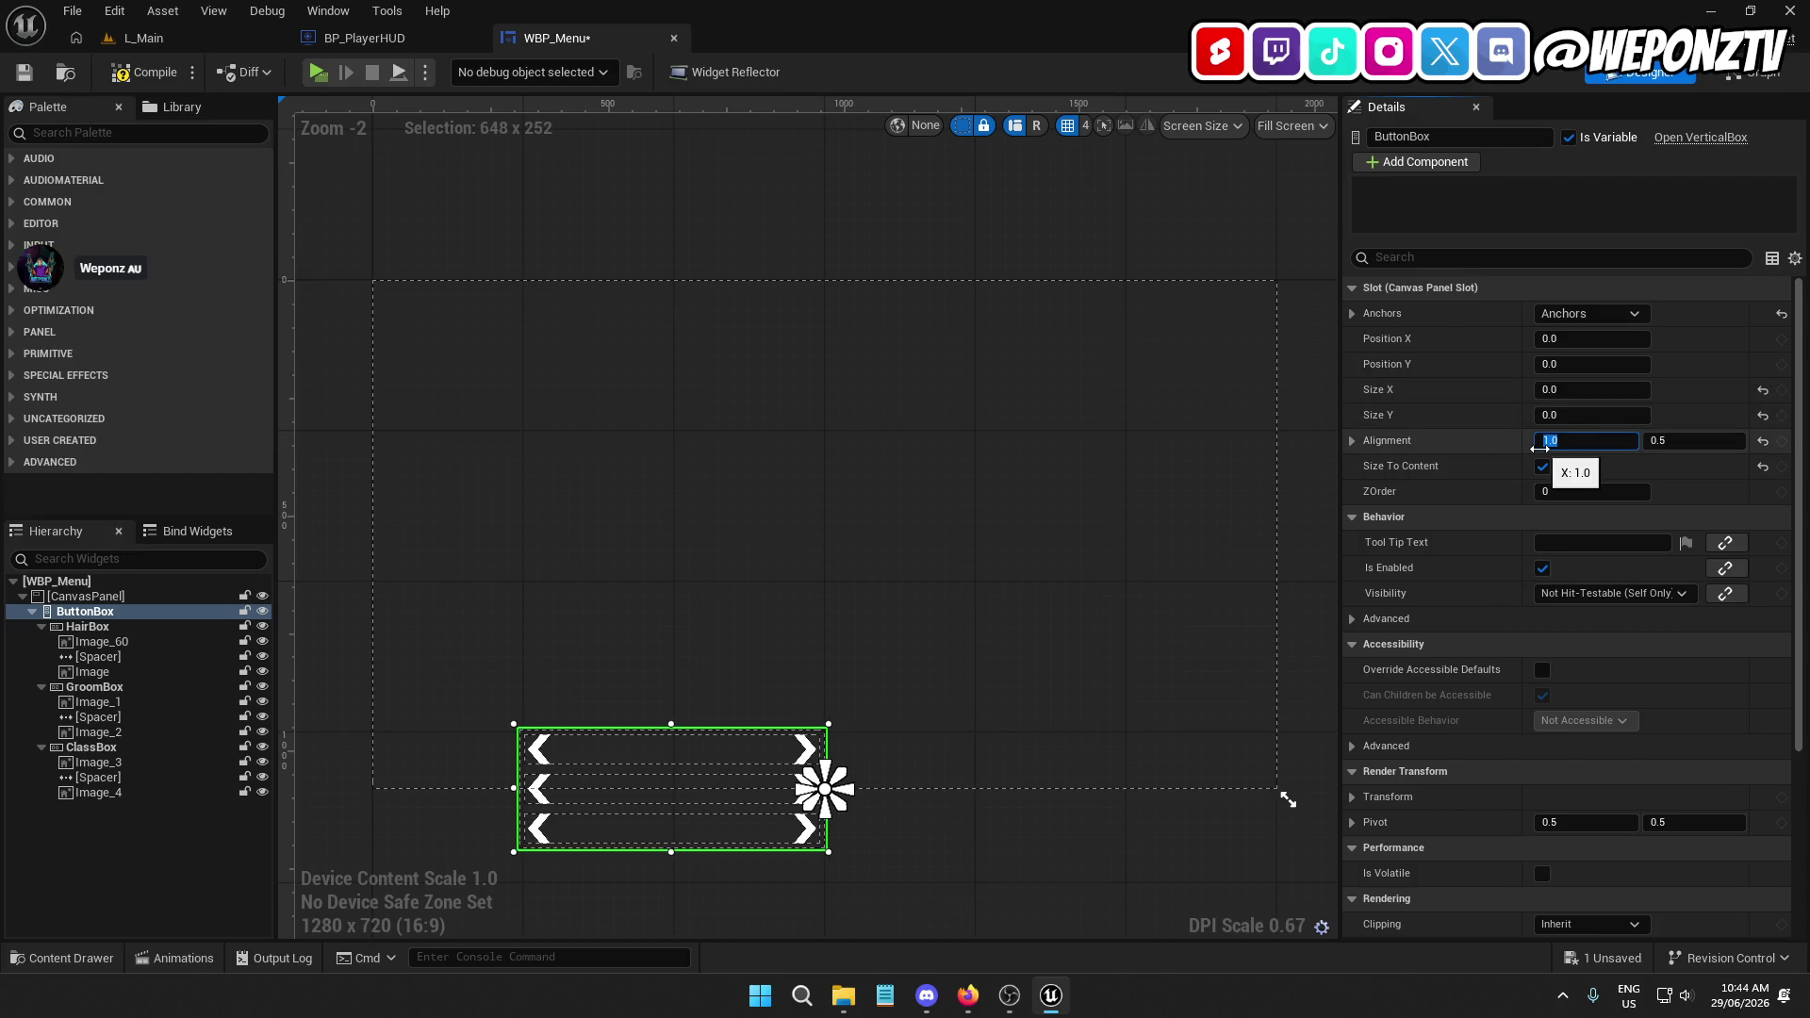
text(.5)
key(Return)
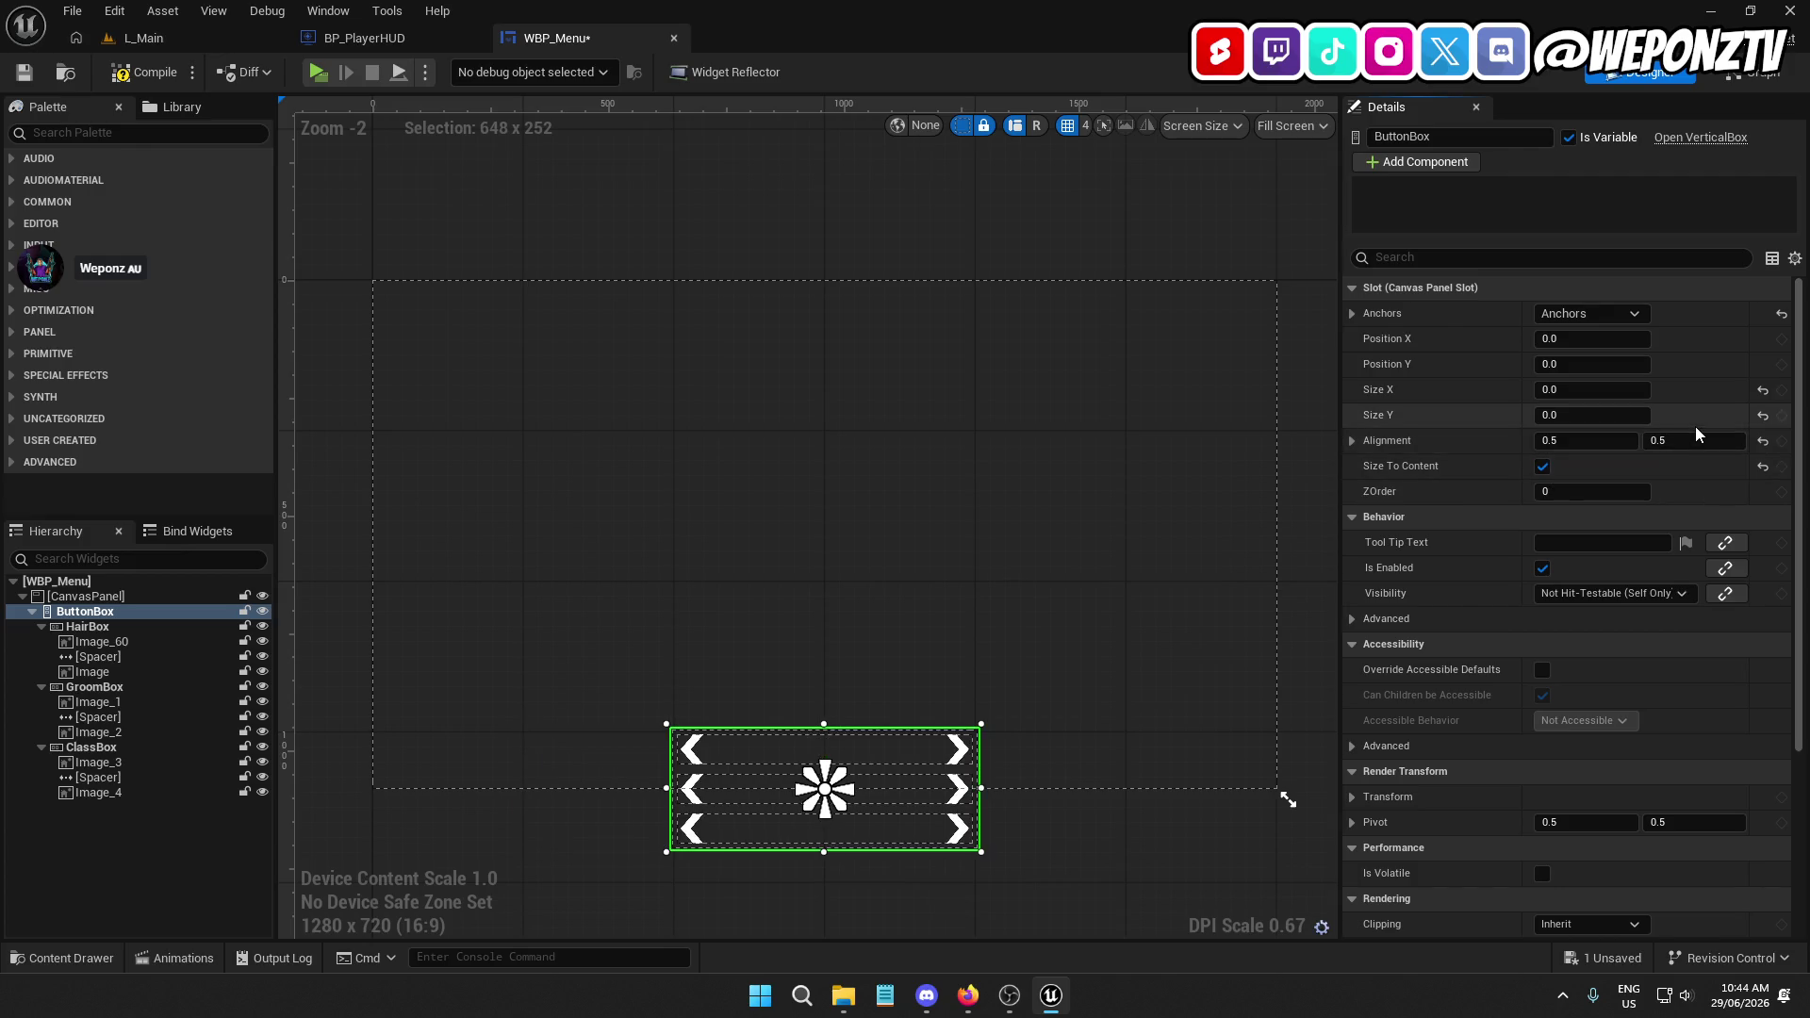
click(1684, 441)
text(1)
key(Return)
click(1670, 440)
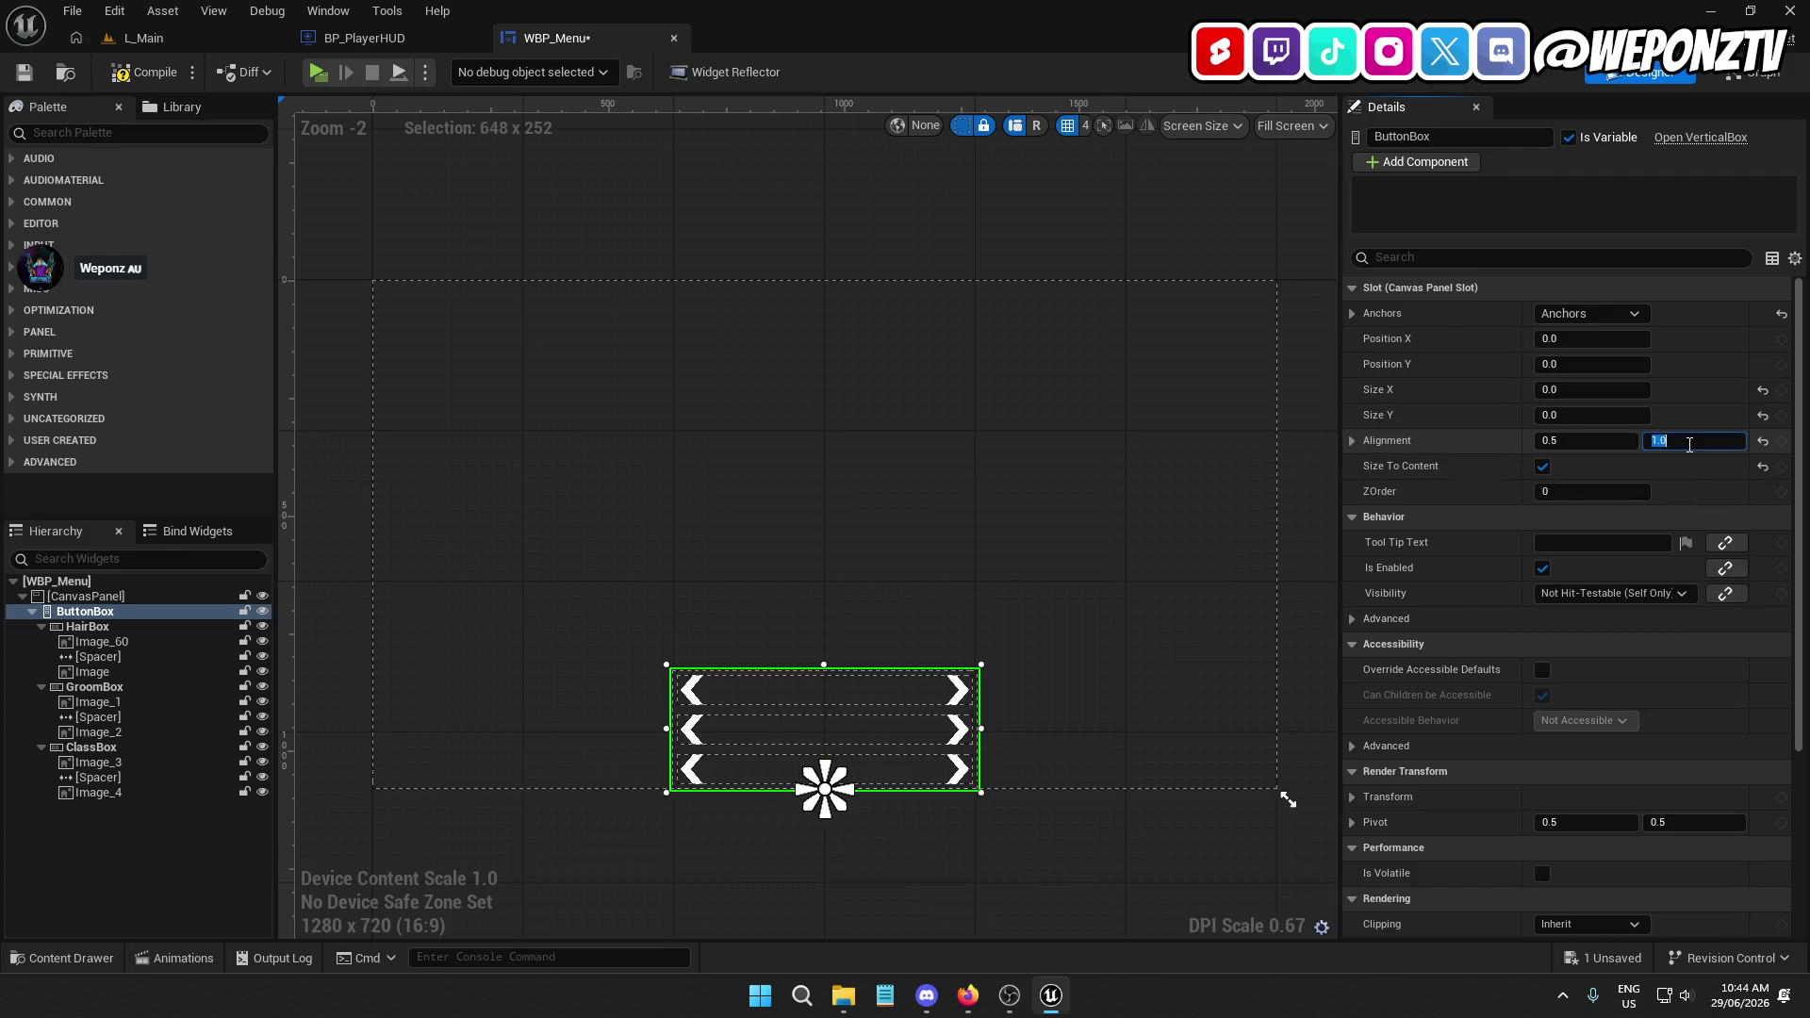
text(2)
key(Return)
click(1669, 446)
text(1)
key(Return)
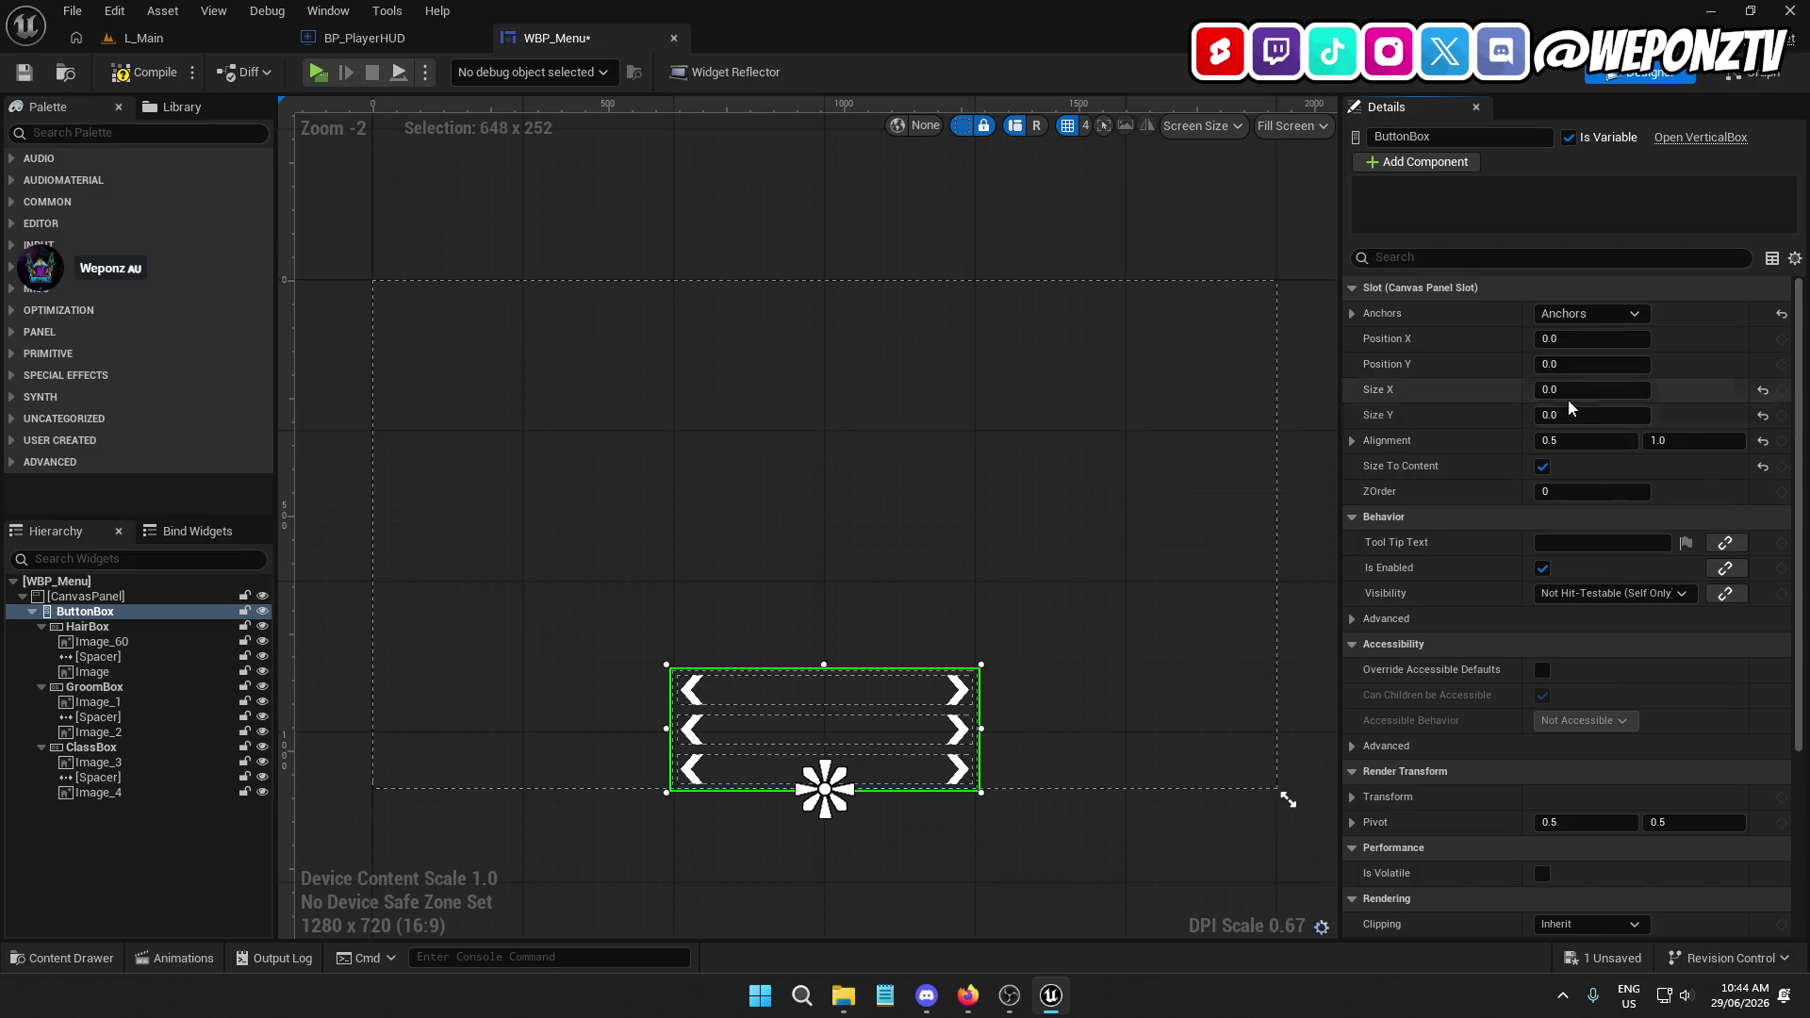
Save WBP_Menu and launch the standalone game preview from L_Main
click(26, 76)
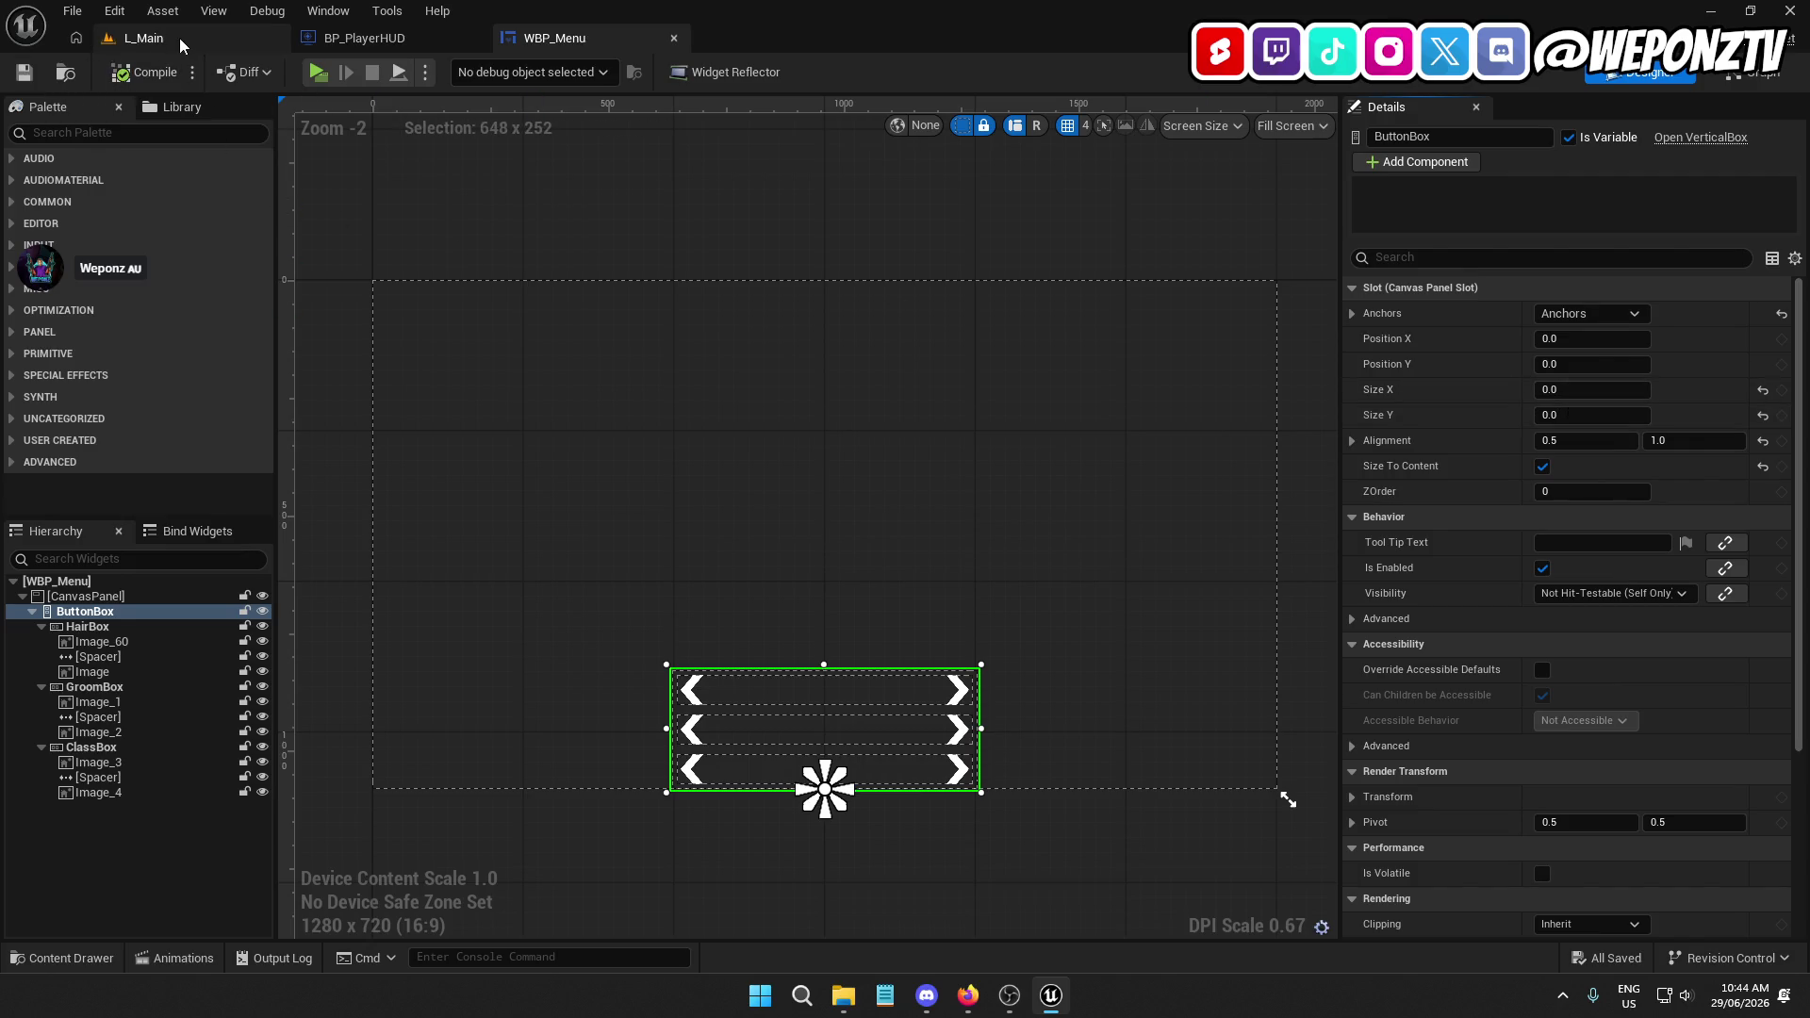
click(144, 38)
click(474, 72)
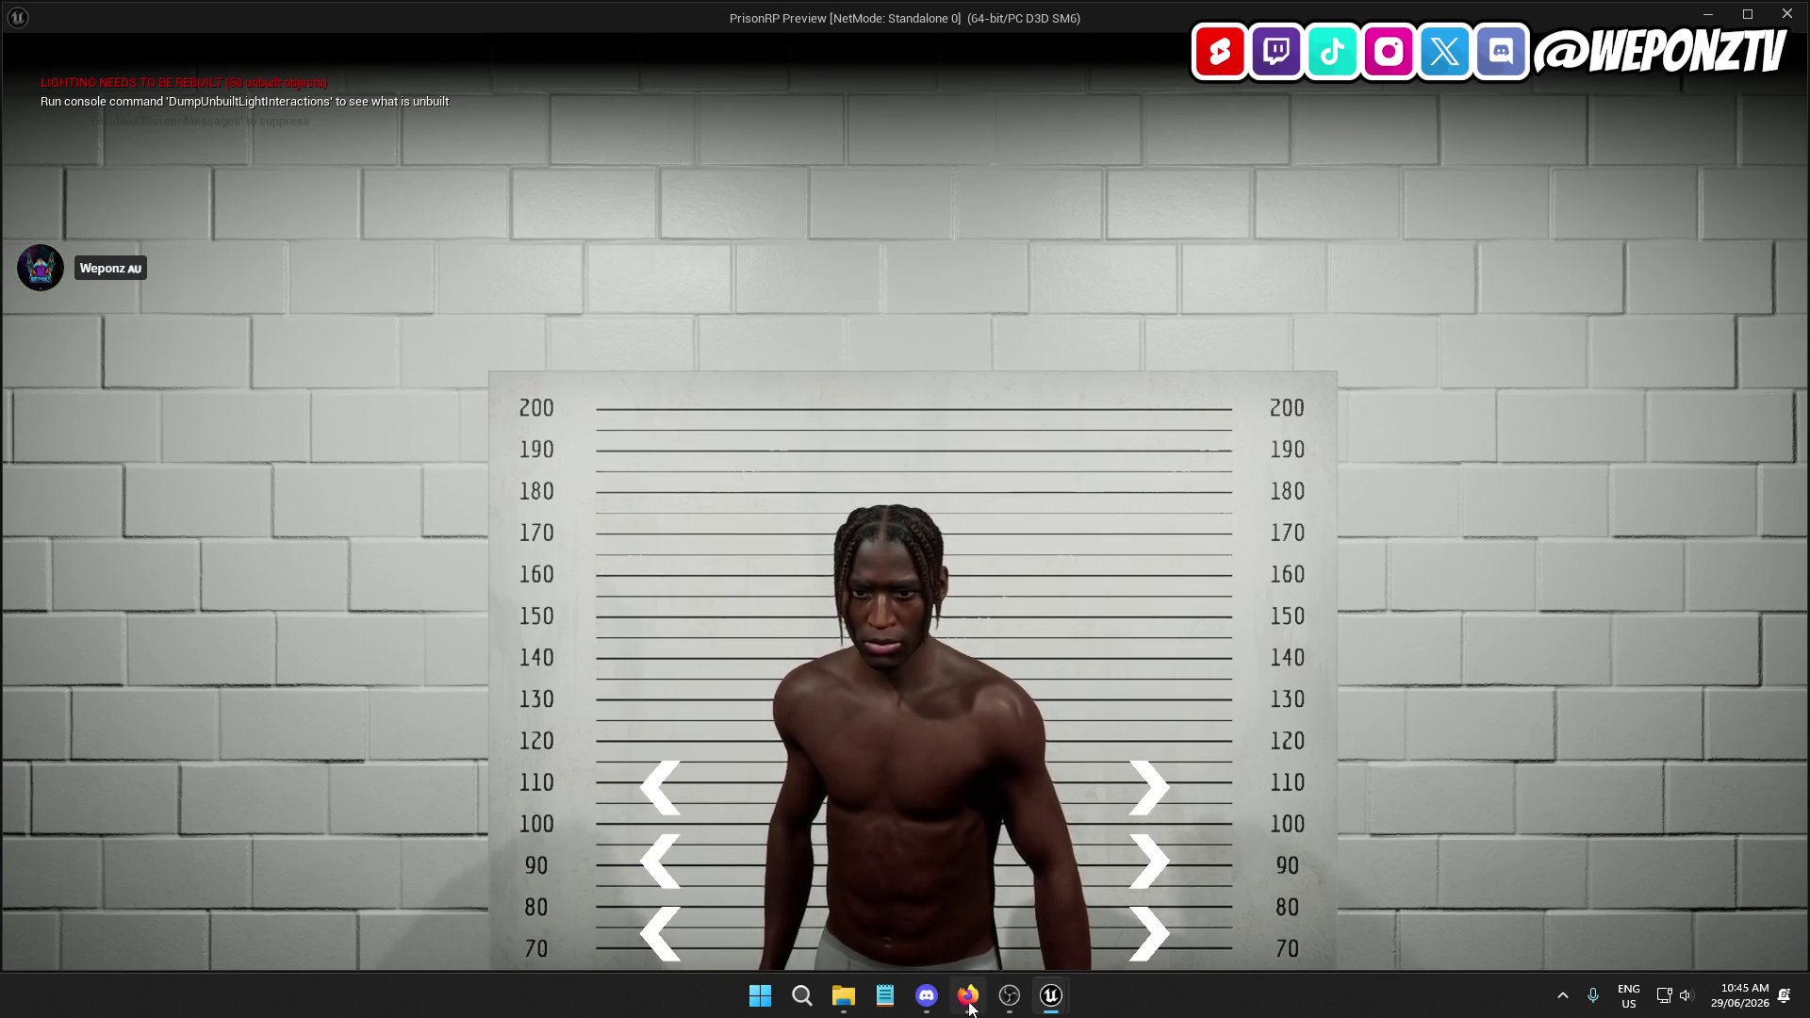
Close the PrisonRP standalone preview after checking the bottom-anchored arrow rows
mouse_move(1051, 995)
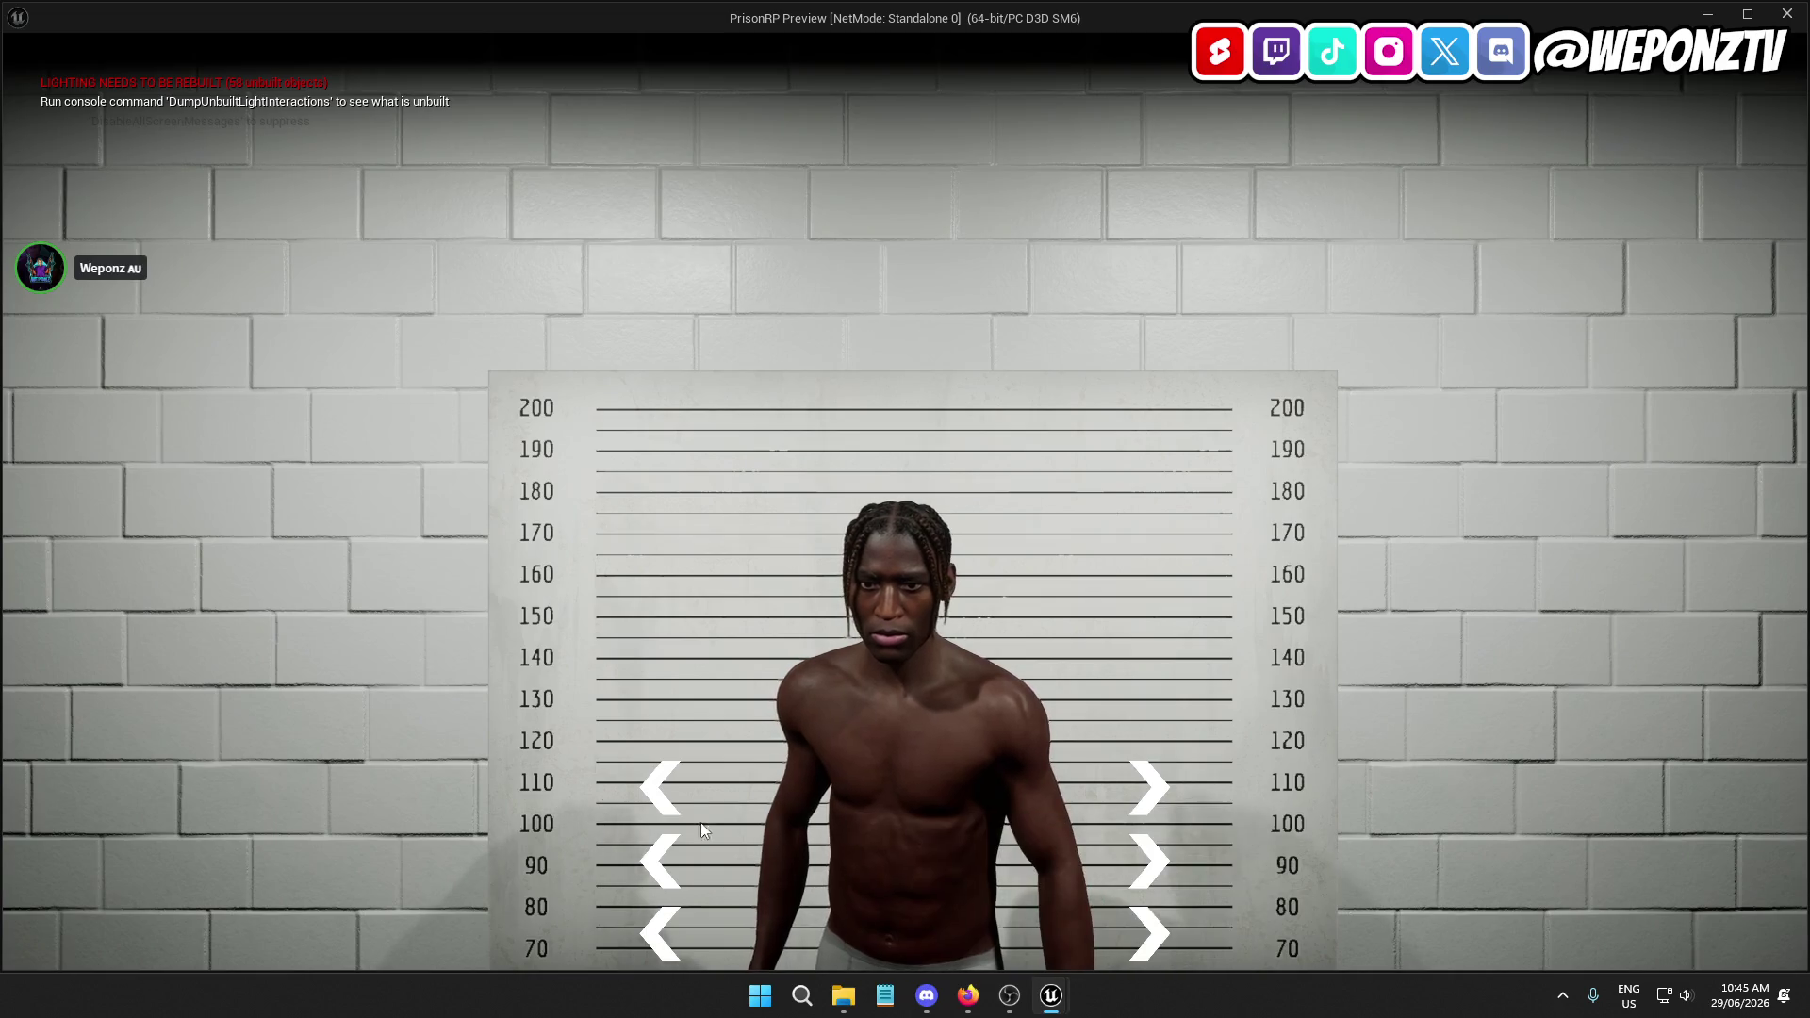
key(Escape)
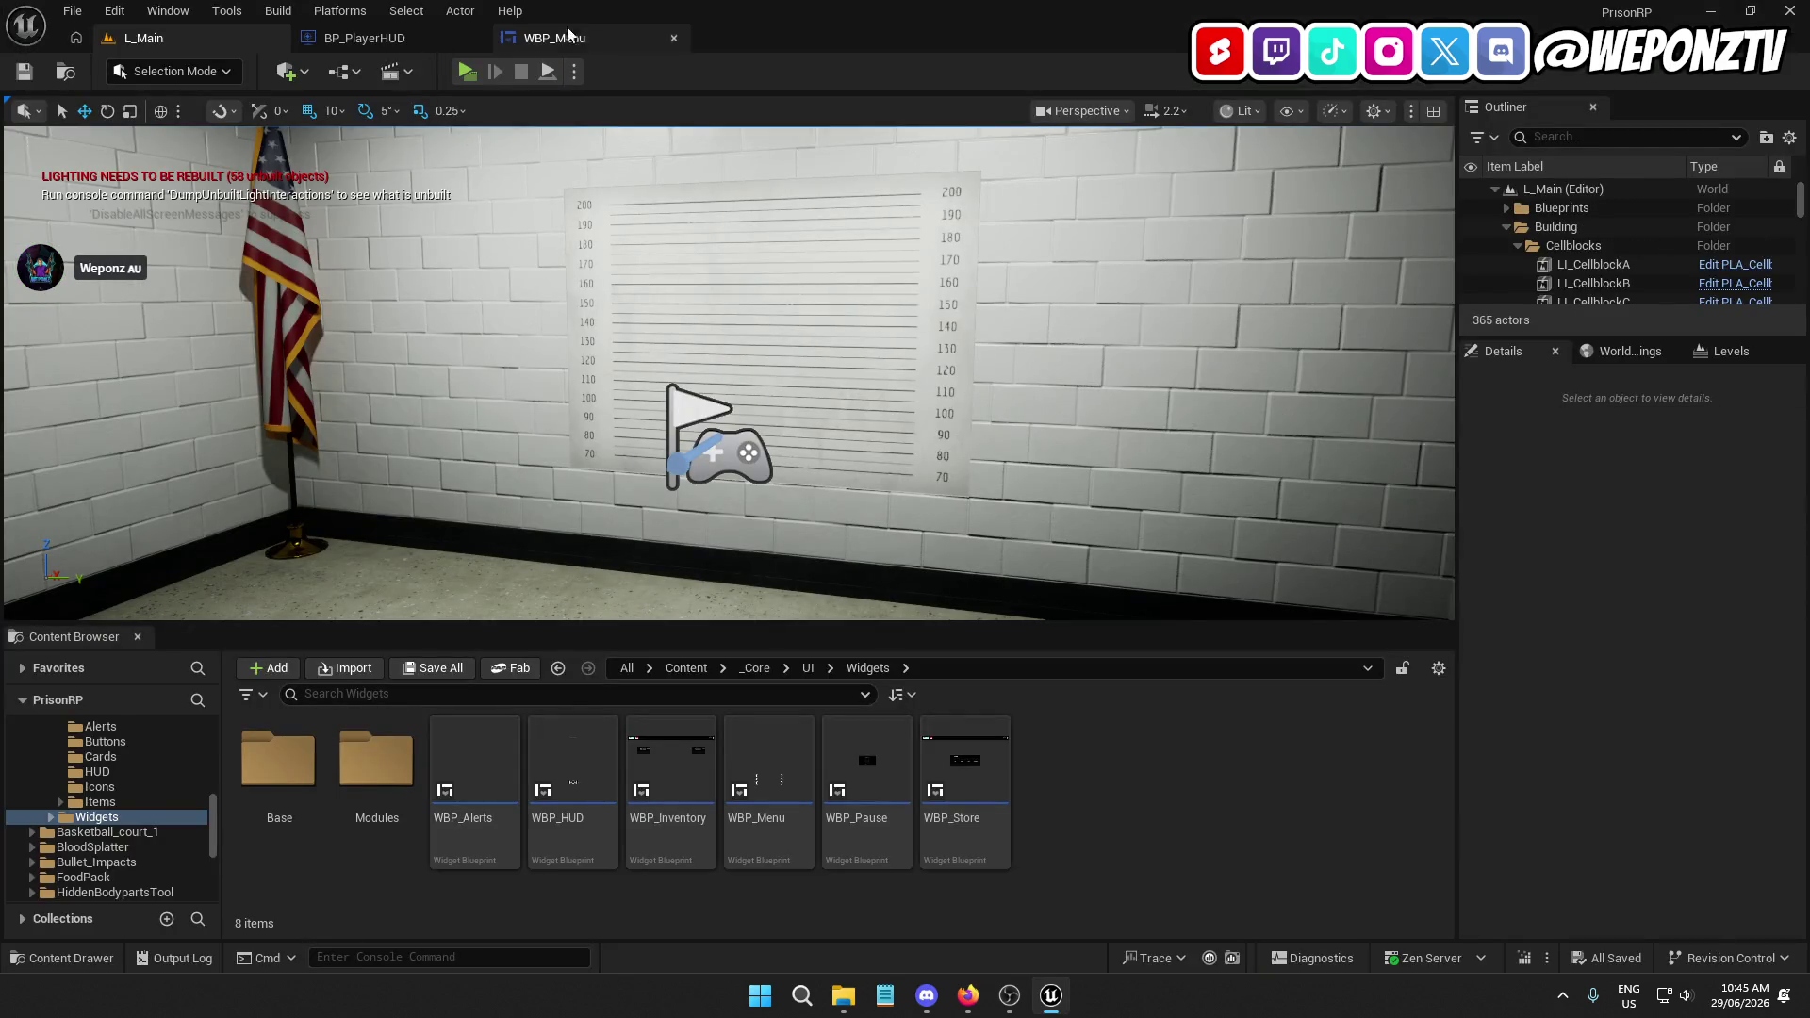
Delete the ClassBox and GroomBox rows from WBP_Menu, leaving only HairBox
click(554, 38)
click(105, 748)
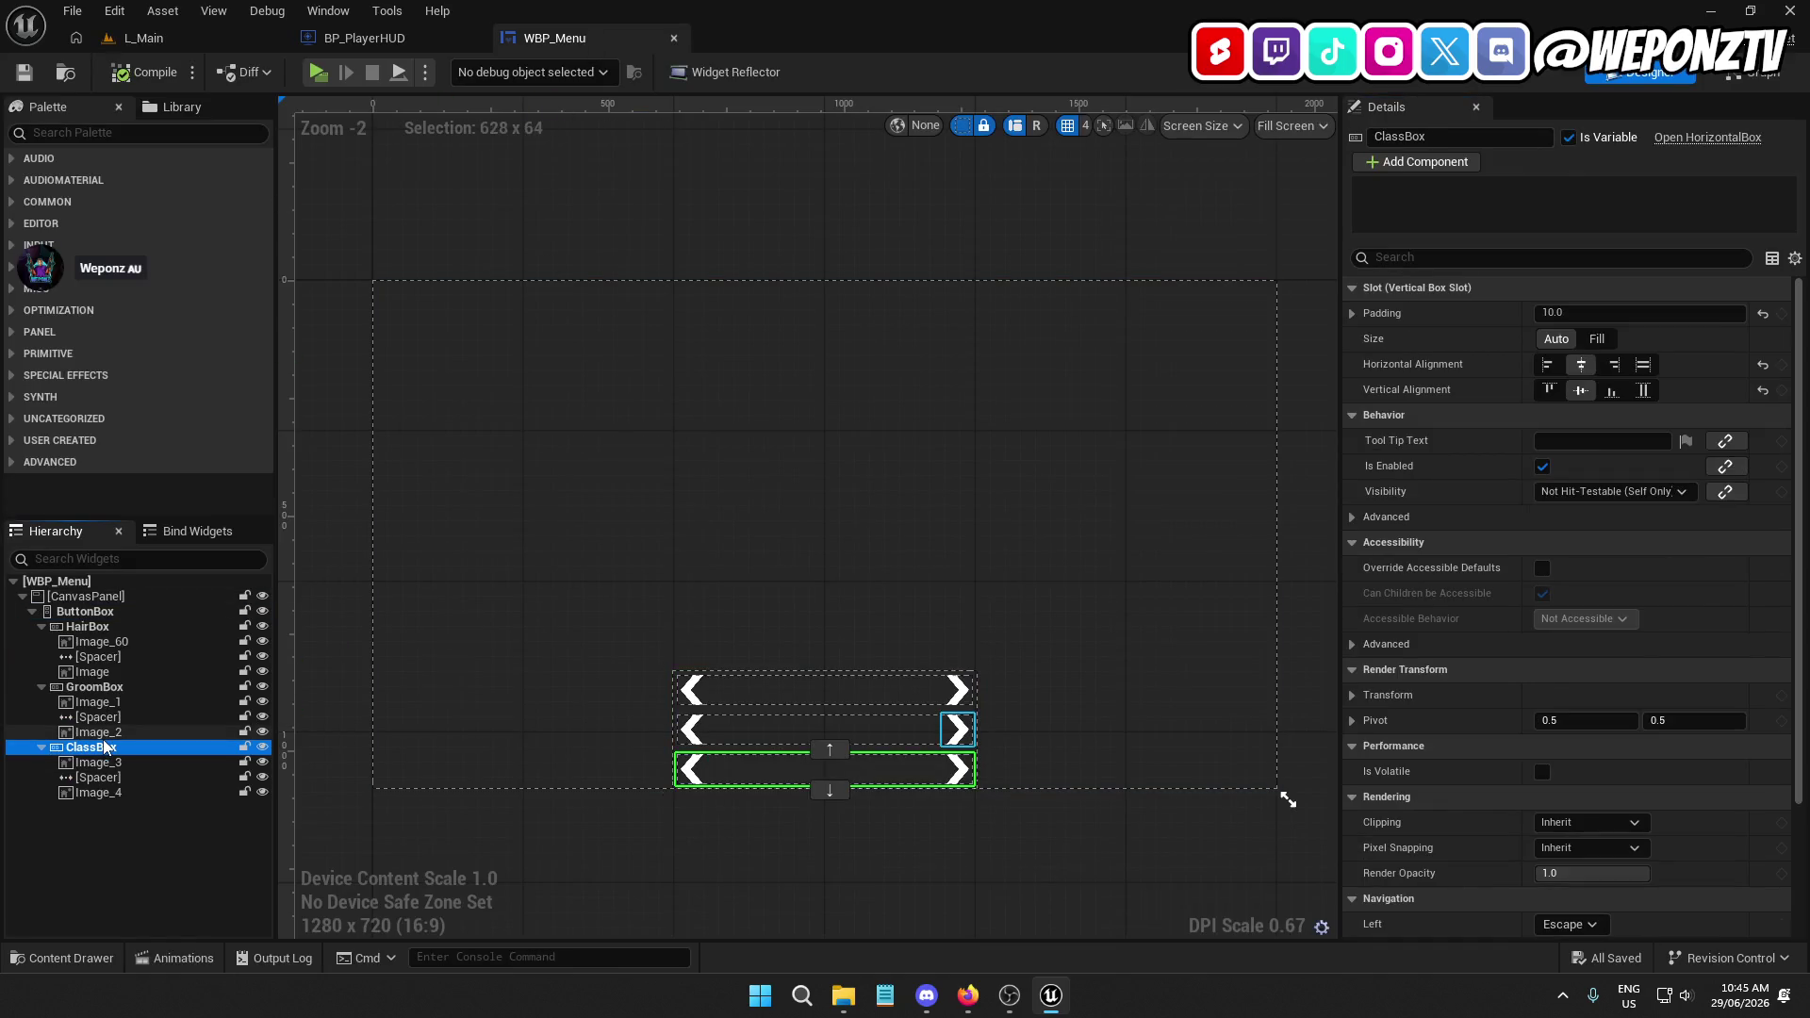
key(Delete)
click(90, 687)
key(Delete)
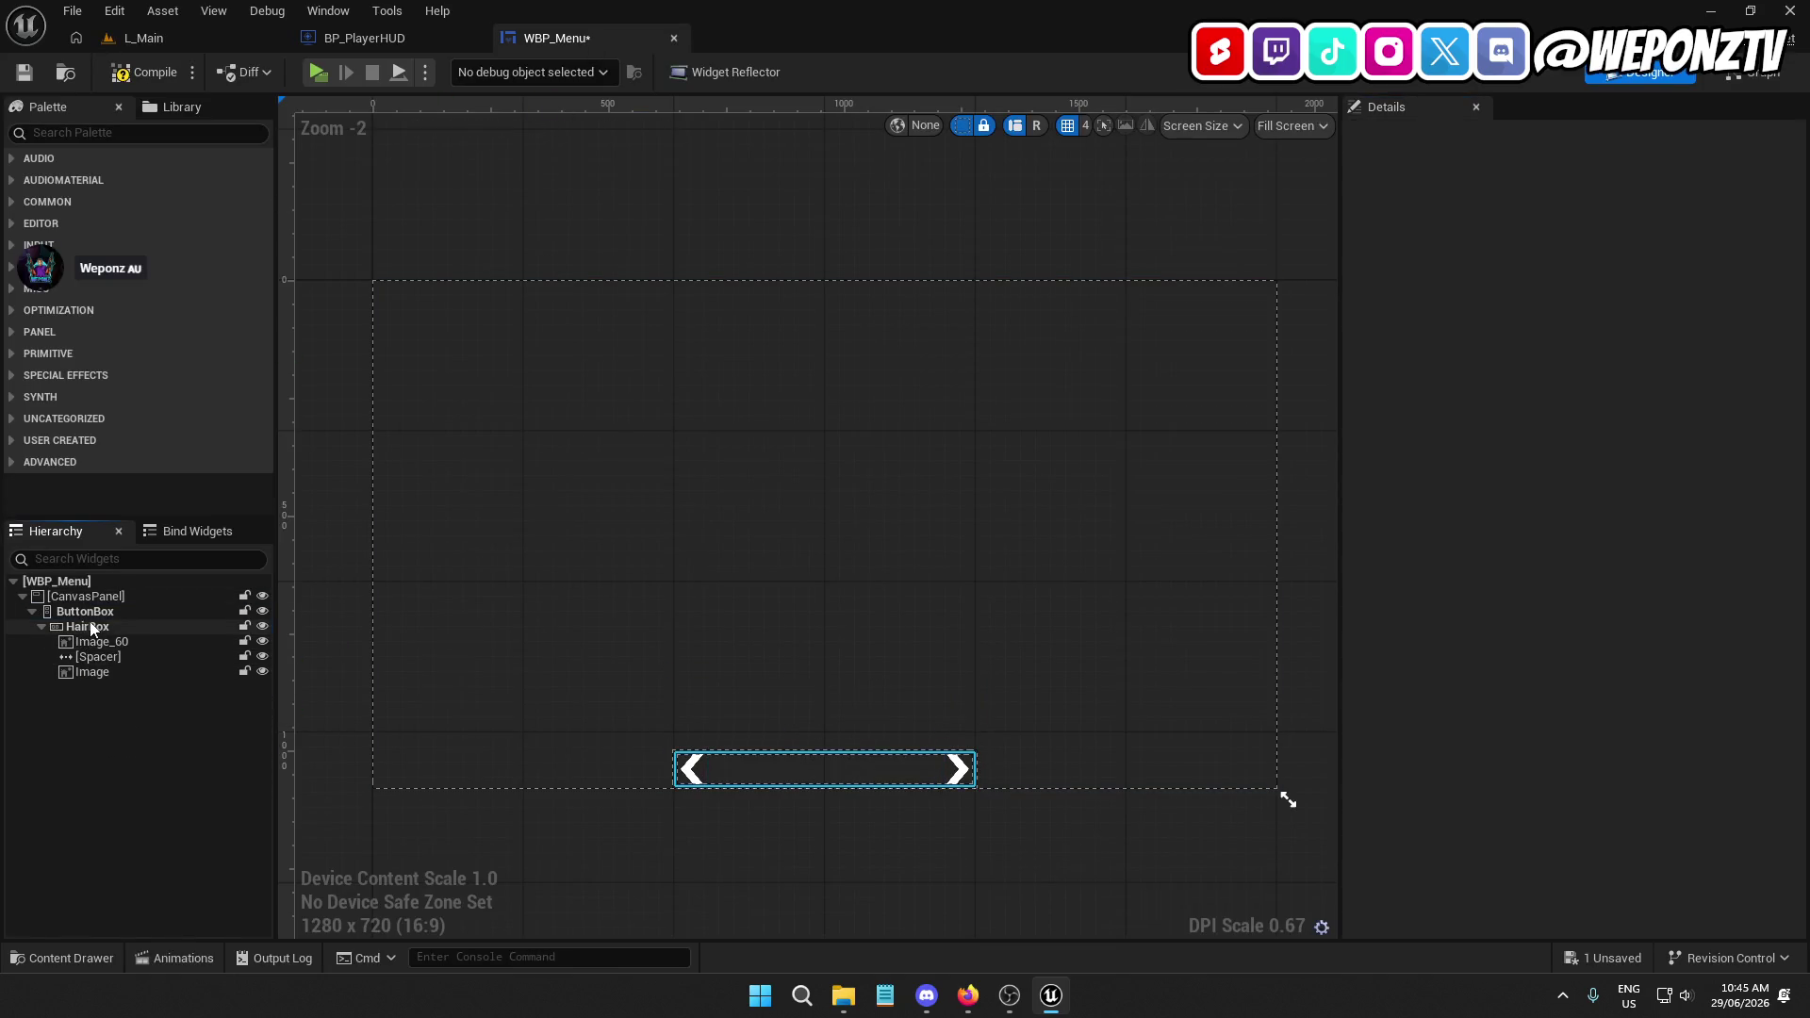
click(89, 628)
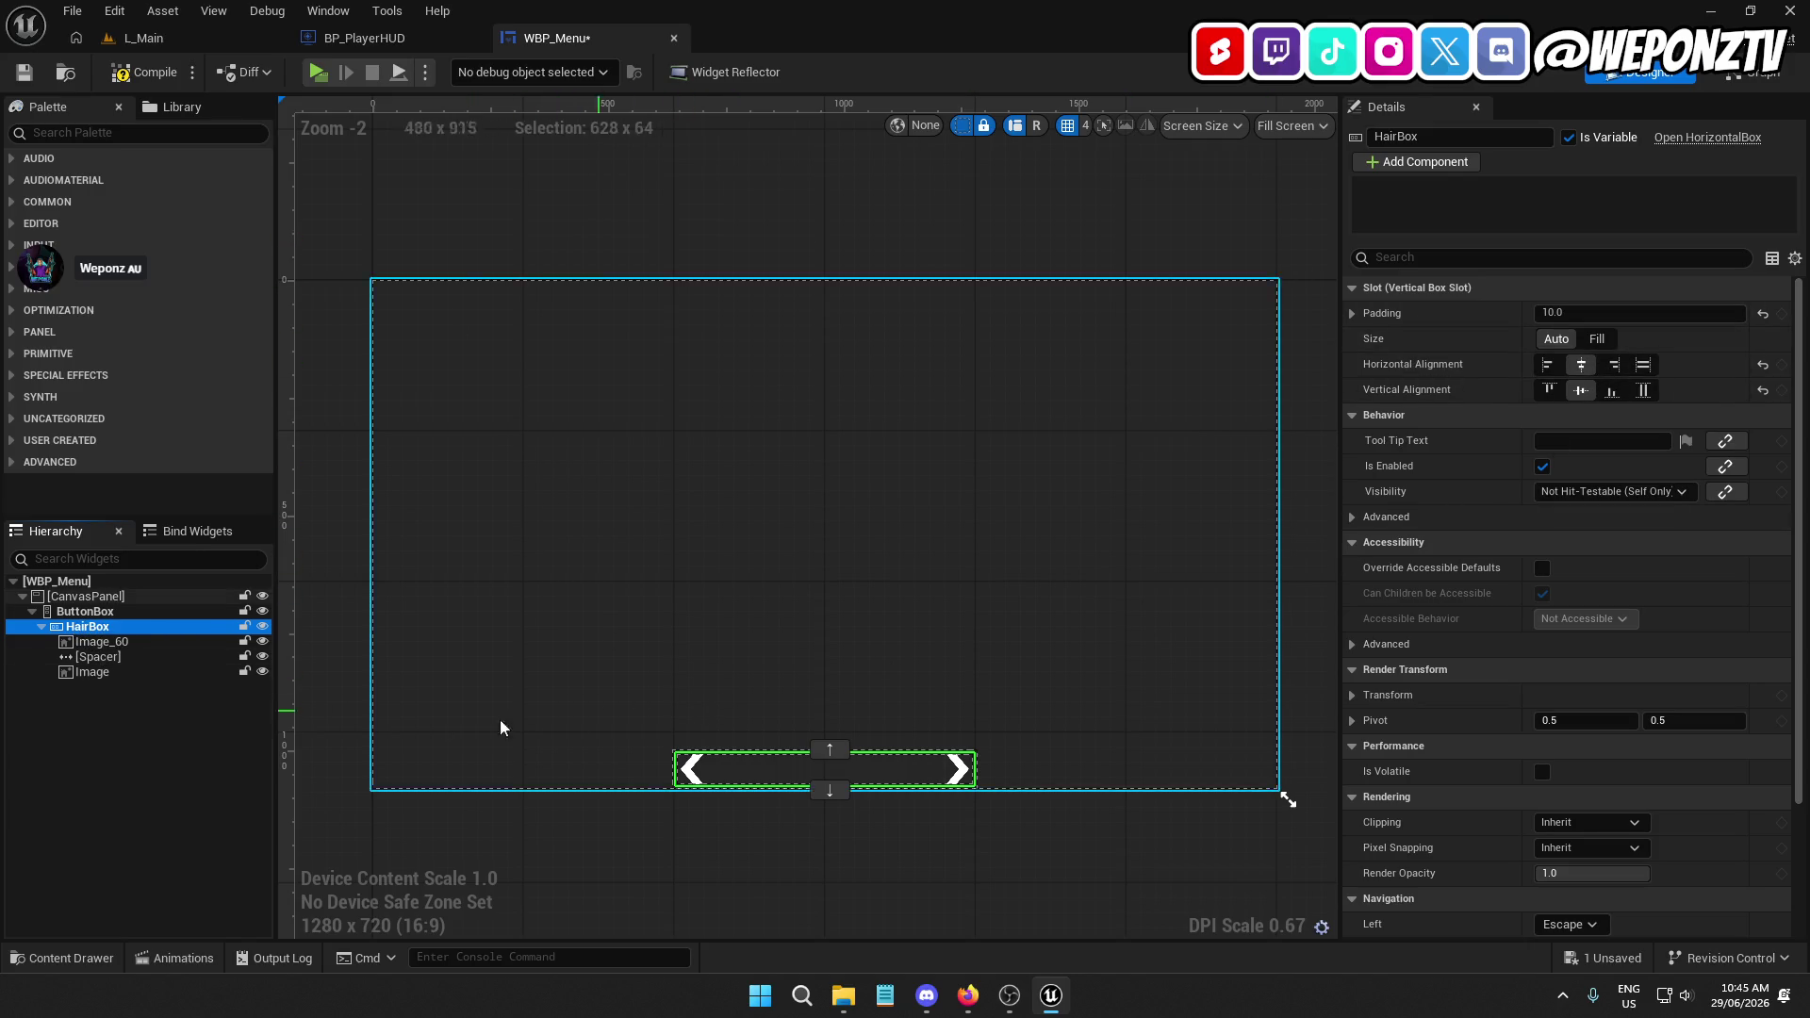
Centre-anchor ButtonBox with Position Y 0 and Alignment Y 0.5, then compile and save
click(95, 612)
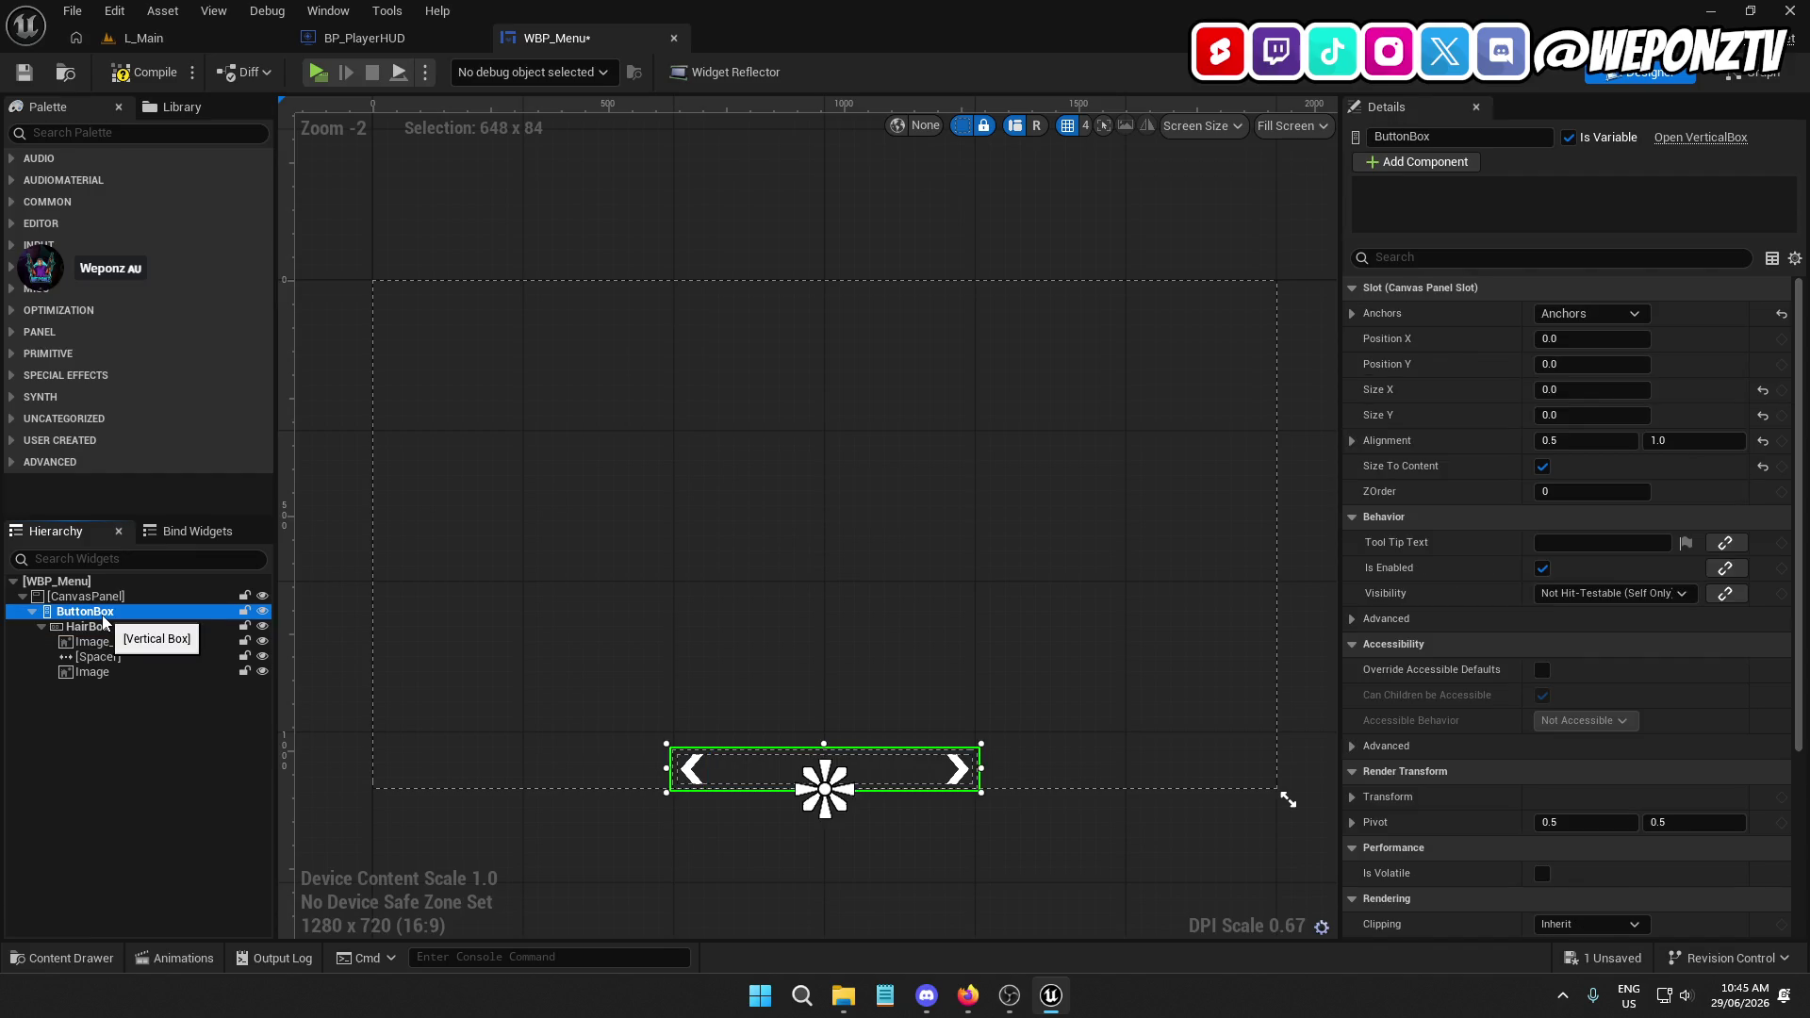
click(1606, 319)
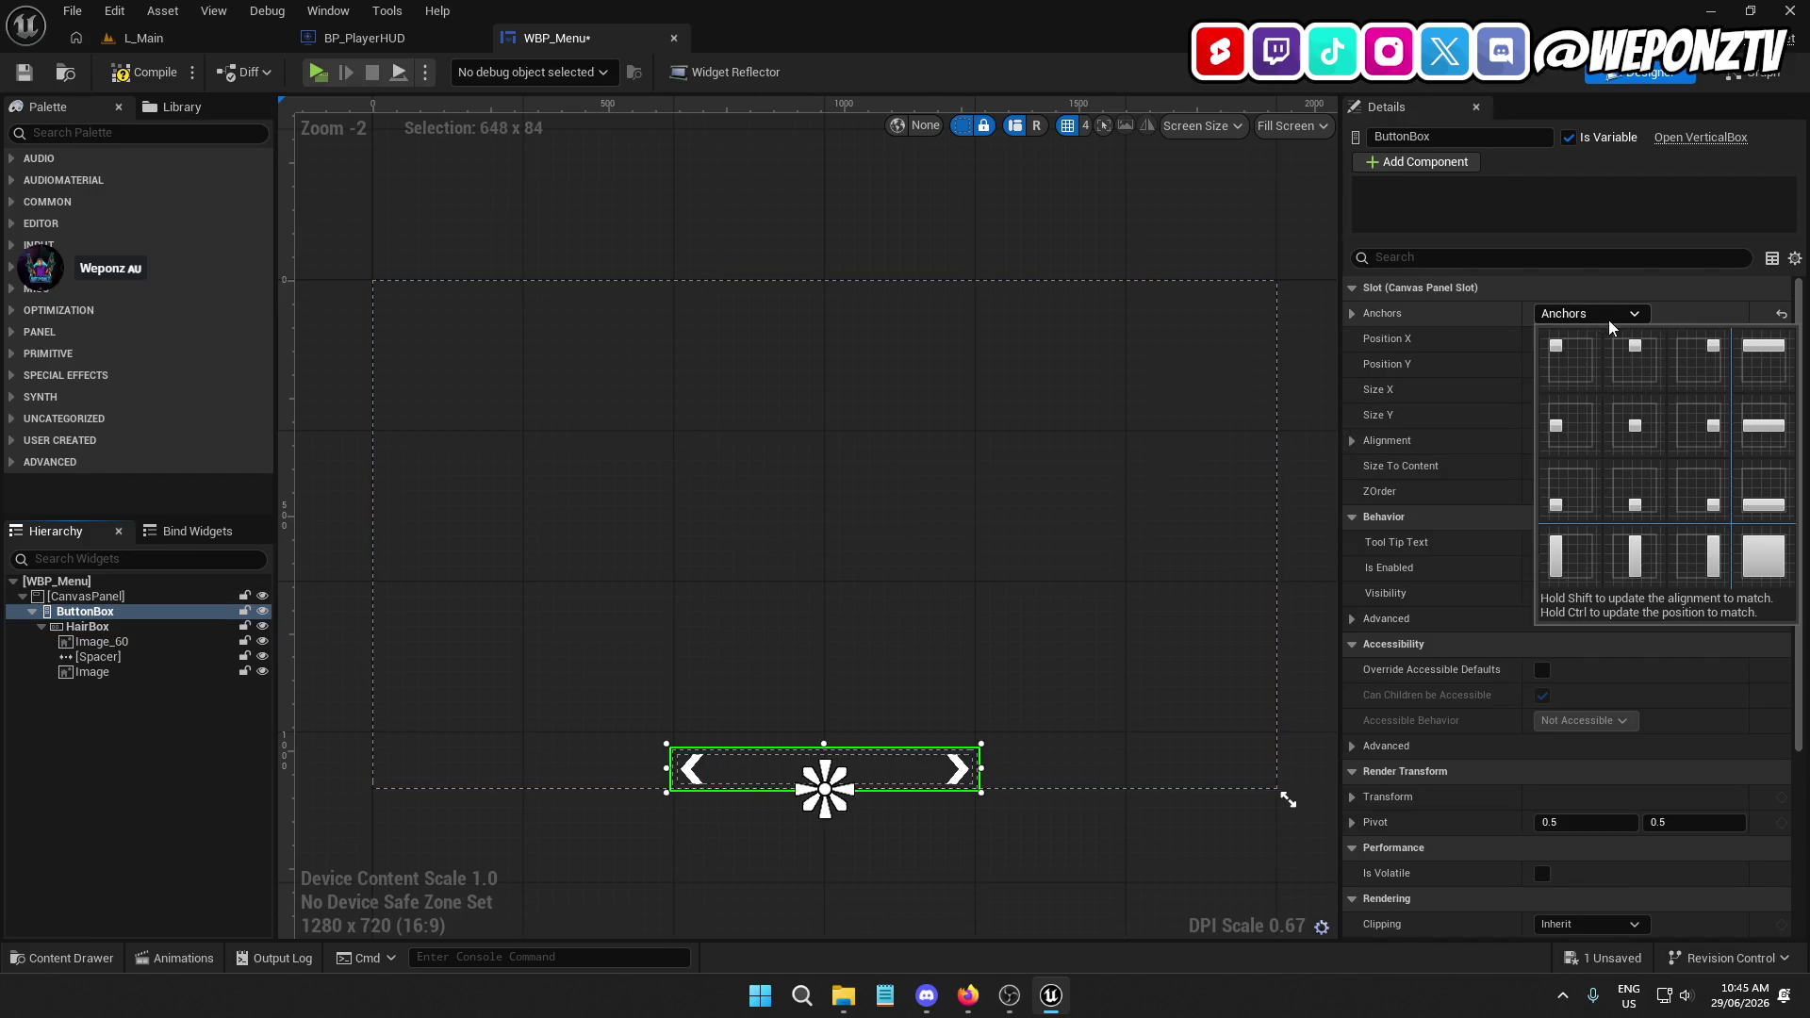
click(1637, 441)
click(1764, 368)
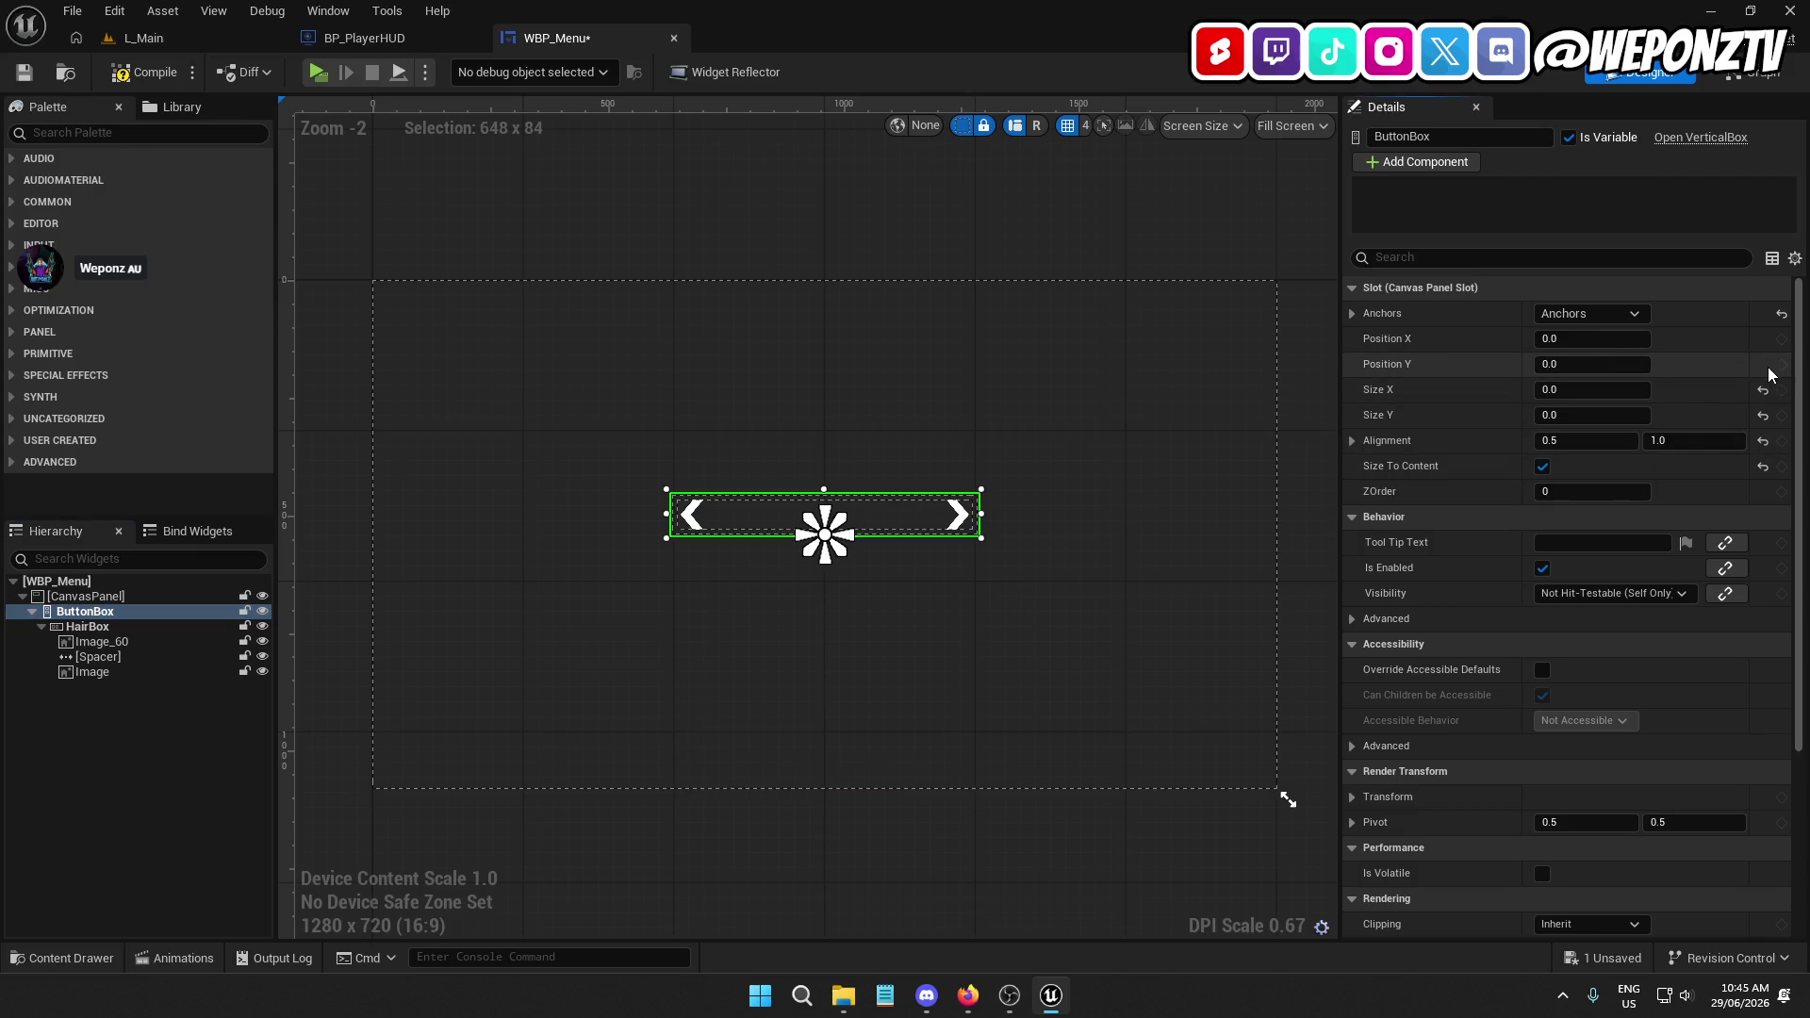
click(1675, 440)
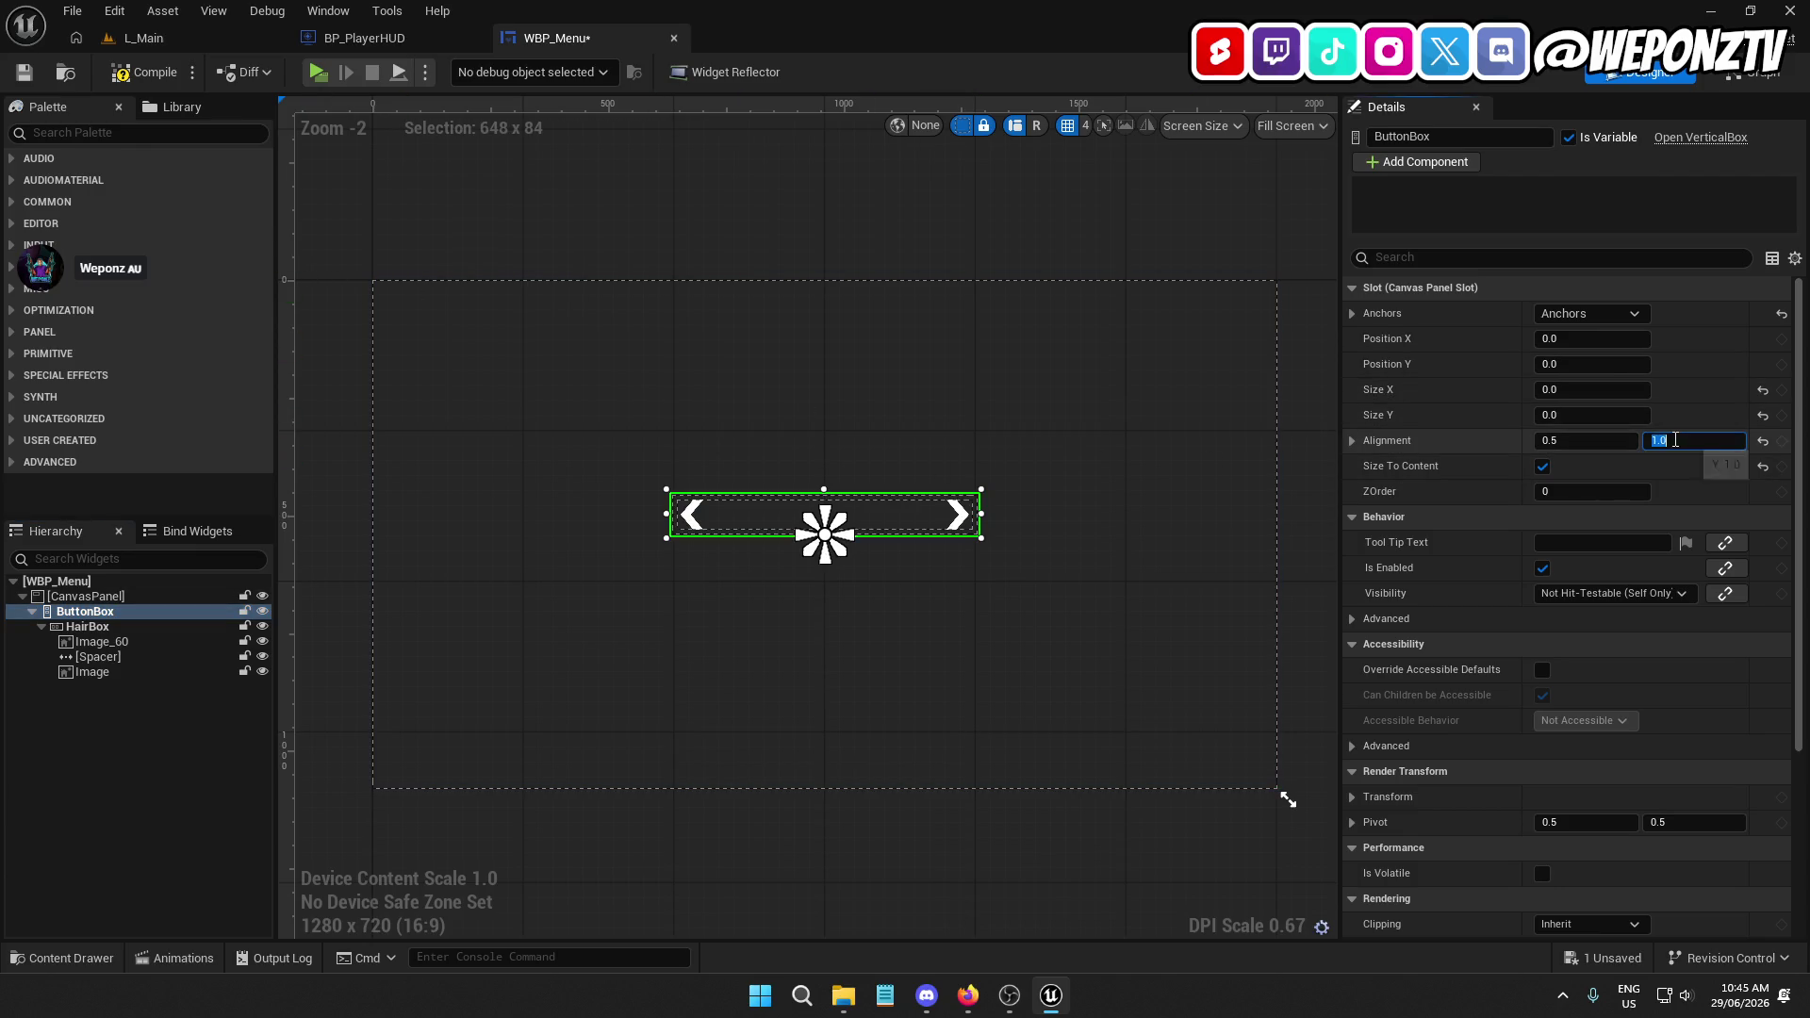
text(0.5)
key(Return)
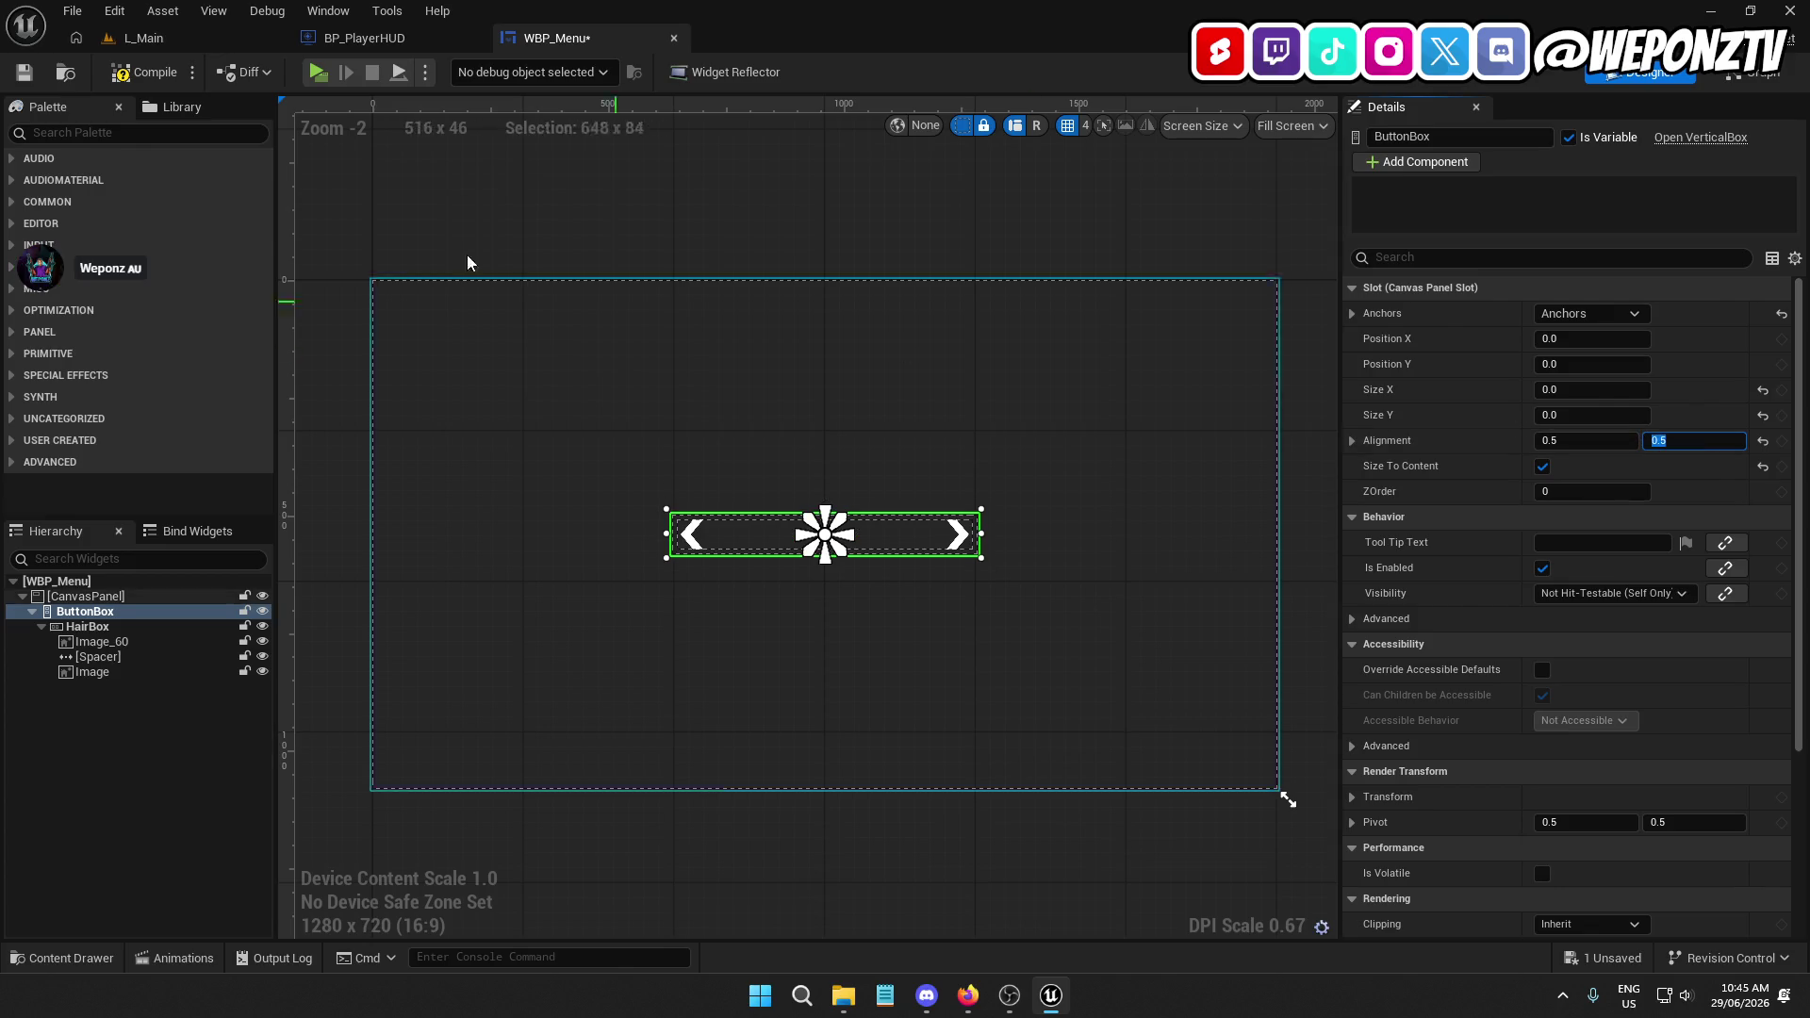
click(23, 72)
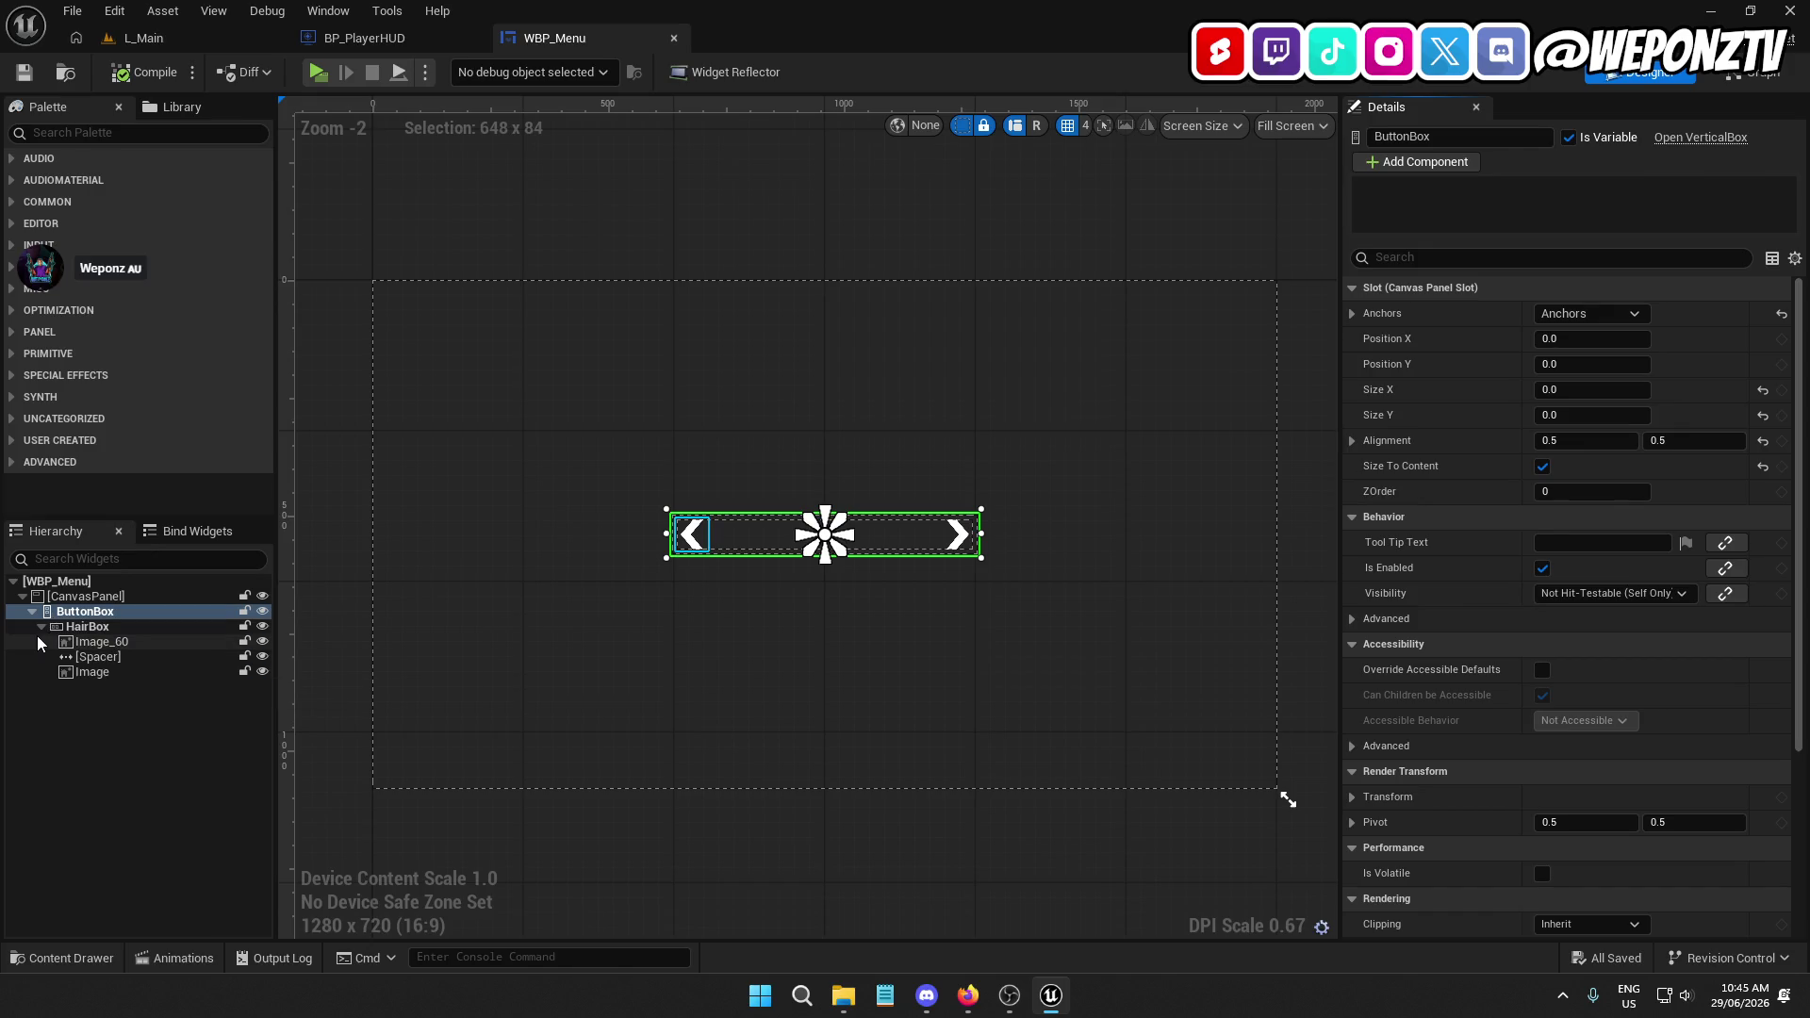
Rename HairBox to SwitchBox, save, and launch the standalone preview from L_Main
click(82, 627)
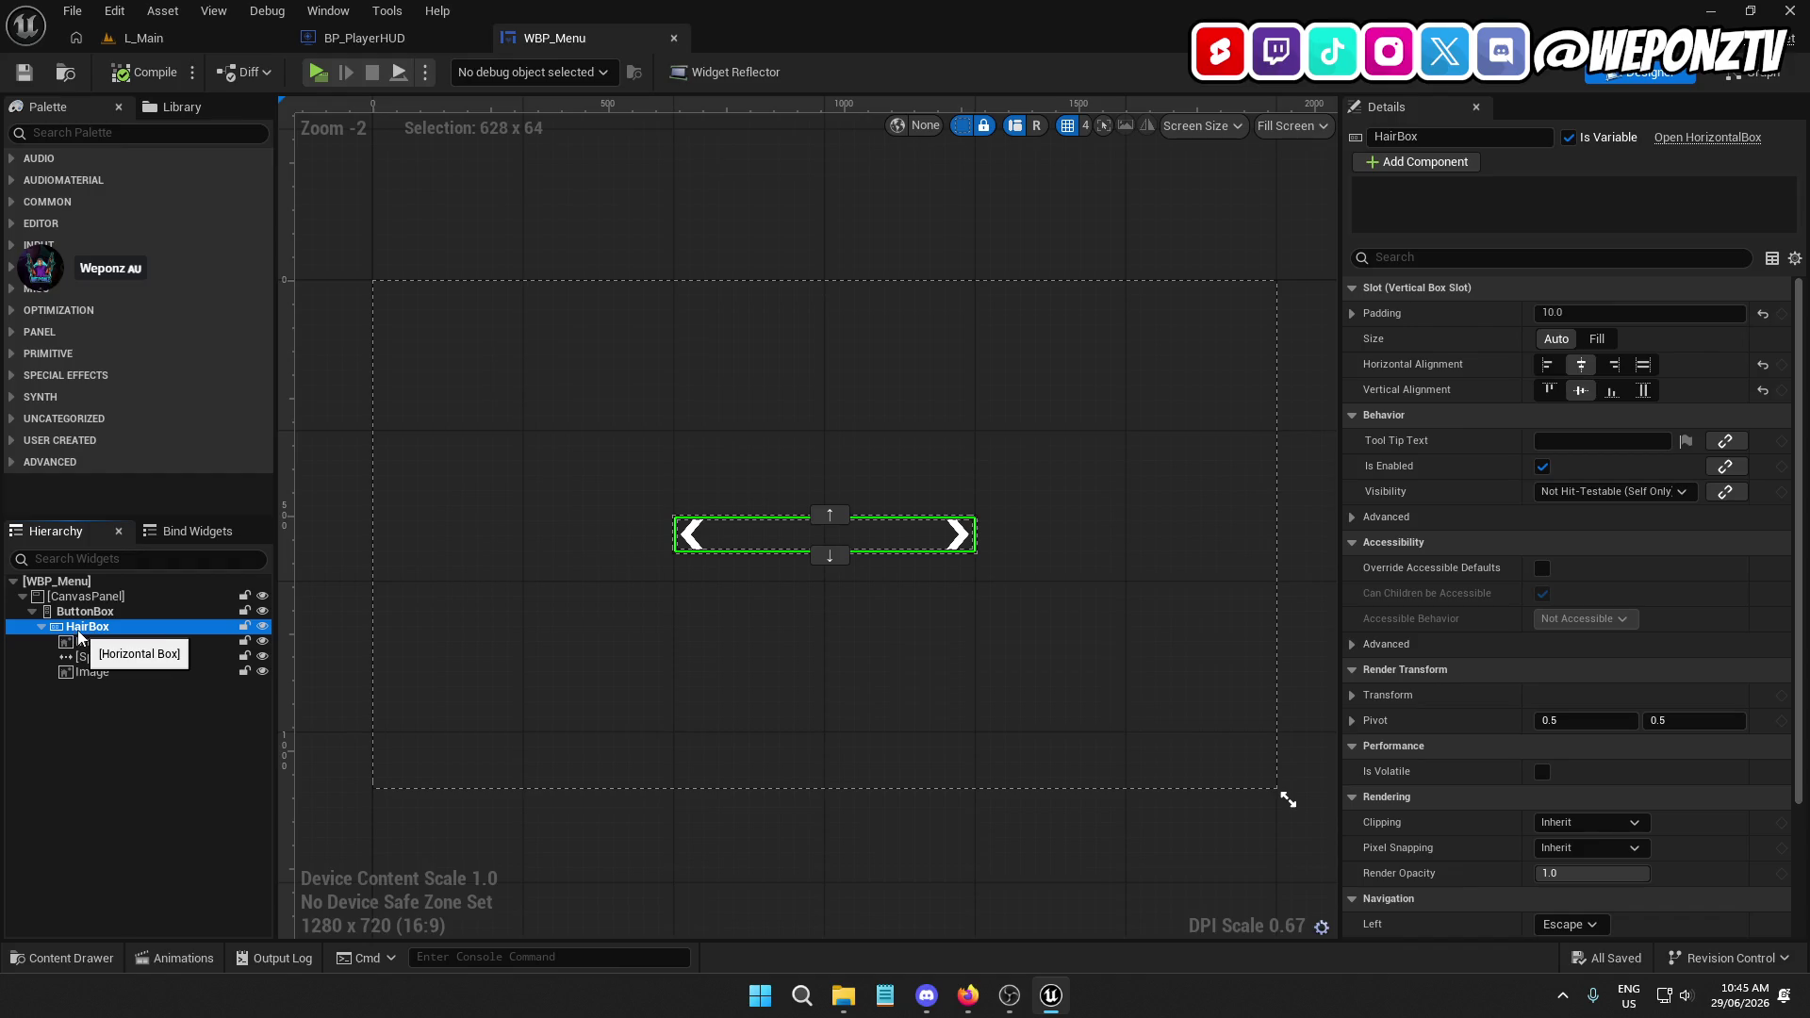
key(F2)
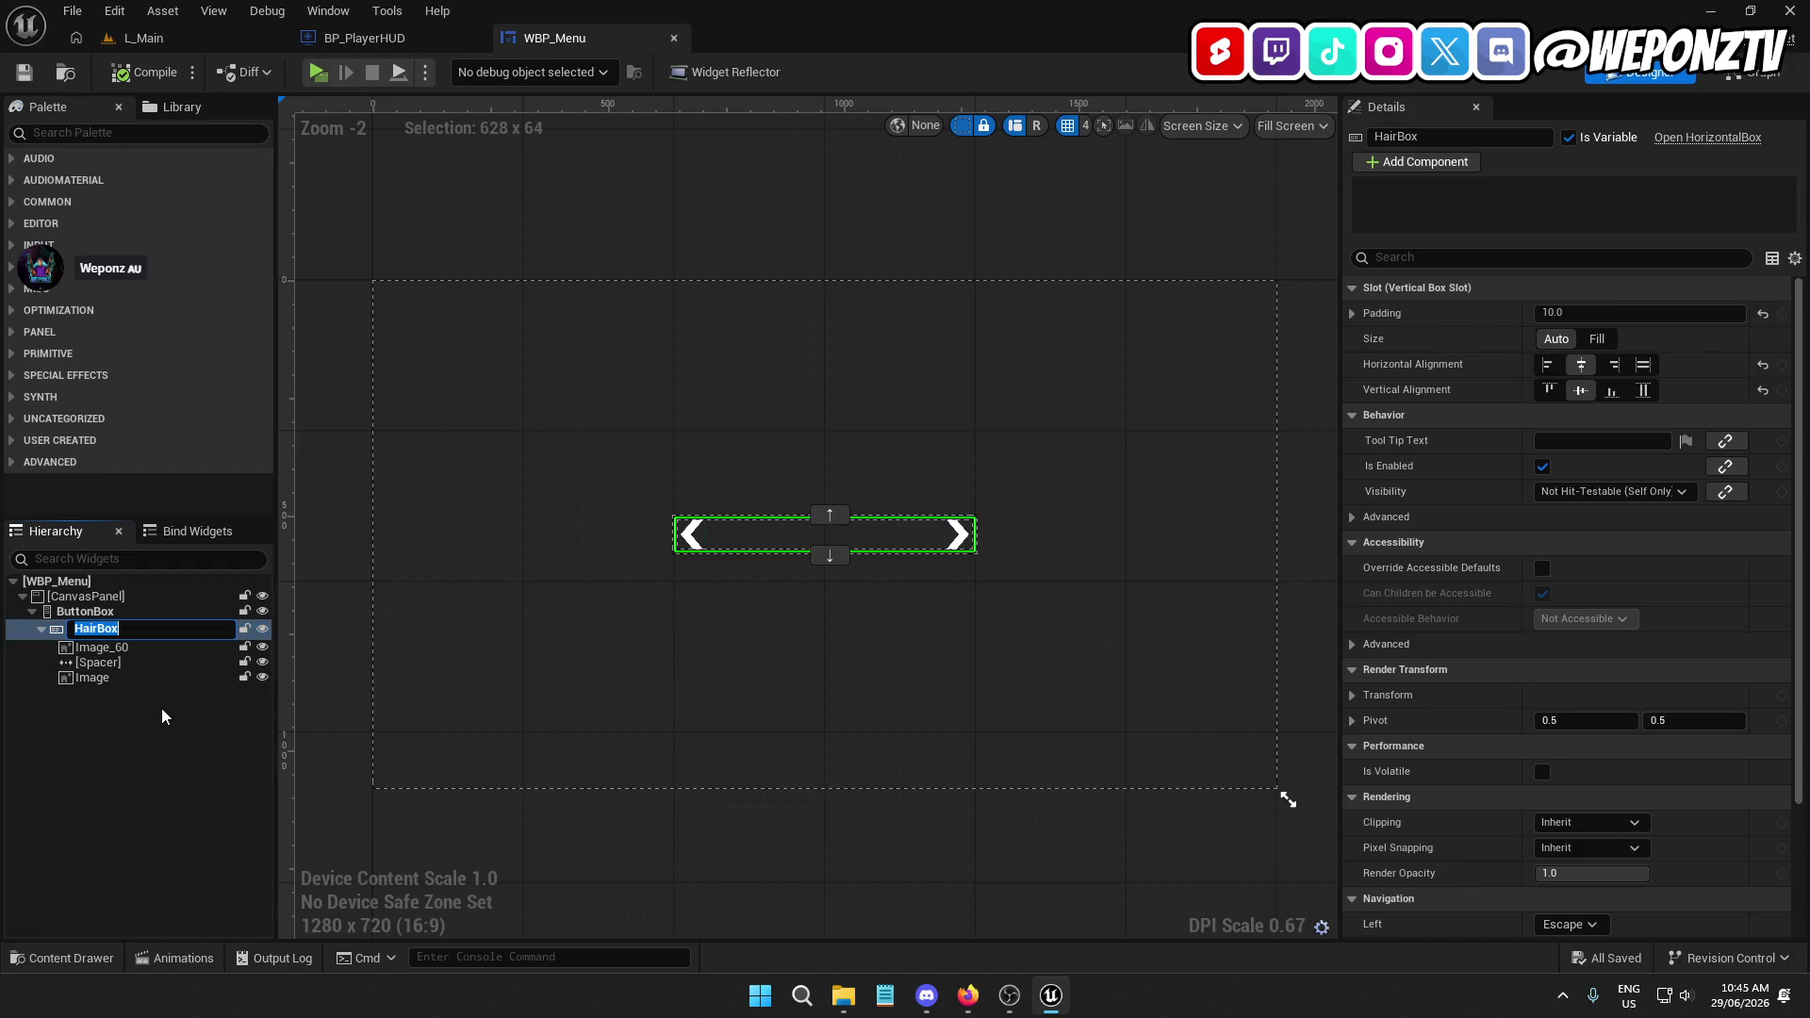
text(SwitchBox)
key(Return)
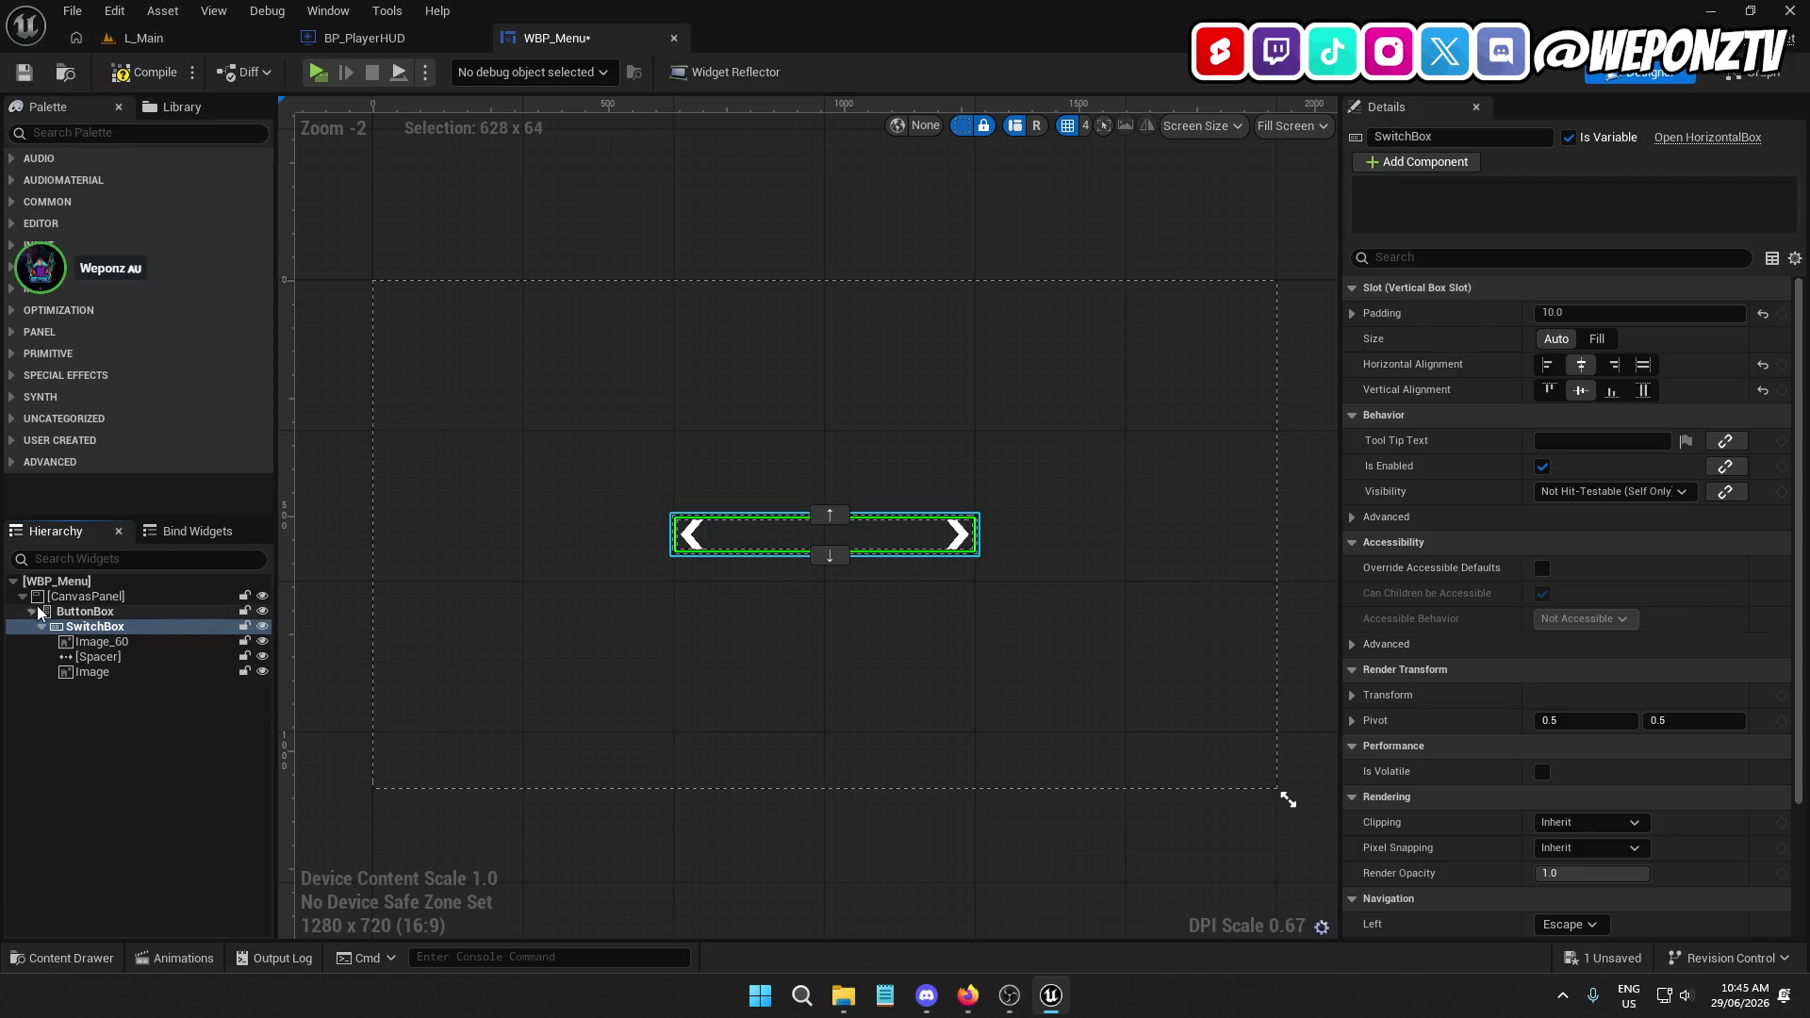
key(ctrl+s)
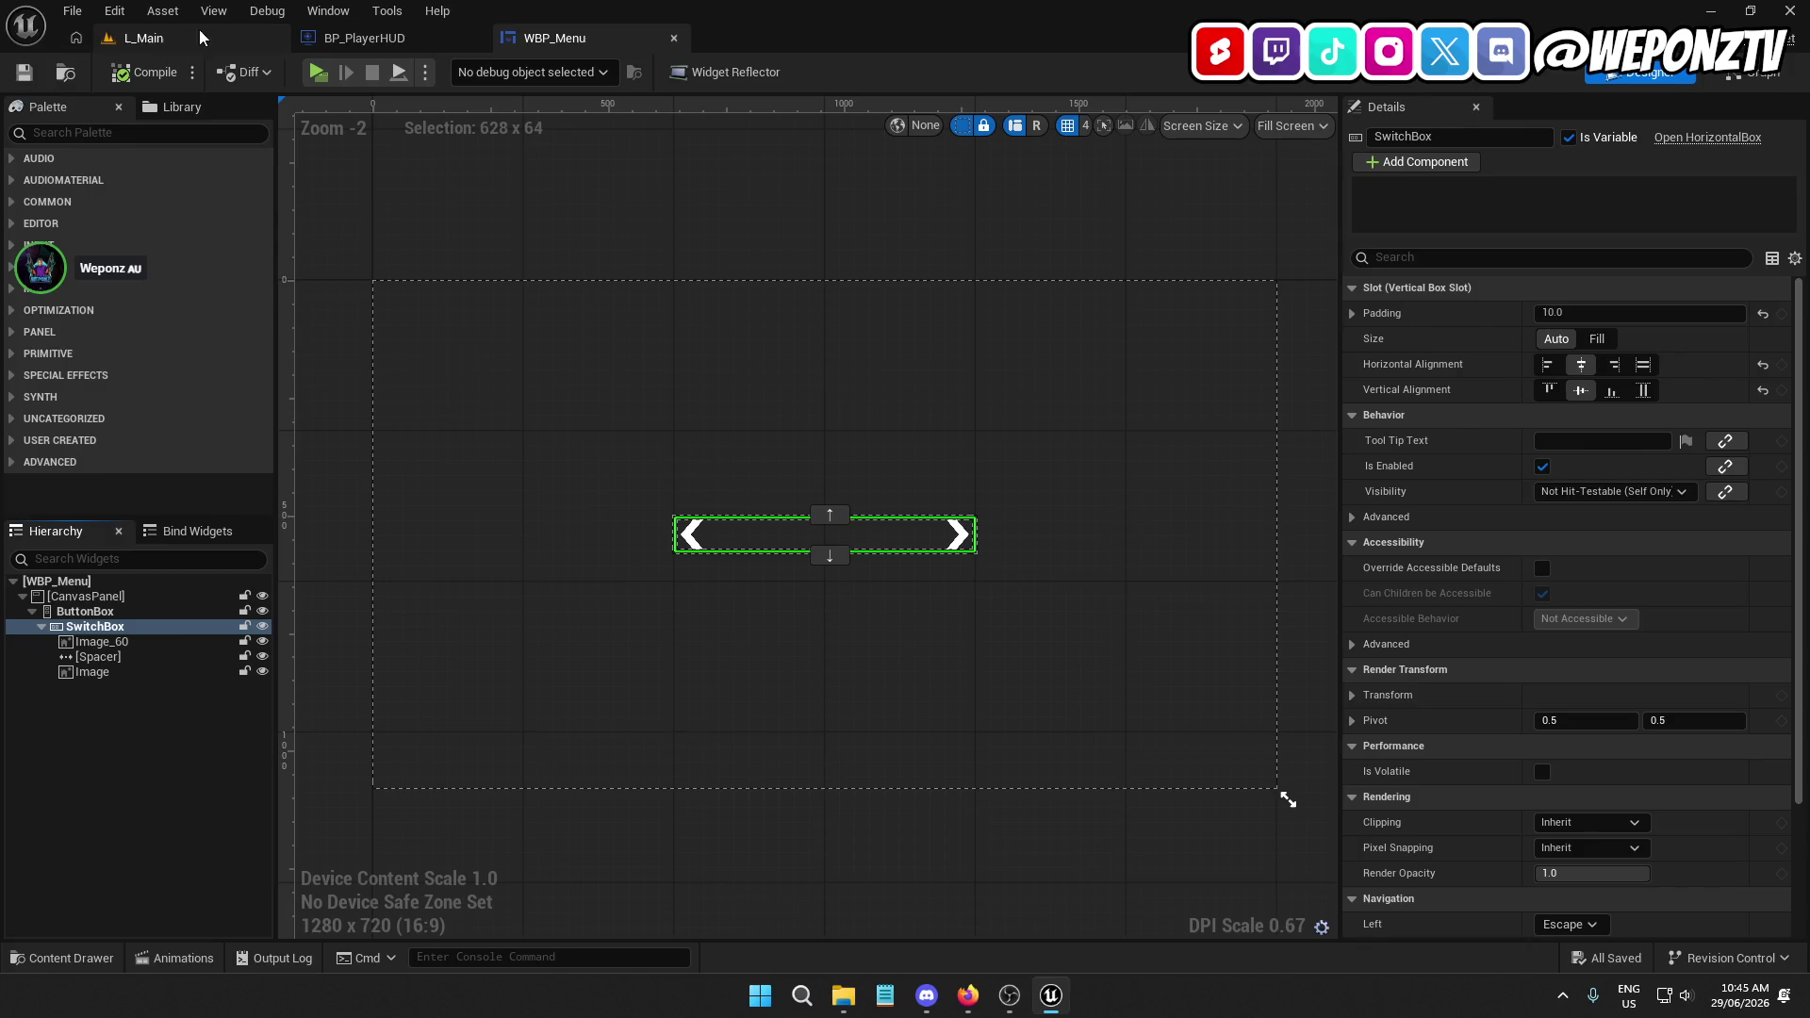
click(200, 36)
click(490, 77)
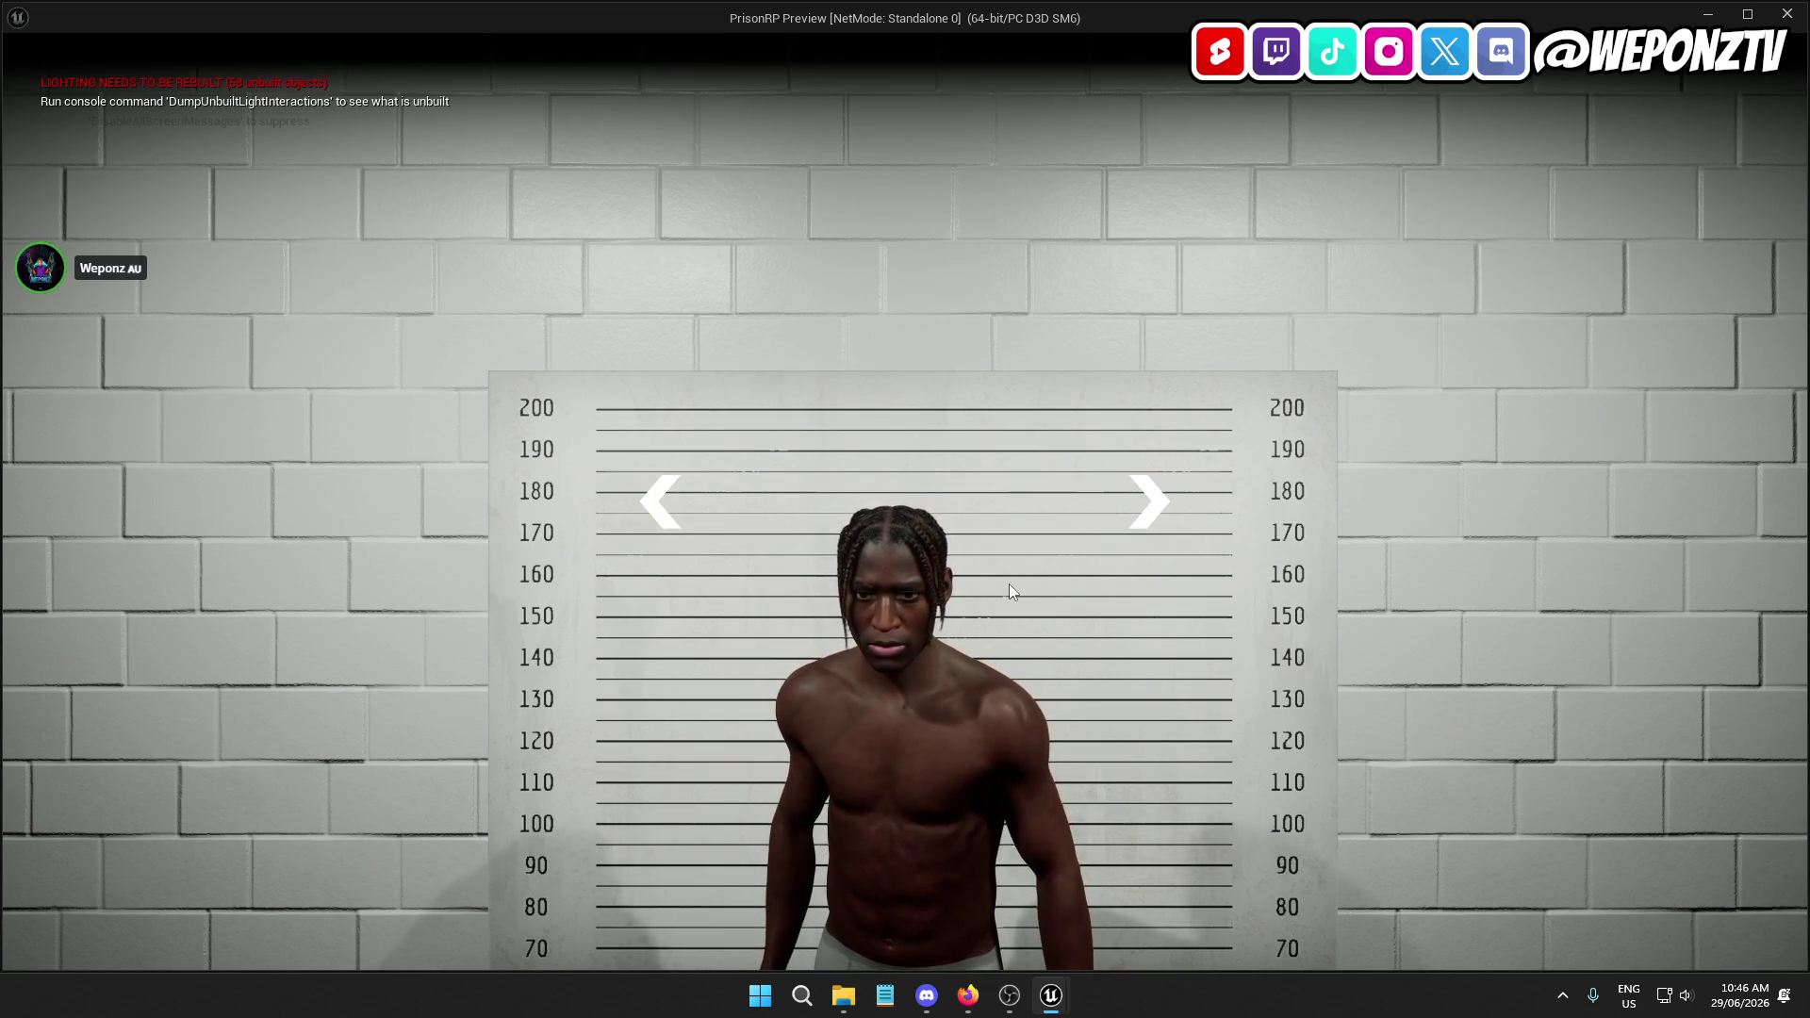
Close the standalone preview after checking the centred arrow row
key(Escape)
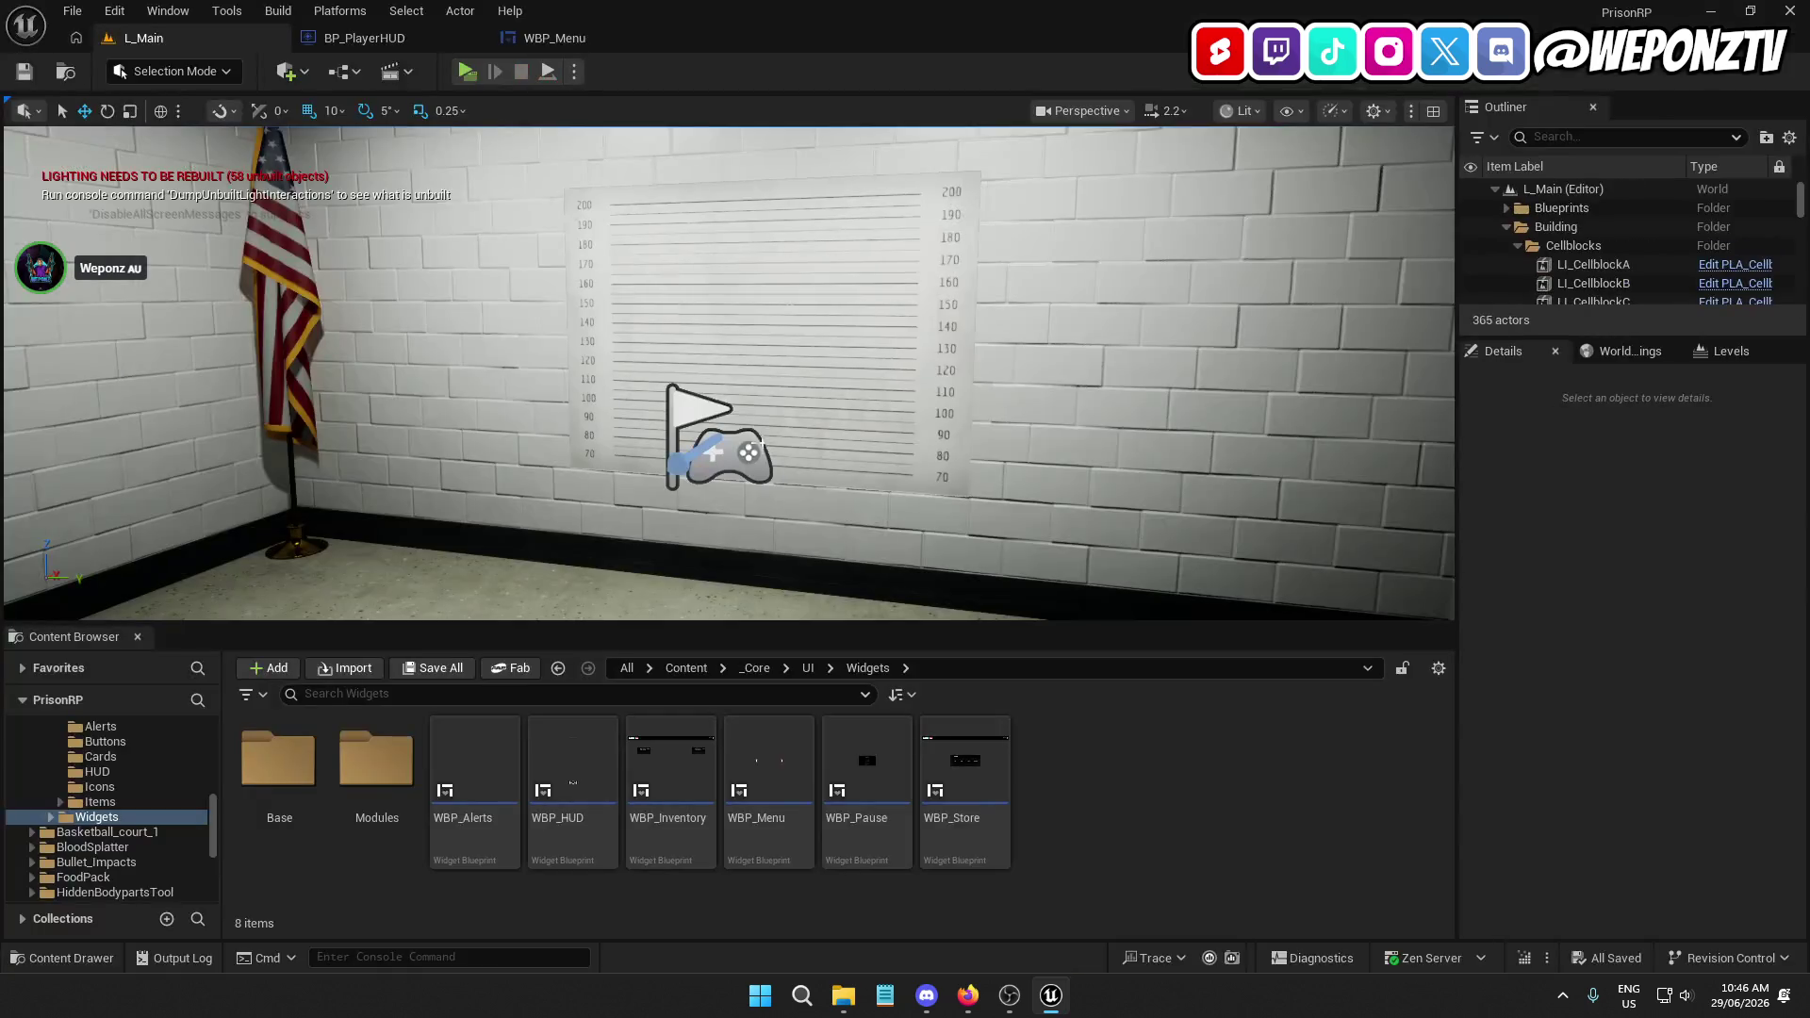
Force-delete L_Main_BuiltData from _Core/Levels and start Build Lighting Only
click(687, 667)
double_click(279, 759)
click(1173, 760)
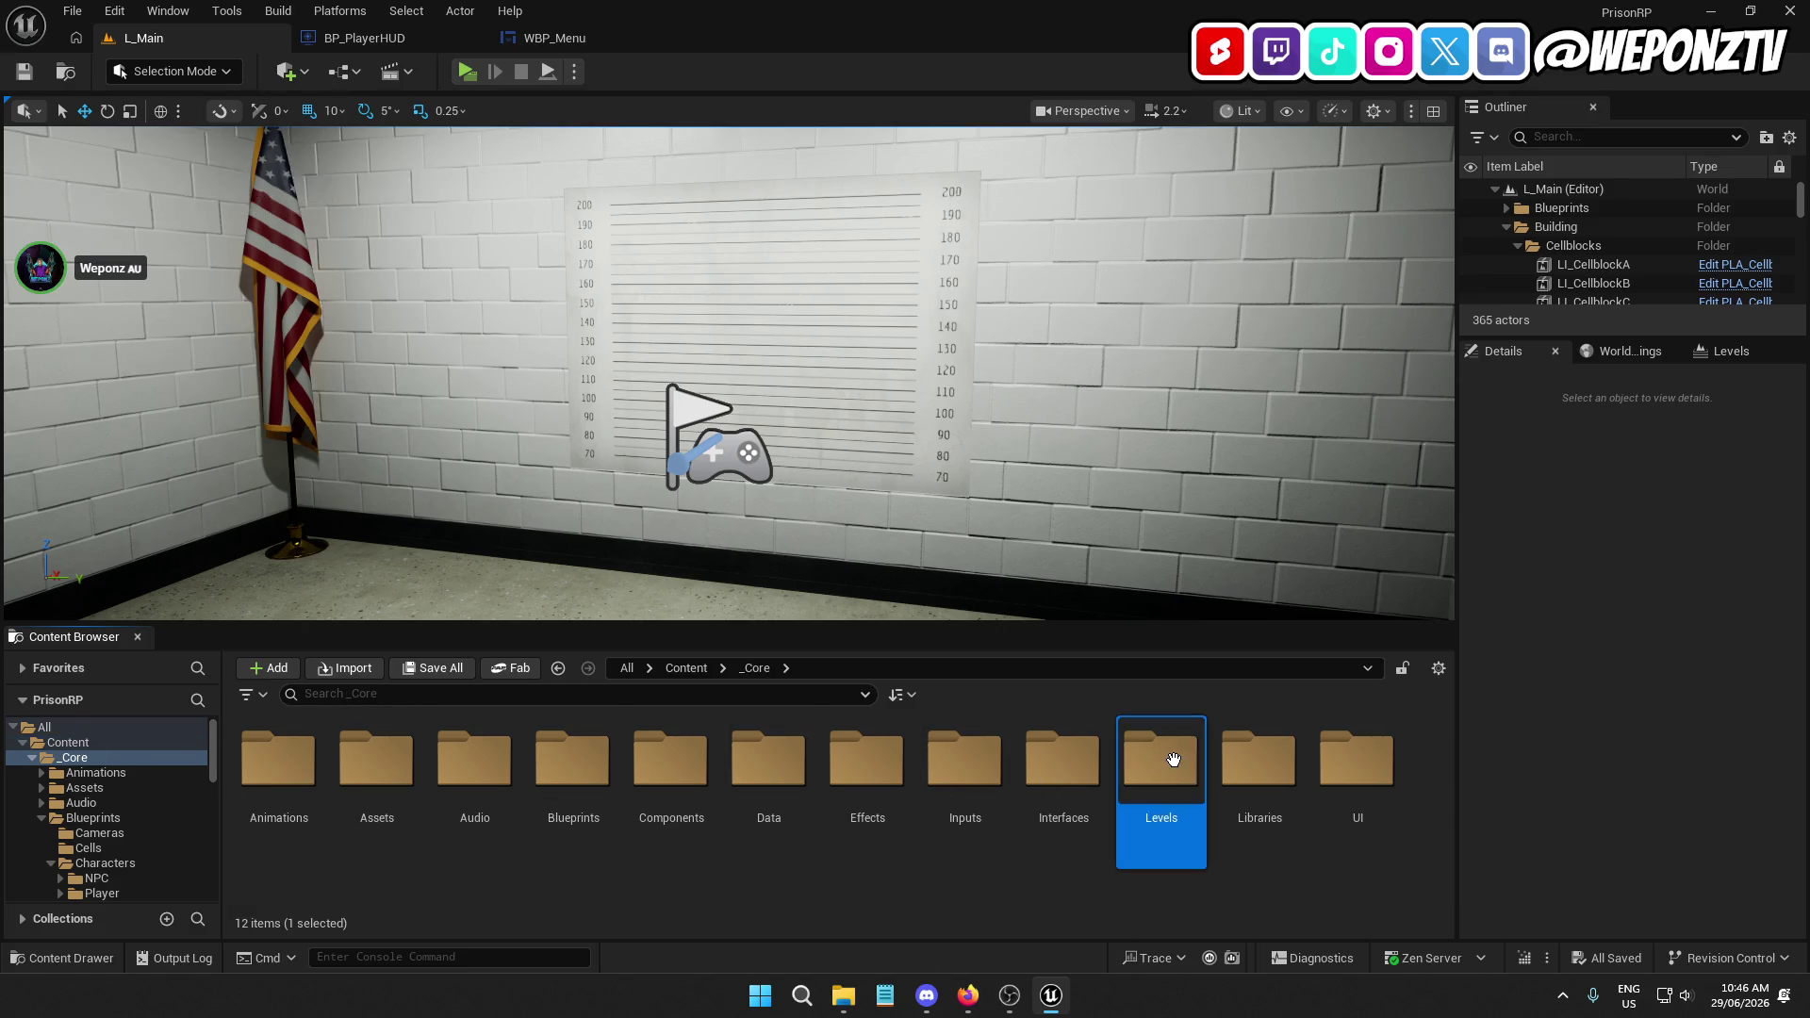
double_click(1174, 759)
right_click(471, 760)
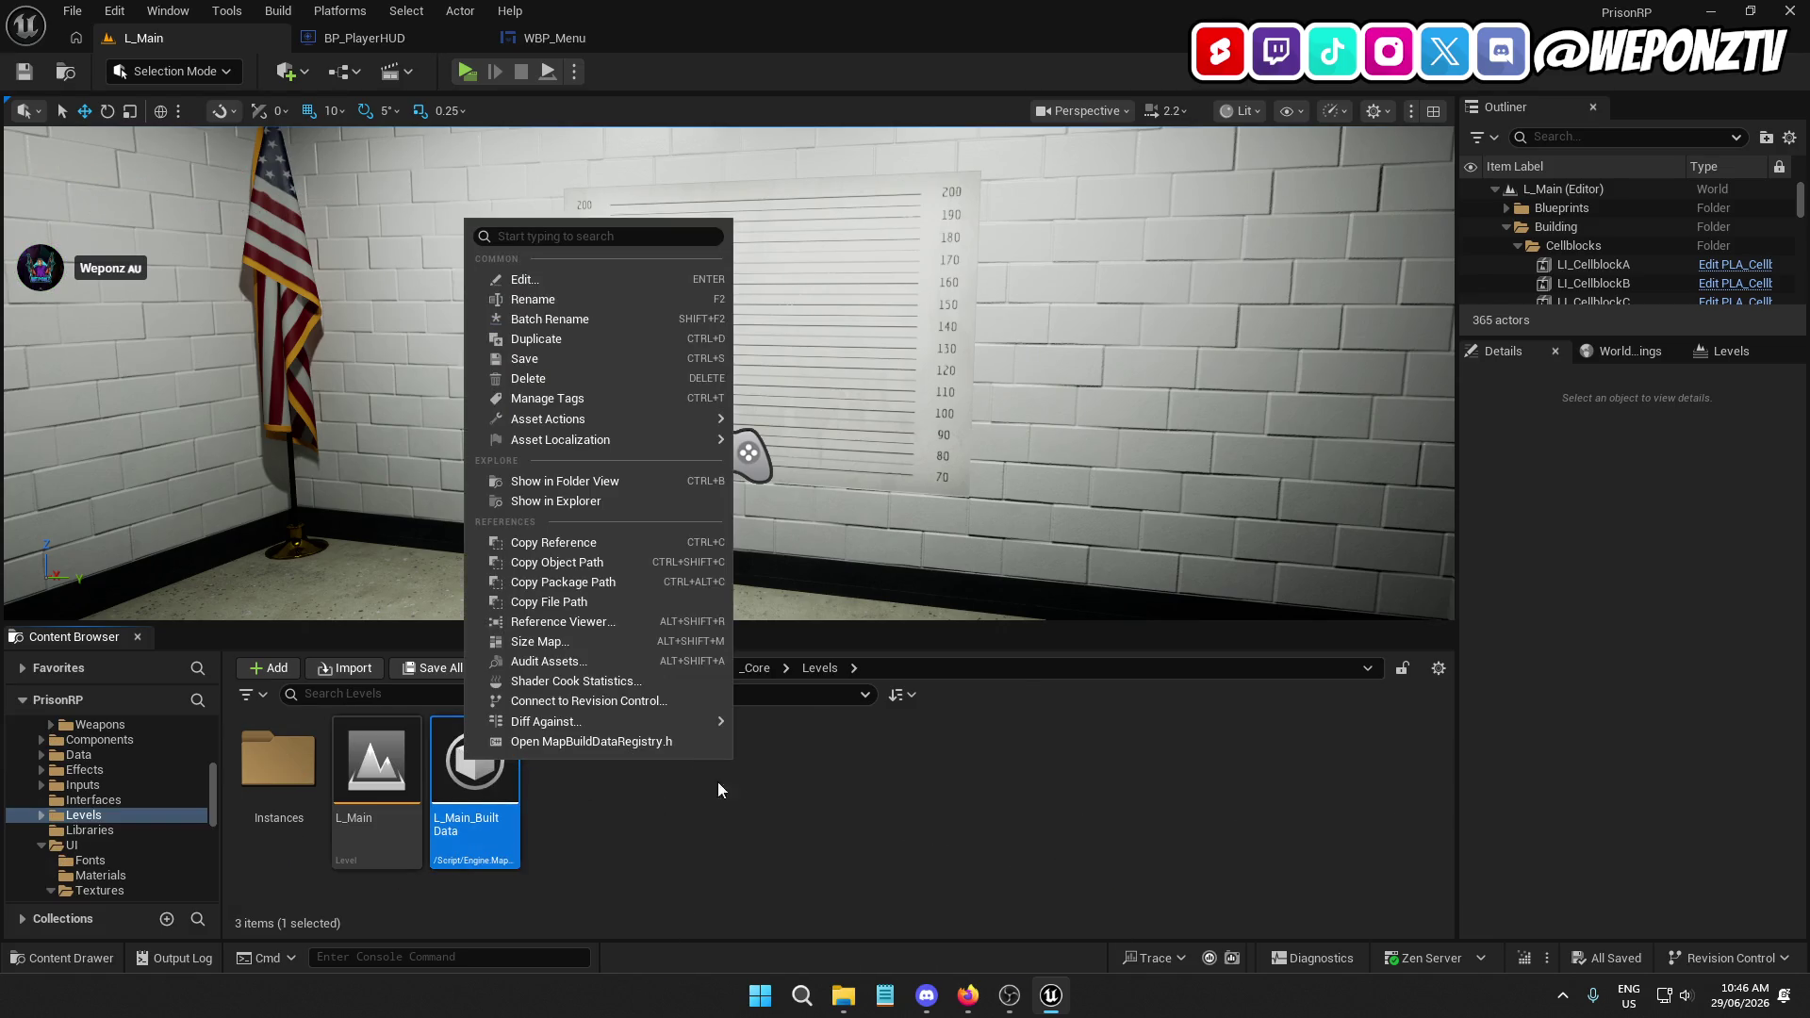
click(584, 378)
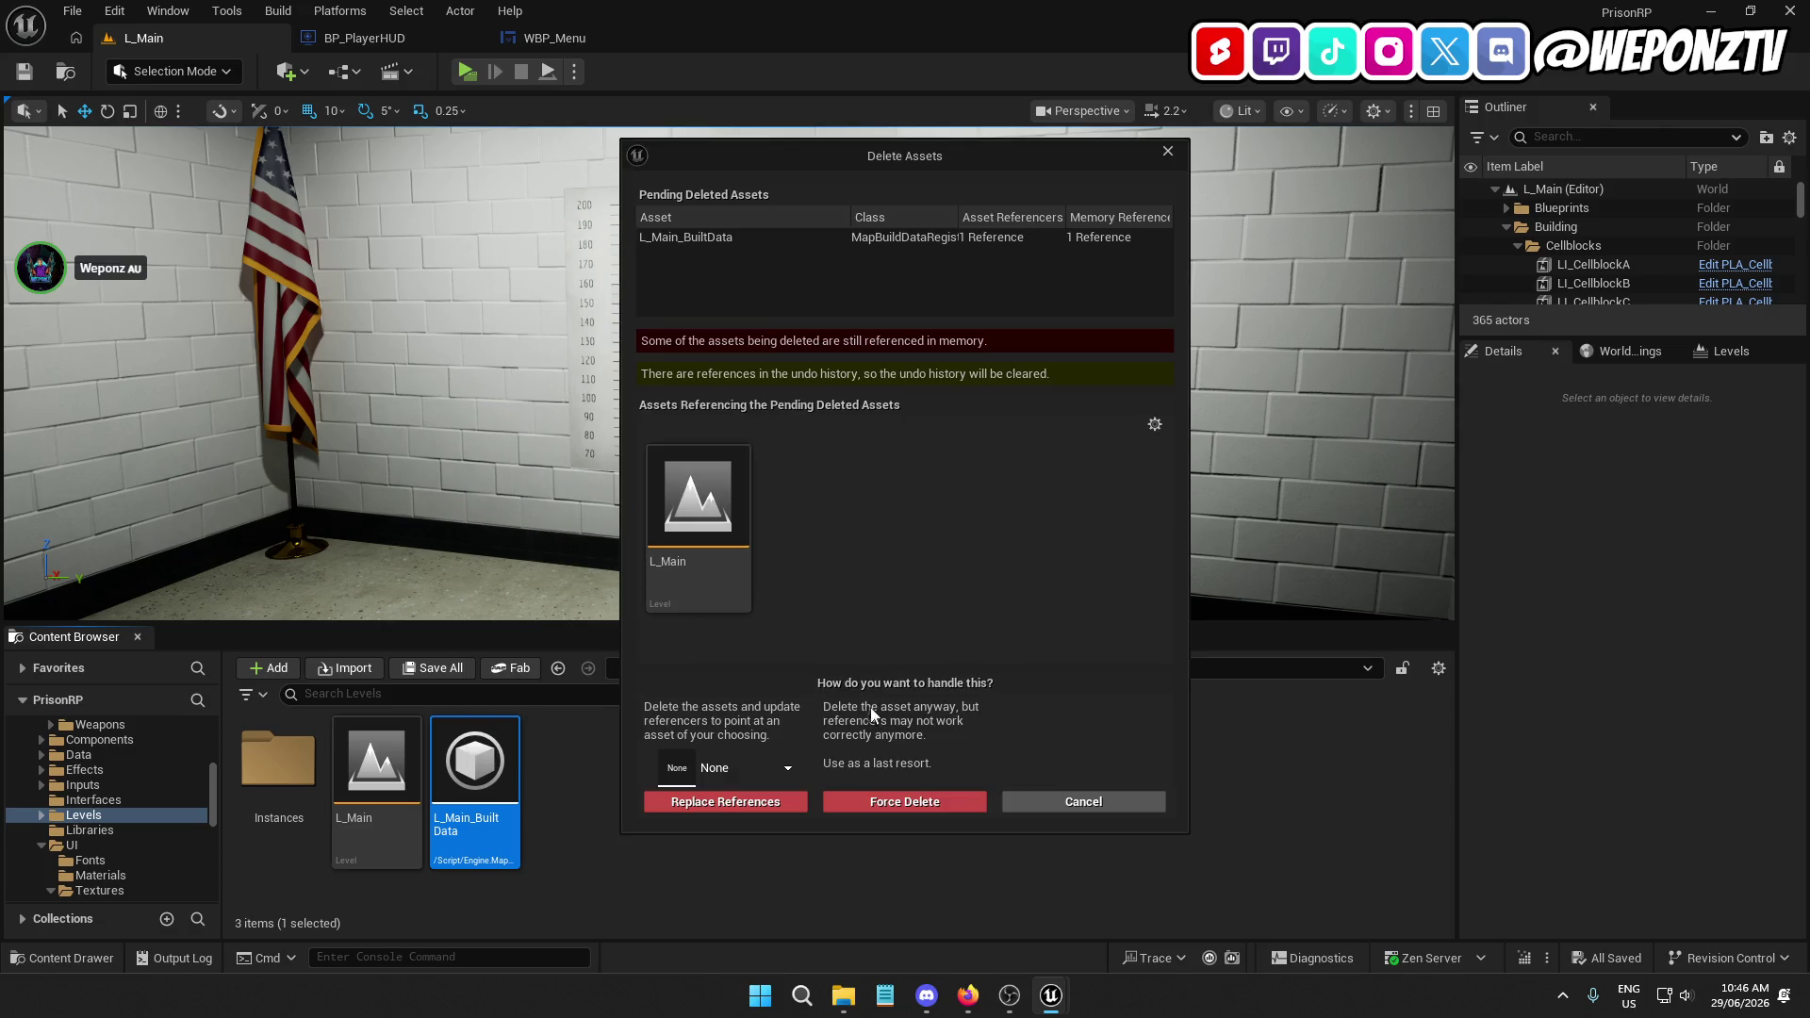
click(907, 801)
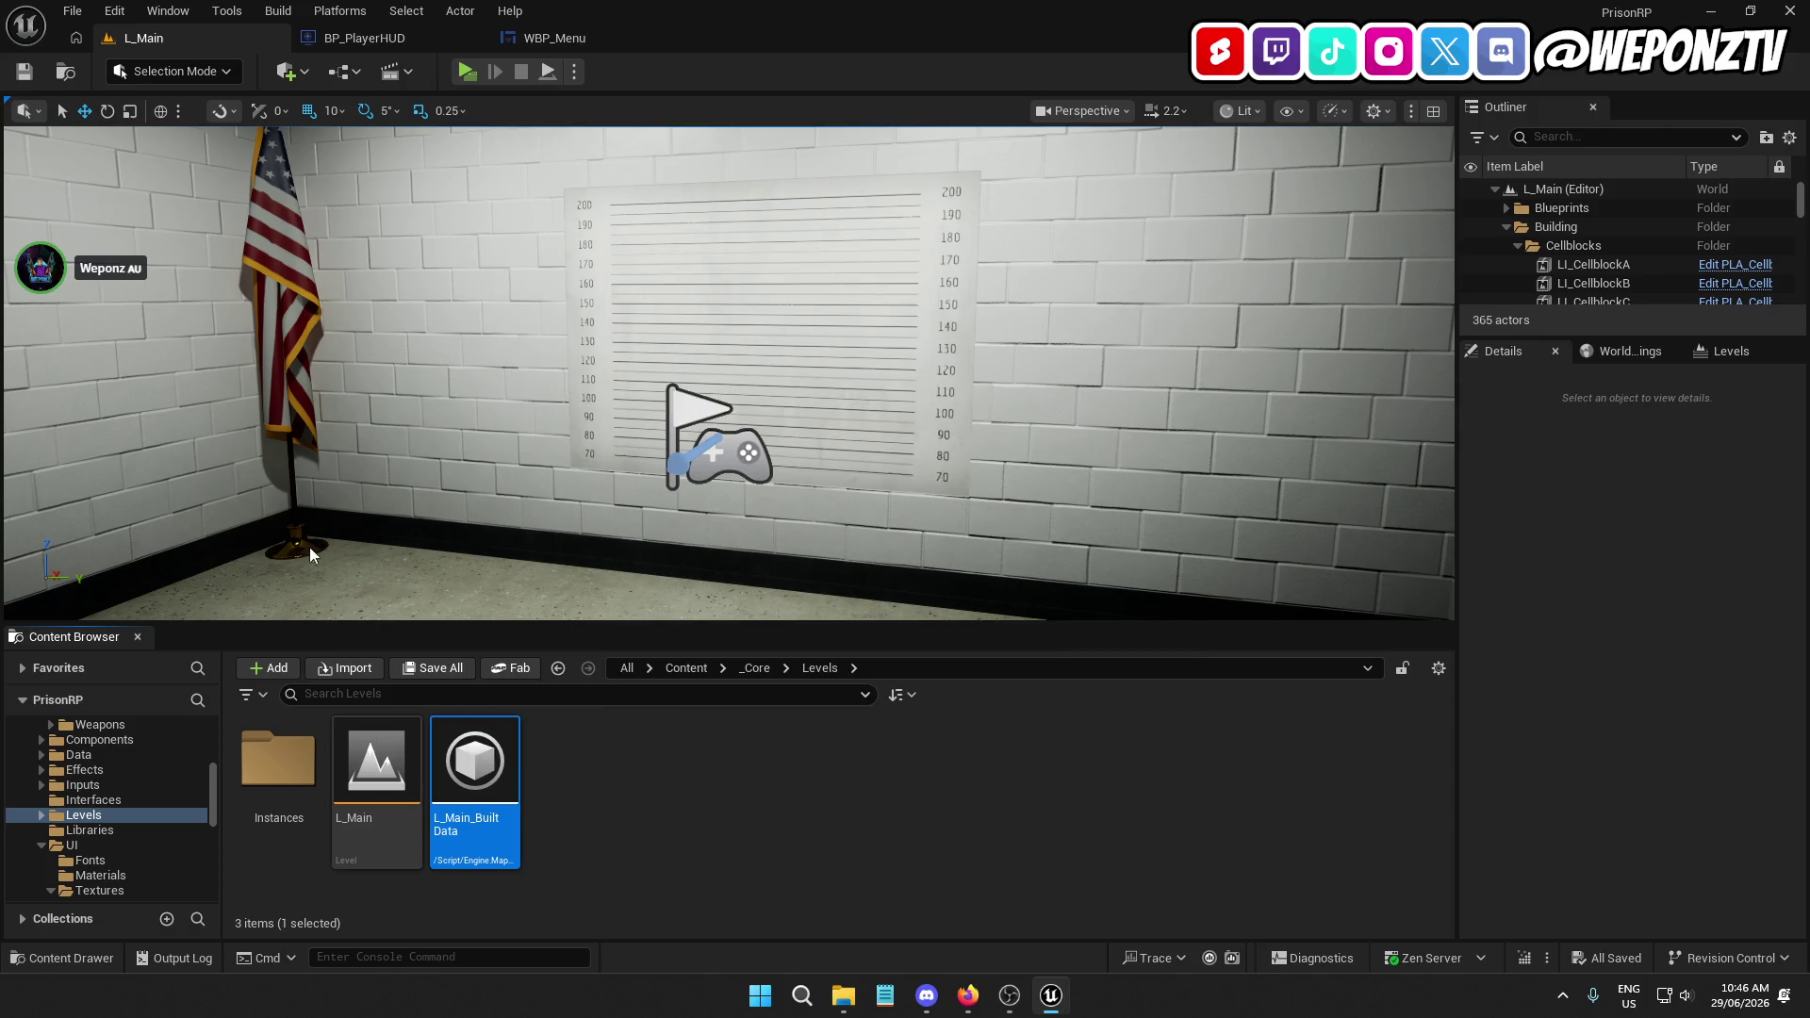
click(278, 10)
click(393, 104)
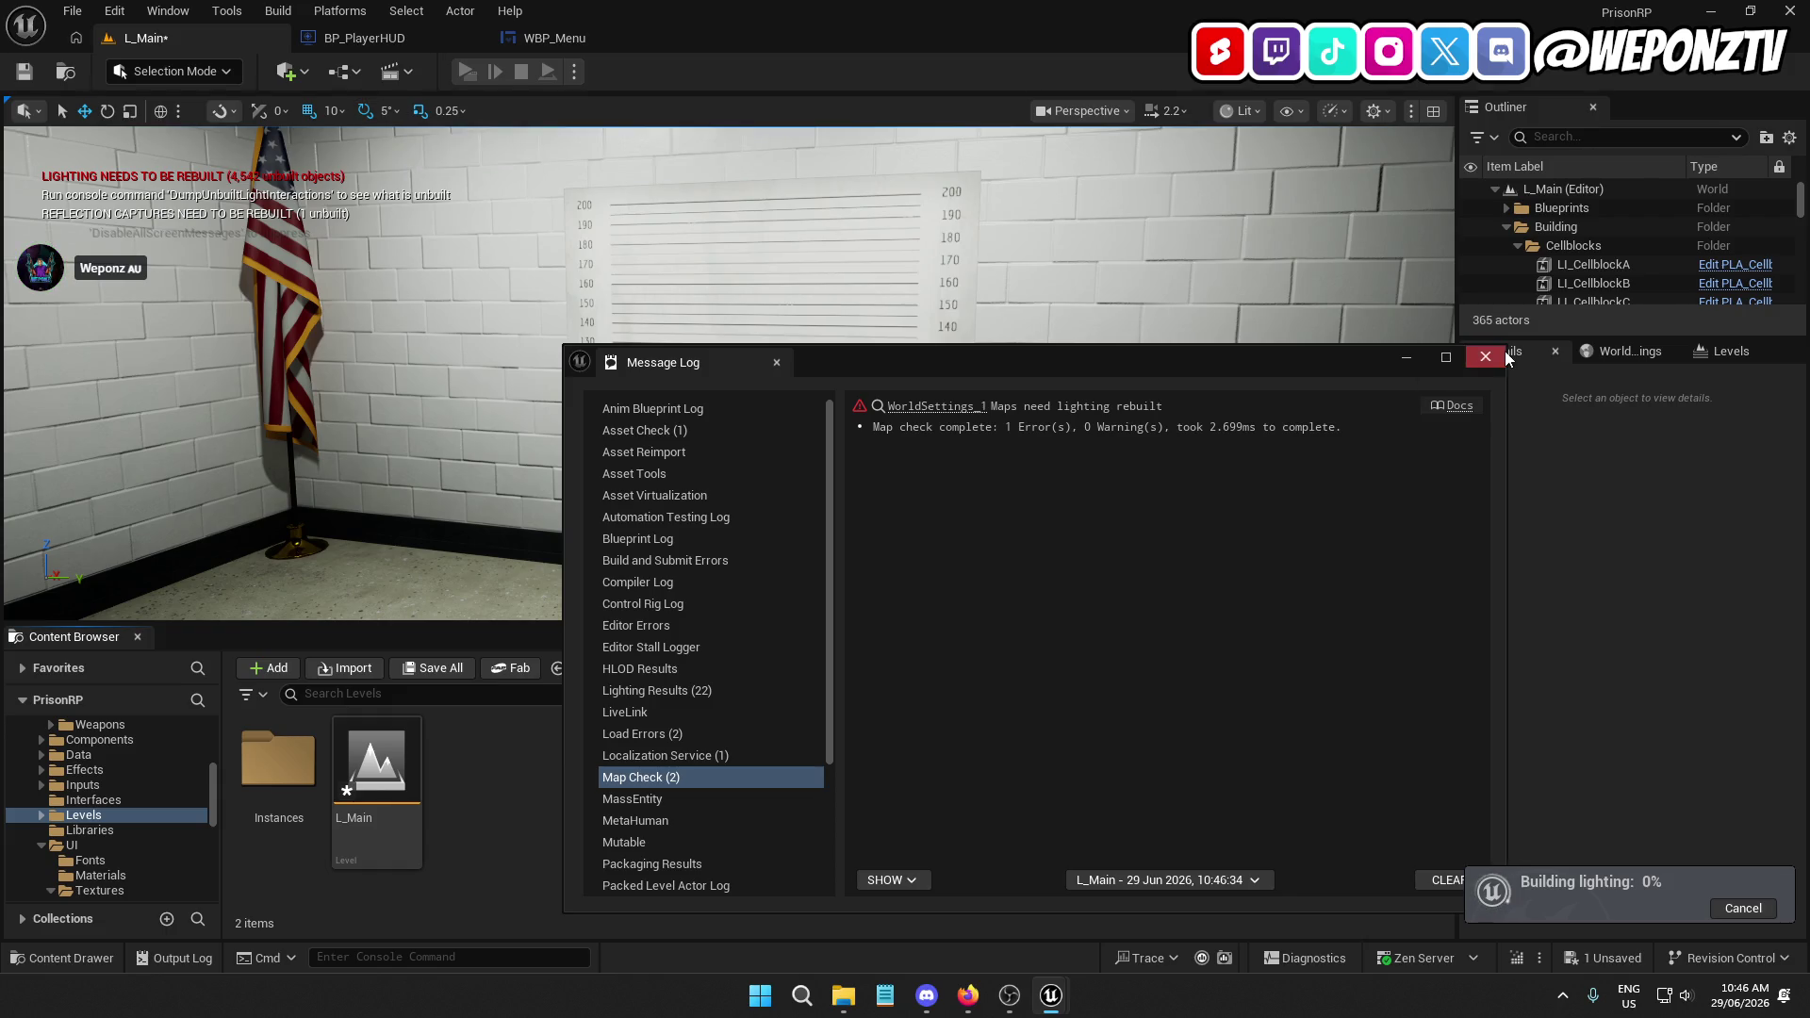
Close the Message Log, save the L_Main level, and return to the Content root
click(1485, 357)
click(25, 70)
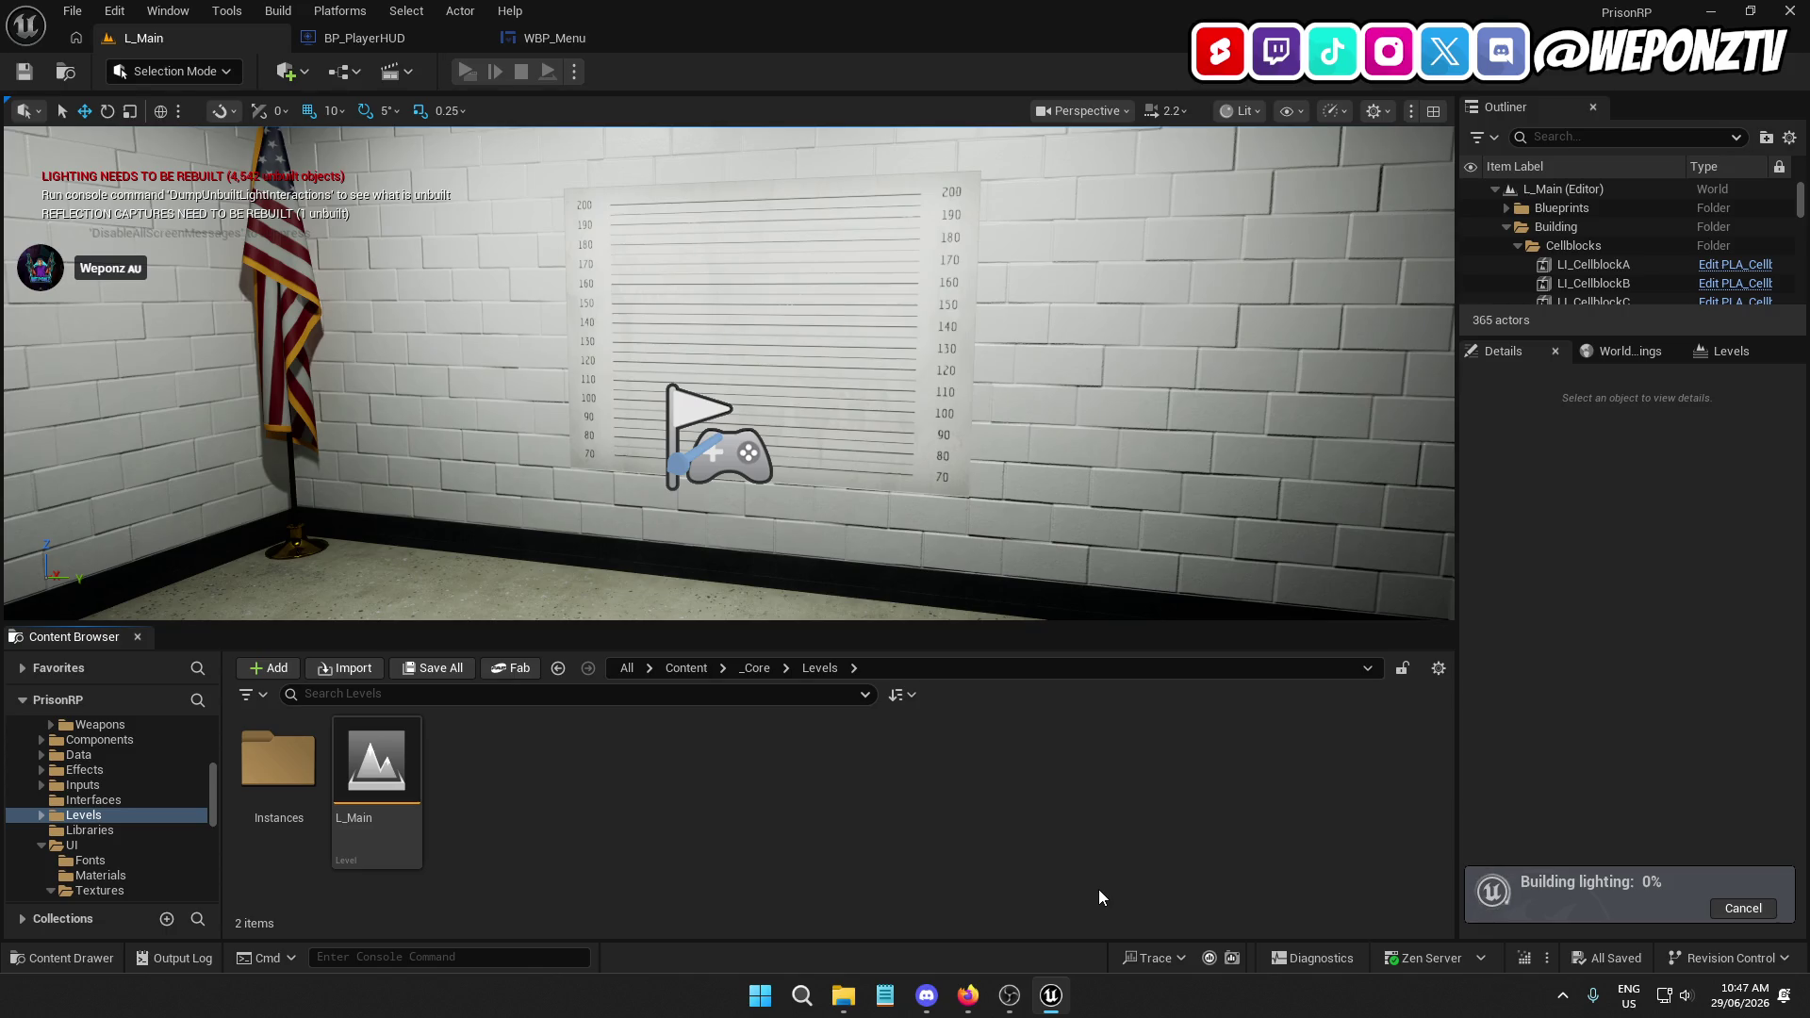
click(687, 668)
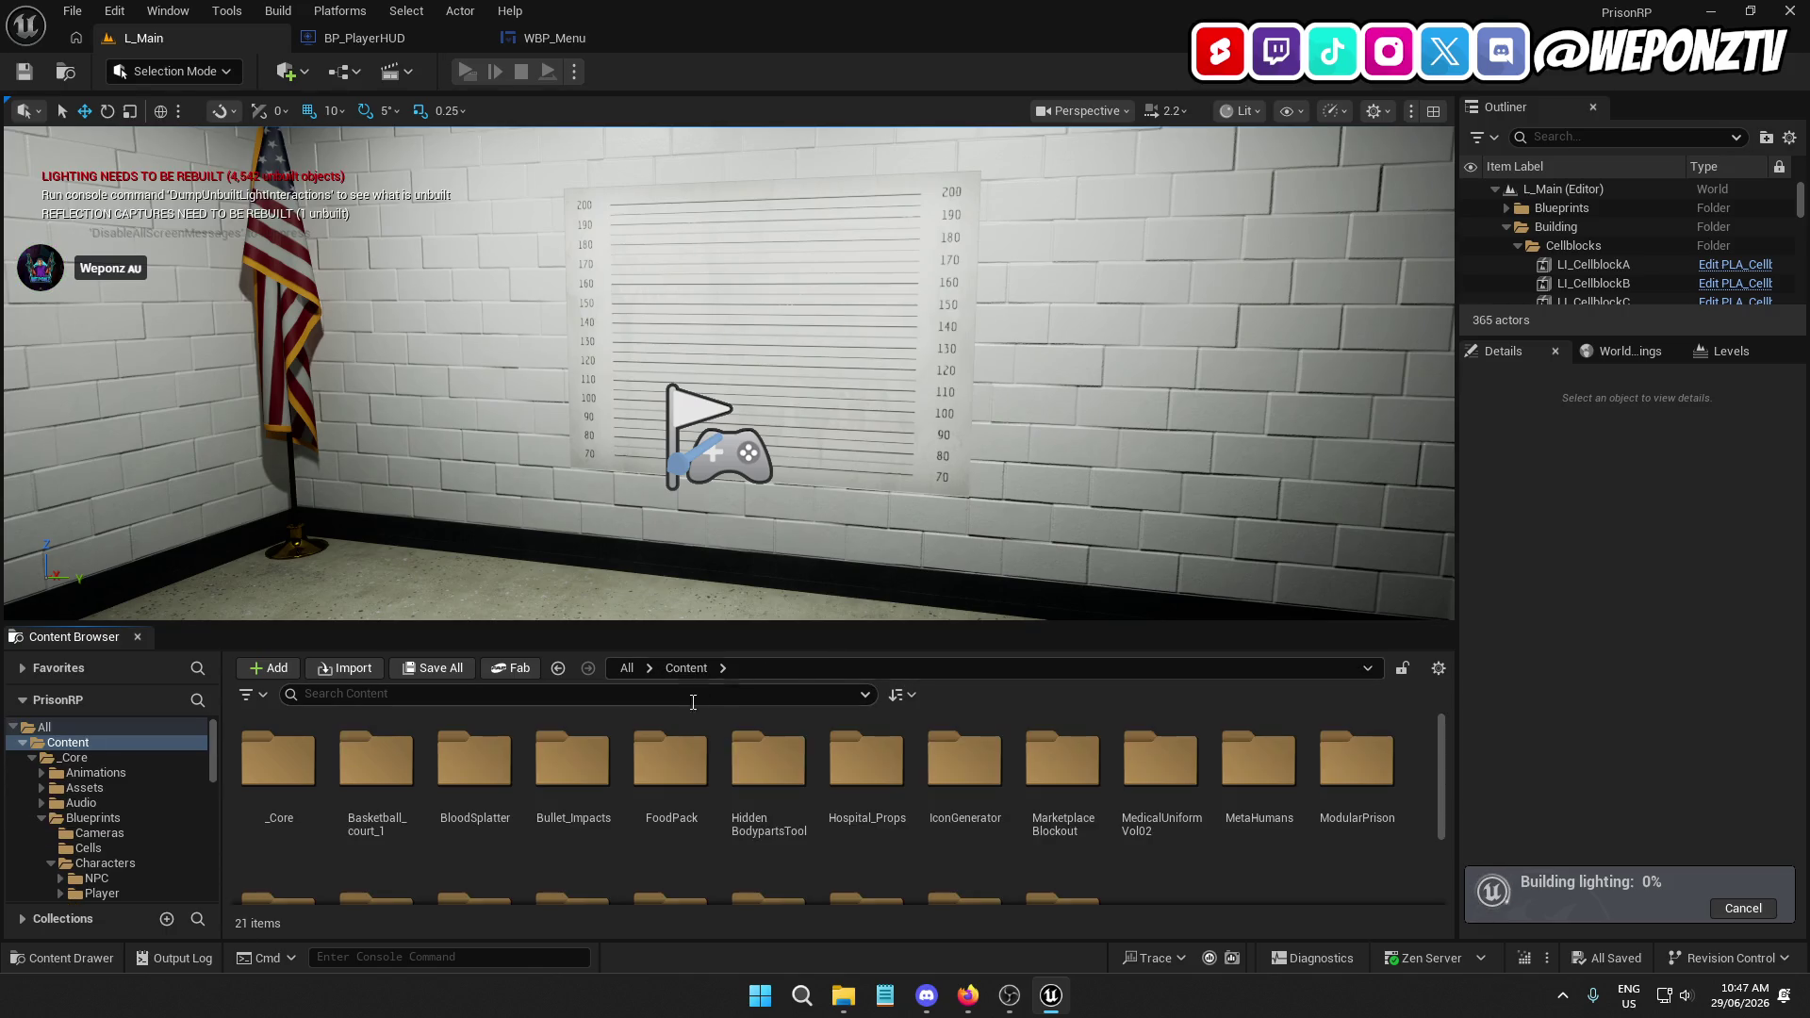
Browse to MetaHumans/Male/MH_M_Asian1/Grooms and scroll through its hair and facial-hair assets
double_click(1258, 758)
double_click(377, 759)
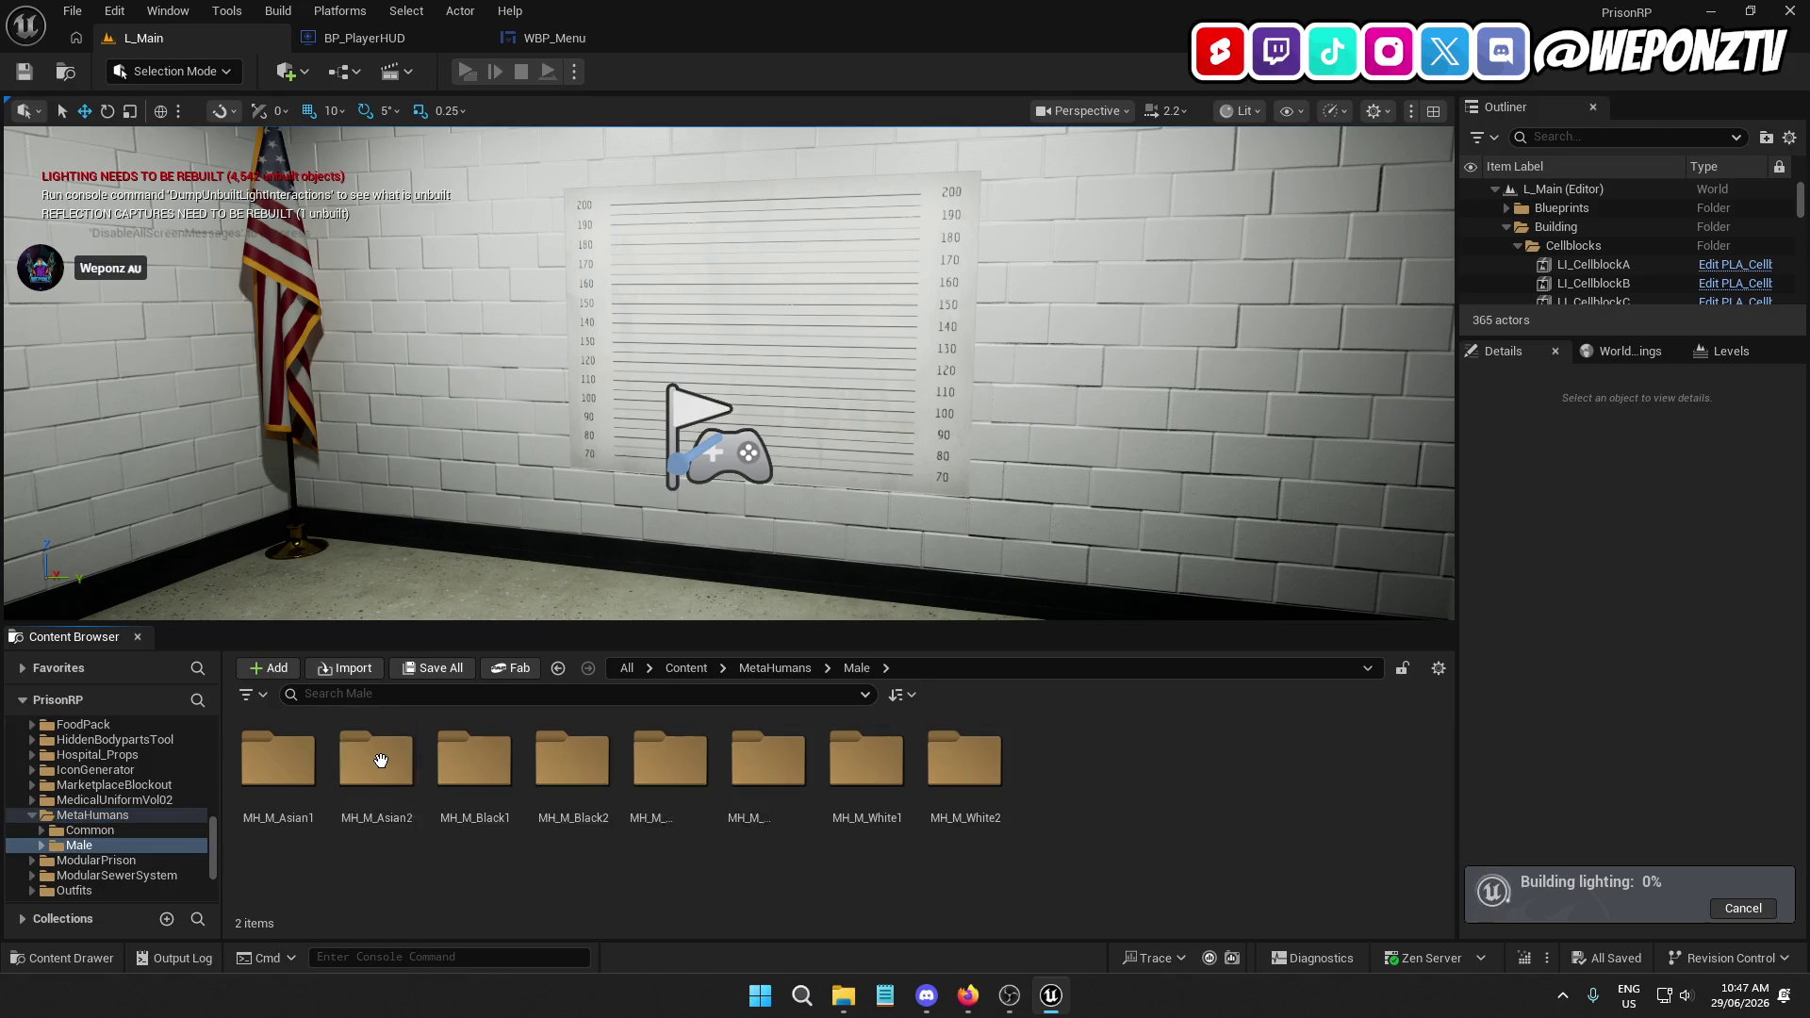
double_click(278, 759)
double_click(561, 777)
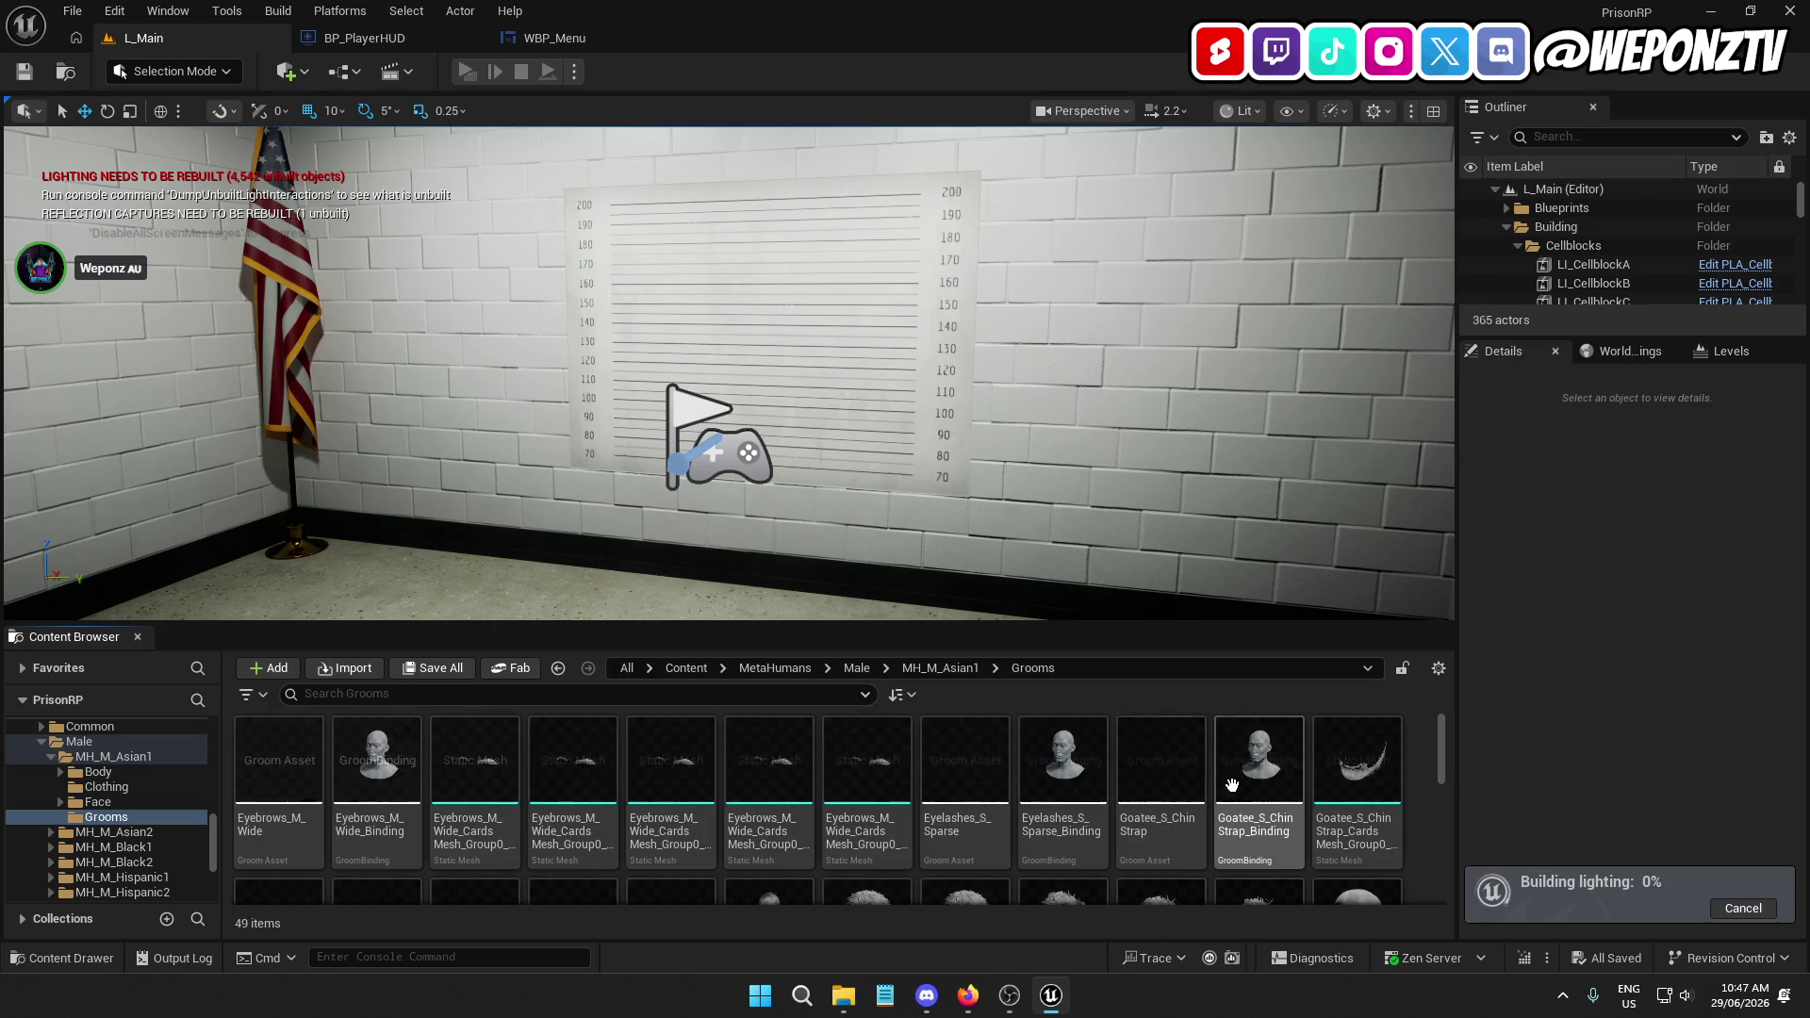
scroll(1235, 792, down, 1)
scroll(1318, 800, down, 5)
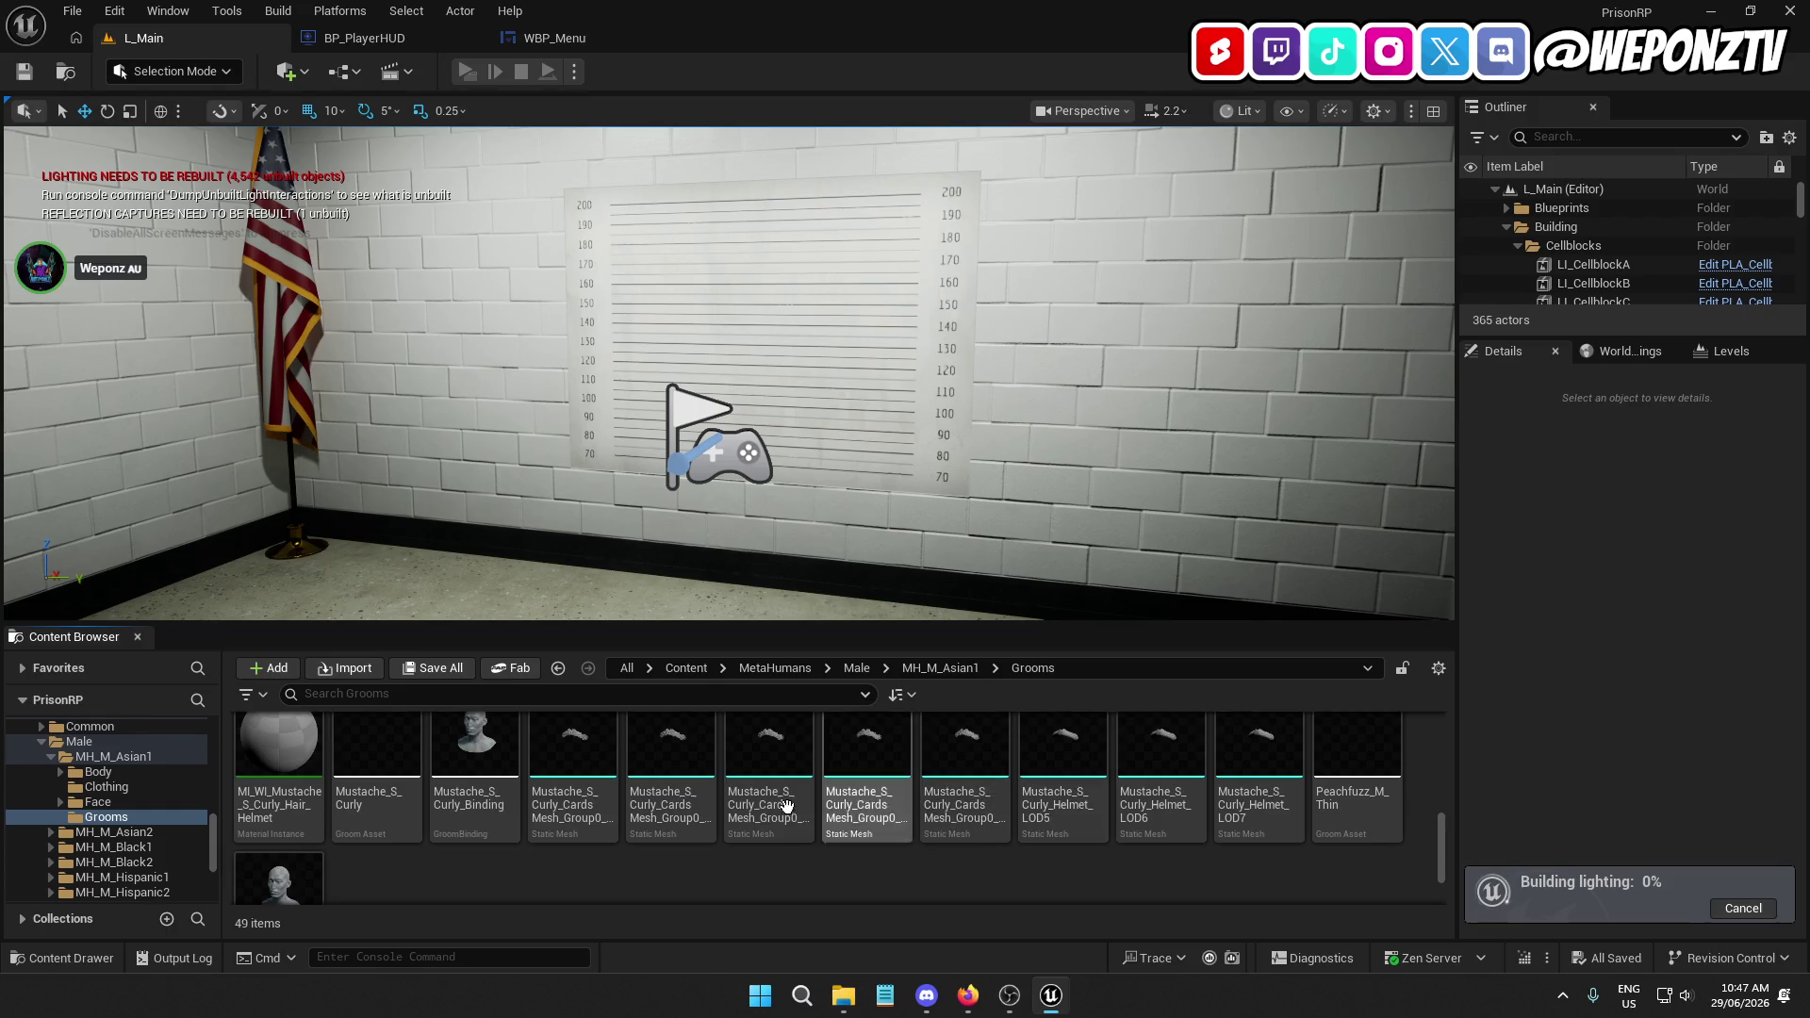
scroll(371, 817, down, 2)
scroll(454, 854, up, 8)
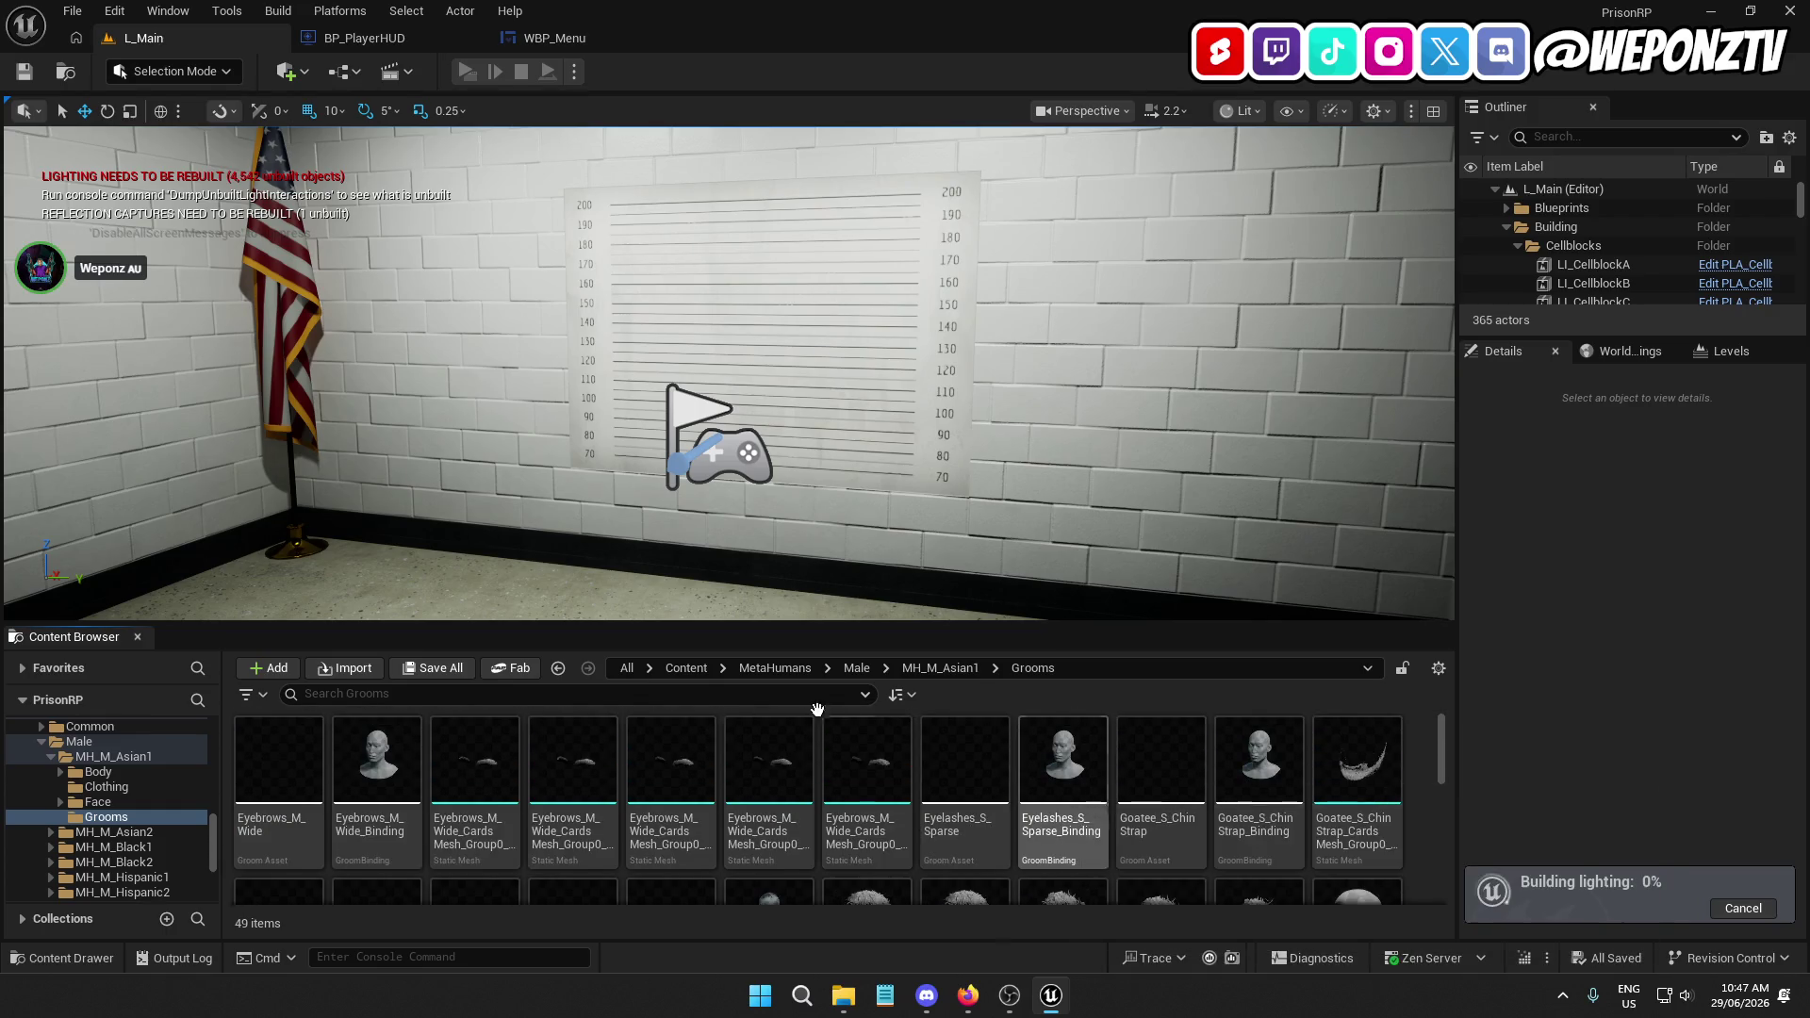
scroll(1230, 803, down, 1)
scroll(1235, 806, down, 5)
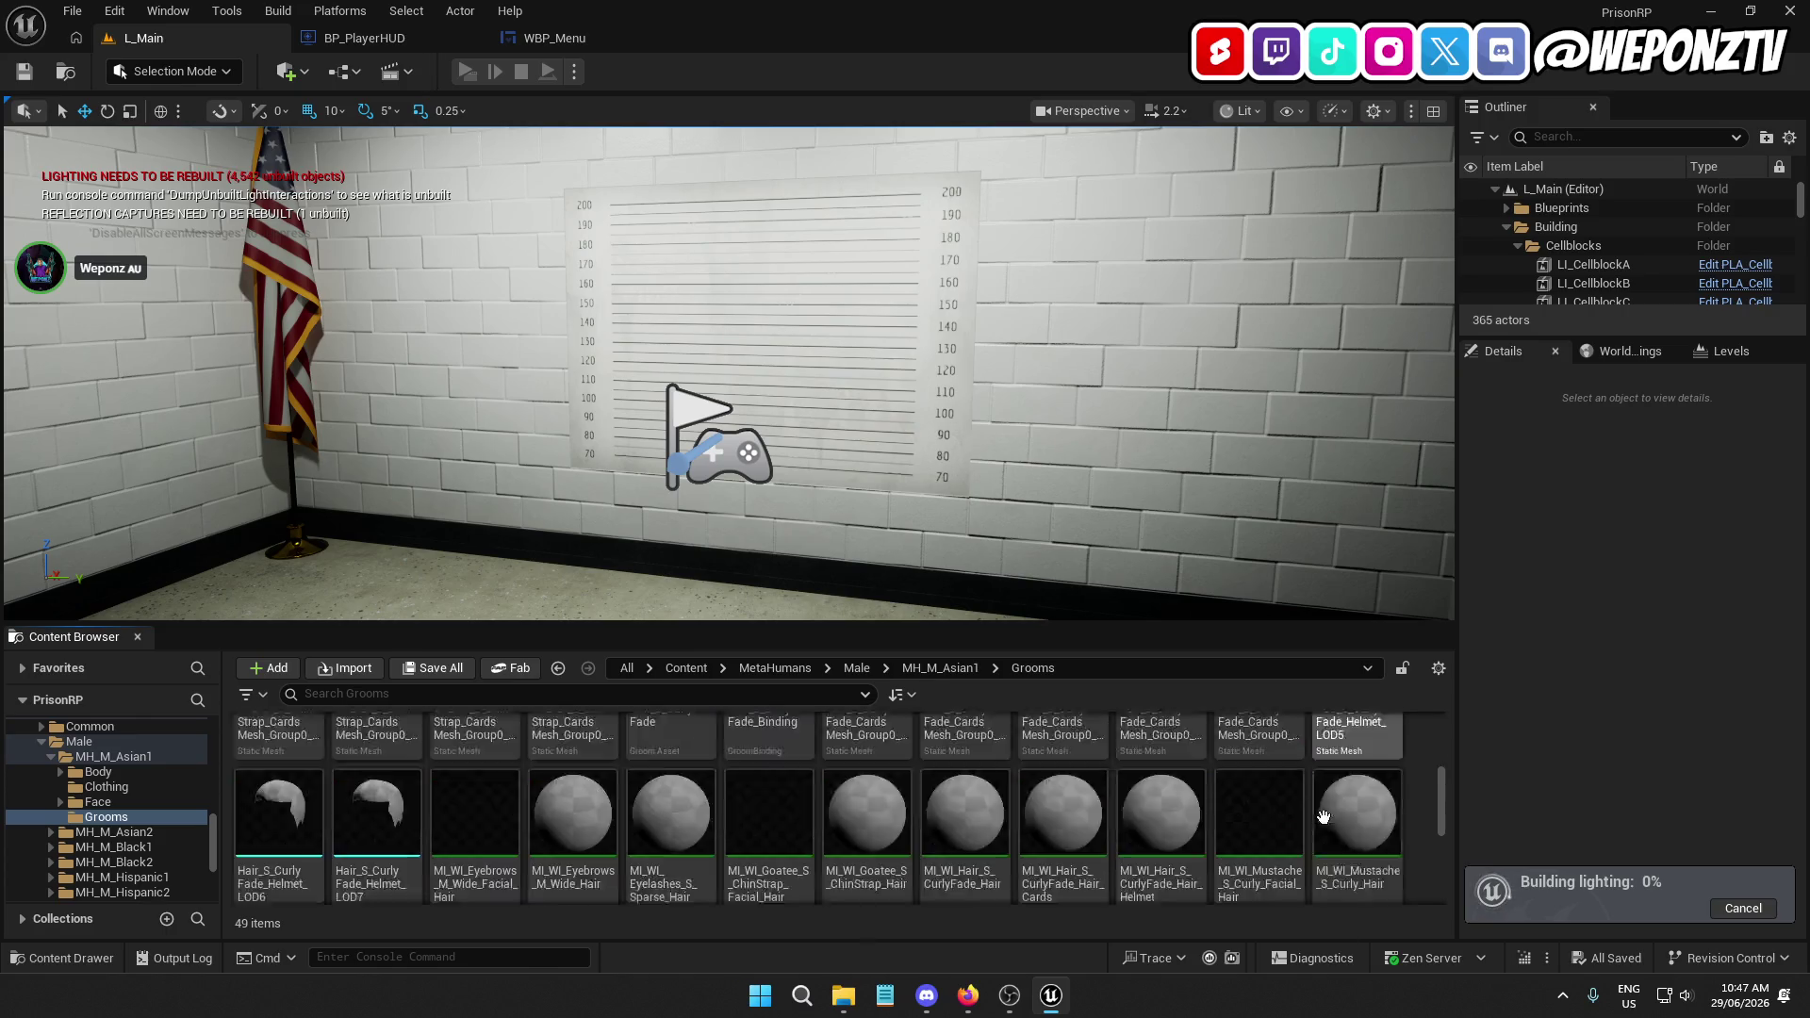
scroll(793, 829, up, 7)
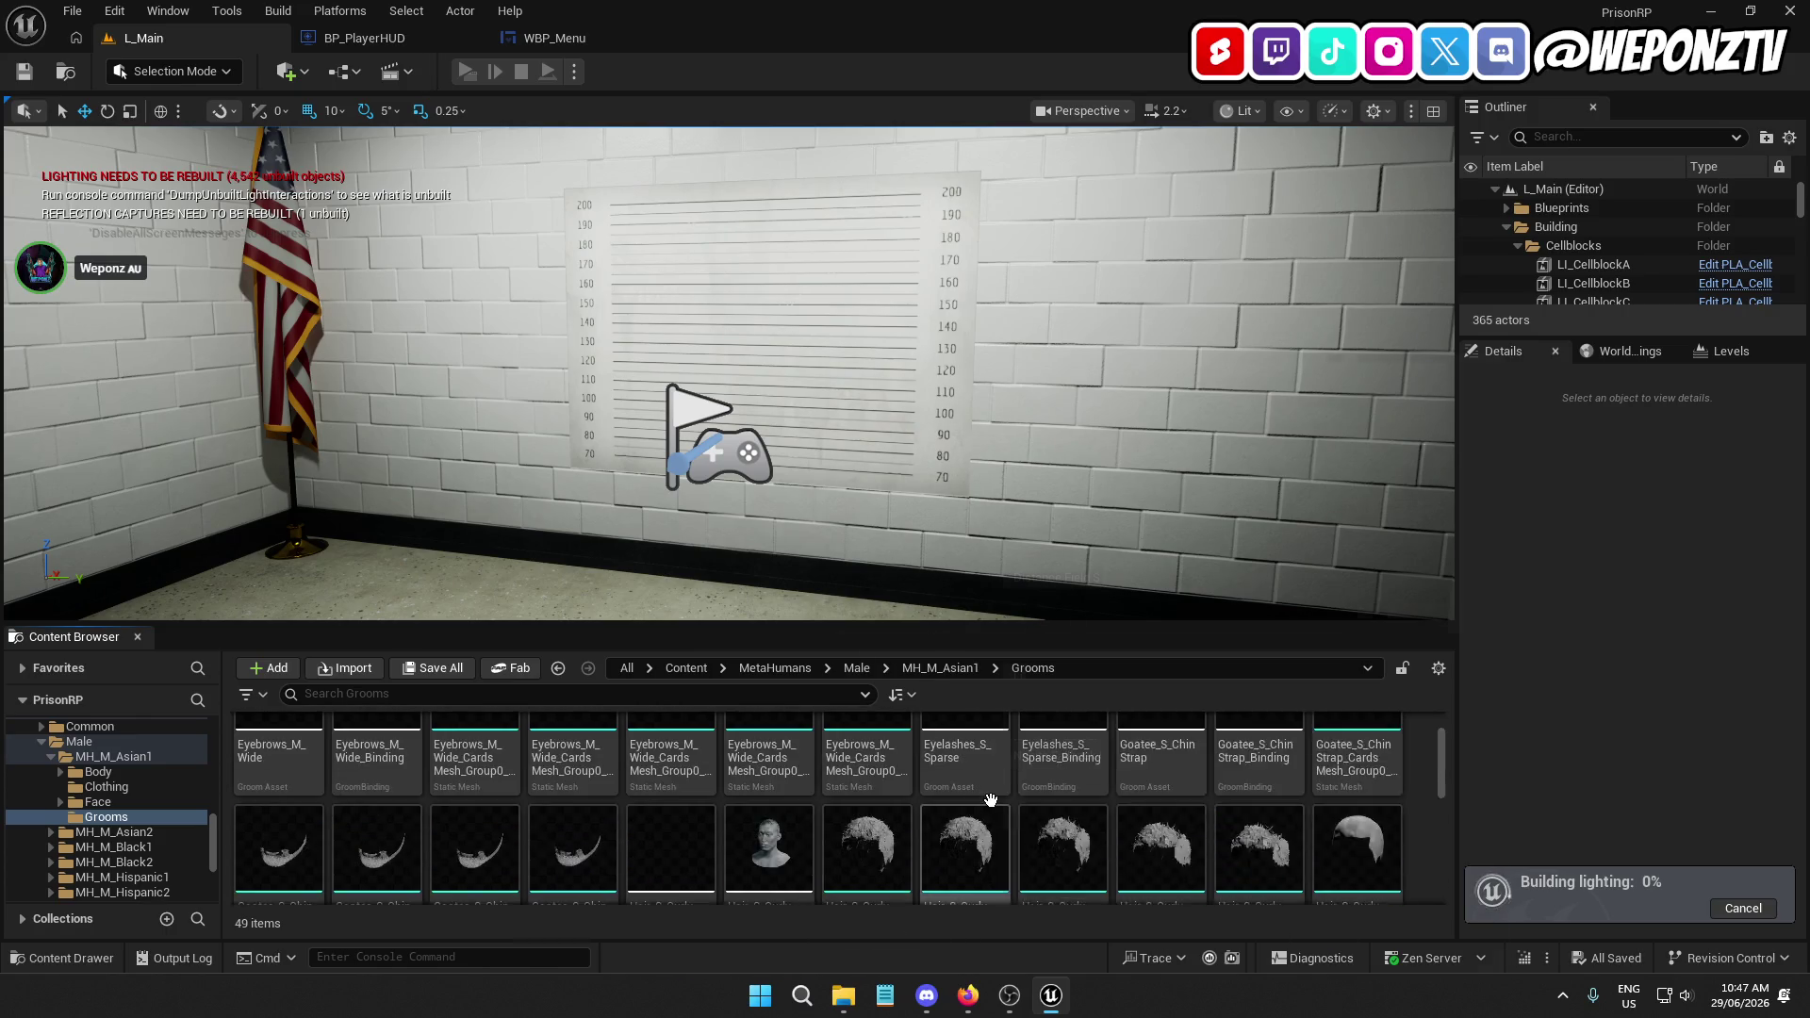
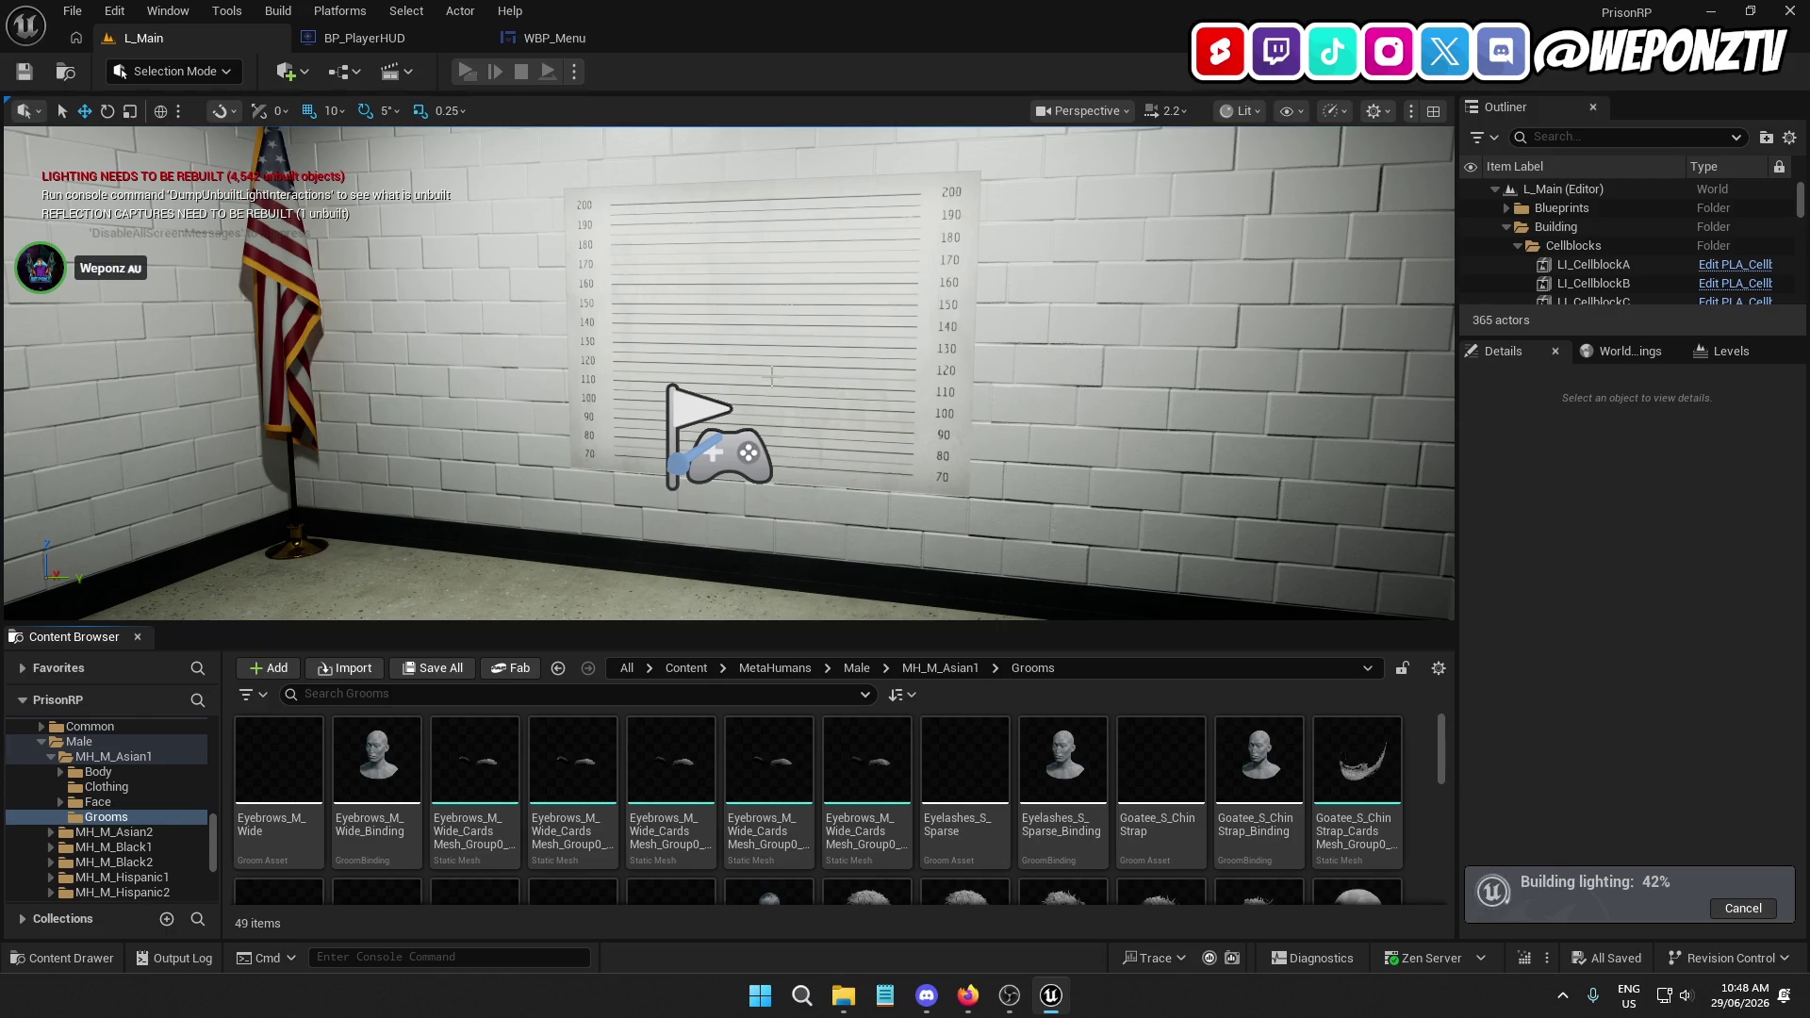
Browse MH_M_Asian1's Clothing and Body folders, then go up to the Male MetaHumans folder
click(936, 668)
double_click(394, 729)
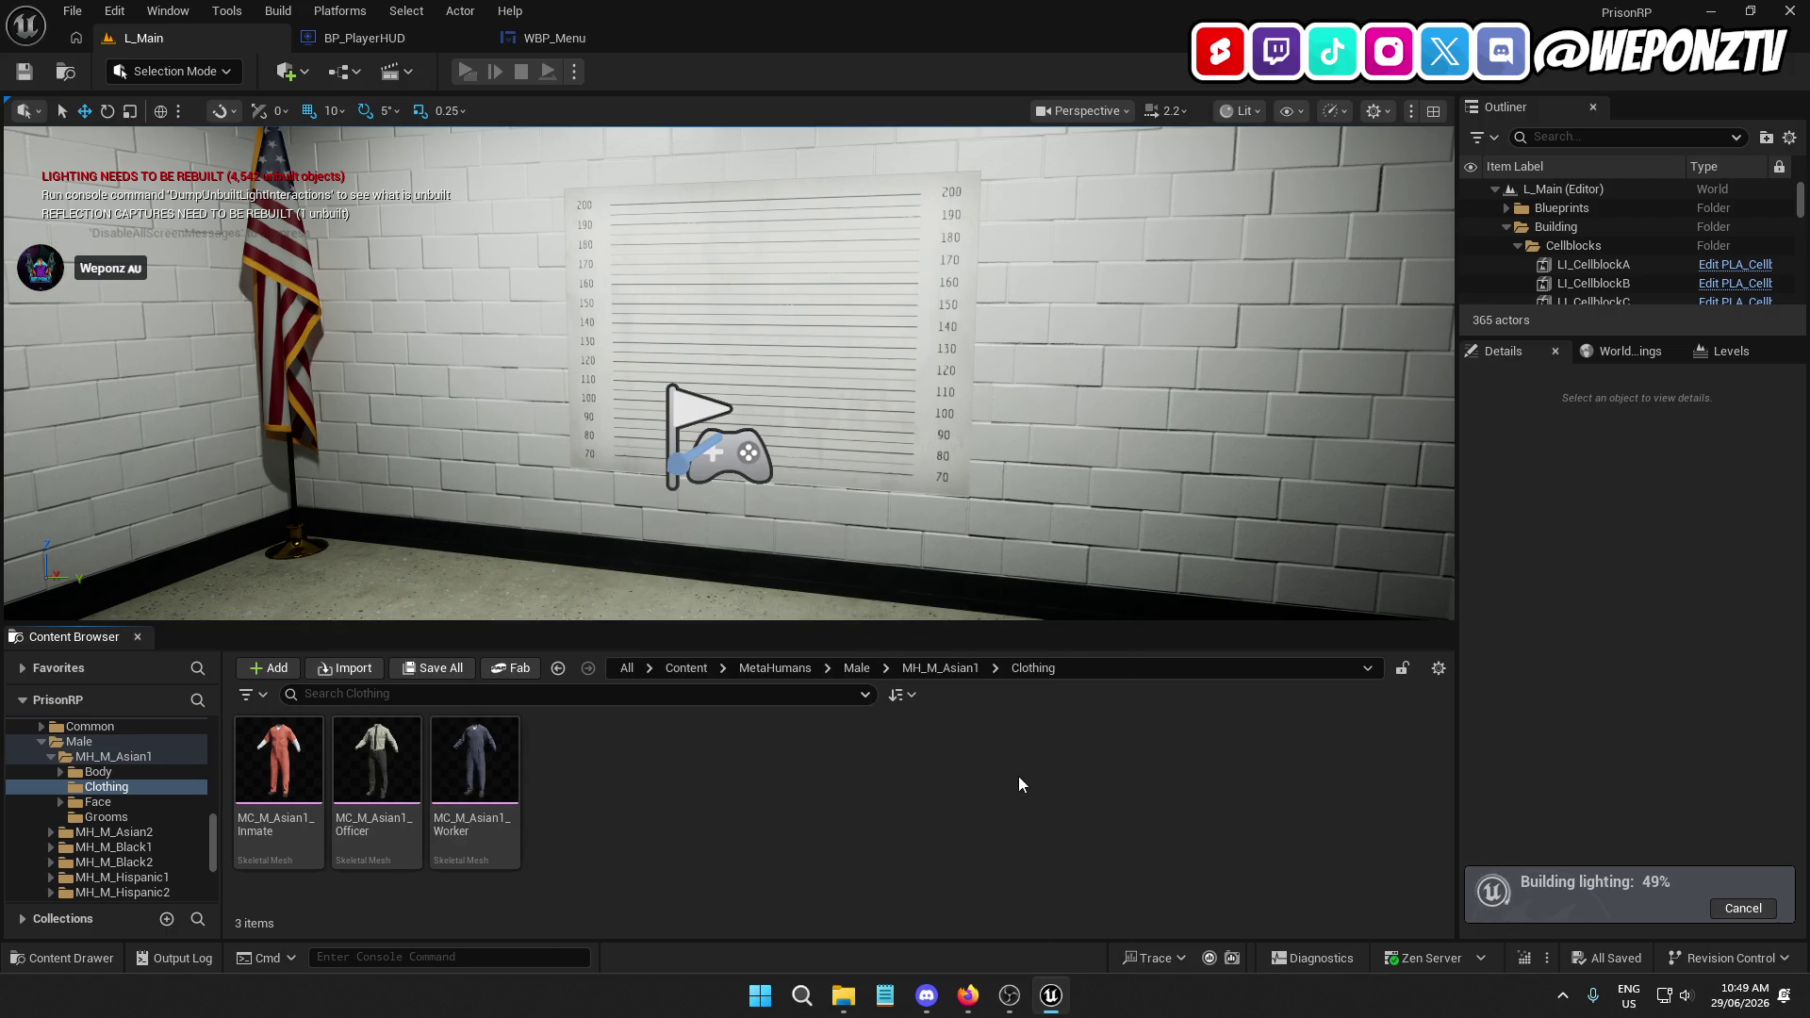
click(940, 667)
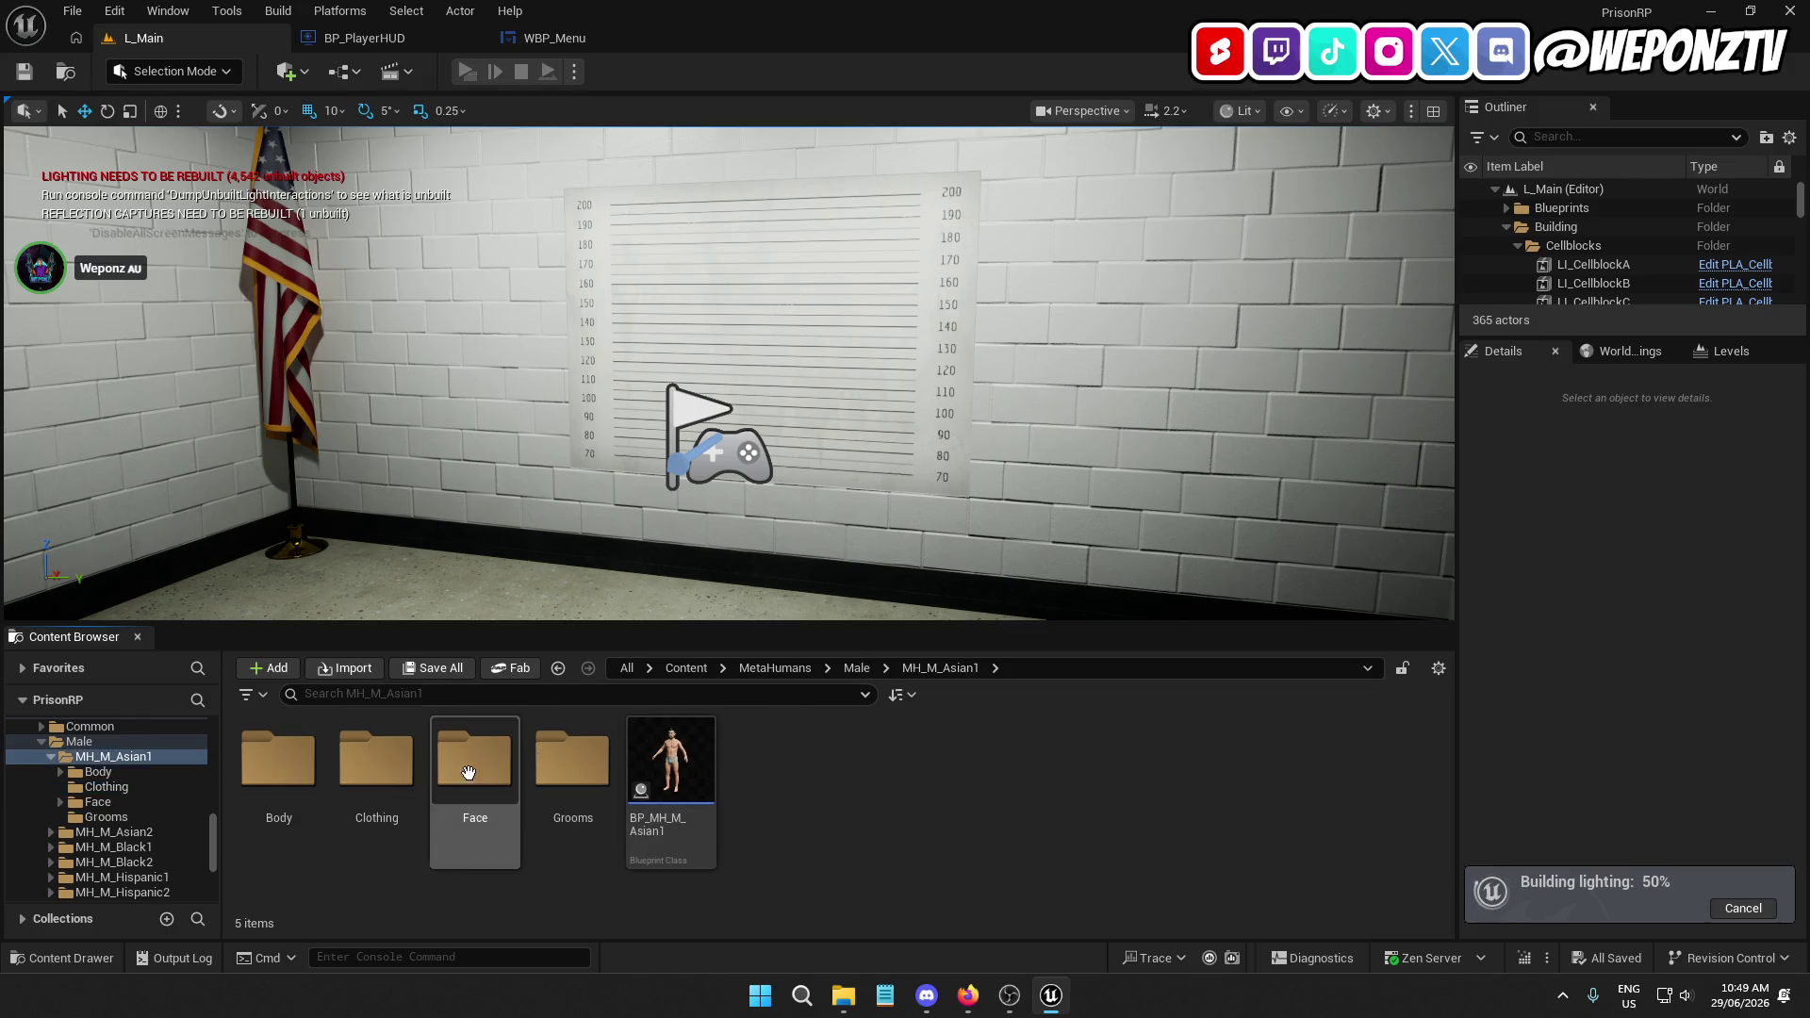
double_click(282, 763)
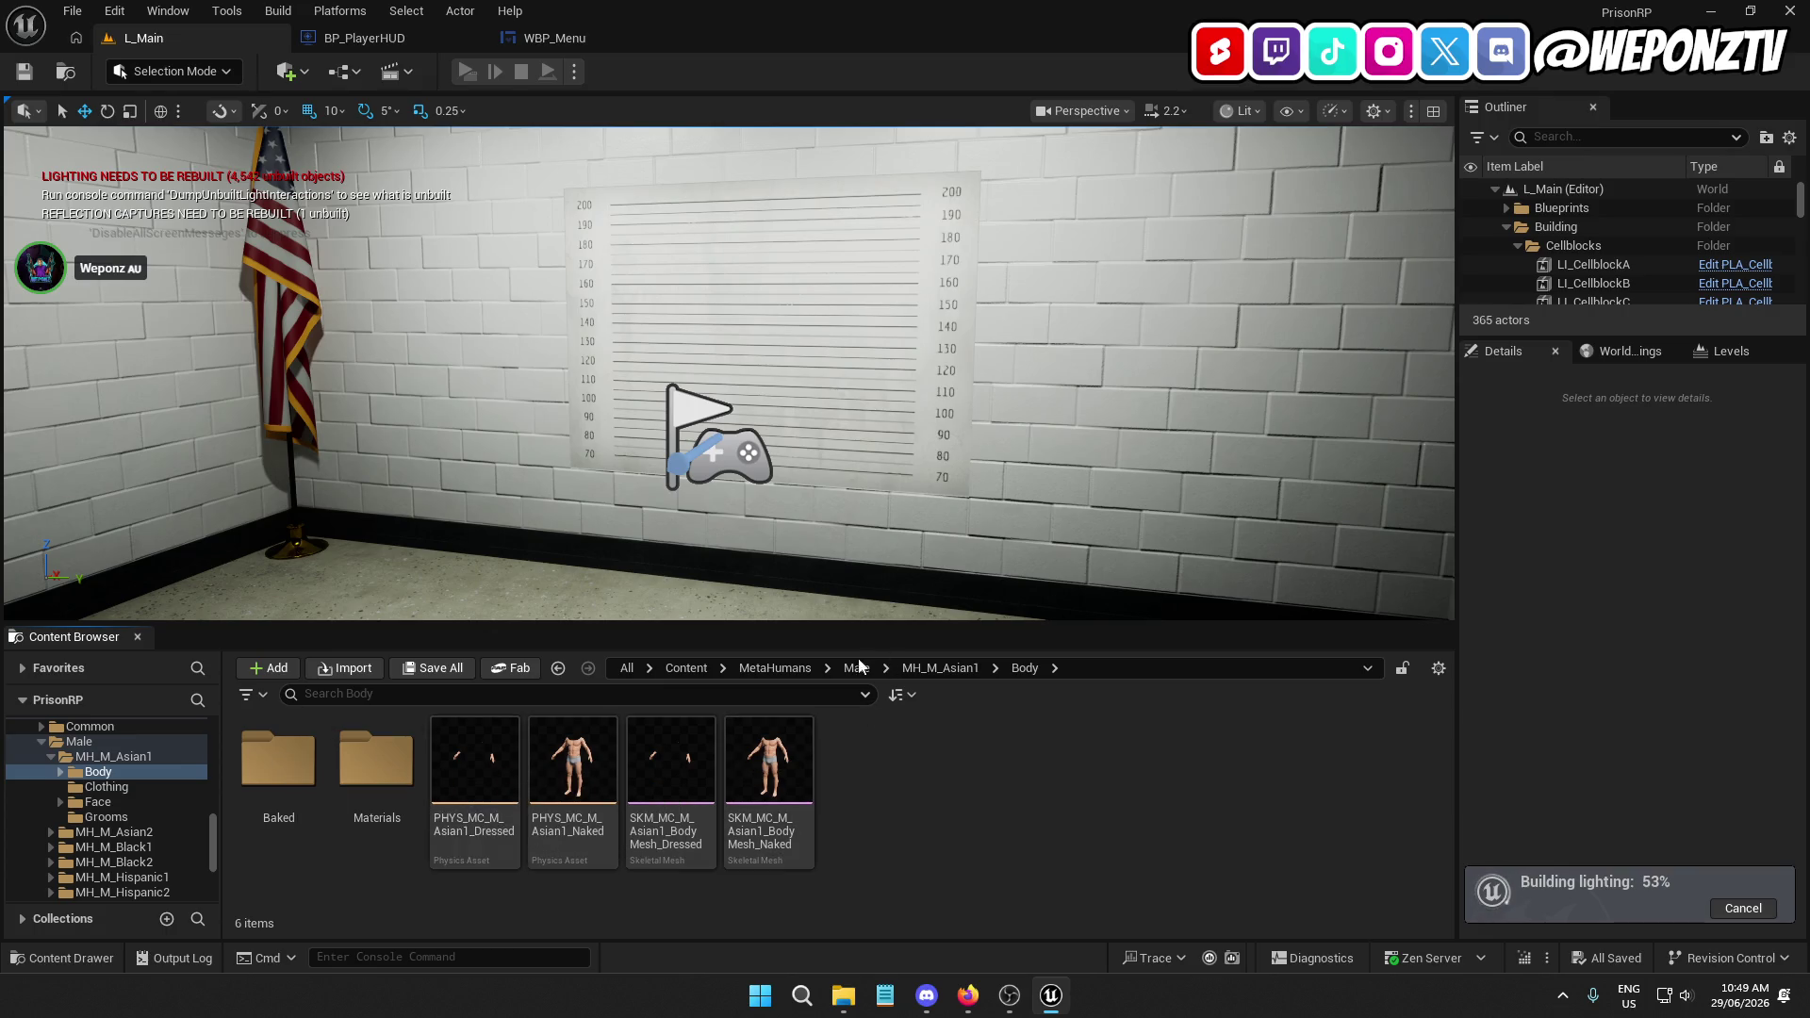
click(940, 668)
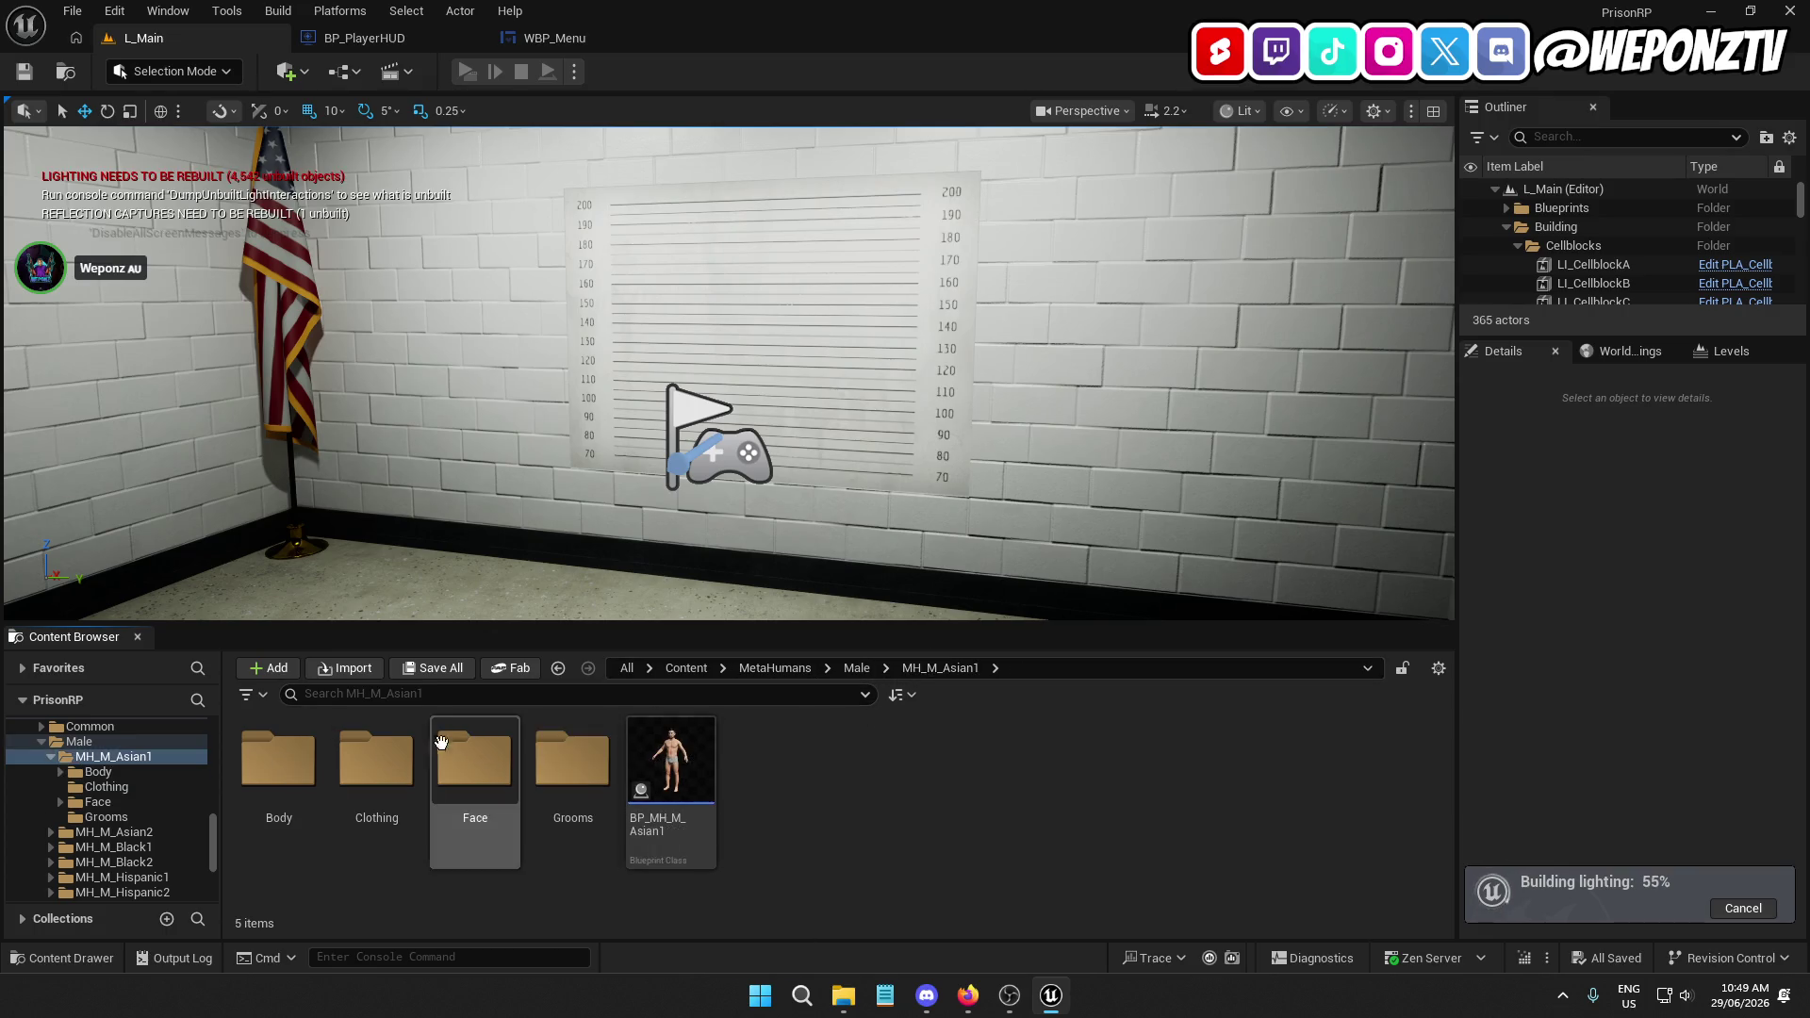
double_click(376, 759)
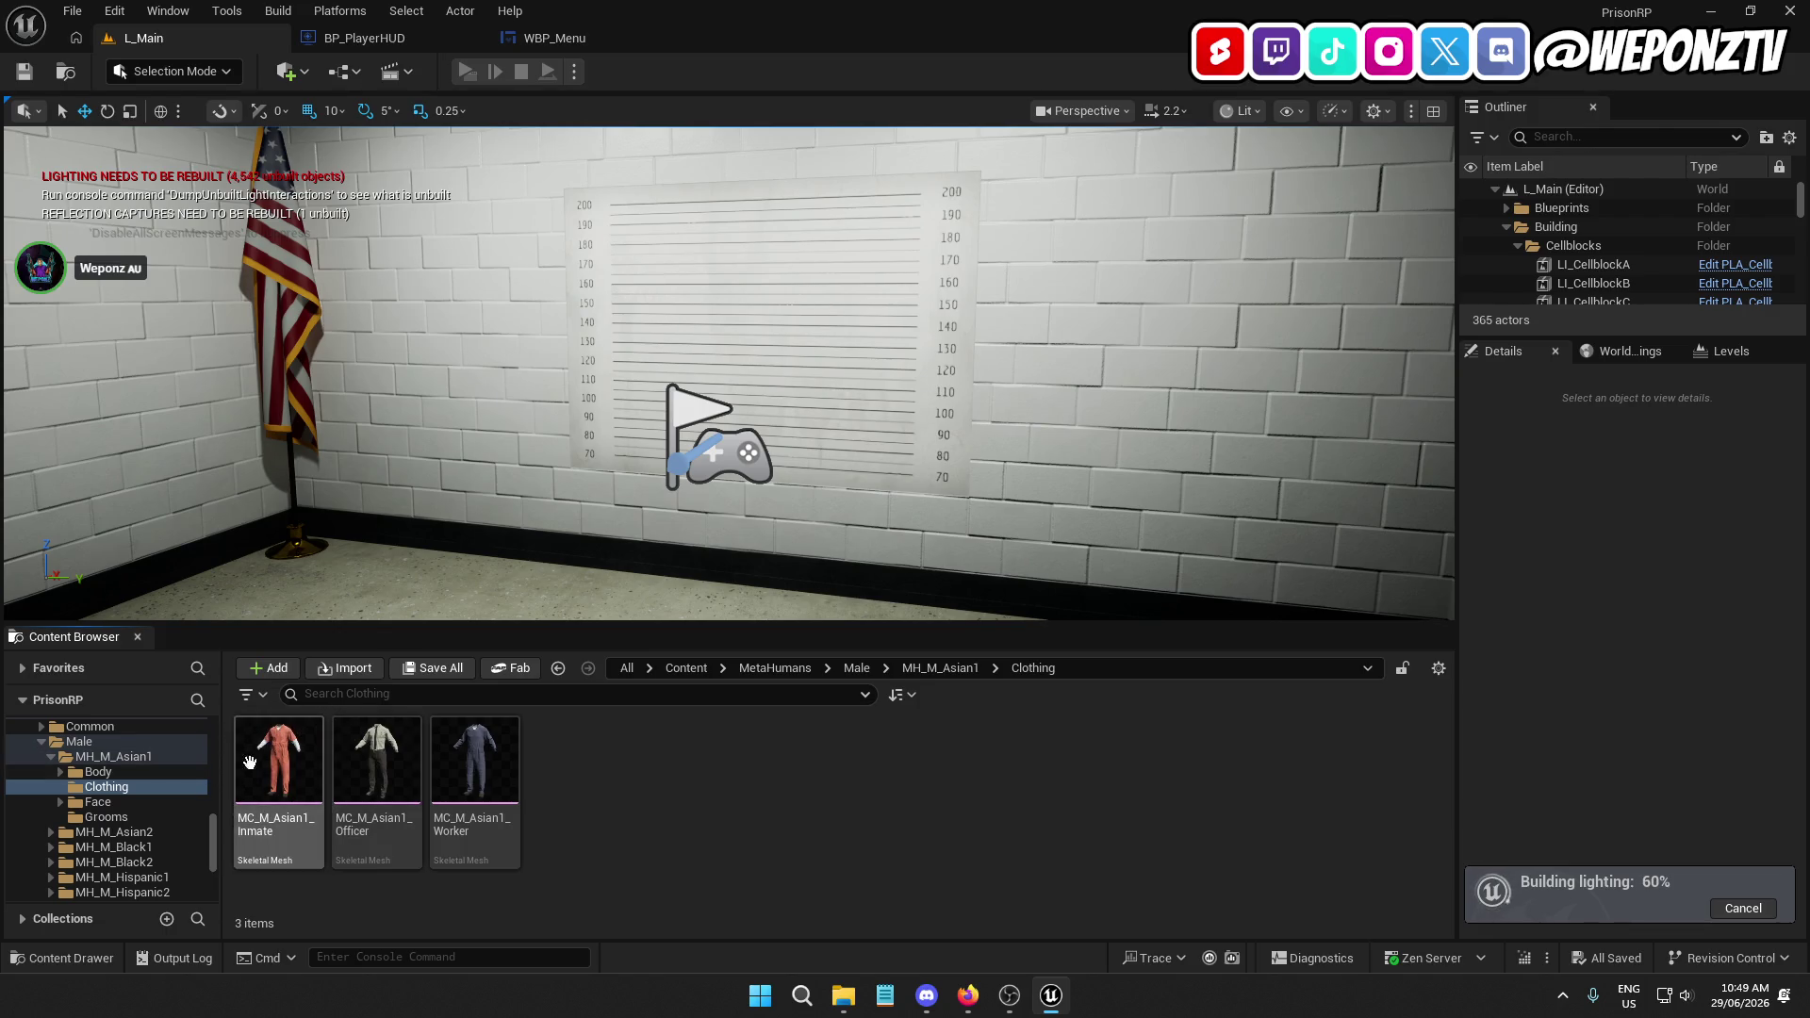
click(857, 667)
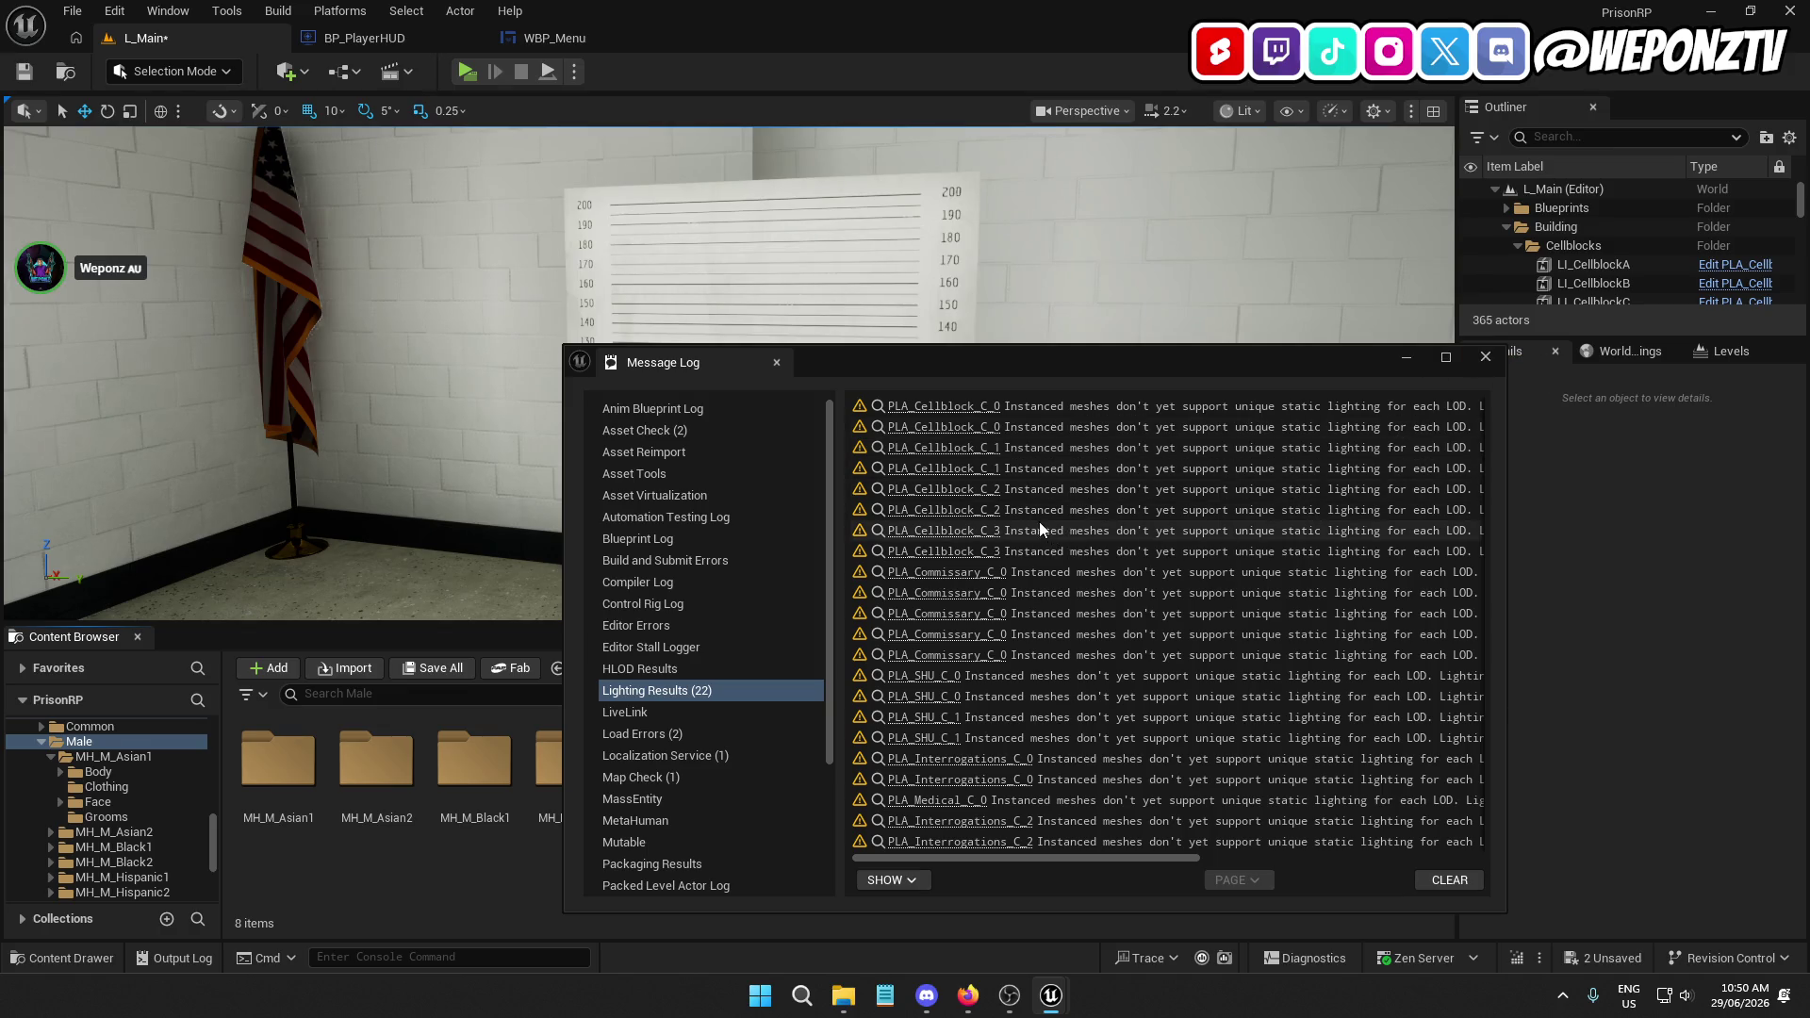
Close the lighting message log and Save All, including the built lighting data
click(1486, 356)
mouse_move(614, 332)
mouse_down()
mouse_move(566, 333)
mouse_move(716, 333)
mouse_move(584, 333)
mouse_up()
click(98, 9)
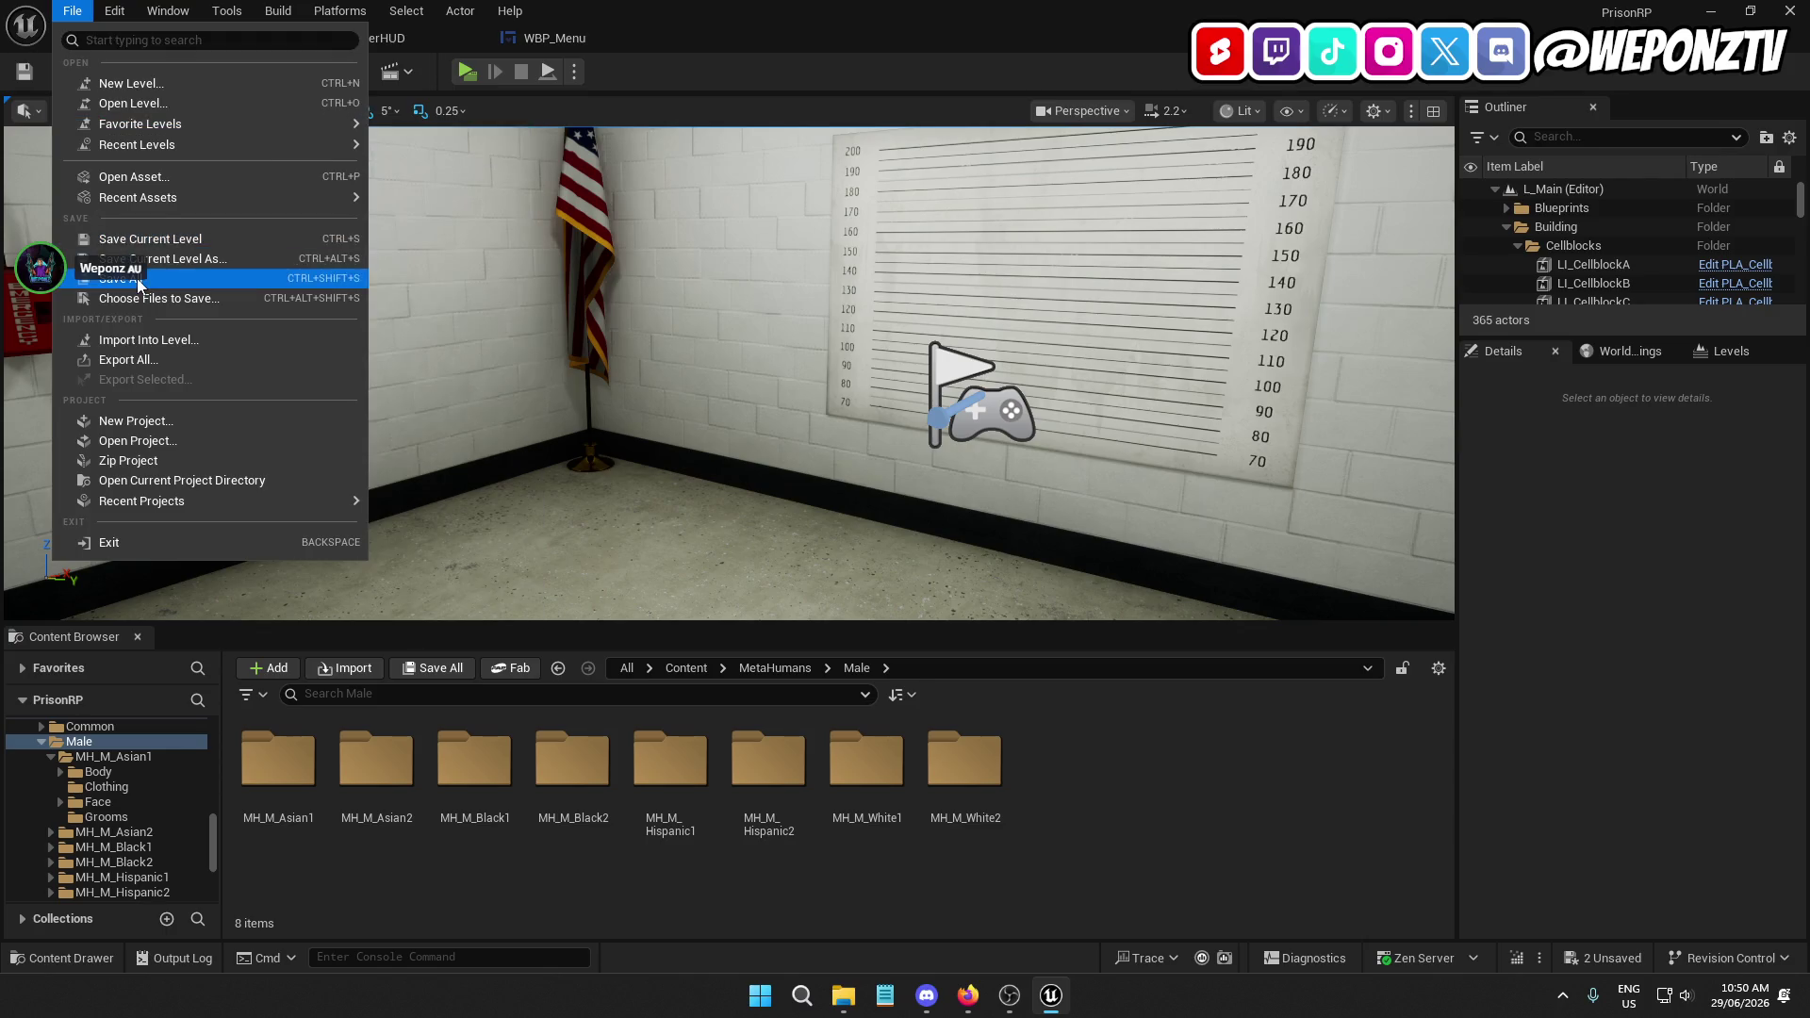
click(157, 271)
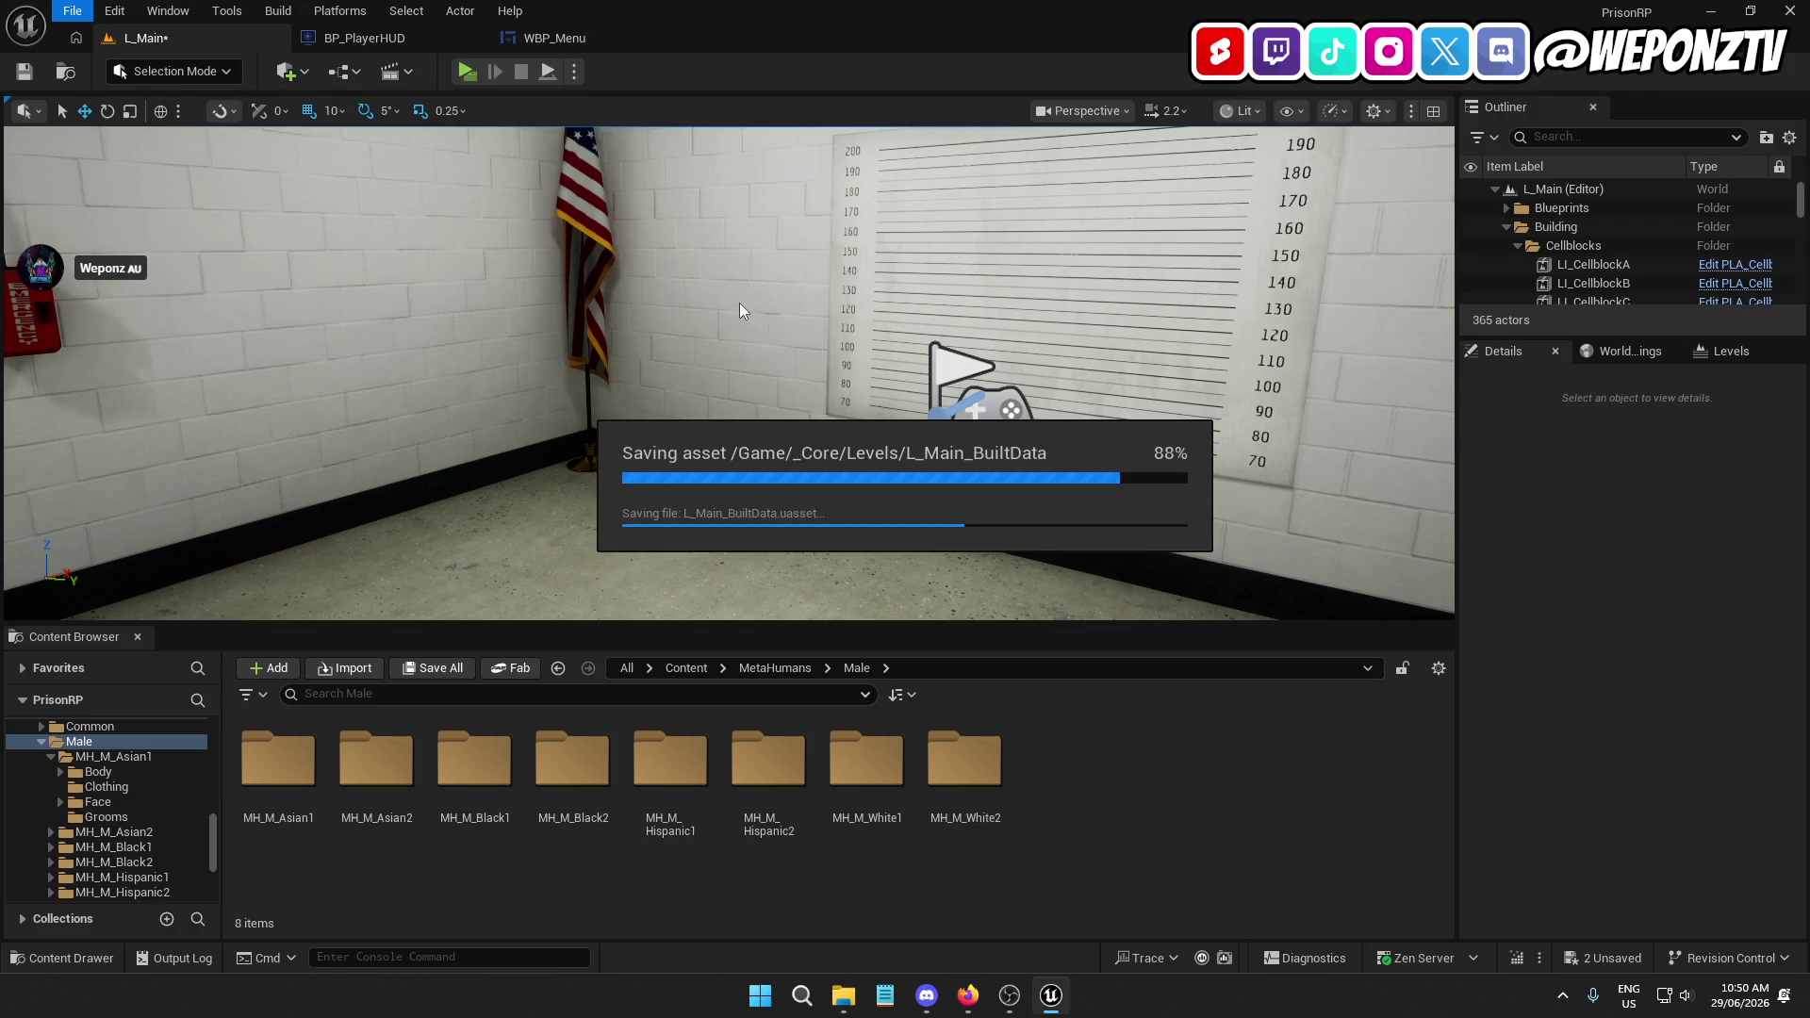
Run a quick Play-In-Editor session of the mugshot room and stop it
drag(730, 304, 447, 97)
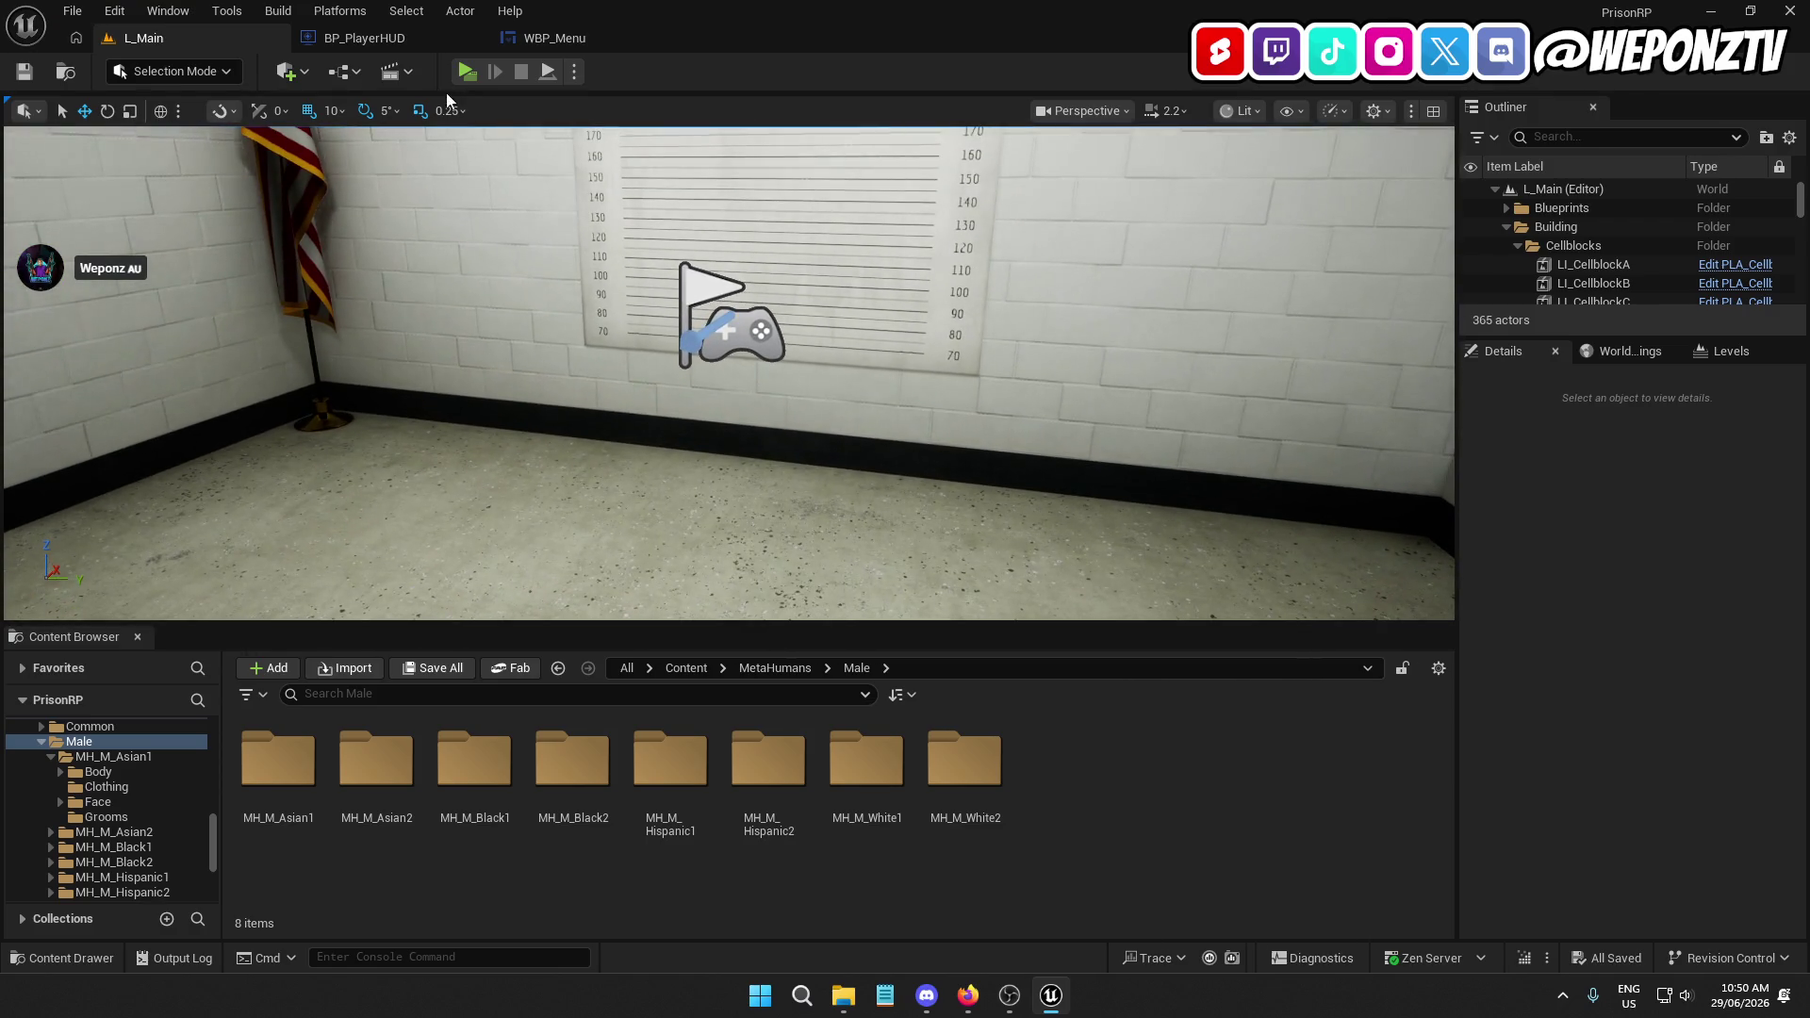
key(alt+p)
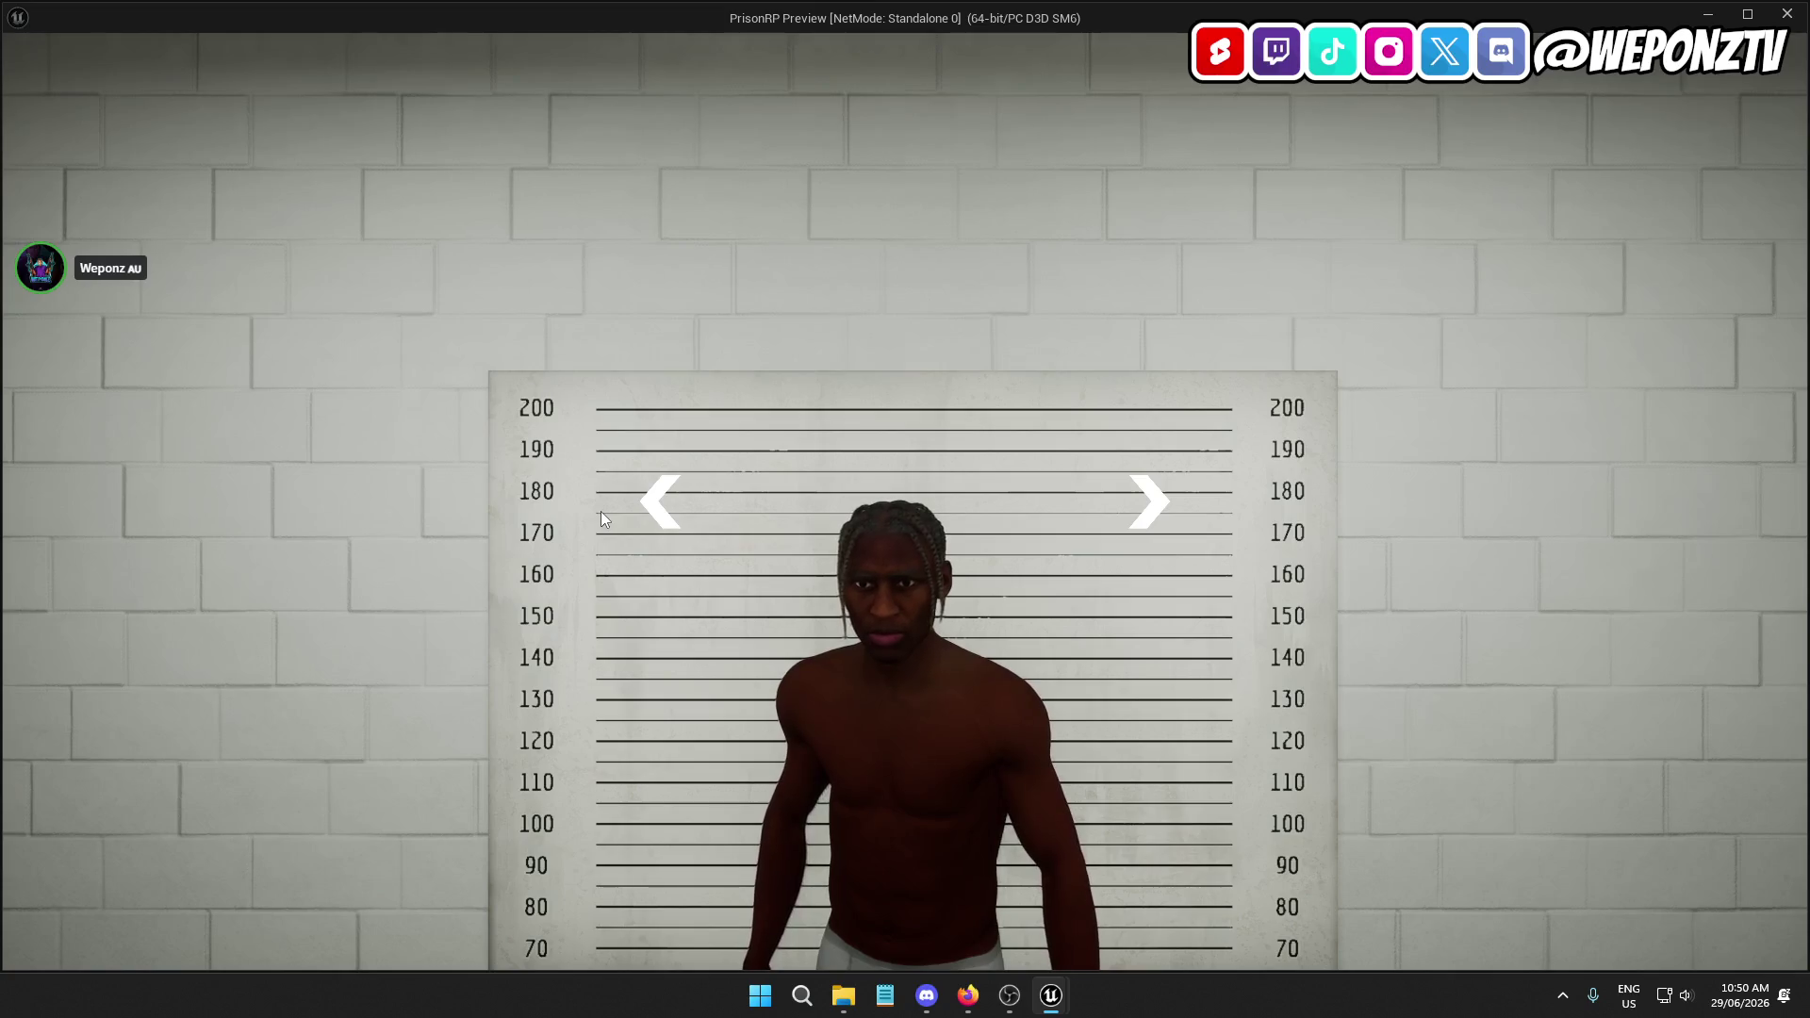
key(Escape)
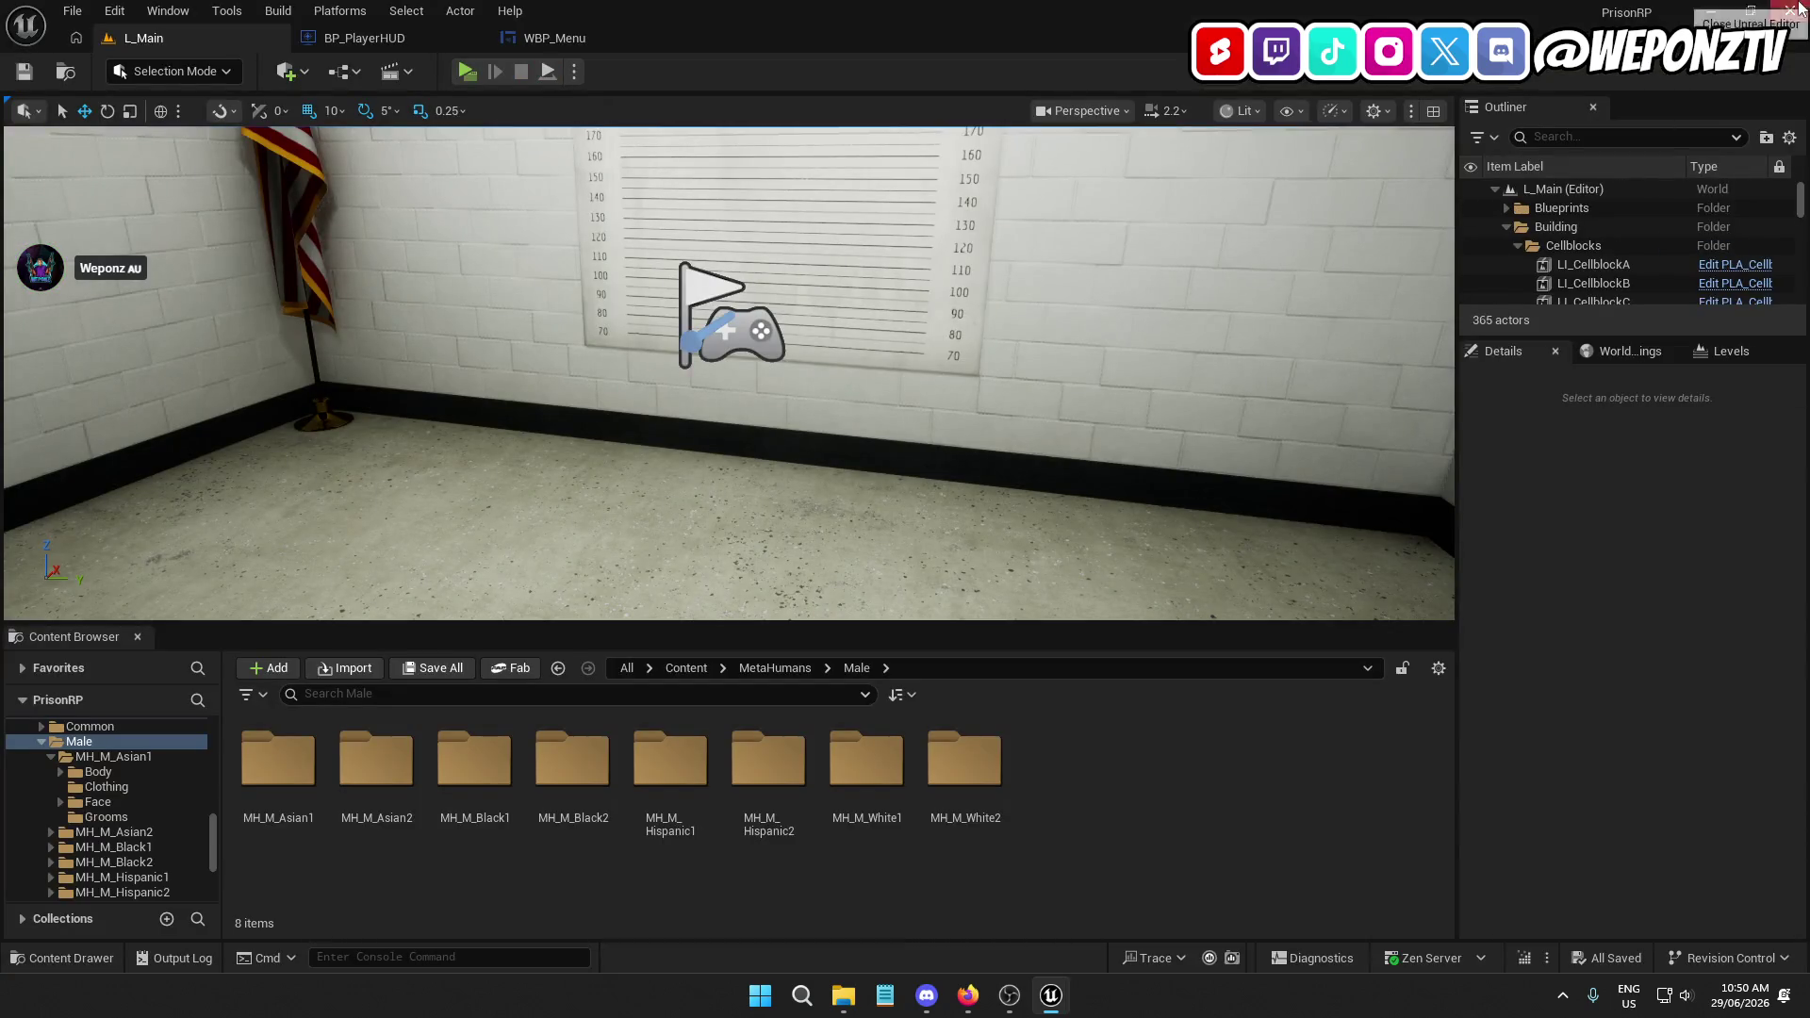
Close Unreal, relaunch PrisonRP.uproject from Explorer, and minimize the Explorer window
key(alt+F4)
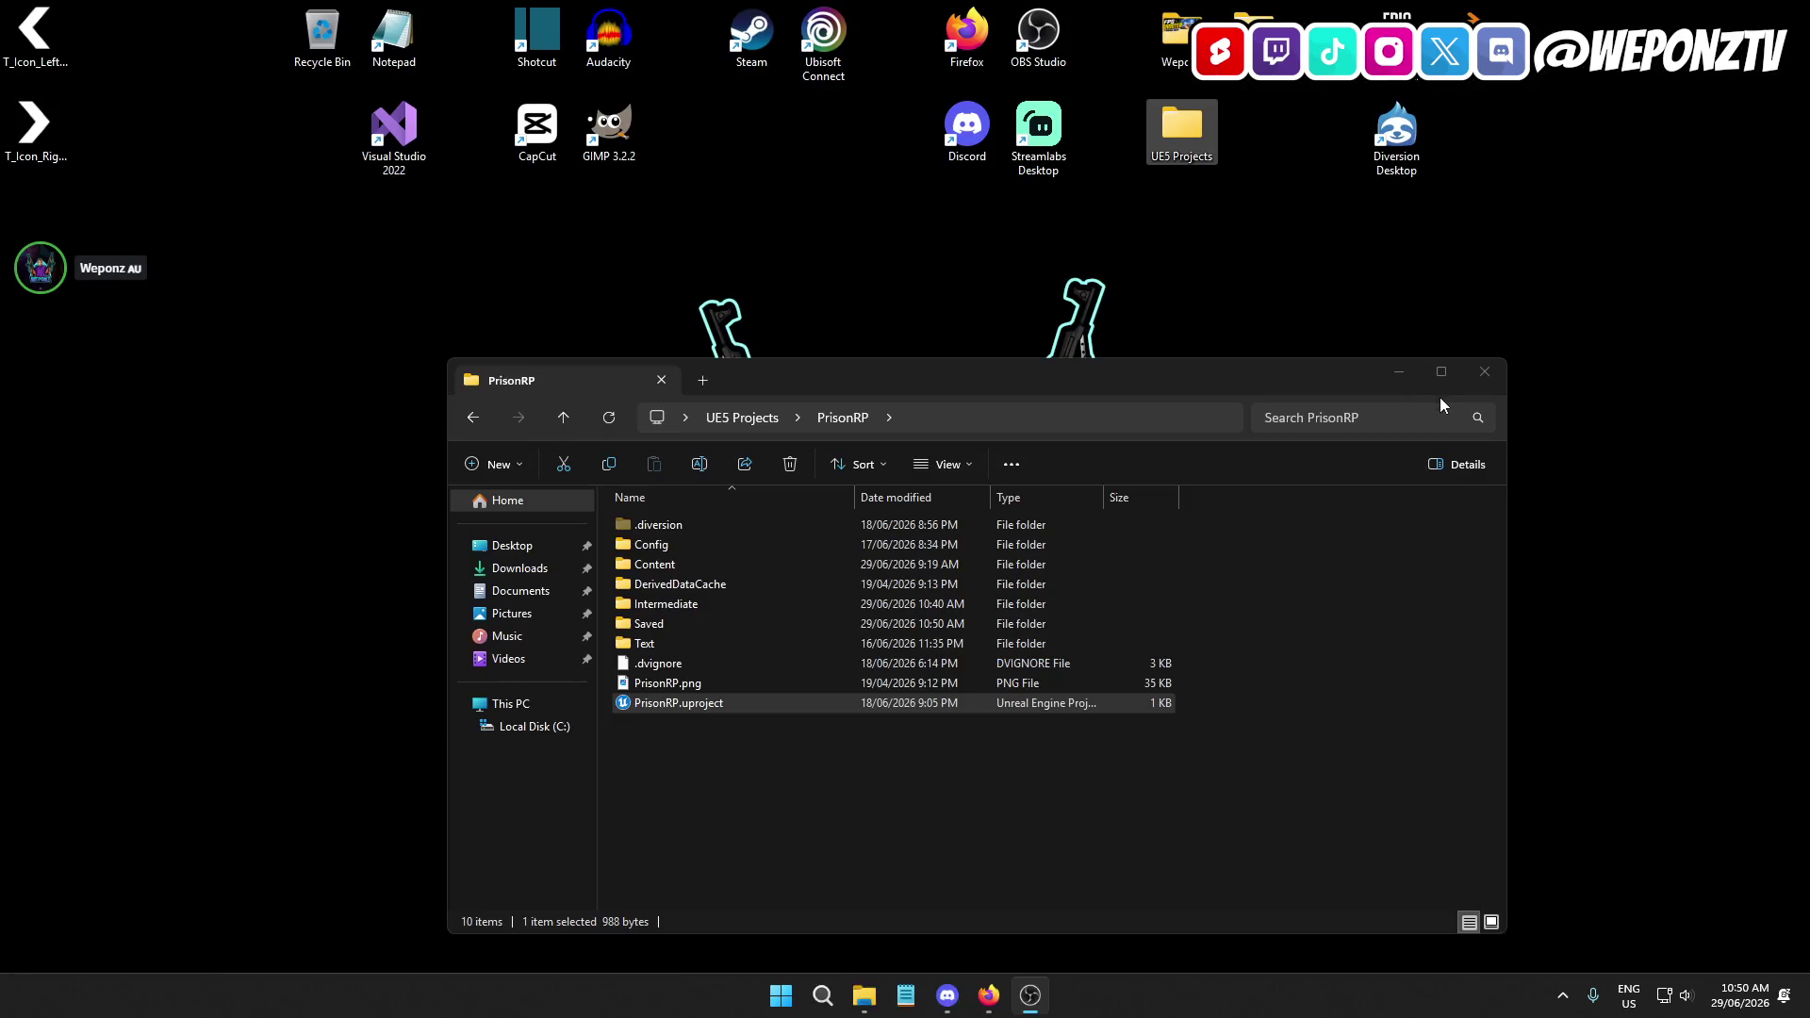
double_click(630, 703)
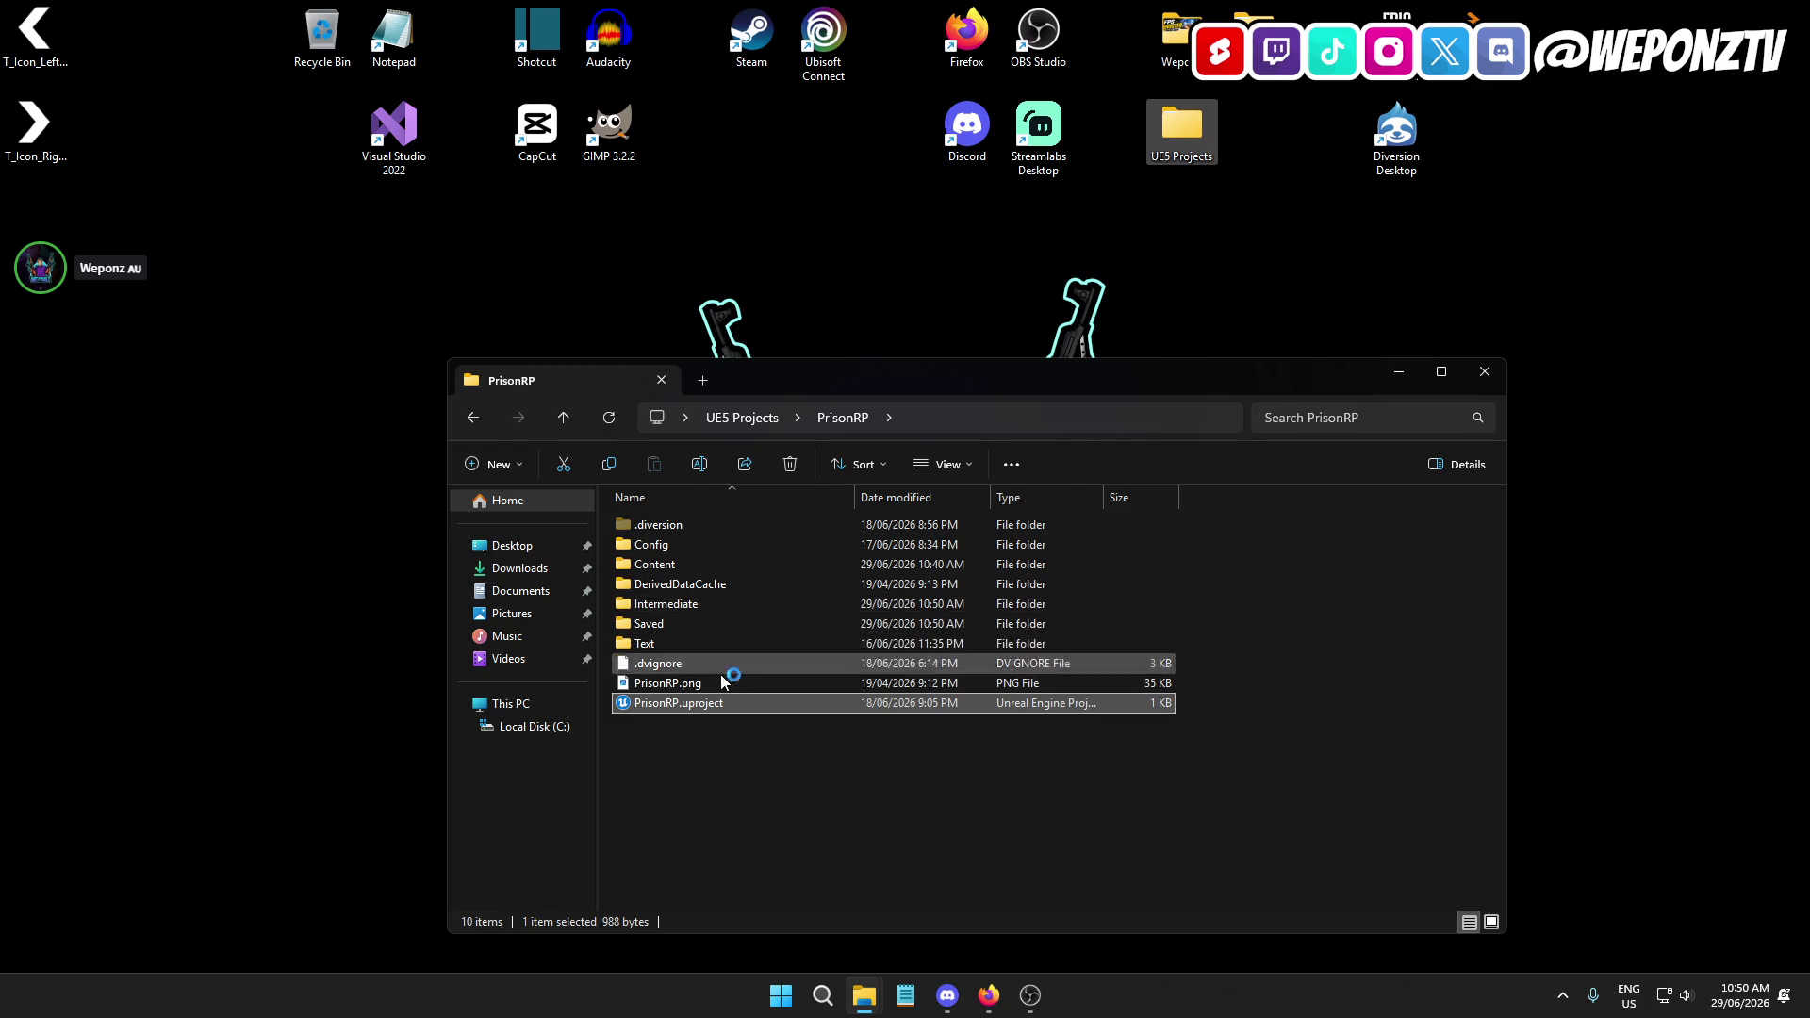
click(1324, 389)
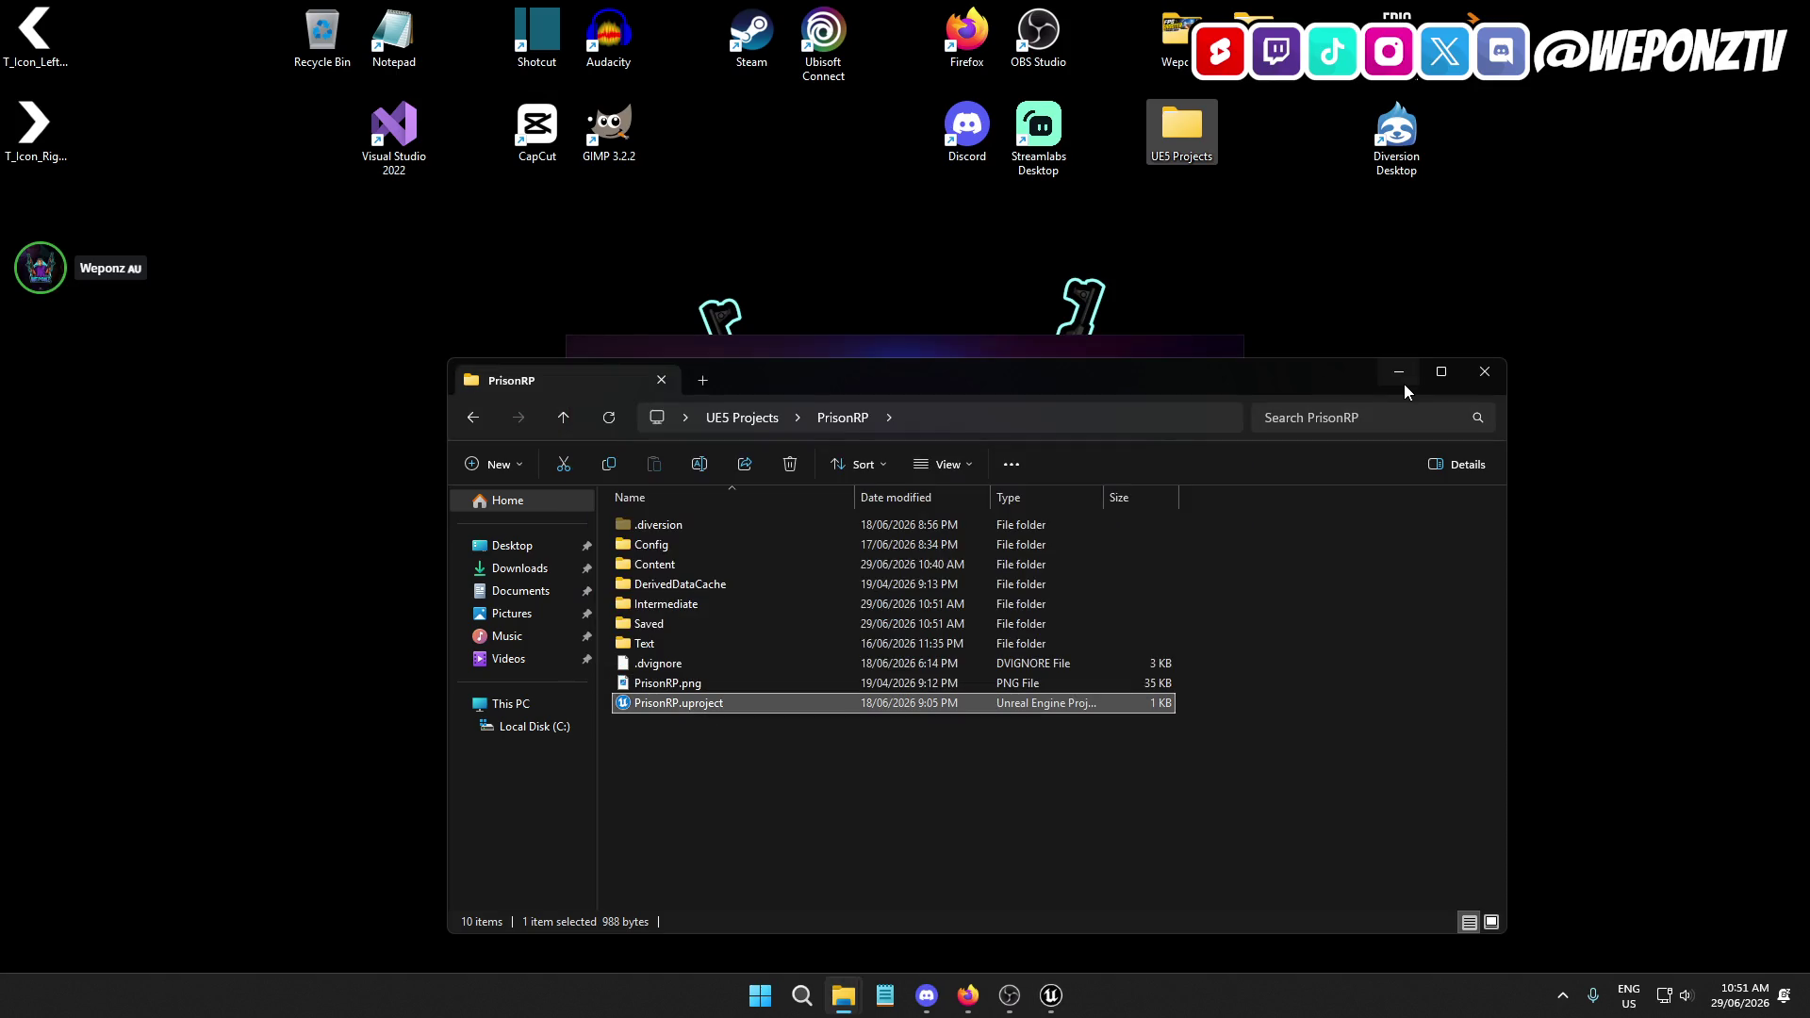
click(1400, 377)
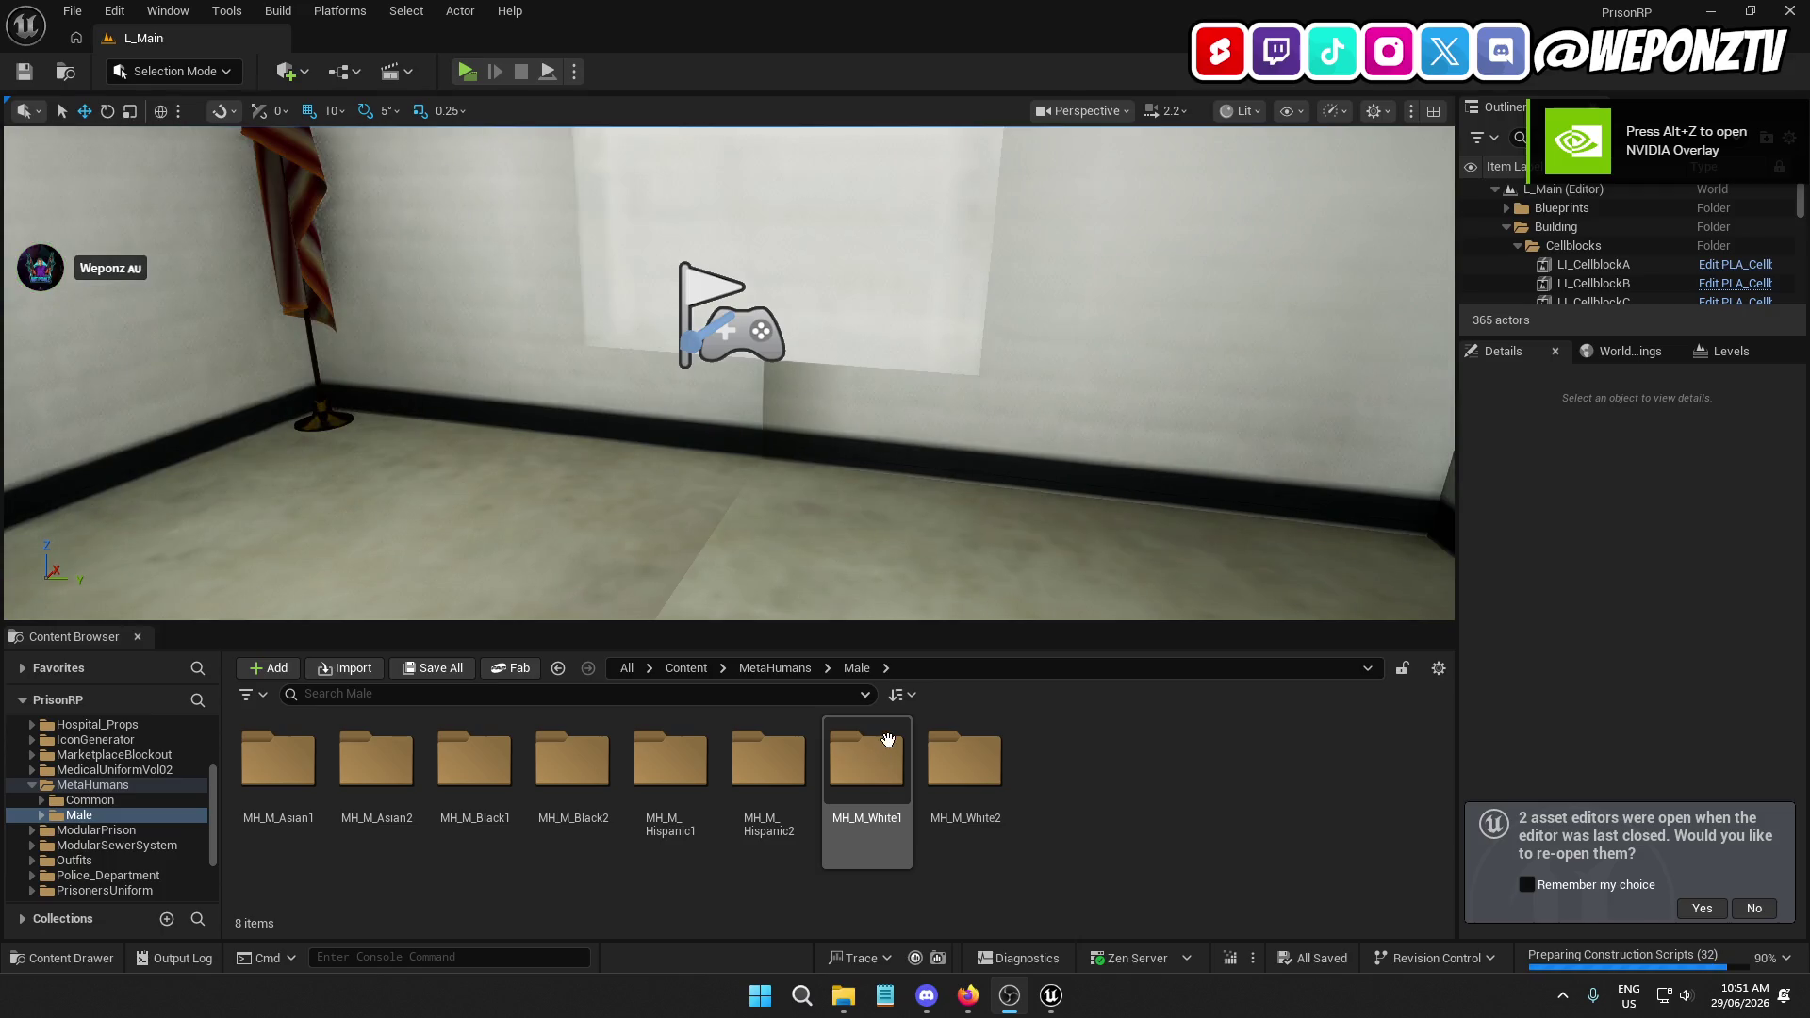
Reset BP_CeilingLampPrisonA's RectLight intensity to 5000, then save the blueprint and L_Main
click(1761, 910)
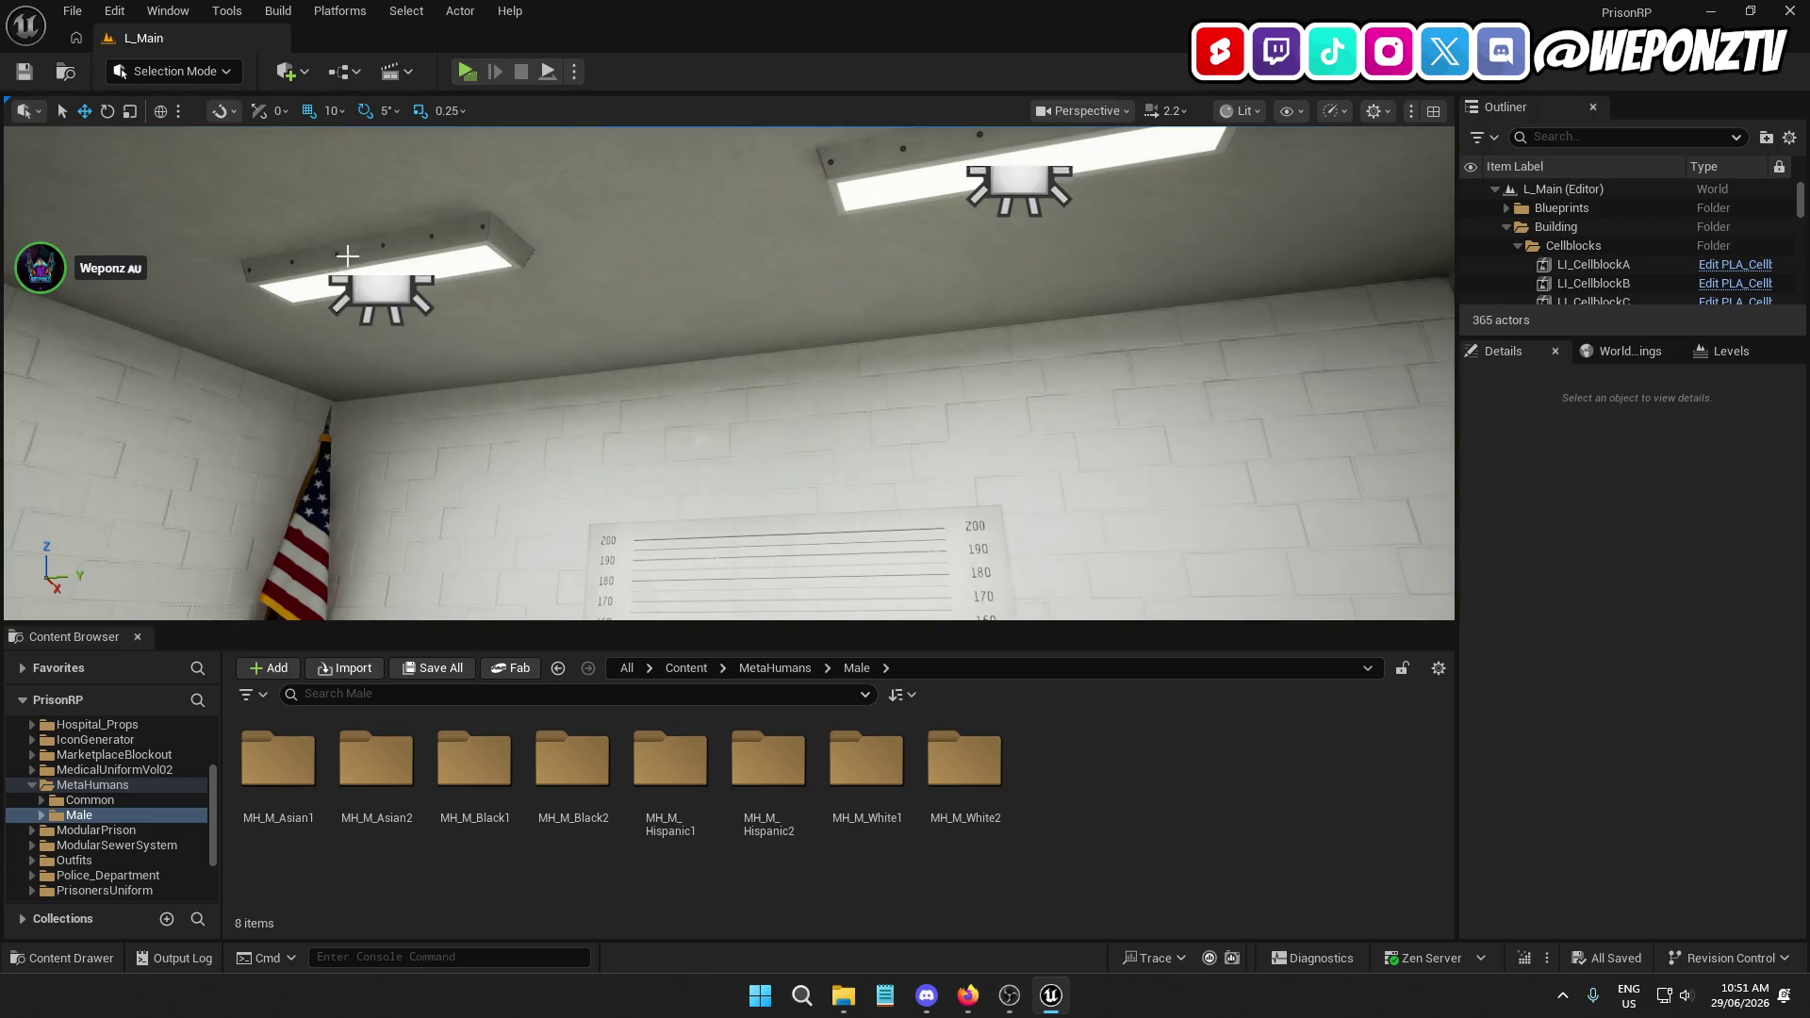
click(381, 264)
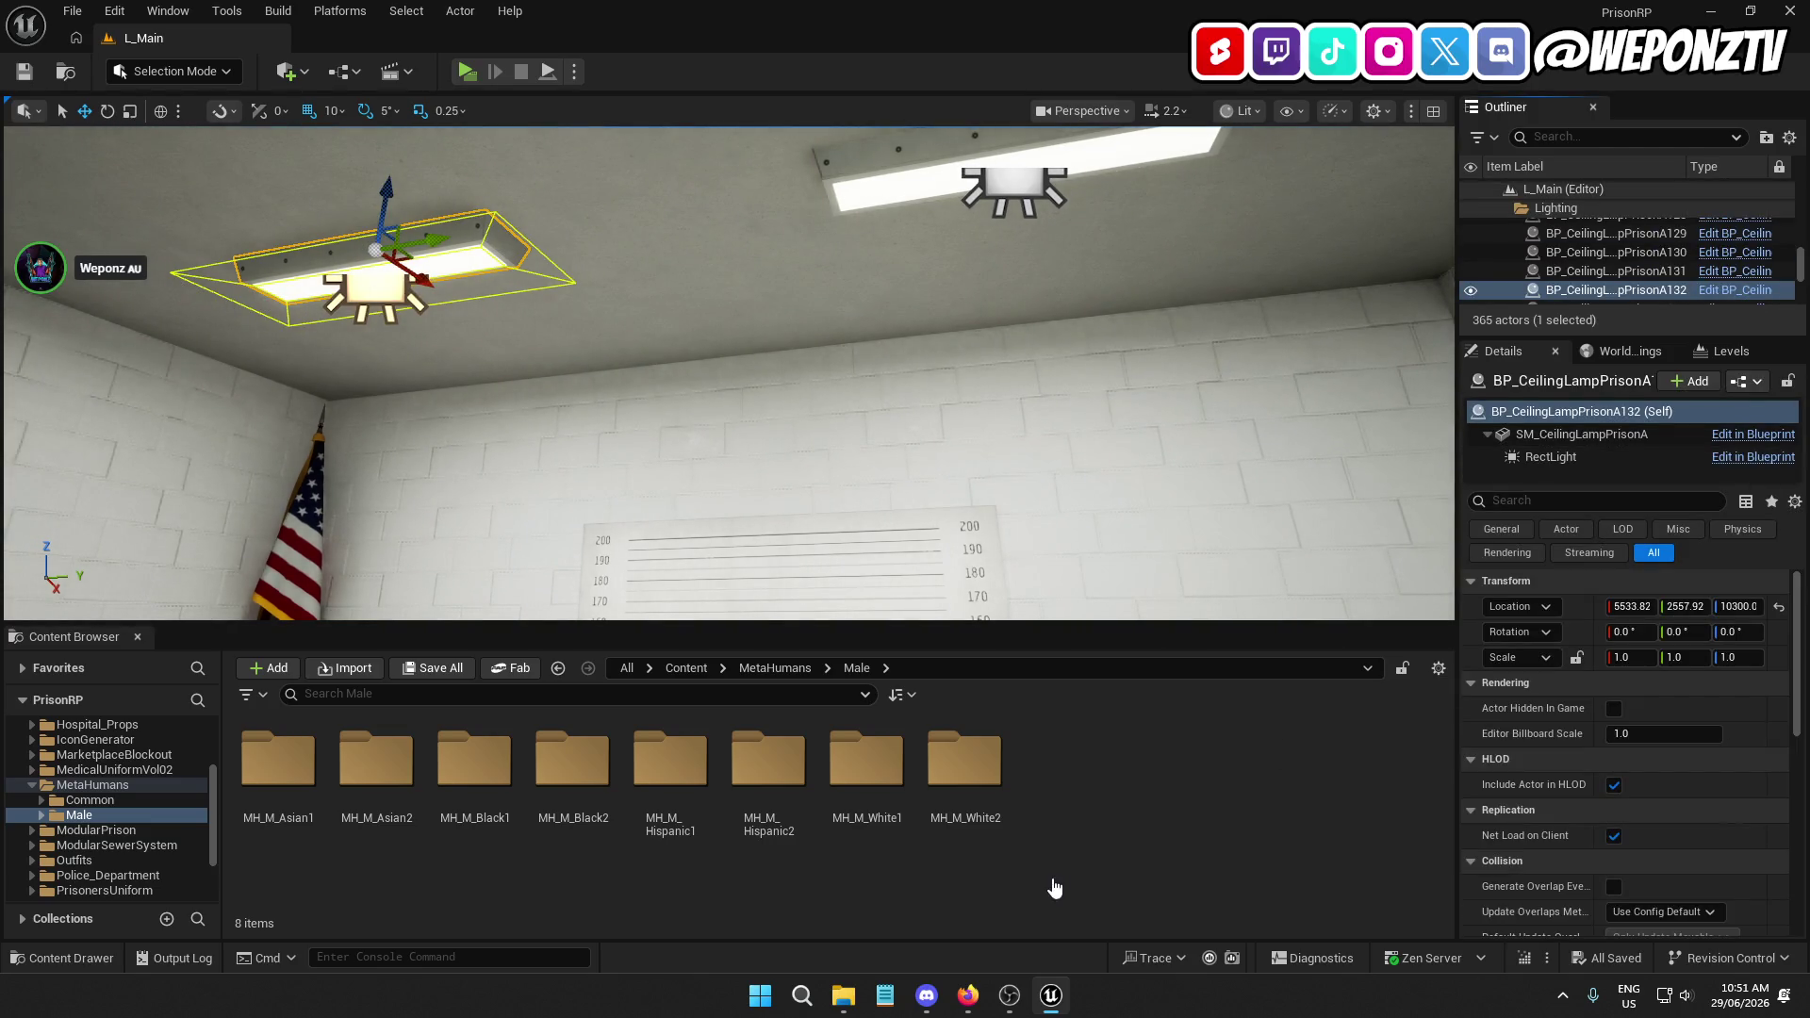
key(ctrl+e)
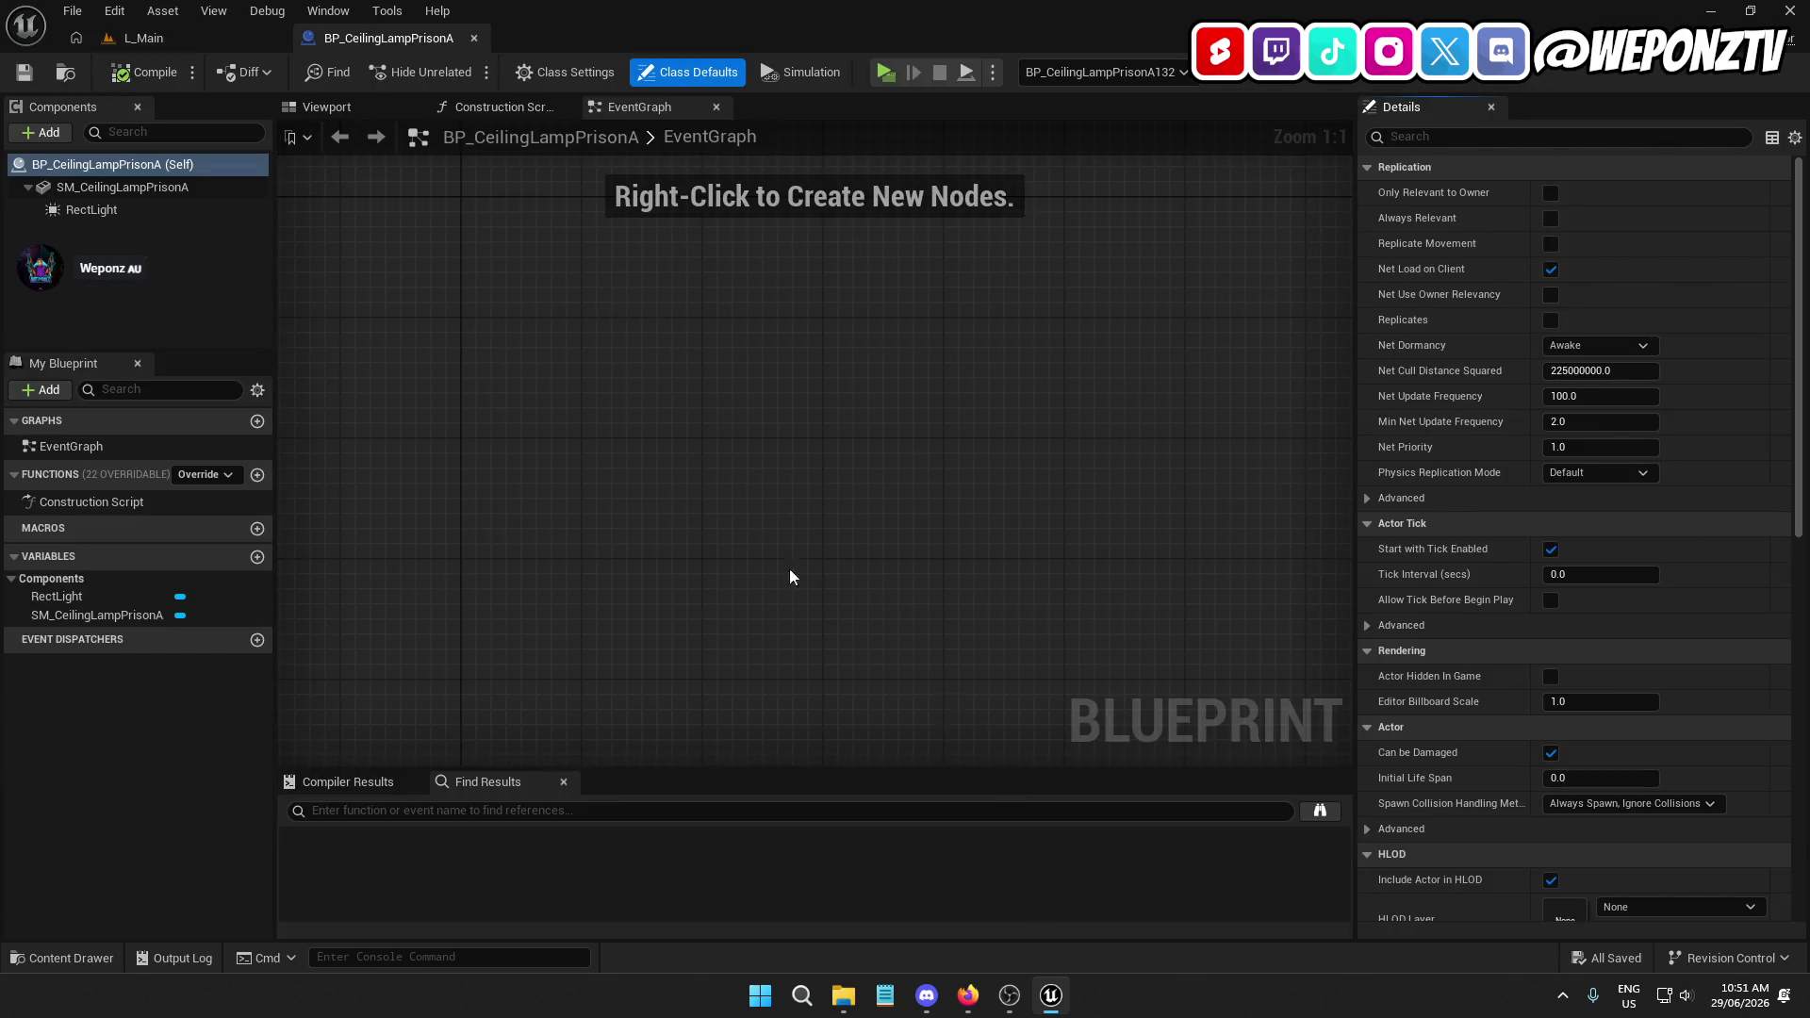
click(105, 207)
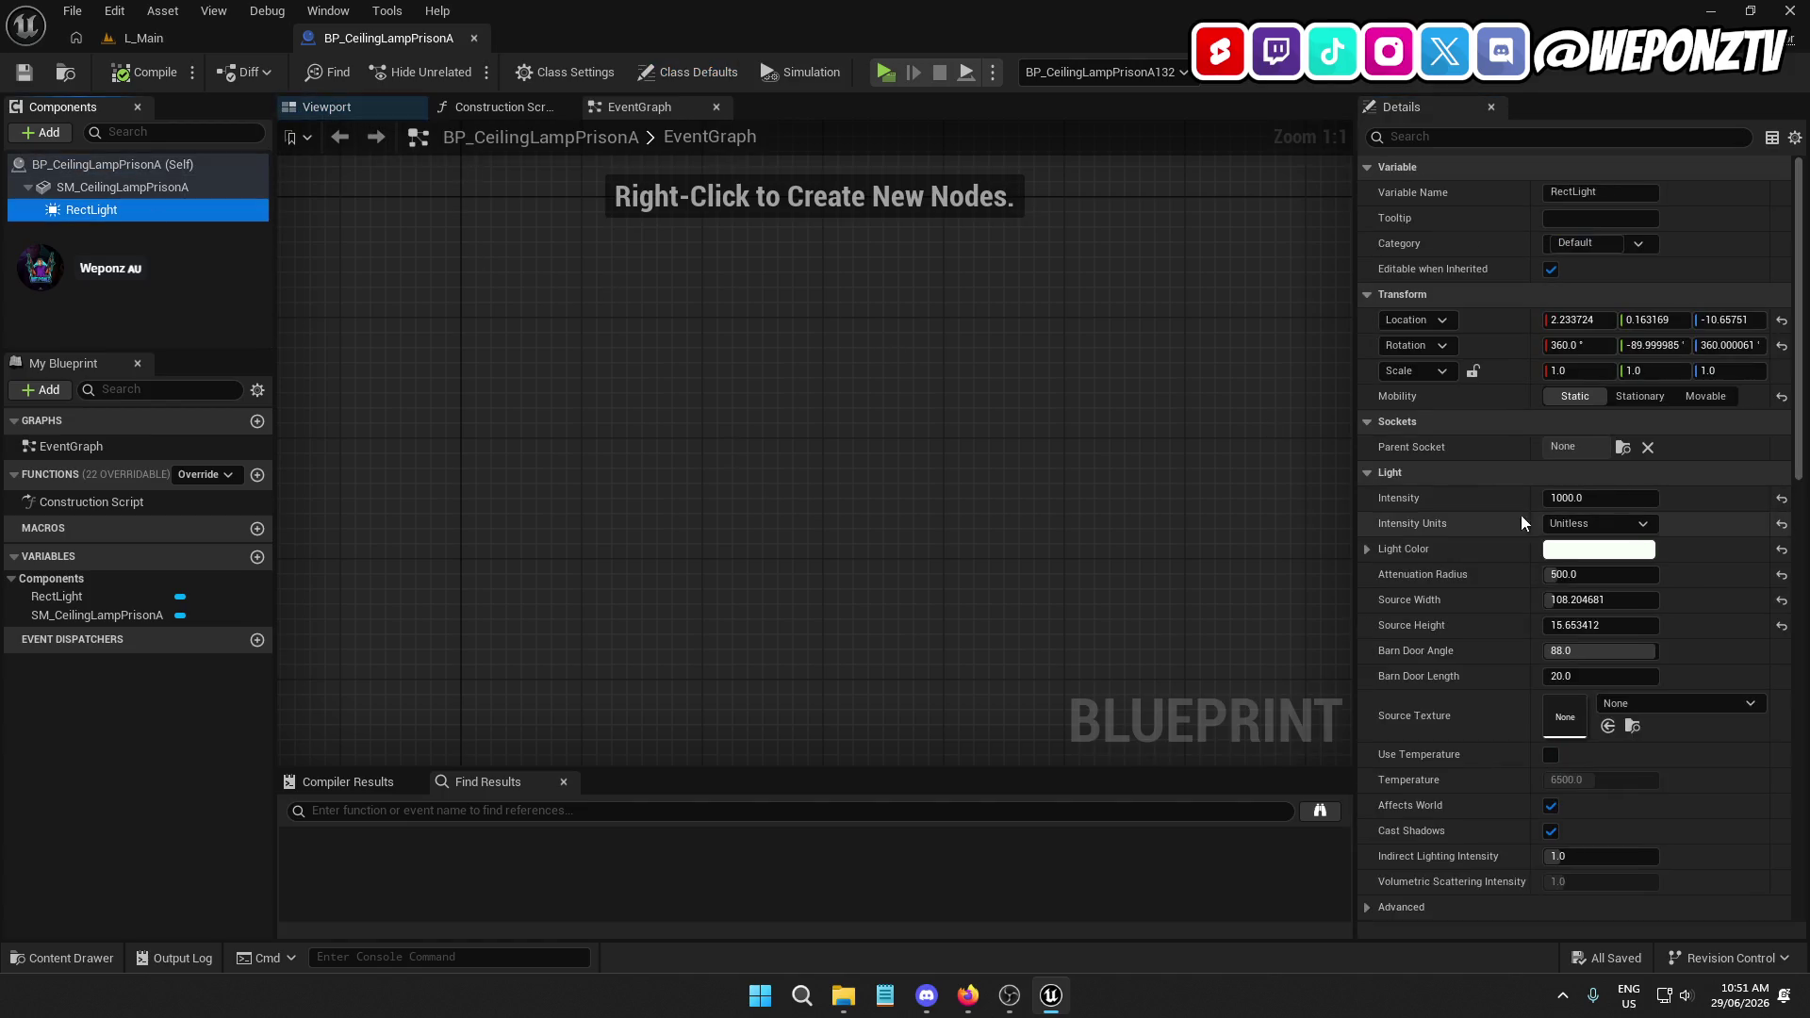
click(1782, 501)
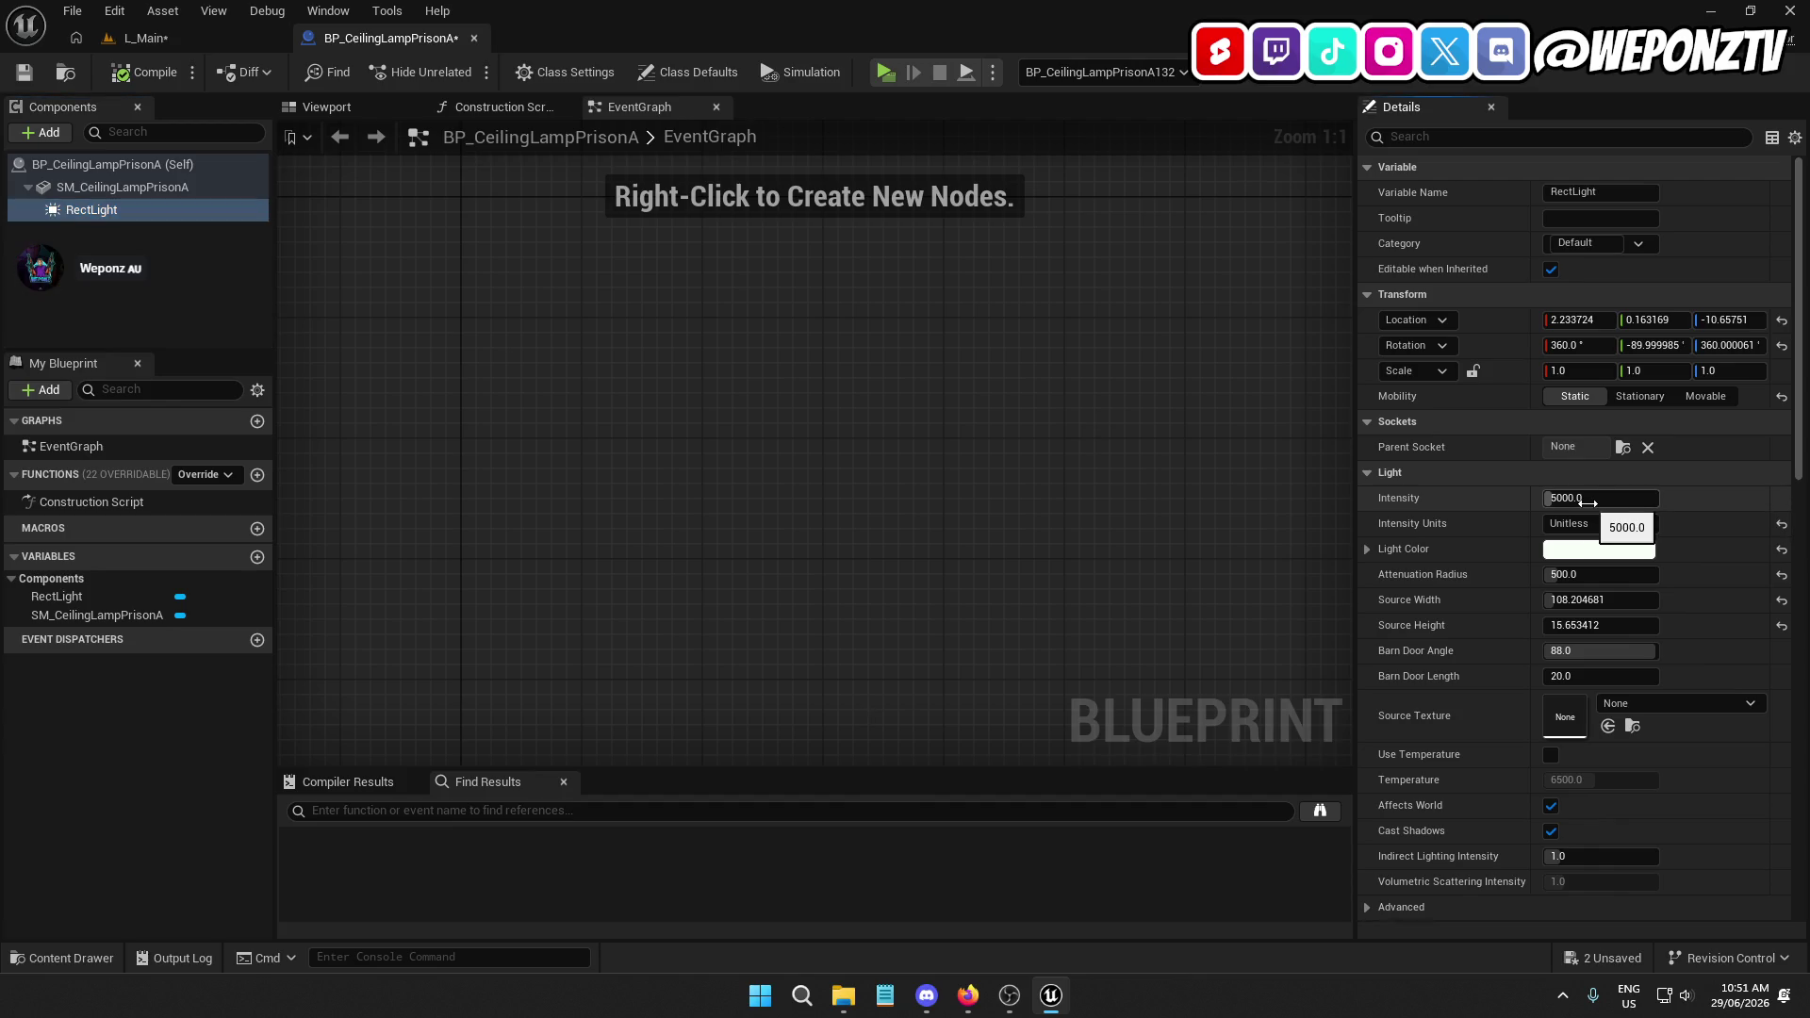
click(24, 73)
click(174, 38)
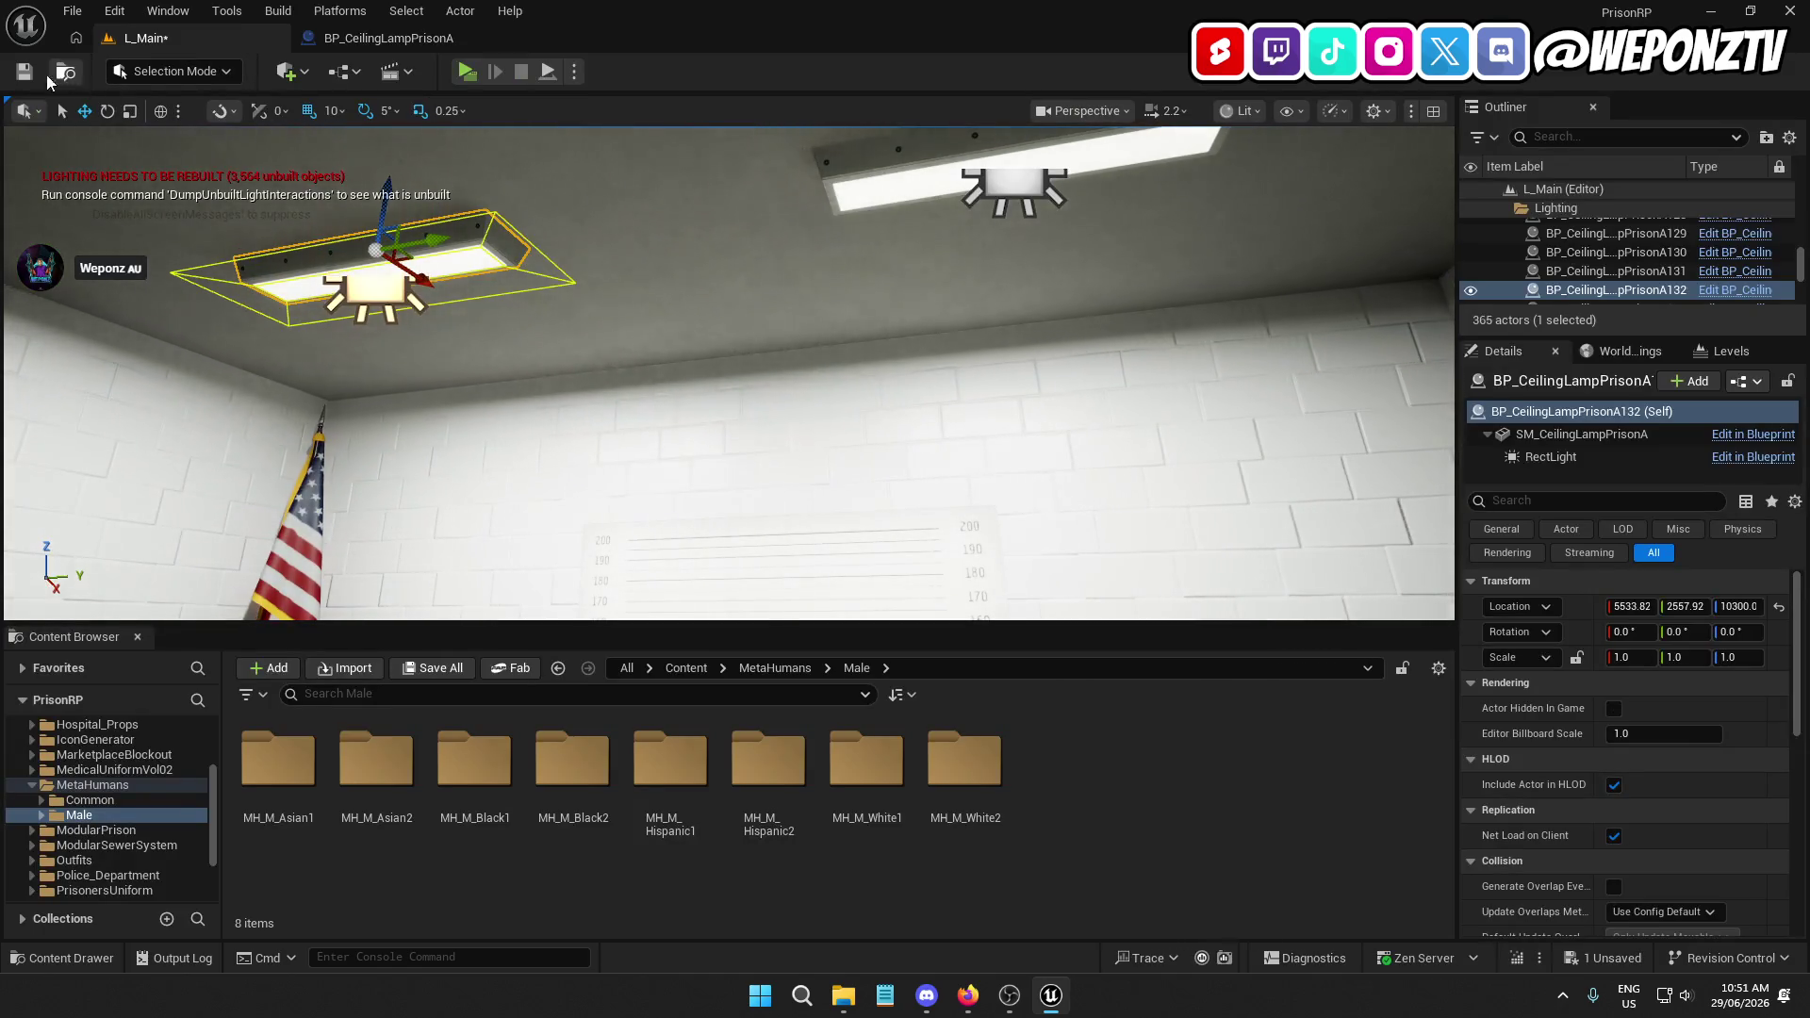
click(26, 72)
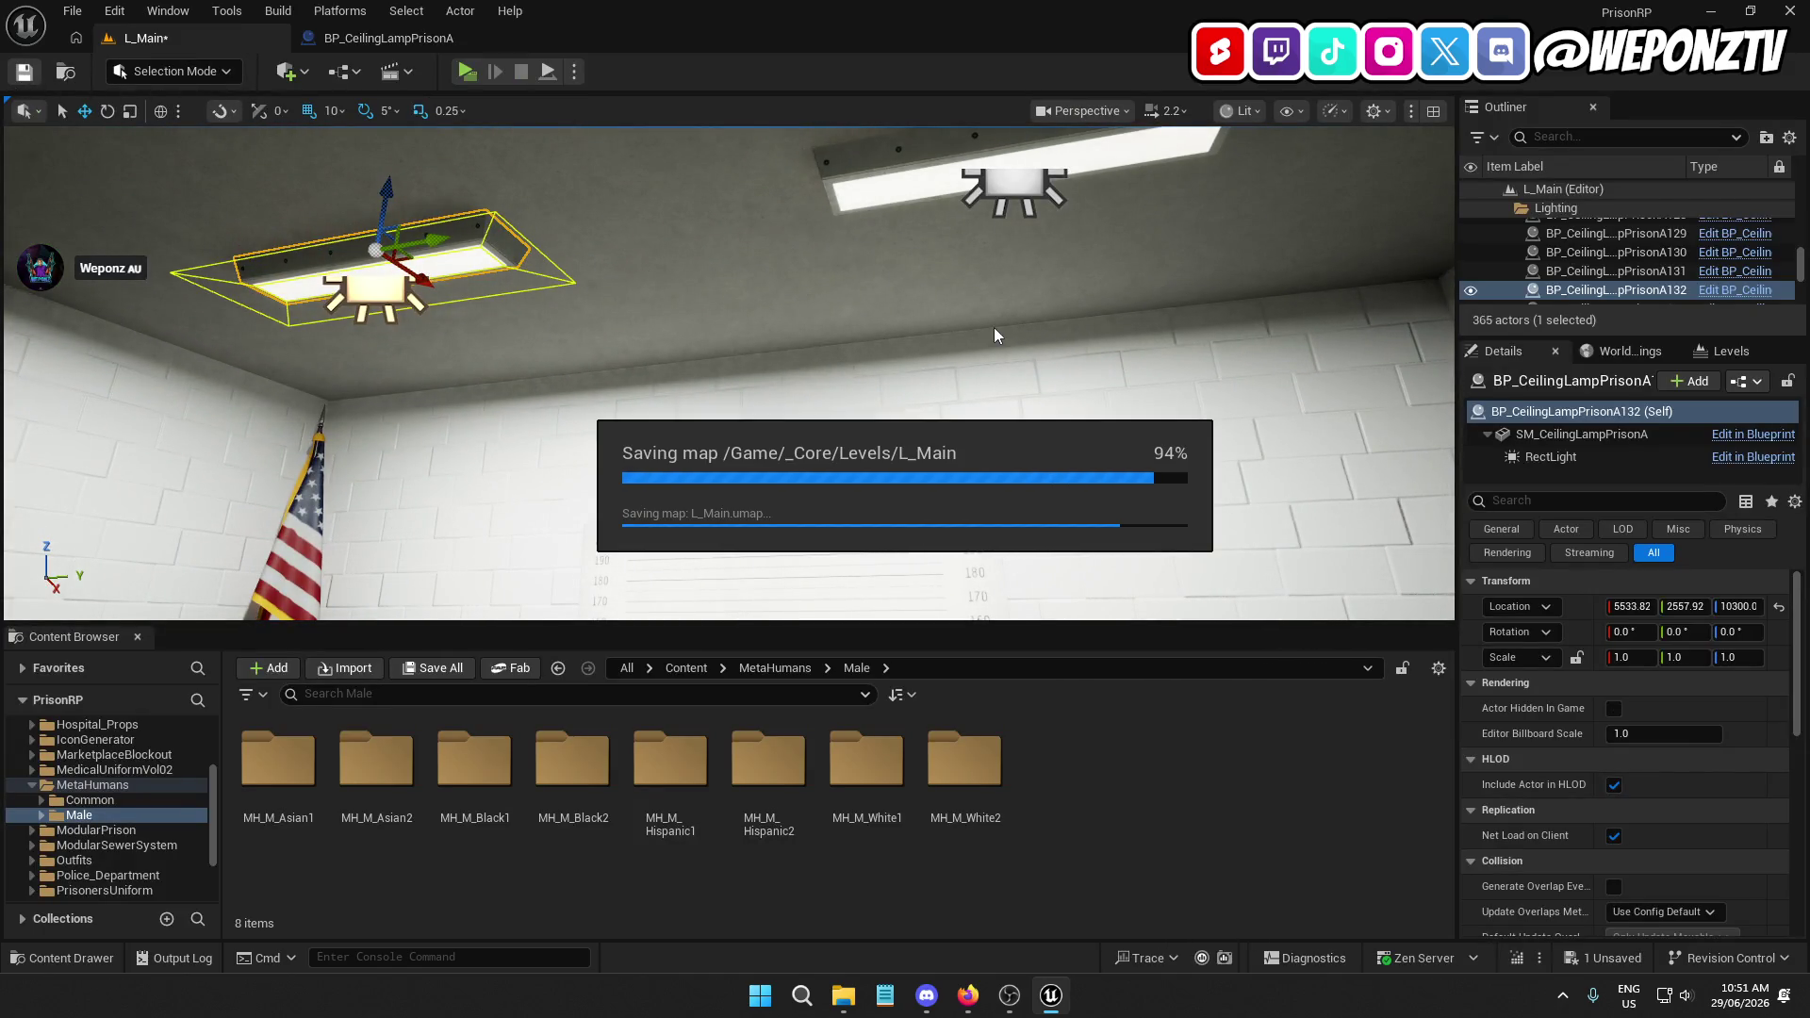
Set BP_CeilingLampPrisonB's RectLight intensity to 5000, compile and save it, then save L_Main
scroll(1695, 280, down, 3)
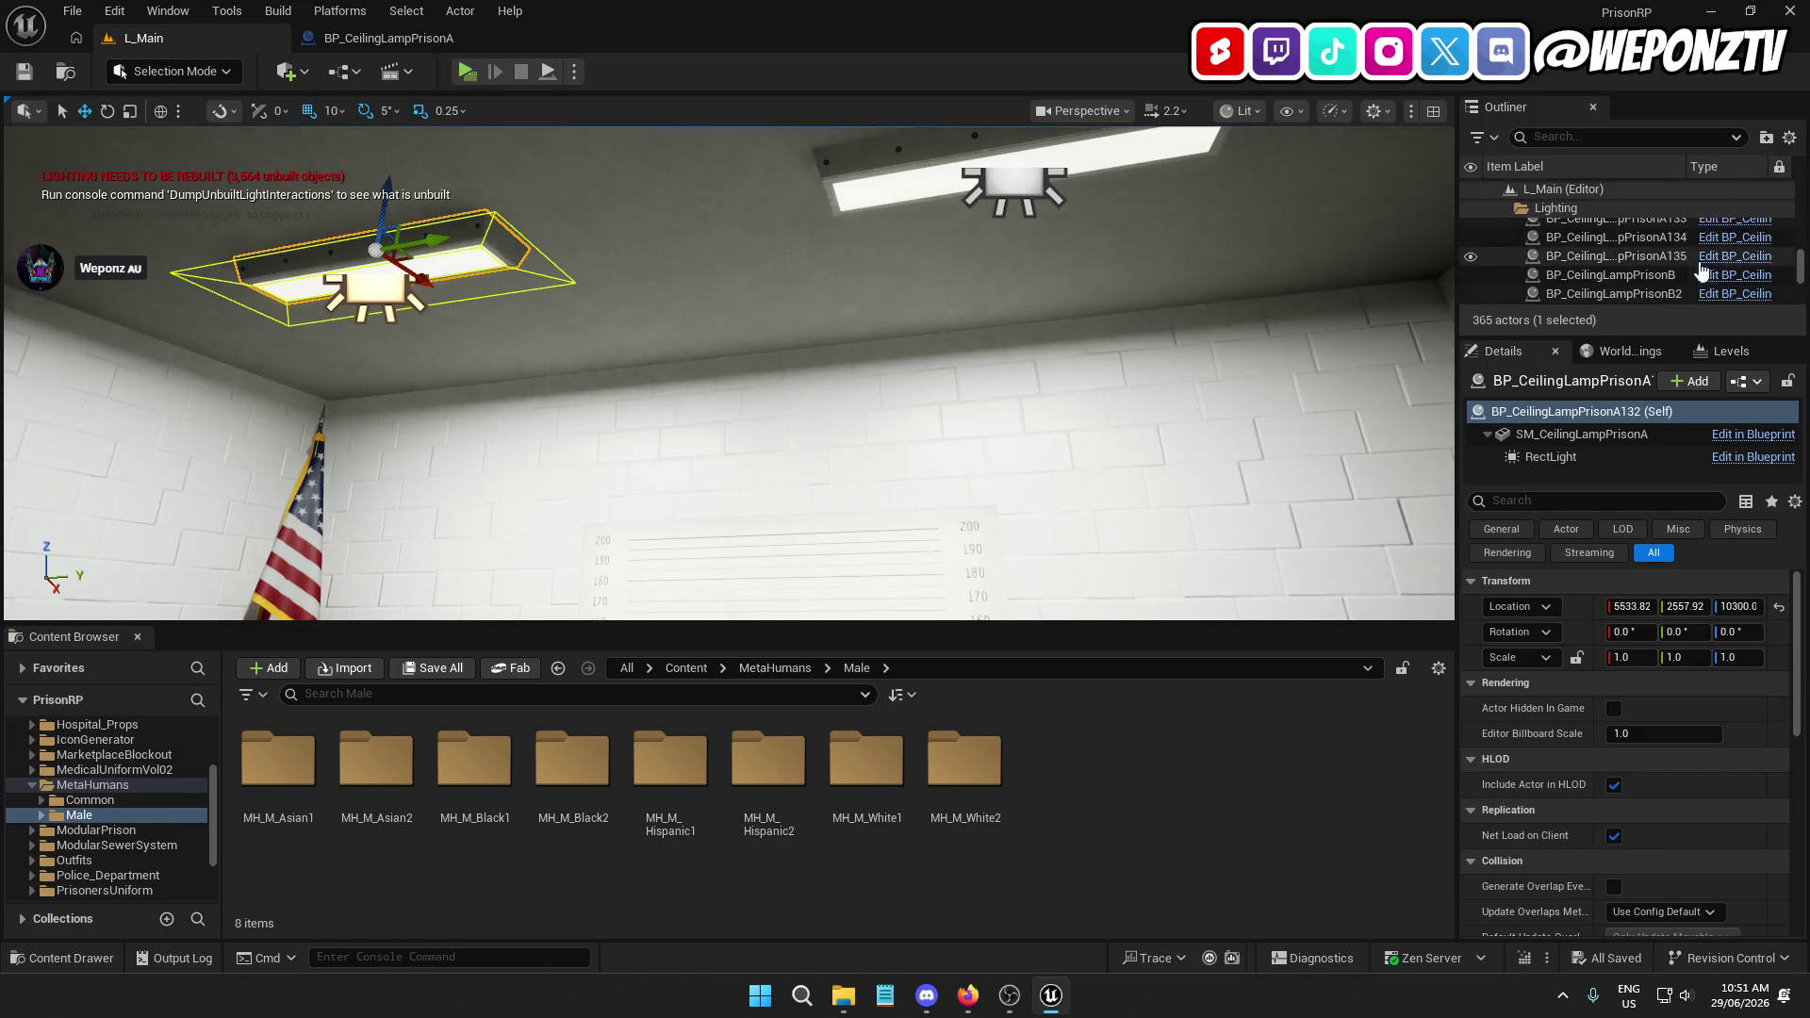
click(1700, 271)
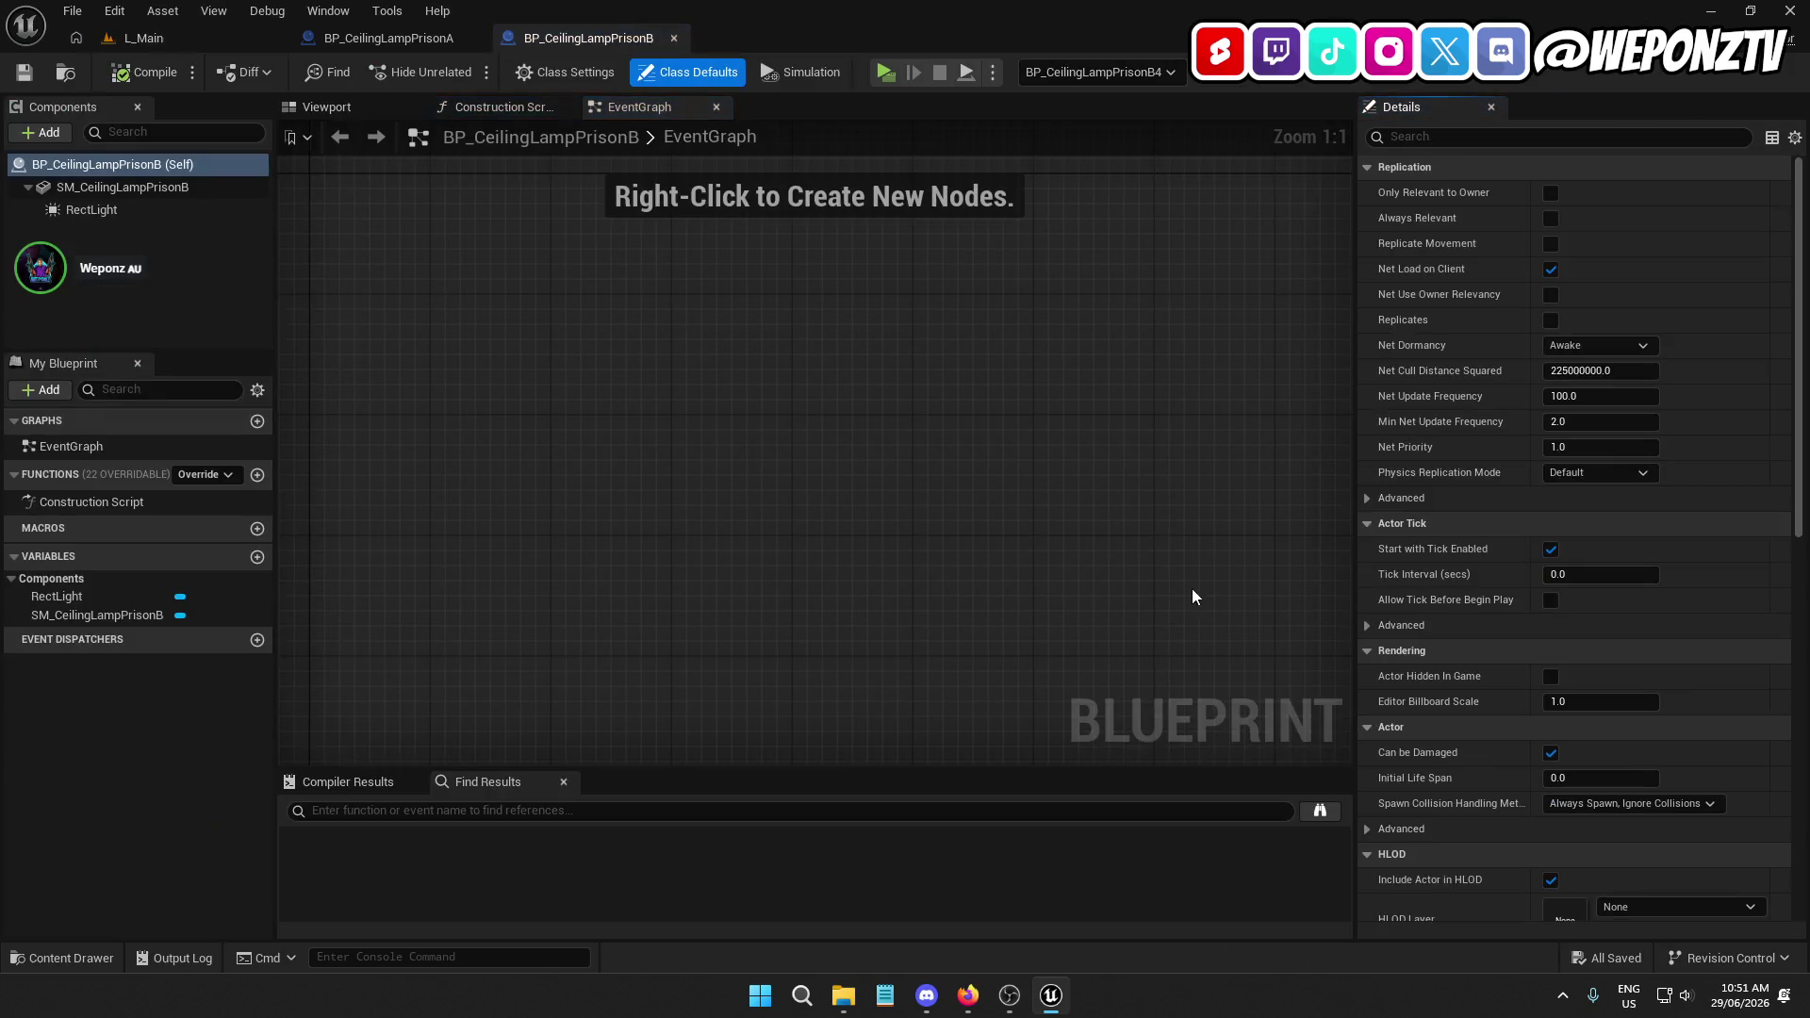
click(91, 209)
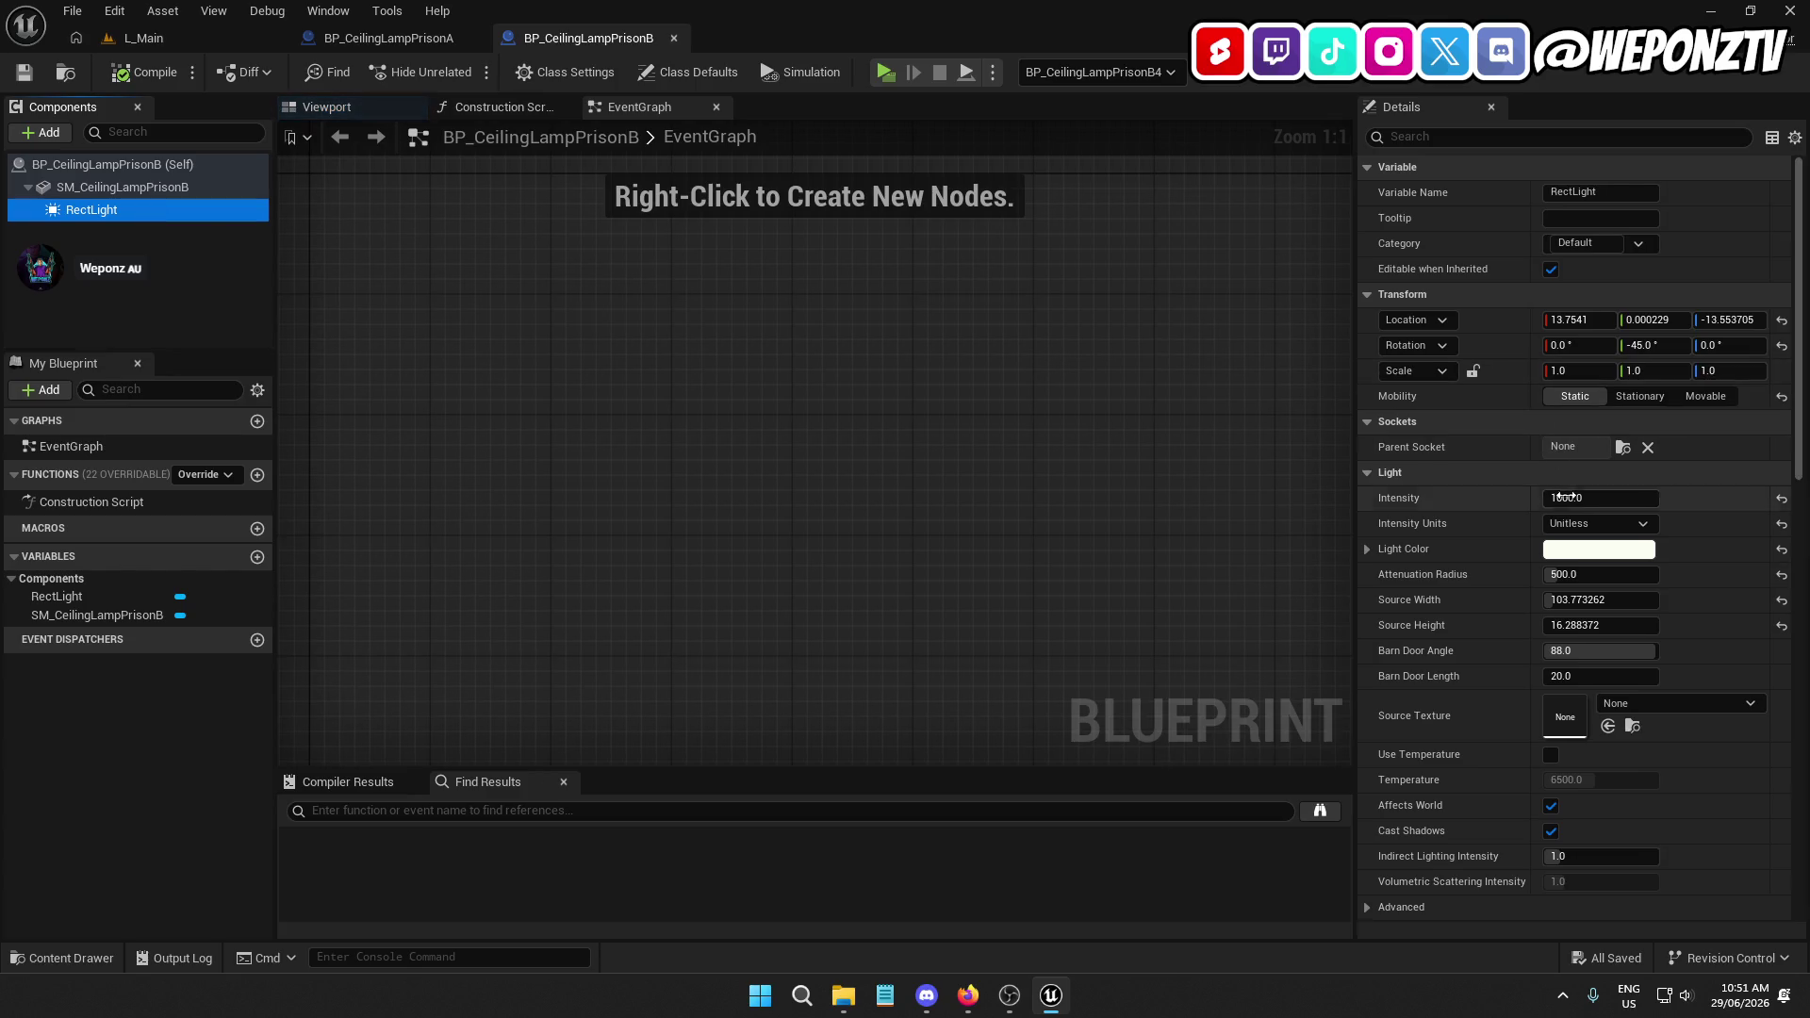
click(1566, 496)
click(1782, 497)
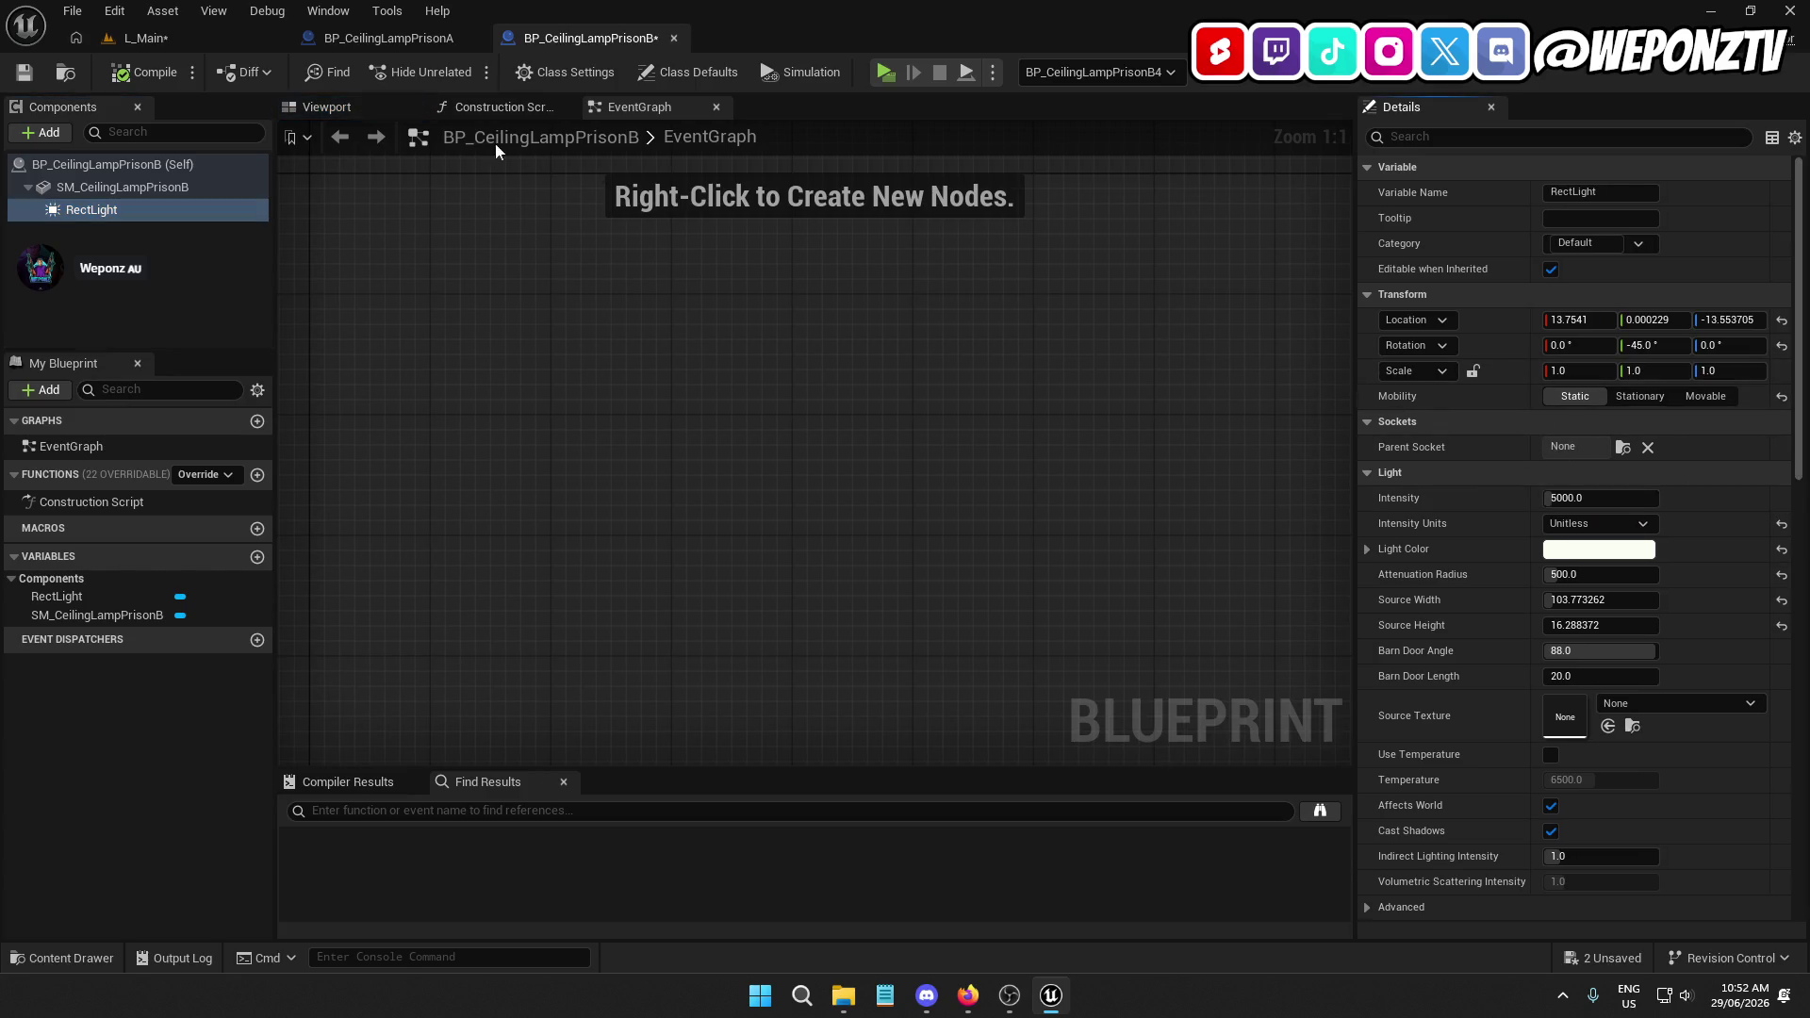
click(141, 71)
click(23, 71)
click(186, 42)
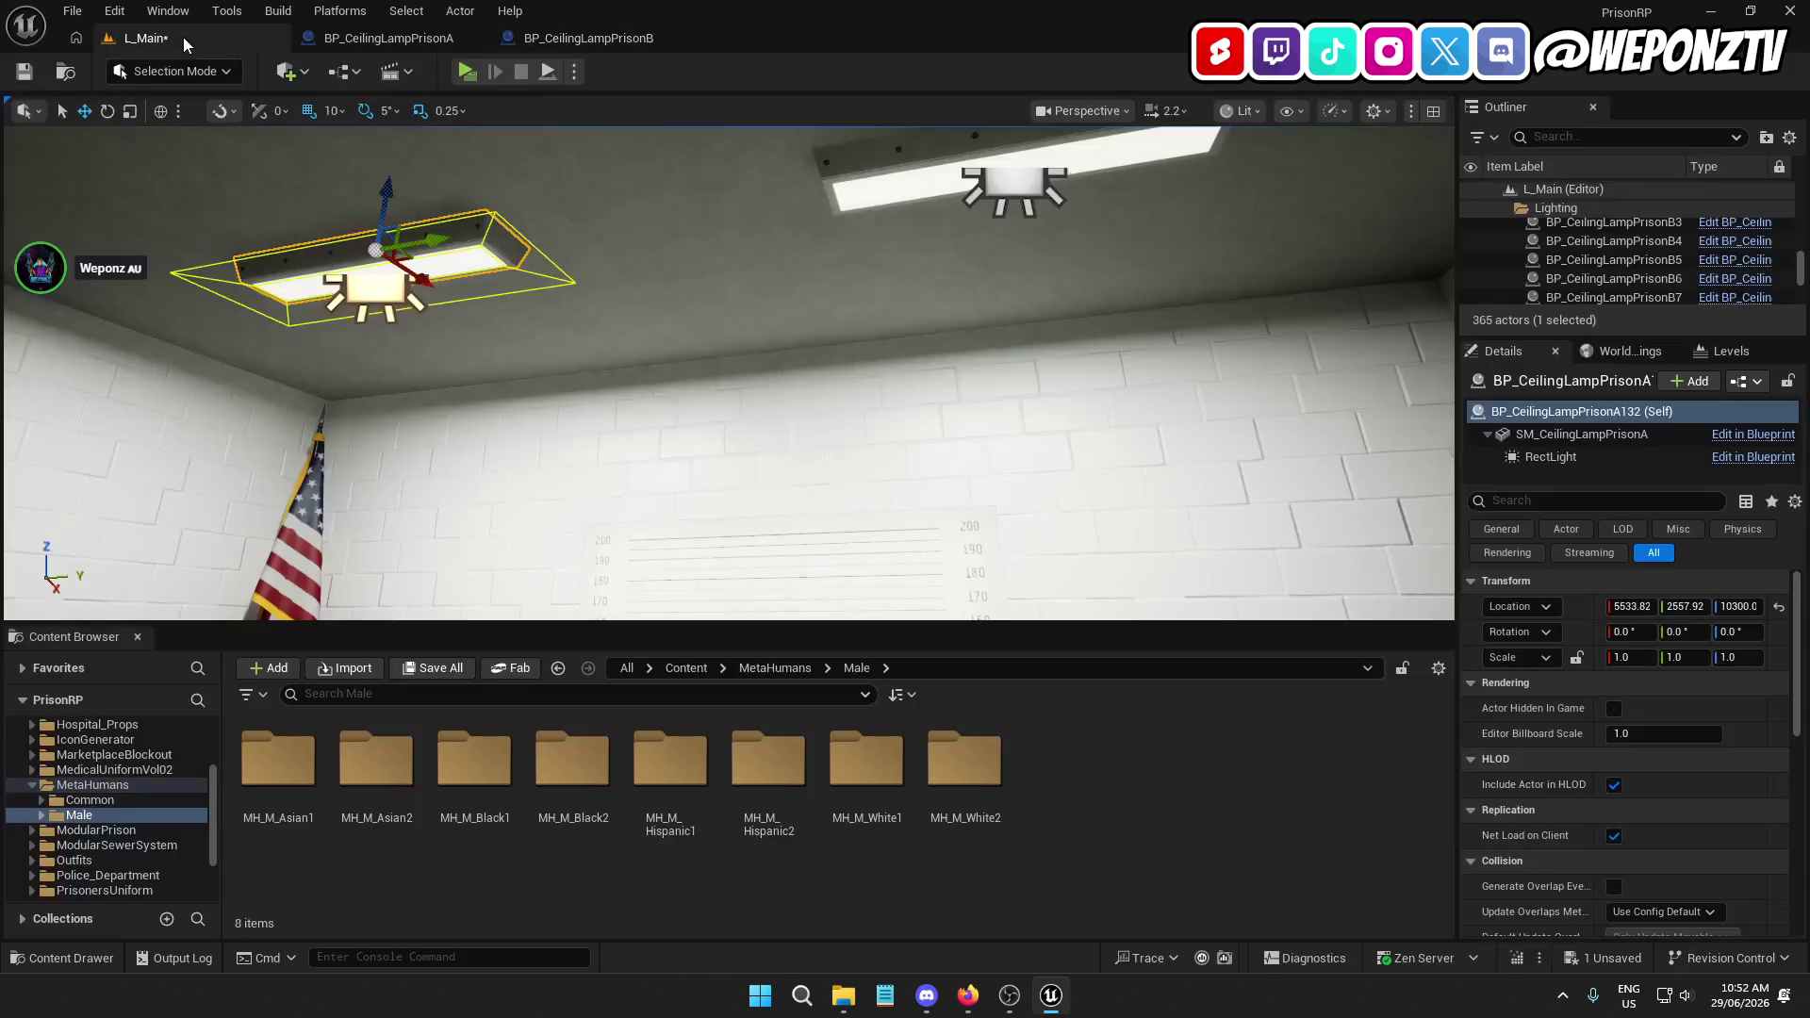
click(23, 72)
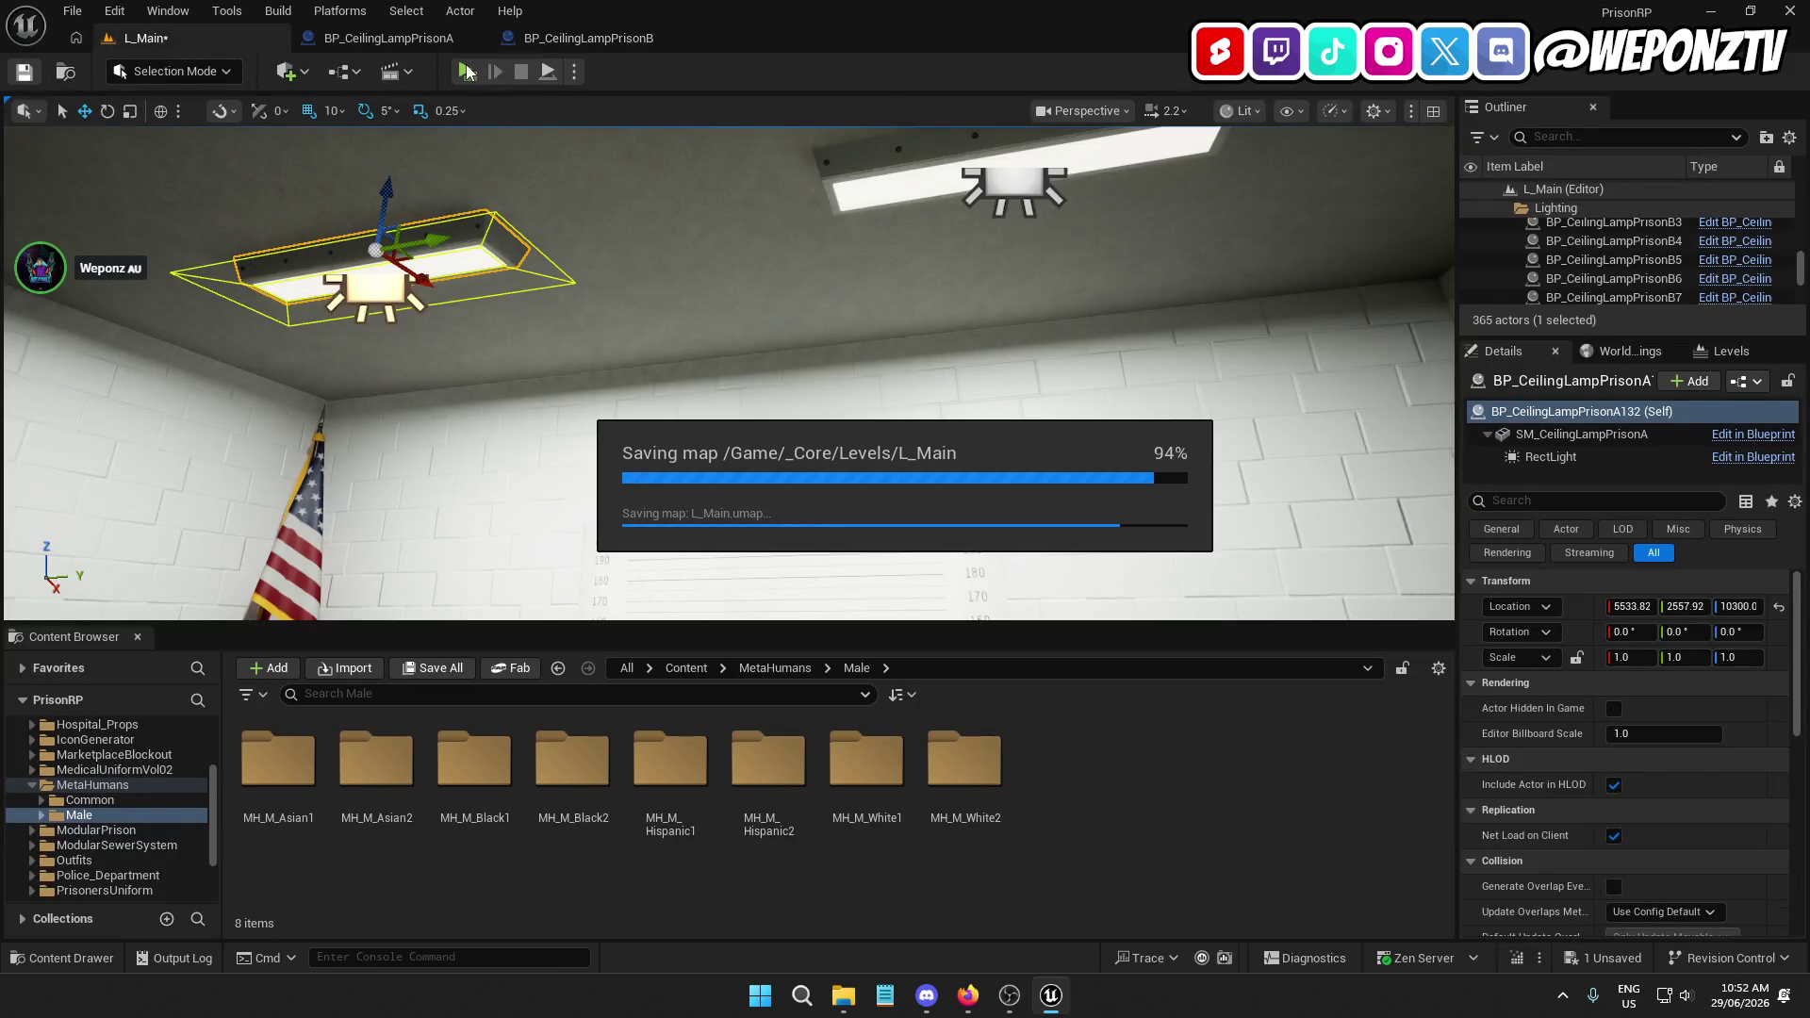
Play-test the lighting, then close the lamp B blueprint tab
click(465, 66)
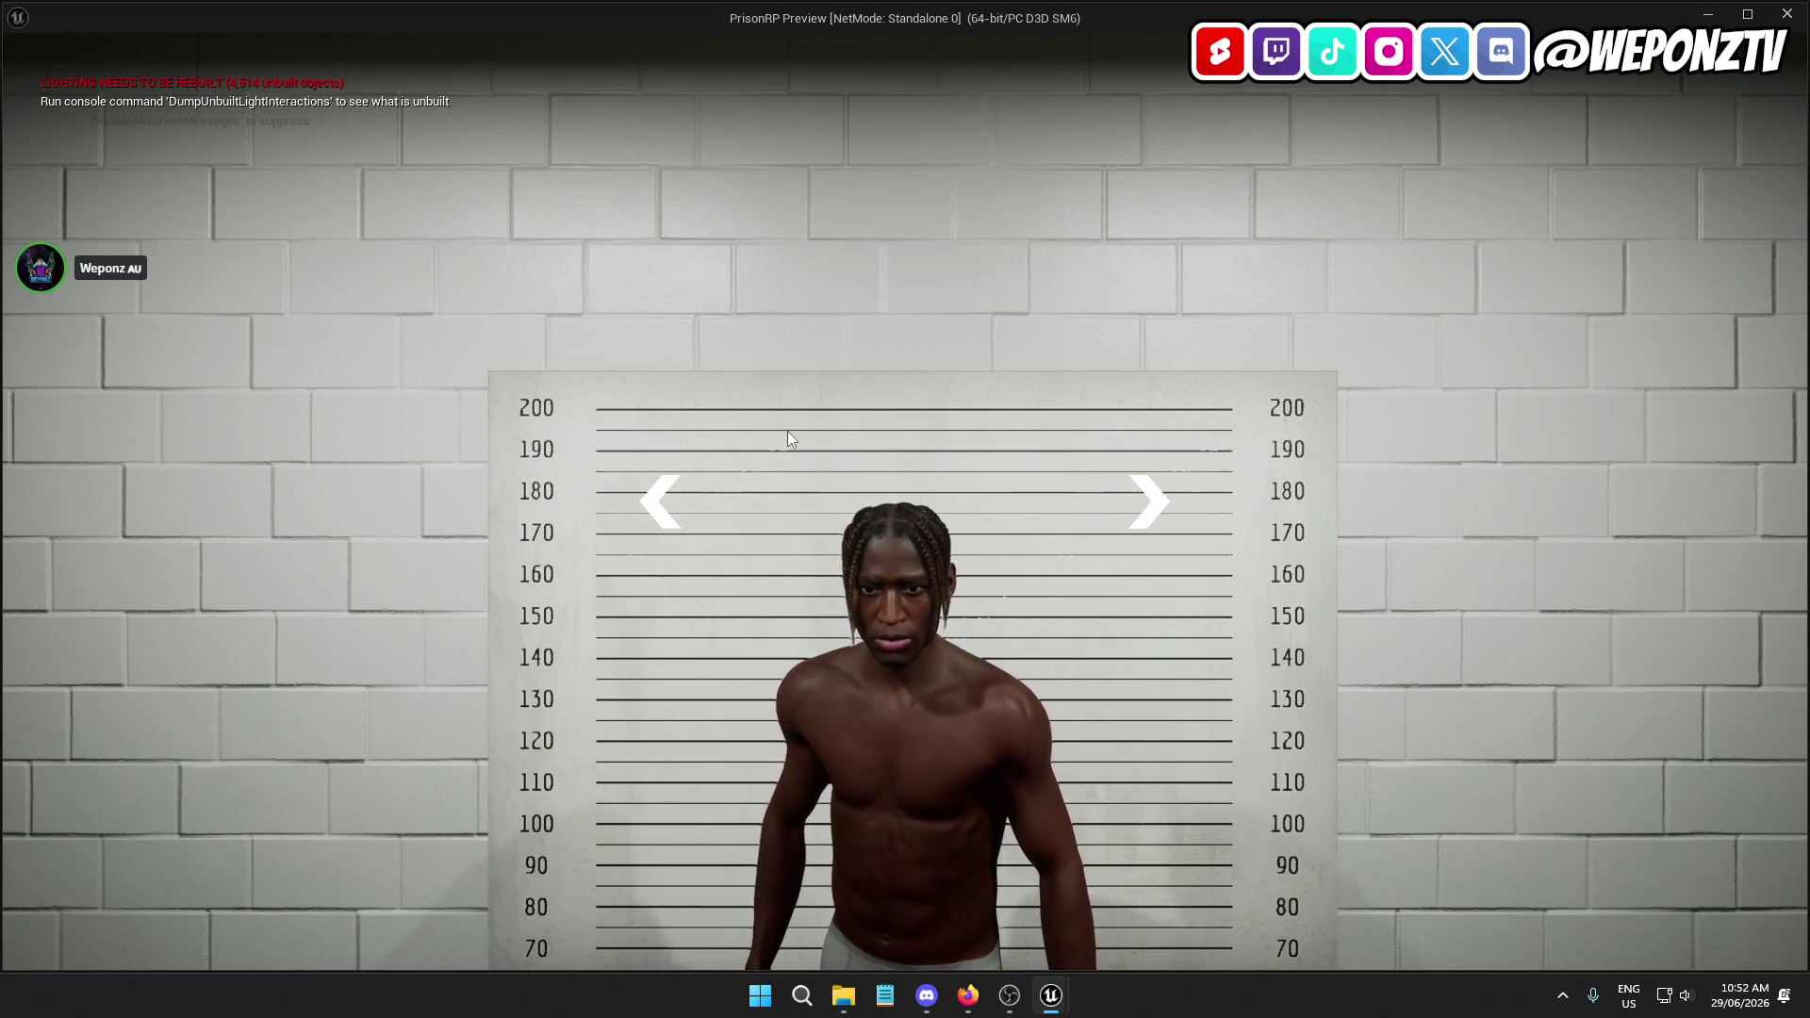
key(Escape)
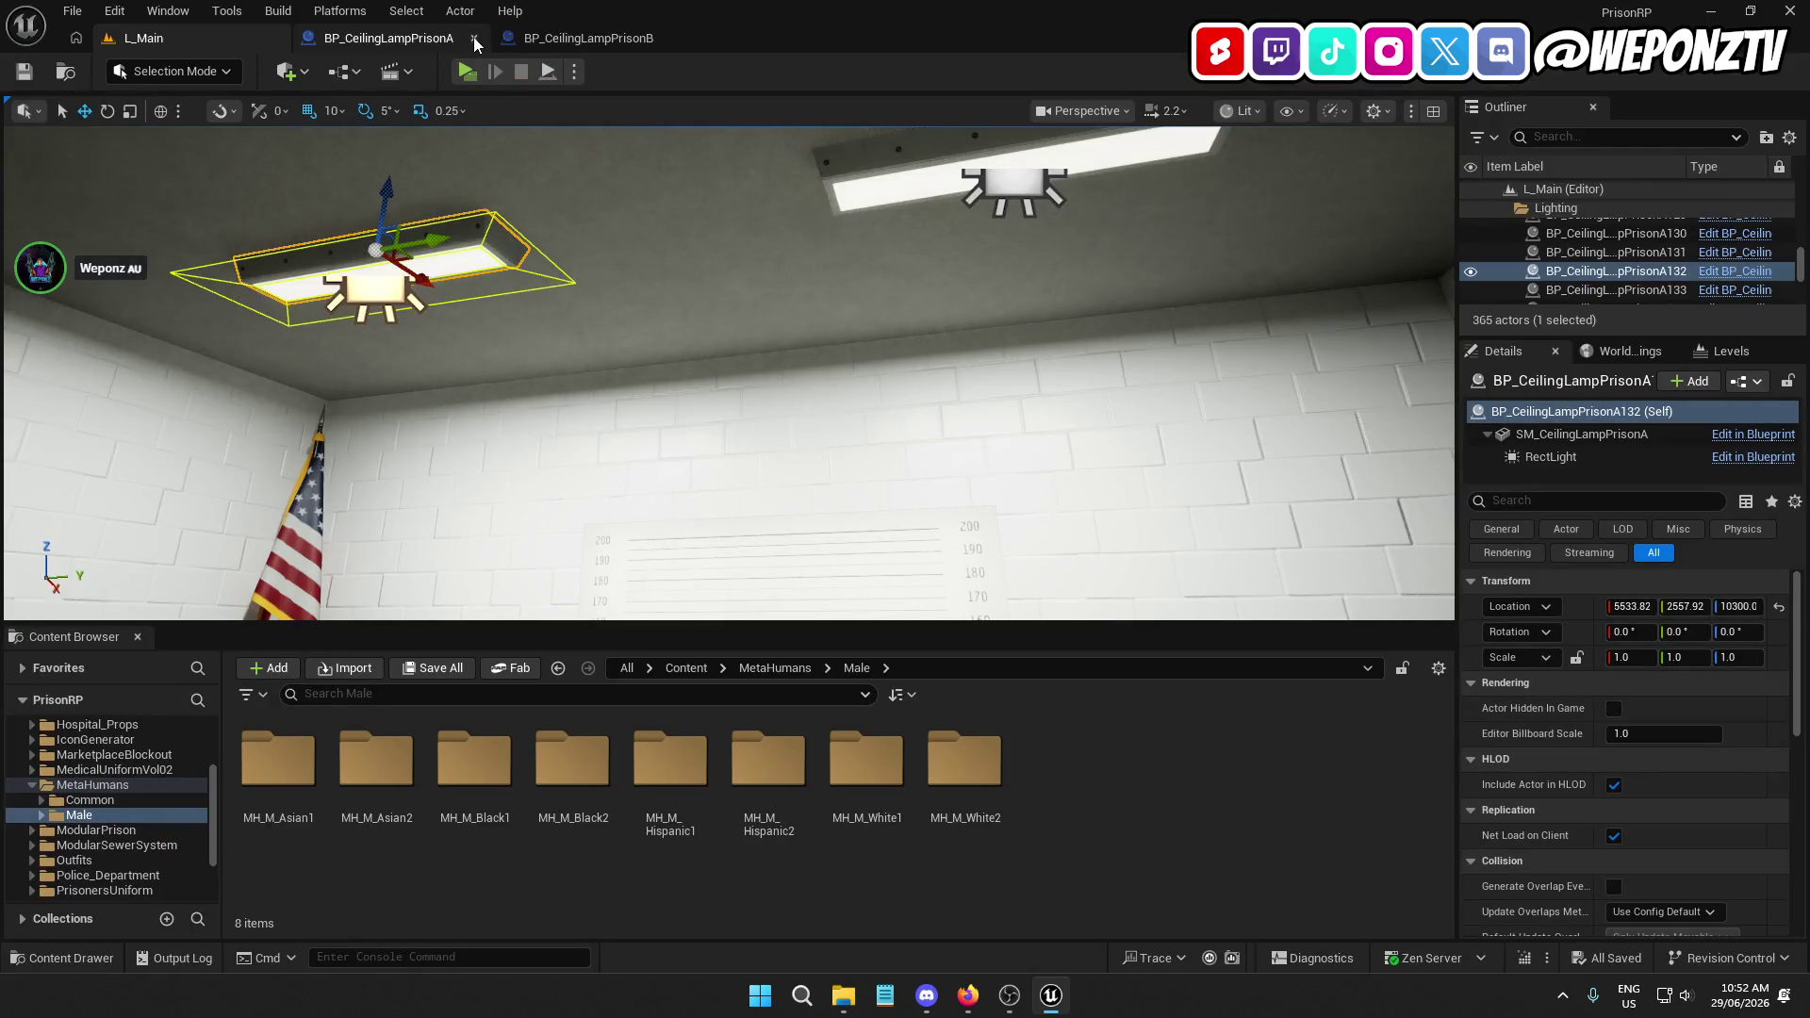
click(475, 39)
Force delete L_Main_BuiltData from _Core/Levels and Save All
click(683, 668)
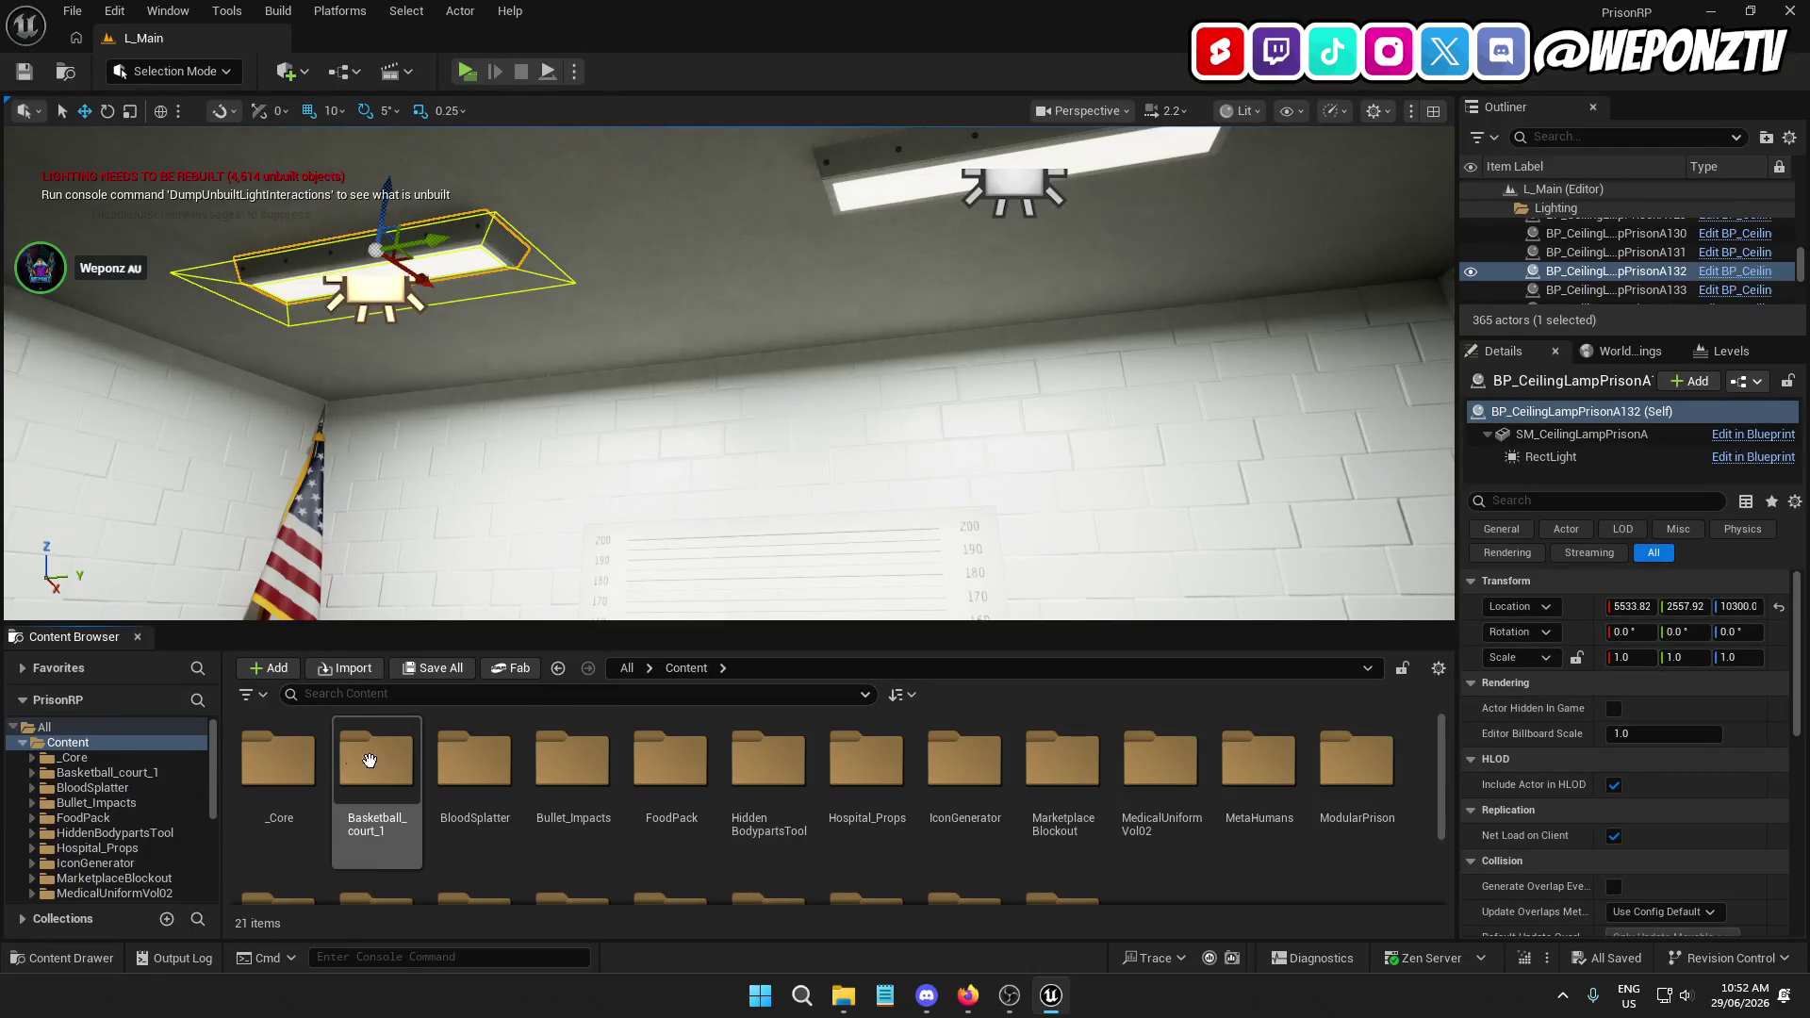
double_click(278, 759)
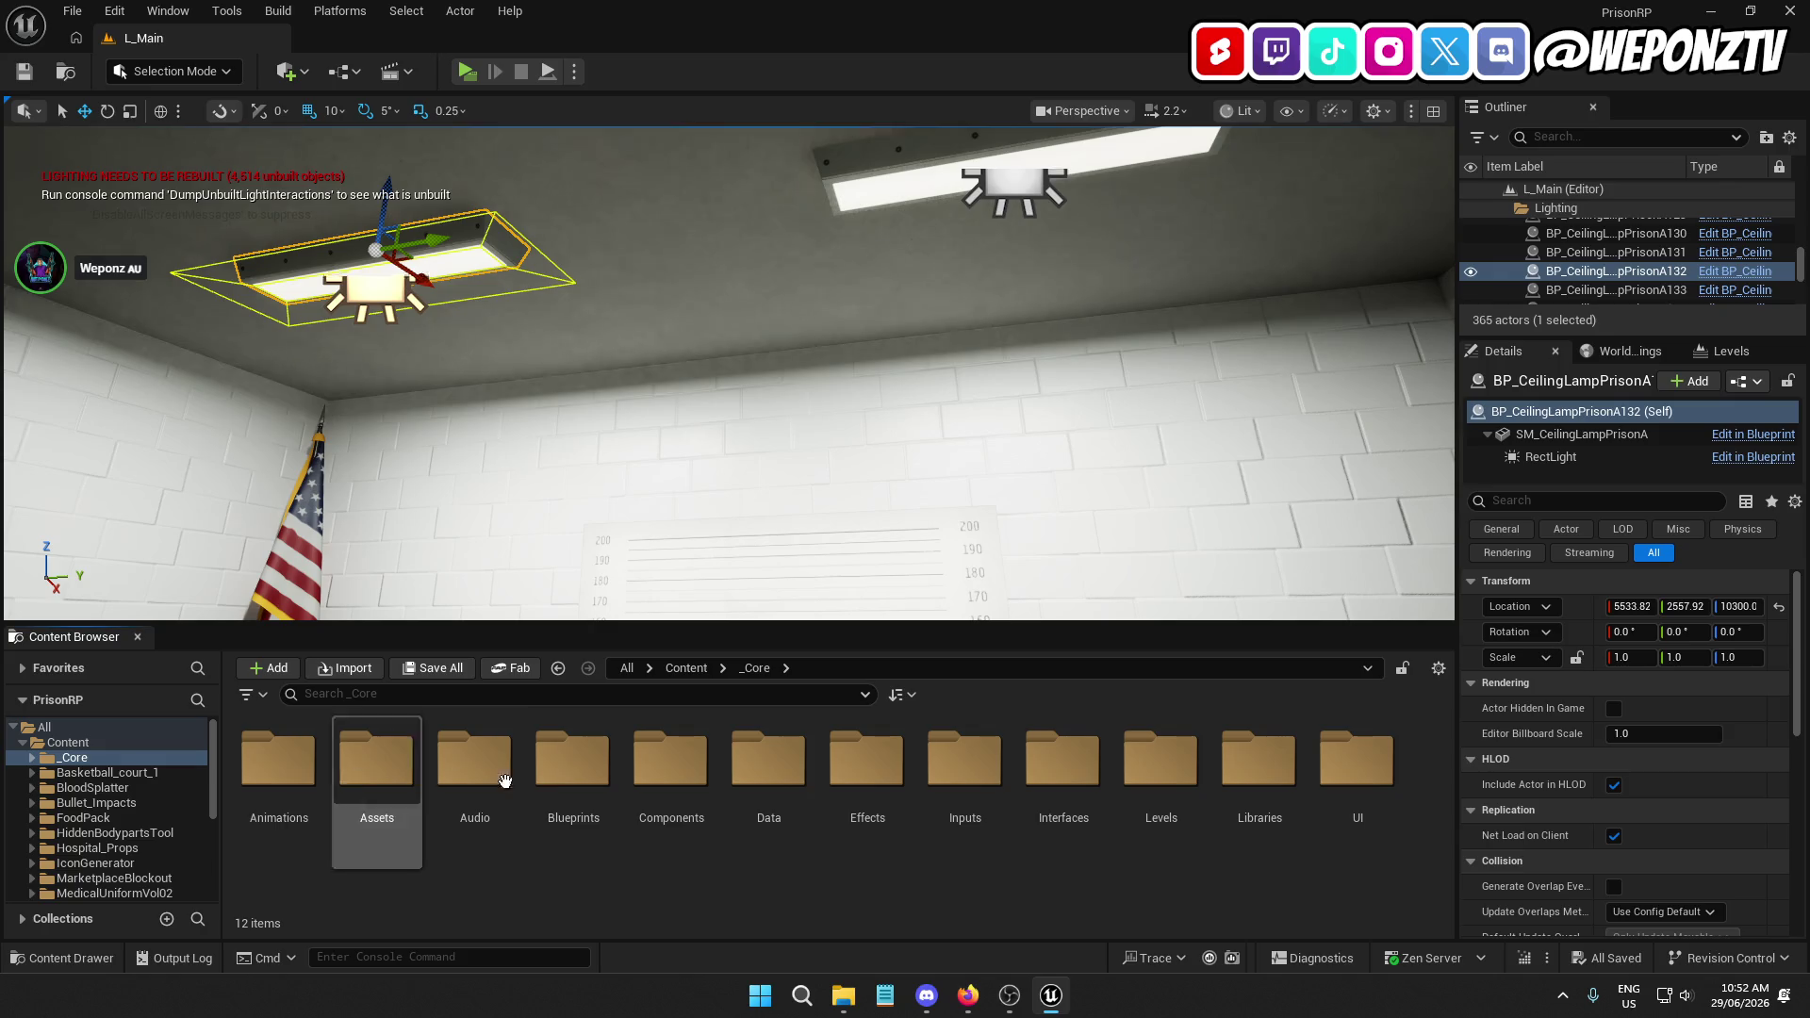
double_click(1153, 747)
right_click(459, 782)
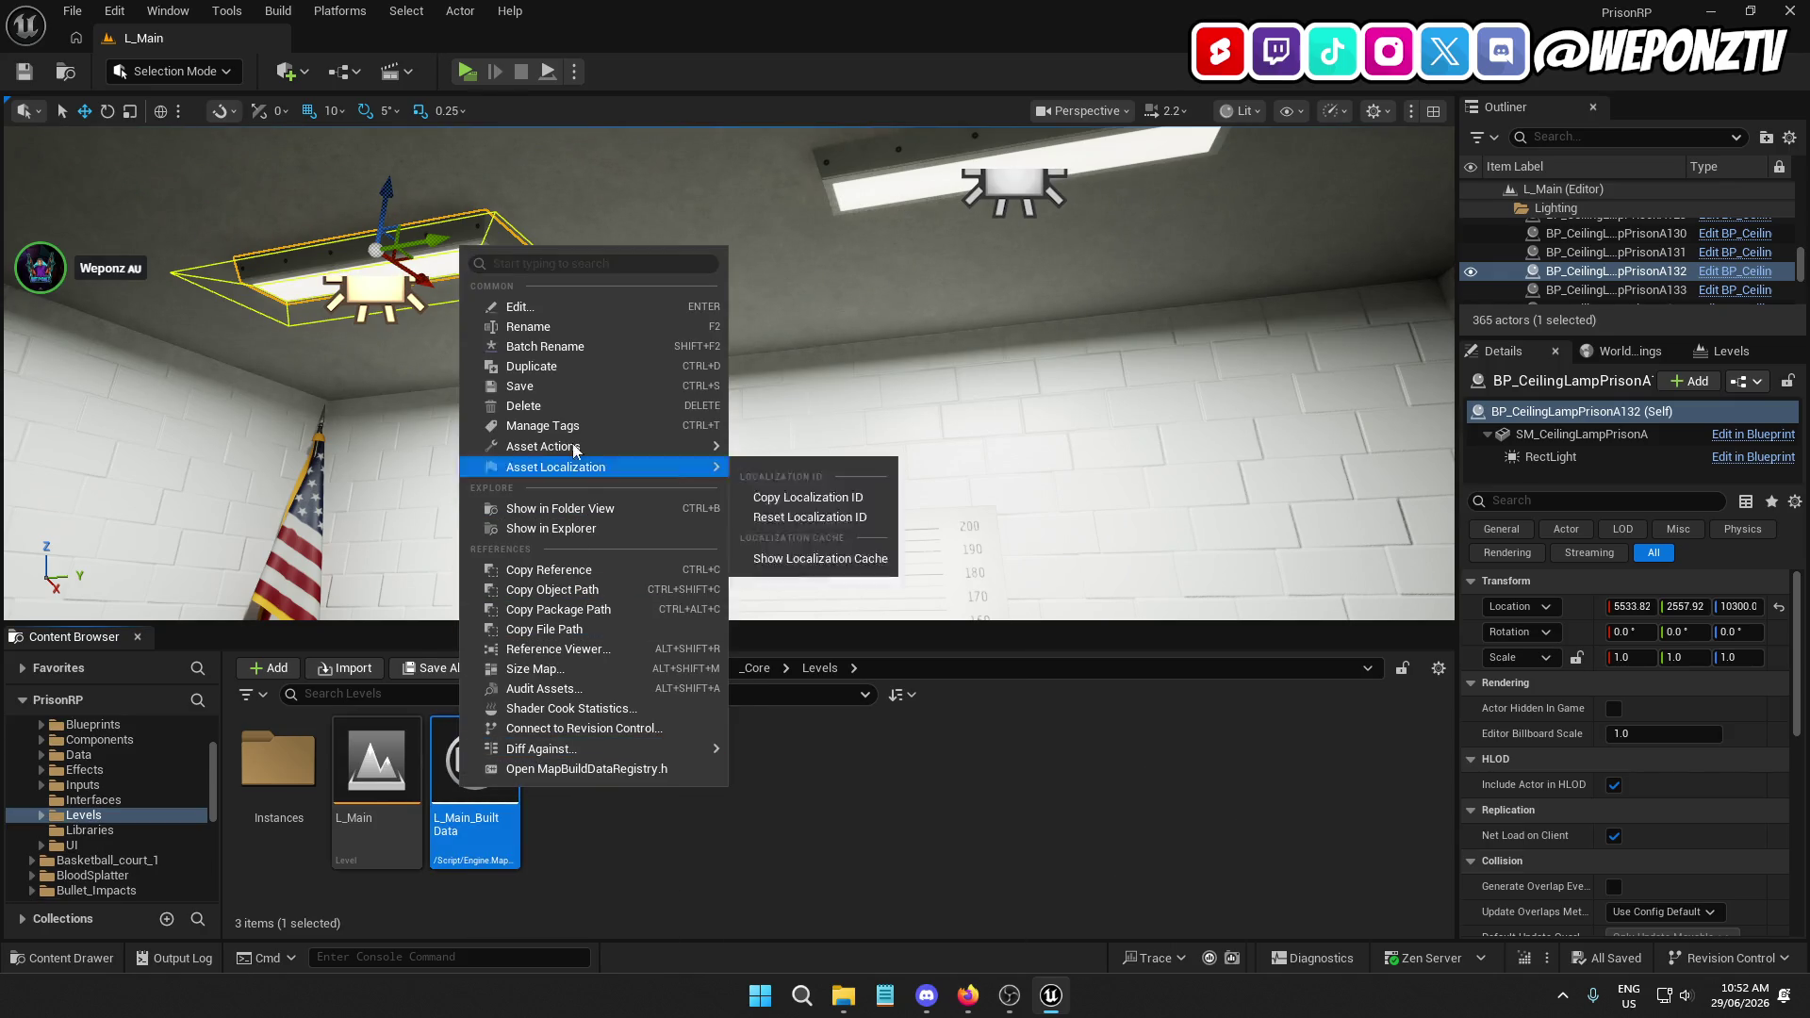
click(575, 400)
click(900, 803)
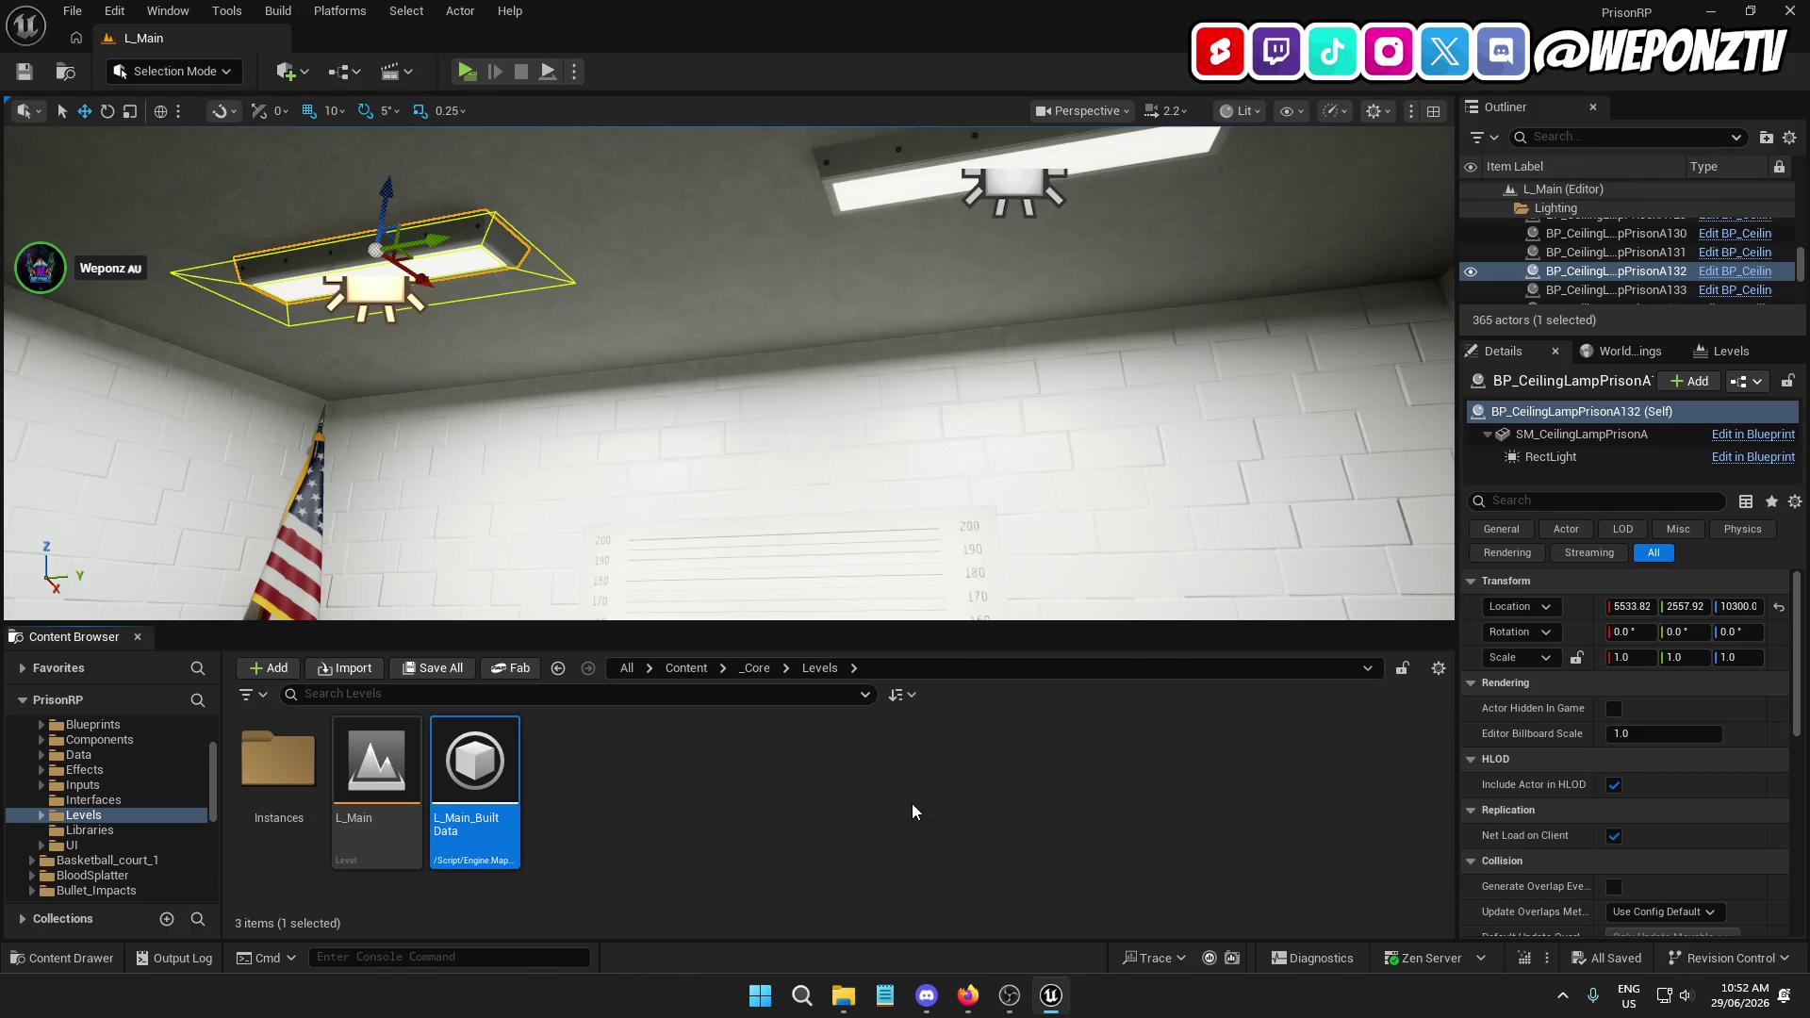
click(73, 10)
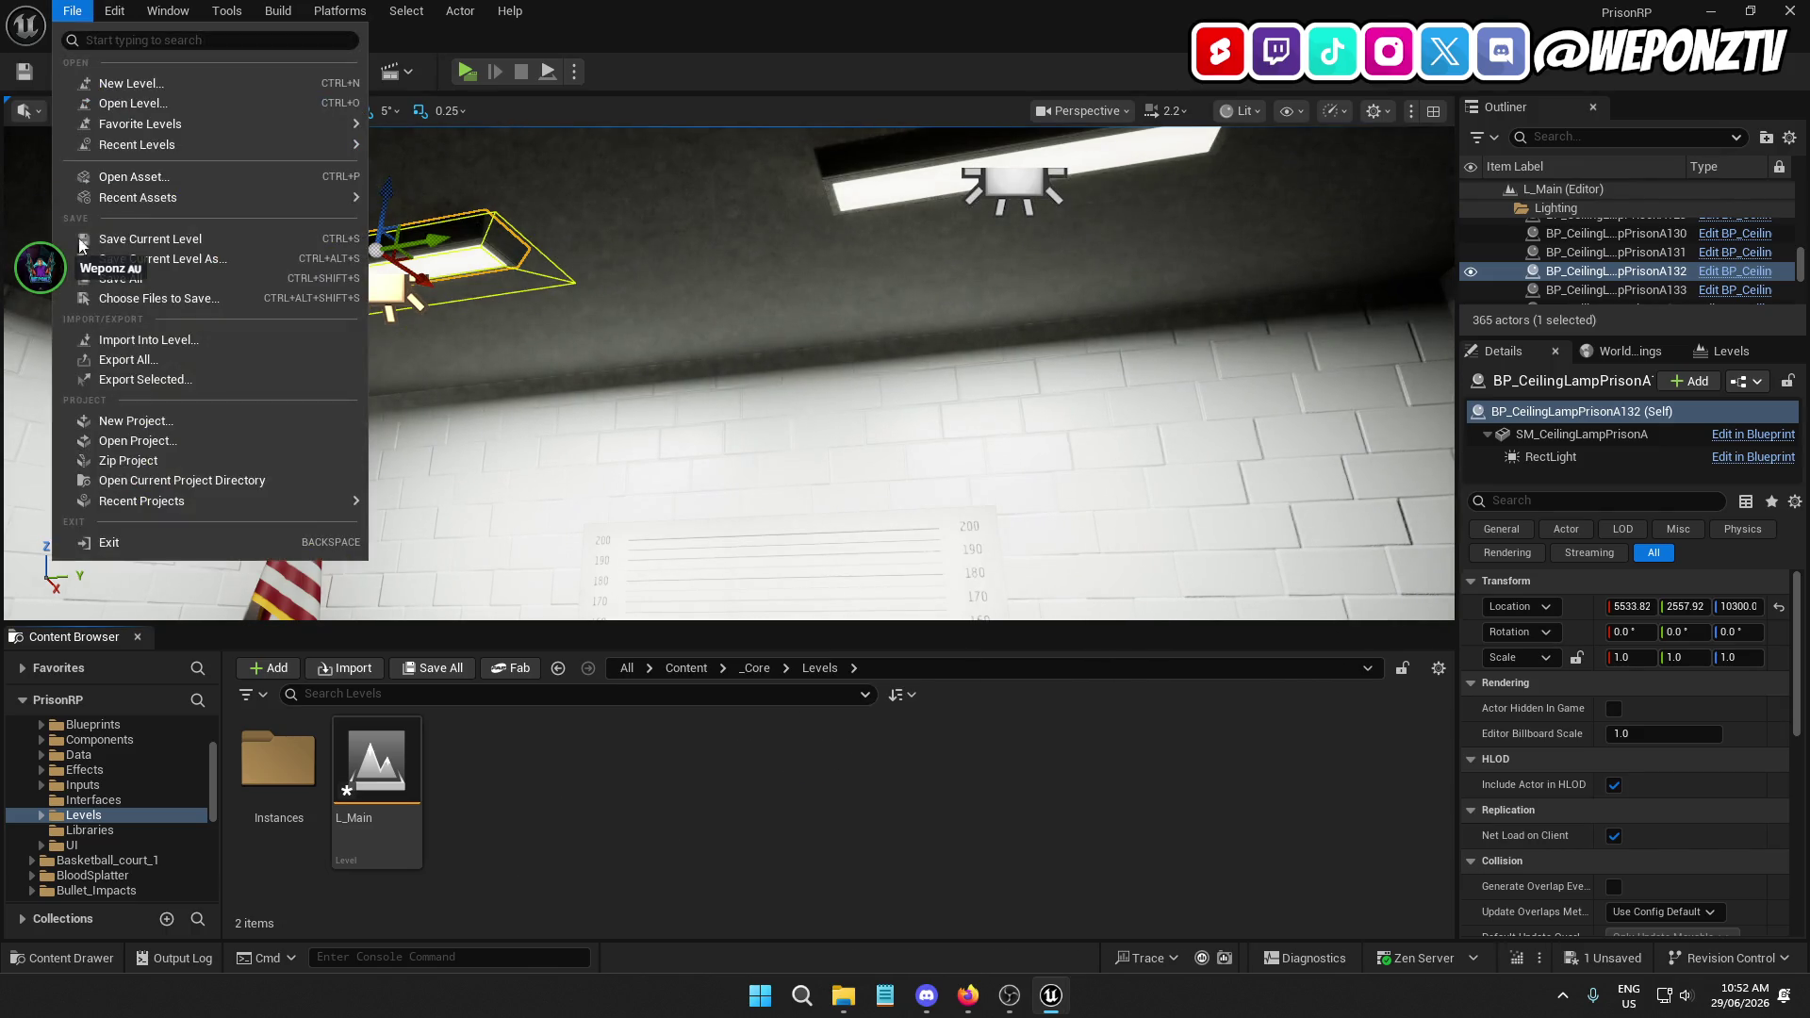
click(150, 279)
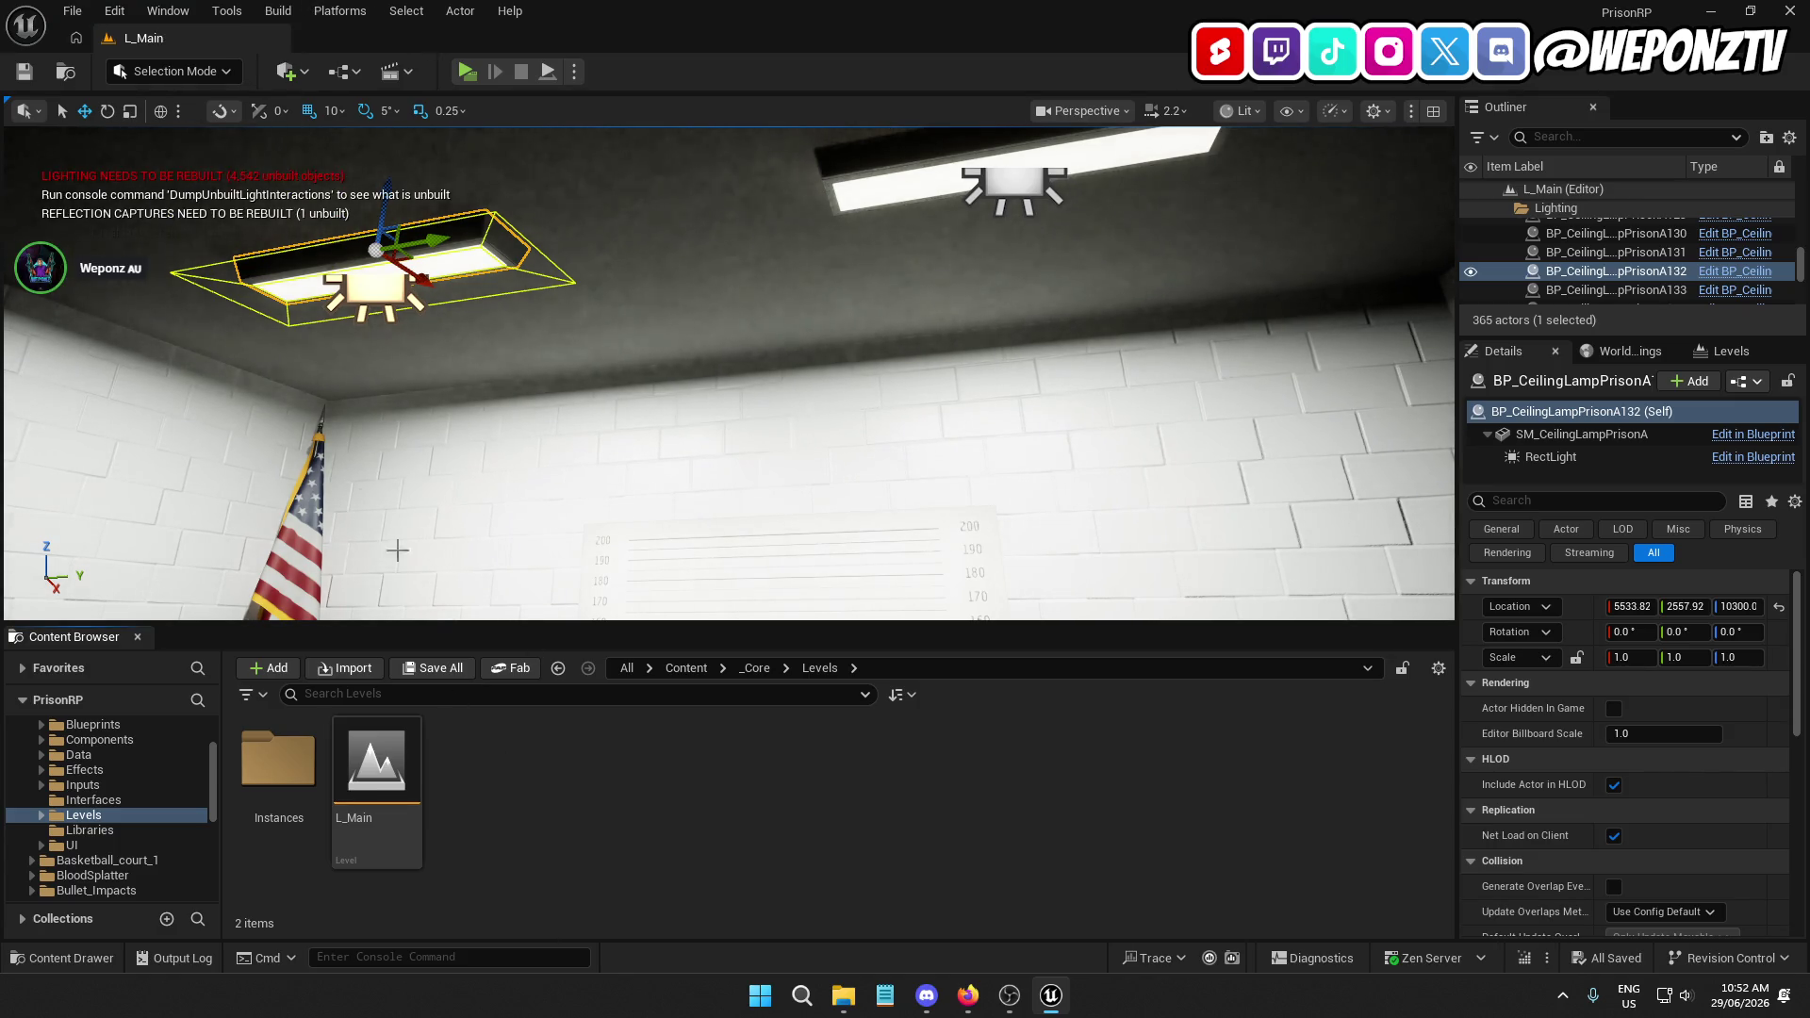
Return to the Content folder and start Build All Levels
click(681, 675)
click(626, 667)
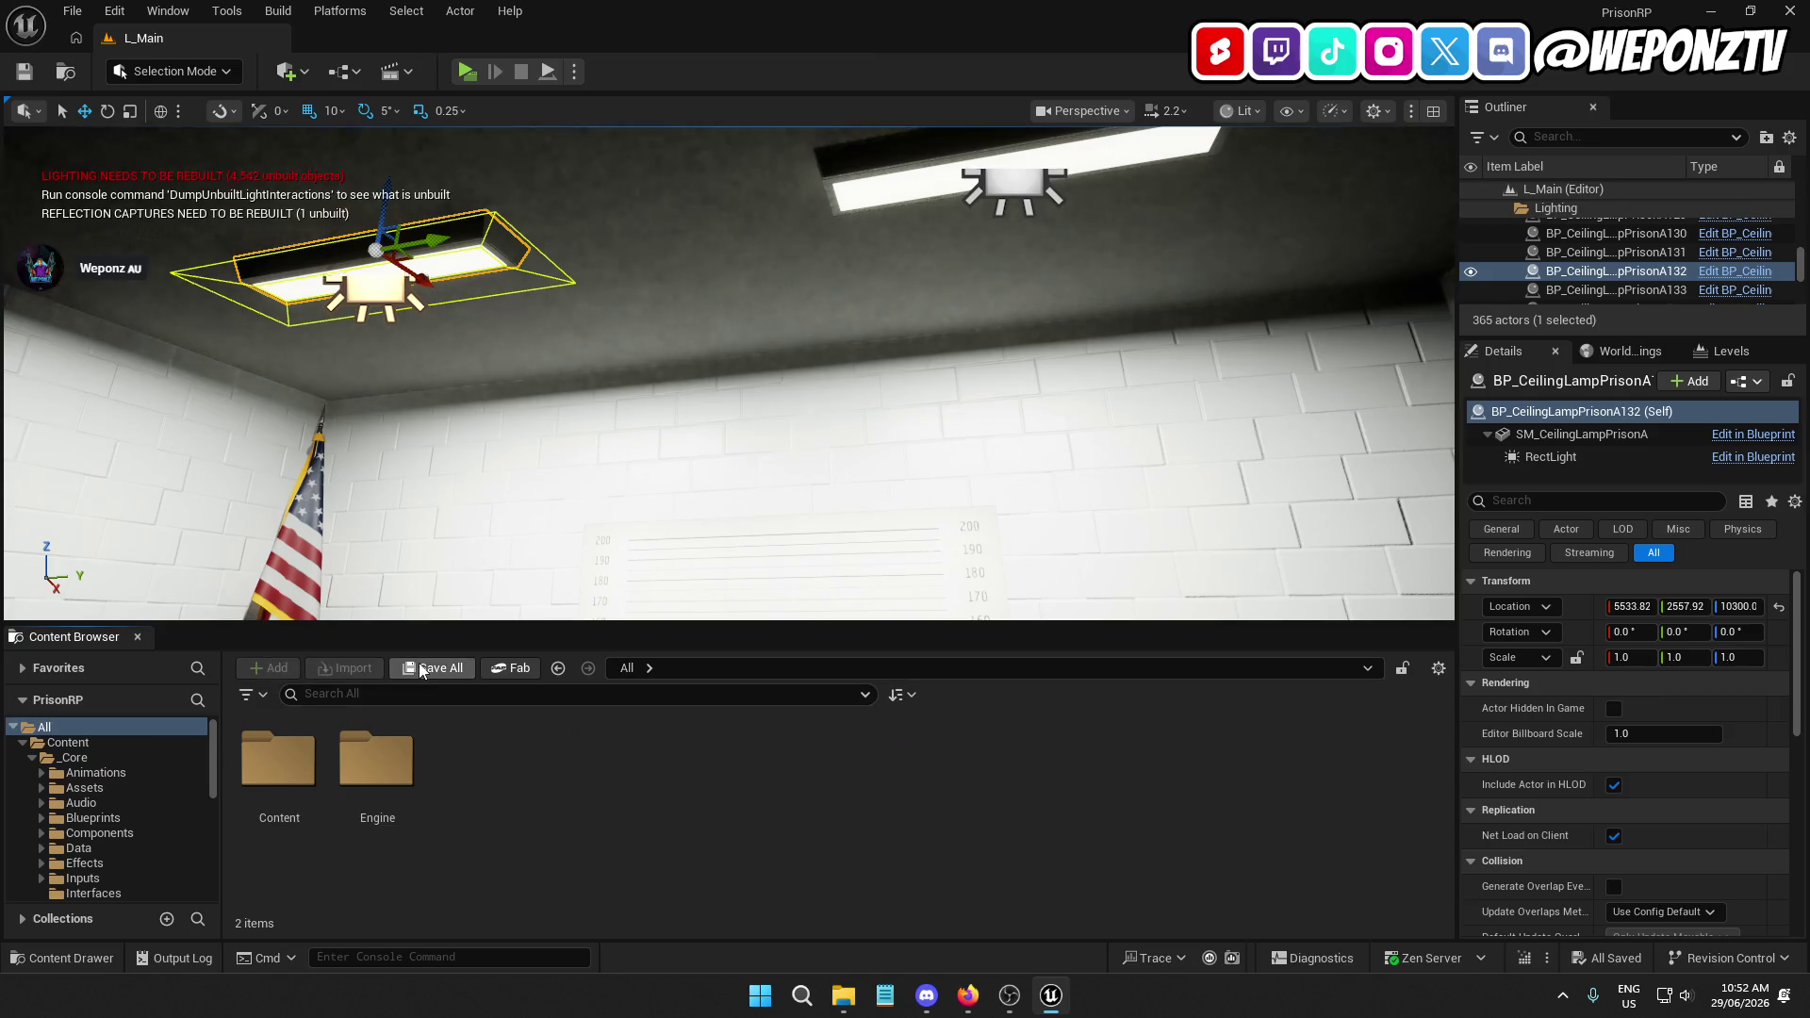
right_click(241, 758)
click(353, 579)
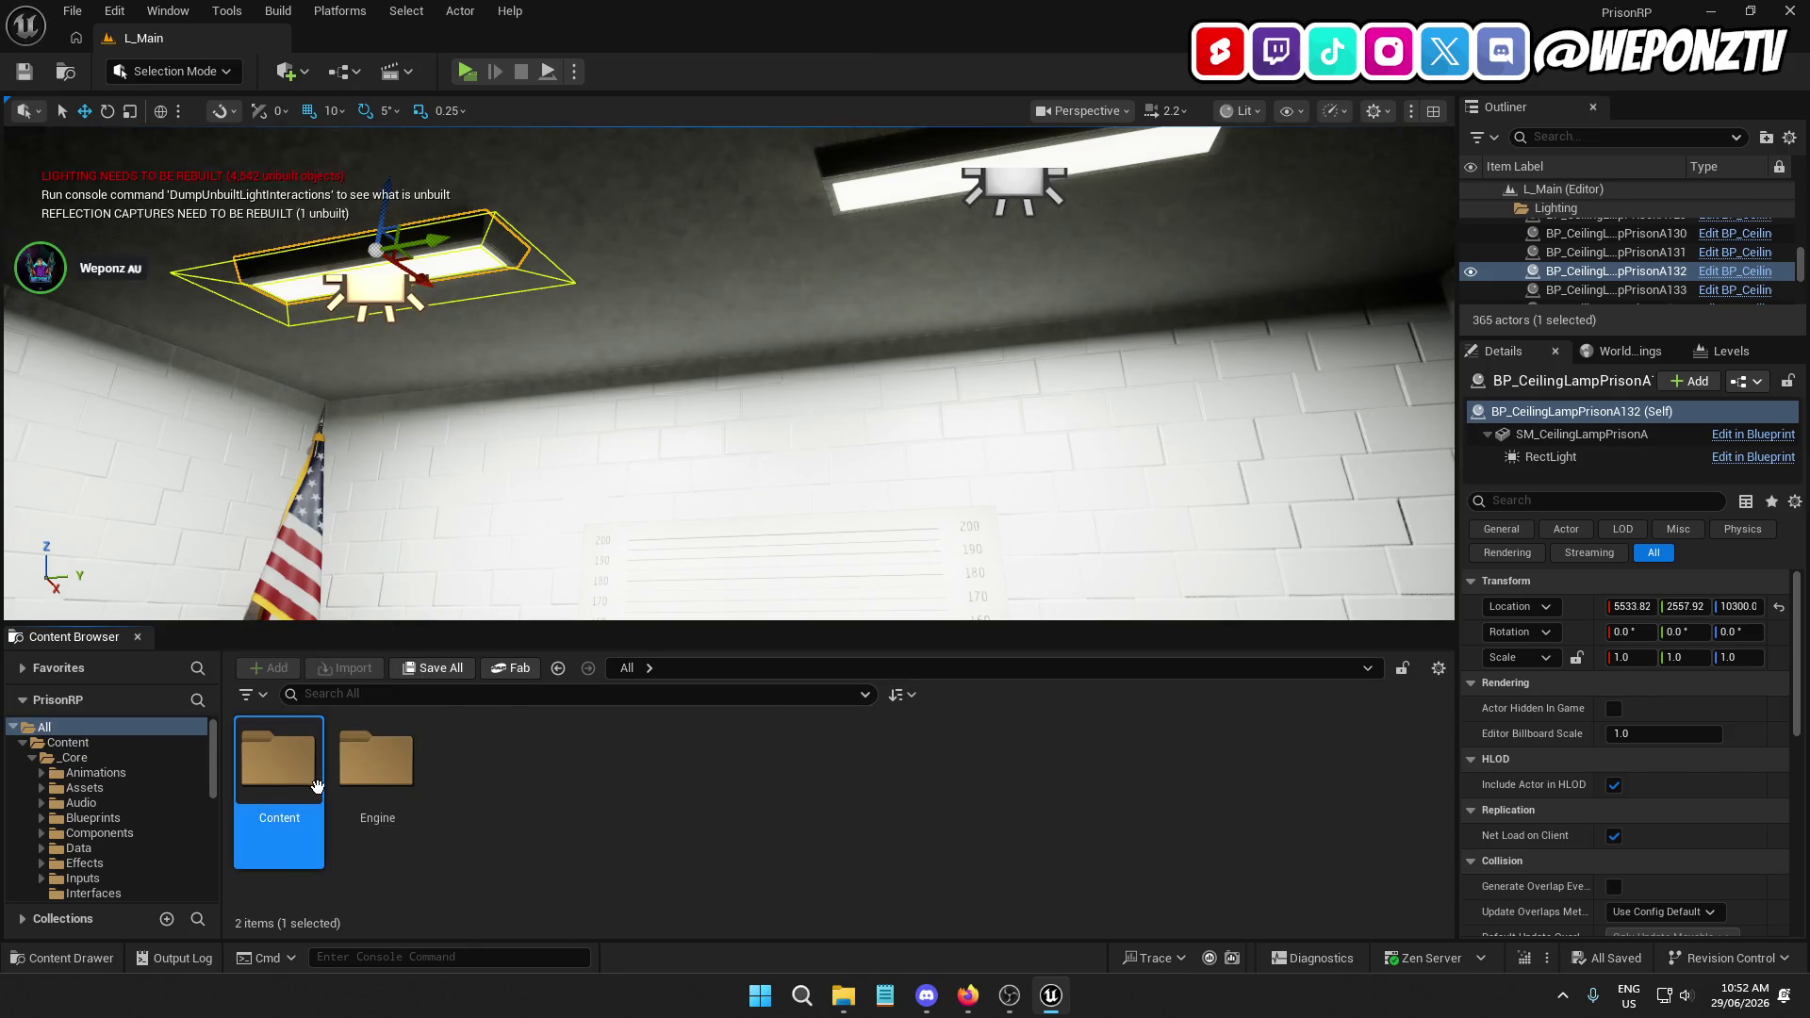
double_click(283, 764)
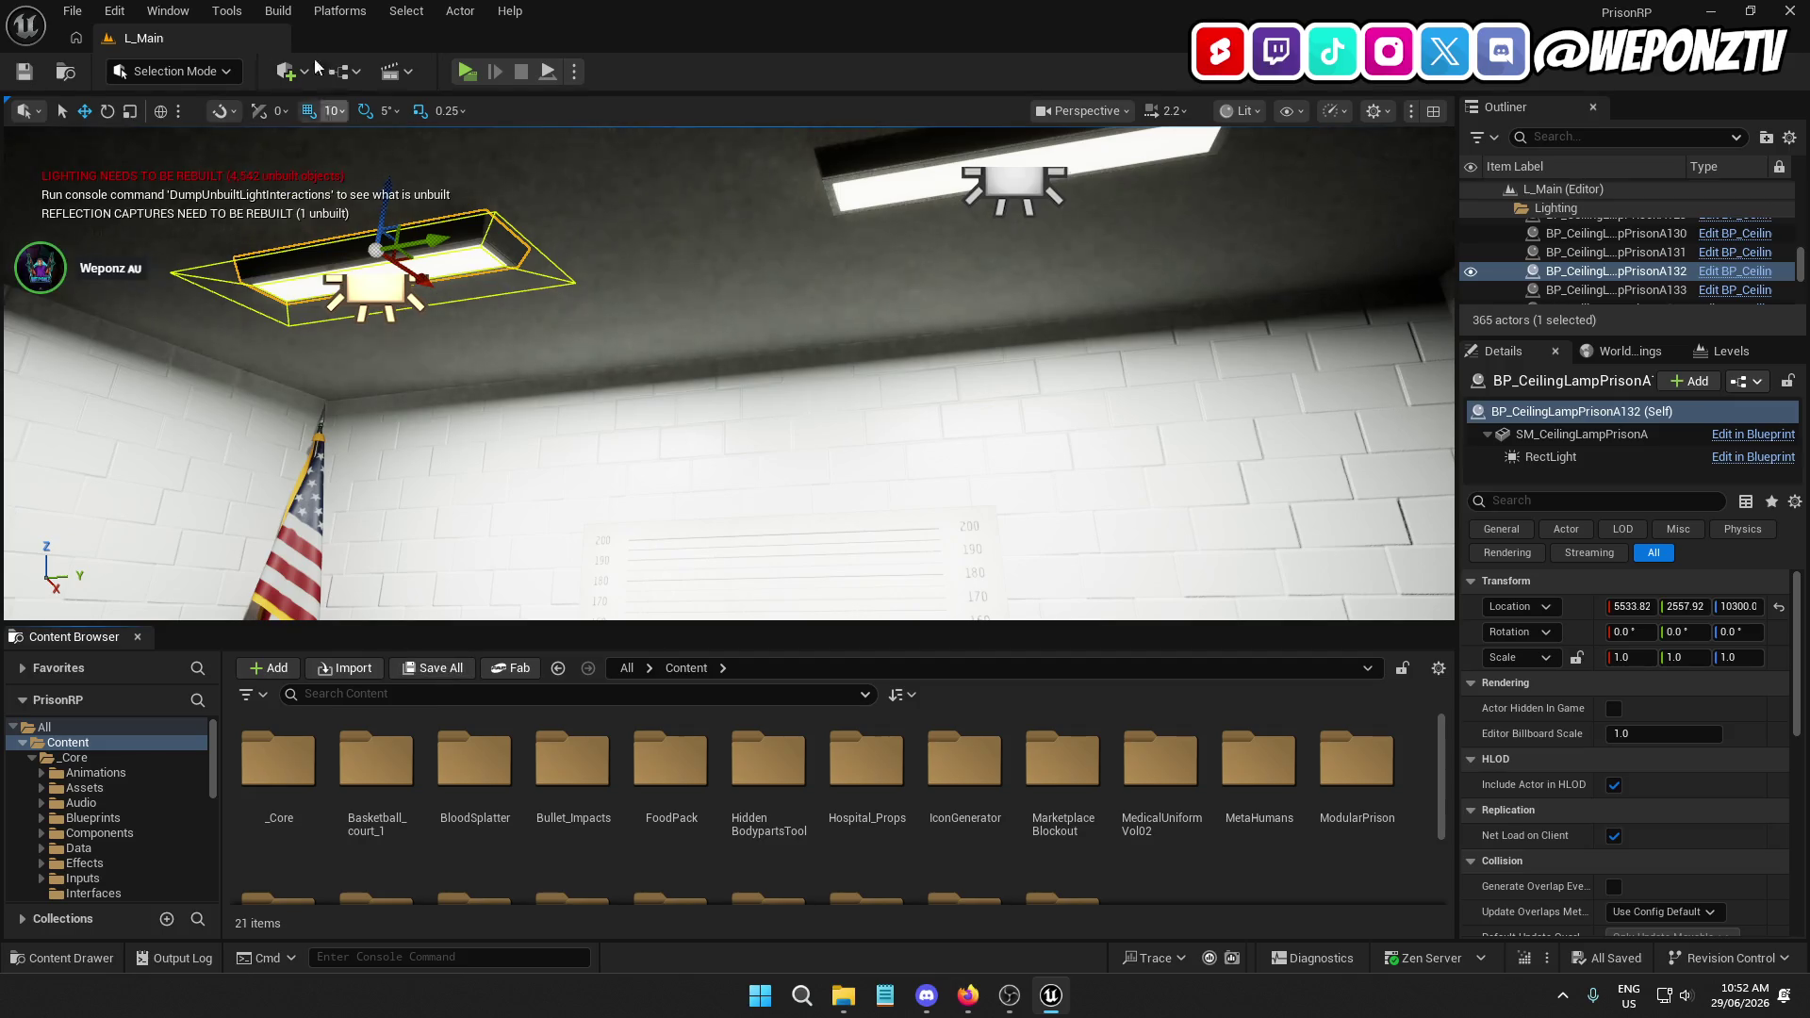
click(280, 12)
click(337, 85)
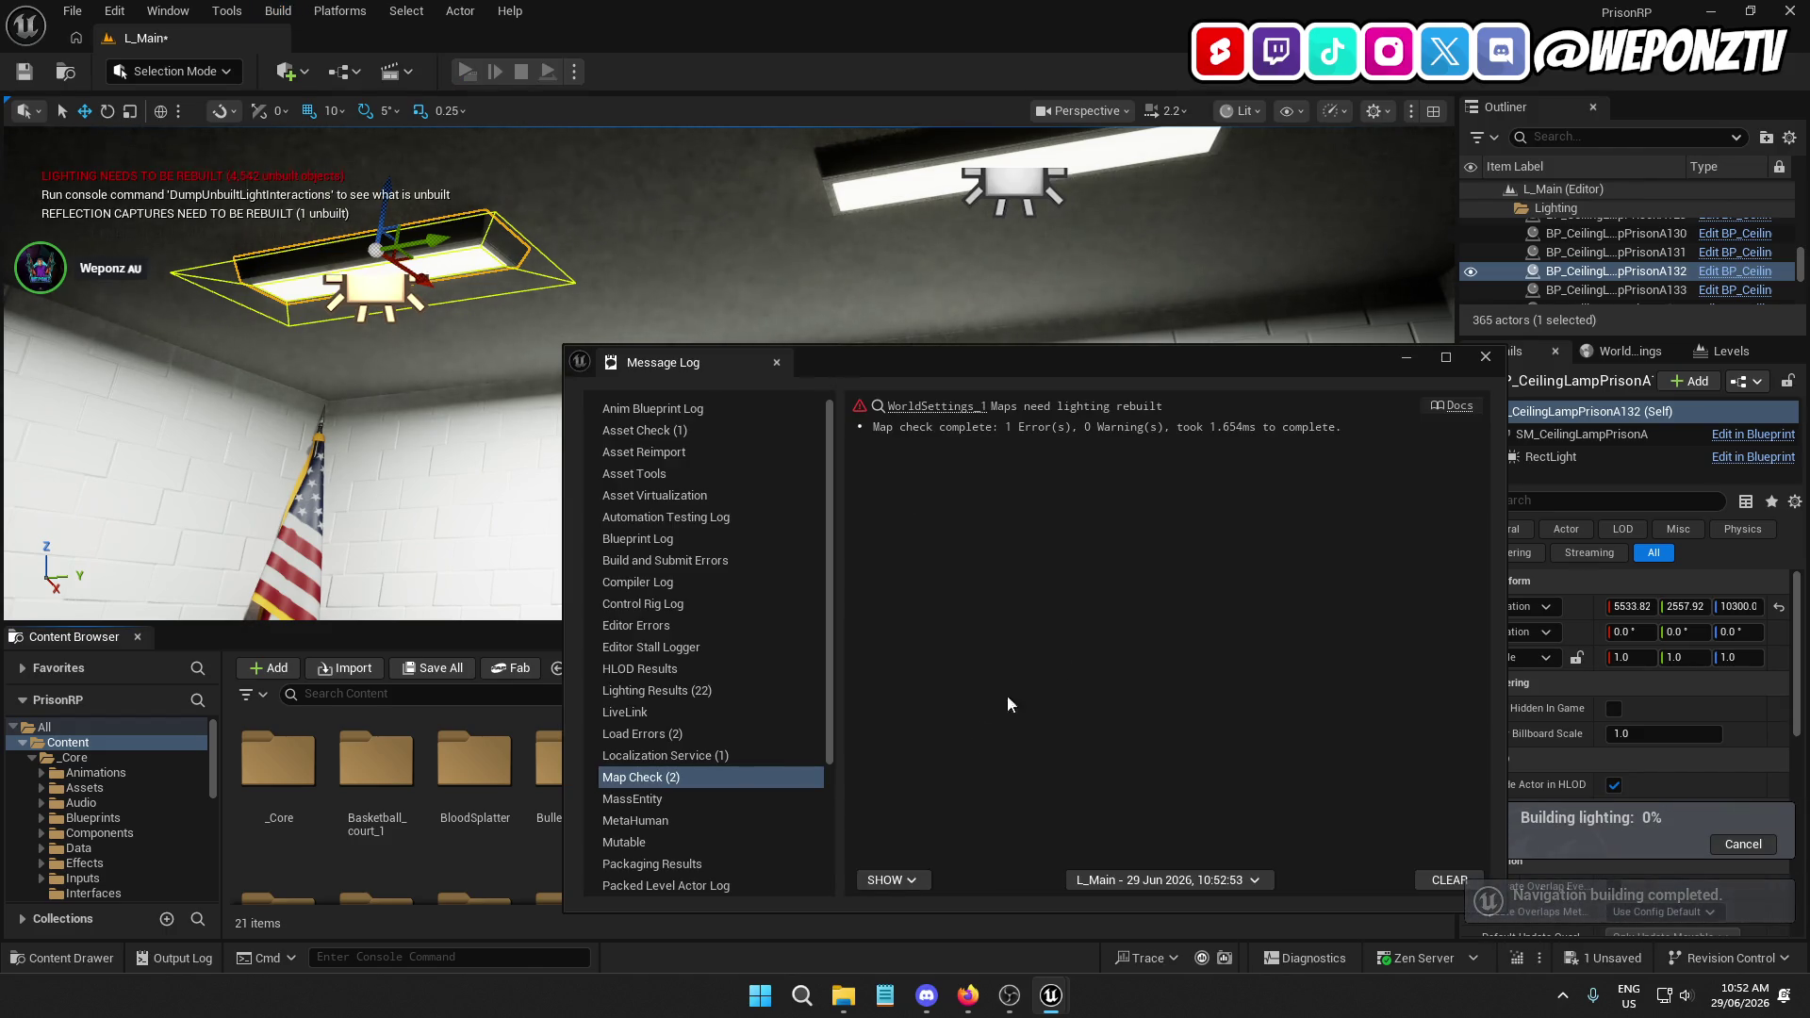
Close the map check log and save L_Main while the lighting build runs
click(1485, 358)
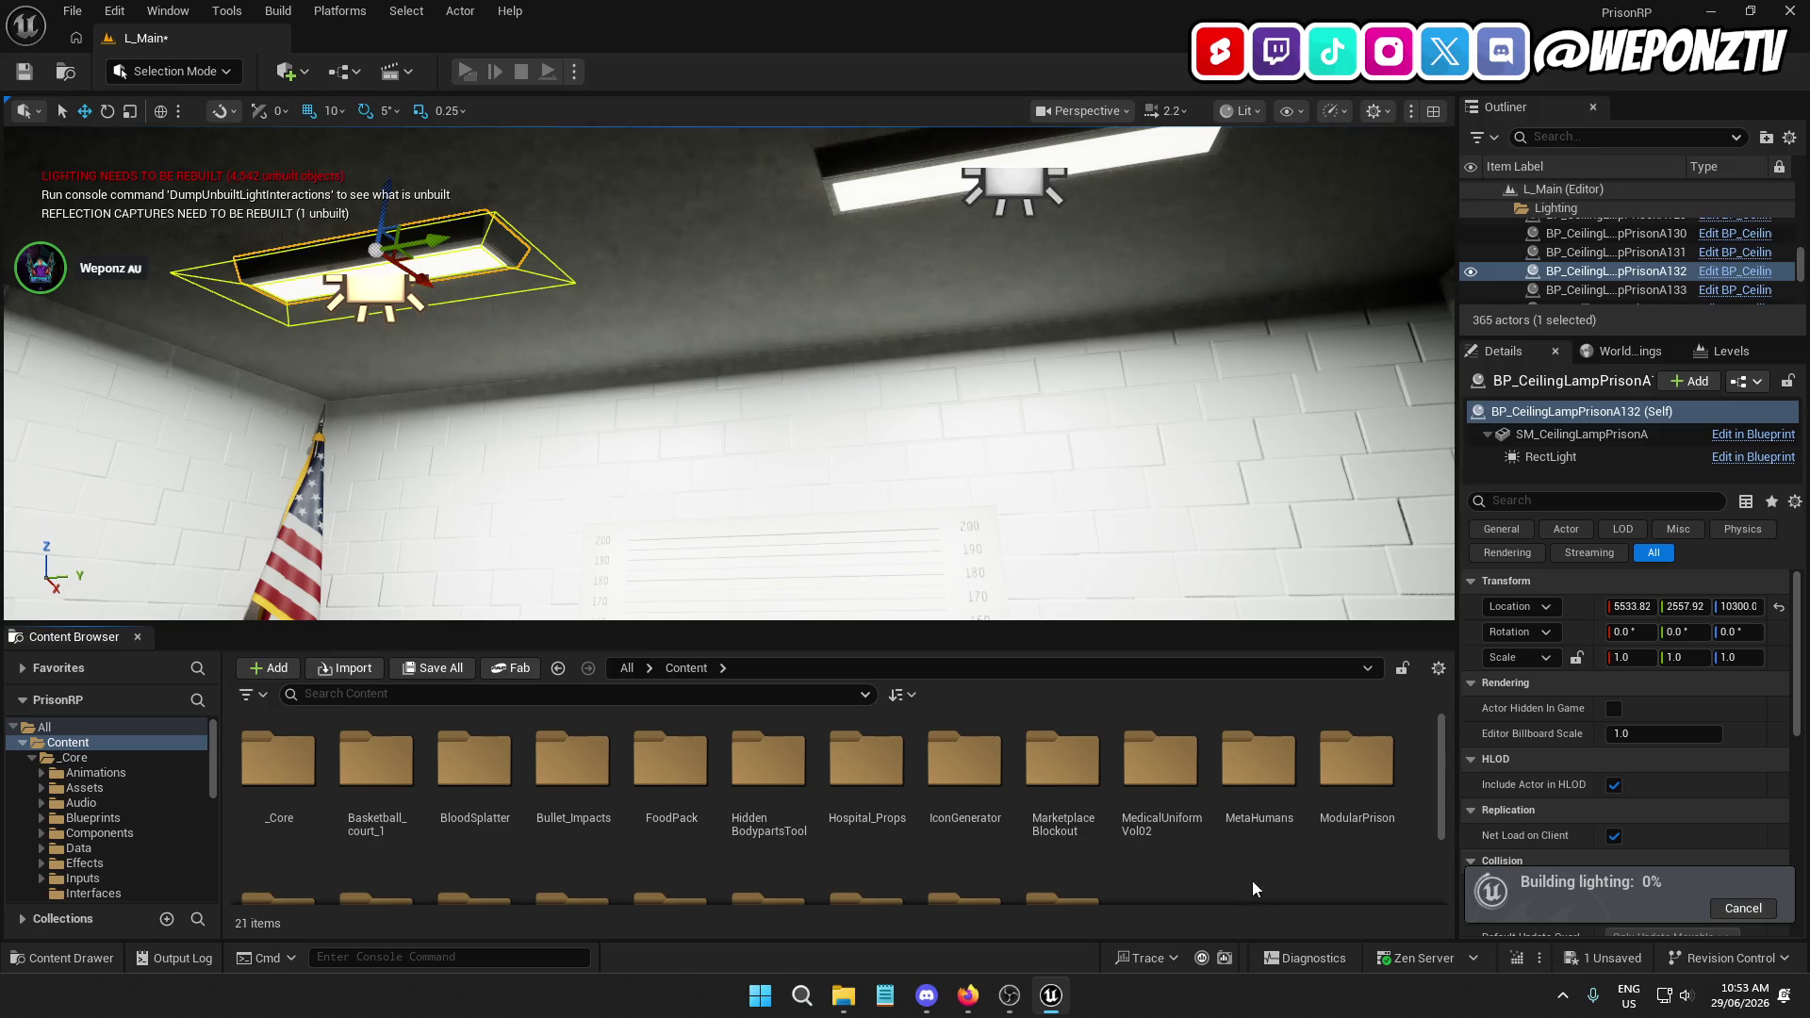
click(23, 79)
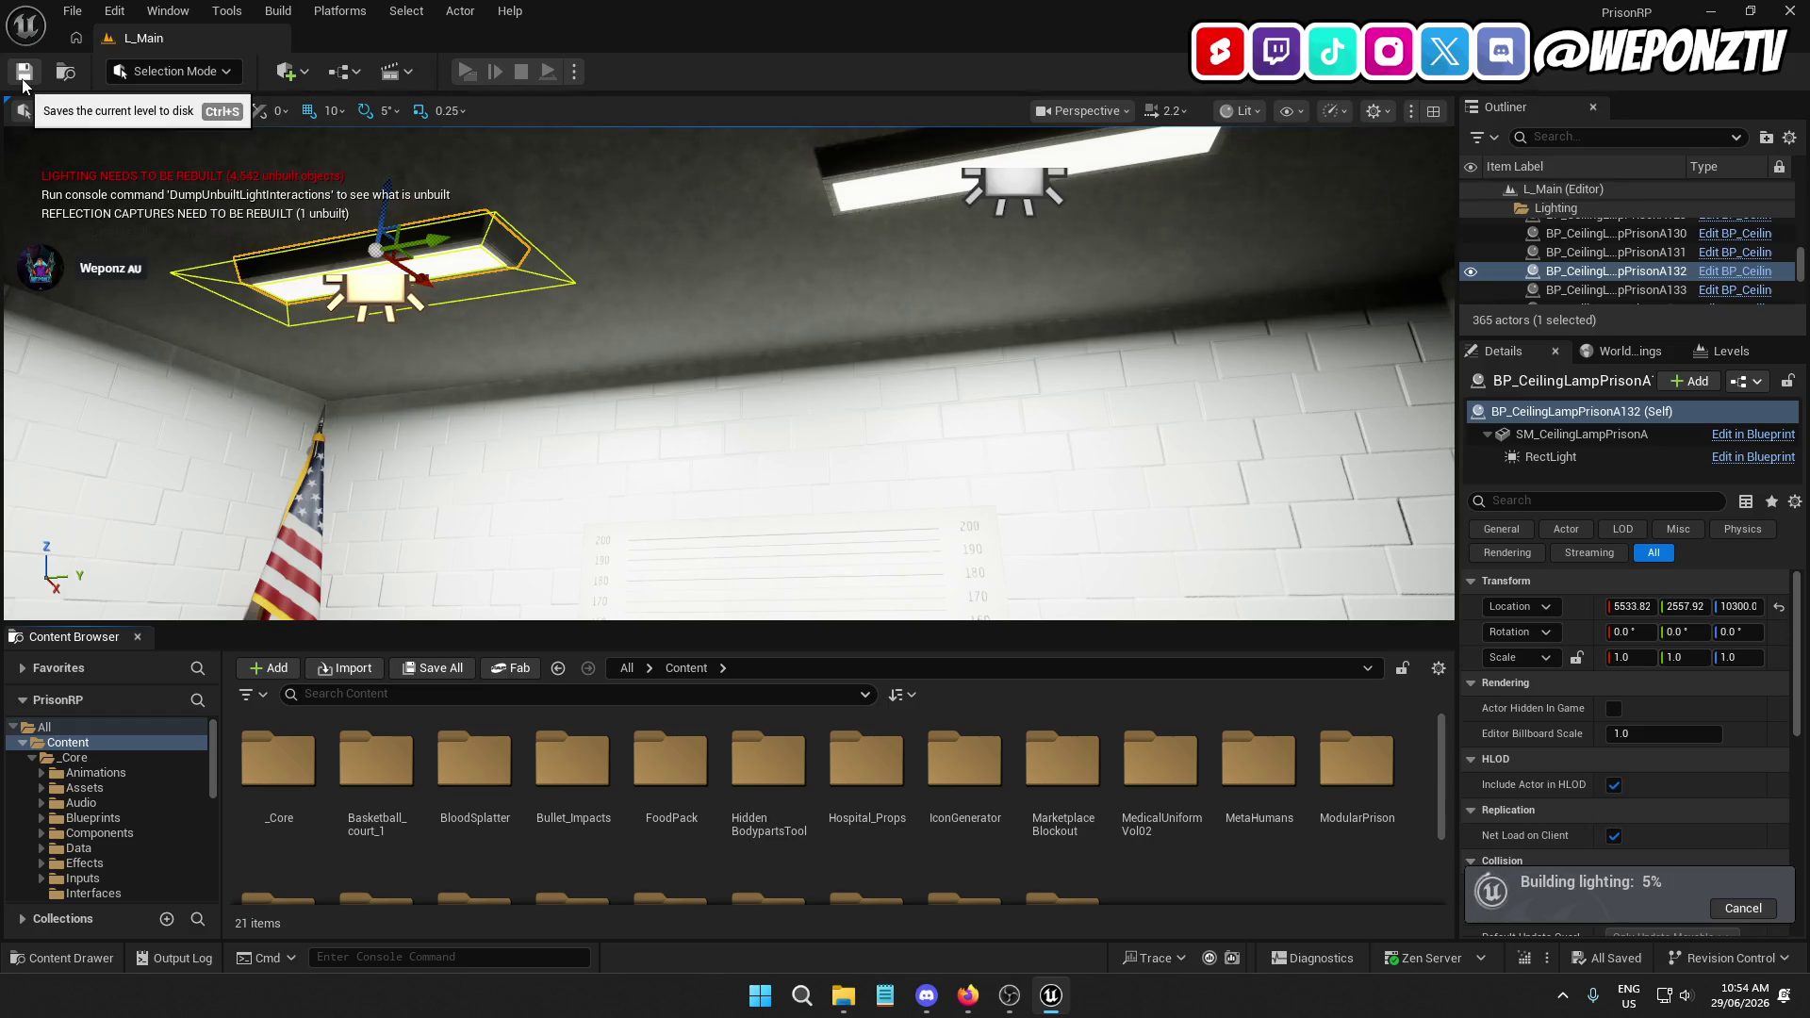
drag(803, 380, 802, 380)
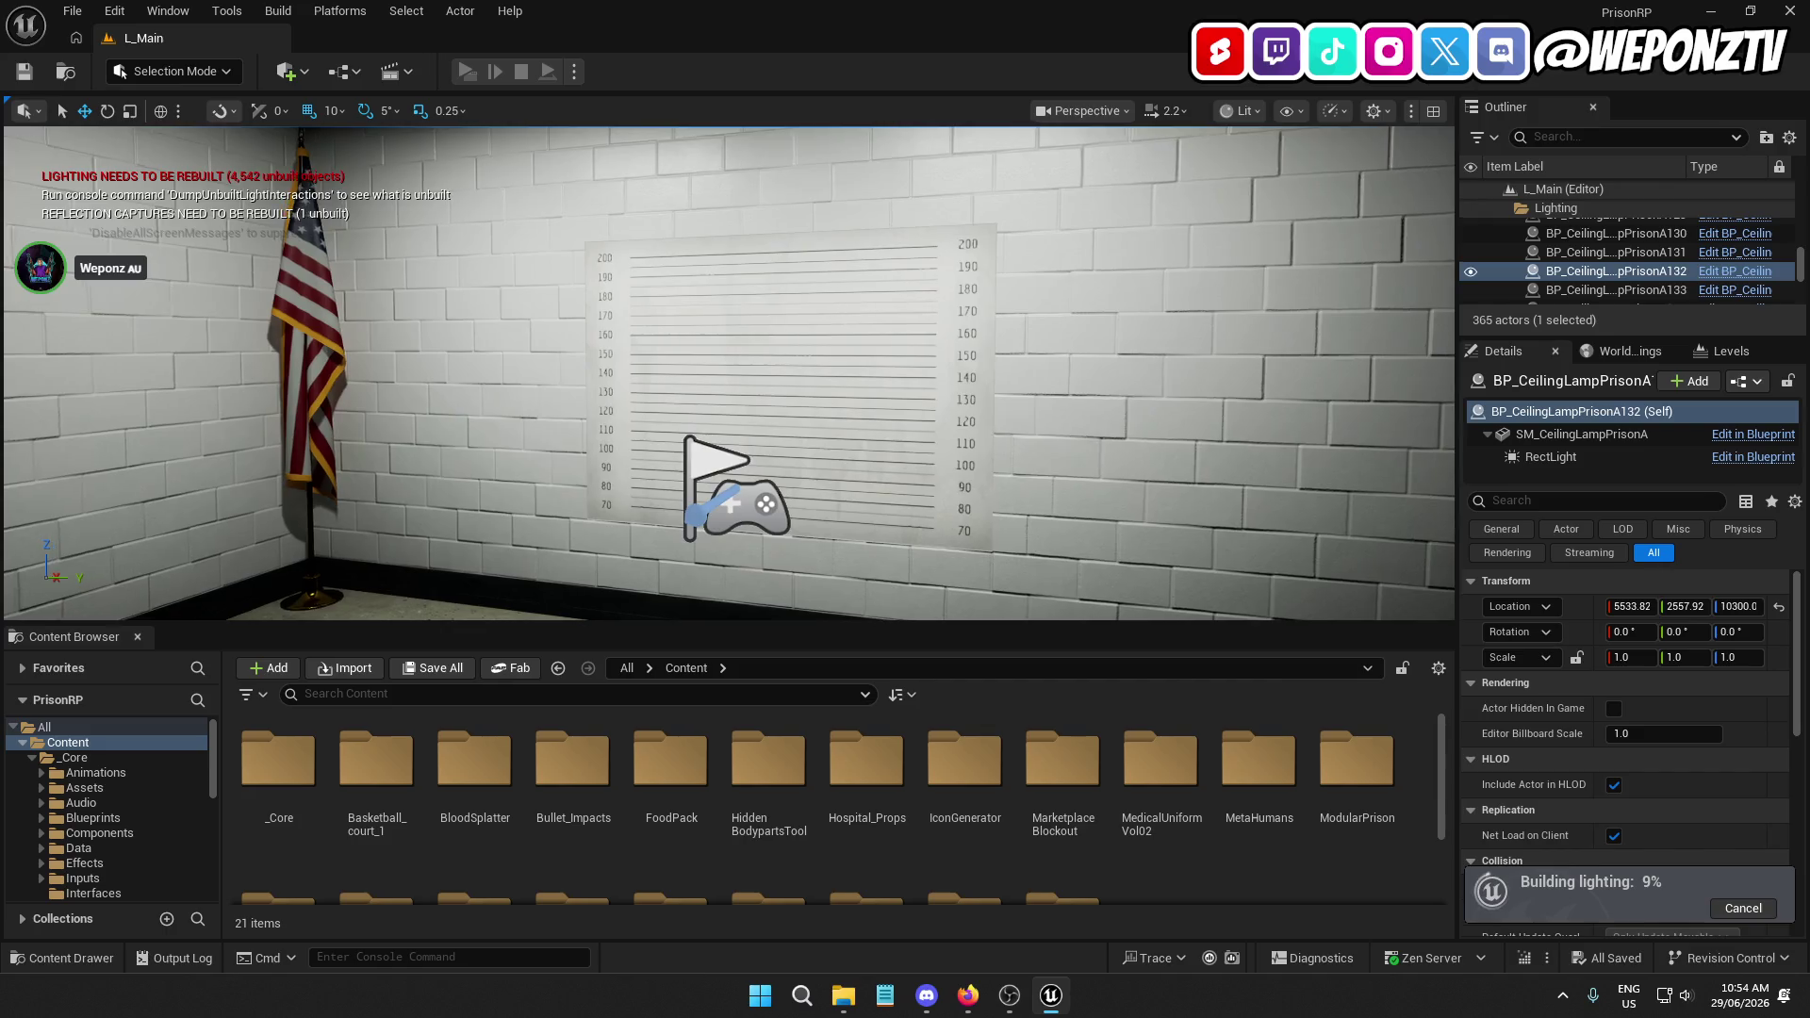
drag(734, 343, 735, 343)
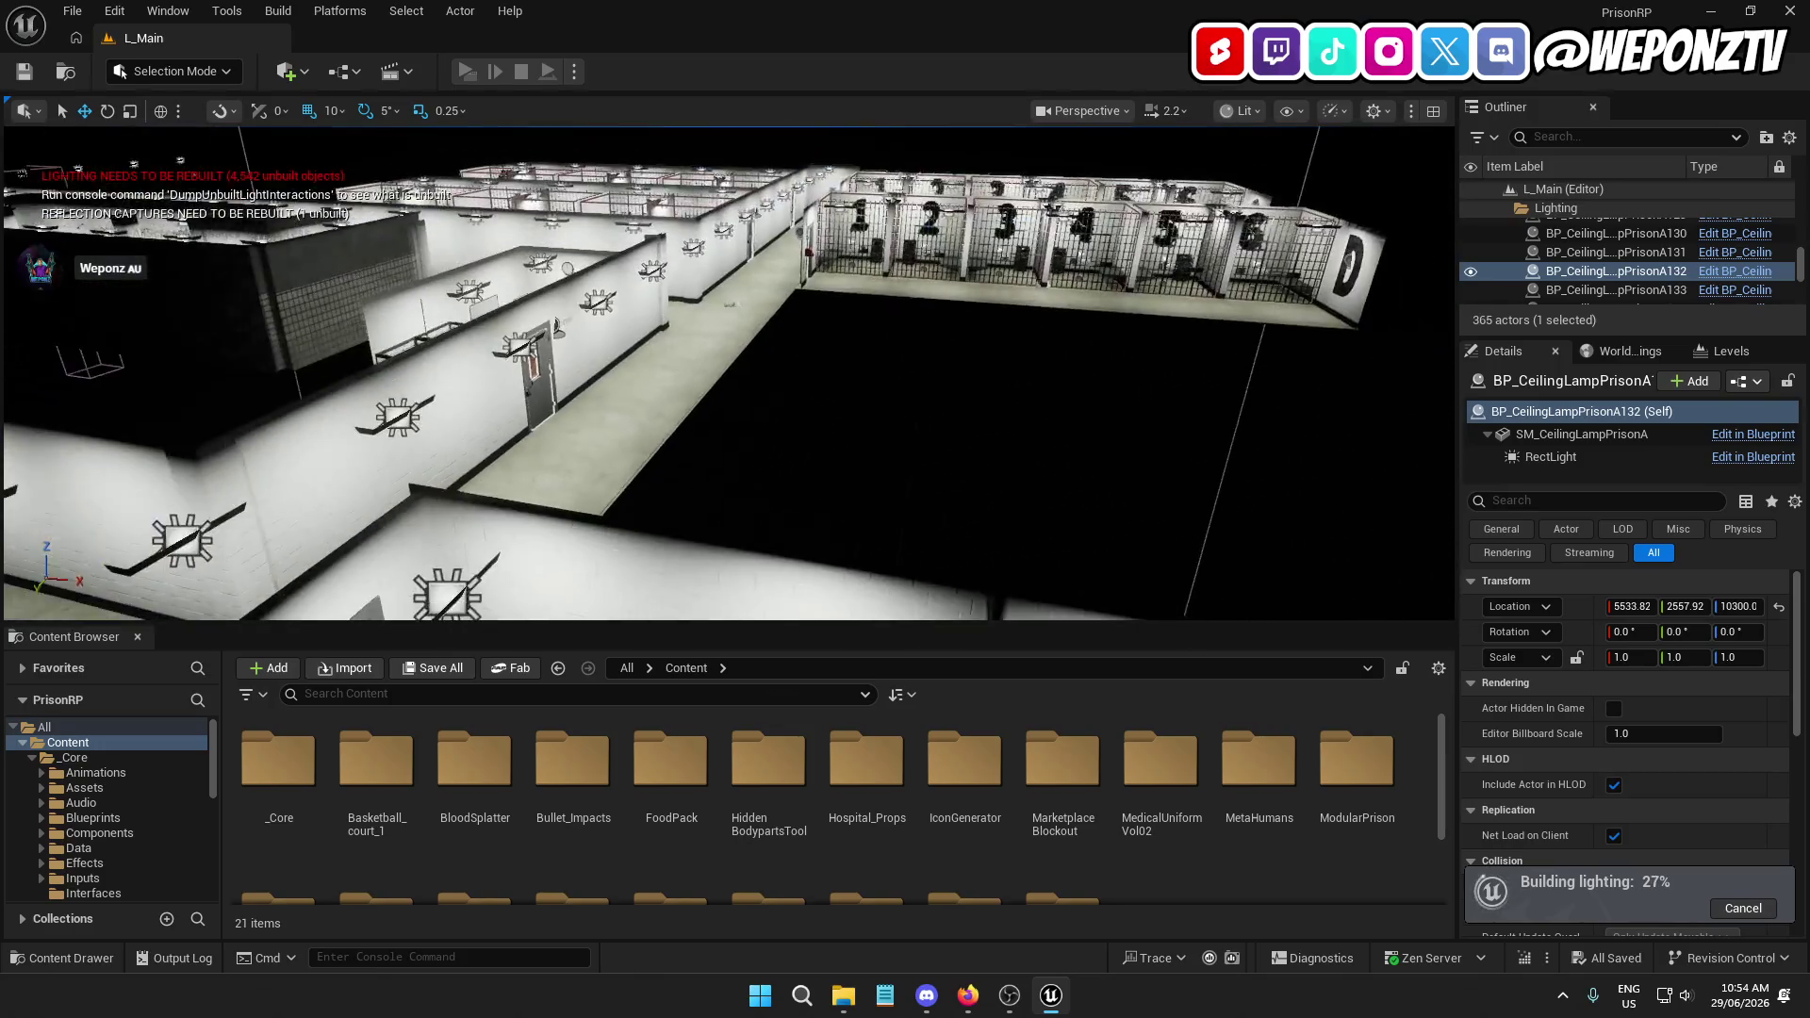
Open AC_Interact from _Core/Components/Player
click(298, 798)
double_click(298, 798)
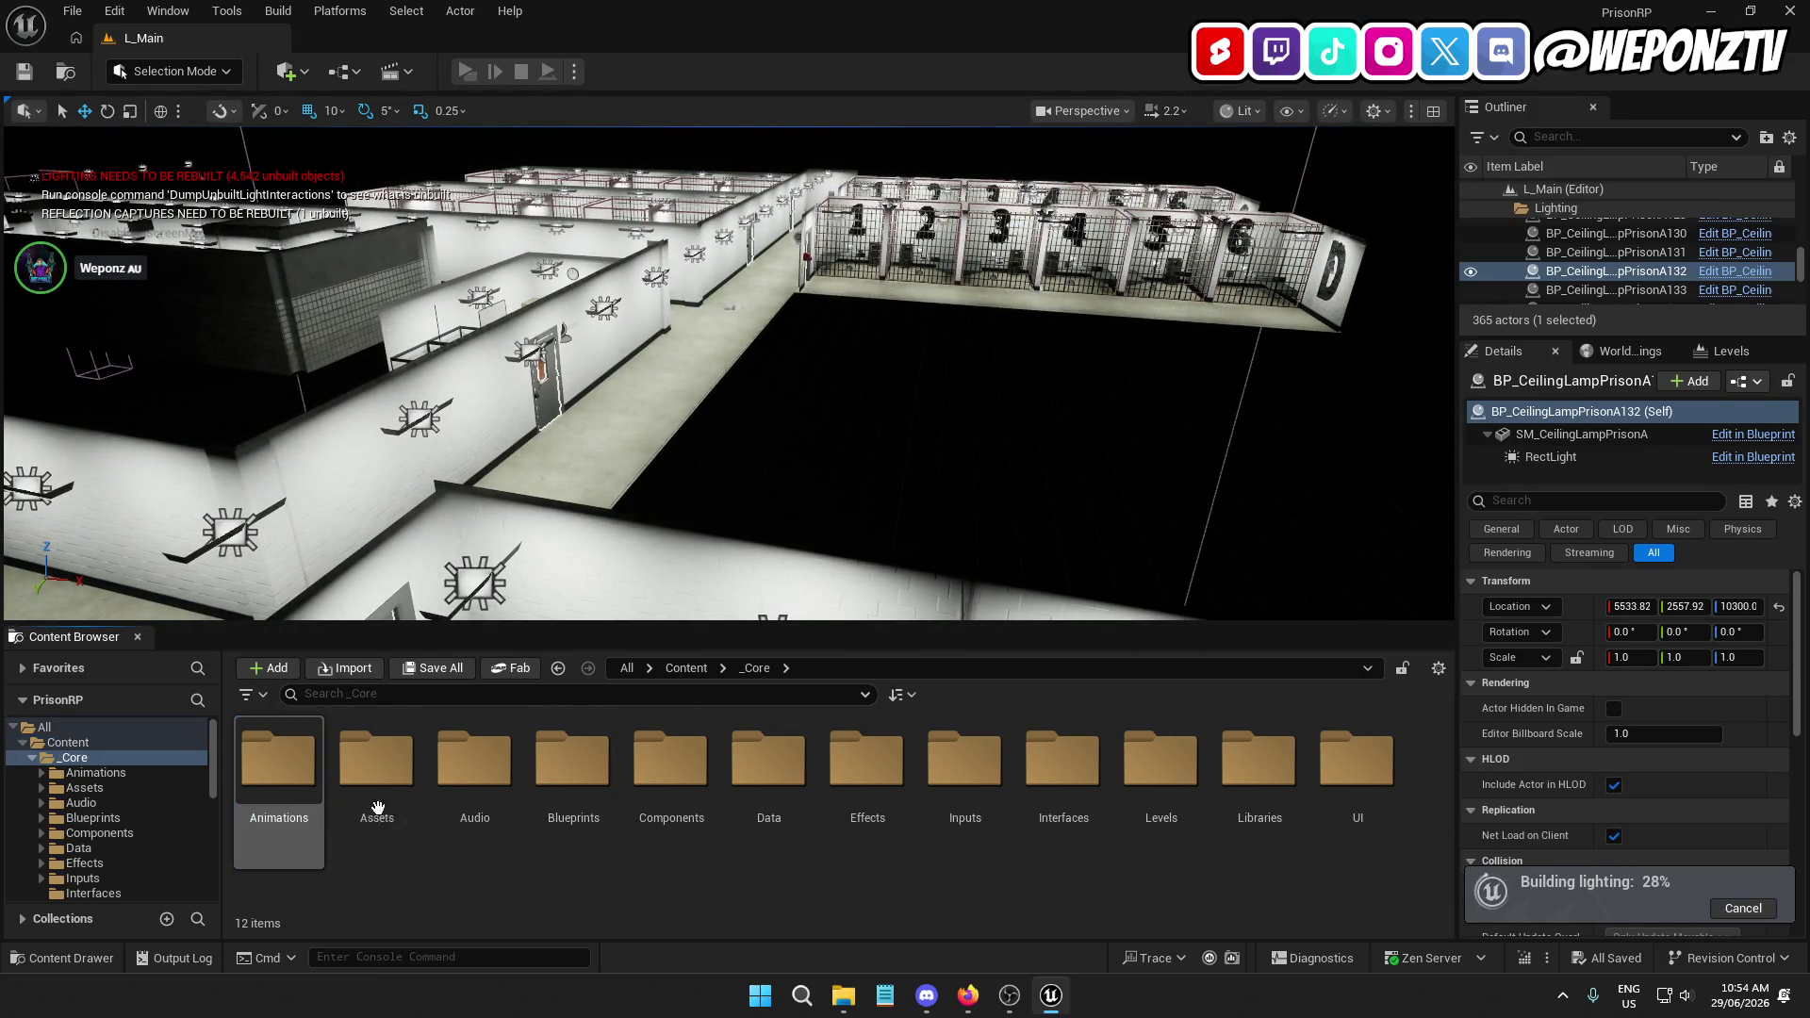
double_click(665, 792)
double_click(389, 758)
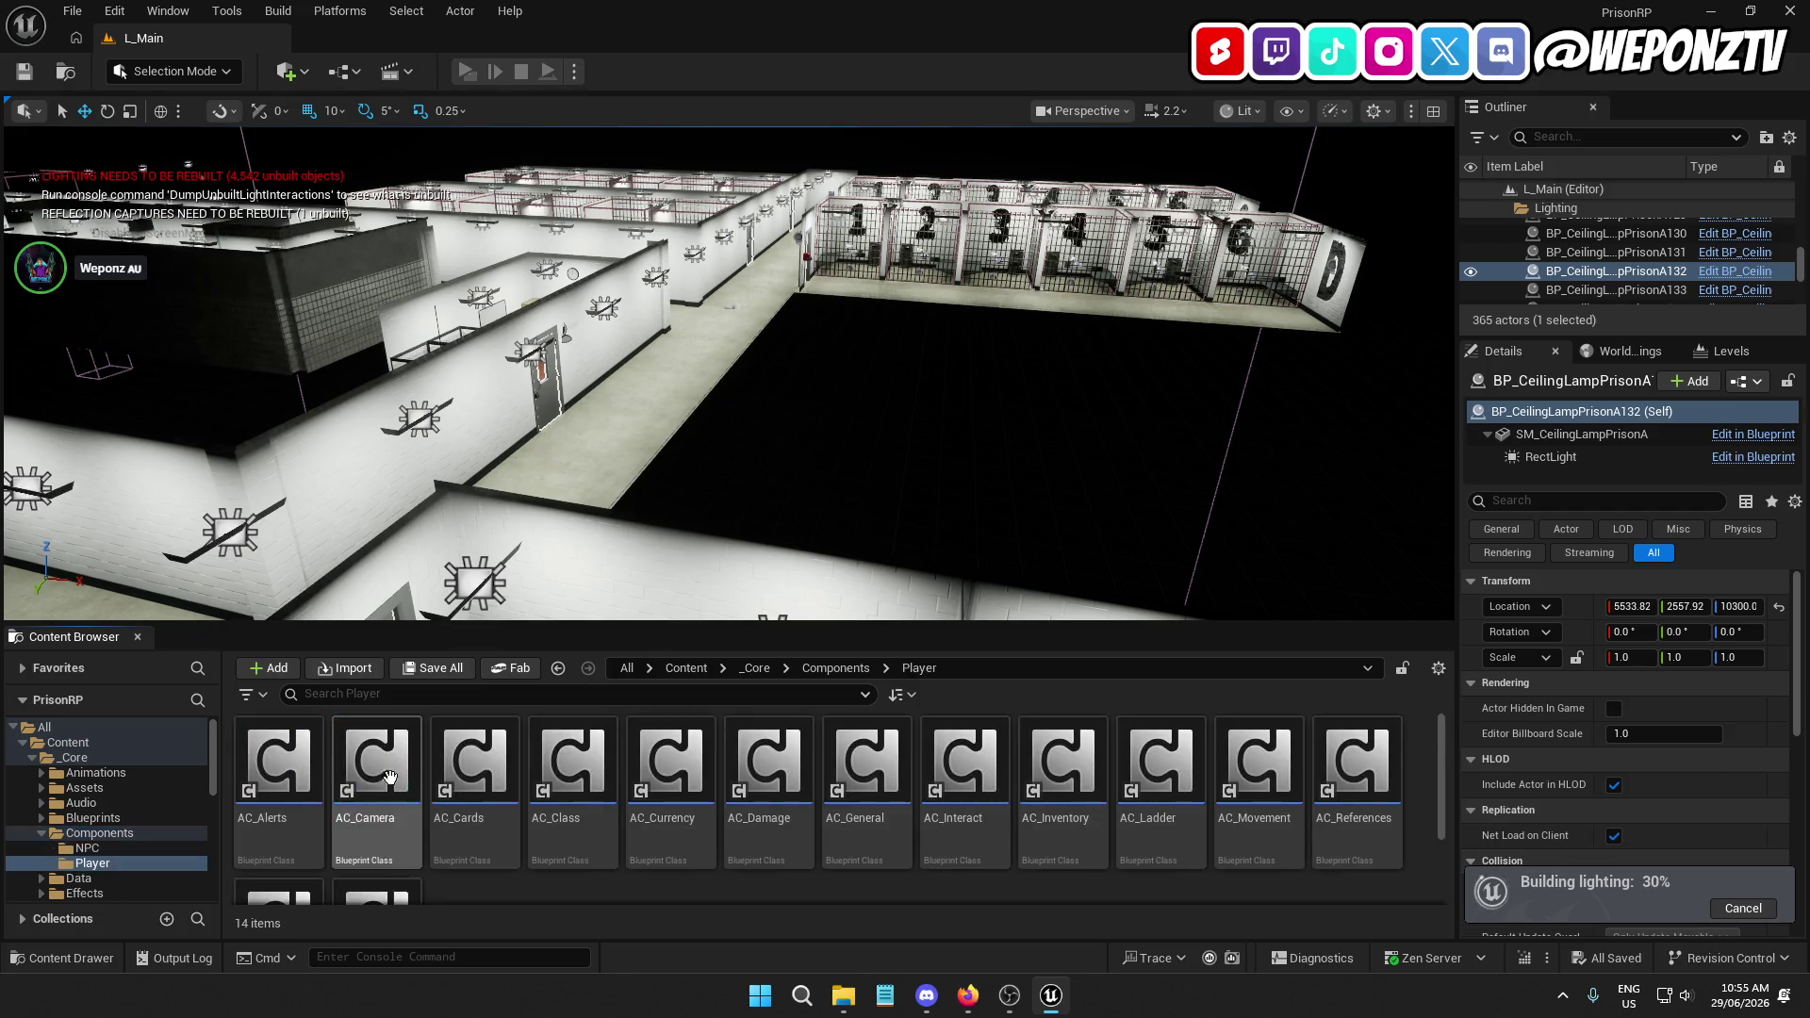
right_click(971, 751)
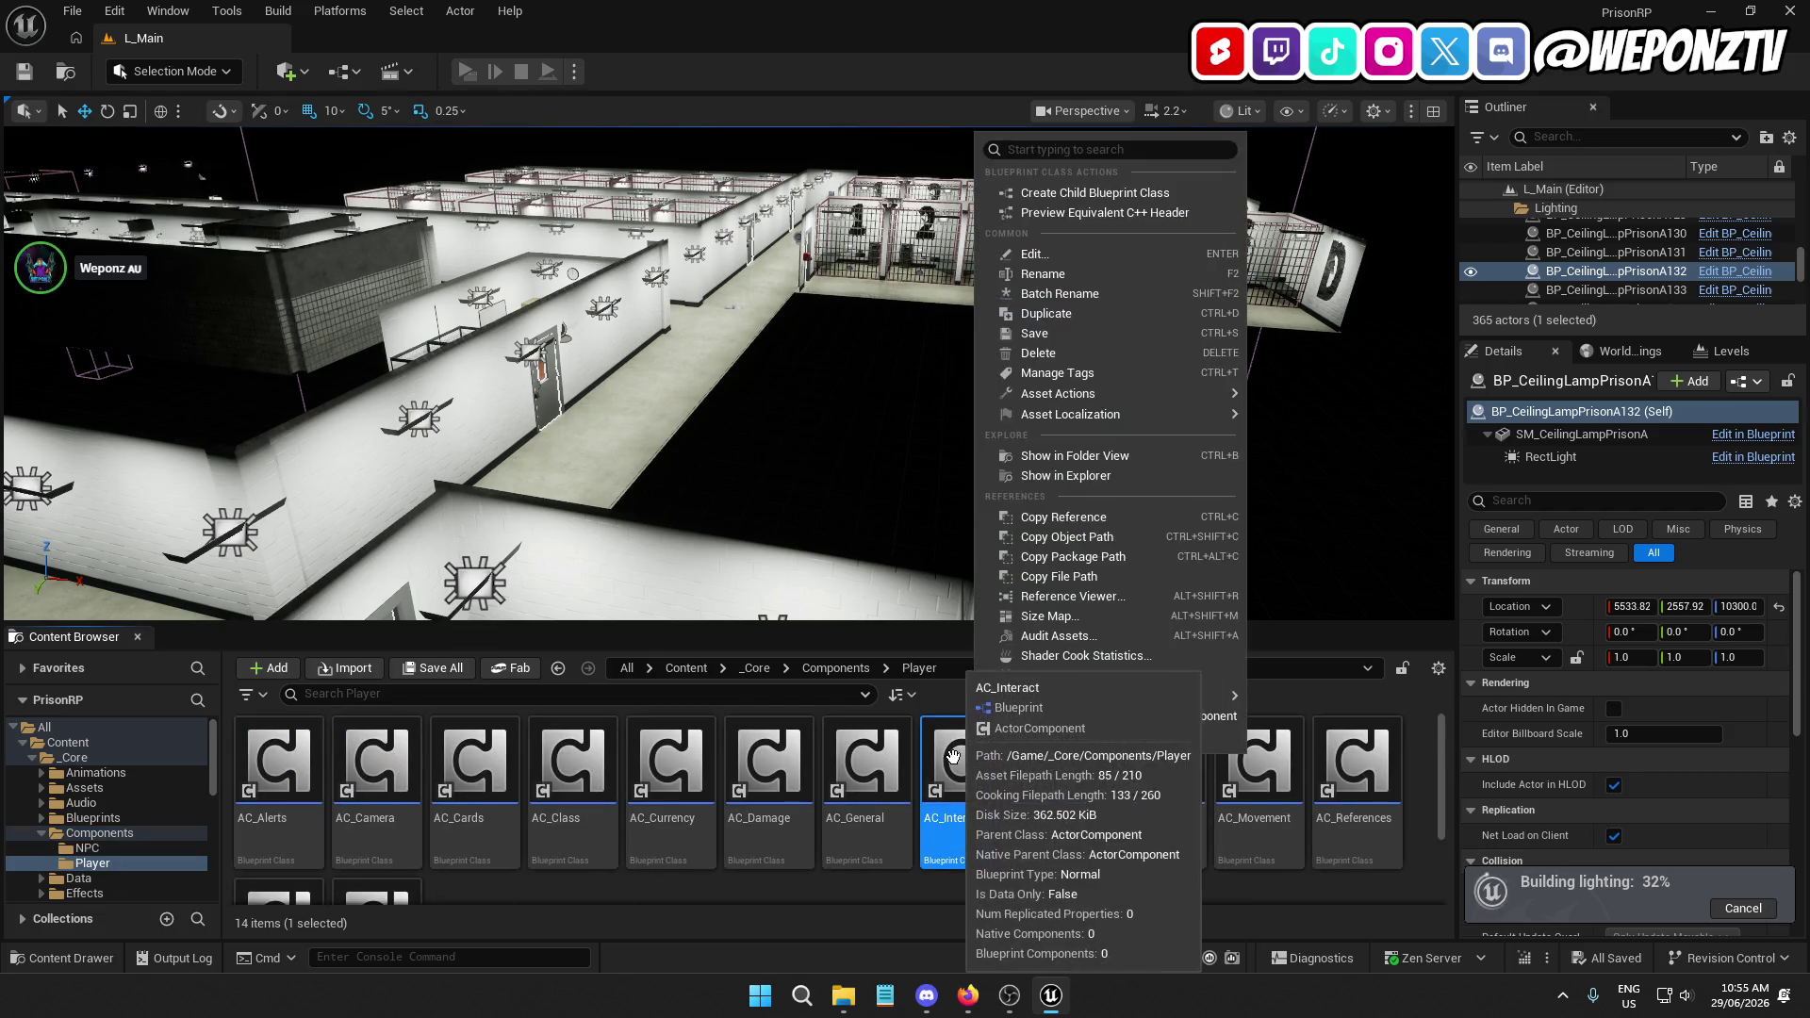
double_click(972, 751)
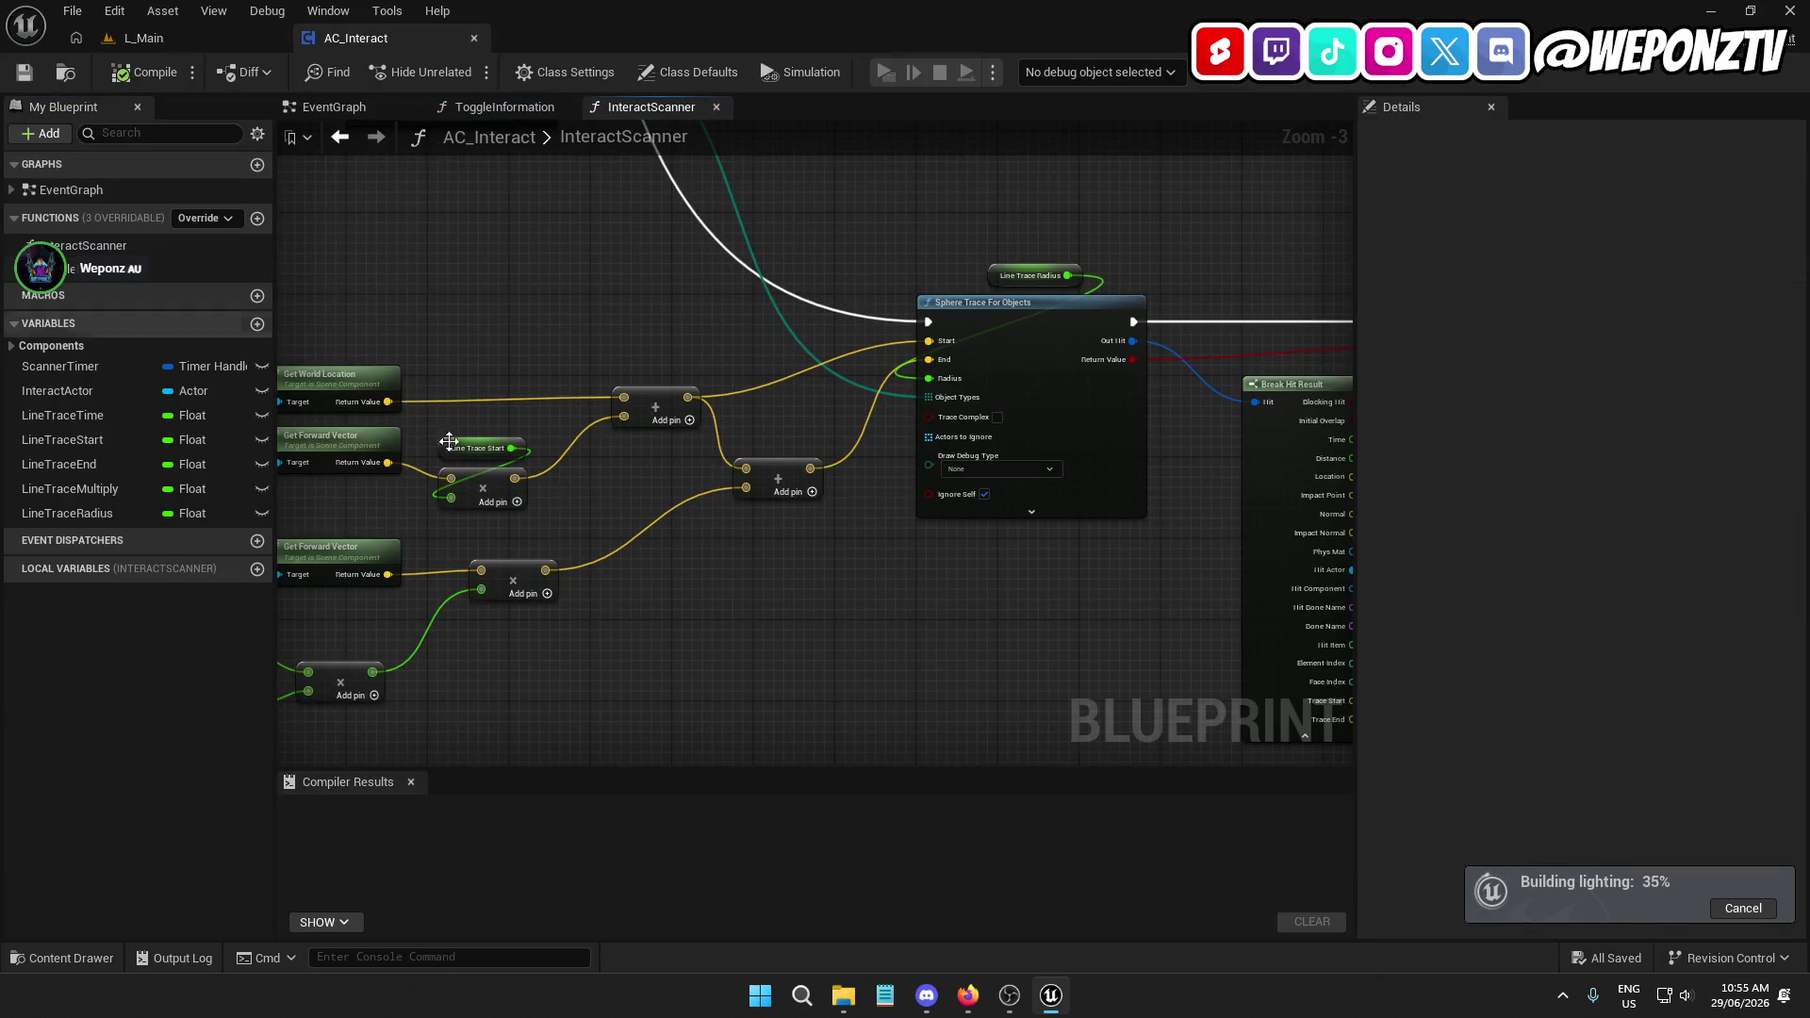
Enable Trace Complex on the Sphere Trace For Objects node and compile AC_Interact
scroll(896, 499, up, 3)
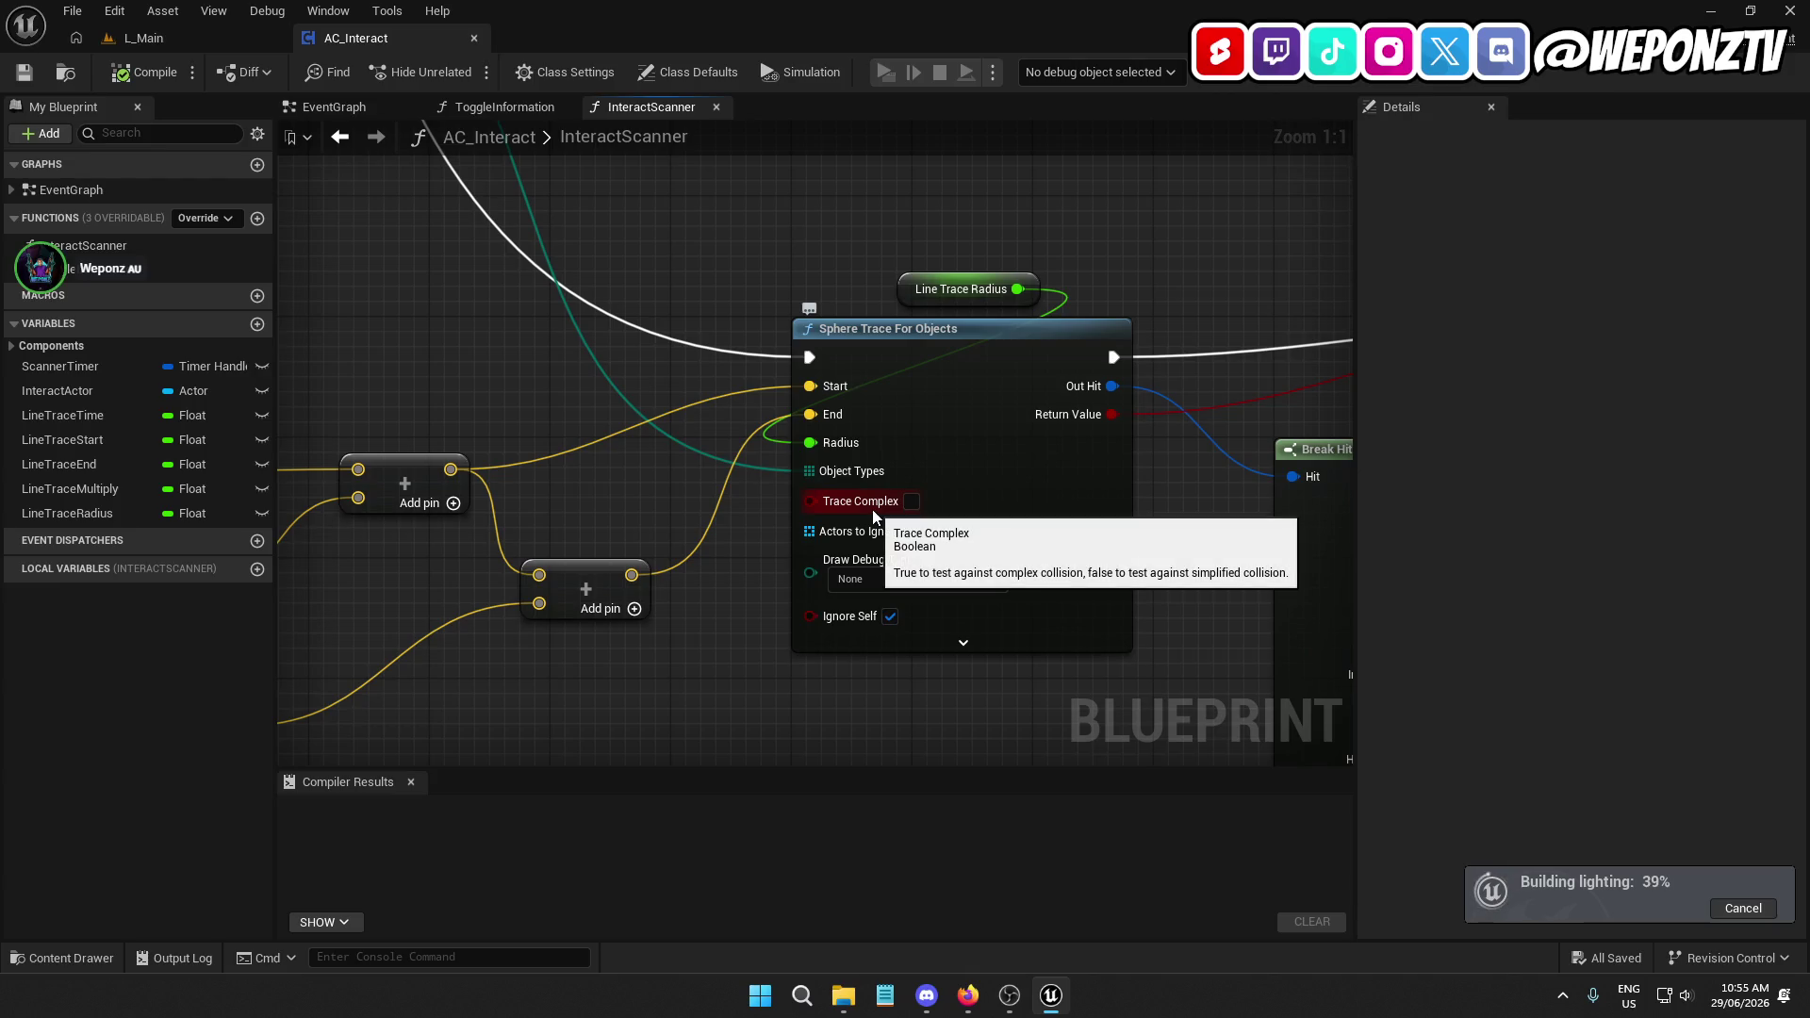
click(912, 501)
scroll(1133, 516, down, 5)
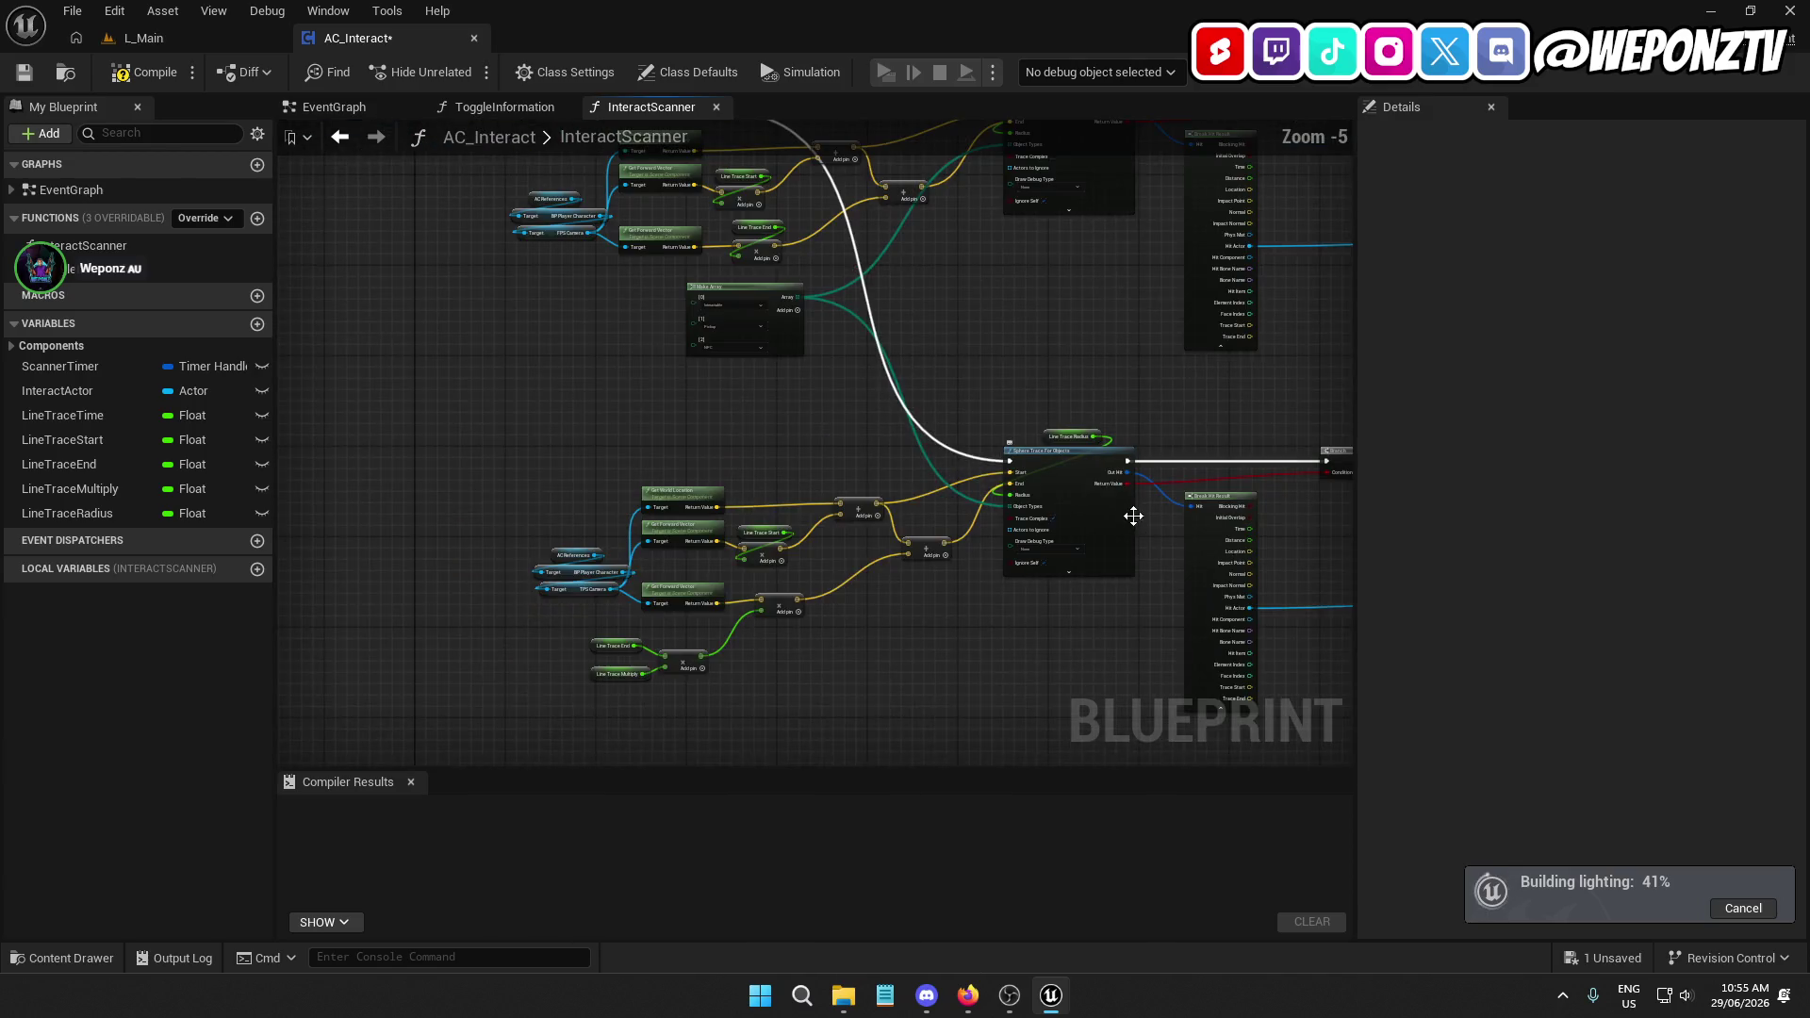
scroll(1133, 516, up, 2)
right_click(980, 388)
scroll(829, 556, up, 3)
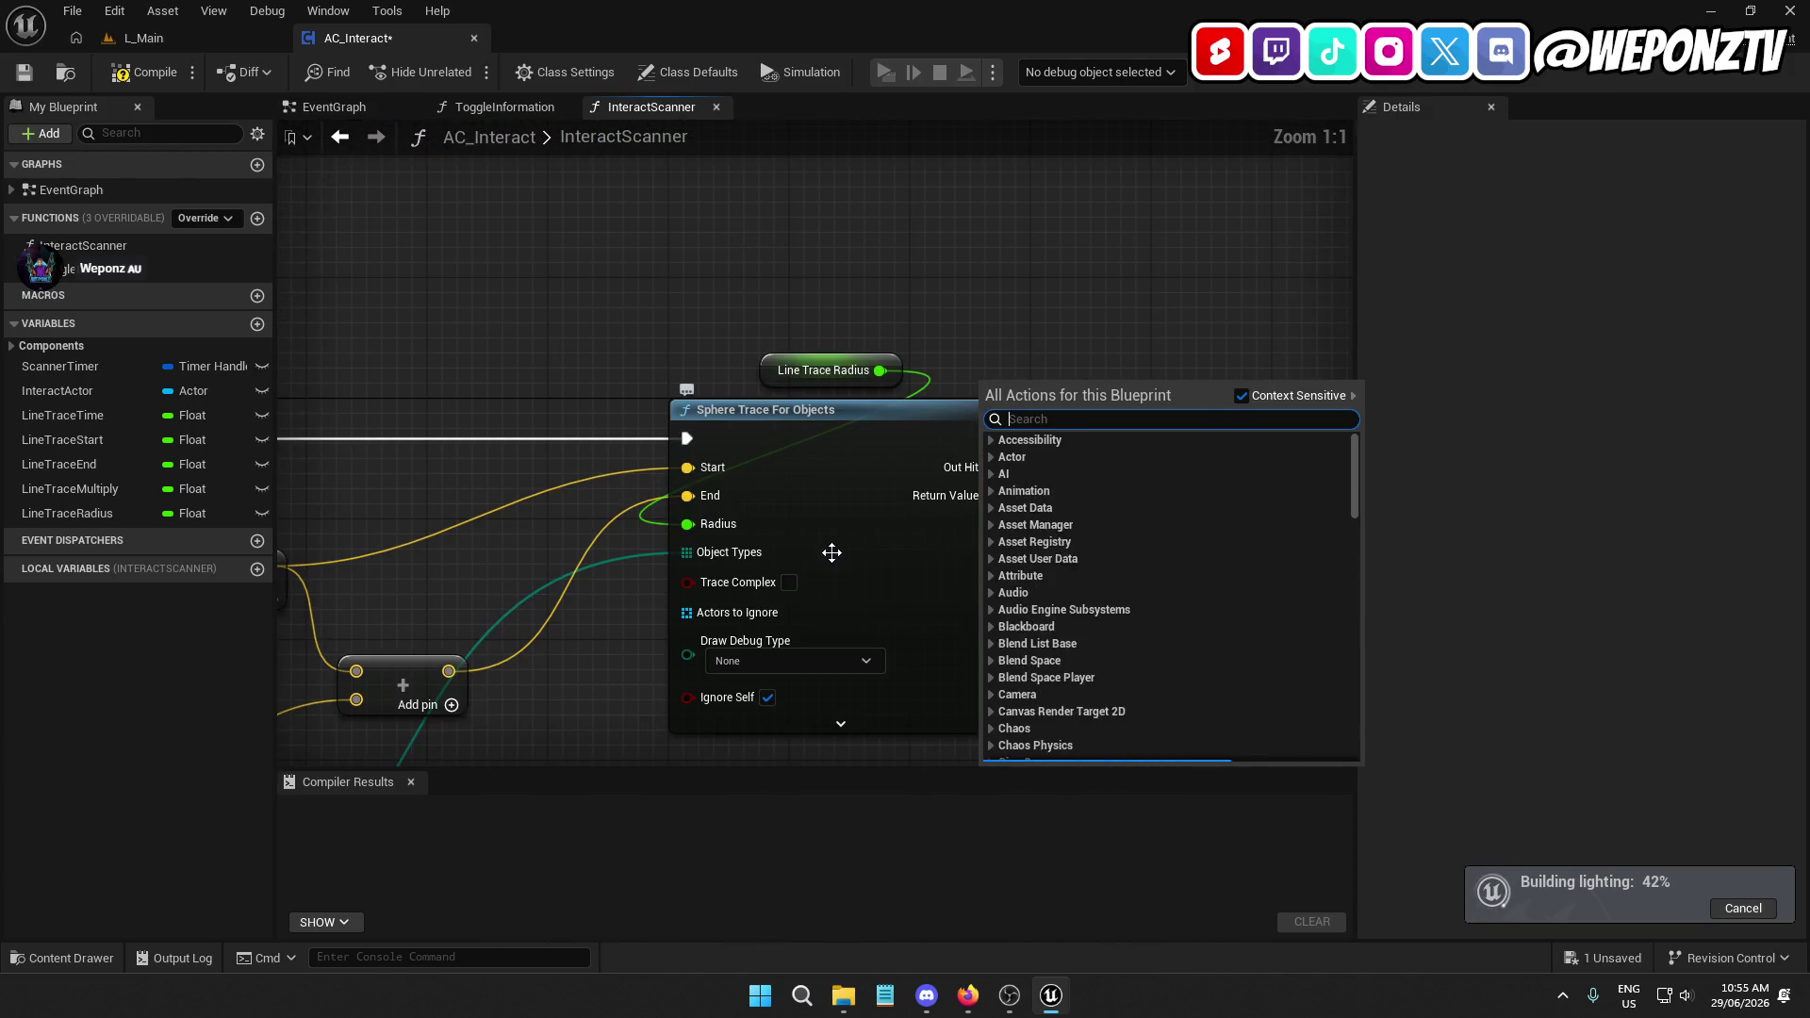
click(797, 586)
scroll(798, 592, down, 5)
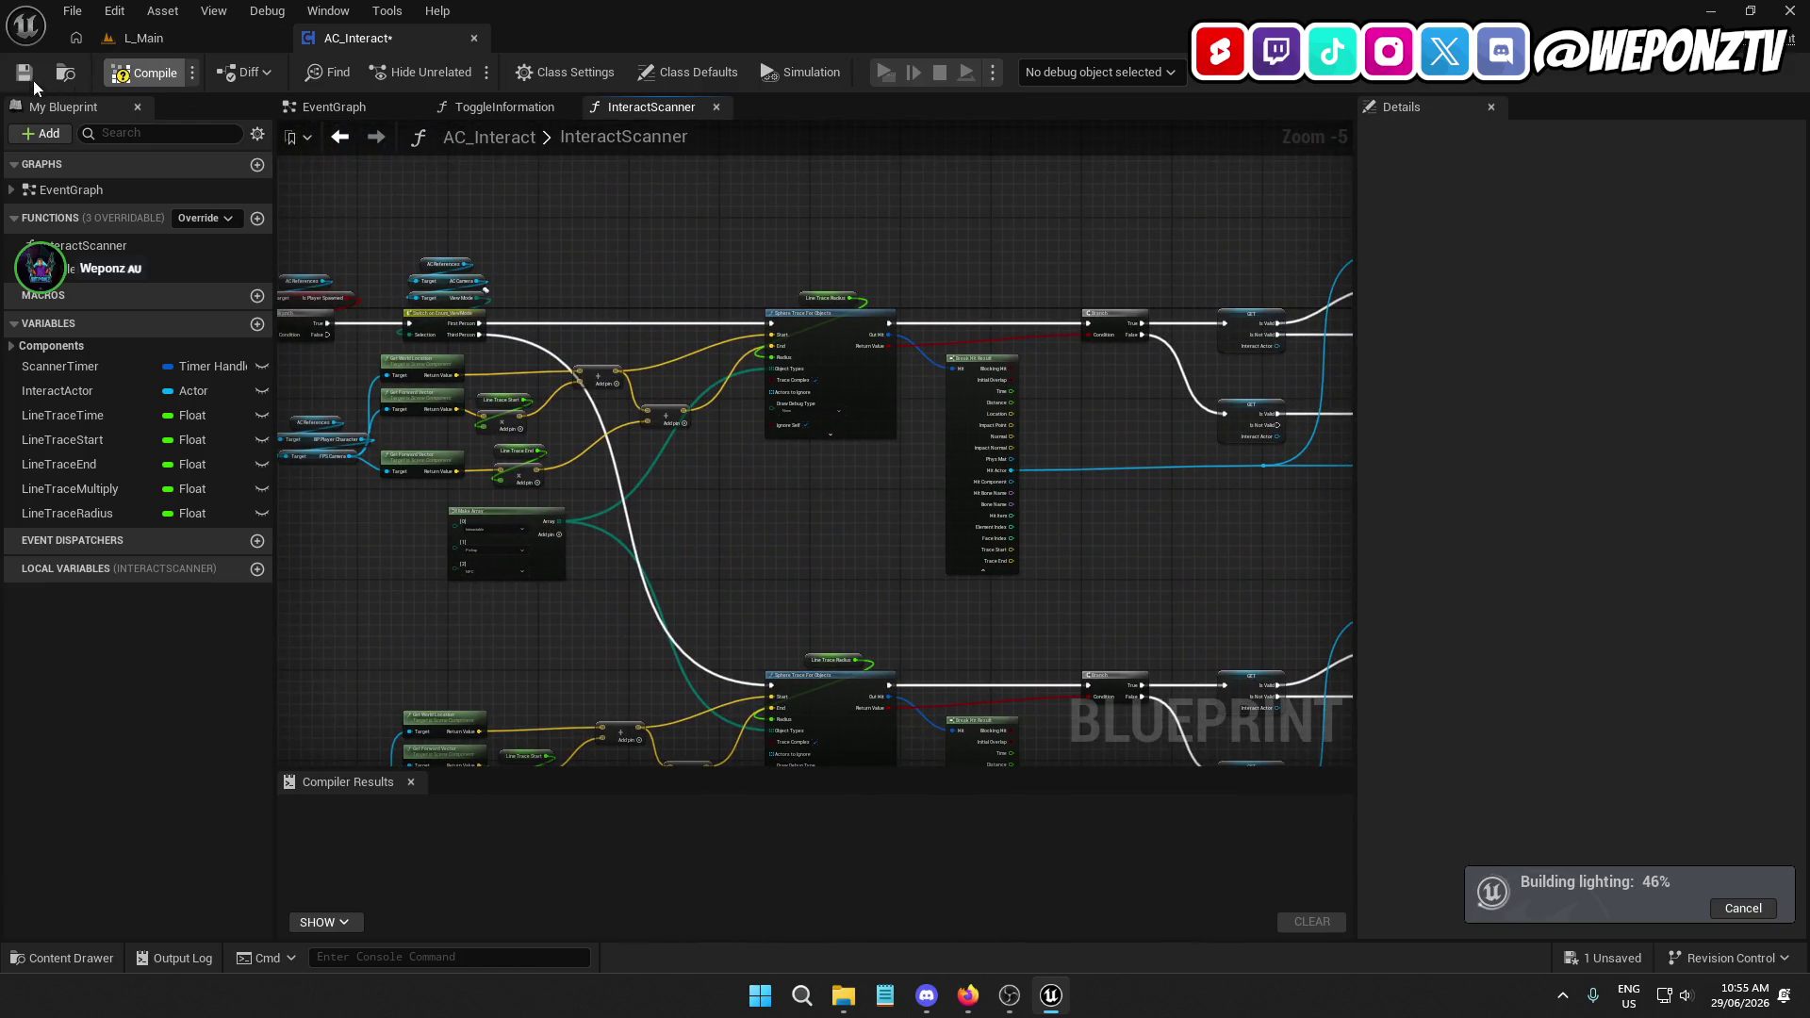
click(142, 73)
Return to L_Main and select AC_Weapons in the Content Browser
click(211, 37)
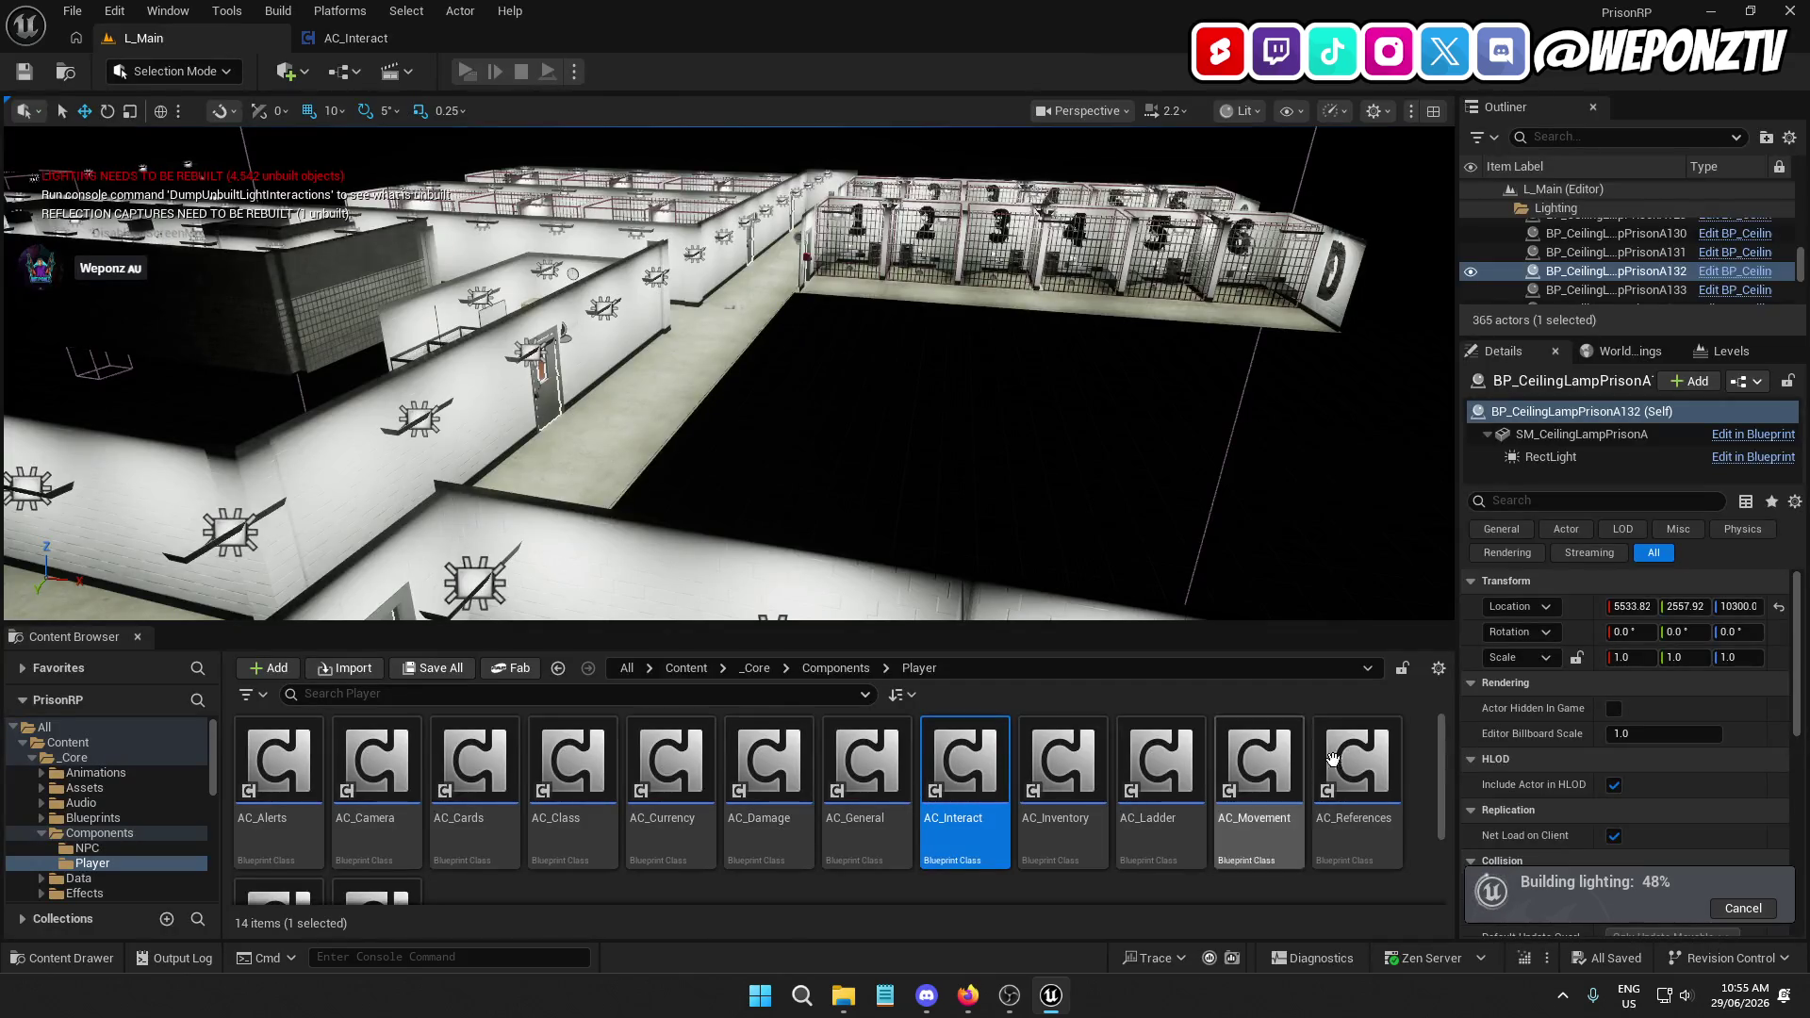
scroll(303, 792, down, 2)
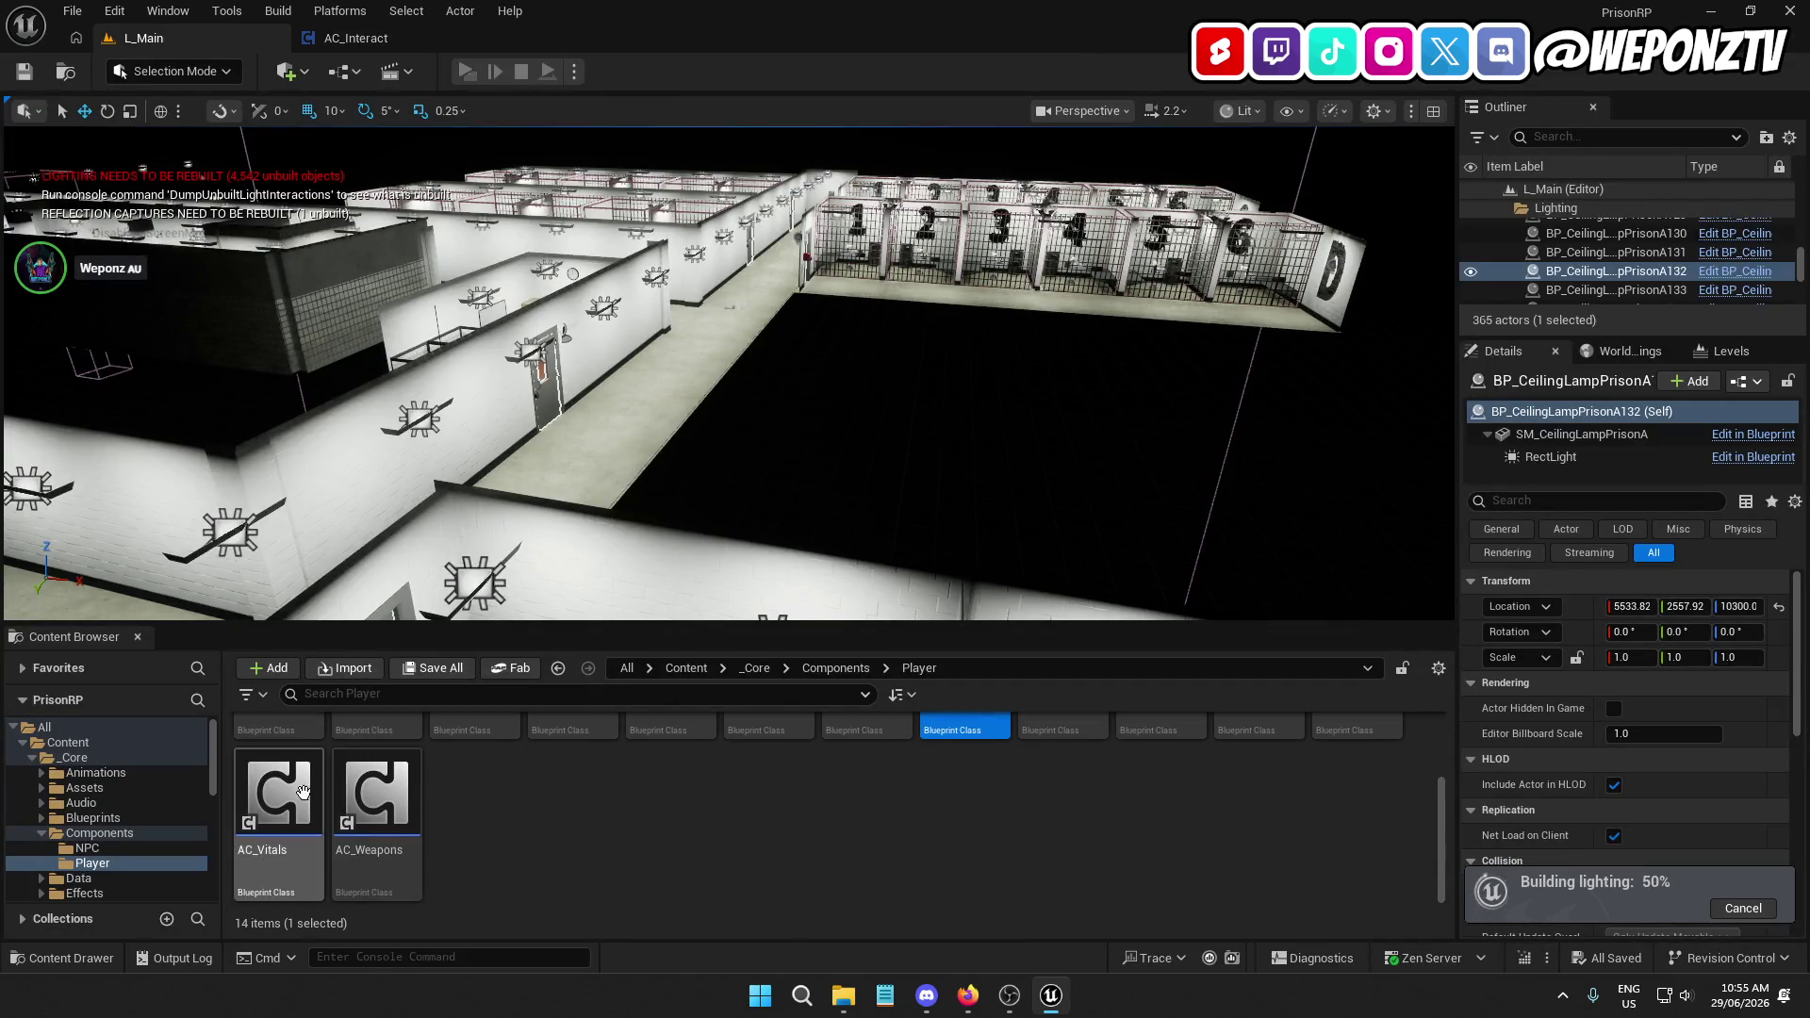
click(372, 799)
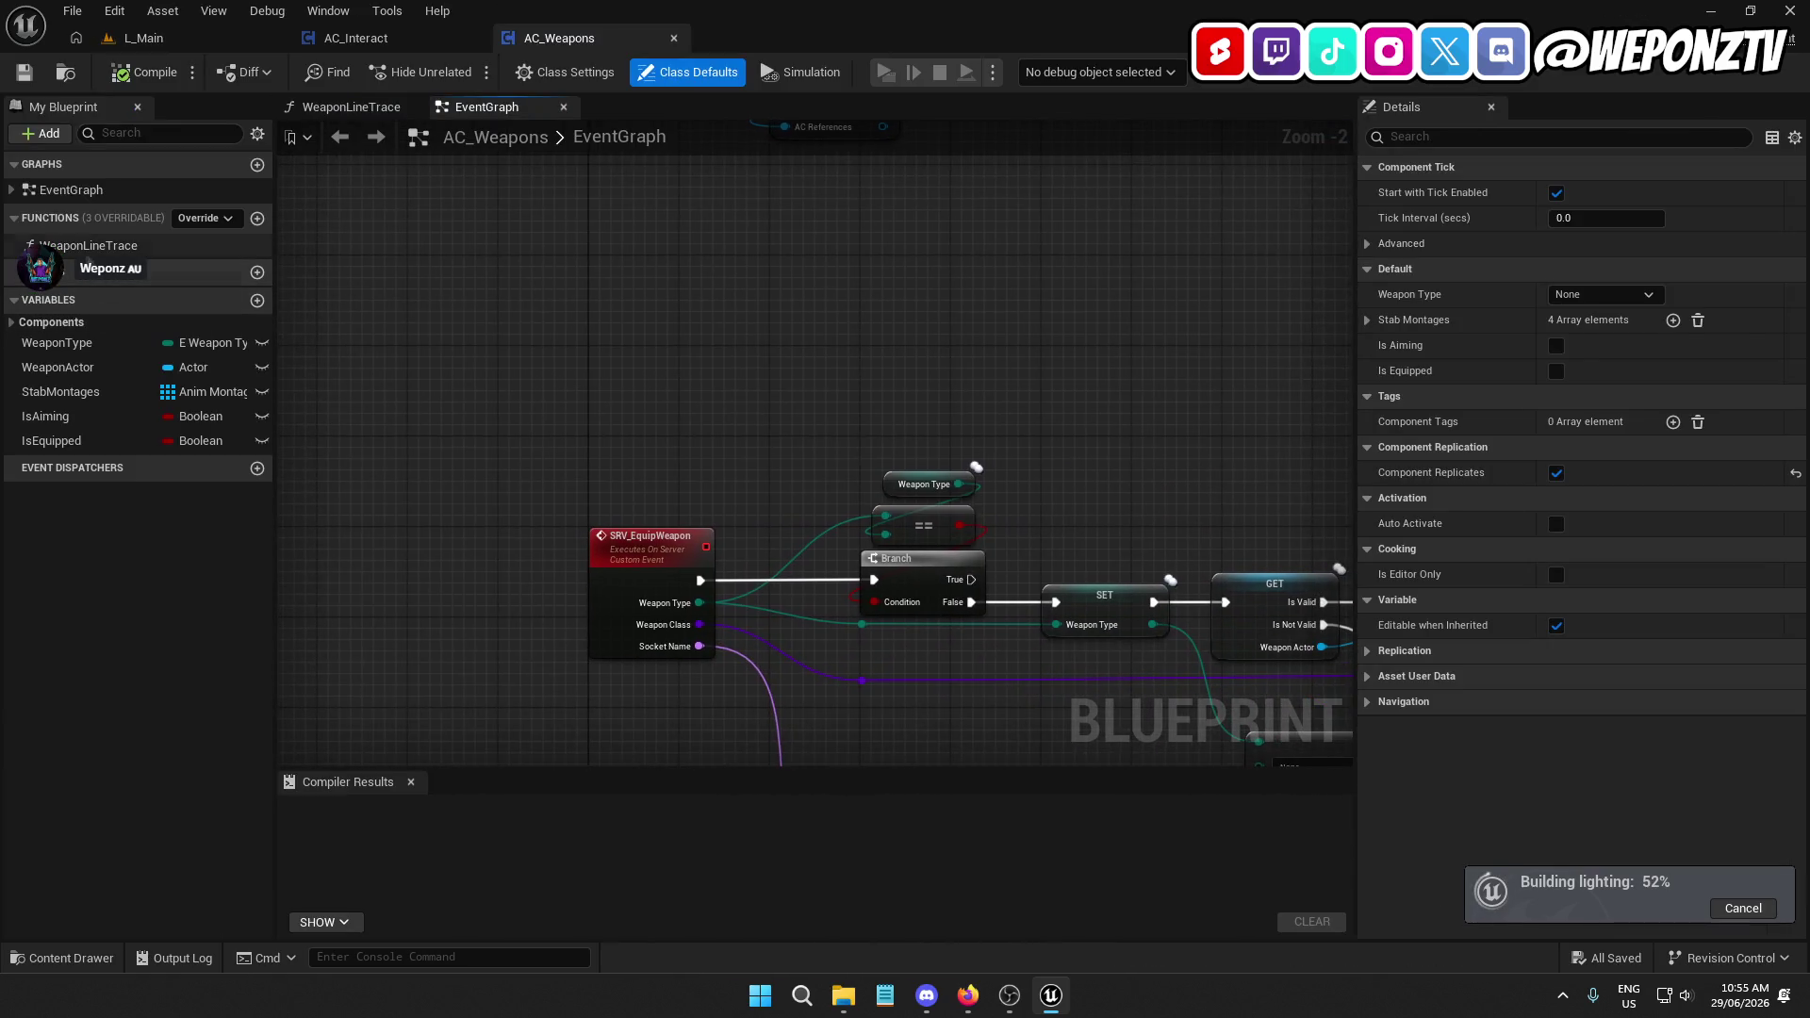
Open the WeaponLineTrace graph and bring the Line Trace By Channel node into view
double_click(90, 245)
scroll(836, 497, down, 3)
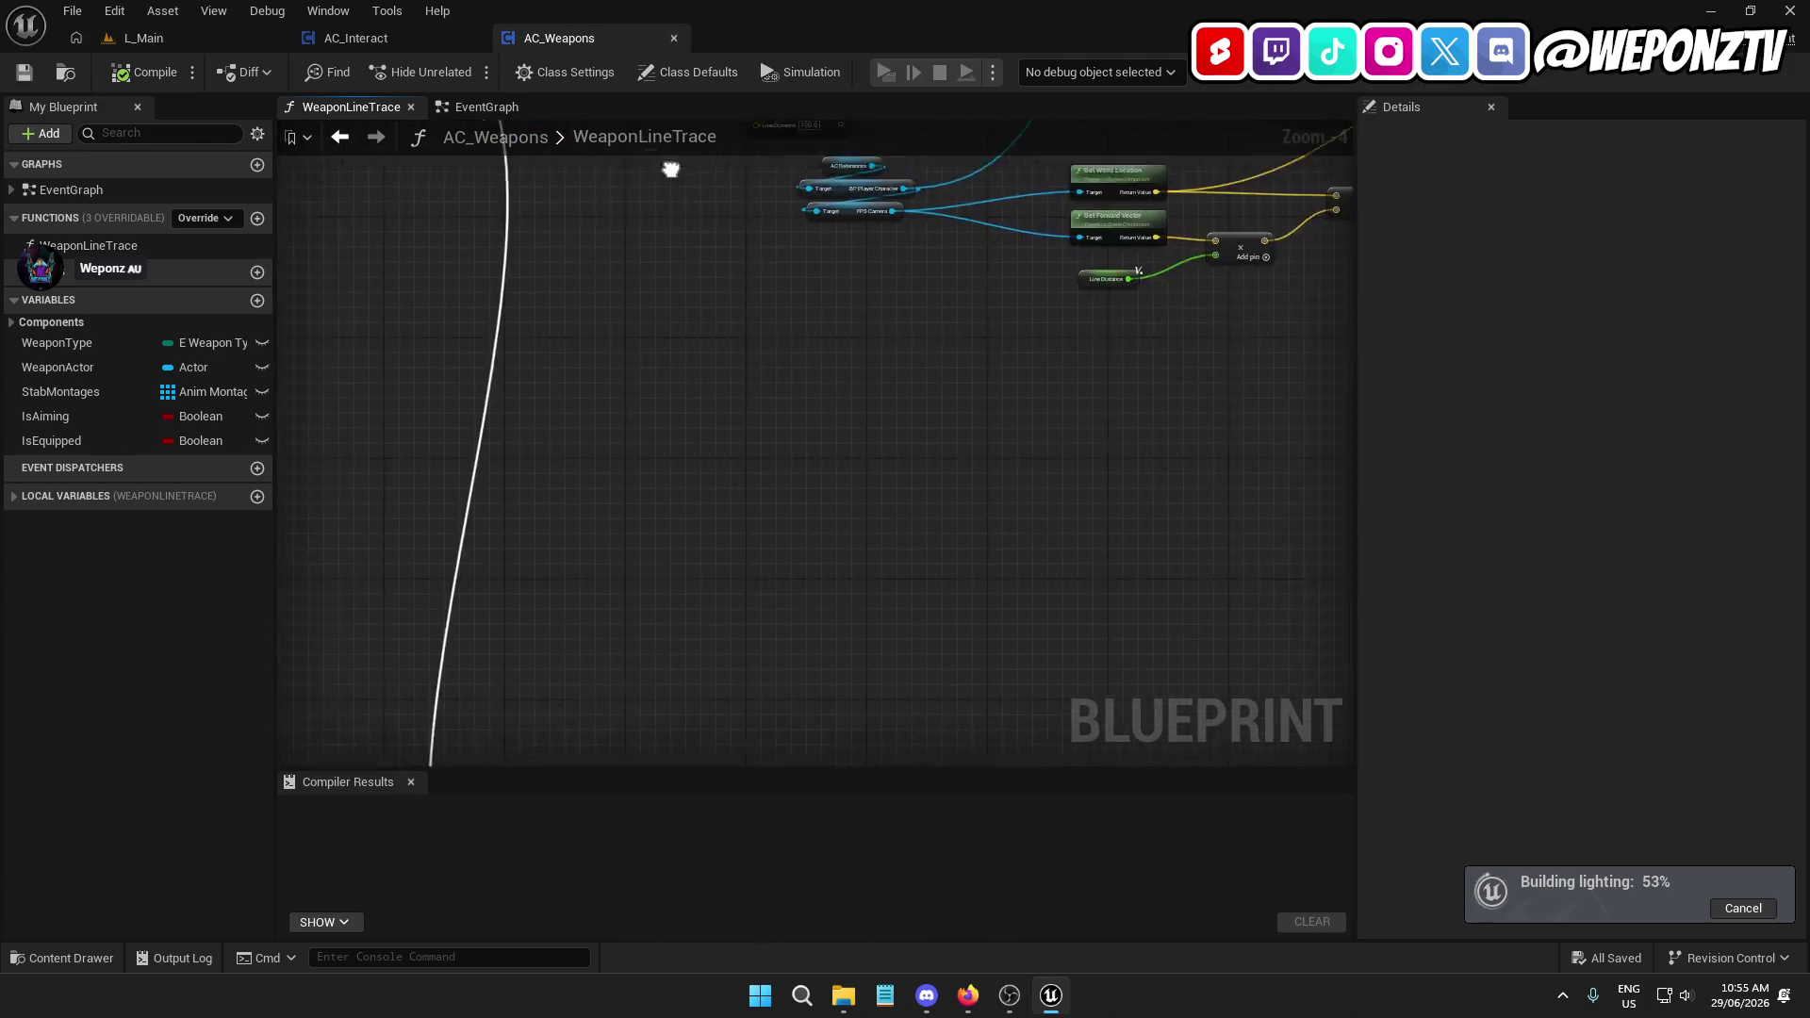
mouse_move(841, 292)
mouse_down()
mouse_move(485, 558)
mouse_move(537, 323)
mouse_move(597, 234)
mouse_up()
scroll(933, 367, up, 3)
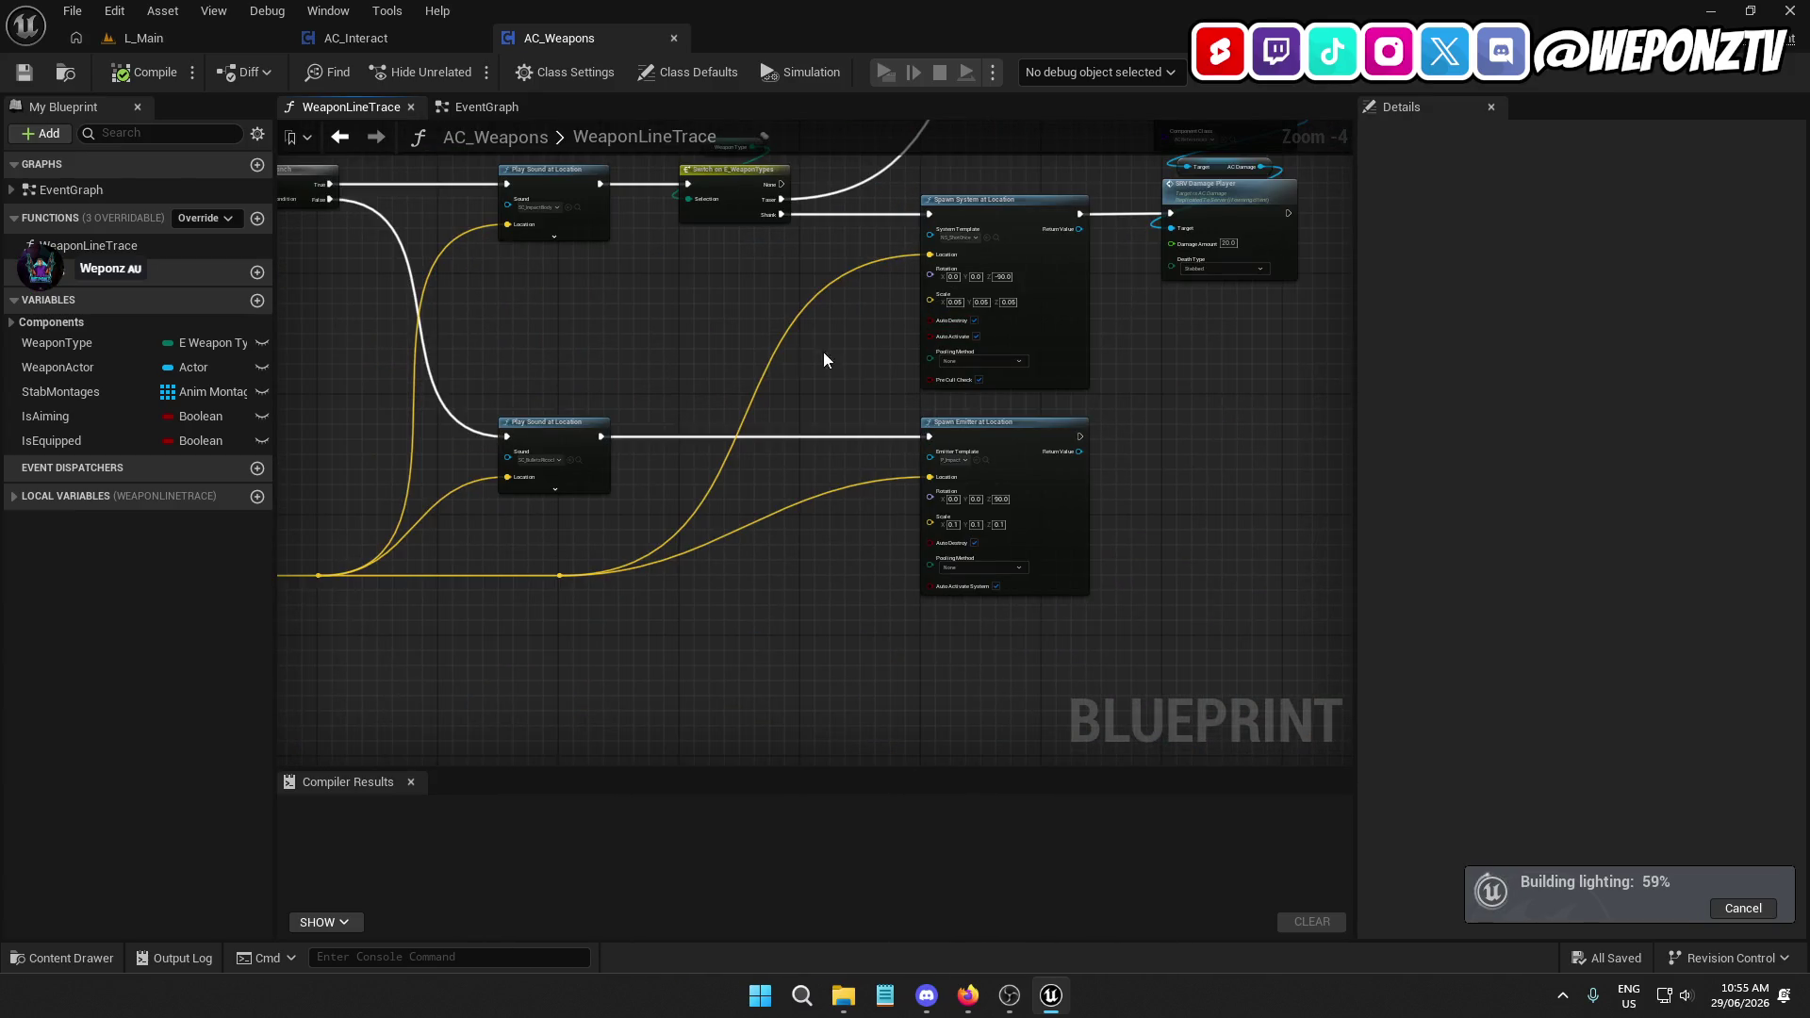
scroll(823, 353, down, 1)
drag(823, 353, 1676, 395)
scroll(626, 283, up, 5)
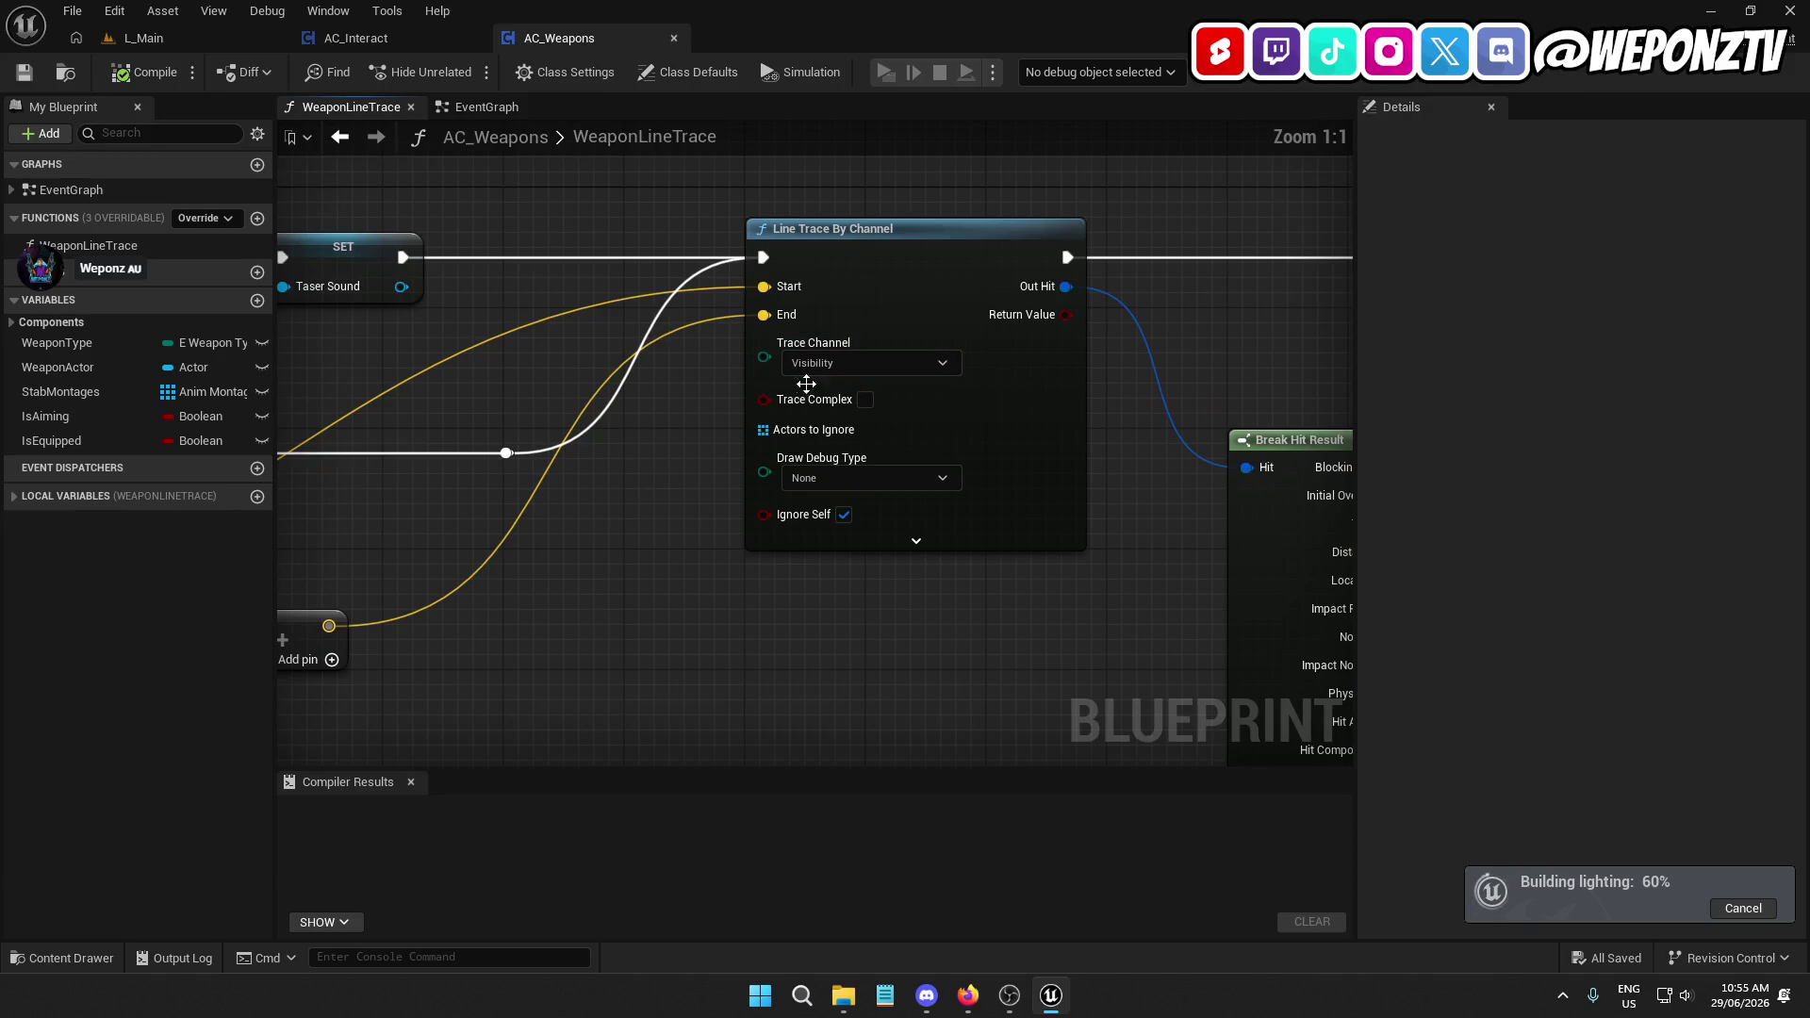
scroll(866, 398, down, 4)
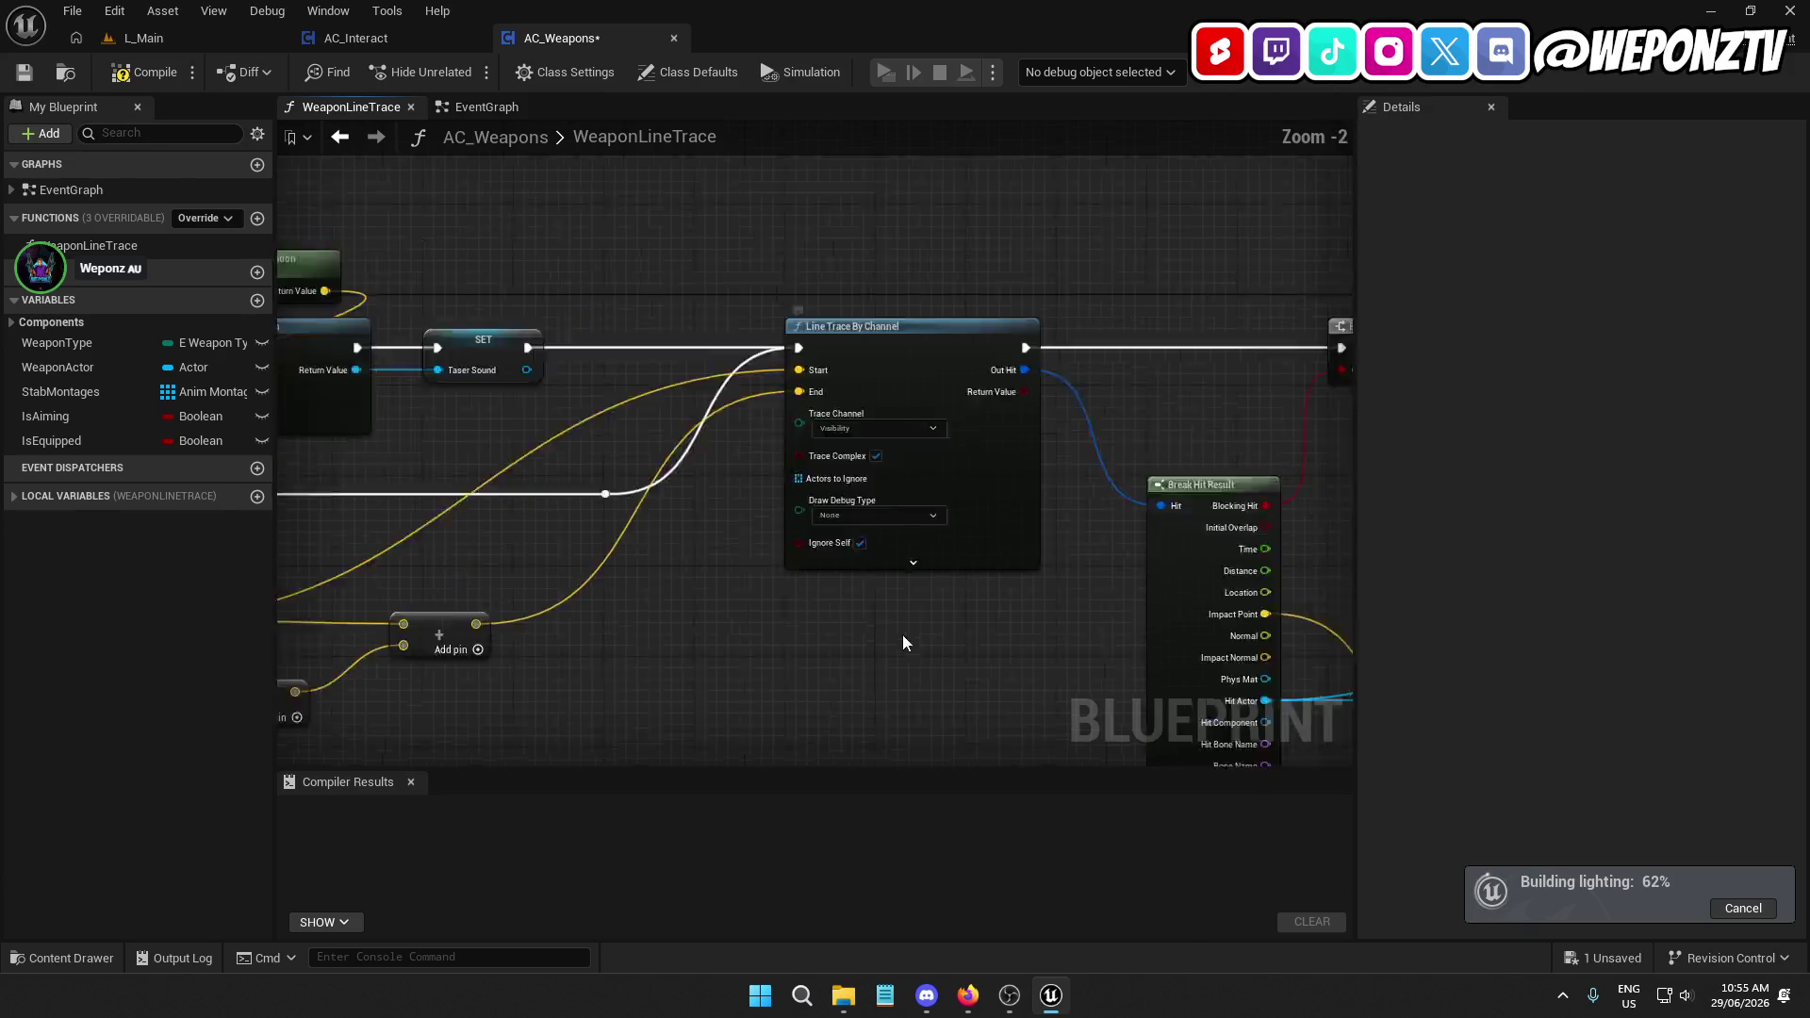
scroll(685, 419, up, 4)
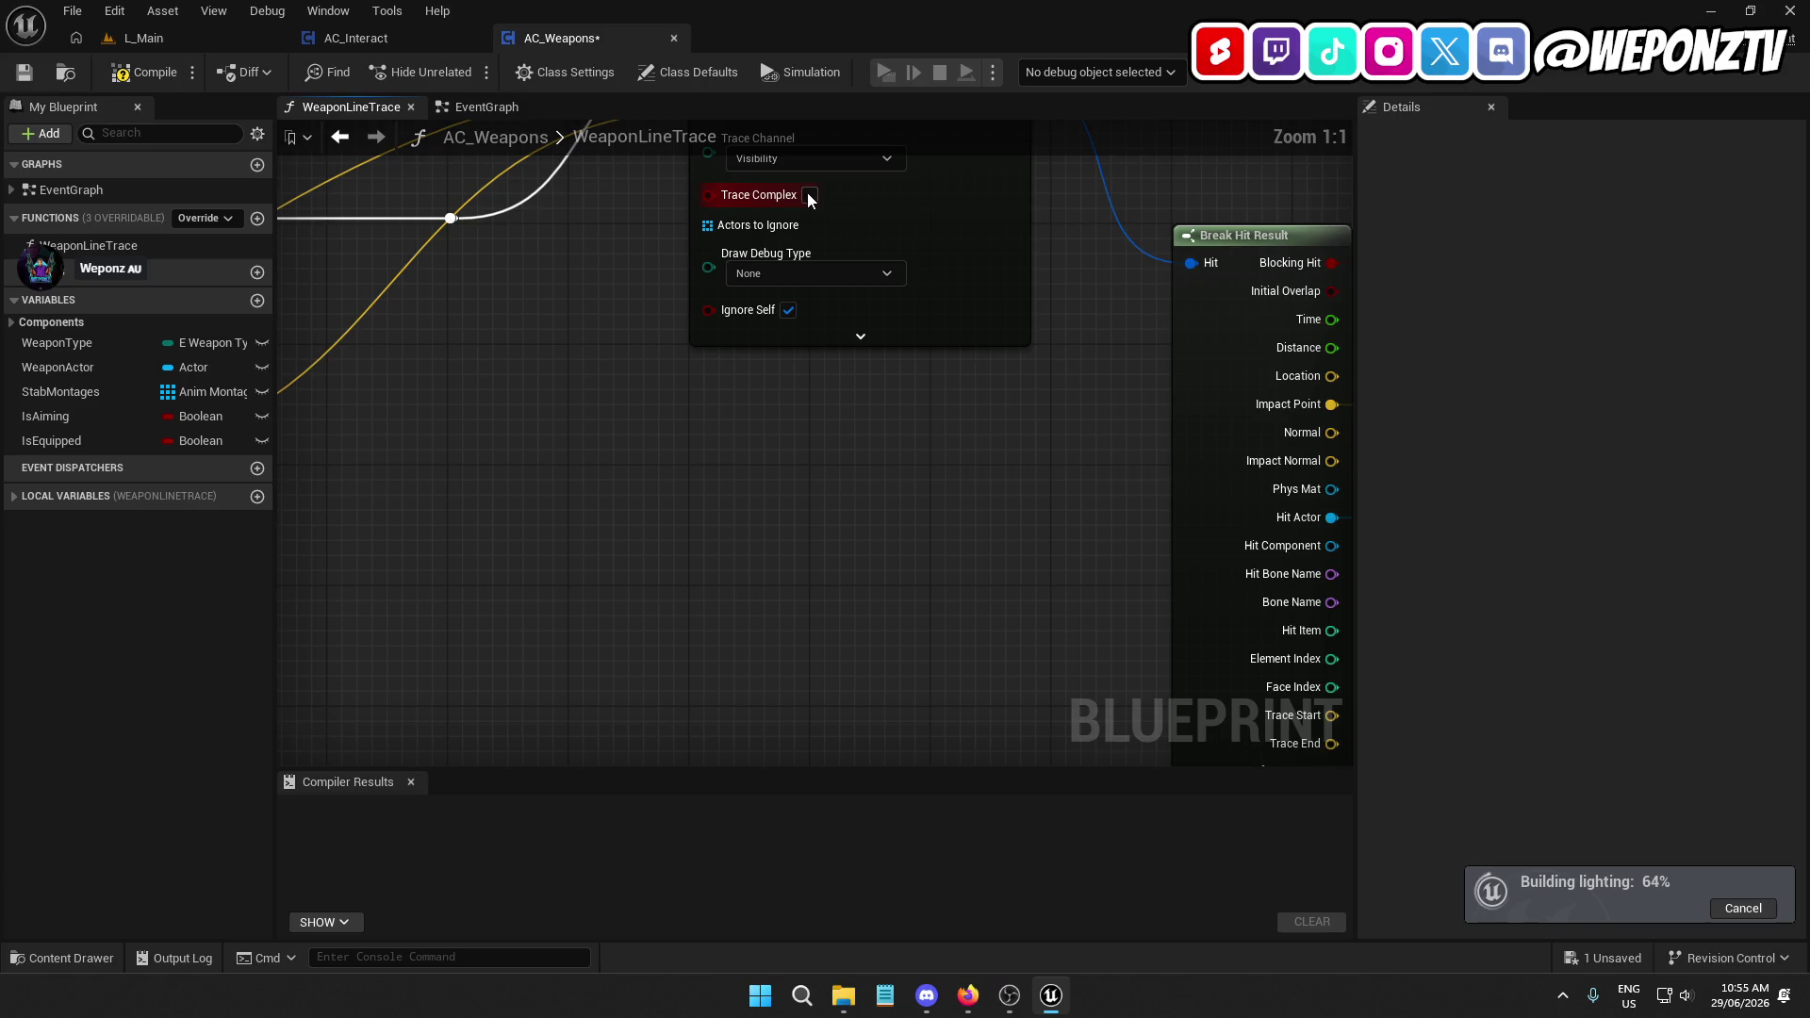
scroll(840, 436, down, 5)
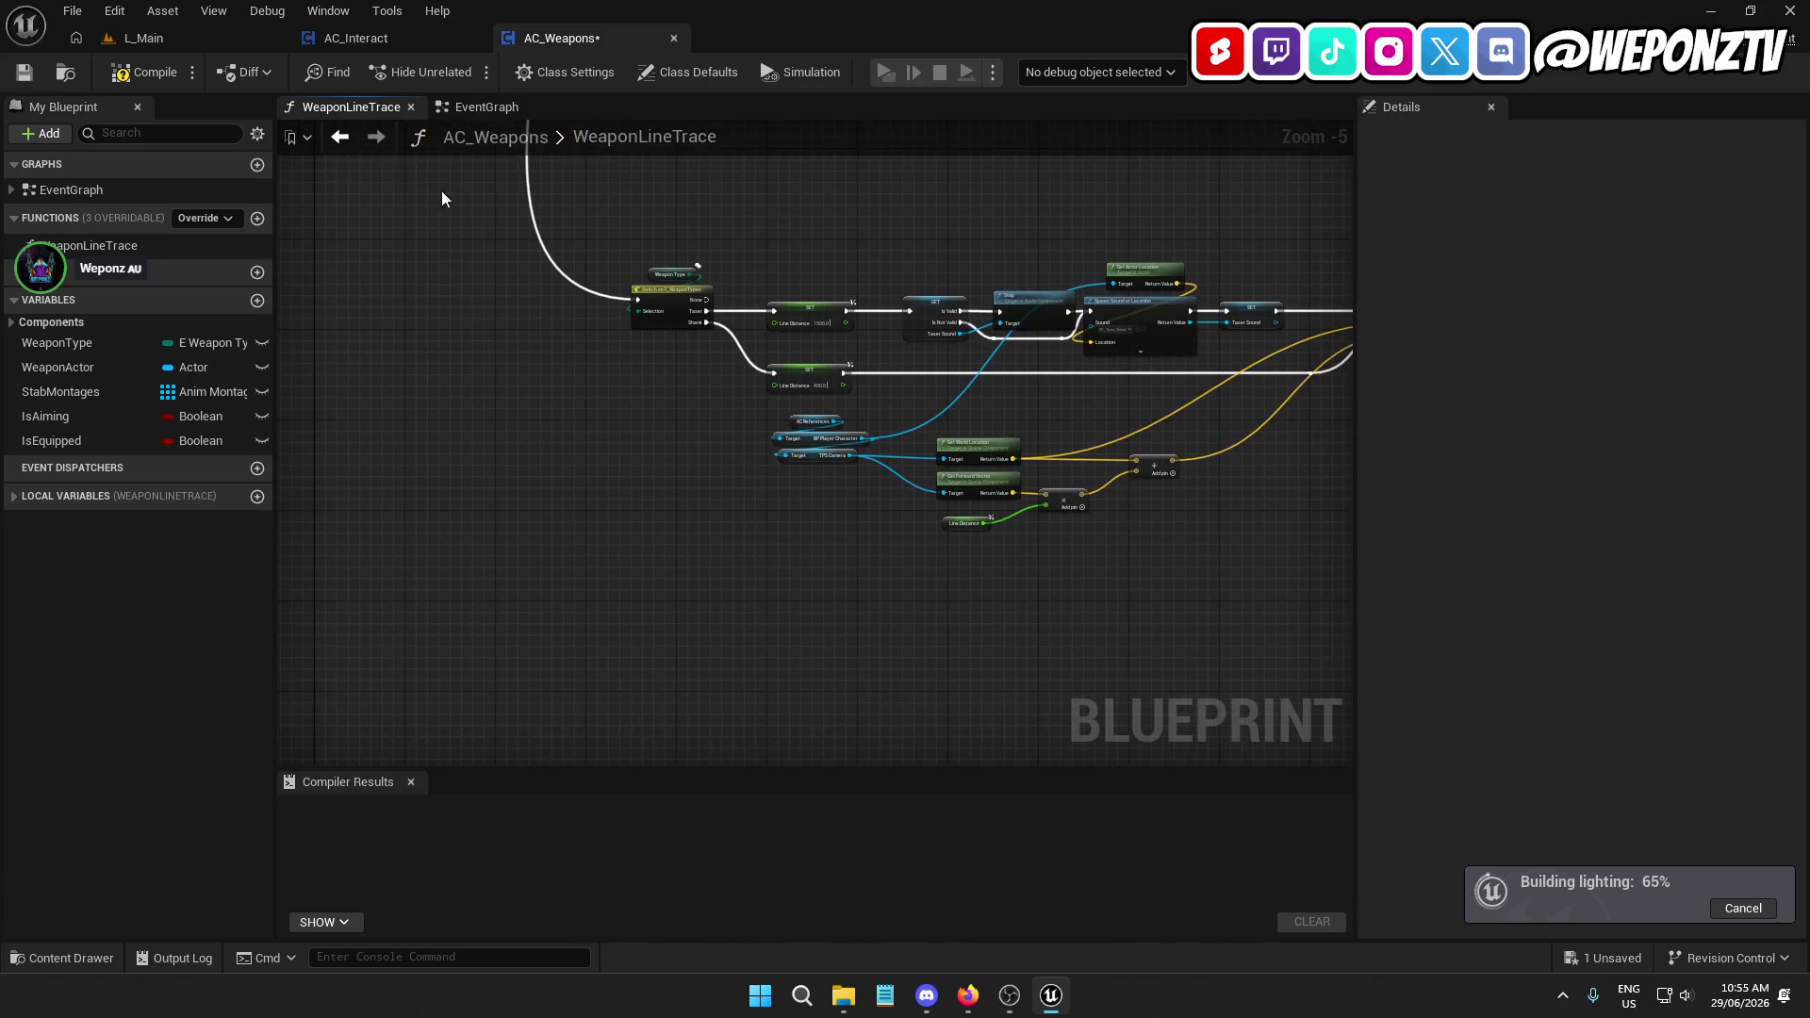
Compile and save AC_Weapons, then close the AC_Weapons and AC_Interact editors
click(23, 75)
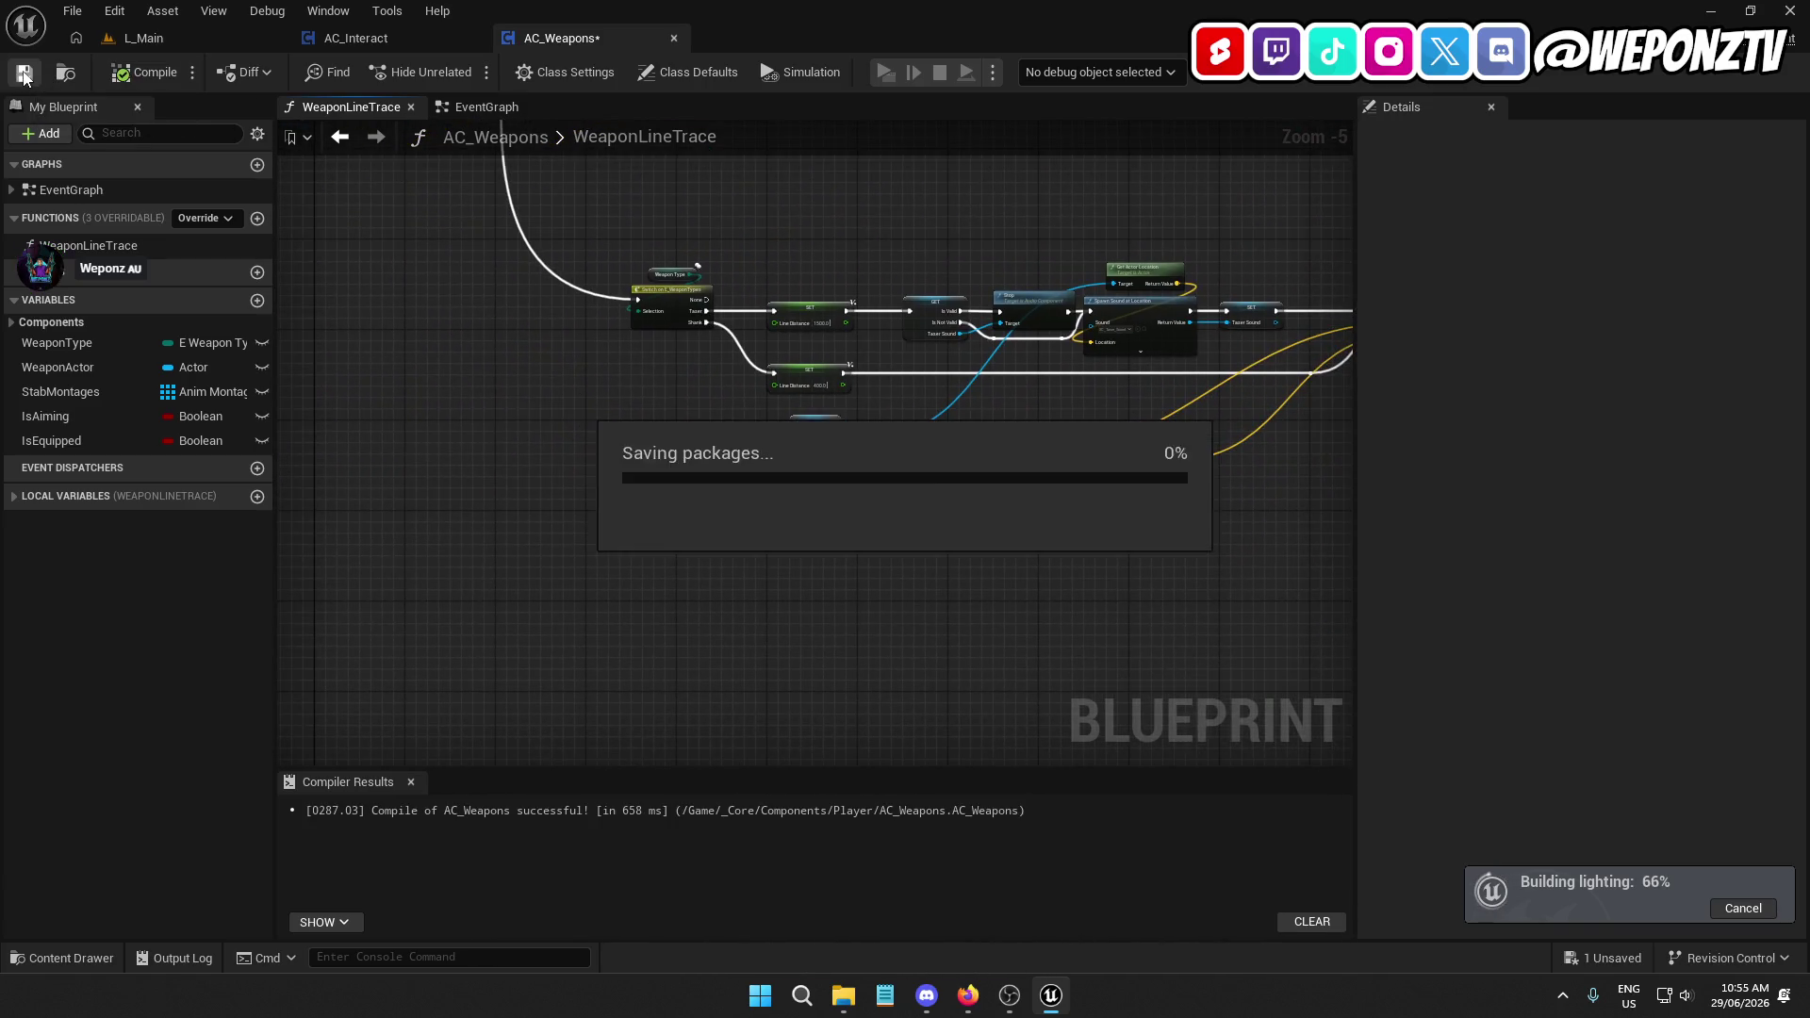
click(673, 38)
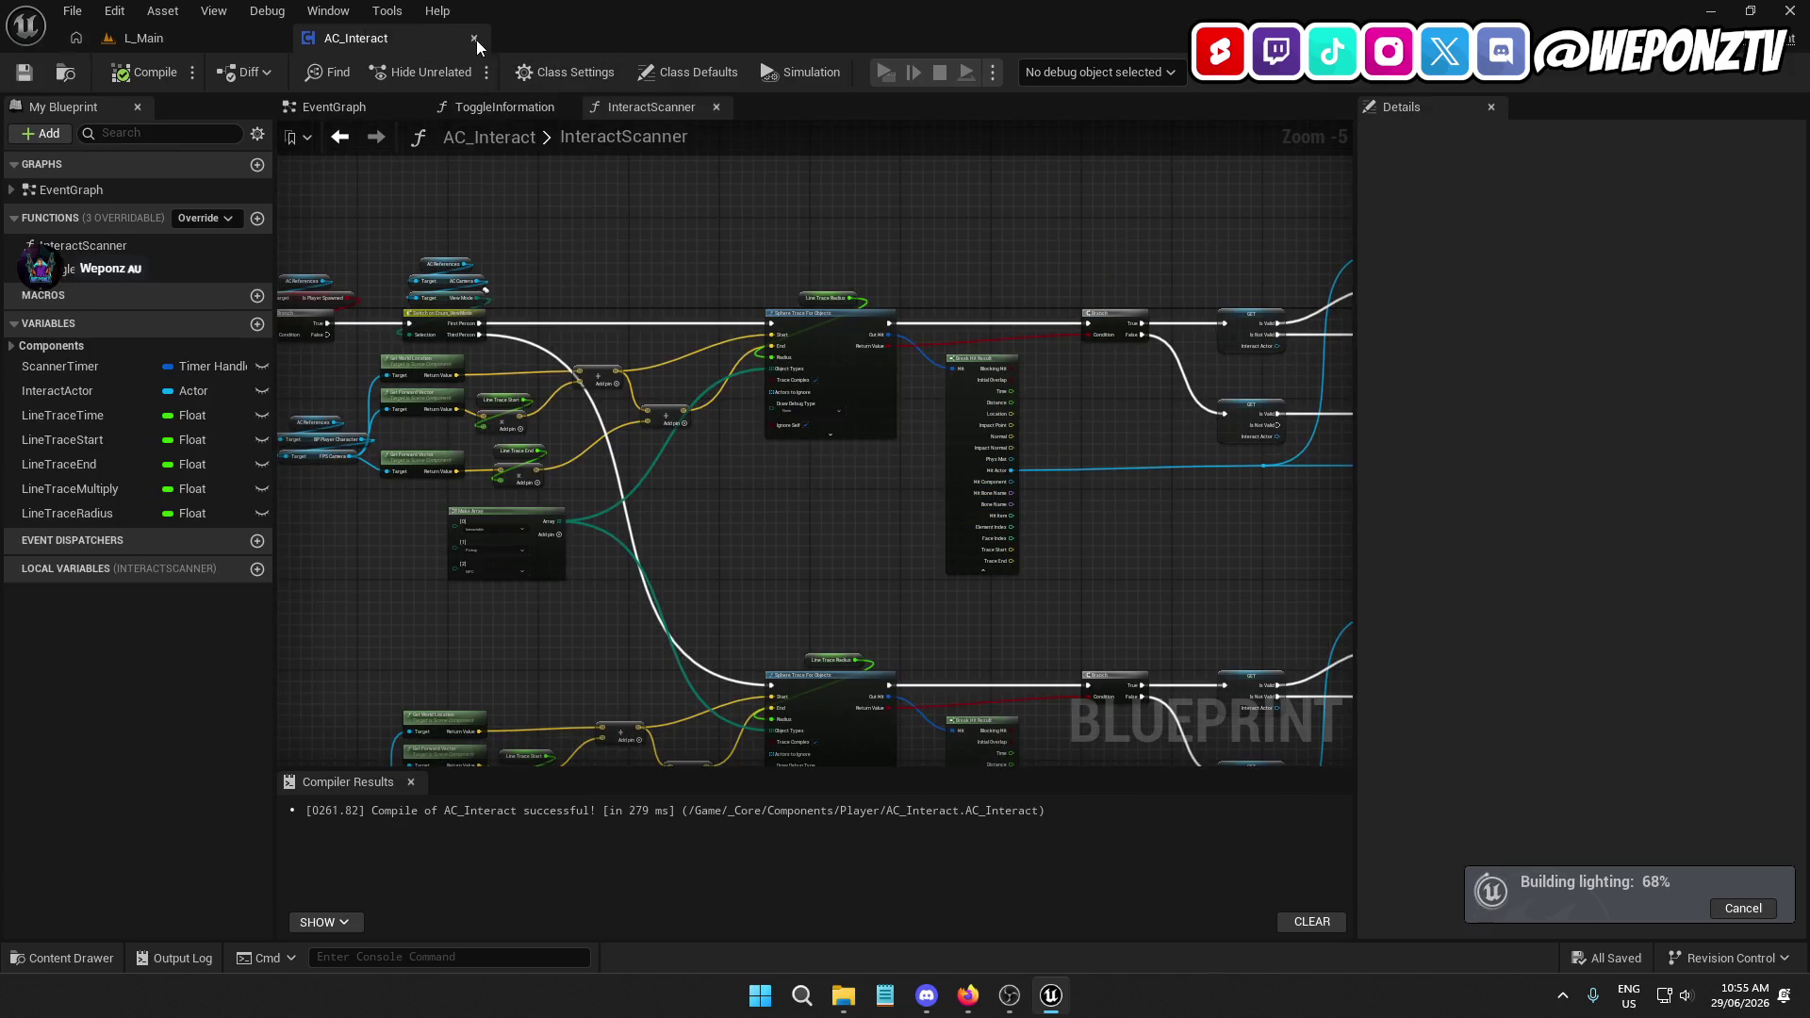
click(473, 38)
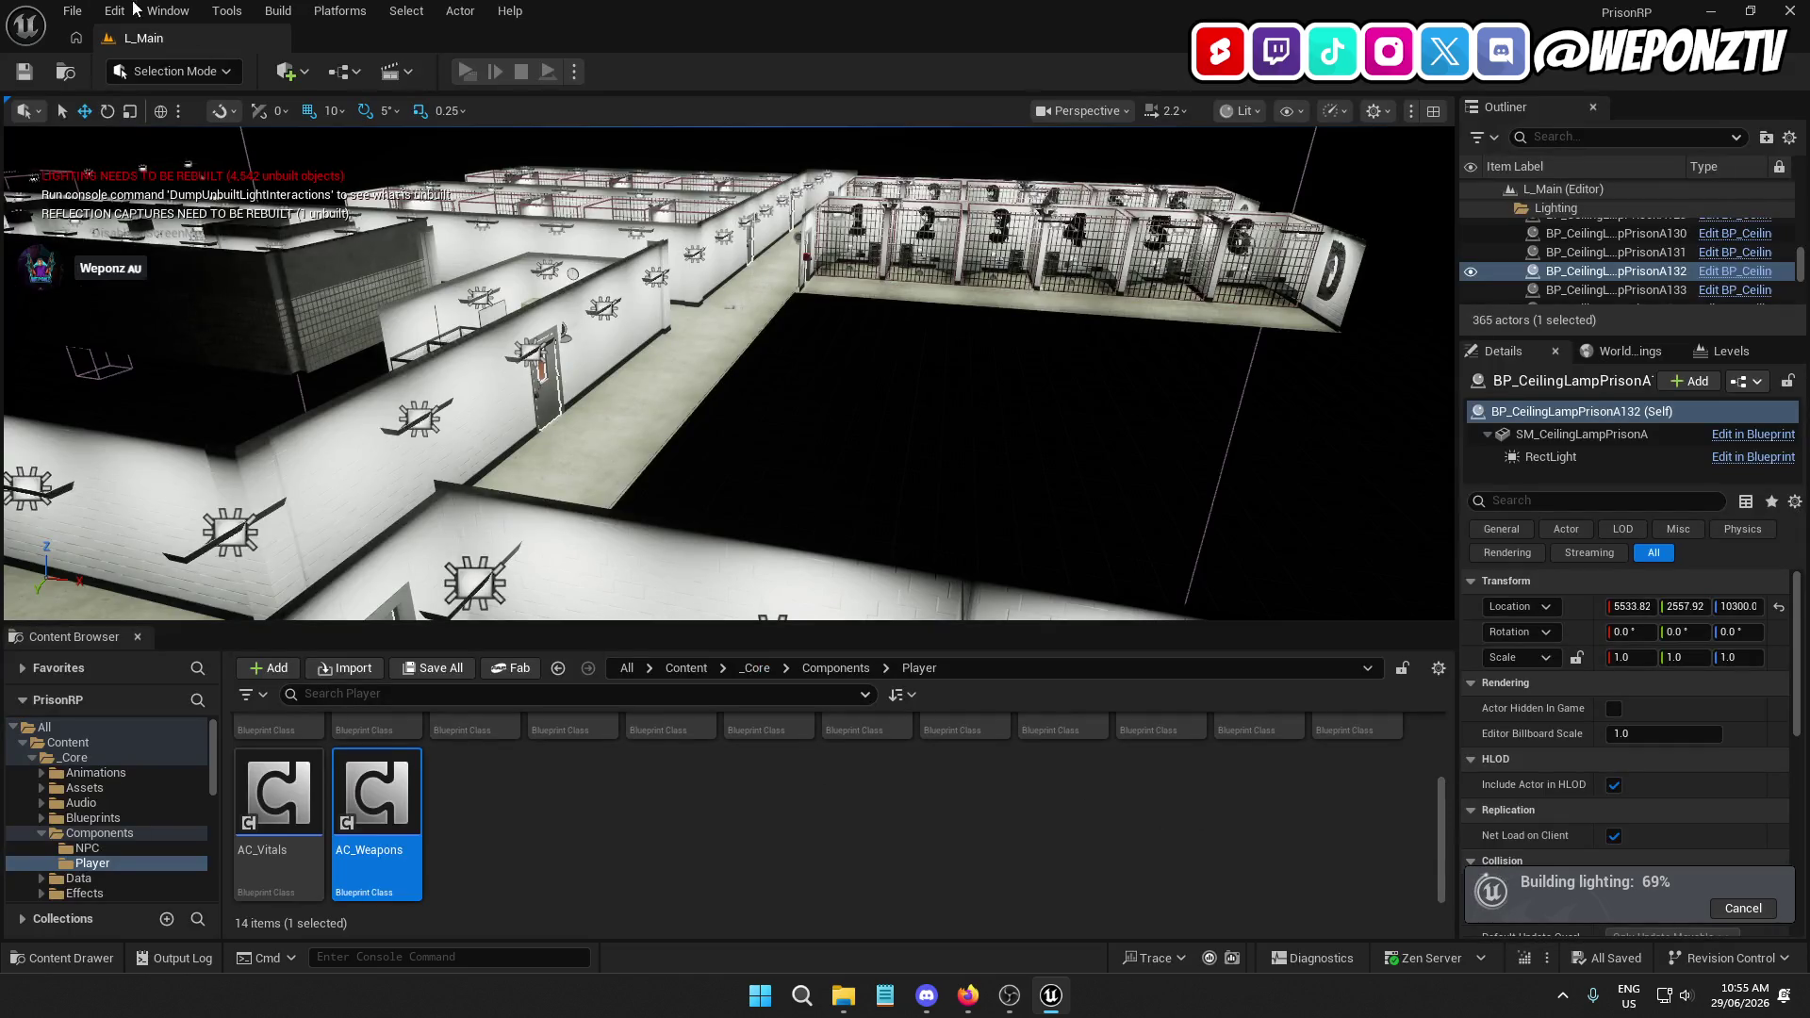
click(72, 10)
Fly the camera into the menu room facing the mugshot wall, then rebuild reflection captures
click(476, 502)
drag(782, 494, 782, 494)
drag(772, 415, 772, 414)
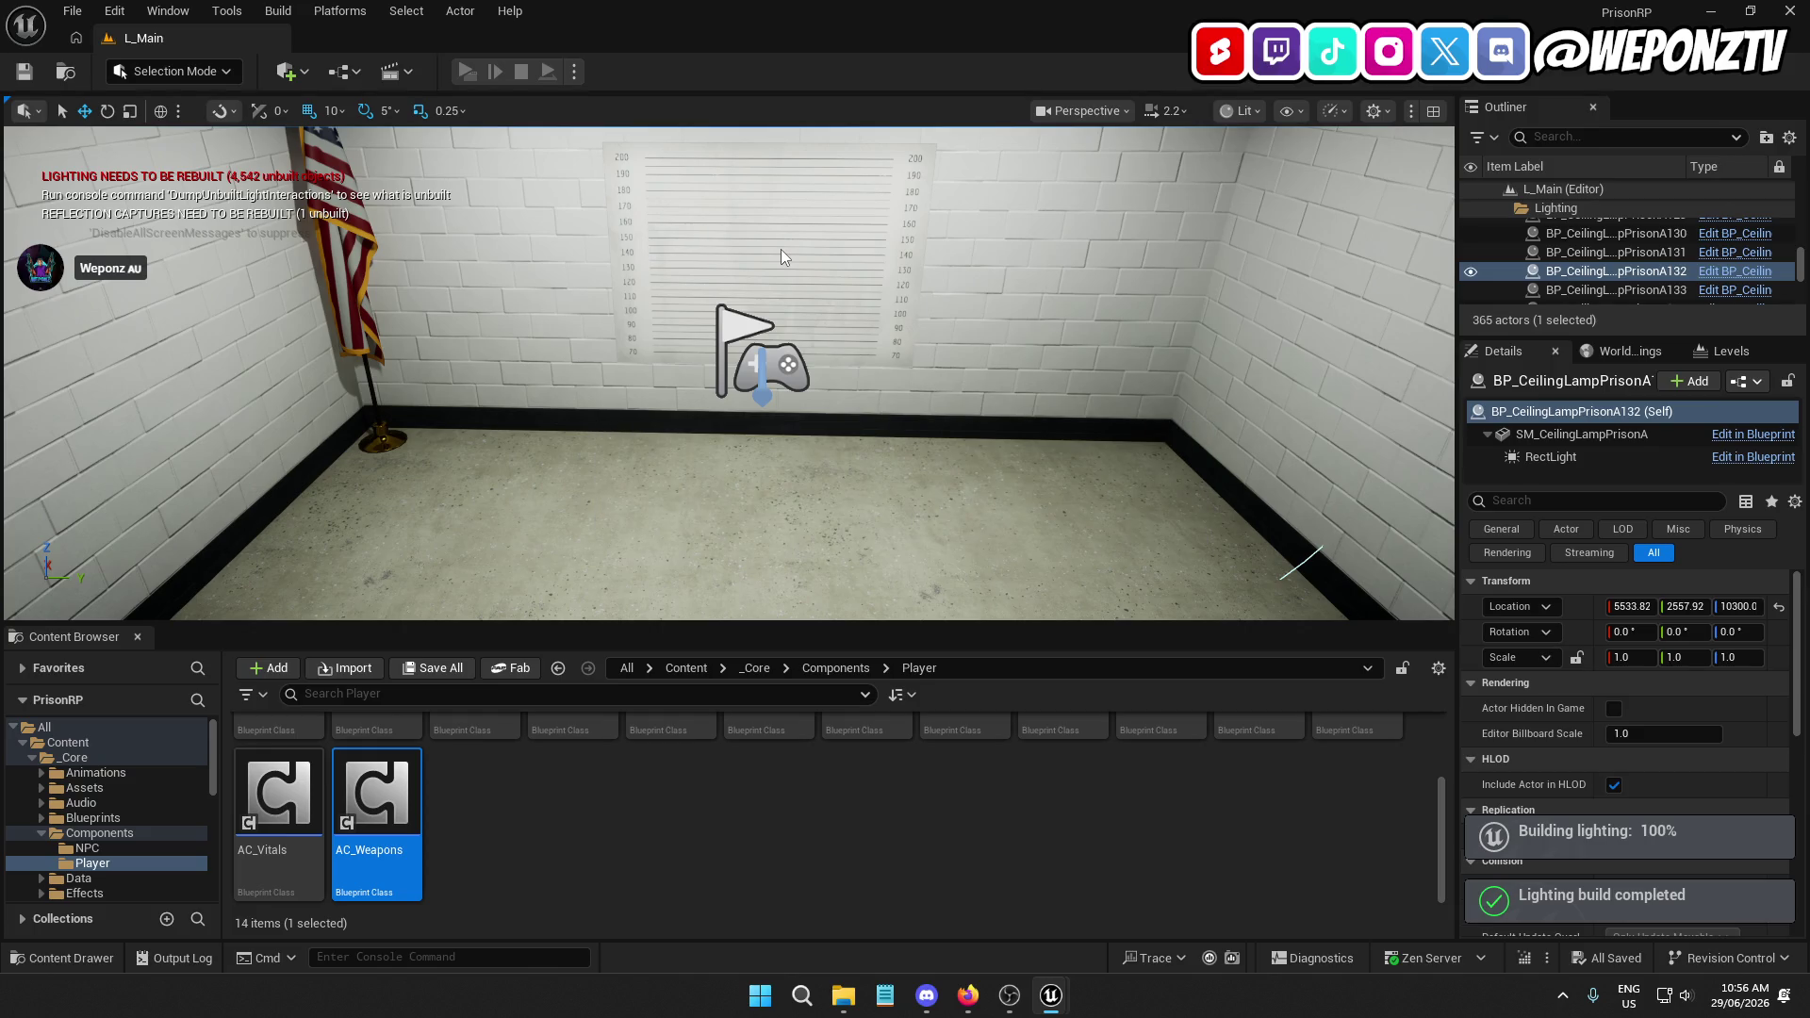
click(27, 73)
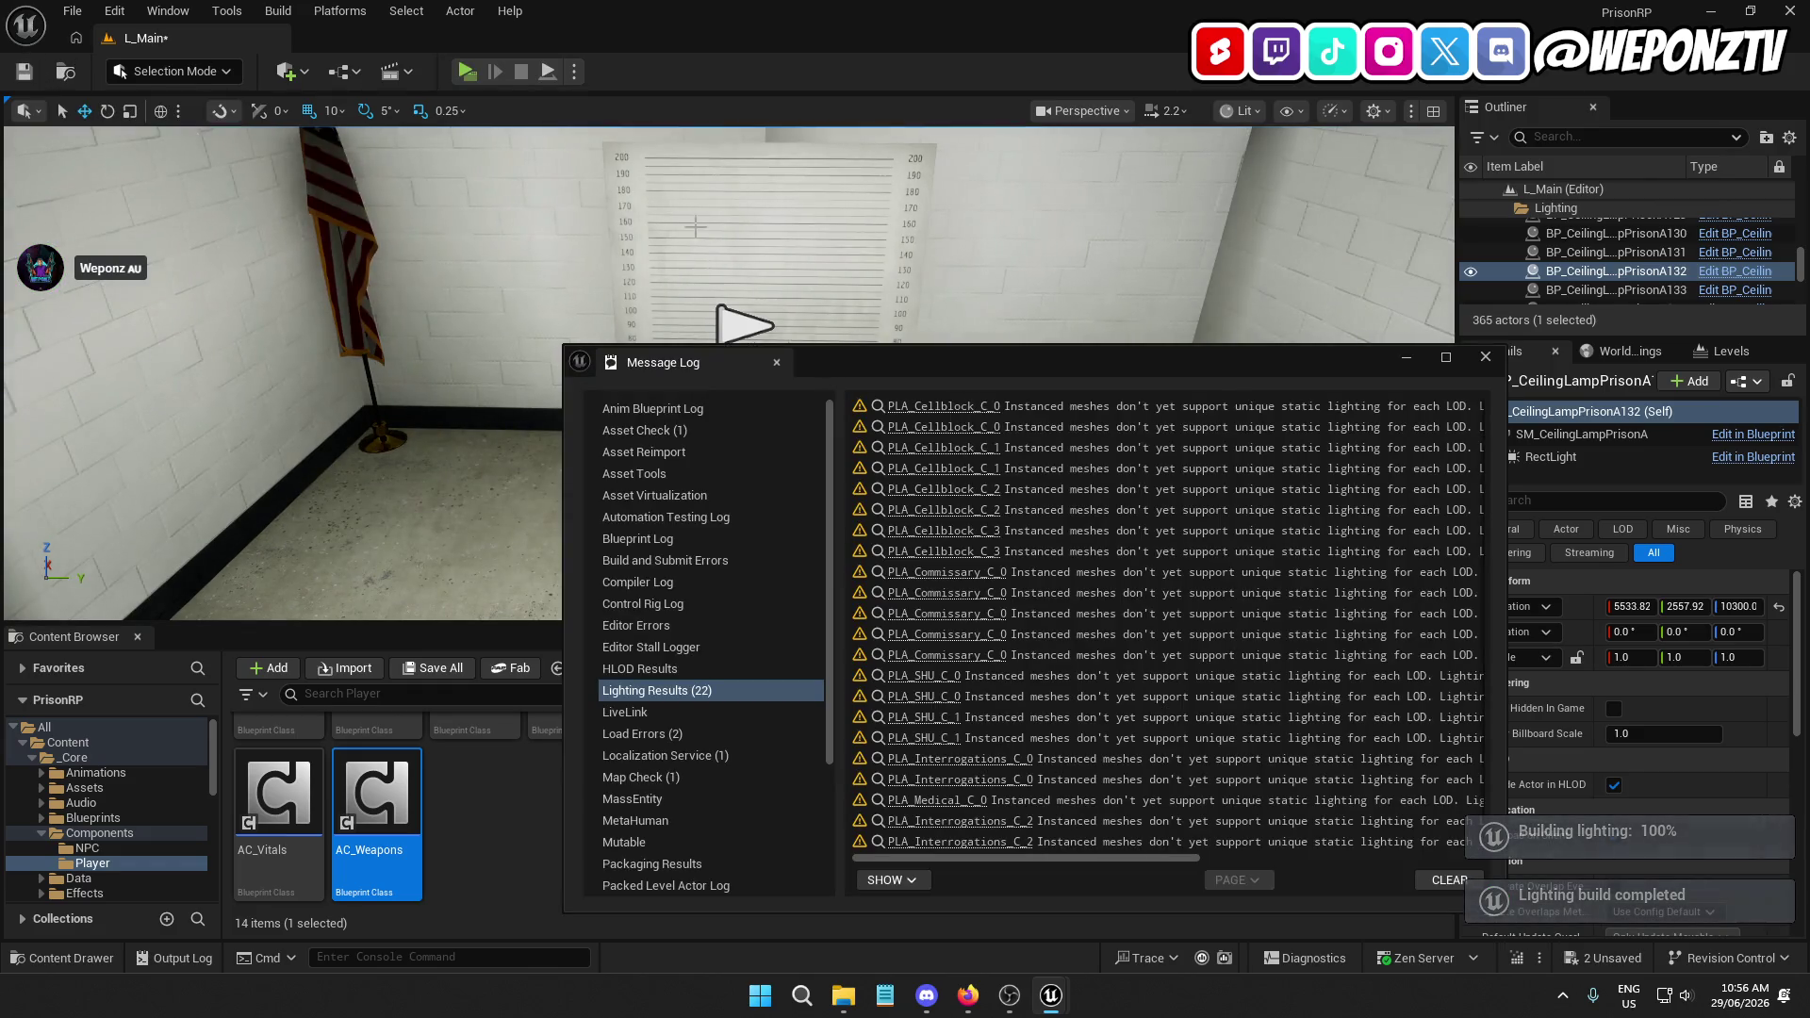
Close the lighting results log, save L_Main, and run a standalone preview of the menu room
click(1485, 358)
click(24, 73)
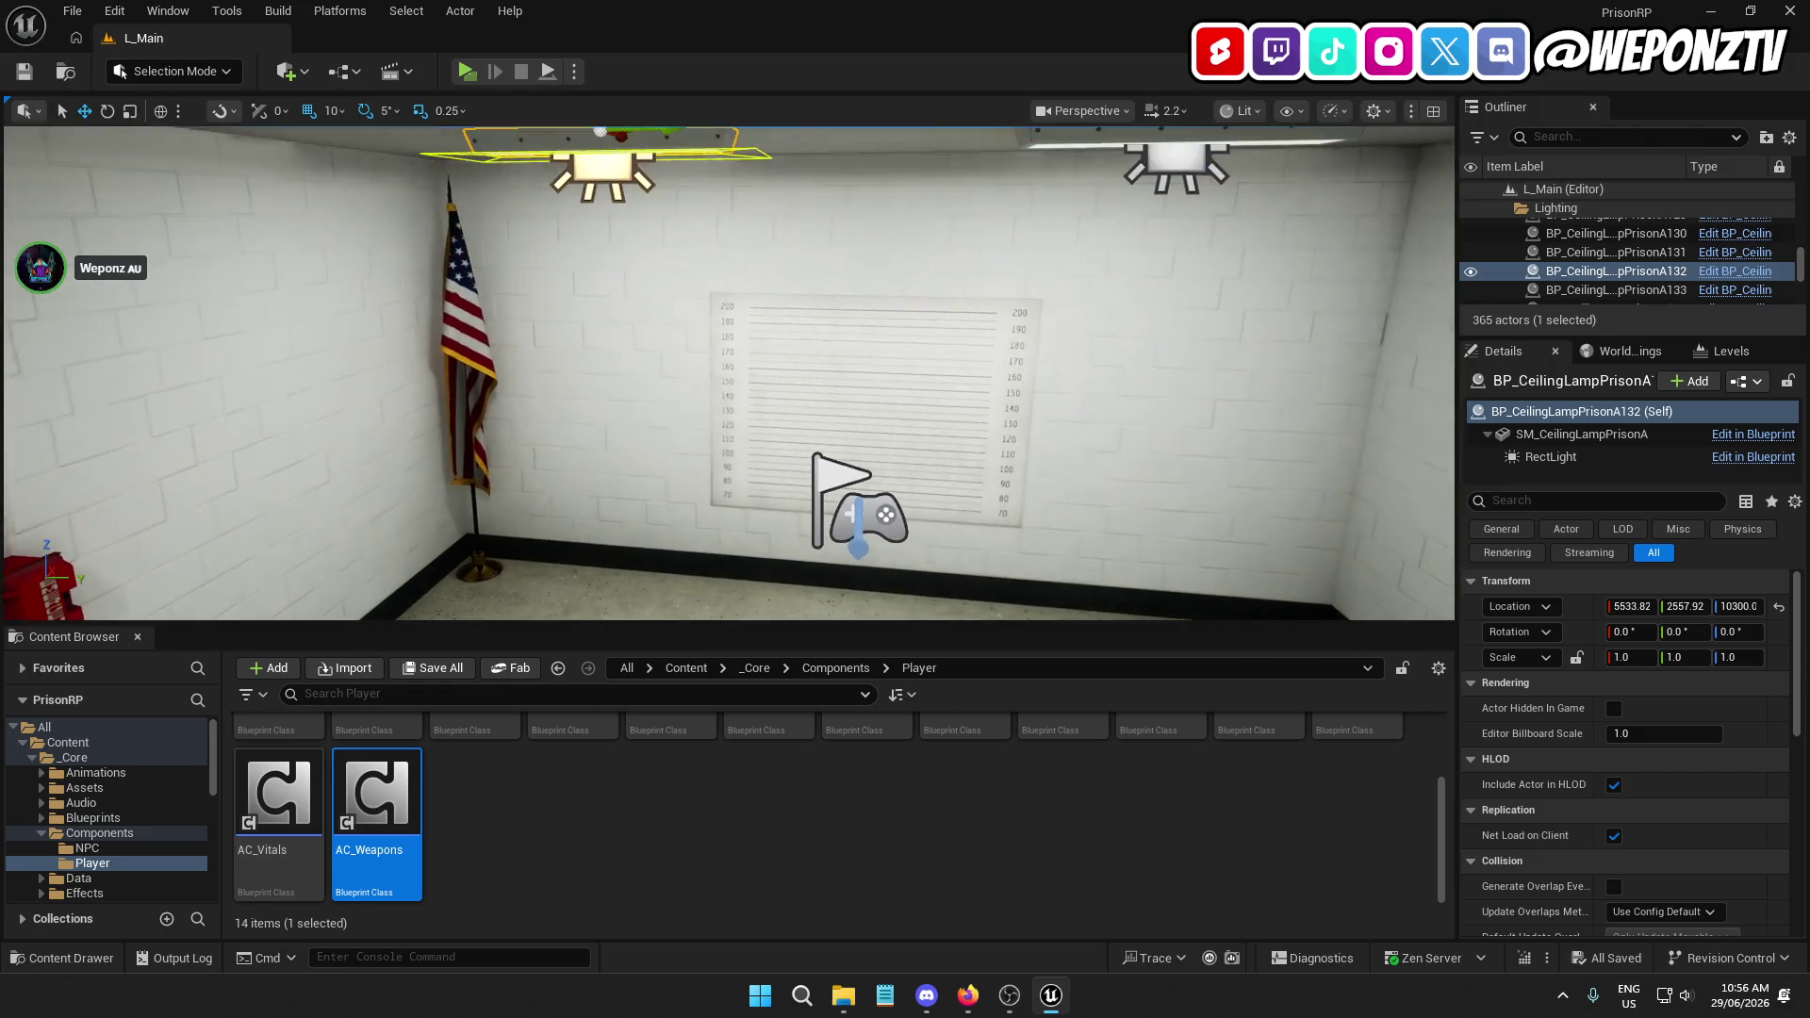
right_click(755, 321)
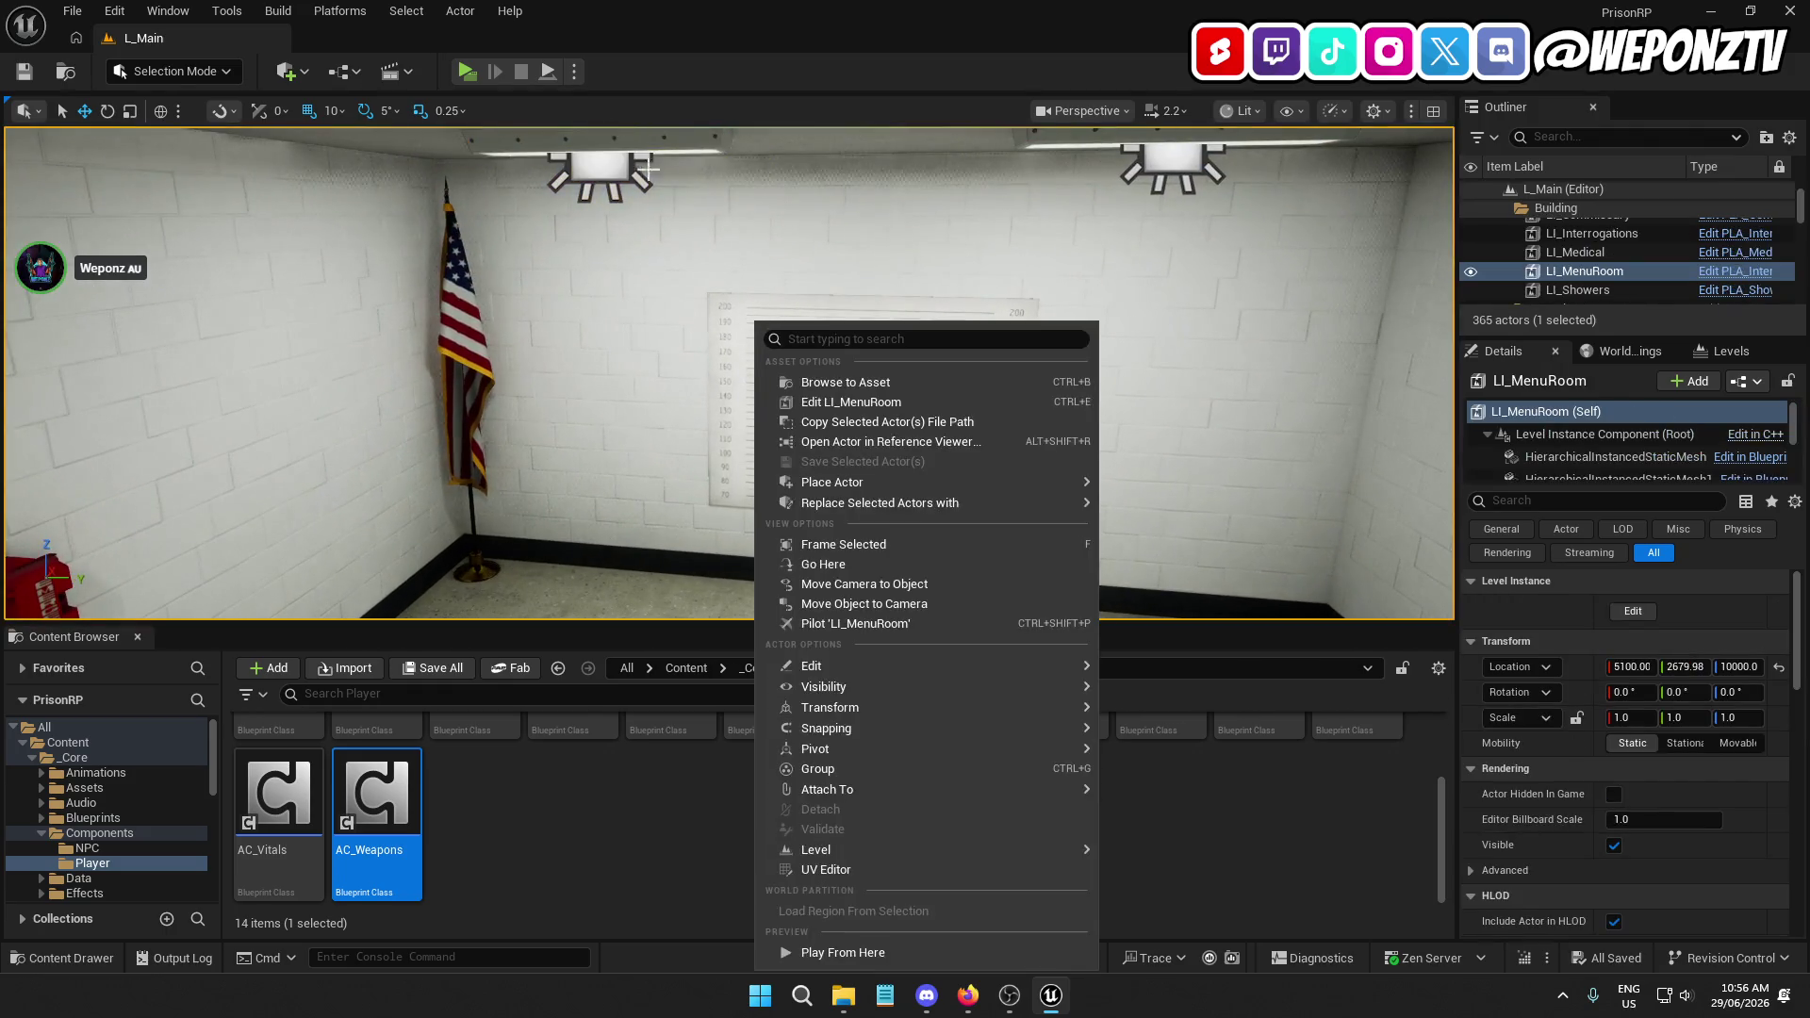
click(468, 73)
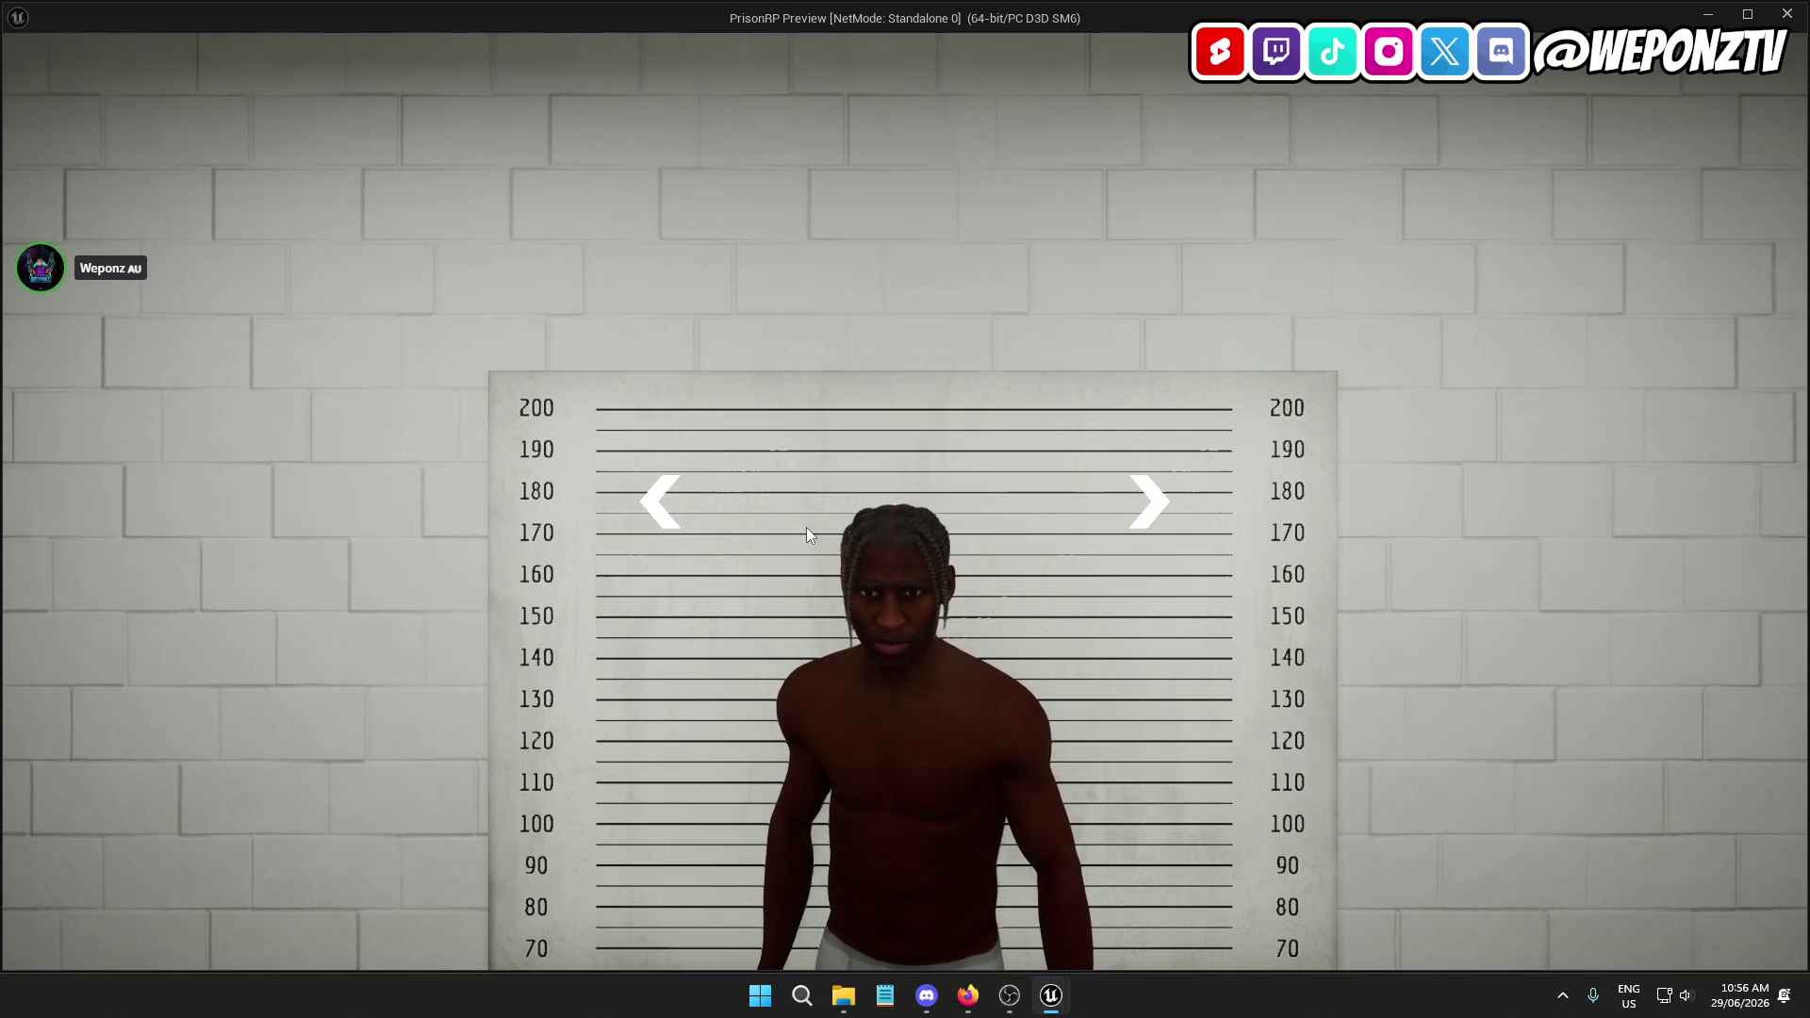
key(Escape)
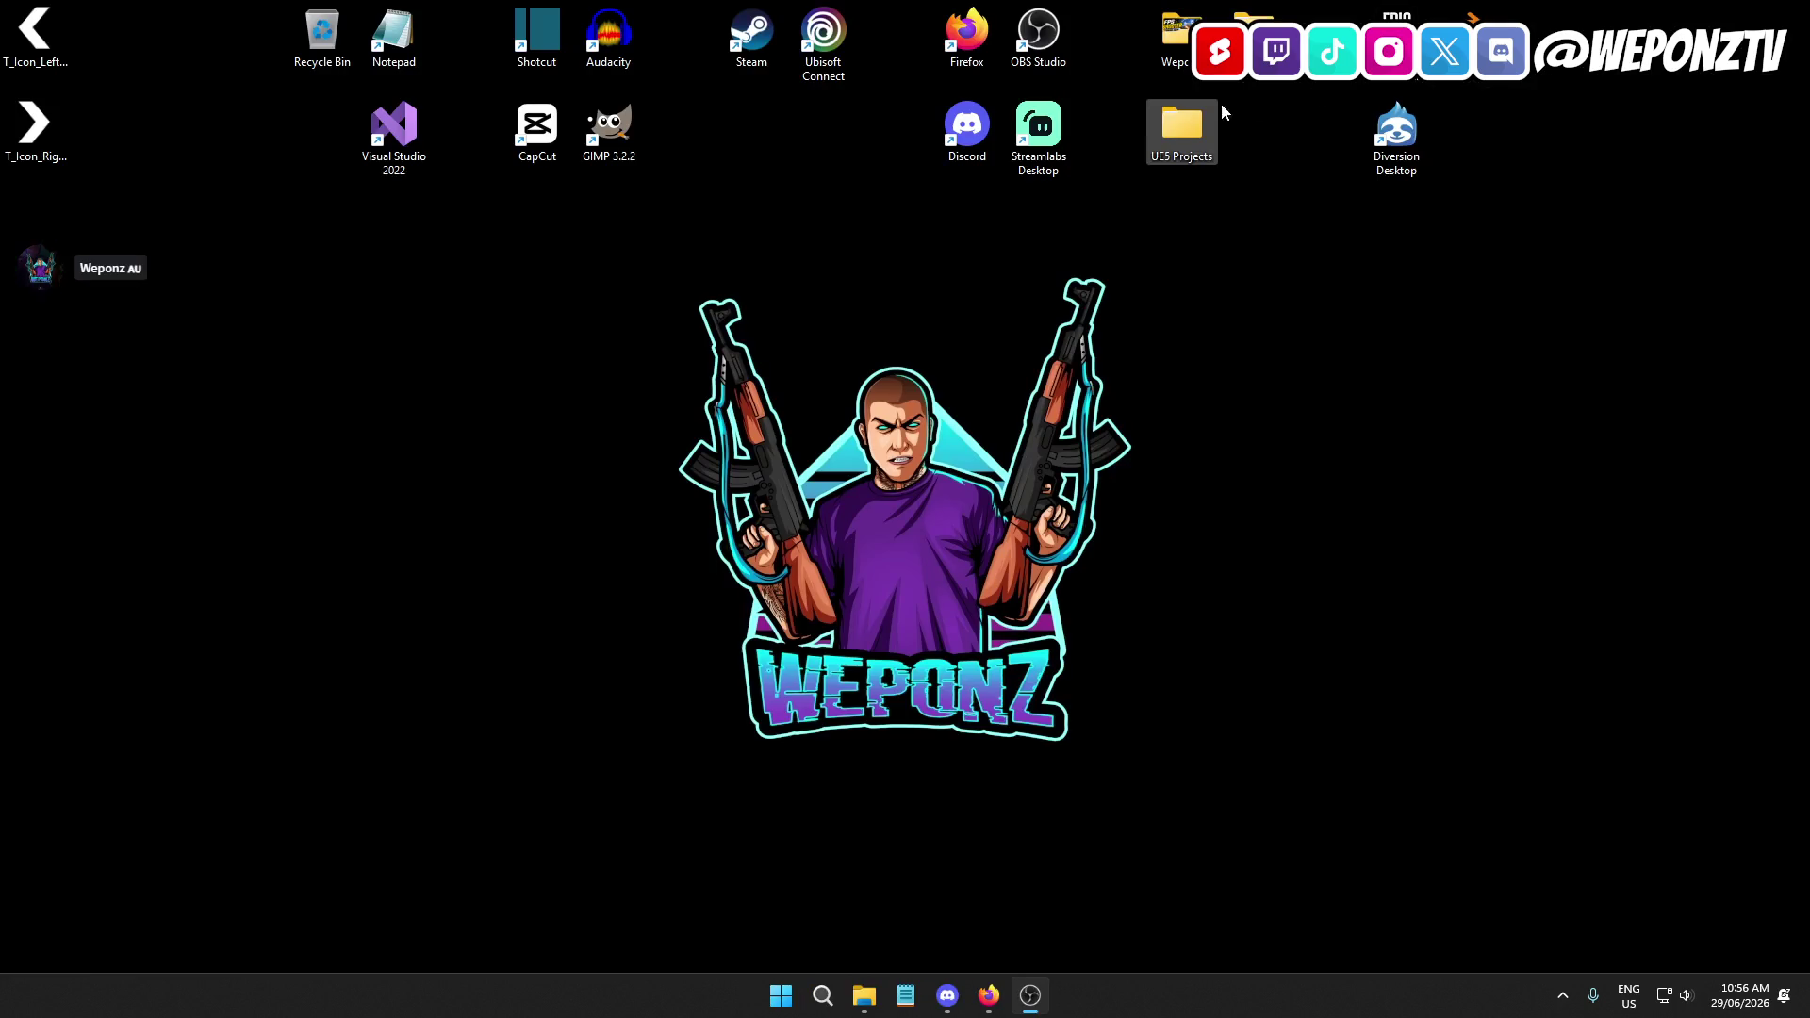
Launch PrisonRP.uproject from UE5 Projects/PrisonRP and wait for the editor to load
double_click(1211, 122)
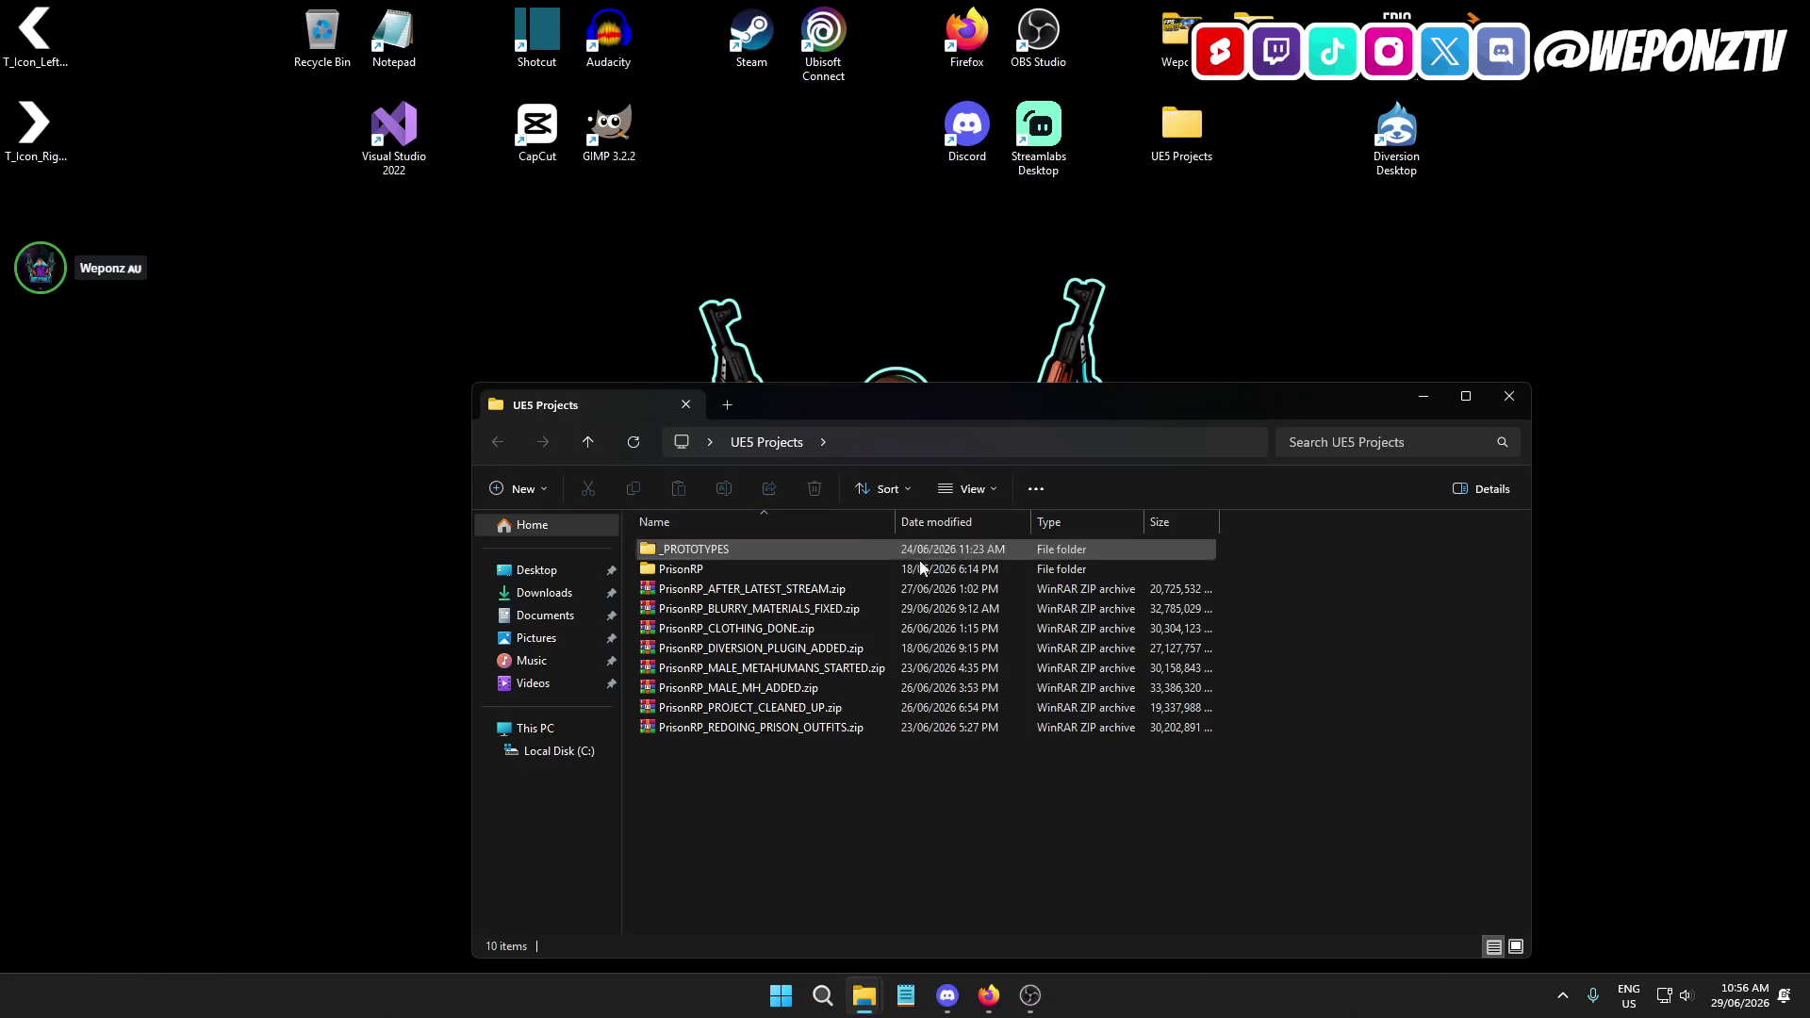
double_click(744, 569)
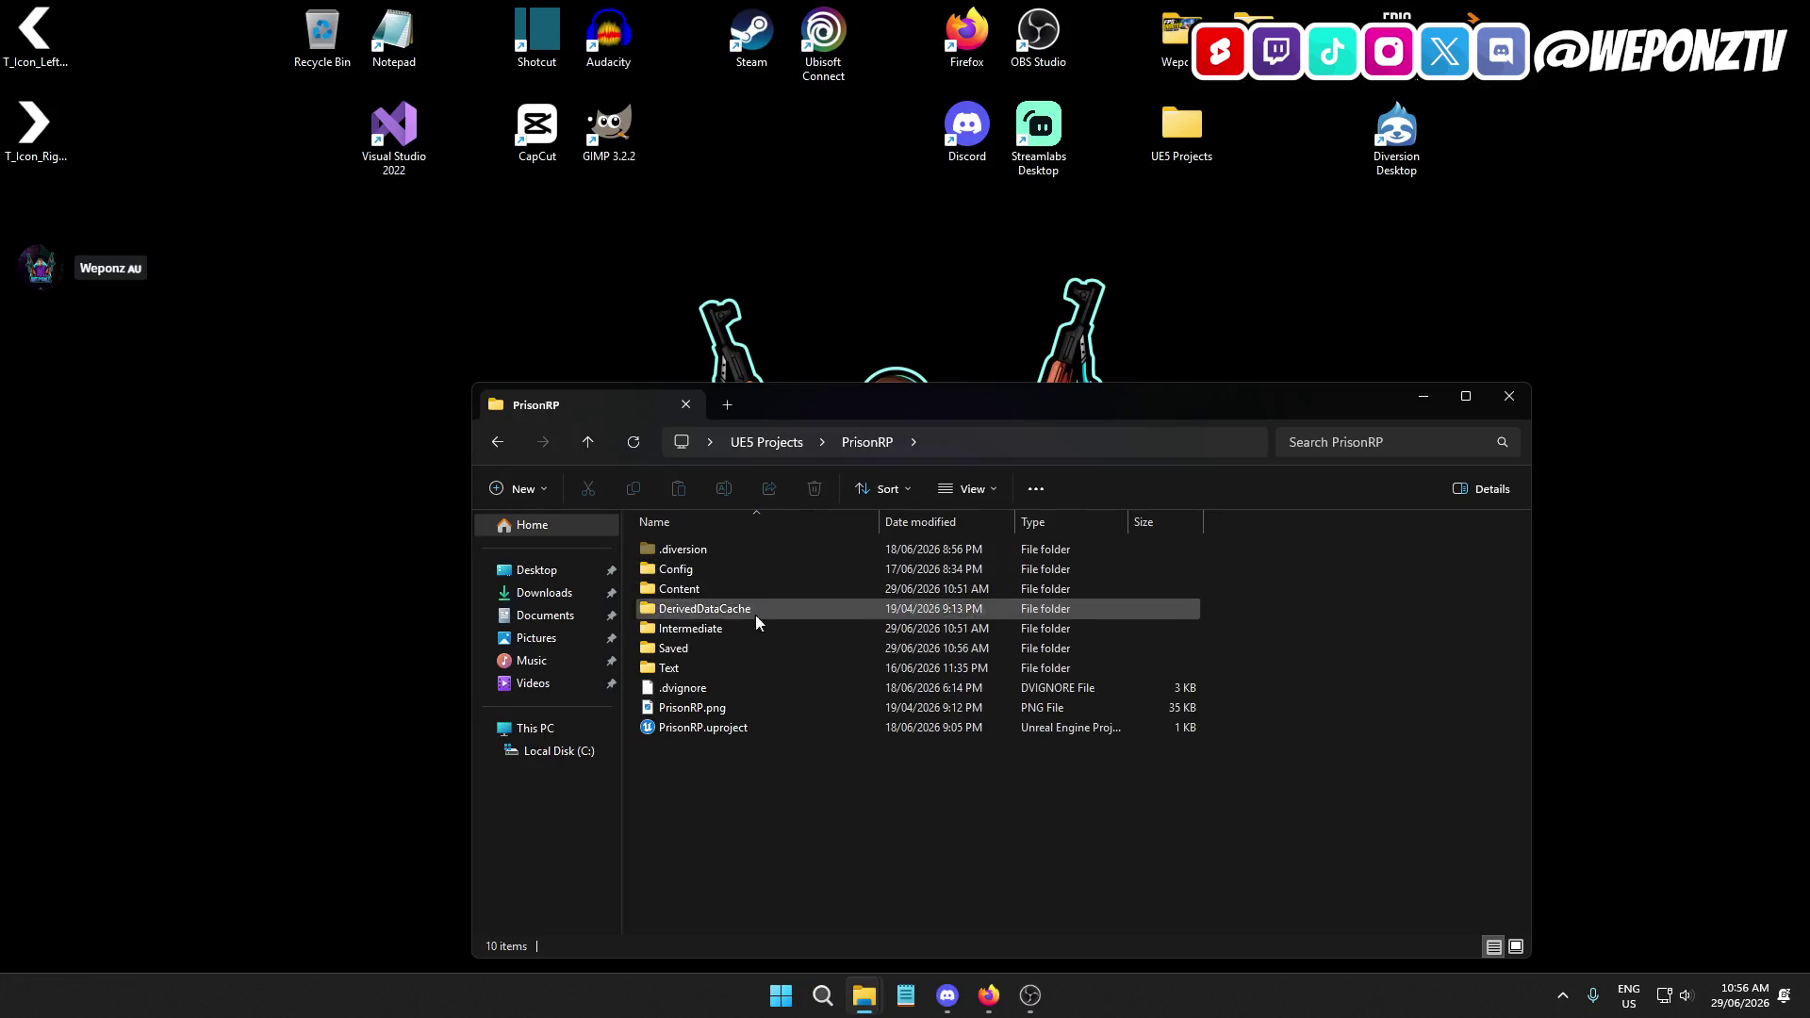
double_click(779, 726)
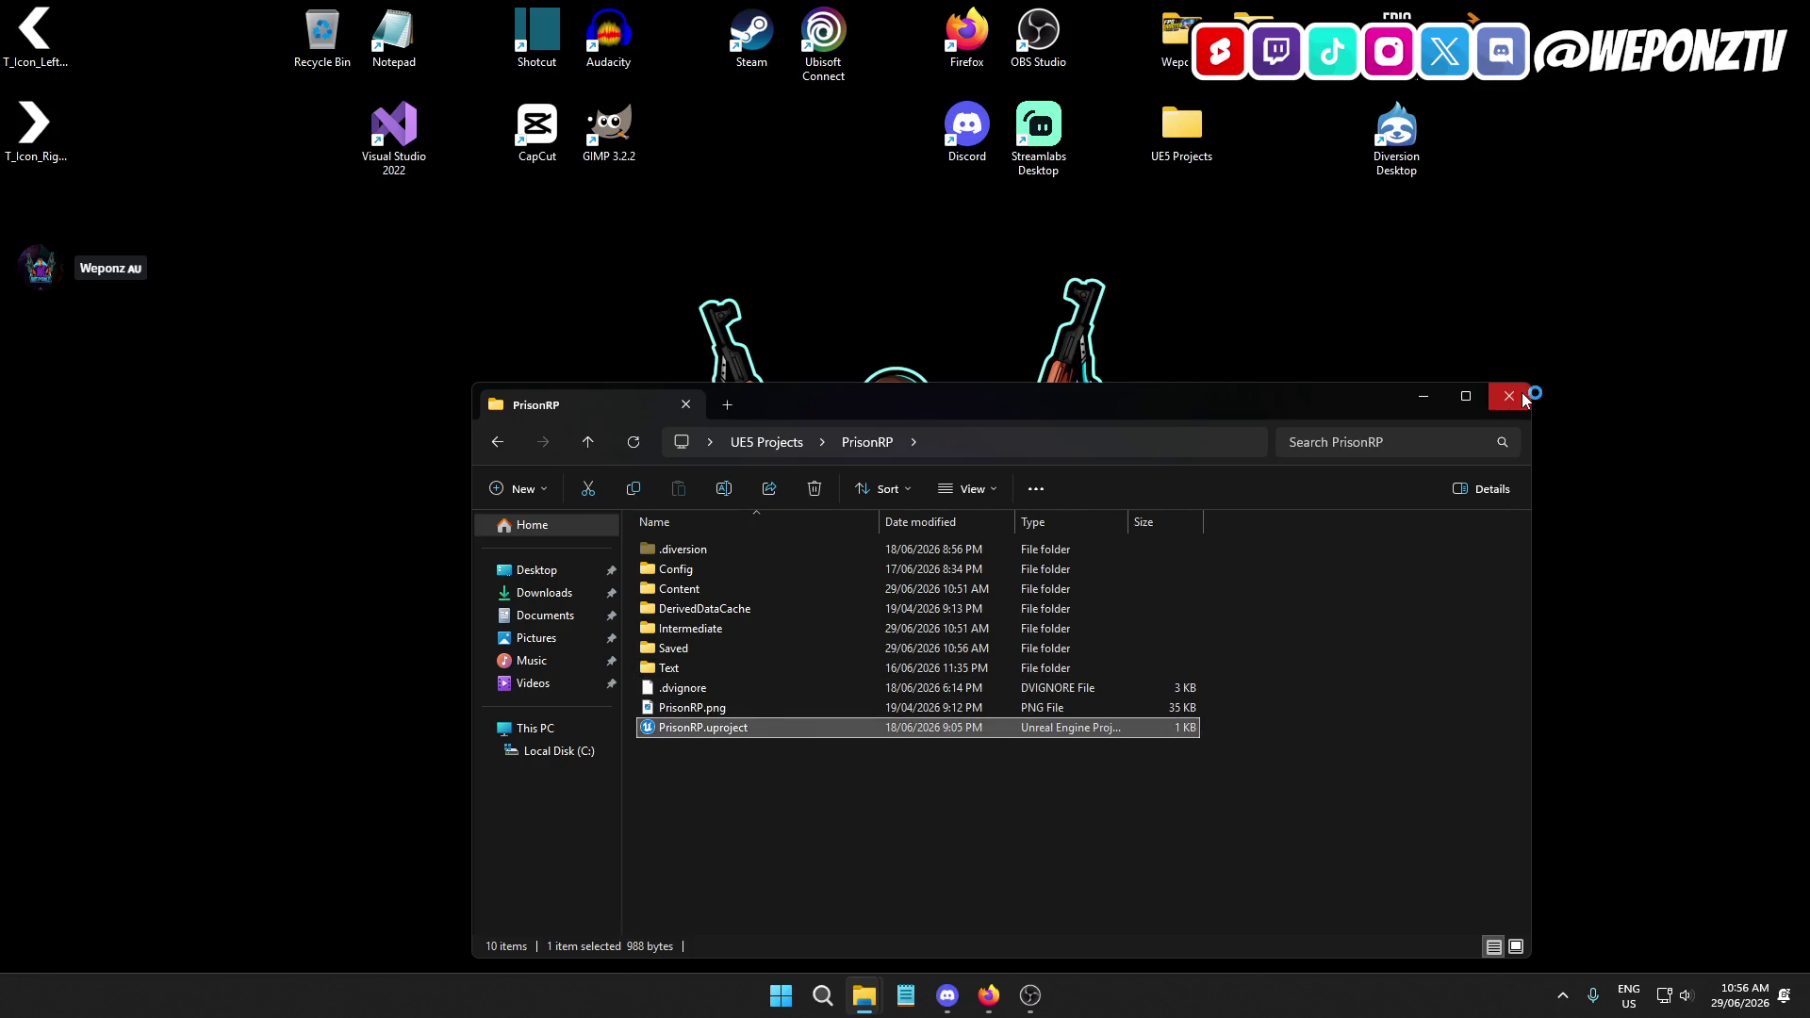
click(1524, 400)
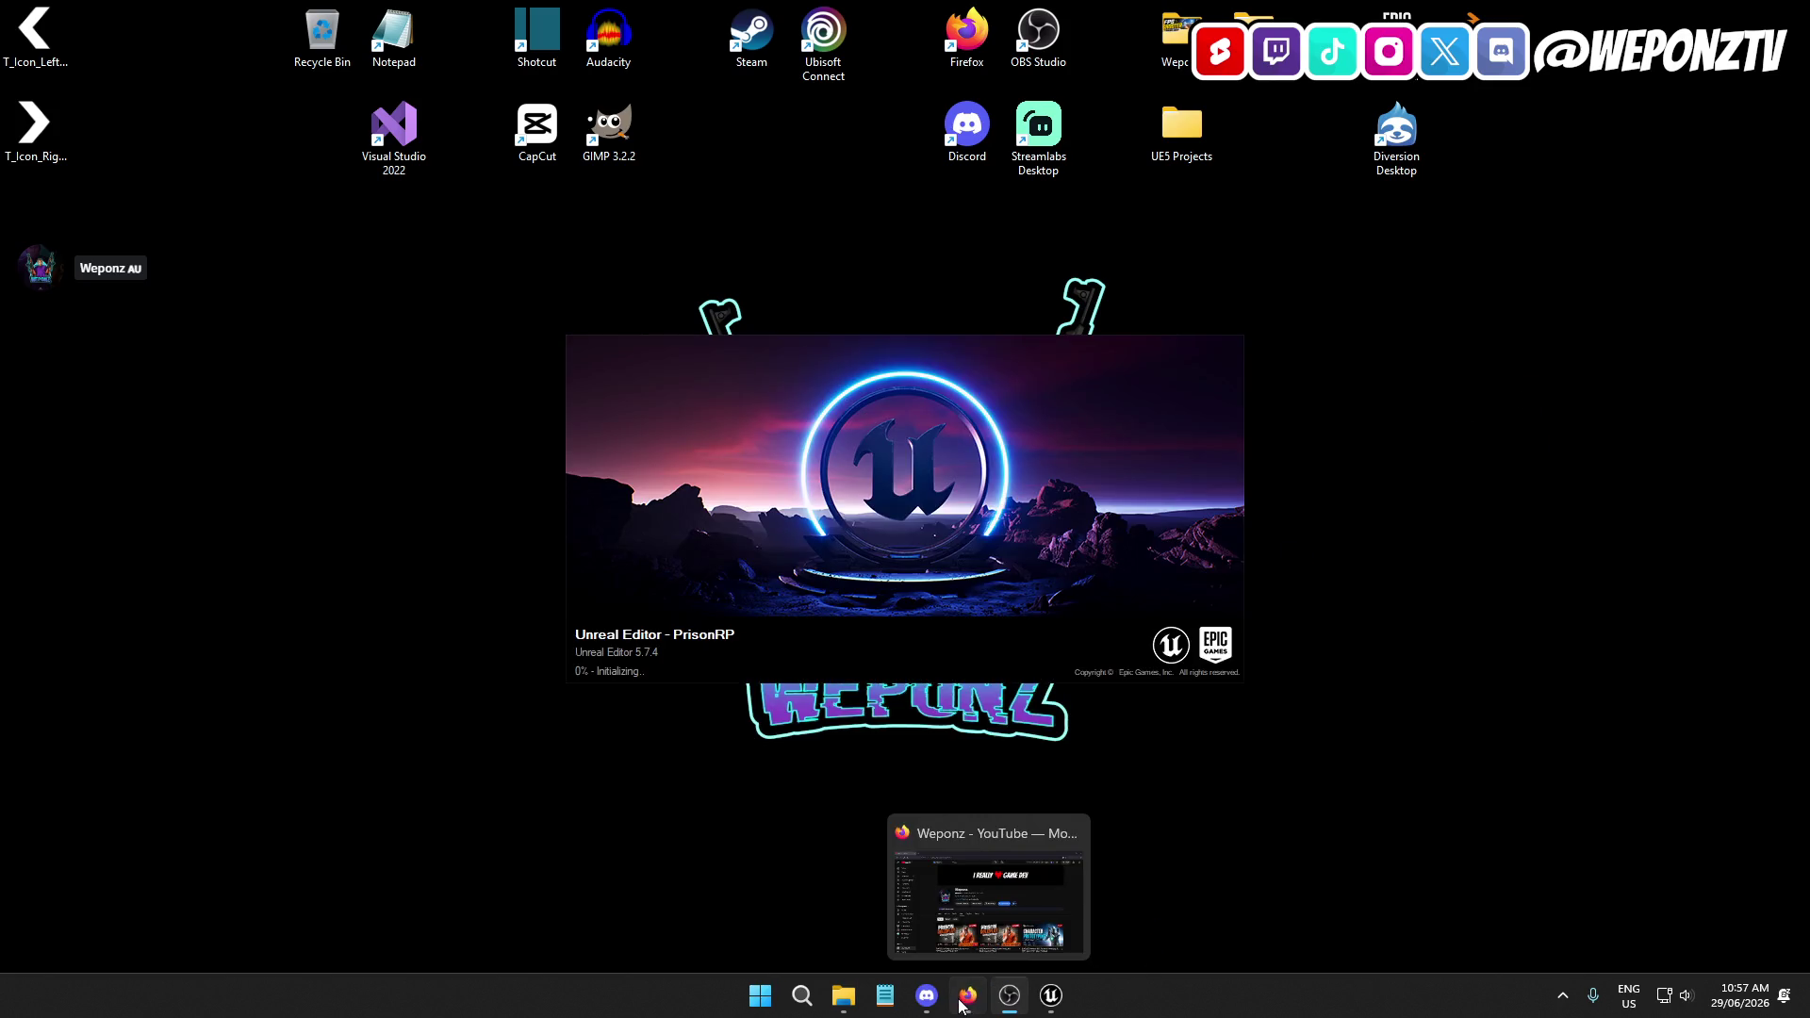
click(962, 1001)
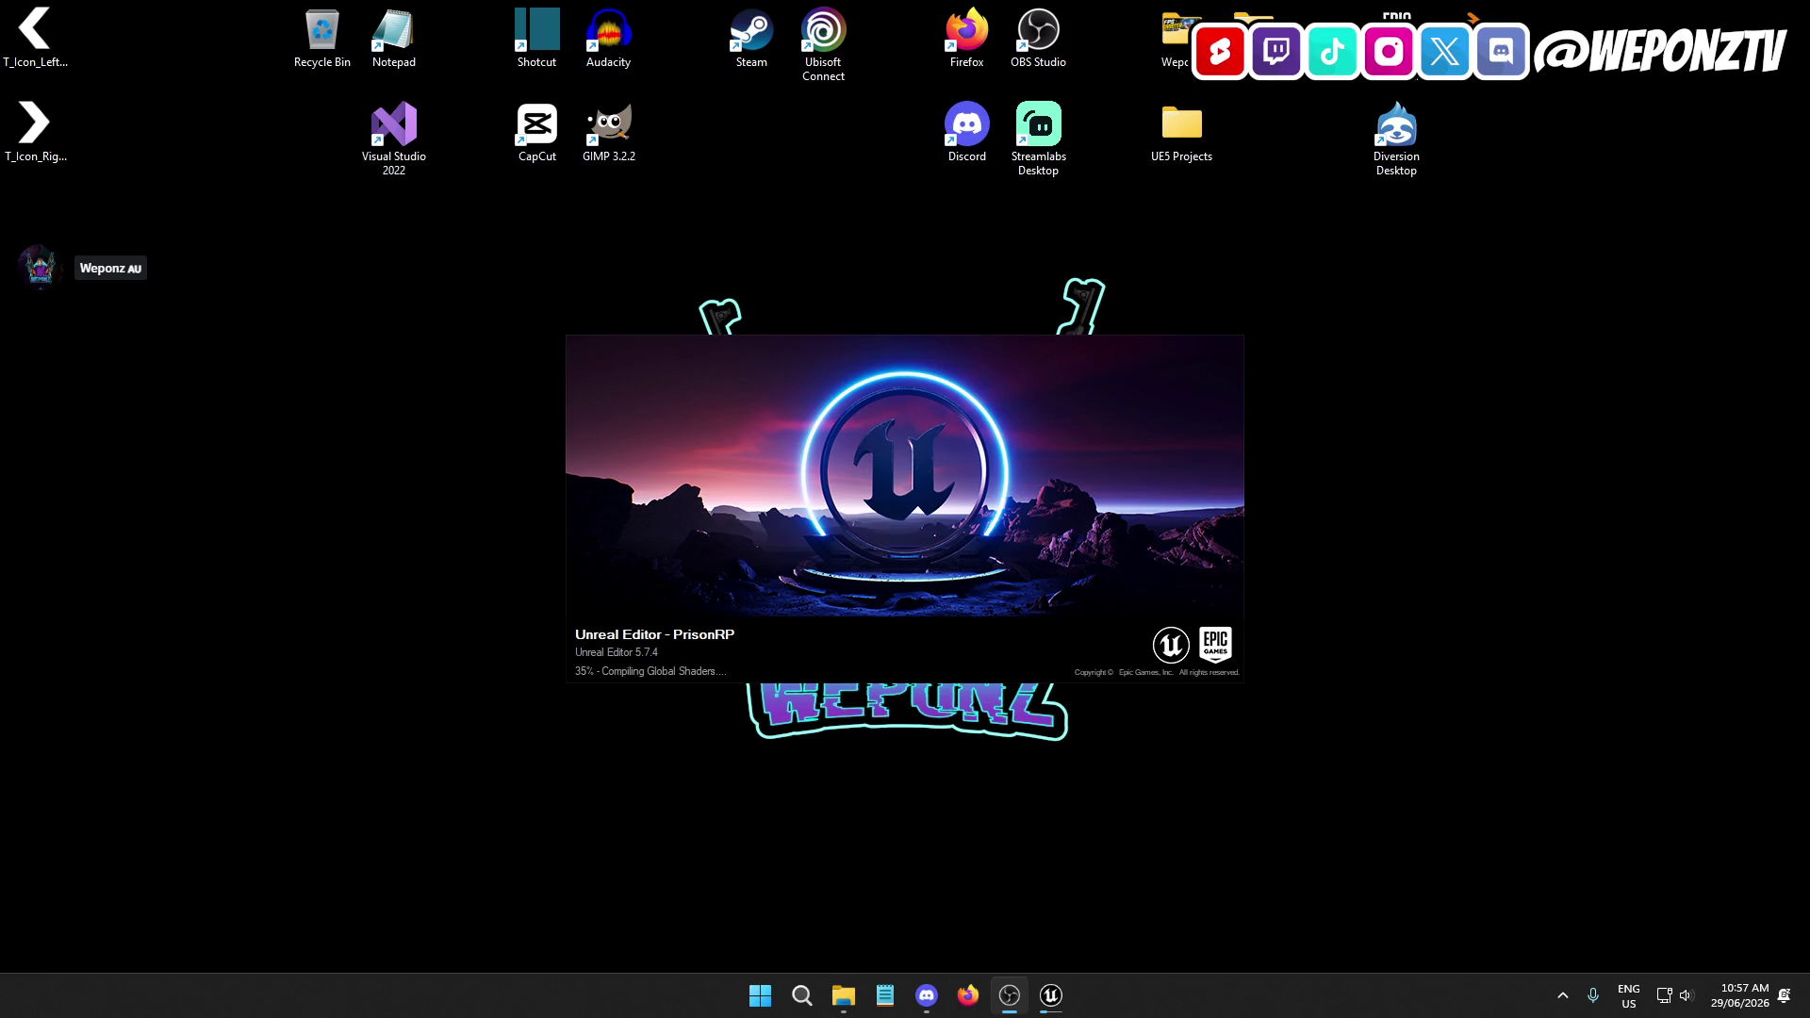
click(931, 999)
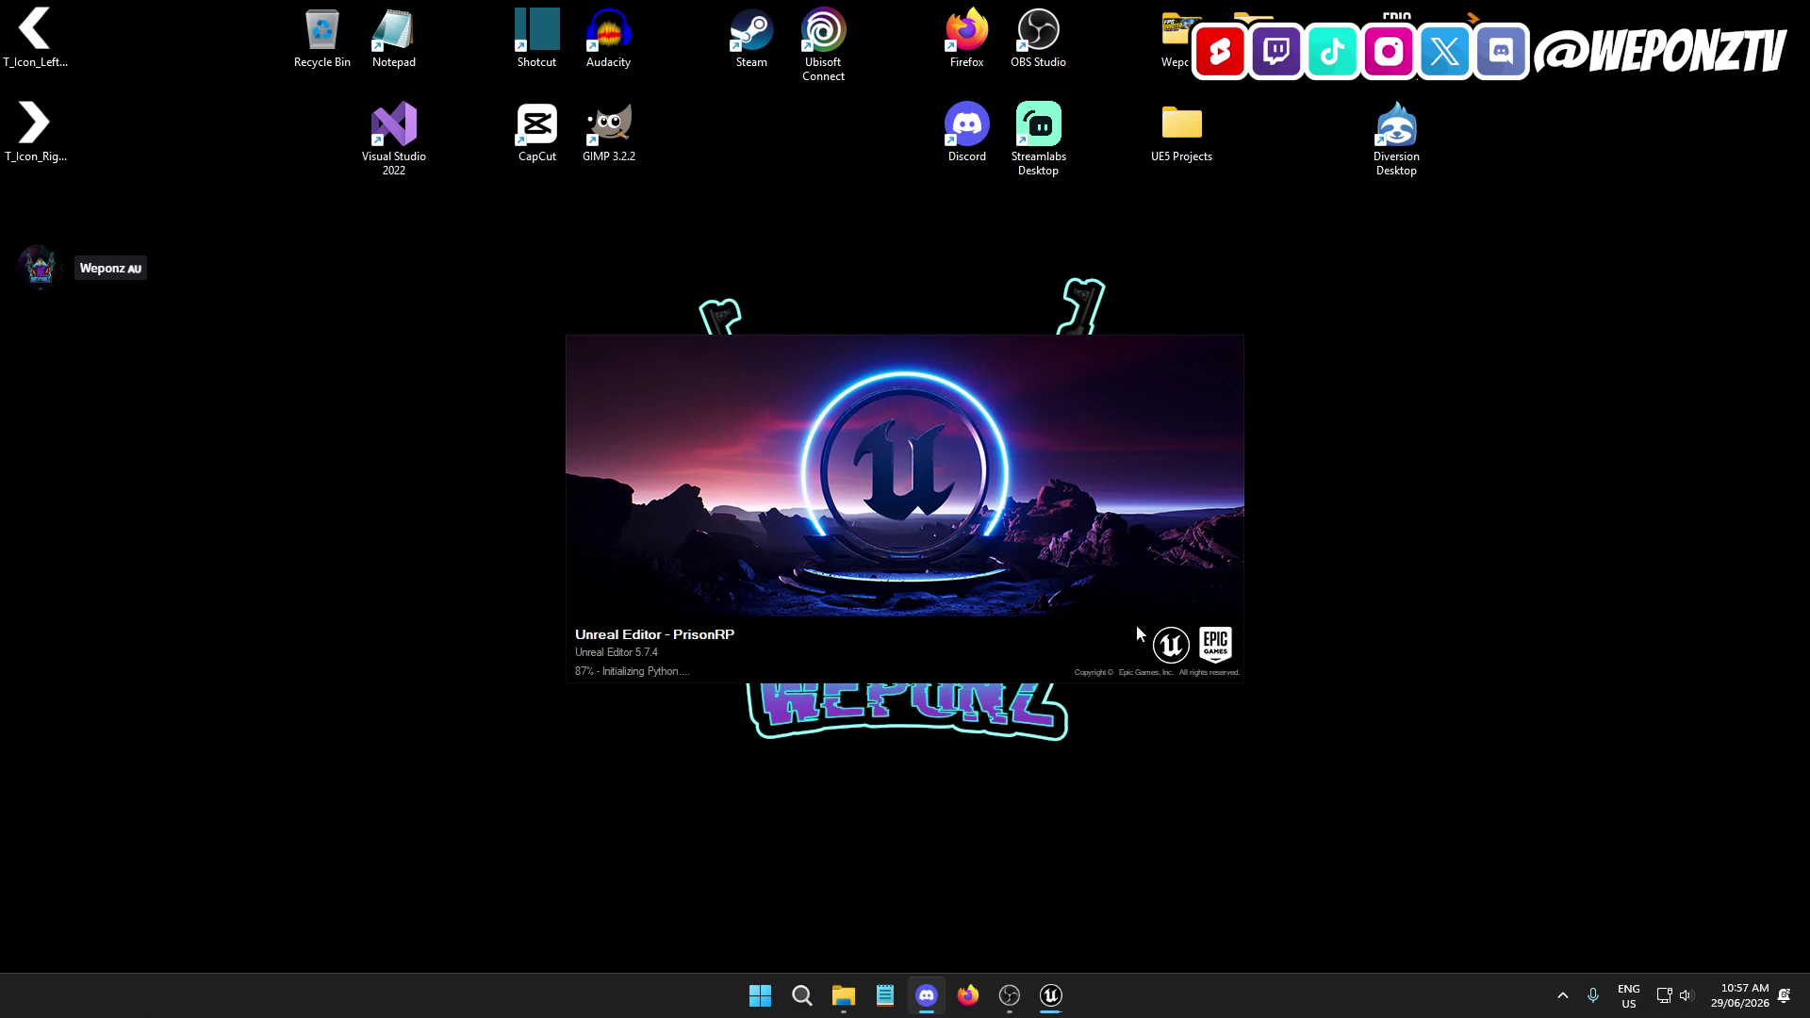
click(1001, 1014)
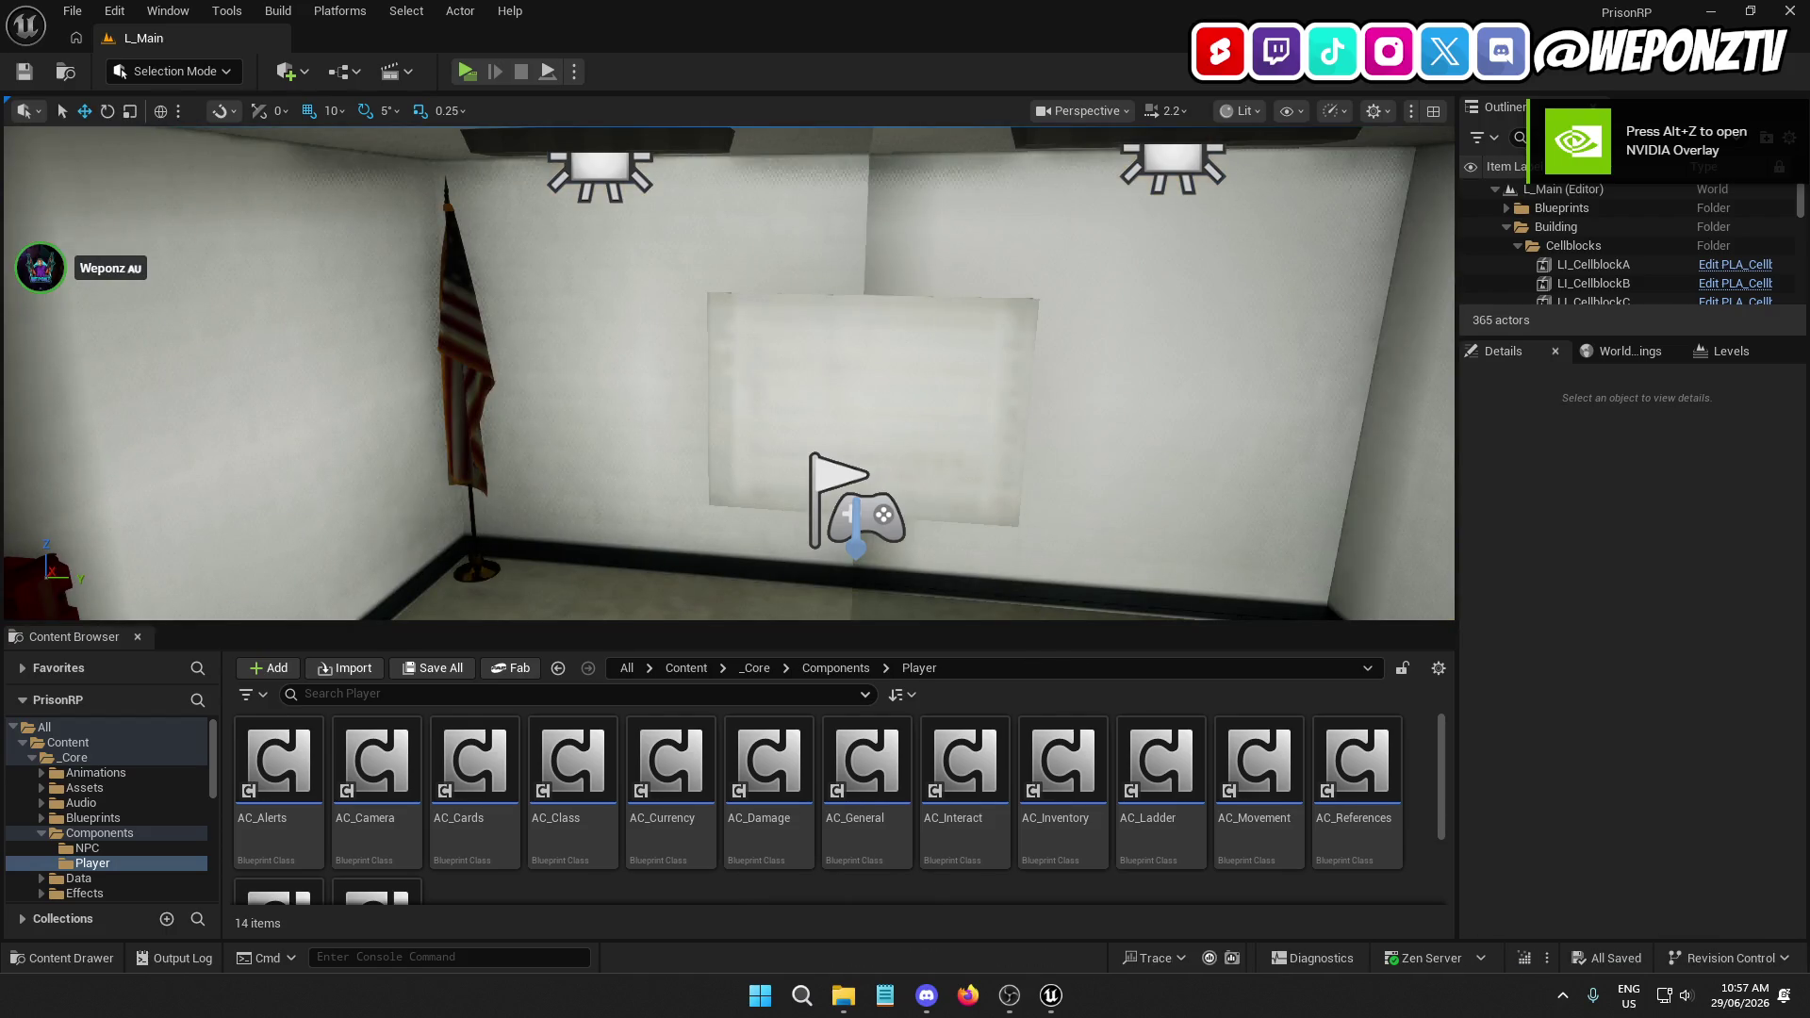
Stop the preview and set the right ceiling lamp blueprint's RectLight intensity to 10000
drag(938, 450, 938, 450)
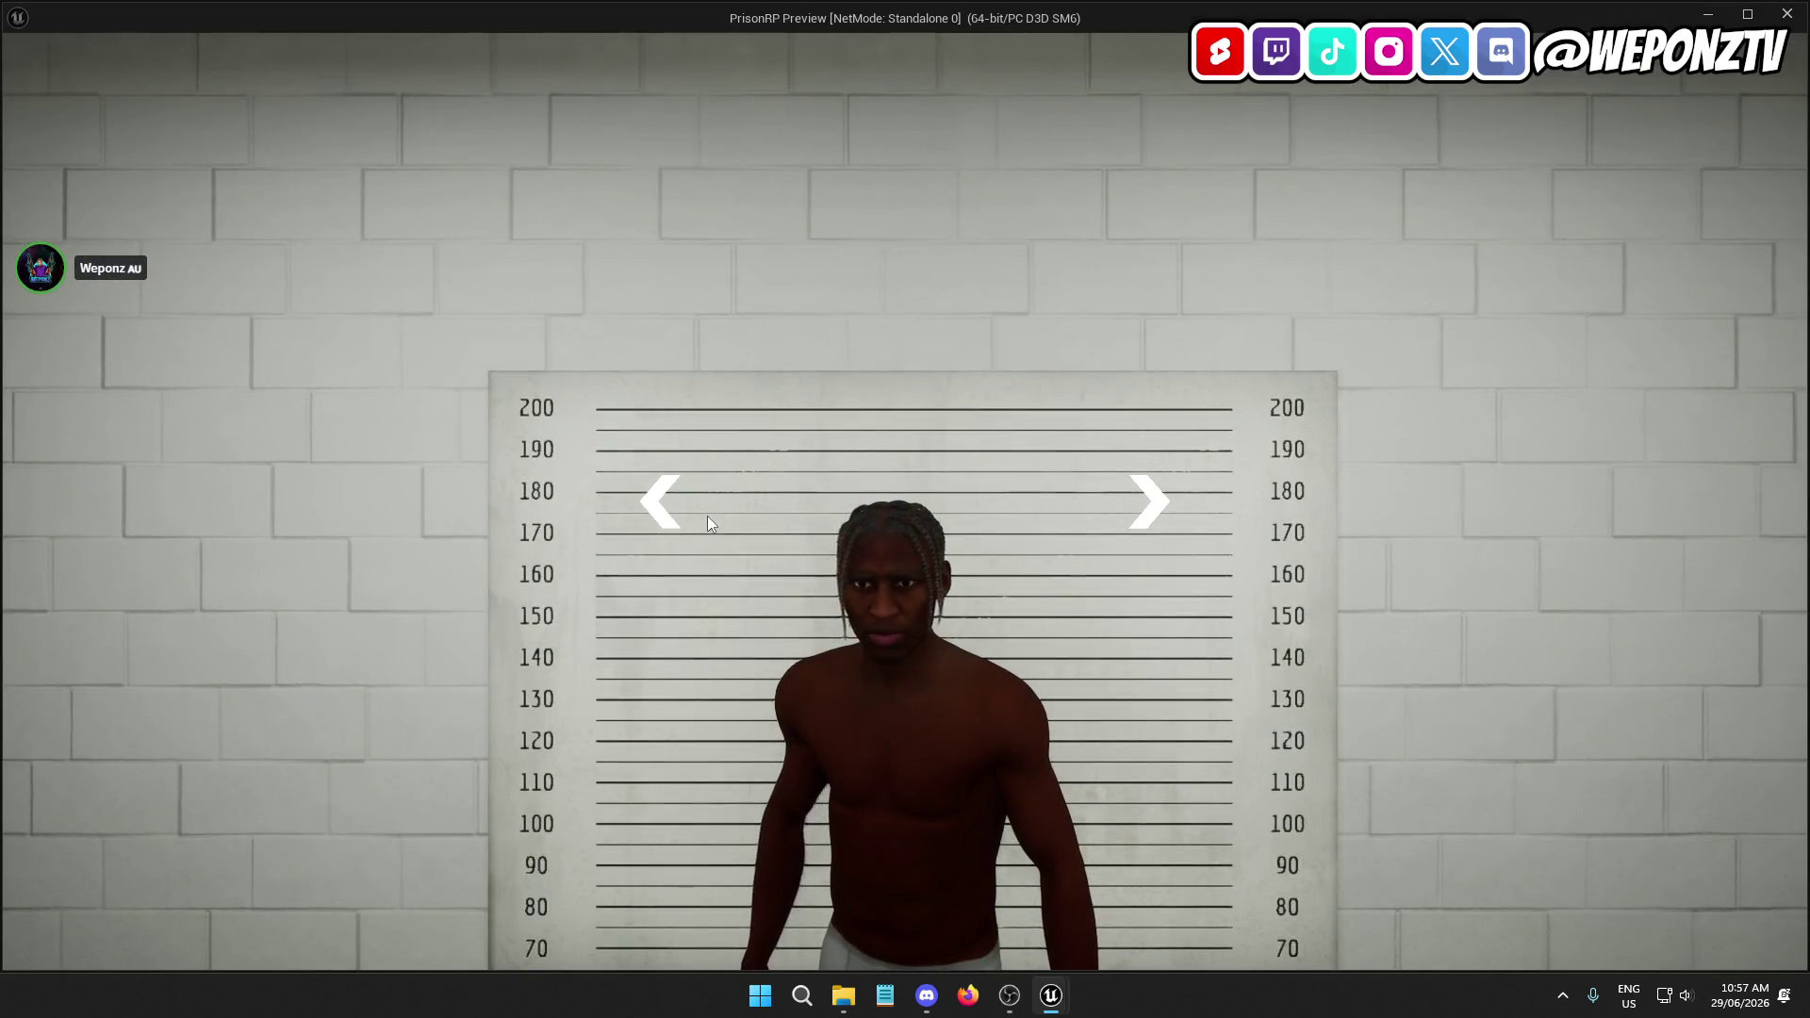
key(Escape)
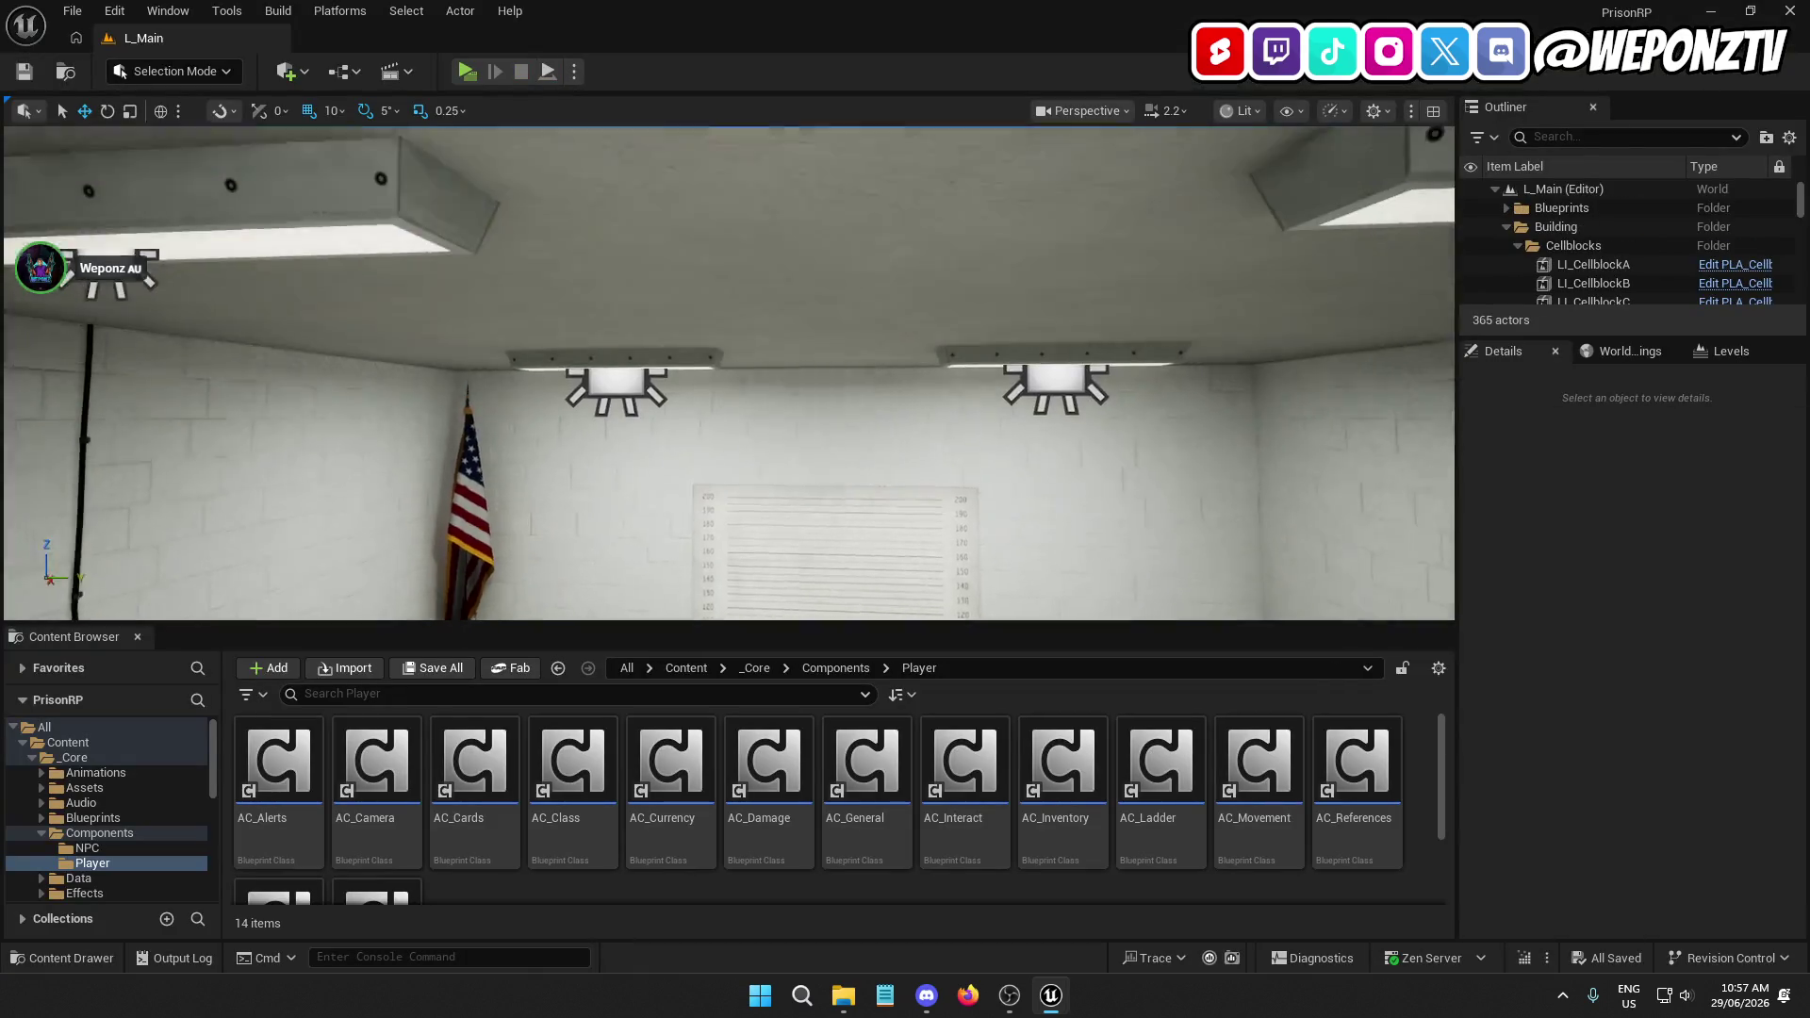
click(1062, 384)
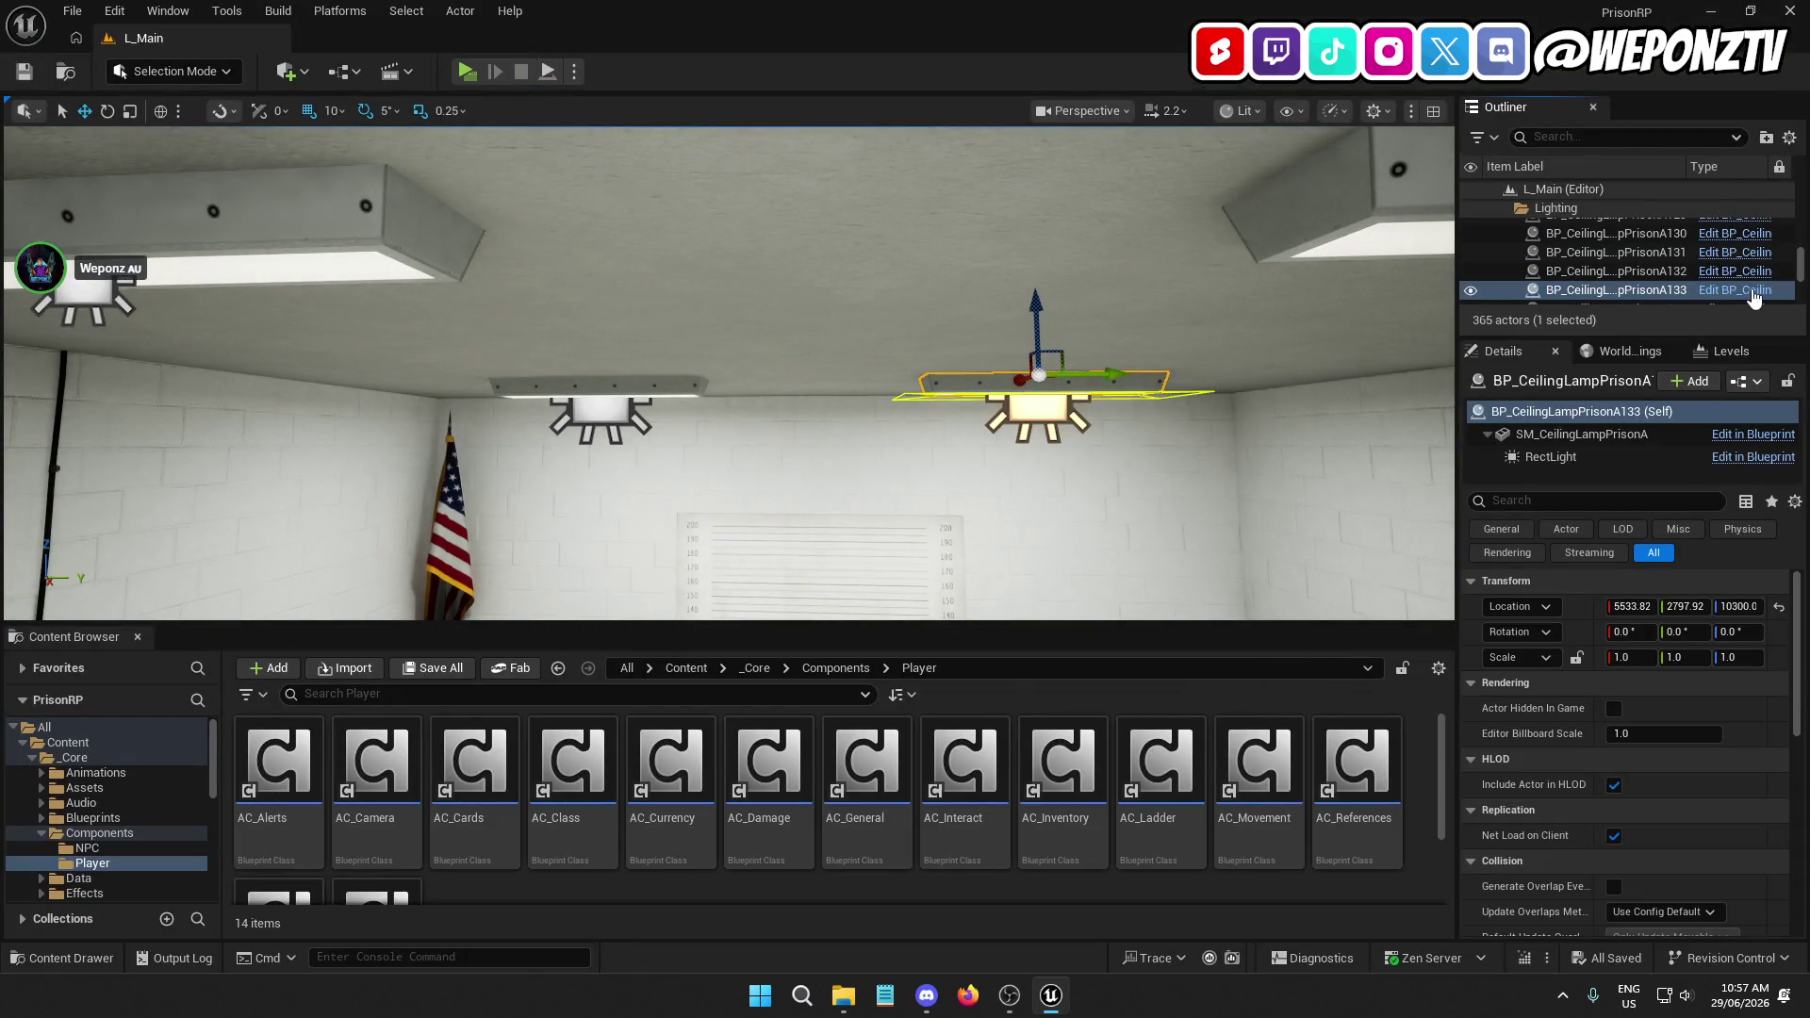
key(ctrl+e)
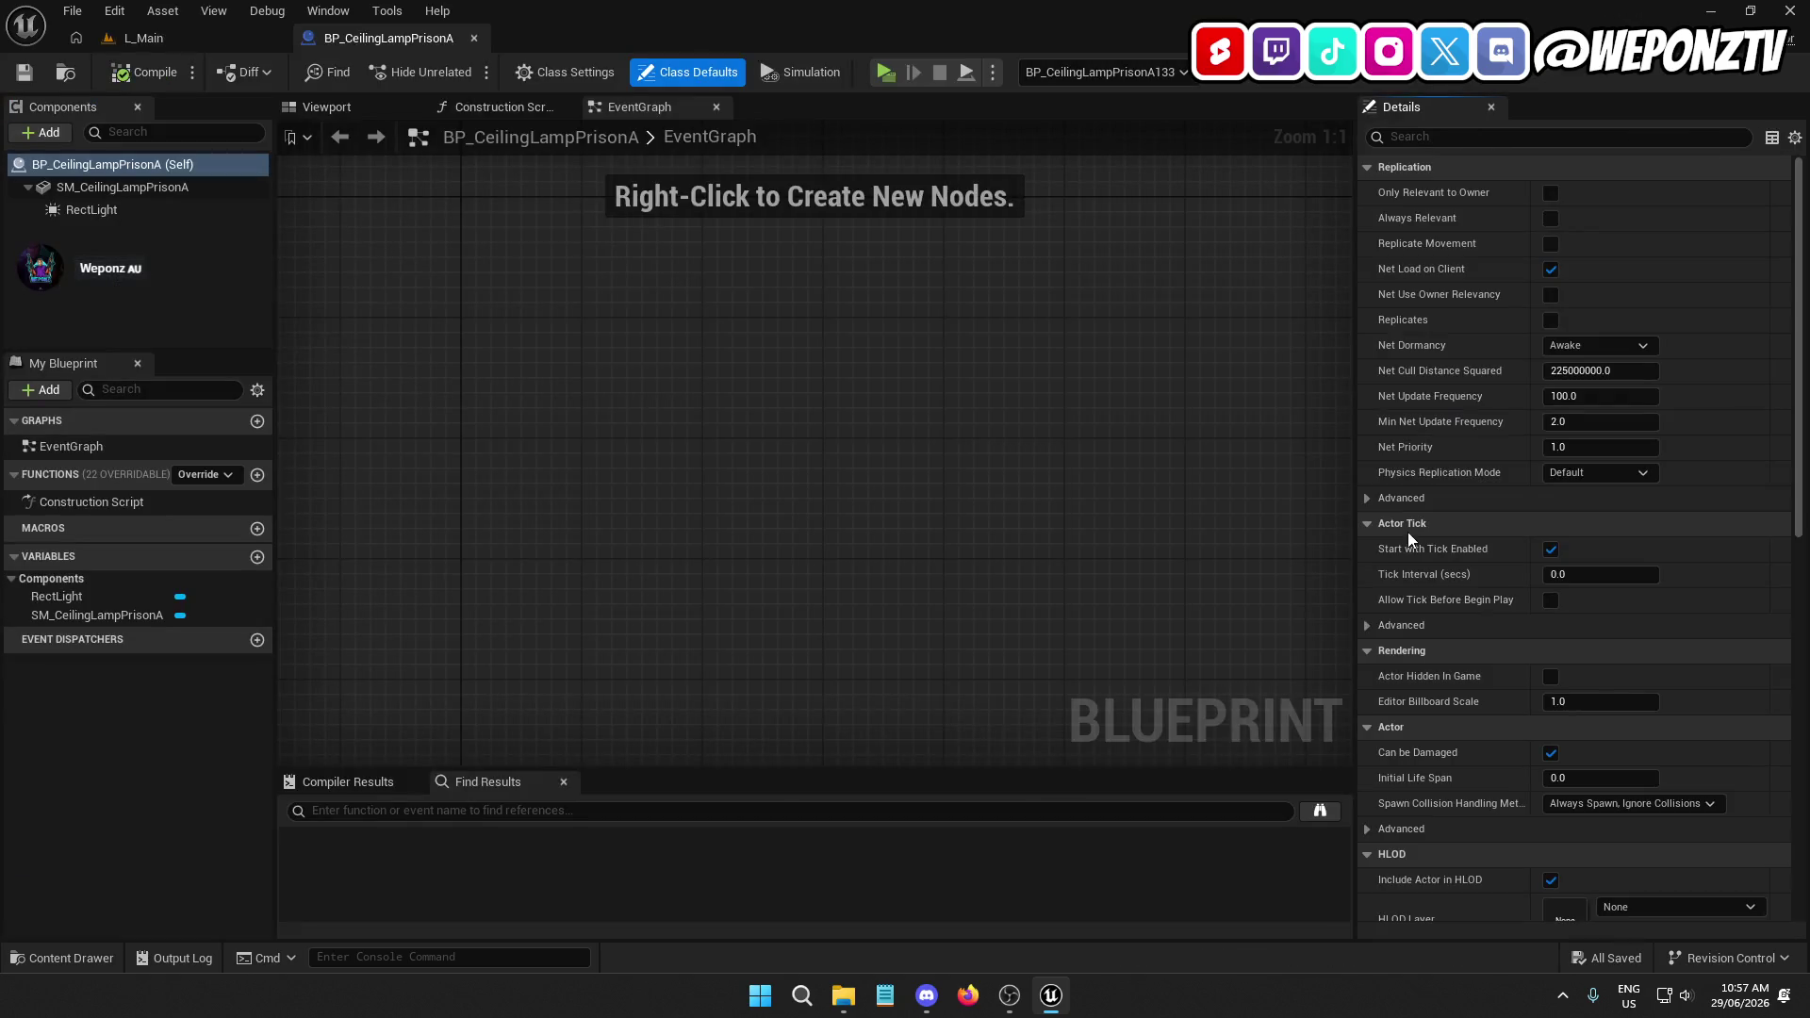
click(91, 209)
click(1570, 498)
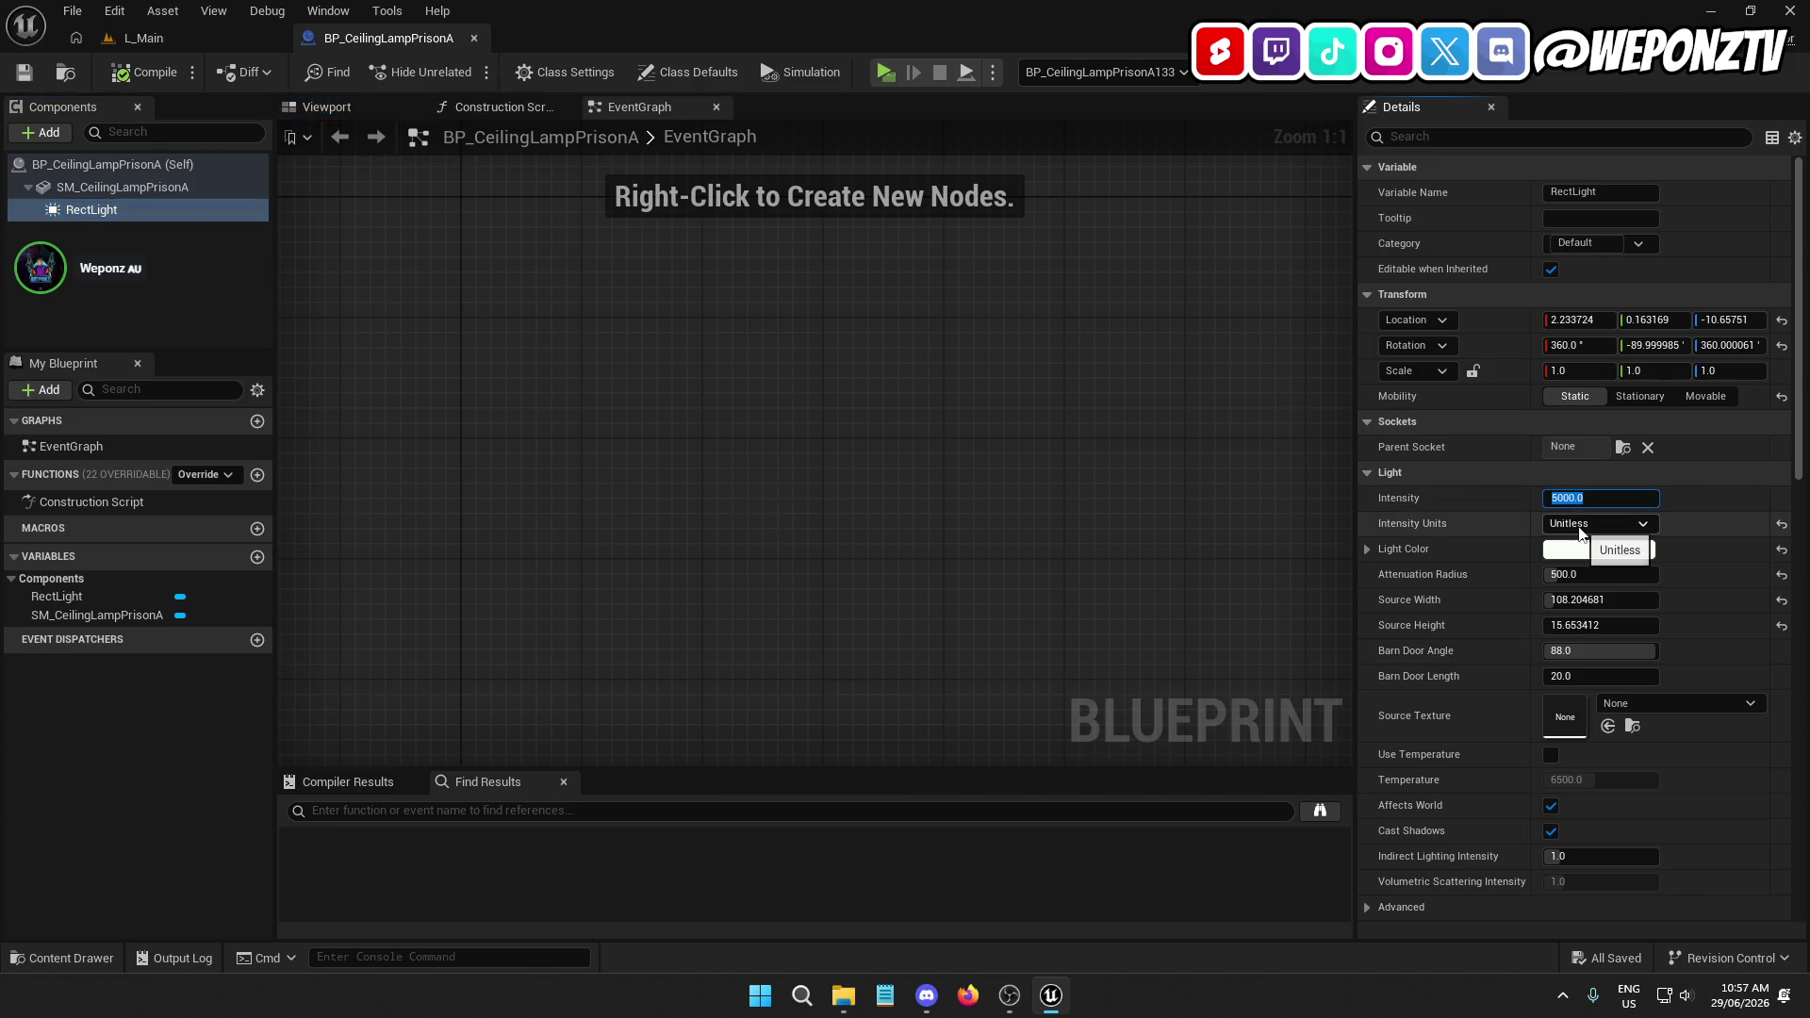
text(1)
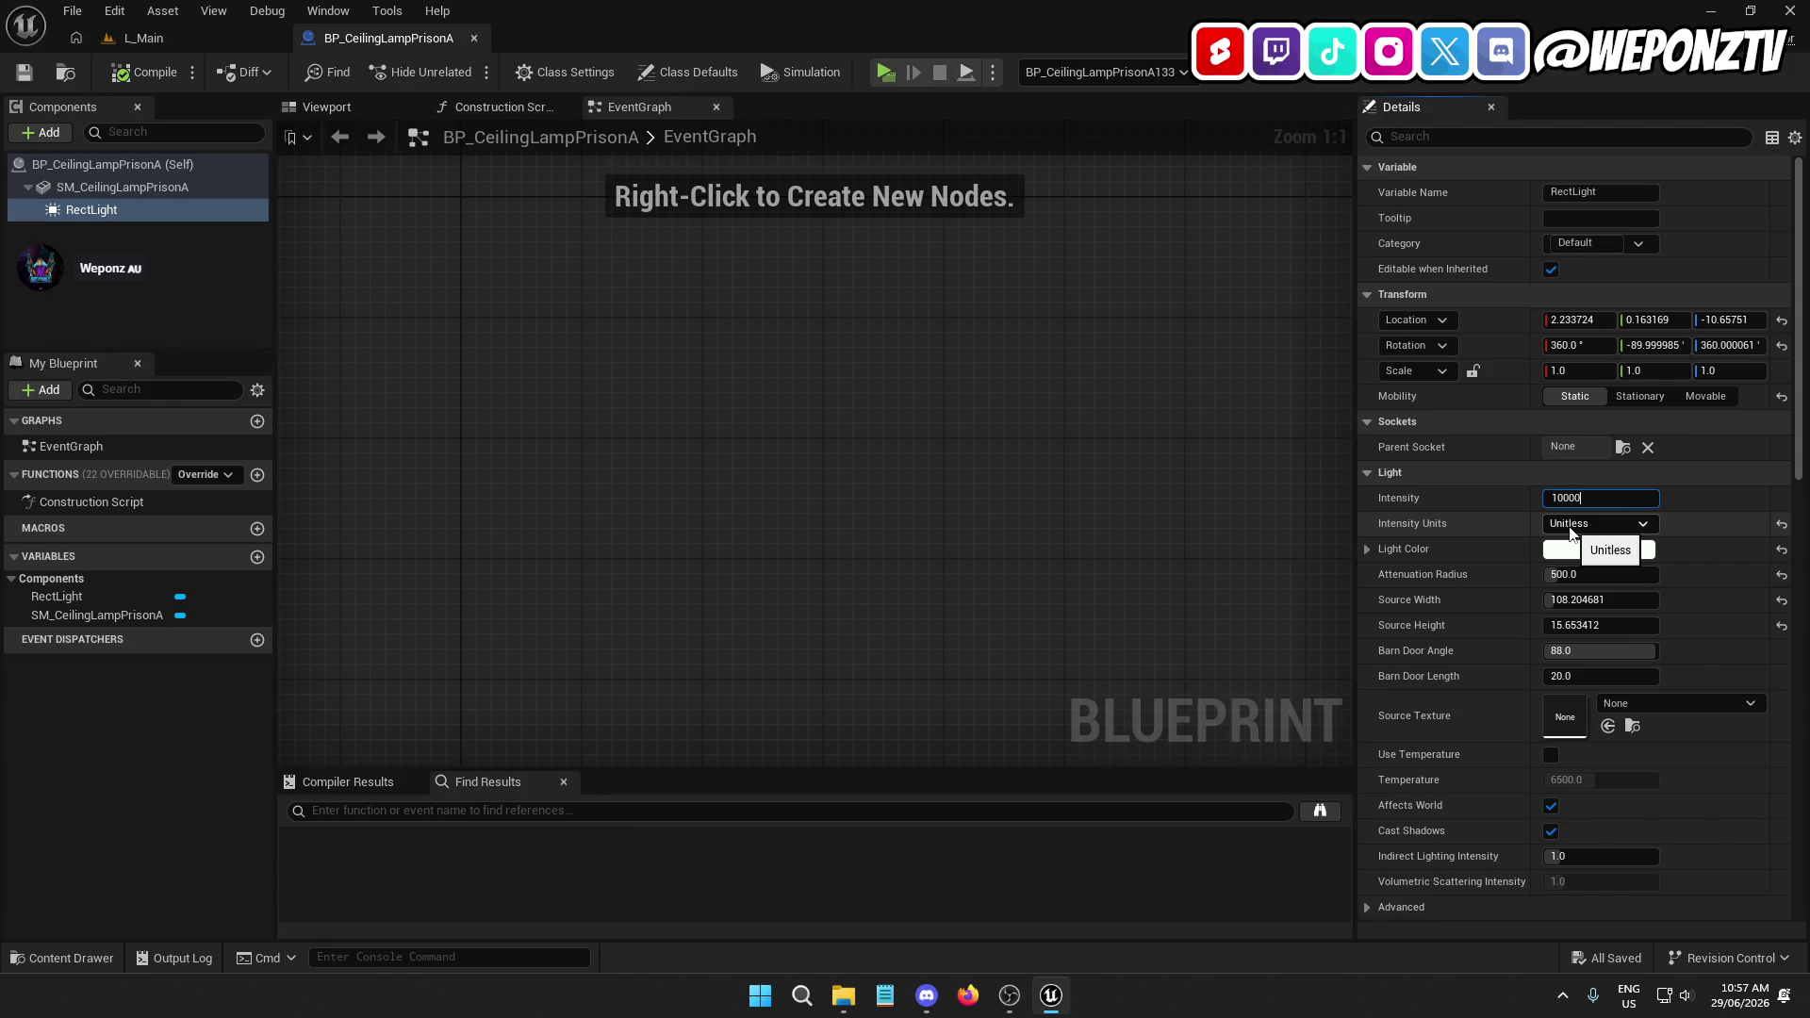
key(Return)
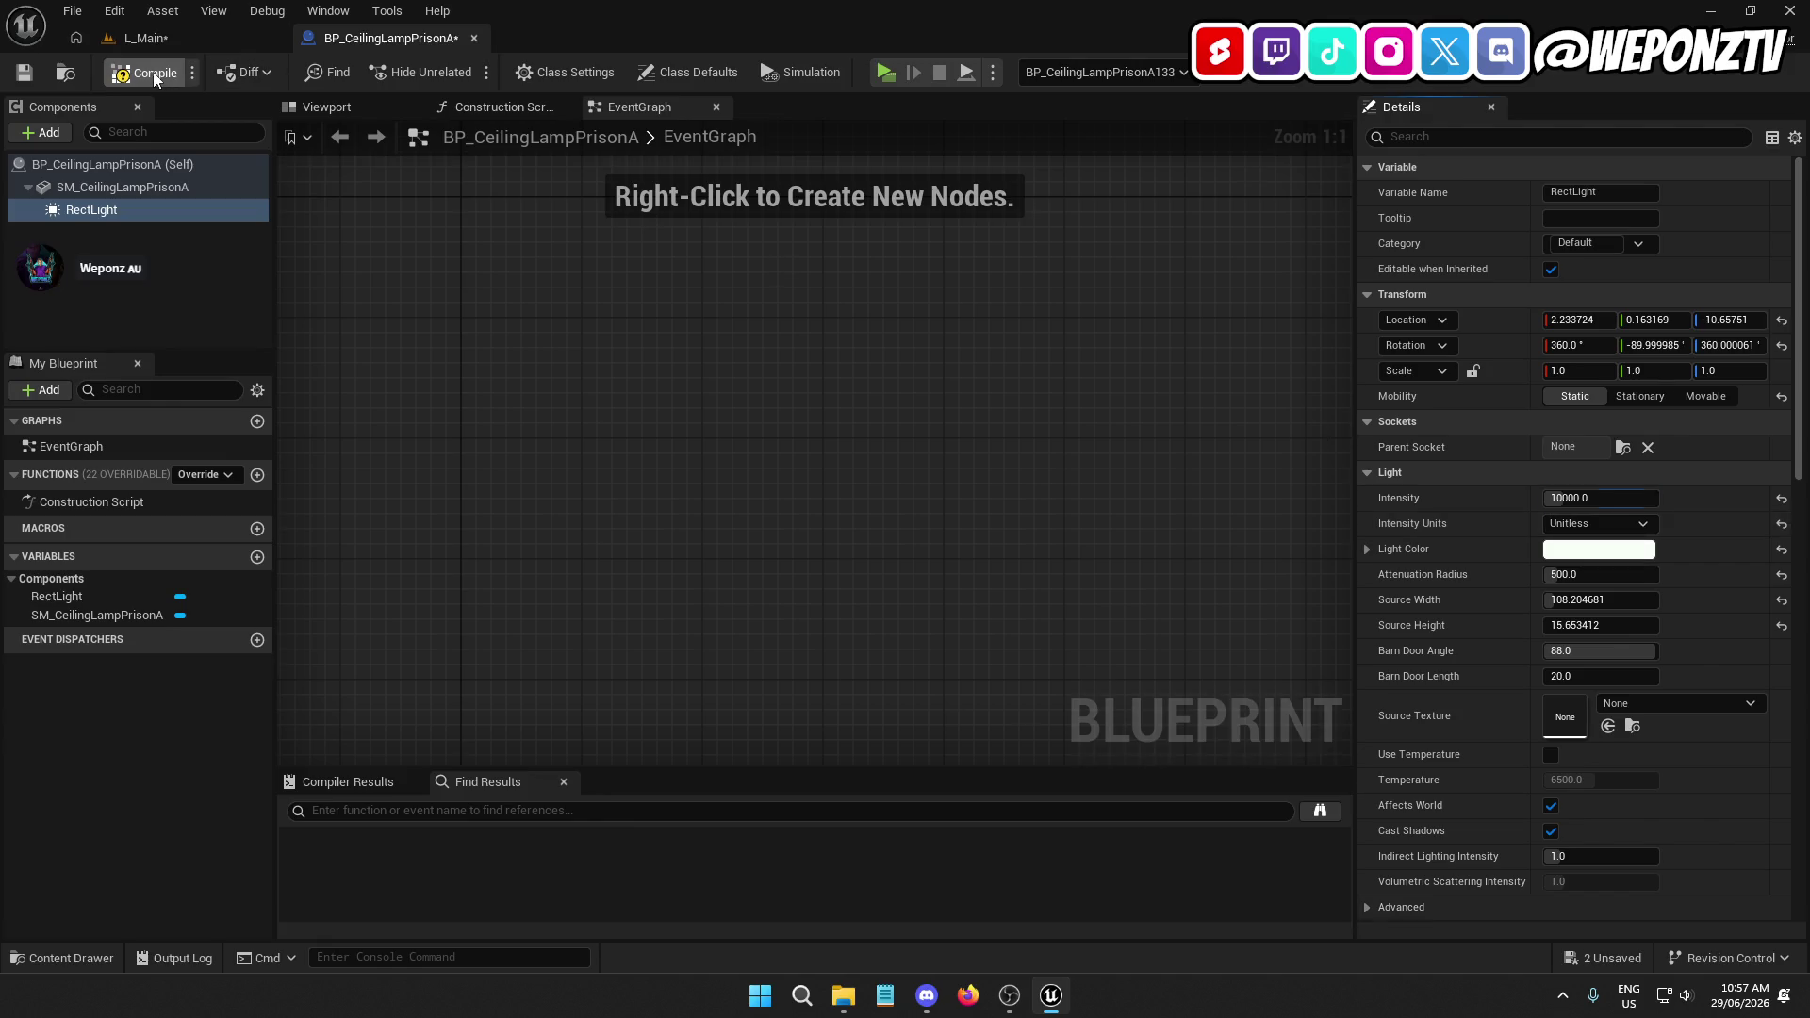
click(23, 72)
click(141, 38)
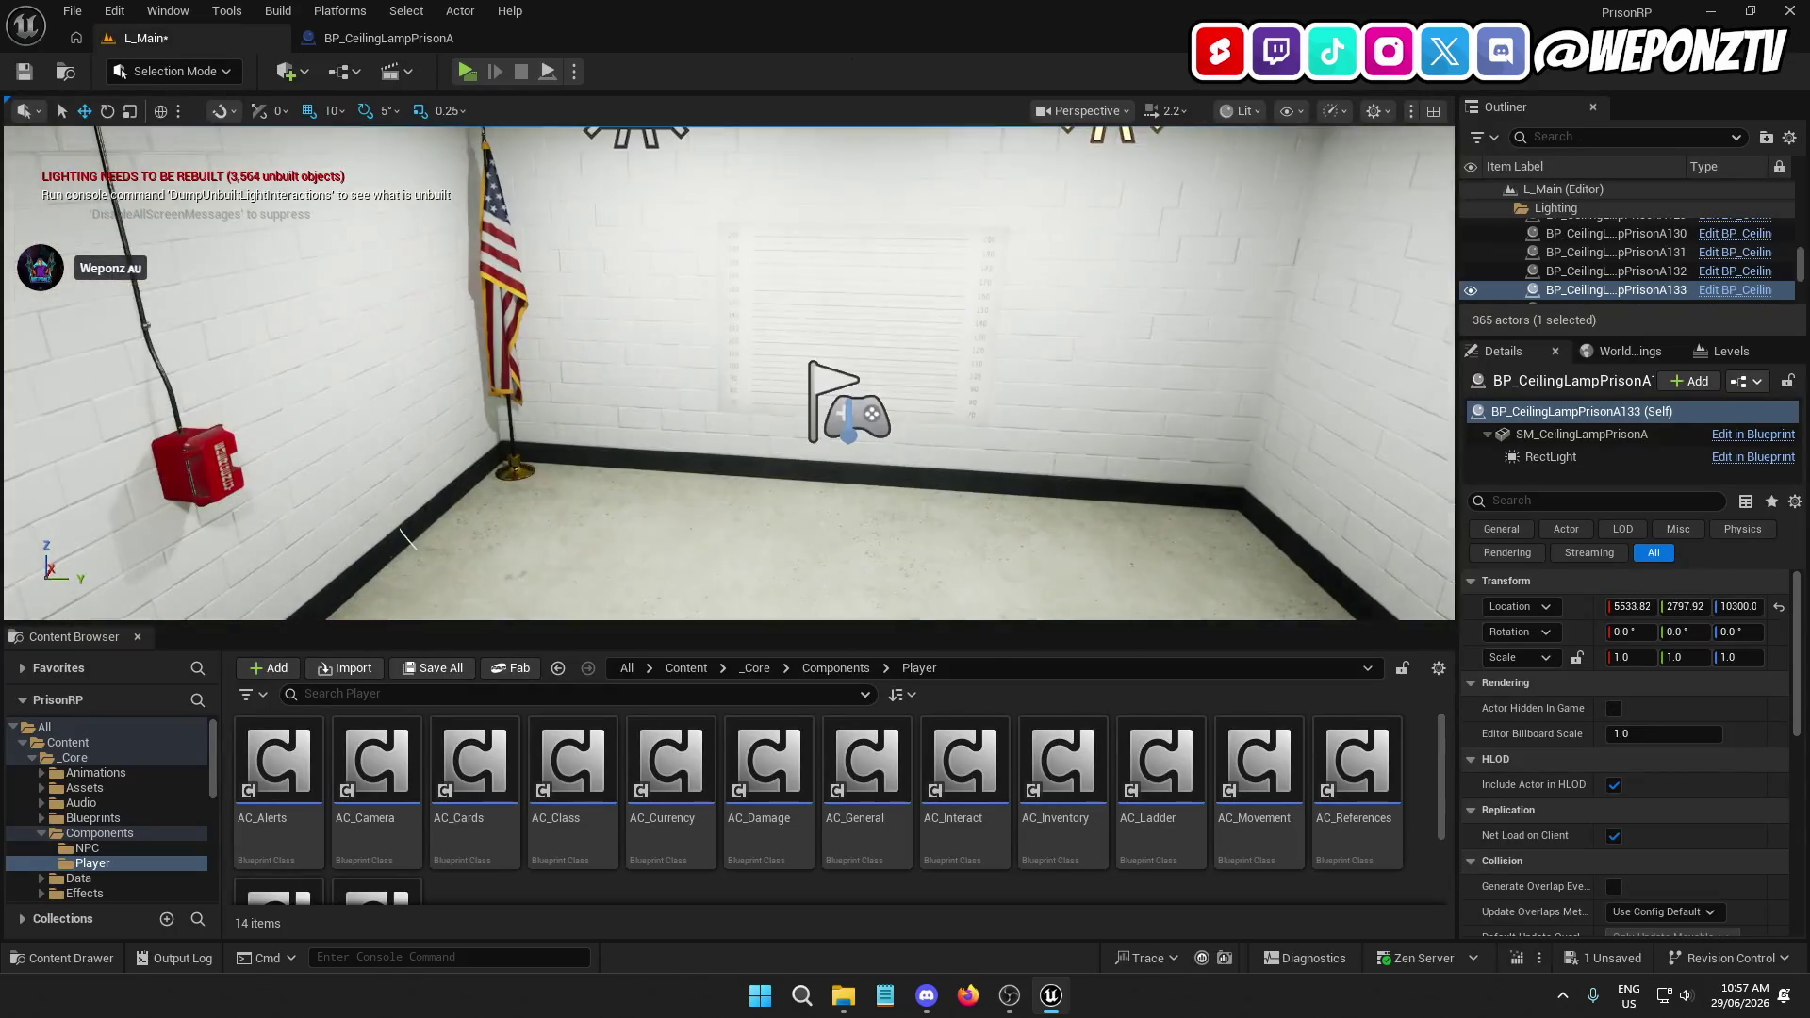
Save L_Main, play-test it standalone, then select BP_CeilingLampPrisonA133 in the Outliner
mouse_move(726, 377)
mouse_down()
mouse_move(377, 372)
mouse_move(424, 330)
mouse_move(626, 358)
mouse_up()
key(ctrl+s)
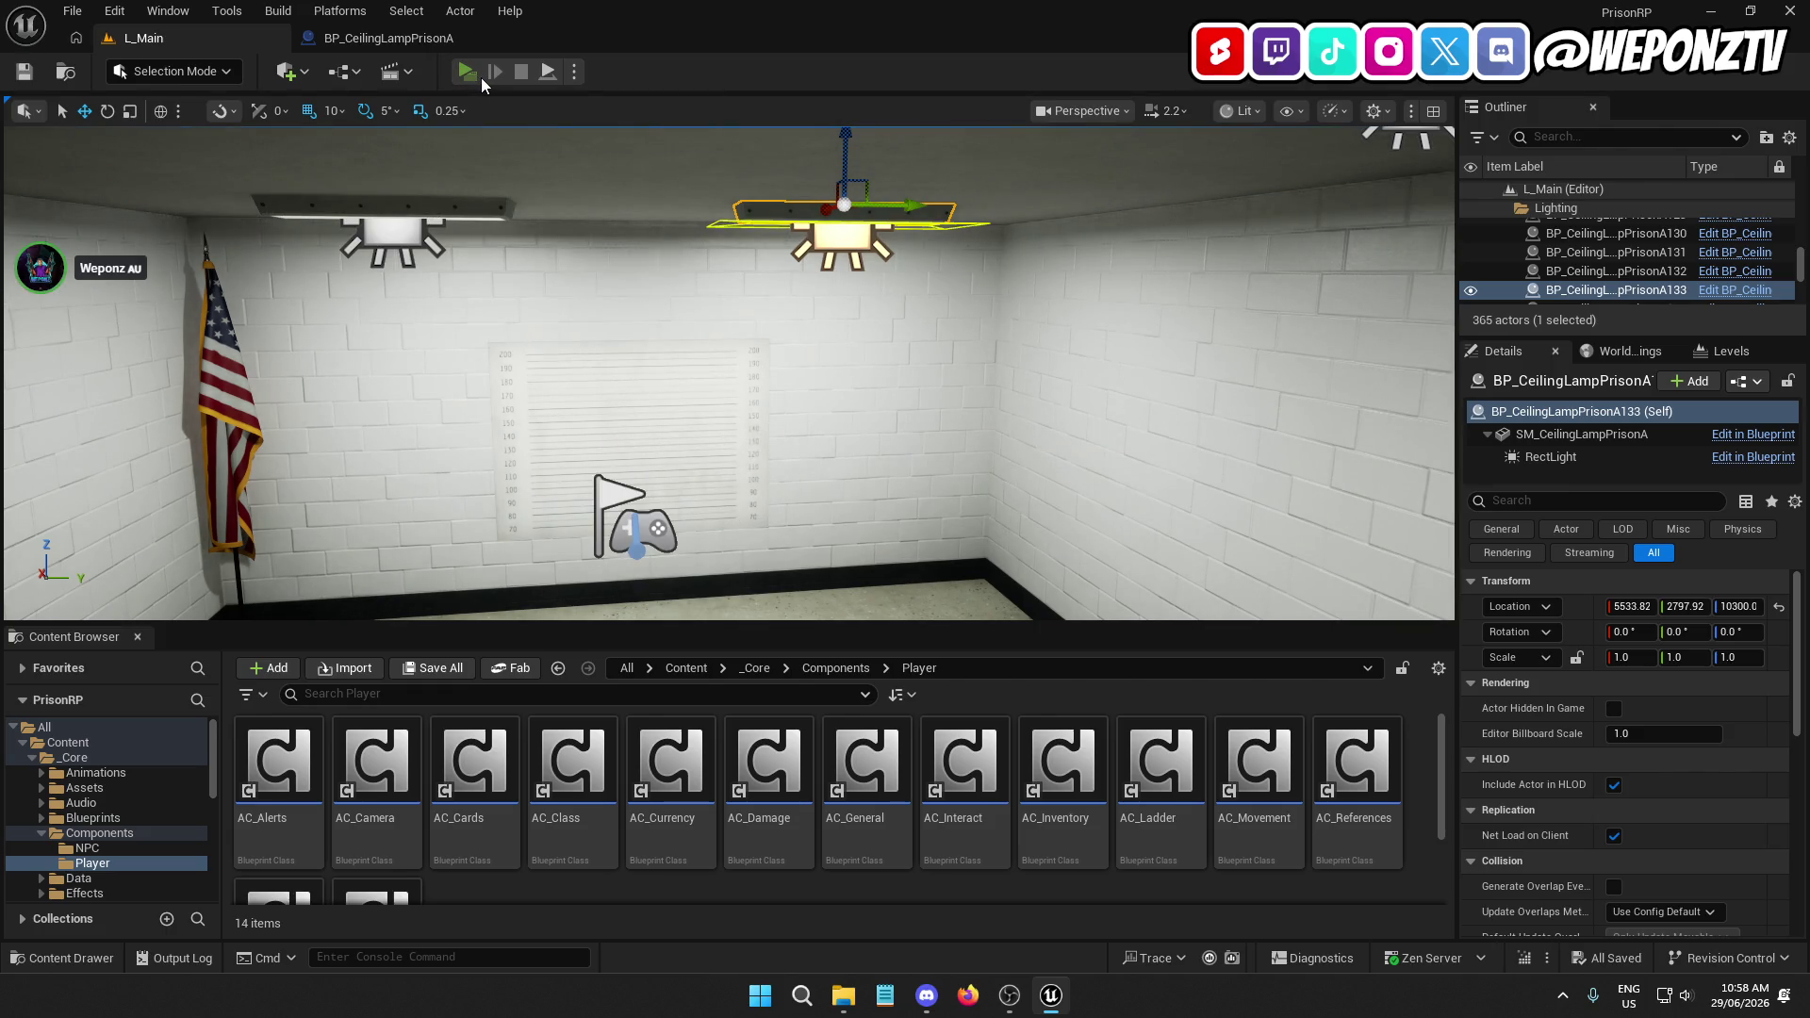
click(467, 73)
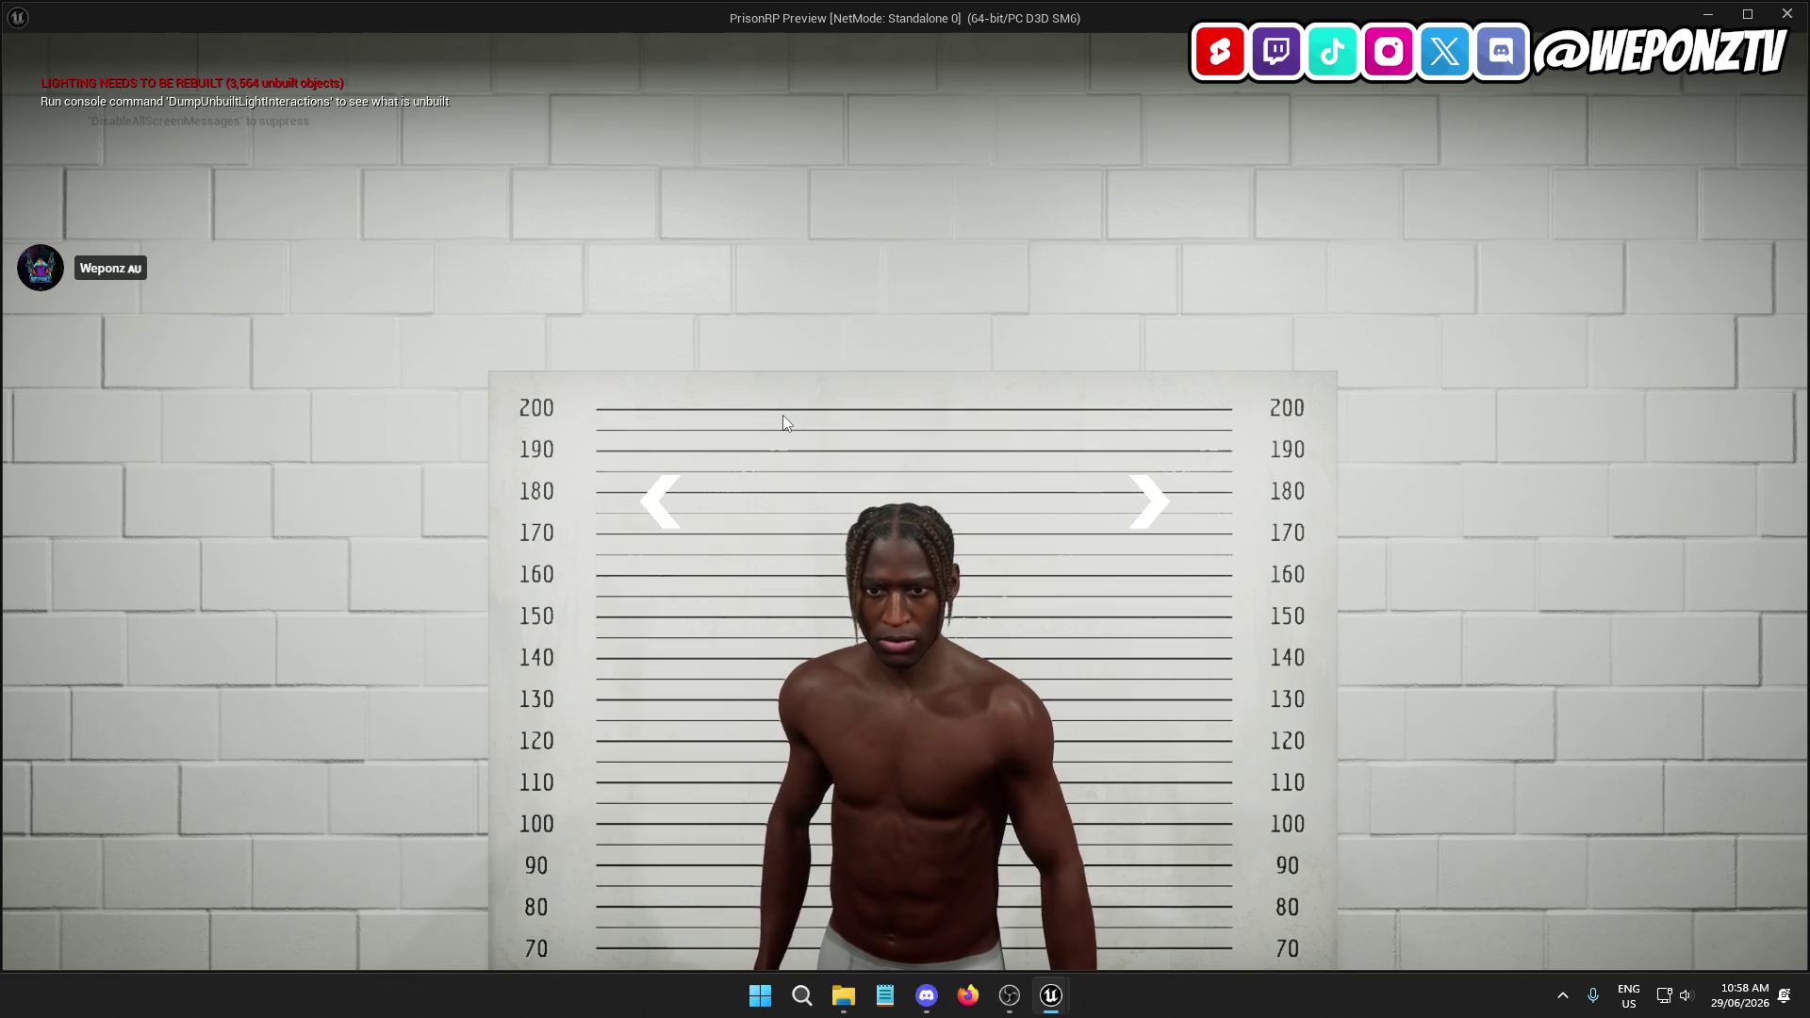
key(Escape)
click(1669, 290)
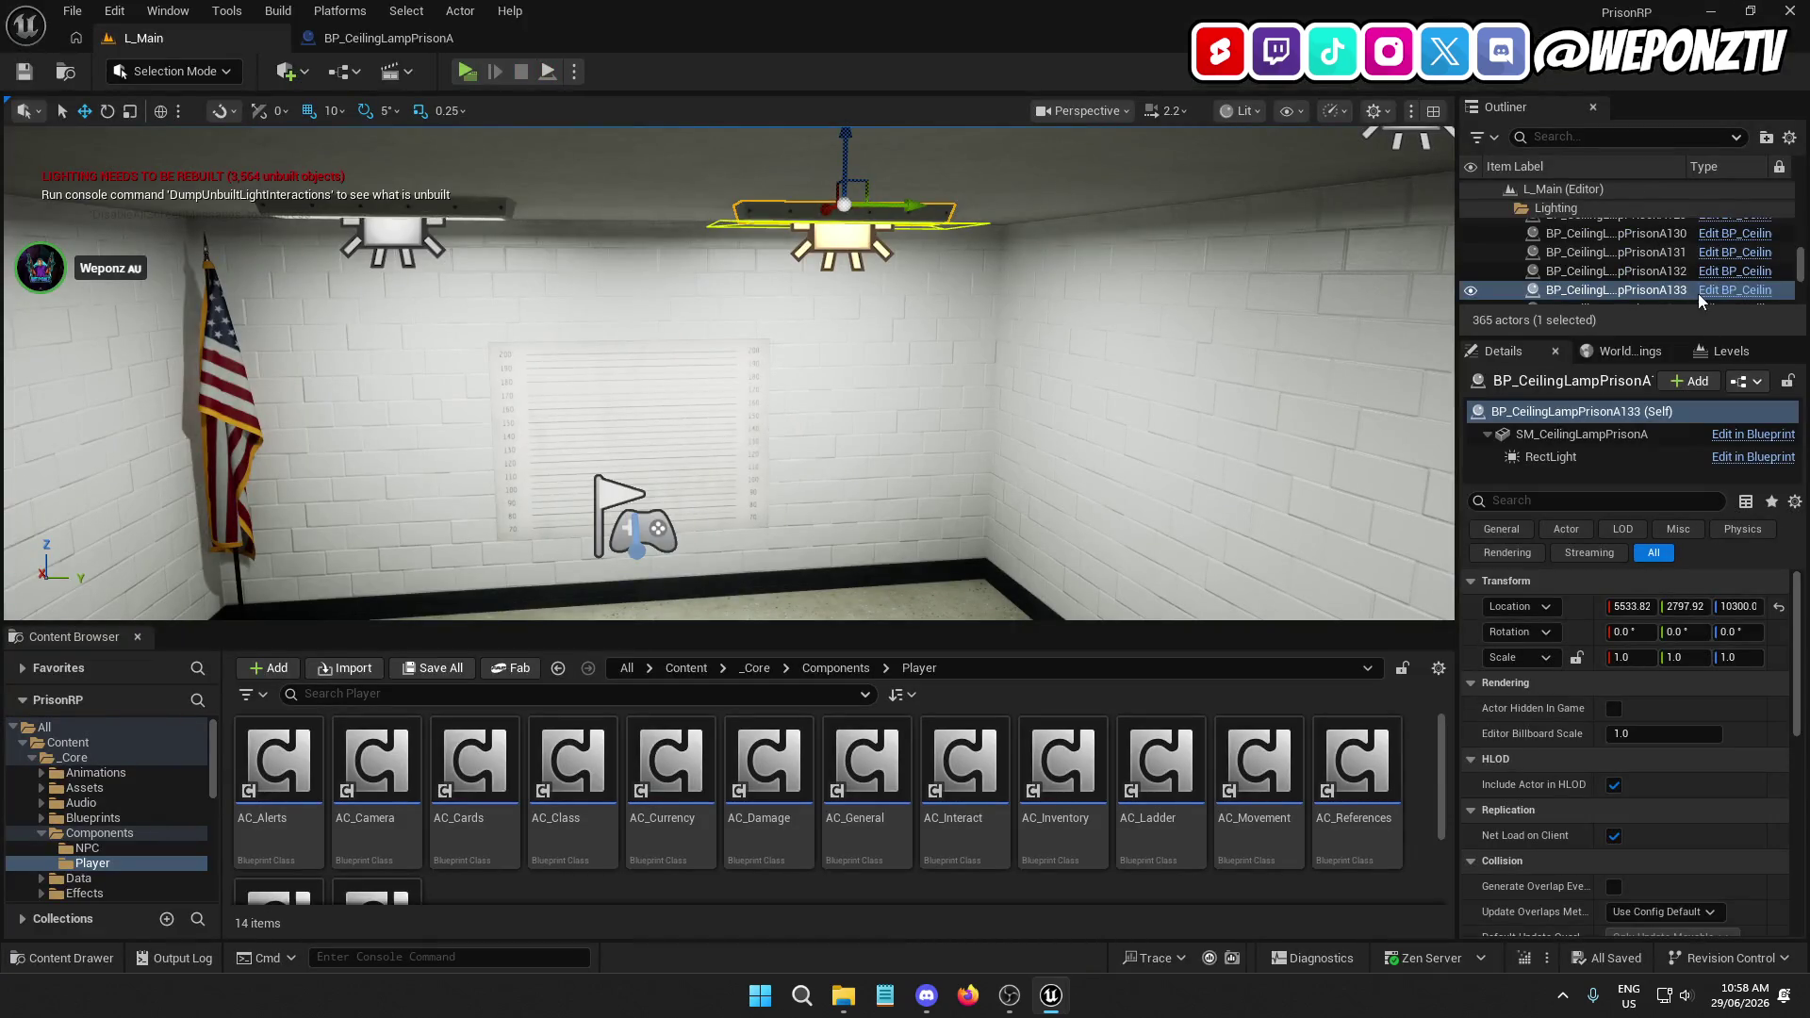
scroll(1700, 300, down, 5)
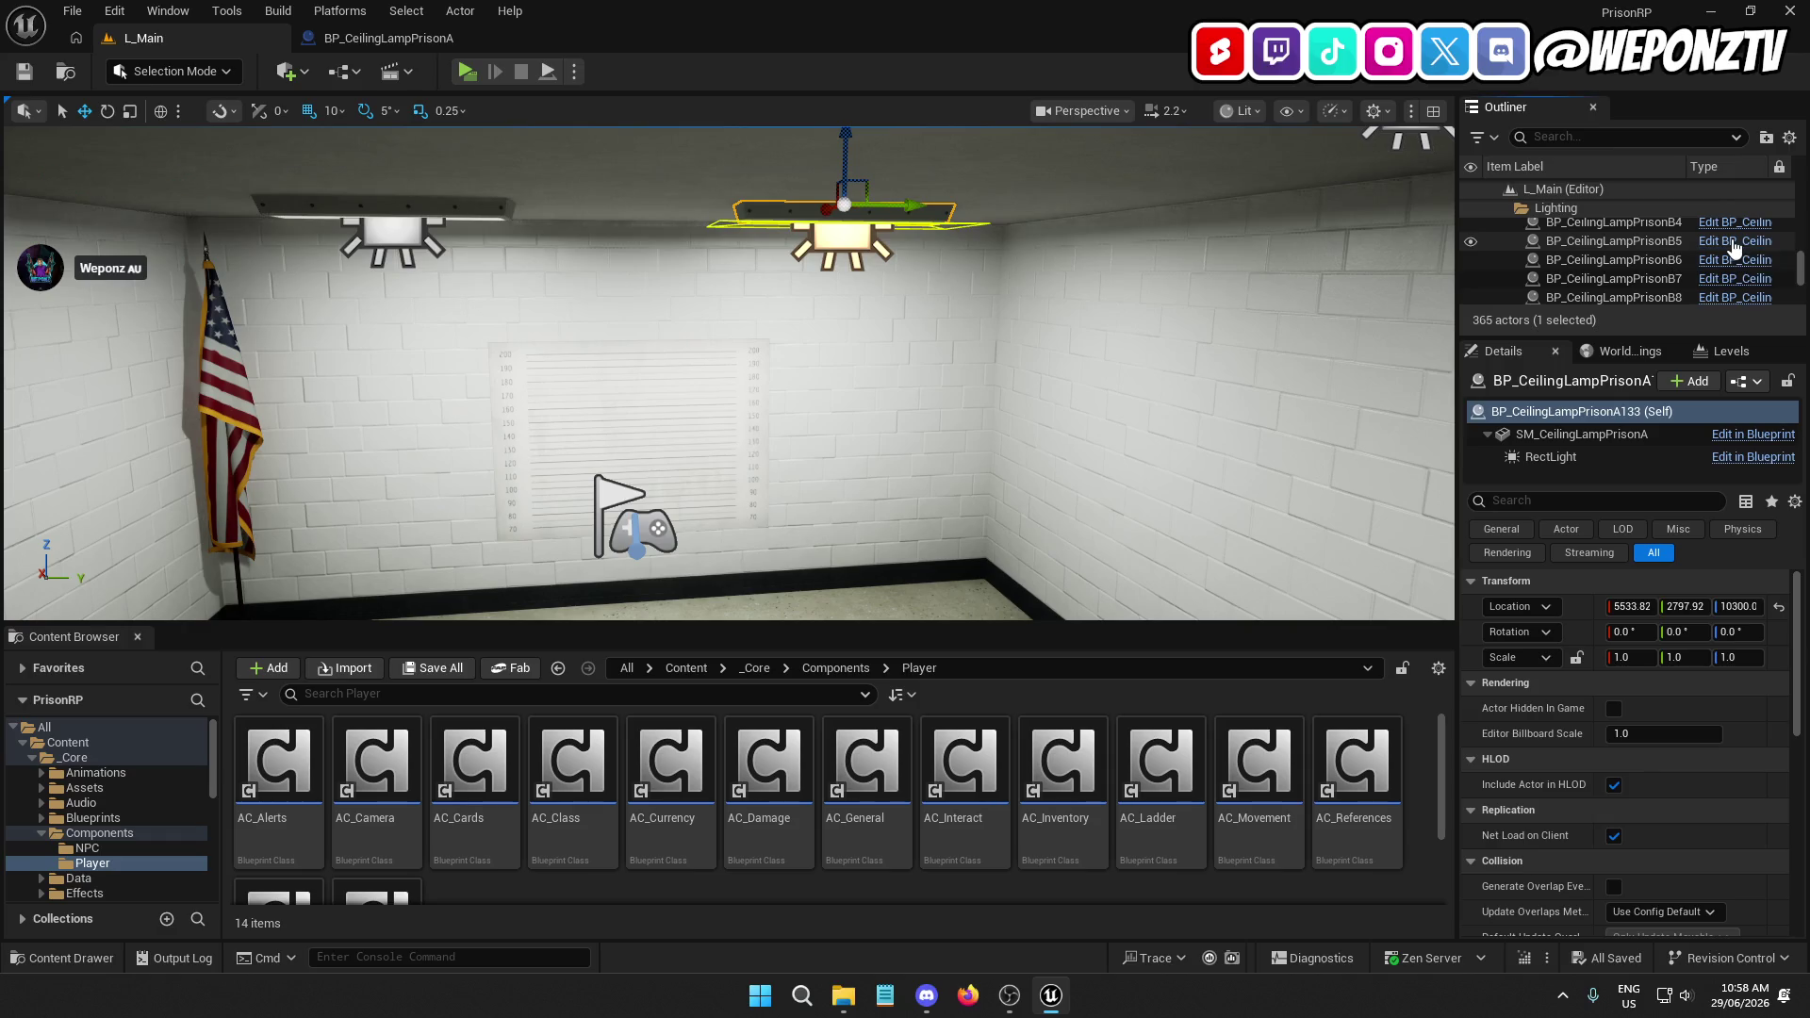
Set BP_CeilingLampPrisonB's RectLight intensity to 10000, reset its attenuation radius, then compile and save
click(1733, 247)
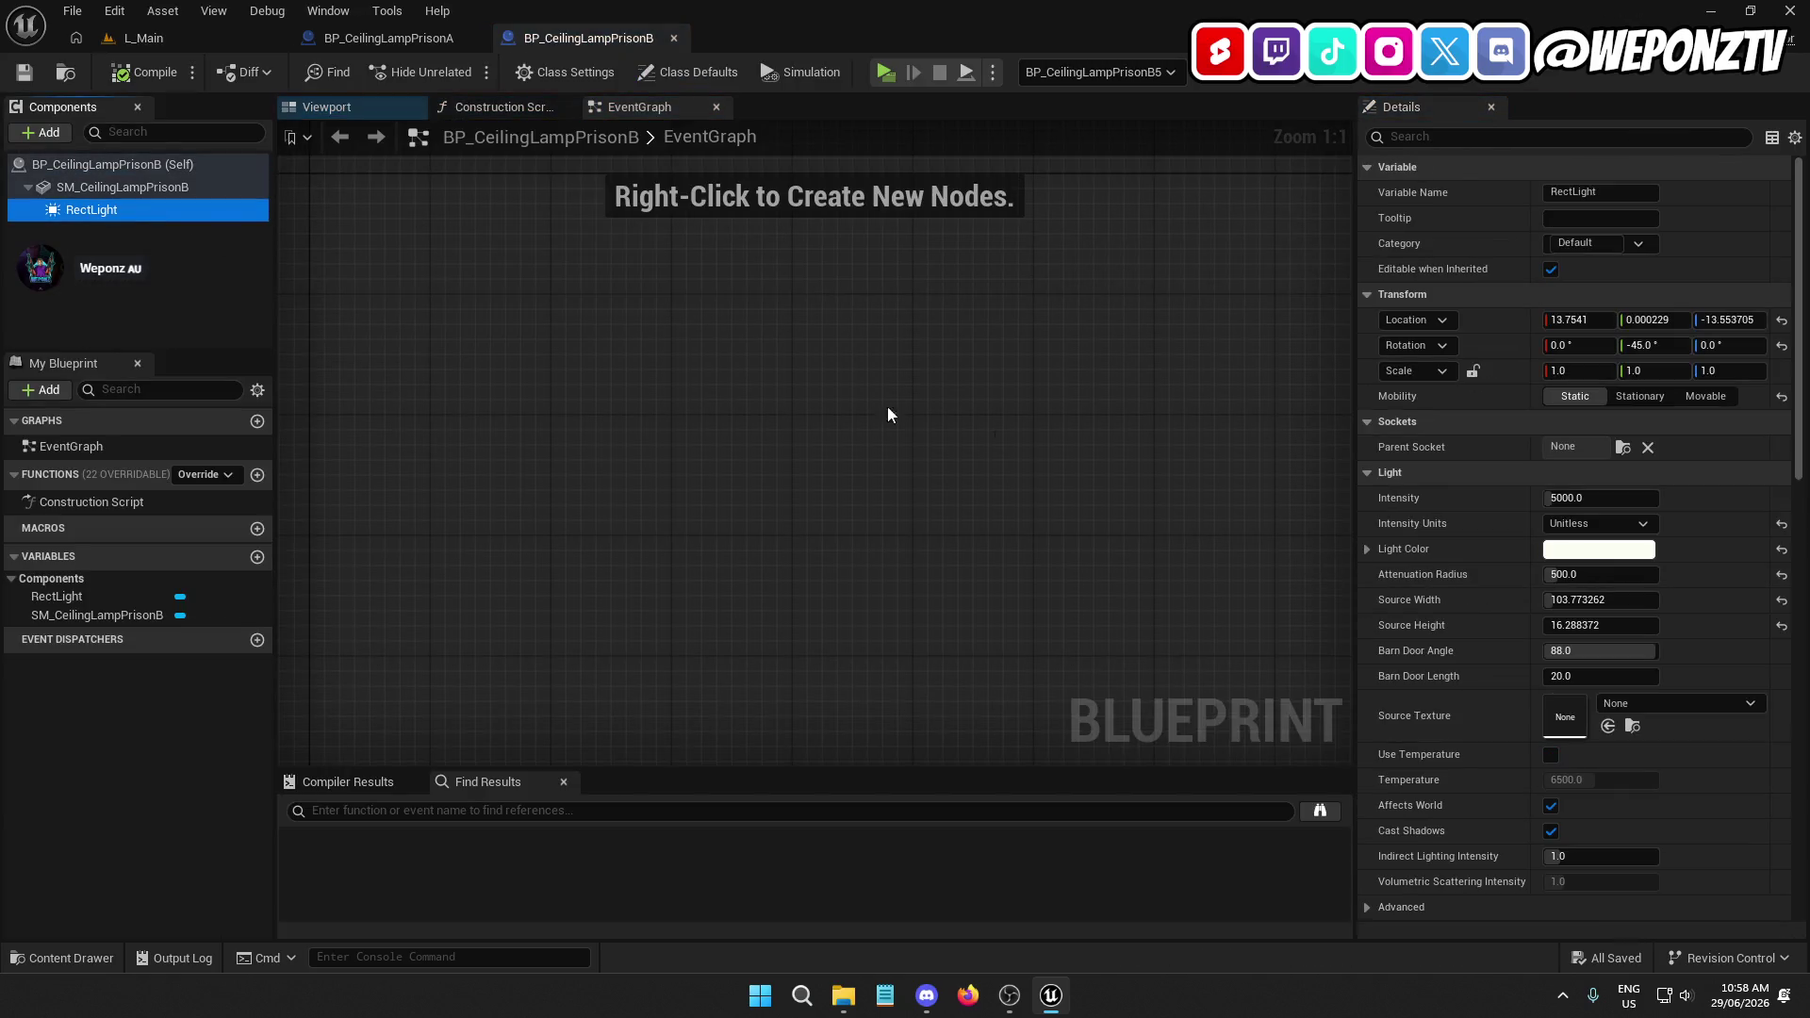
click(1615, 499)
text(1)
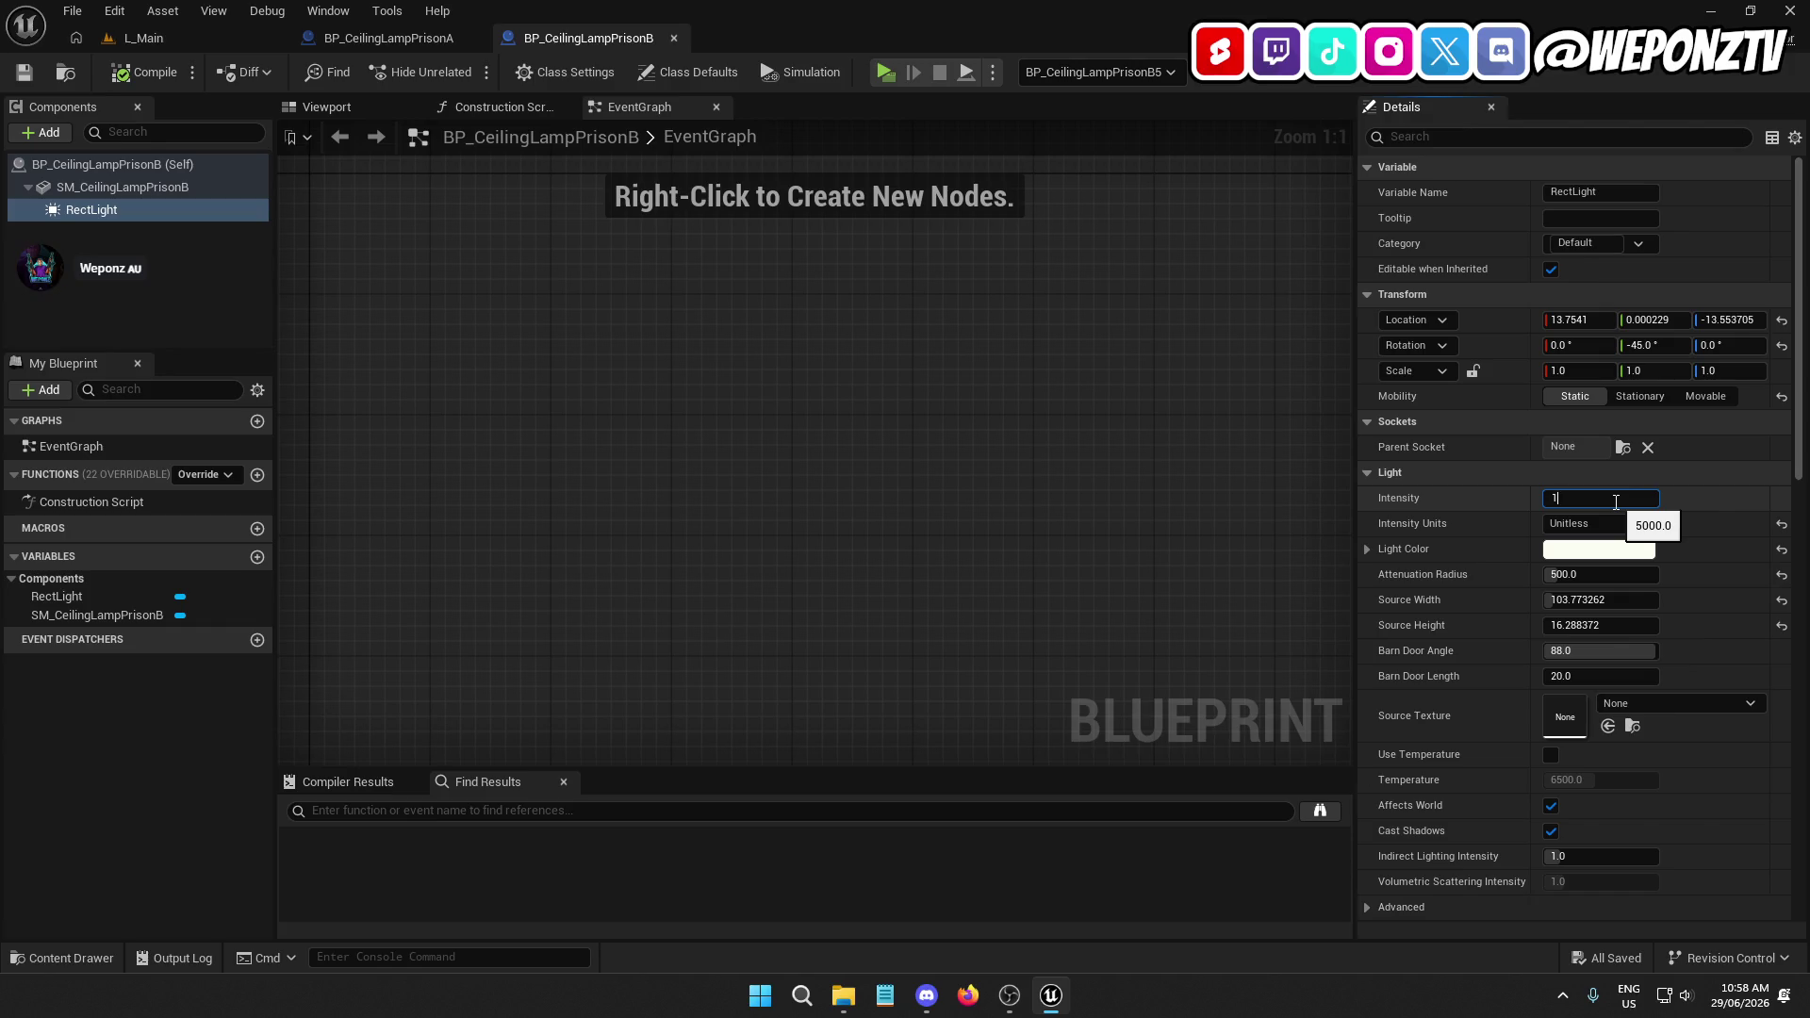
text(0000)
key(Return)
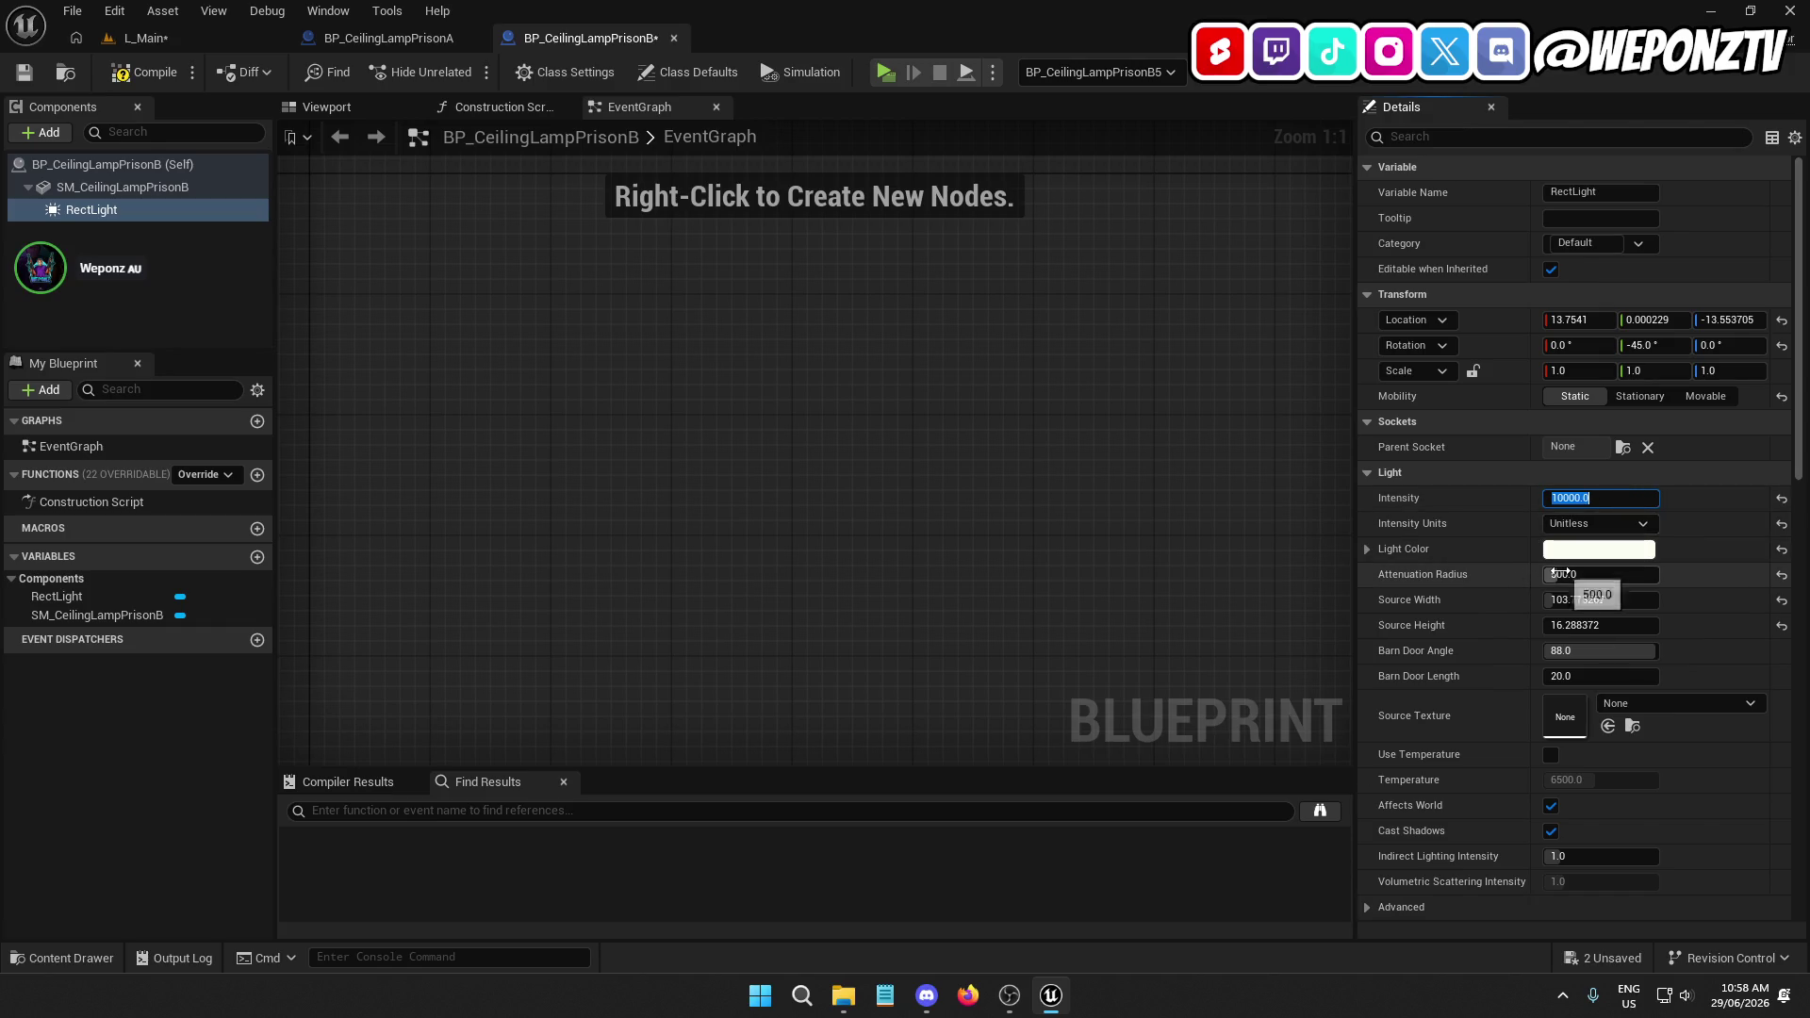
click(1779, 577)
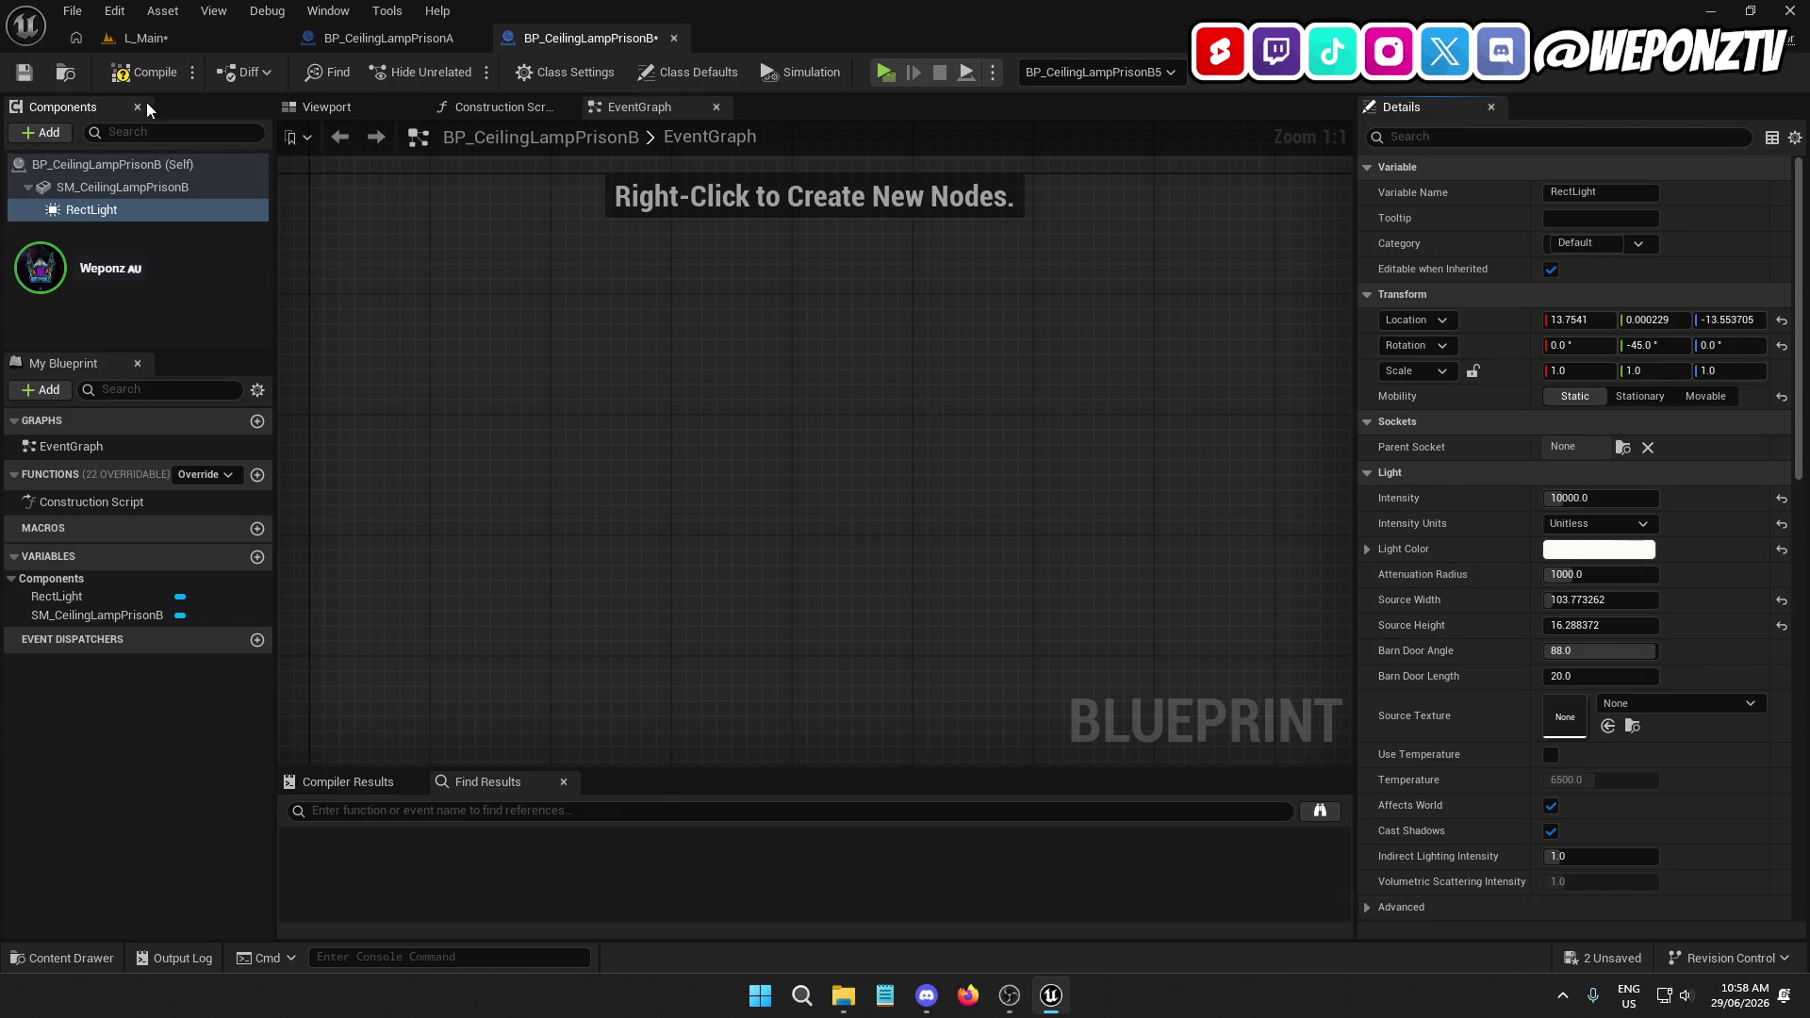
click(146, 72)
click(24, 71)
Reset BP_CeilingLampPrisonA's attenuation radius to the 1000 default, compile and save, and return to L_Main
click(387, 38)
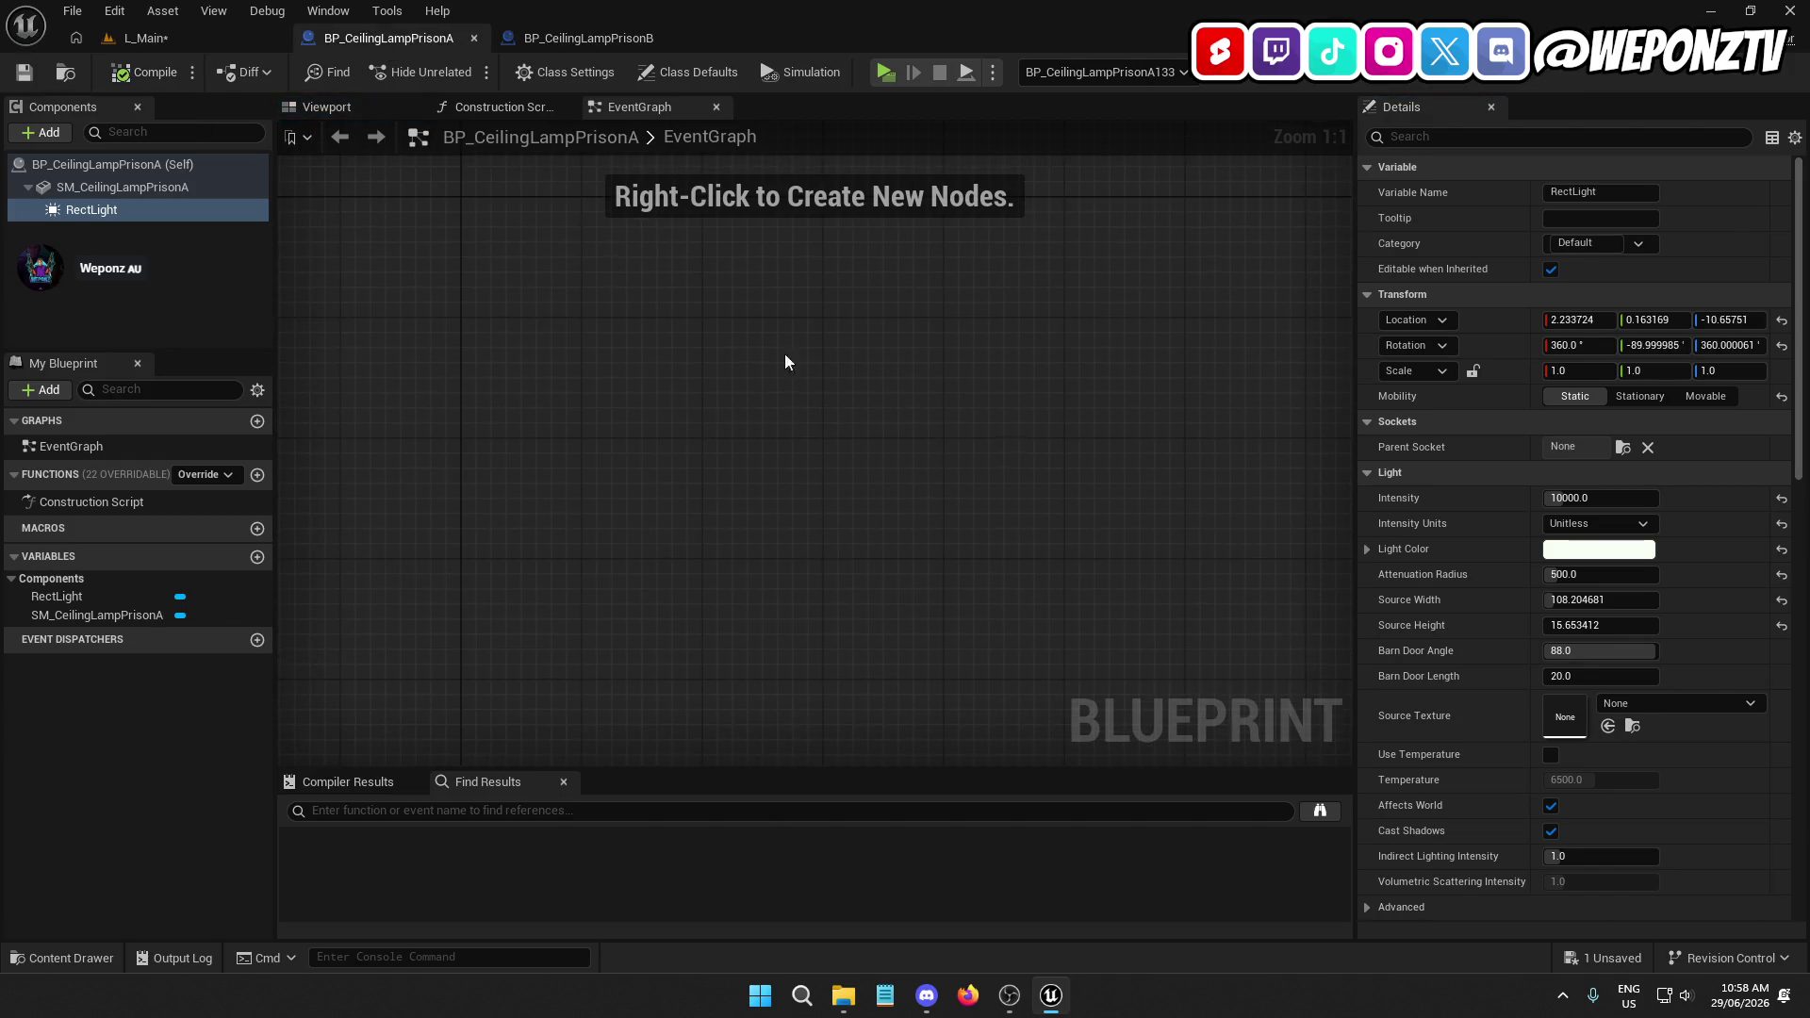
click(1781, 574)
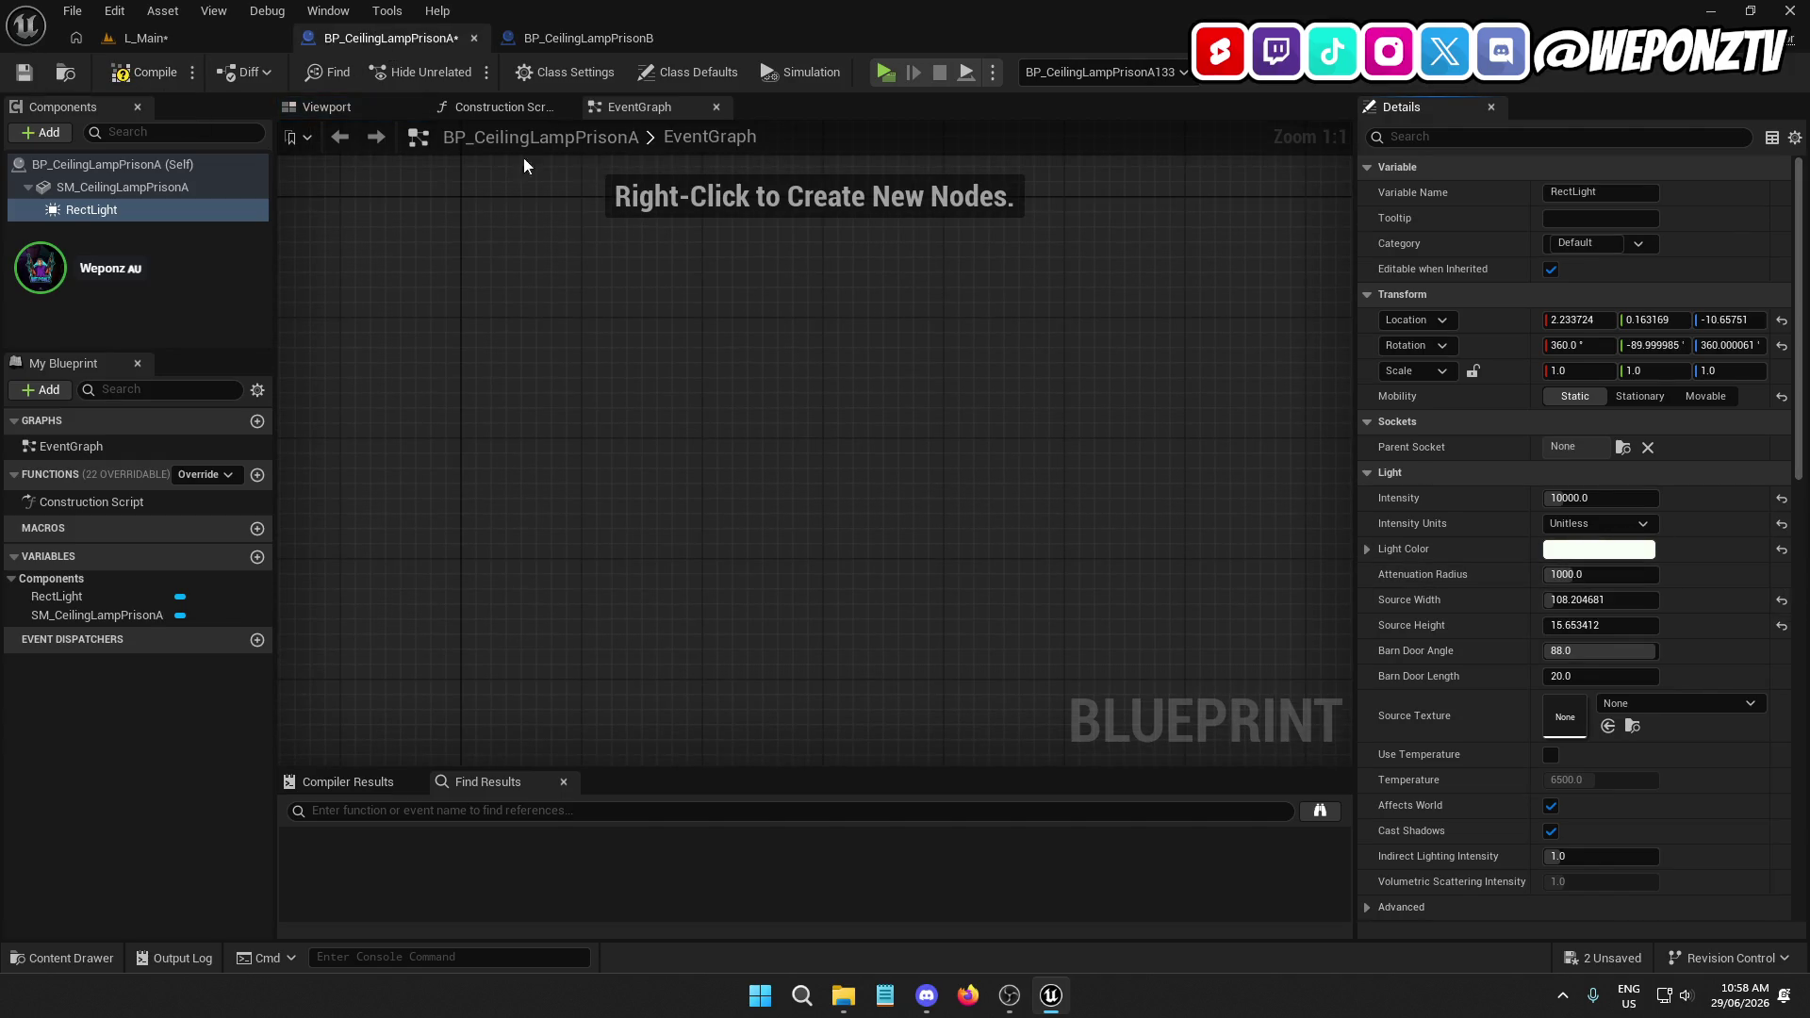
click(25, 72)
click(142, 38)
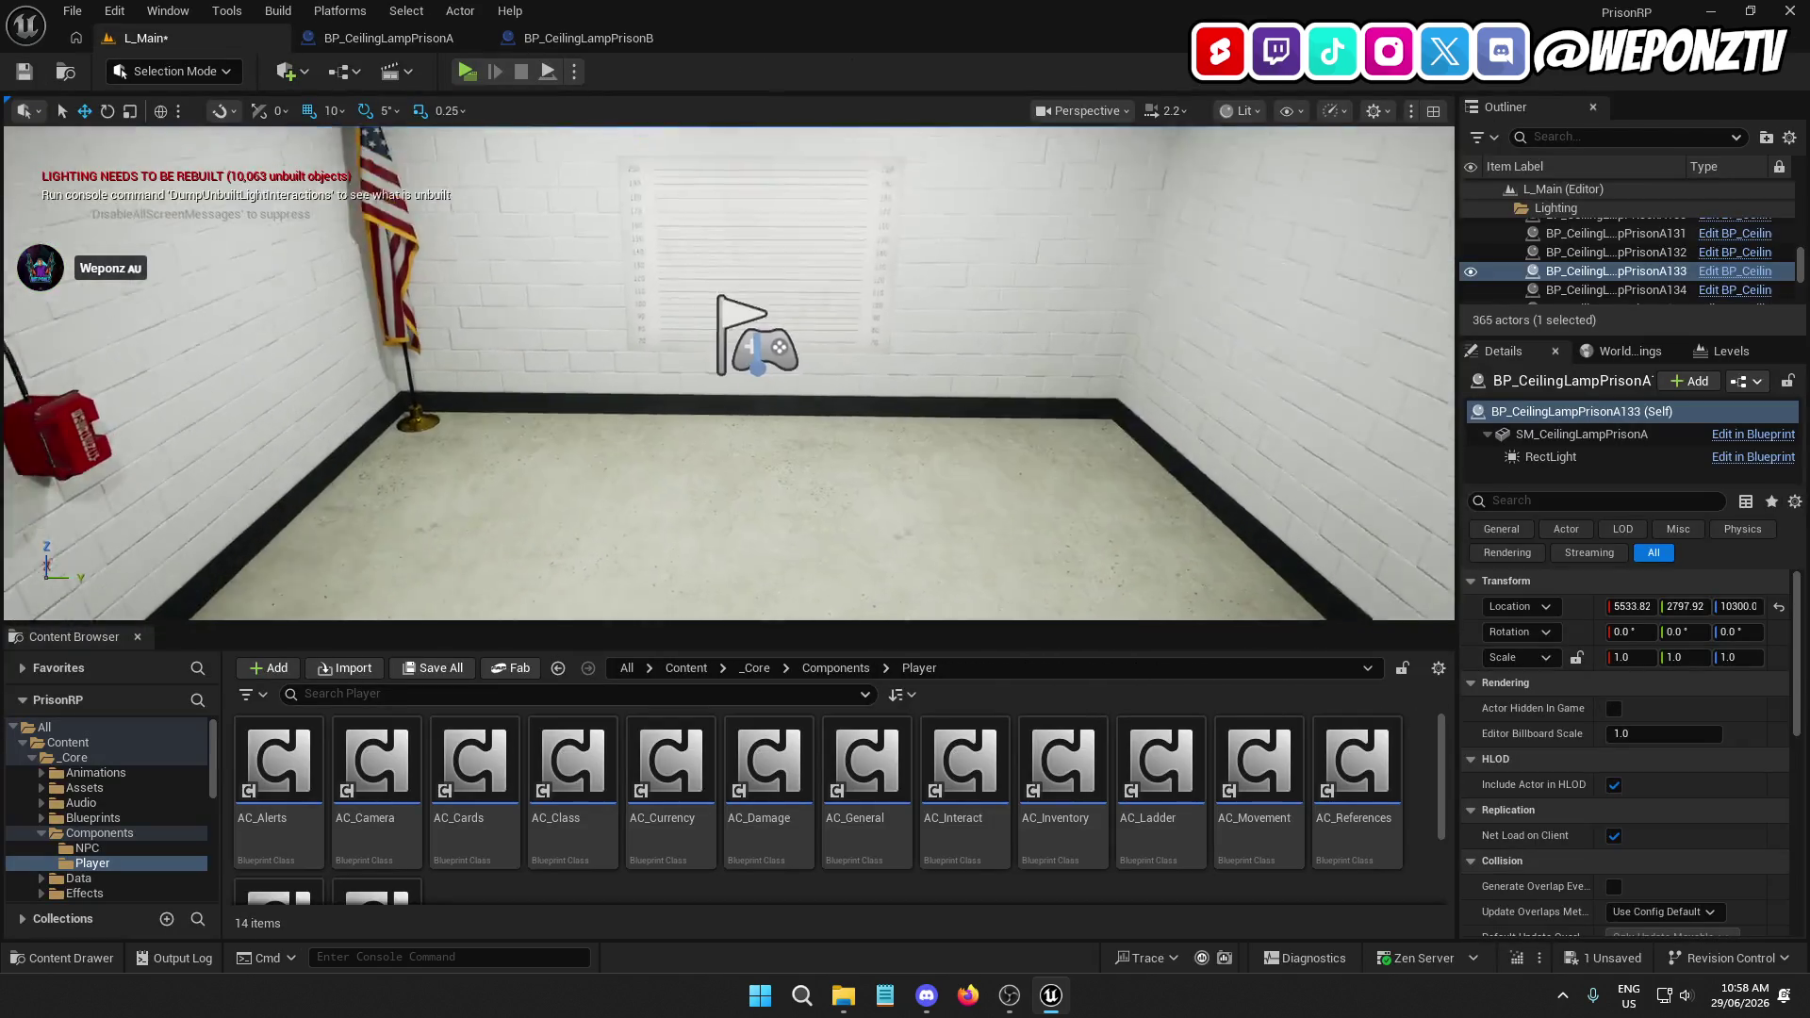
Save L_Main and play-test it to check the 10000-intensity lamps, then close lamp B's blueprint
mouse_move(728, 372)
mouse_down()
mouse_move(706, 424)
mouse_move(698, 373)
mouse_up()
click(21, 76)
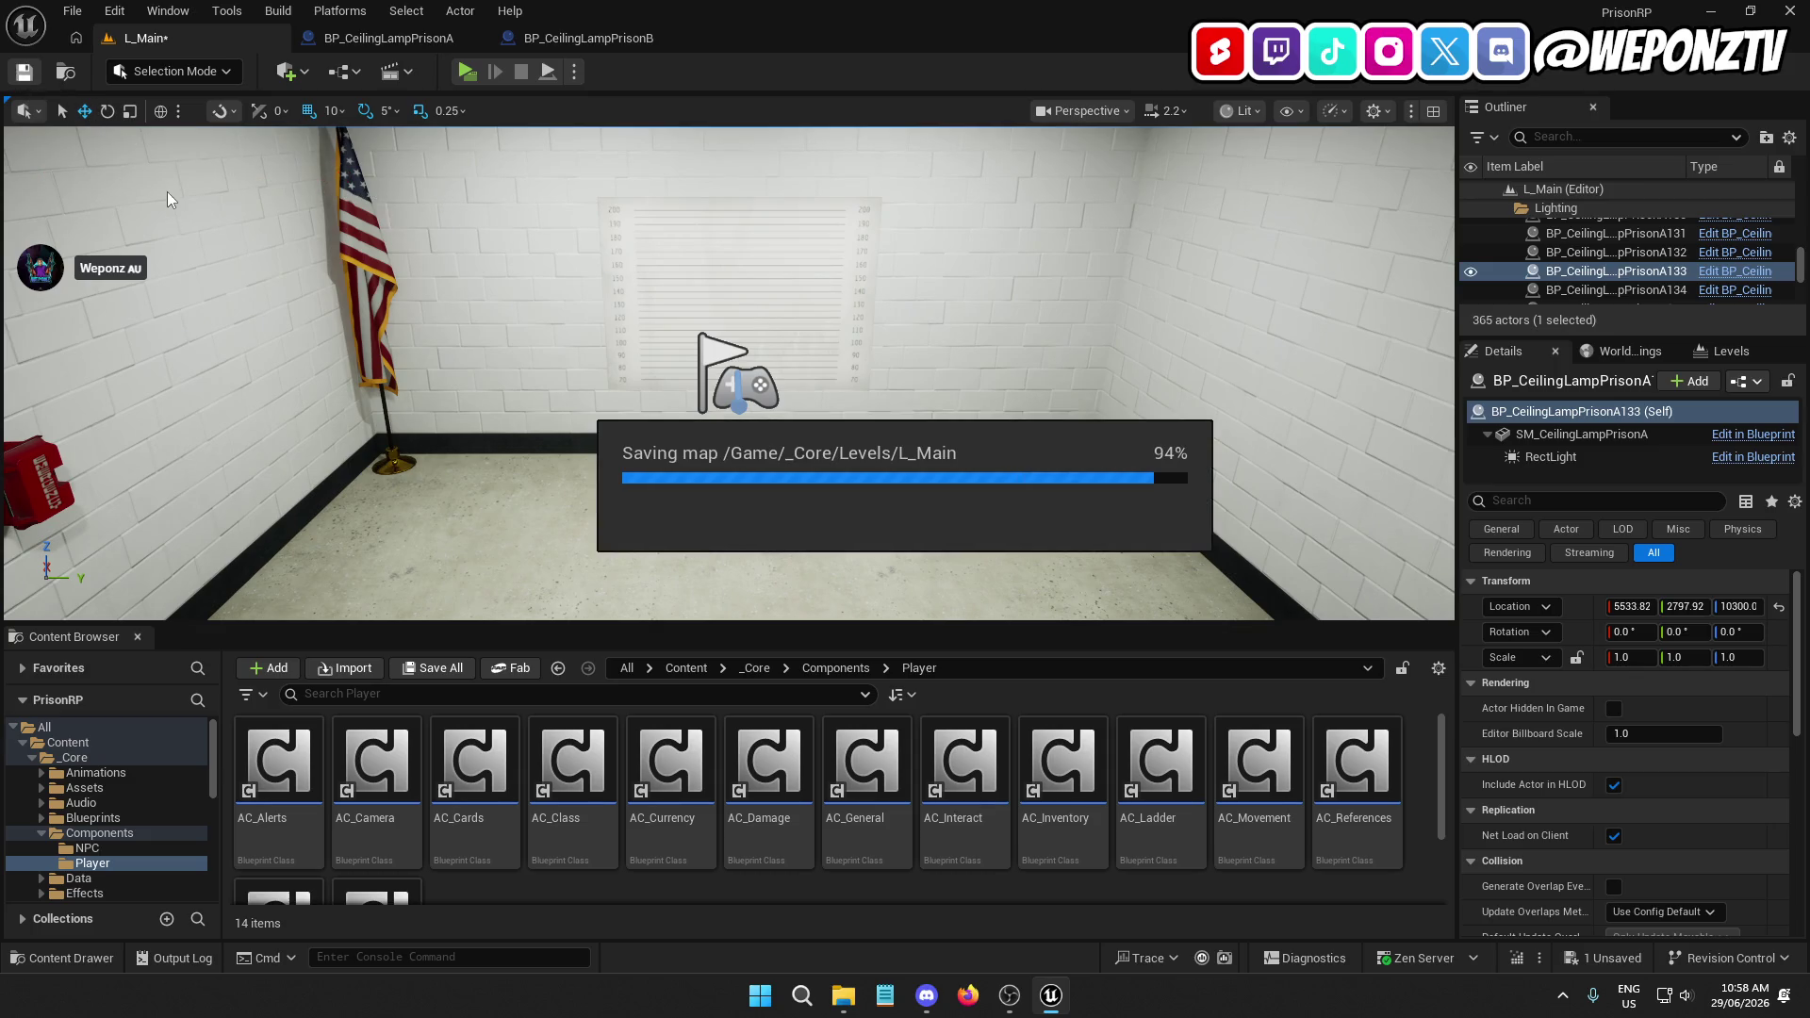
click(469, 70)
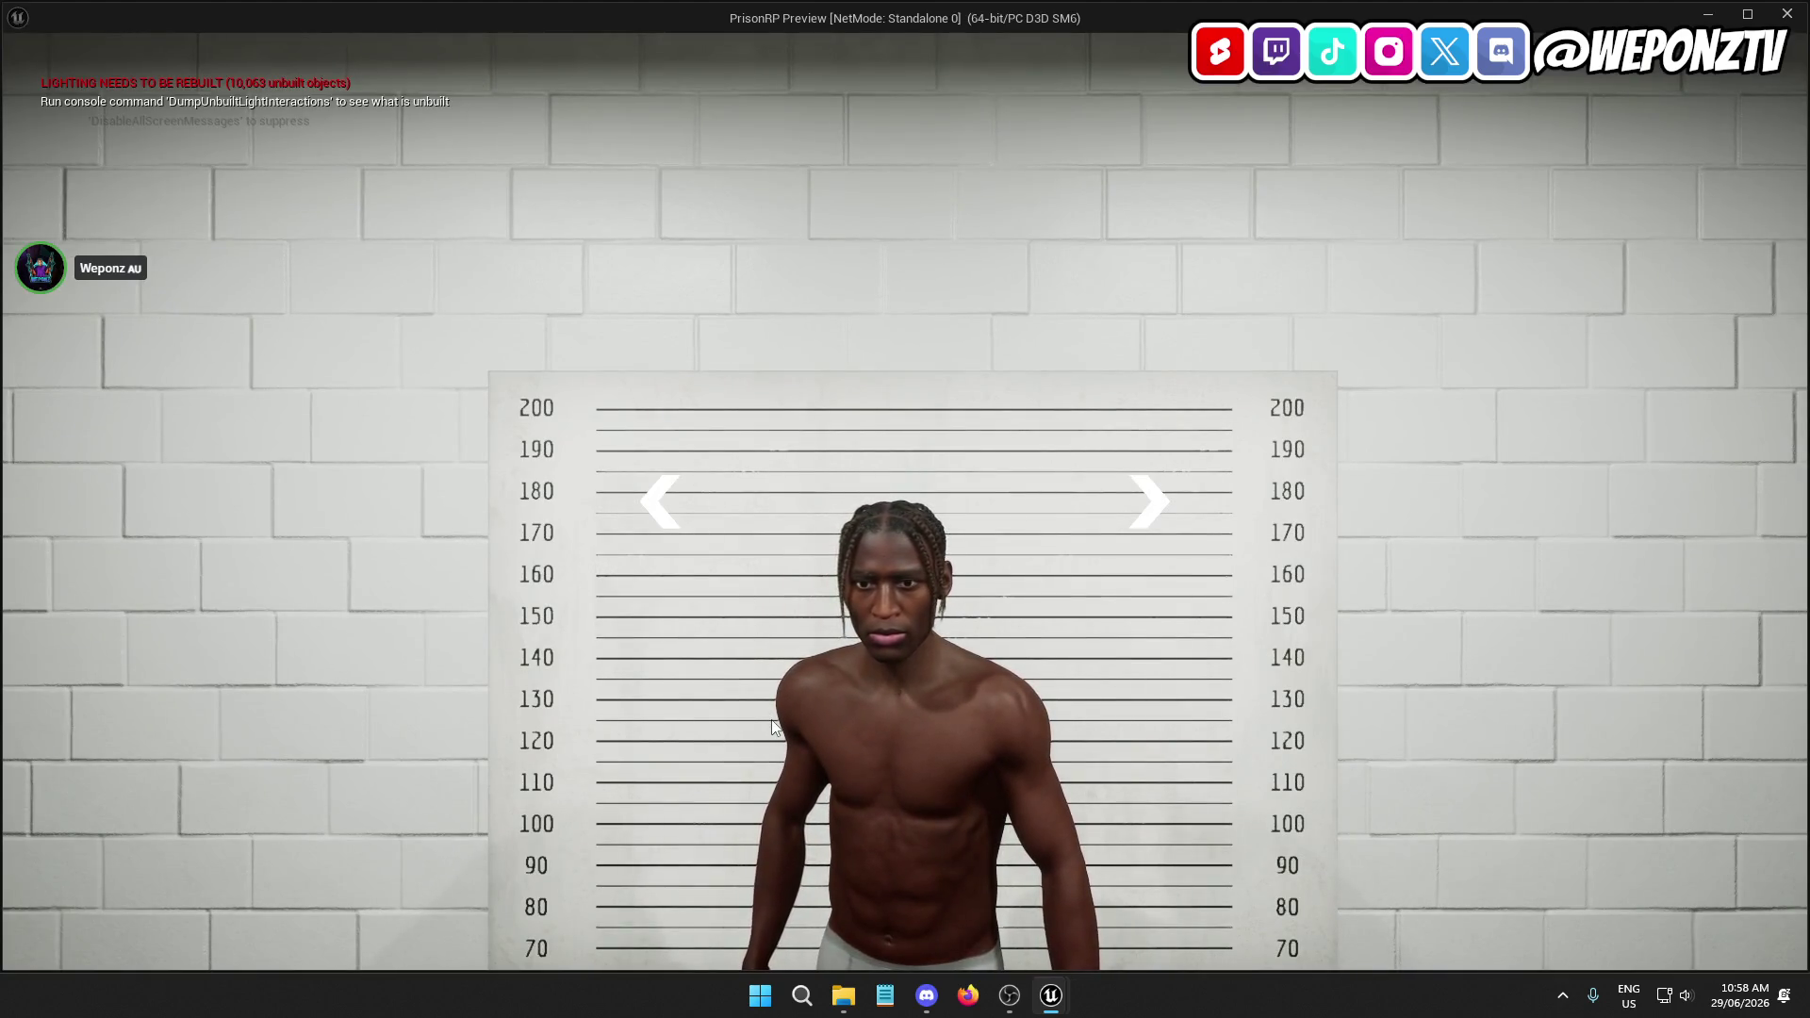
key(Escape)
key(Escape)
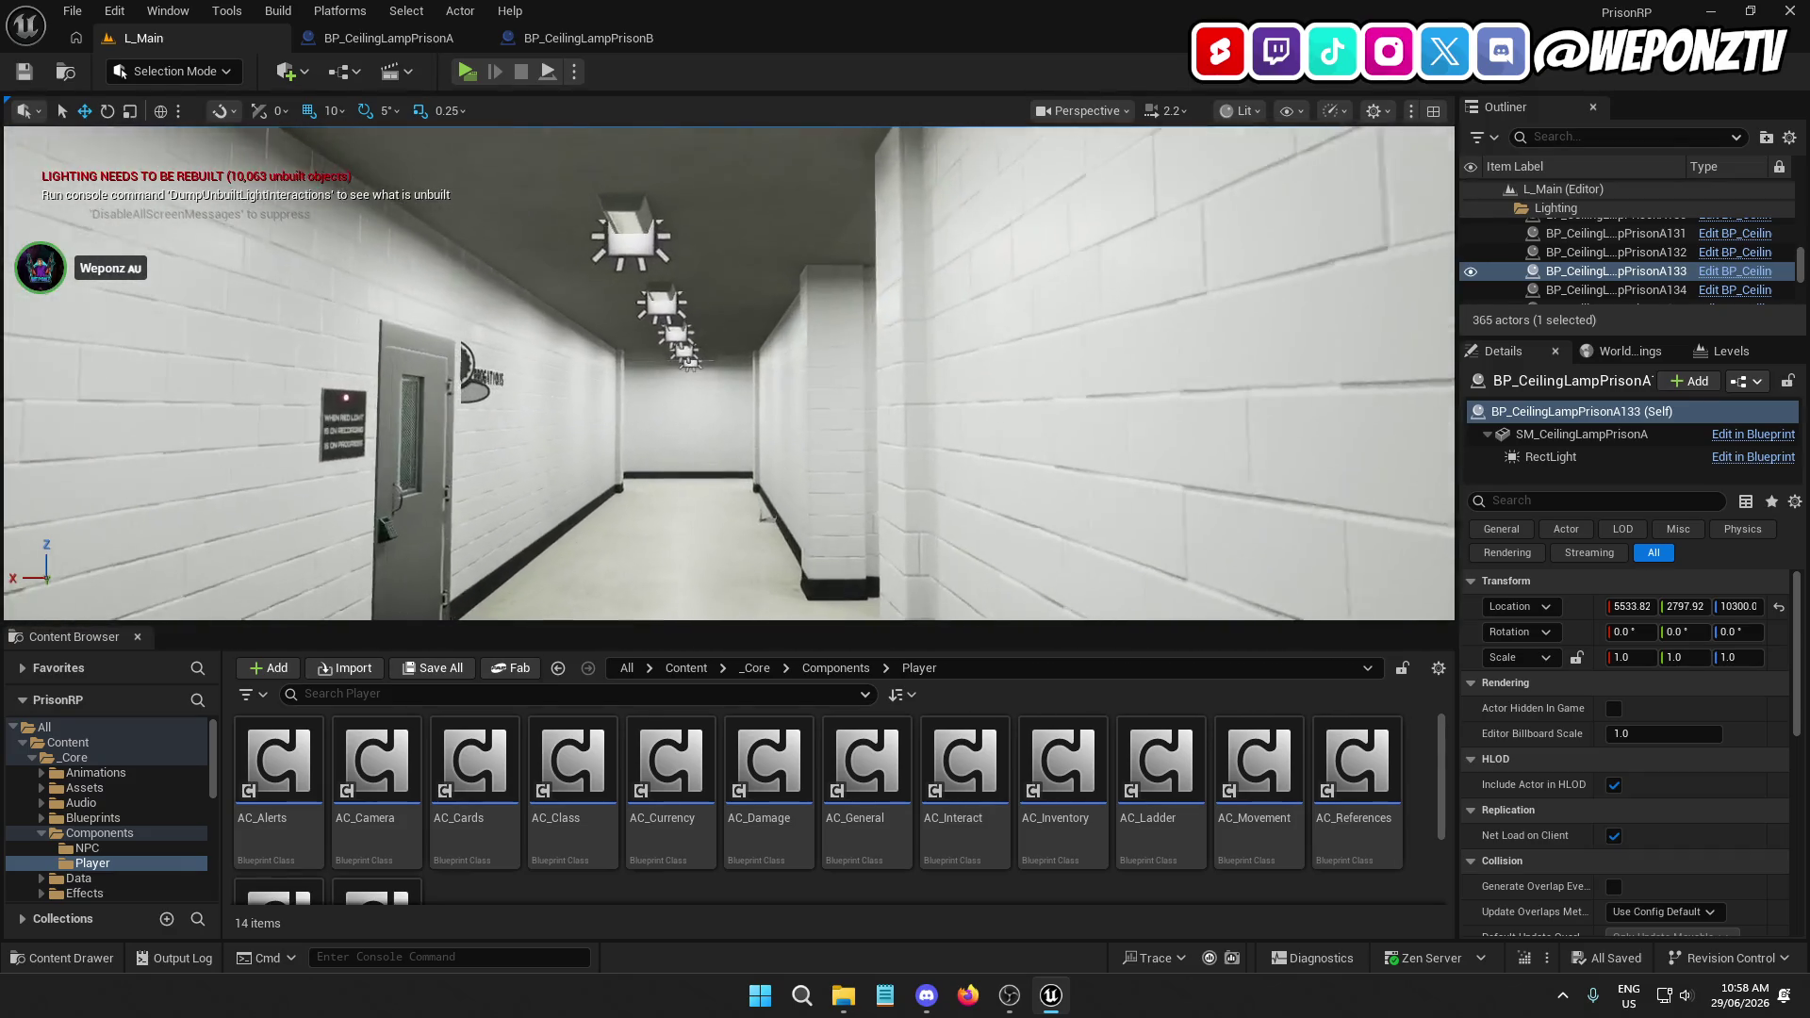
middle_click(496, 49)
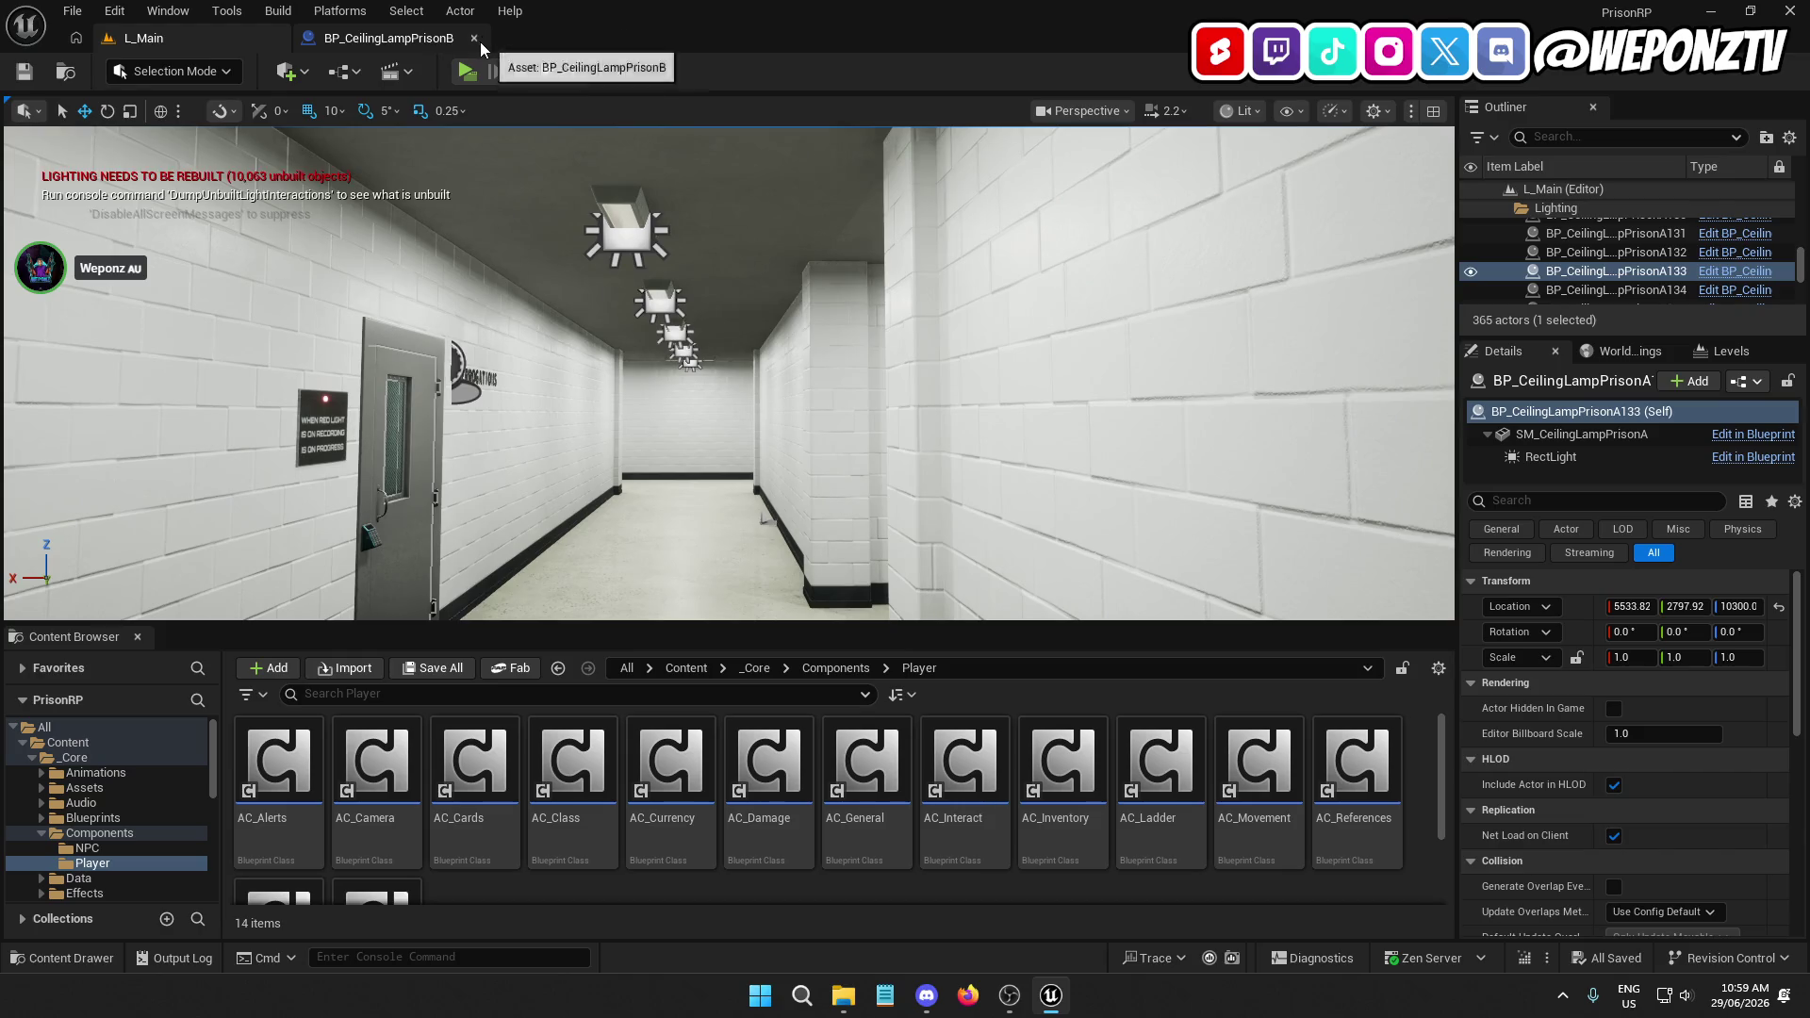
Close lamp A's blueprint, force-delete L_Main_BuiltData from Content/_Core/Levels, and save the level
click(474, 37)
click(685, 668)
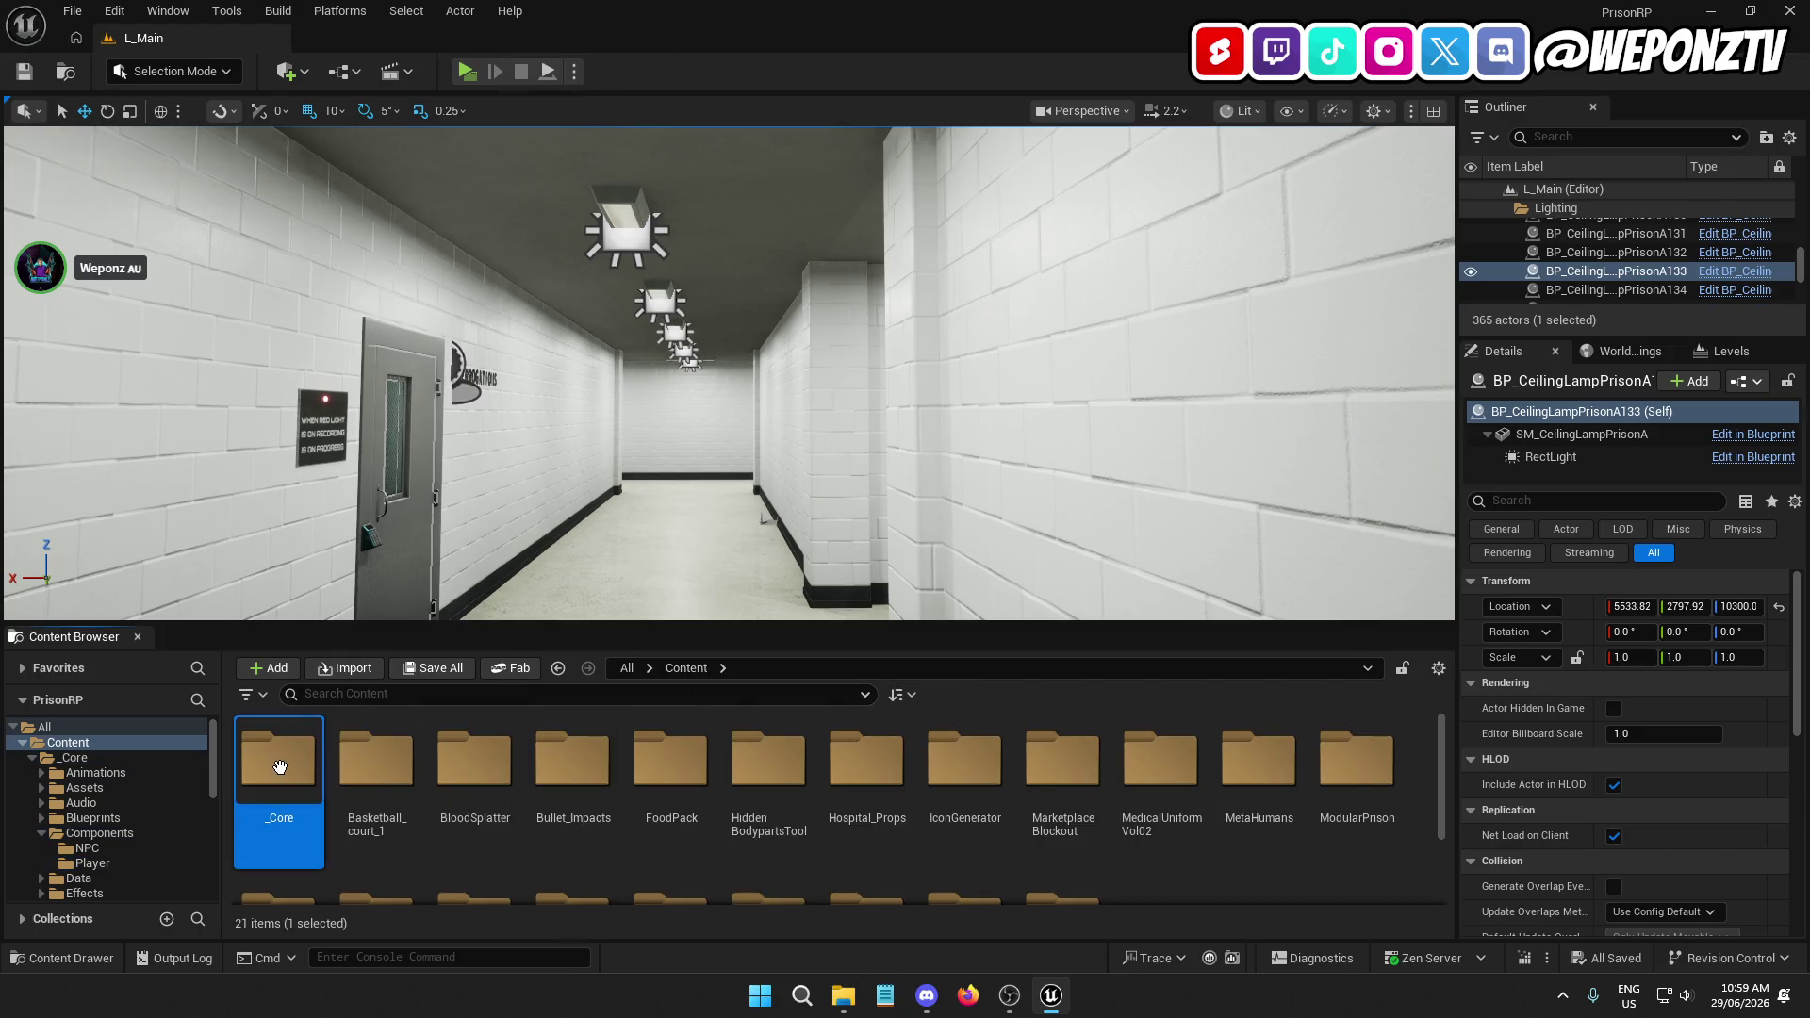
double_click(278, 759)
double_click(1146, 773)
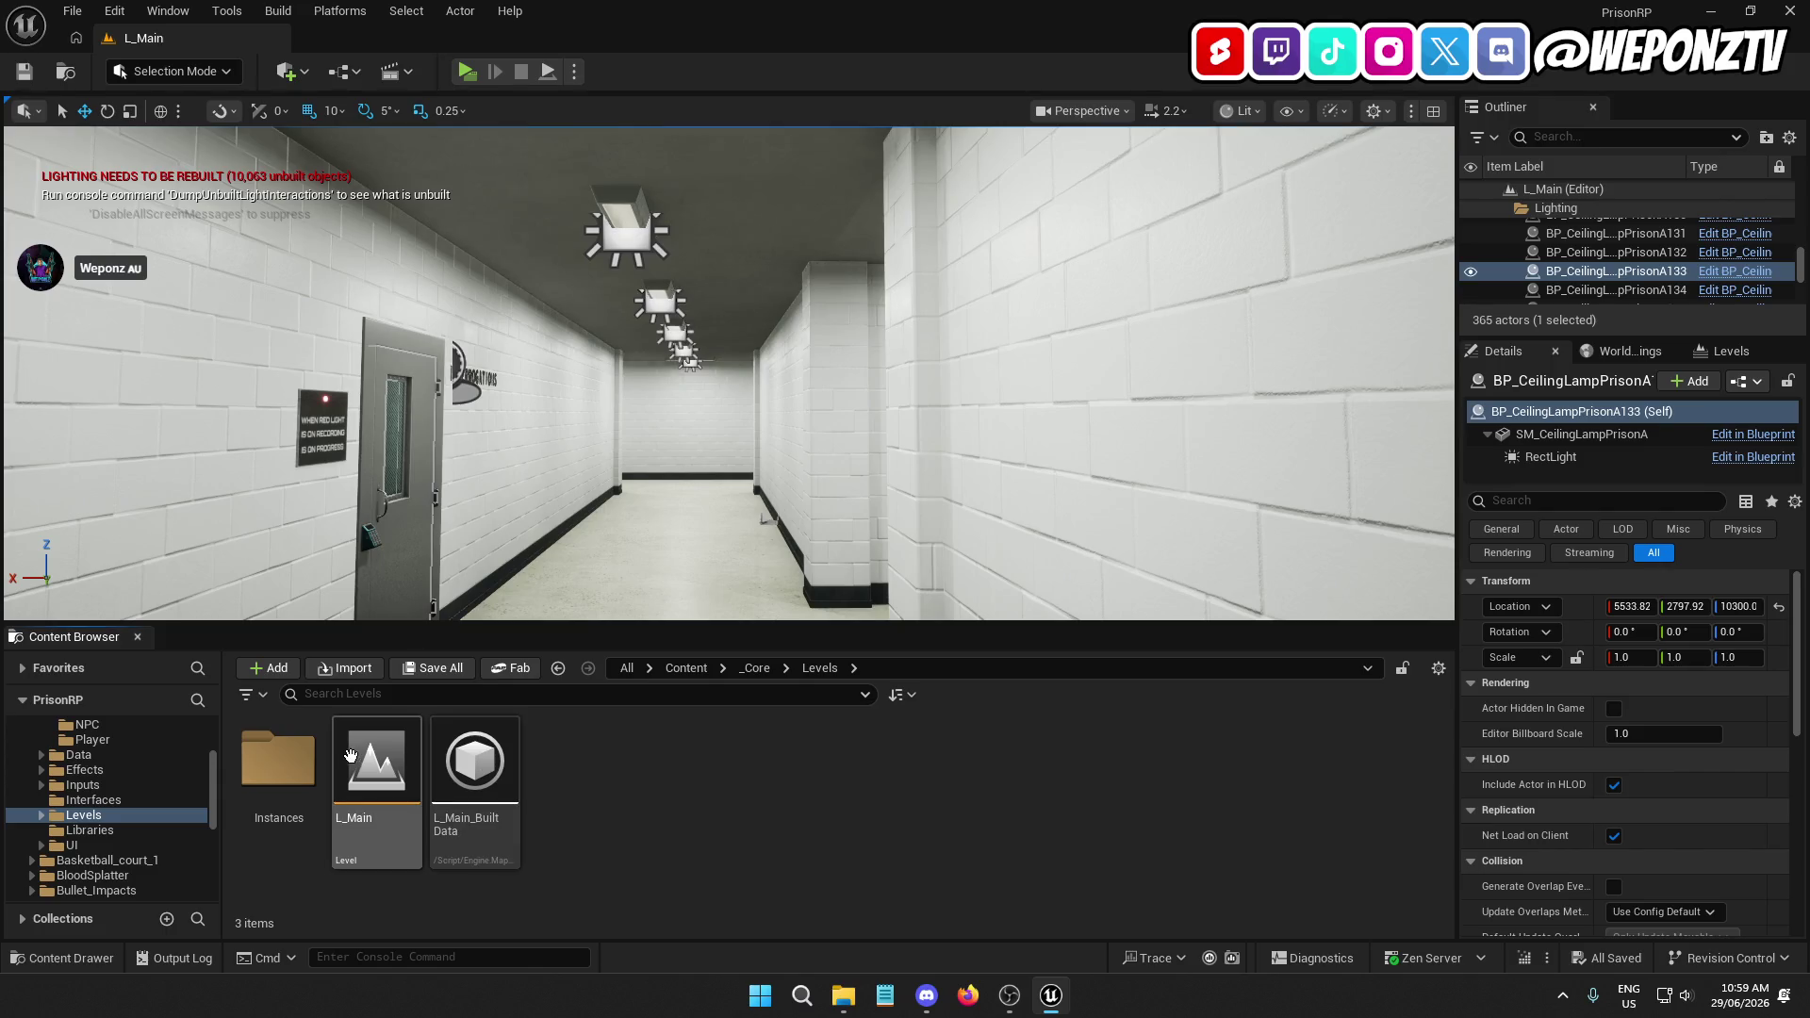
right_click(474, 764)
click(585, 400)
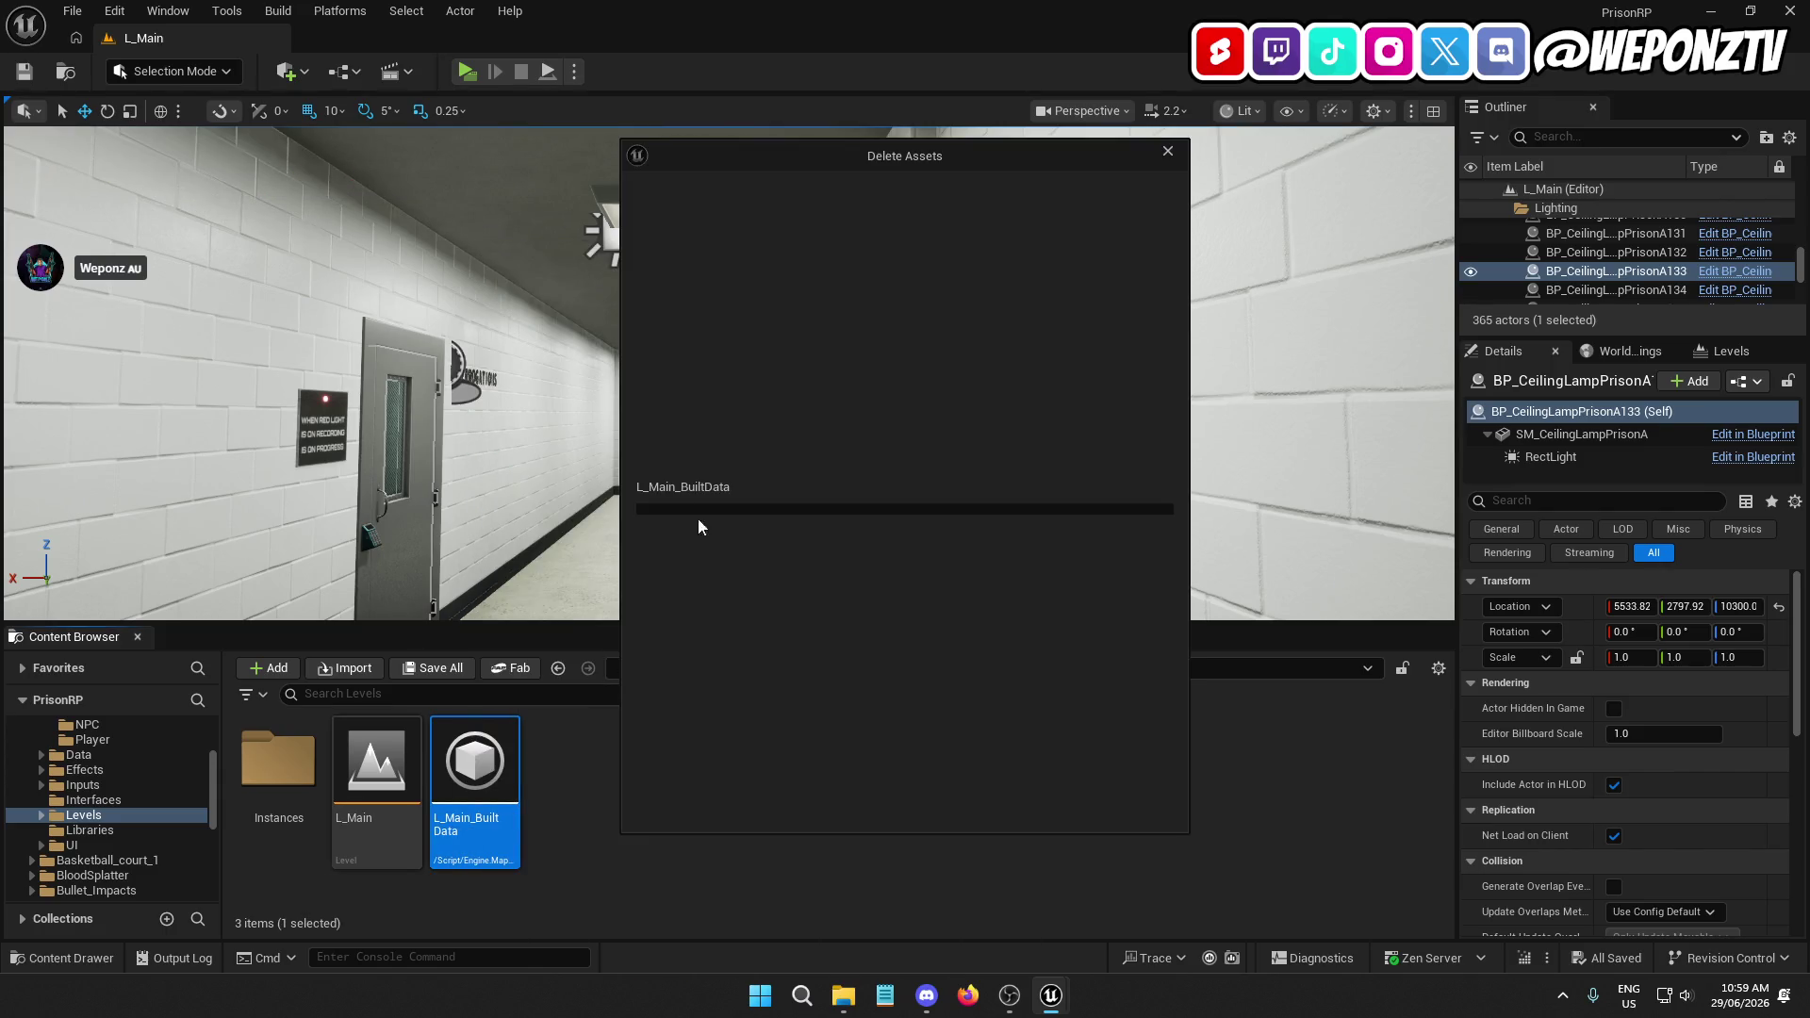
click(919, 801)
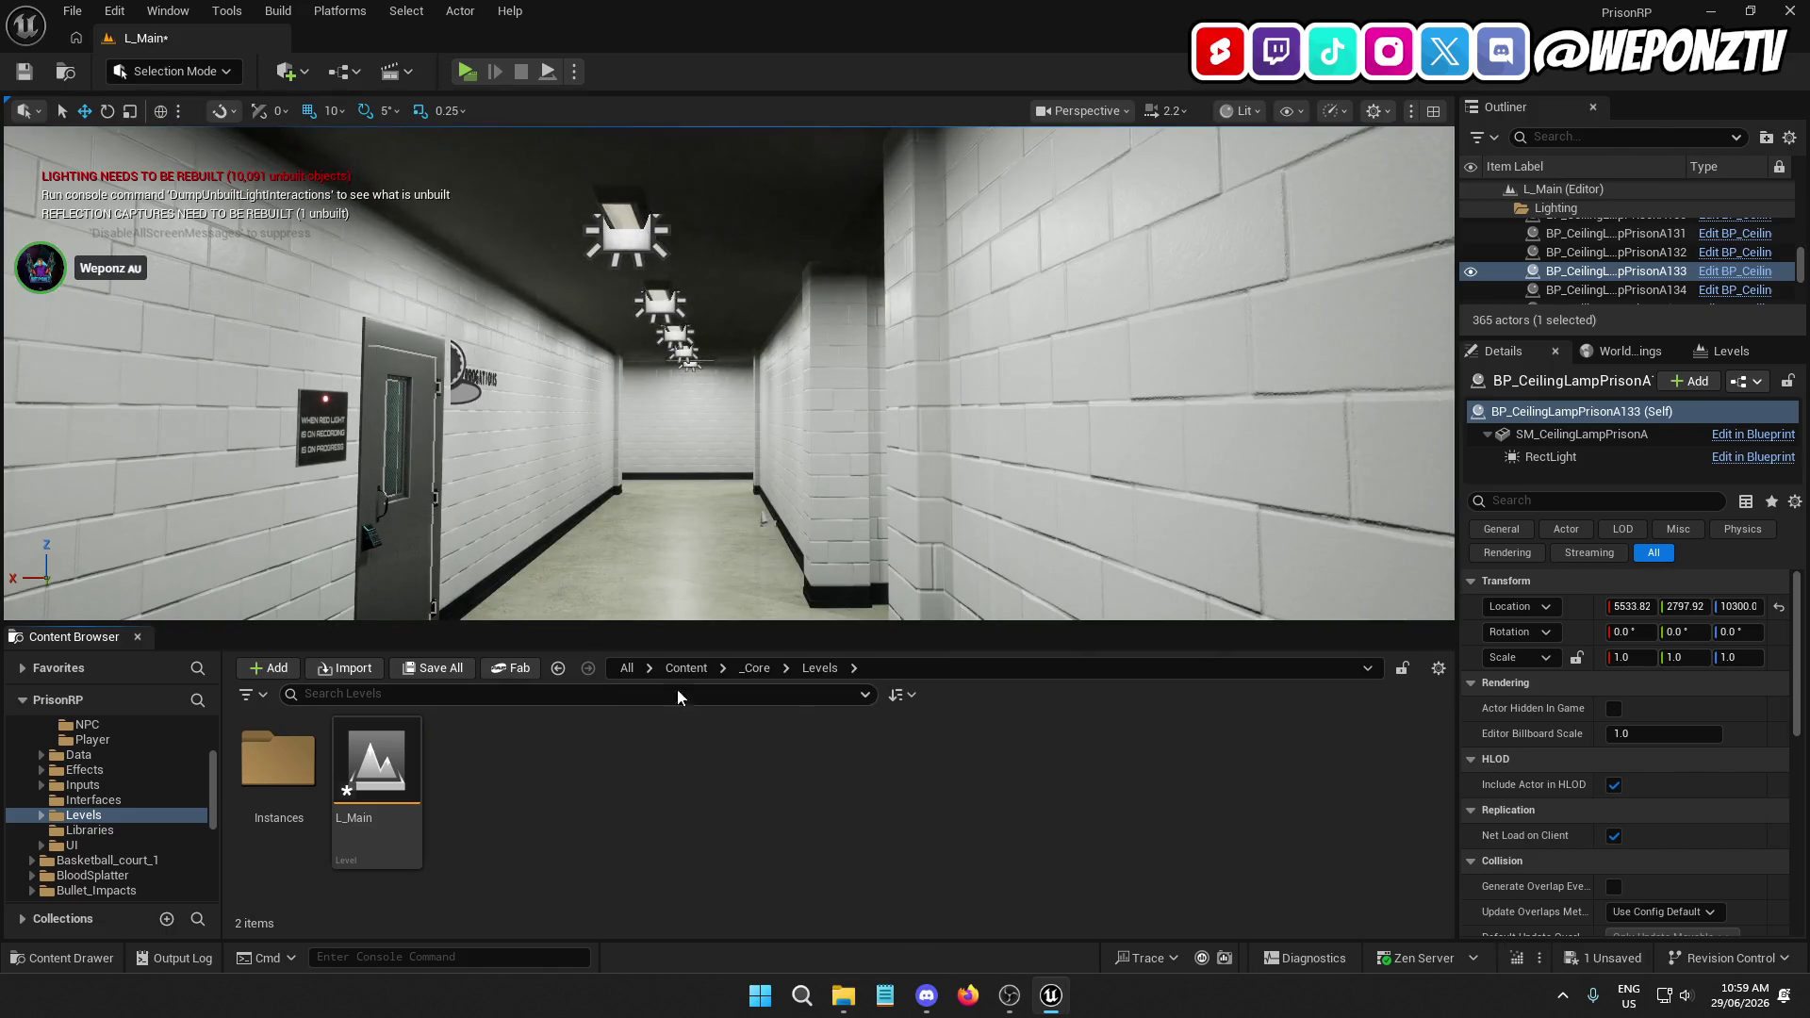
click(72, 11)
click(141, 270)
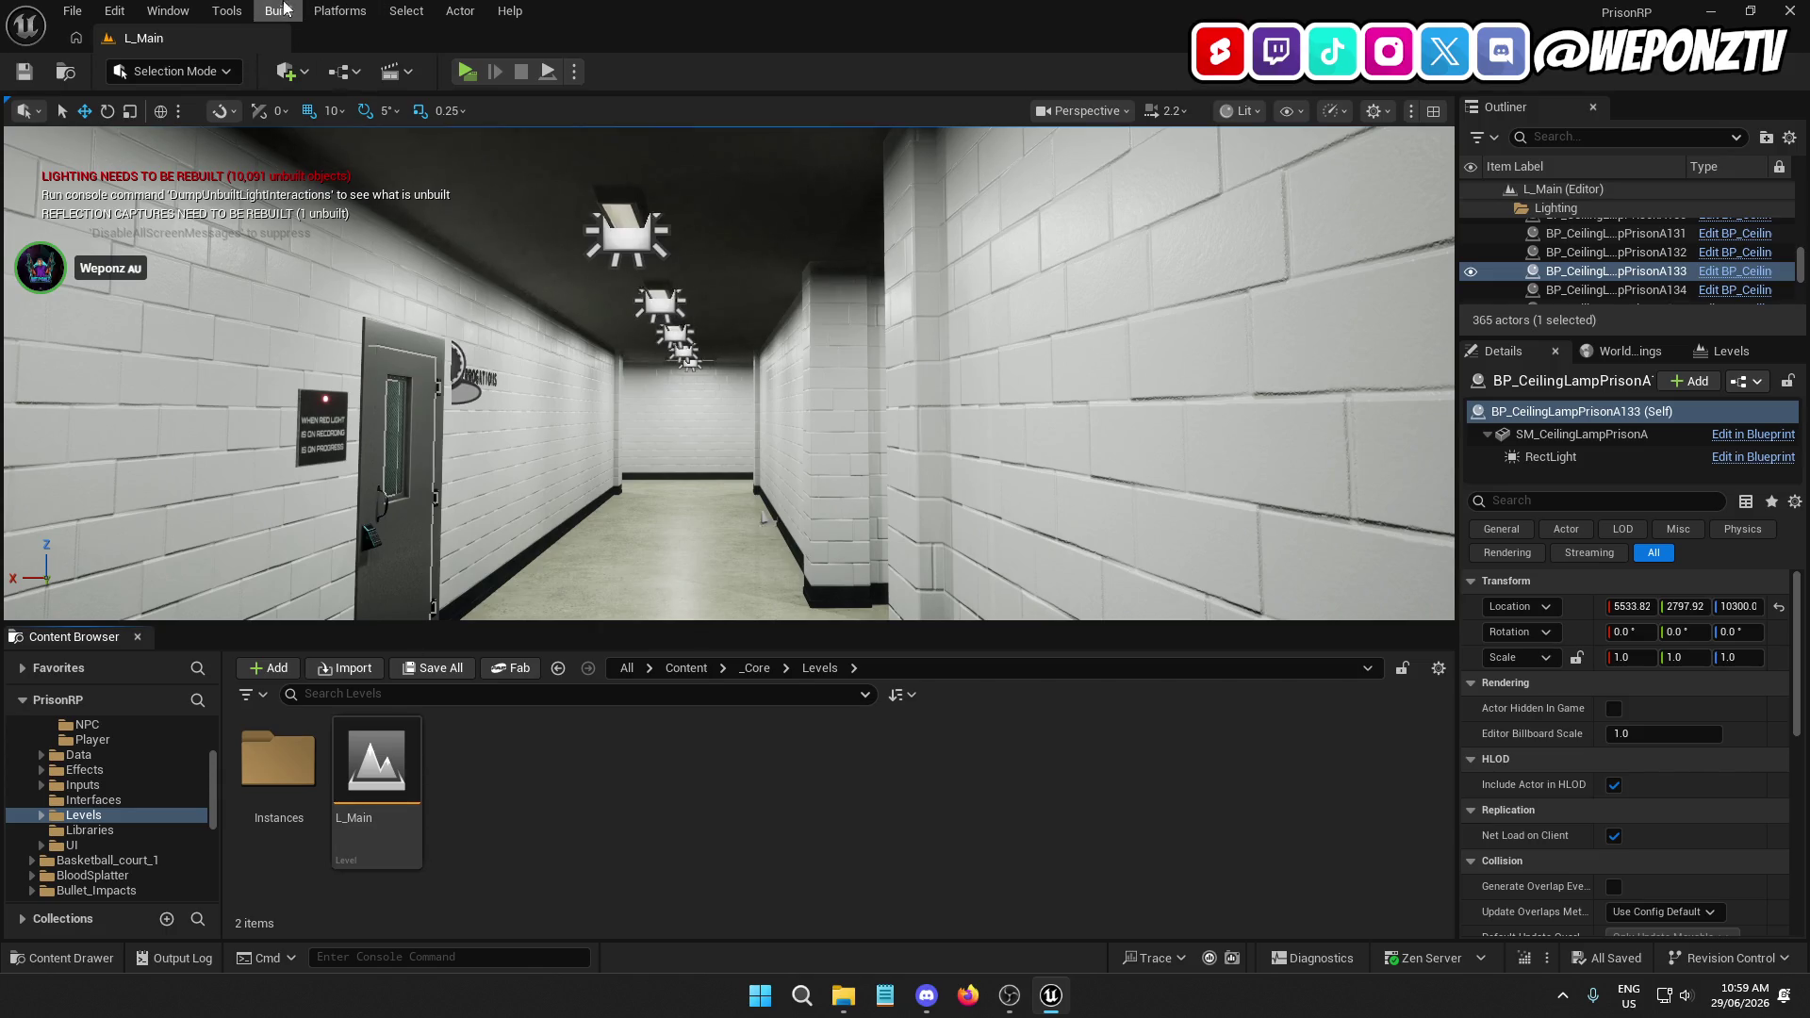
Run Build All Levels, dismiss the map check log, and save L_Main while lighting builds
click(278, 11)
click(335, 85)
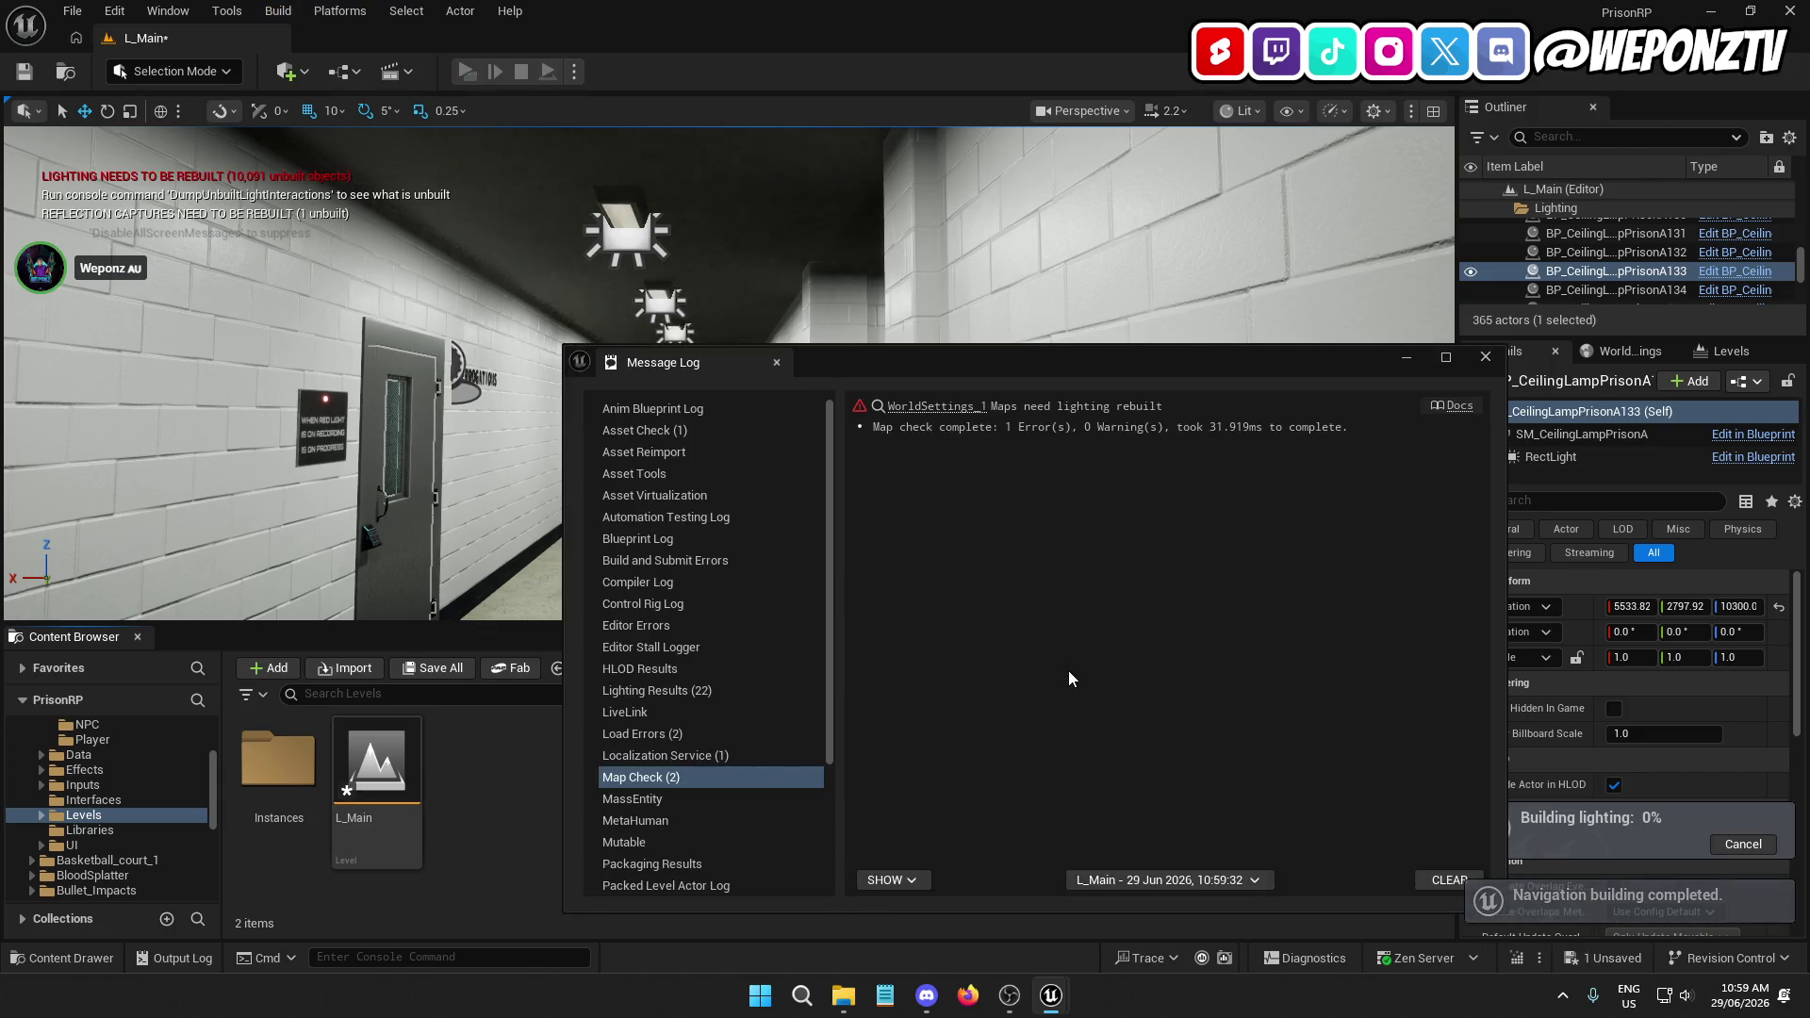
click(1485, 356)
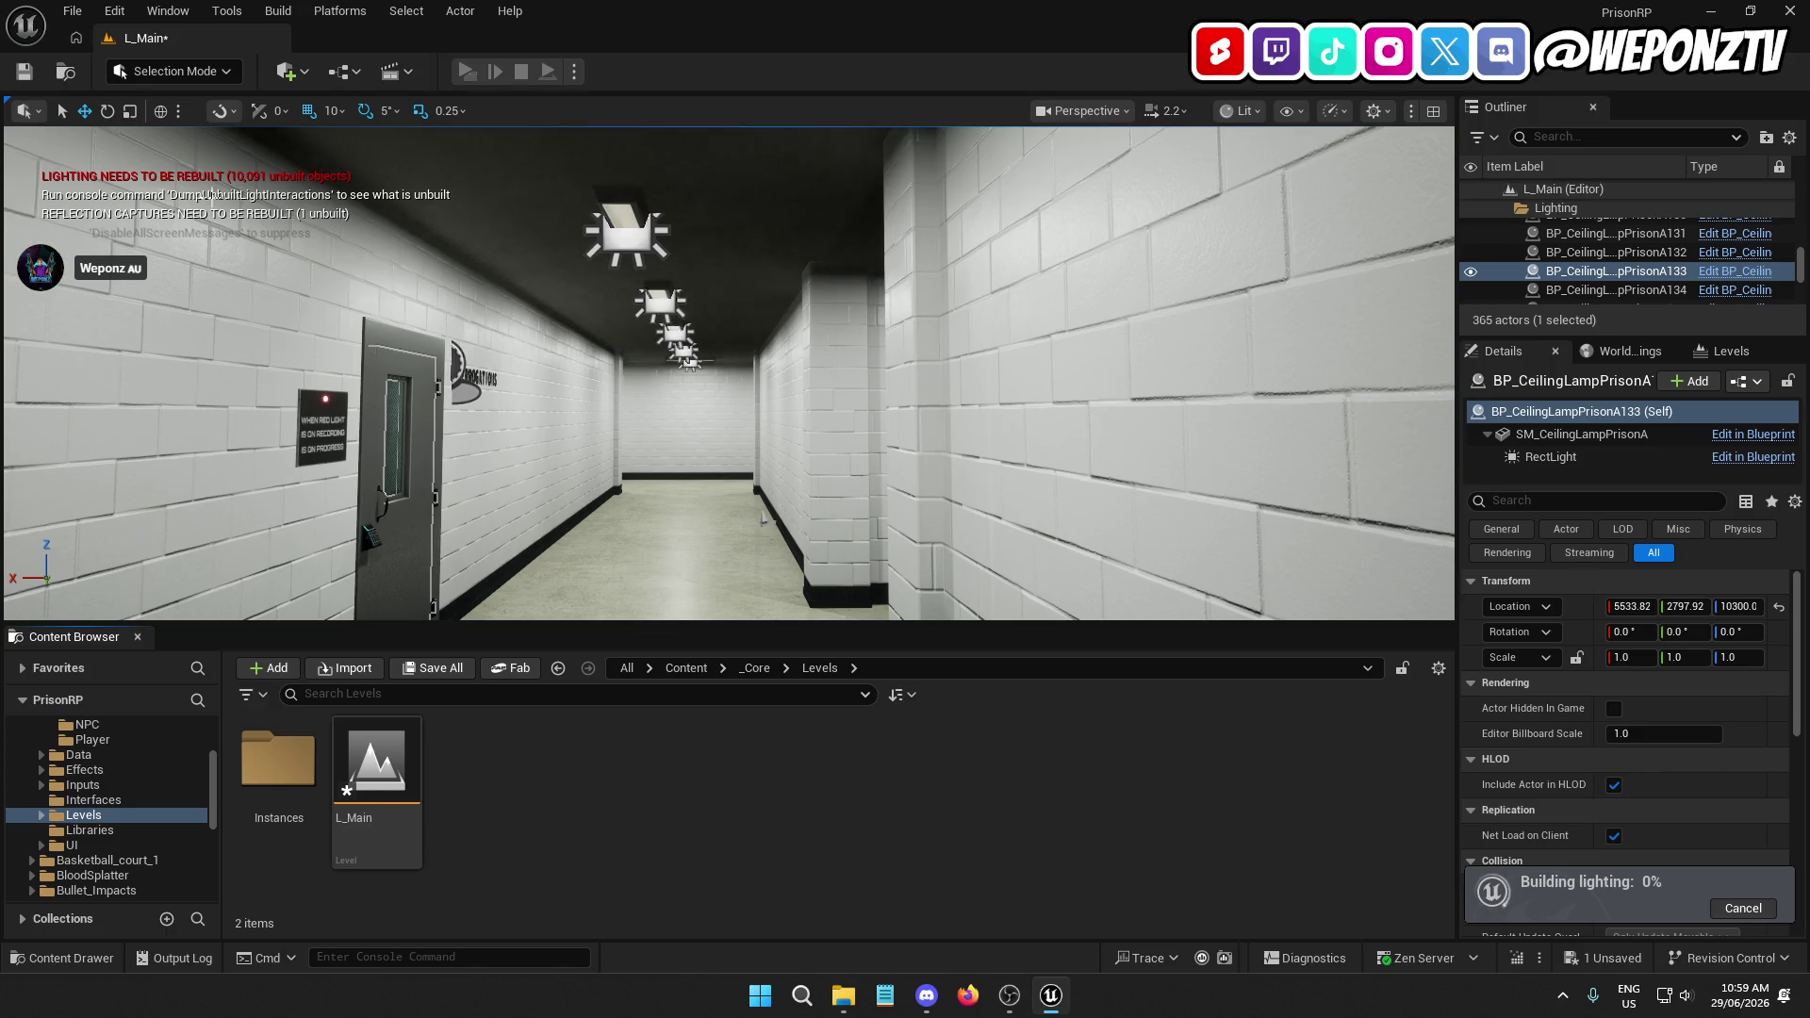
click(32, 70)
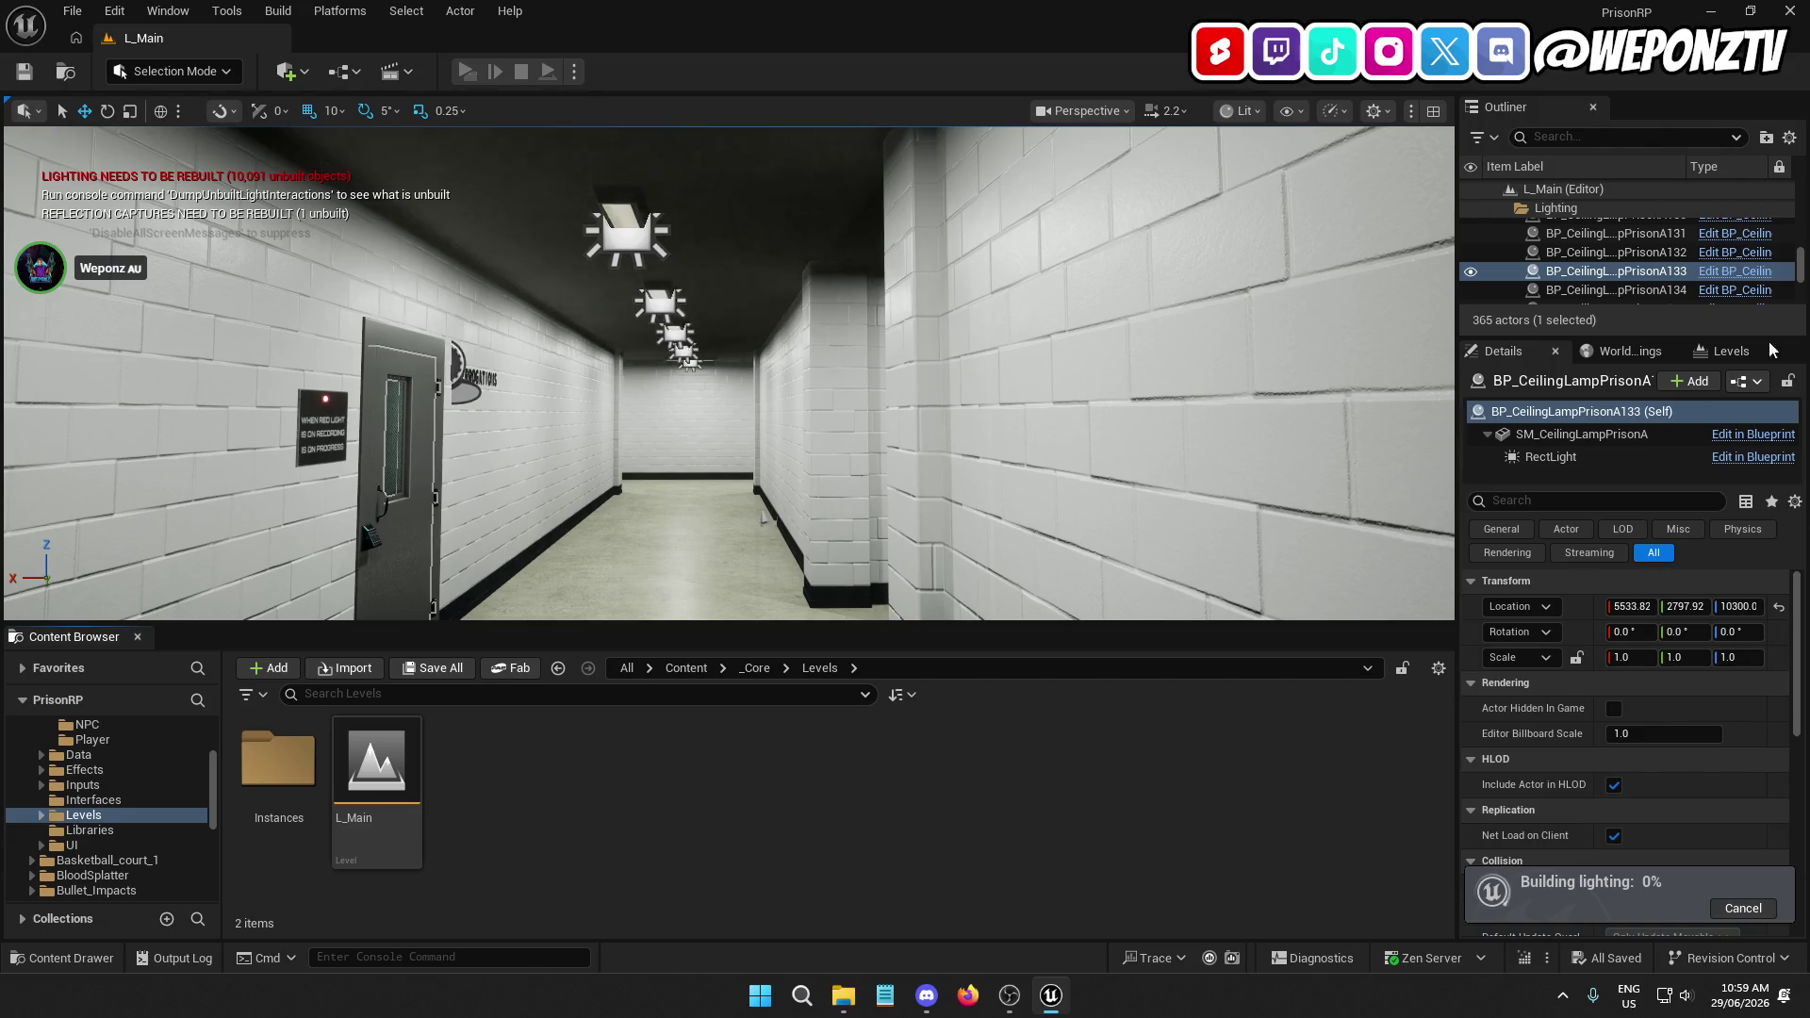
click(1581, 135)
Find the PostProcessVolume via 'post', filter its Details by 'method', then open Project Settings
text(post)
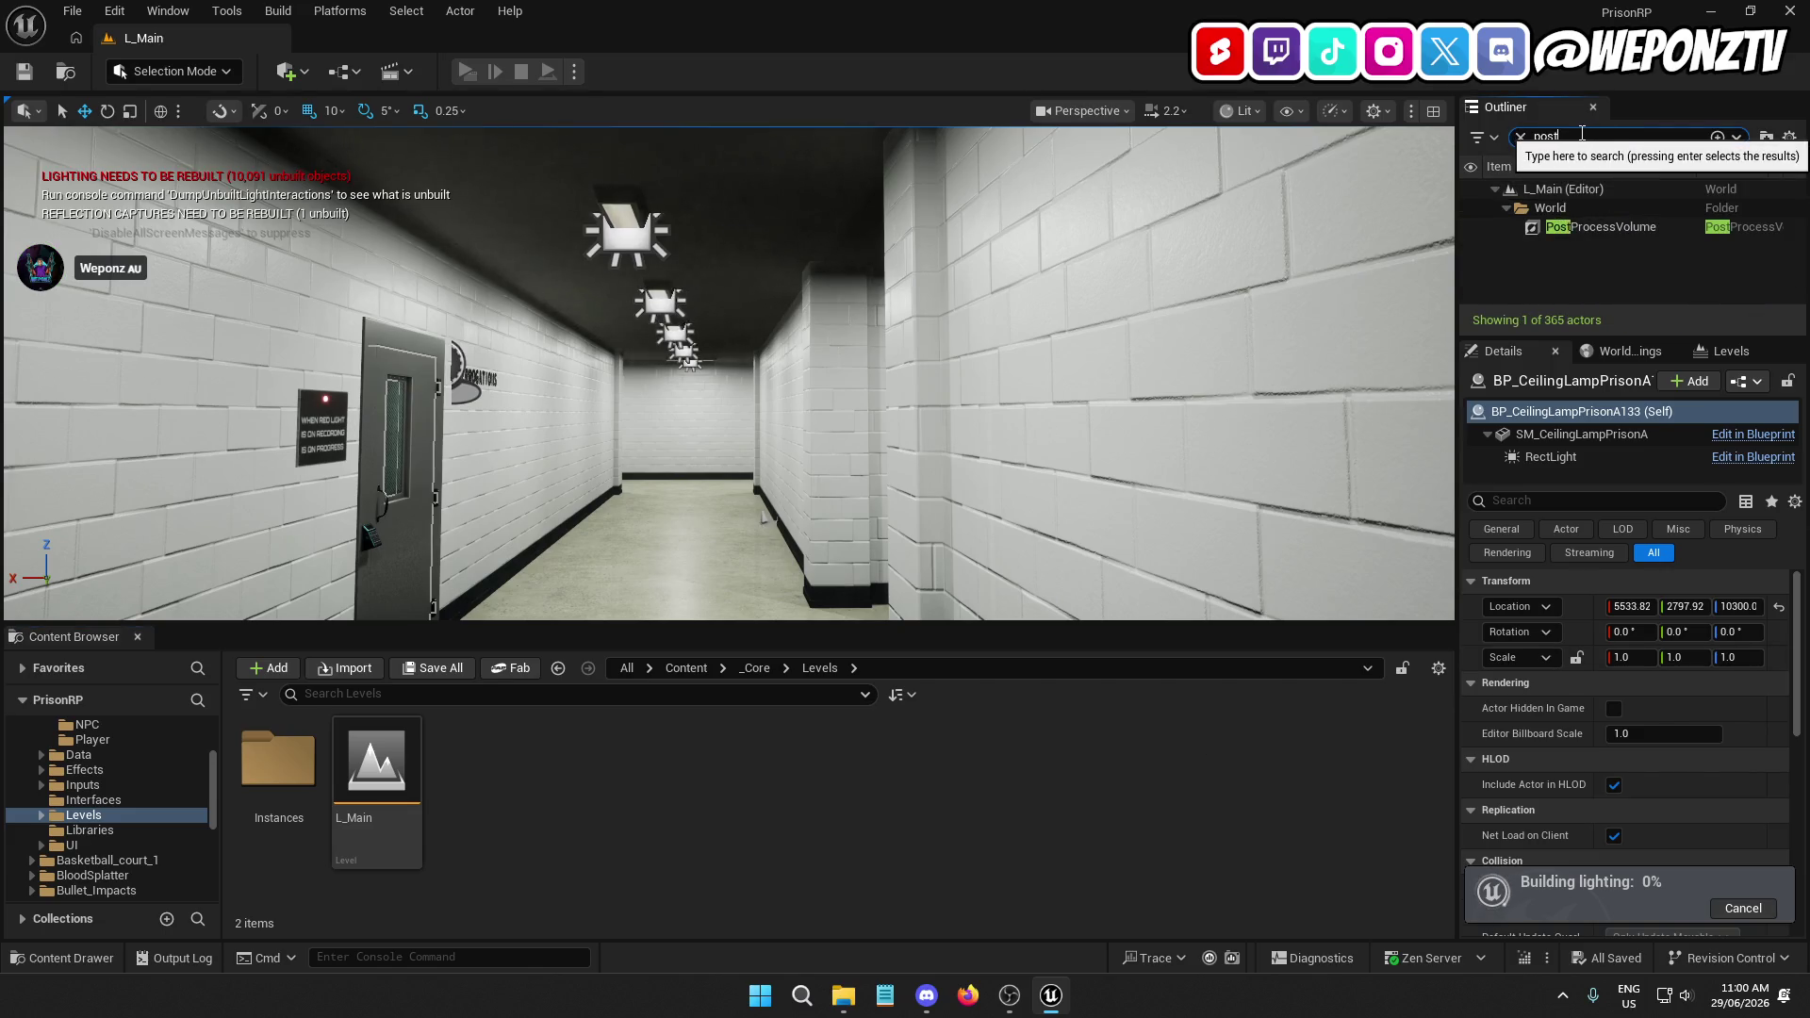
click(1659, 226)
scroll(1561, 681, down, 2)
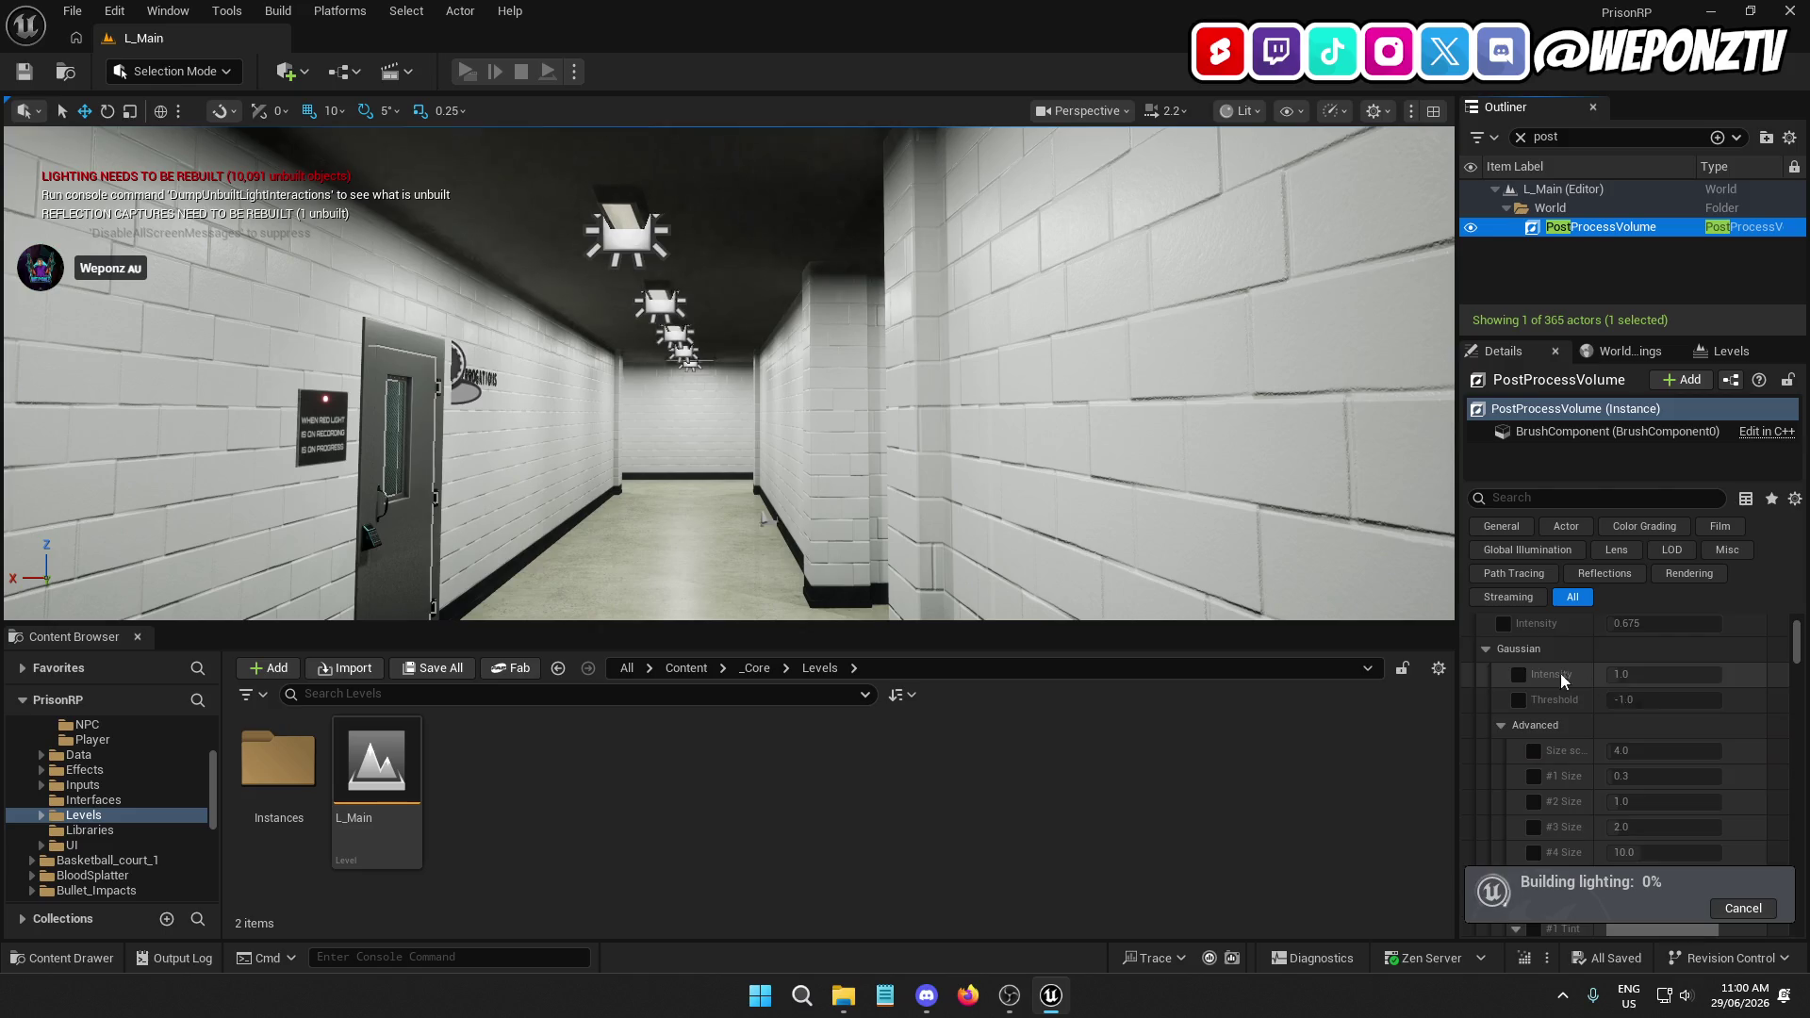
scroll(1561, 681, down, 10)
click(1580, 498)
text(m)
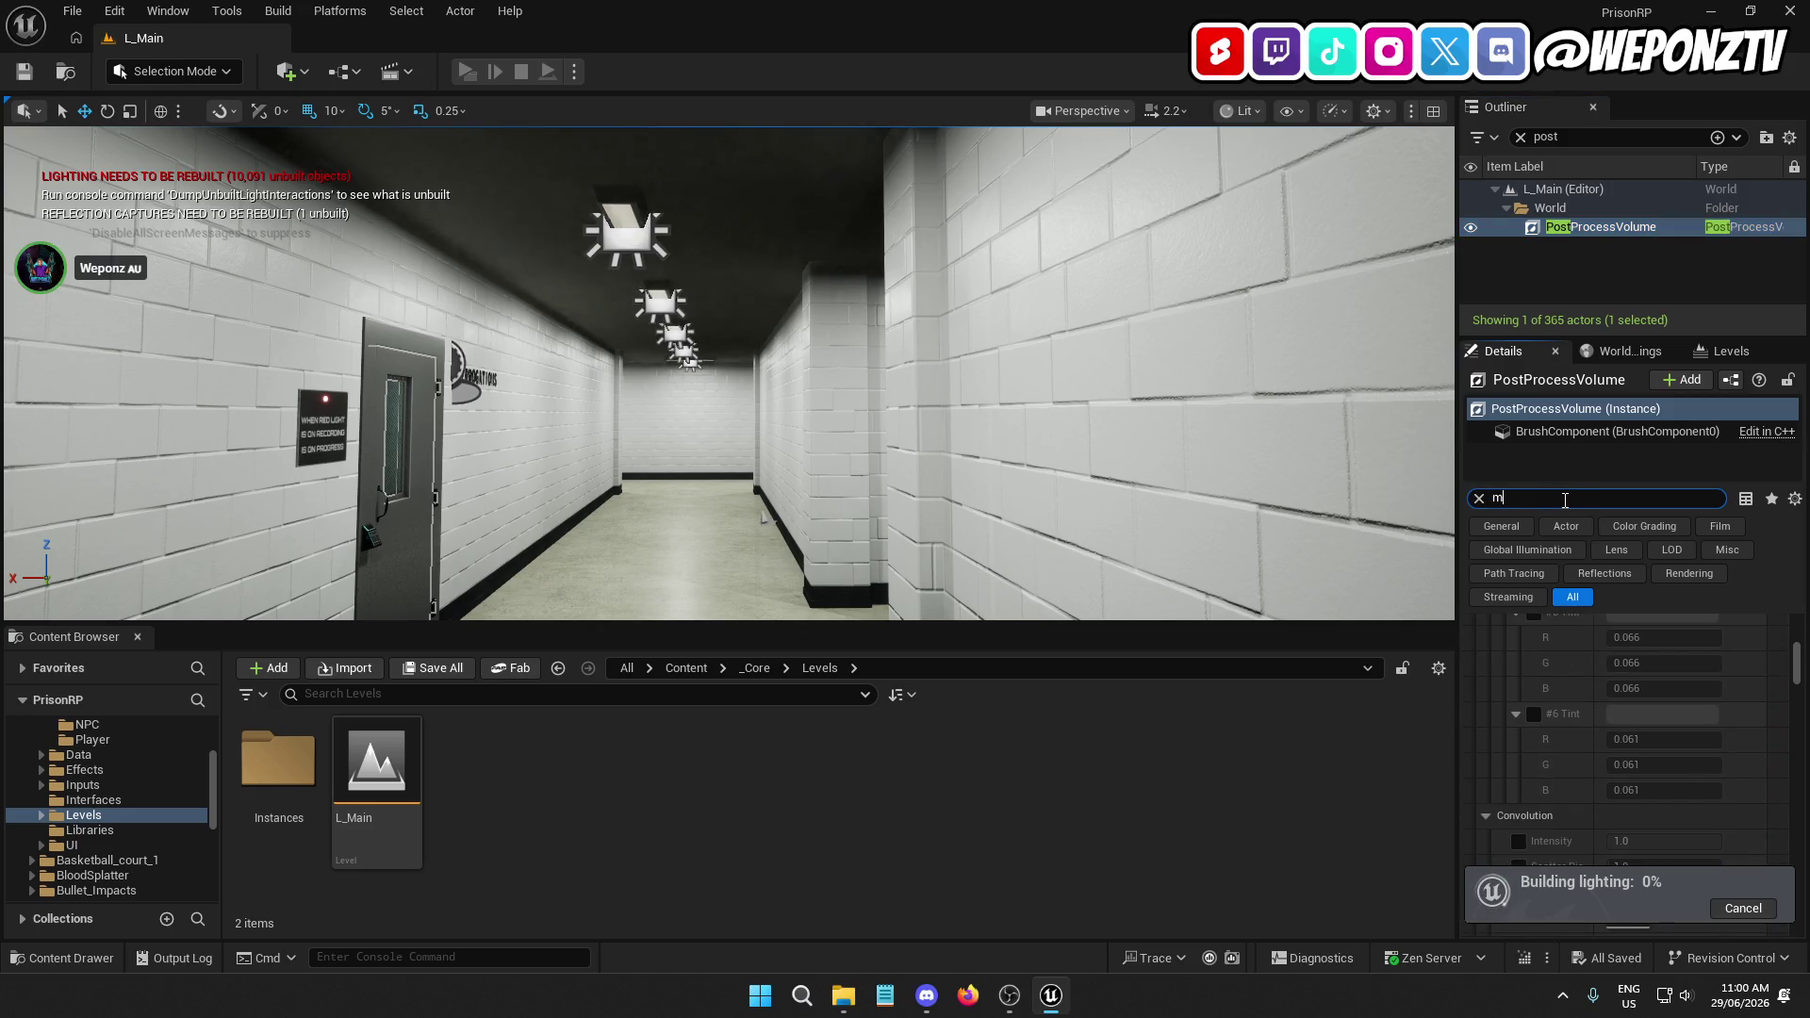
text(ethod)
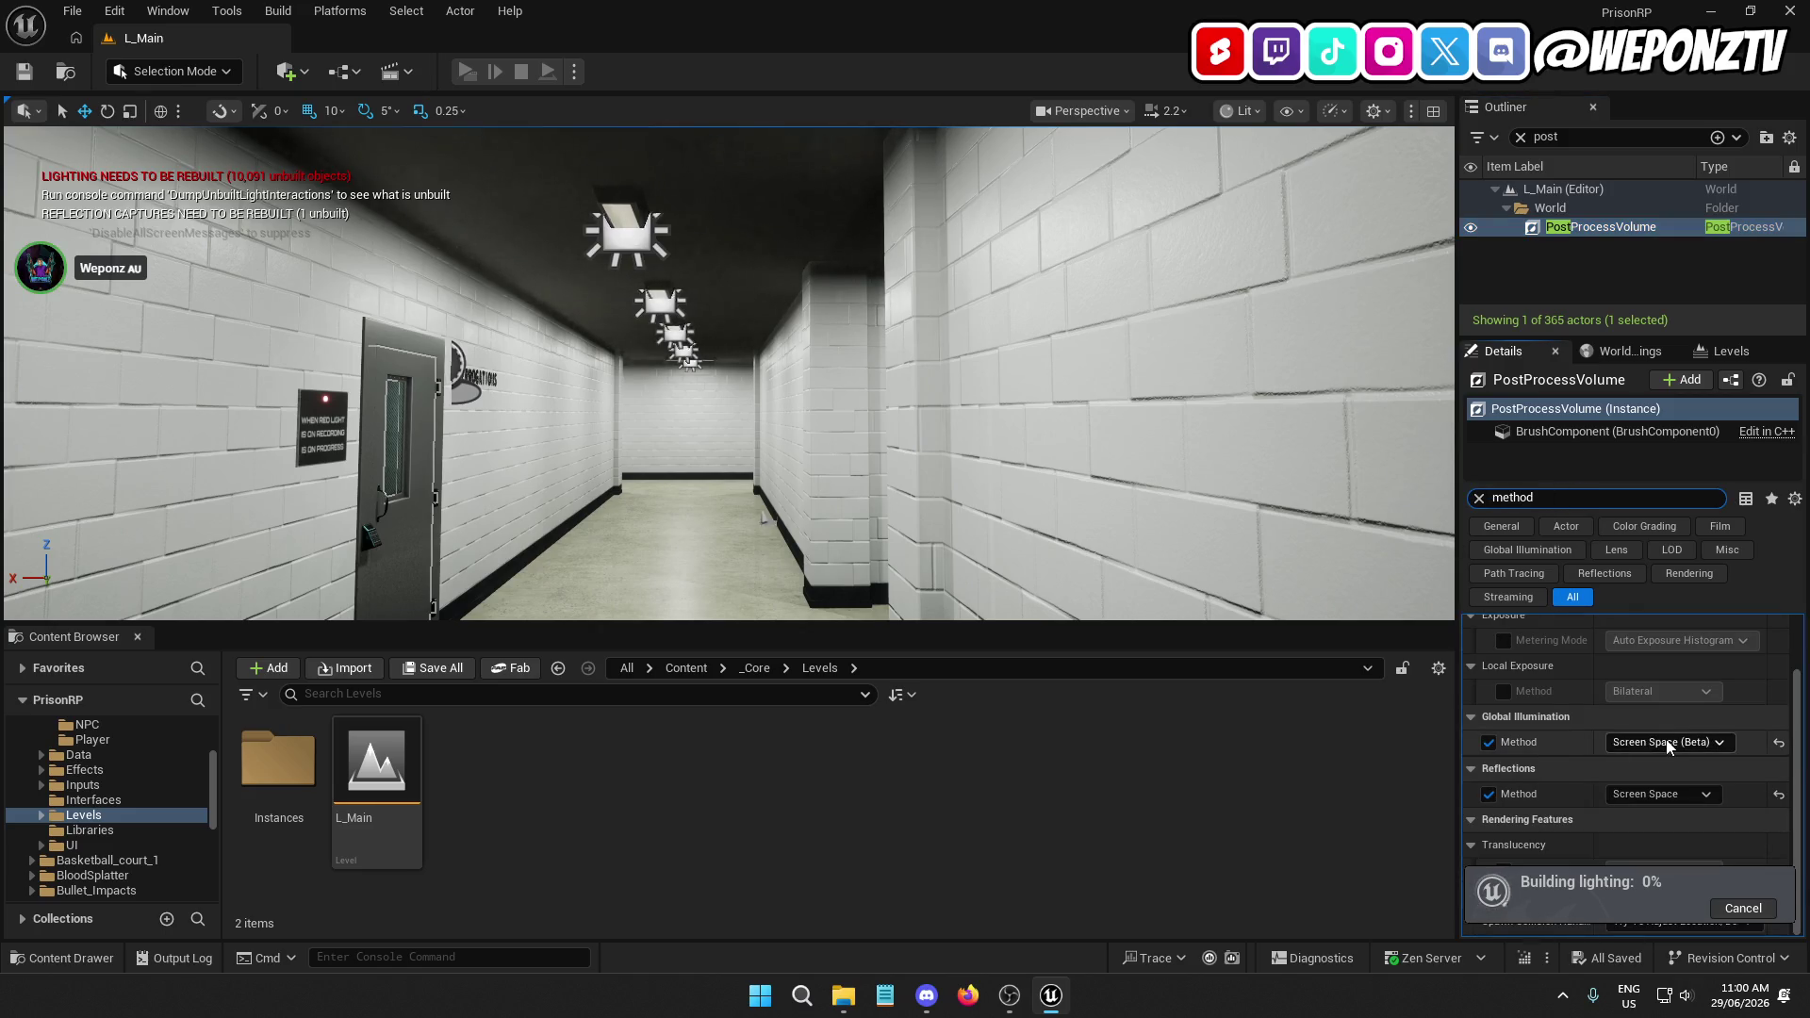
click(132, 8)
click(141, 303)
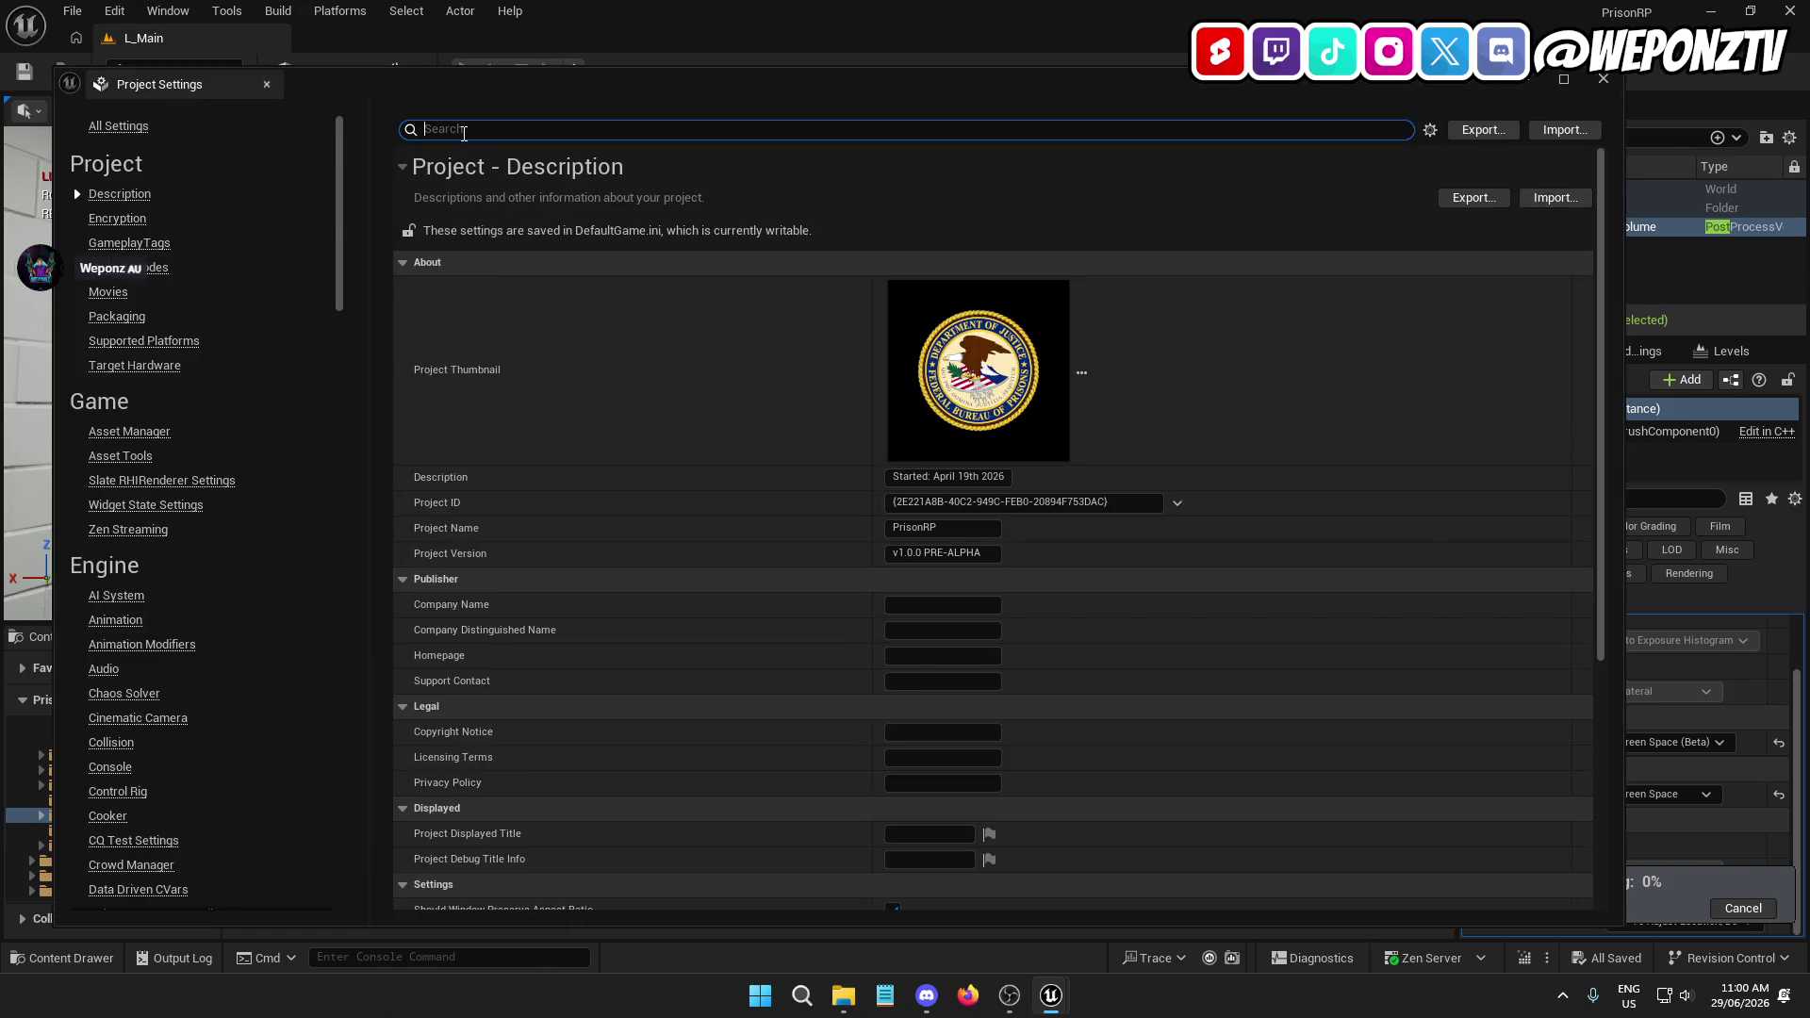
Search Project Settings for 'method', keep Dynamic Global Illumination Method at Screen Space (Beta), and close
text(method)
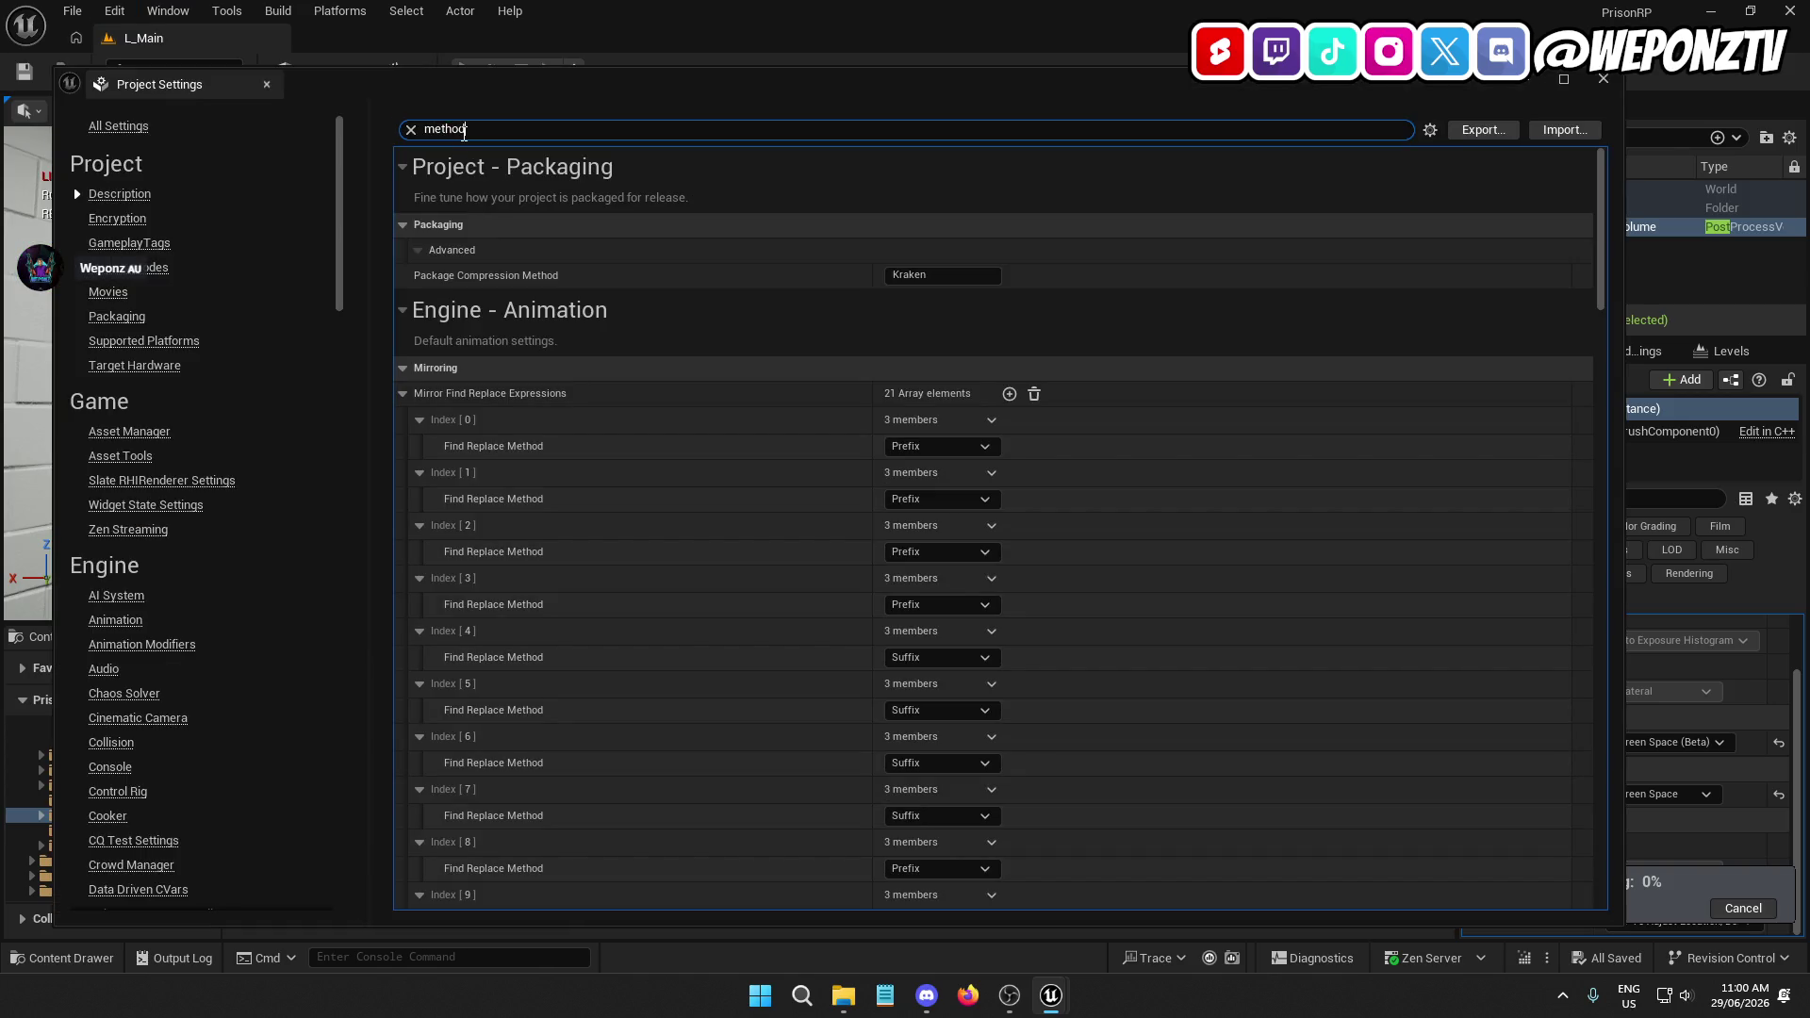
scroll(731, 658, down, 20)
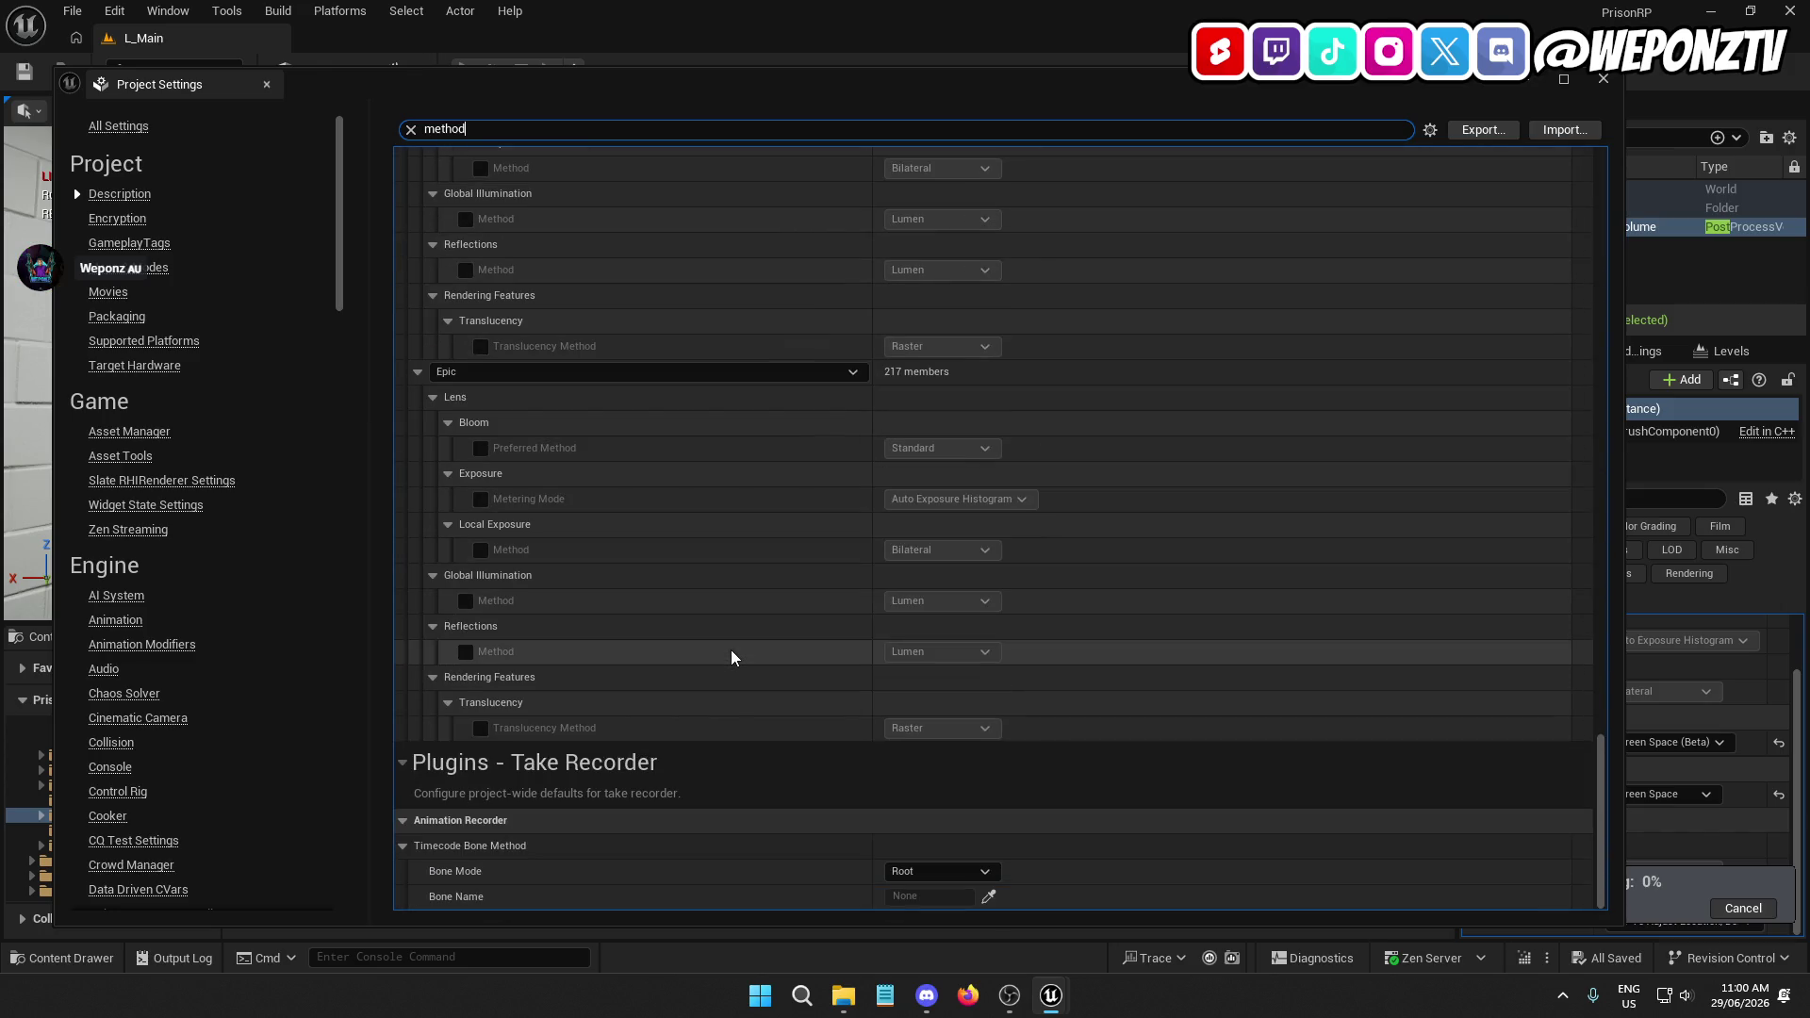
scroll(732, 658, up, 5)
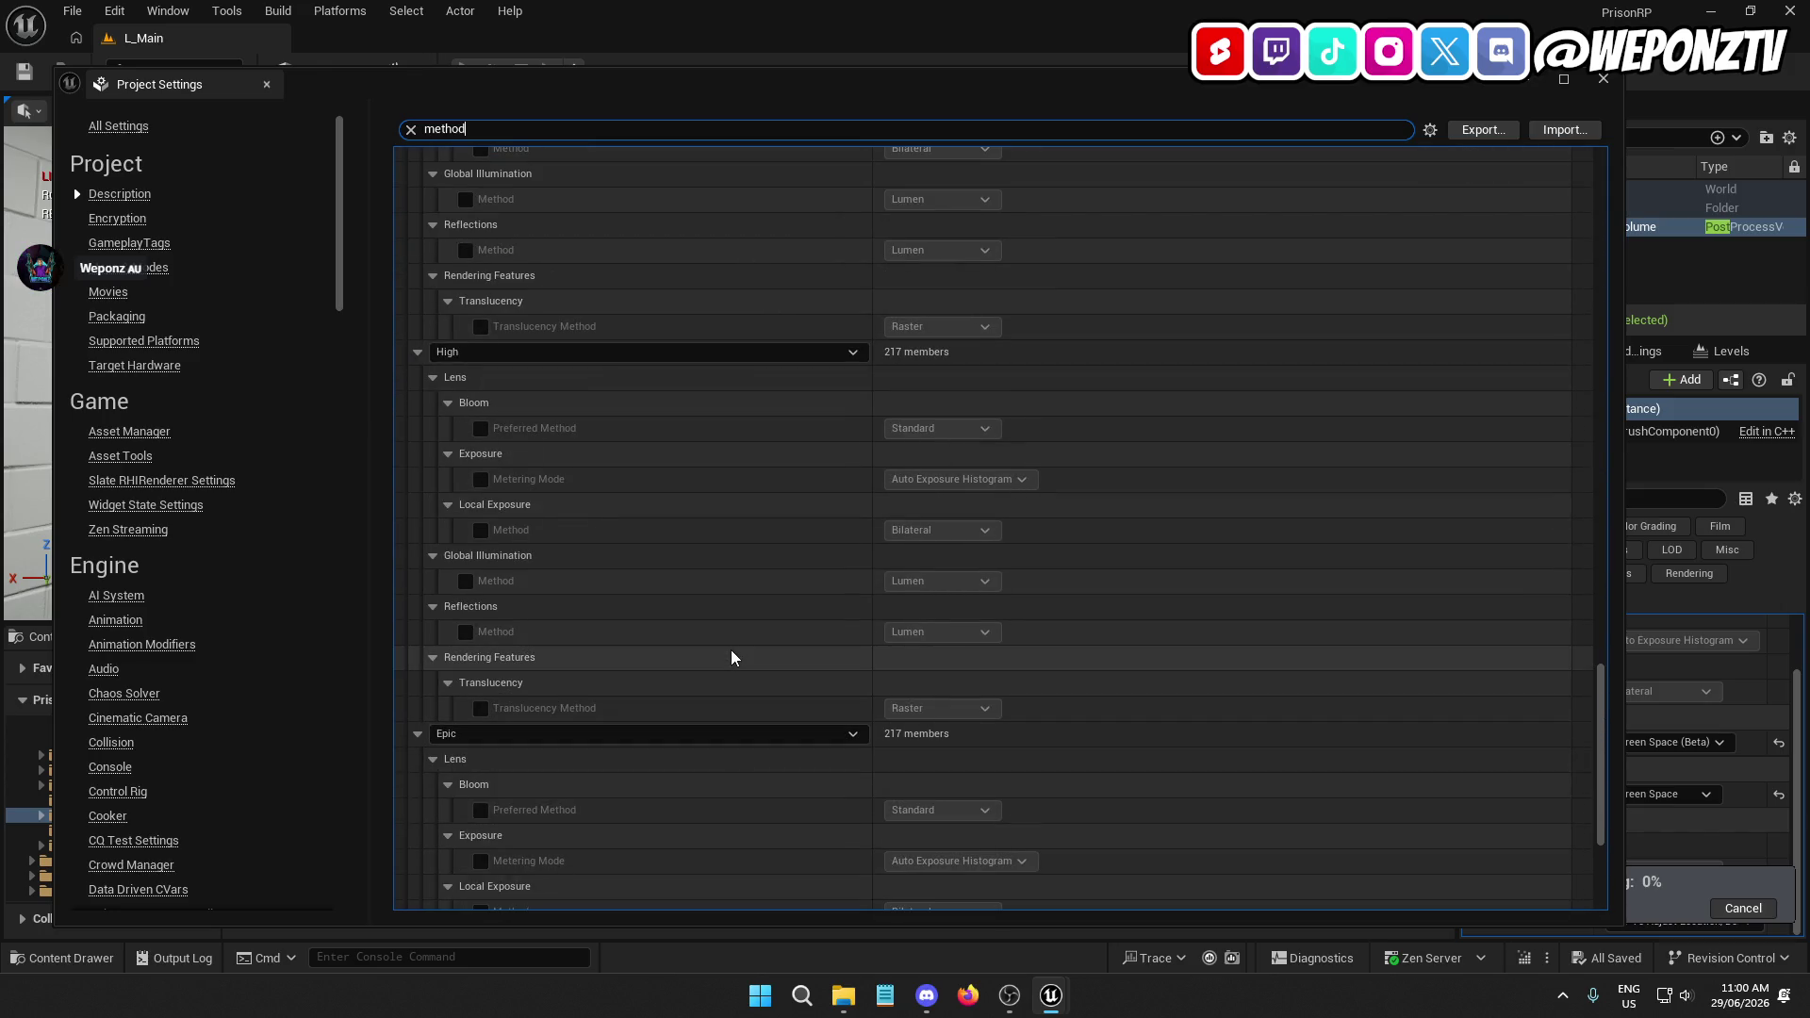
scroll(731, 658, up, 10)
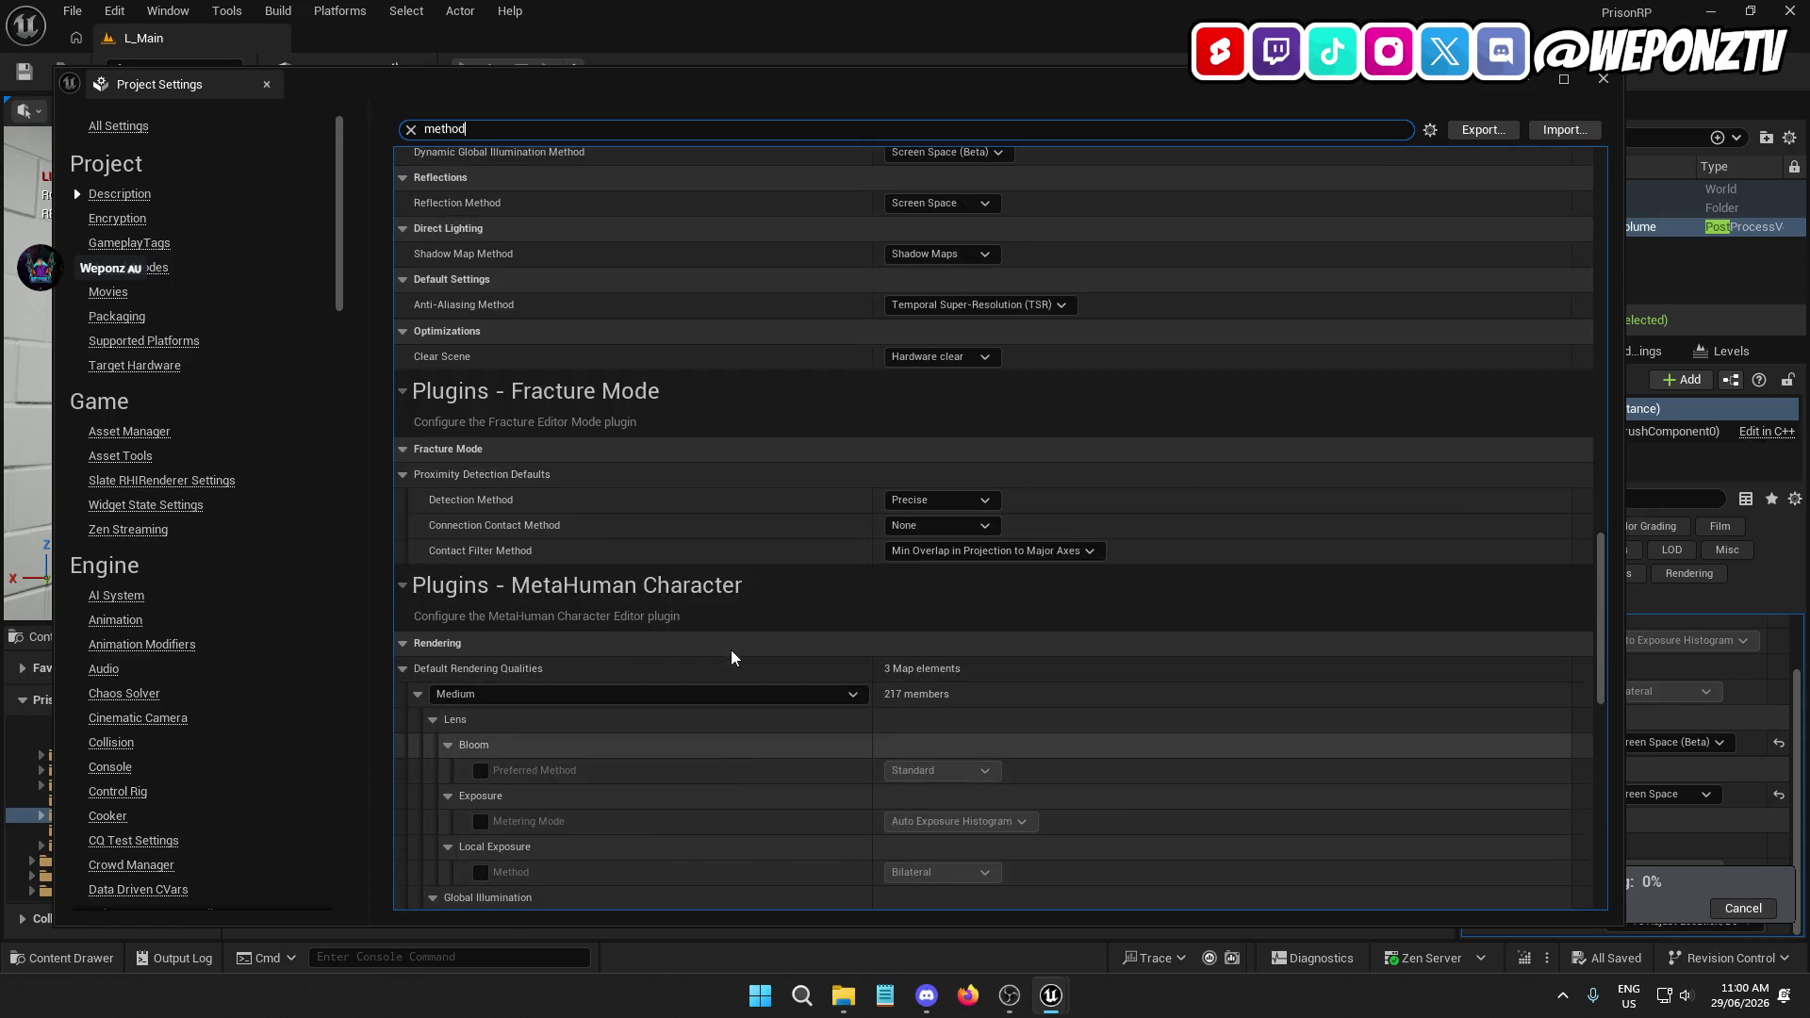
scroll(731, 658, up, 2)
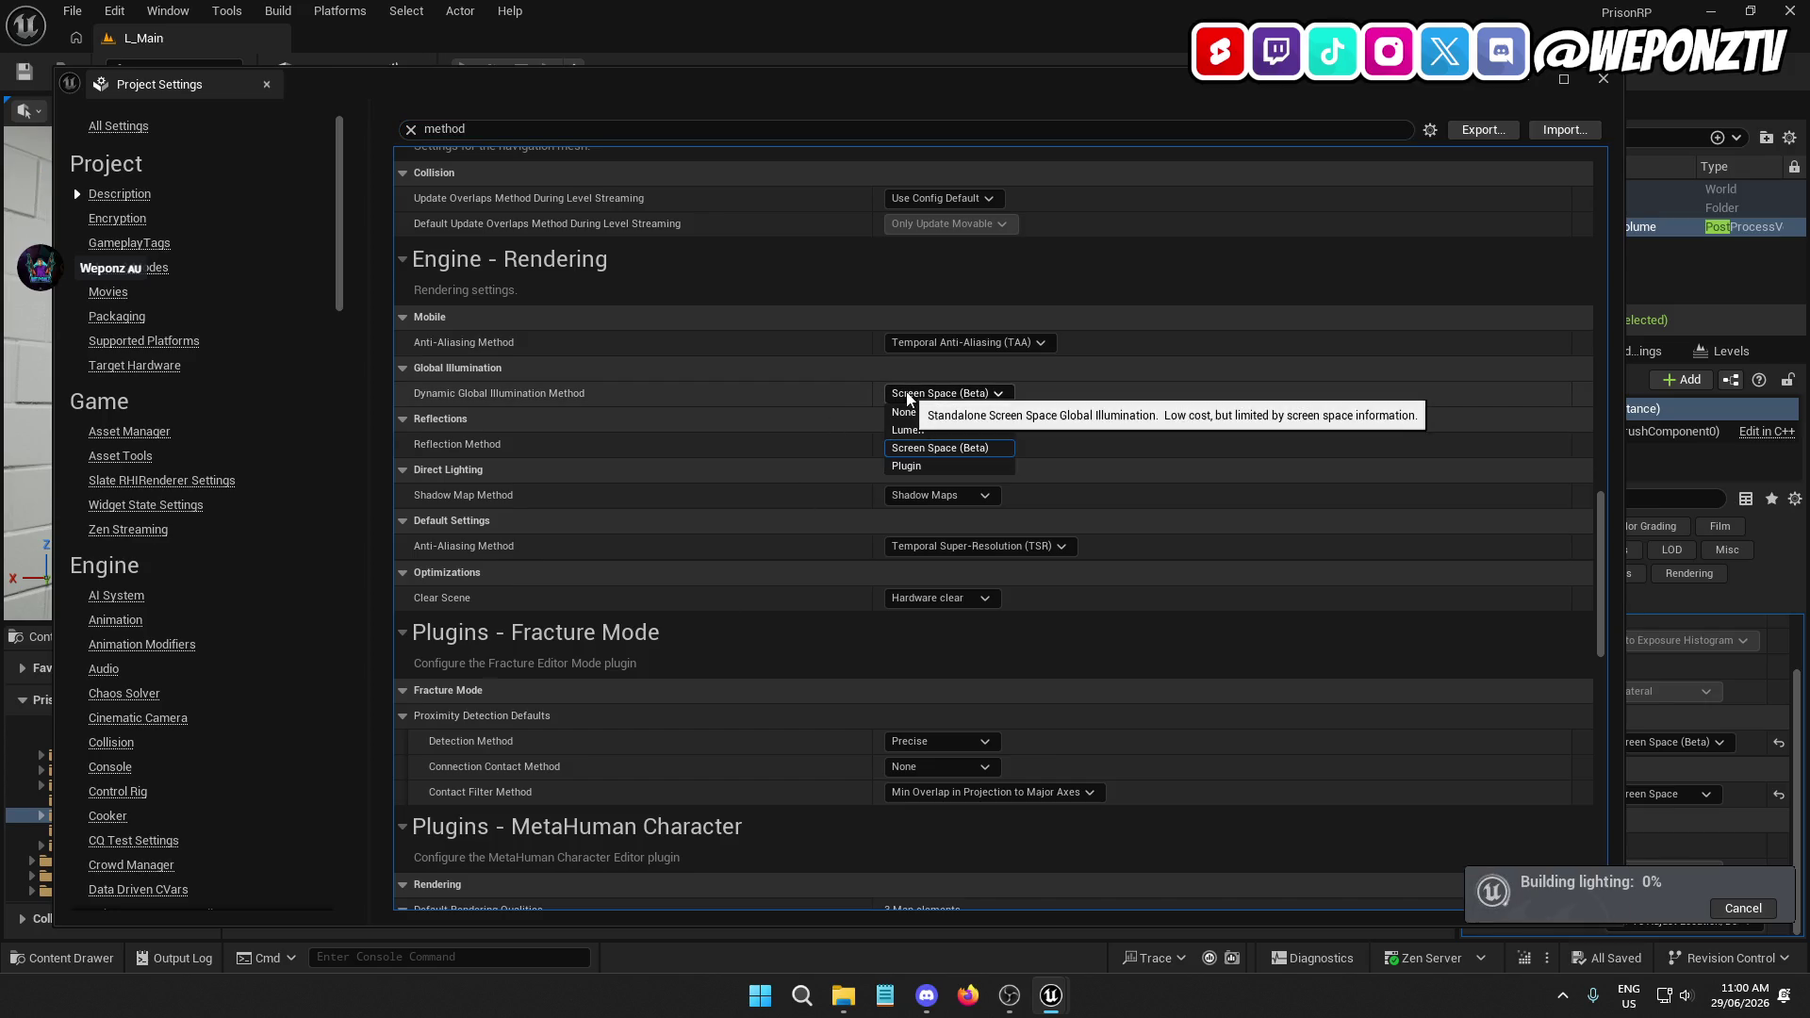
click(981, 394)
click(929, 396)
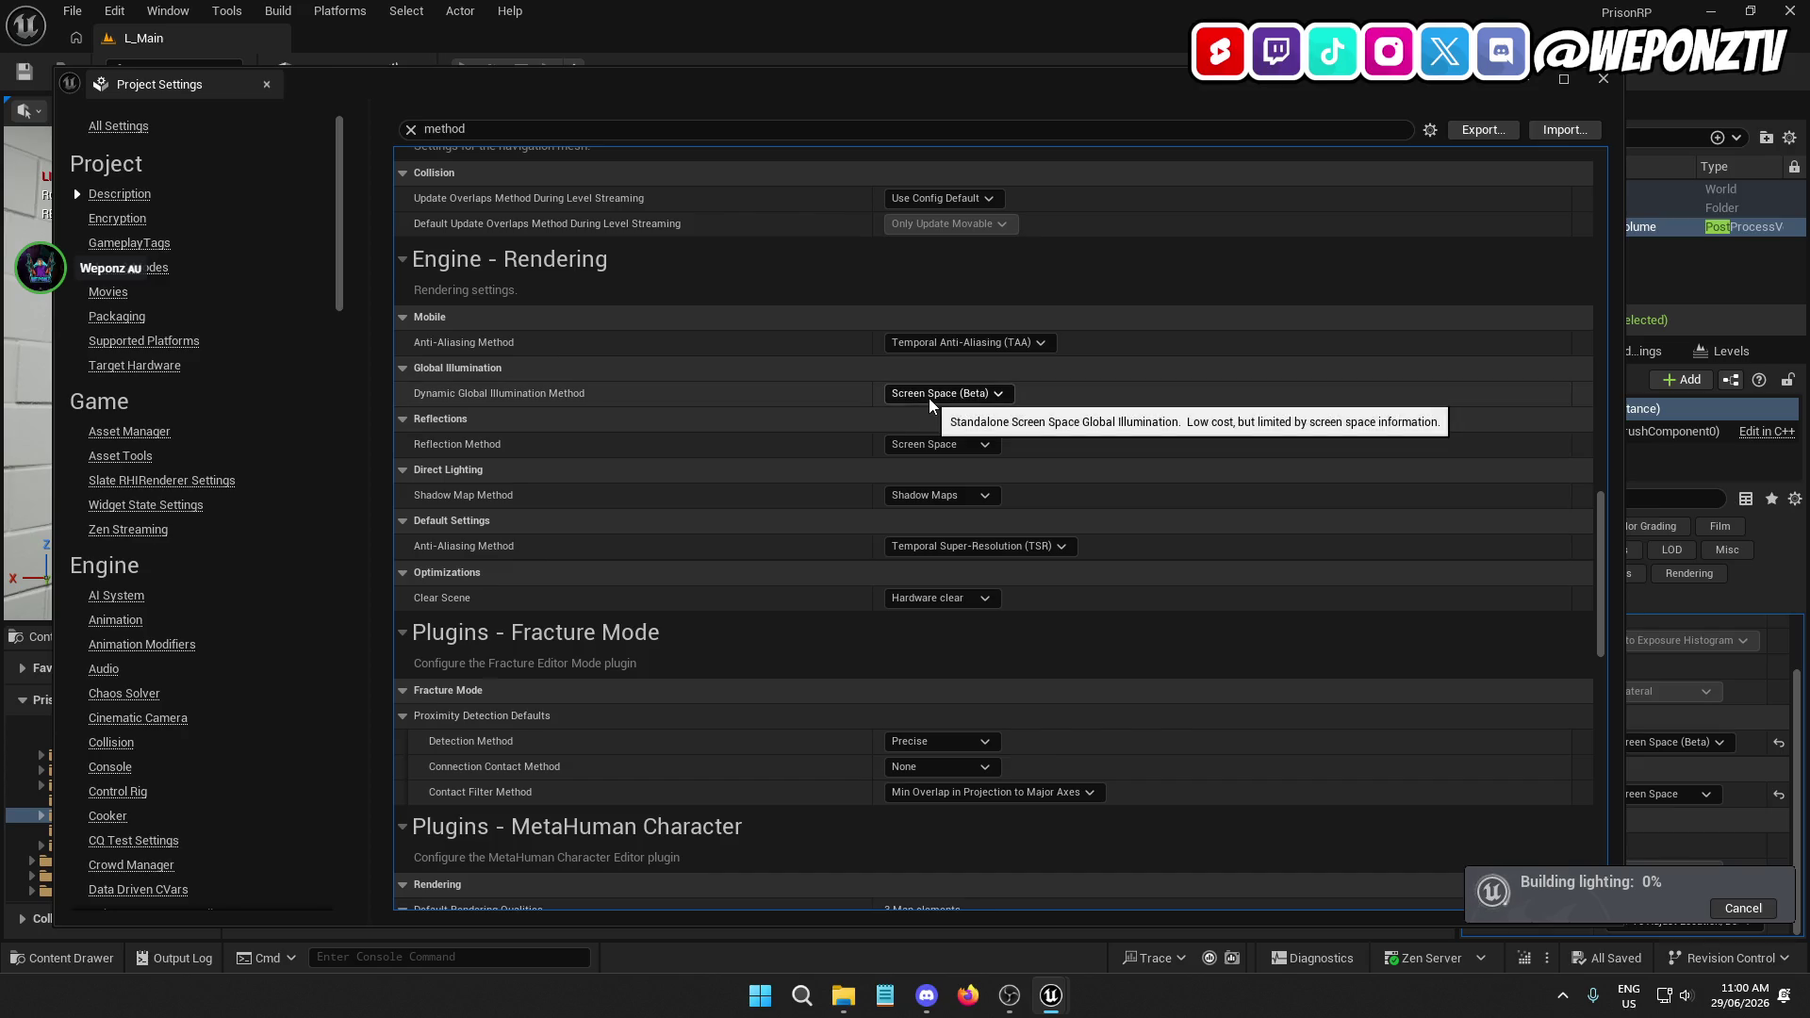
click(1602, 78)
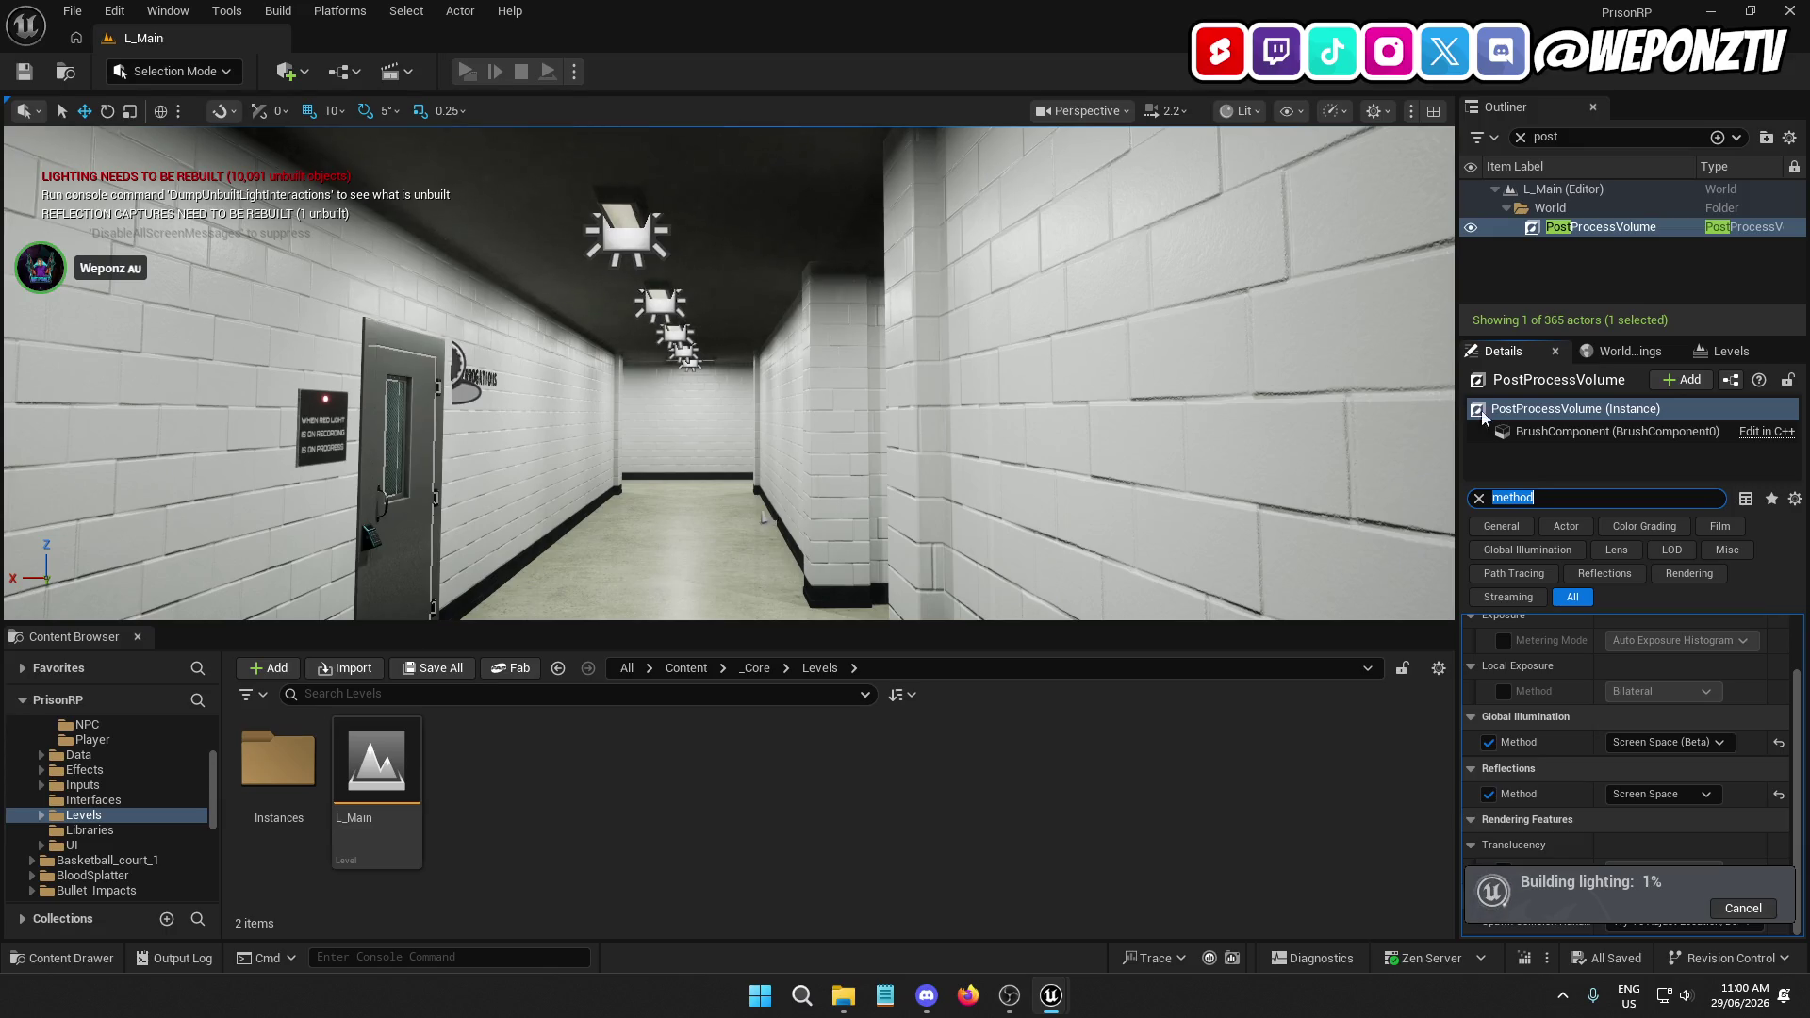
Set the PostProcessVolume's Global Illumination Method to None, cancel the lighting build, save, and reopen Project Settings
click(1665, 743)
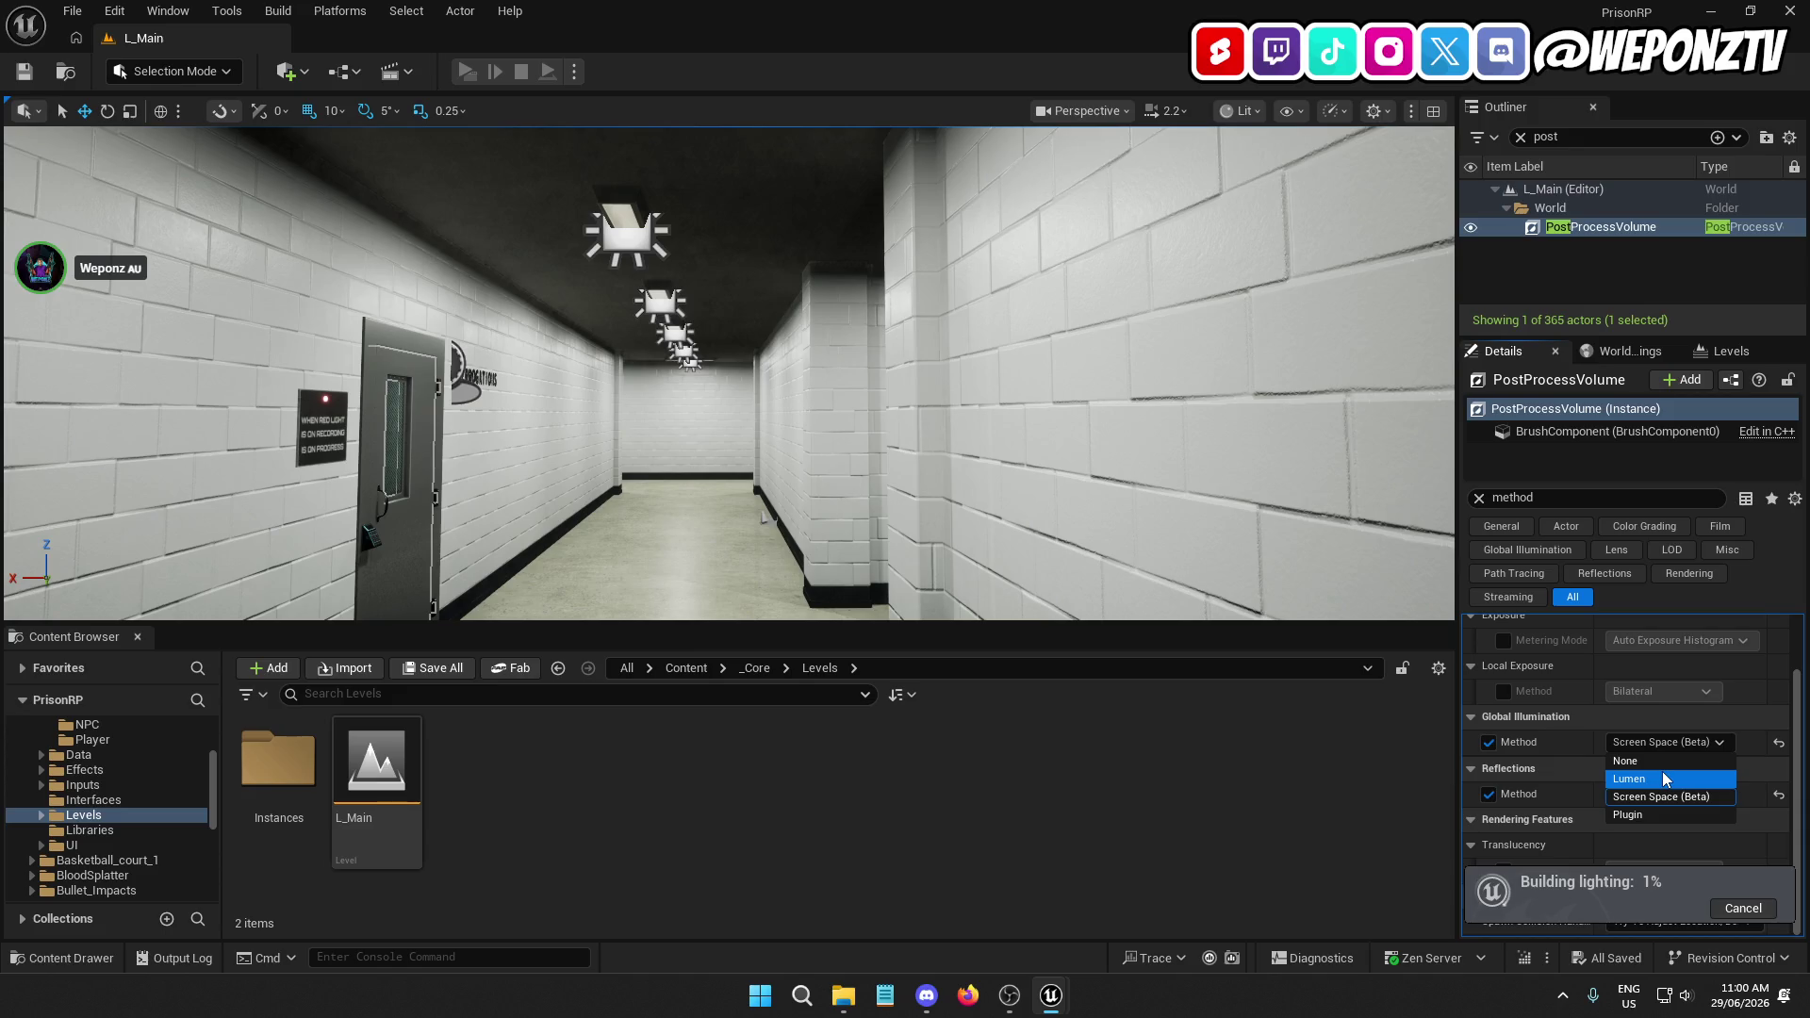
click(1656, 762)
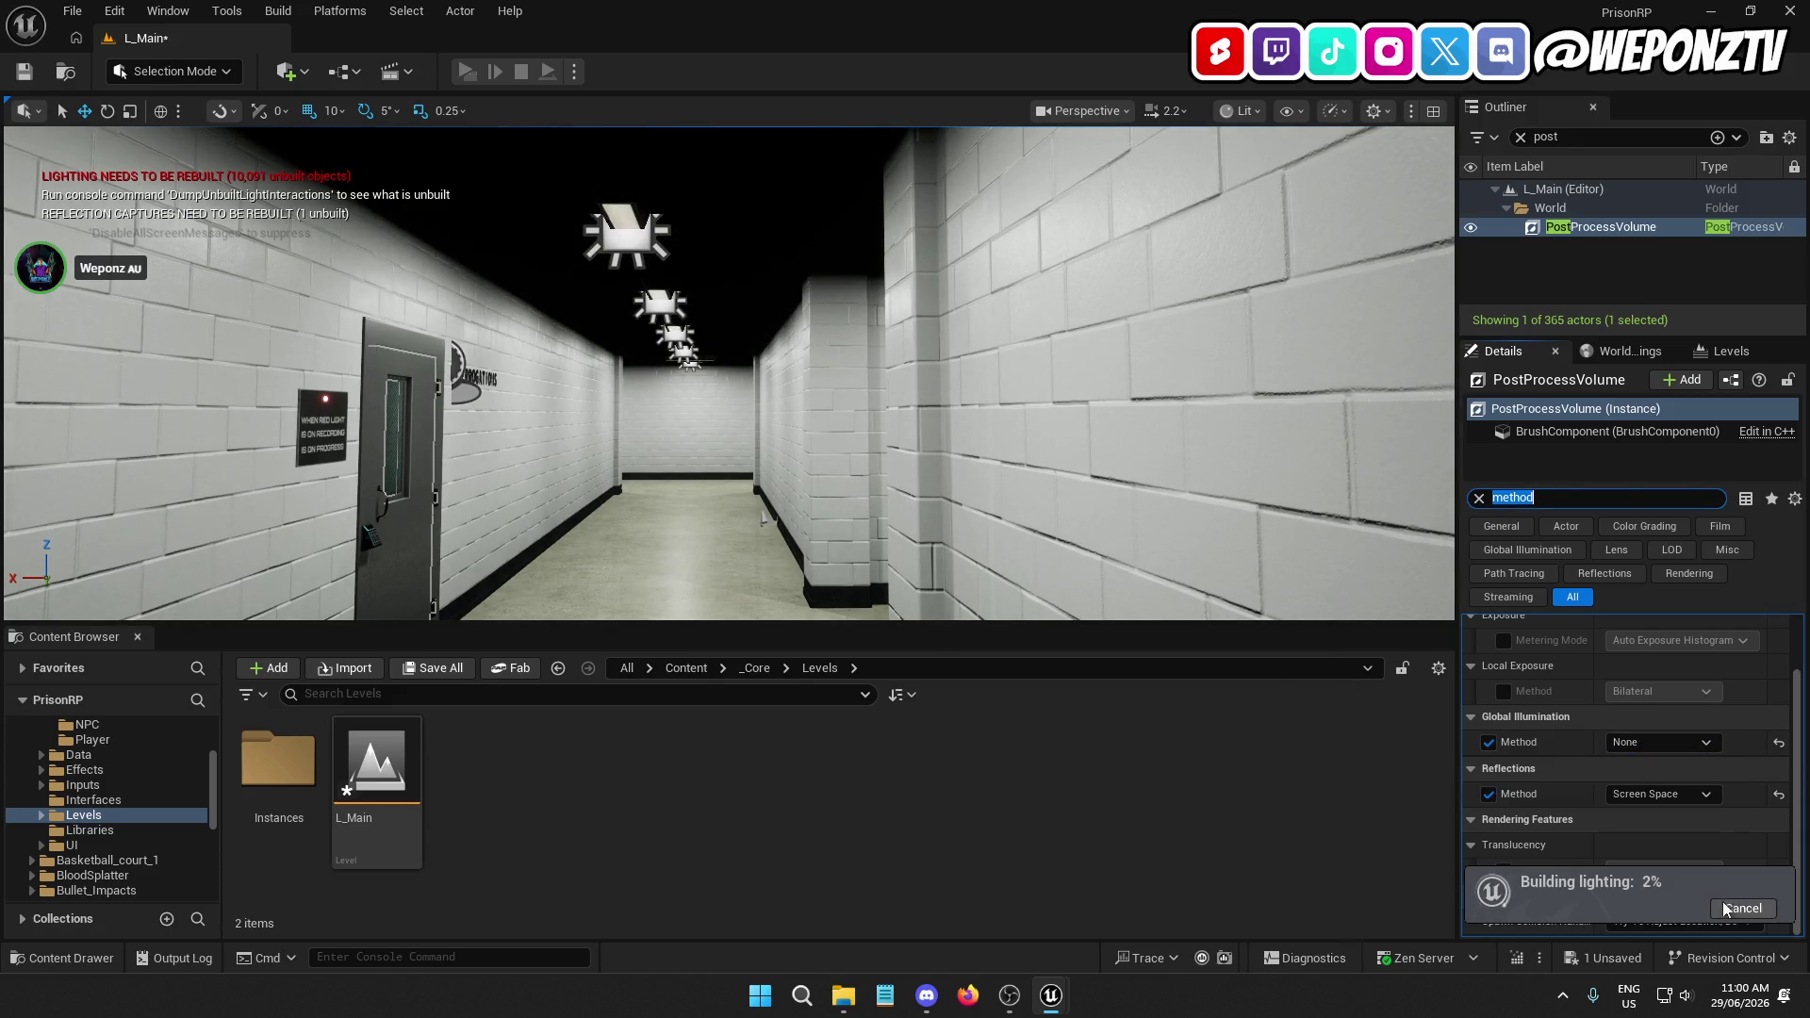
click(1210, 777)
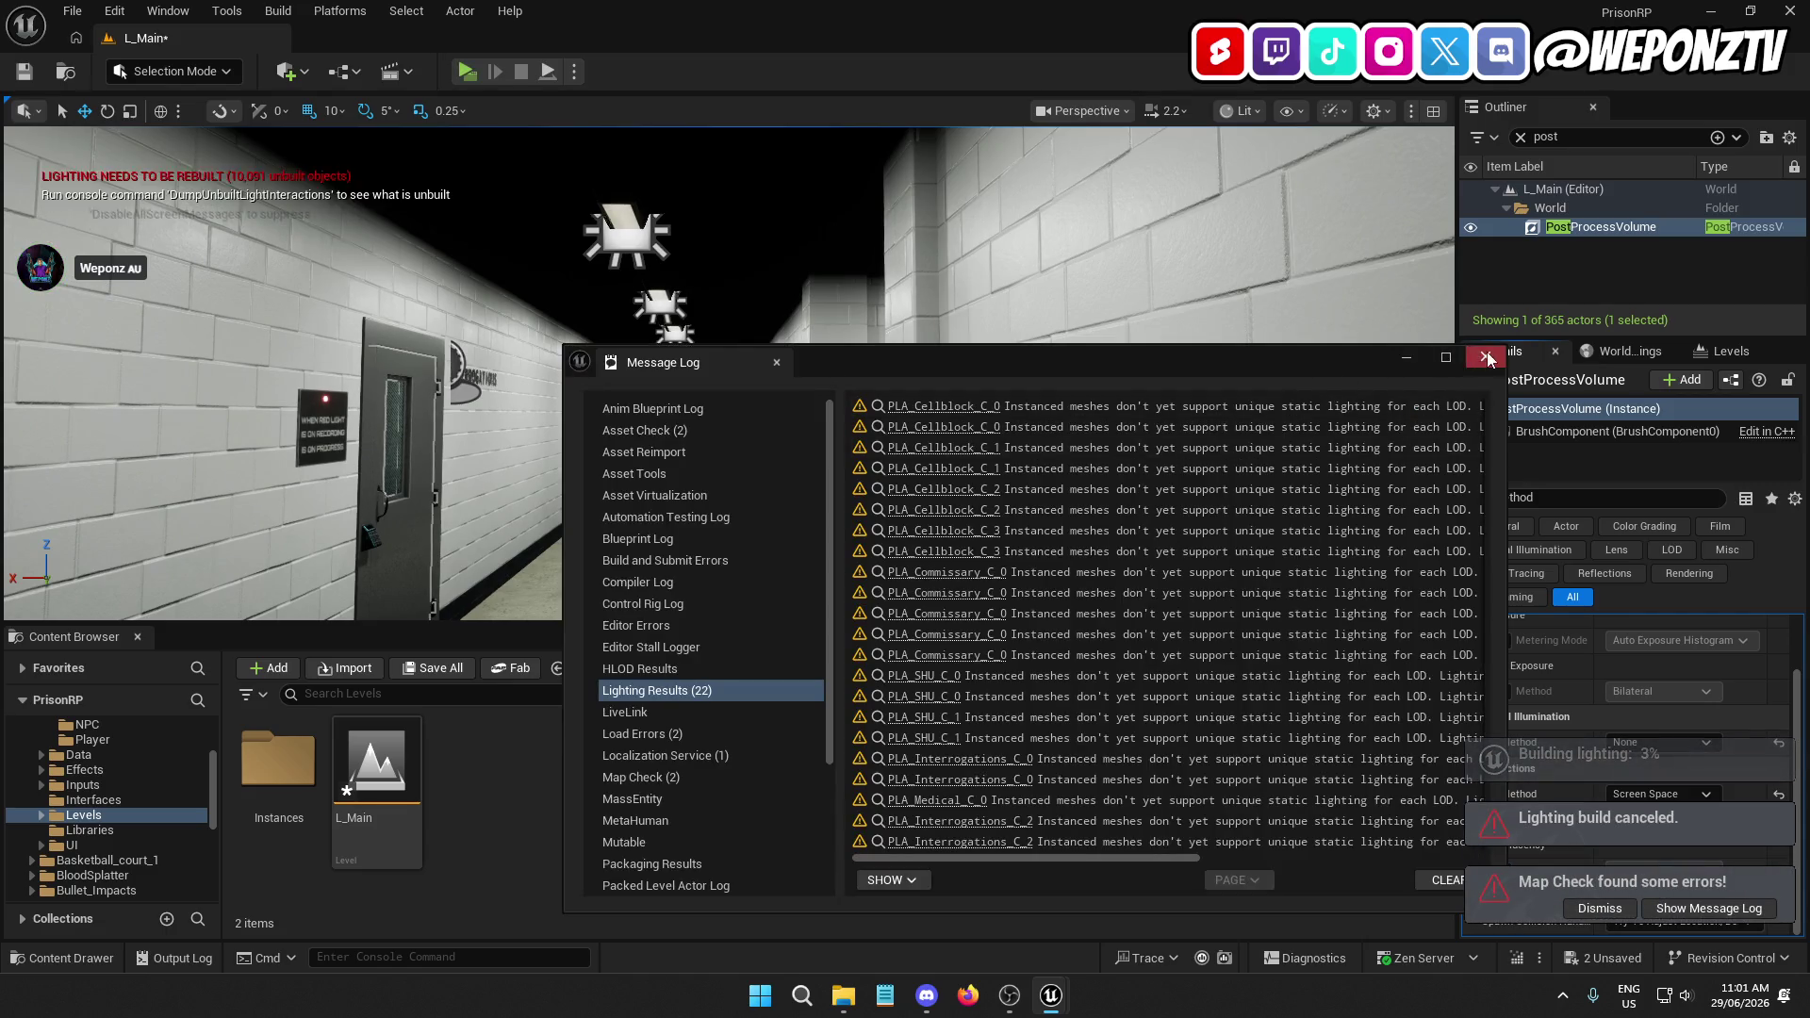
click(1486, 356)
click(24, 71)
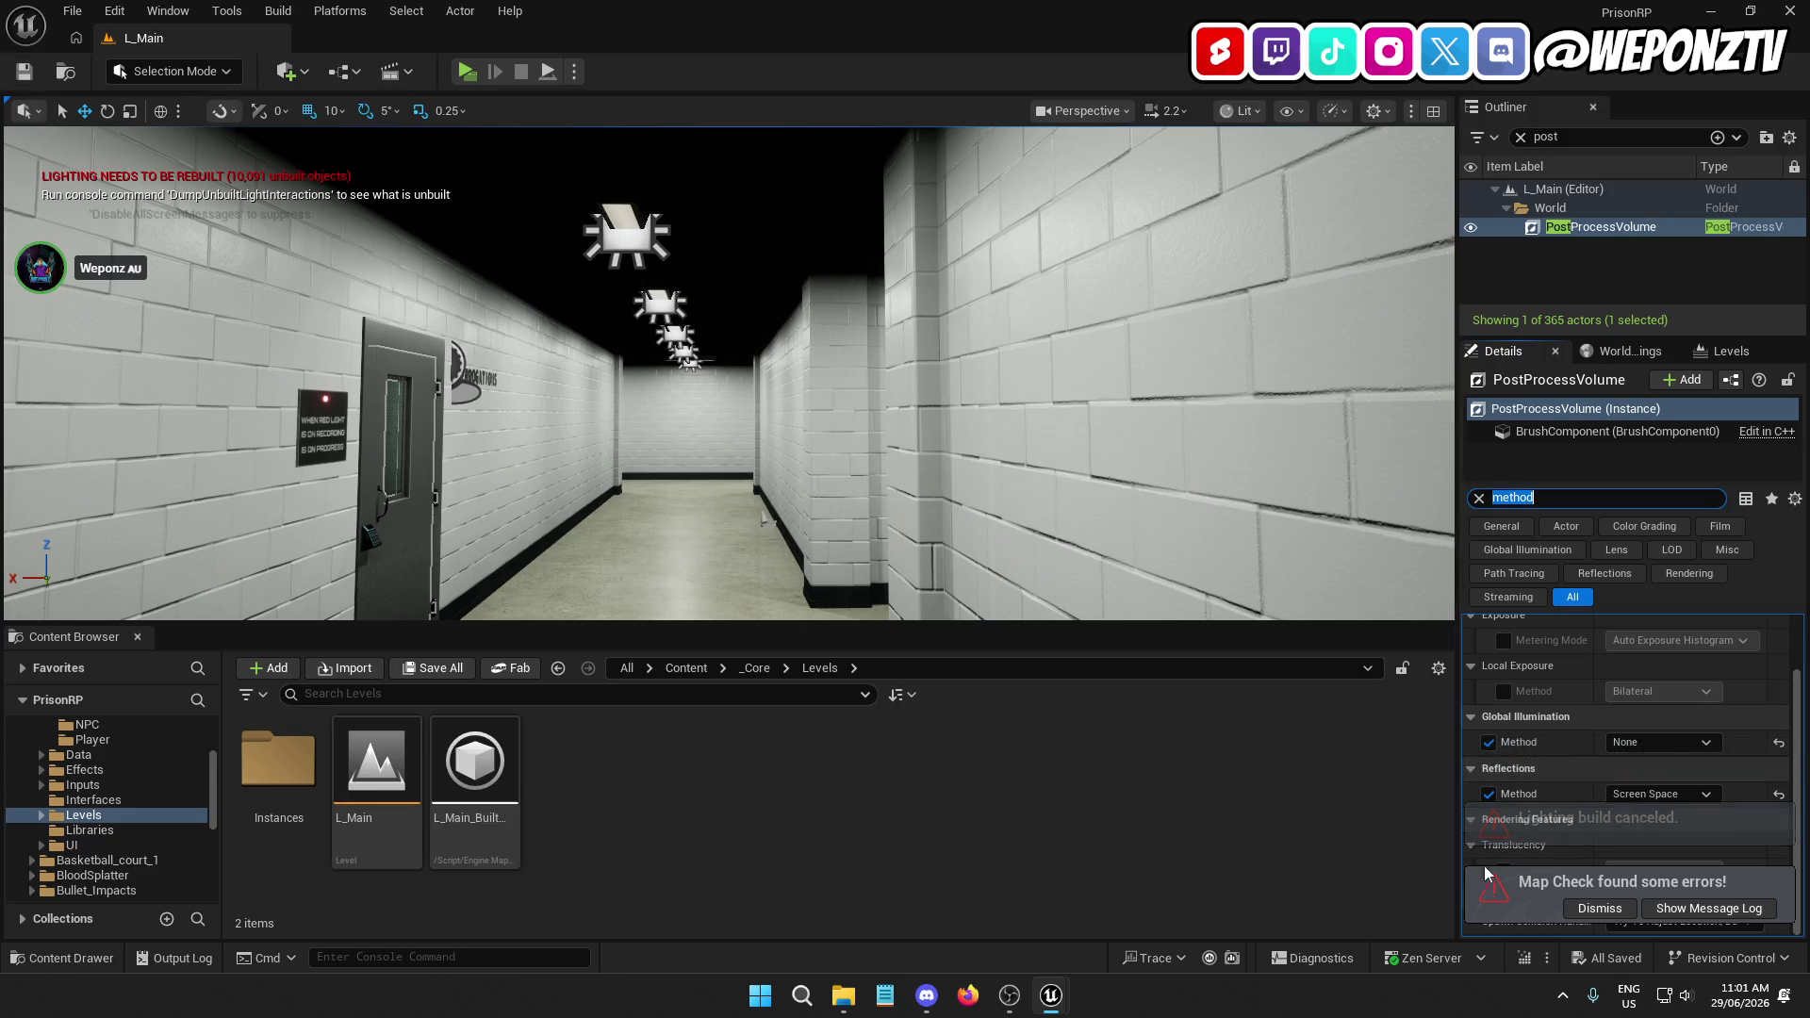
click(118, 9)
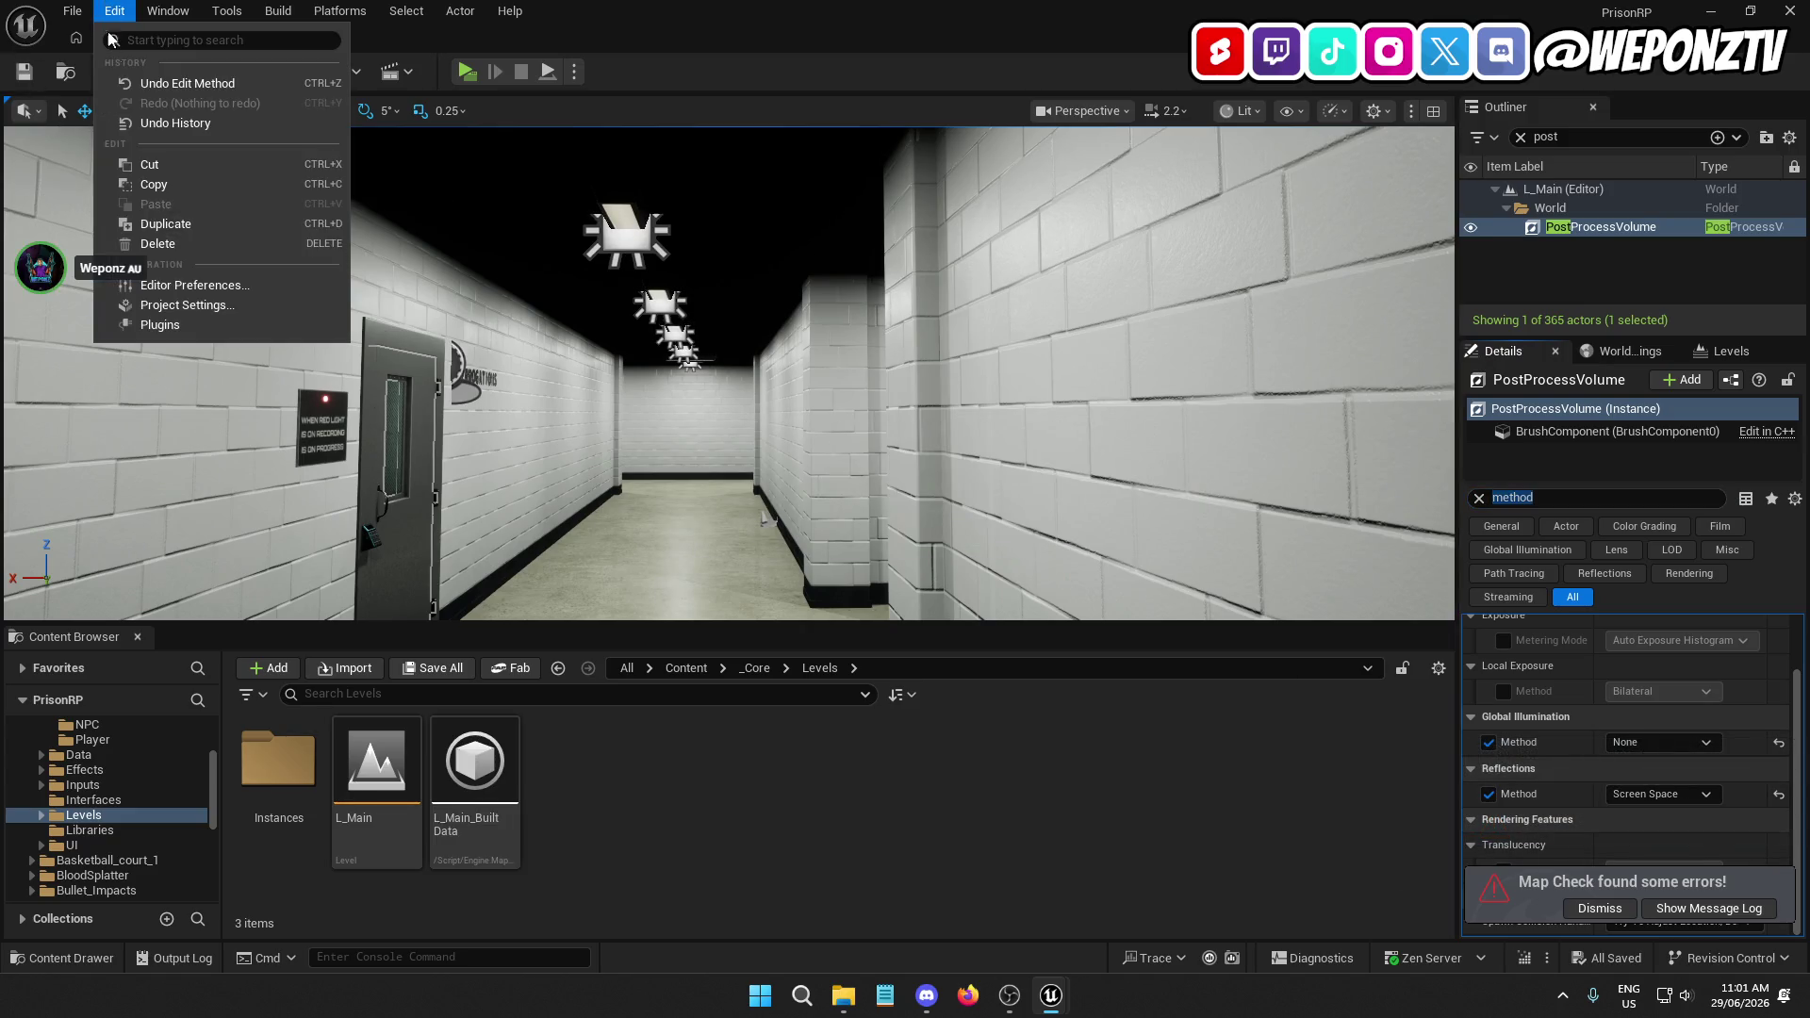
click(179, 298)
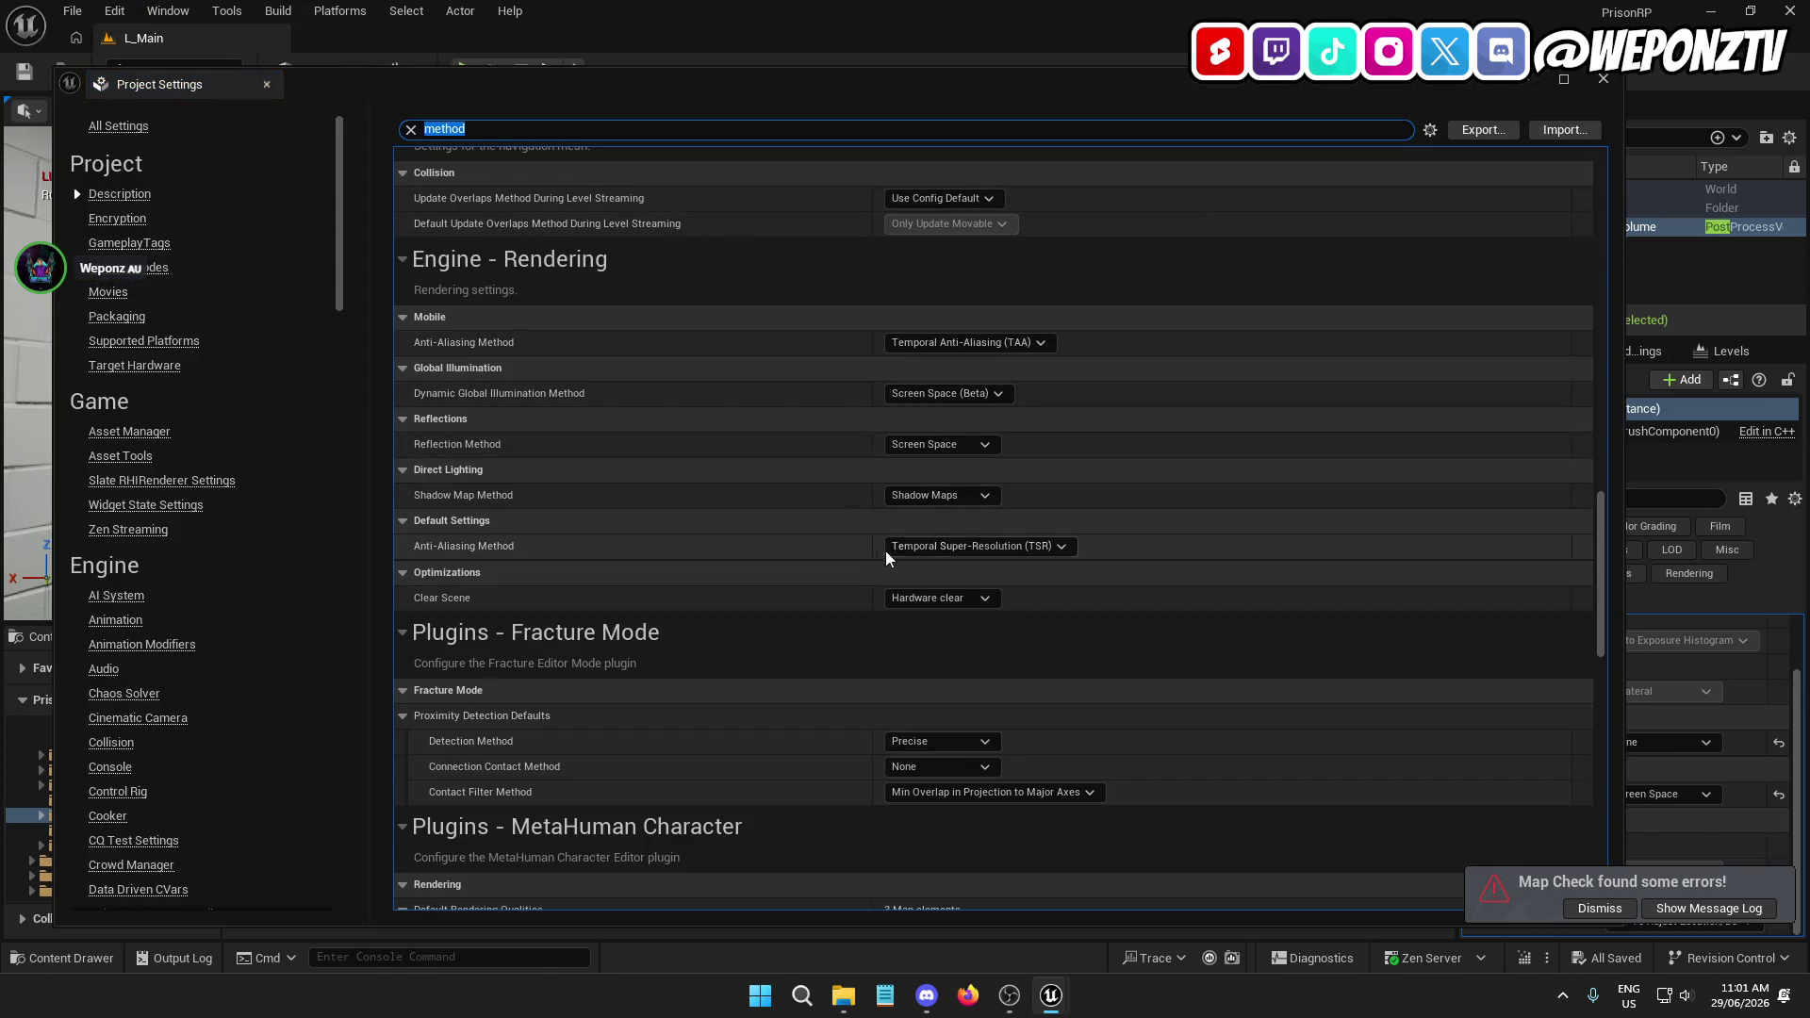
Switch the project's Dynamic Global Illumination Method, close Project Settings, and force-delete L_Main_BuiltData
click(969, 394)
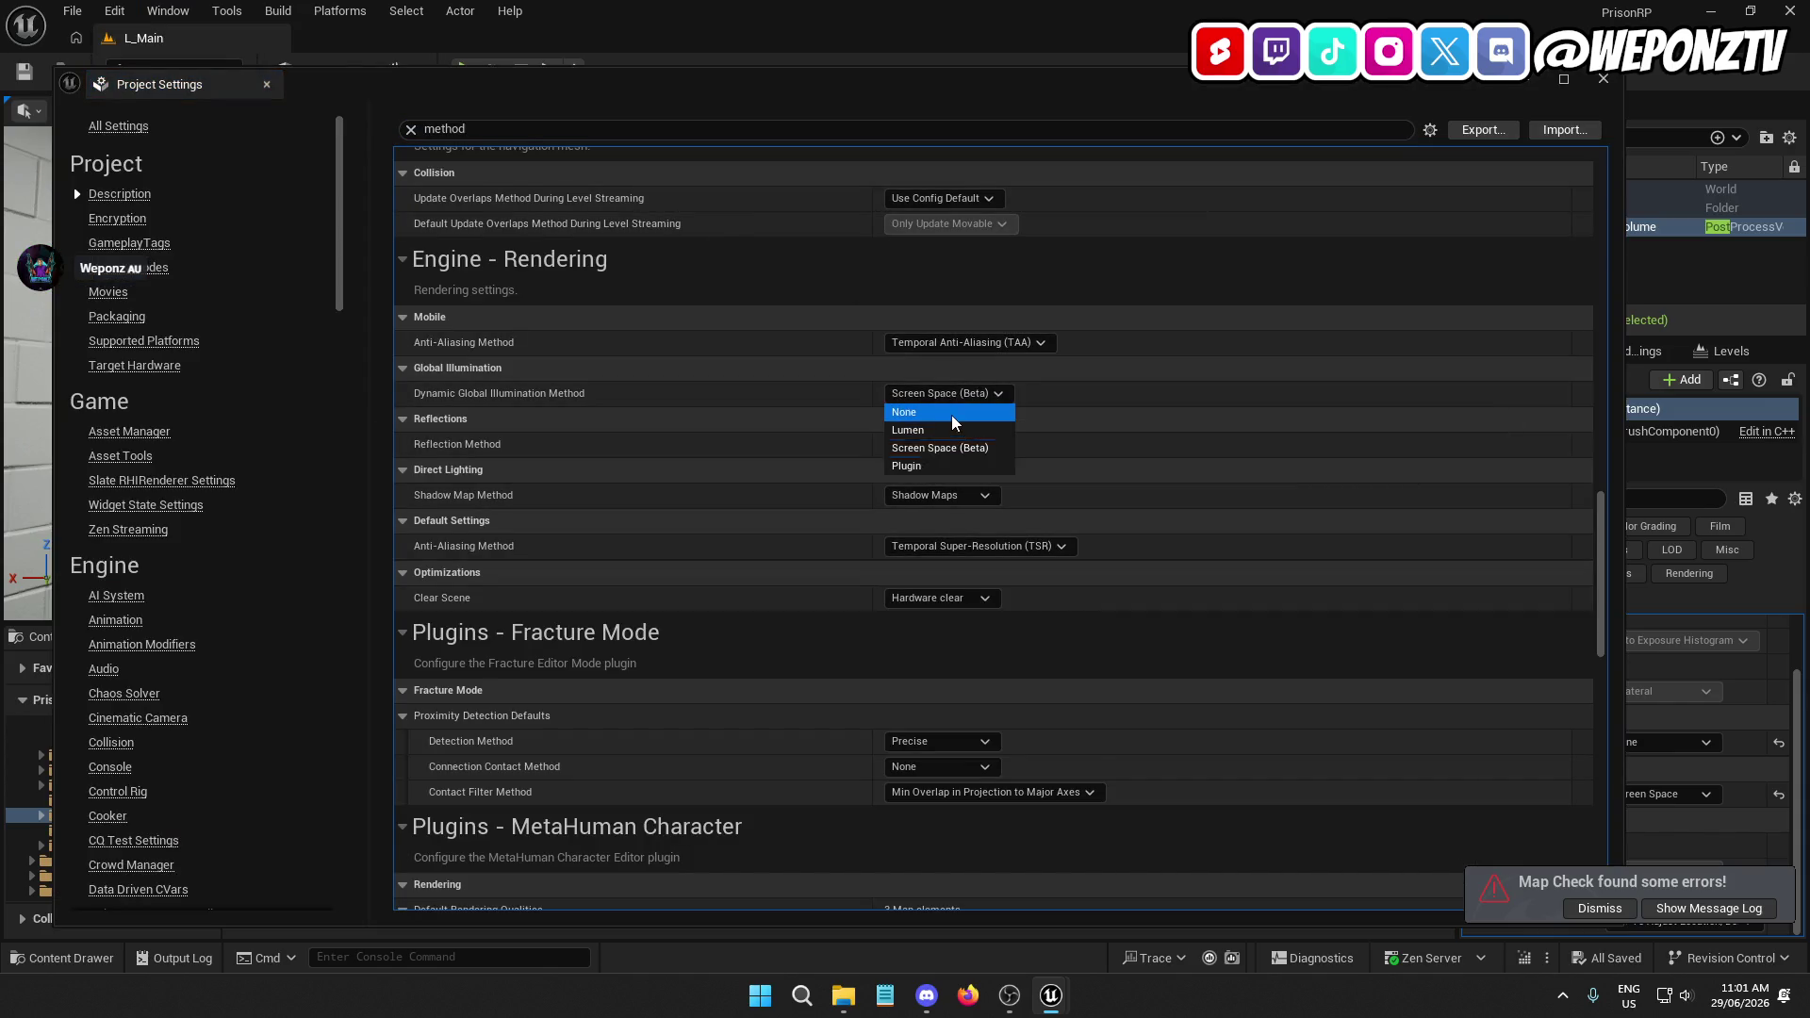
click(971, 430)
click(1604, 79)
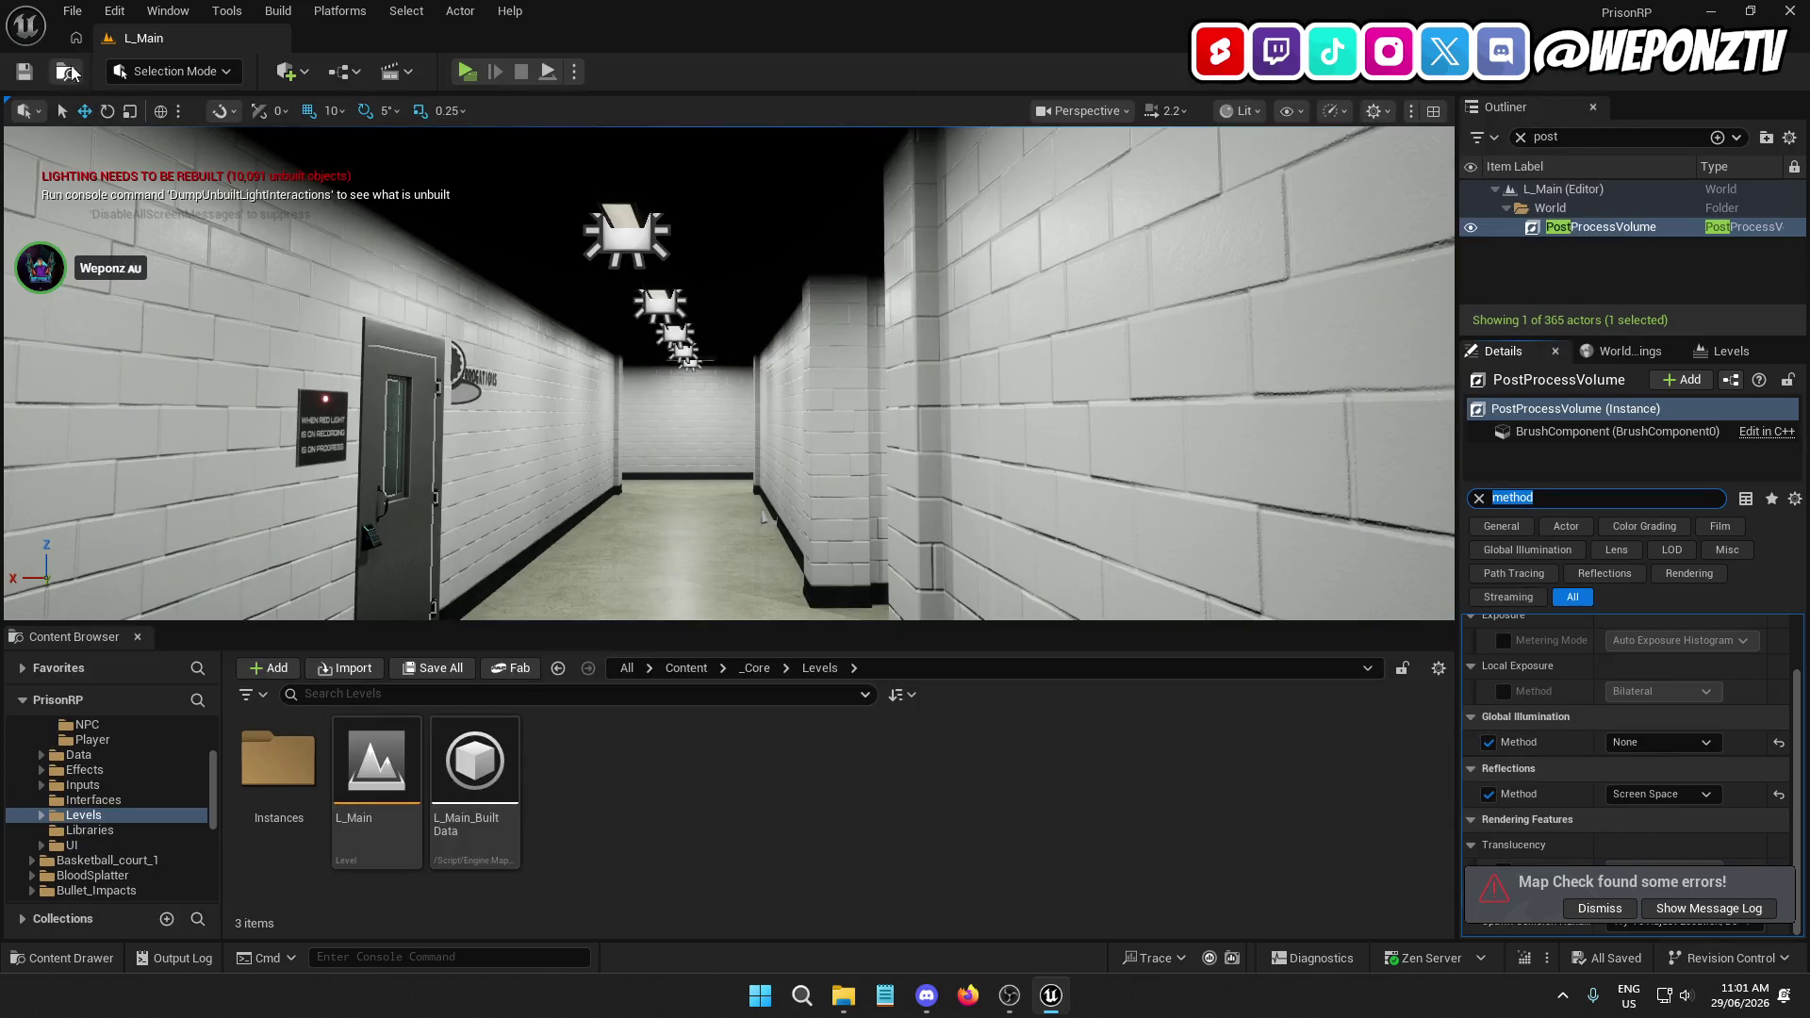
right_click(476, 768)
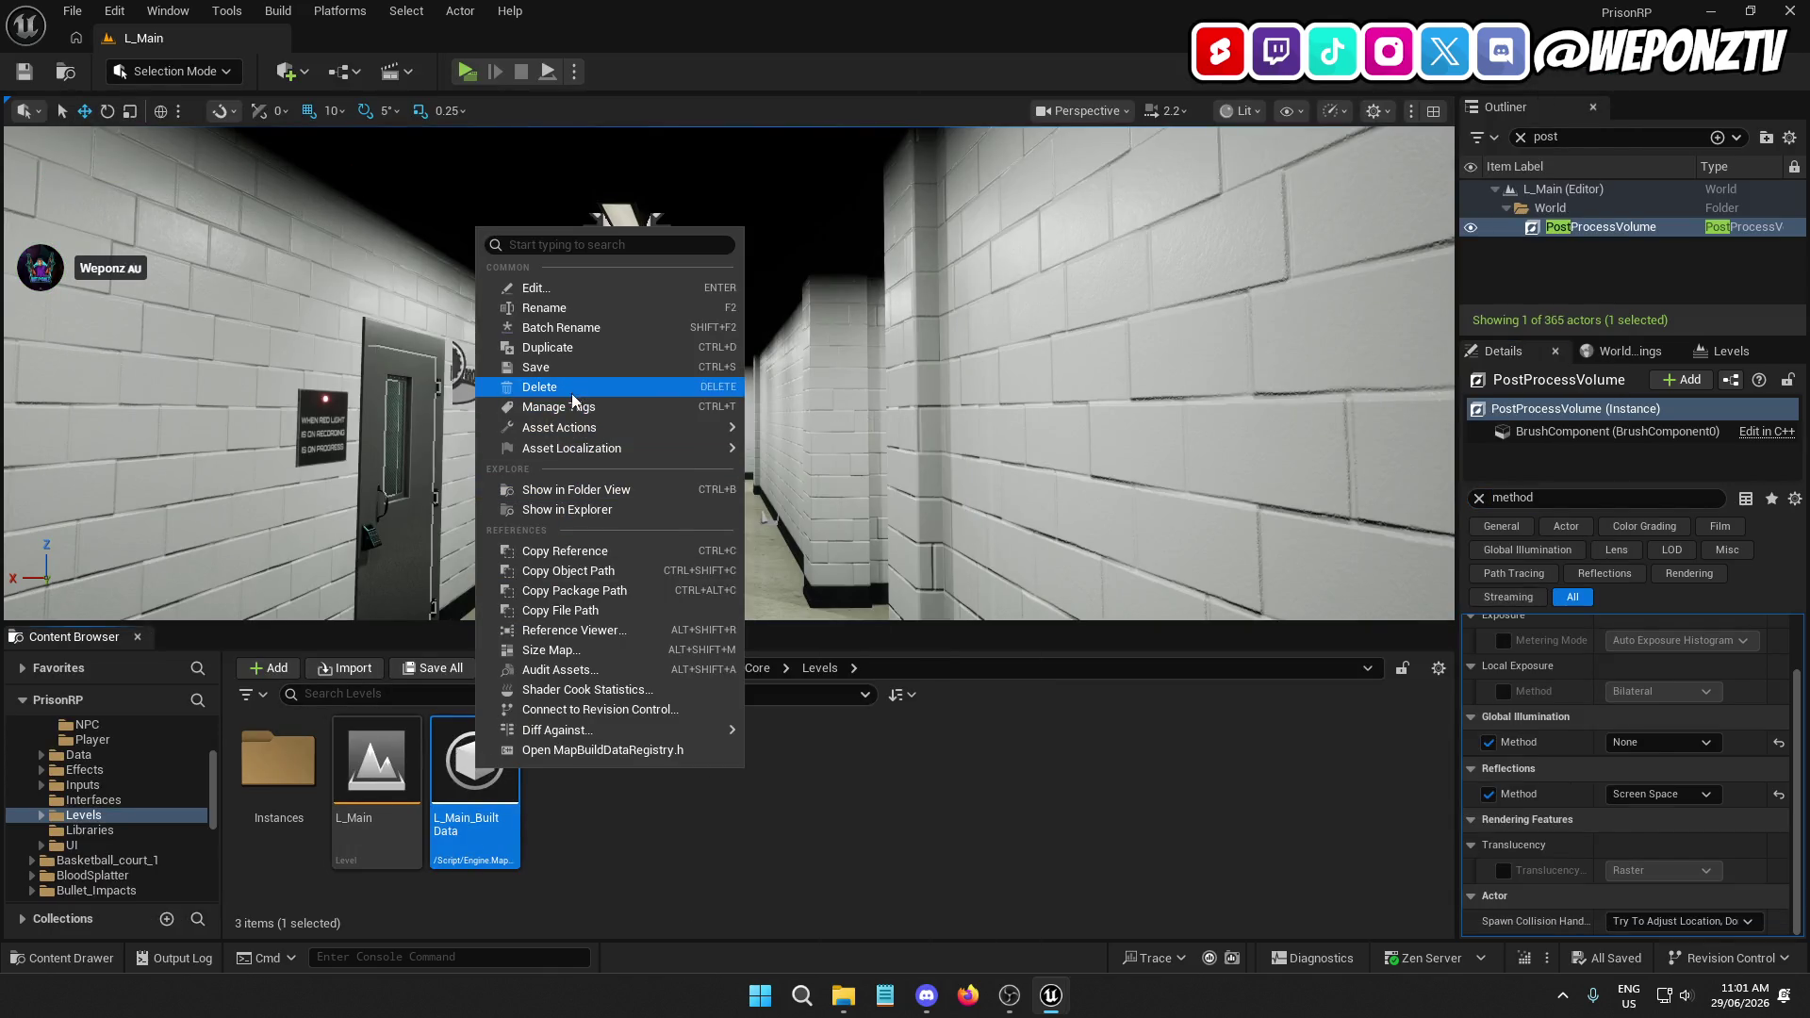
click(571, 388)
click(892, 798)
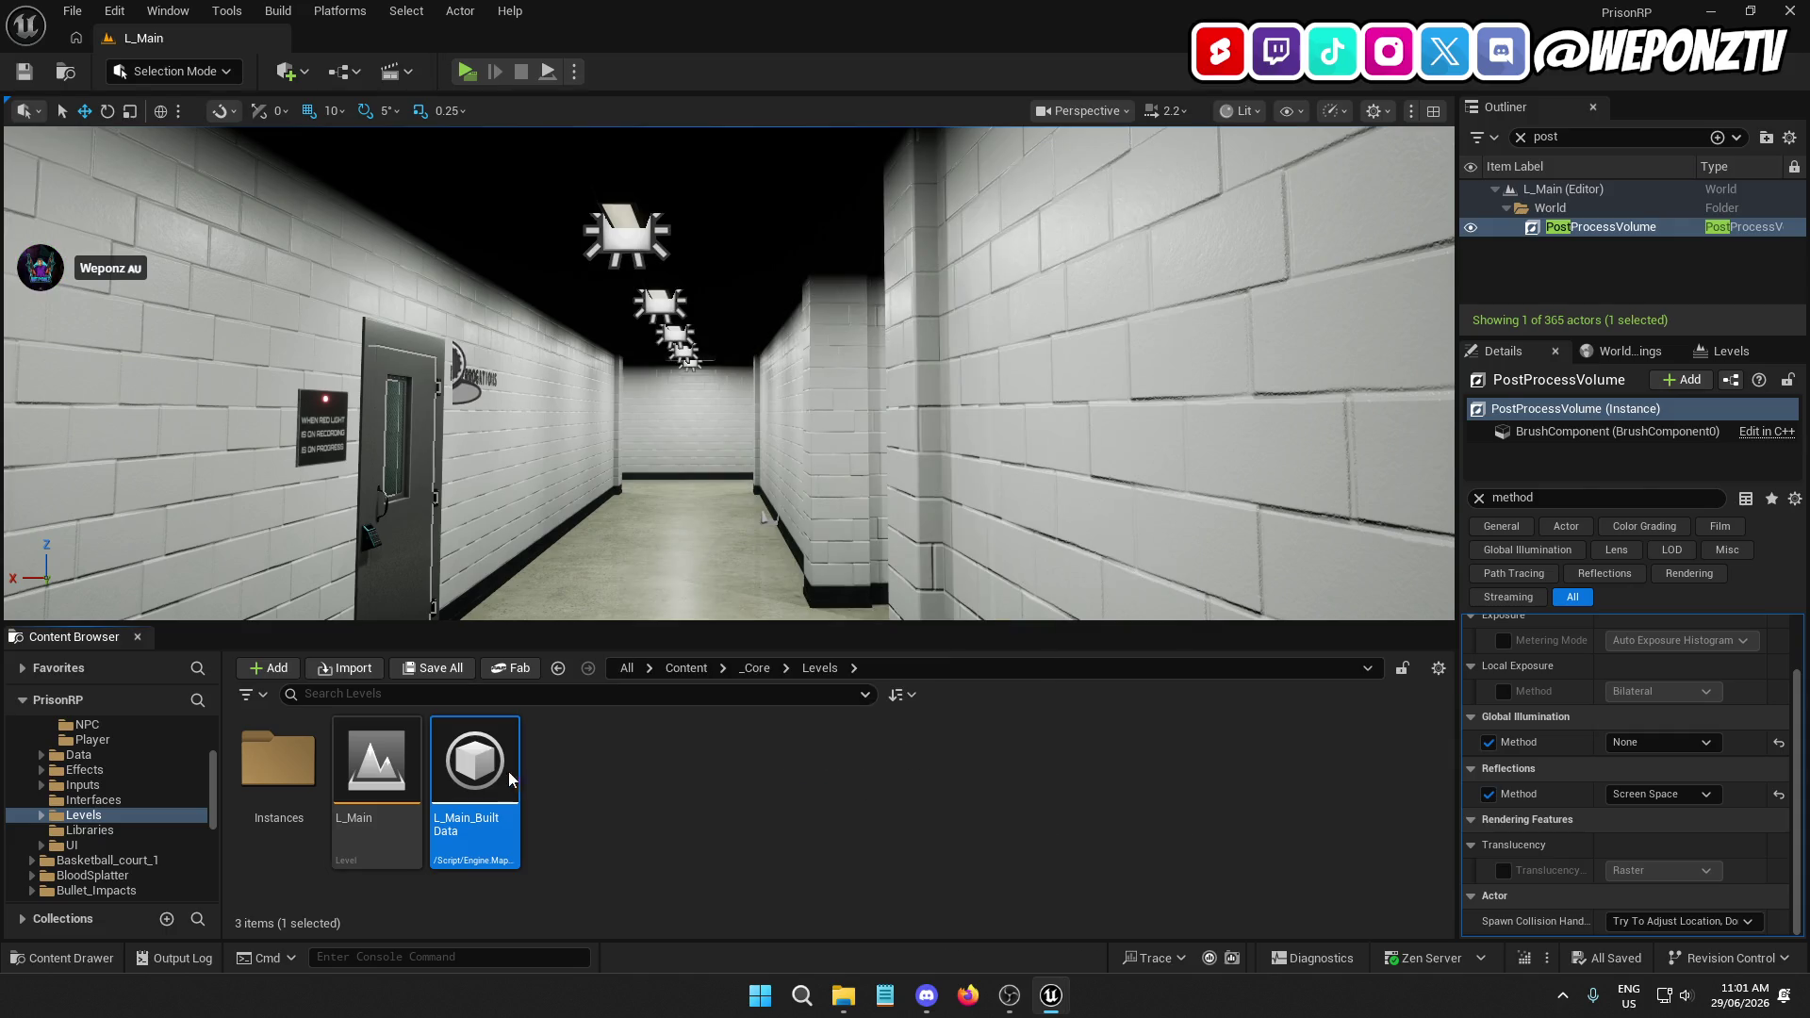
Save all content including L_Main and start Build All to rebuild the lighting
click(435, 668)
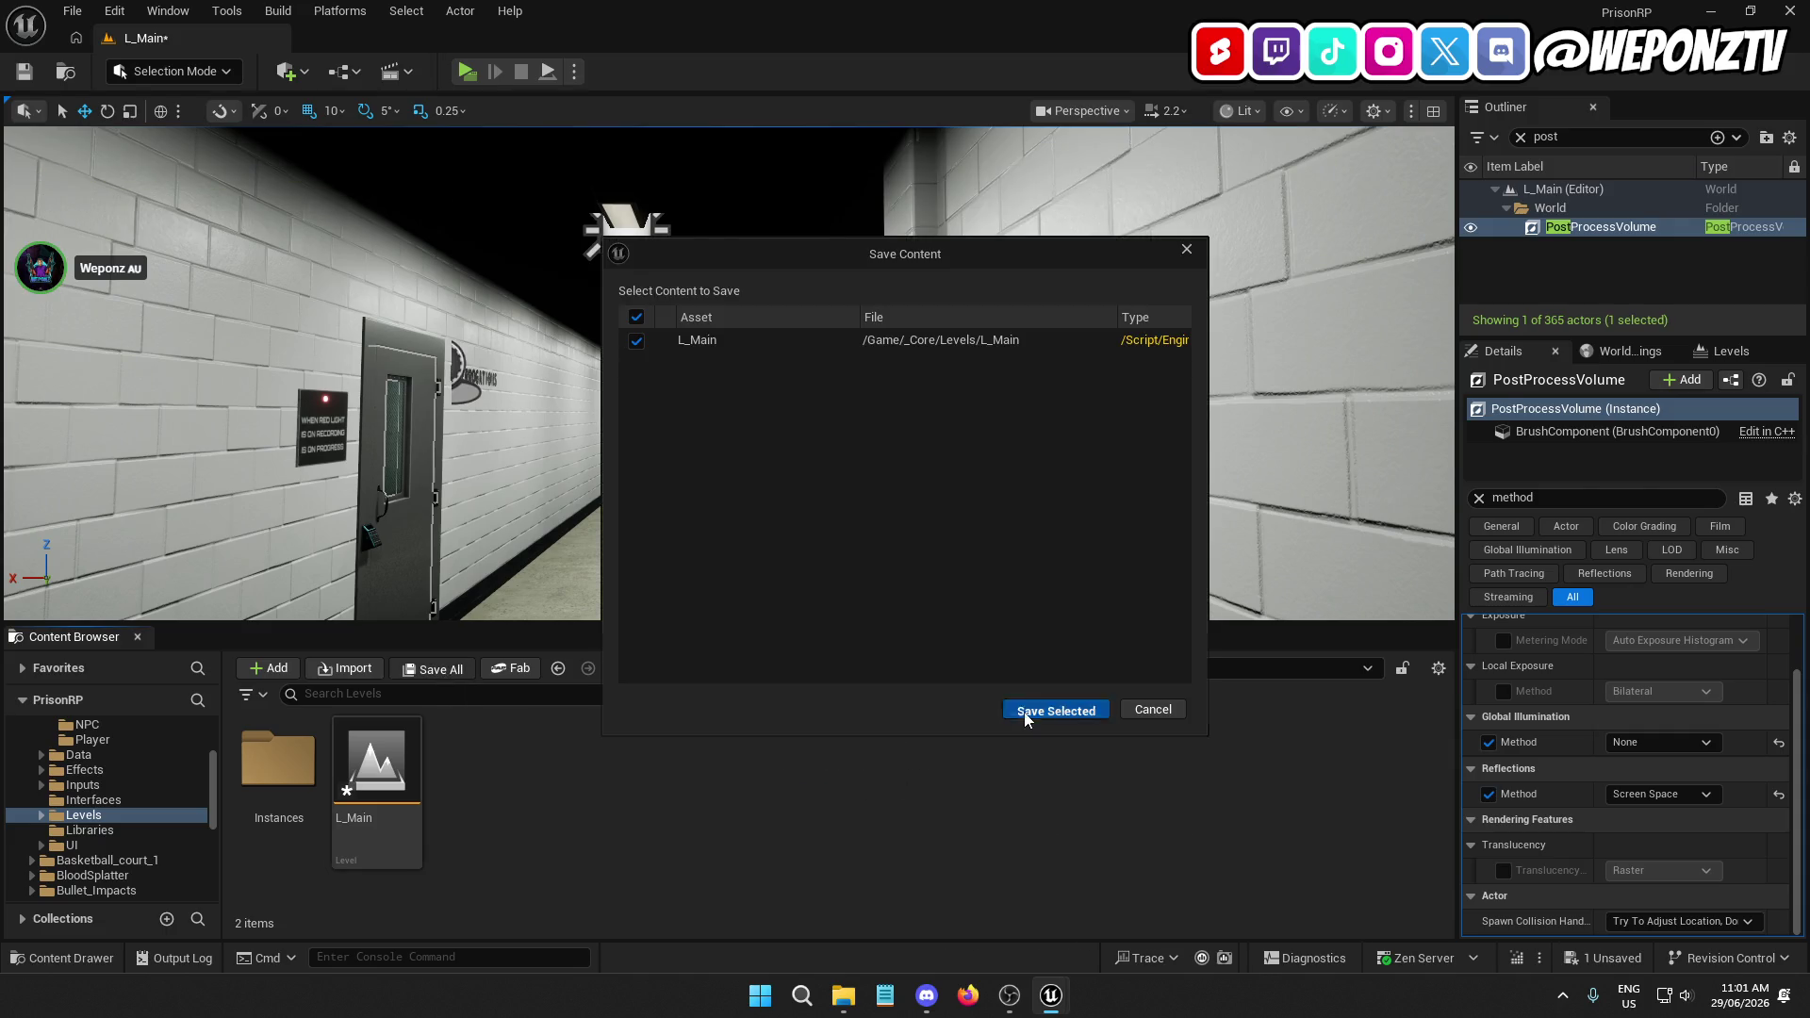
click(1028, 709)
click(278, 11)
click(325, 82)
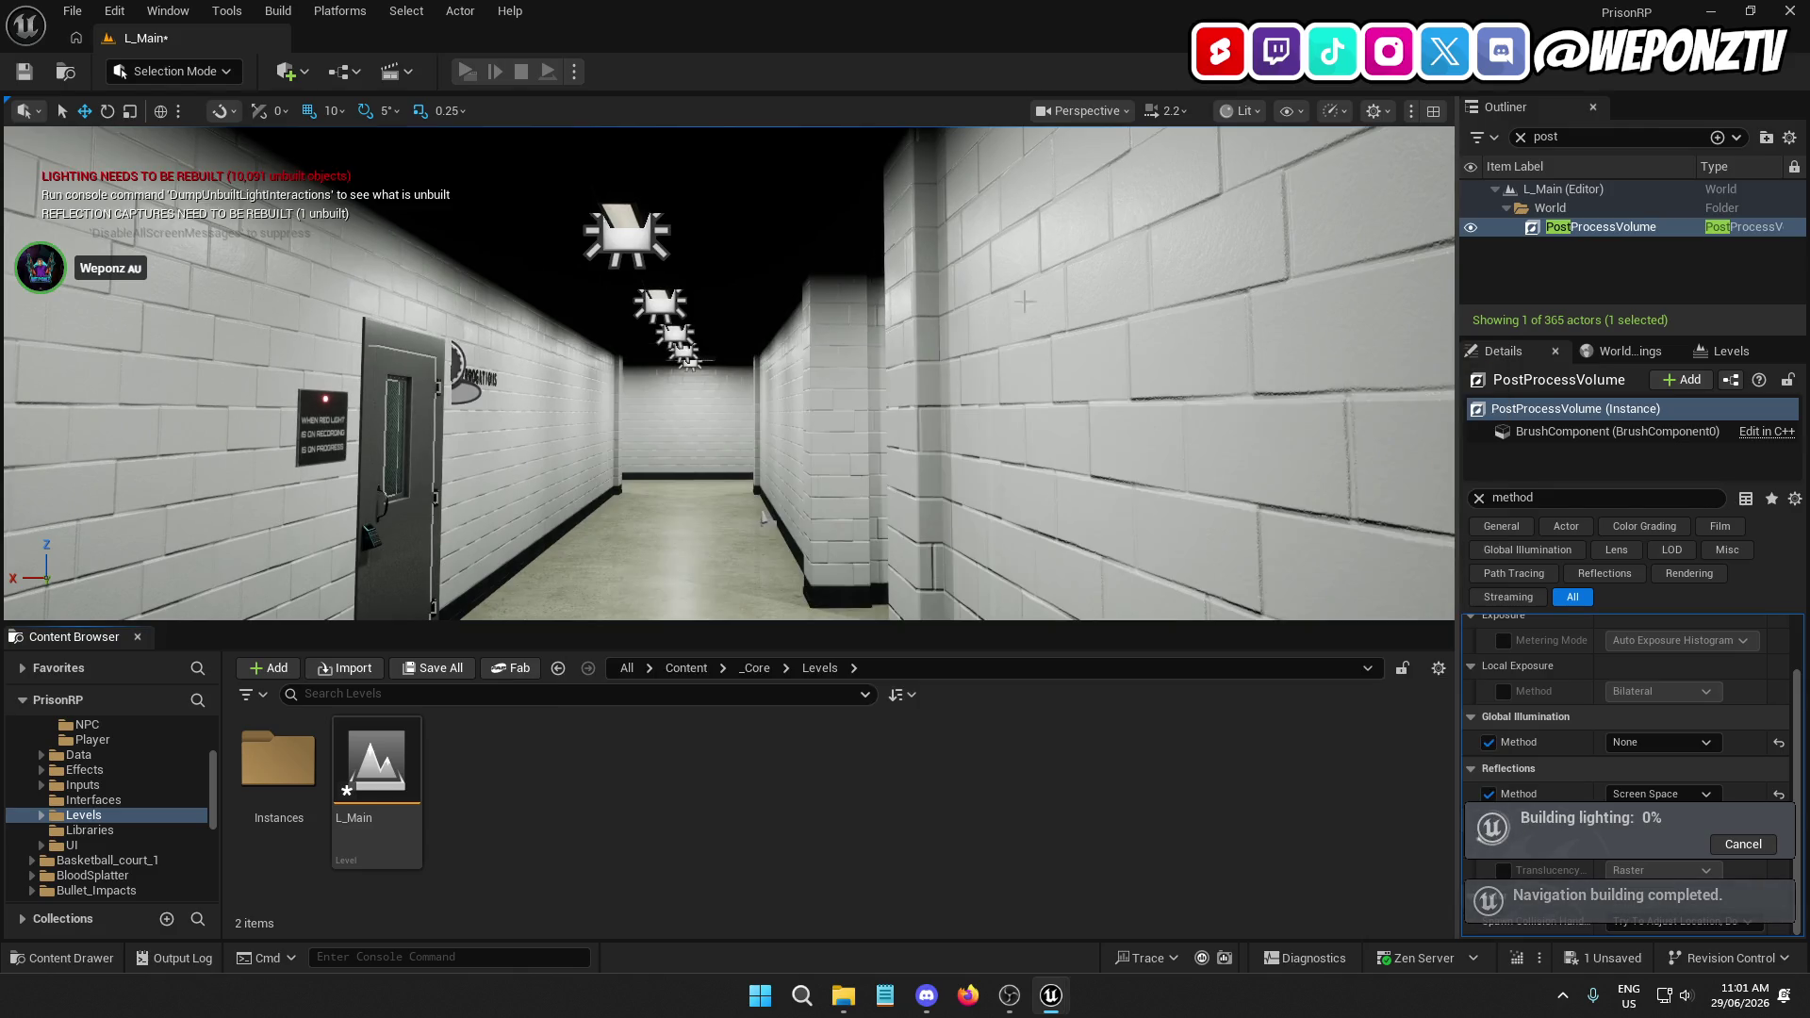
mouse_move(600, 341)
mouse_down()
mouse_move(584, 330)
mouse_move(716, 330)
mouse_move(603, 330)
mouse_move(622, 203)
mouse_move(396, 202)
mouse_move(829, 203)
mouse_move(764, 203)
mouse_up()
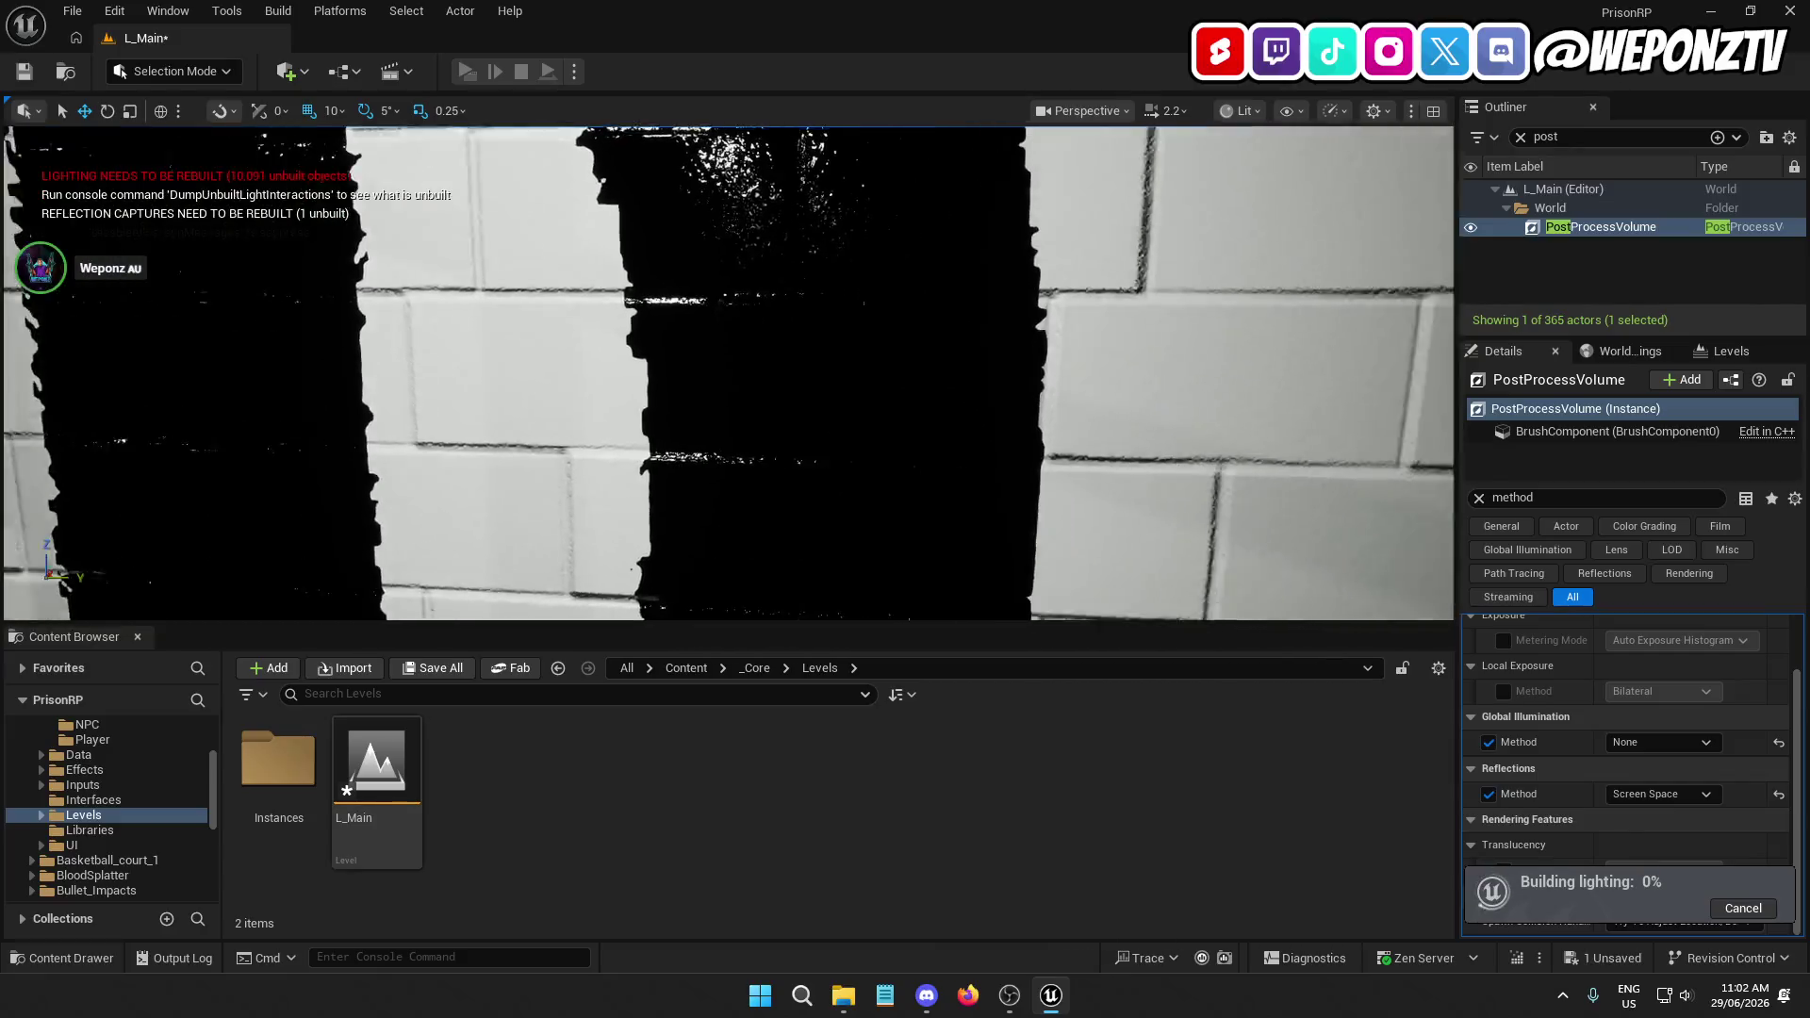
While lighting builds, fly back out over cells 1–6 to an overhead view of the corridors
key(s)
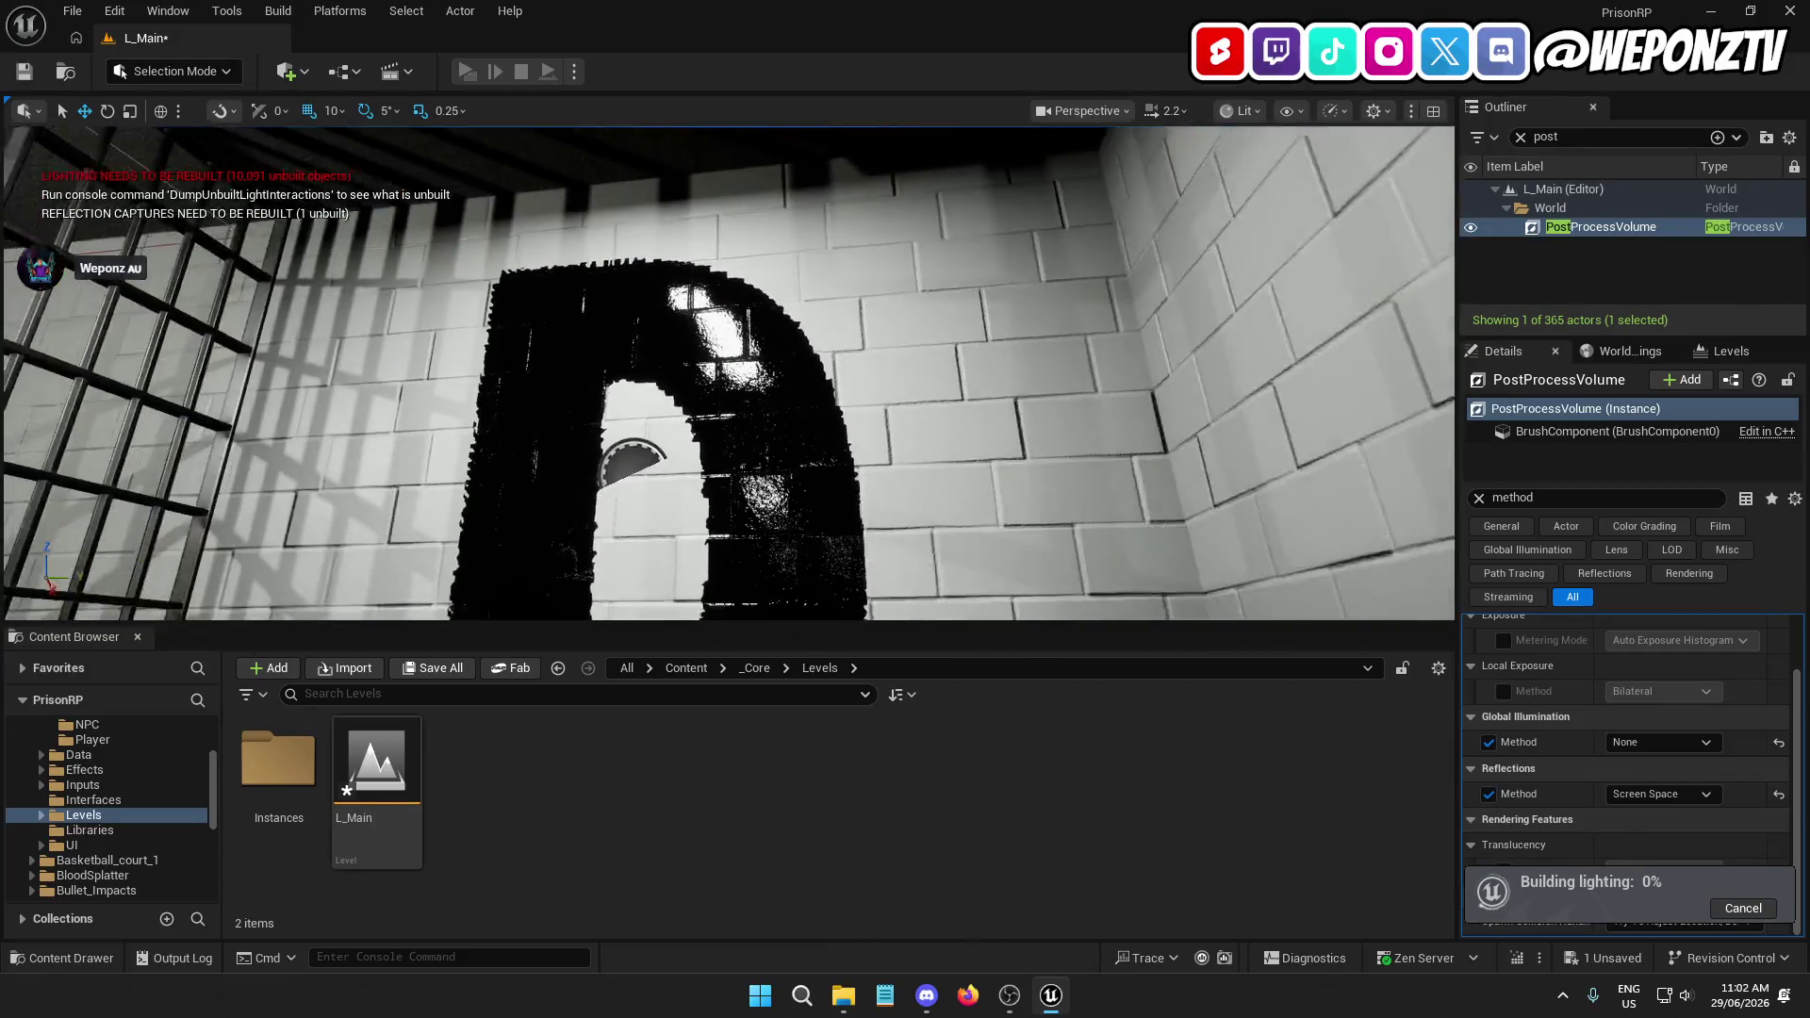
key(s)
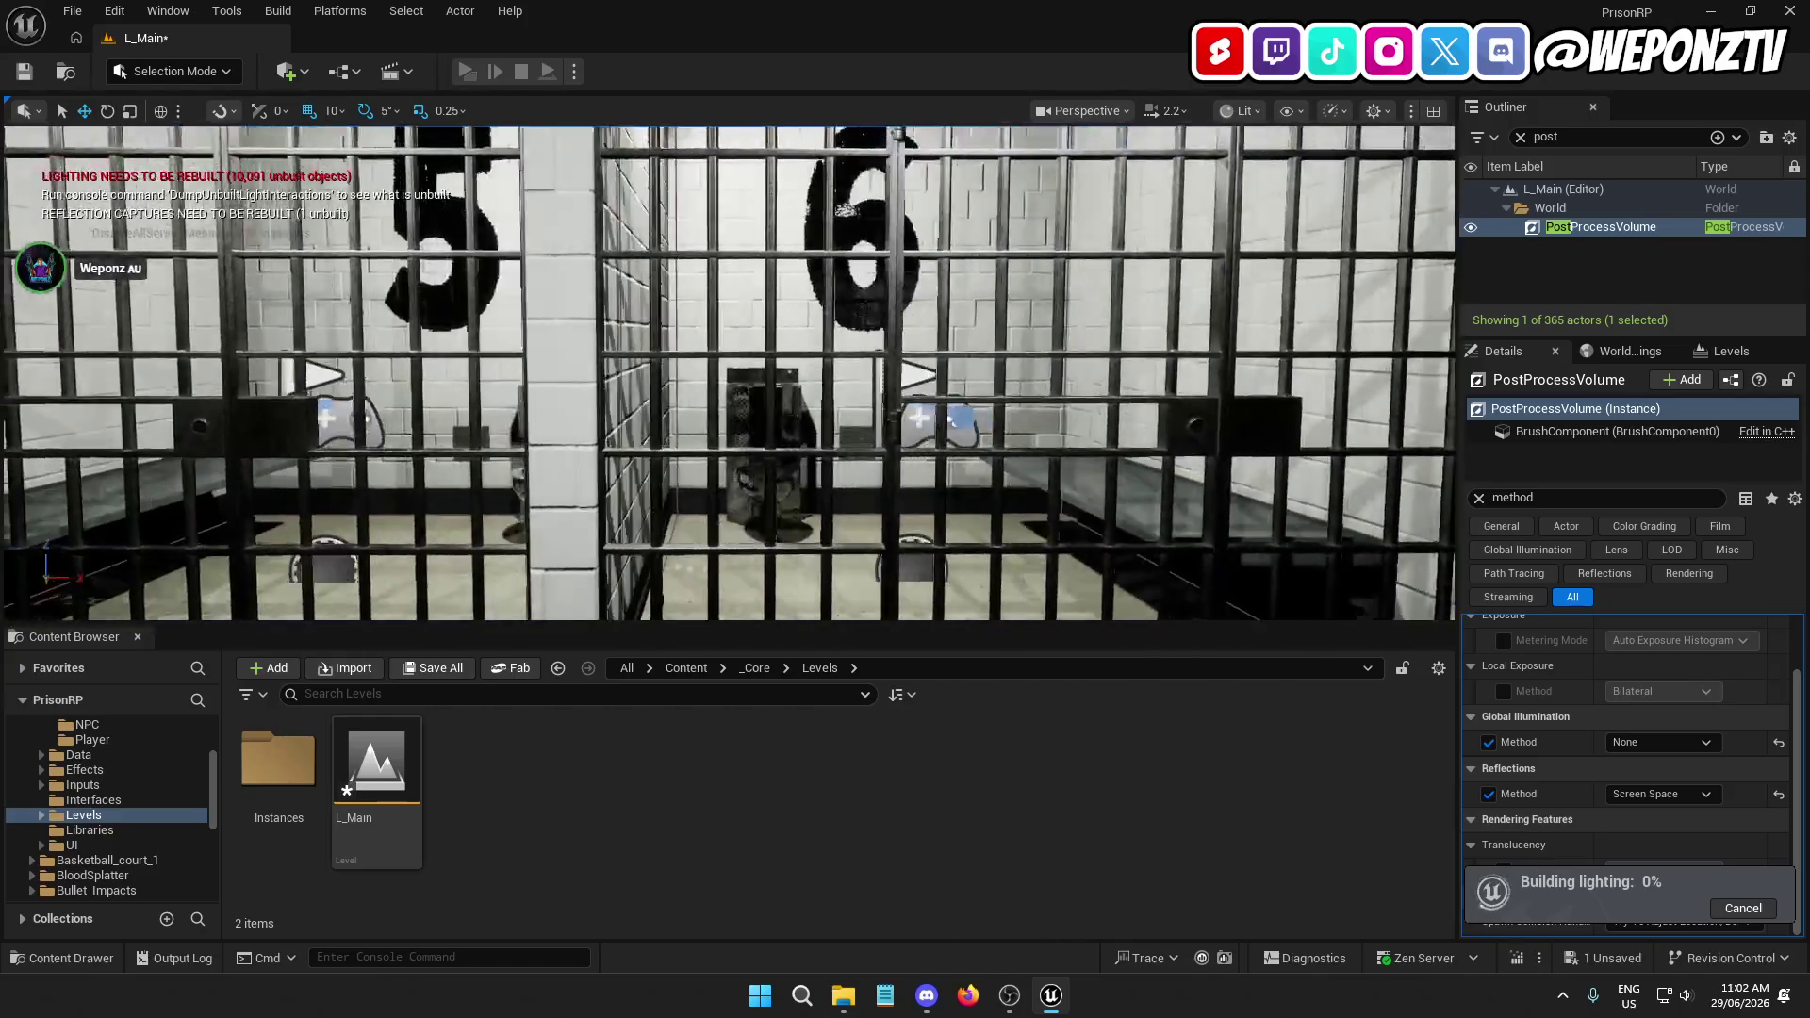
key(a)
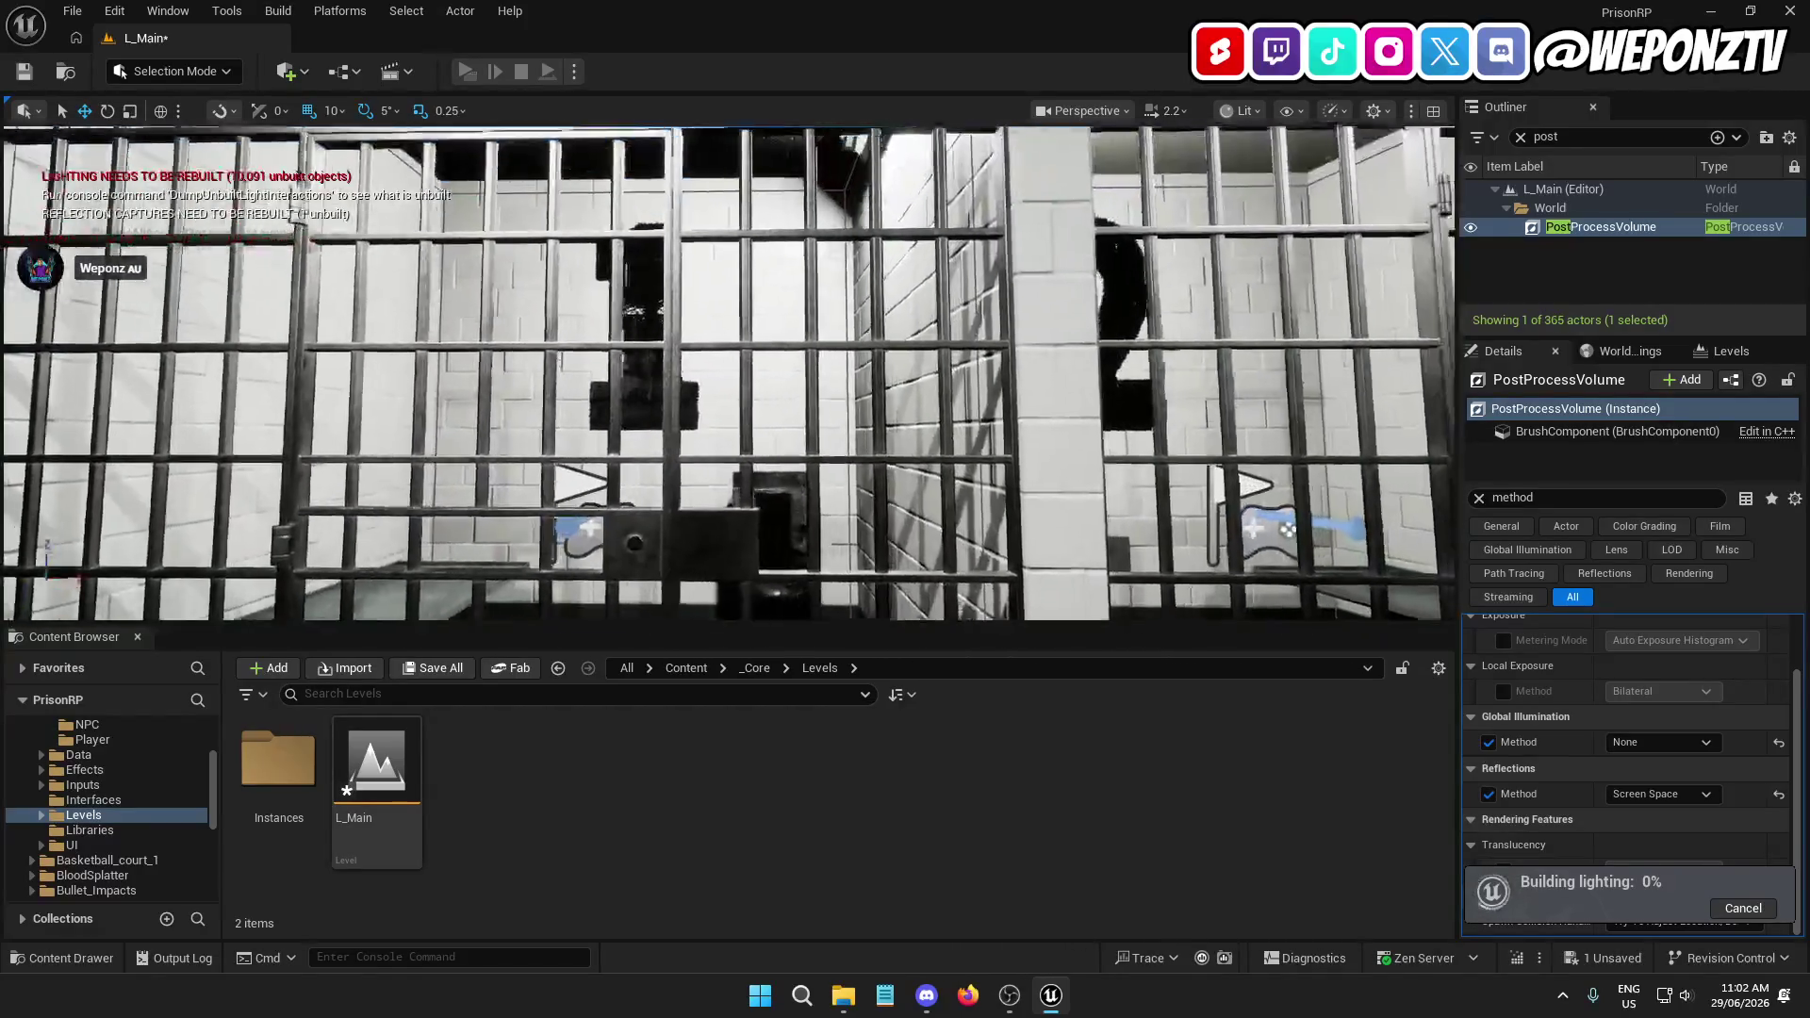
key(w)
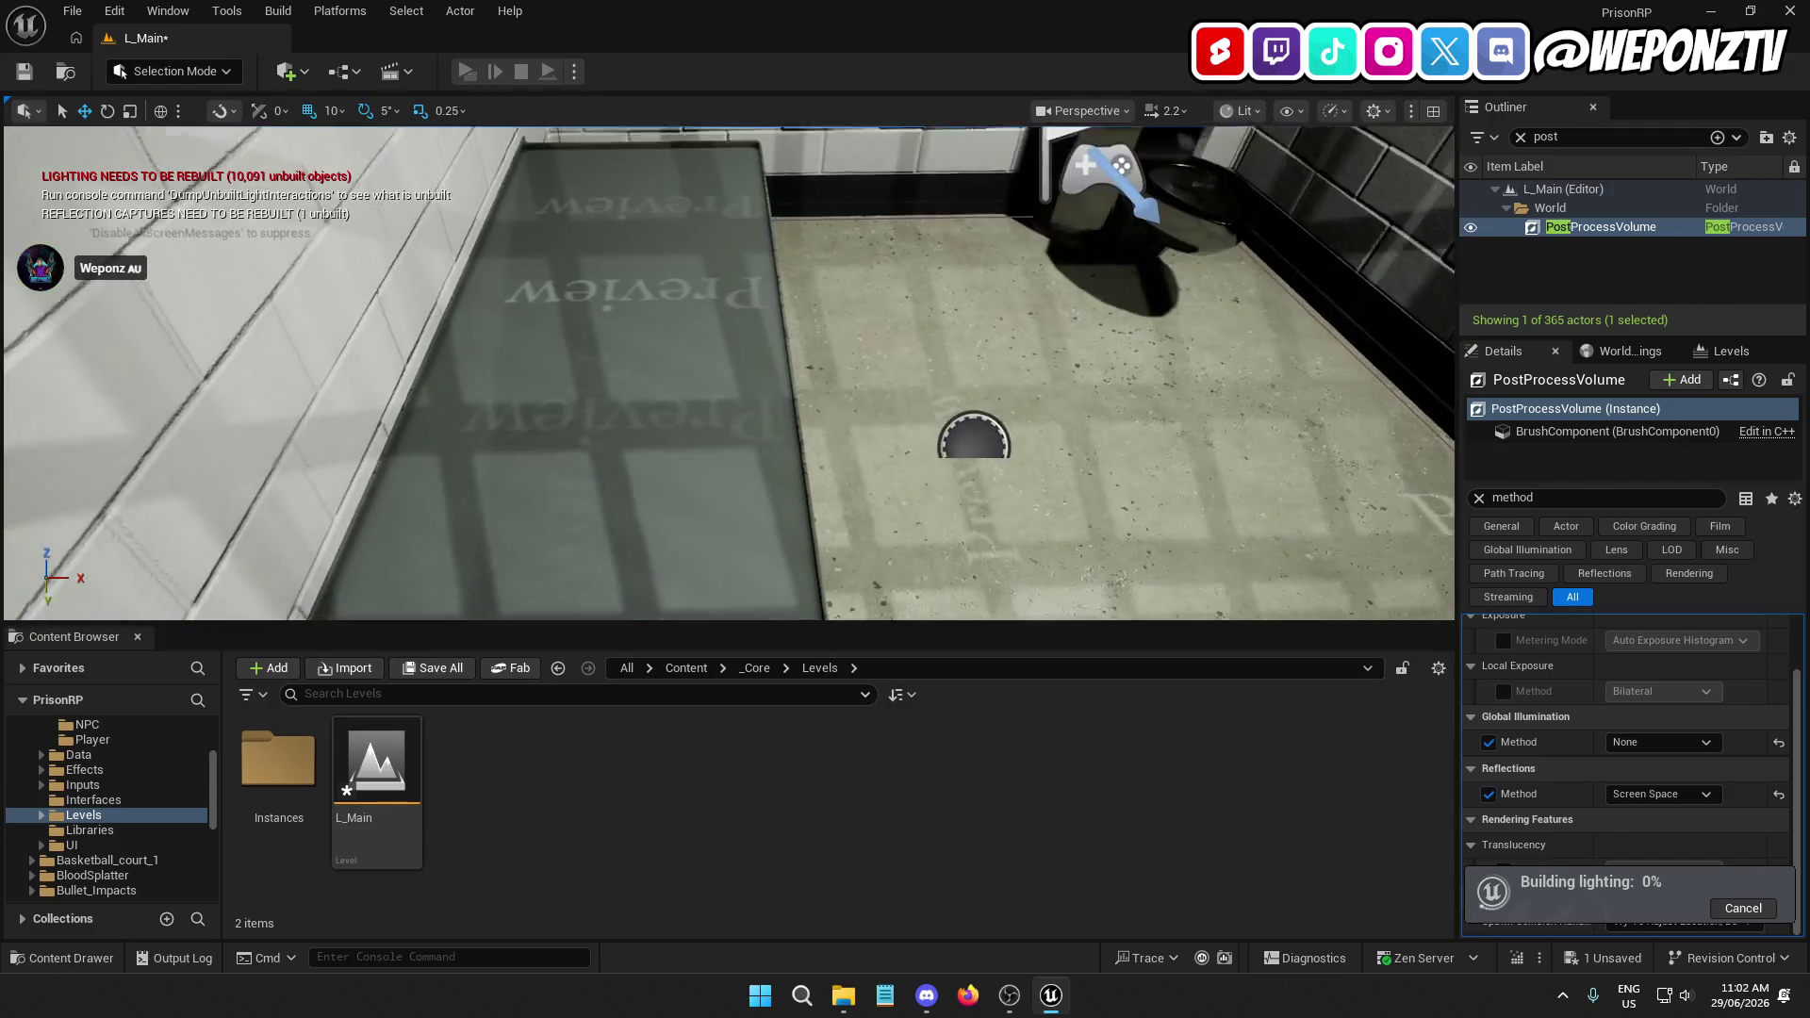
key(s)
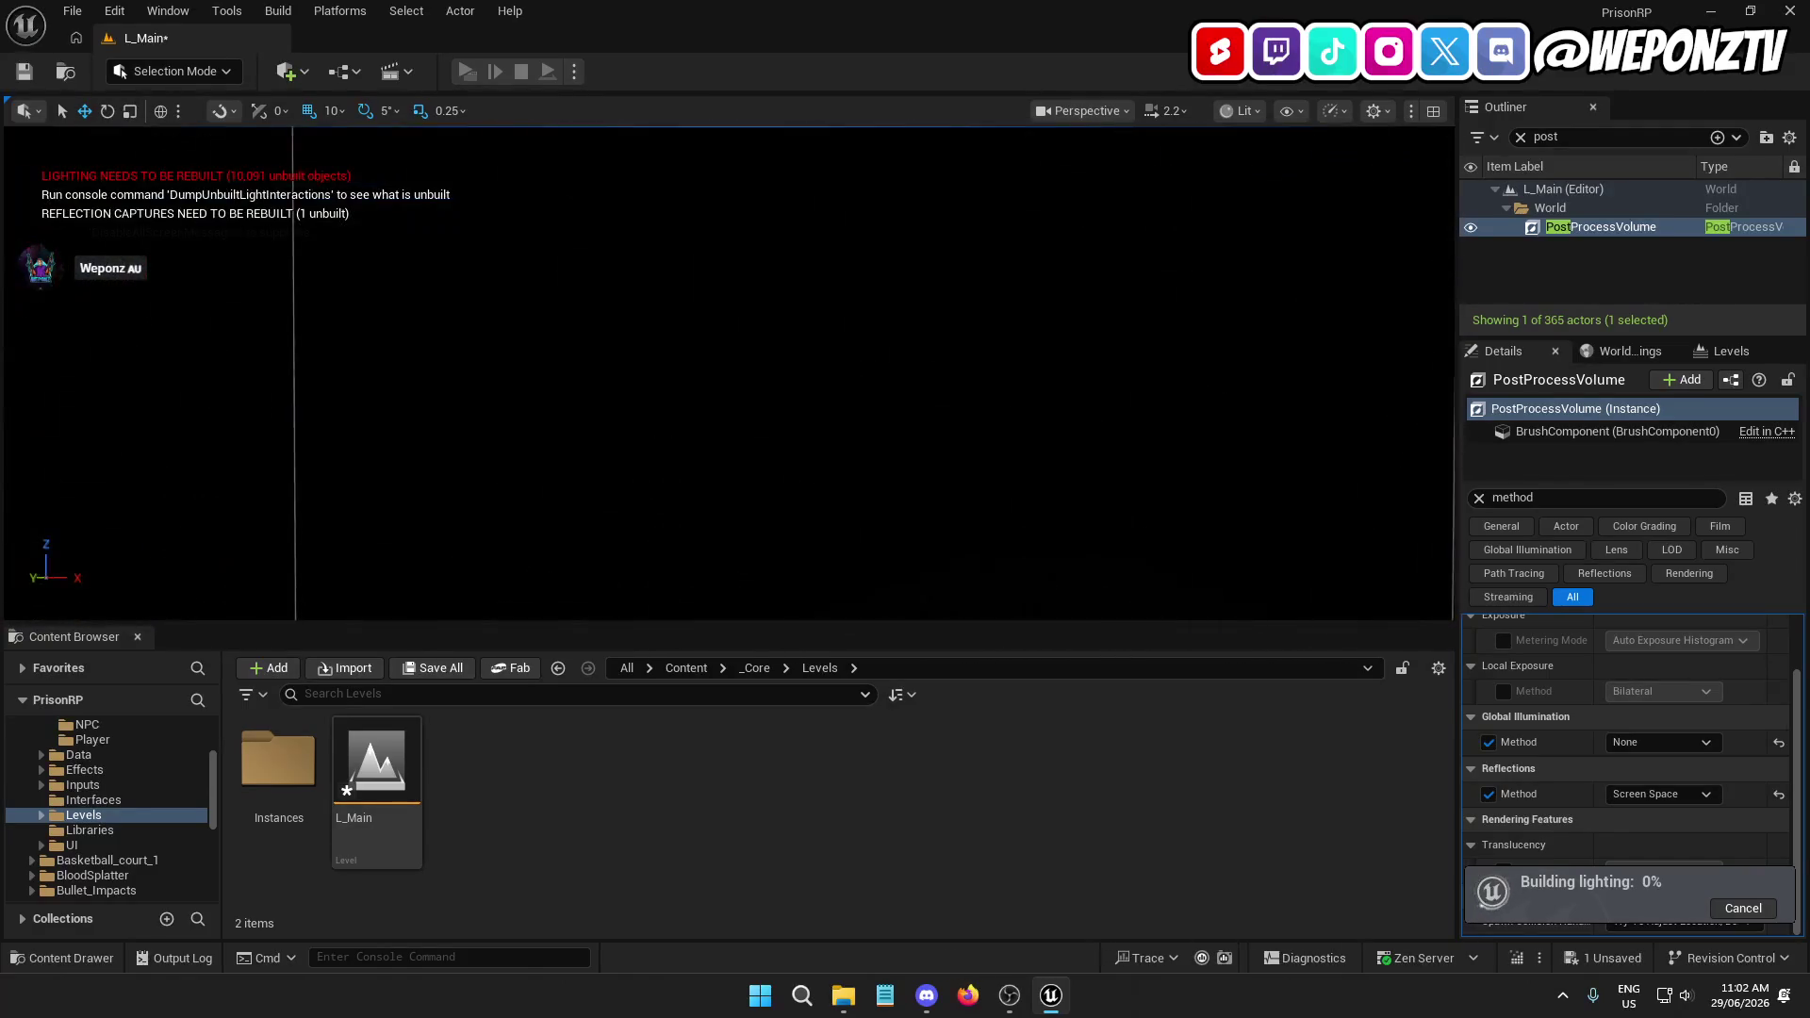
key(s)
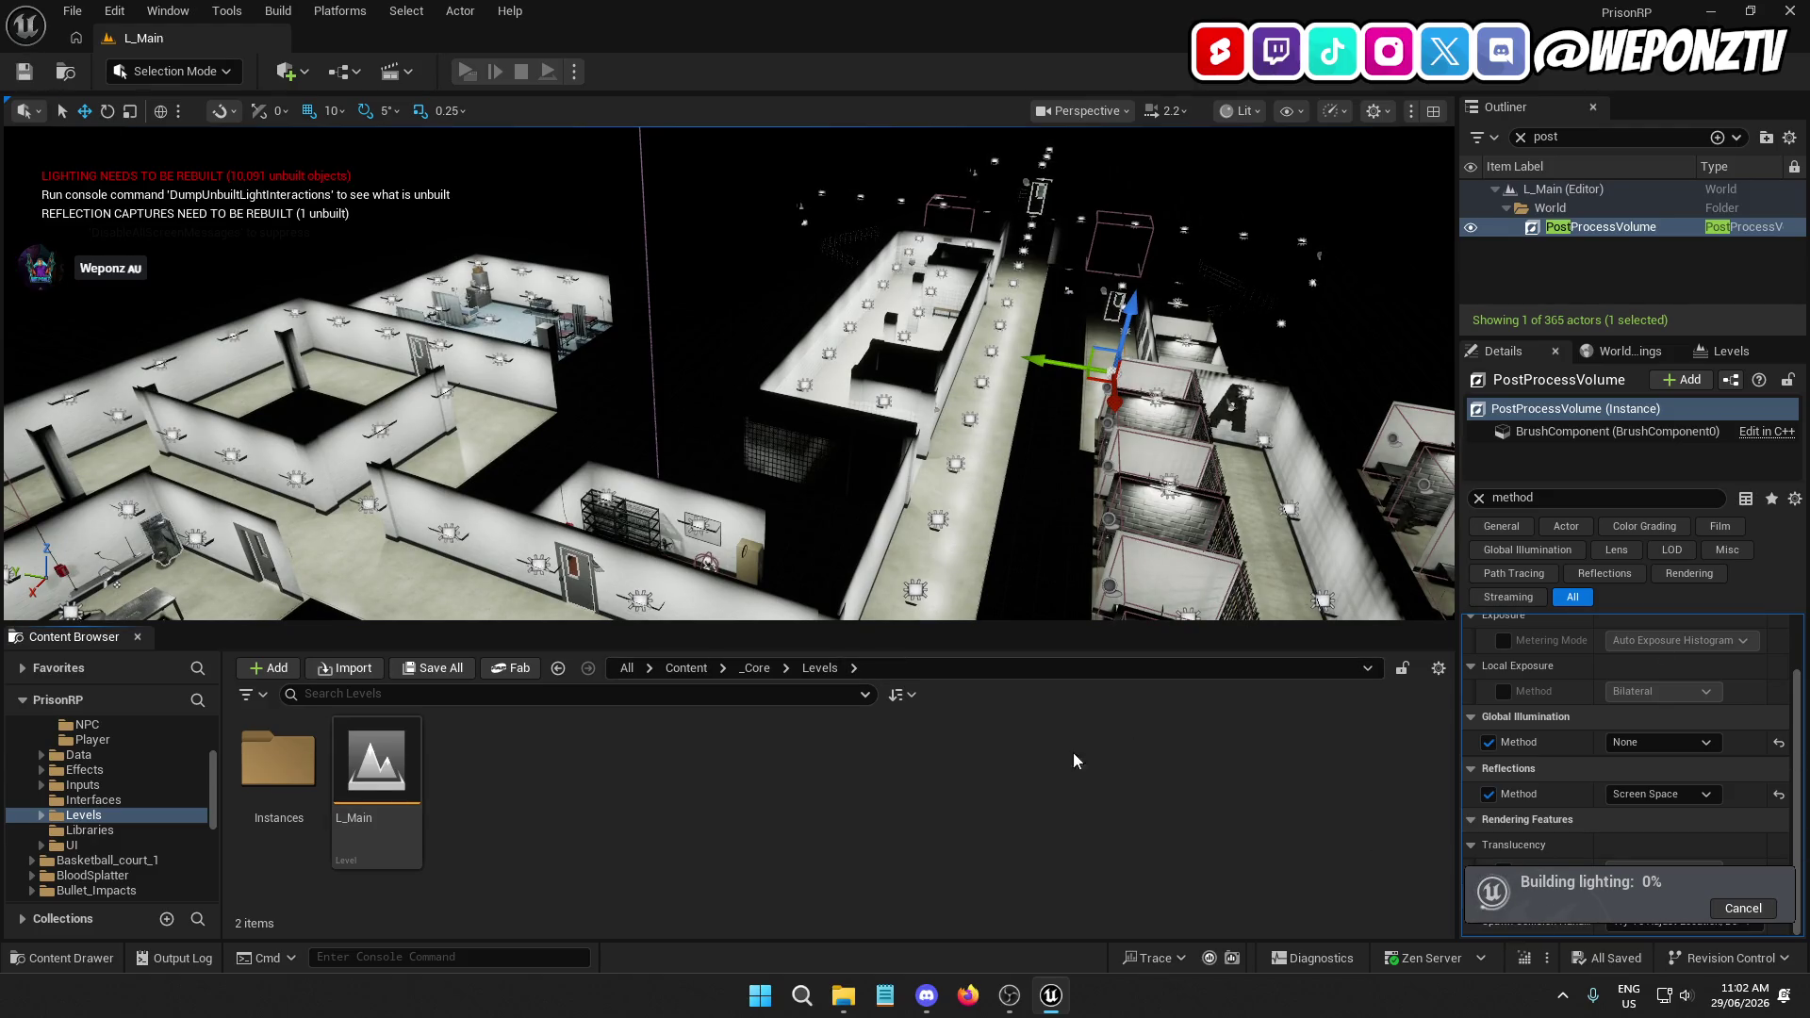
Fly over the cell block to inspect cell walls and the wanted-poster map, then show the Global Illumination methods
key(w)
key(w)
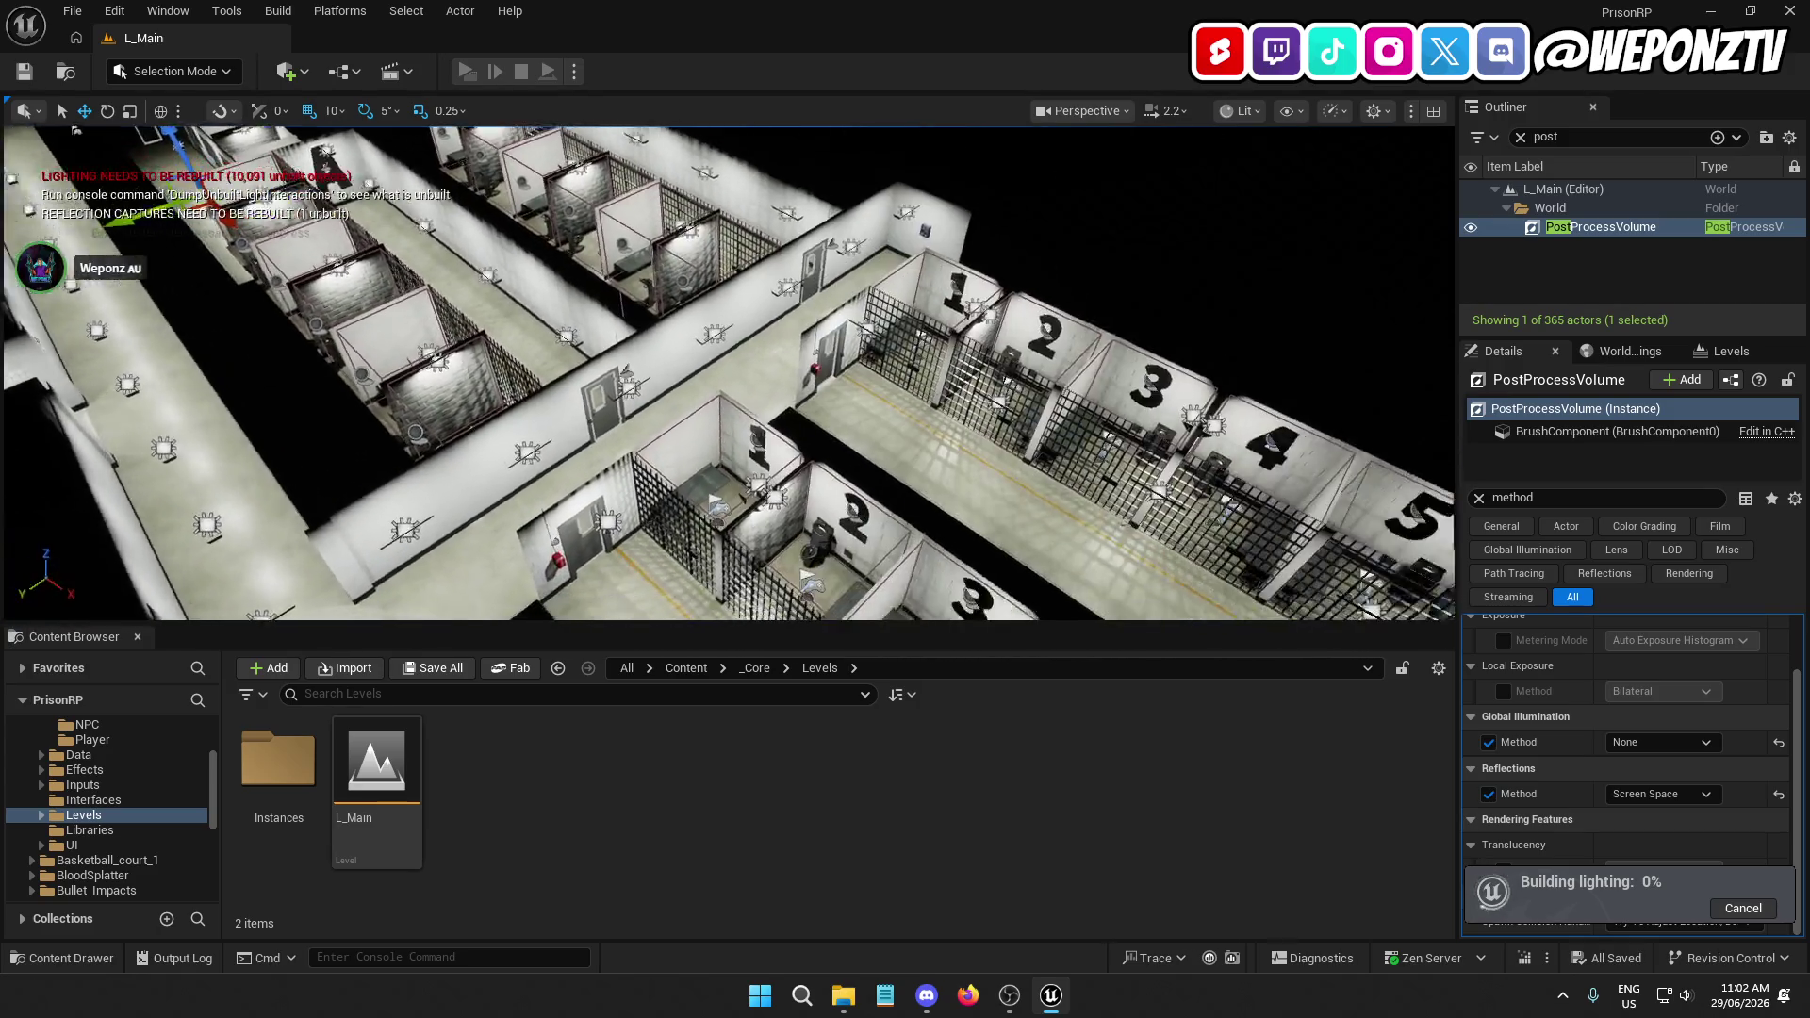
key(w)
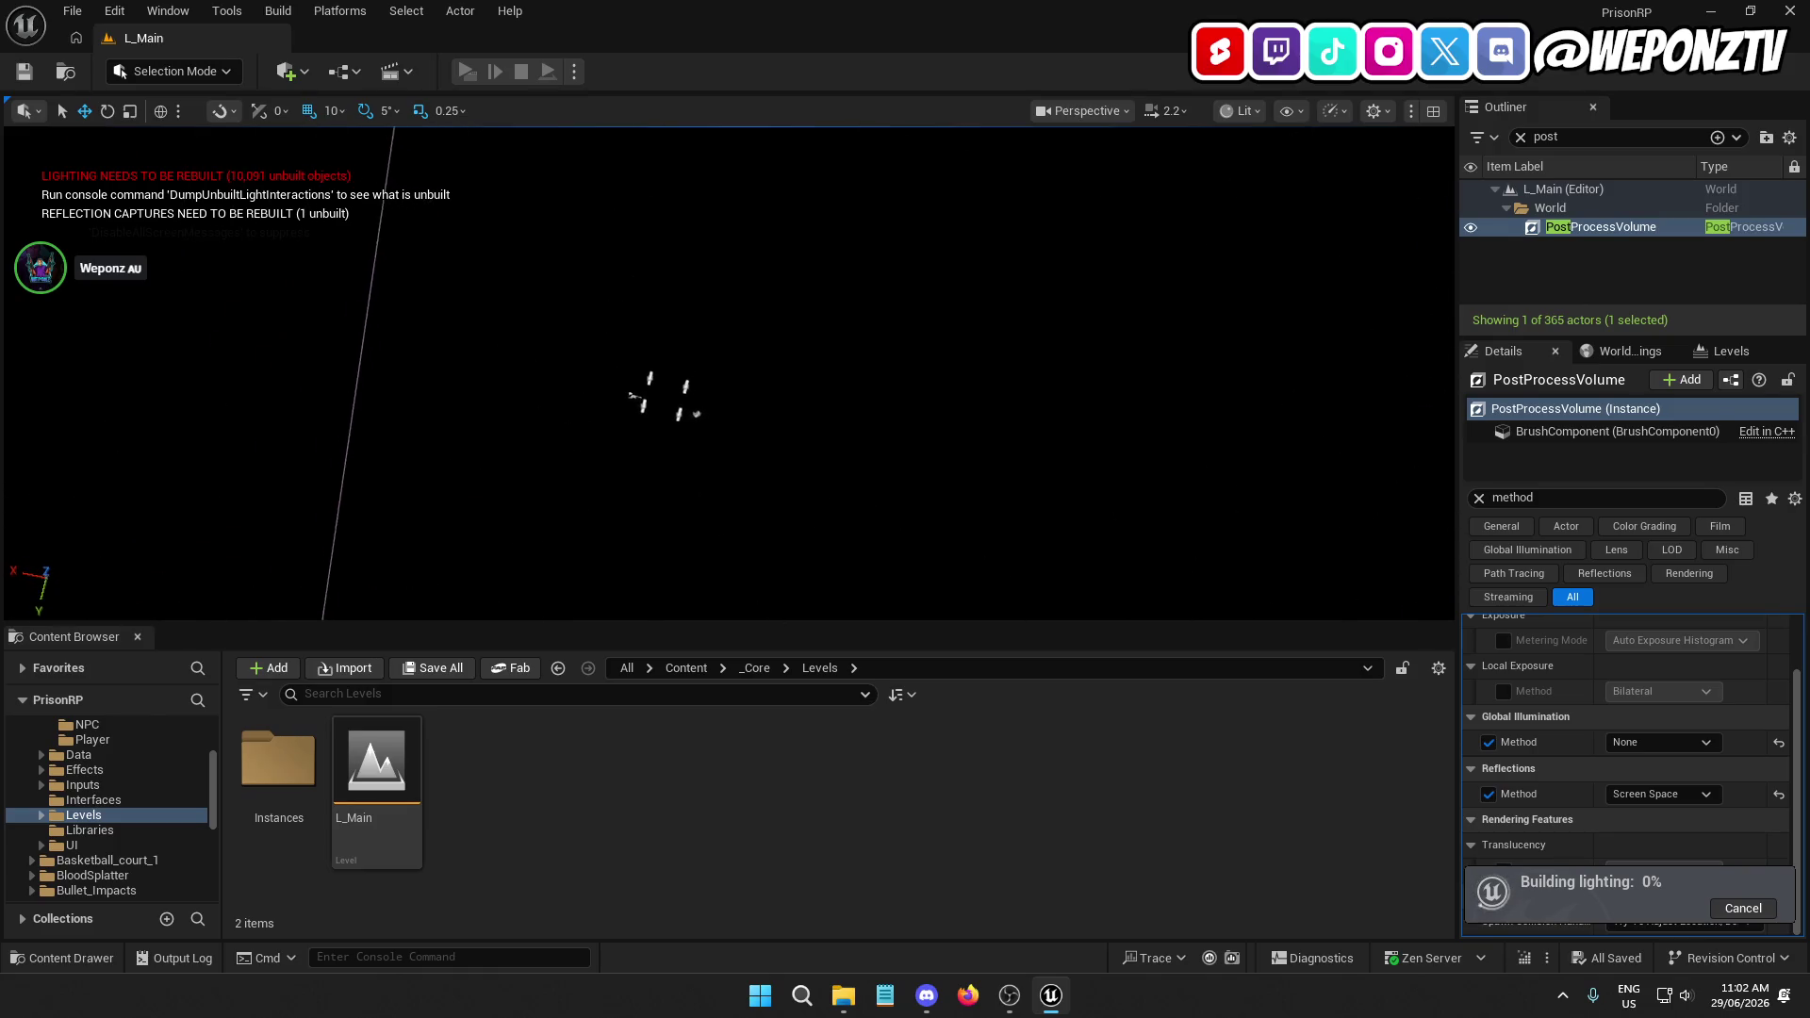
key(w)
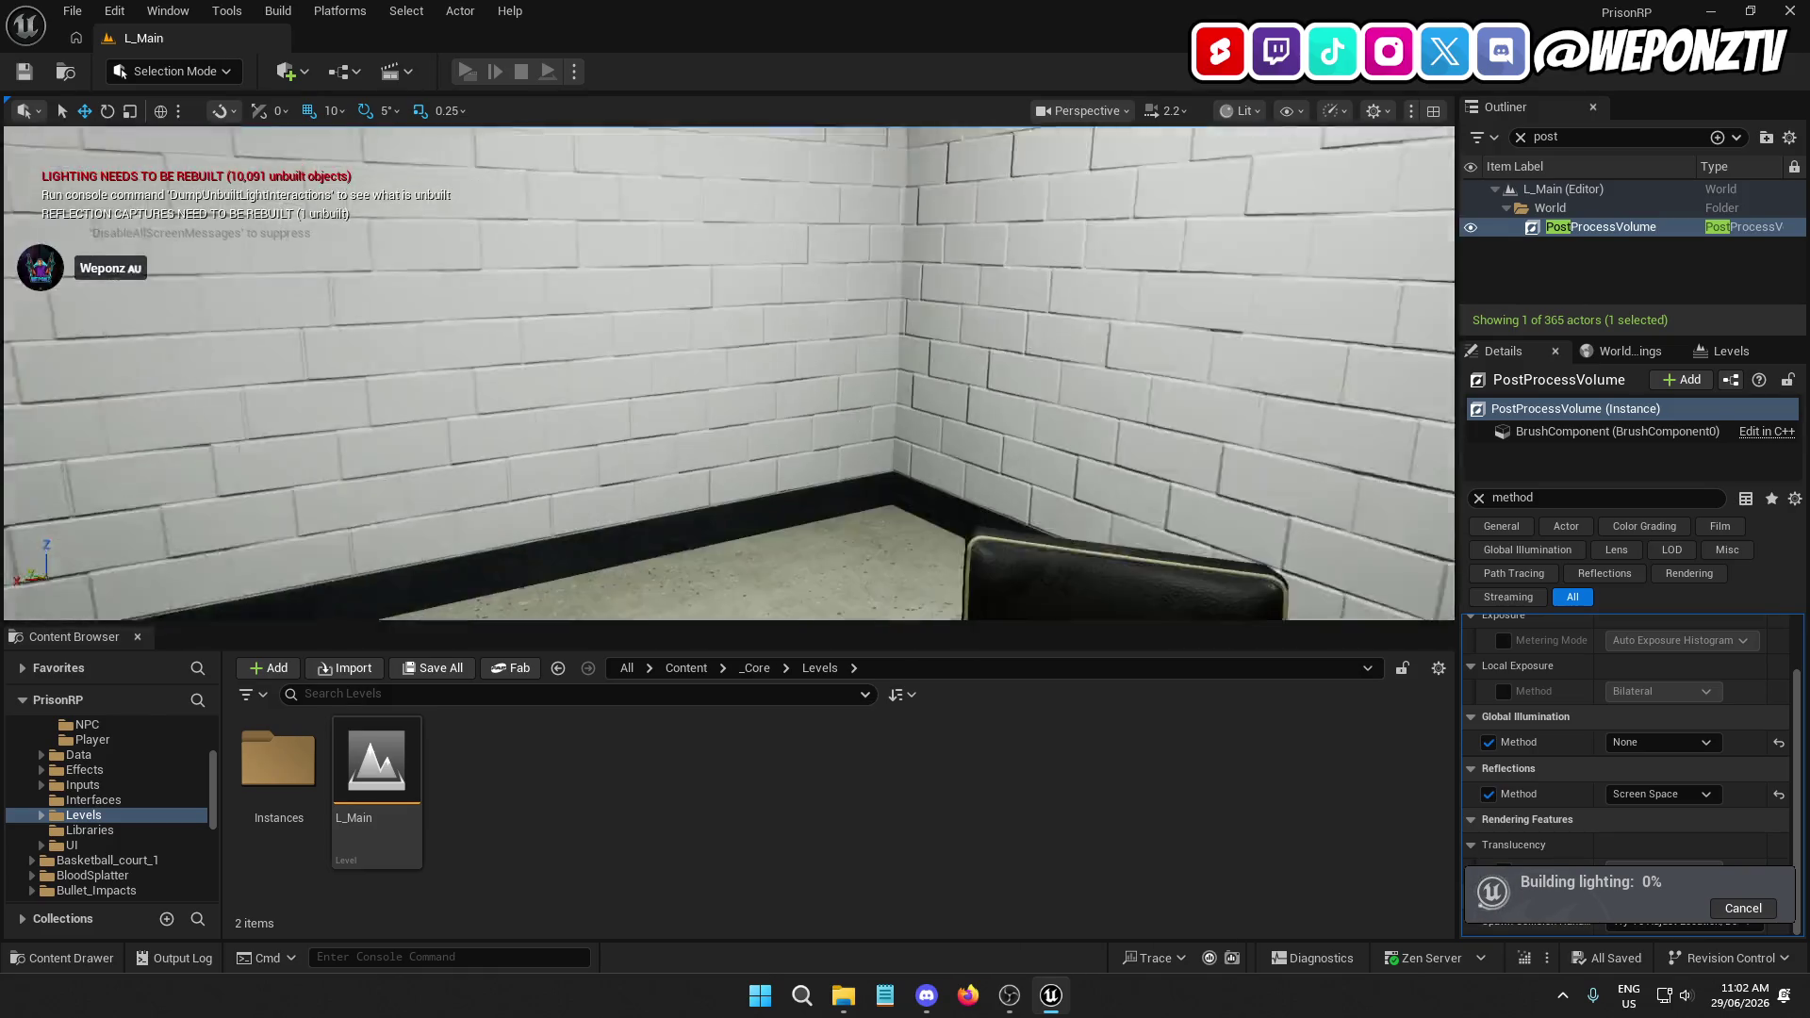
key(w)
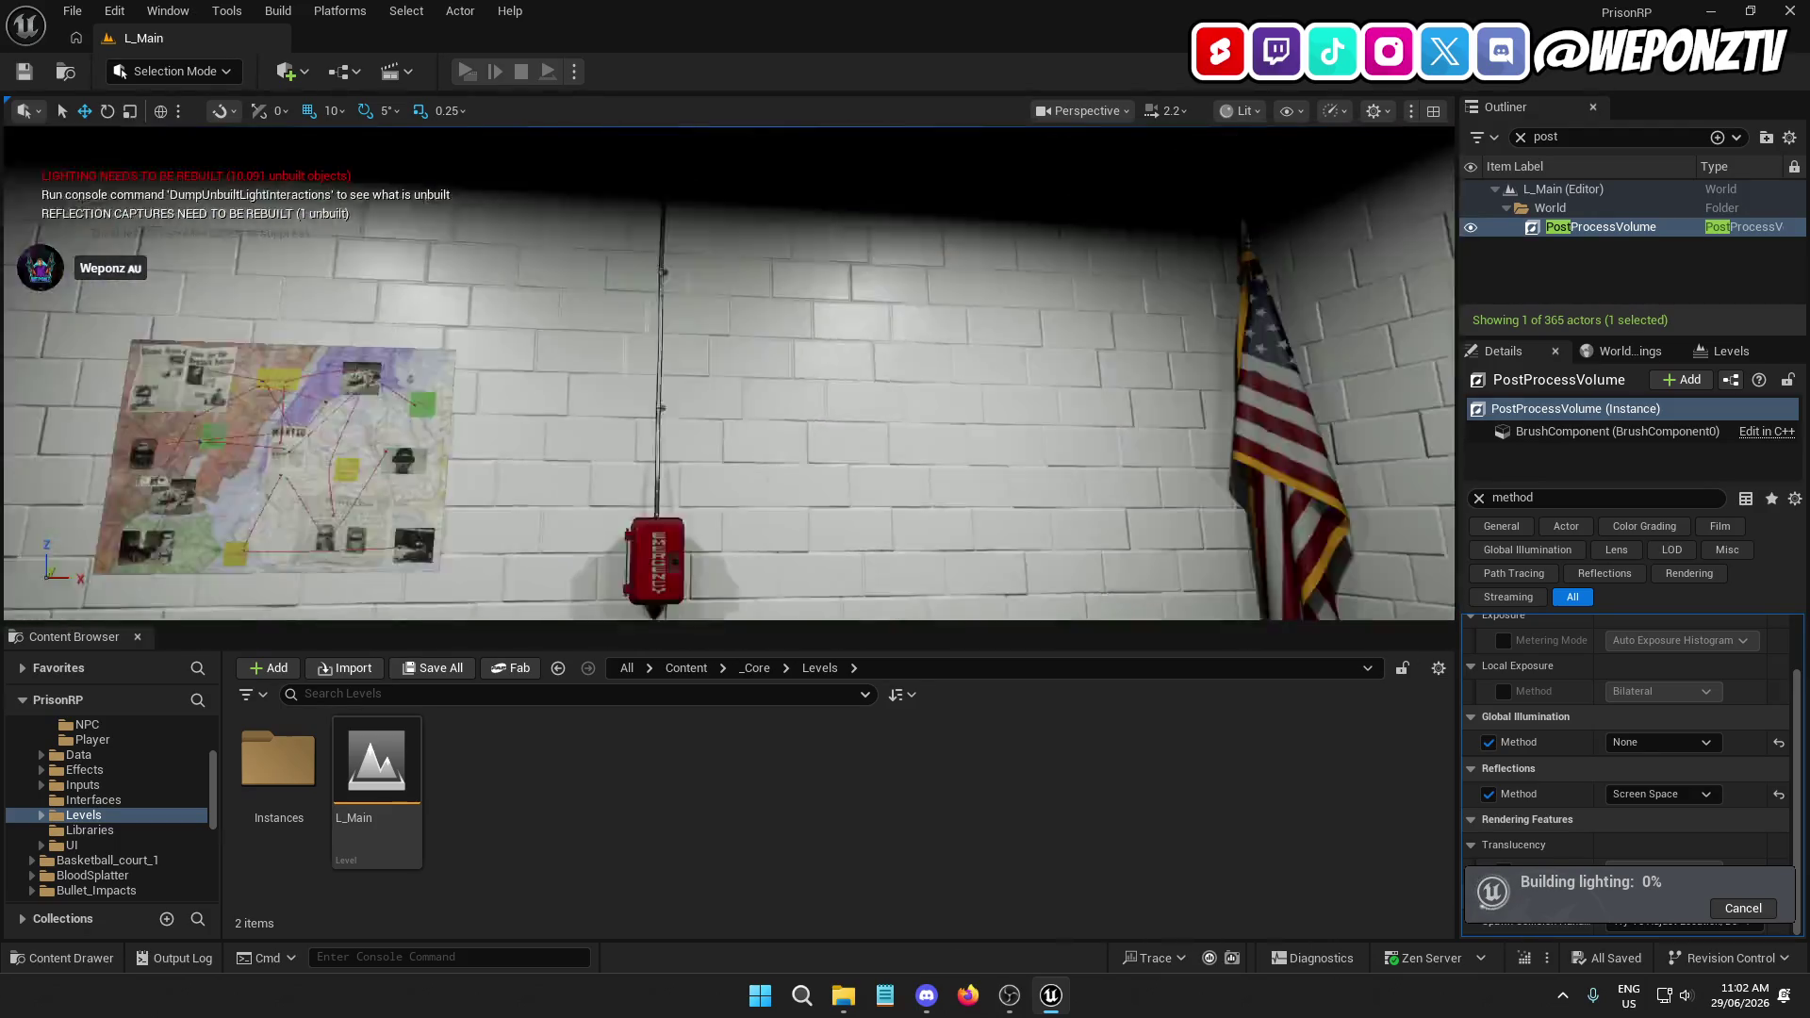
key(d)
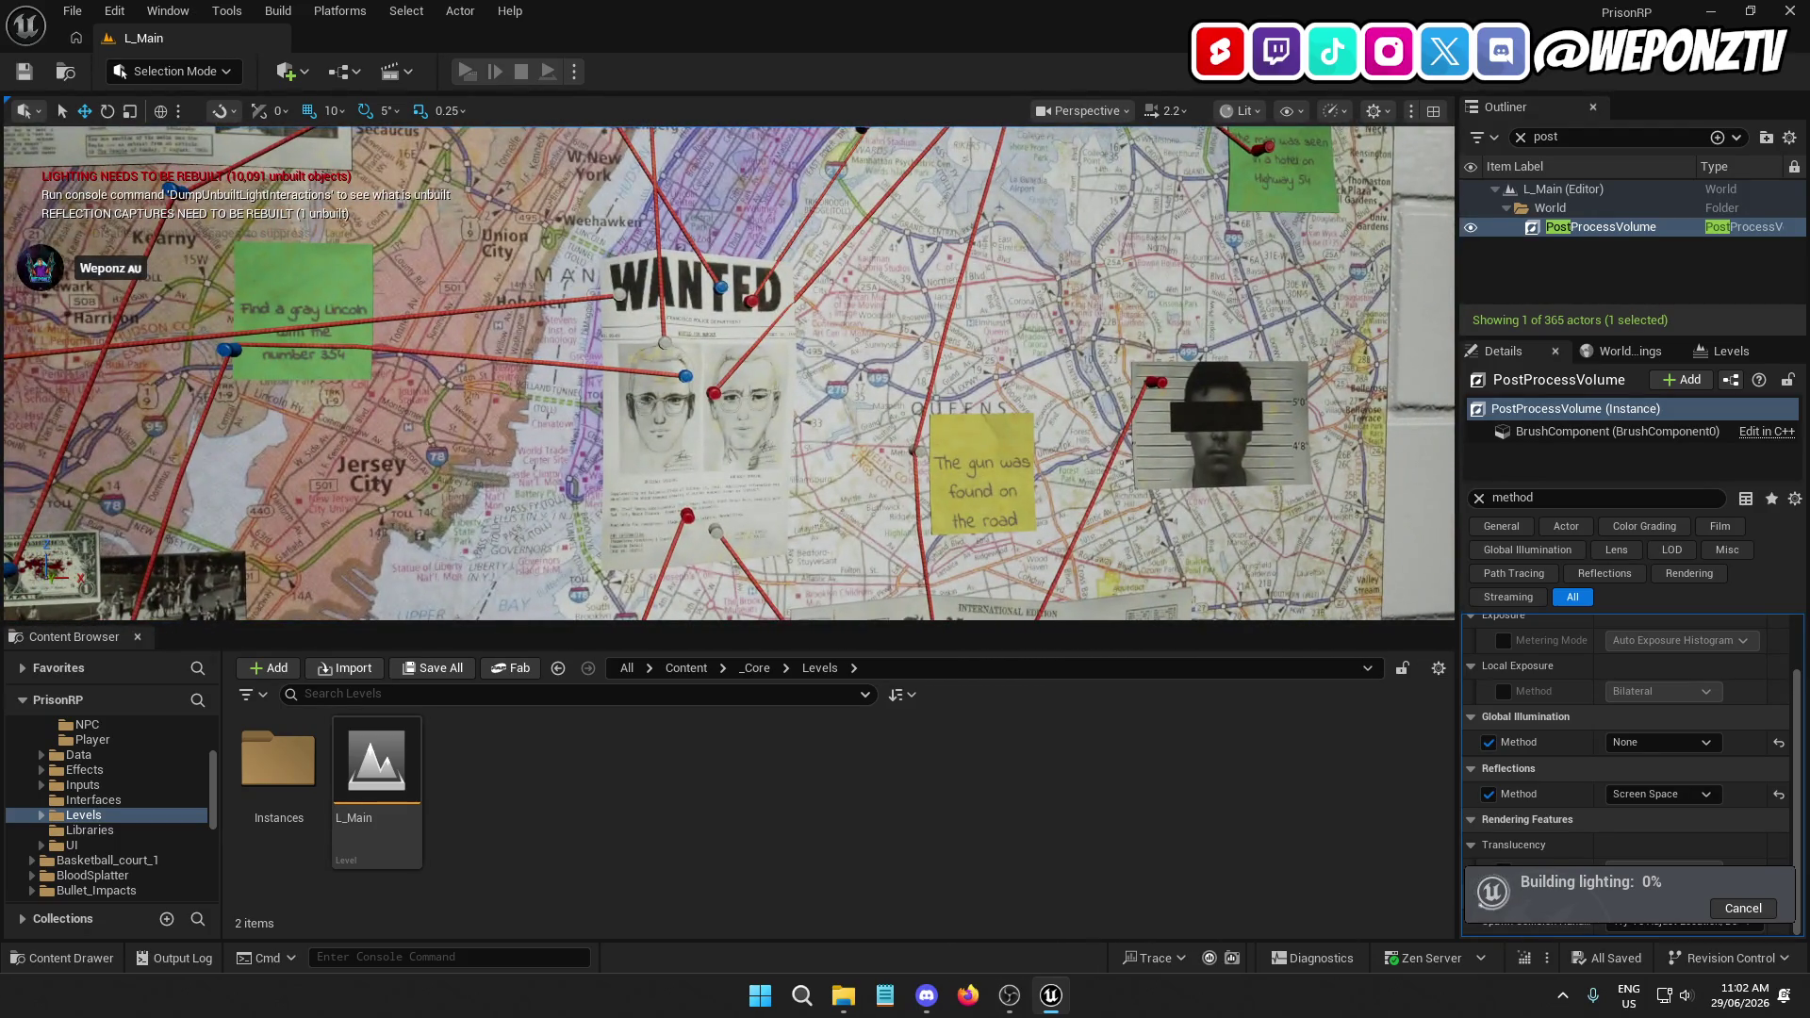
key(a)
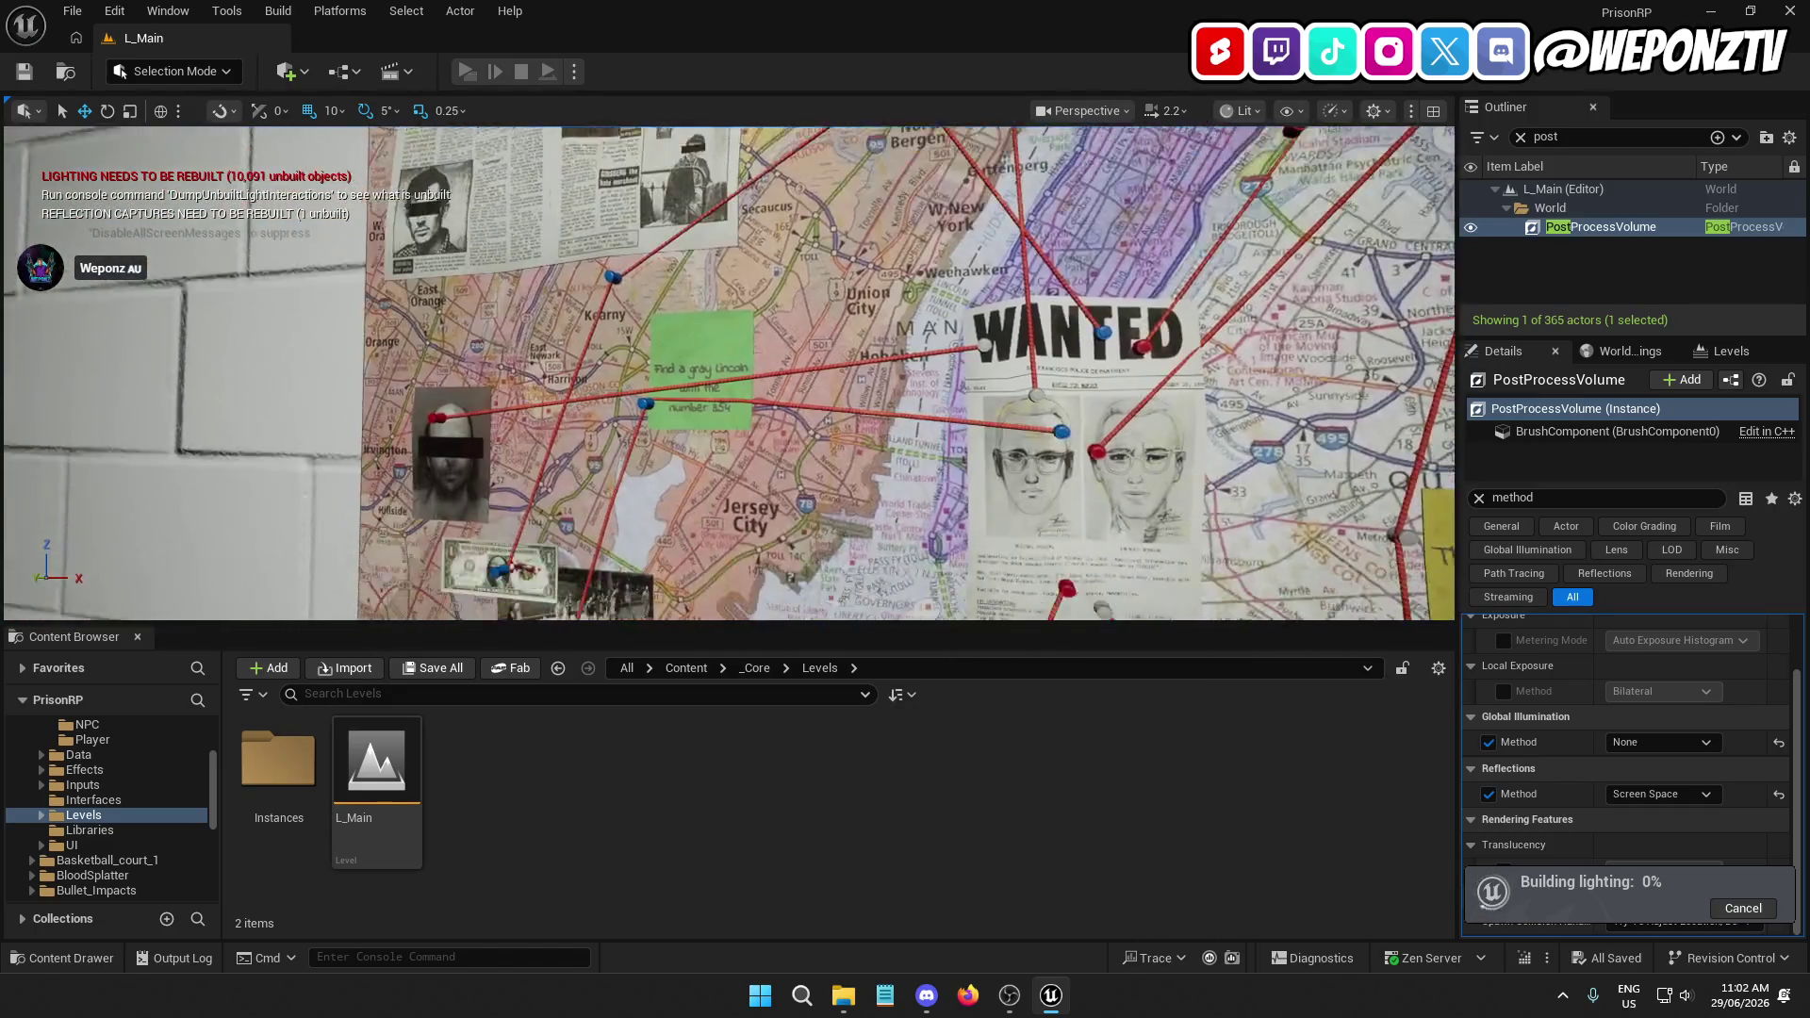
key(q)
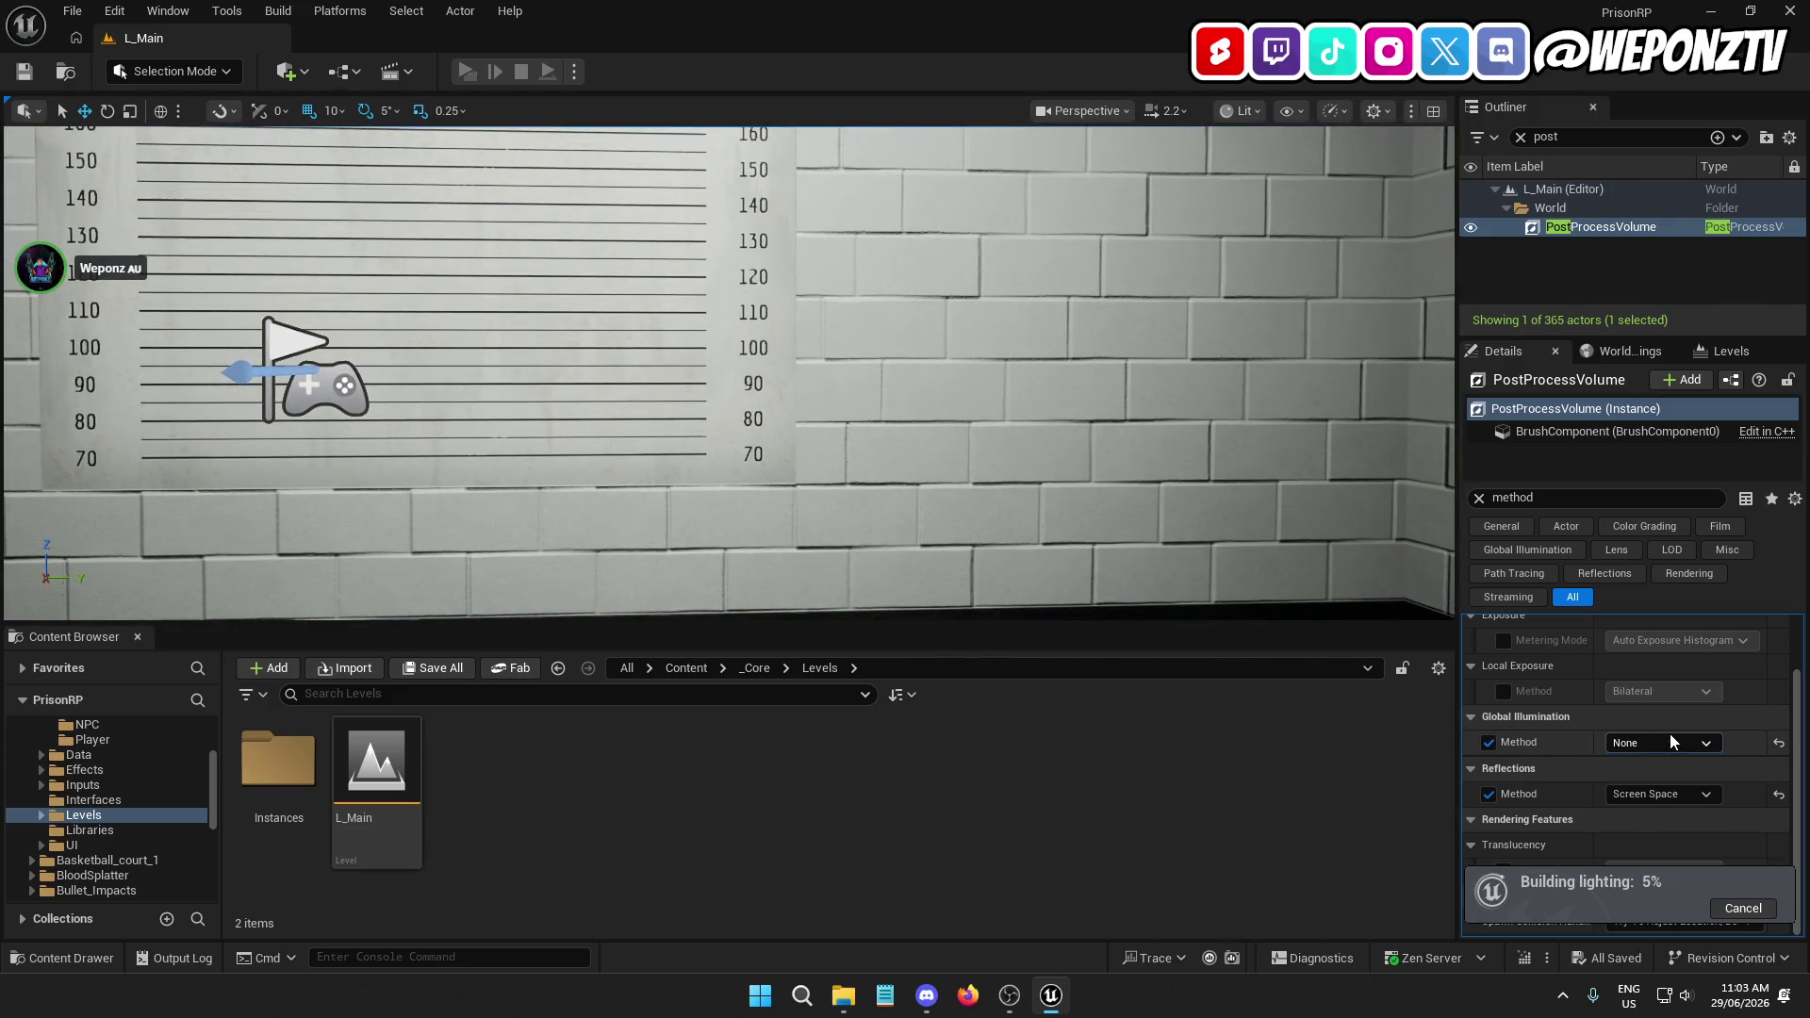
click(1668, 742)
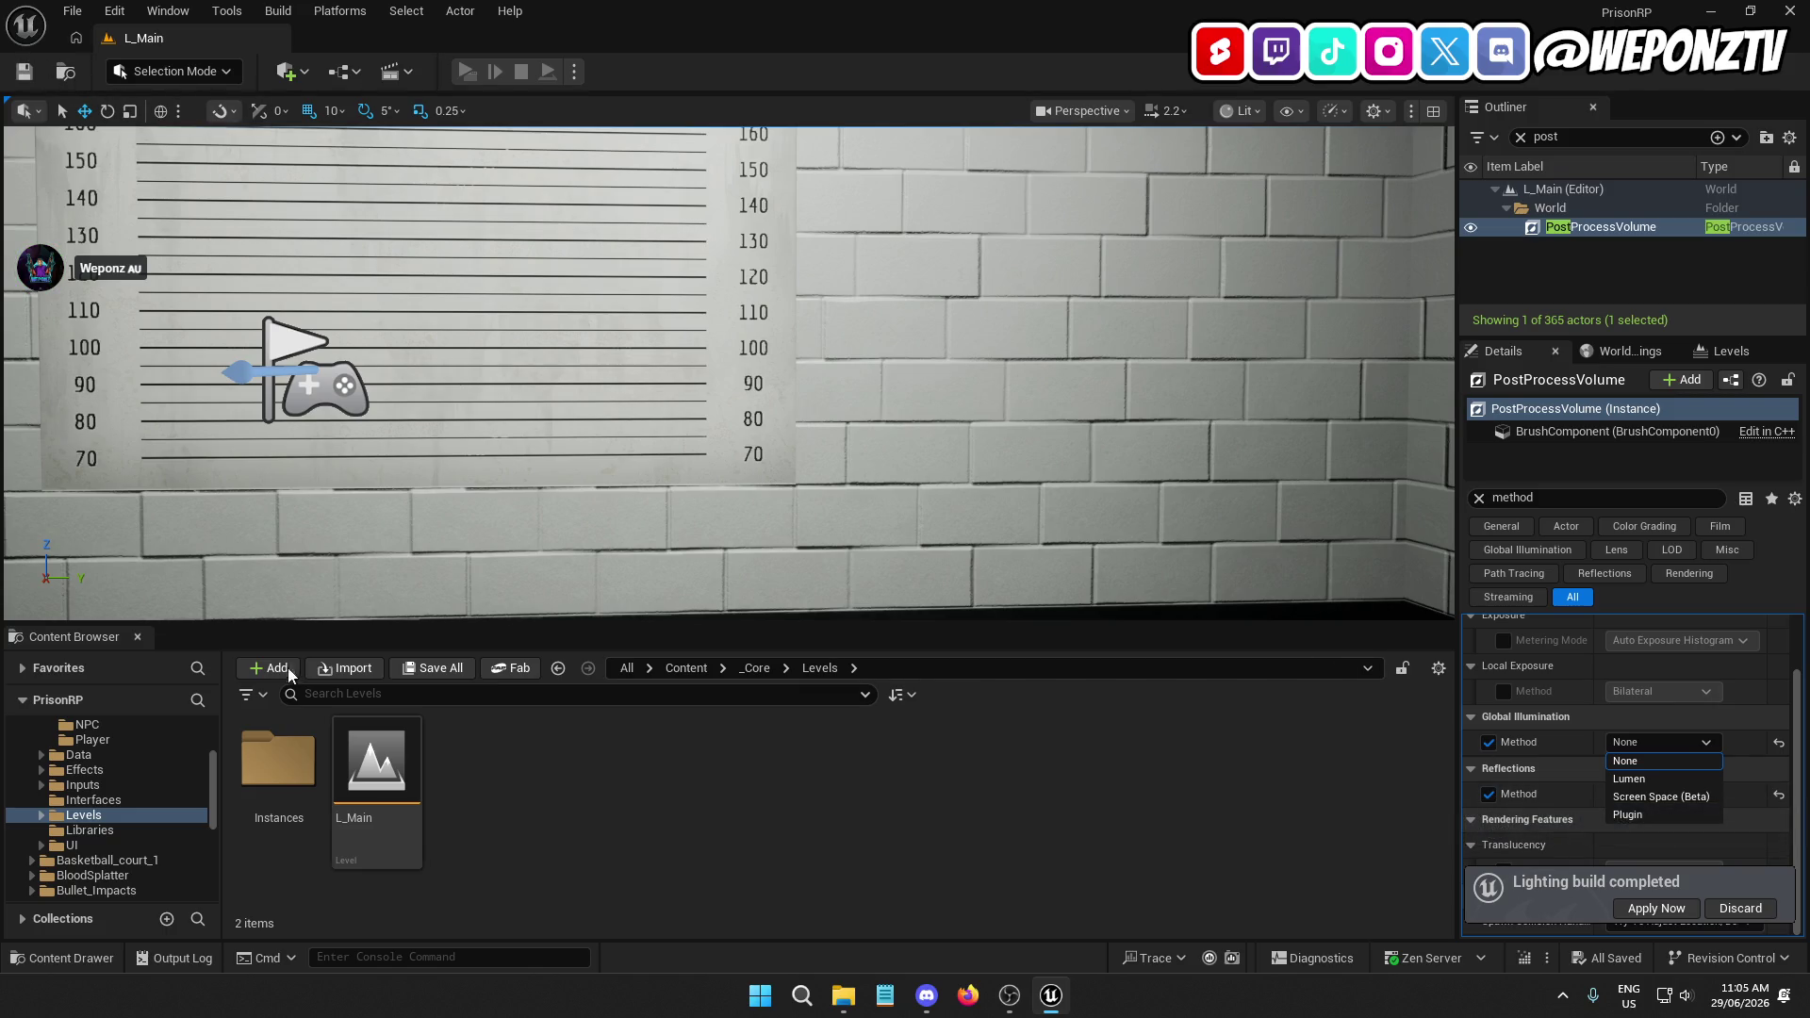
Close the Global Illumination method list, leaving the method set to None
click(433, 670)
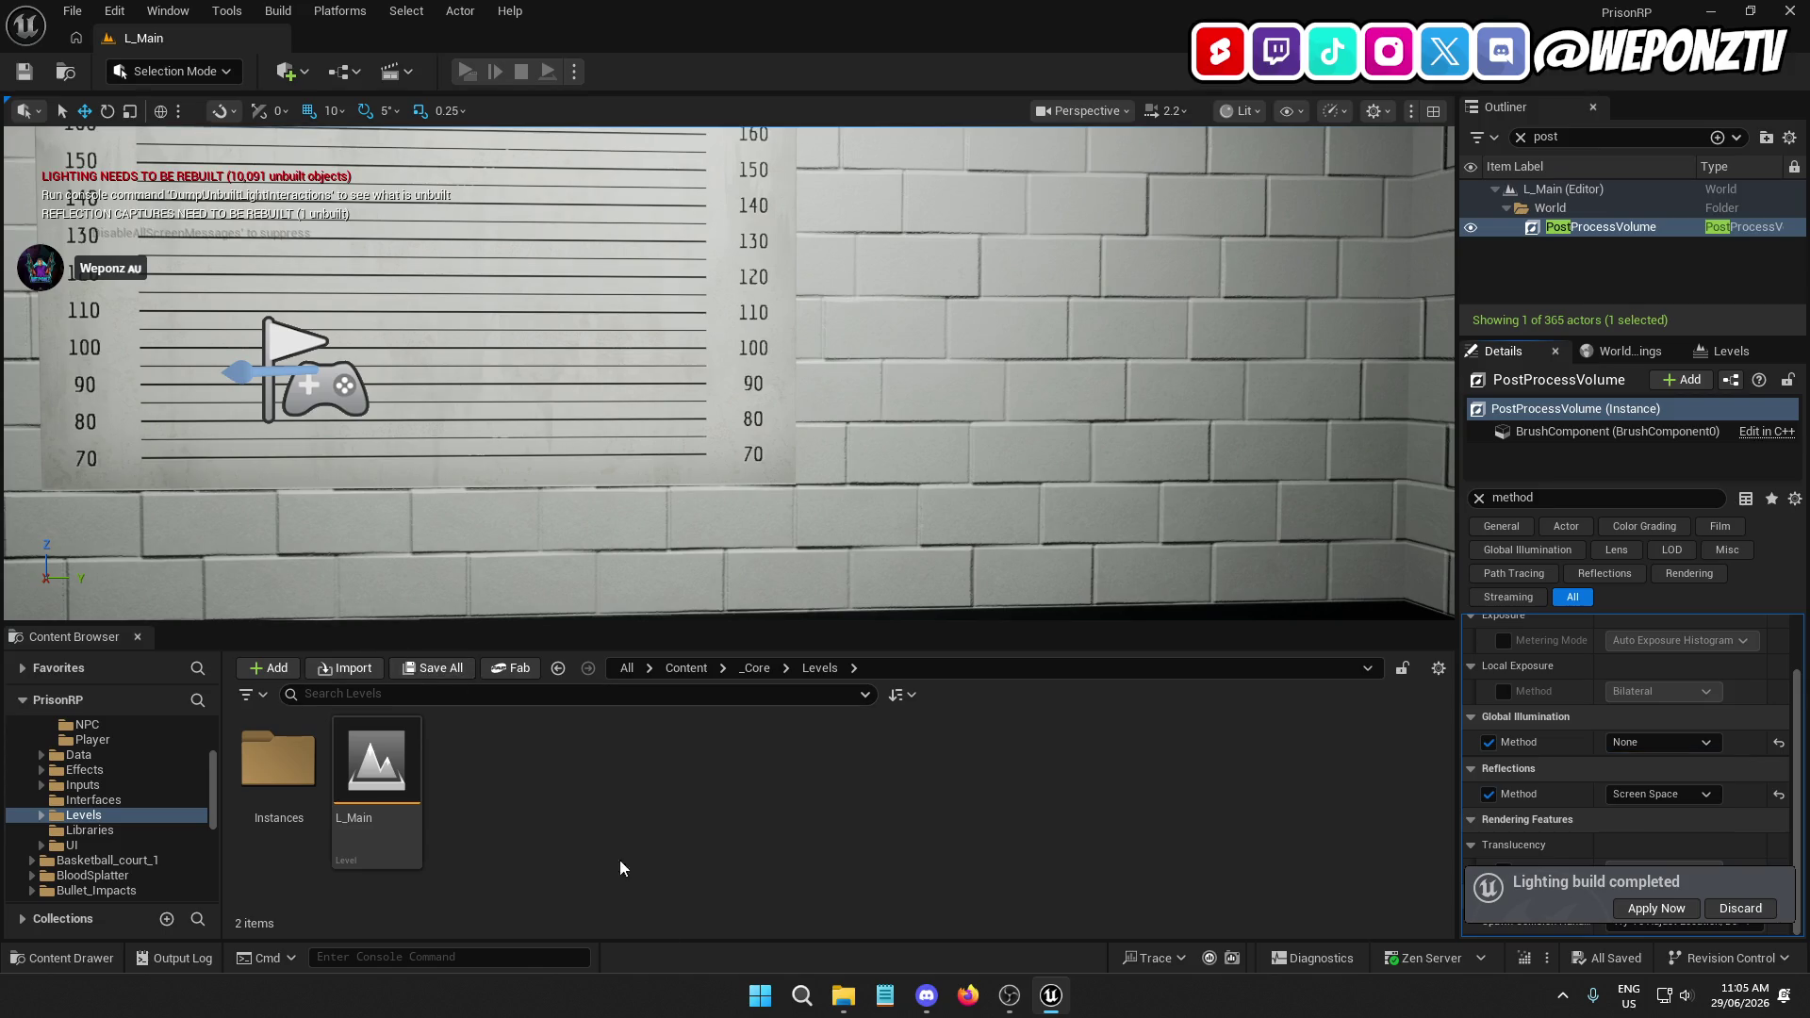
Apply the completed lighting build and close the lighting results log
click(1656, 908)
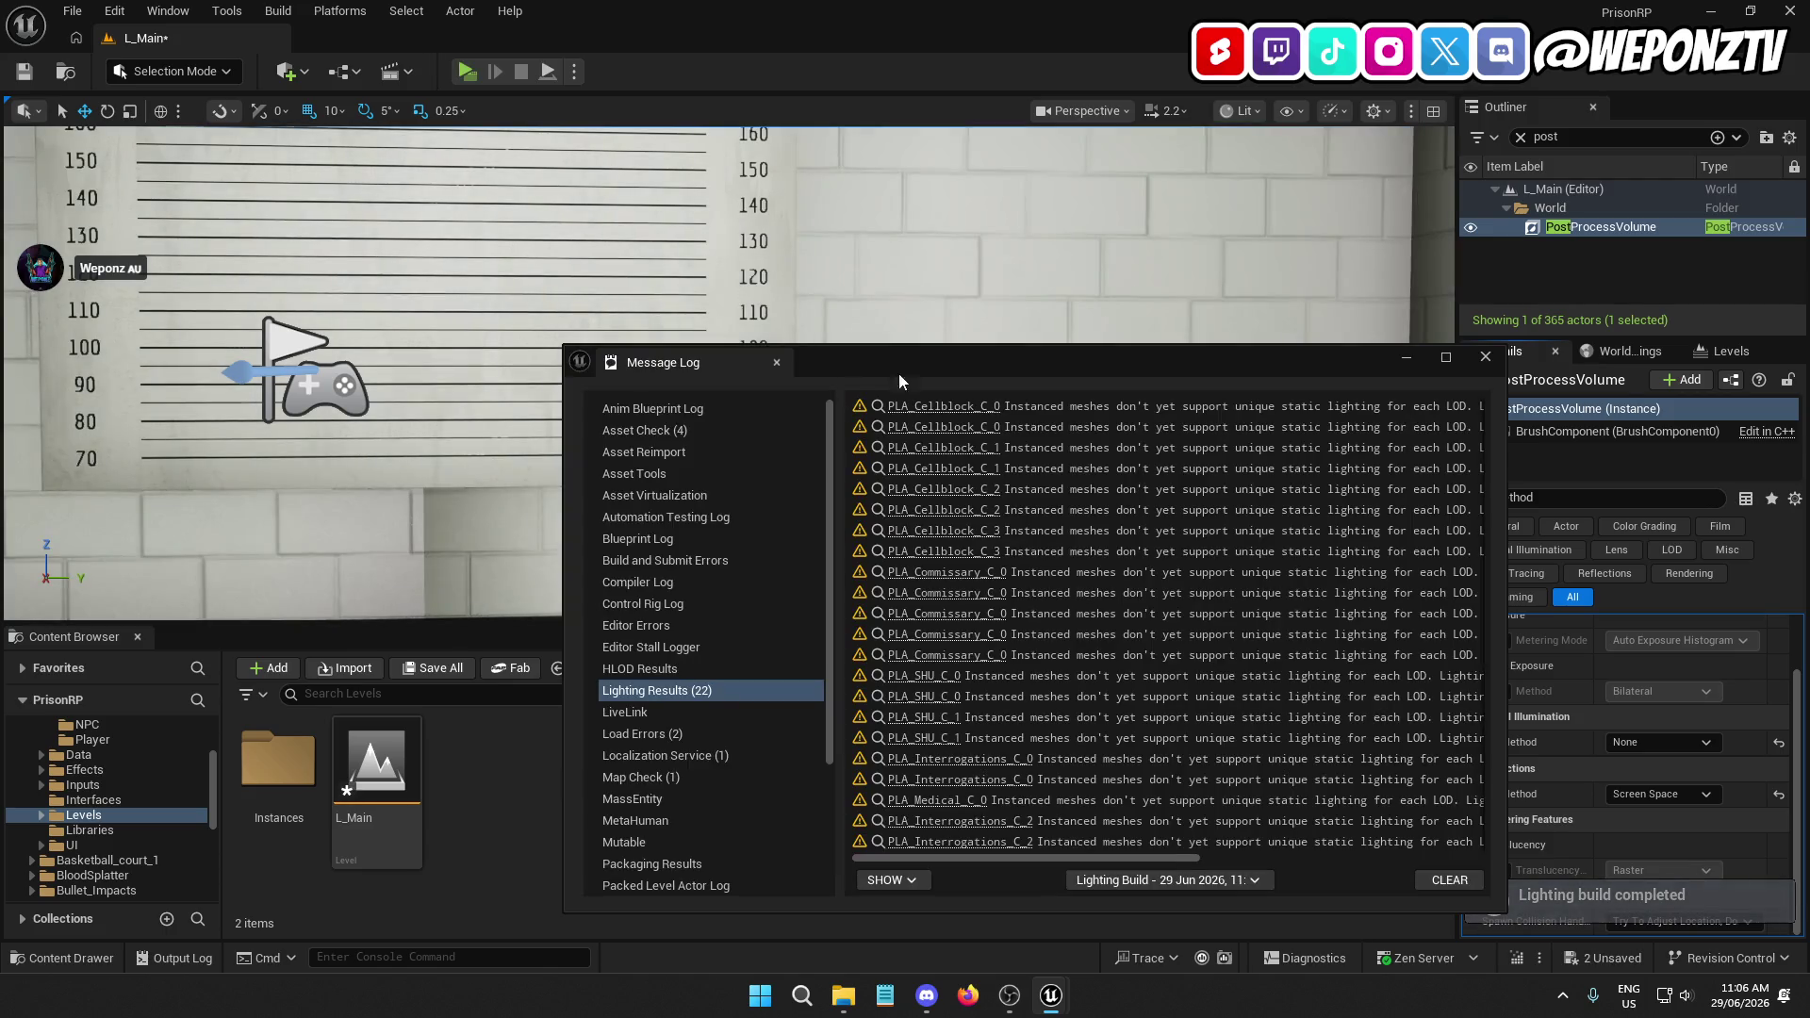
click(1485, 356)
Play-test the level in a preview window, then stop it
mouse_move(726, 377)
mouse_down()
mouse_move(716, 490)
mouse_move(848, 491)
mouse_move(853, 513)
mouse_move(853, 471)
mouse_move(853, 565)
mouse_move(839, 509)
mouse_move(797, 509)
mouse_move(1350, 519)
mouse_move(1037, 425)
mouse_move(585, 386)
mouse_move(622, 406)
mouse_move(745, 391)
mouse_move(736, 433)
mouse_move(622, 424)
mouse_move(622, 472)
mouse_move(627, 445)
mouse_up()
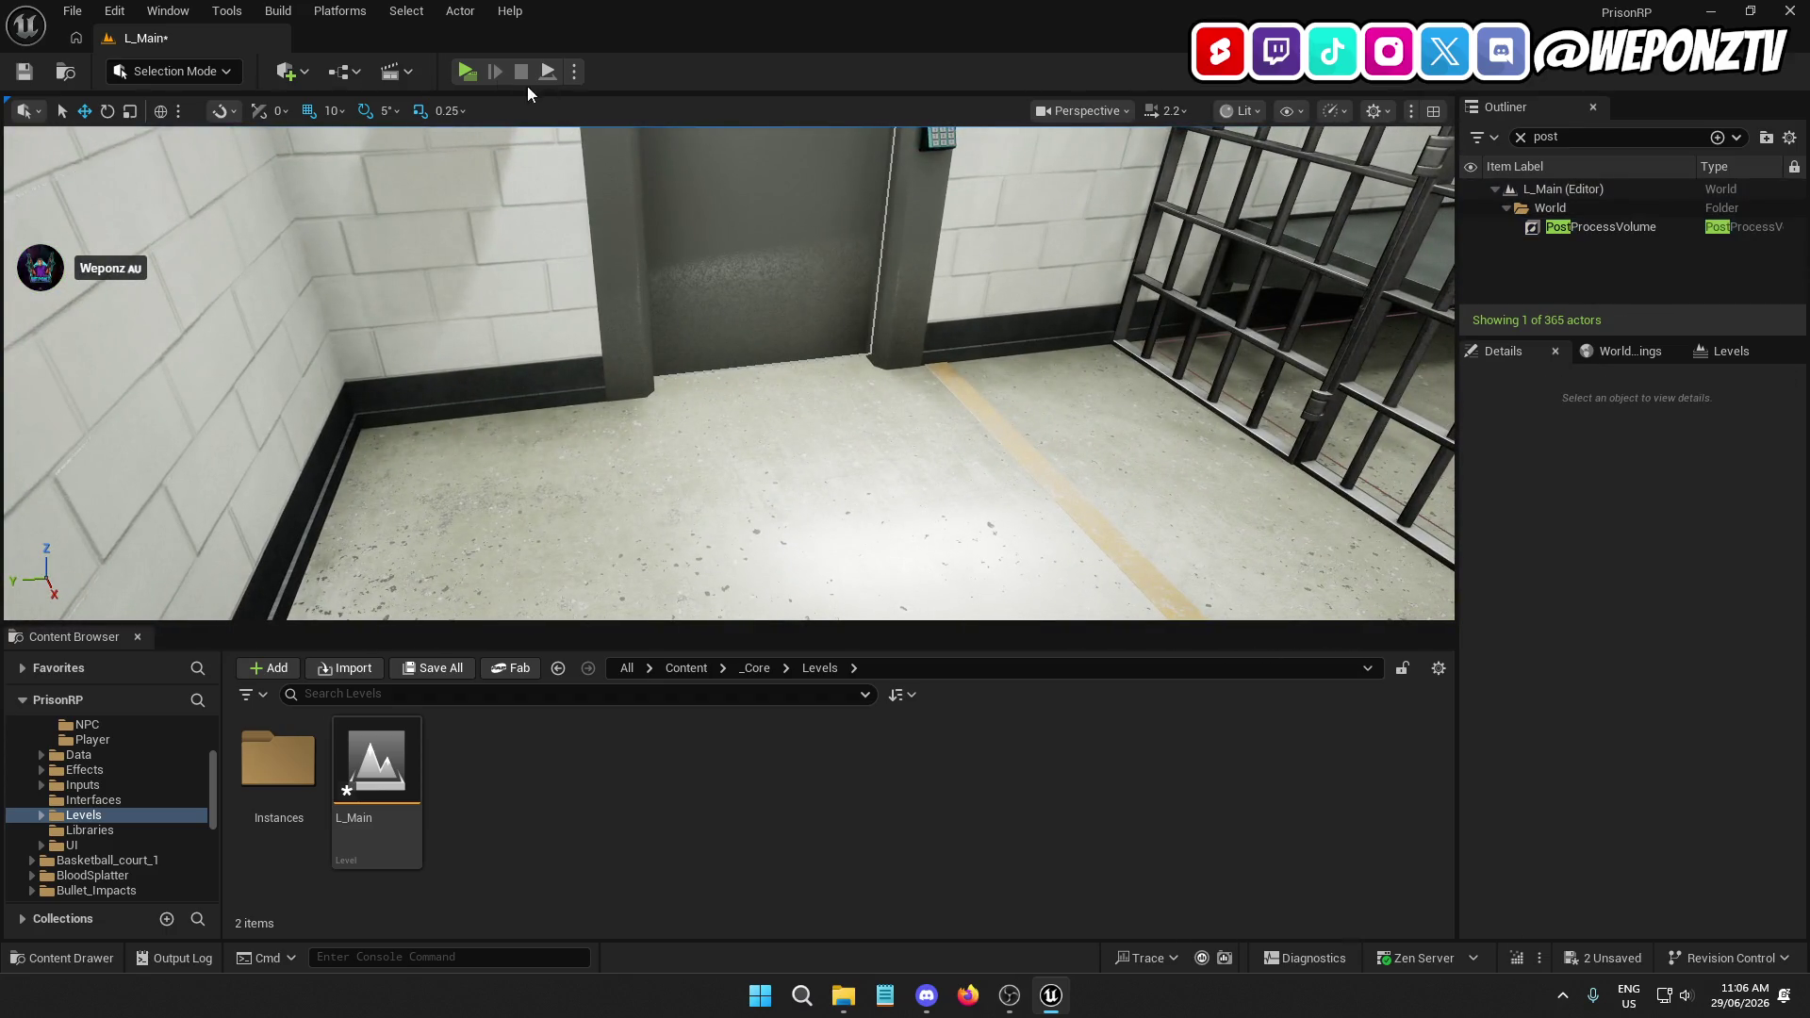
click(466, 72)
key(Escape)
Save all changes including L_Main_BuiltData, close the editor, and open the UE5 Projects folder
click(75, 13)
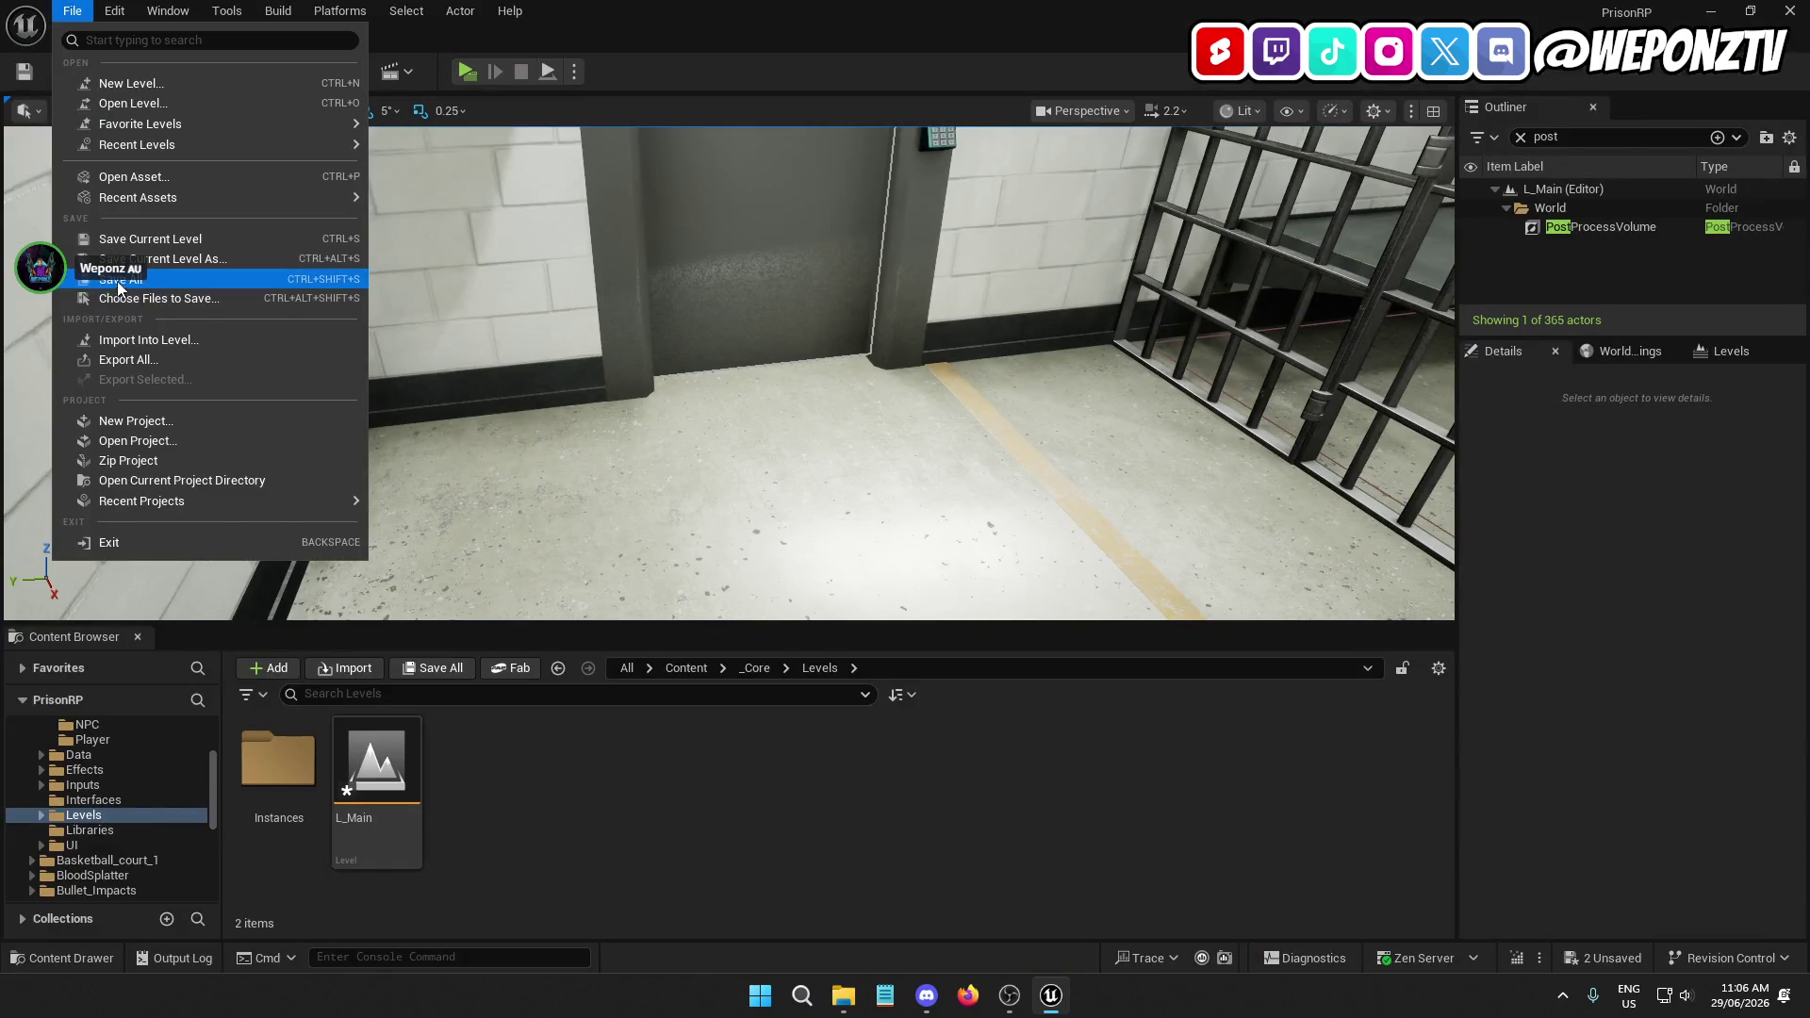
click(106, 276)
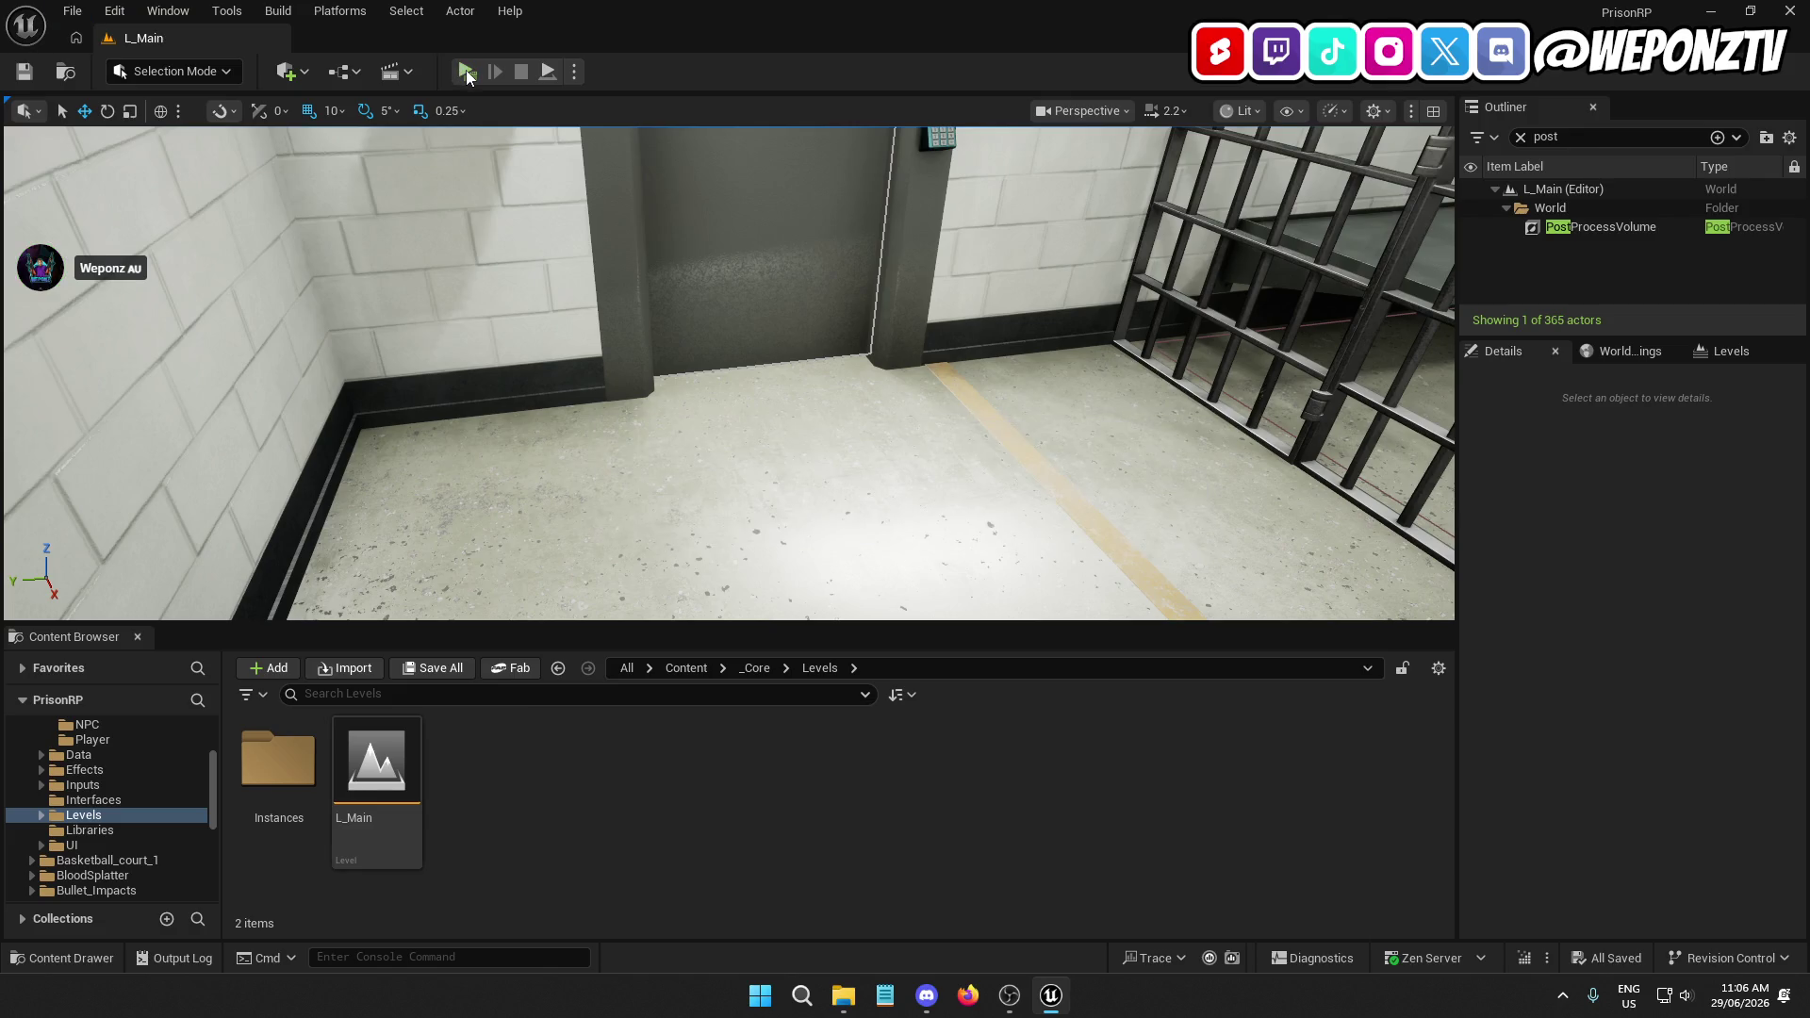
click(1788, 8)
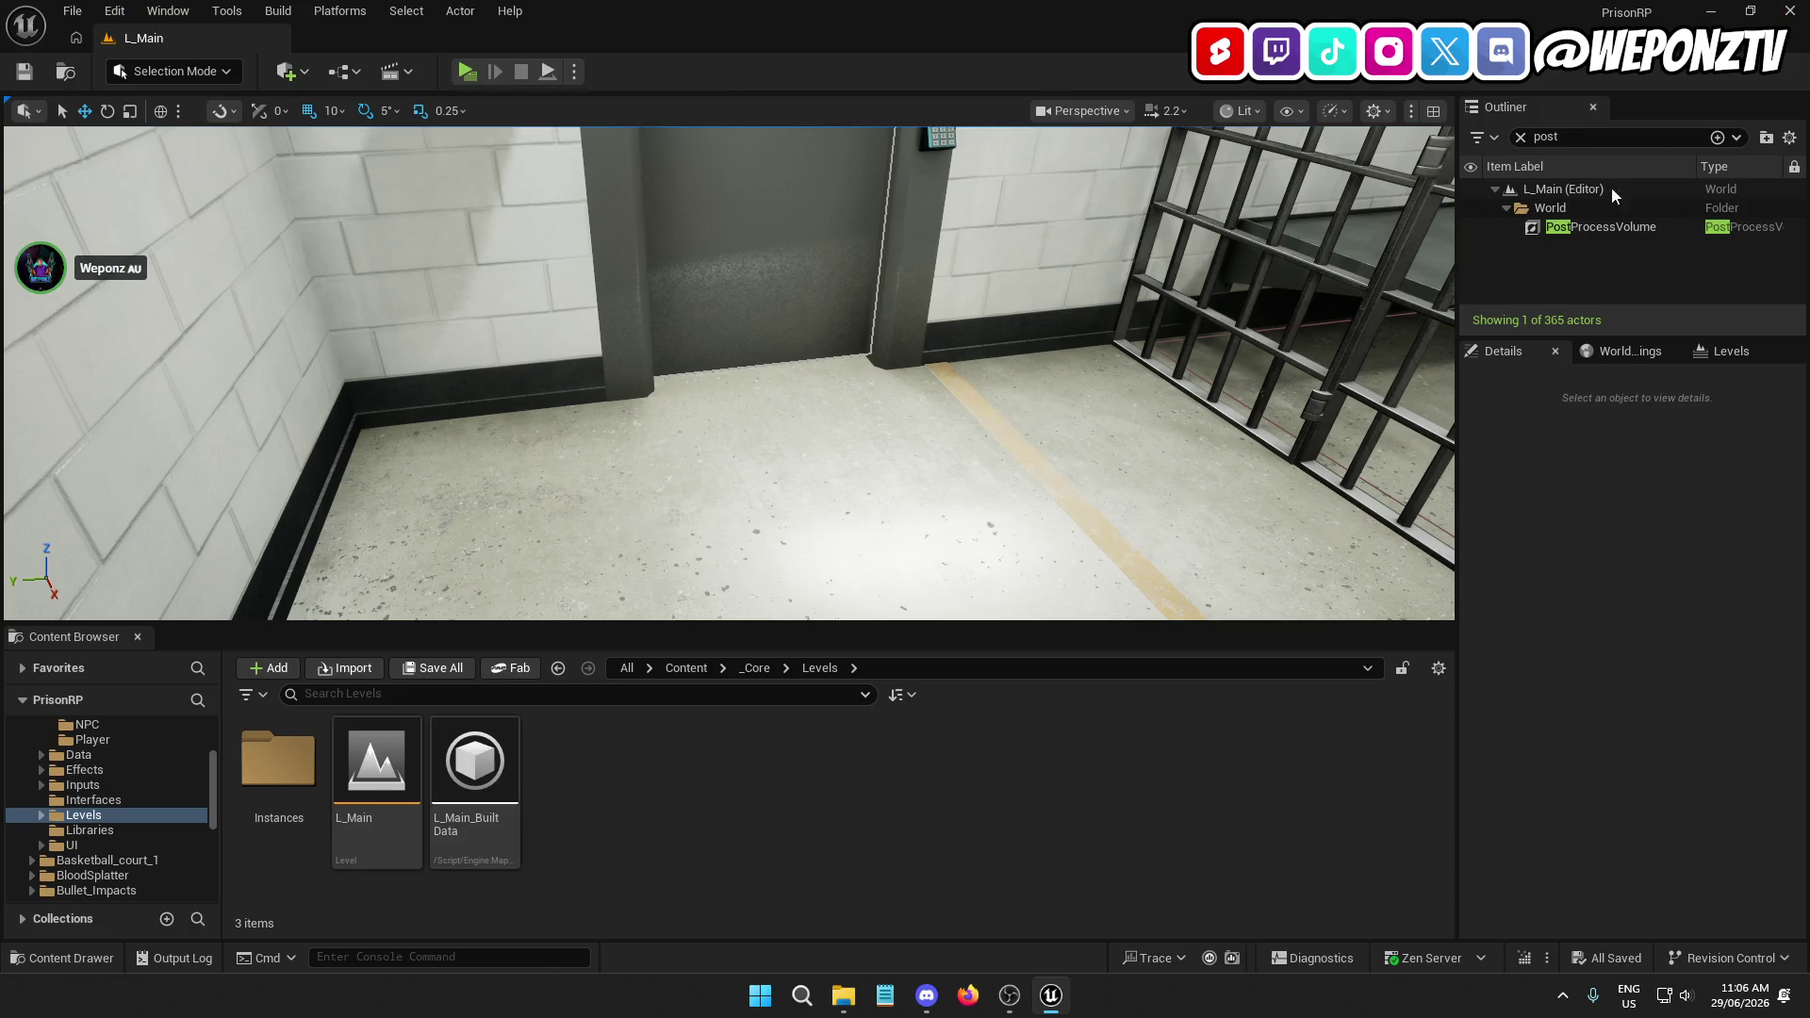
double_click(1178, 127)
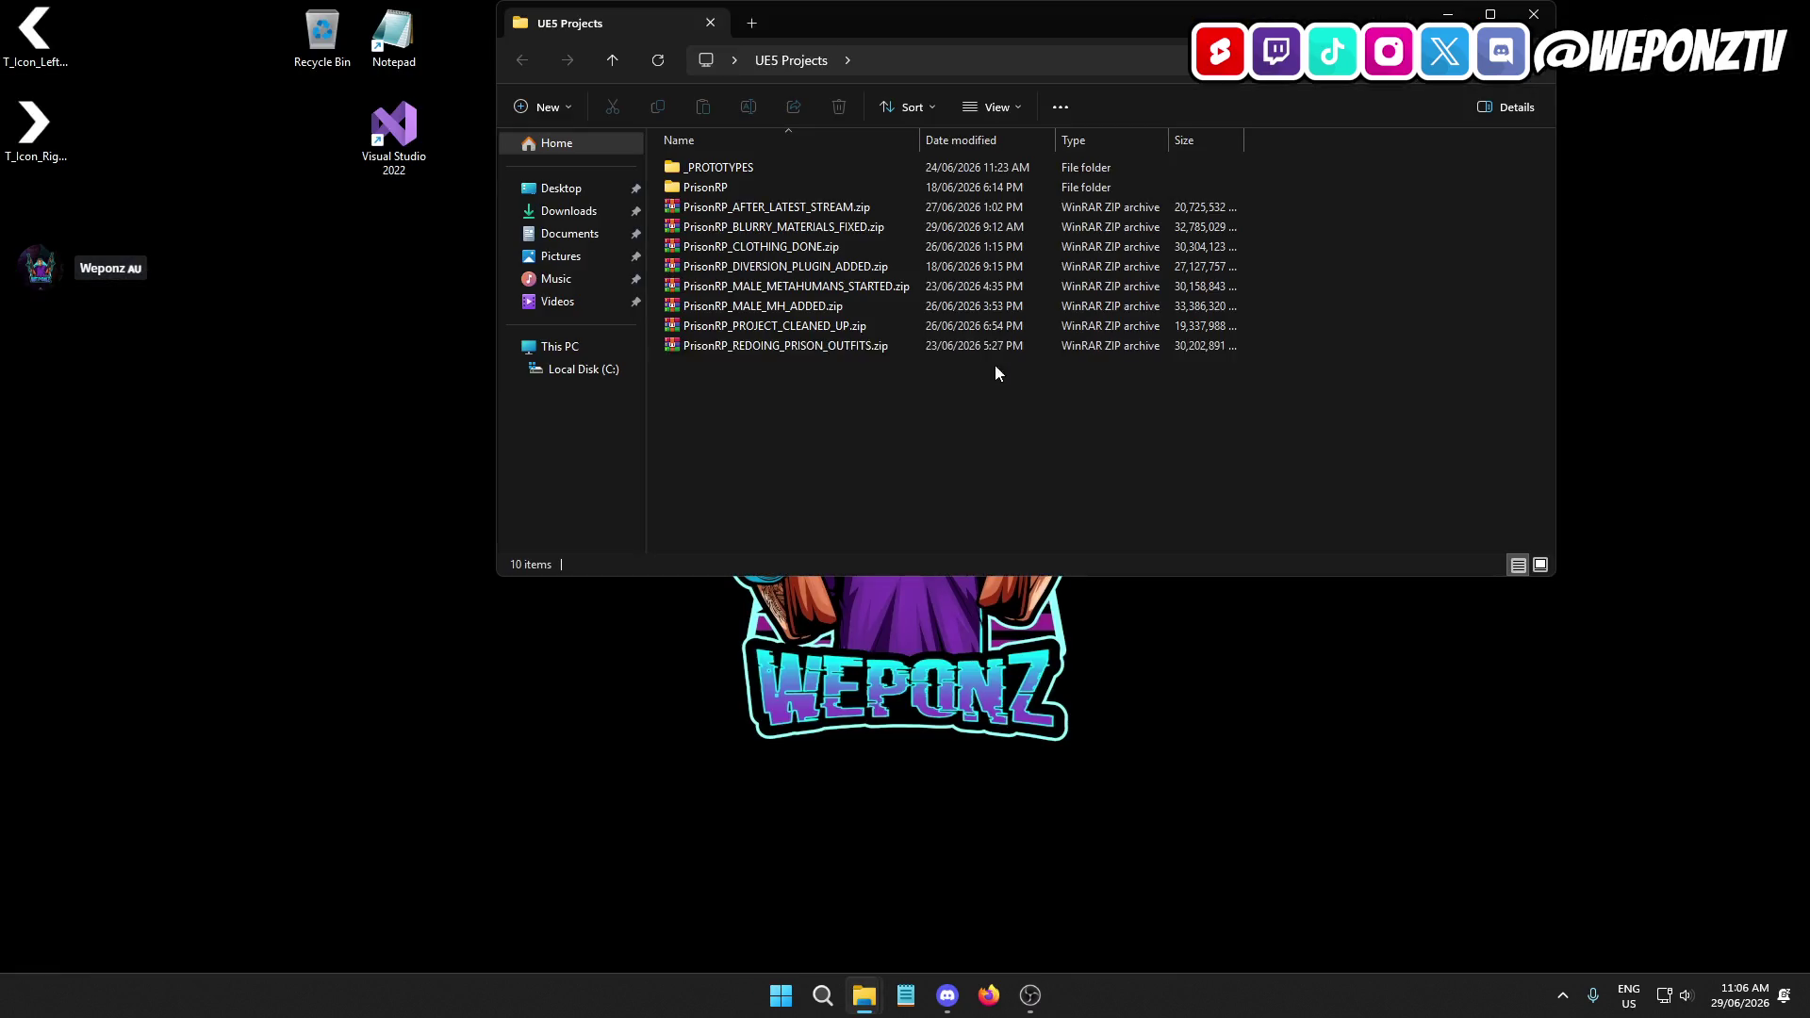
Launch PrisonRP.uproject from the PrisonRP folder and minimize Explorer
double_click(754, 187)
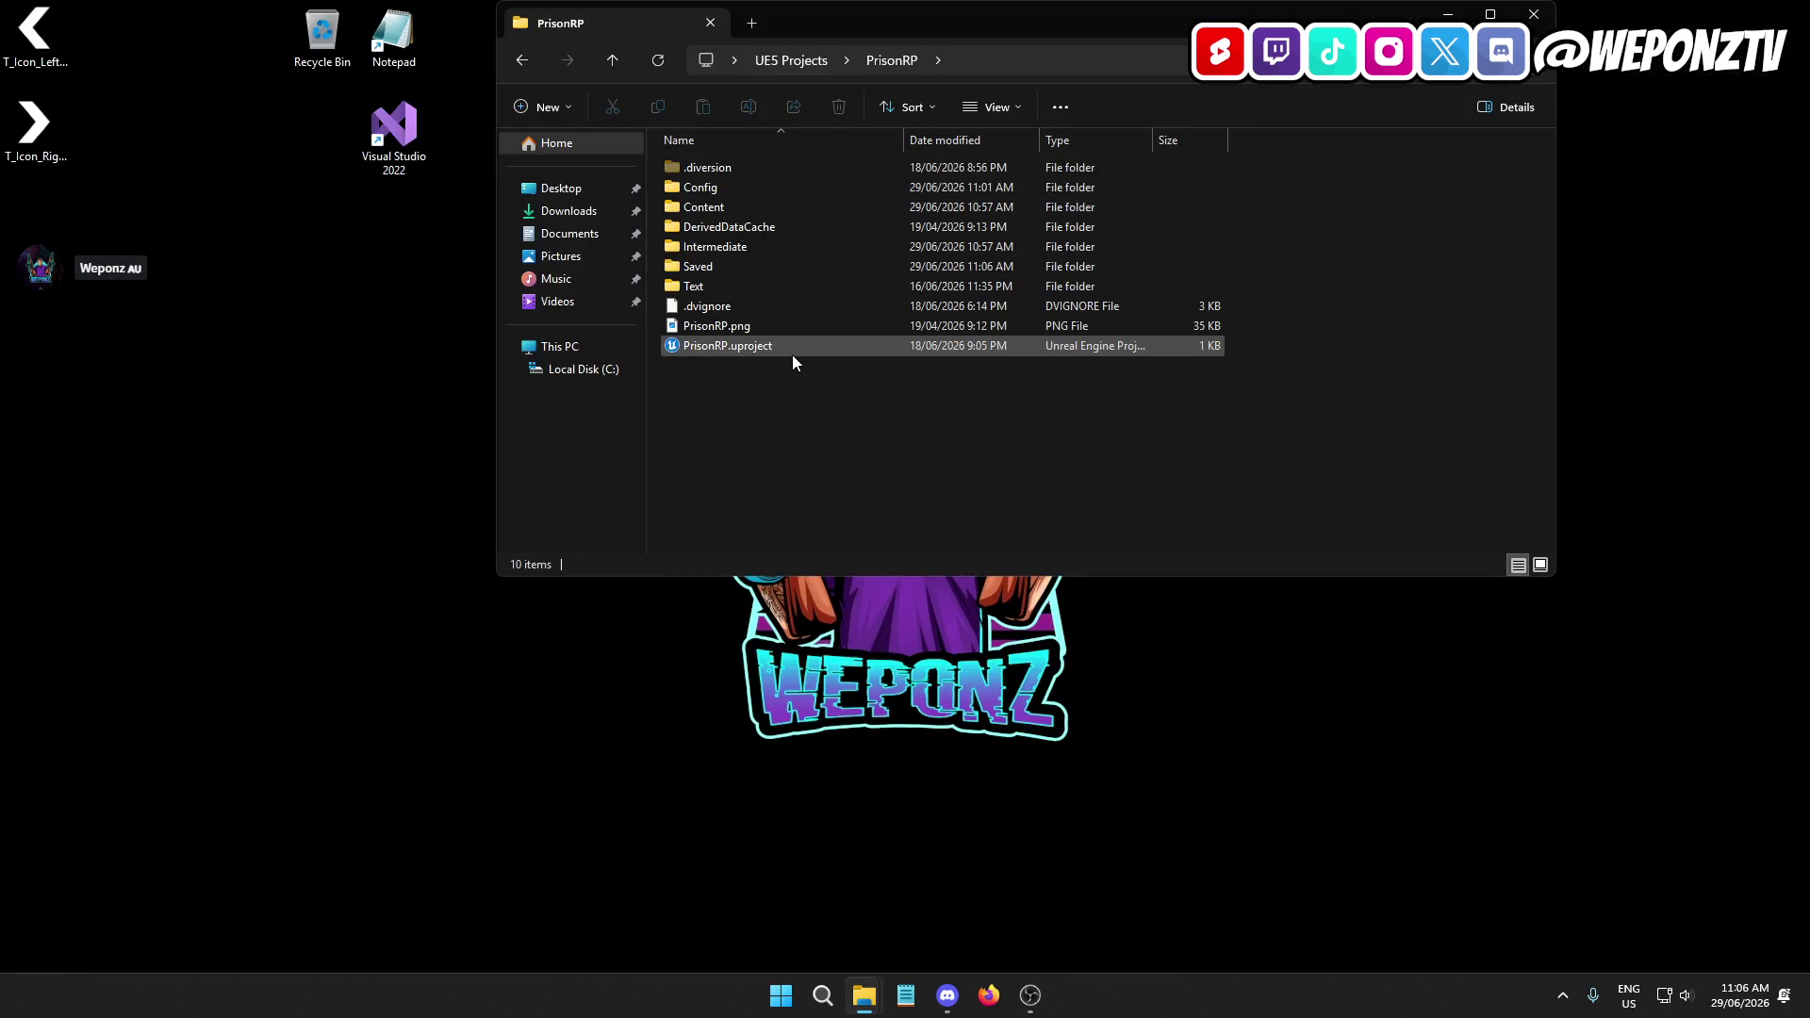
double_click(792, 354)
click(1447, 14)
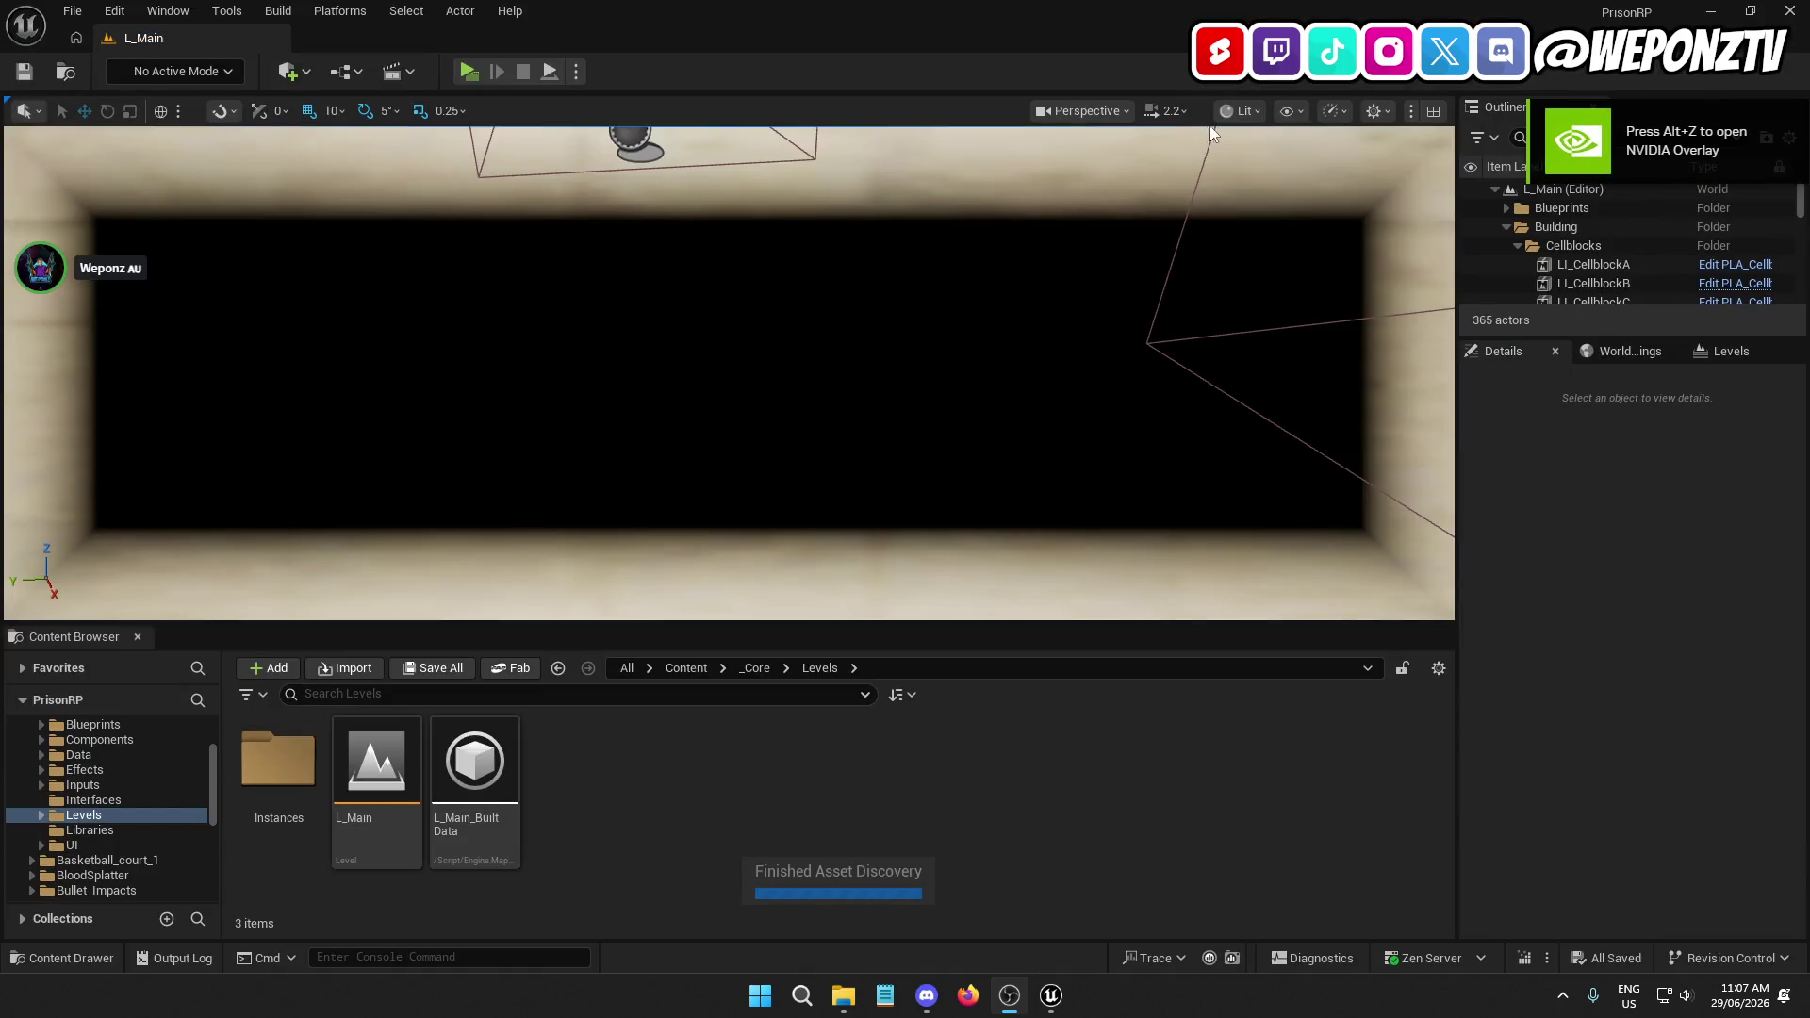
Play-test the reloaded level's mugshot screen, then stop the preview
click(464, 69)
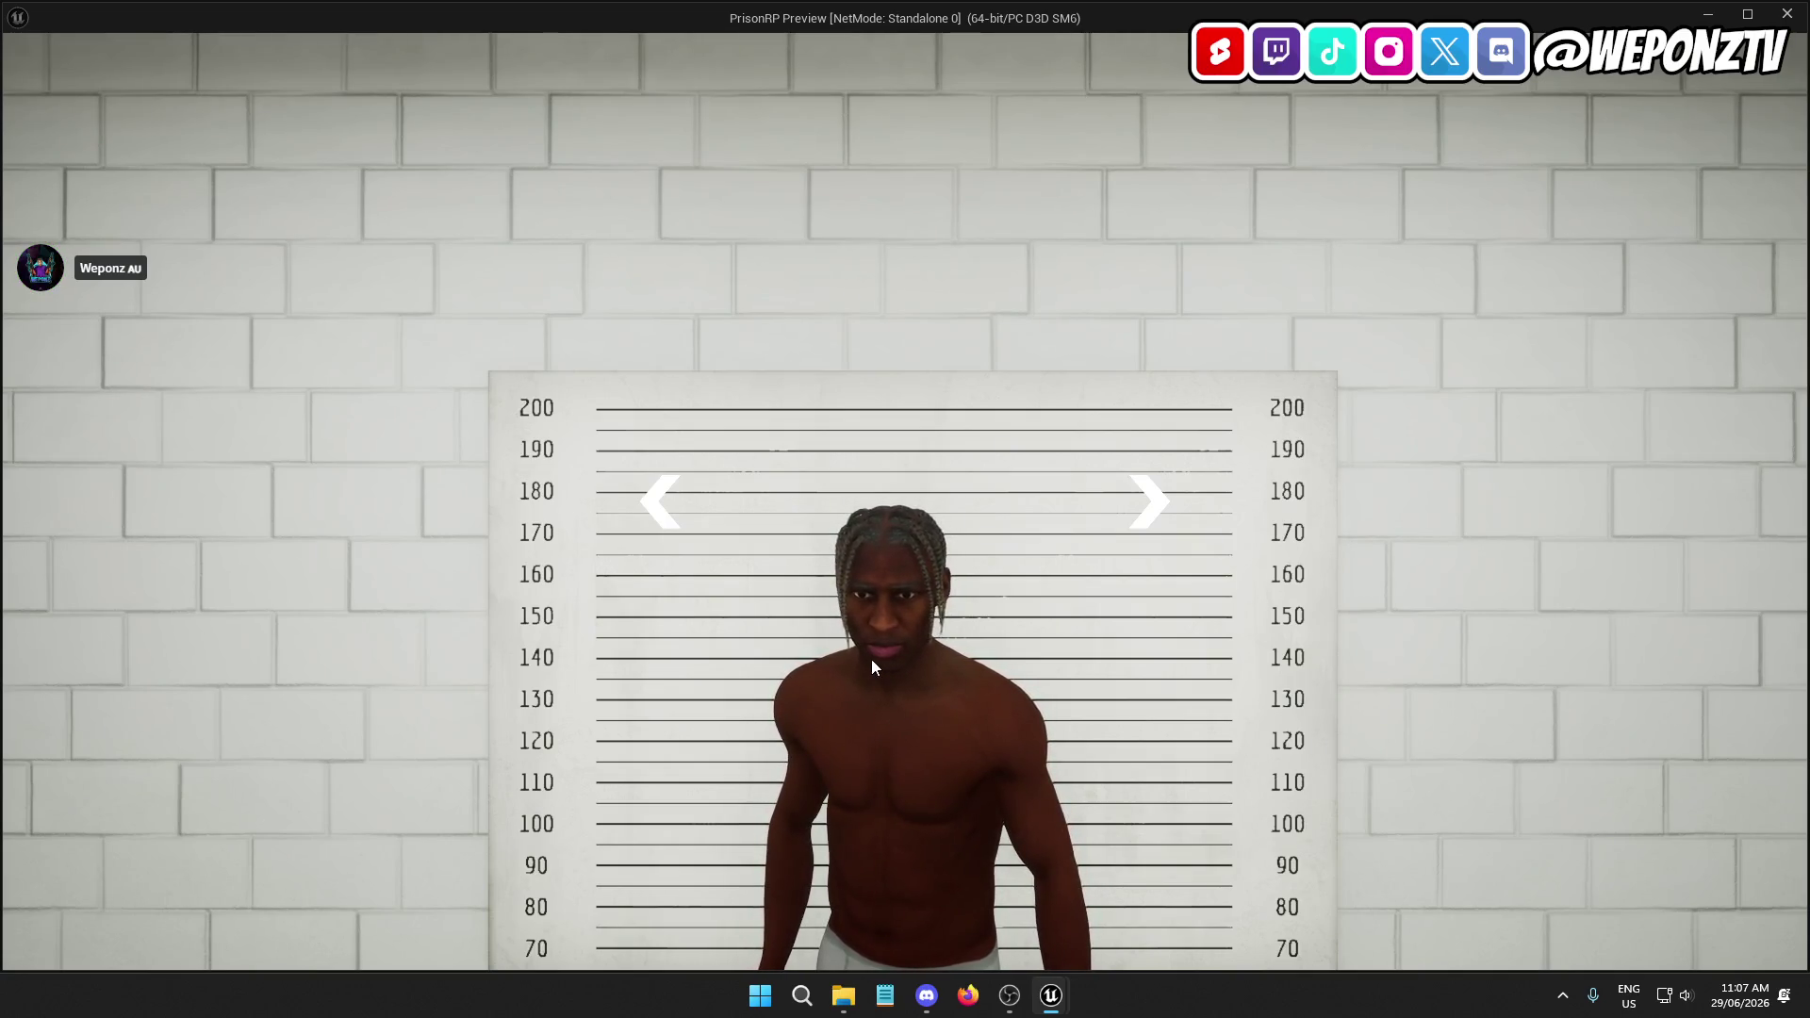
key(Escape)
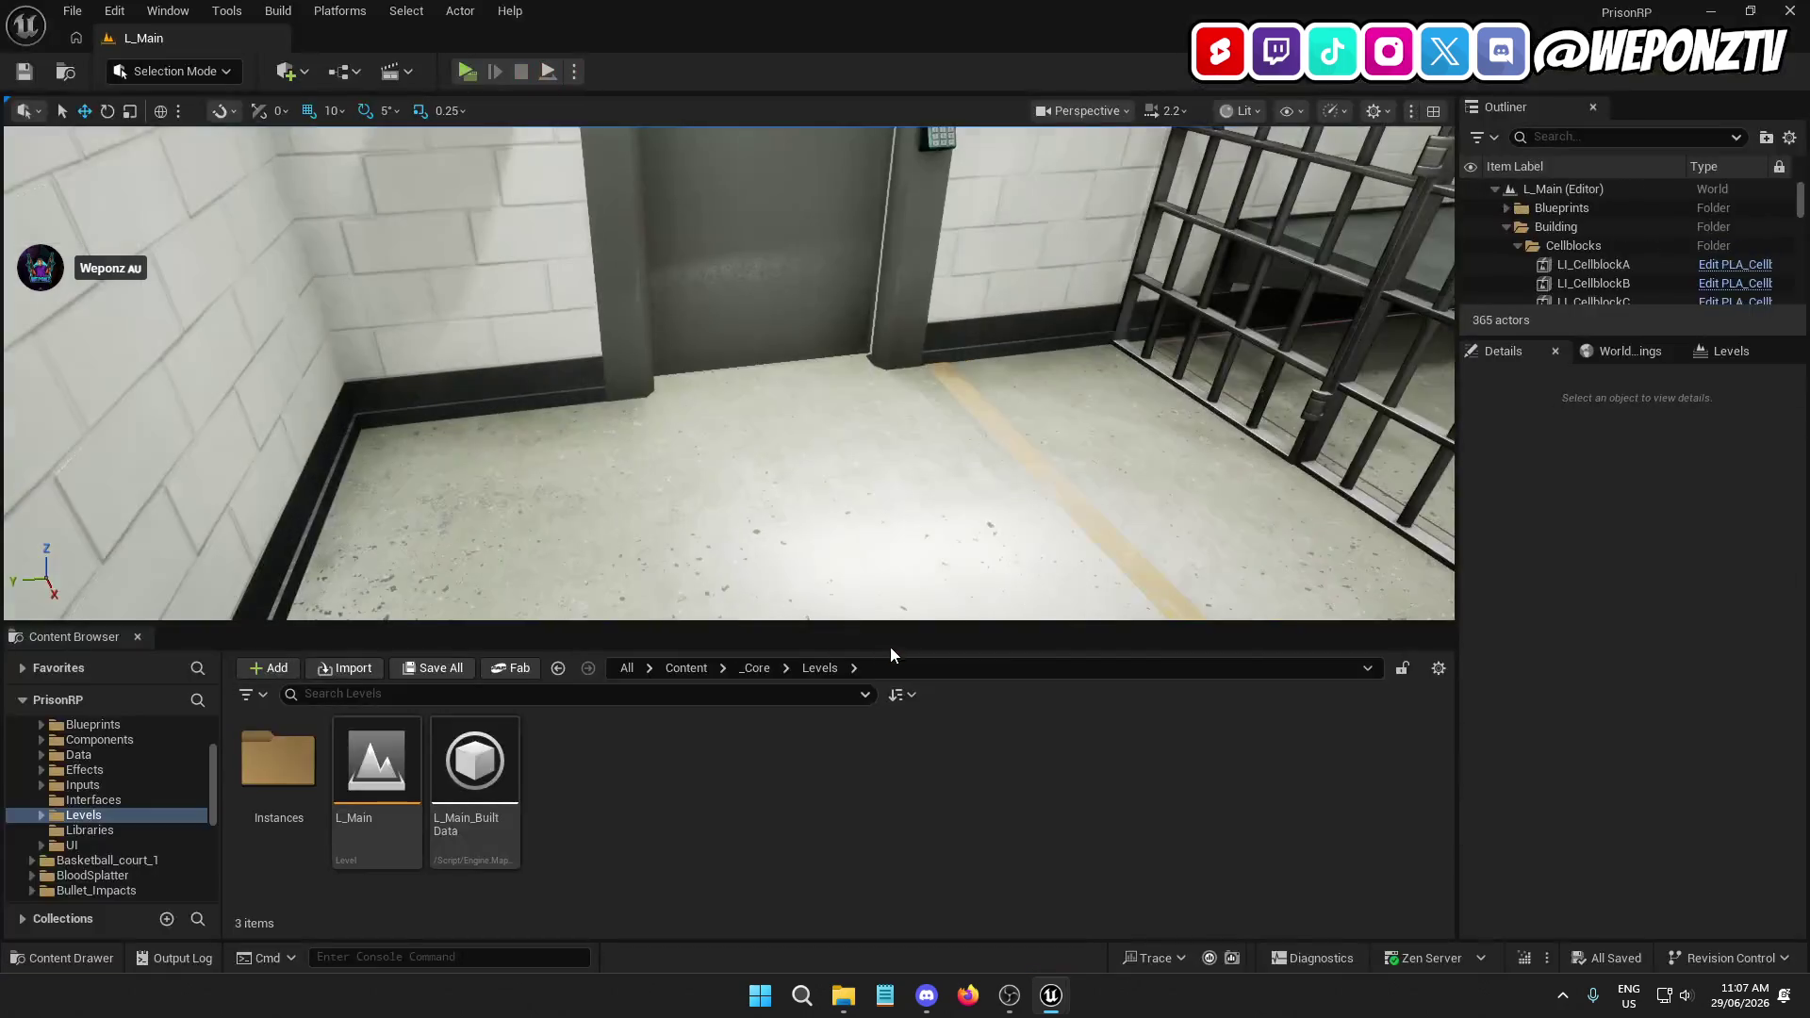
Force-delete the L_Main_BuiltData asset from the Content Browser
right_click(495, 783)
click(596, 407)
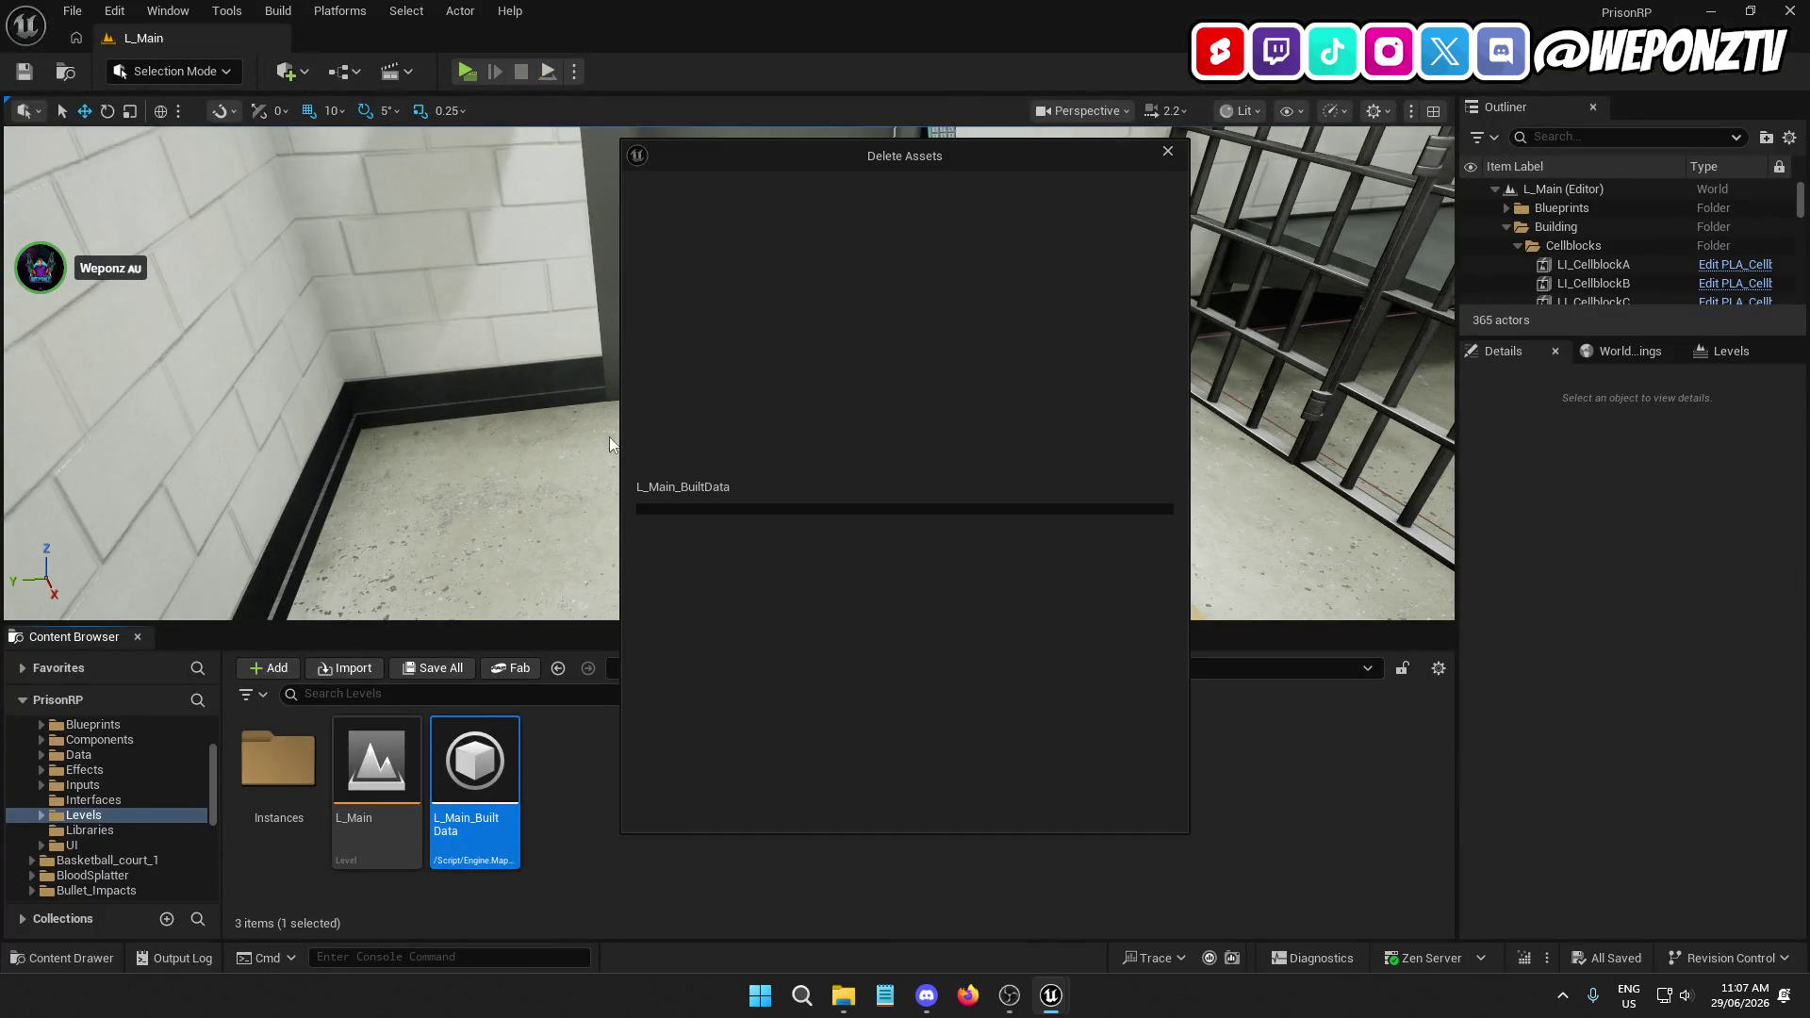
click(869, 795)
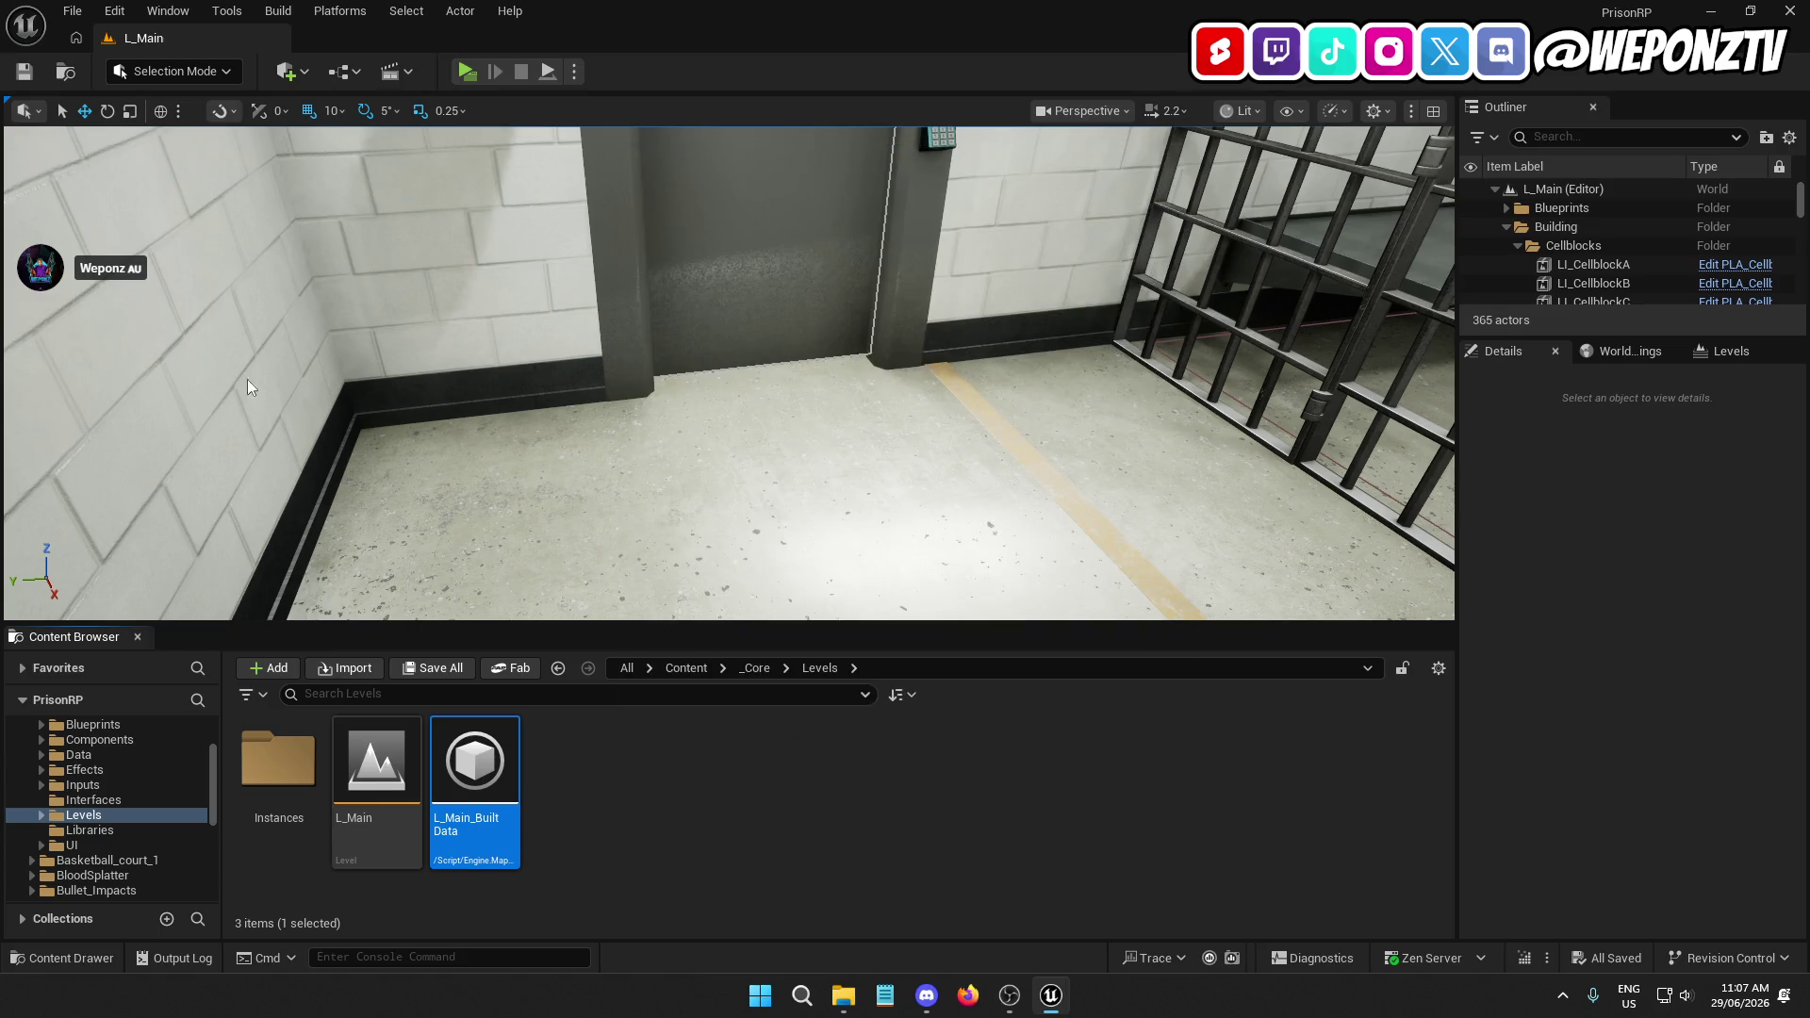
key(Delete)
Save the current level without built lighting and start a play-test
click(66, 10)
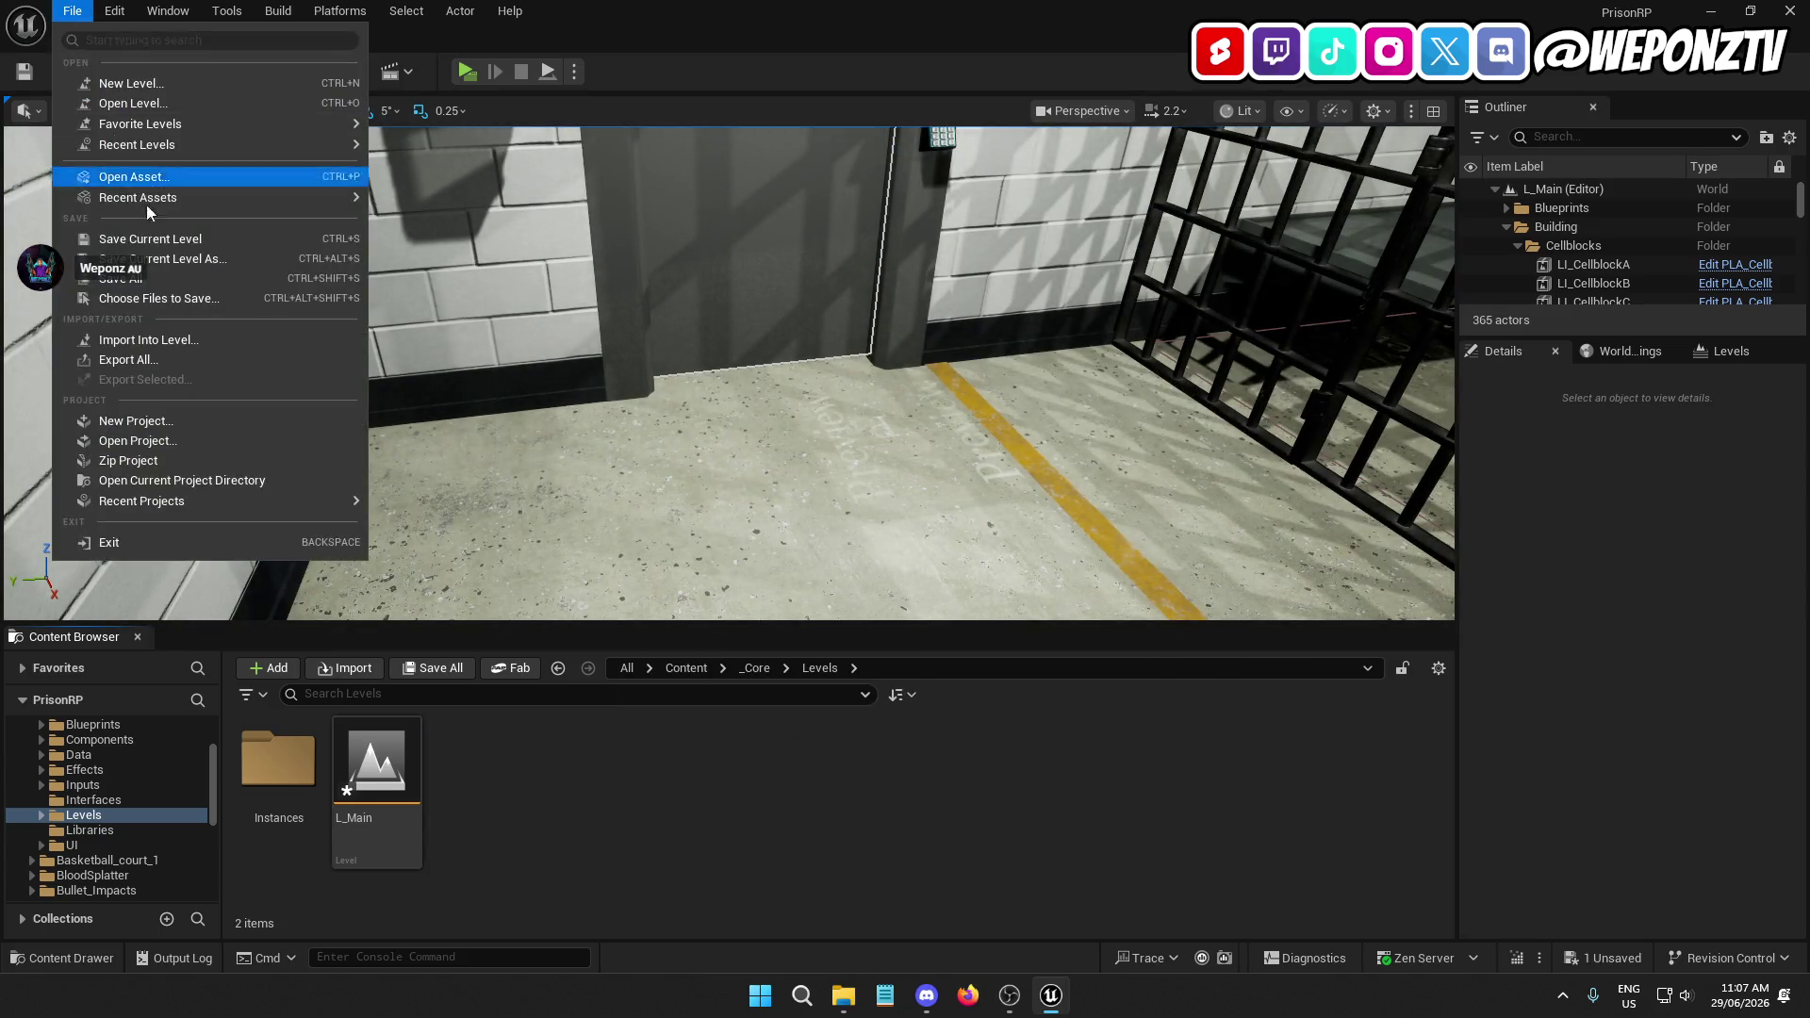
click(145, 174)
click(1427, 176)
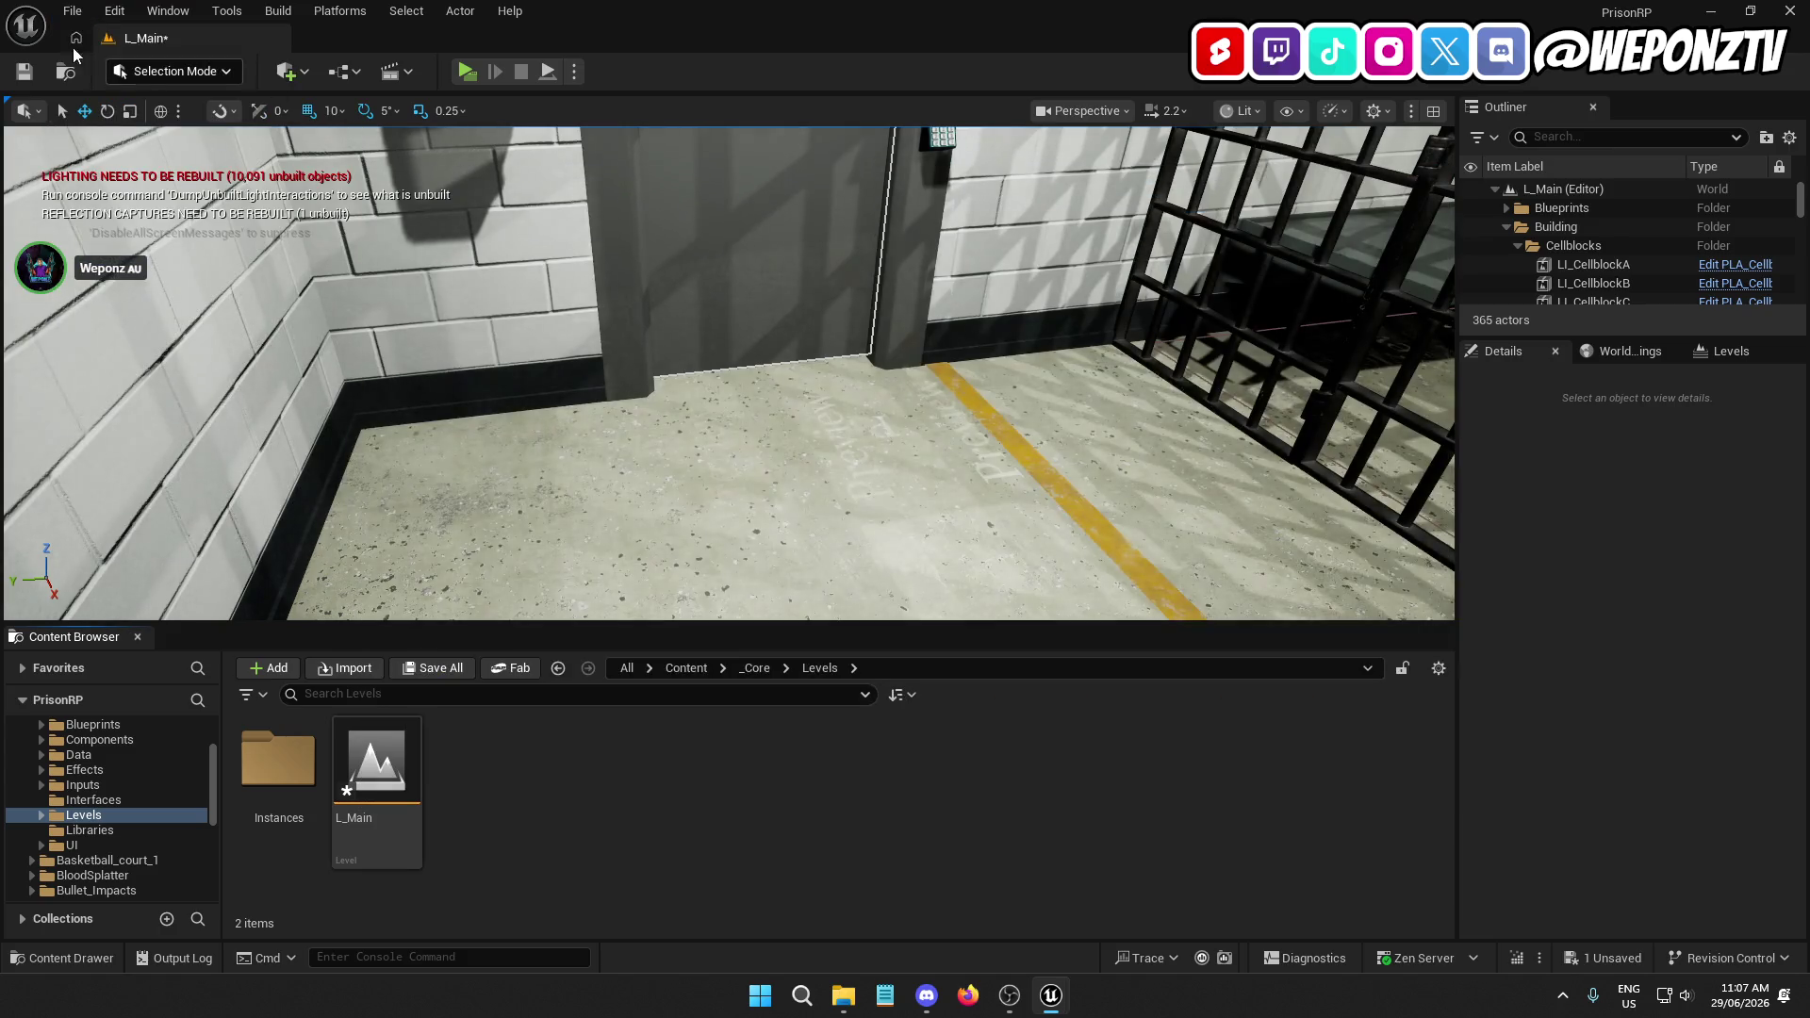
click(73, 11)
click(173, 278)
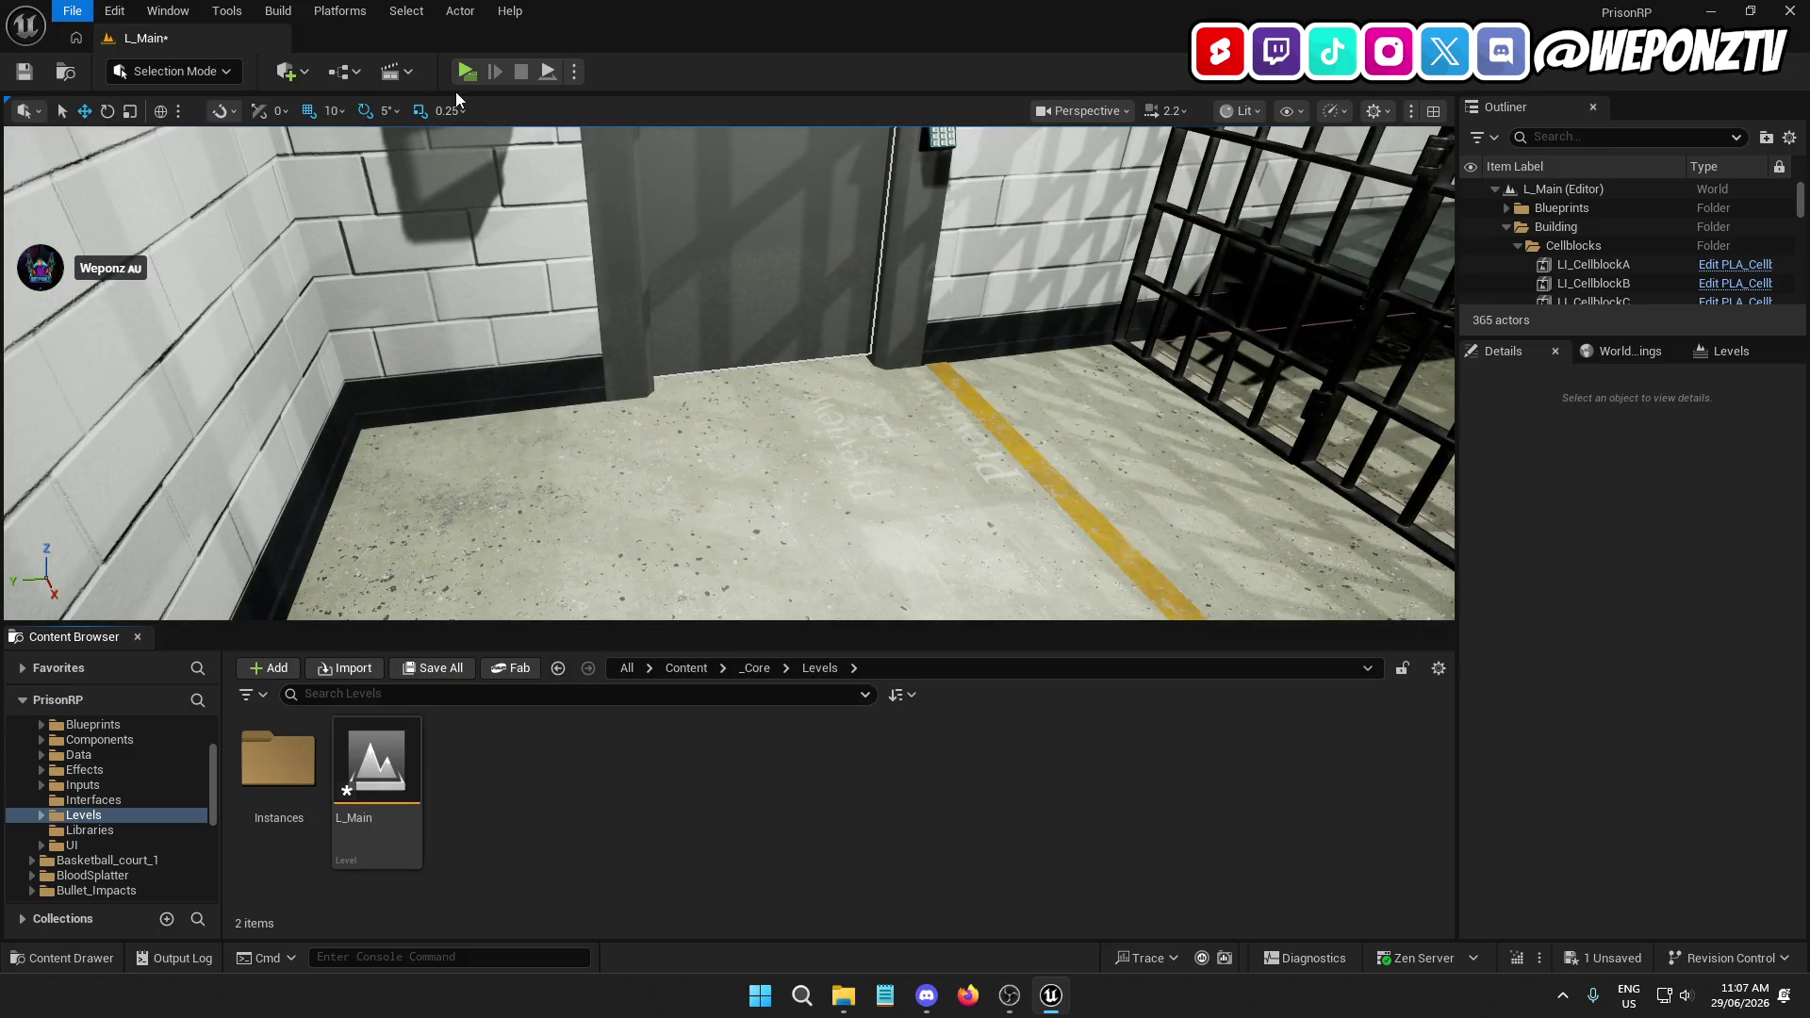
click(468, 71)
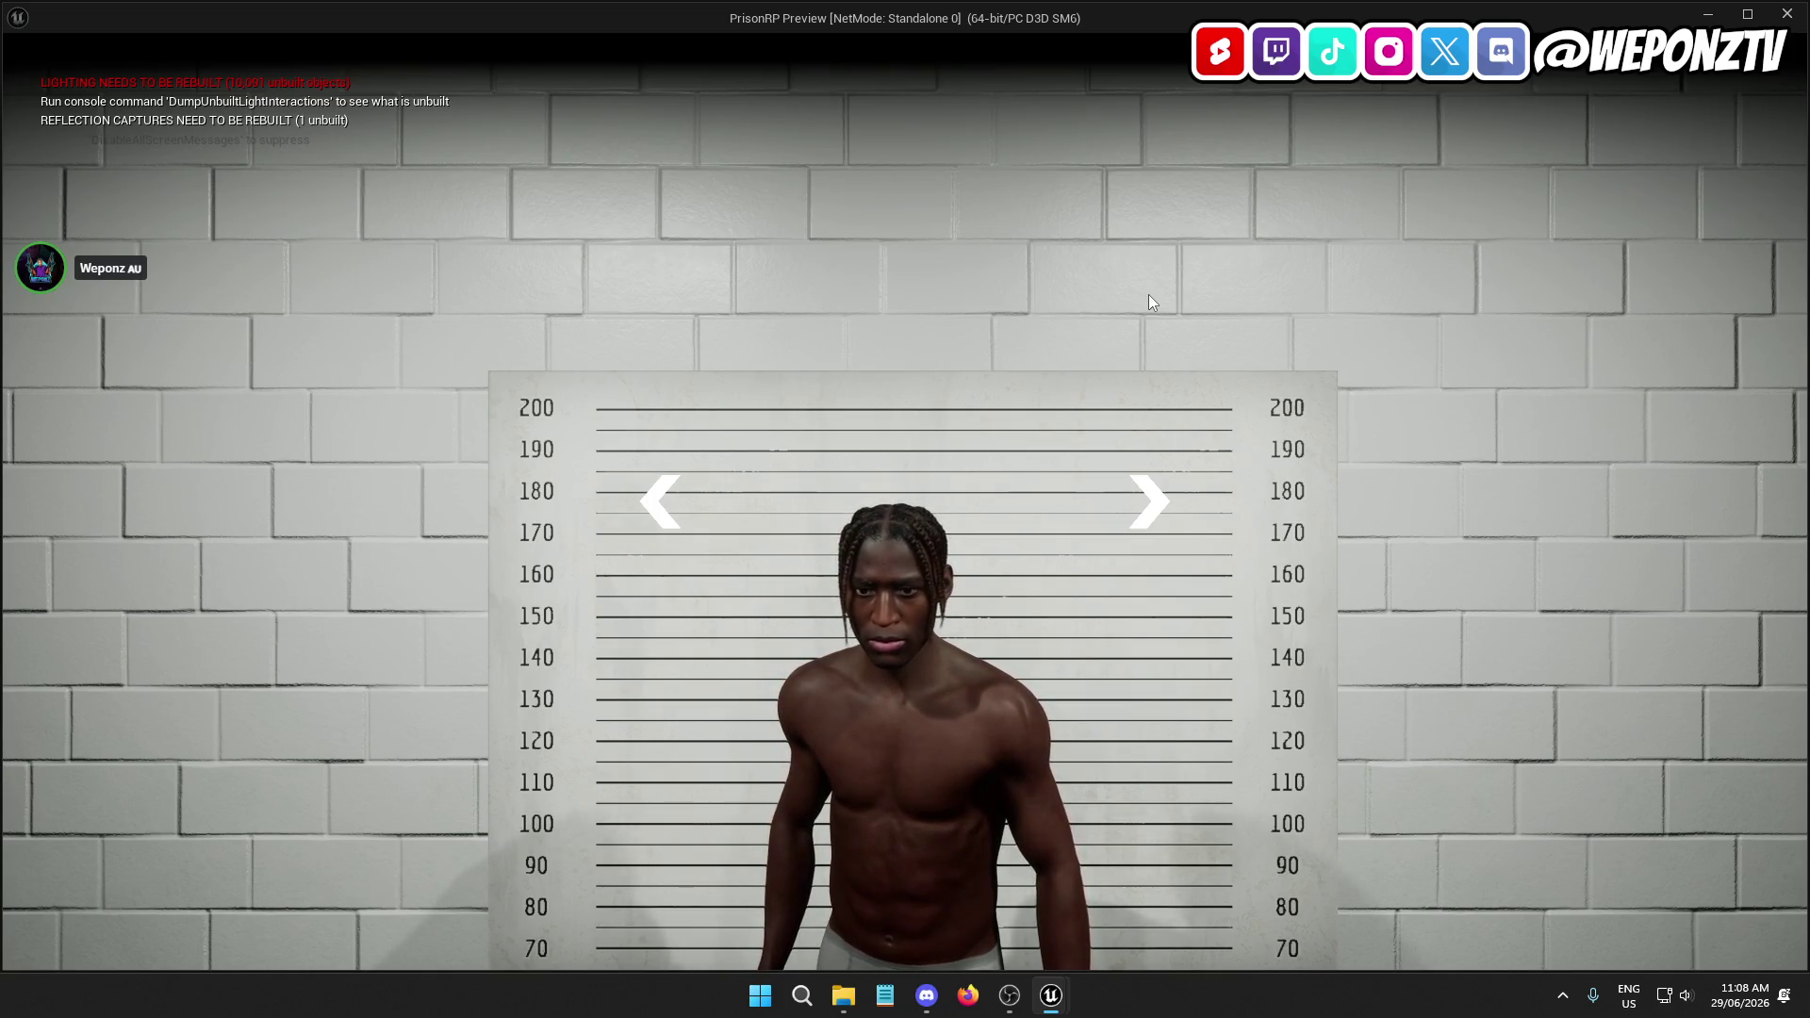
Stop the play-test after seeing the unbuilt-lighting warning on the mugshot screen
key(Escape)
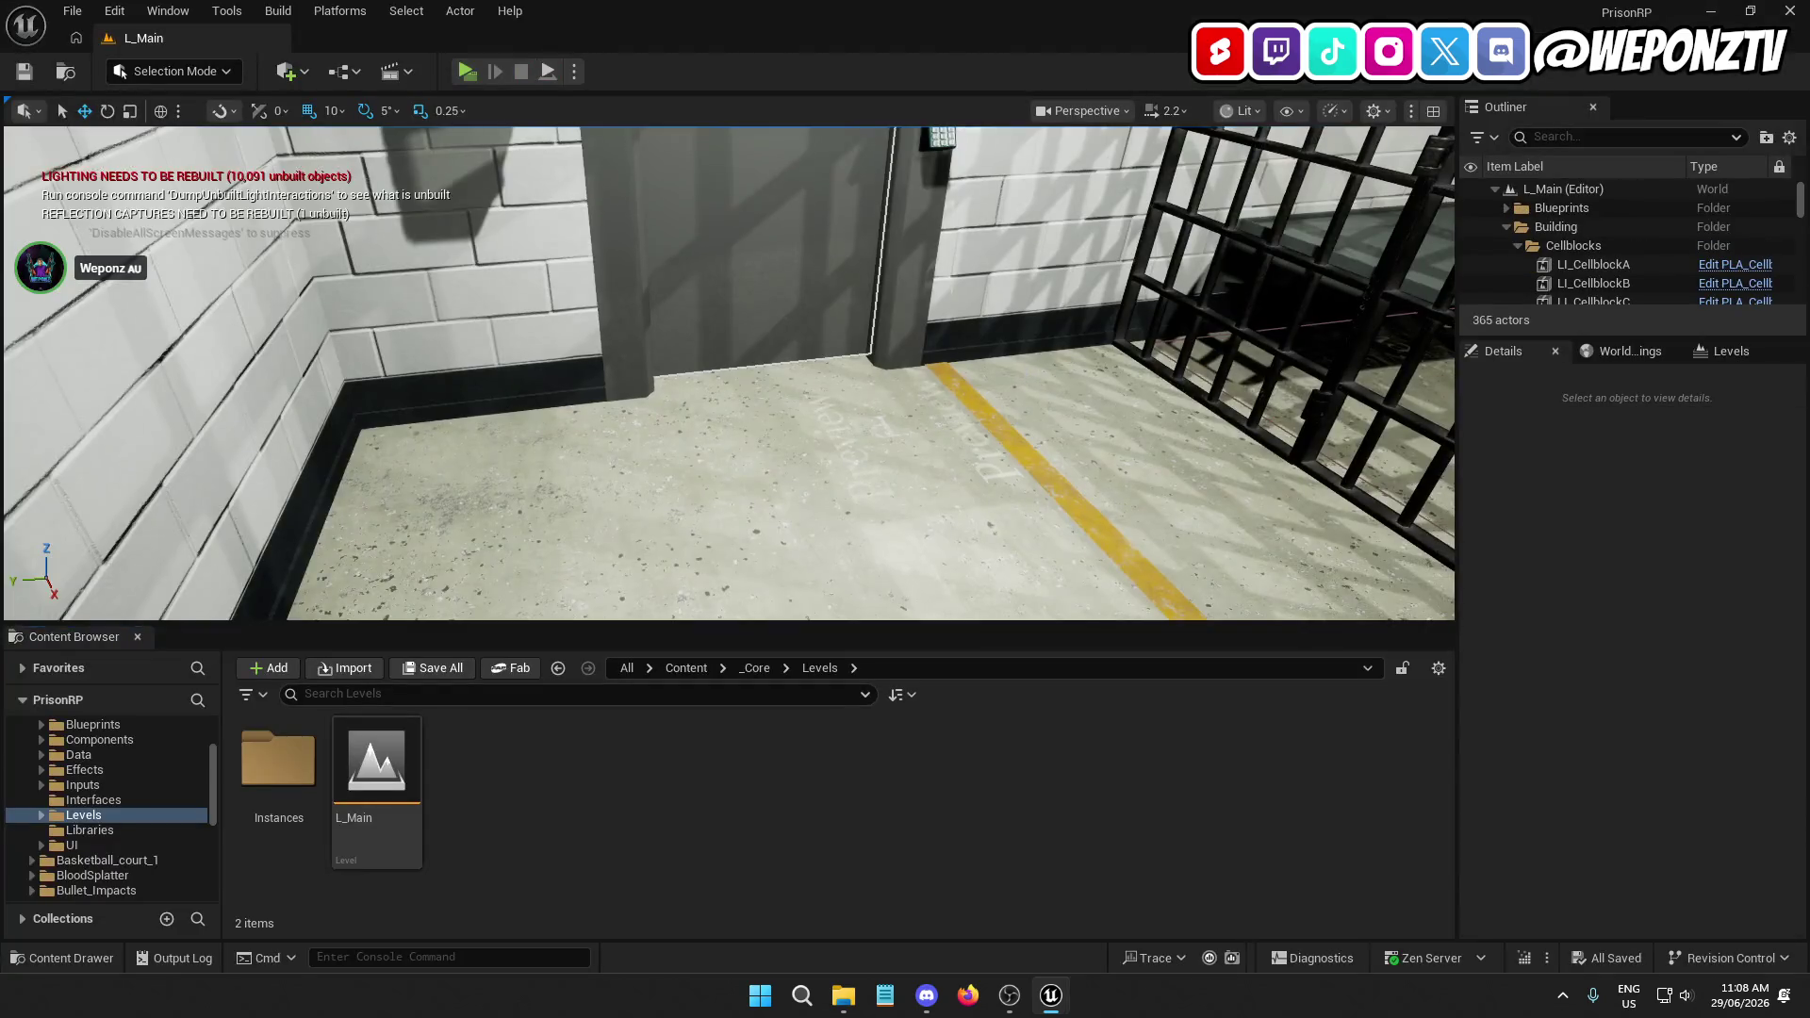
Look up at the menu room ceiling and select ceiling lamp BP_CeilingLampPrisonA132
mouse_move(1037, 364)
mouse_down()
mouse_move(1014, 471)
mouse_move(980, 476)
mouse_move(1187, 394)
mouse_move(1187, 443)
mouse_move(1226, 452)
mouse_move(261, 491)
mouse_move(780, 497)
mouse_up()
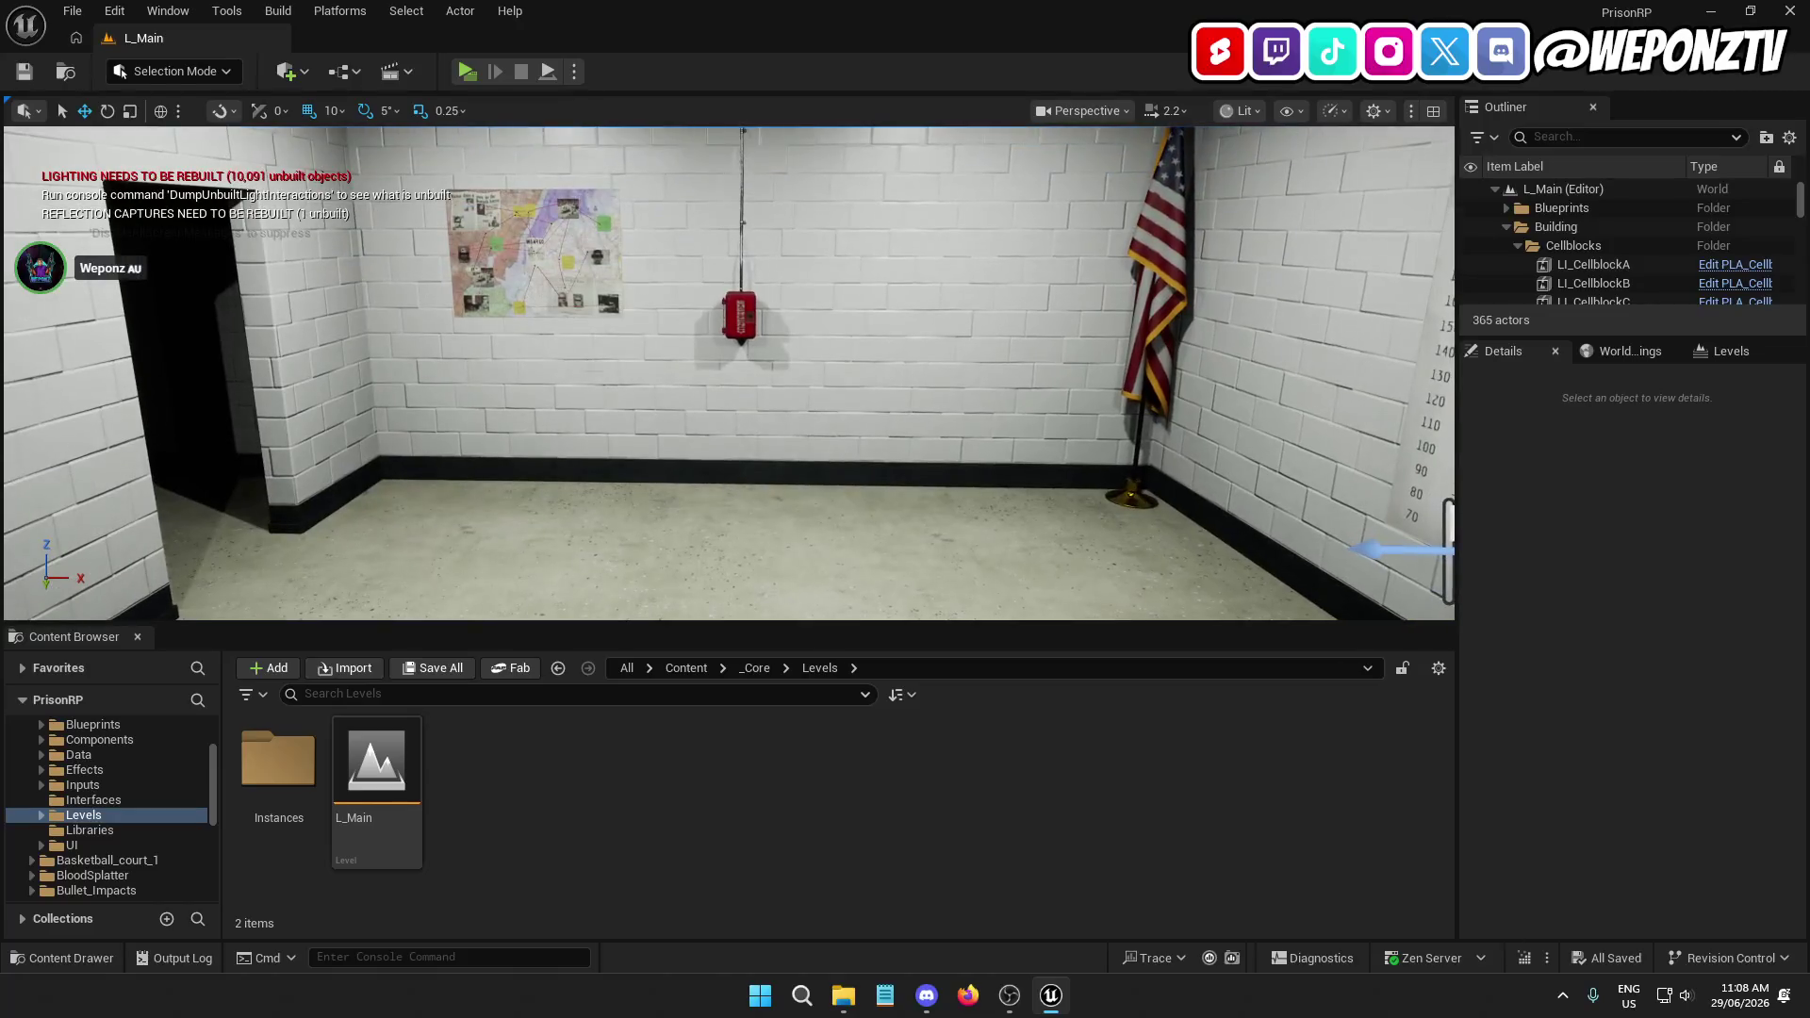
click(780, 497)
drag(860, 552, 853, 443)
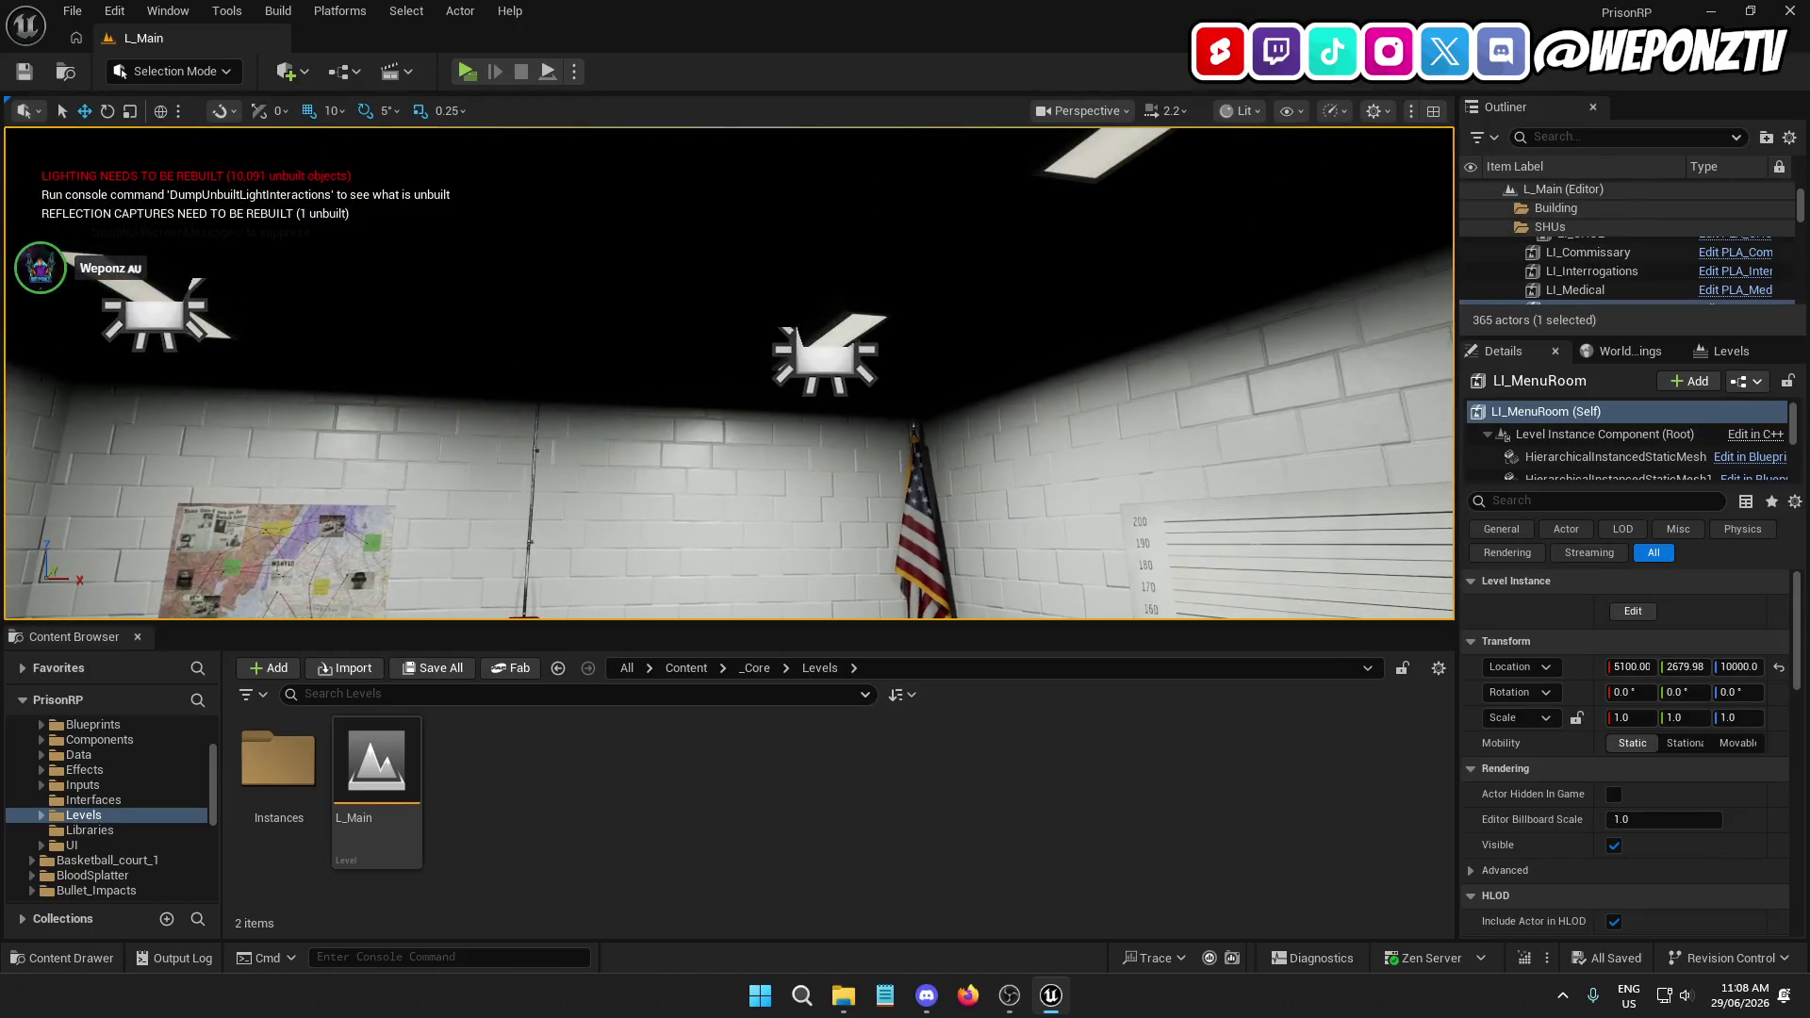
click(825, 349)
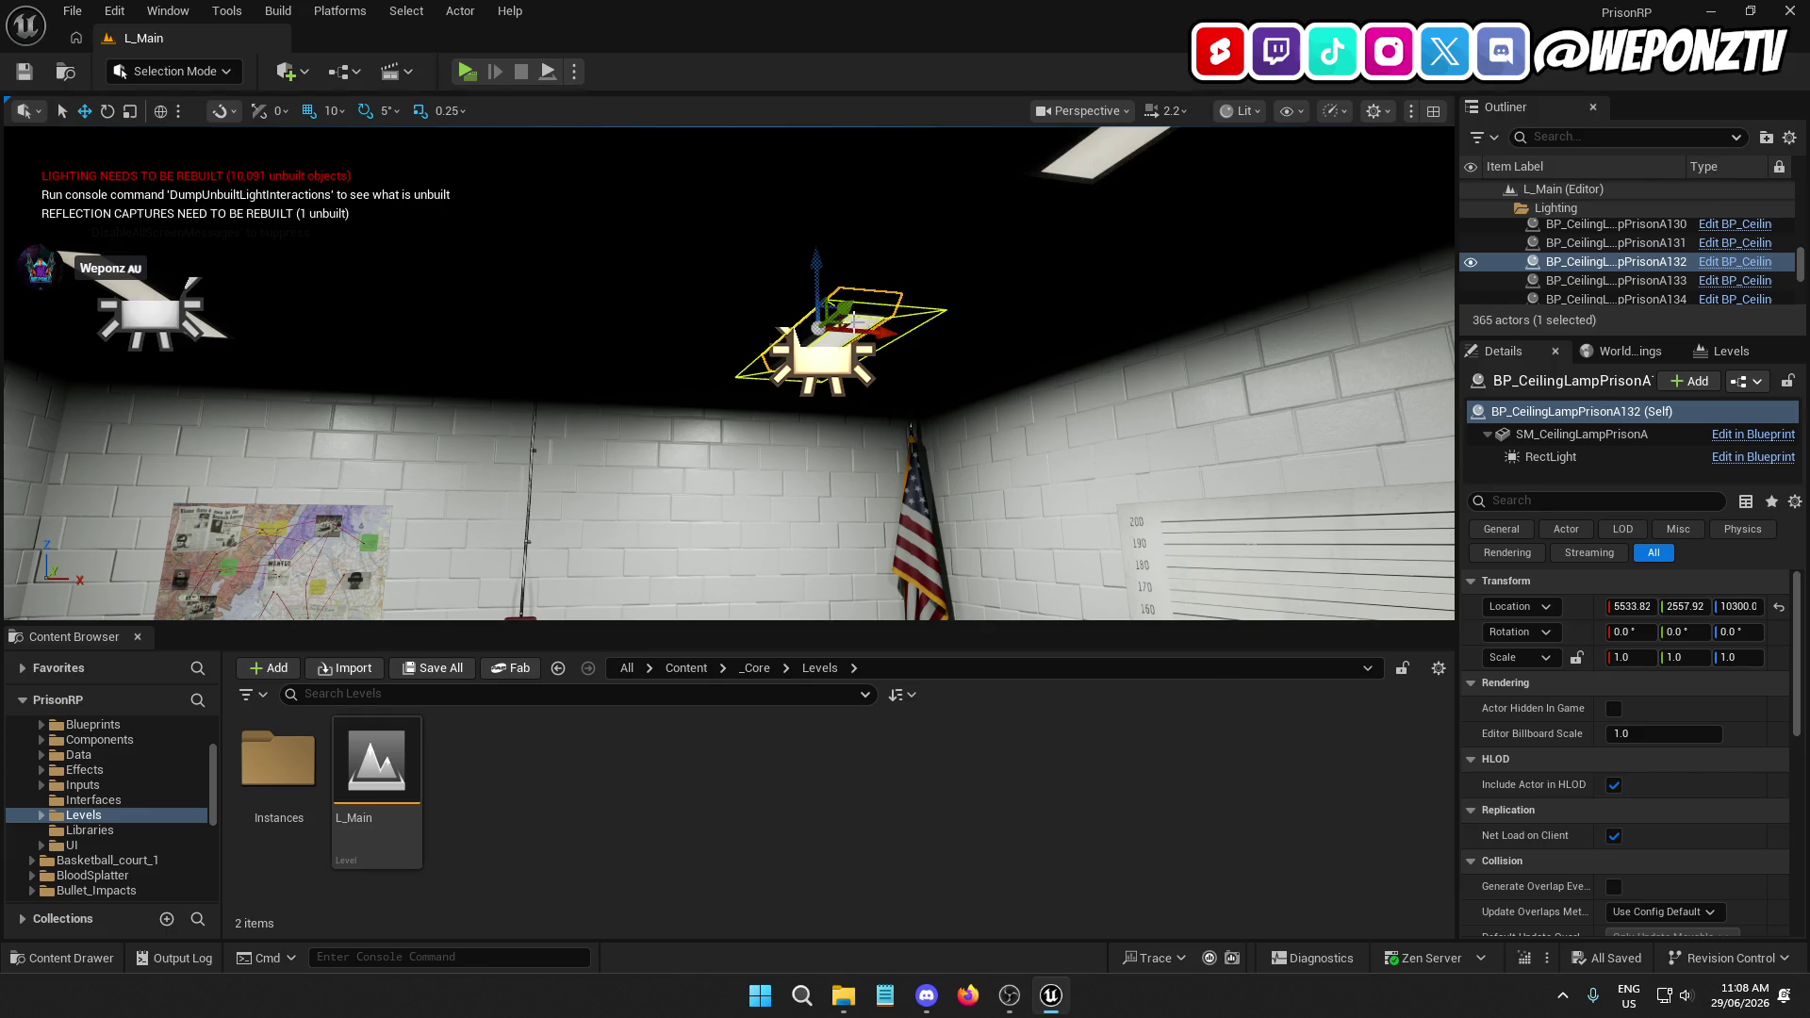
Delete the four menu room ceiling lamps, then filter the Outliner by 'inter'
click(833, 336)
key(Delete)
drag(901, 274, 650, 412)
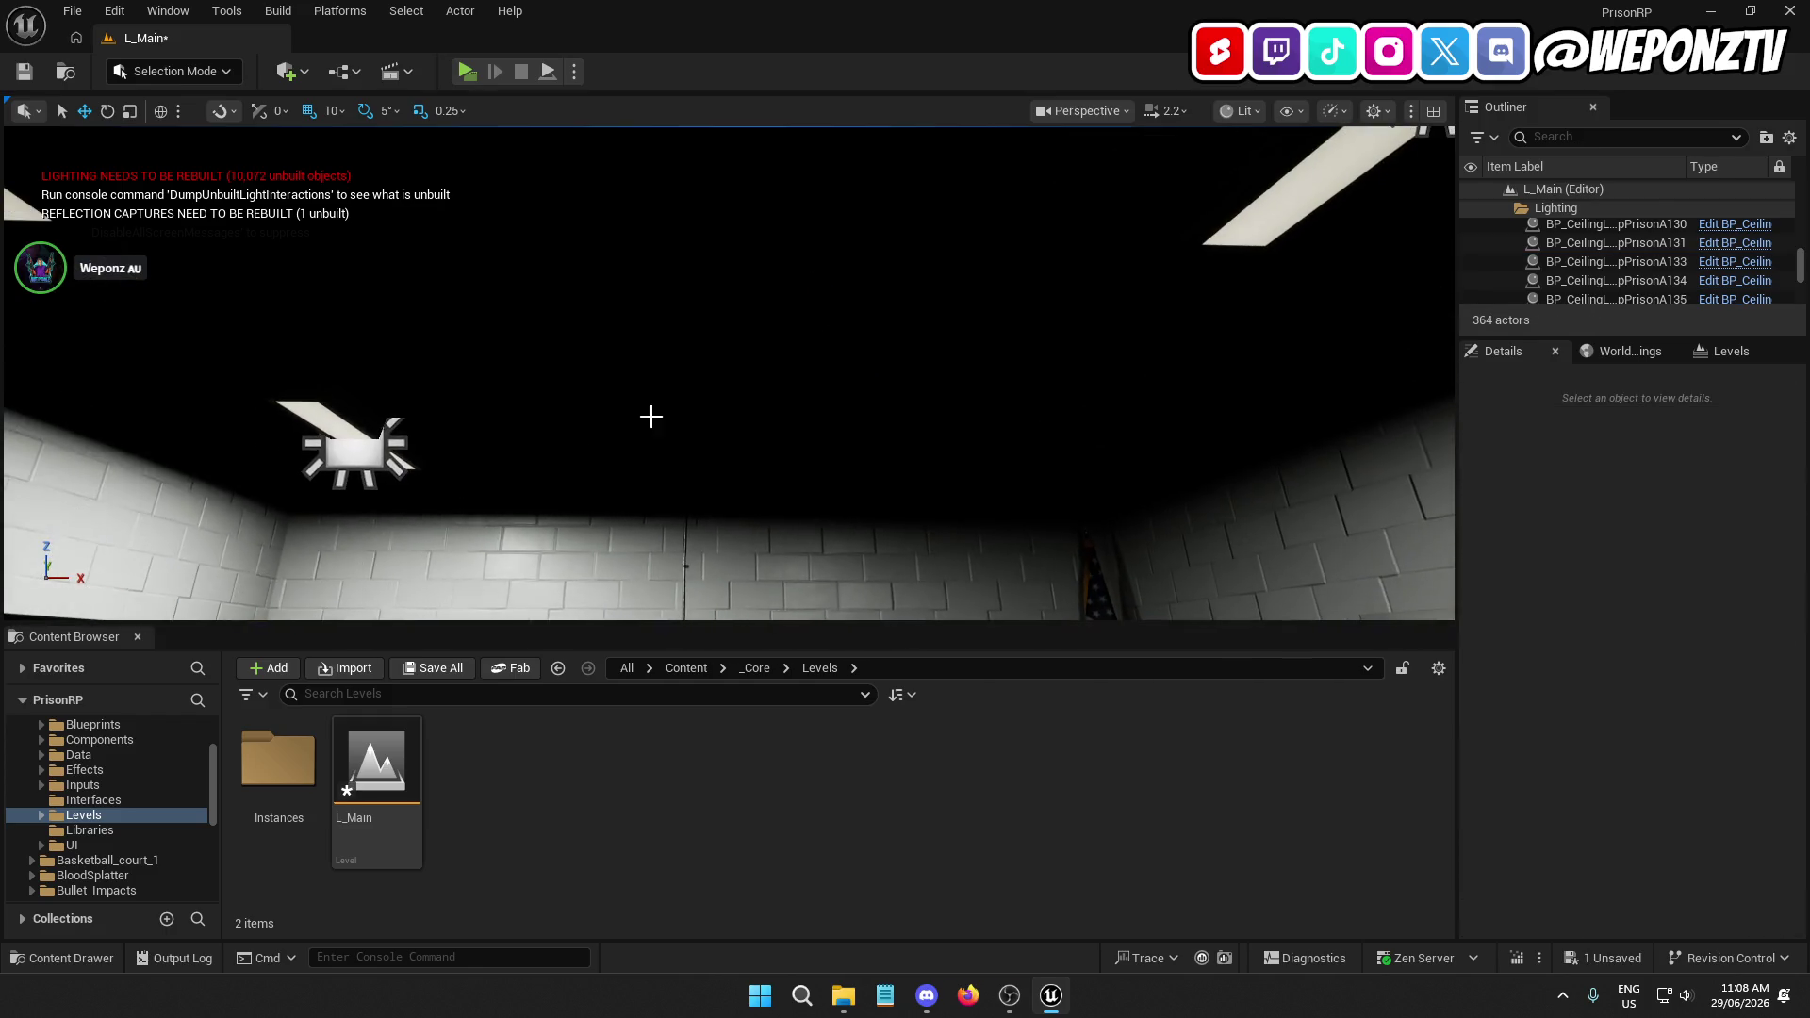
click(343, 432)
key(Delete)
click(1306, 188)
key(Delete)
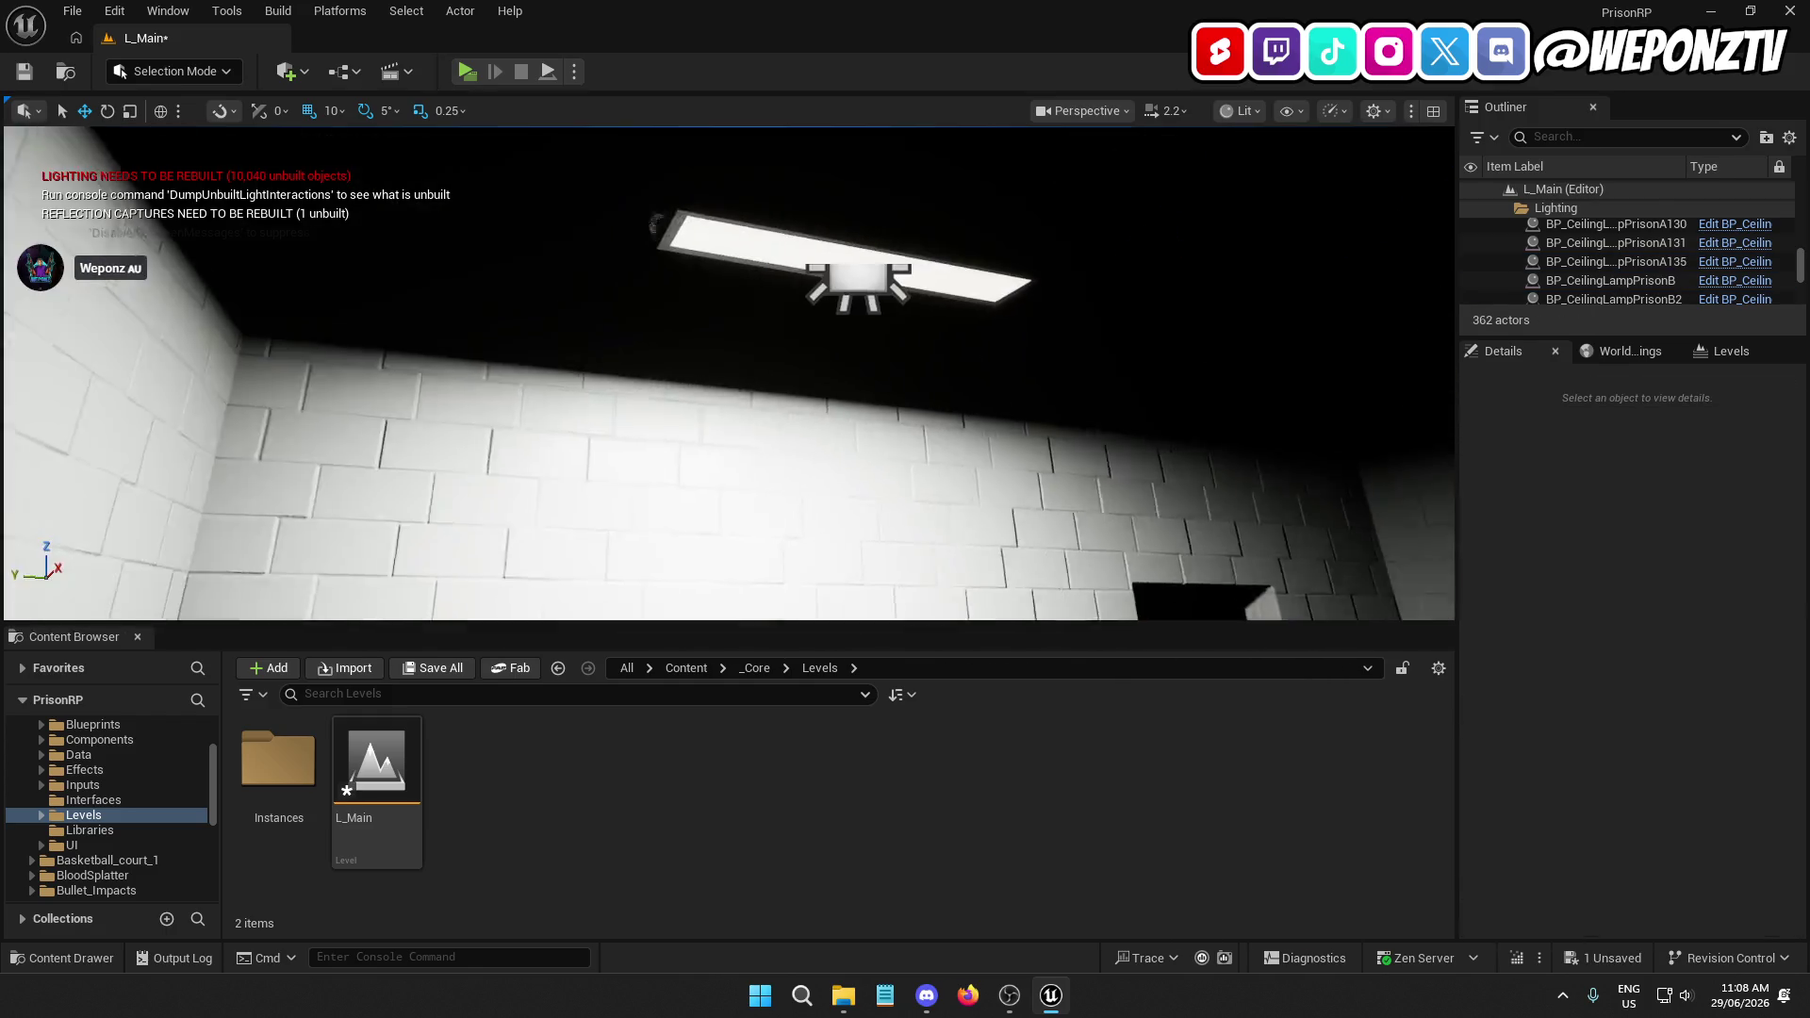
click(877, 287)
key(Delete)
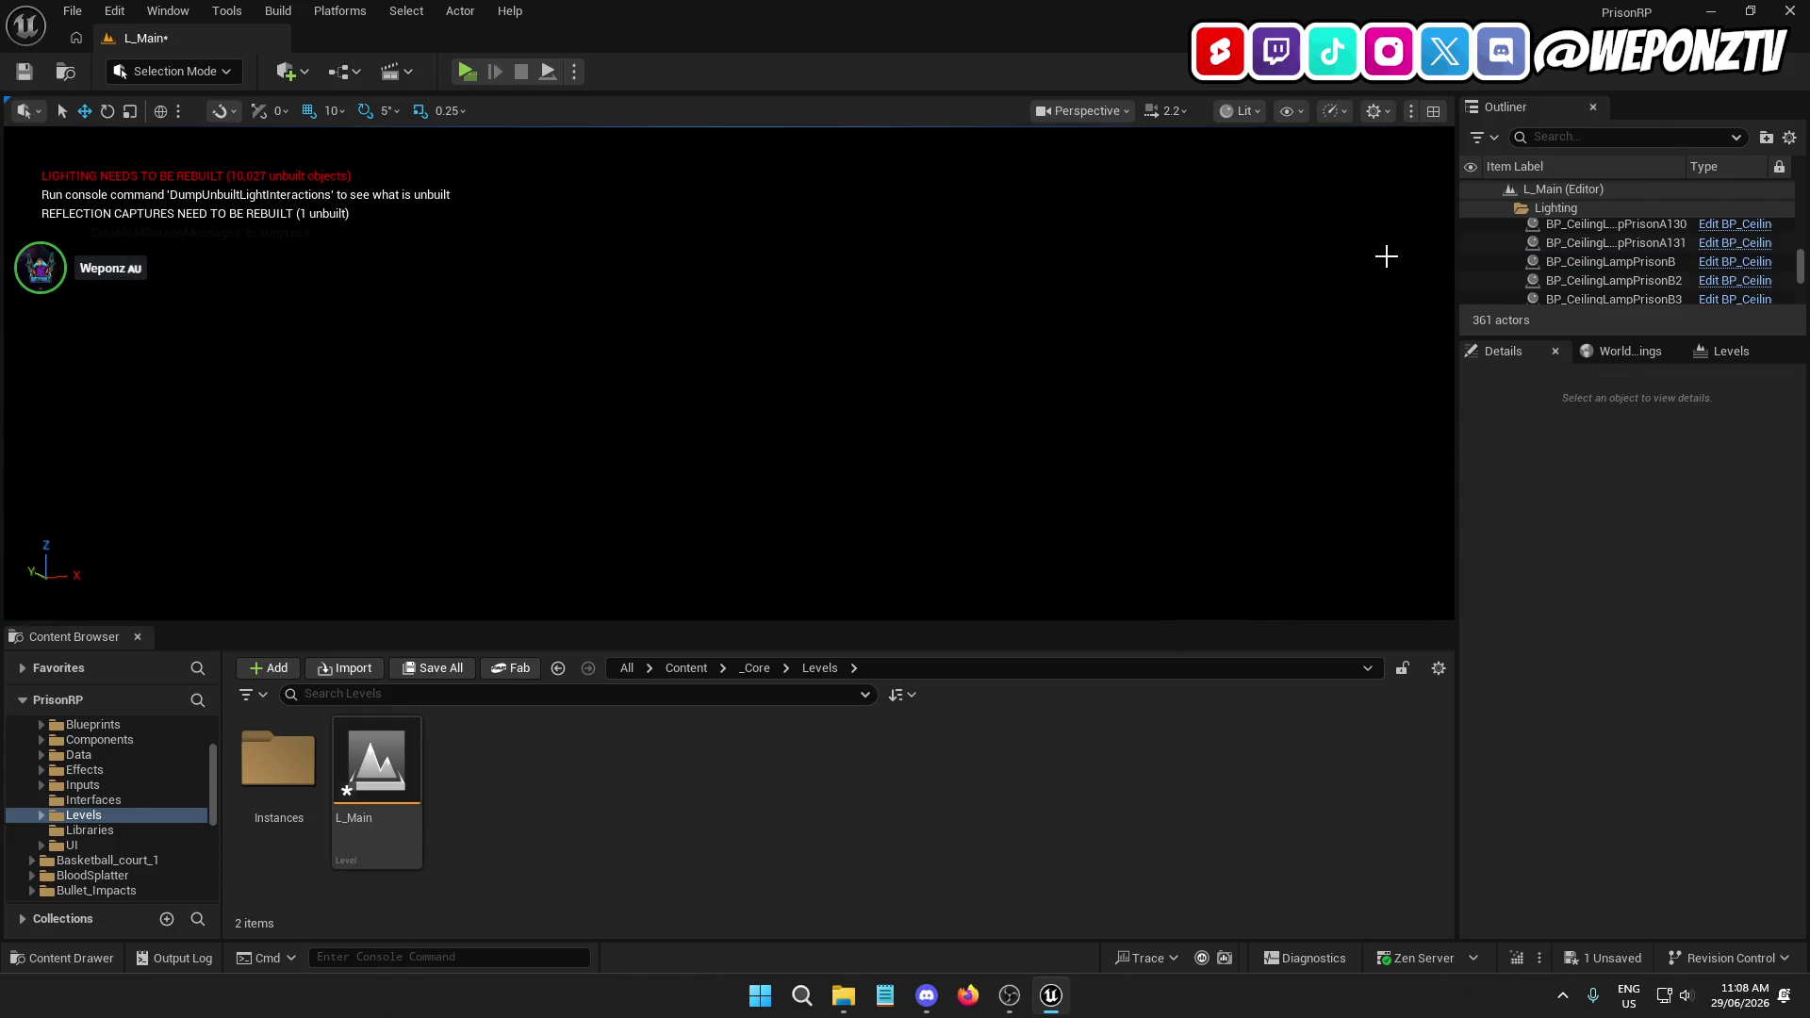
click(1620, 136)
text(in)
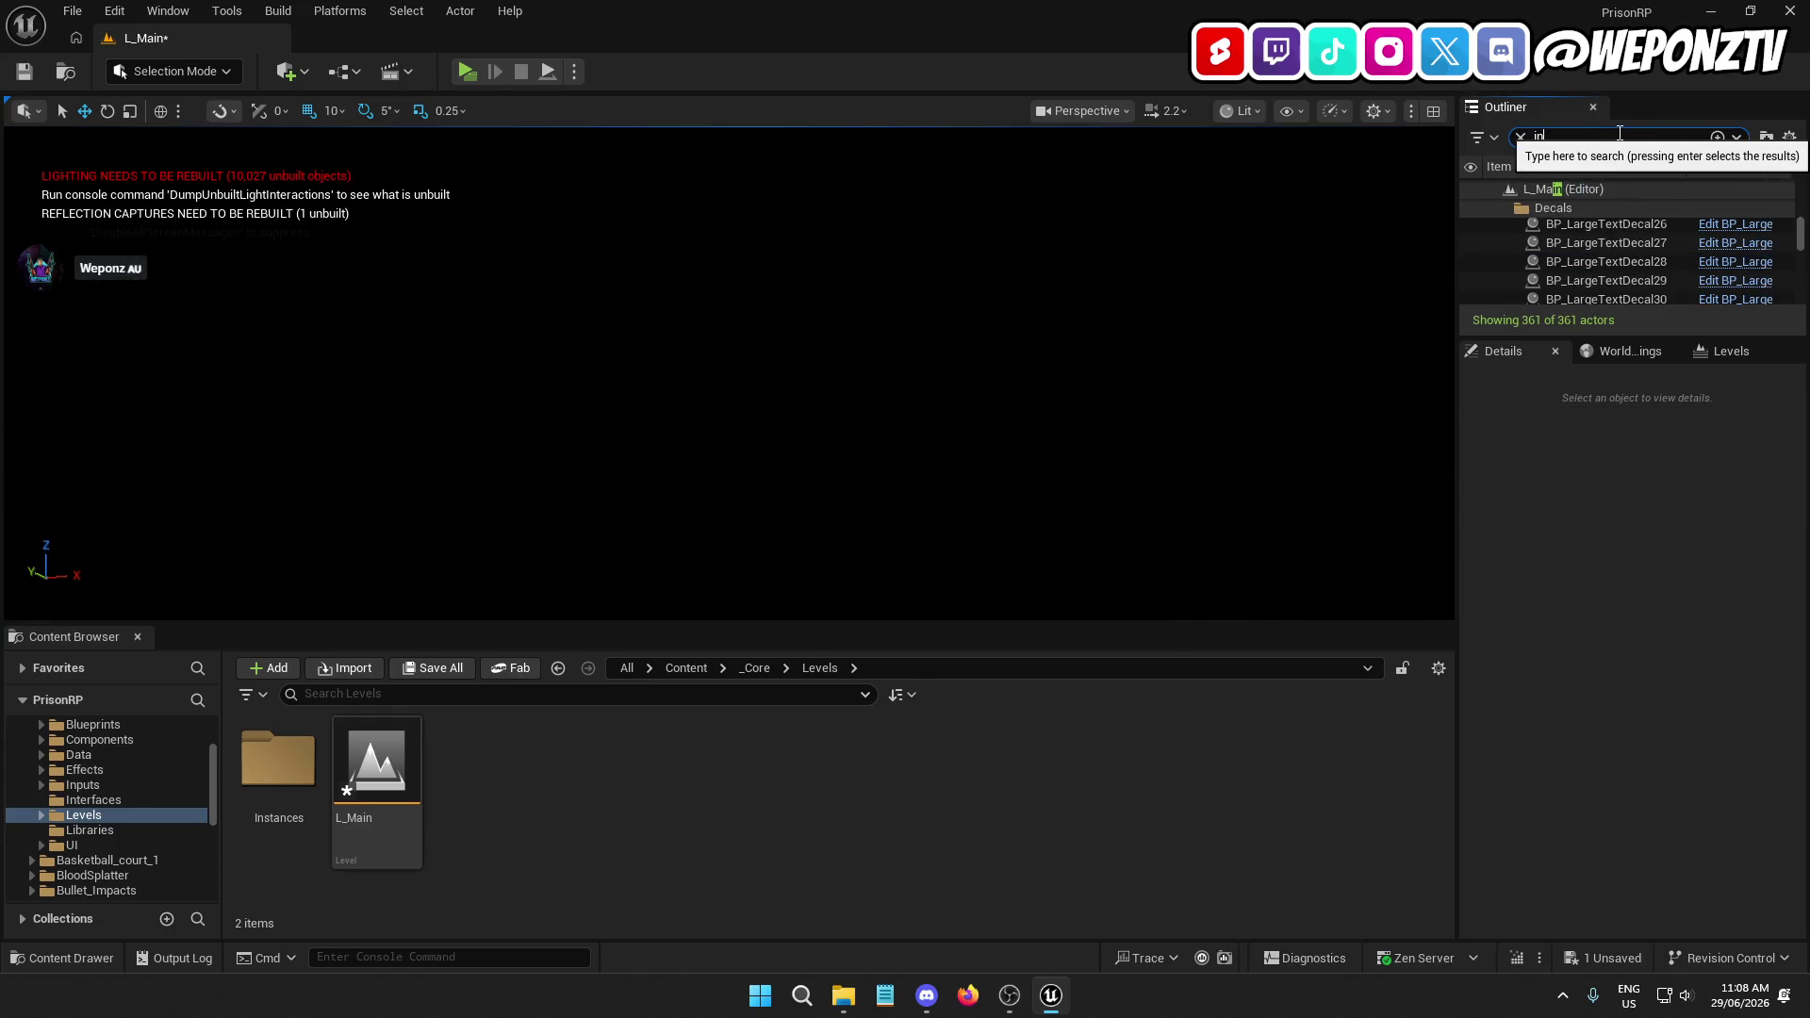
text(terr)
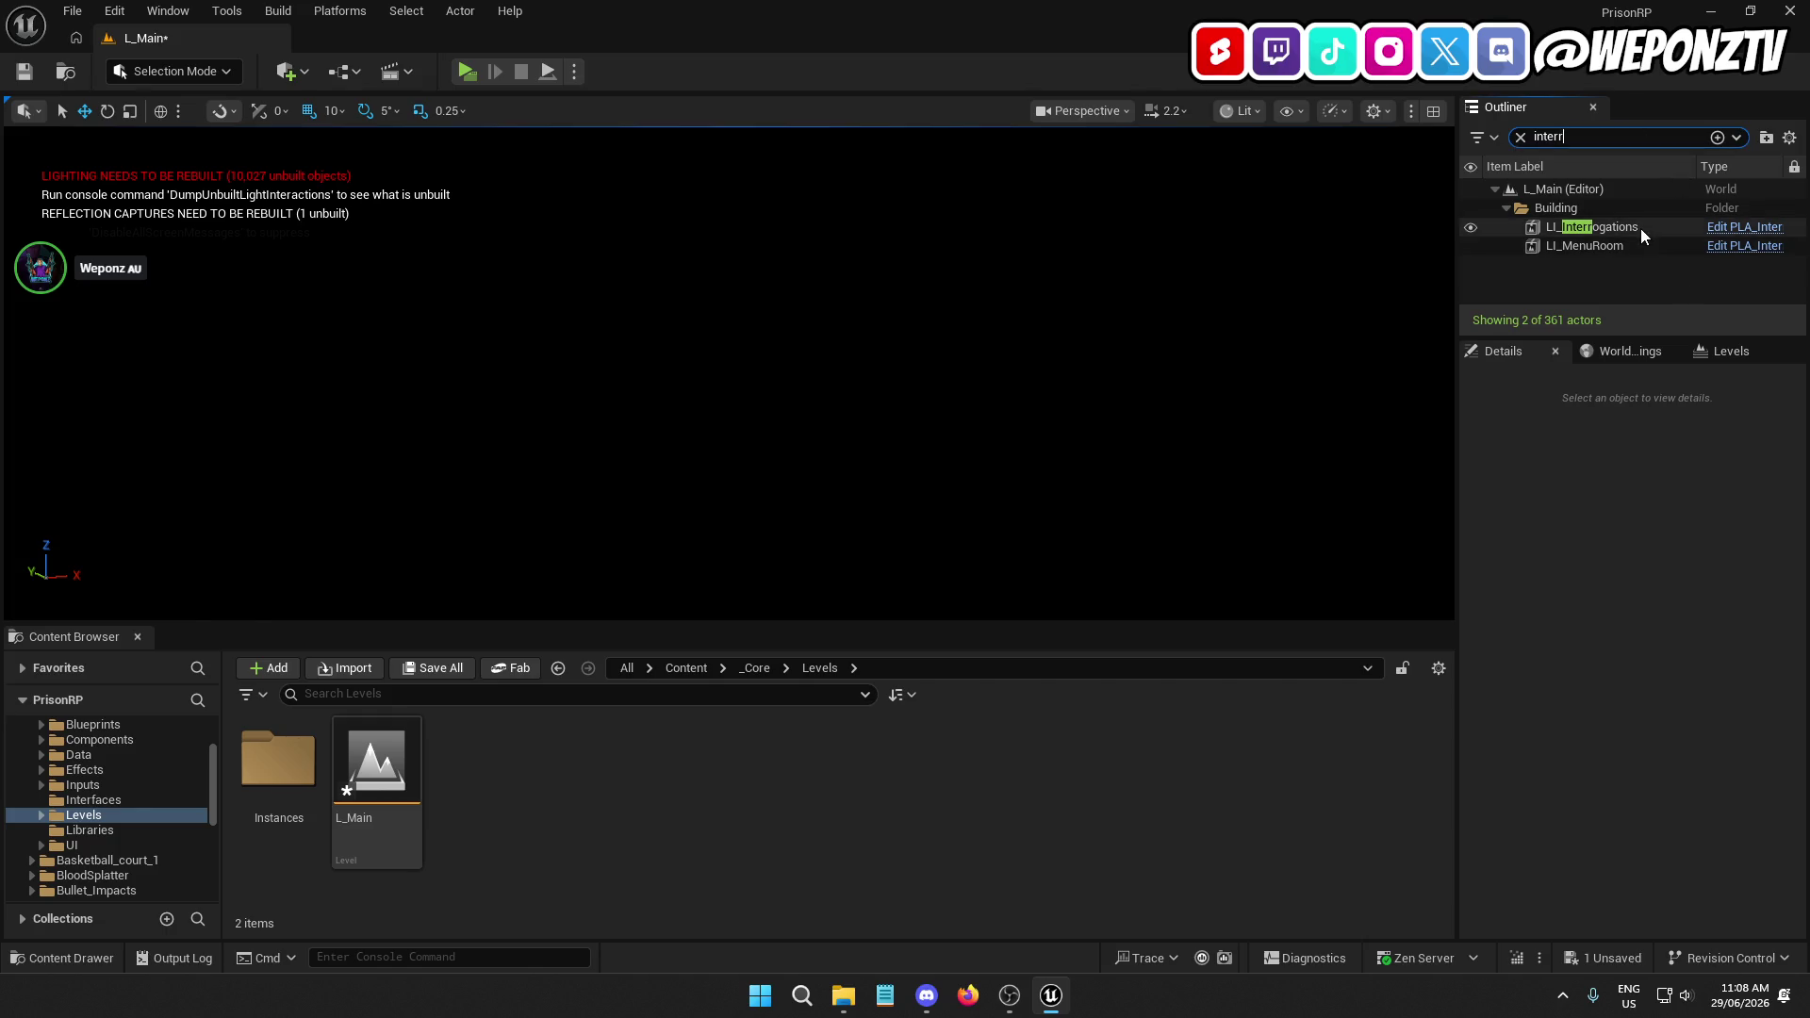
double_click(1636, 230)
scroll(777, 434, up, 10)
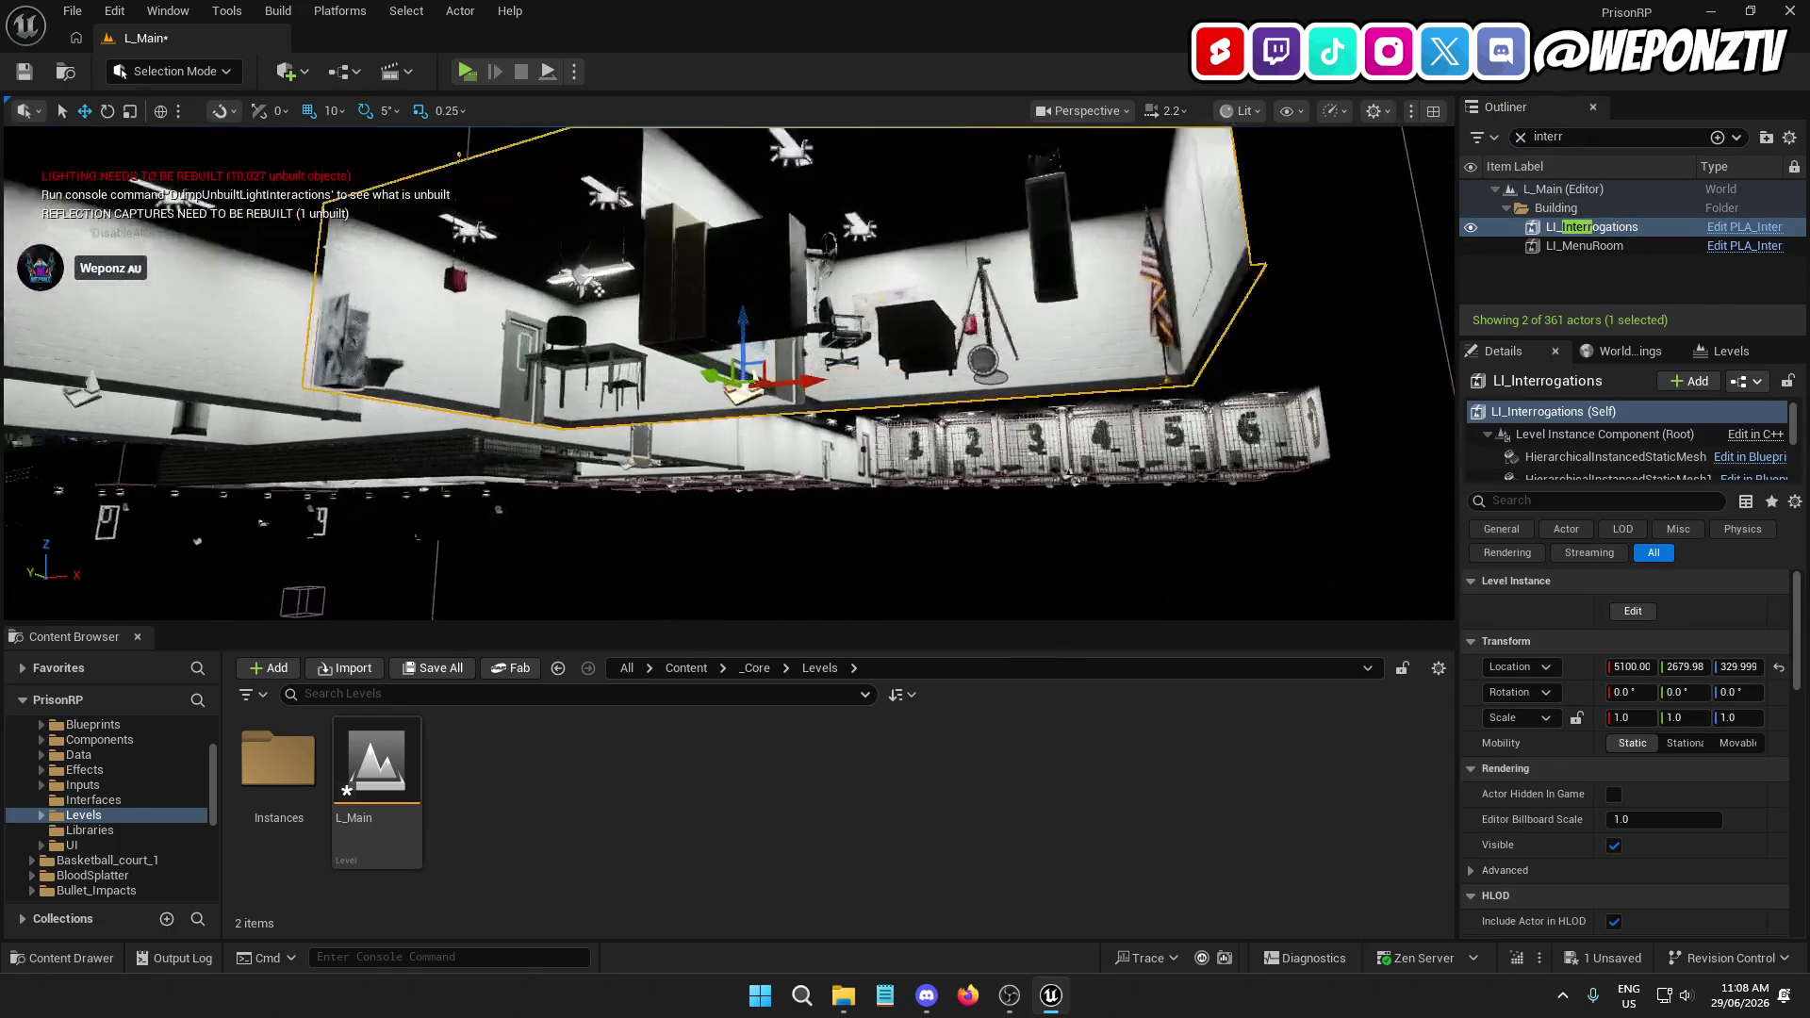
mouse_move(778, 434)
mouse_down()
mouse_move(792, 438)
mouse_move(787, 415)
mouse_move(1049, 442)
mouse_up()
click(915, 180)
ctrl+click(638, 509)
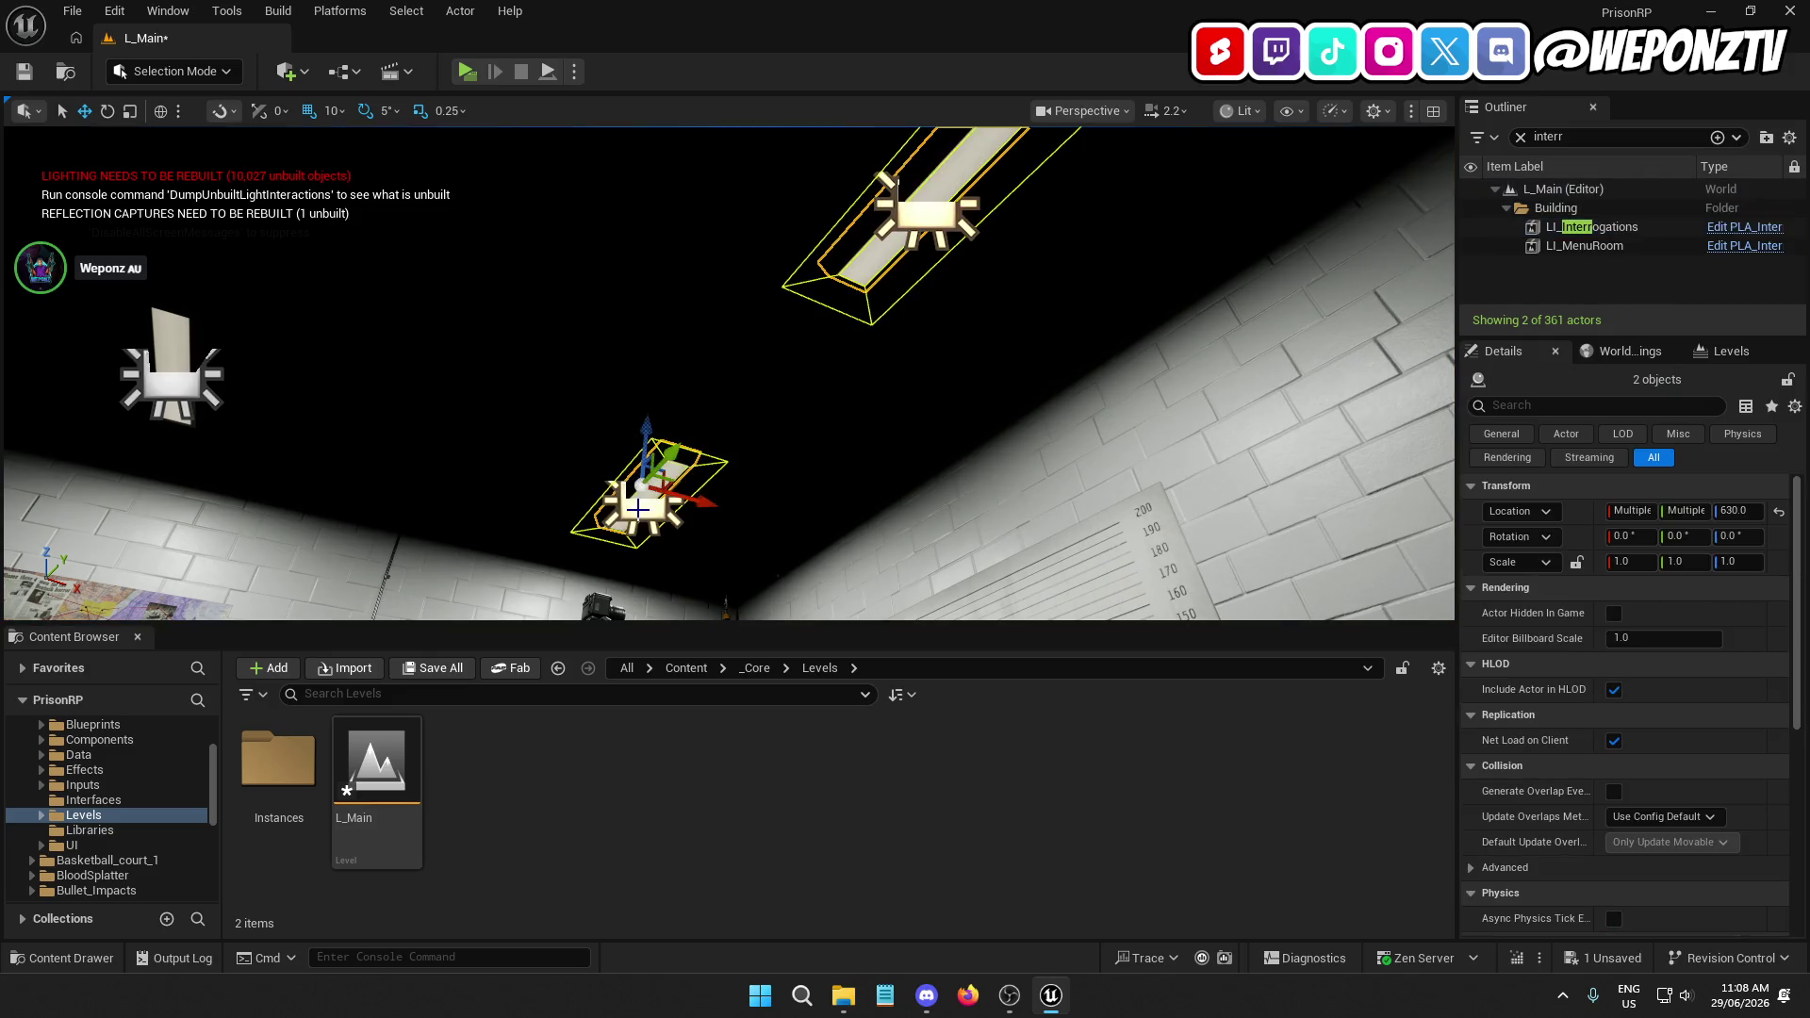
drag(242, 490, 385, 601)
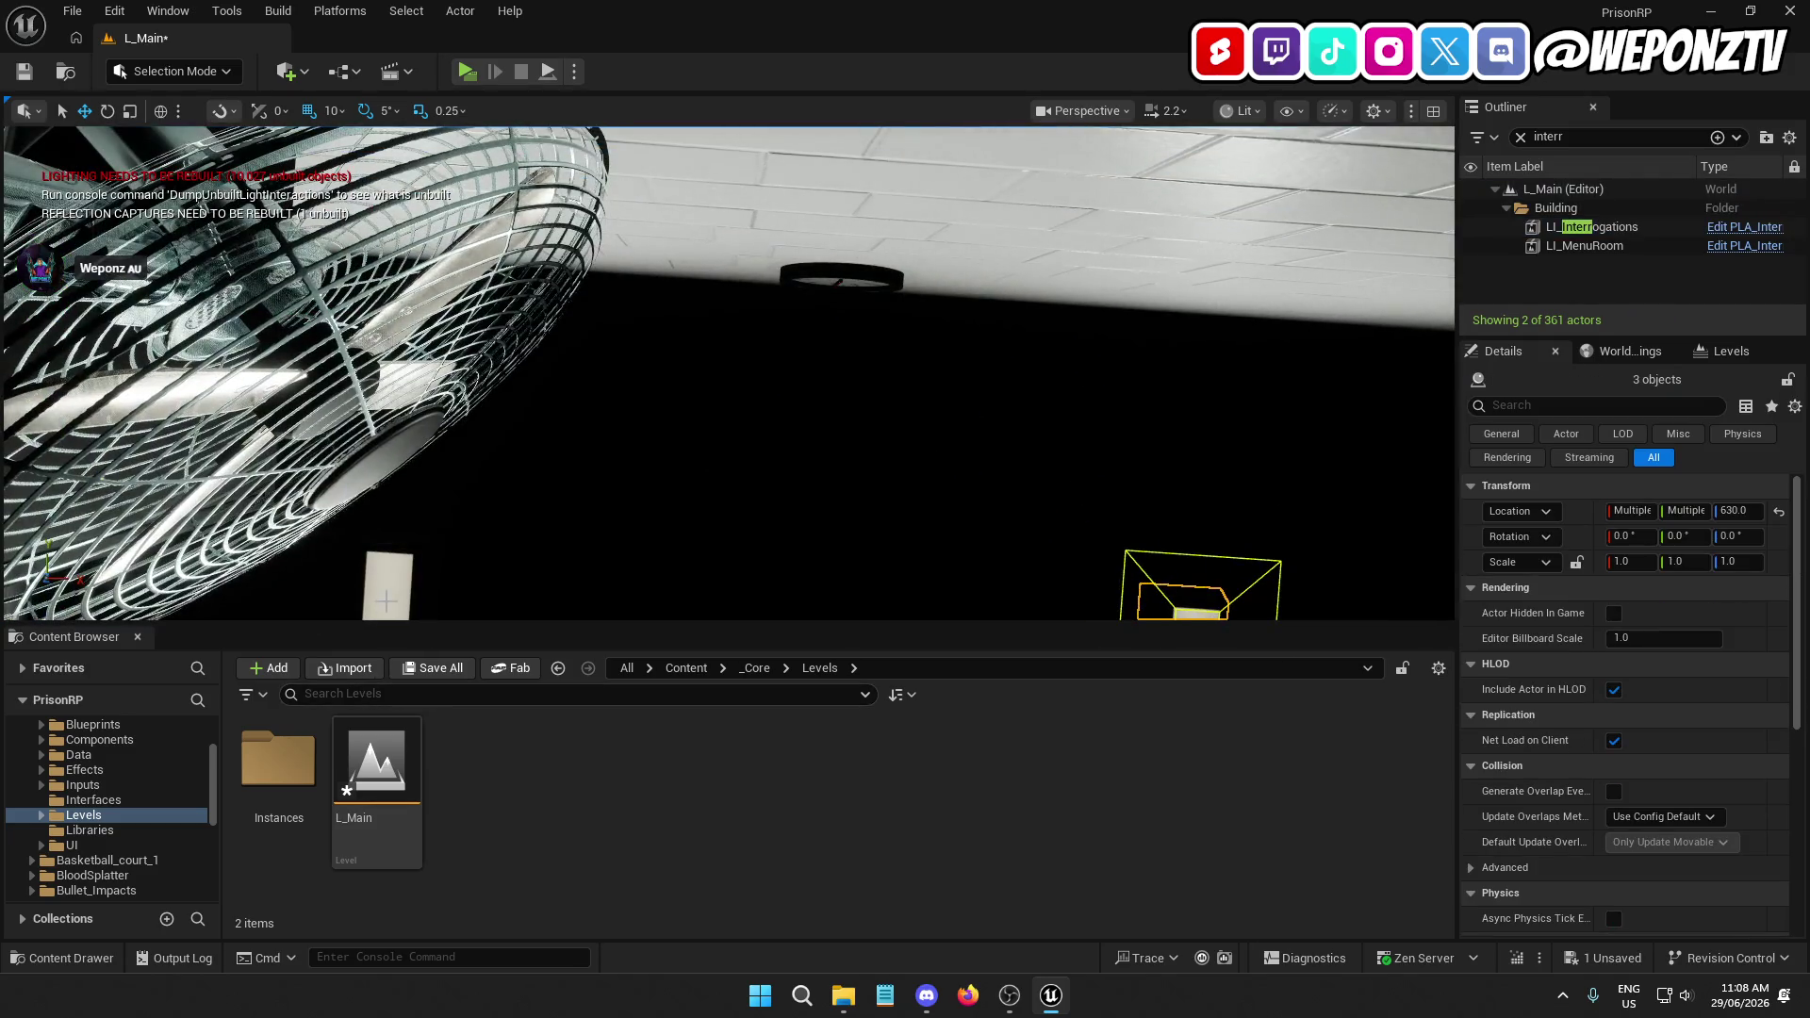
mouse_move(277, 453)
mouse_down()
mouse_move(217, 436)
mouse_move(276, 452)
mouse_up()
mouse_move(287, 339)
mouse_down()
mouse_move(311, 396)
mouse_move(664, 388)
mouse_up()
ctrl+click(665, 388)
ctrl+click(877, 339)
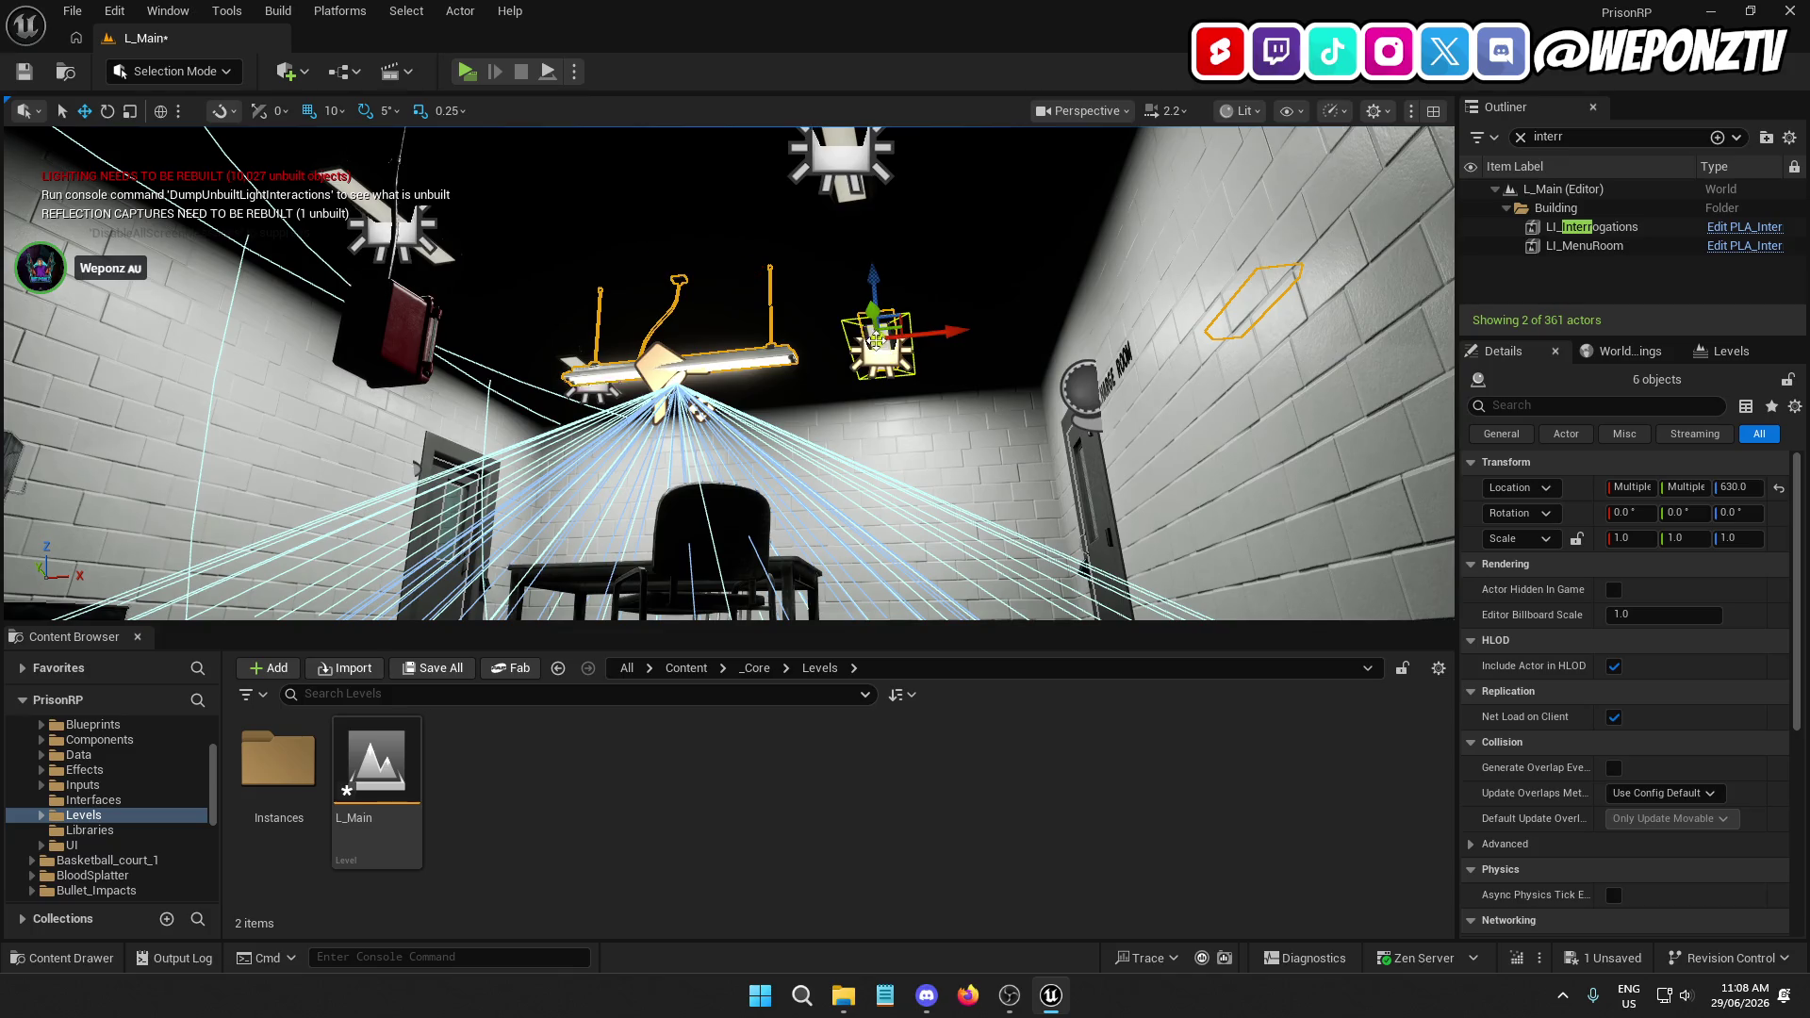
ctrl+click(840, 173)
ctrl+click(374, 219)
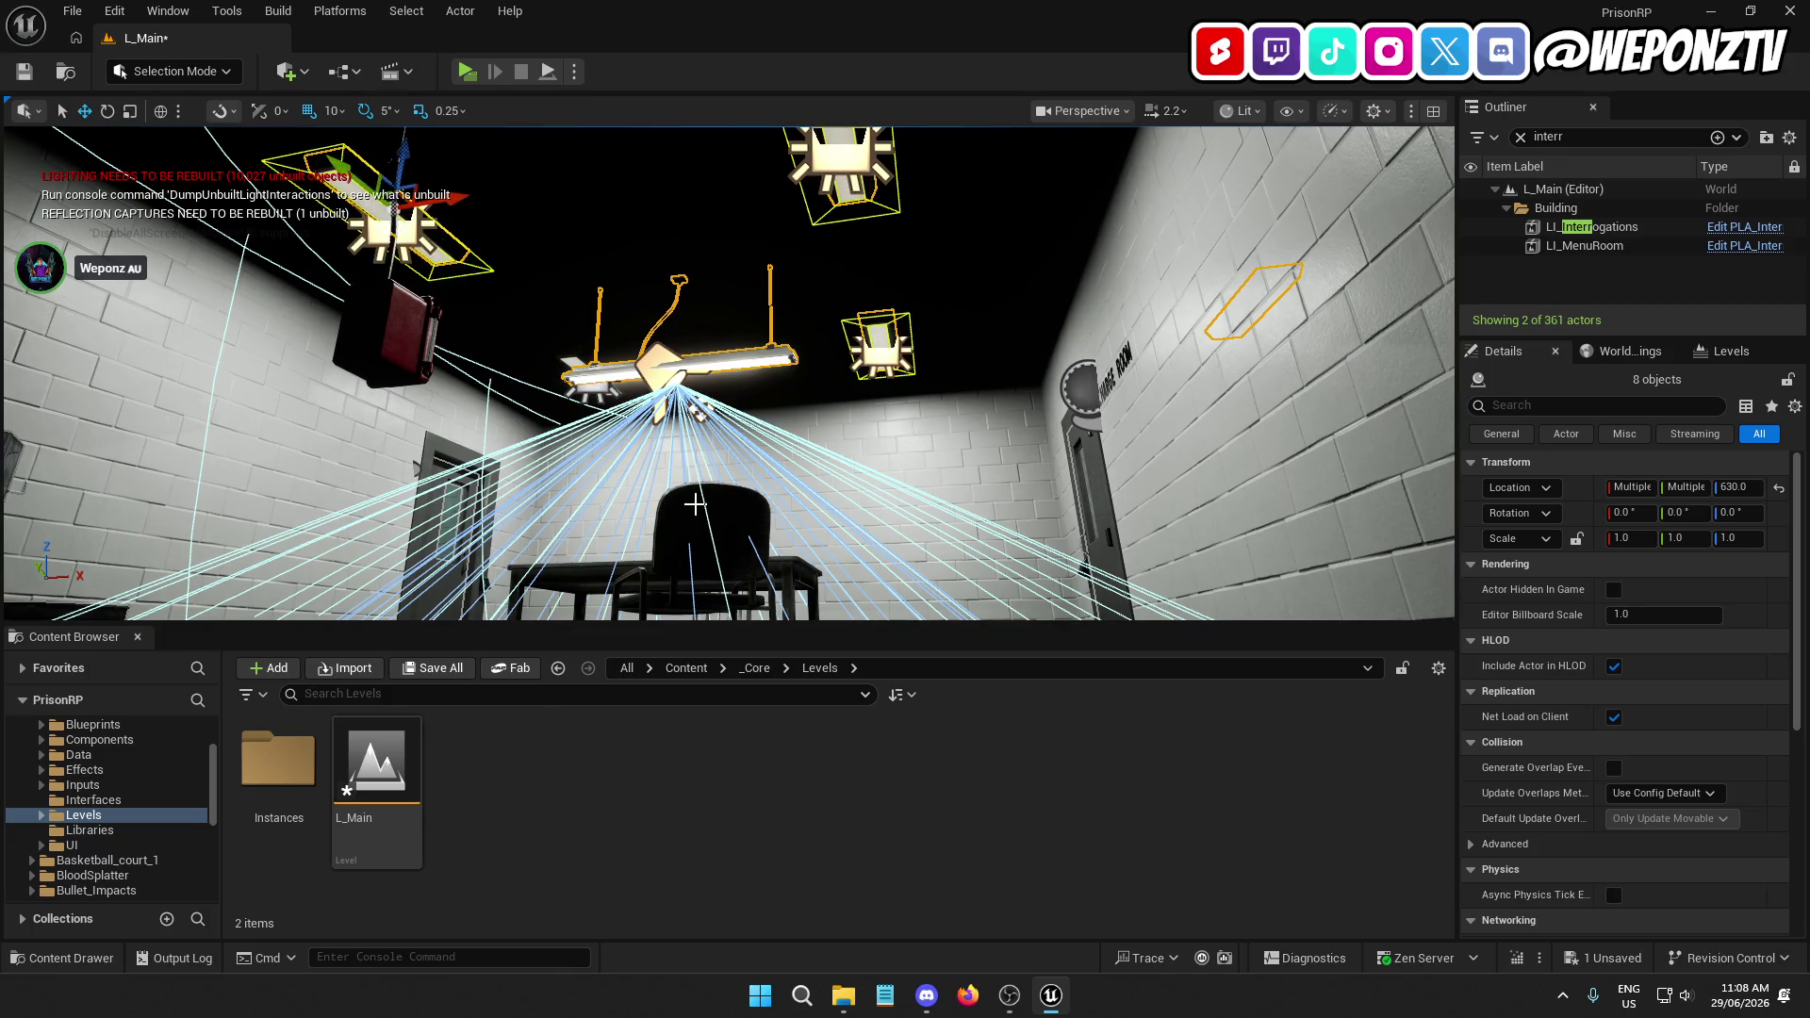
drag(695, 501, 669, 613)
key(f)
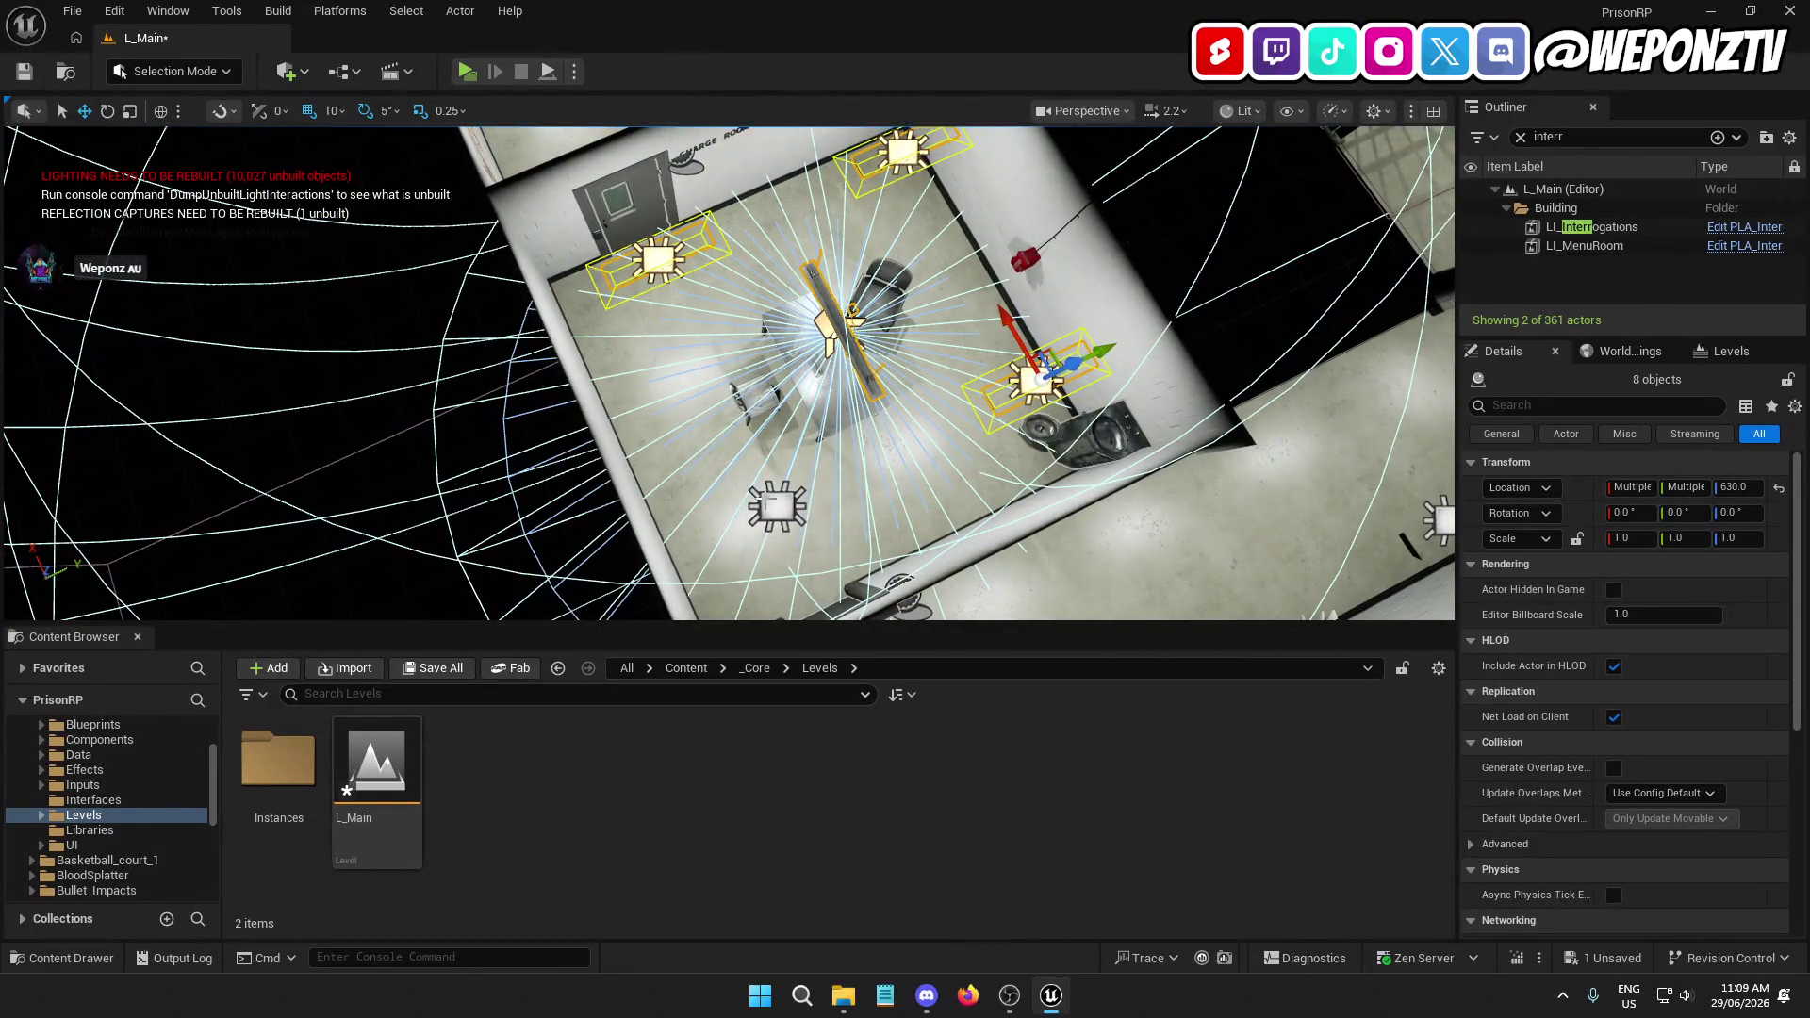
ctrl+click(777, 507)
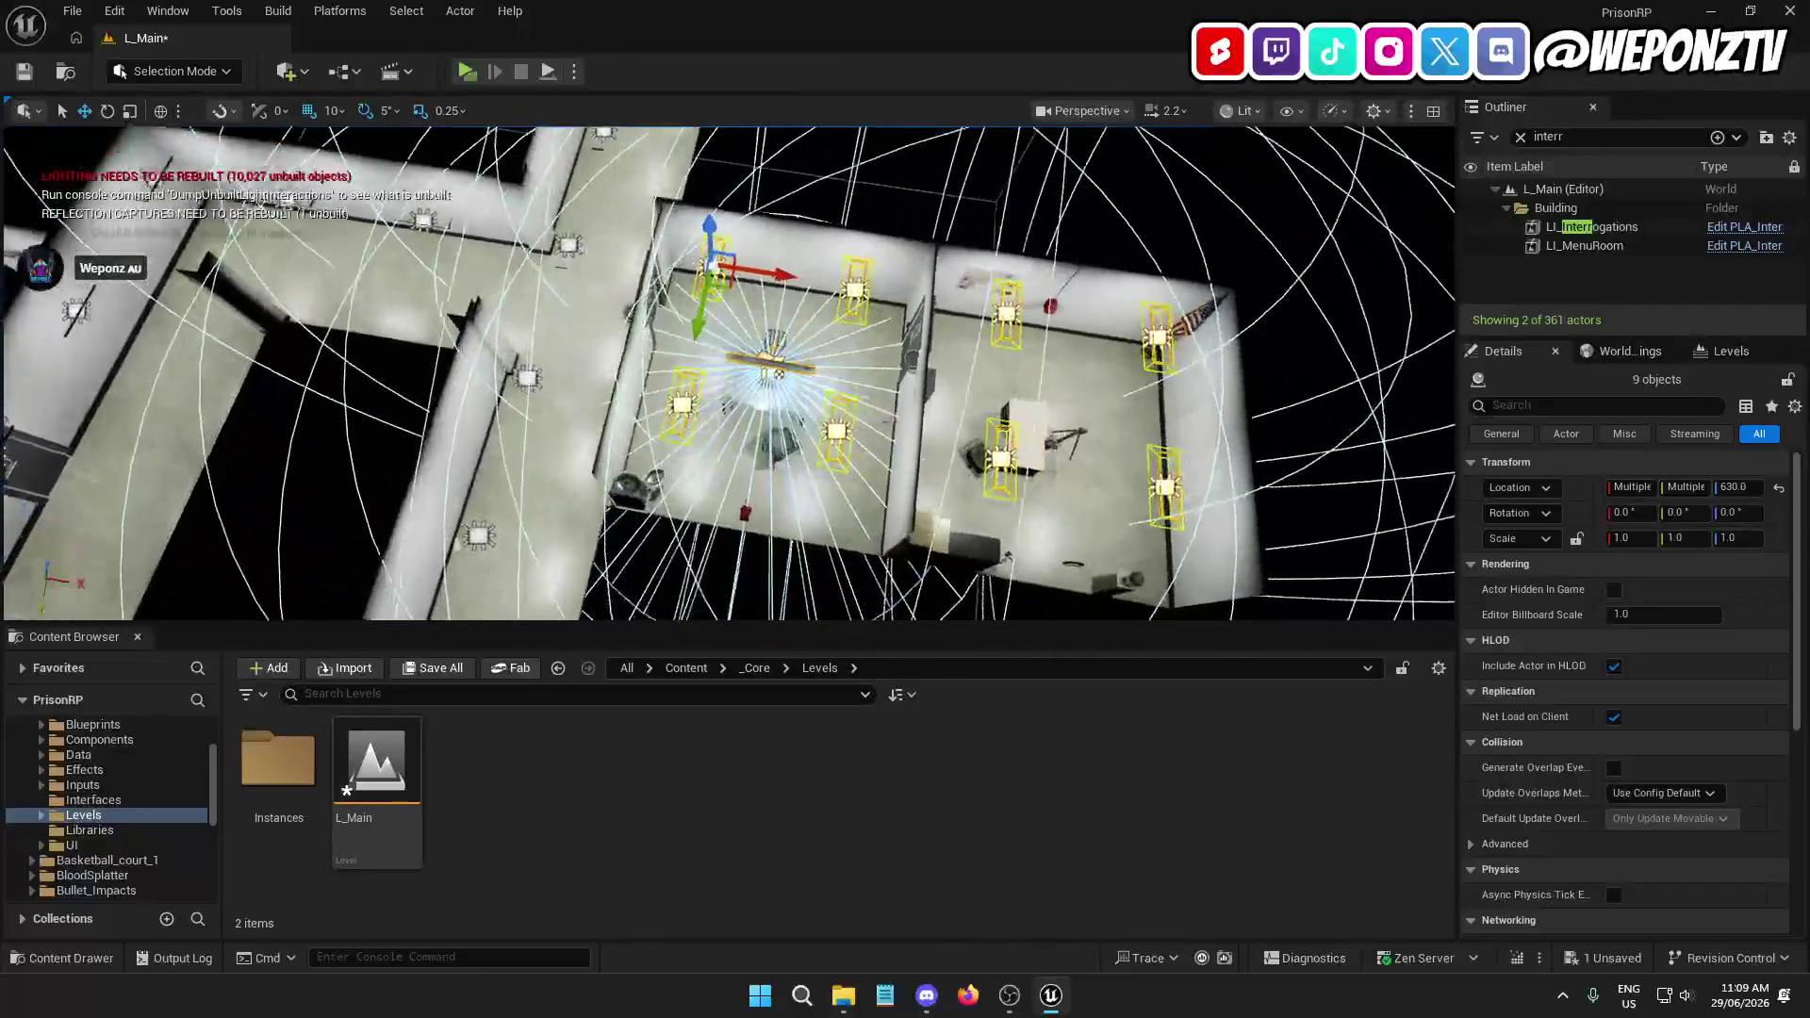
right_click(720, 281)
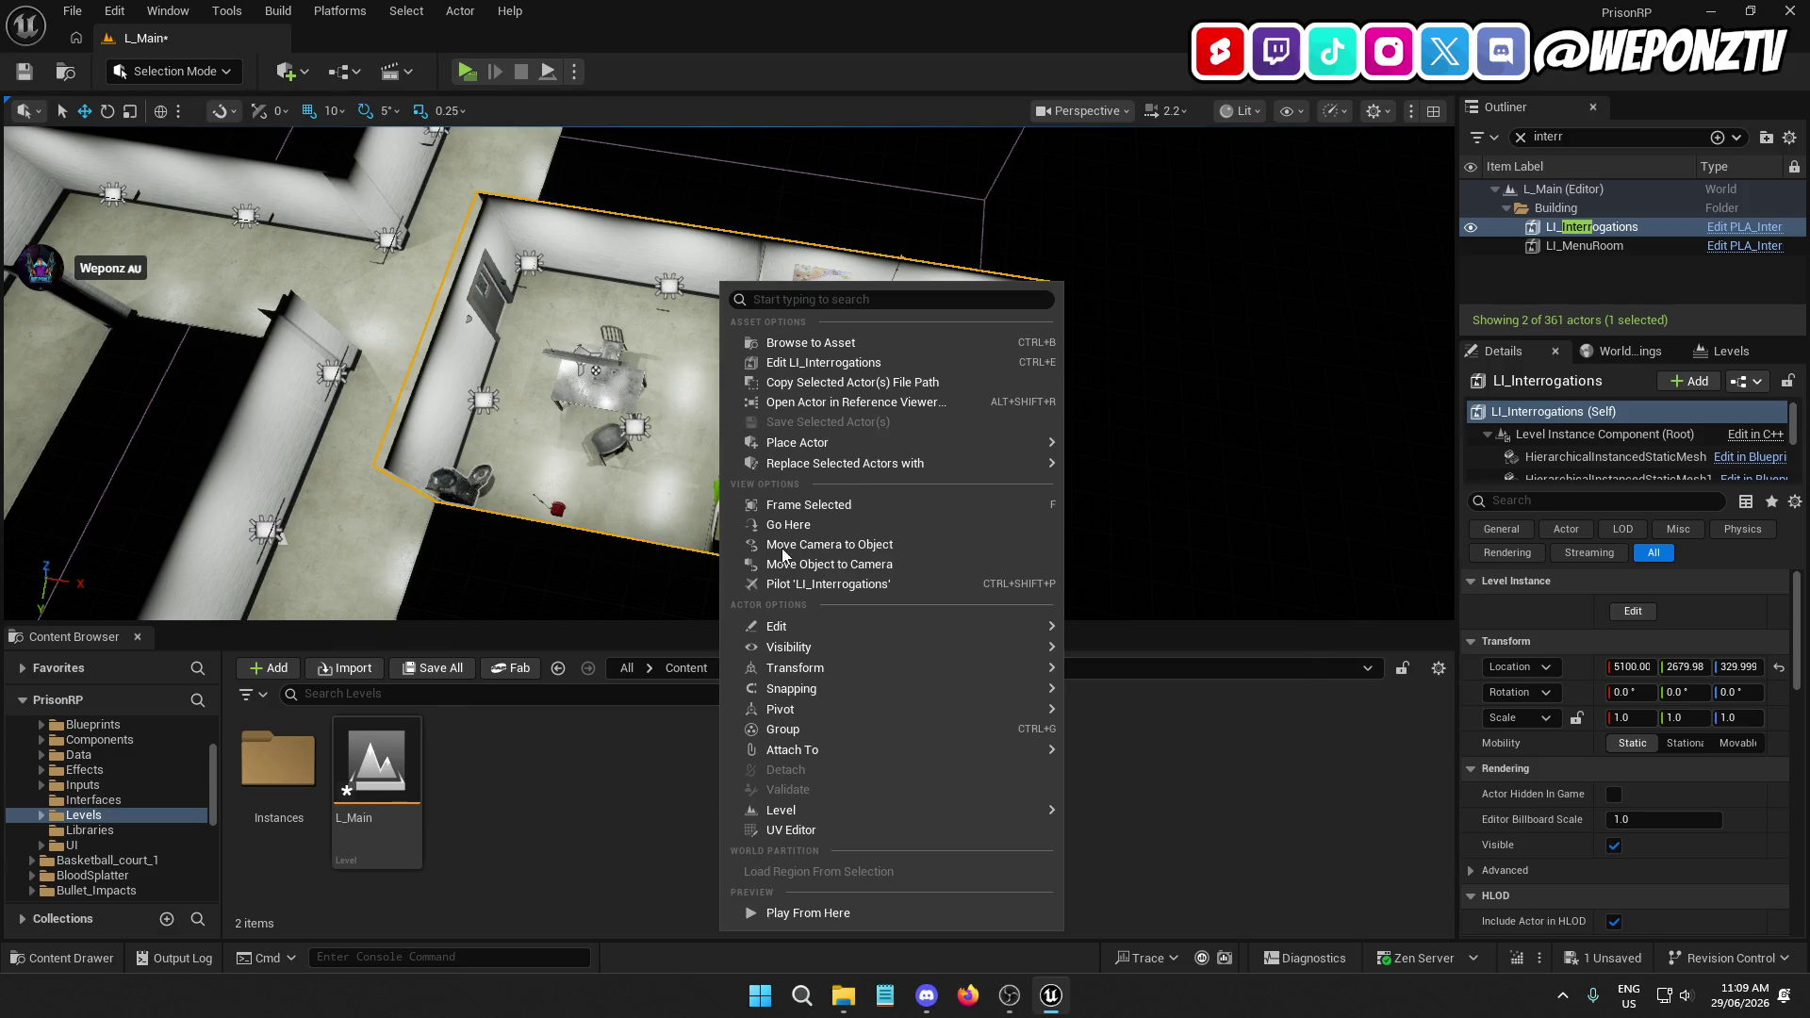
click(829, 463)
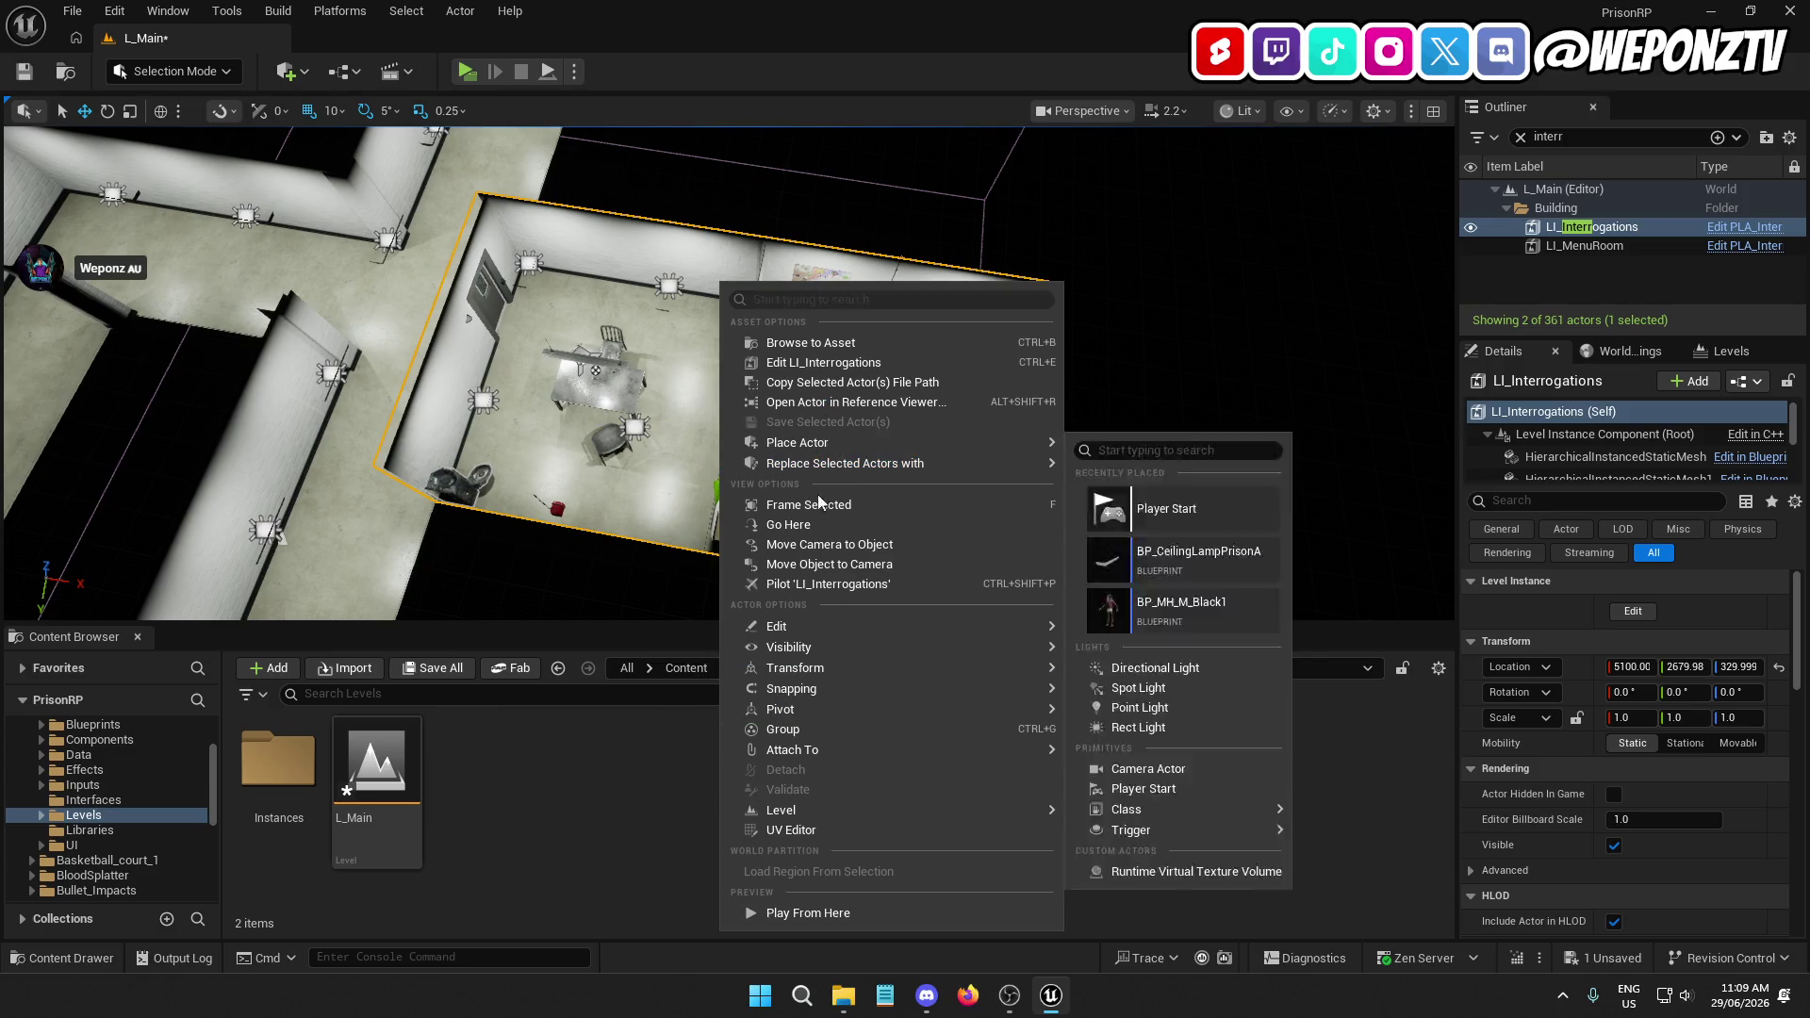
mouse_move(818, 628)
key(Delete)
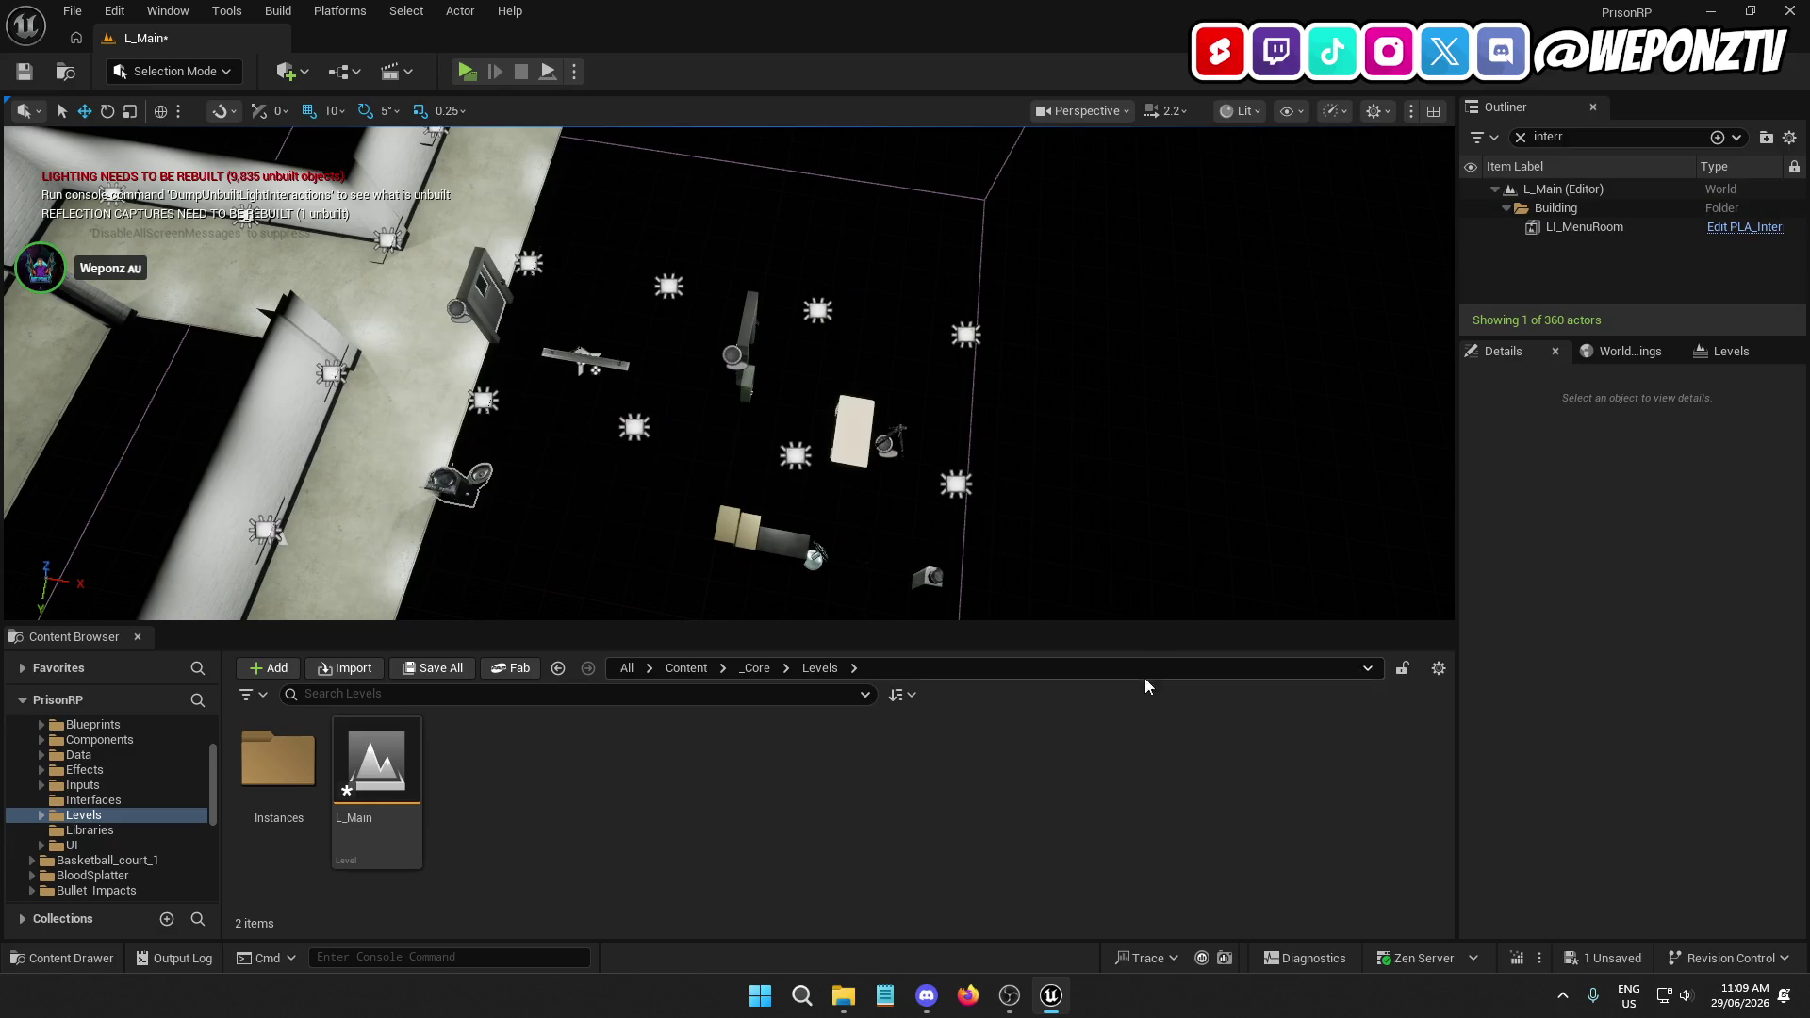
key(ctrl+z)
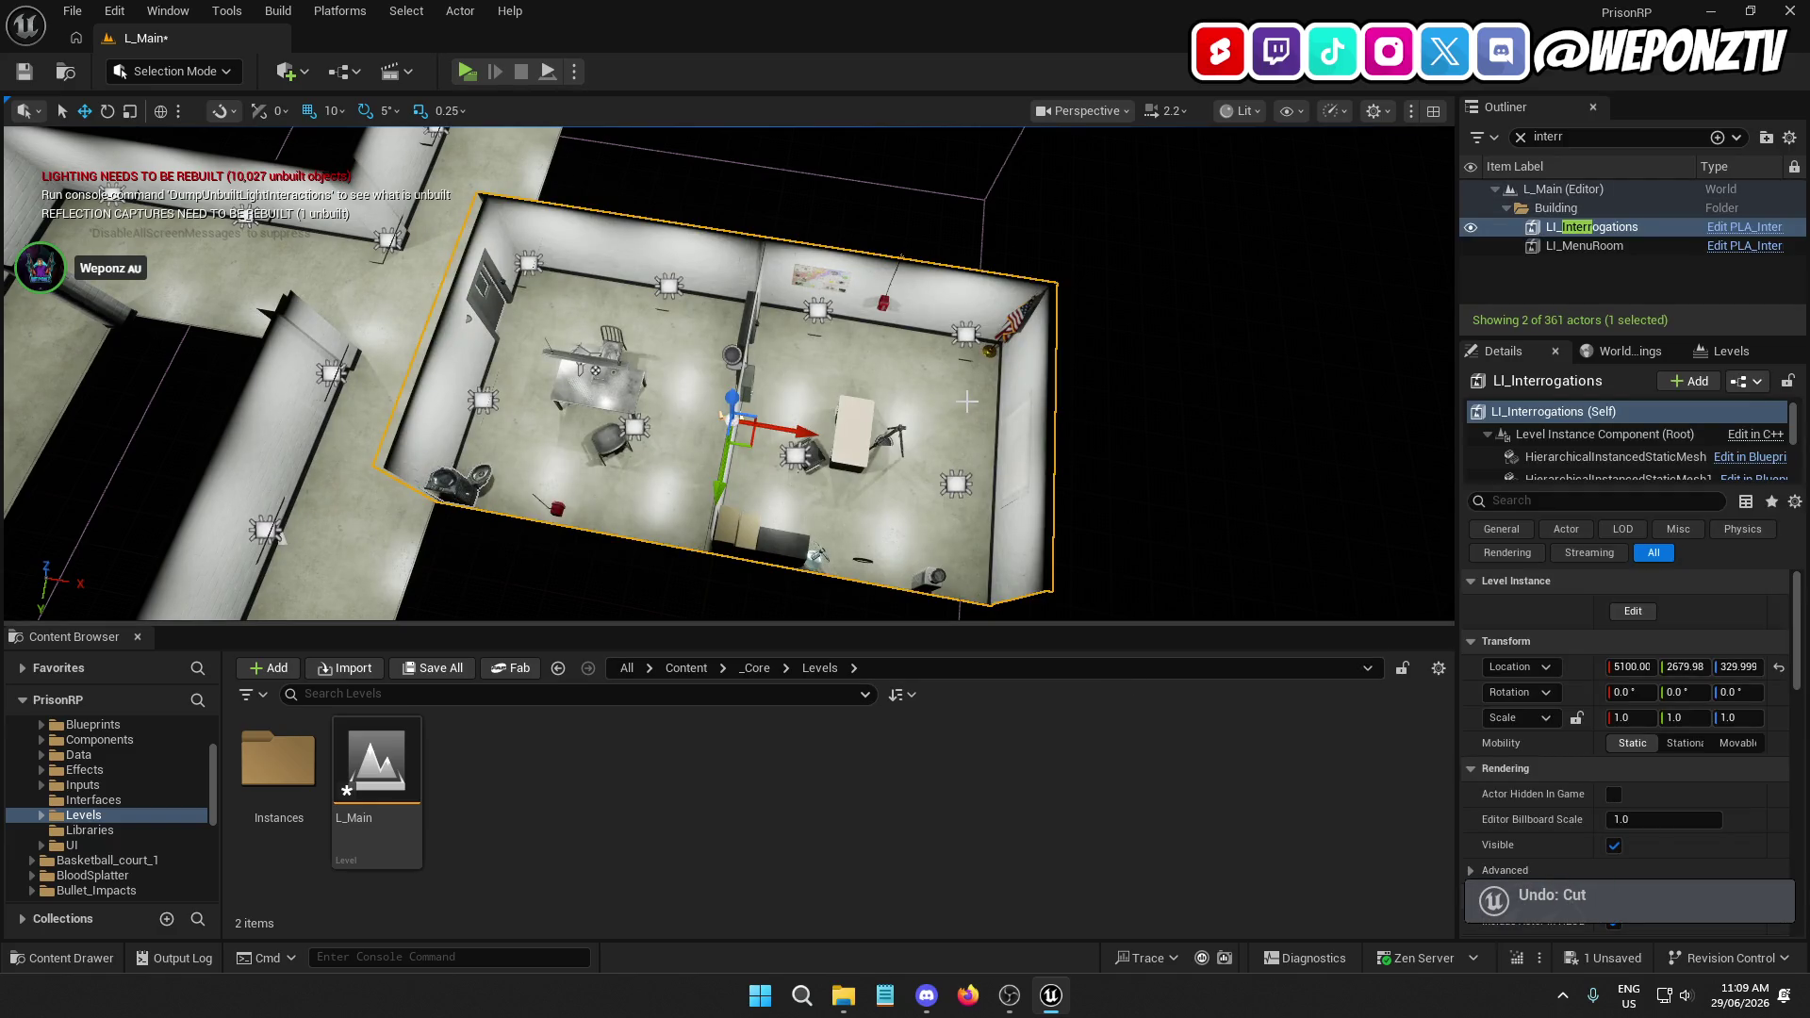
Frame the interrogation room and select a first ceiling lamp, undoing an accidental move
key(f)
scroll(582, 405, up, 10)
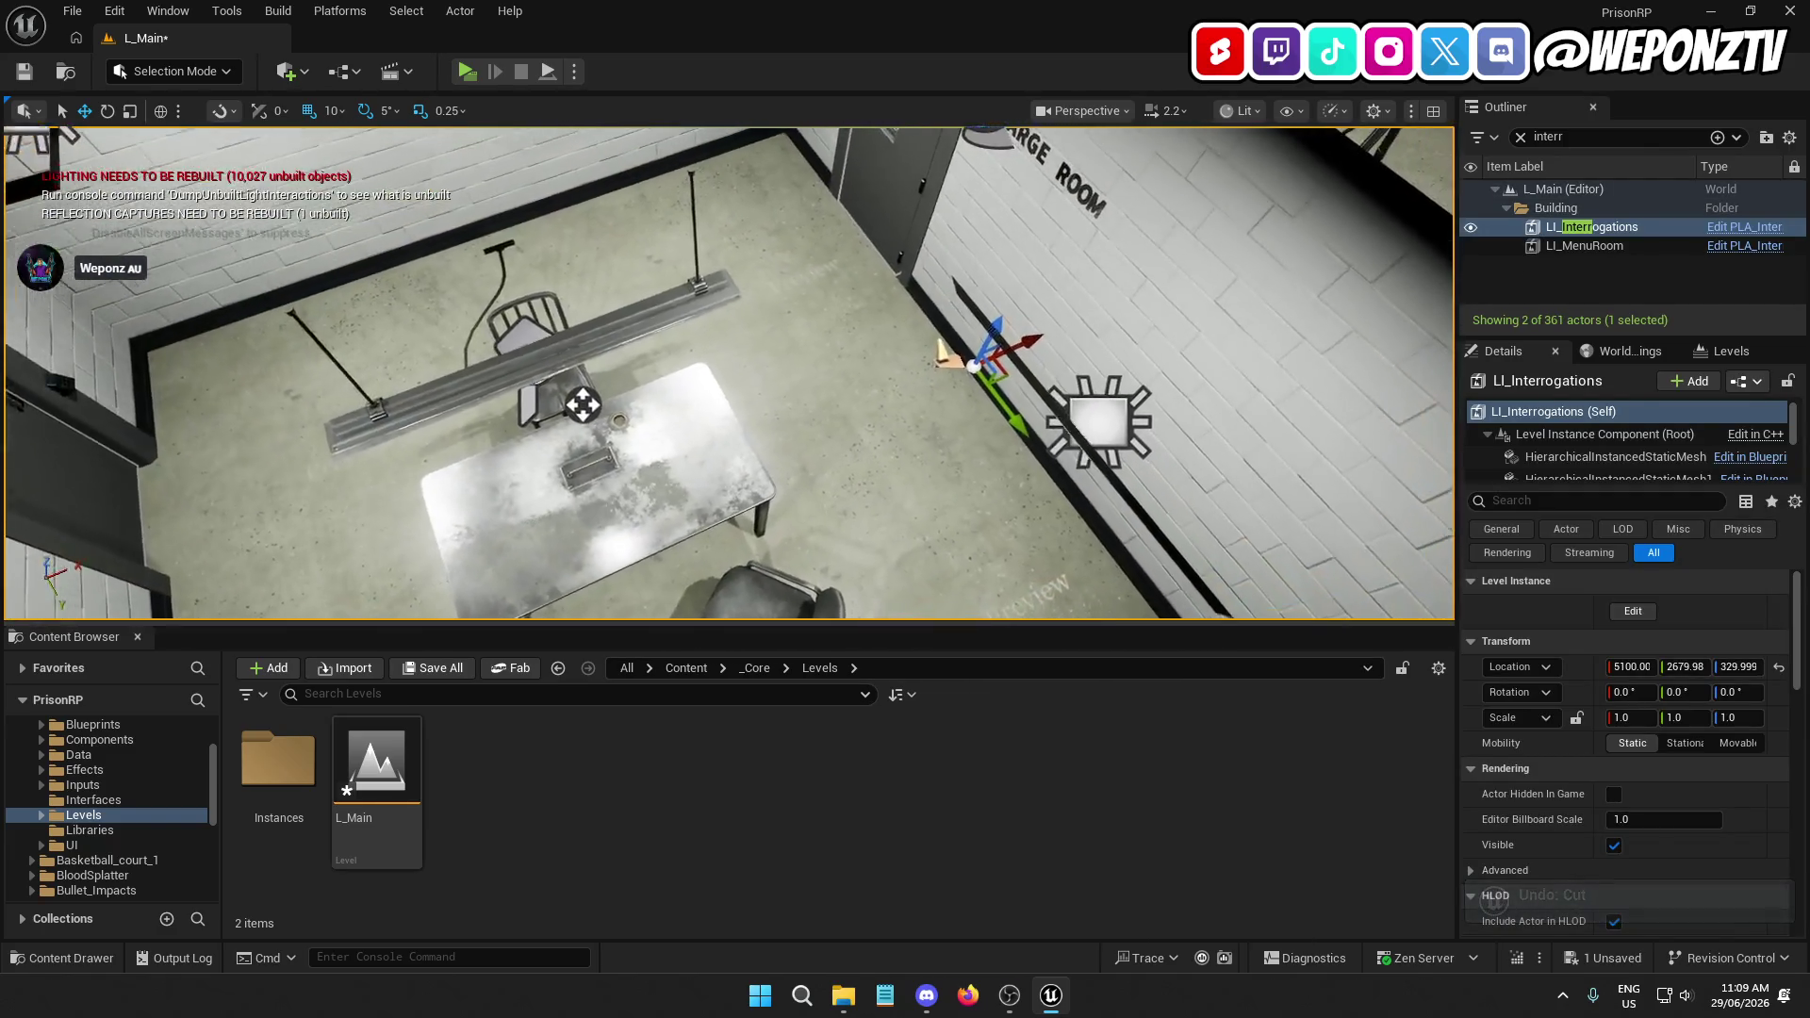
drag(583, 405, 452, 566)
key(Escape)
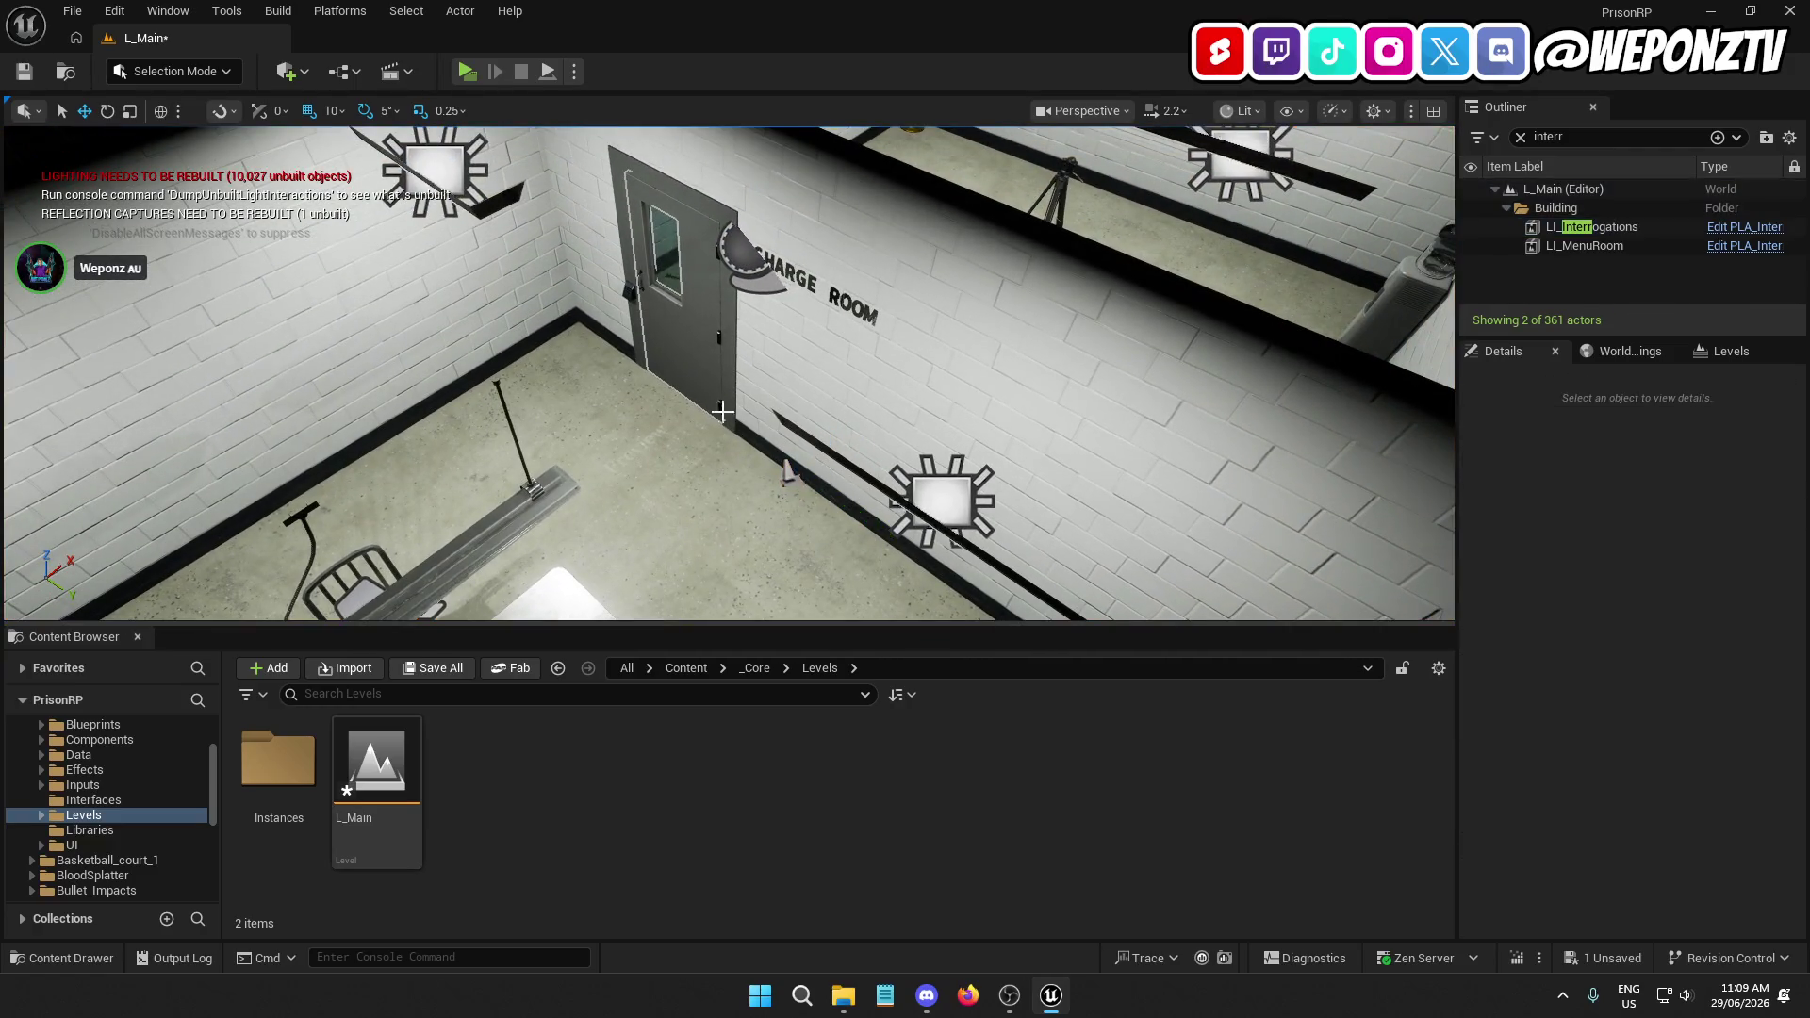
drag(683, 536, 644, 374)
click(597, 469)
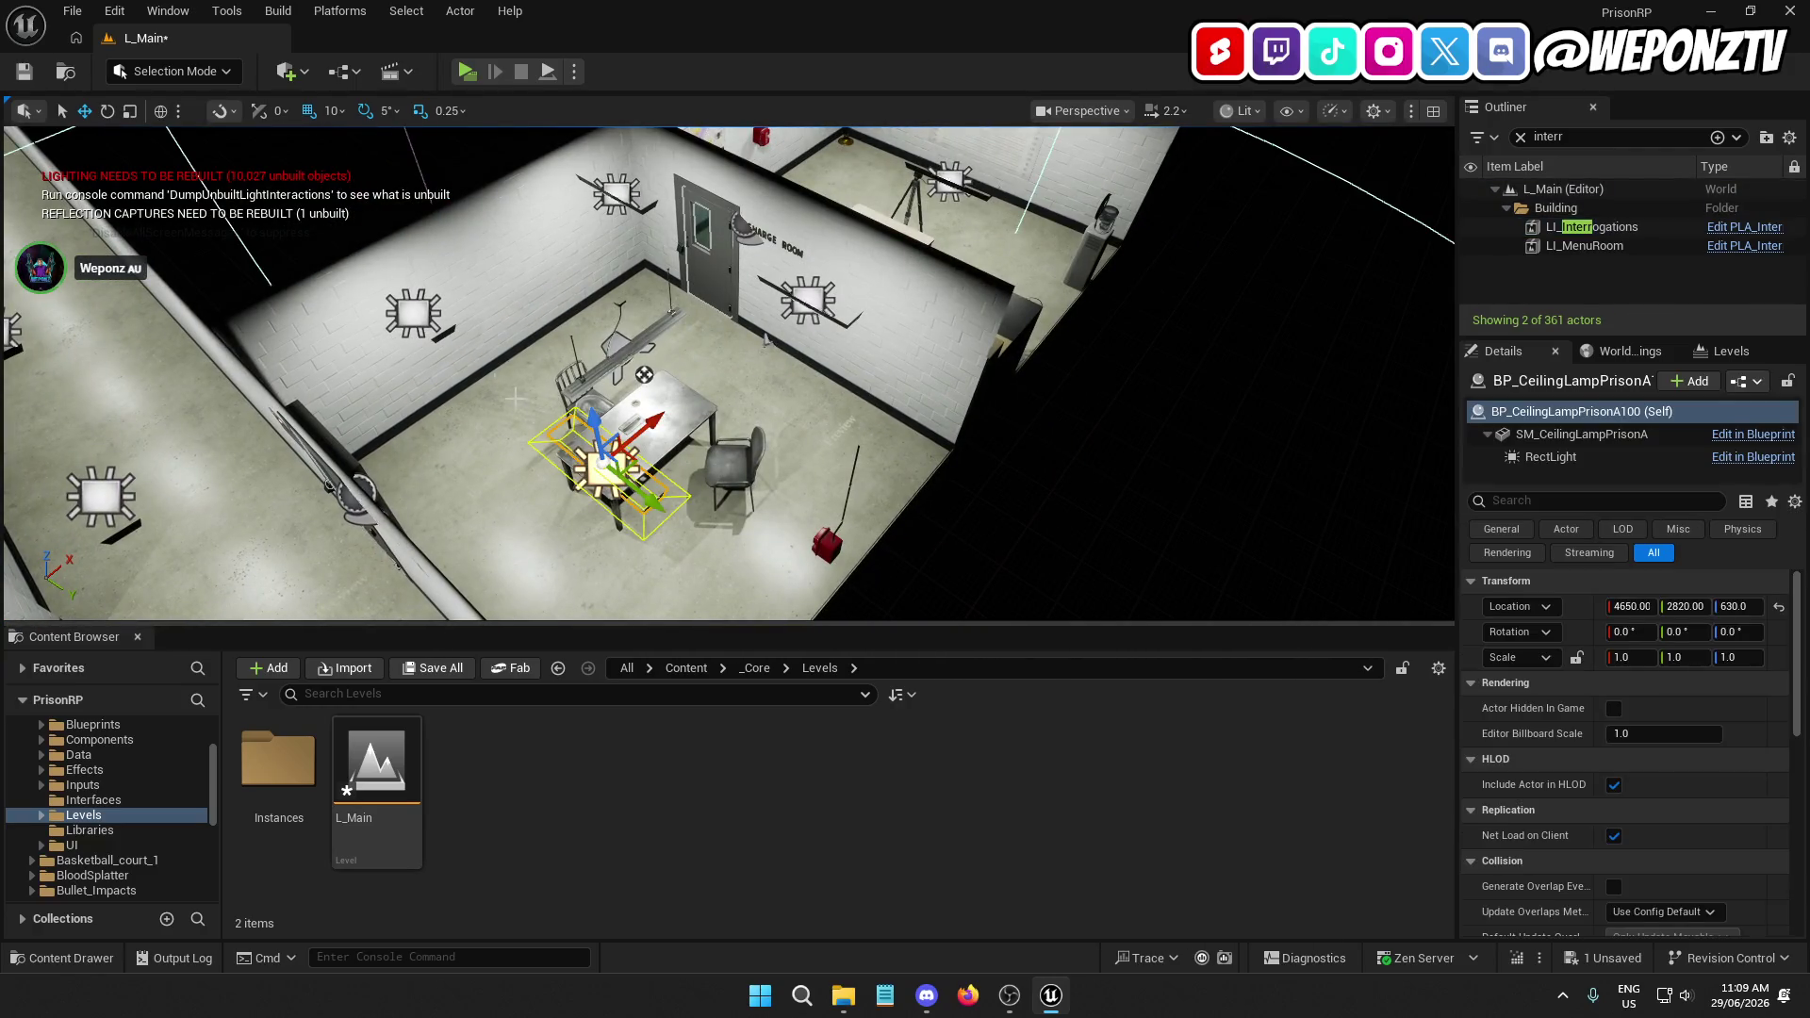
drag(608, 462, 649, 404)
key(ctrl+z)
Add four more lamps, then select the interrogation level instance and open its actions
ctrl+click(413, 311)
ctrl+click(630, 335)
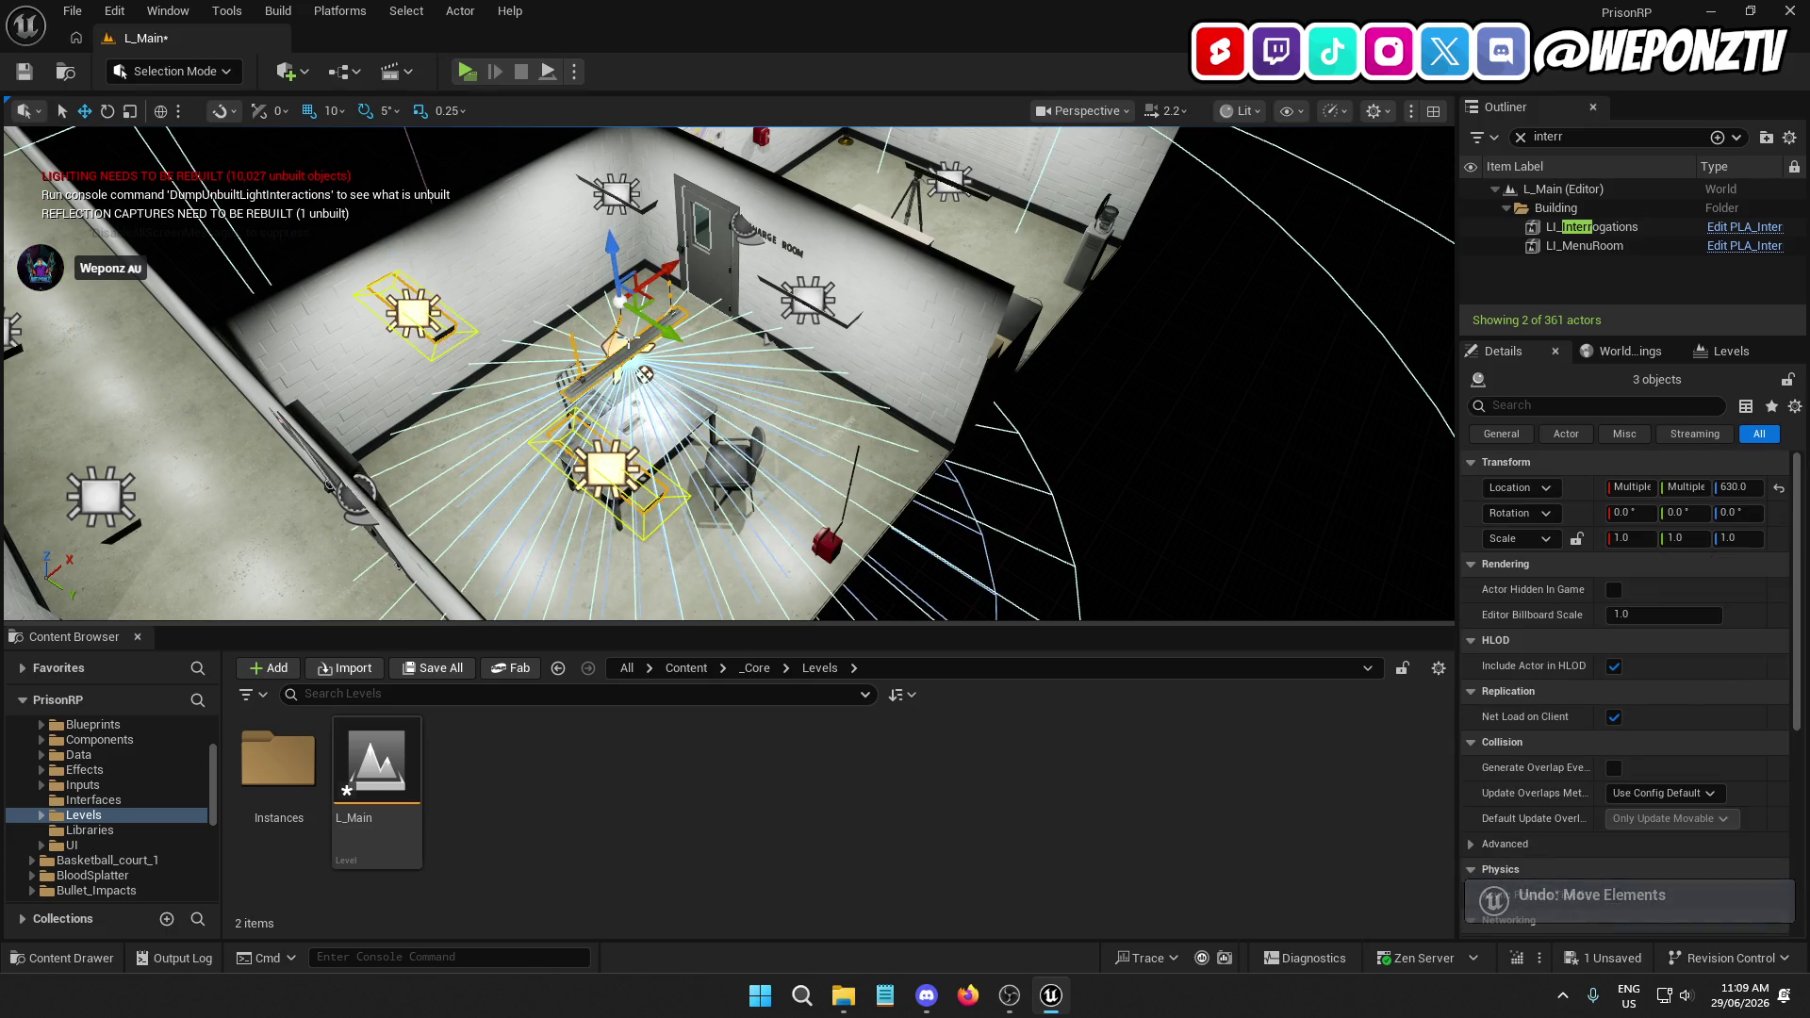
ctrl+click(617, 194)
ctrl+click(811, 296)
click(860, 270)
key(f)
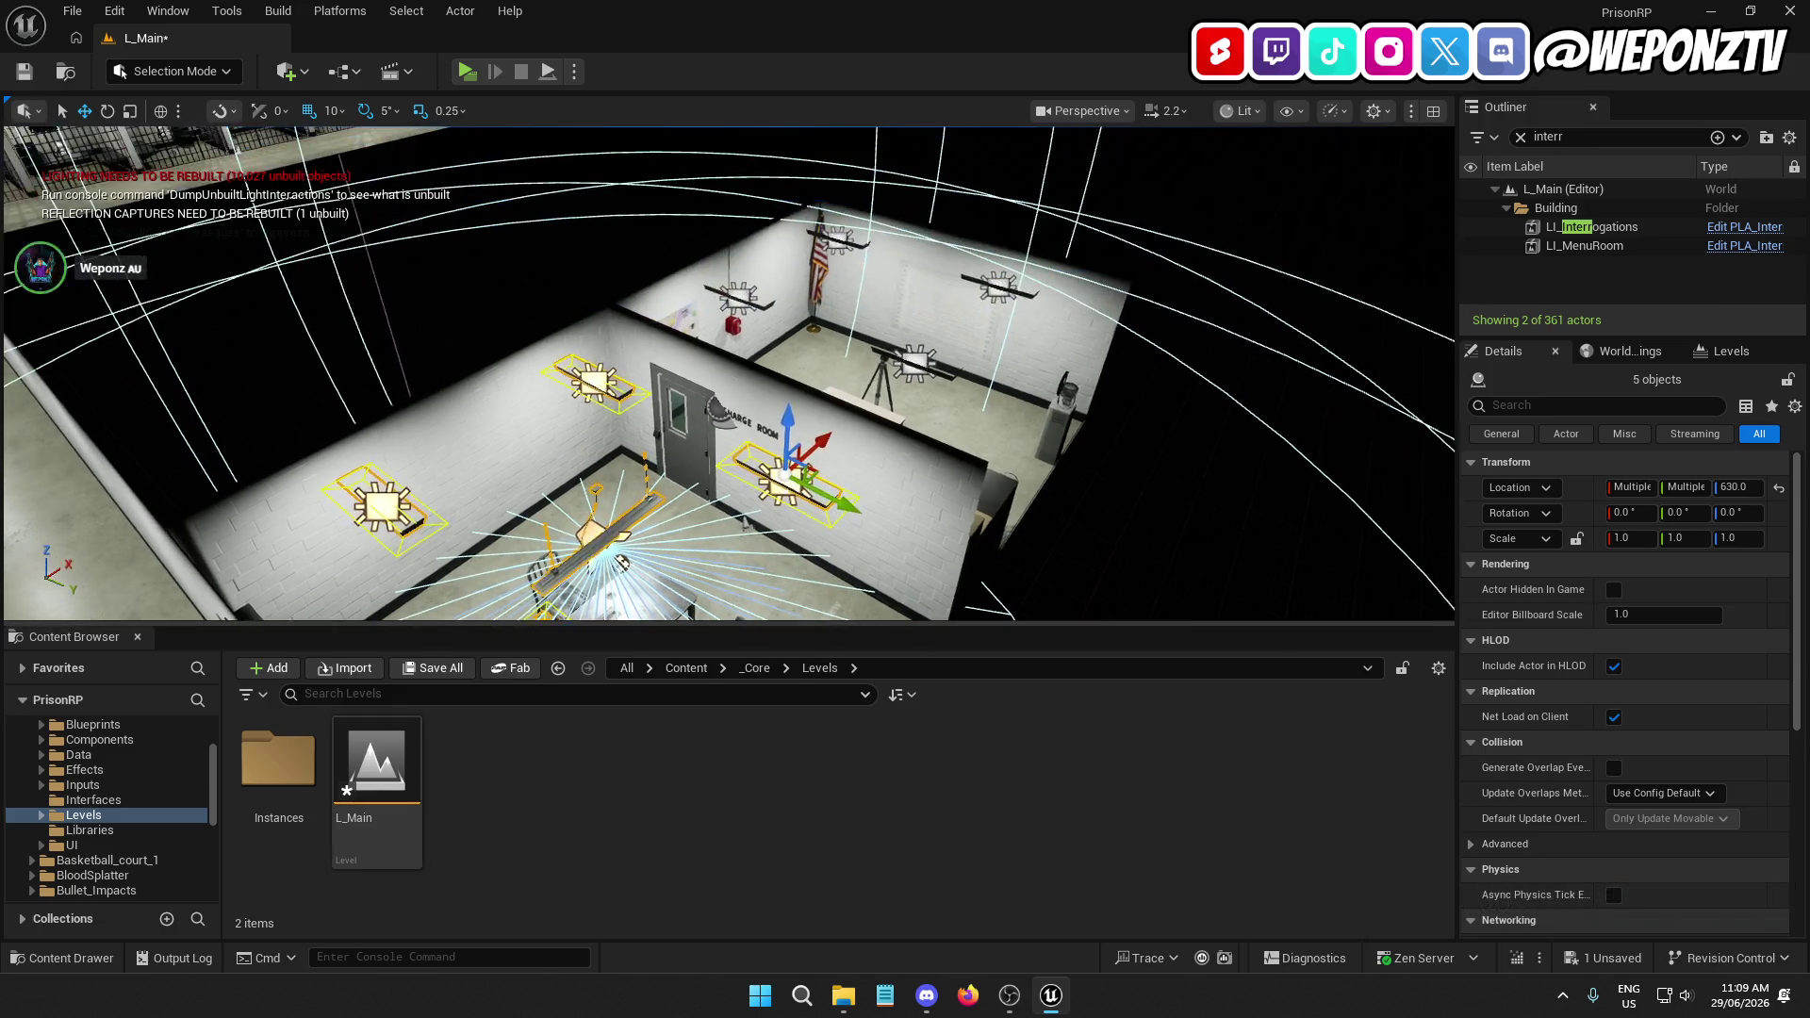
right_click(941, 235)
Select all nine ceiling lamps across the interrogation room and delete them
click(913, 363)
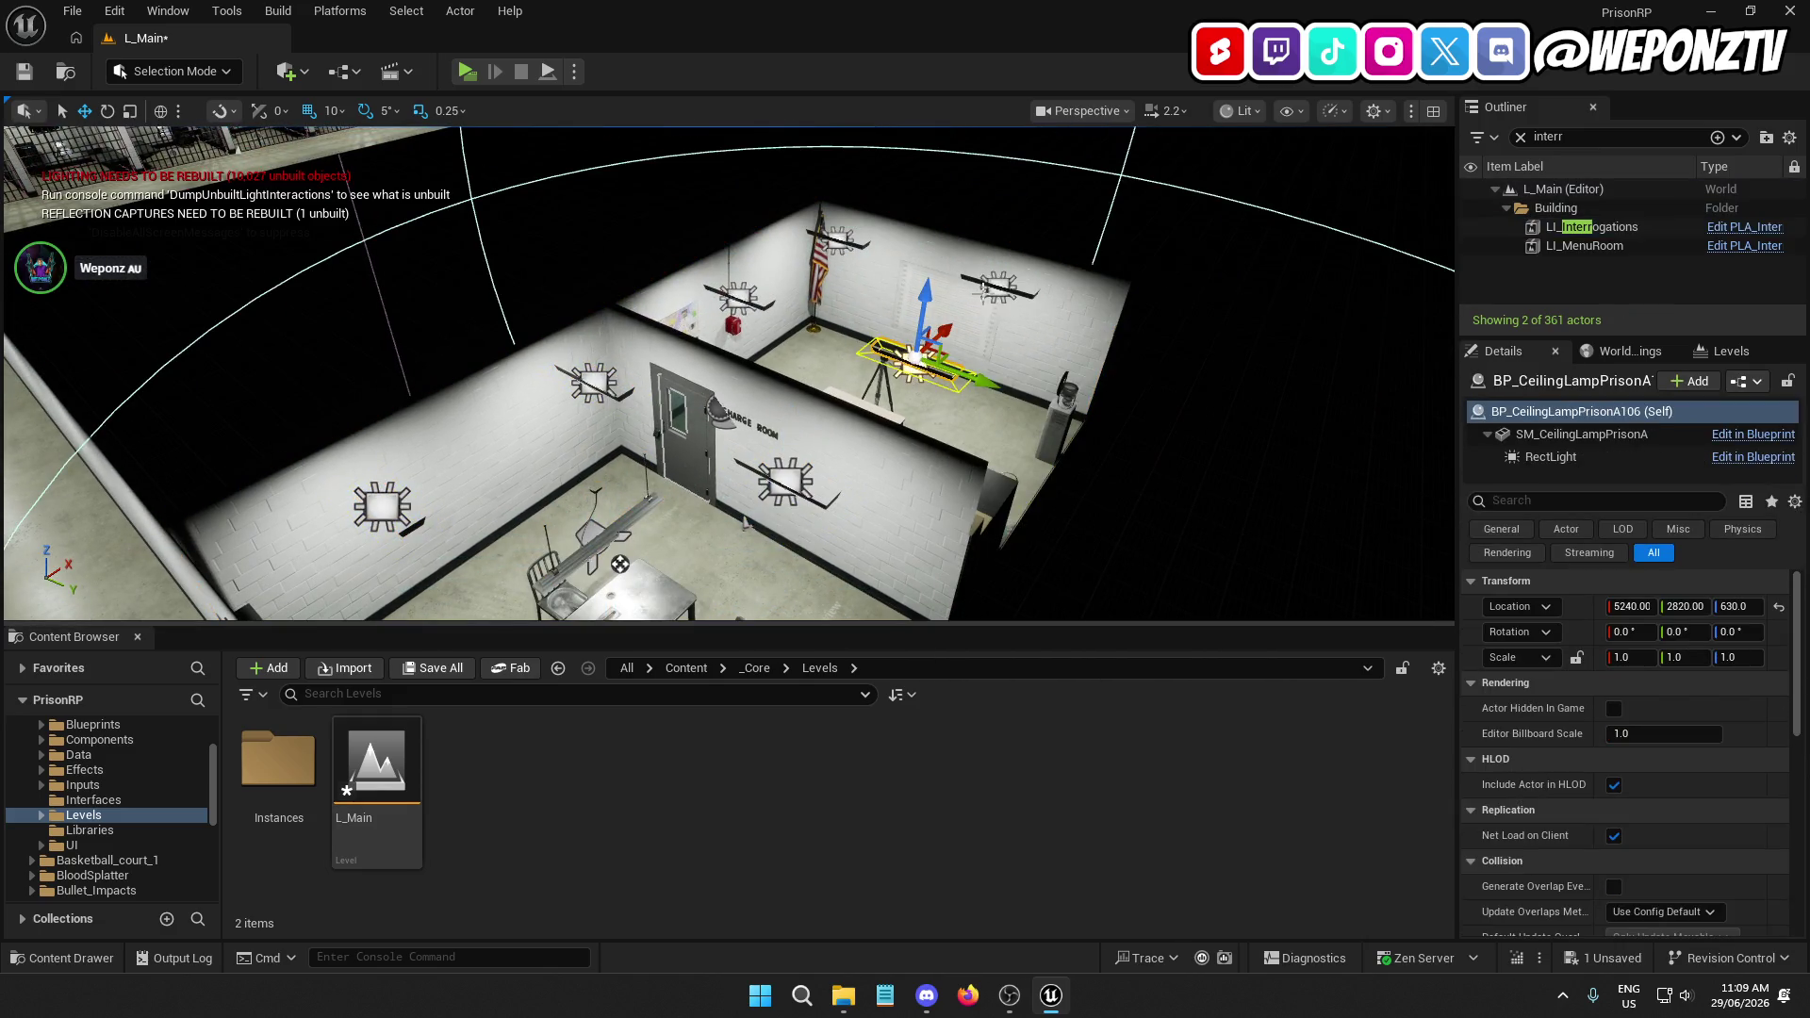
ctrl+click(996, 286)
ctrl+click(831, 237)
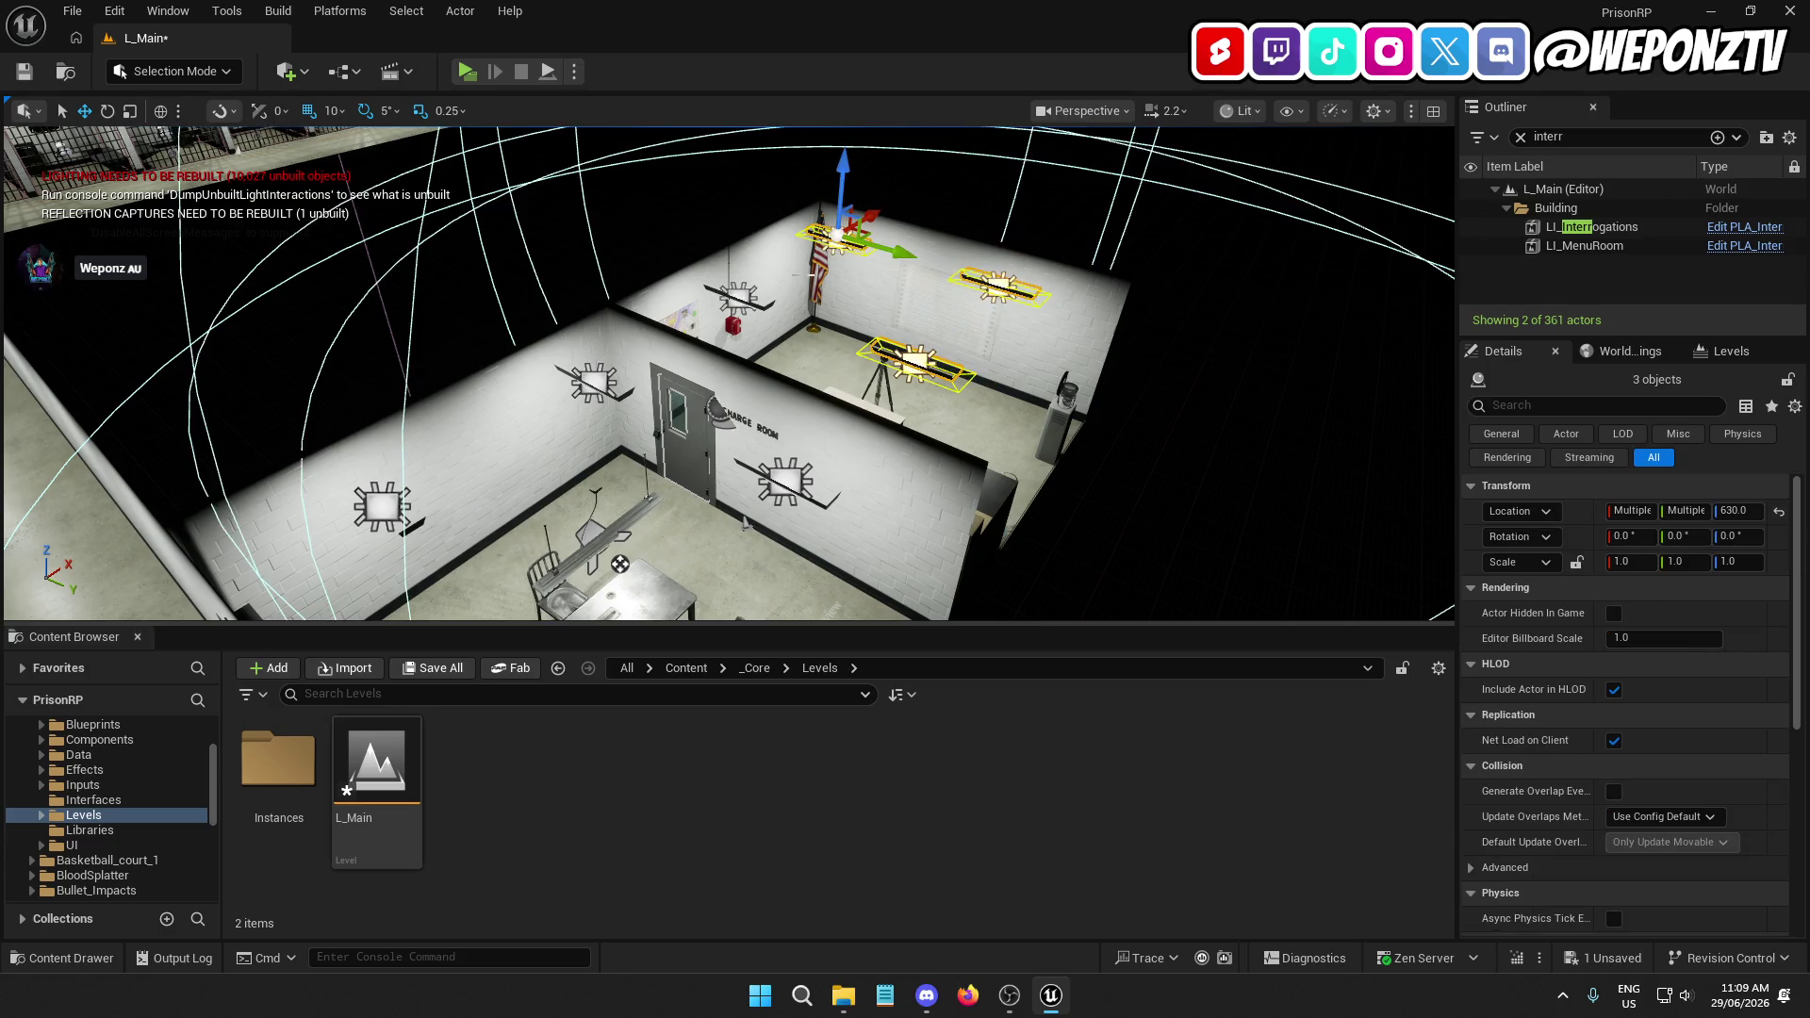
ctrl+click(737, 295)
ctrl+click(594, 387)
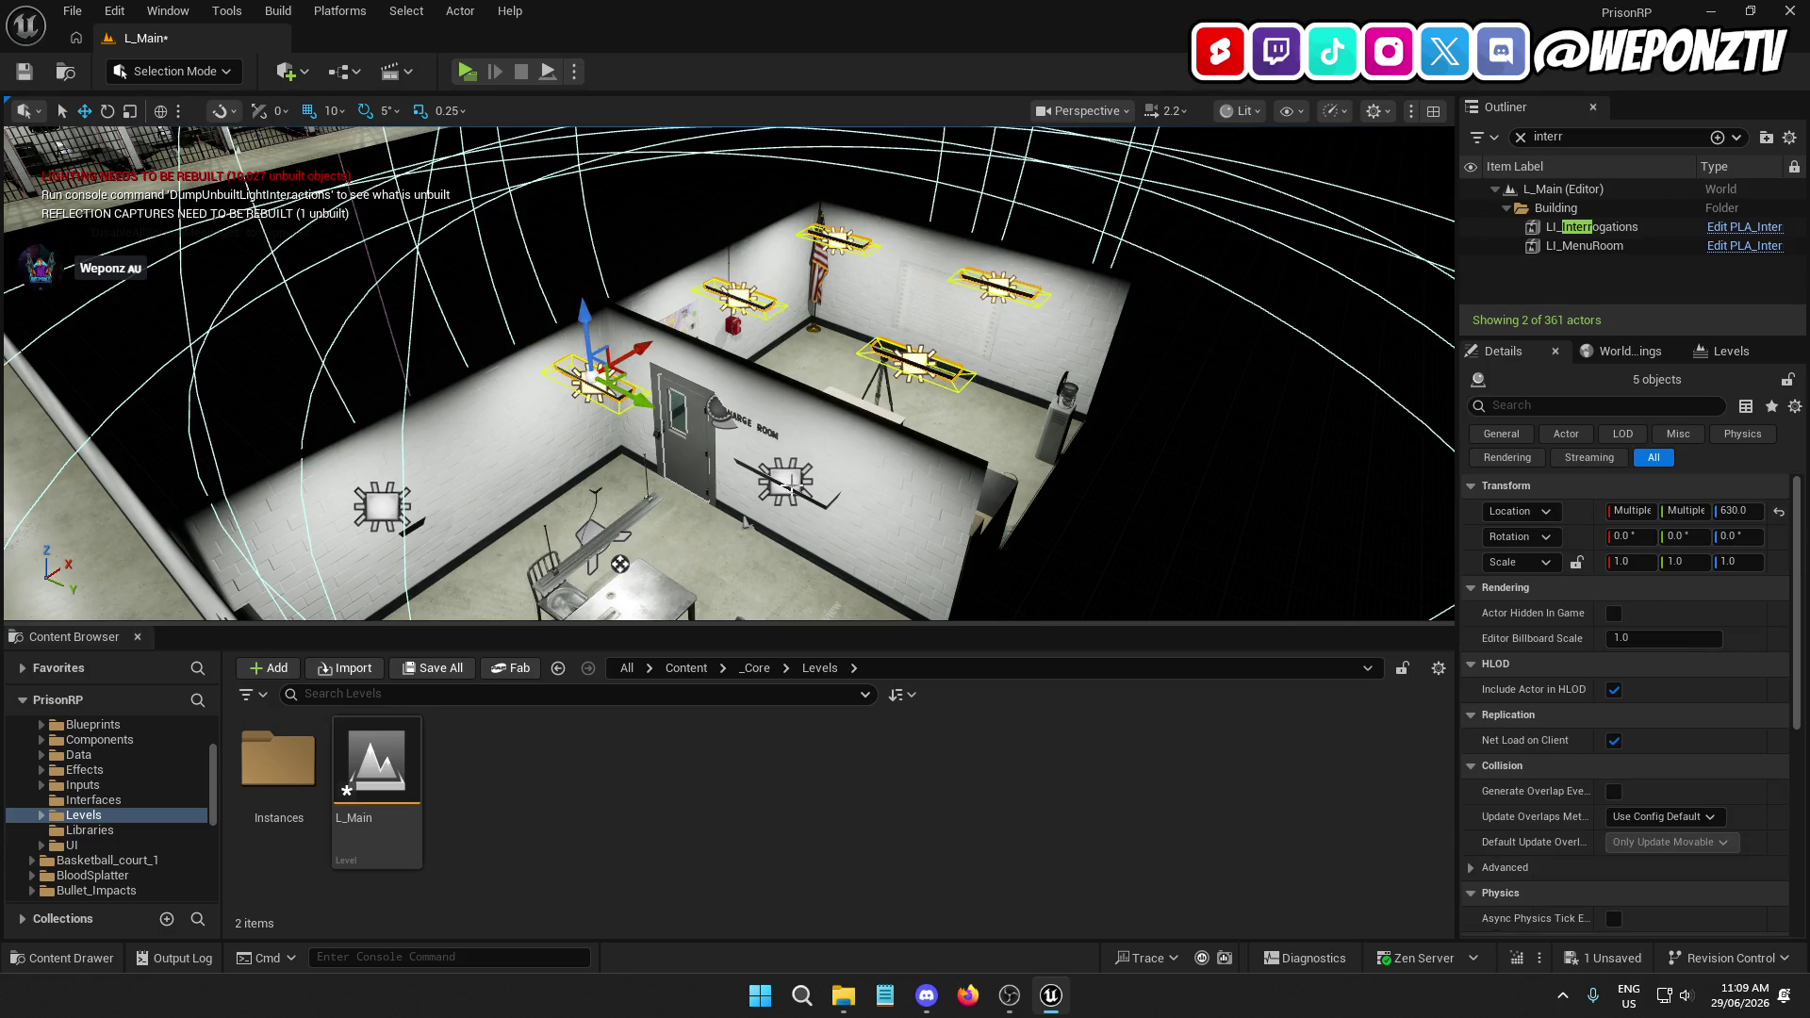
ctrl+click(784, 481)
ctrl+click(382, 506)
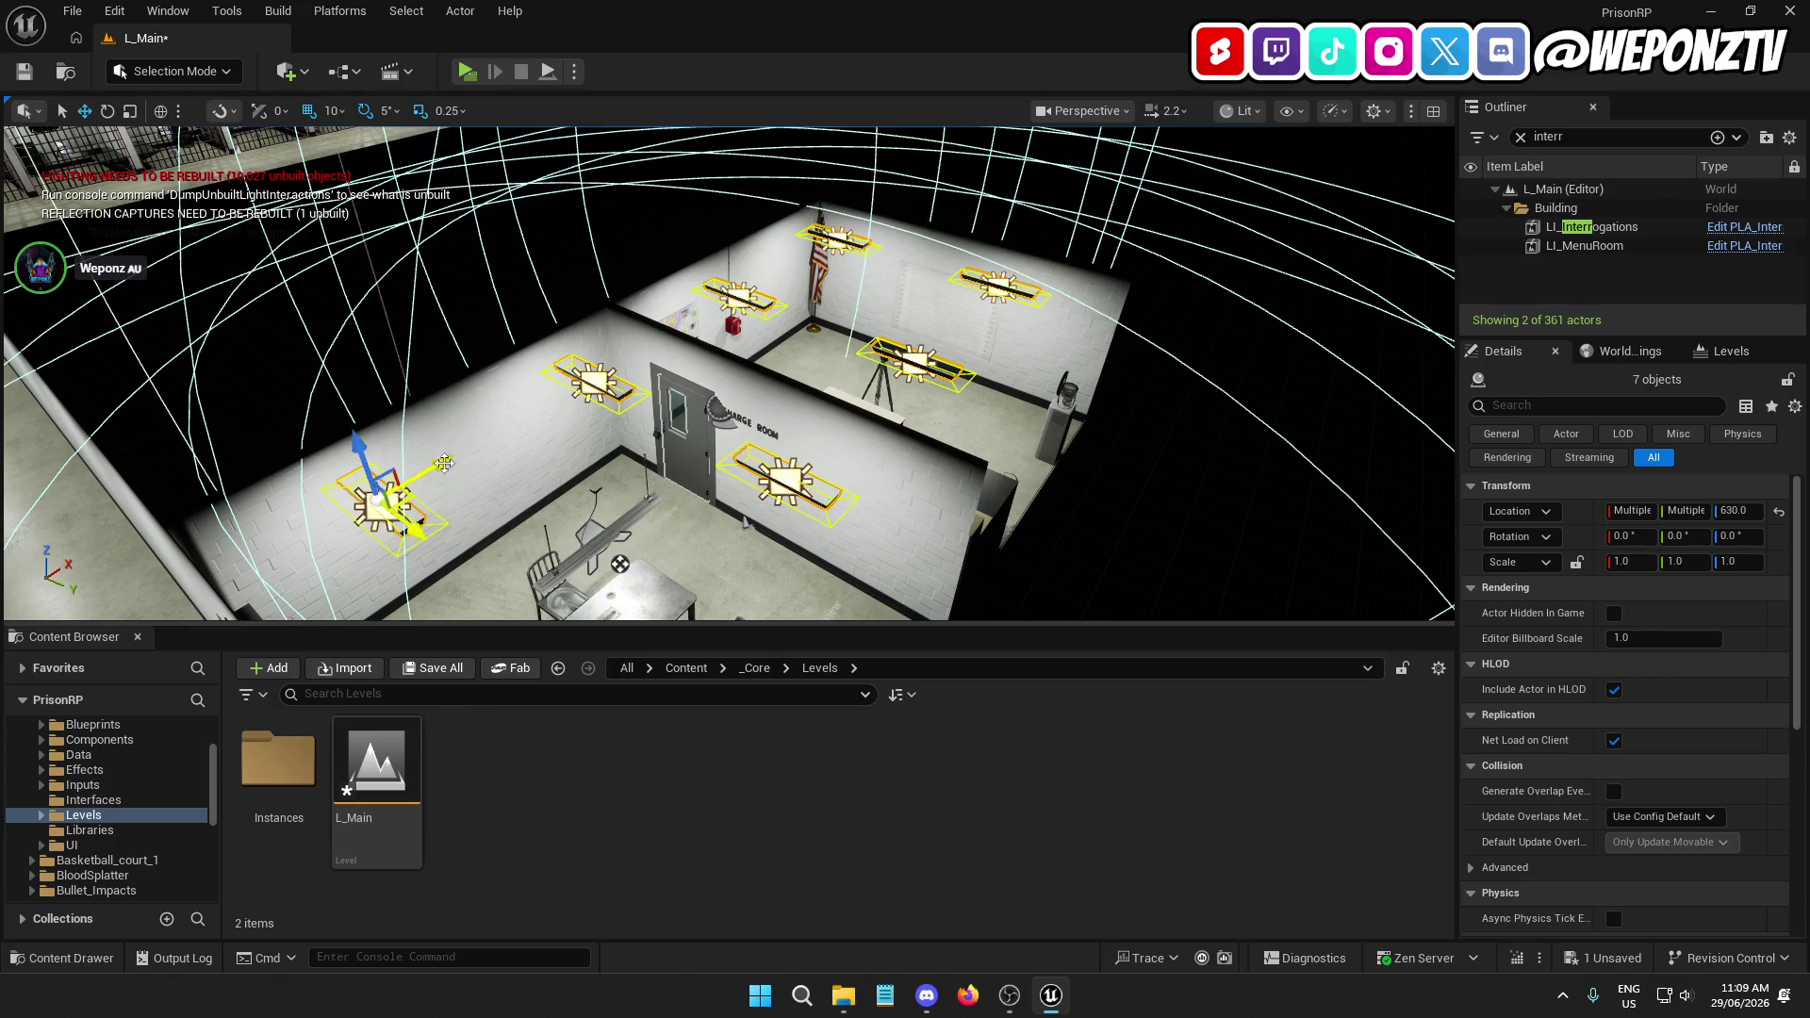
ctrl+click(567, 491)
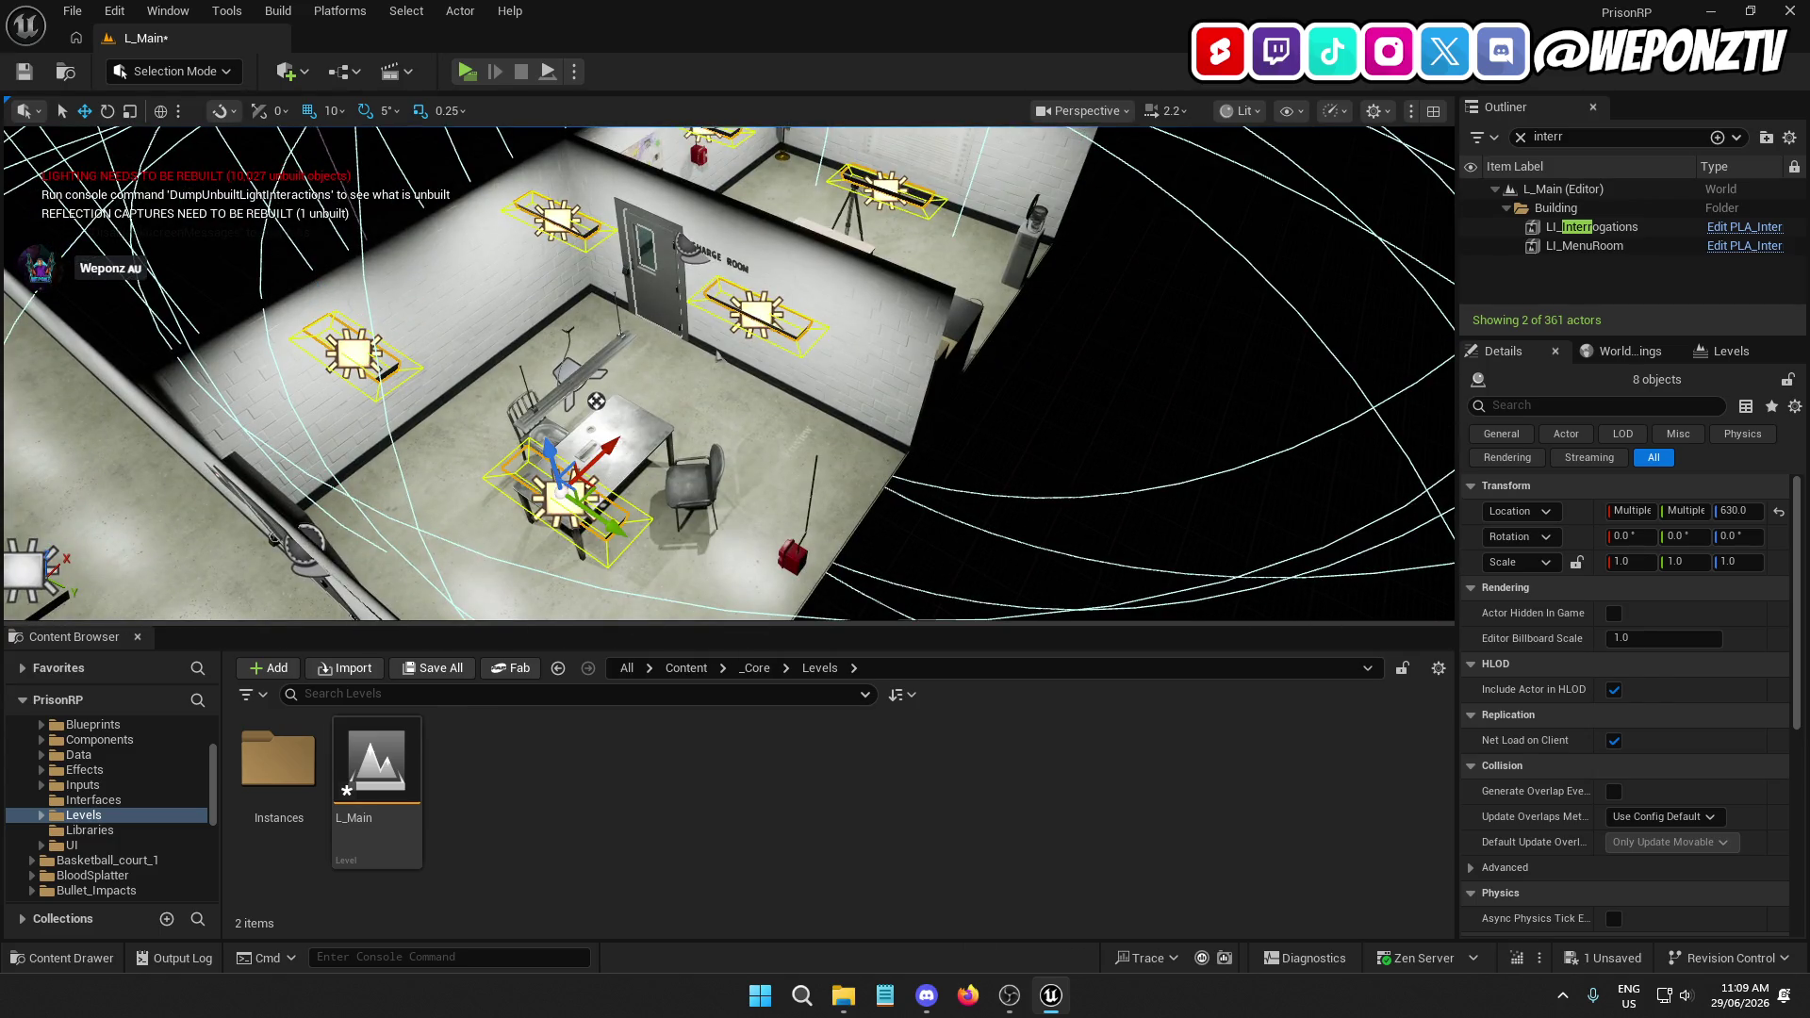
ctrl+click(699, 350)
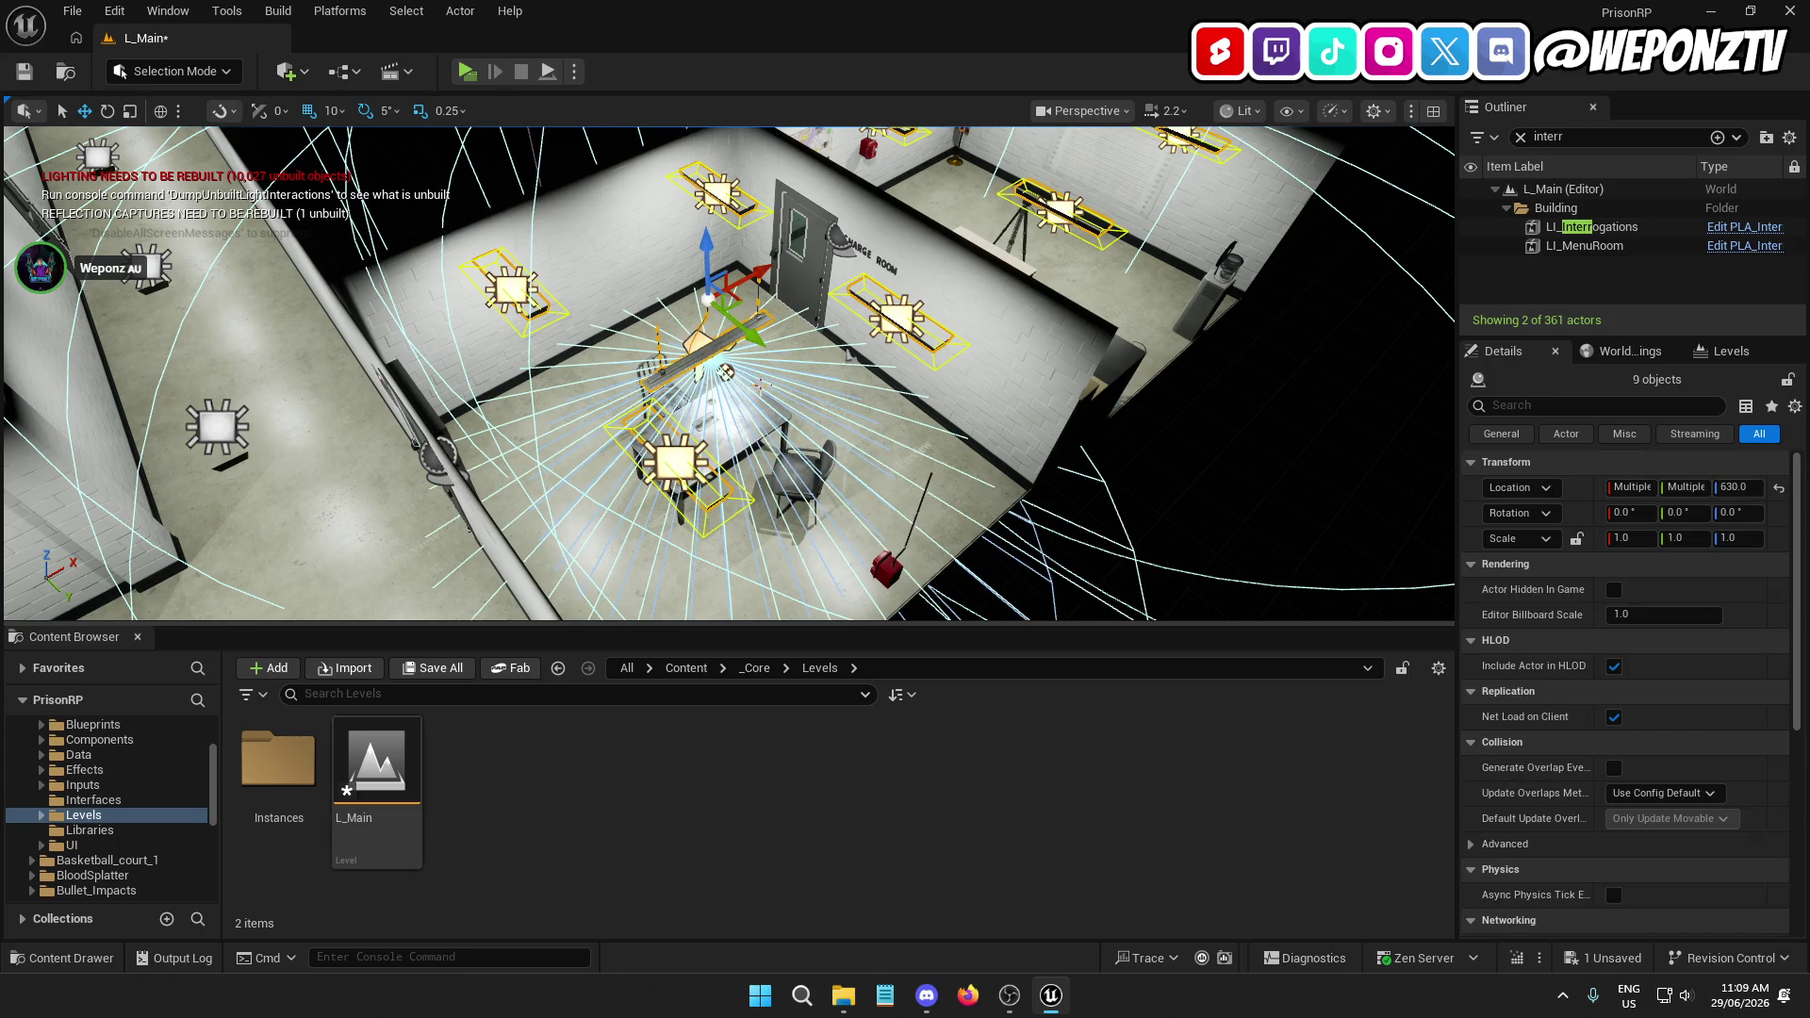
key(Delete)
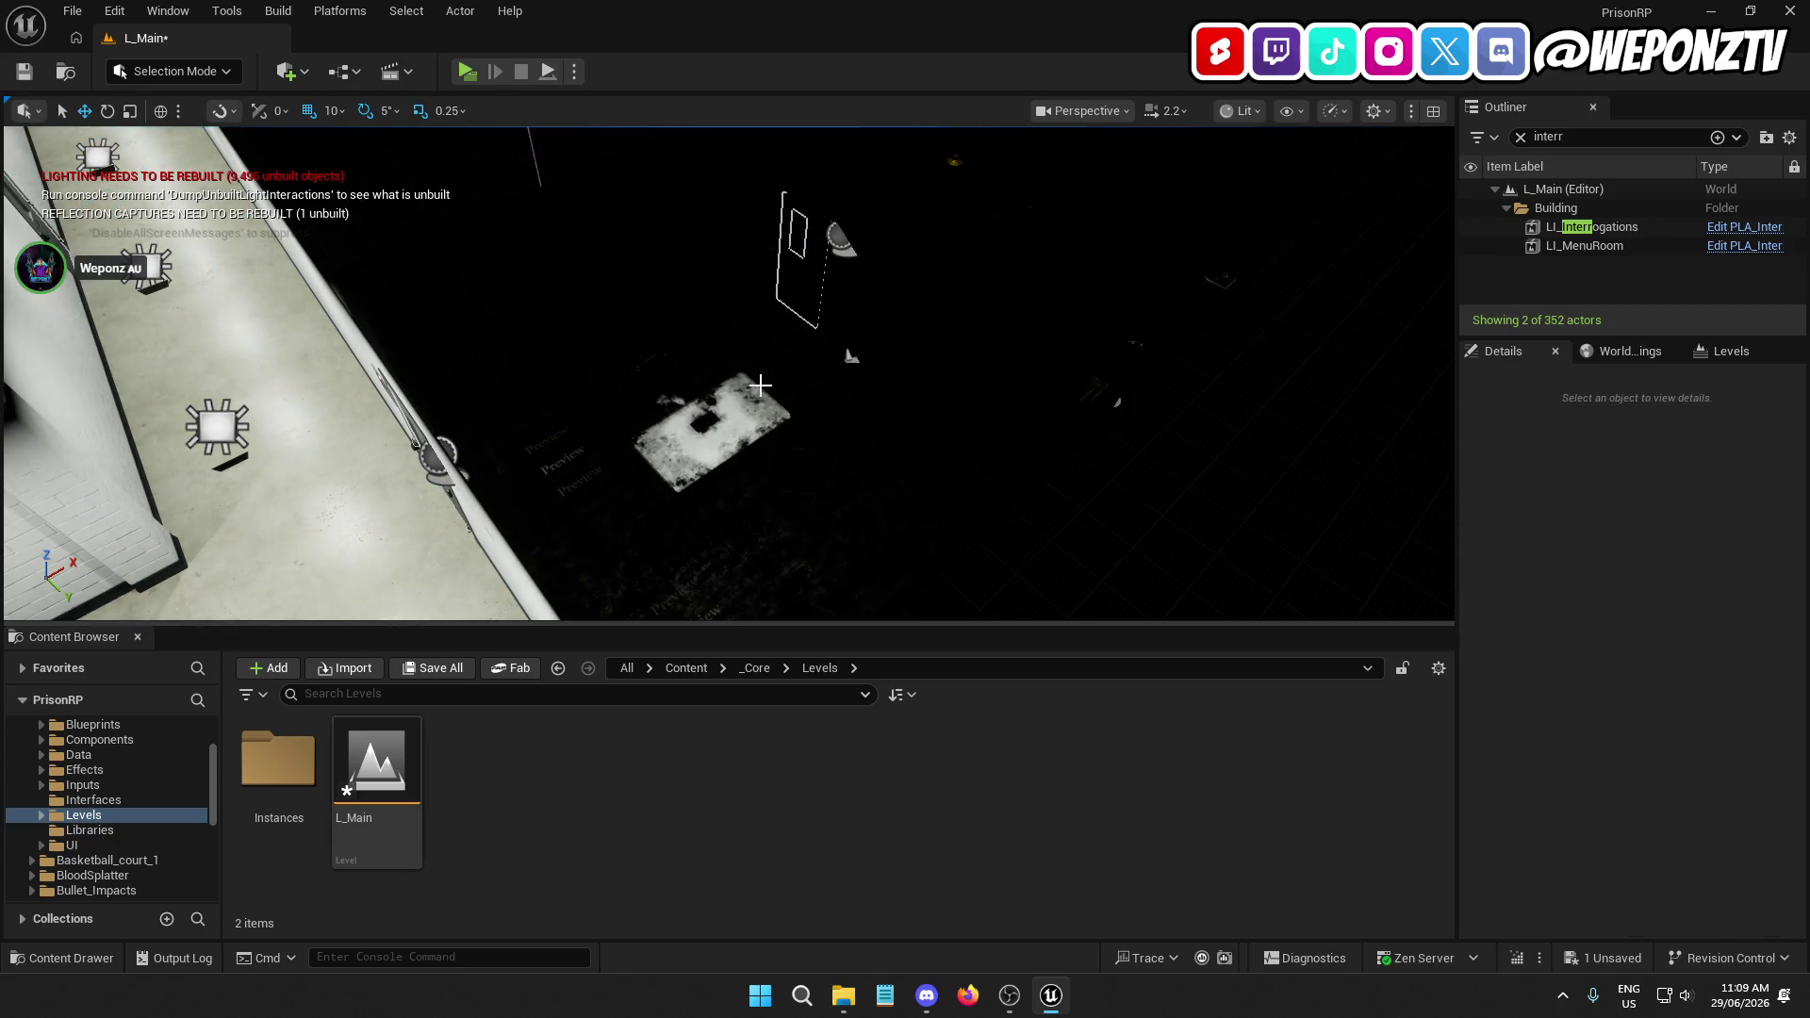
Save the current level, then edit and commit the LI_Interrogations level instance
click(73, 11)
click(123, 235)
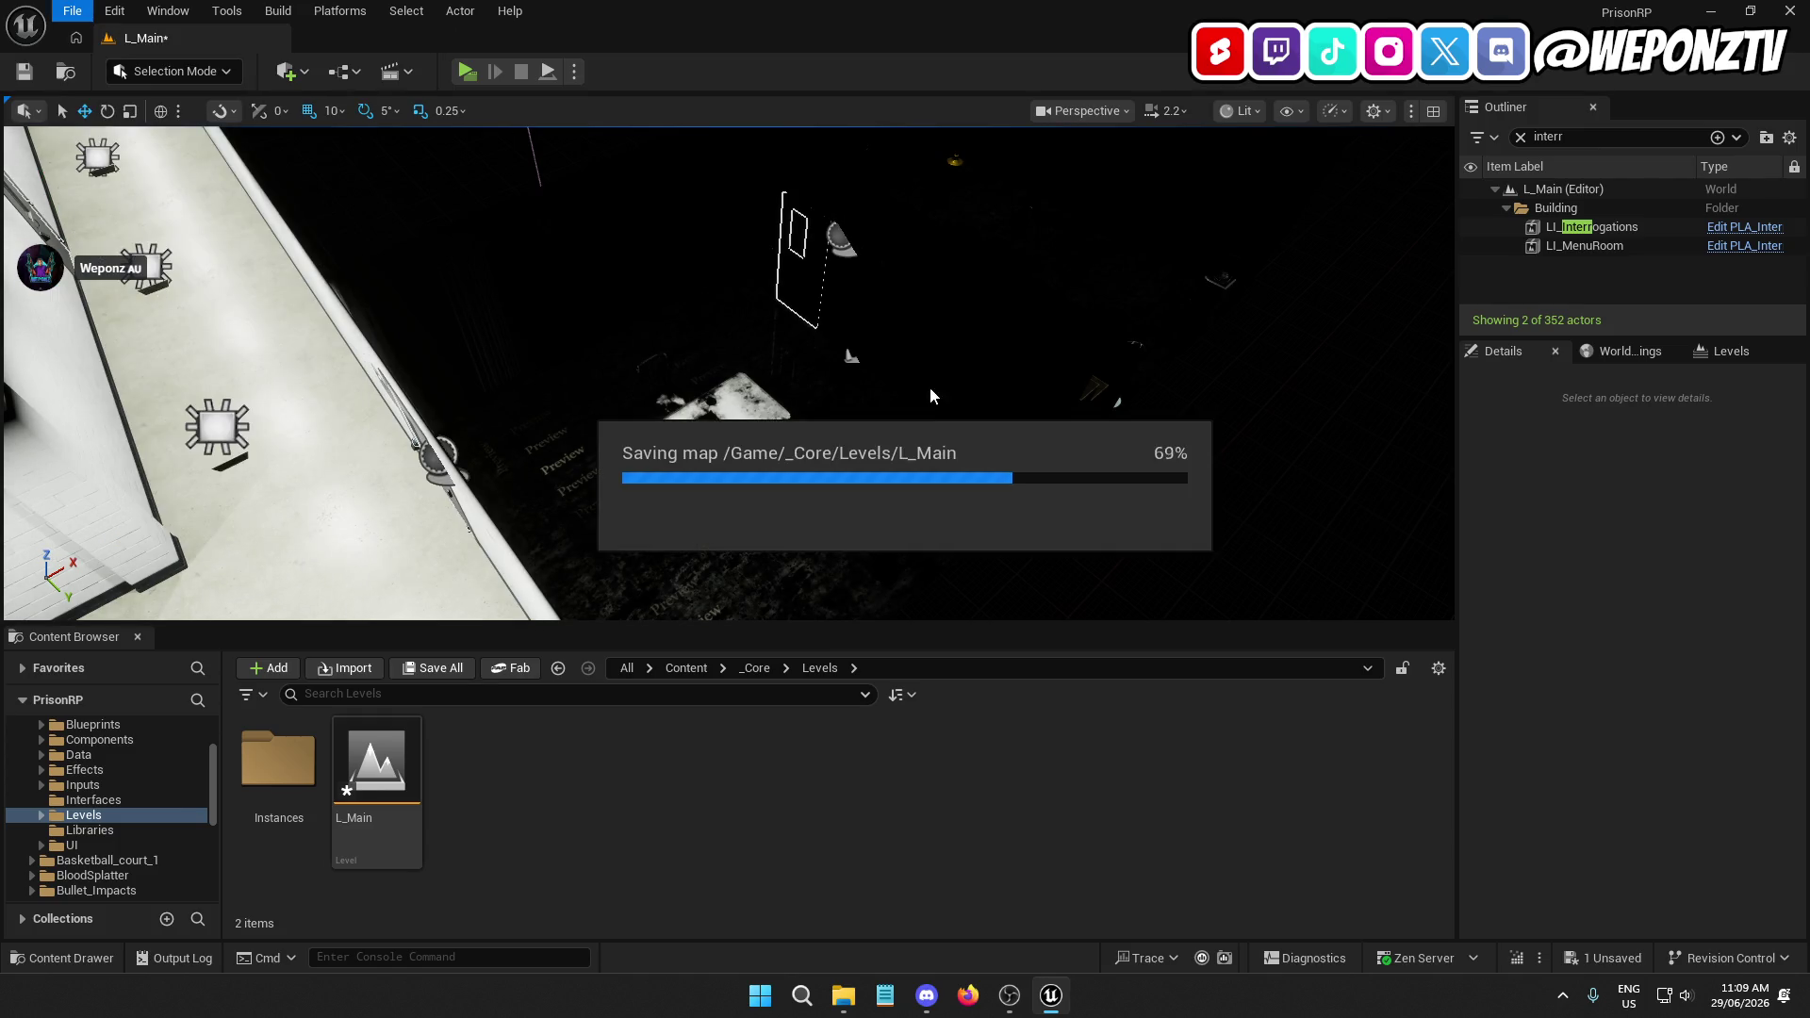
click(852, 408)
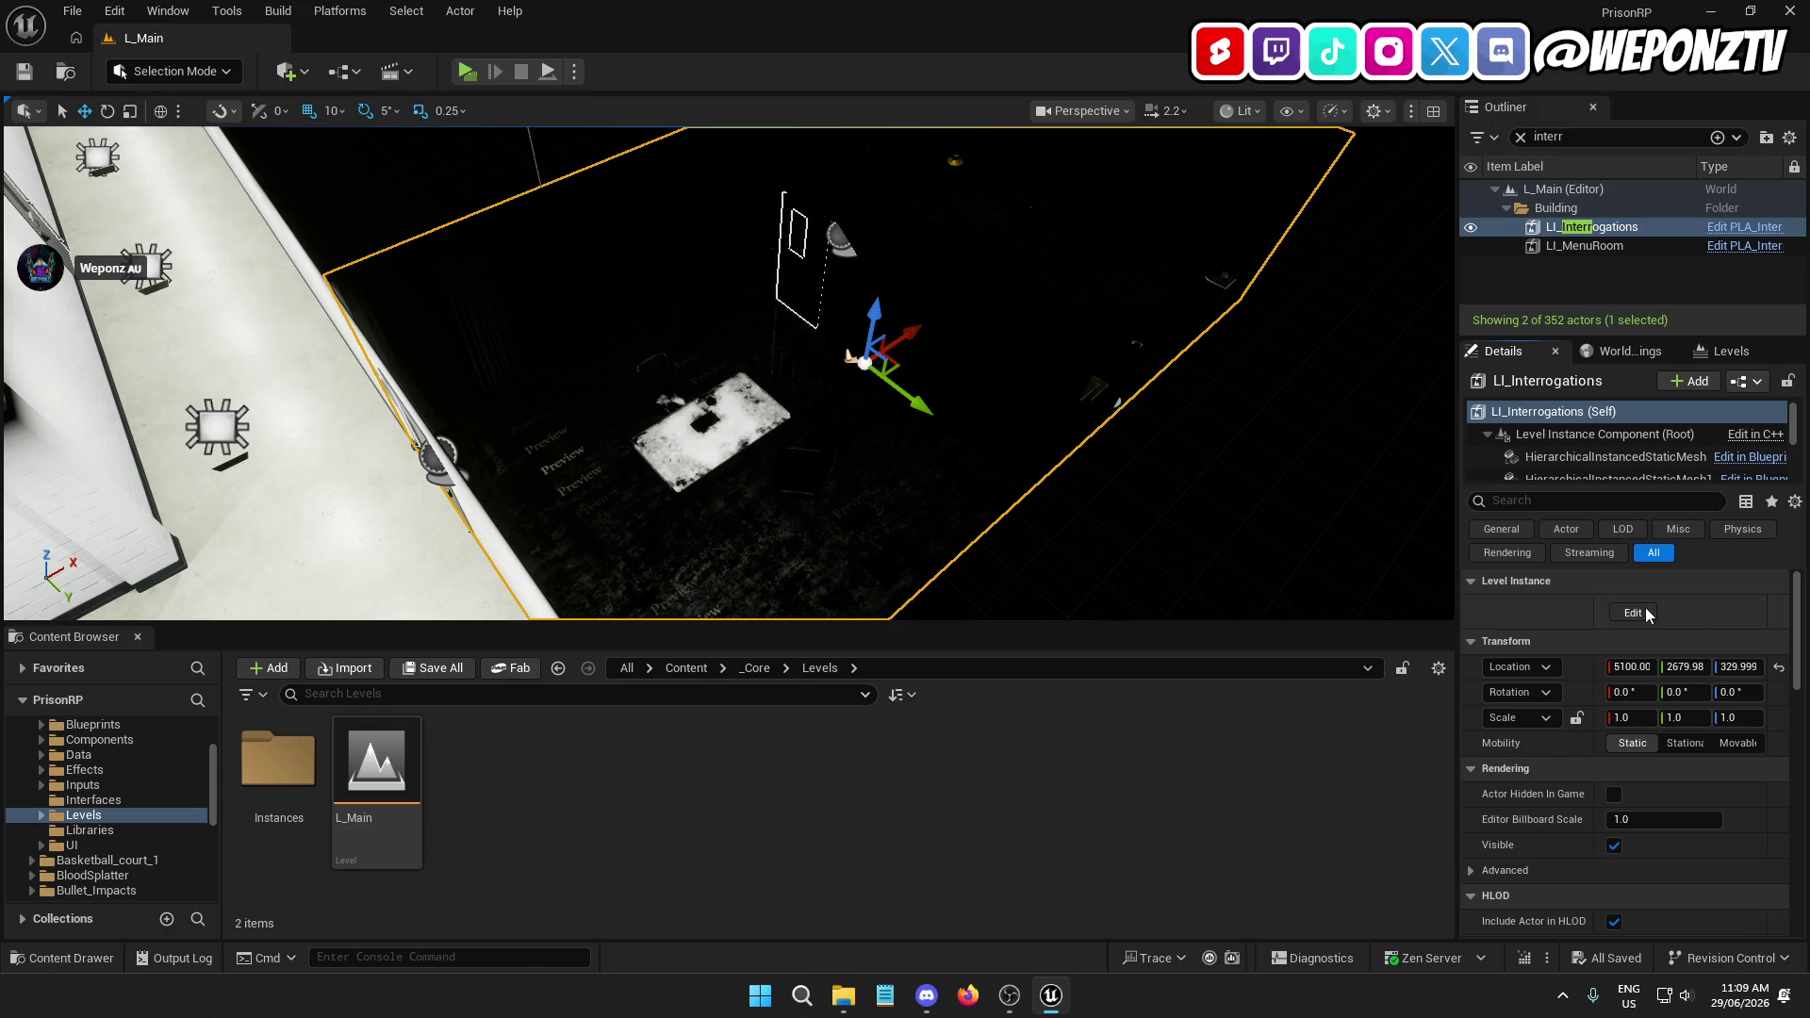
click(1644, 611)
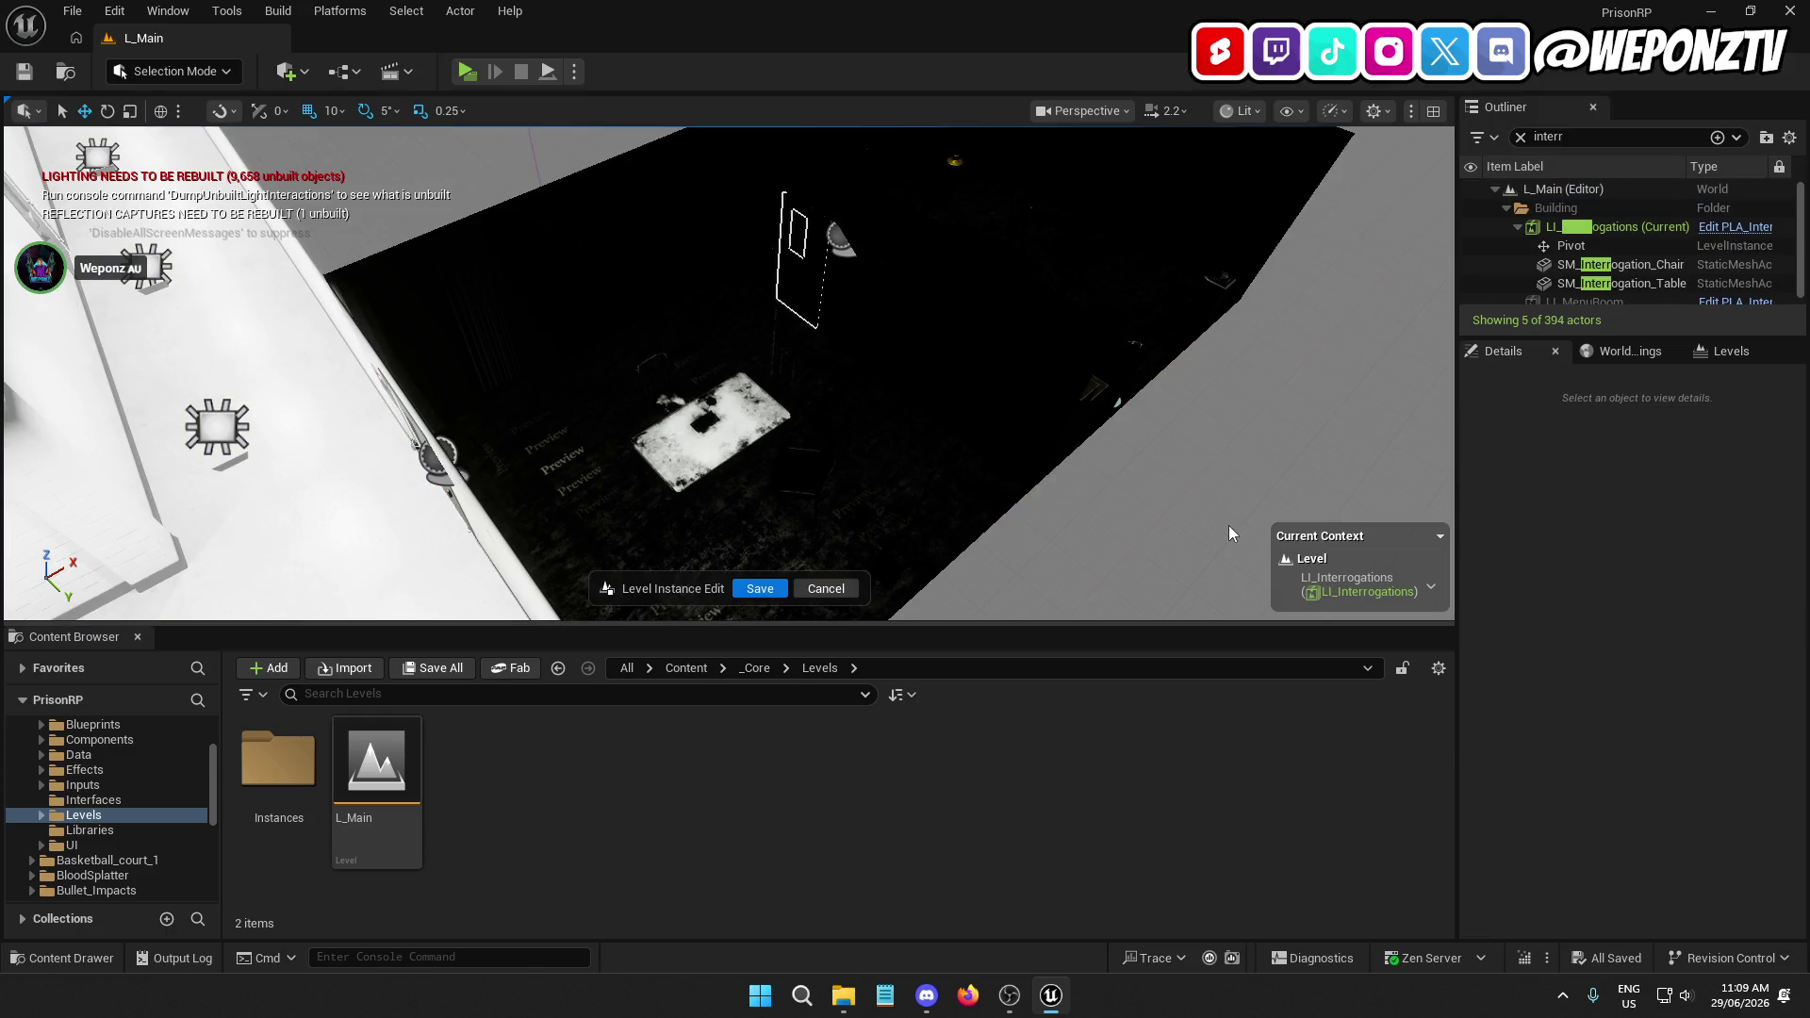
click(761, 588)
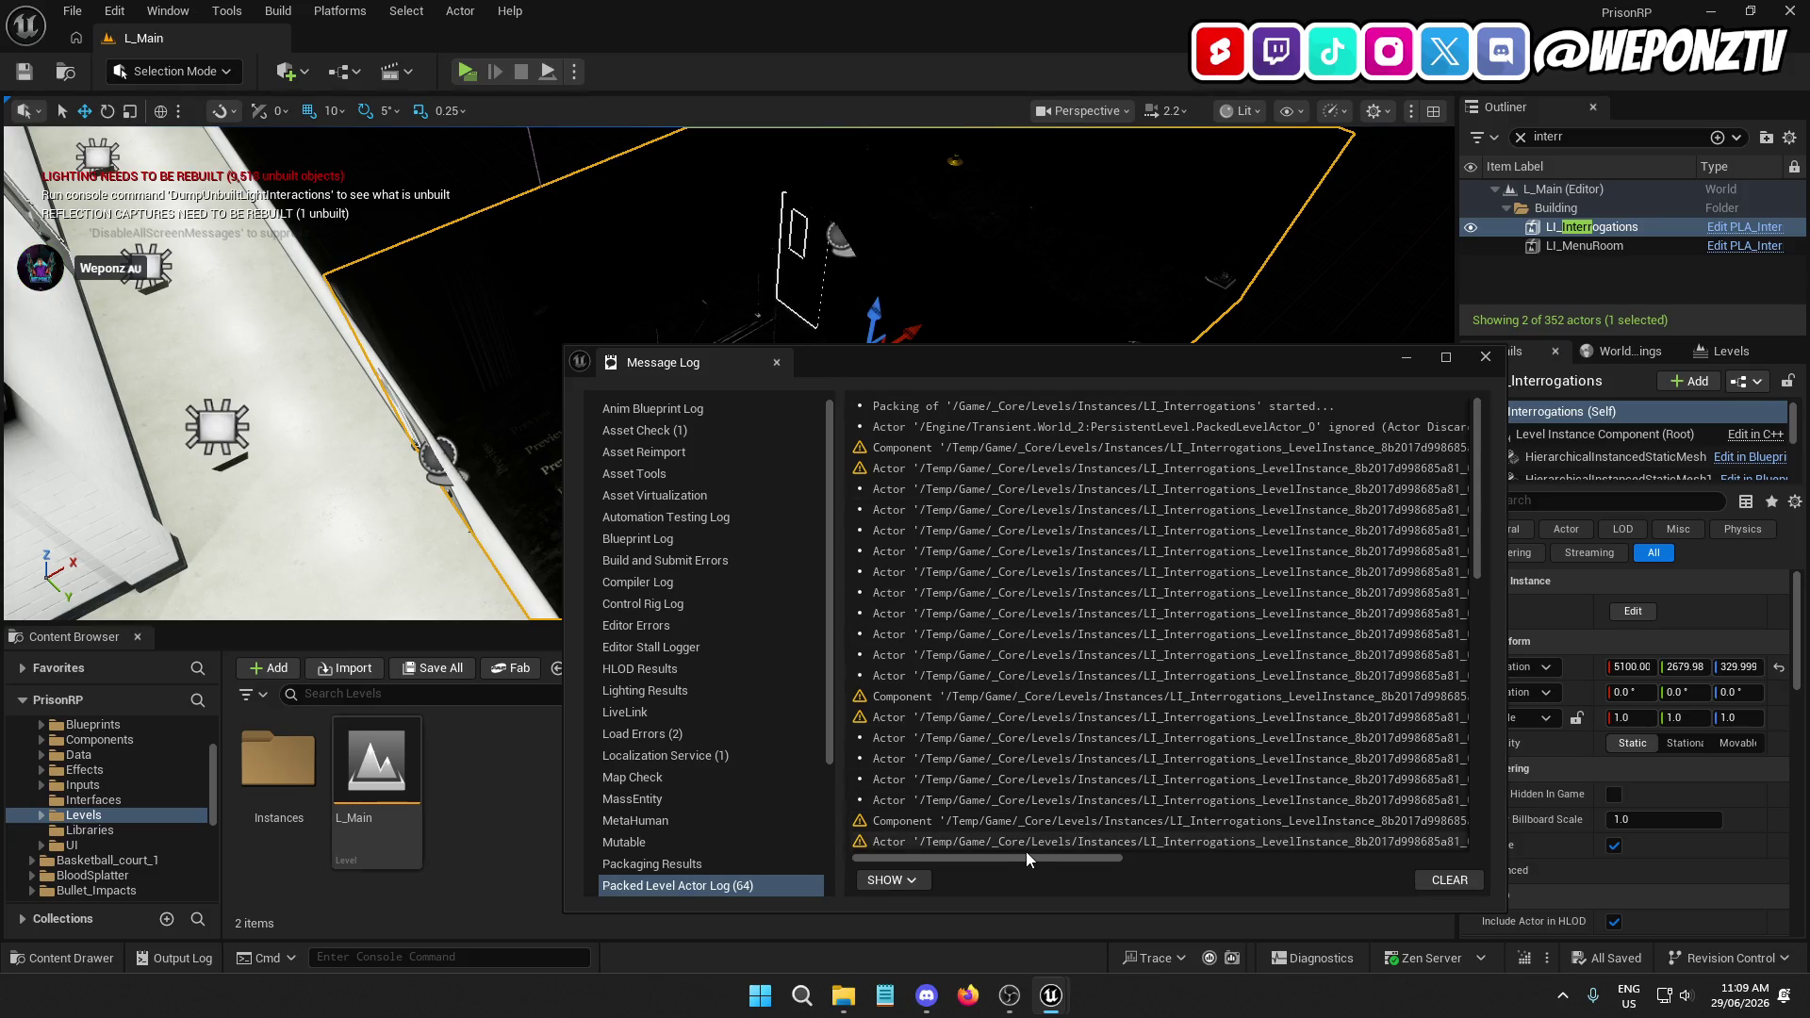
Close the Message Log and show the PLA_Interrogations blueprint's 3D viewport
drag(1003, 857, 1466, 871)
click(1488, 358)
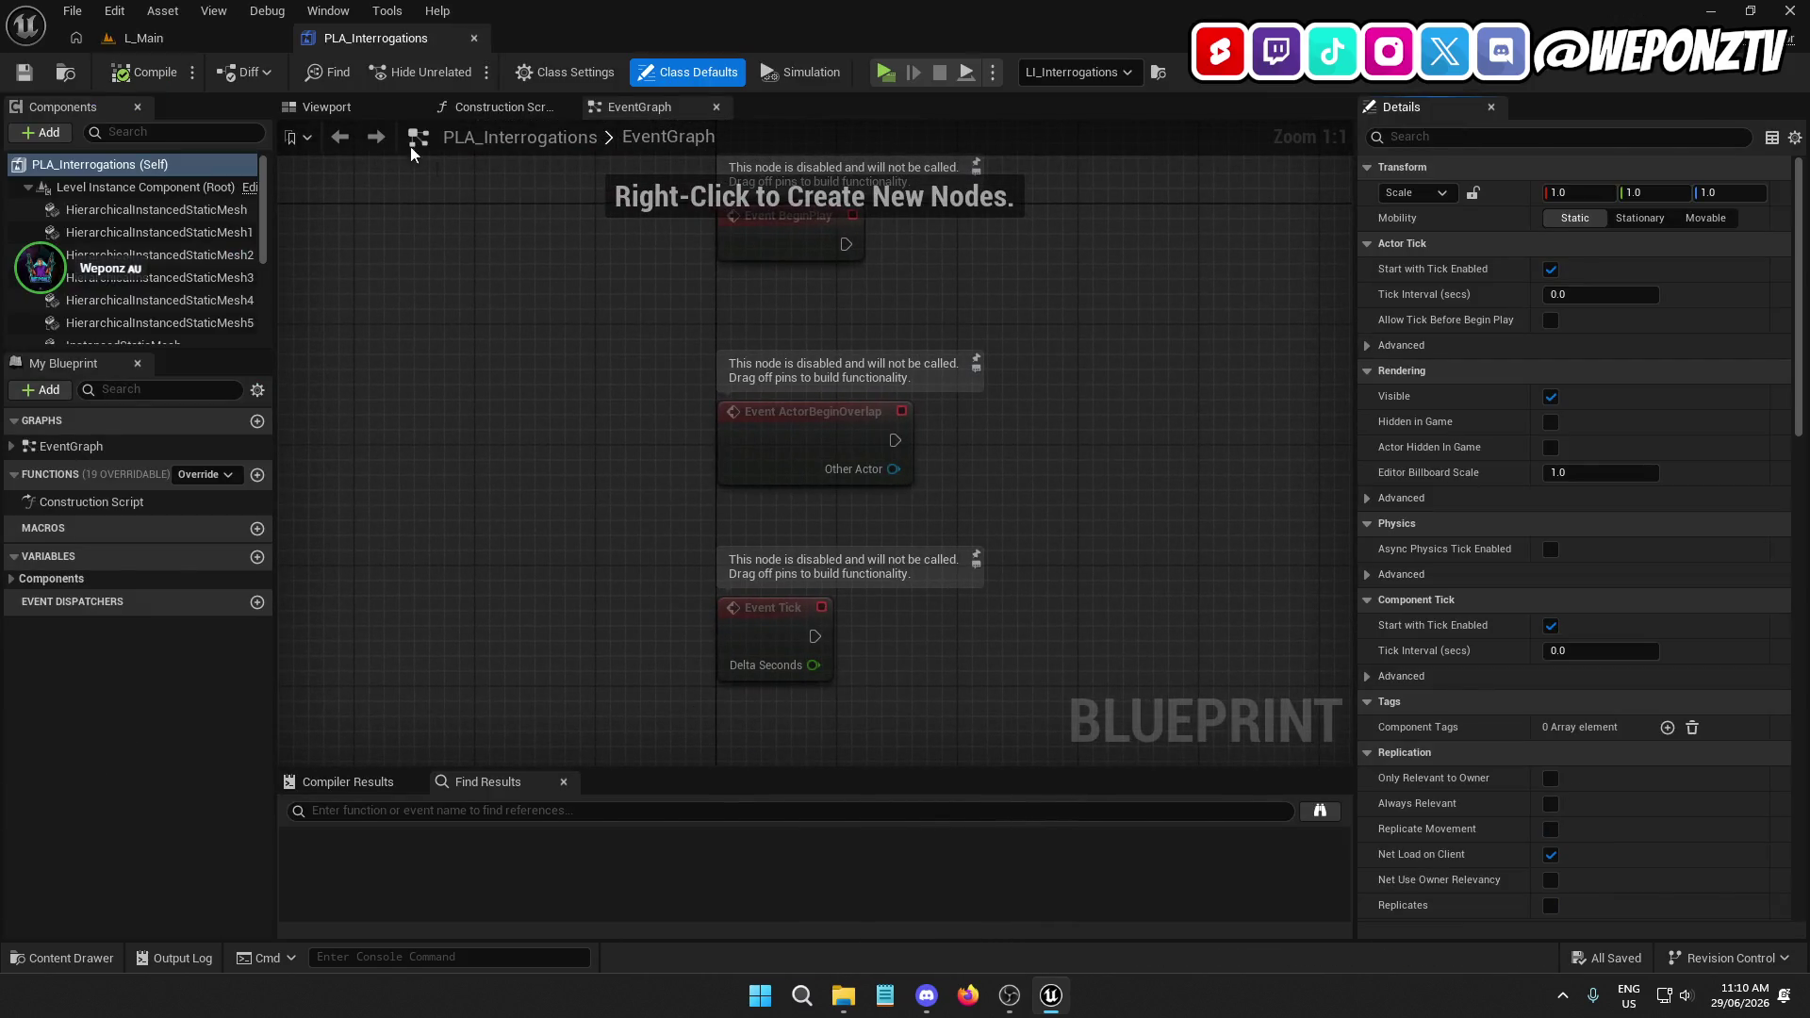
click(367, 110)
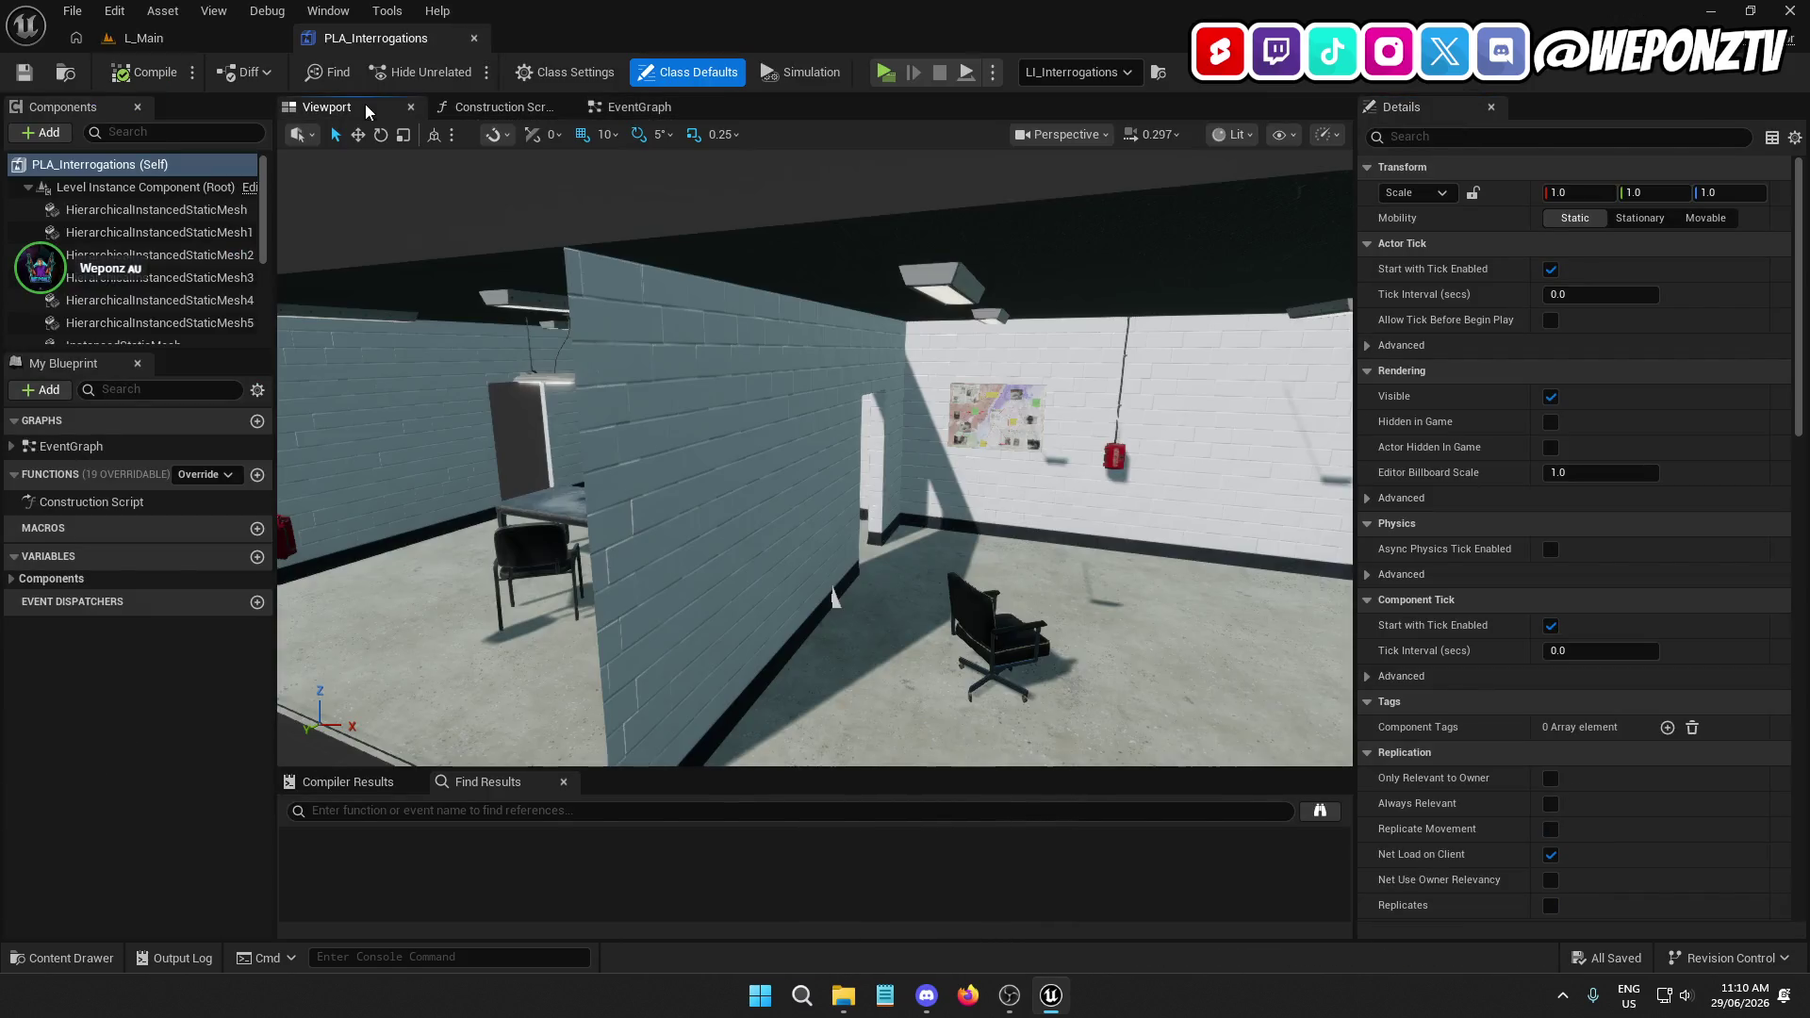
Select the lamp mesh in PLA_Interrogations, then close the blueprint and return to L_Main
drag(846, 471, 1138, 282)
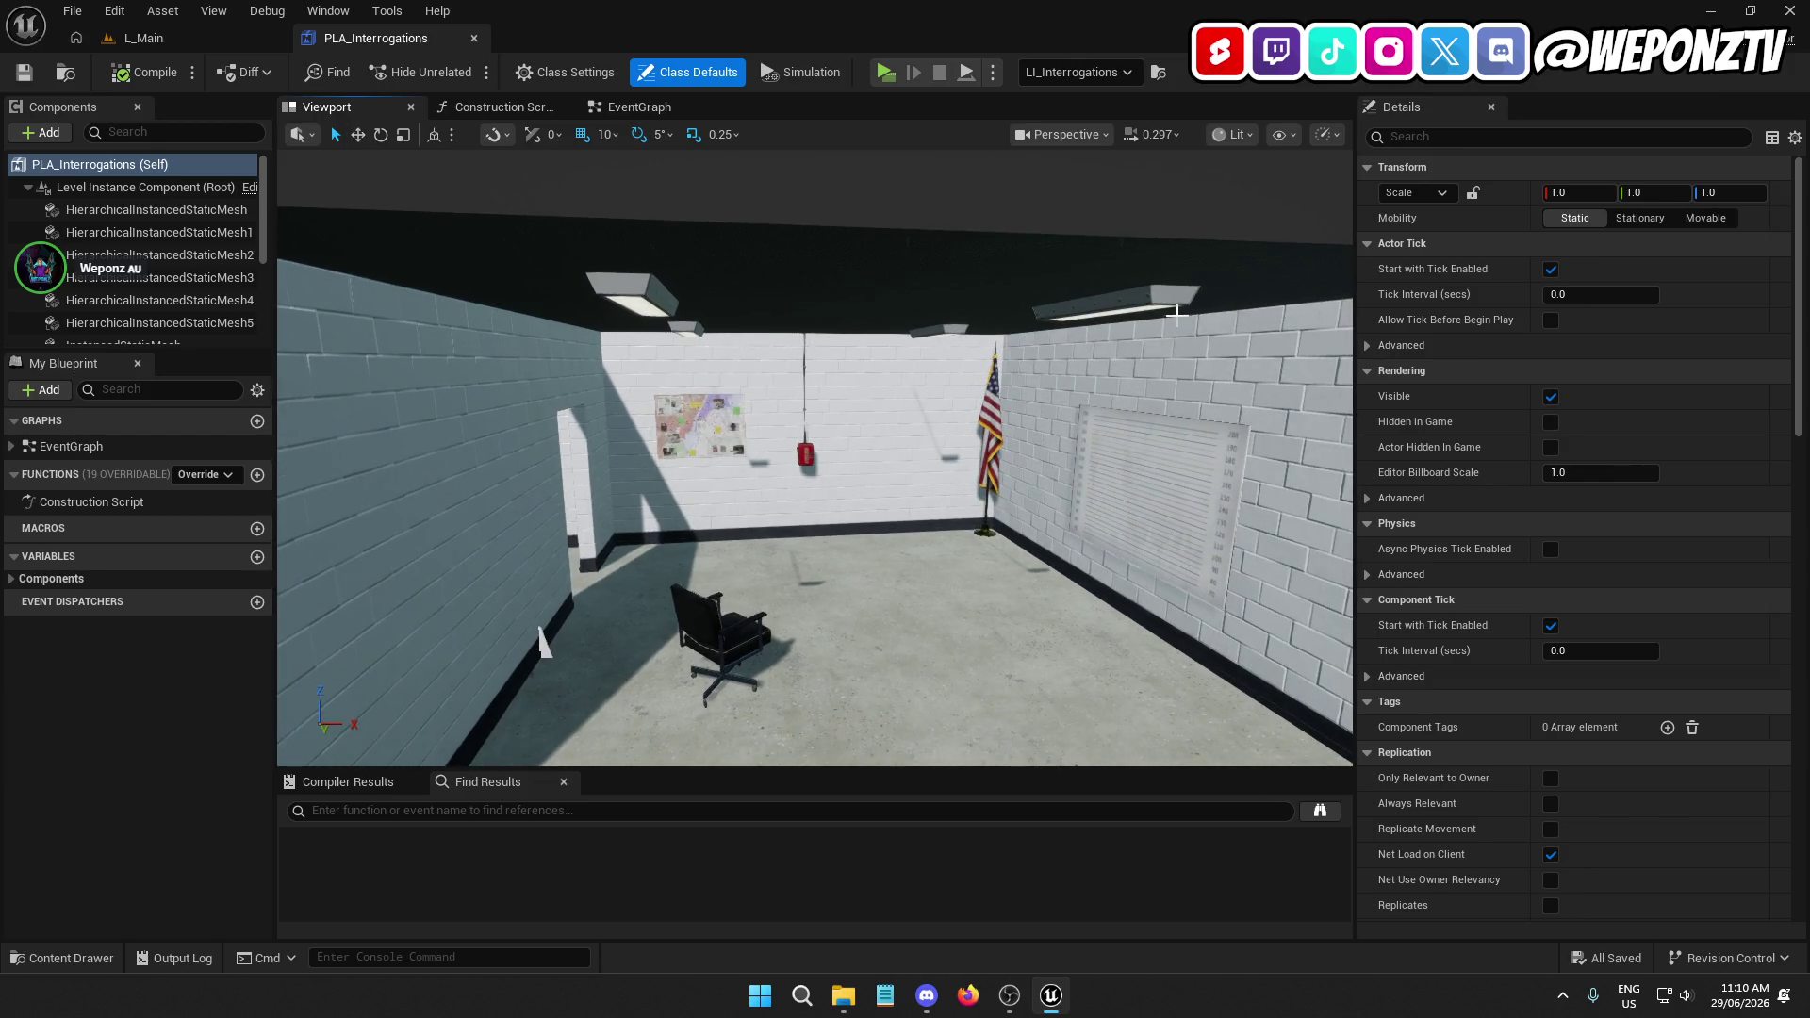
click(1138, 283)
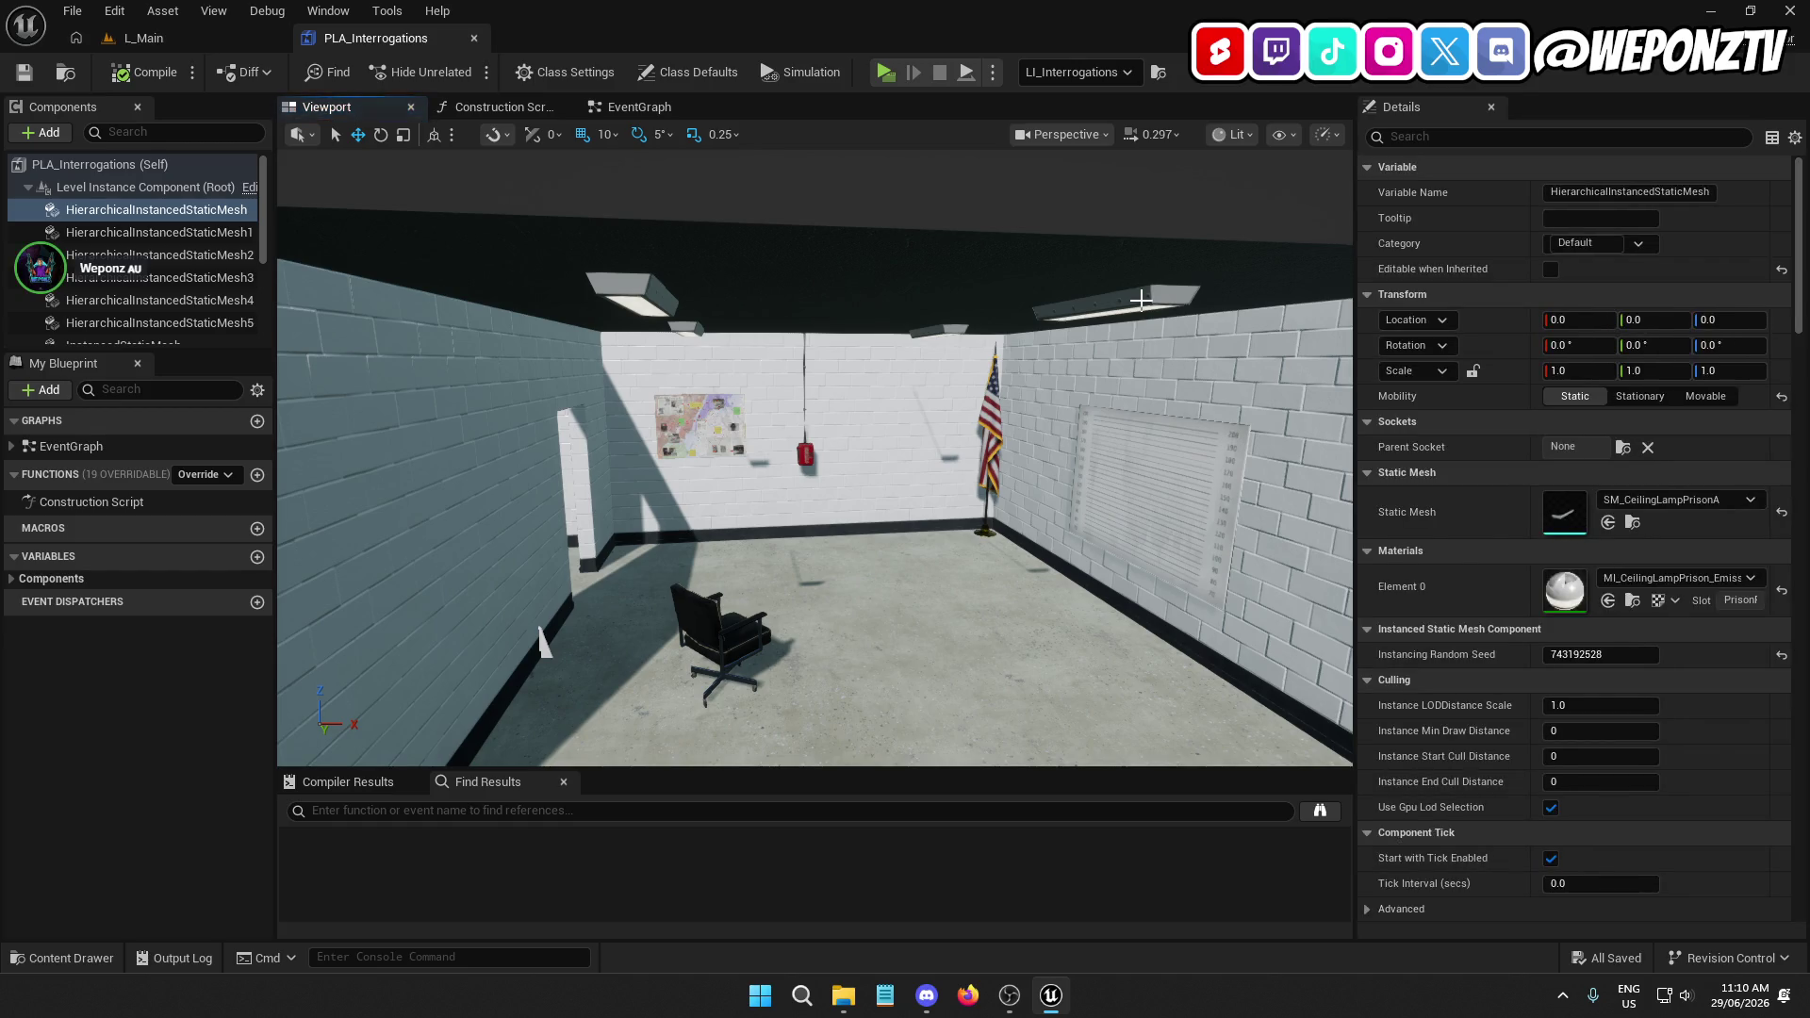
click(207, 39)
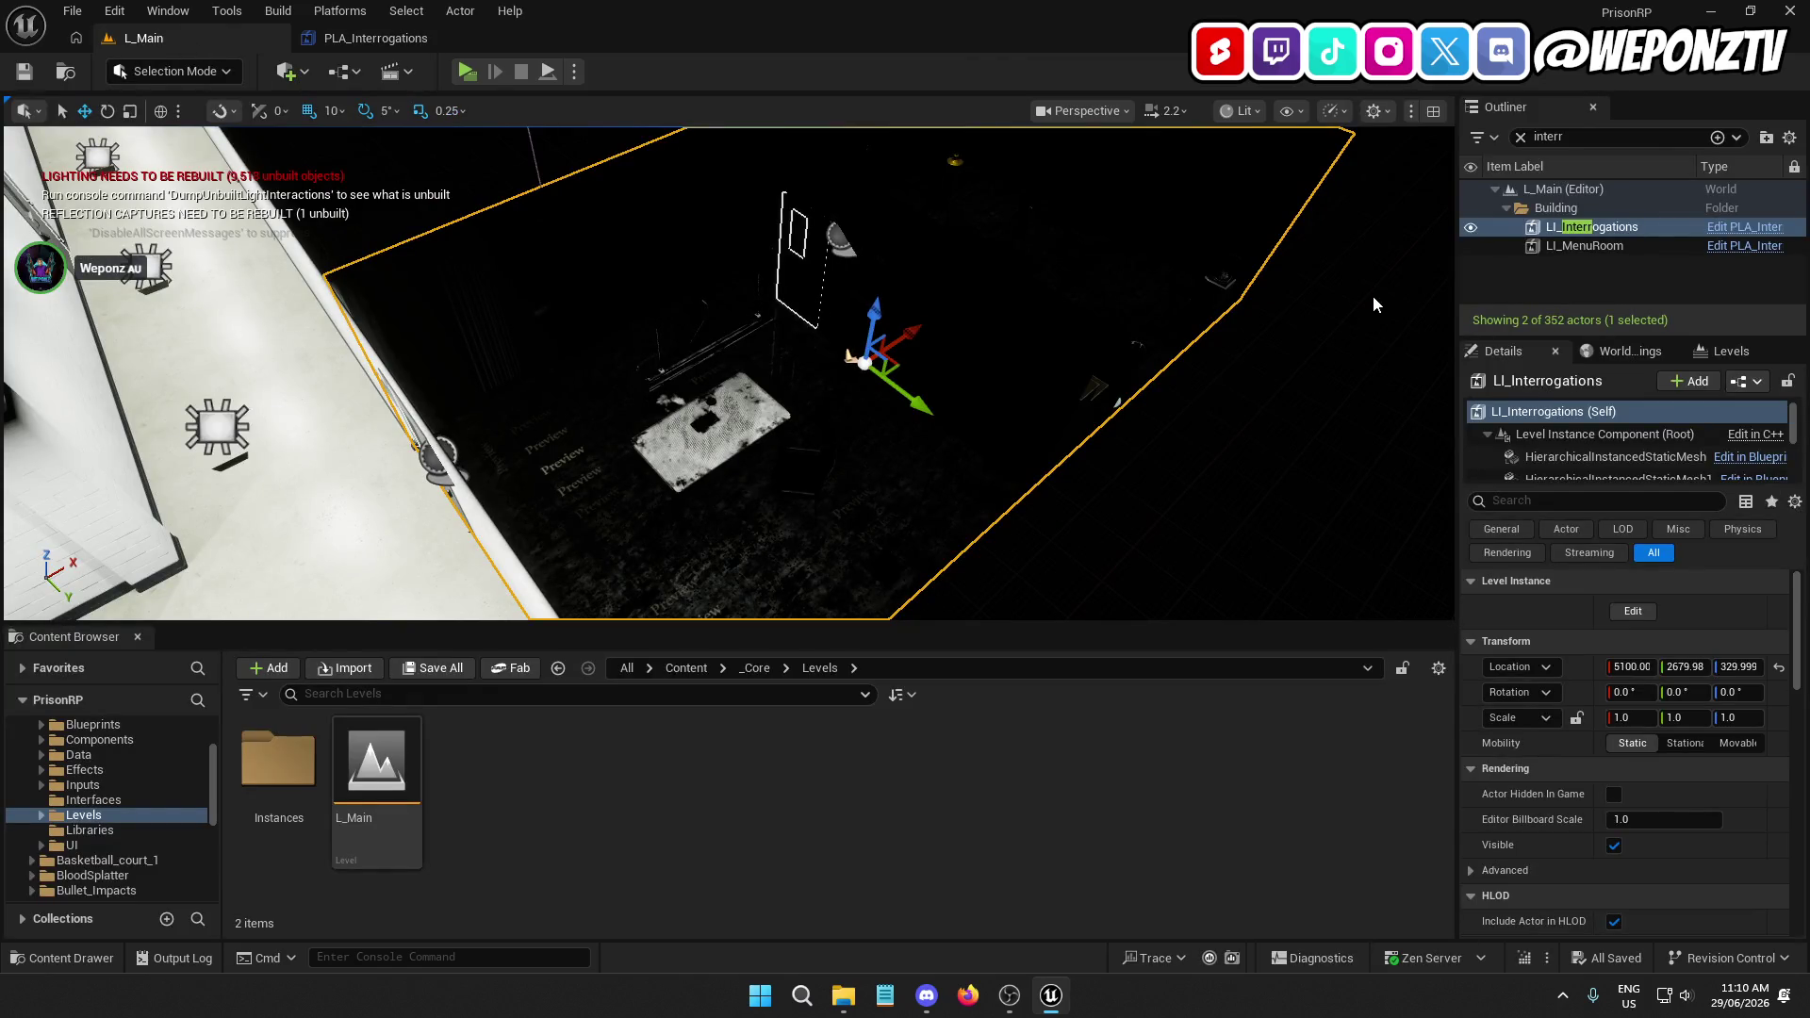
drag(1374, 296, 1281, 306)
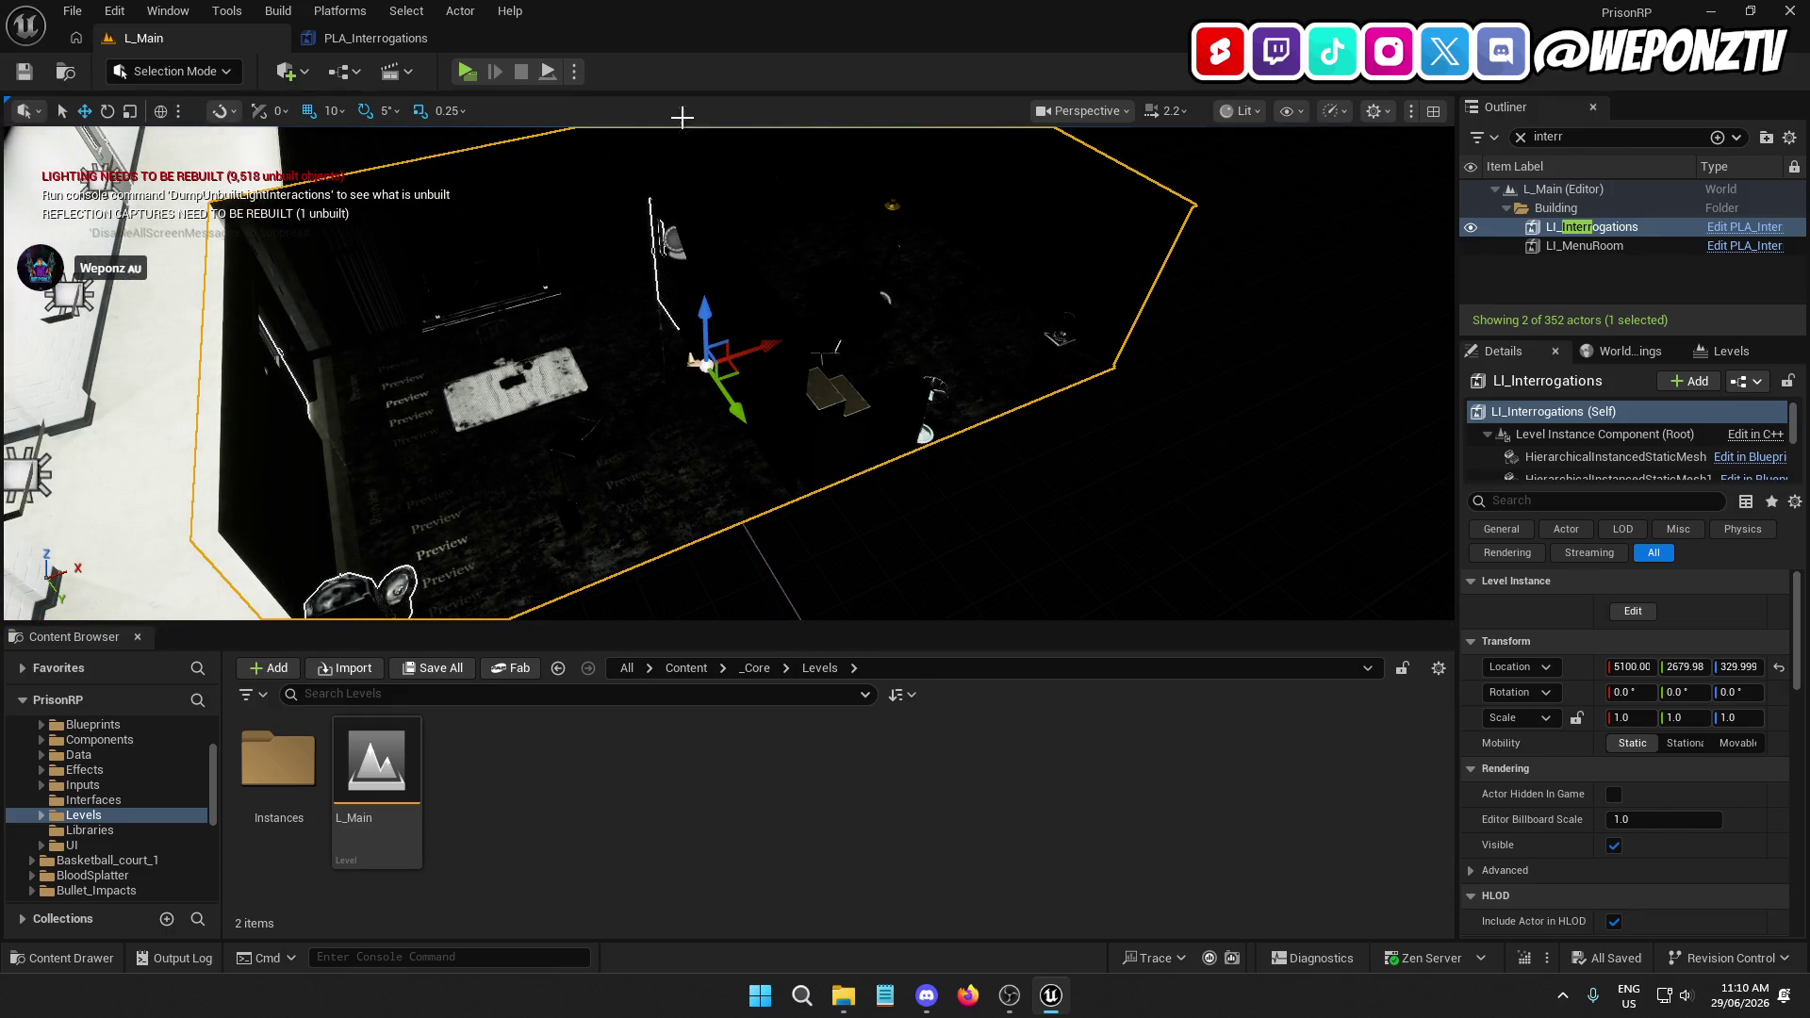
click(401, 37)
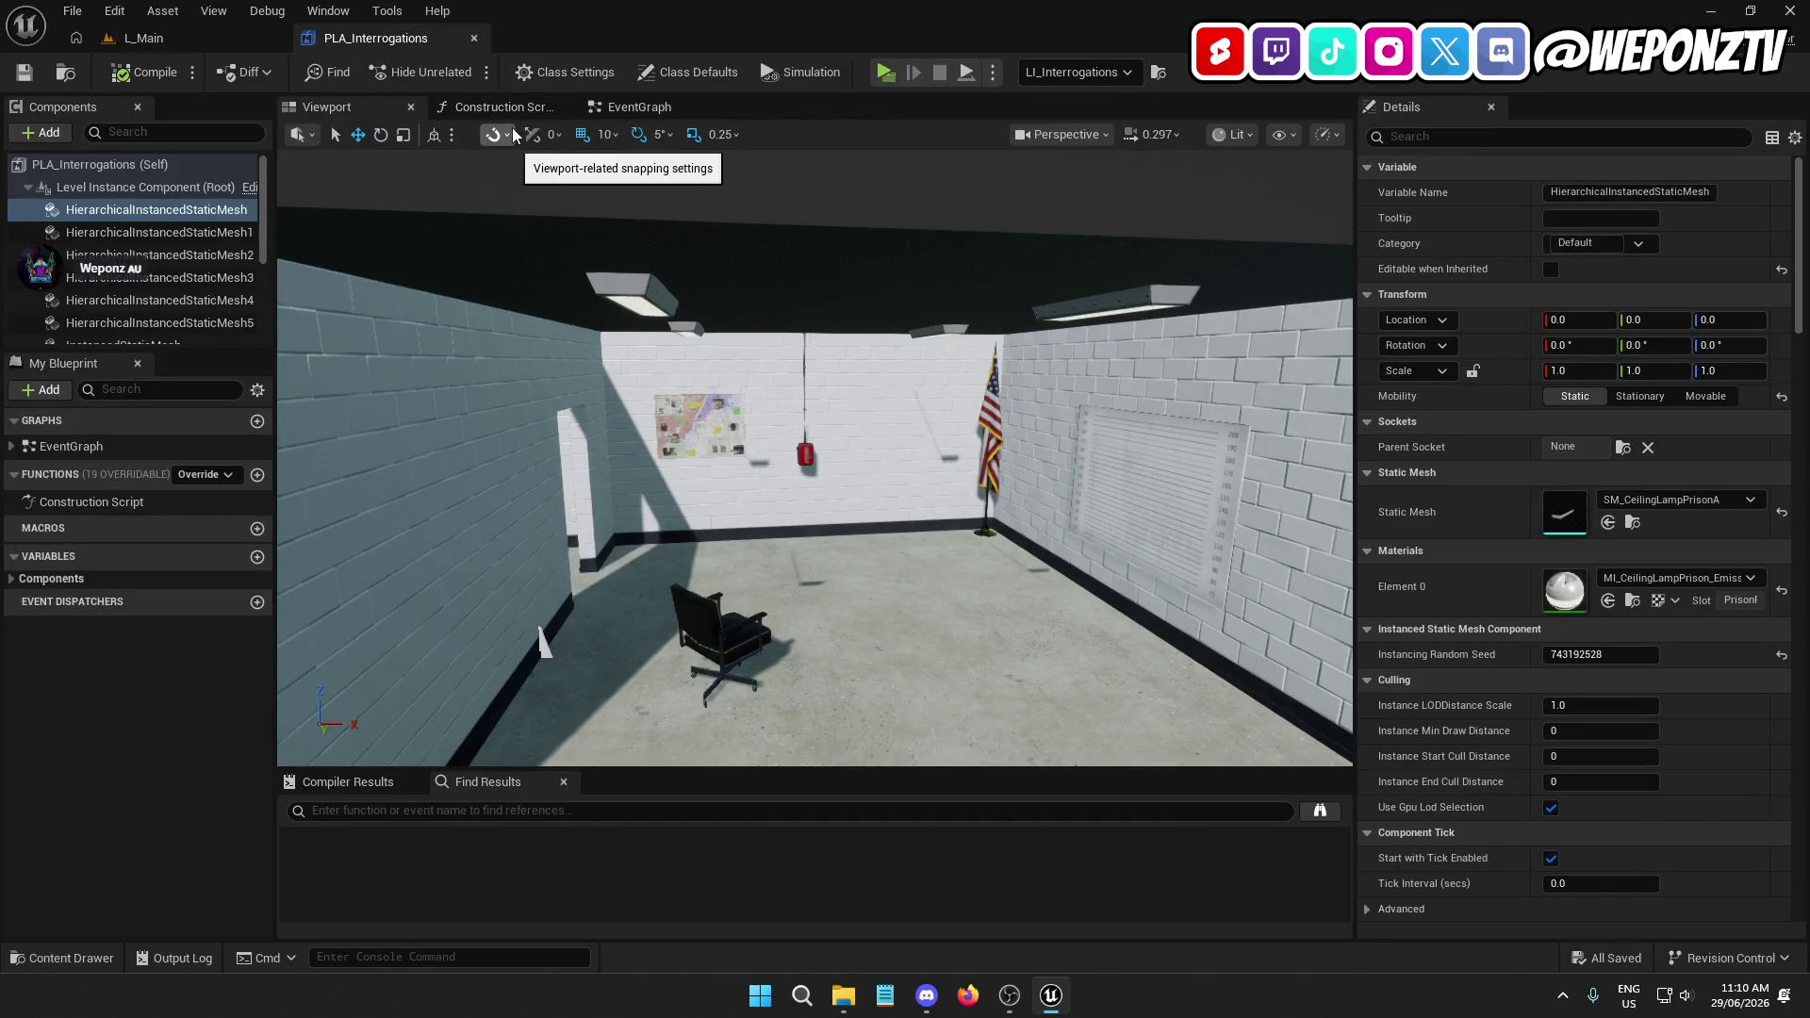
click(474, 38)
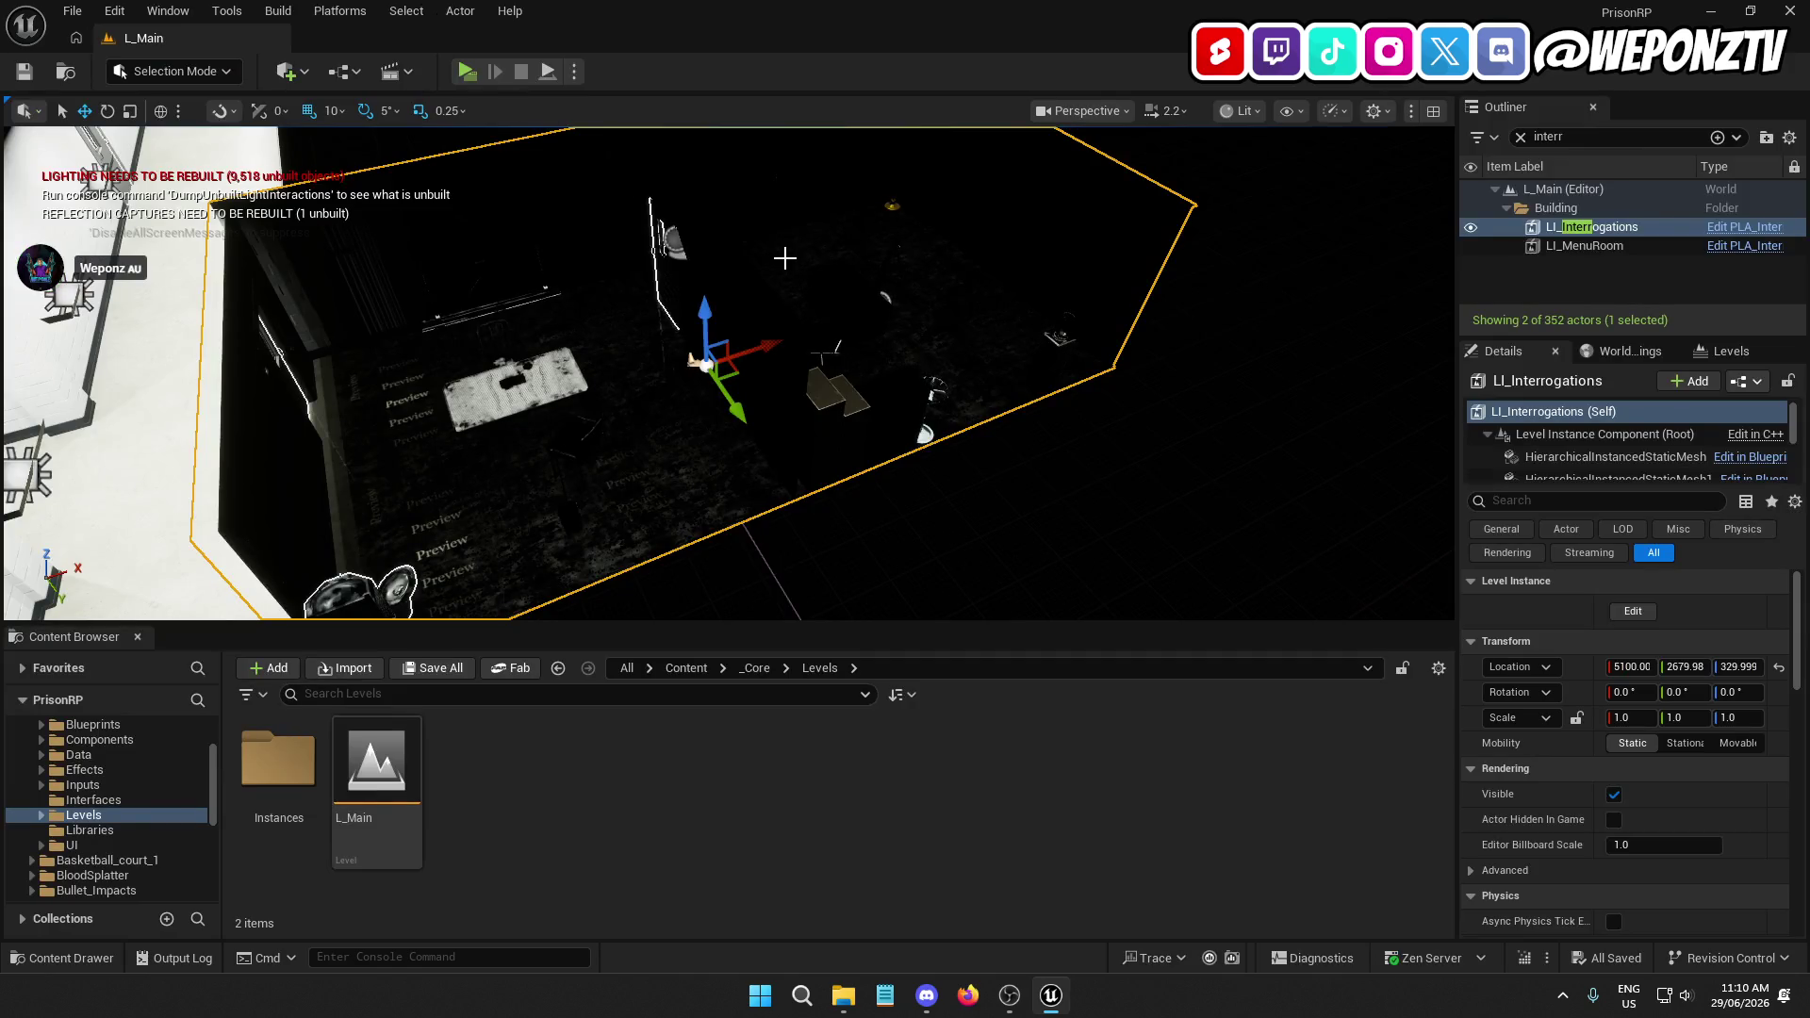
click(1063, 449)
key(ctrl+z)
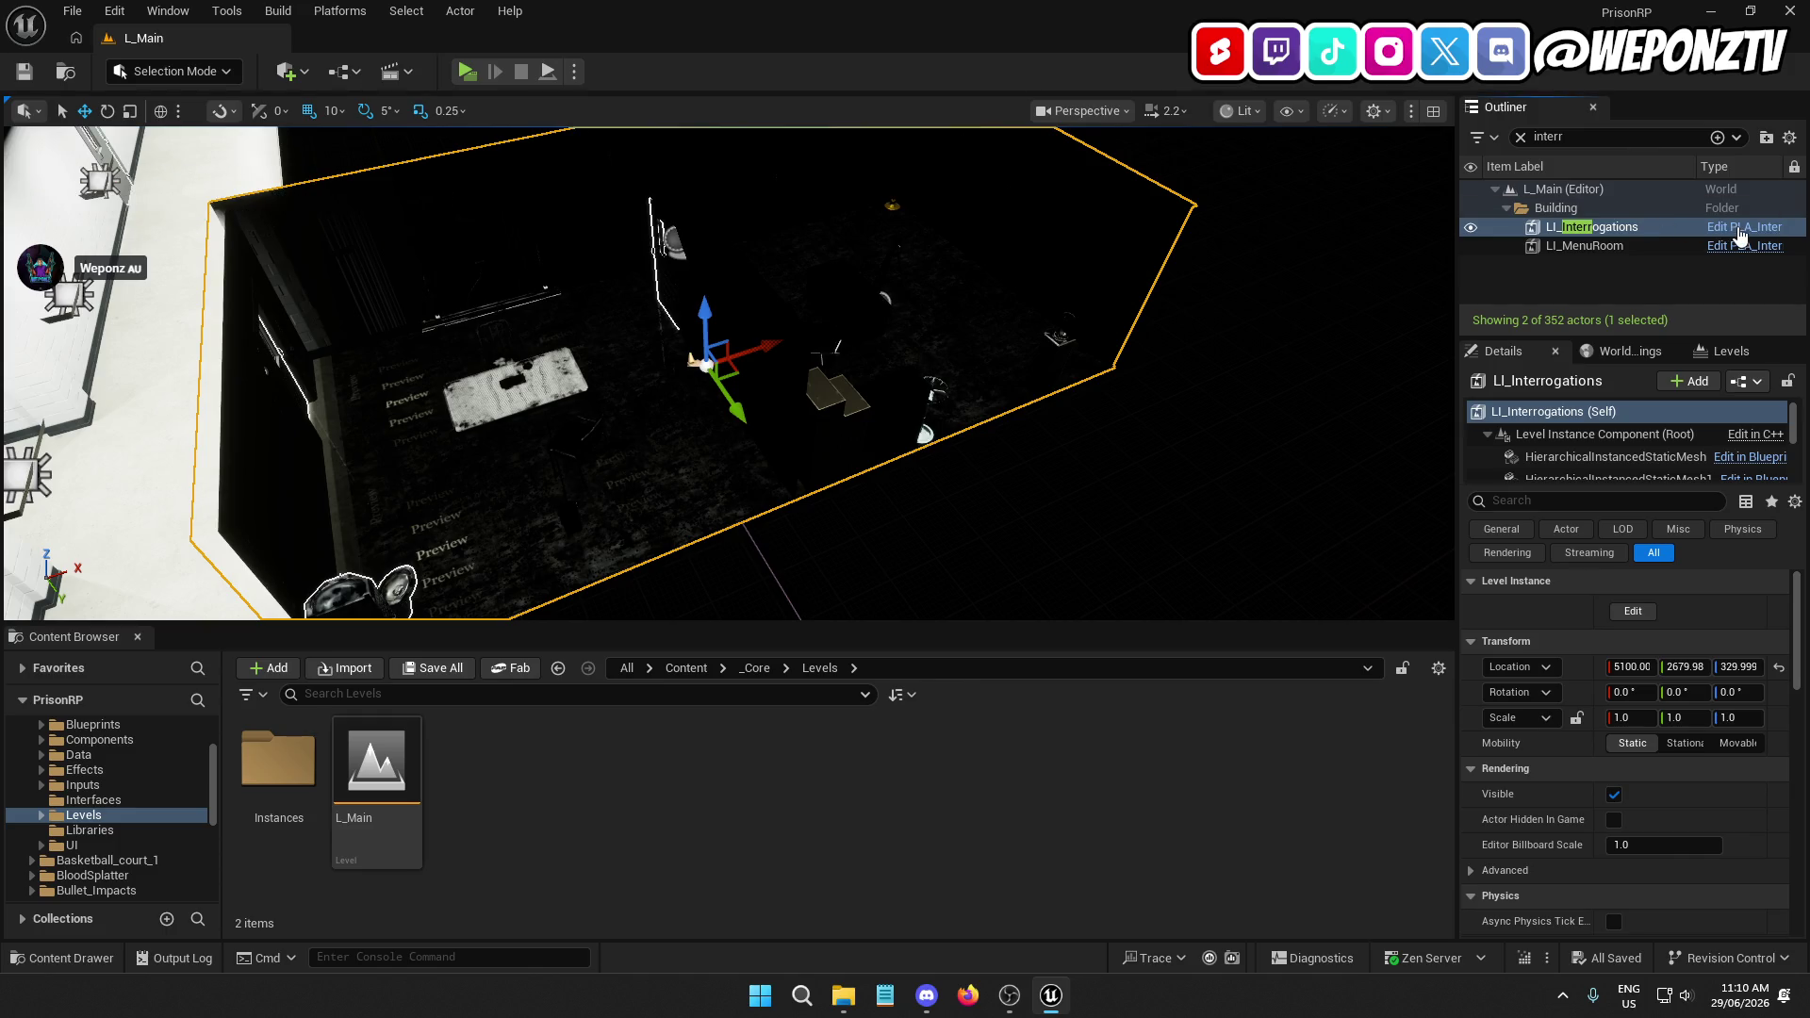
Reopen the interrogation level instance, delete both ceiling lamp components, then compile and save
click(1702, 245)
click(327, 107)
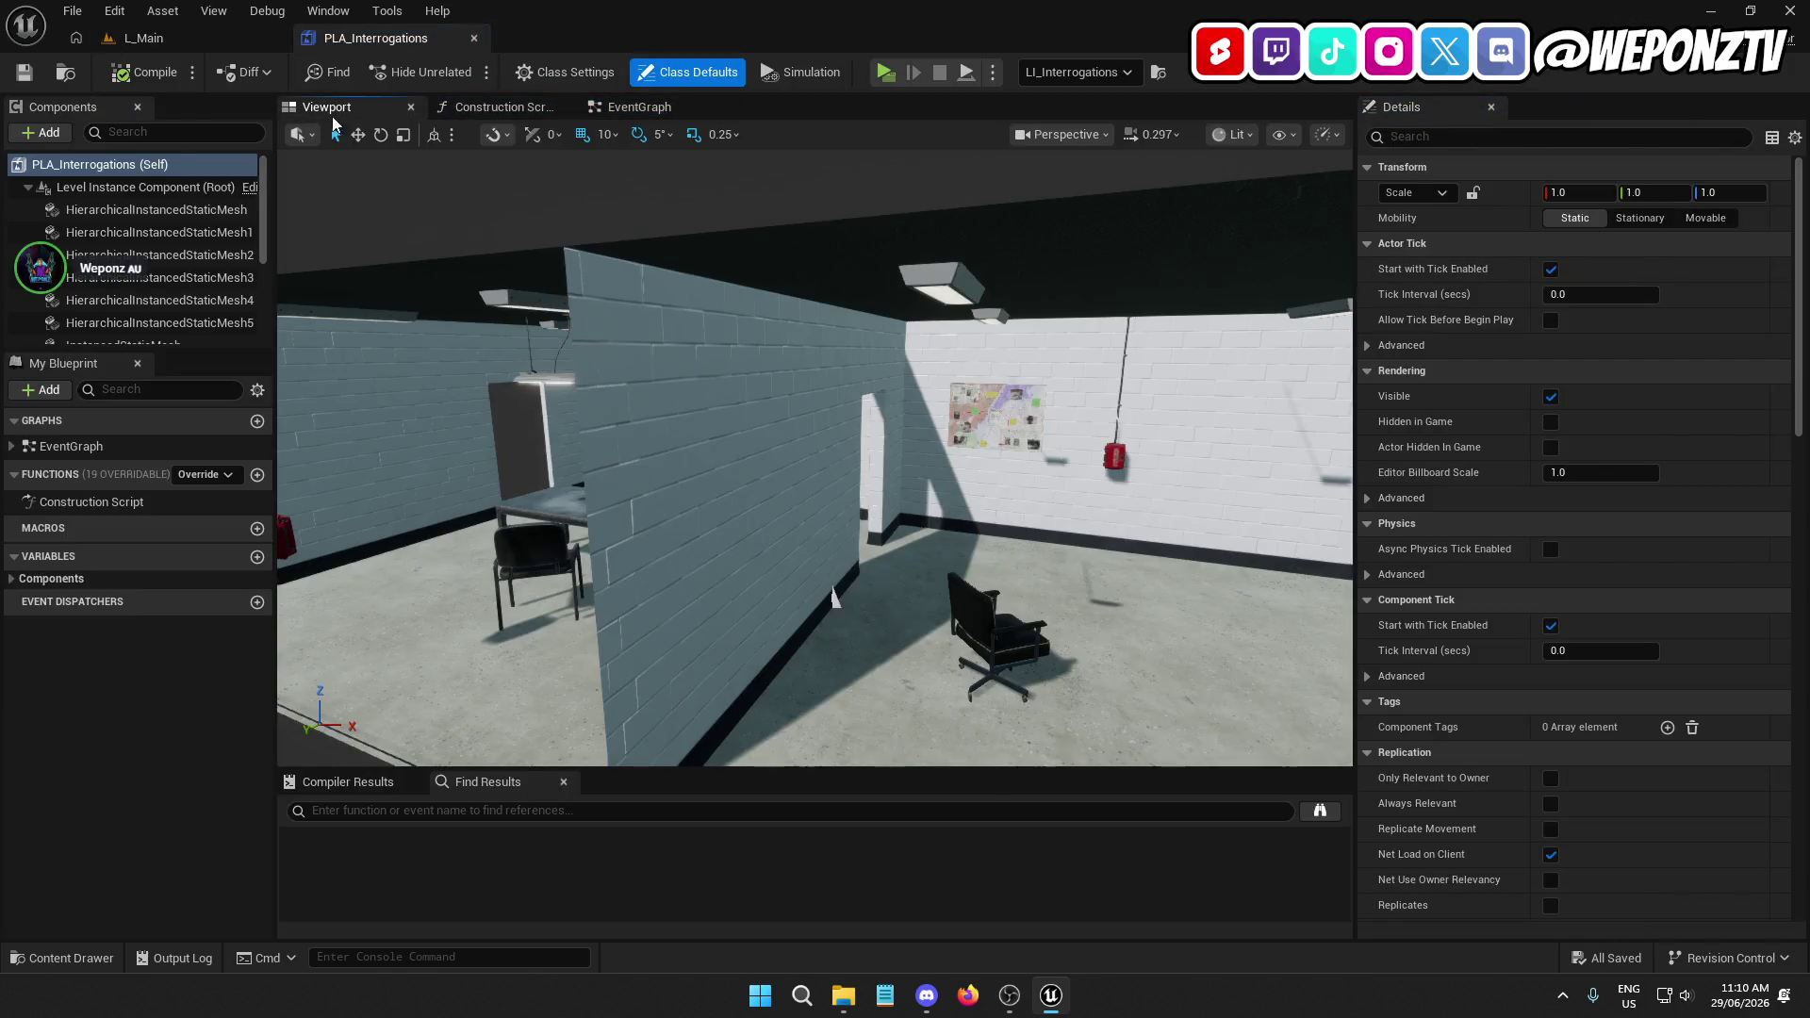
click(966, 274)
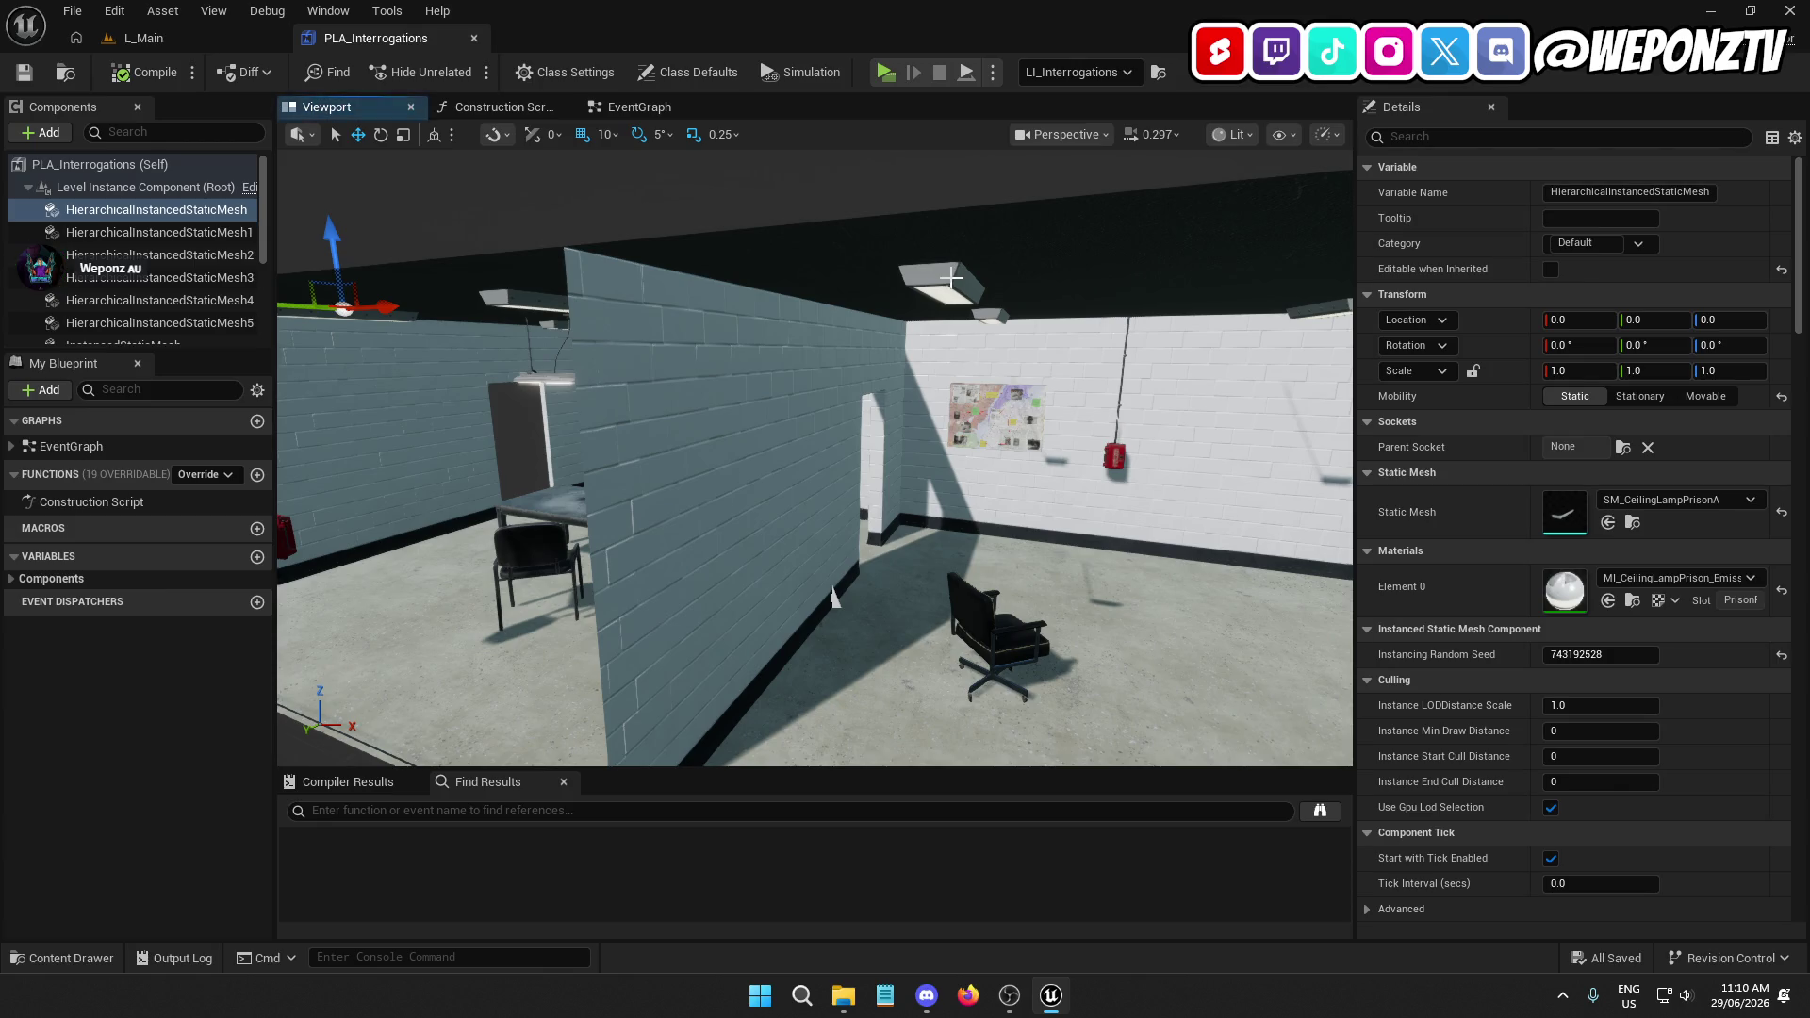
mouse_move(950, 278)
mouse_down()
mouse_move(1085, 661)
mouse_move(449, 348)
mouse_up()
key(Delete)
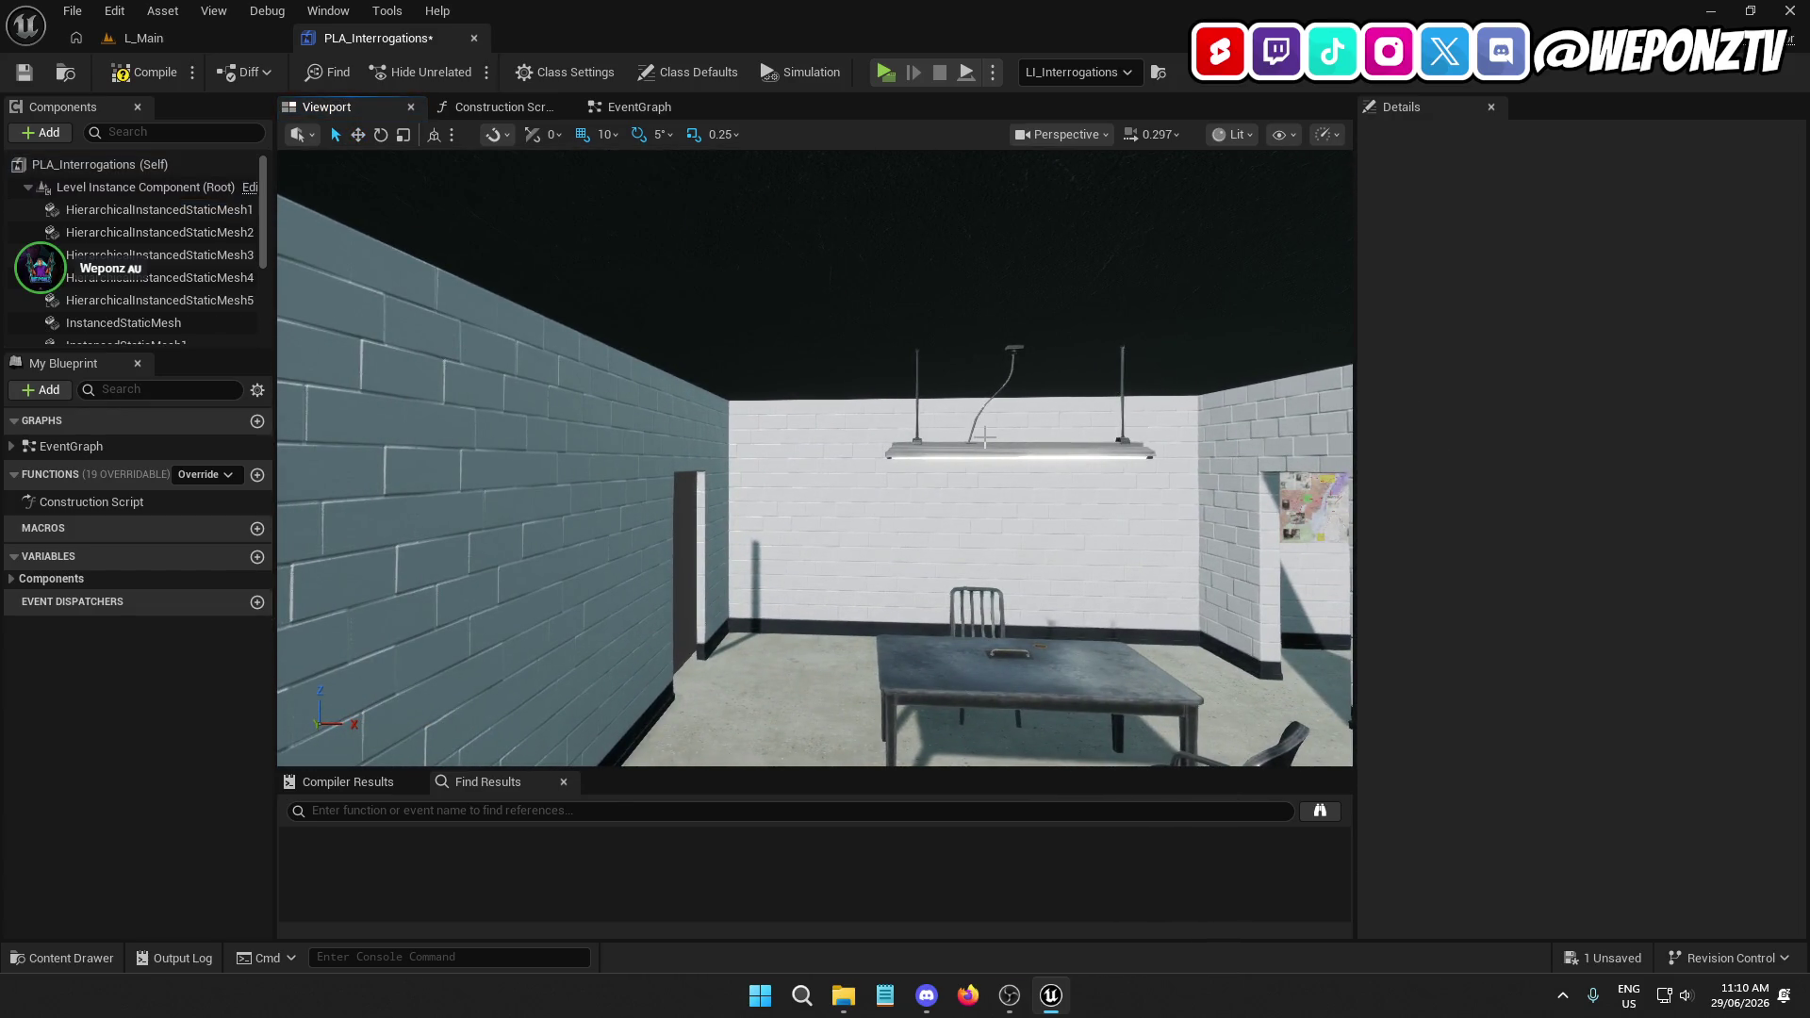
click(994, 444)
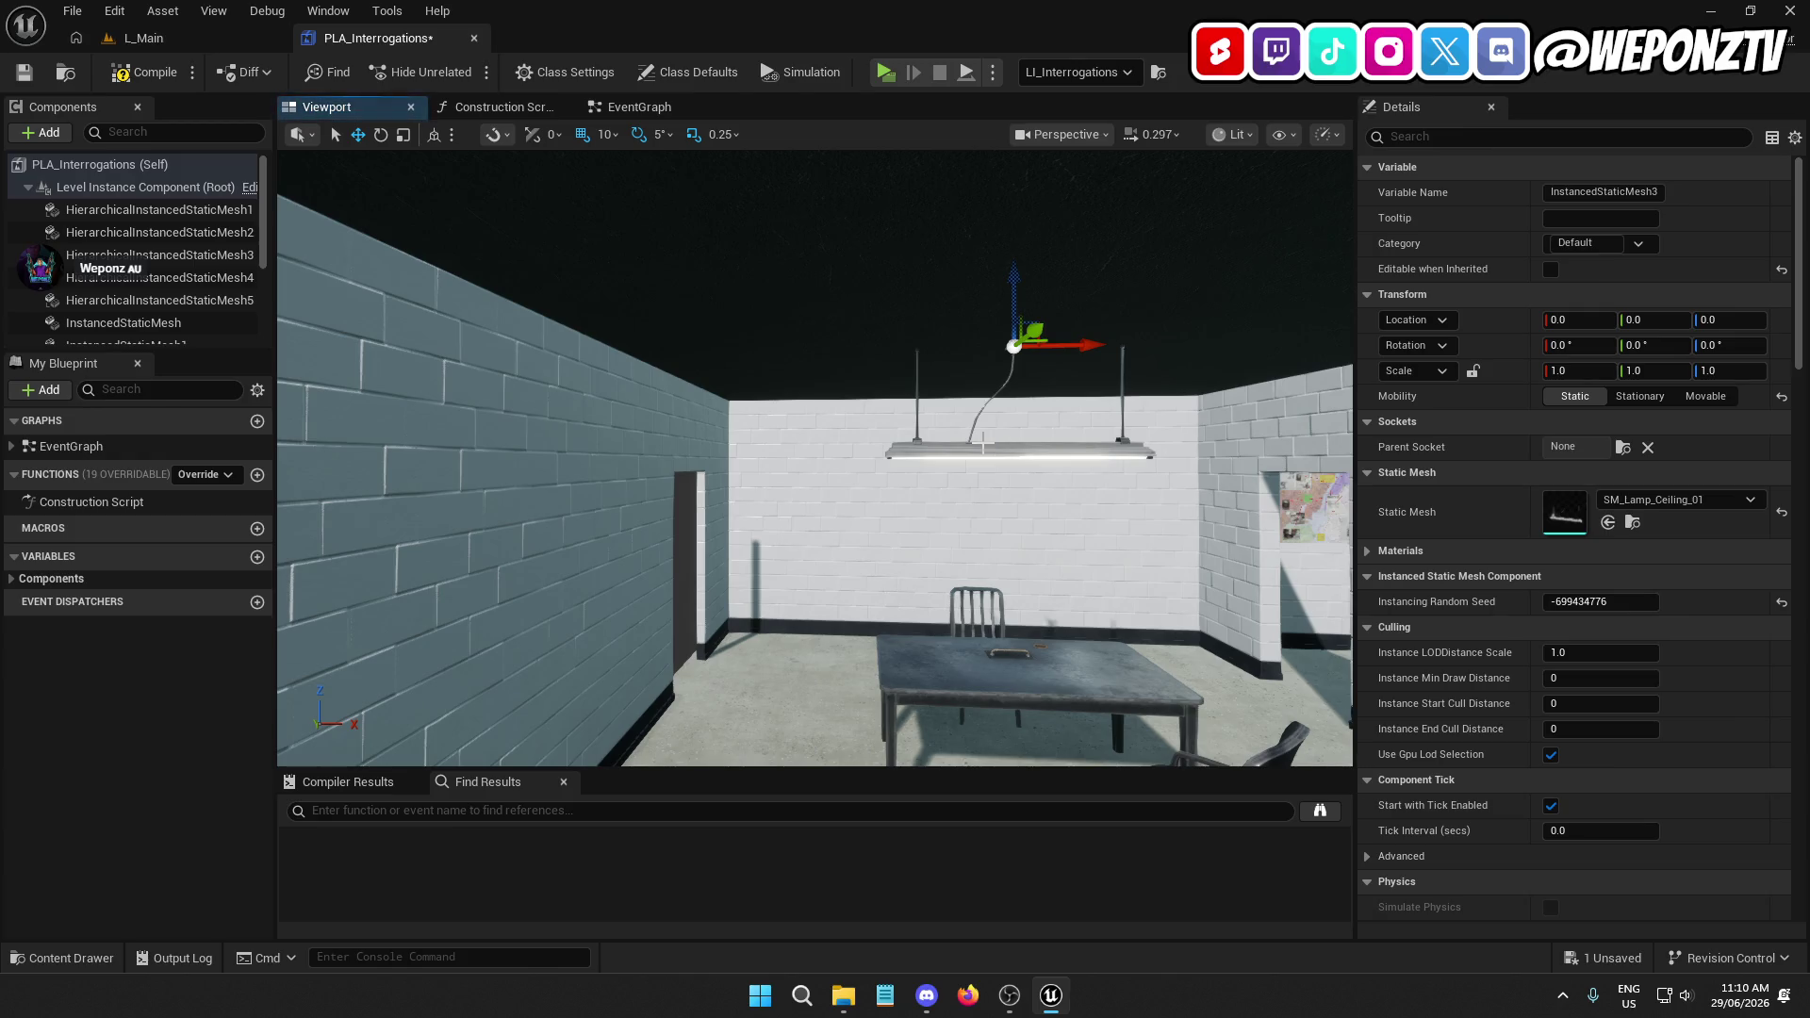
key(Delete)
mouse_move(988, 443)
mouse_down()
mouse_move(924, 462)
mouse_move(981, 476)
mouse_move(981, 528)
mouse_move(933, 575)
mouse_up()
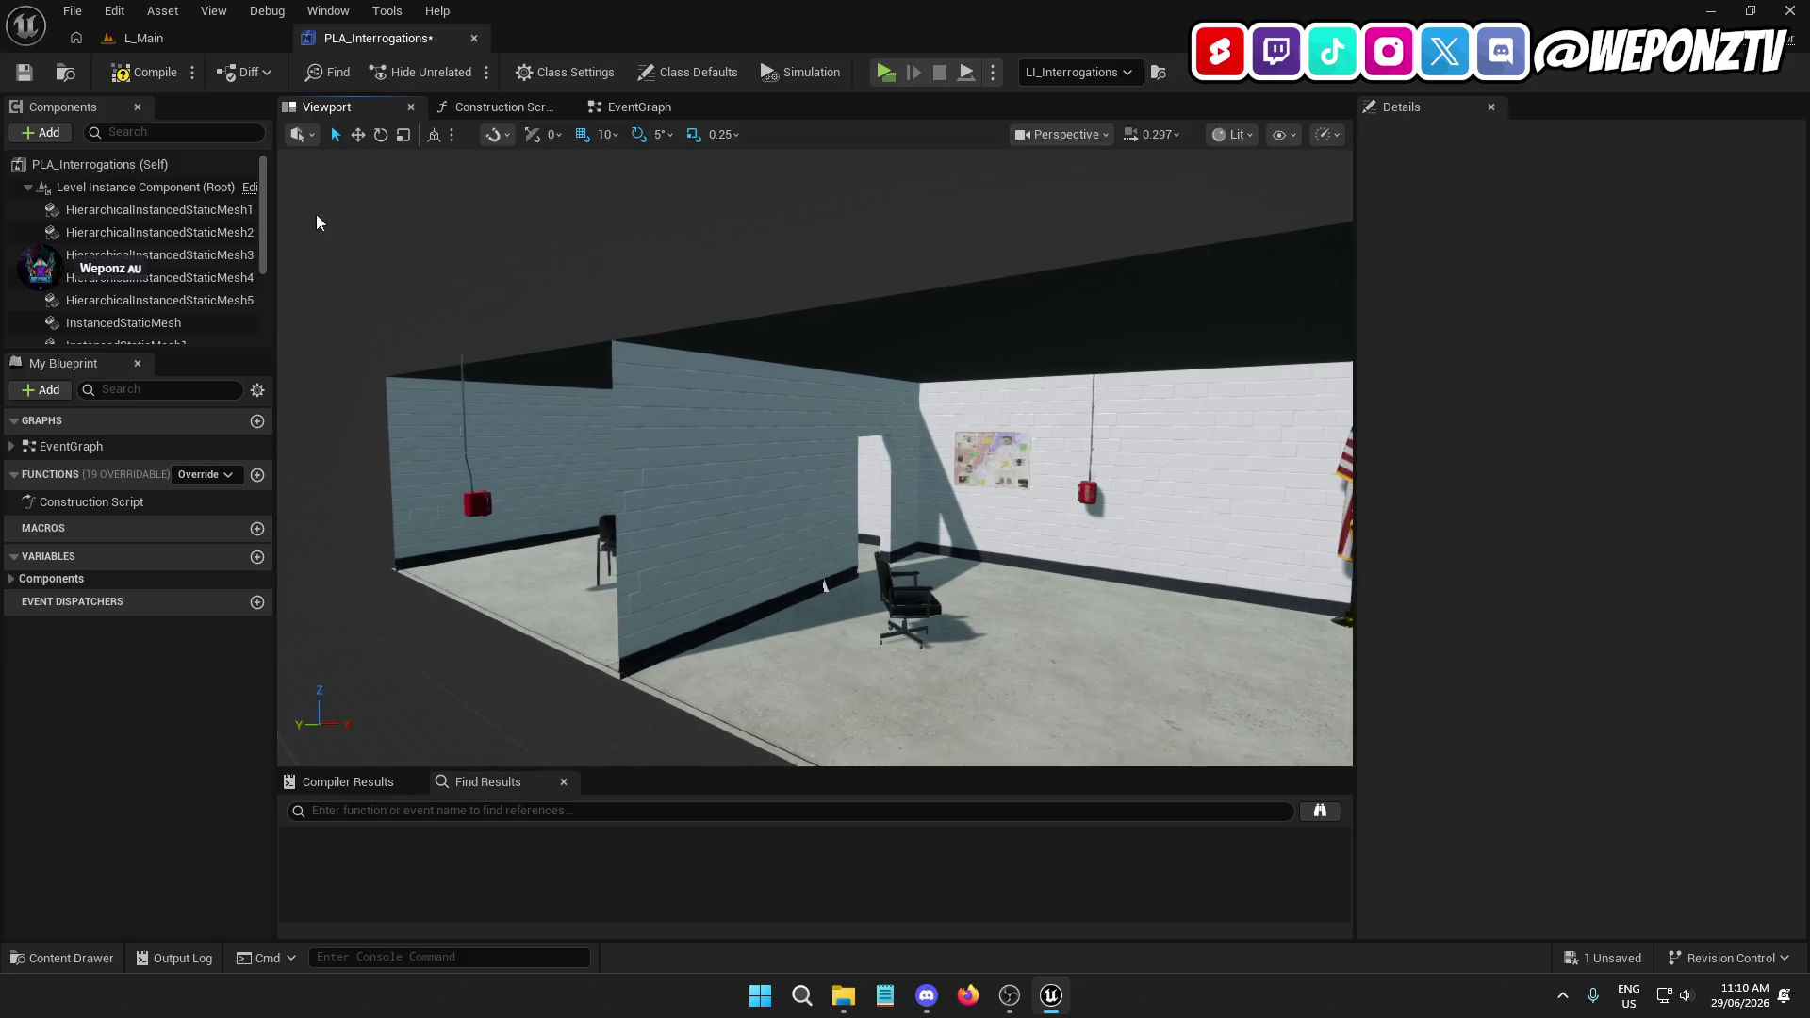
click(143, 72)
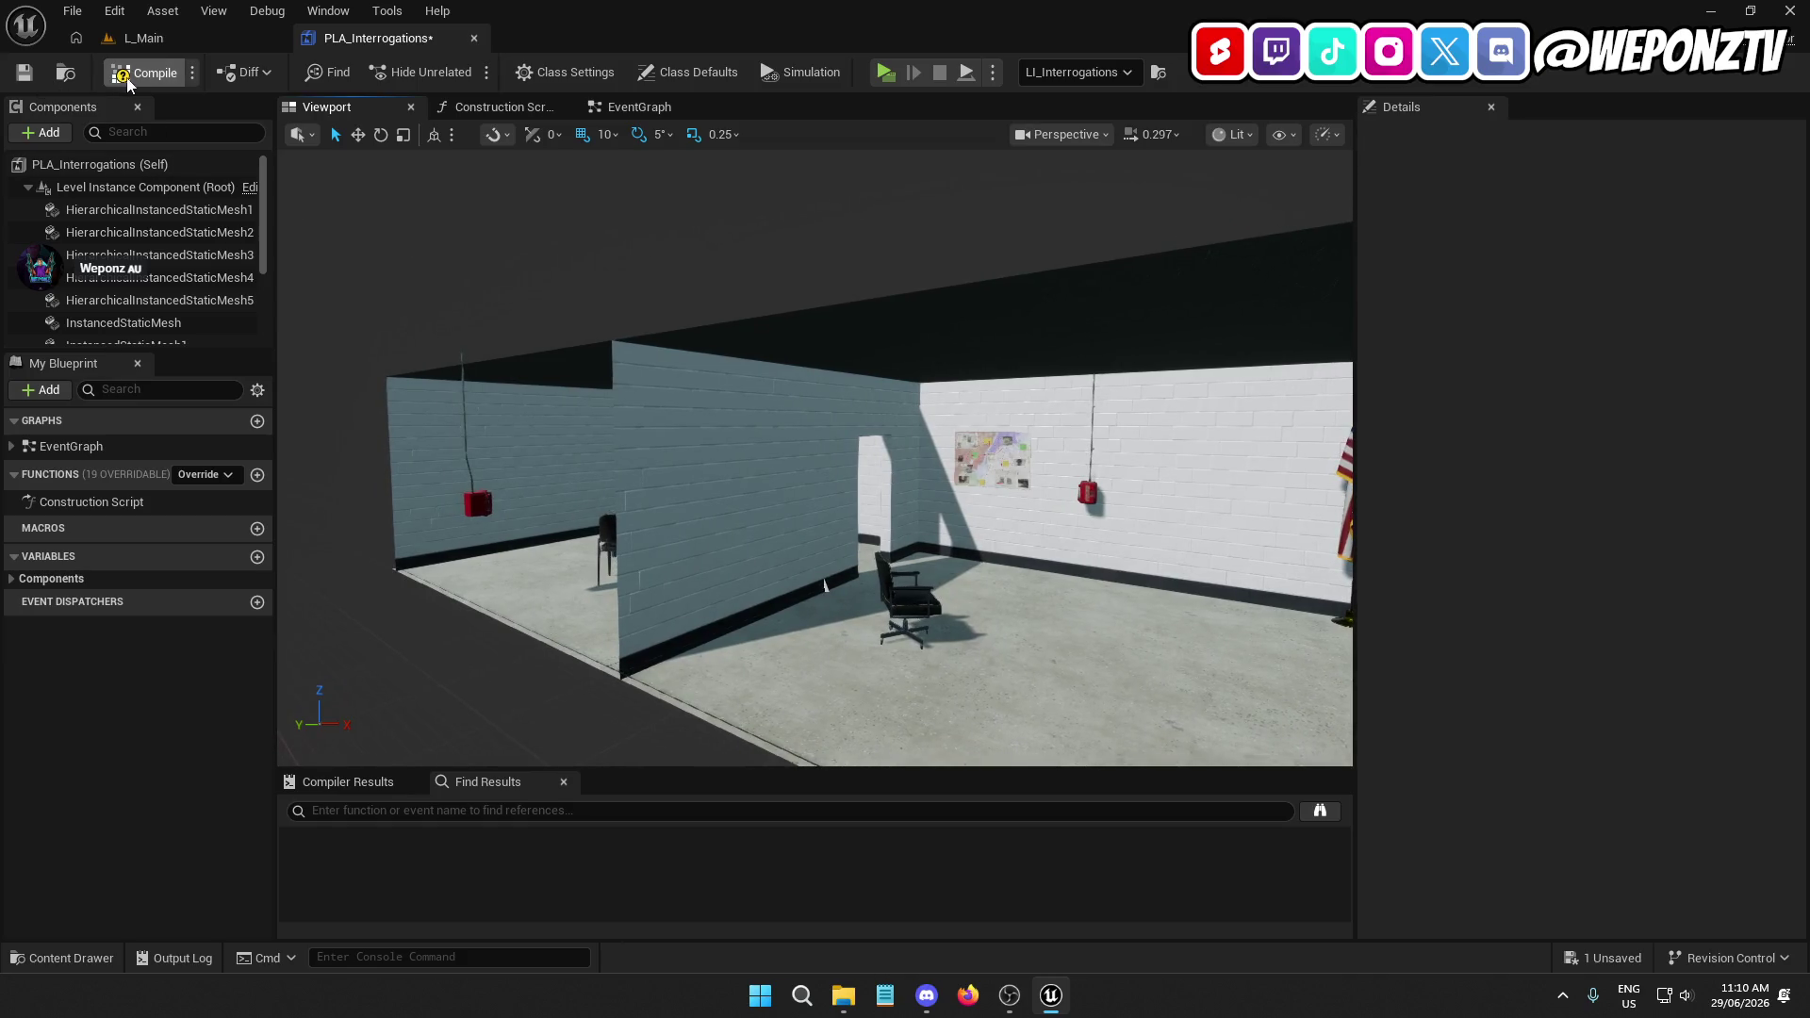
click(27, 75)
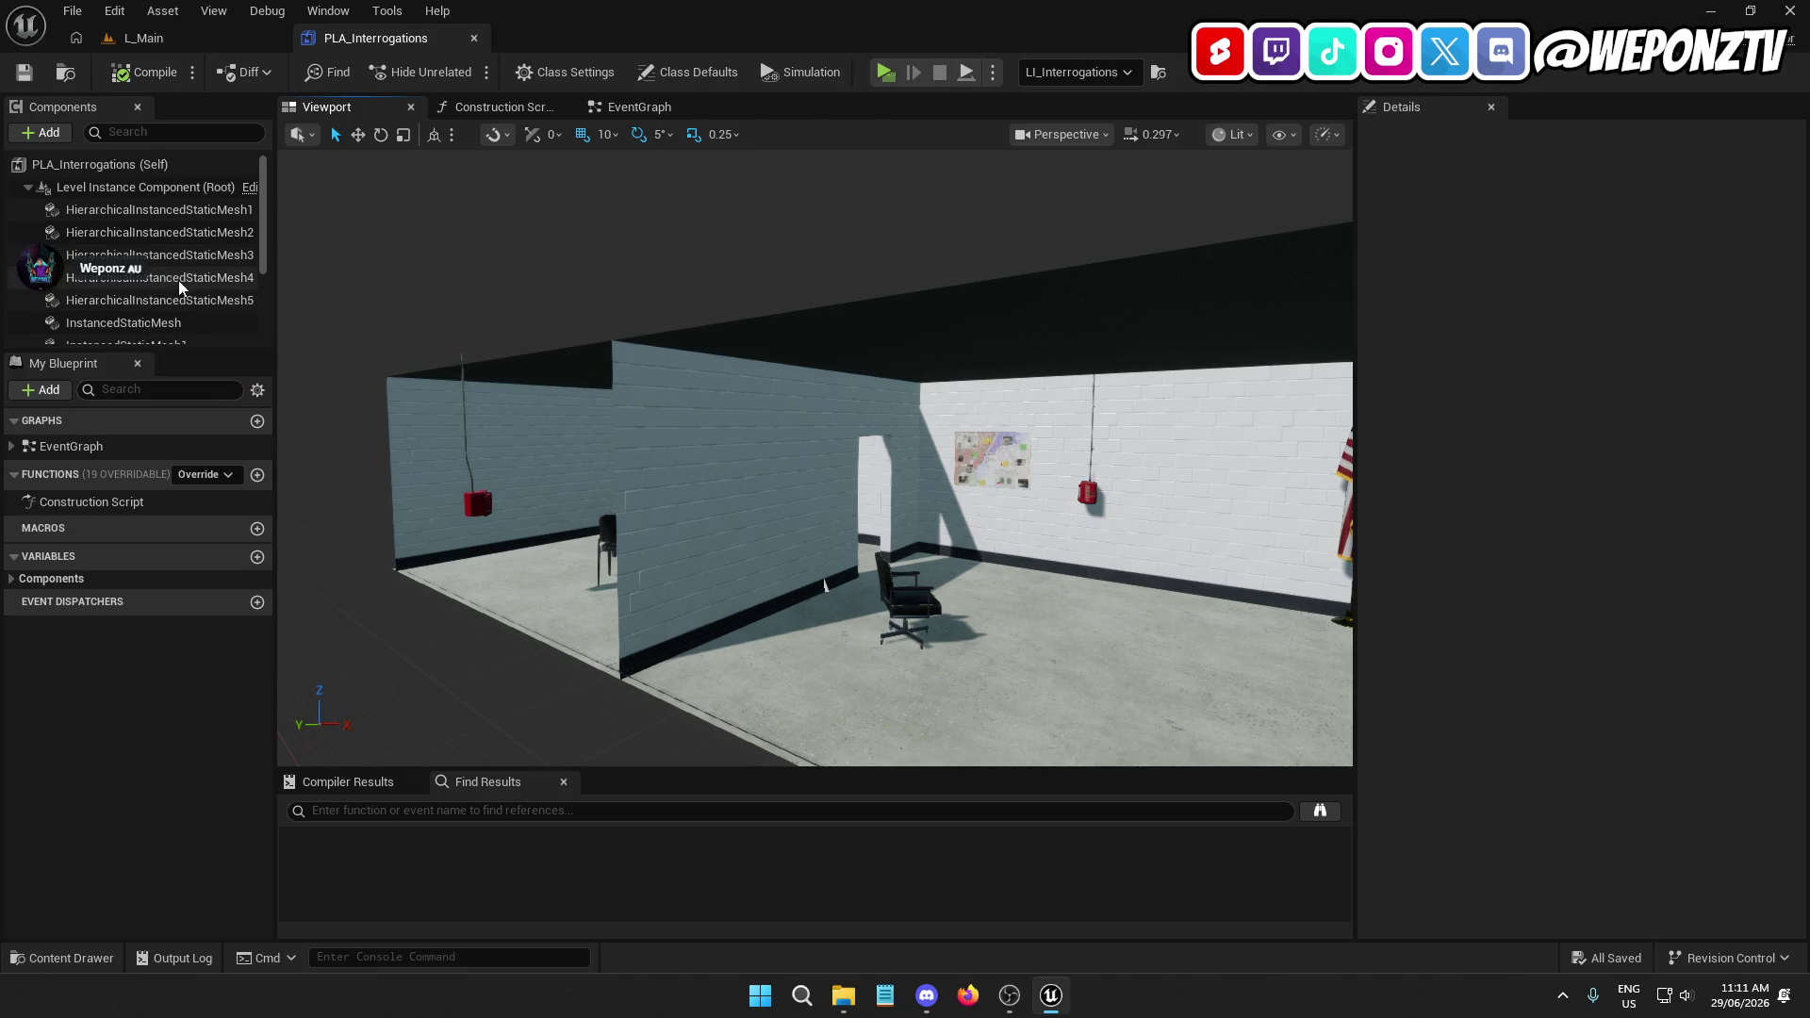
Inspect the remaining instanced static meshes: doorway wall, map wall and height chart
click(187, 324)
drag(325, 703, 326, 702)
click(160, 255)
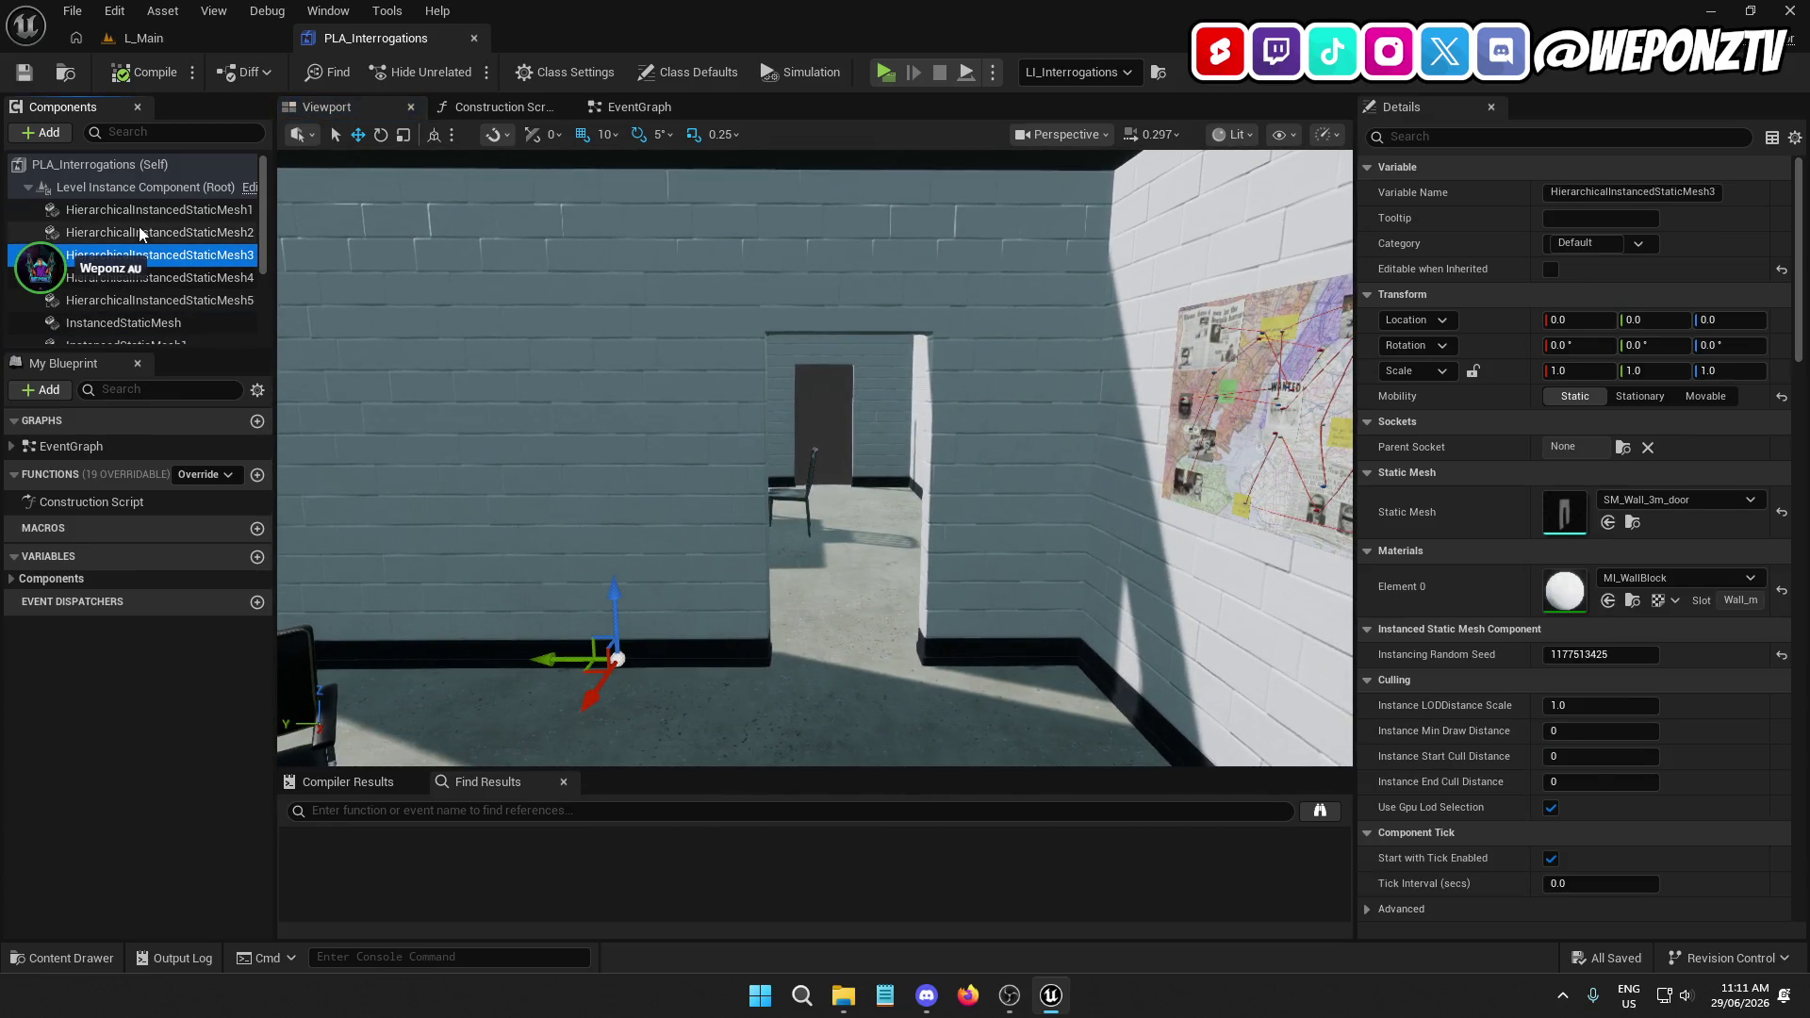
drag(392, 392, 392, 393)
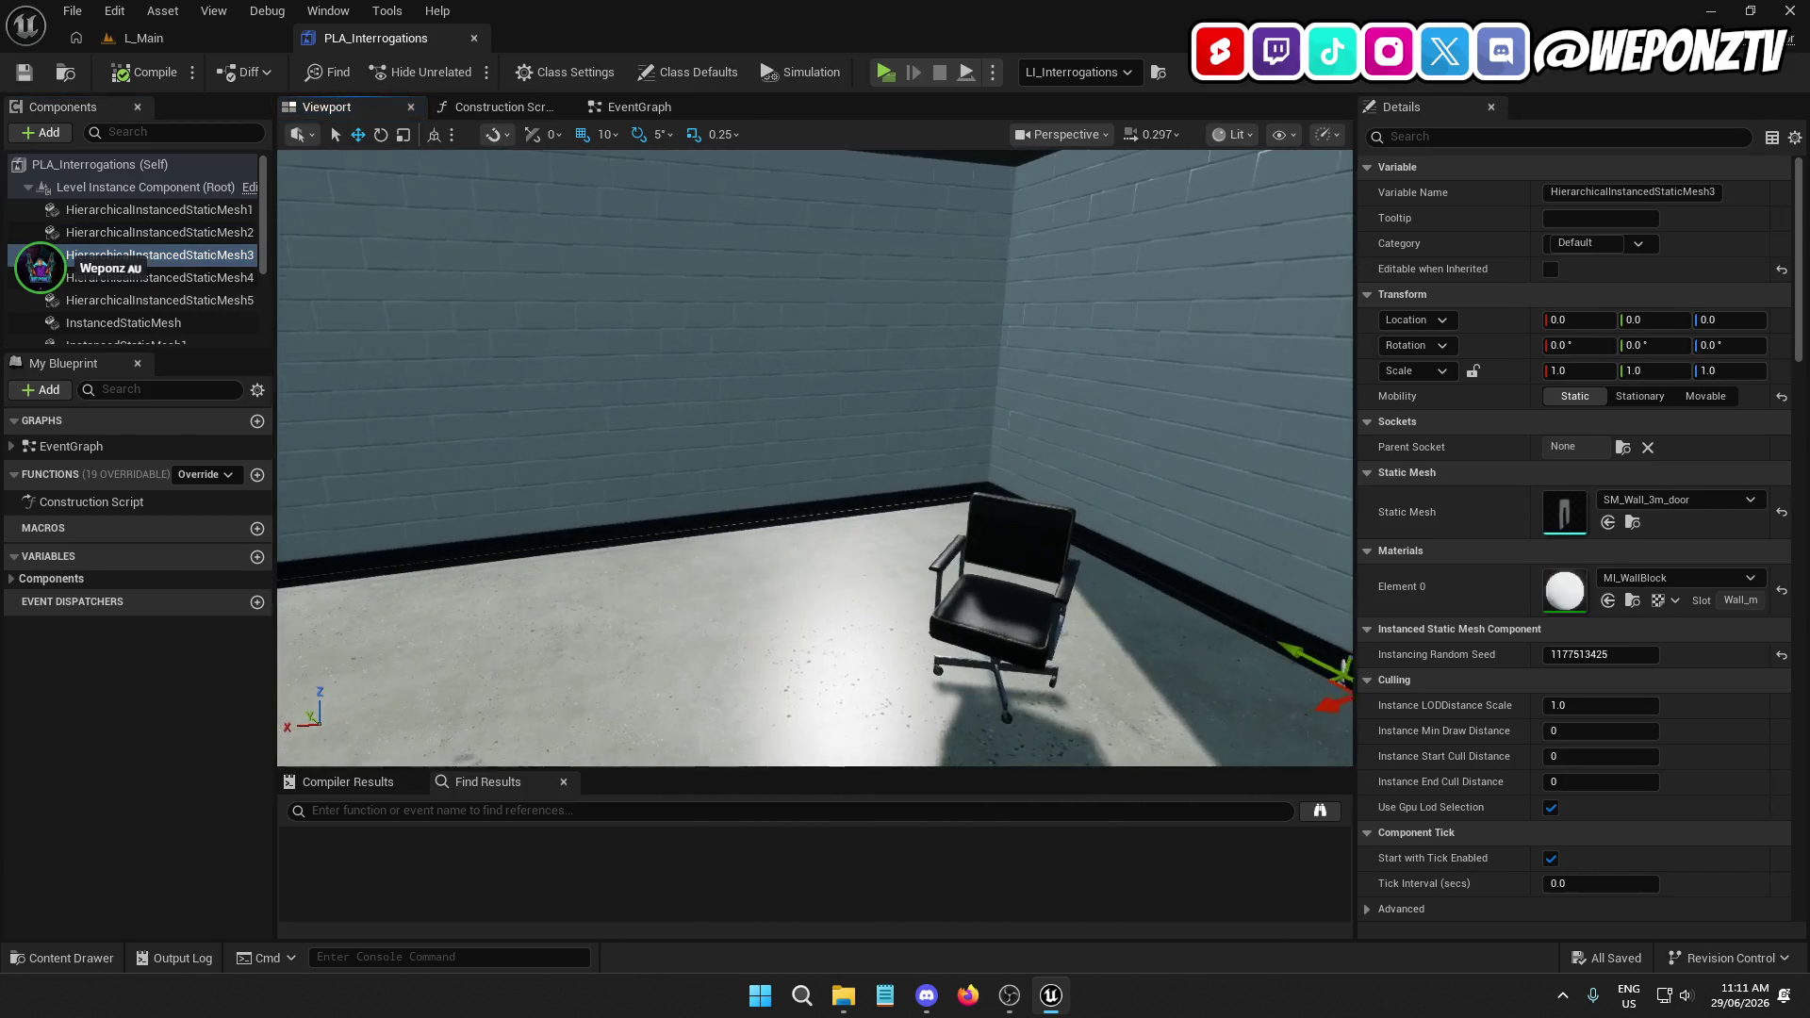
click(813, 517)
drag(813, 517, 812, 518)
click(827, 368)
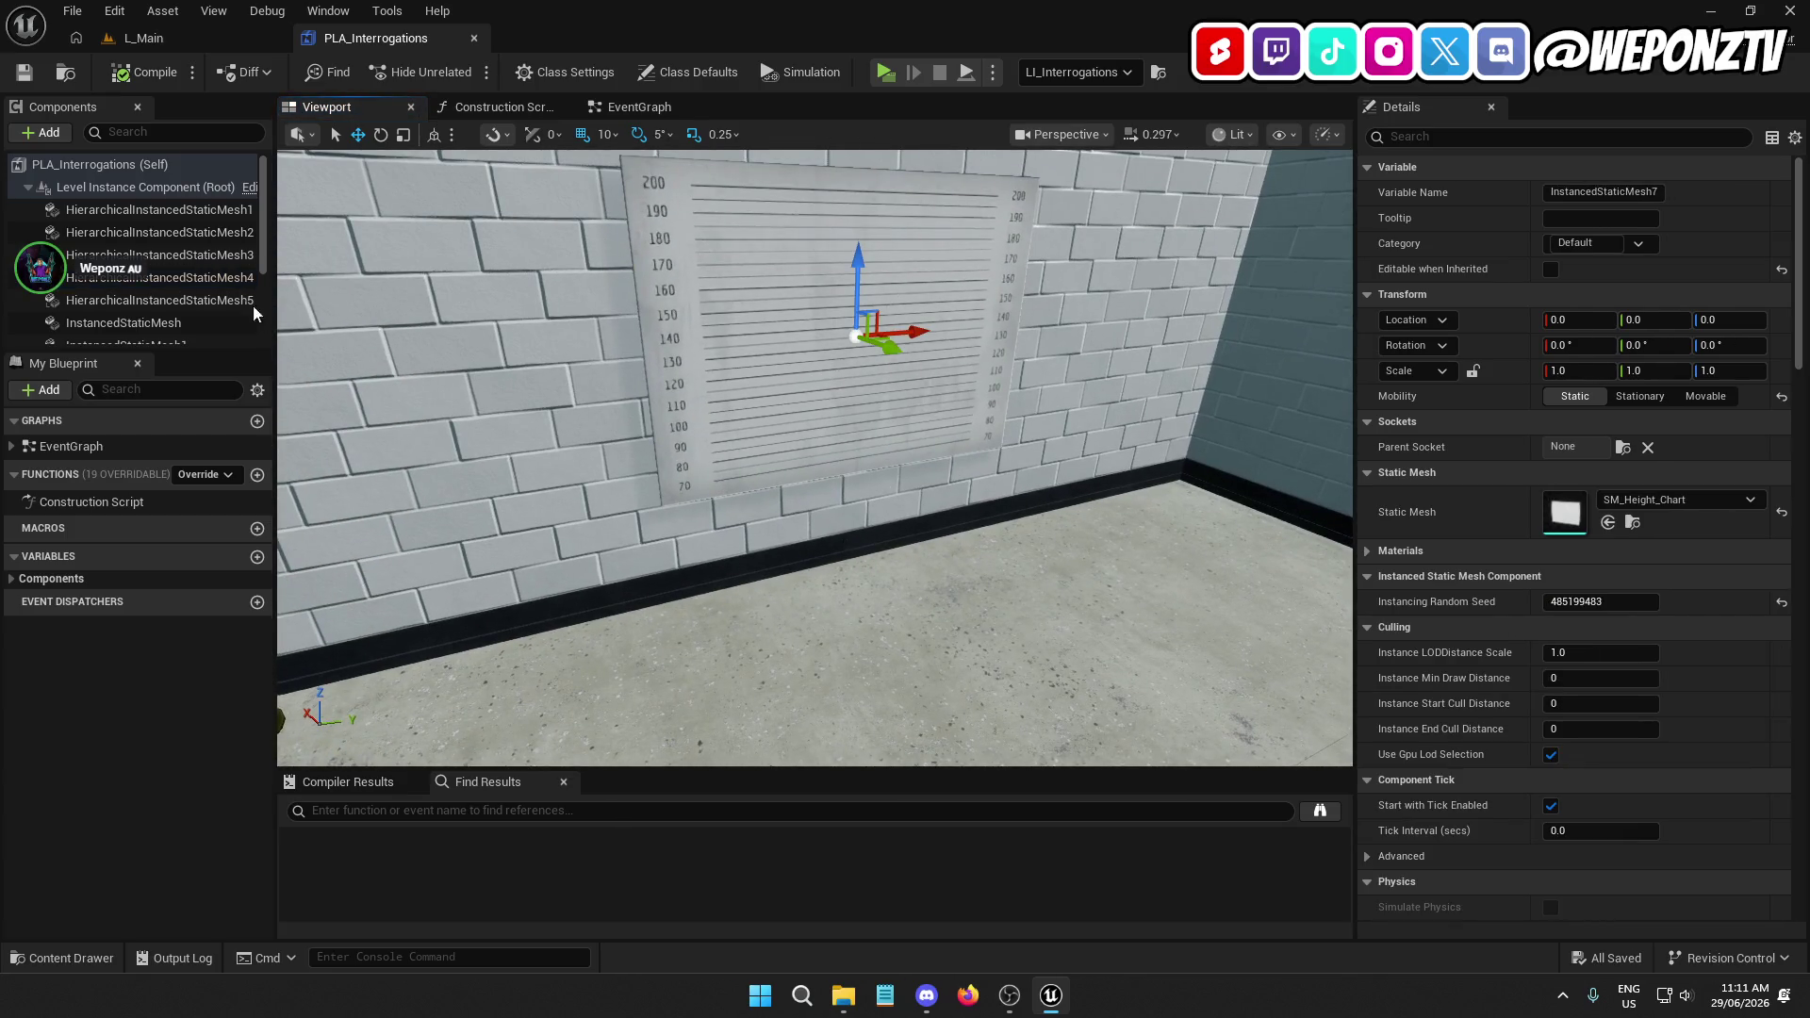
scroll(254, 314, down, 3)
drag(592, 405, 592, 405)
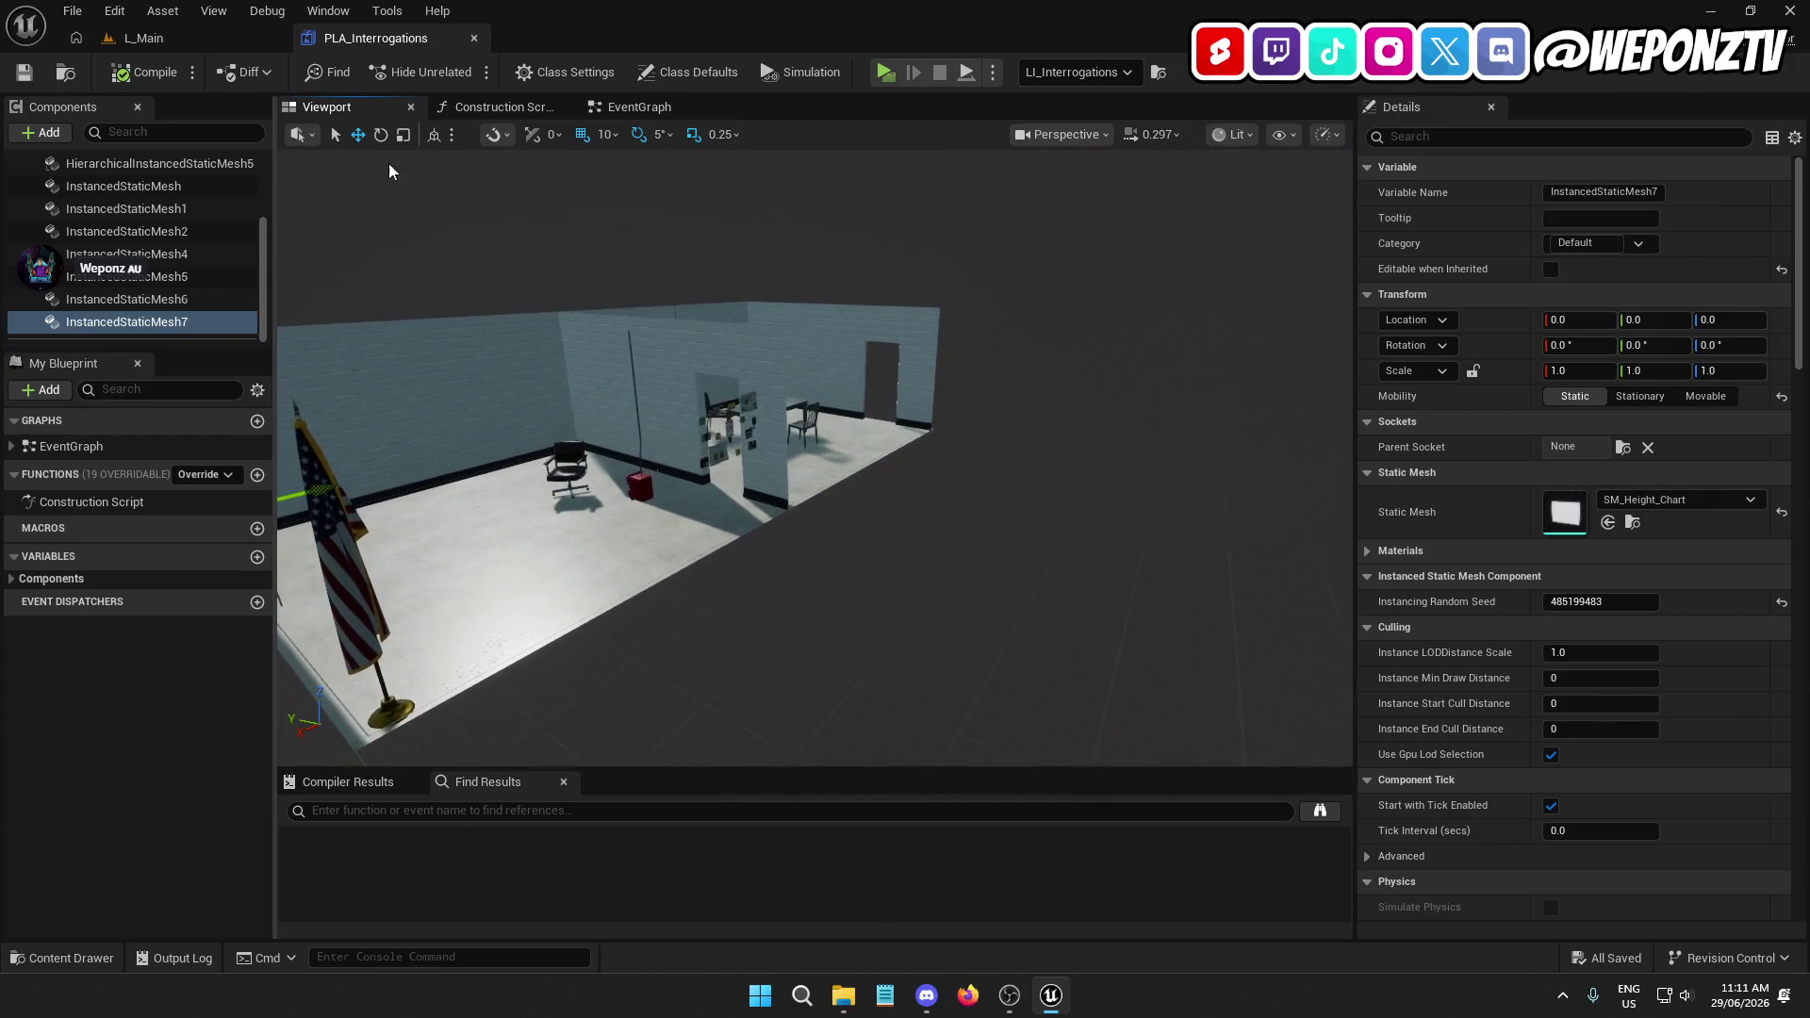
Duplicate two L_Main corridor ceiling lamps and move the copies into the interrogation room
click(141, 38)
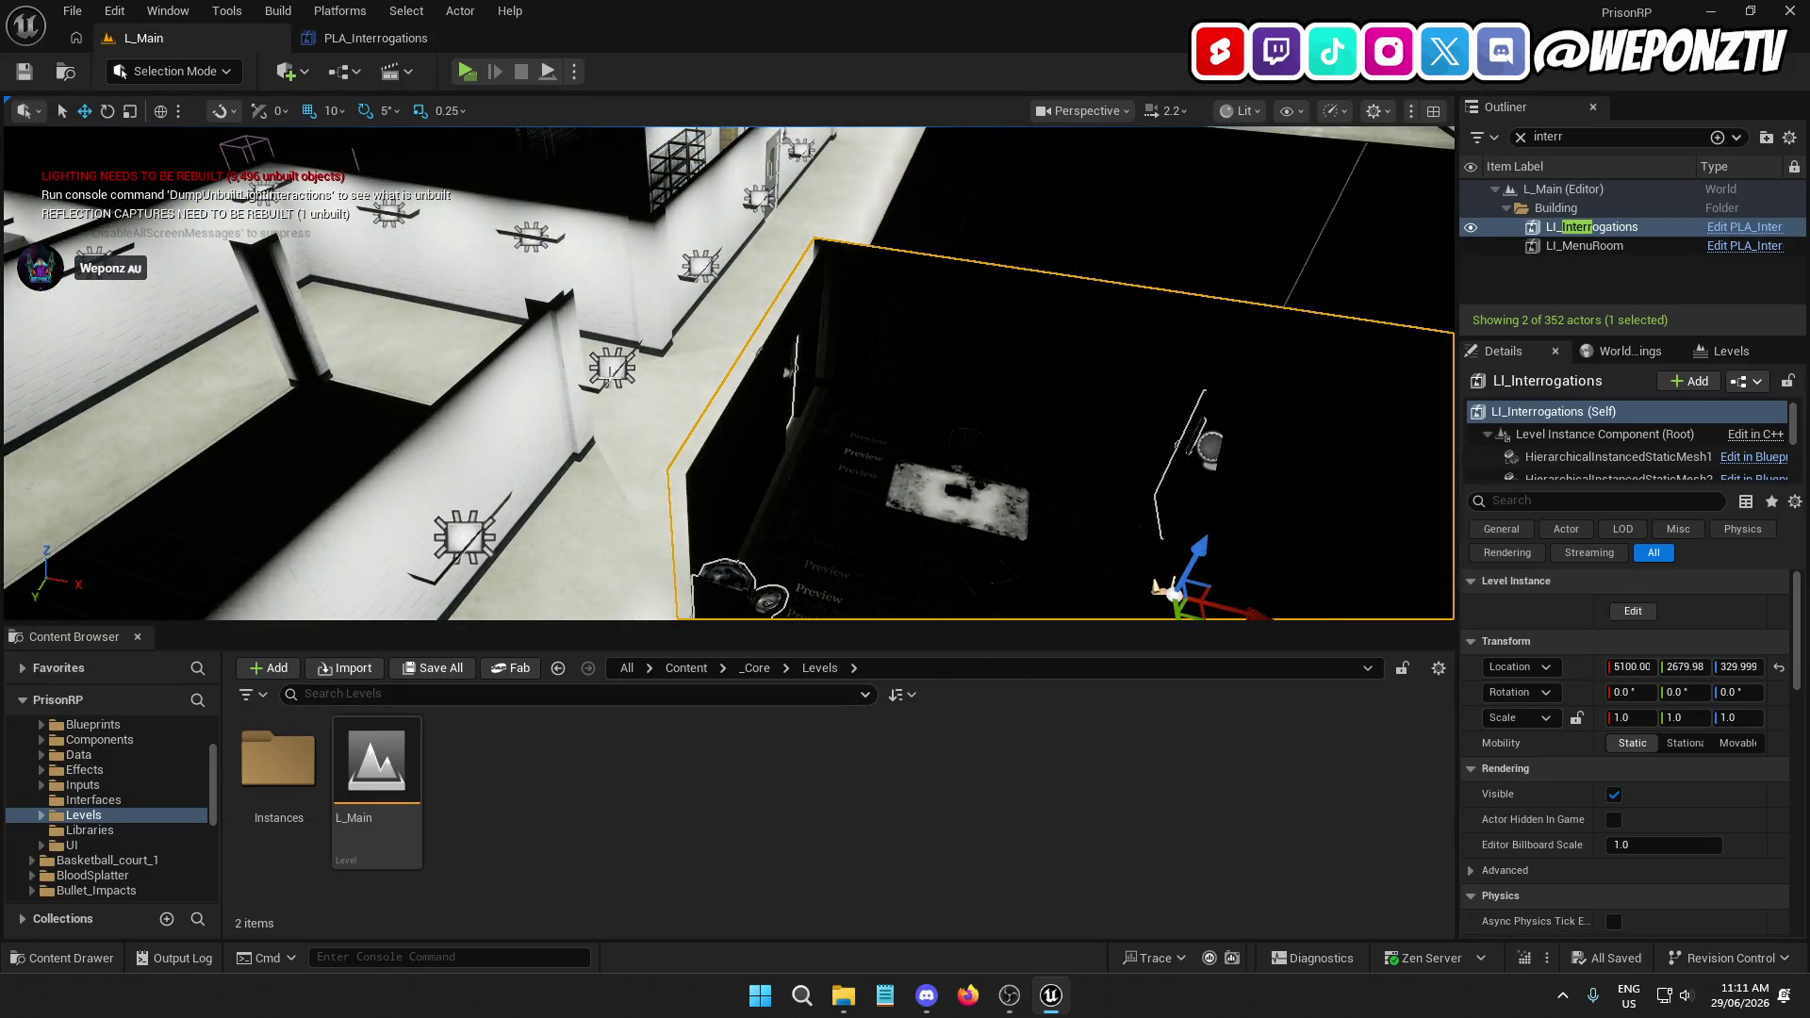
click(612, 368)
ctrl+click(700, 266)
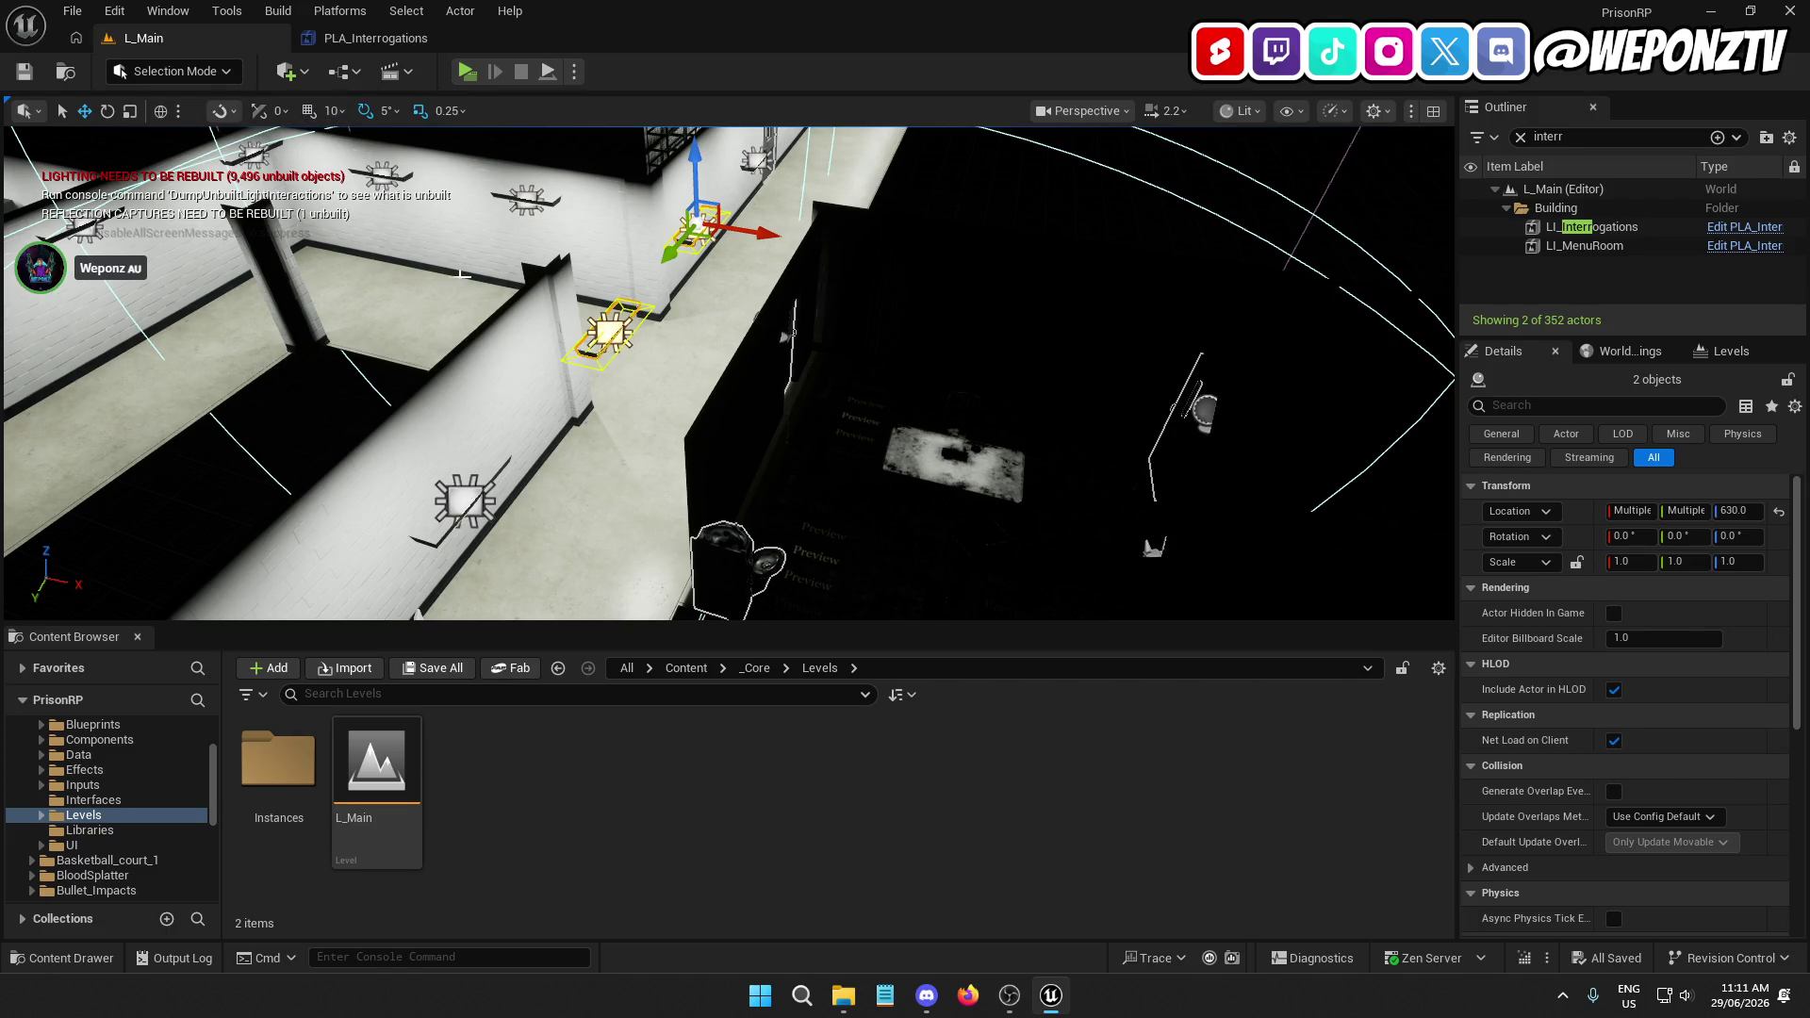
key(ctrl+d)
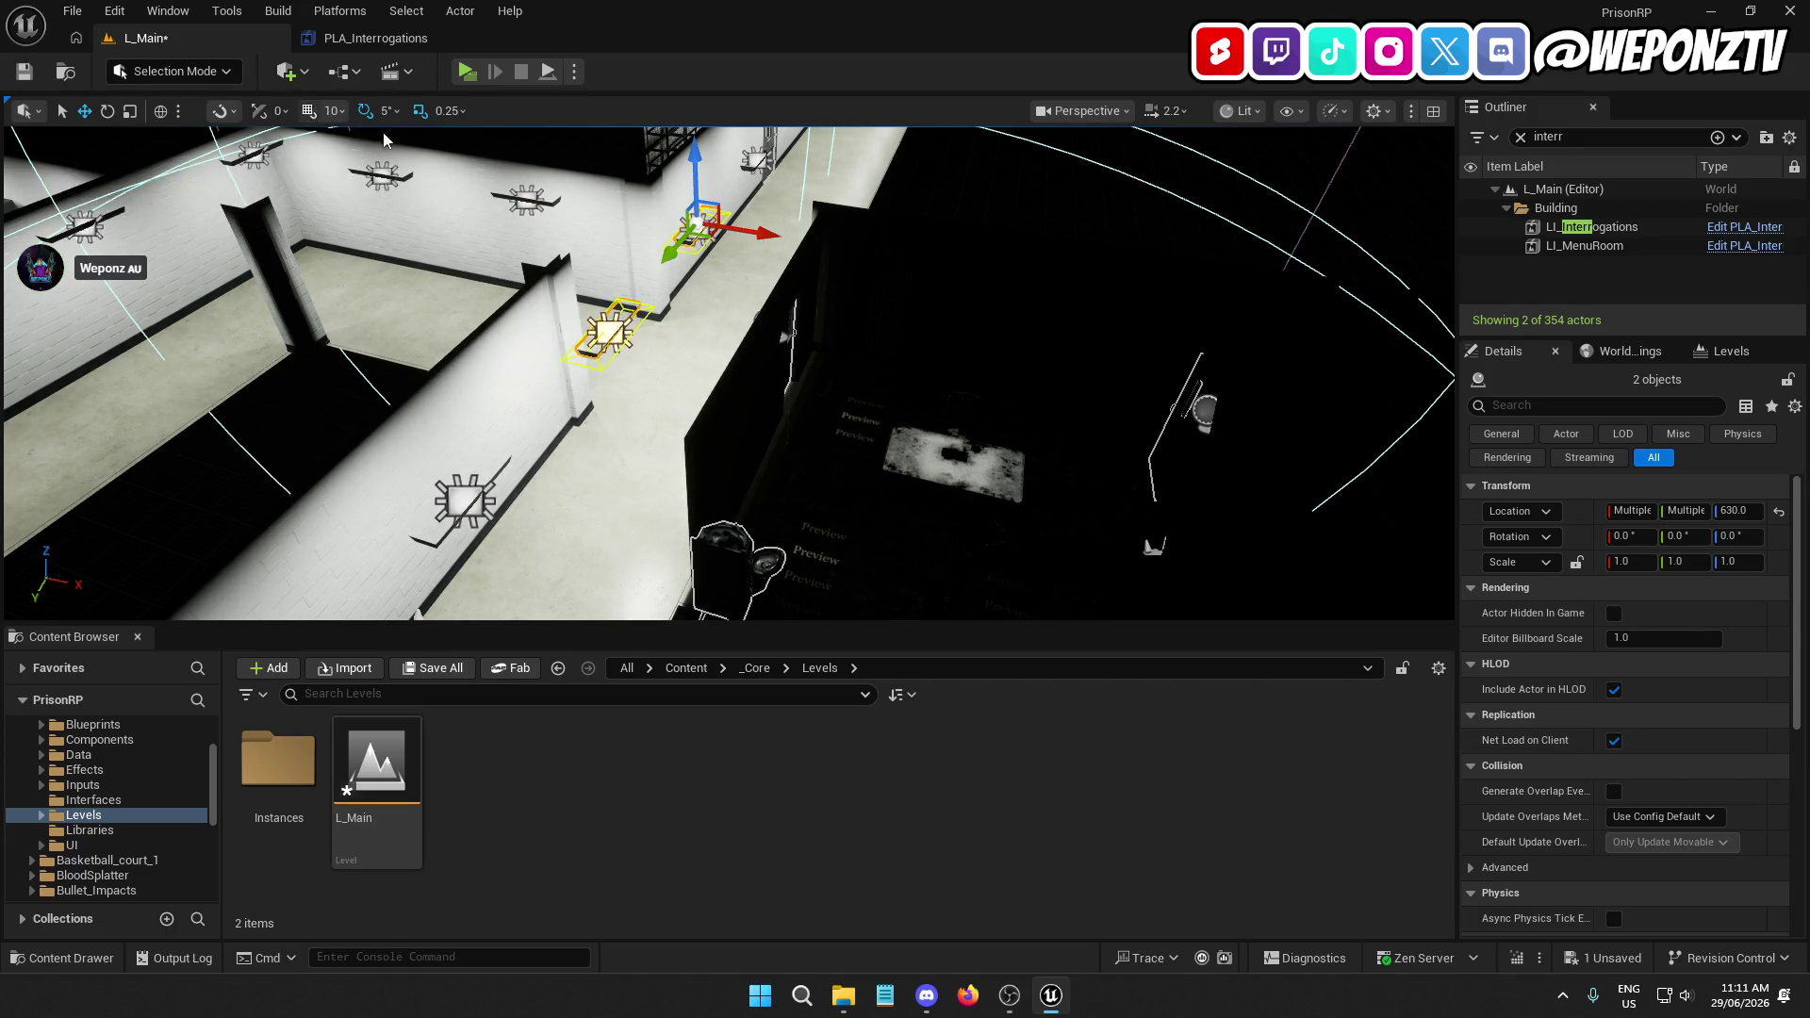
mouse_move(765, 238)
mouse_down()
mouse_move(985, 344)
mouse_move(966, 347)
mouse_move(1049, 329)
mouse_move(1049, 311)
mouse_move(1050, 415)
mouse_up()
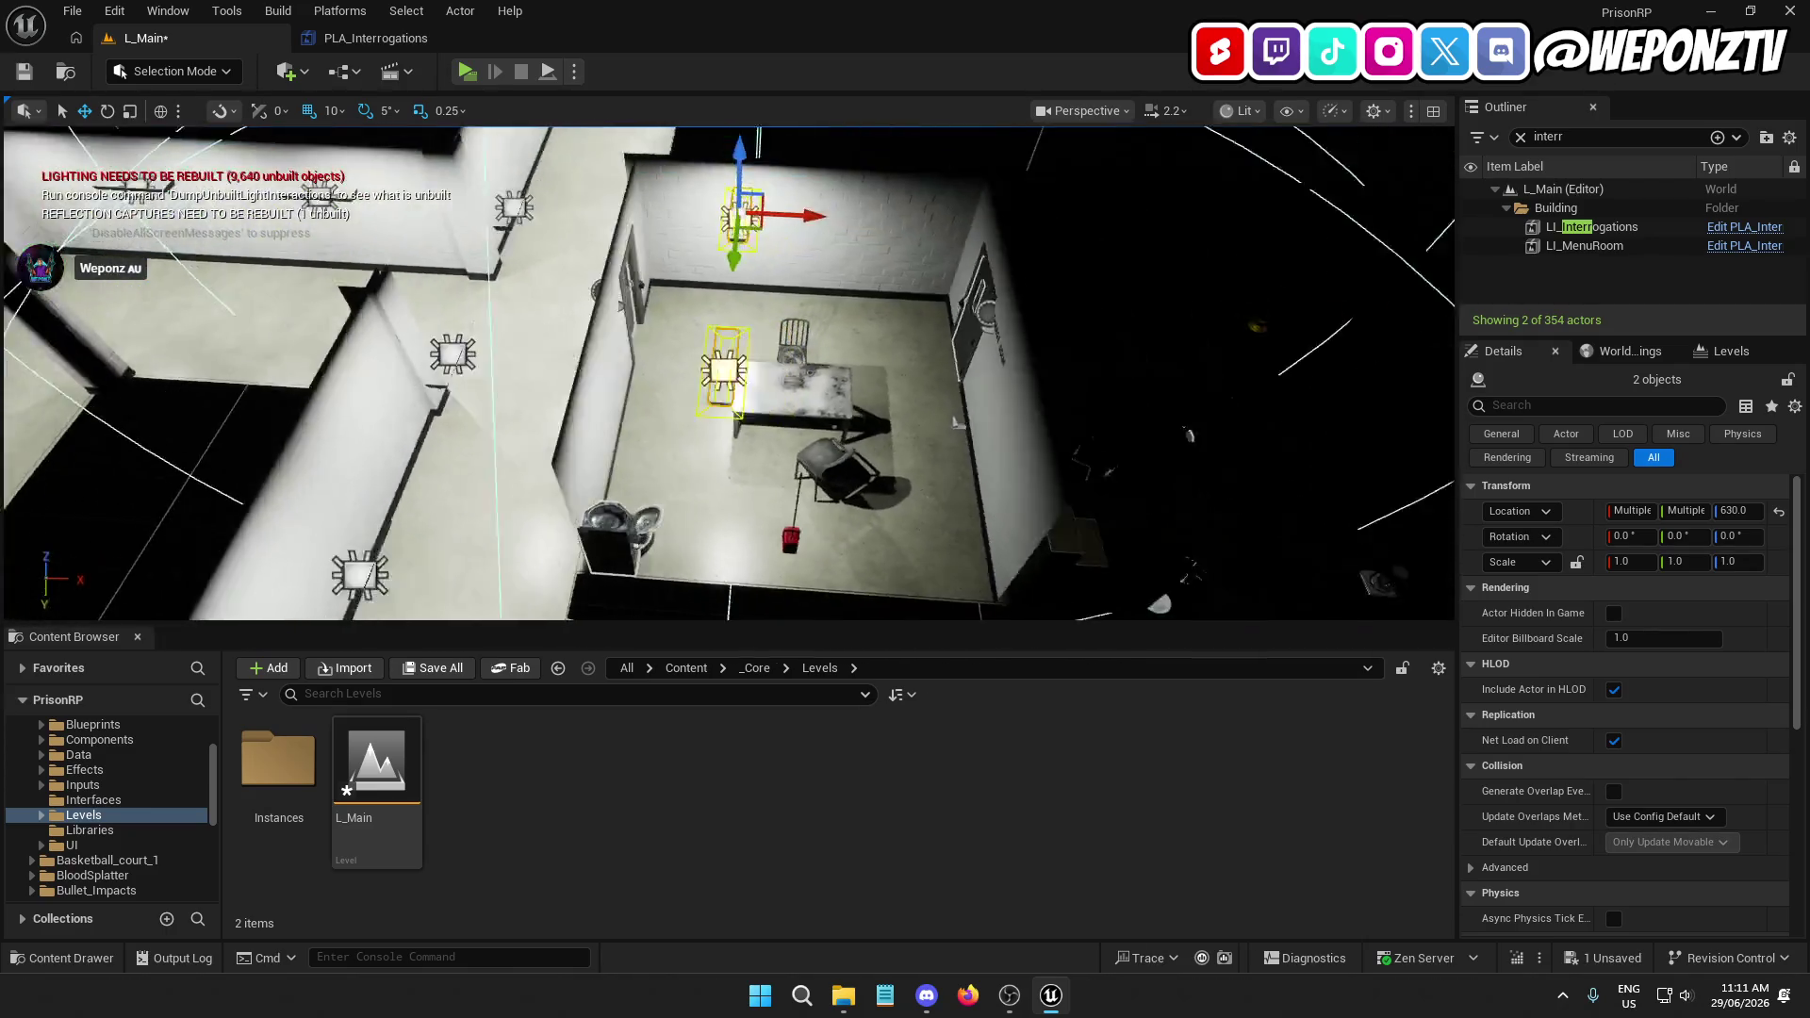
mouse_move(814, 204)
mouse_down()
mouse_move(813, 226)
mouse_move(814, 204)
mouse_move(796, 209)
mouse_up()
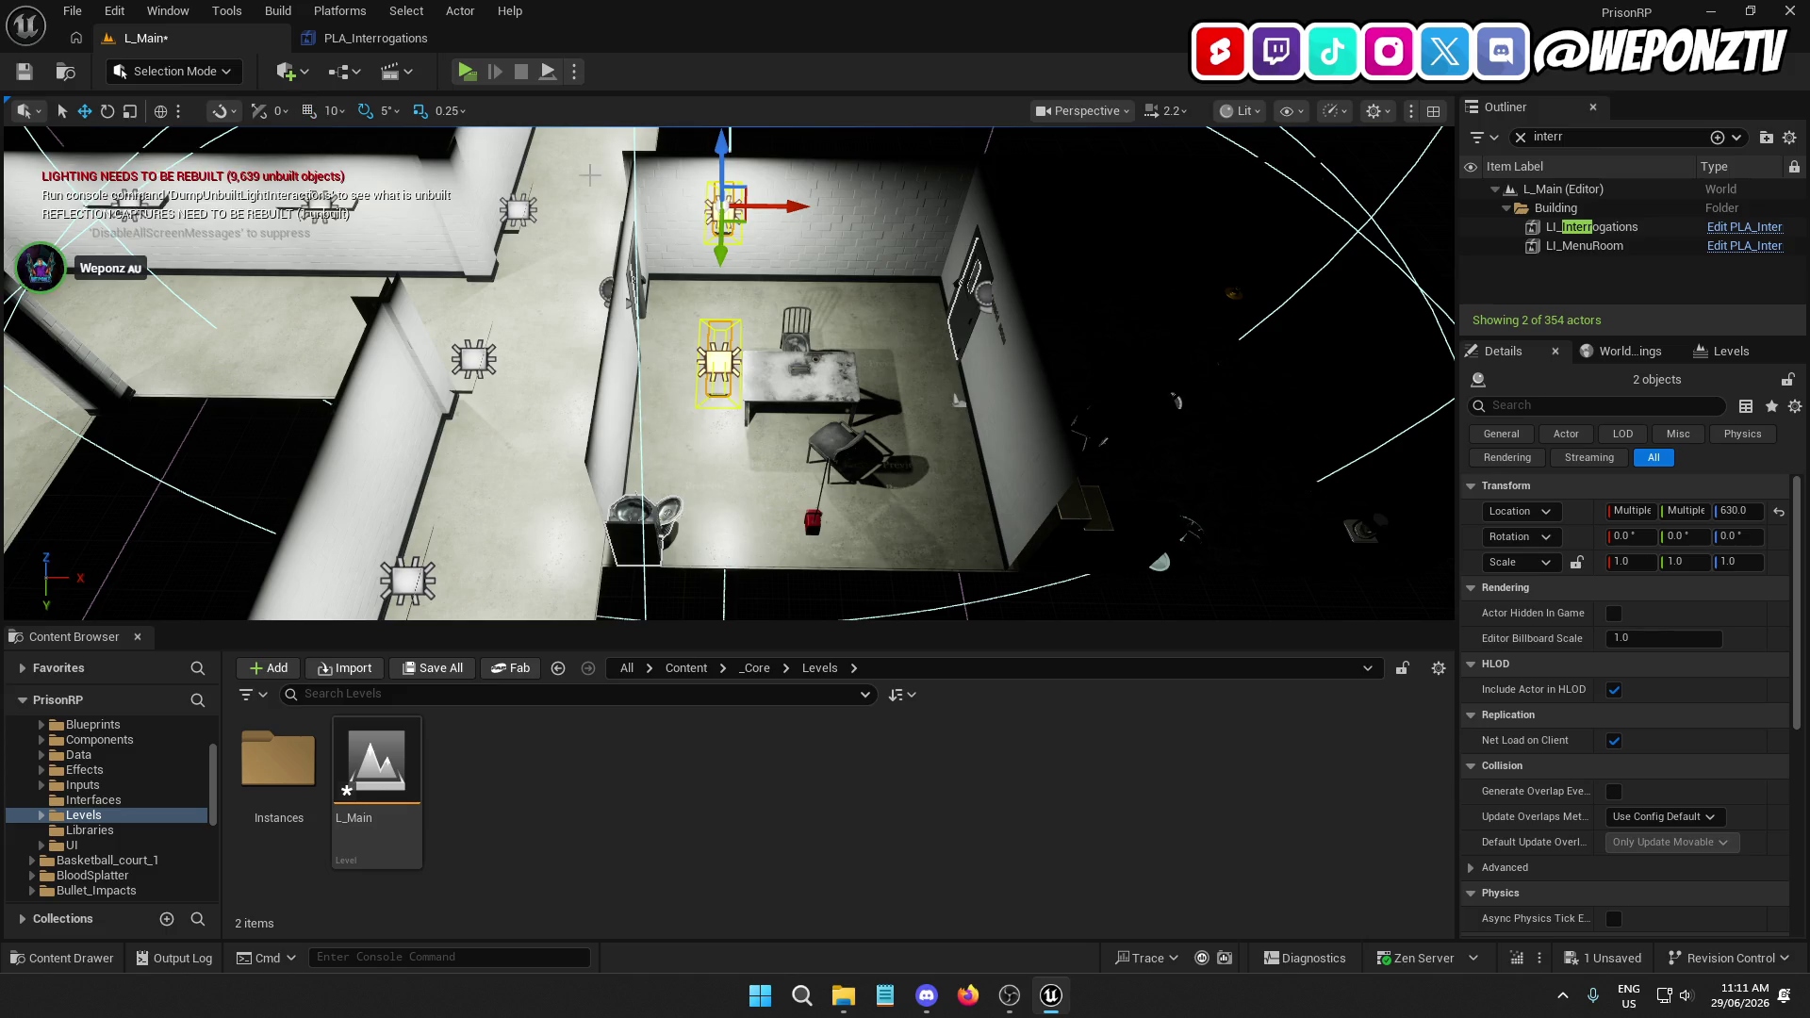
key(ctrl+d)
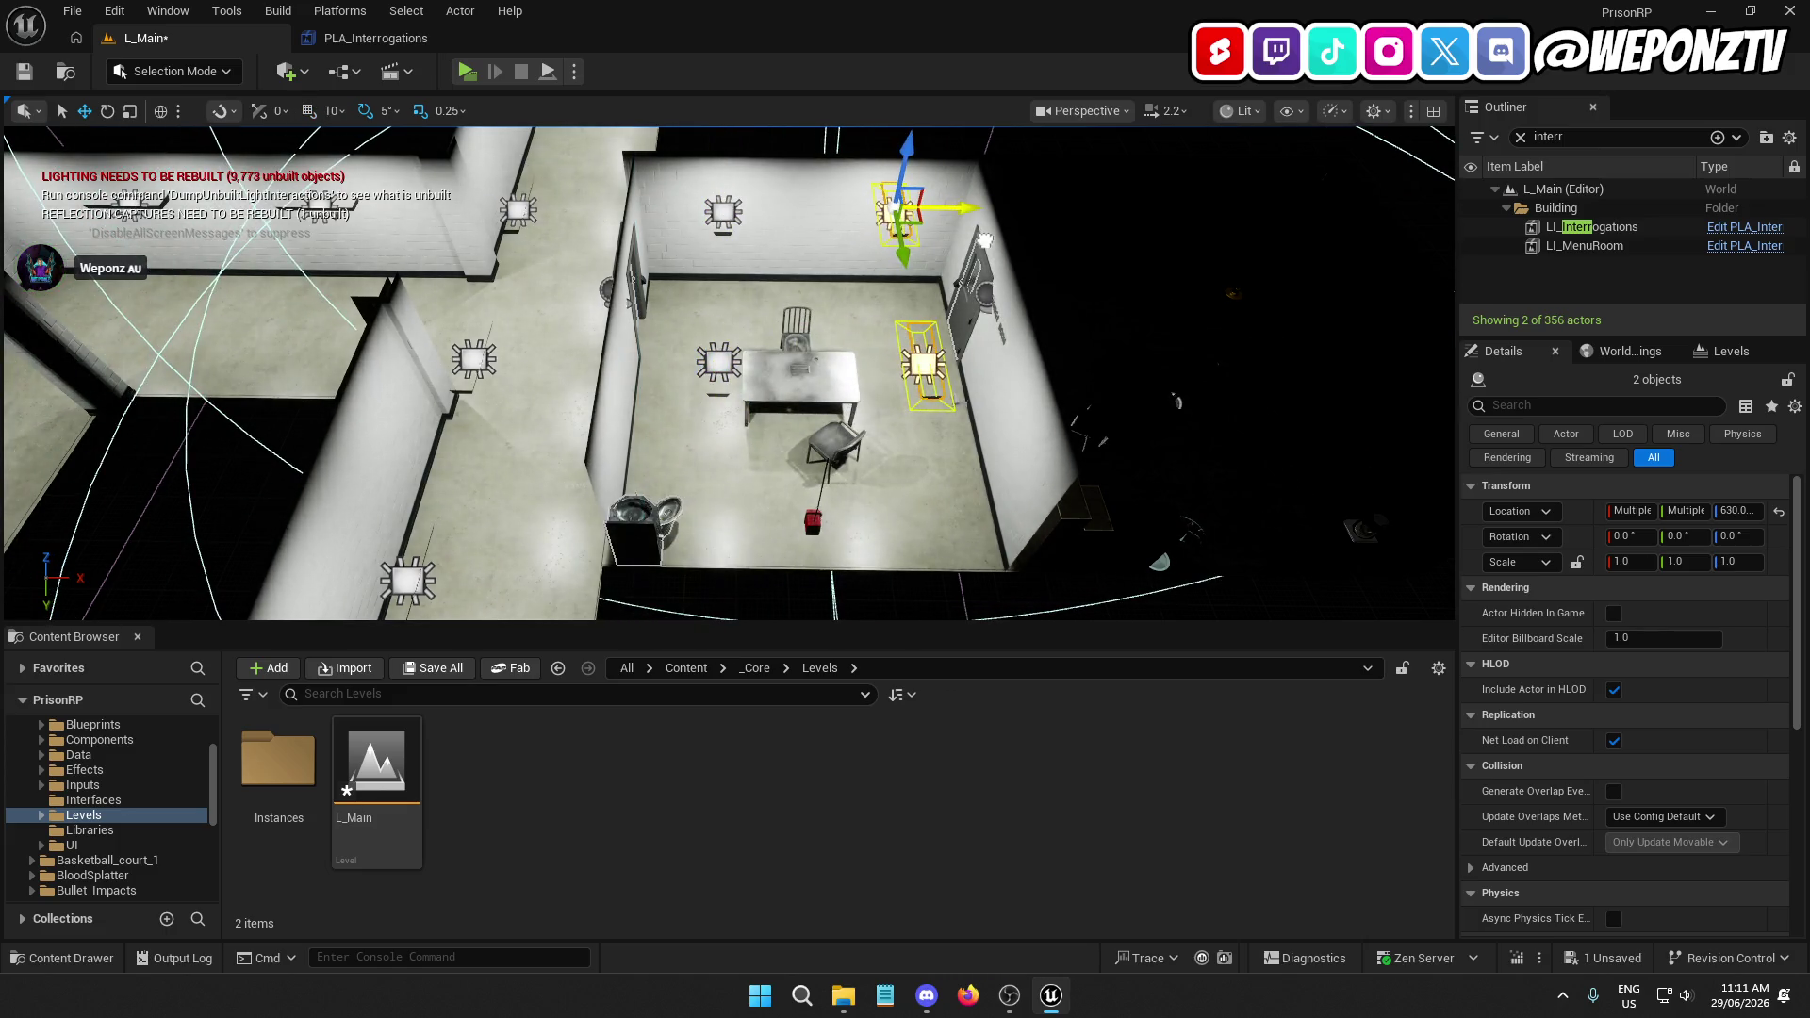
key(ctrl+z)
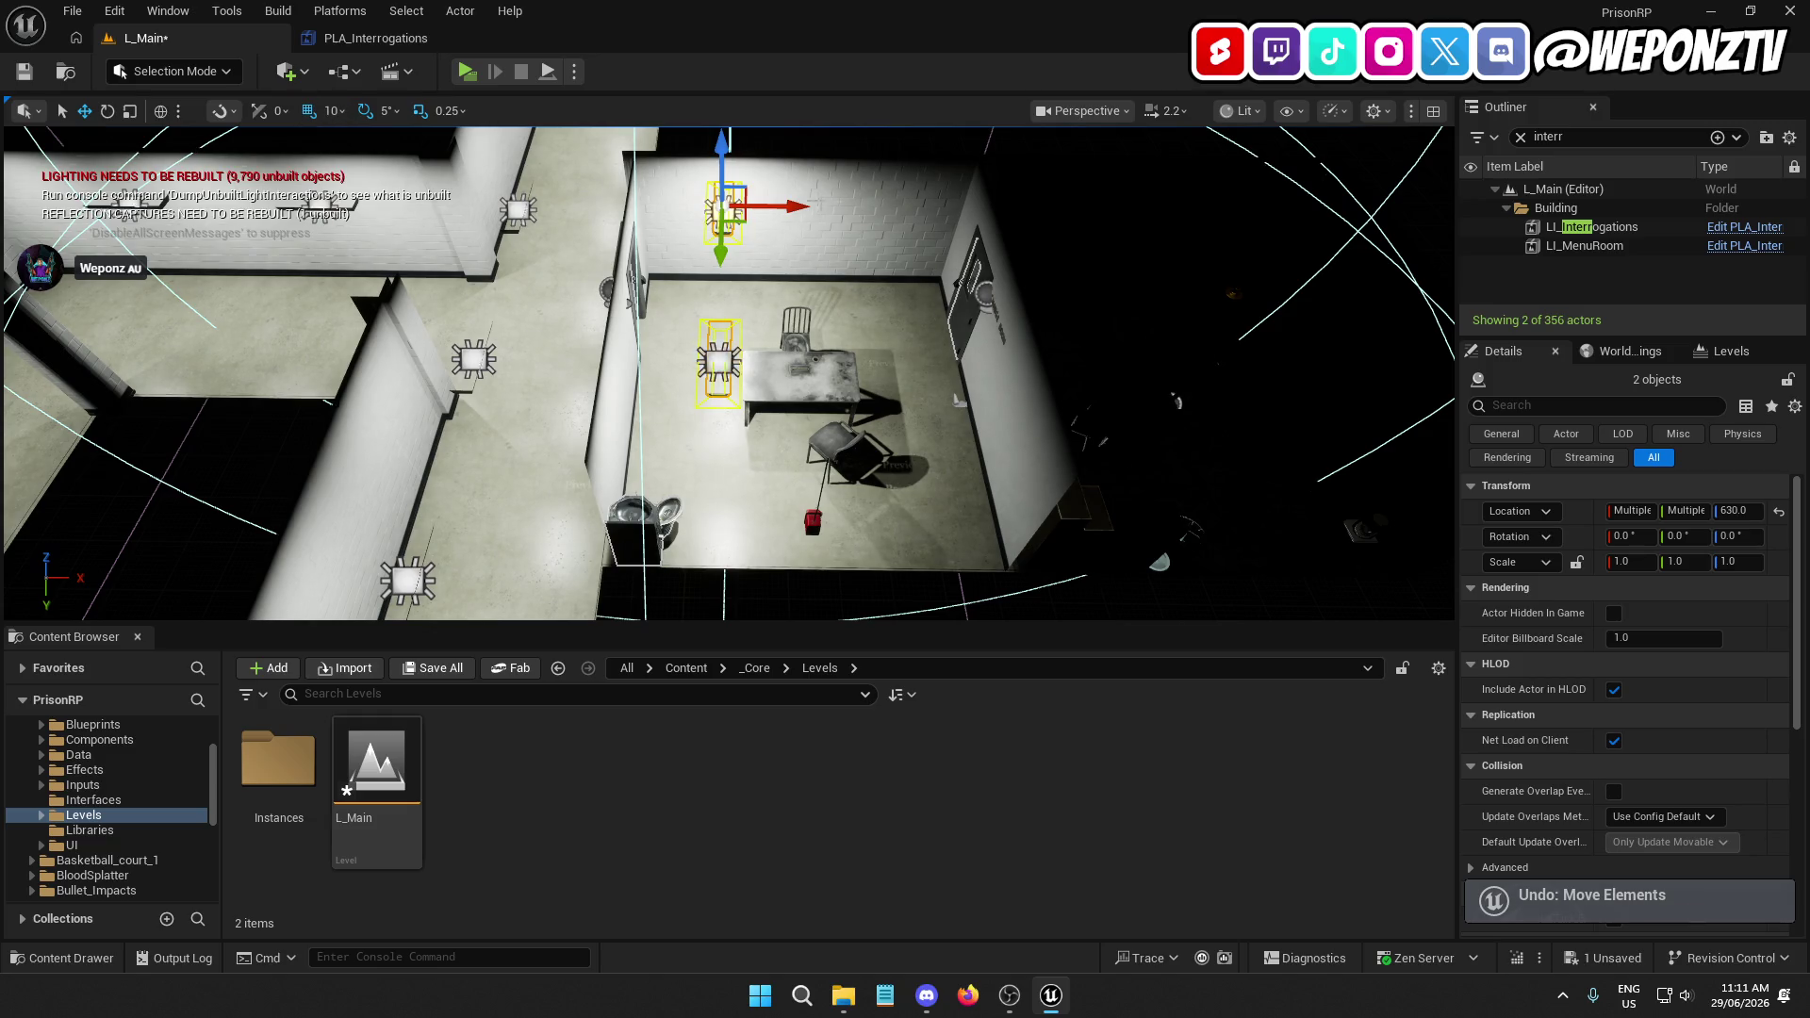
drag(800, 207, 987, 253)
drag(939, 314, 626, 318)
Duplicate the four lamps and move the copies into the adjacent room
mouse_move(772, 340)
mouse_down()
mouse_move(600, 358)
mouse_move(591, 473)
mouse_up()
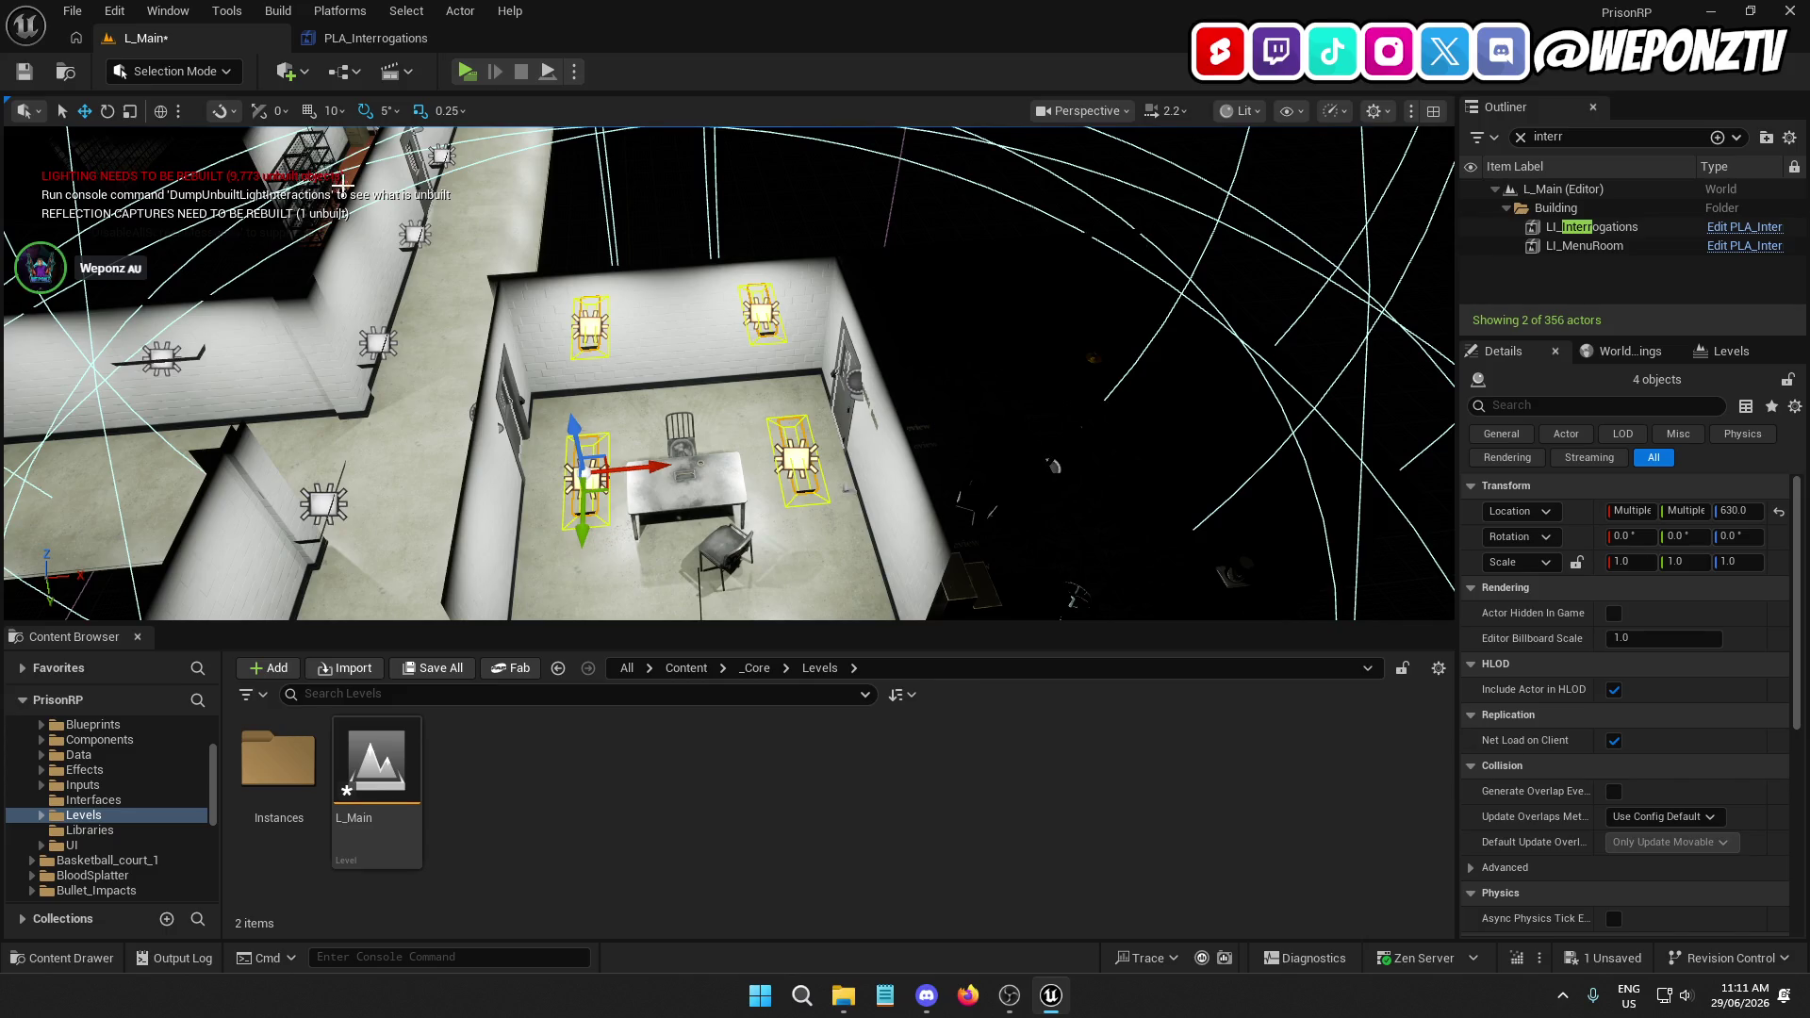
key(ctrl+d)
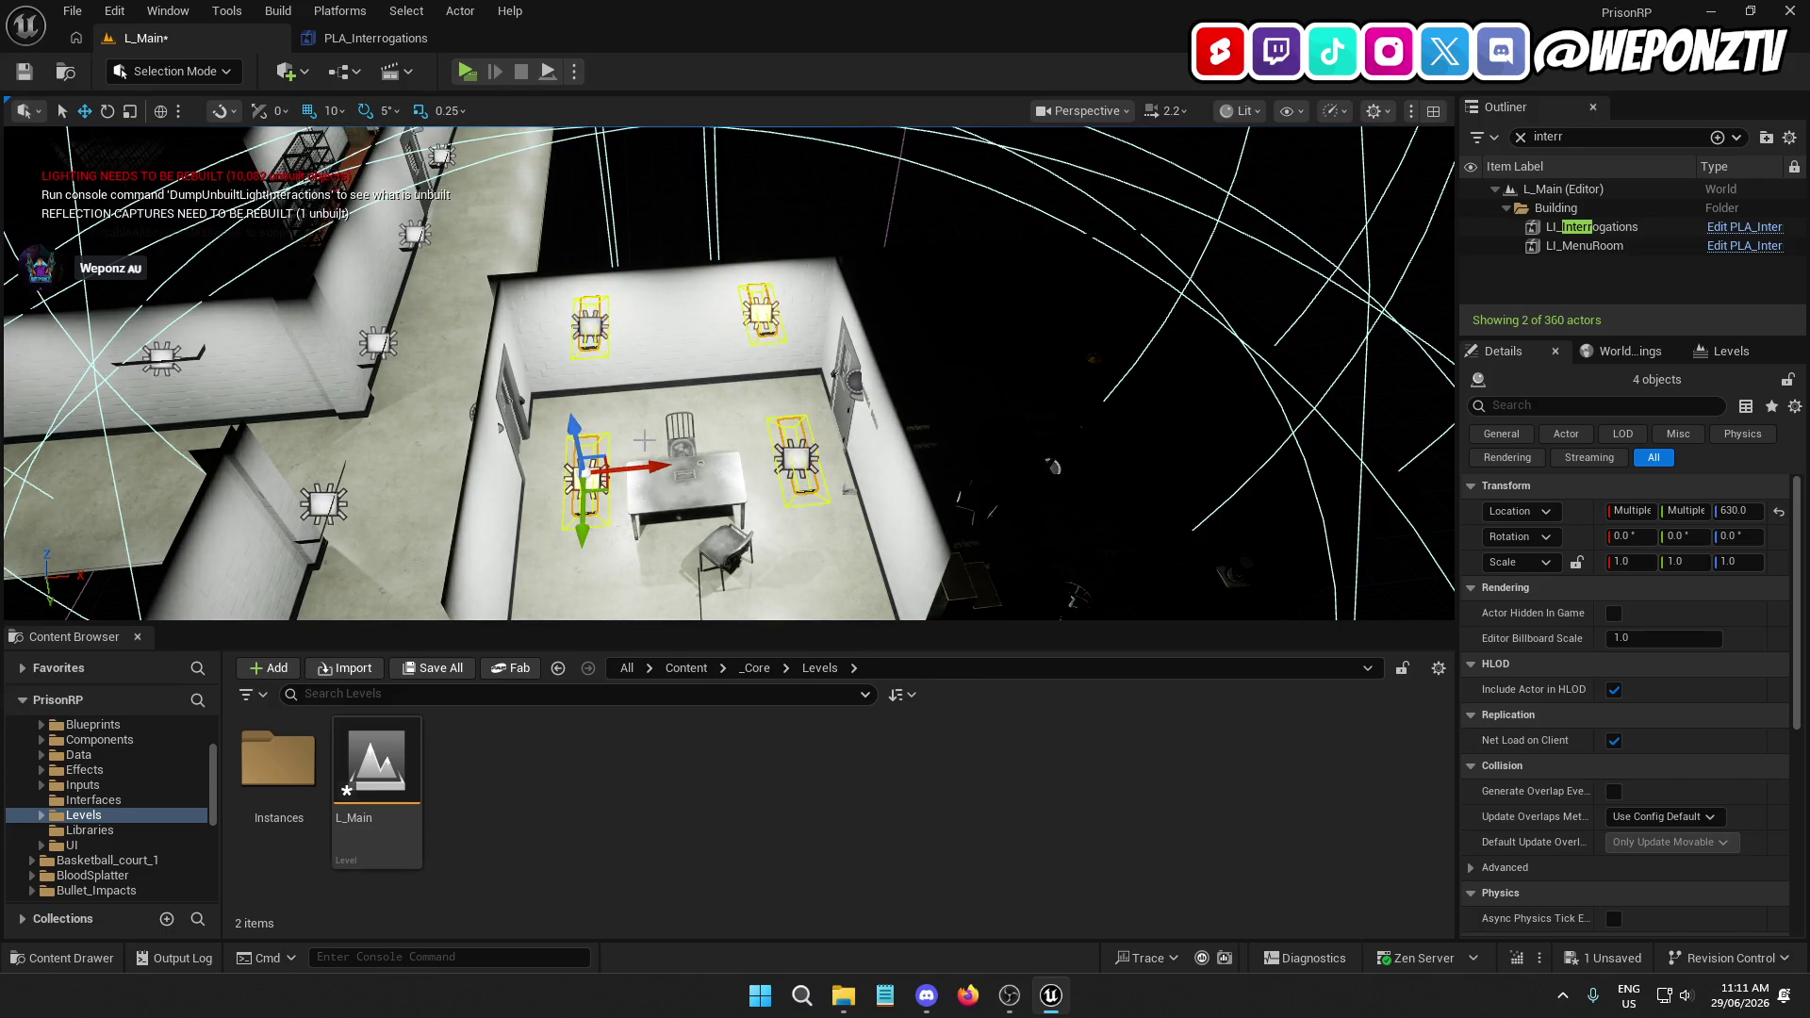
mouse_move(641, 466)
mouse_down()
mouse_move(1027, 424)
mouse_move(980, 425)
mouse_up()
key(f)
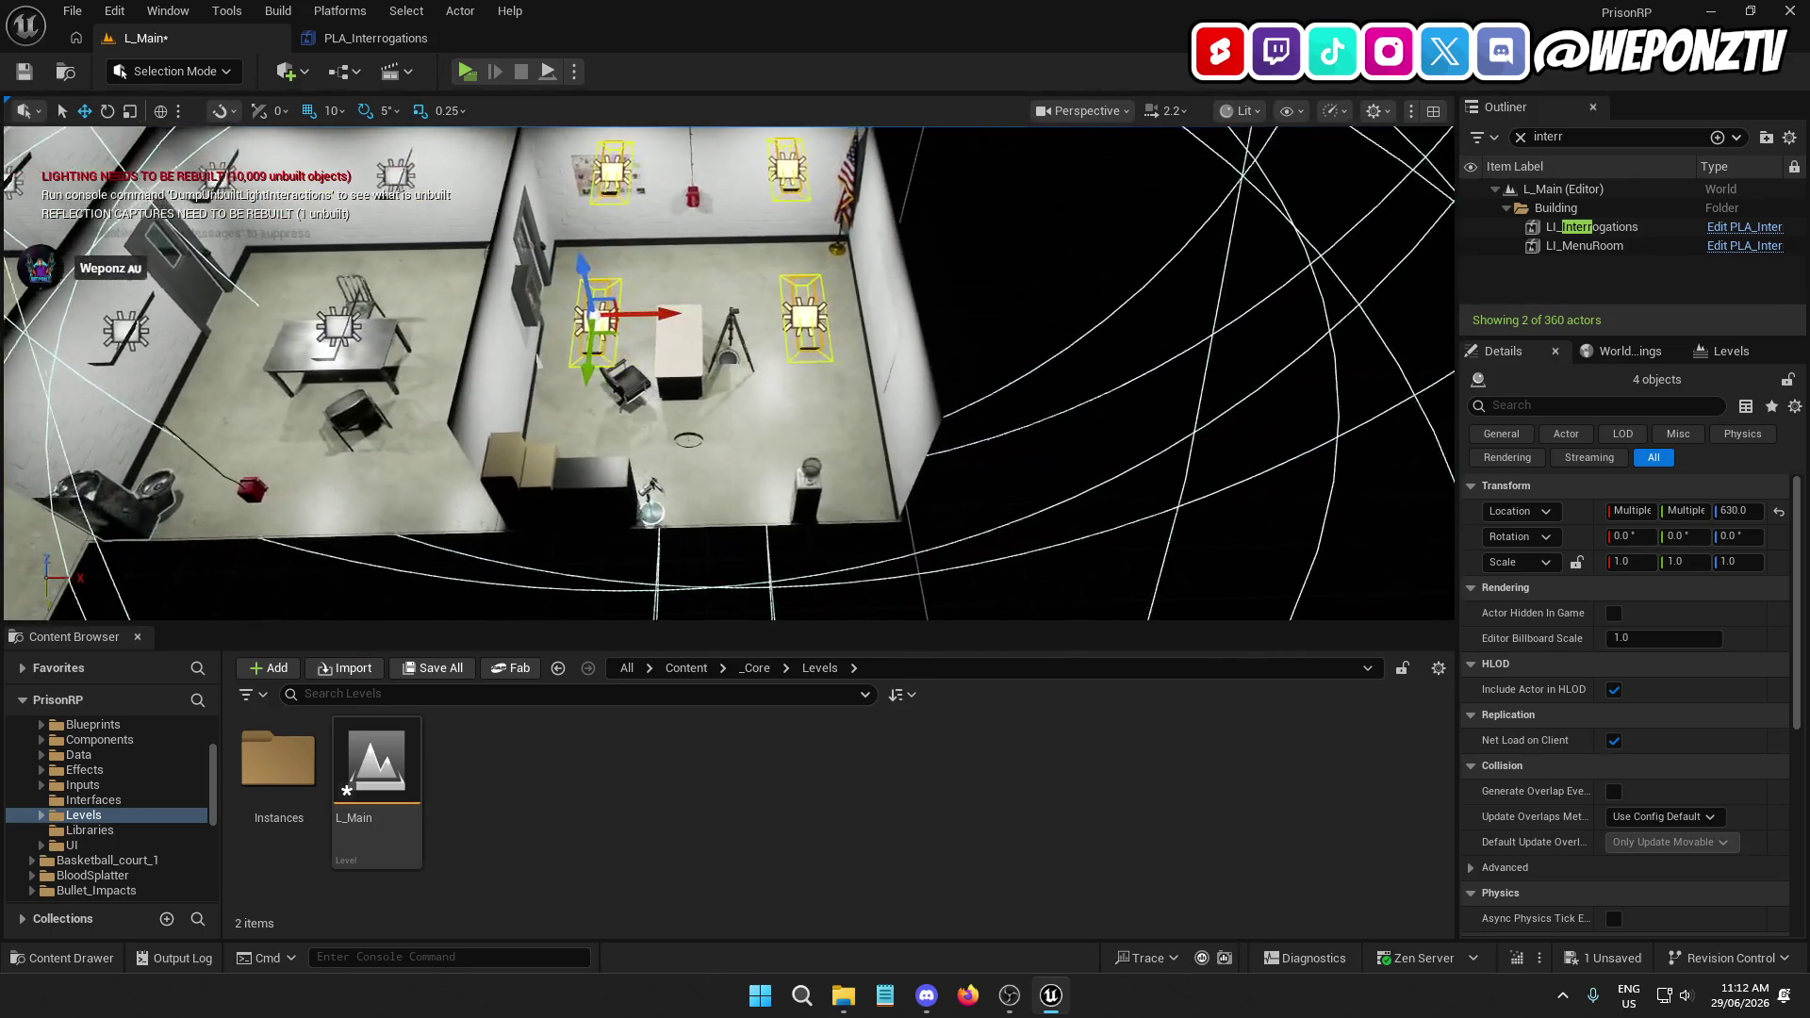
drag(95, 532, 96, 533)
drag(1147, 427, 1147, 427)
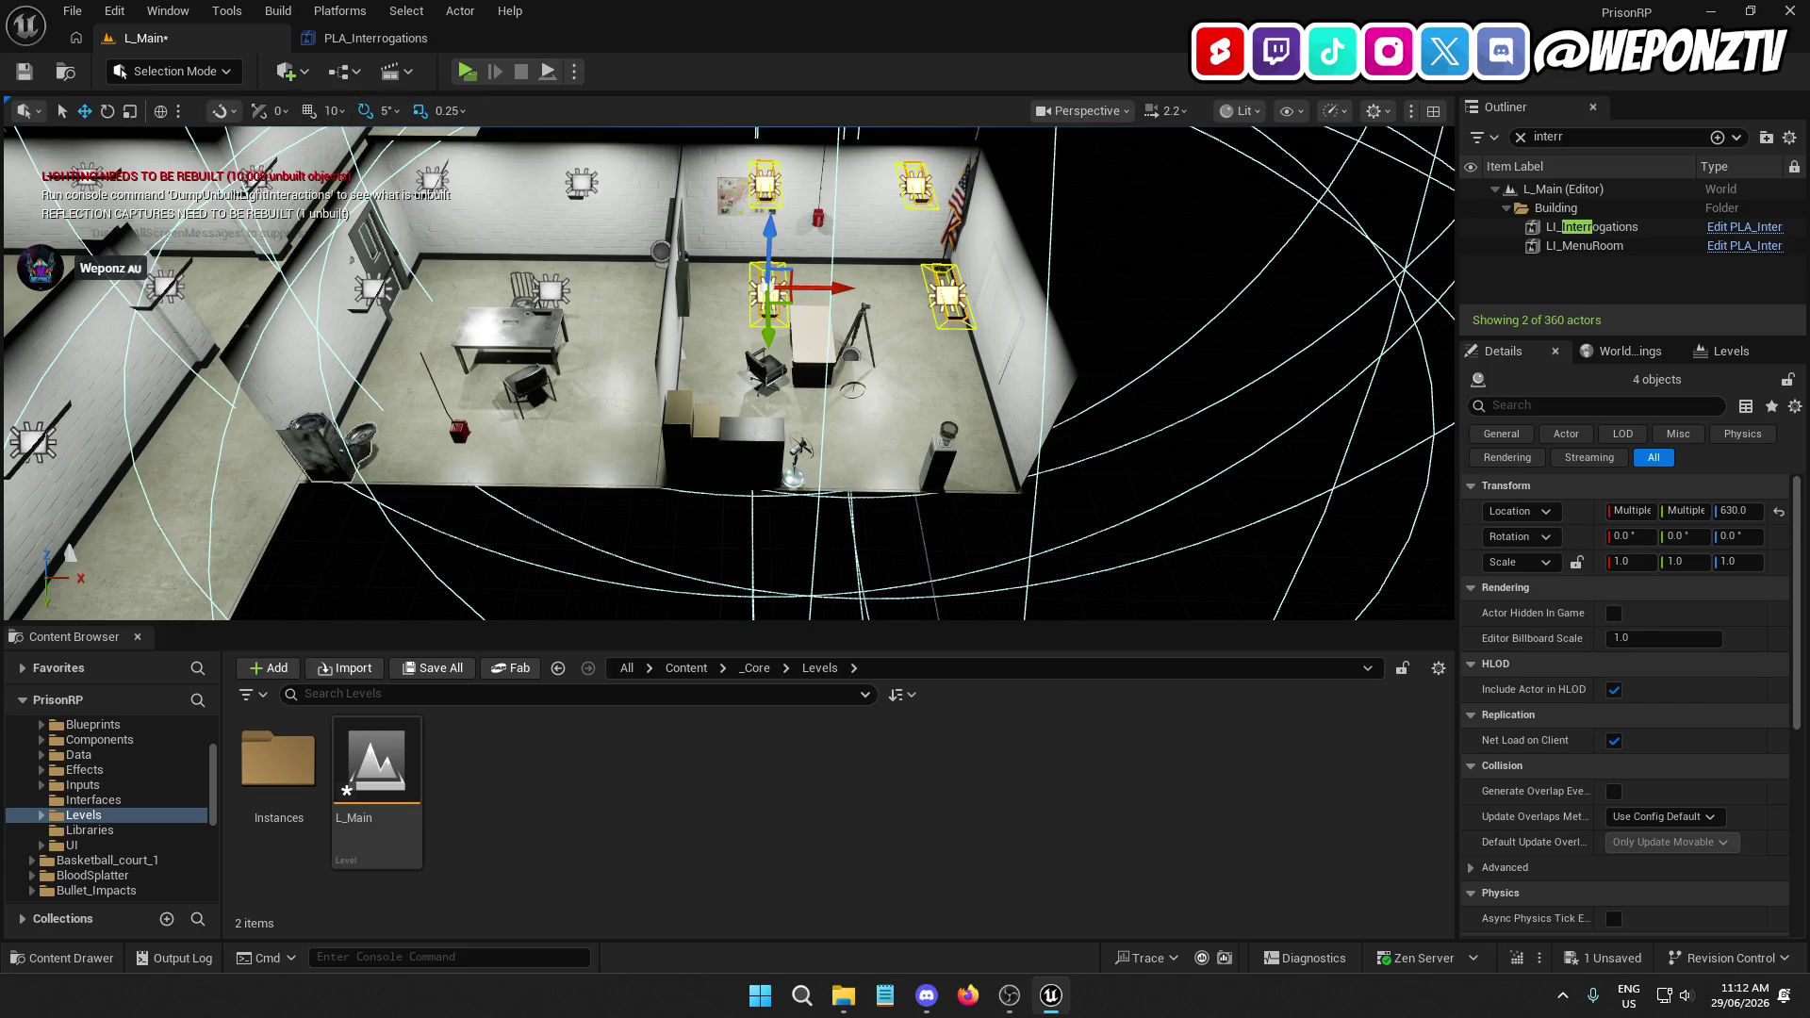
scroll(730, 373, down, 6)
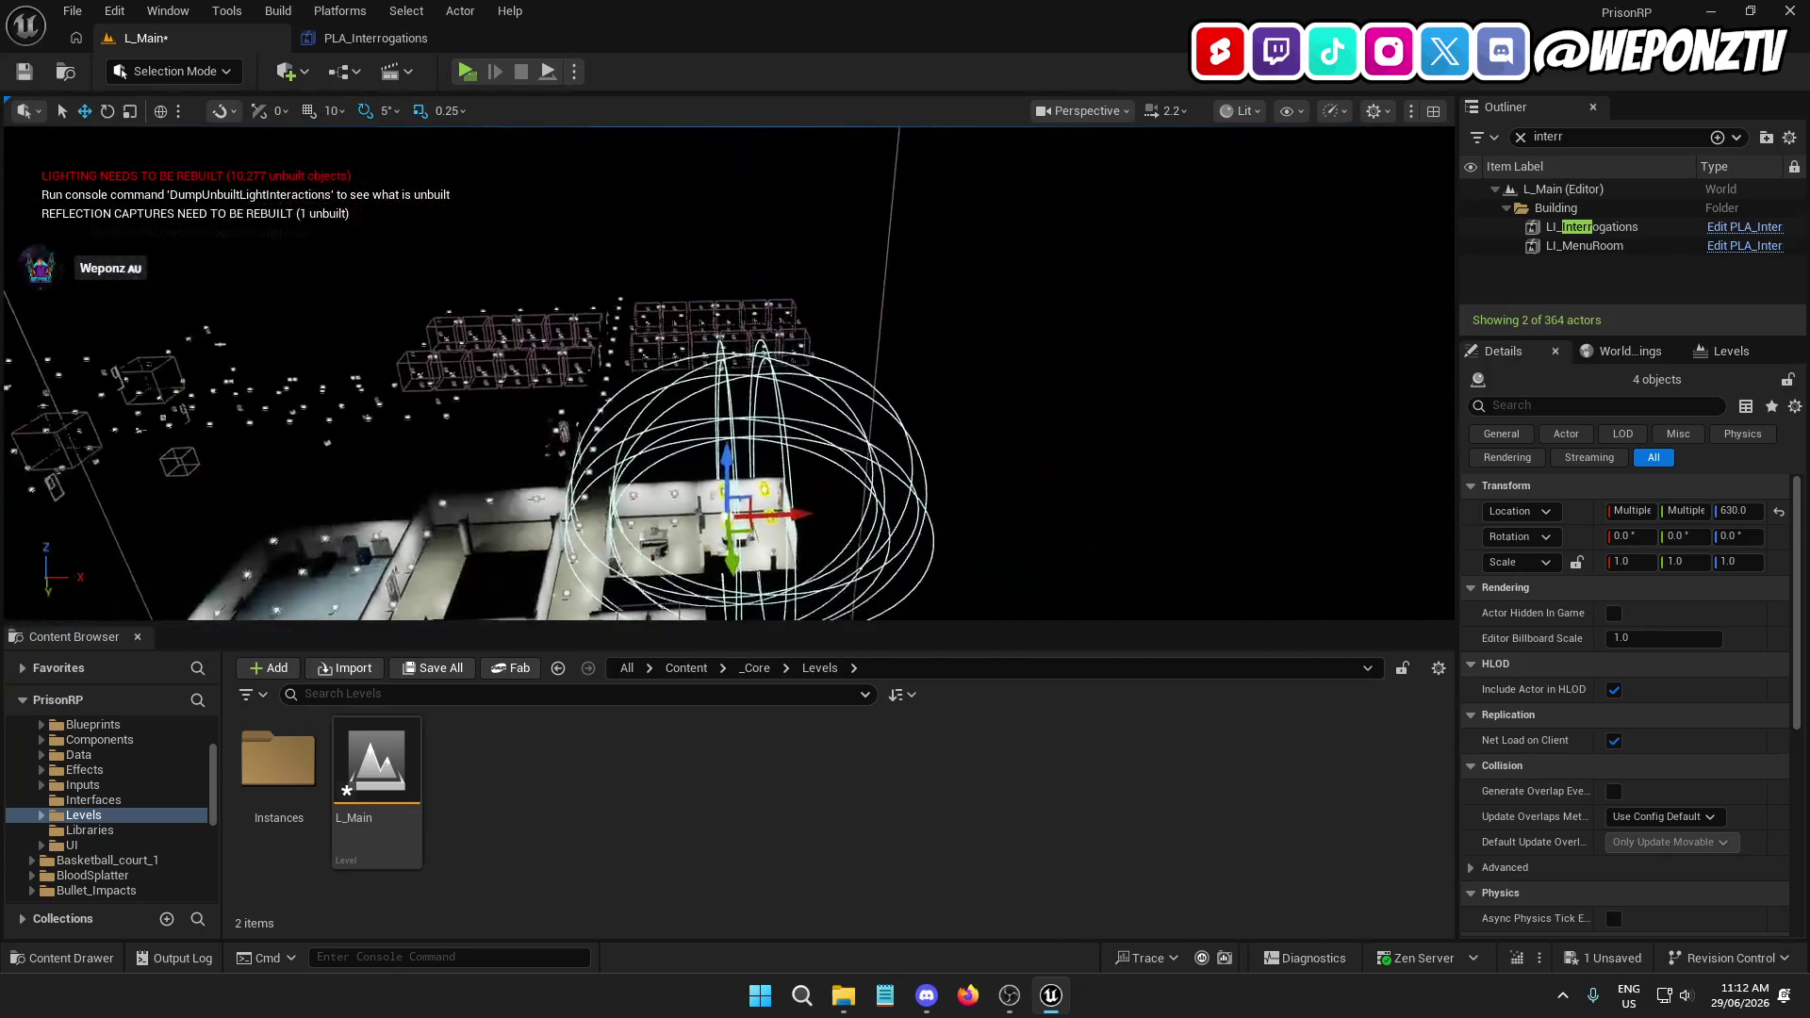
Lift the four lamp copies from Z 630 up to just beneath the menu room ceiling
scroll(731, 377, down, 5)
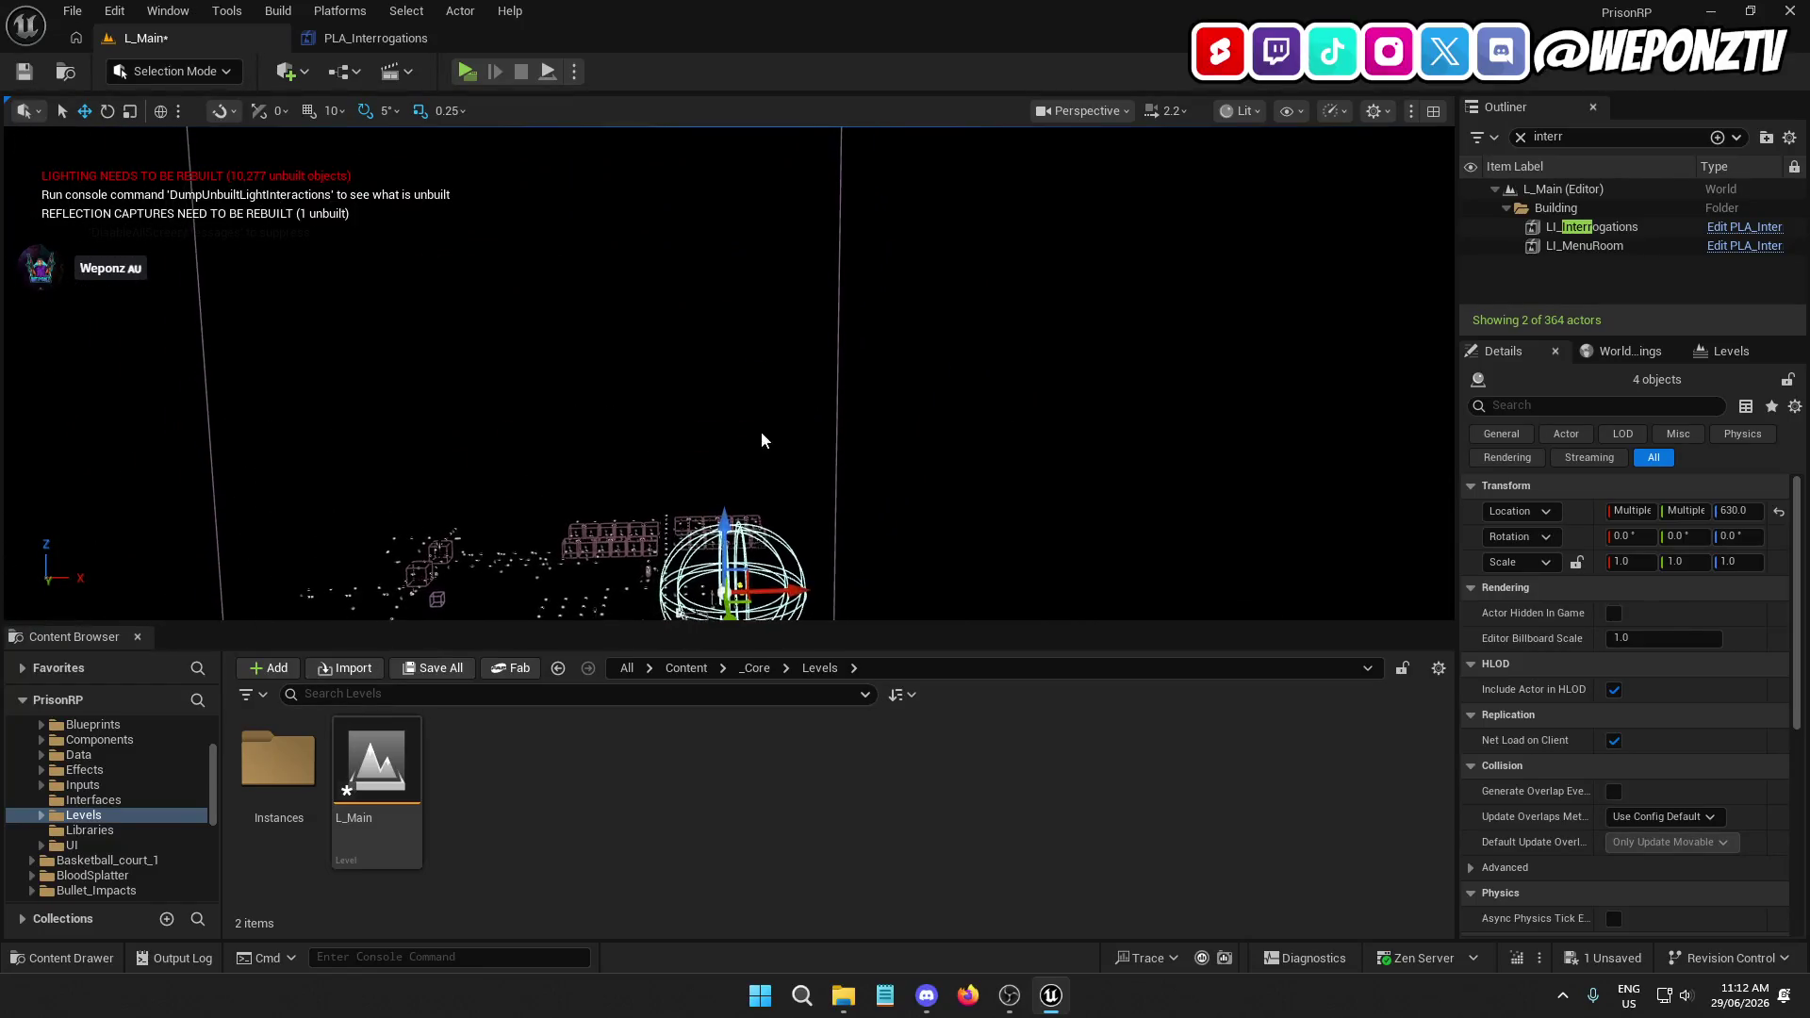
drag(722, 512, 724, 137)
key(f)
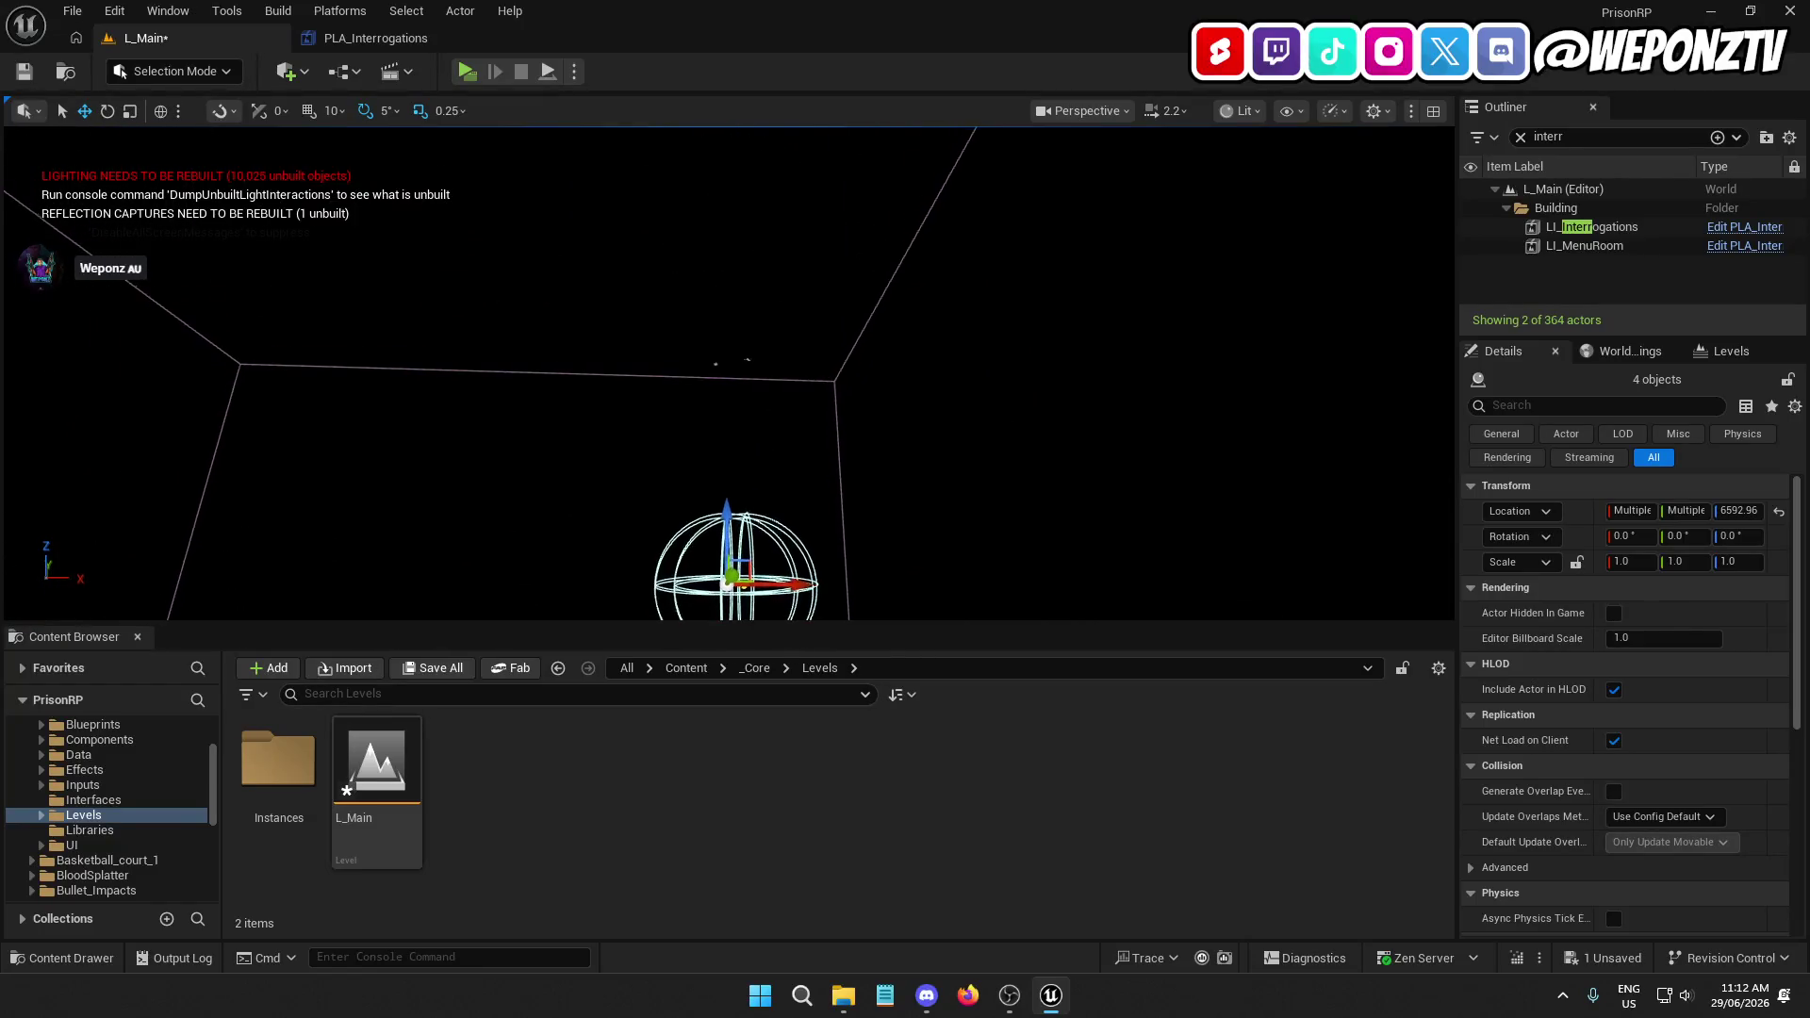
drag(751, 345, 752, 283)
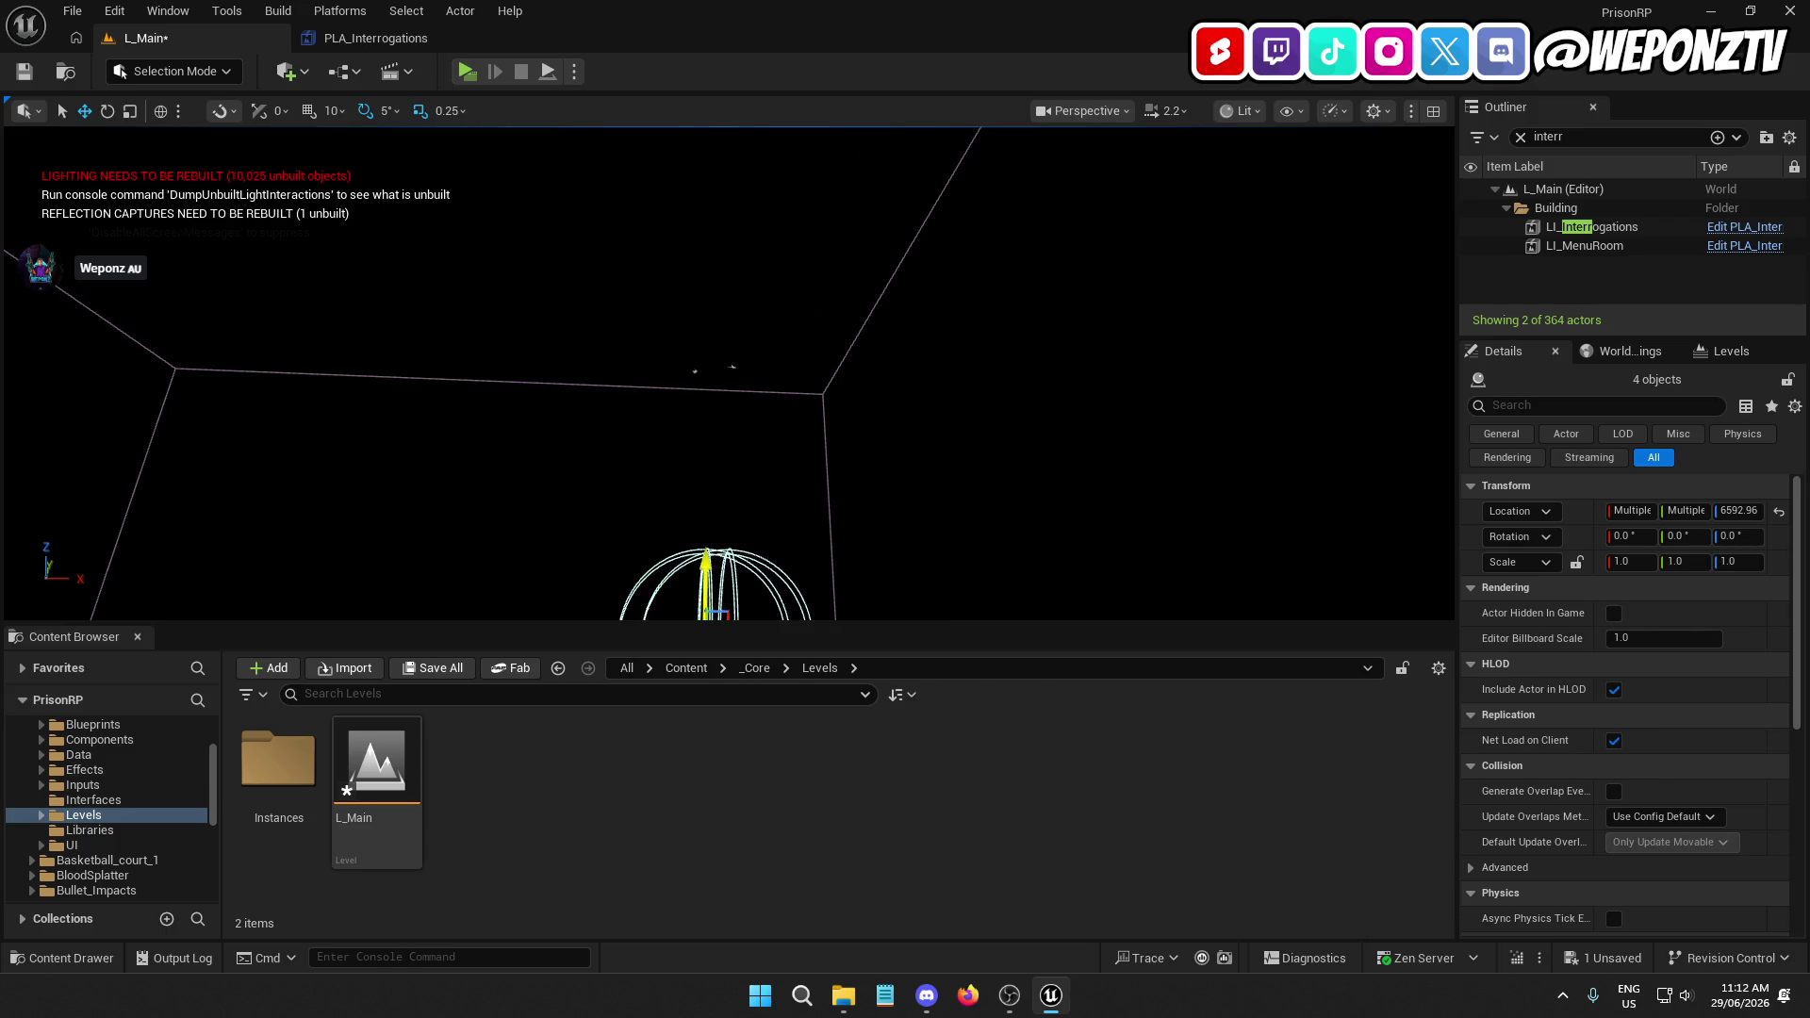
scroll(730, 377, up, 5)
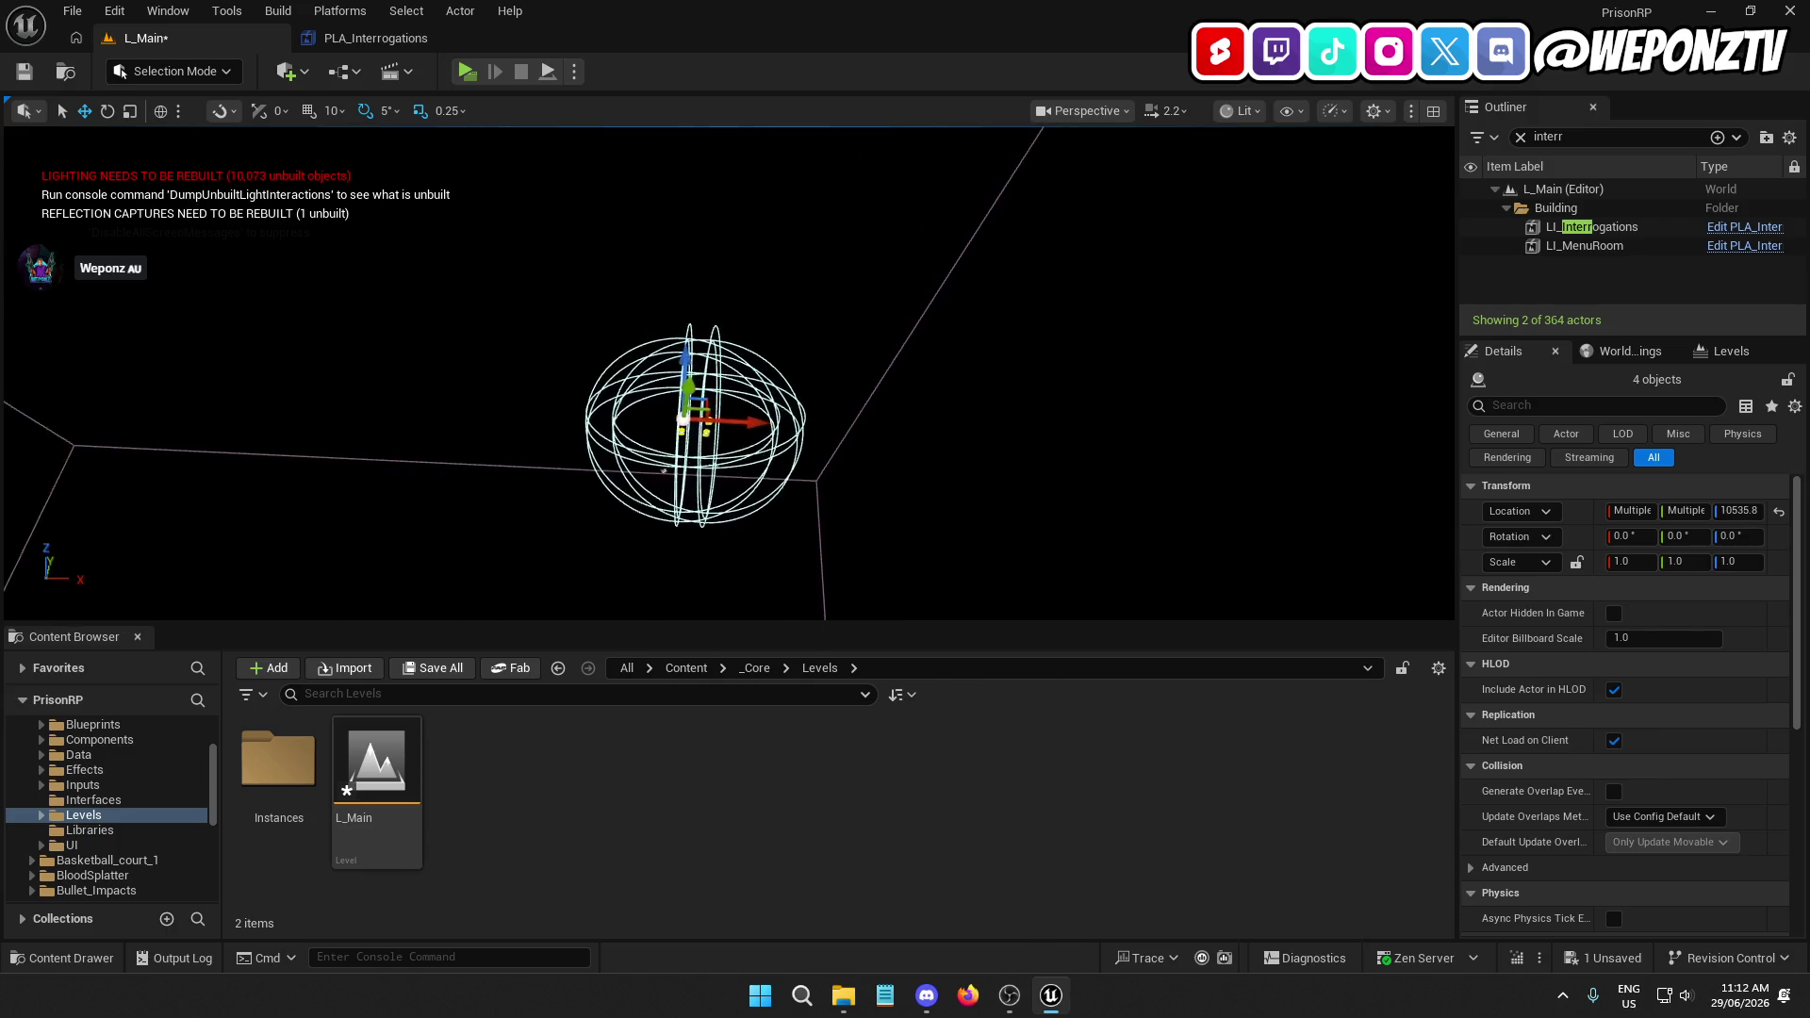
scroll(731, 377, up, 6)
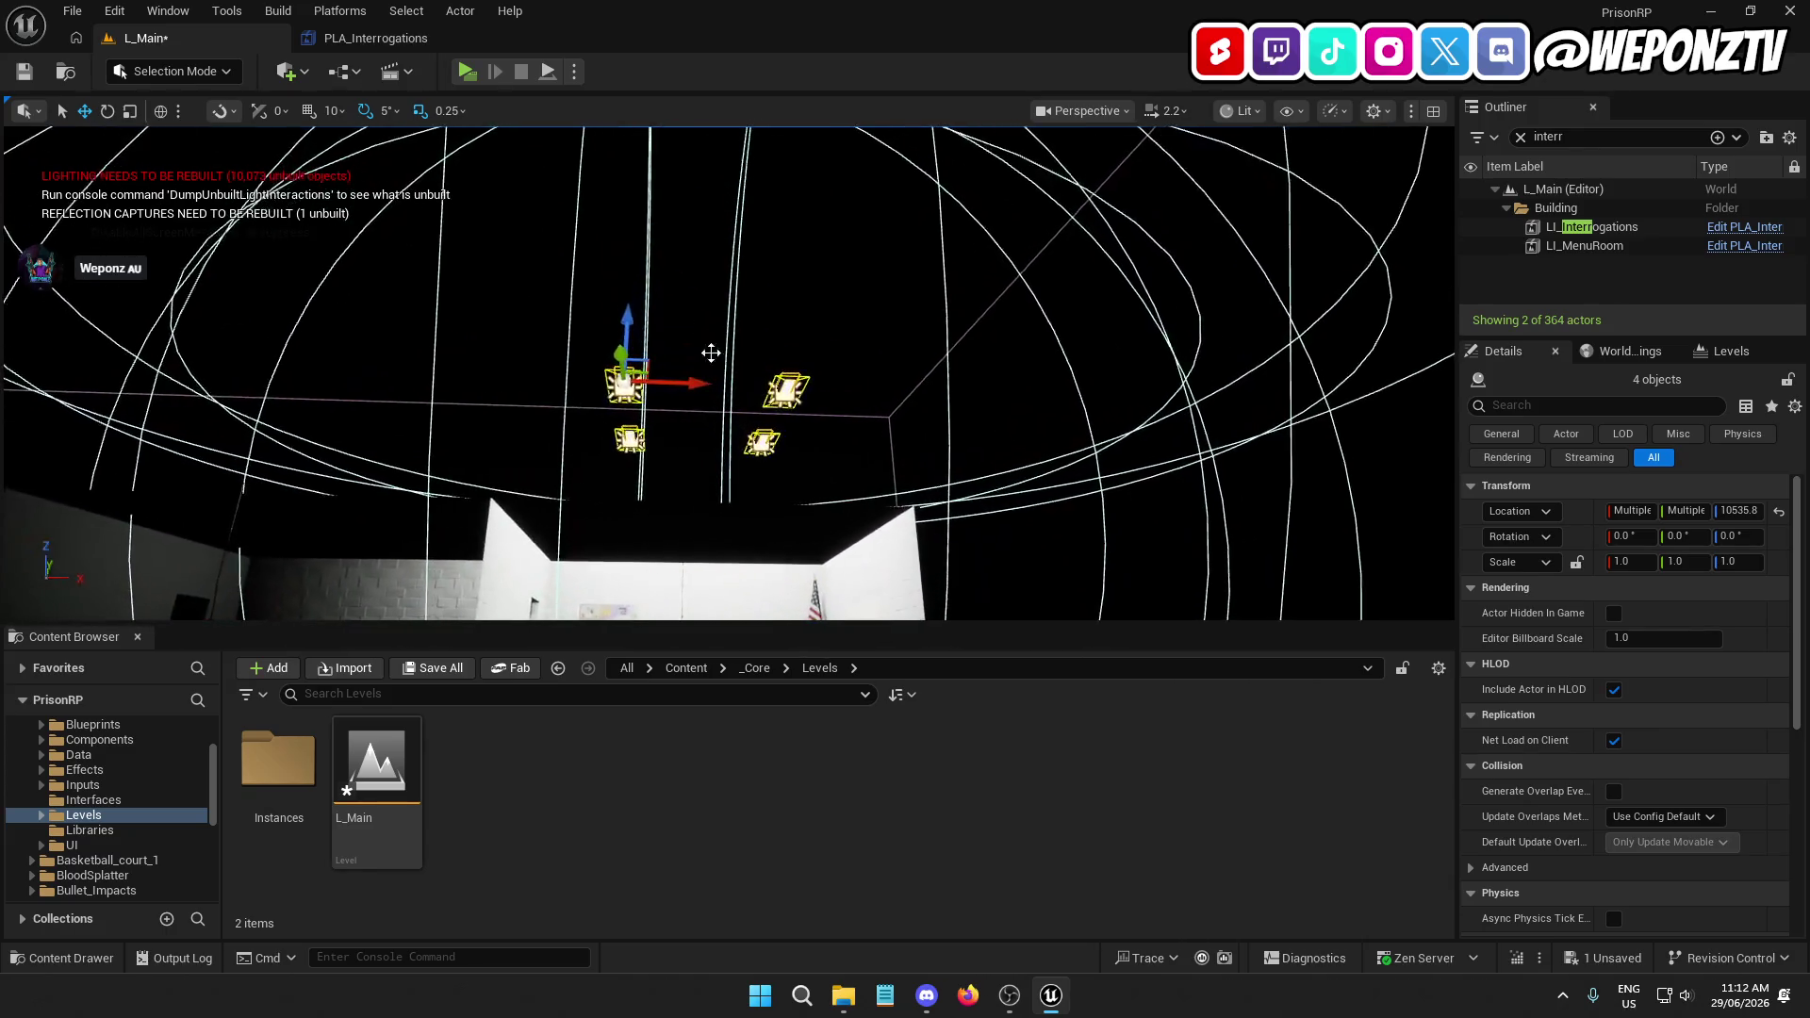
drag(625, 318, 627, 525)
scroll(730, 377, up, 5)
mouse_move(730, 377)
mouse_down()
mouse_move(716, 321)
mouse_move(698, 358)
mouse_move(622, 368)
mouse_move(614, 318)
mouse_up()
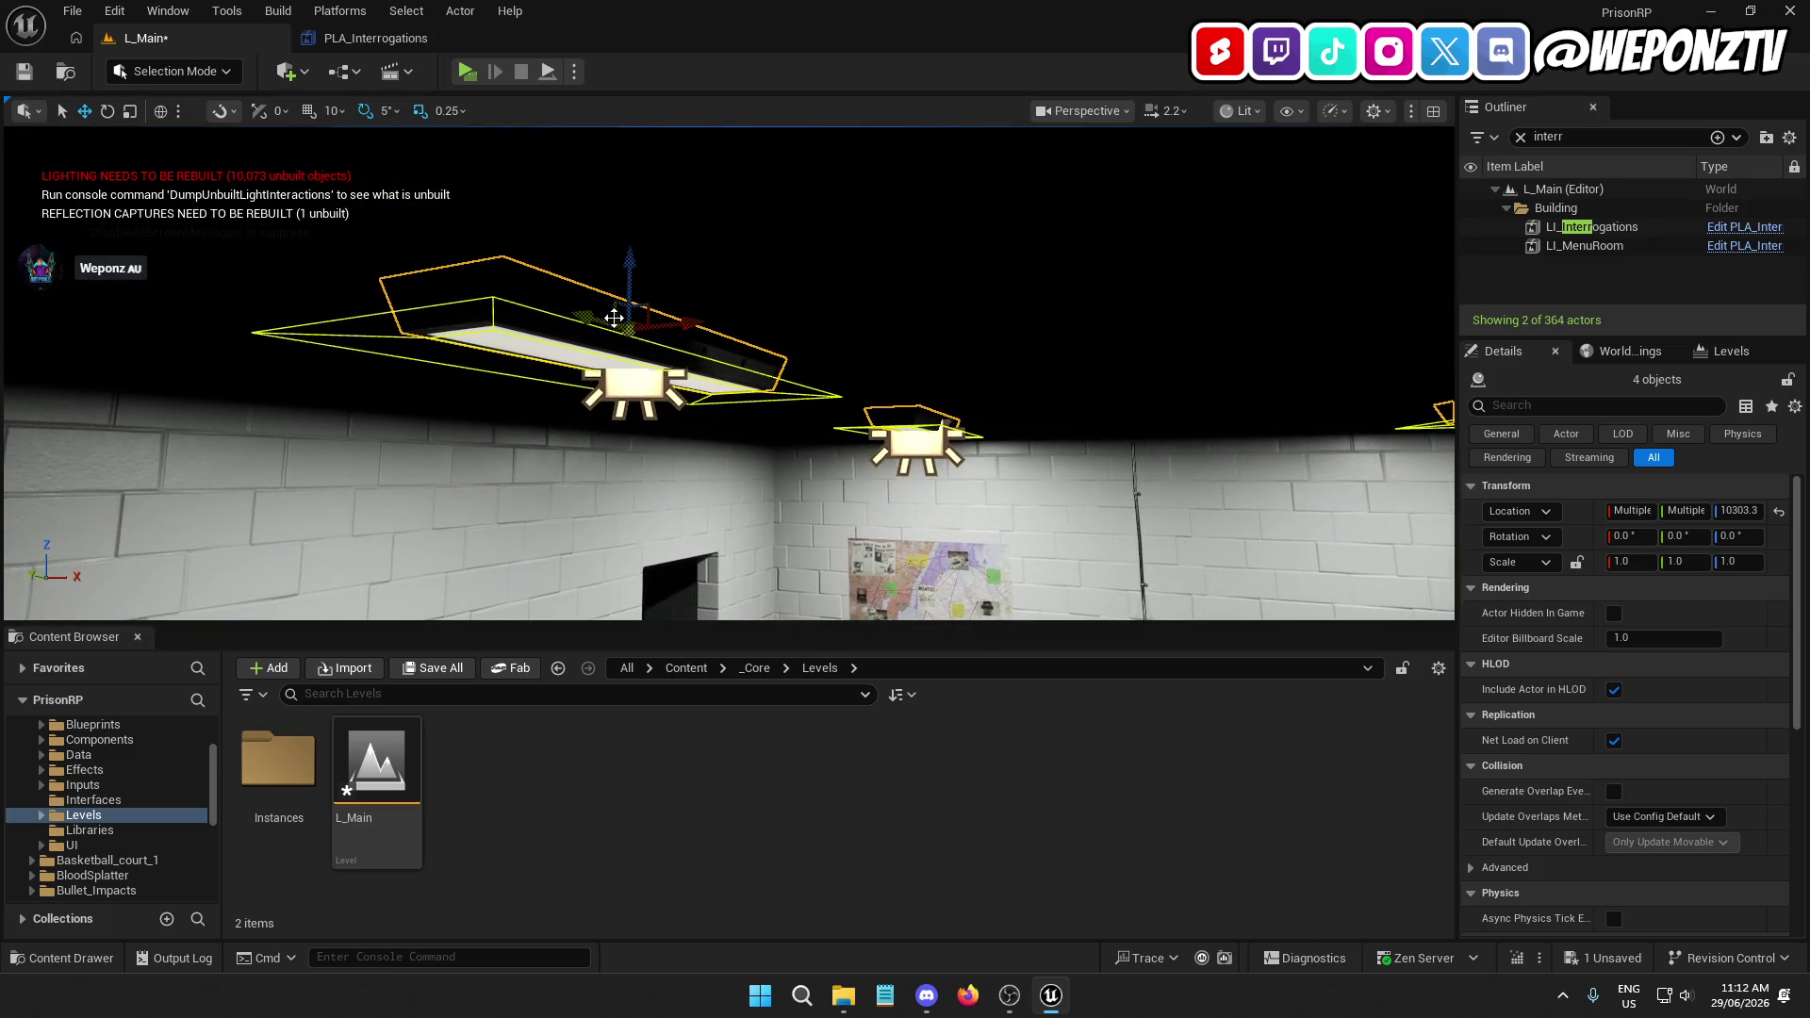
mouse_move(632, 245)
mouse_down()
mouse_move(635, 220)
mouse_move(642, 238)
mouse_up()
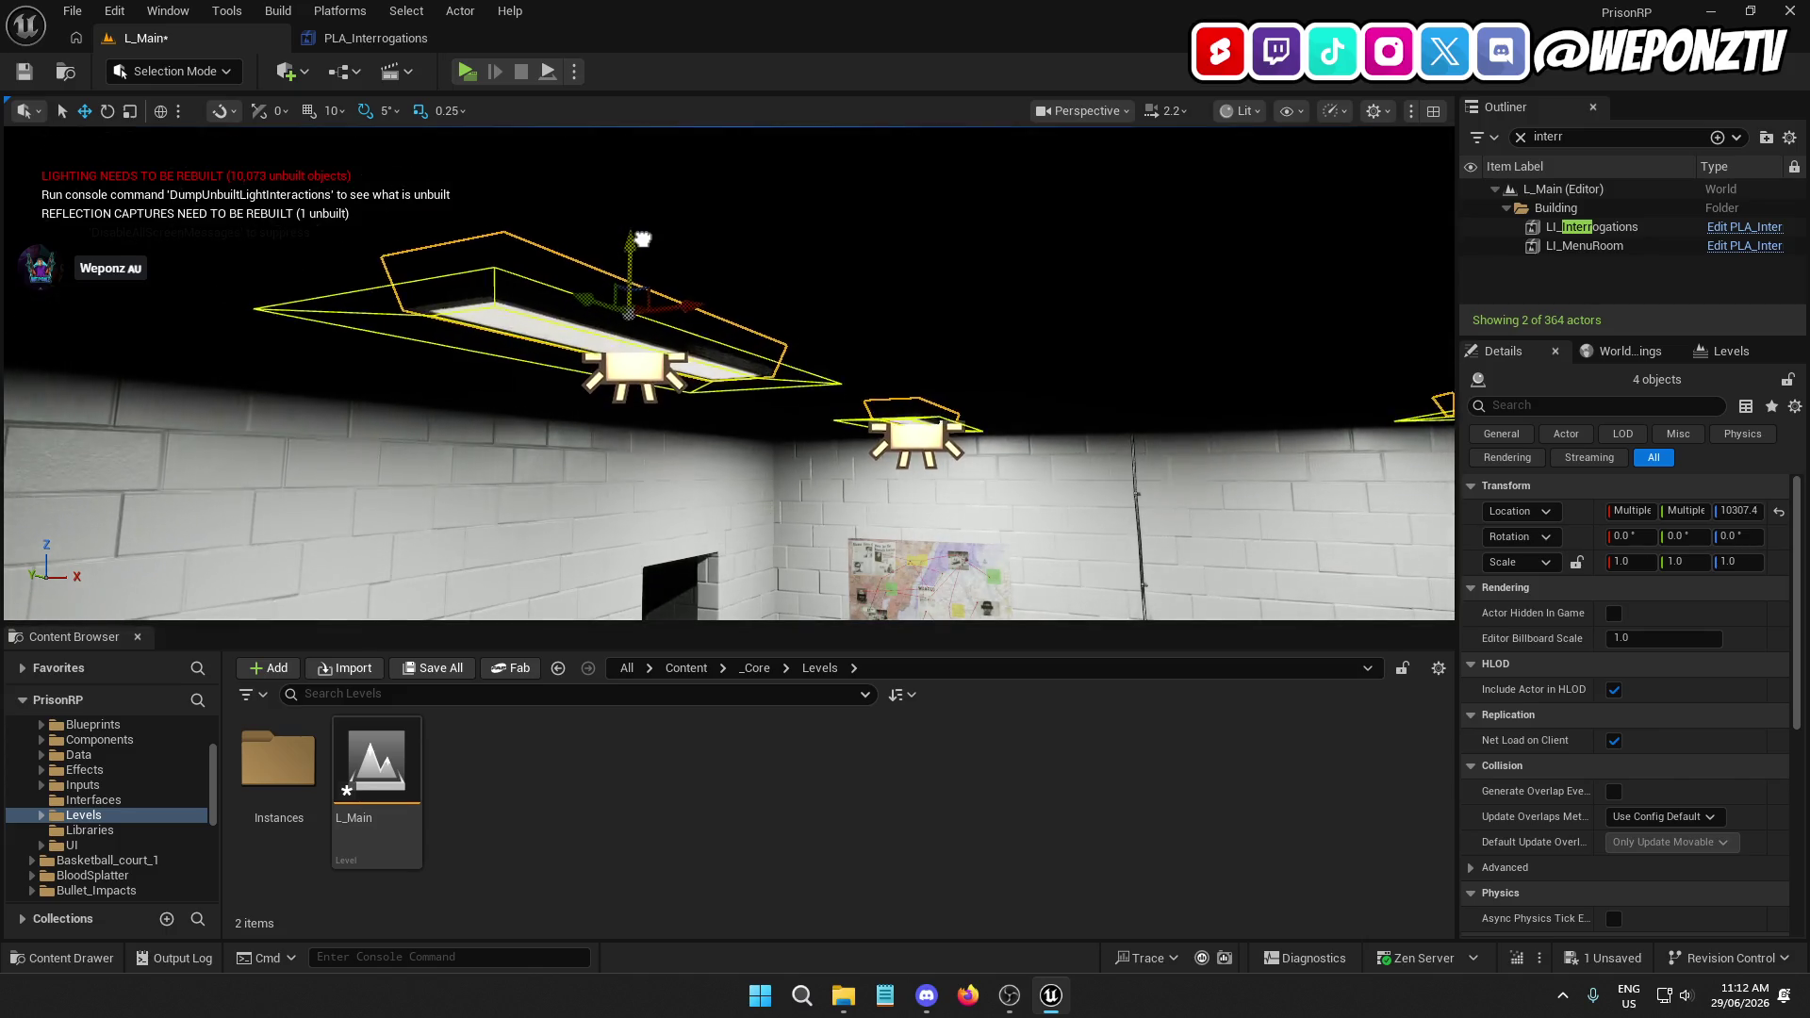
drag(692, 361, 692, 361)
click(539, 309)
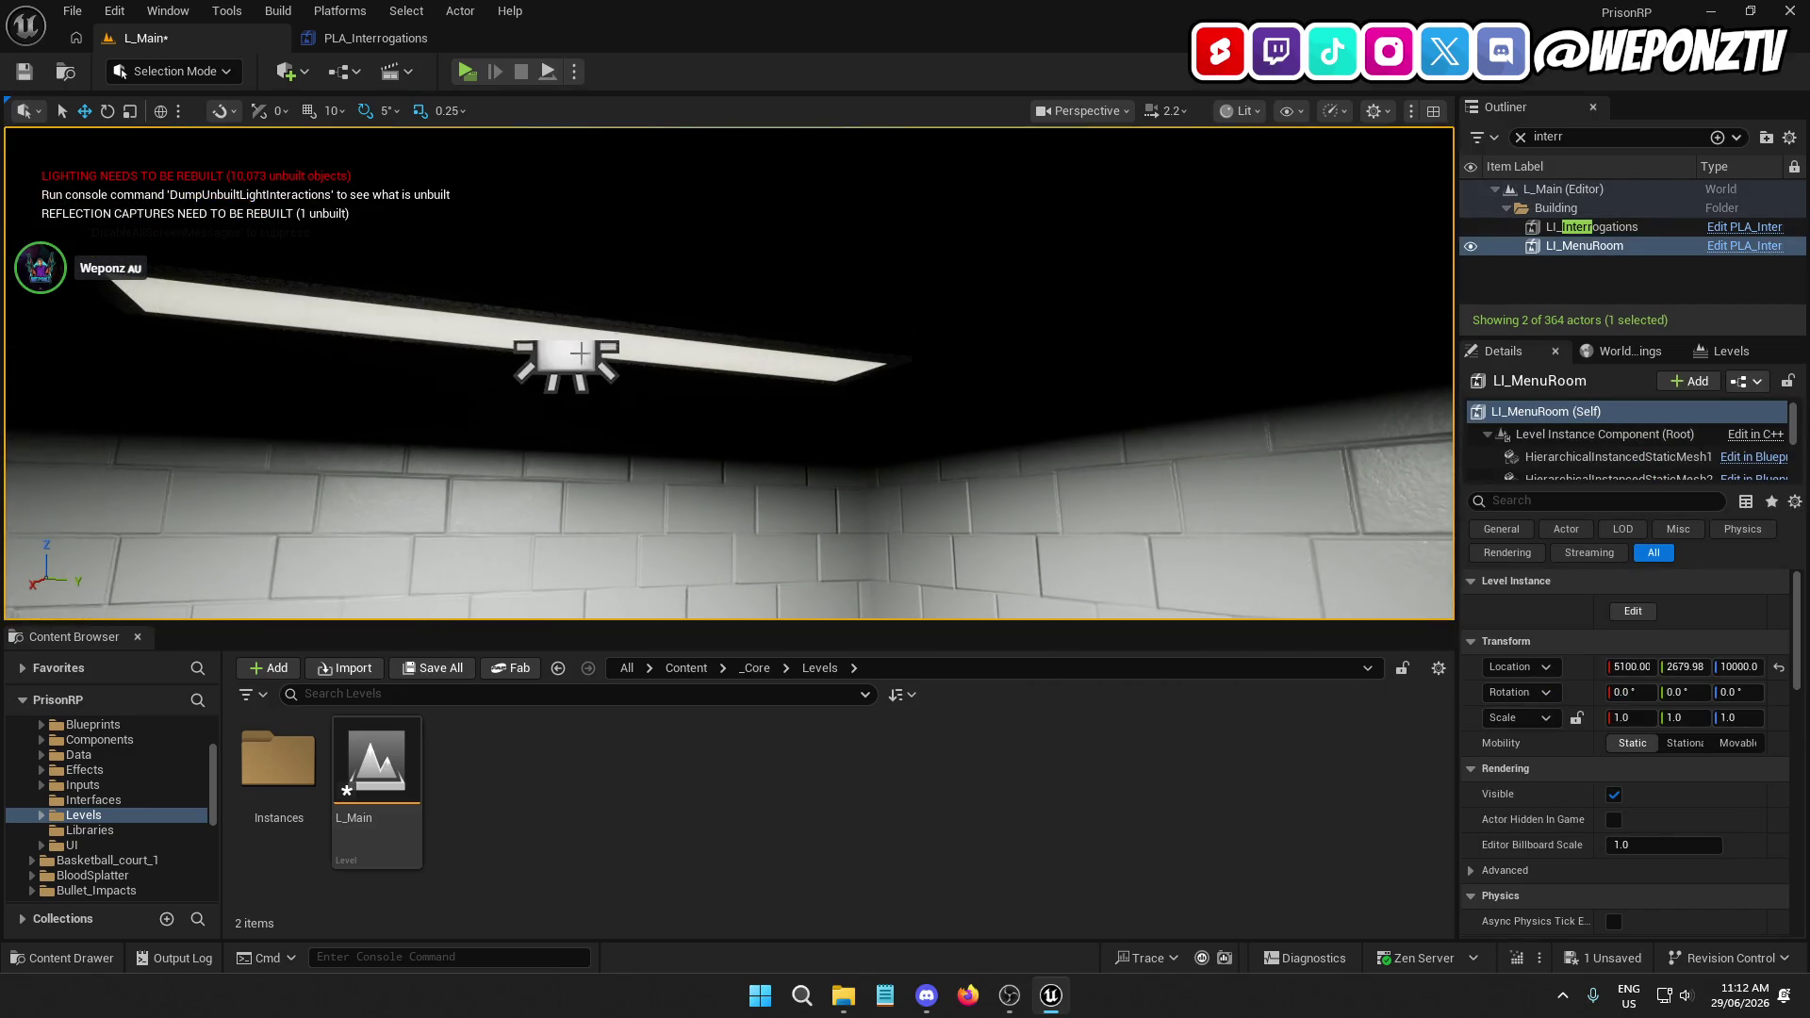
Adjust one ceiling lamp's height until it sits flush under the ceiling
click(635, 332)
mouse_move(580, 222)
mouse_down()
mouse_move(602, 170)
mouse_move(591, 375)
mouse_move(569, 302)
mouse_move(647, 251)
mouse_move(671, 187)
mouse_move(650, 254)
mouse_move(677, 239)
mouse_up()
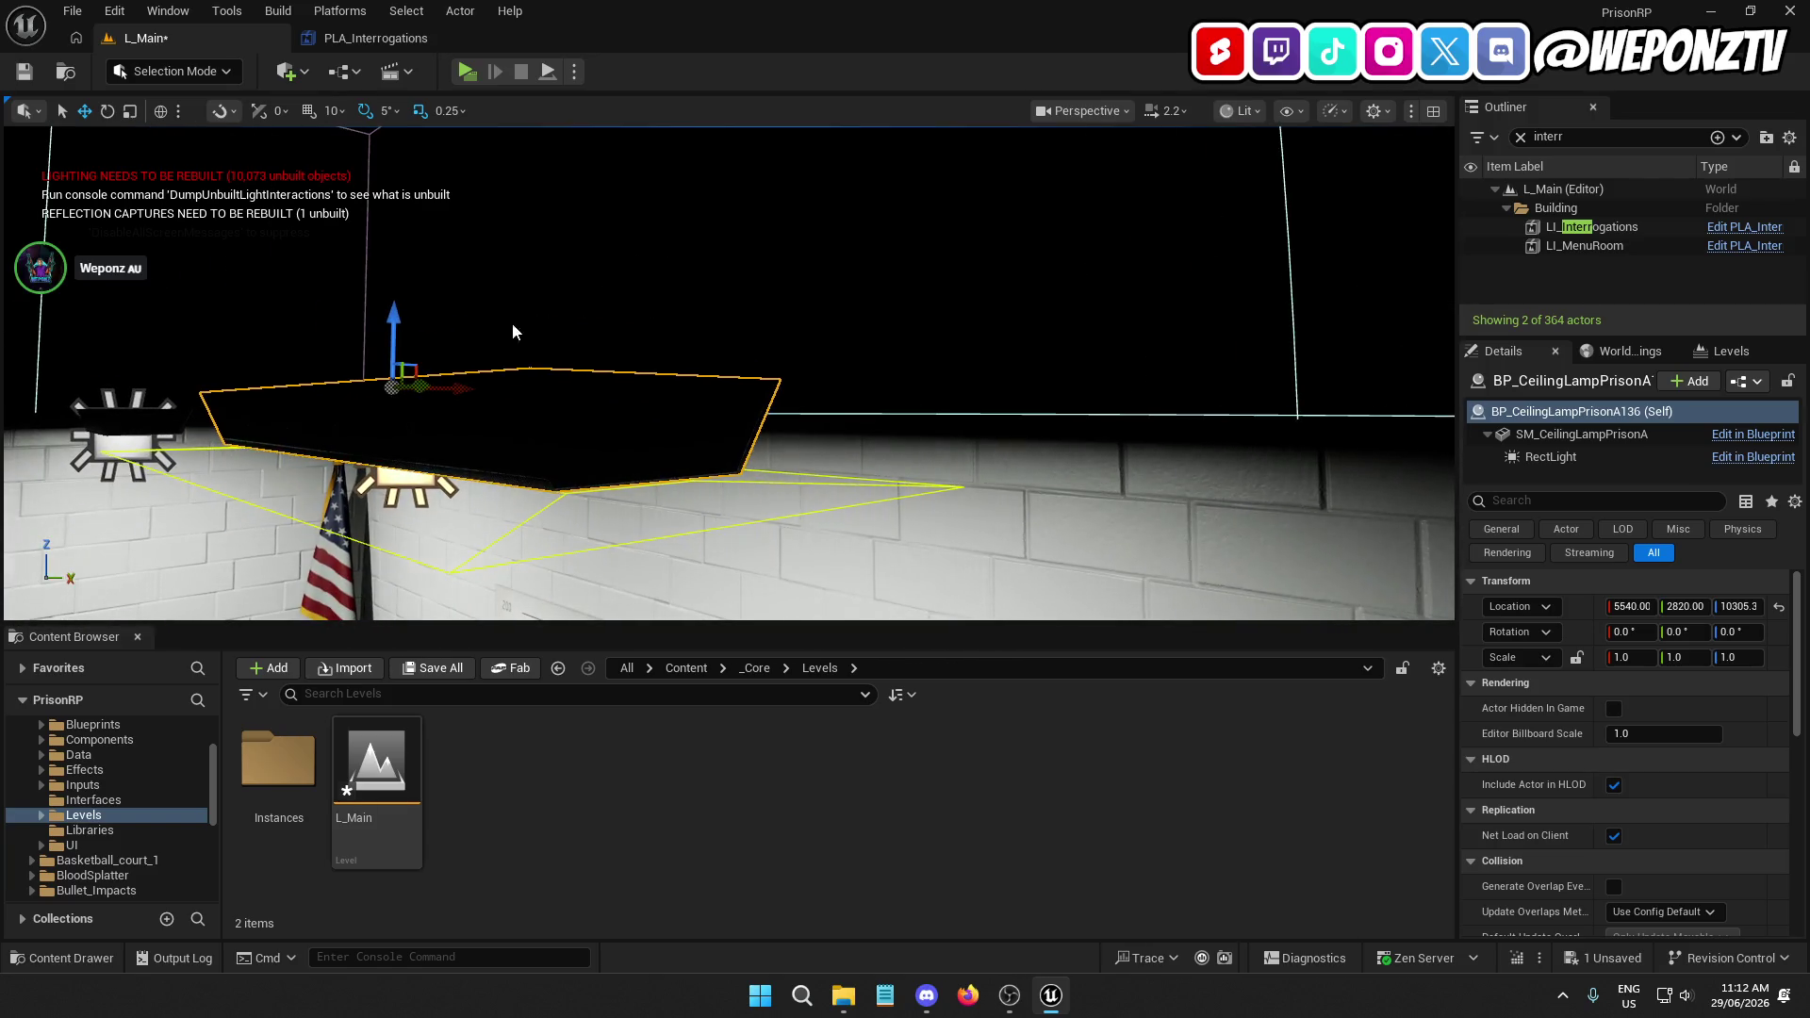
mouse_move(385, 311)
mouse_down()
mouse_move(392, 343)
mouse_move(436, 348)
mouse_move(448, 324)
mouse_up()
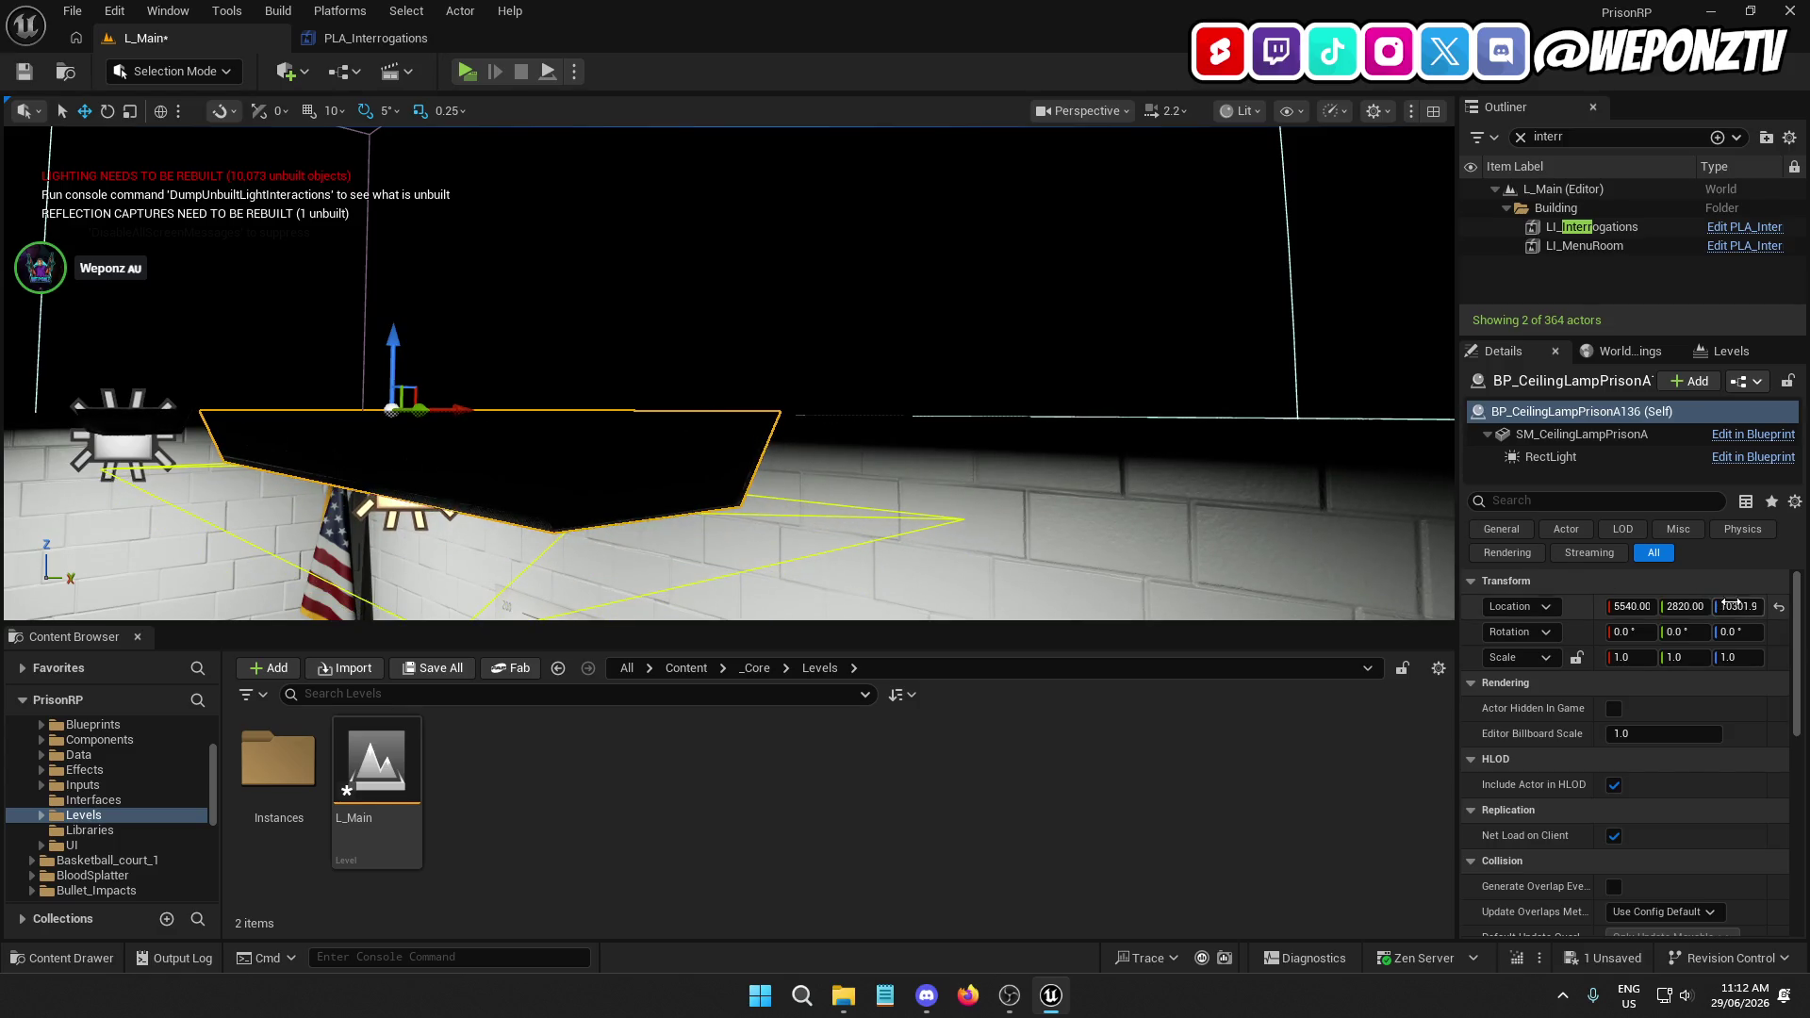
mouse_move(1042, 513)
mouse_down()
mouse_move(1008, 528)
mouse_move(959, 447)
mouse_up()
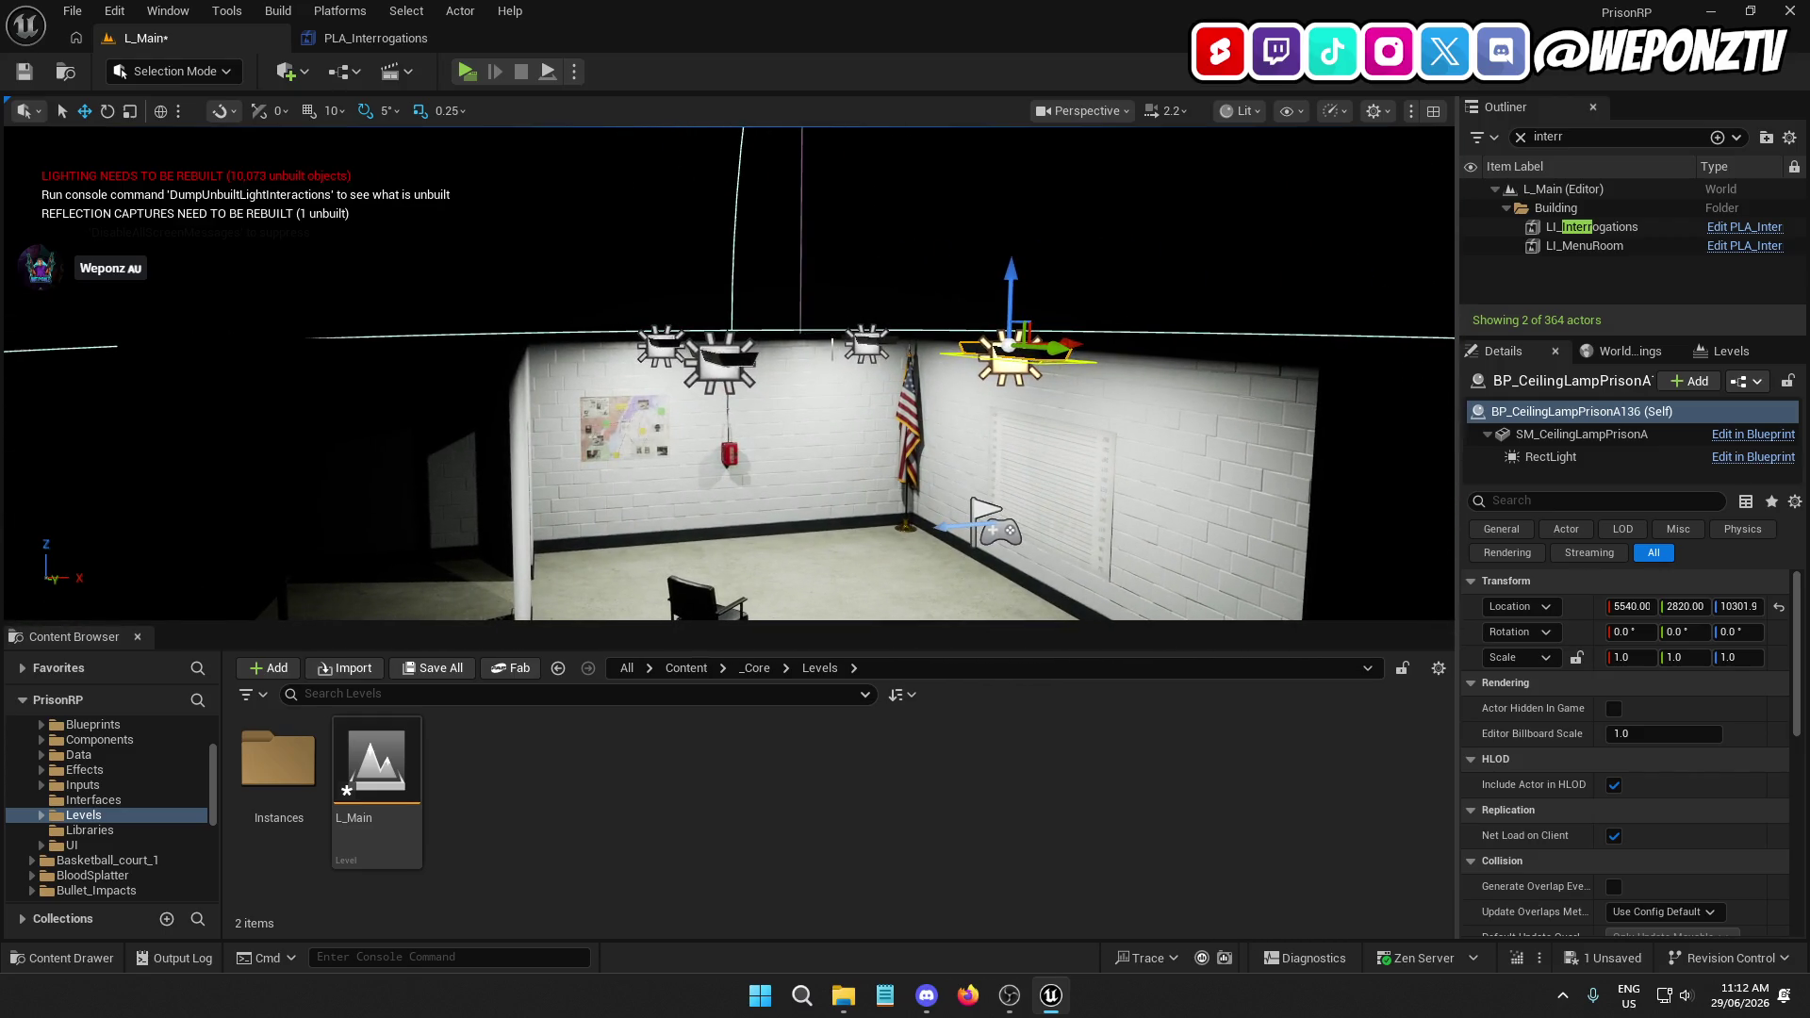
Select all four lamps and set one shared Location Z in the Details panel
click(865, 347)
ctrl+click(727, 360)
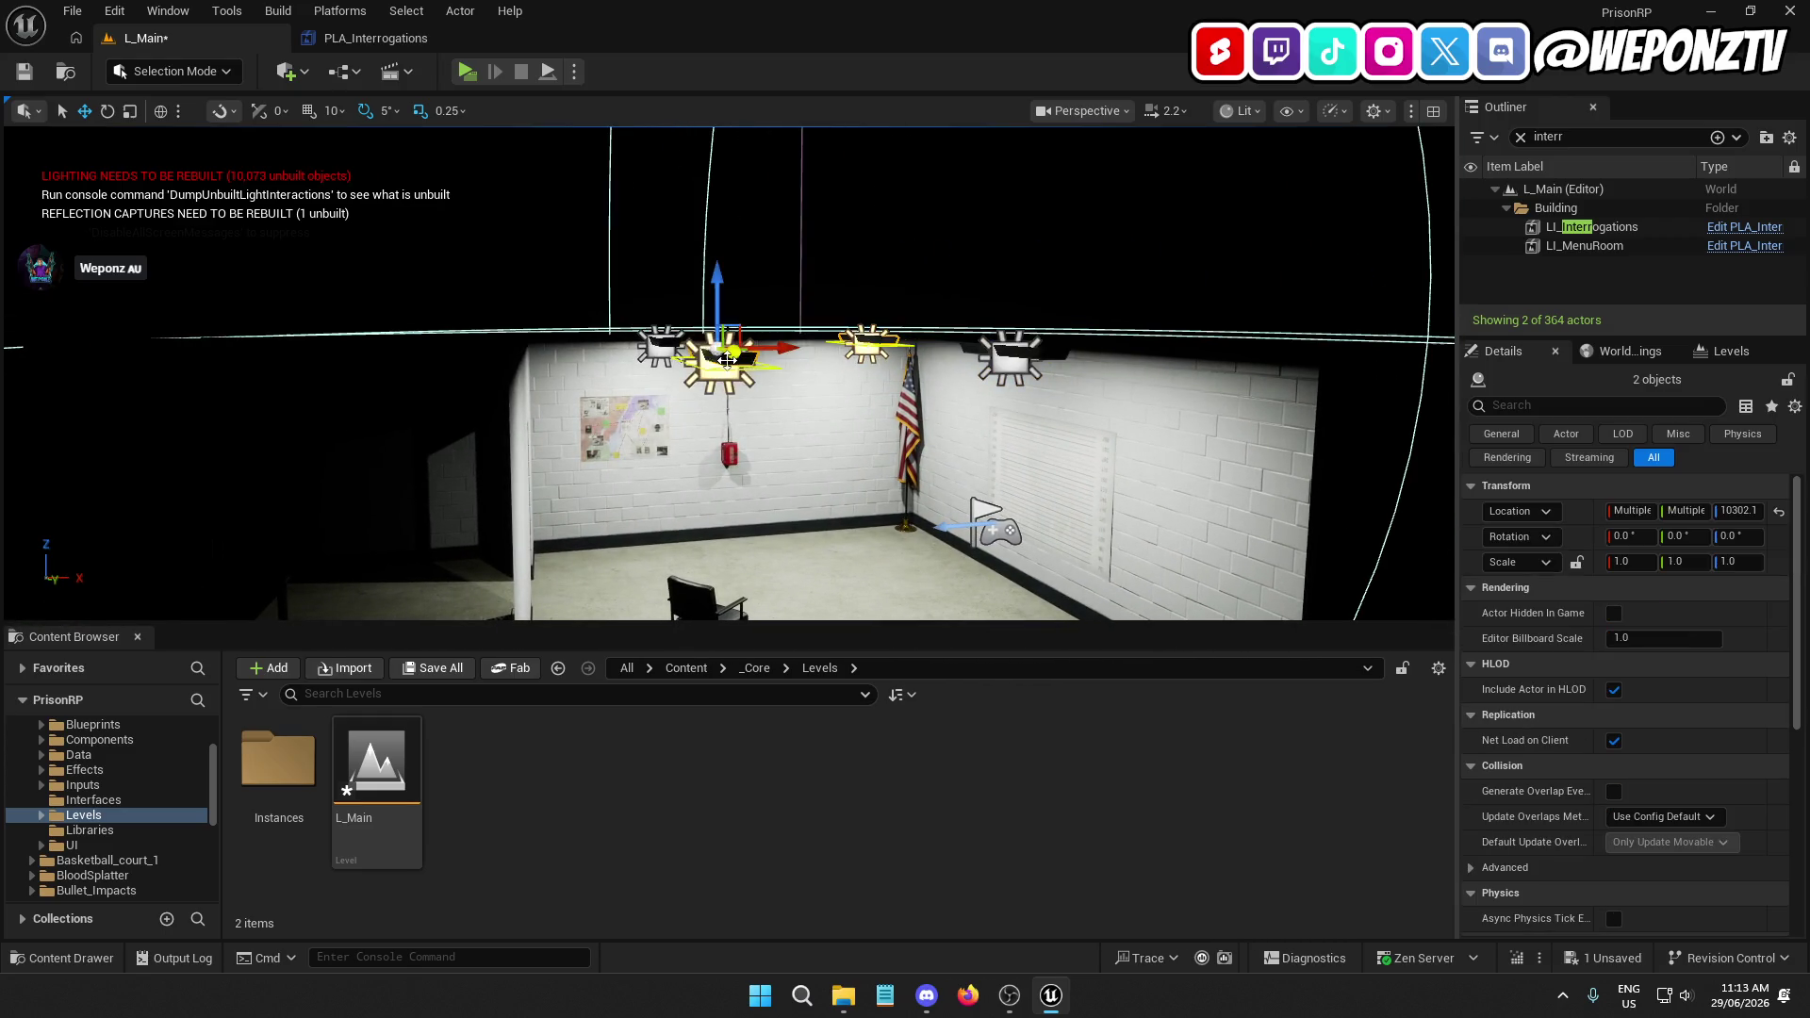
ctrl+click(662, 331)
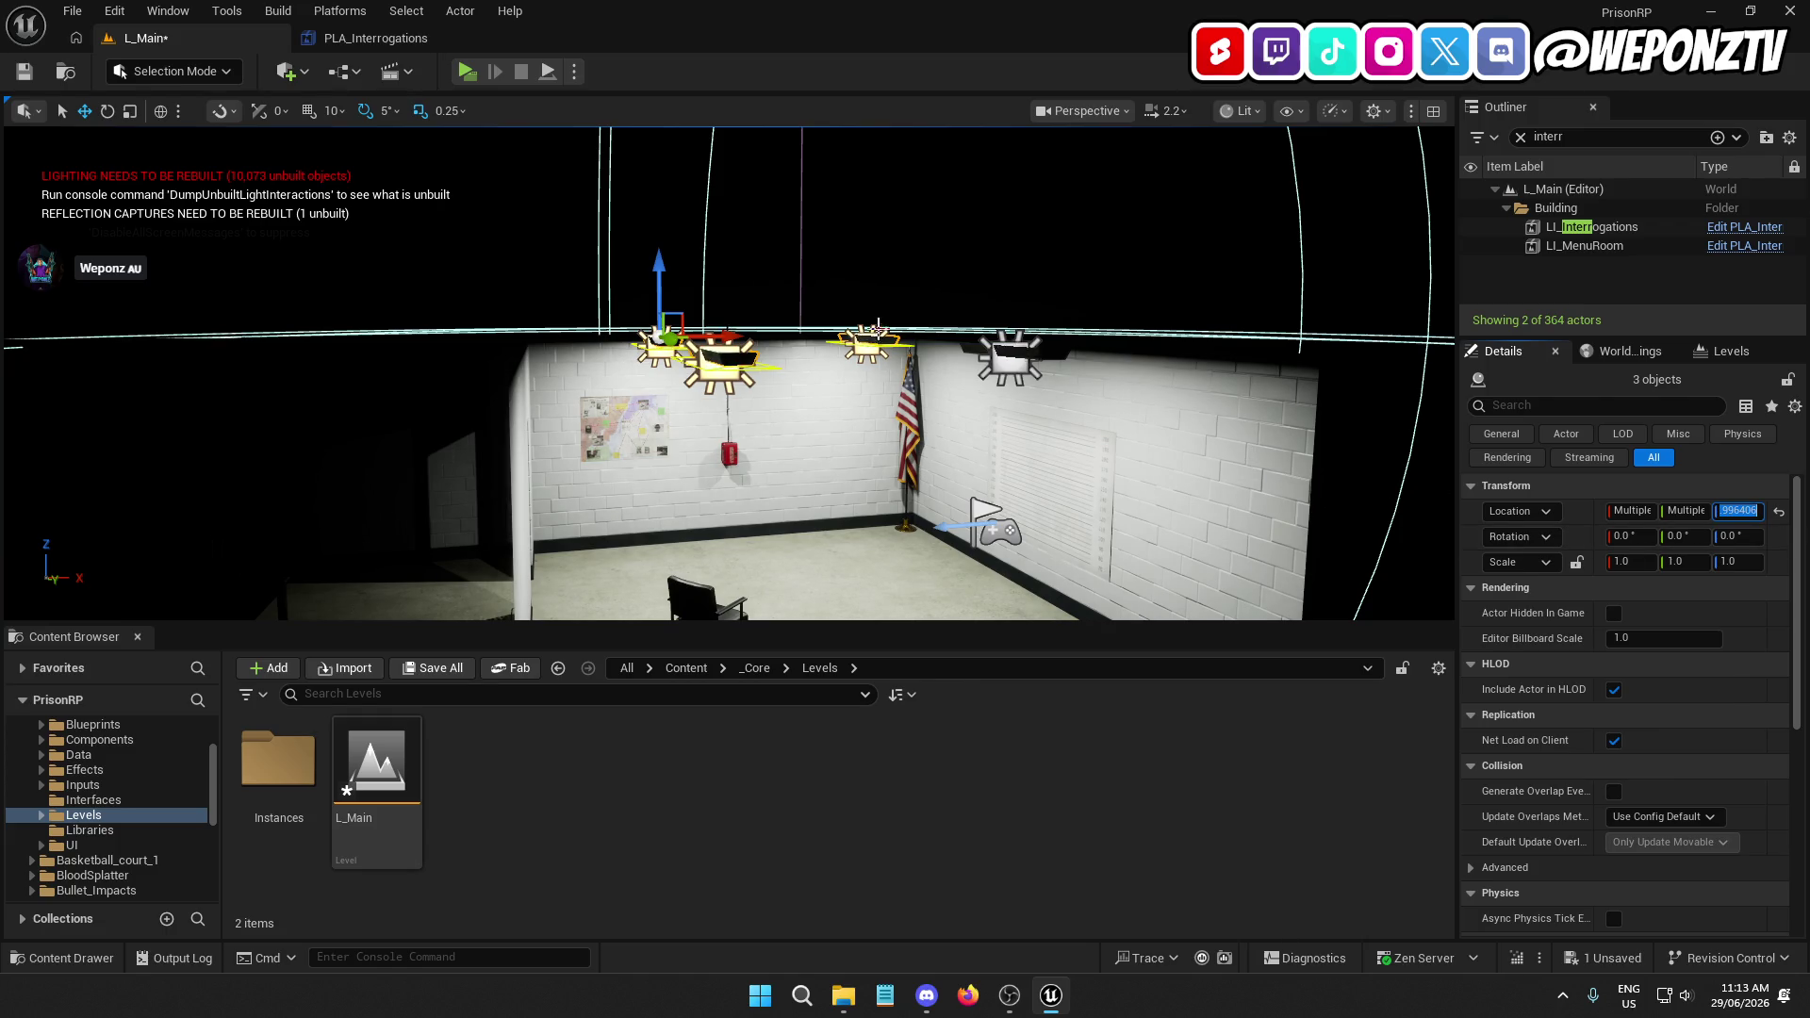
click(1011, 357)
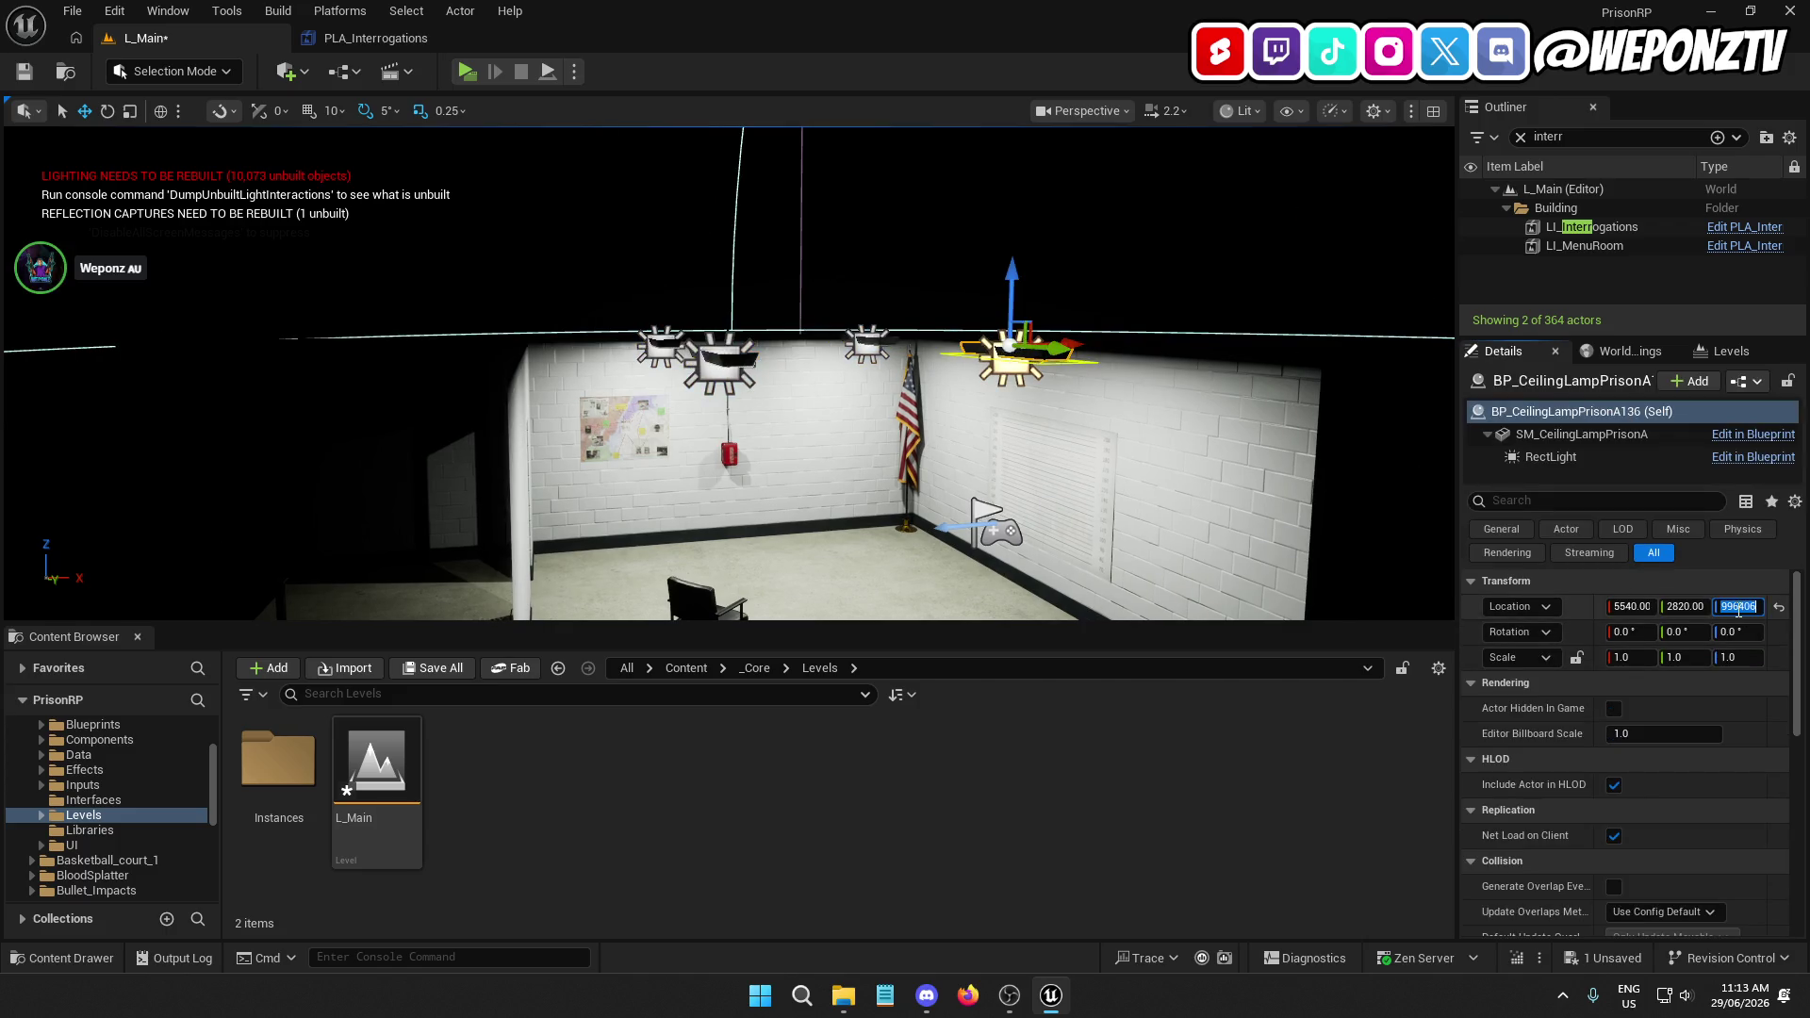
key(ctrl+z)
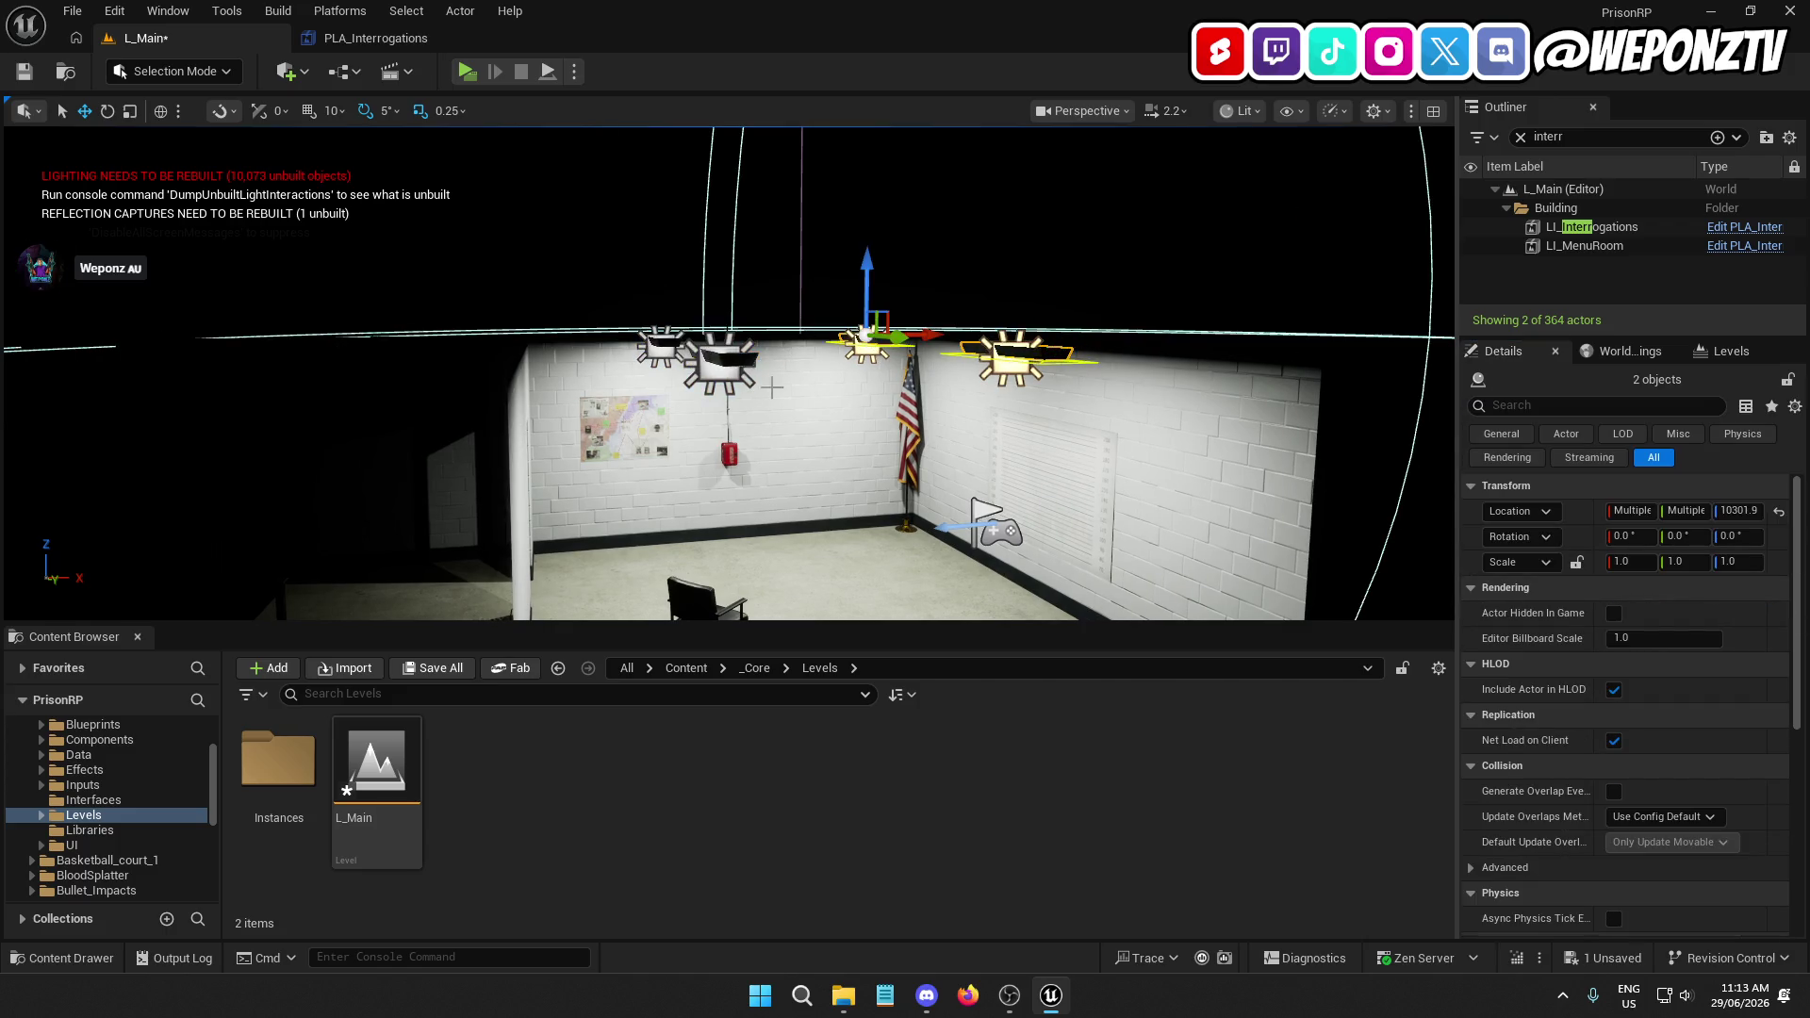
ctrl+click(652, 341)
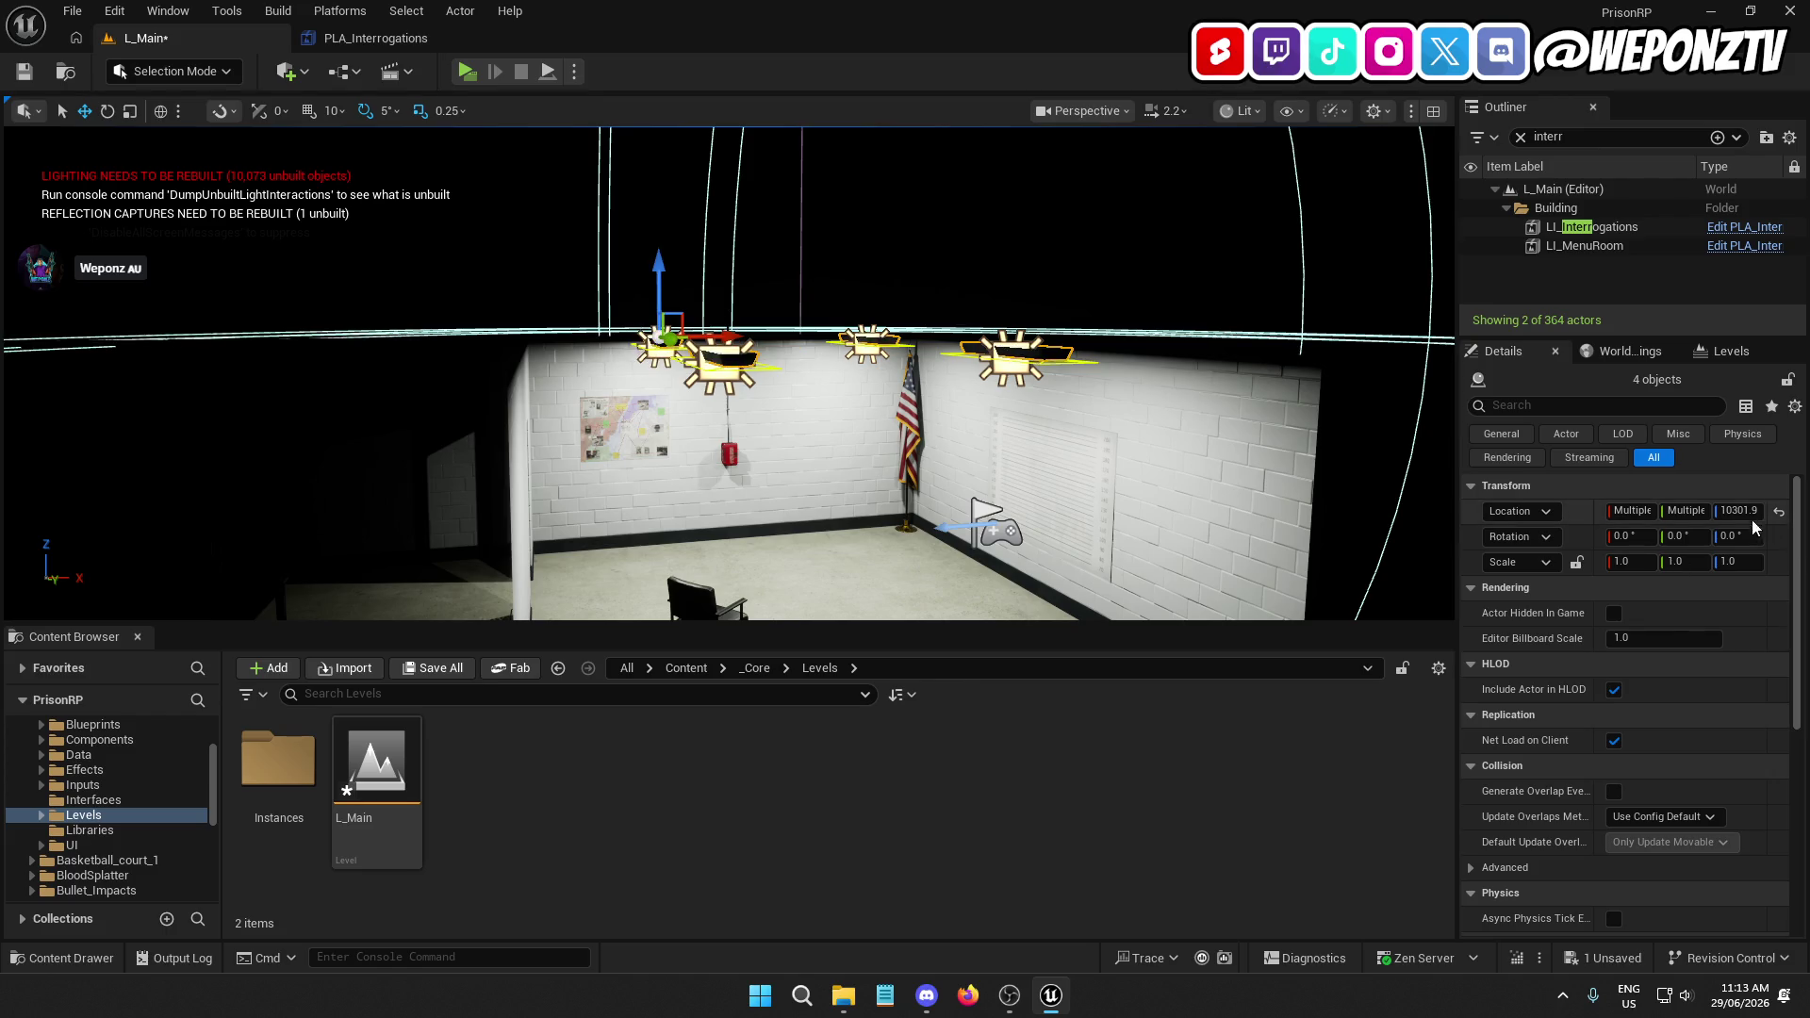
click(1737, 511)
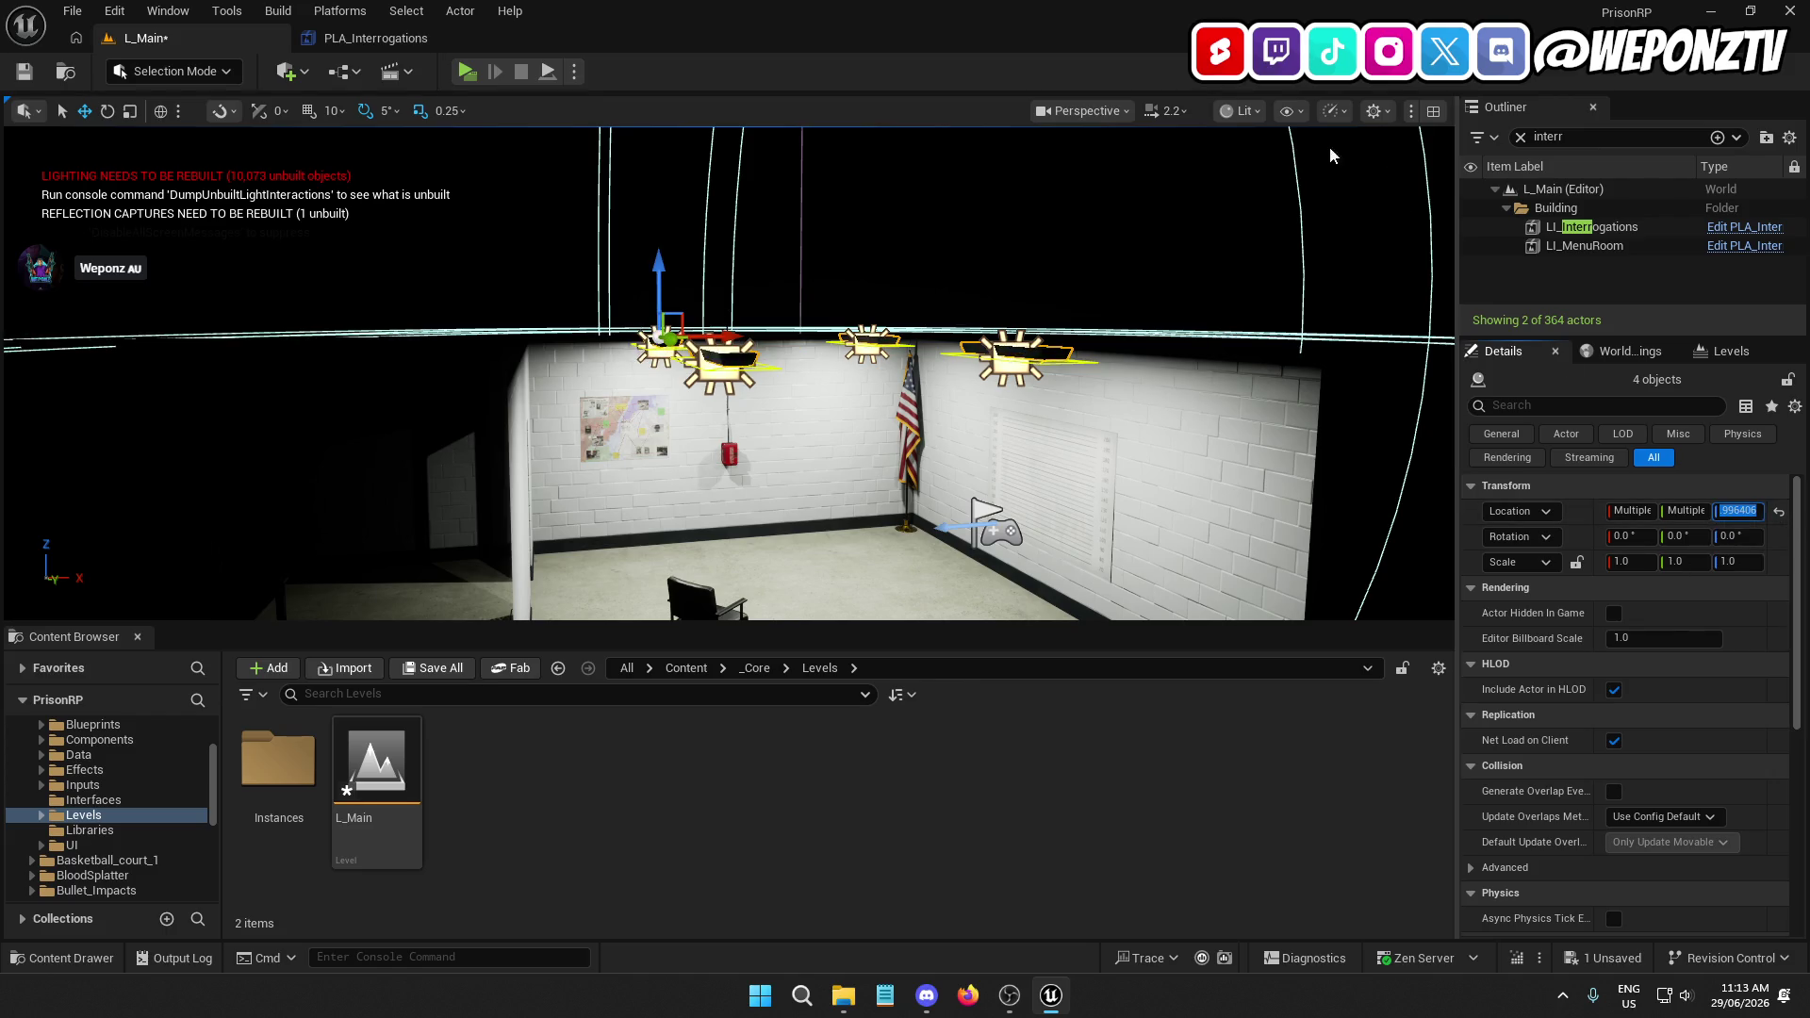
key(Escape)
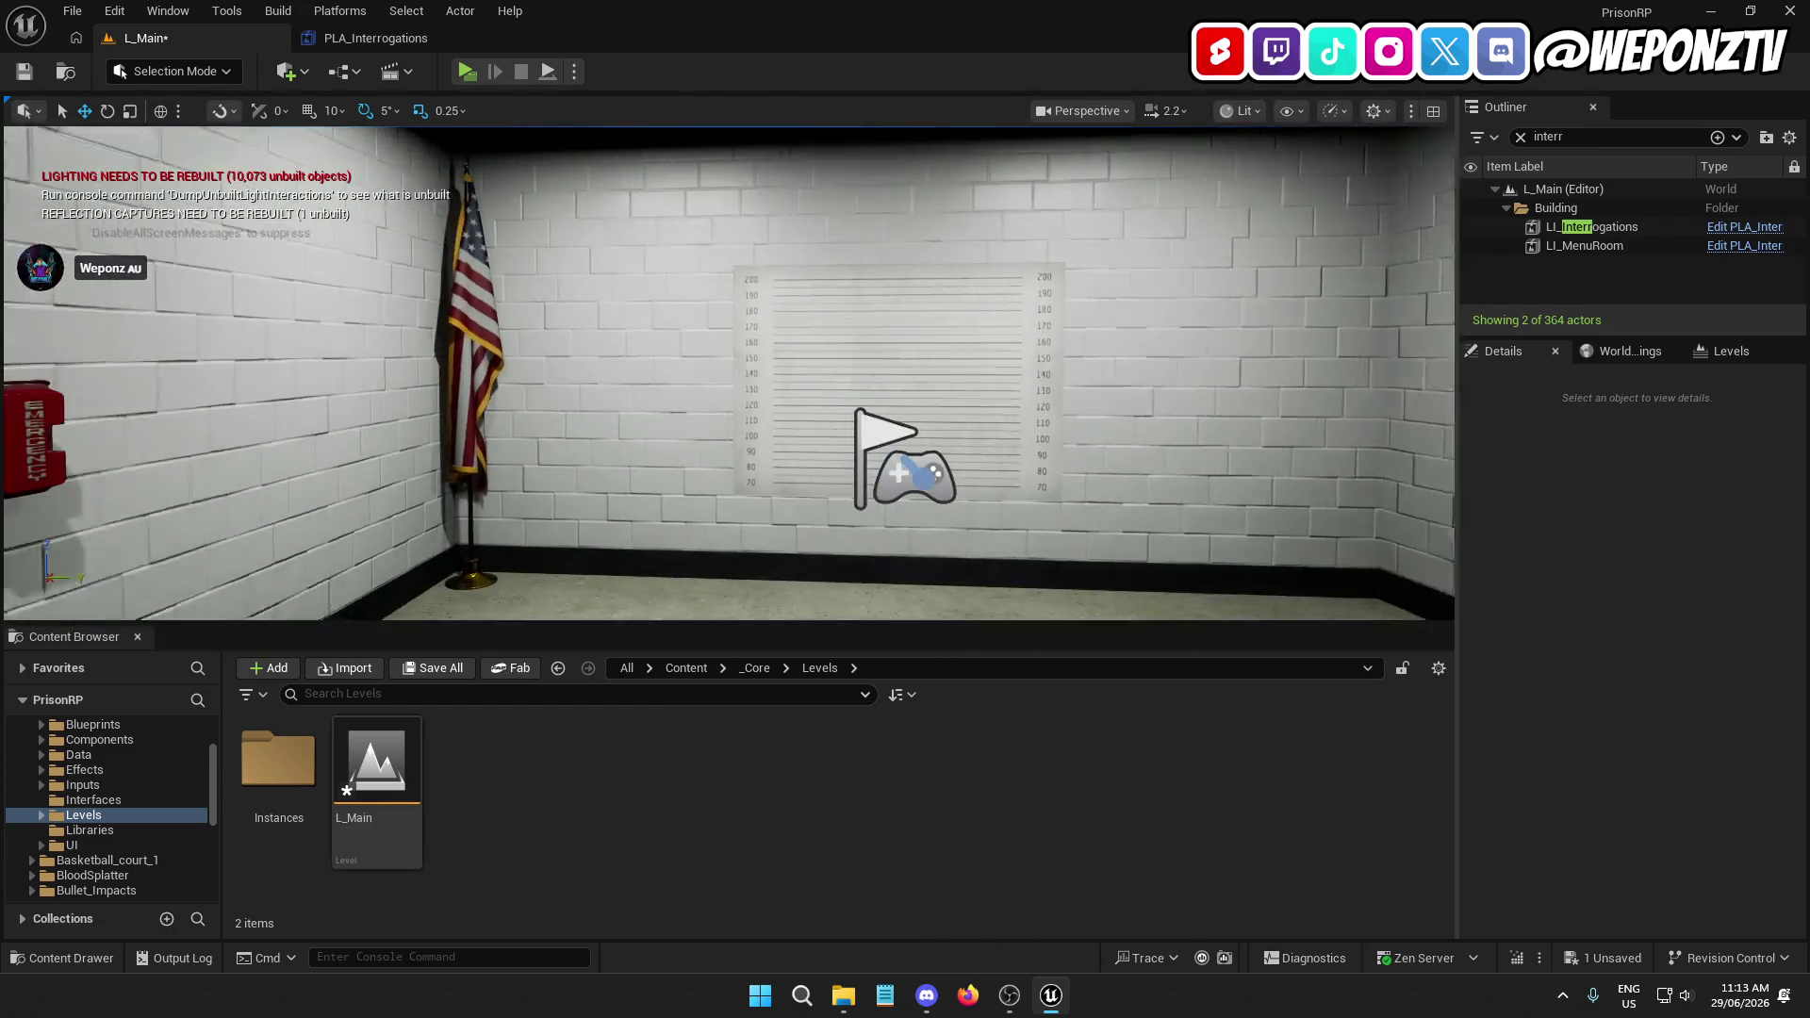
right_click(994, 216)
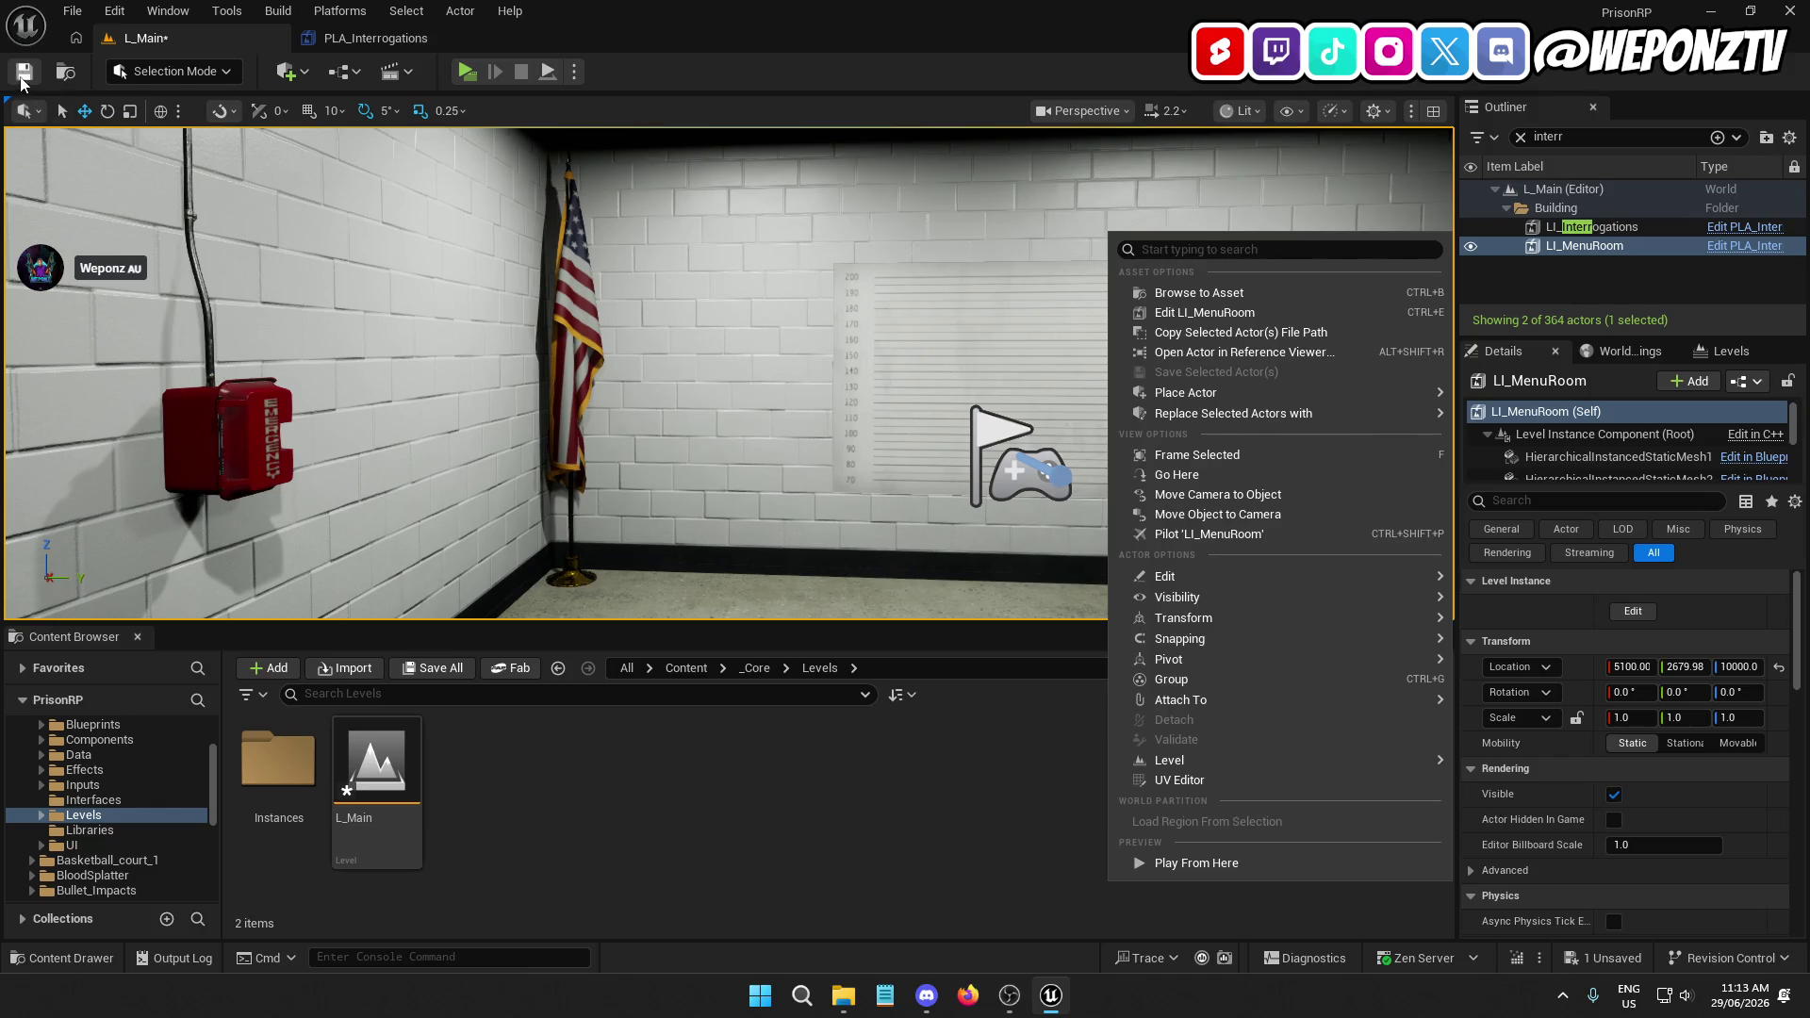
Save L_Main, preview the lit menu room in a standalone game, then exit
click(24, 72)
click(466, 71)
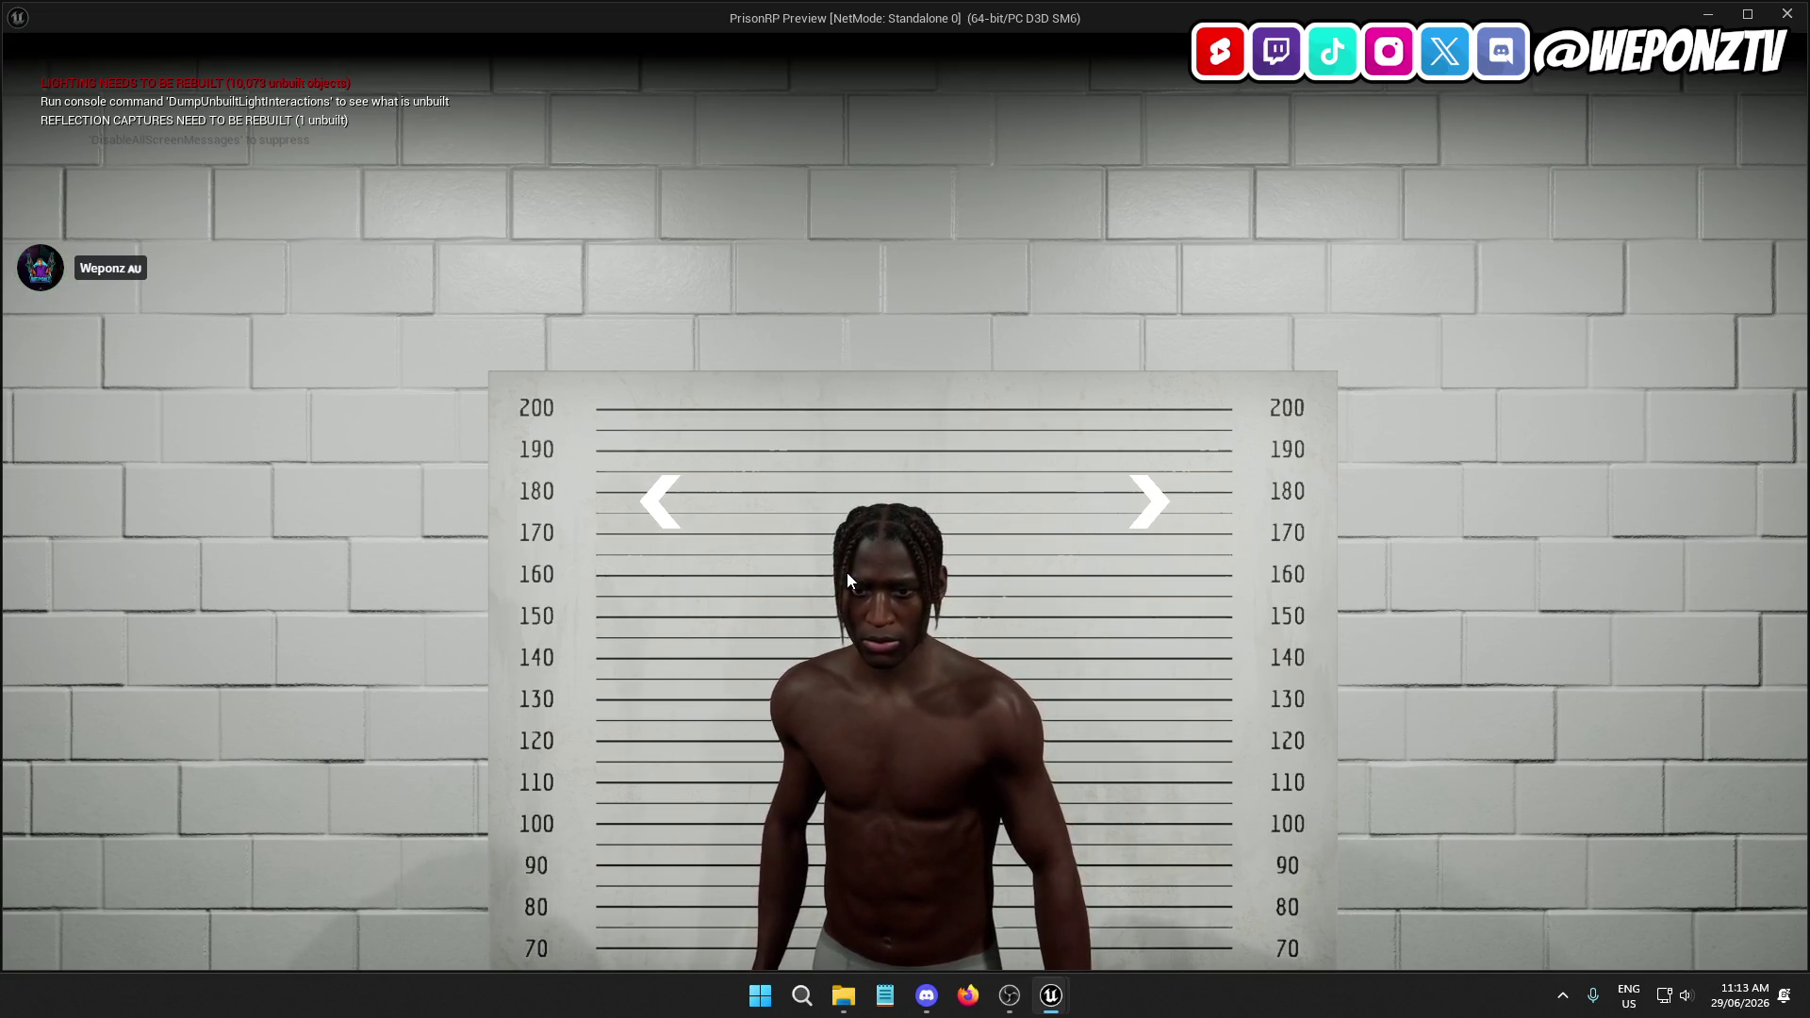
key(Escape)
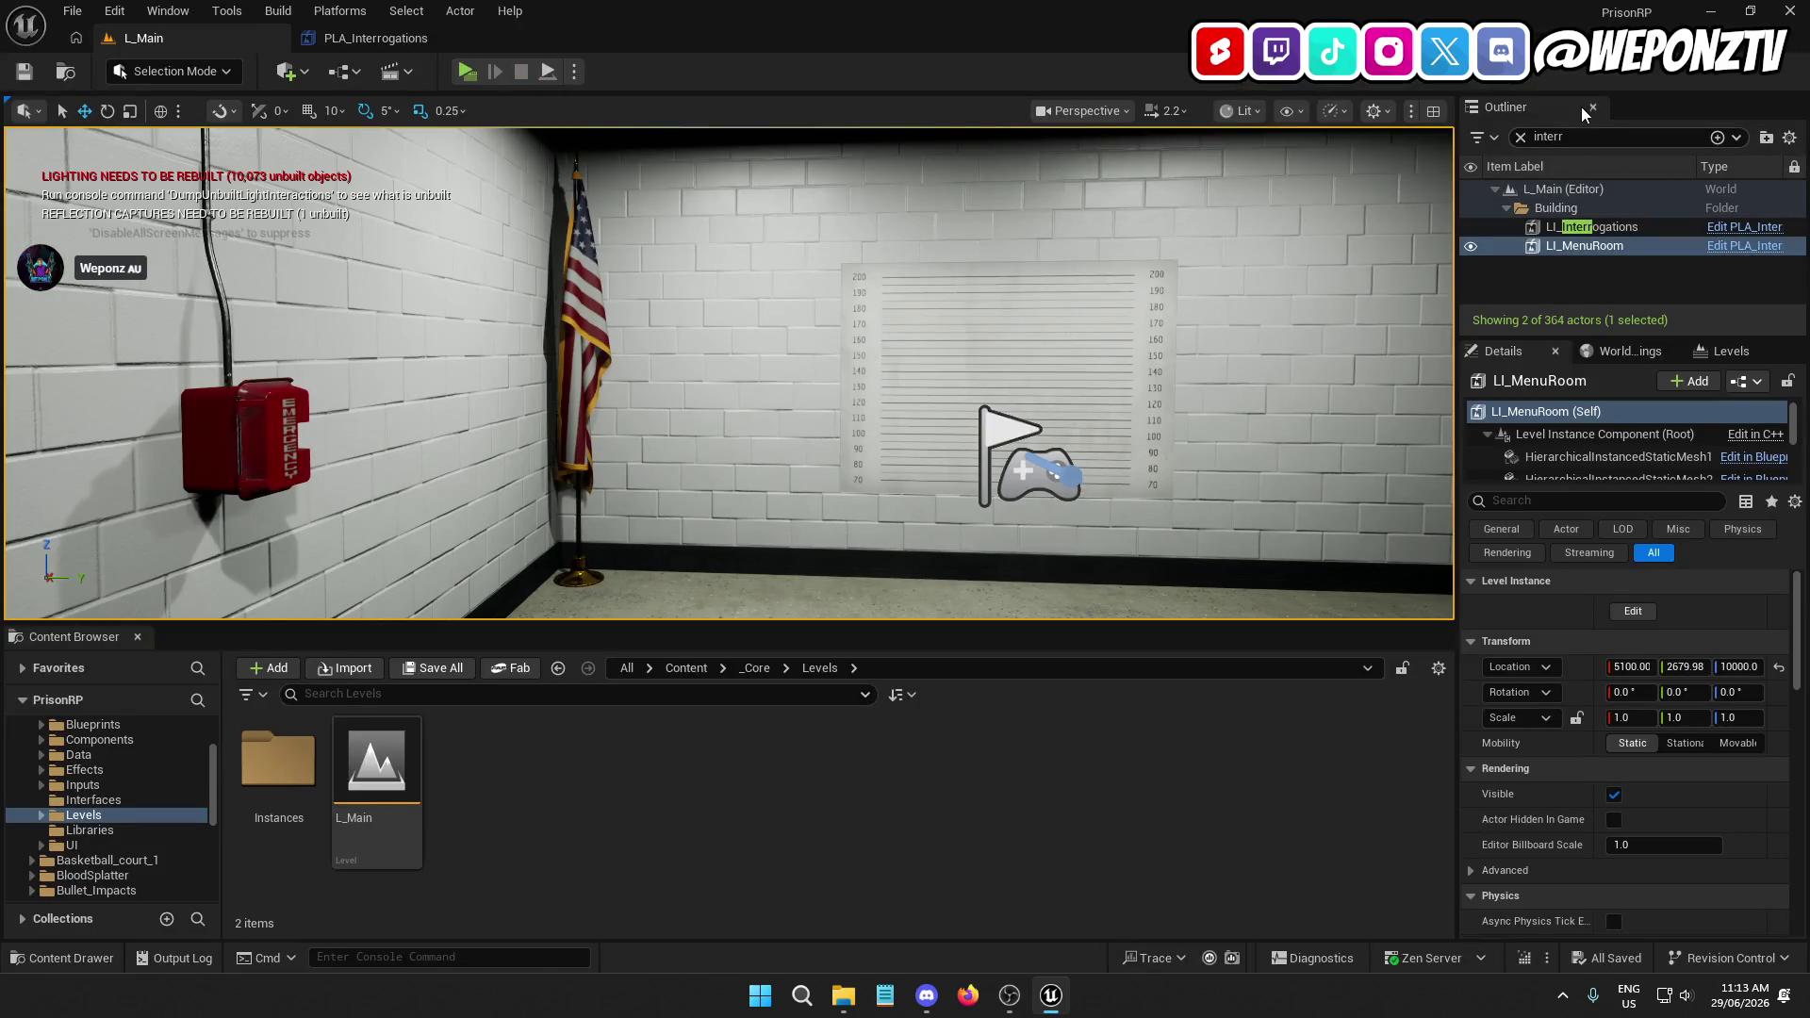
Filter the Outliner for 'ref', delete the BoxReflectionCapture, and save the level
click(1583, 136)
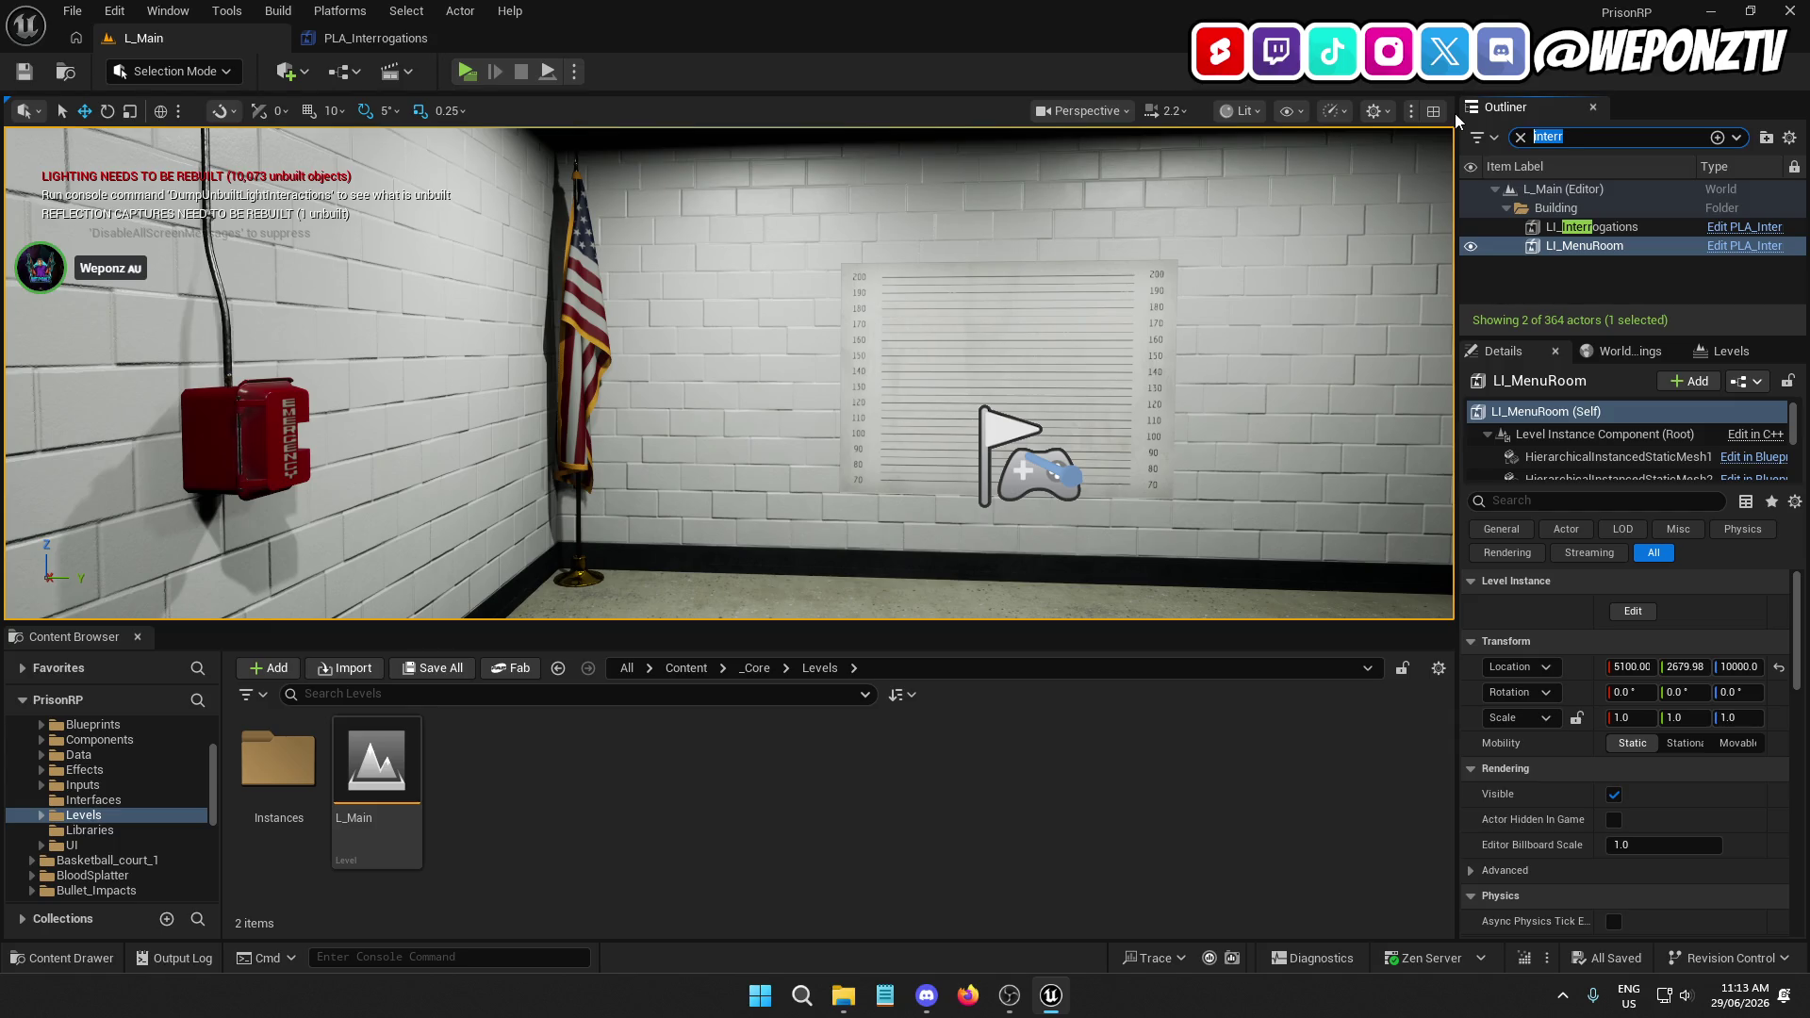
text(ref)
click(1597, 228)
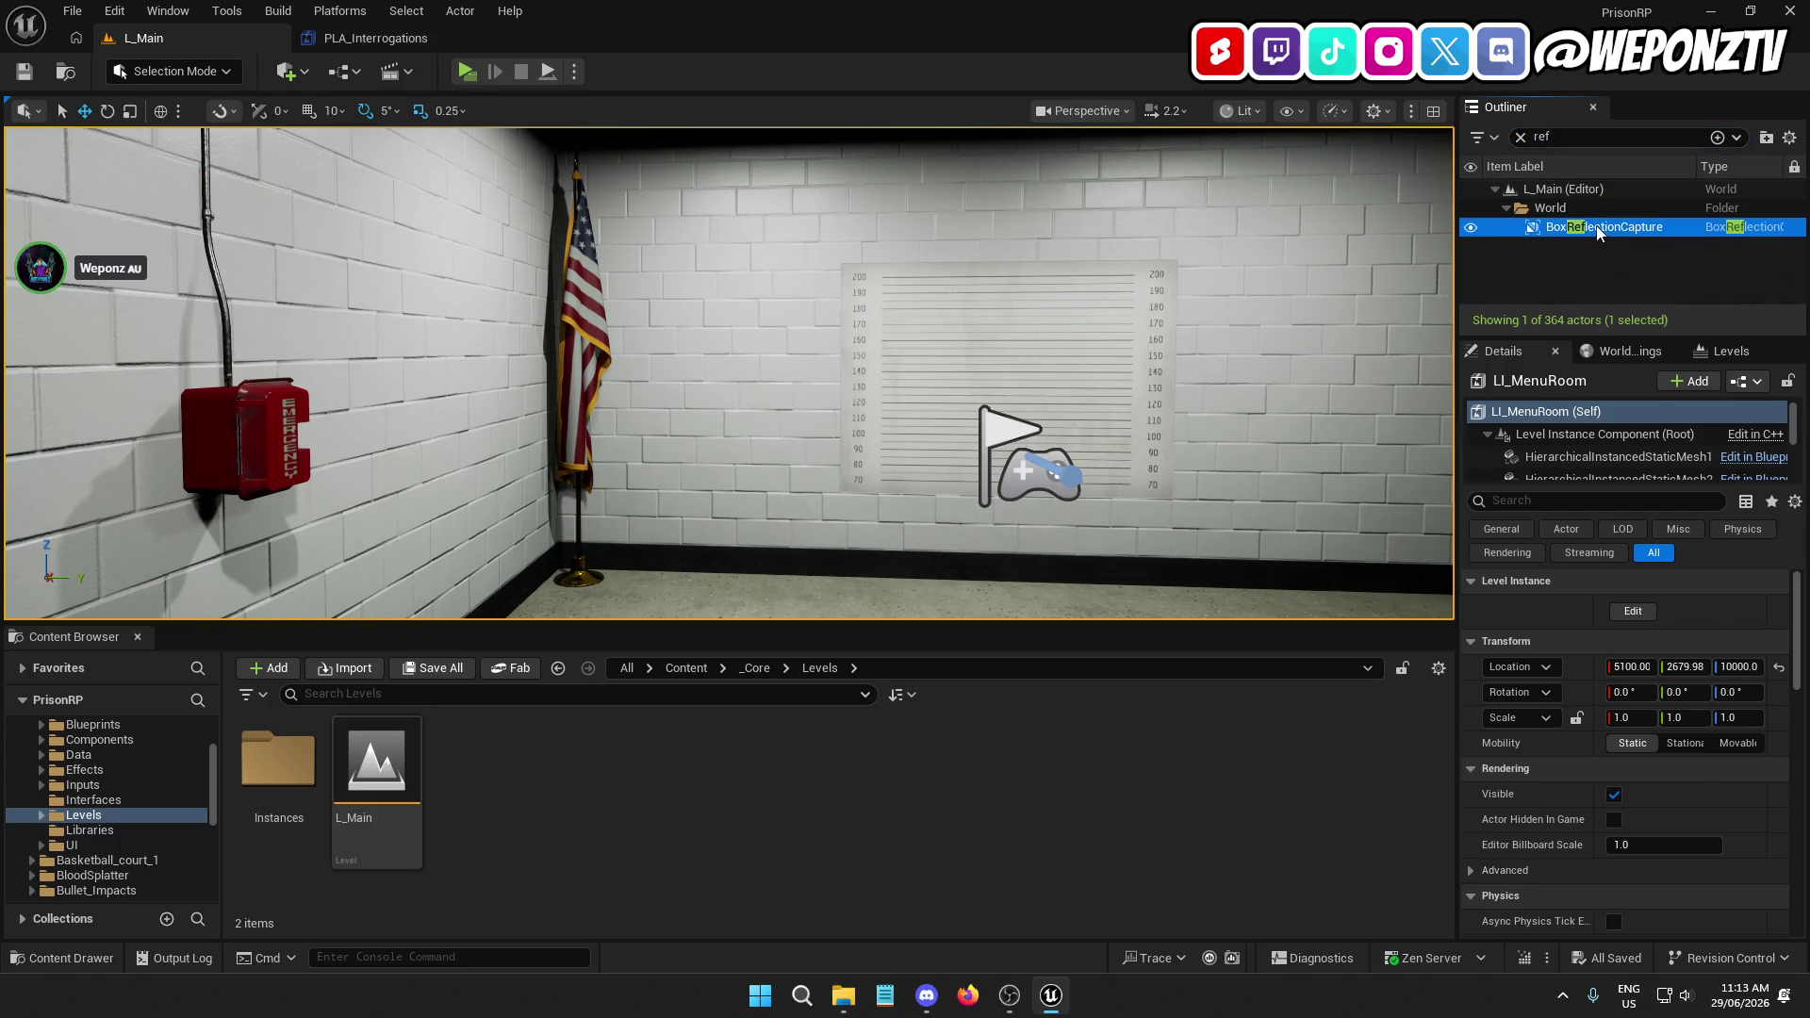
key(Delete)
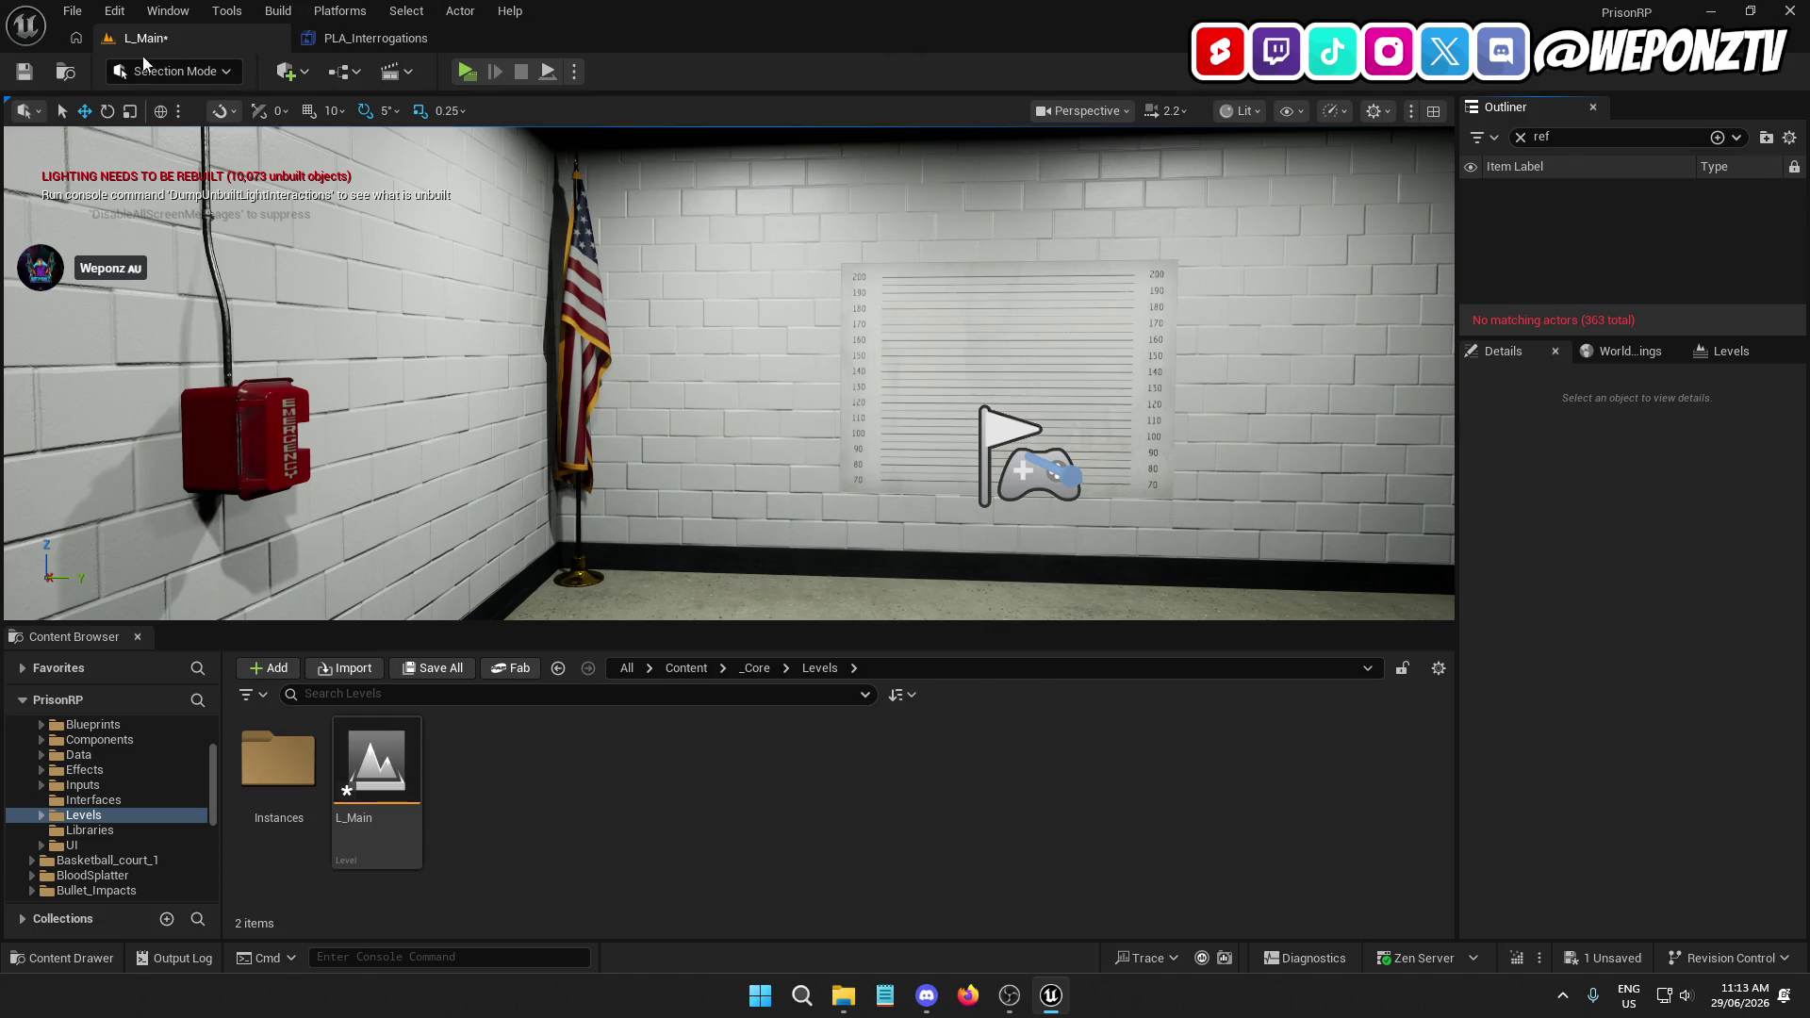
click(26, 78)
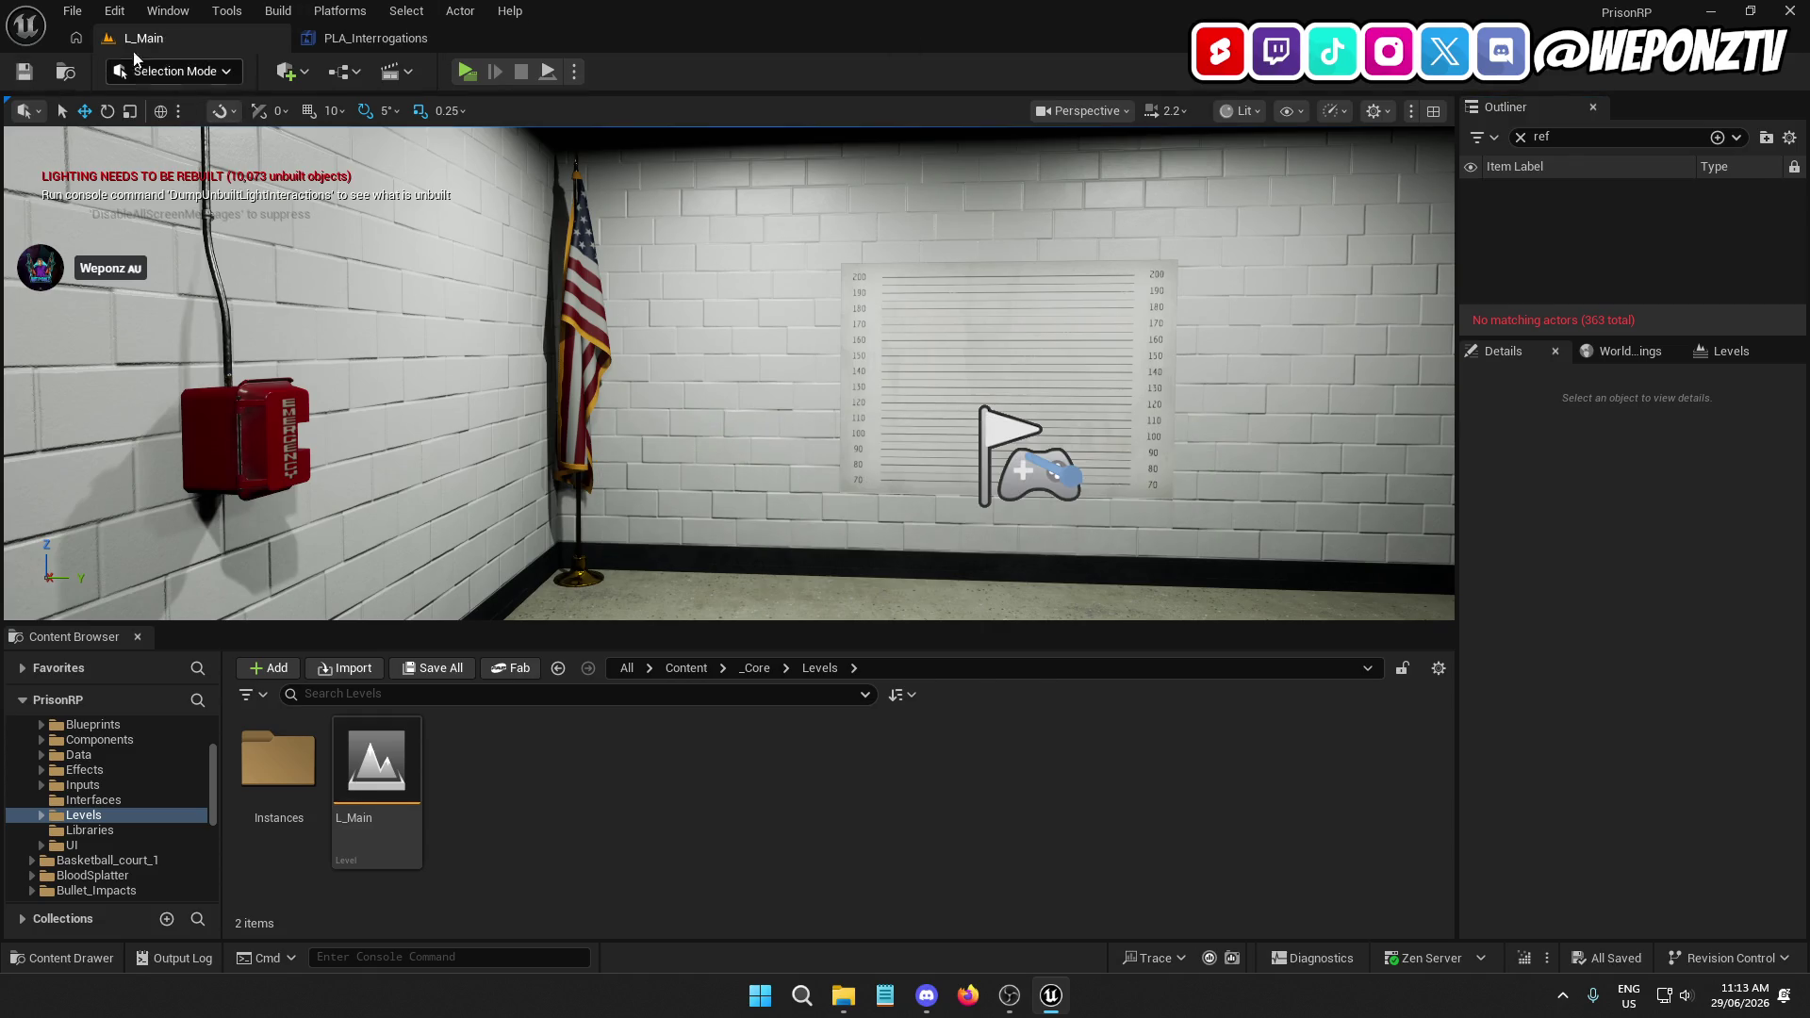
Use the File menu, then bring up the Build menu options
click(72, 10)
click(566, 311)
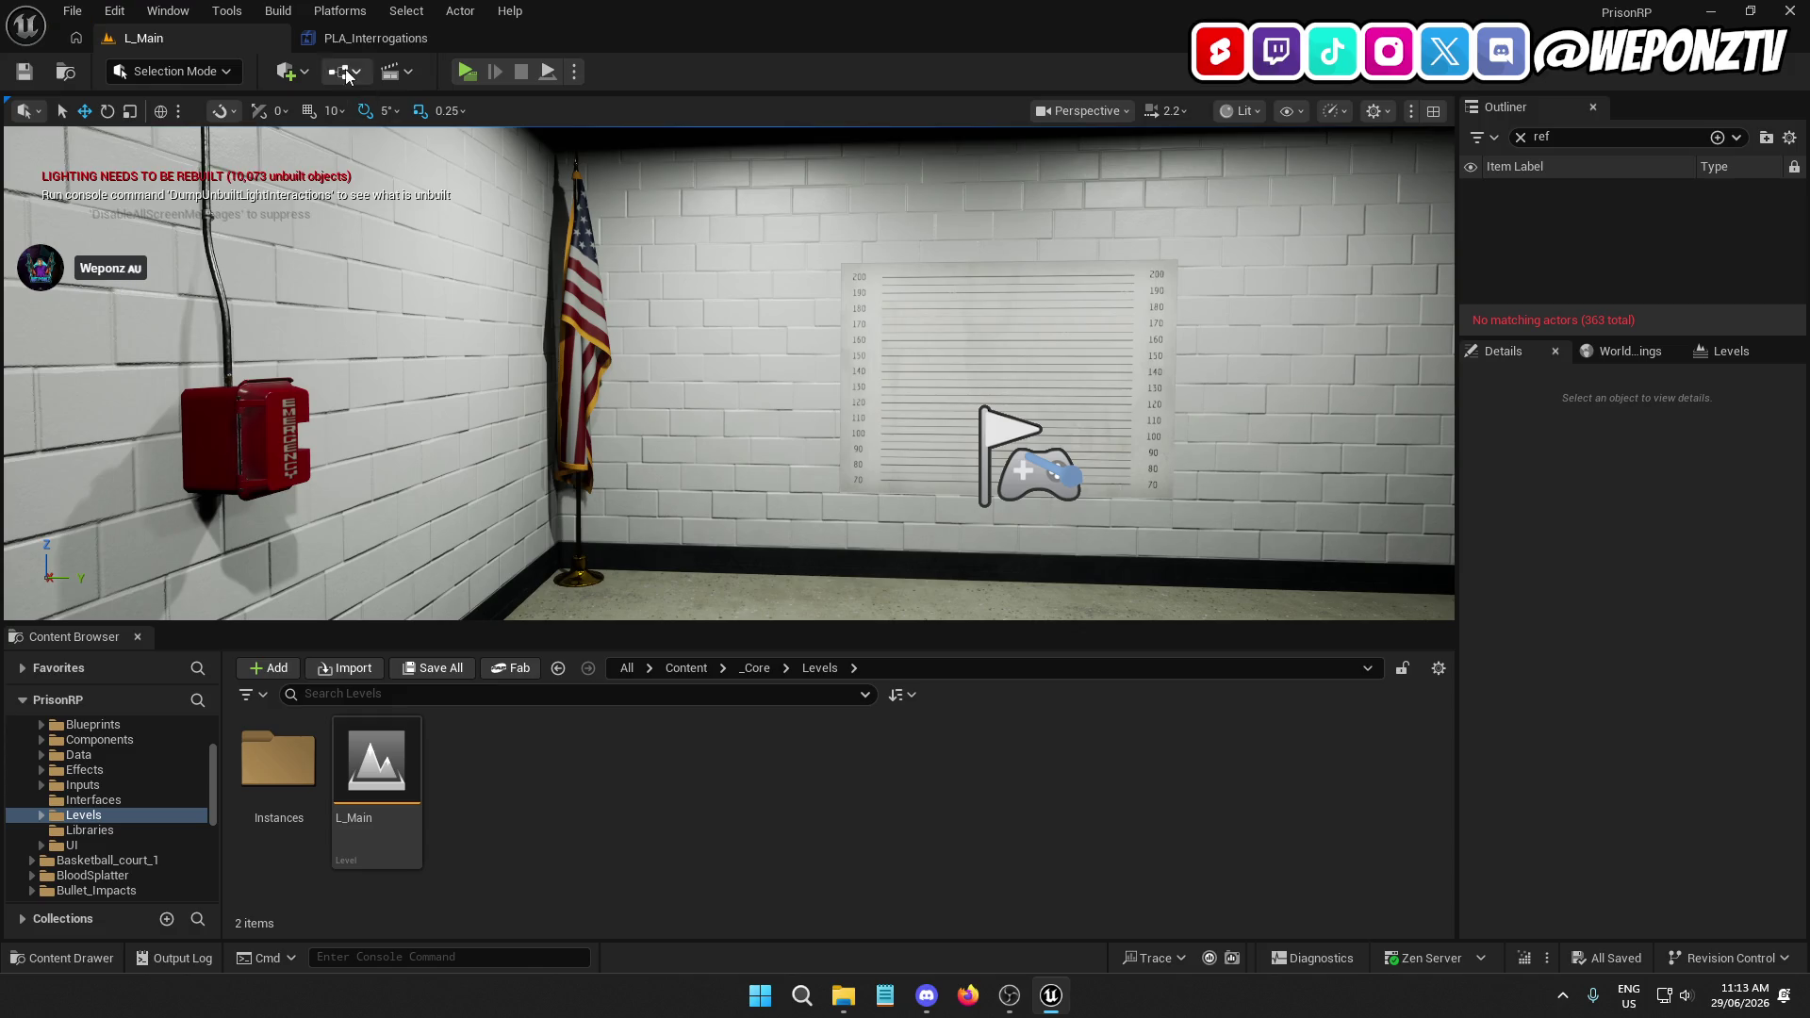
click(278, 10)
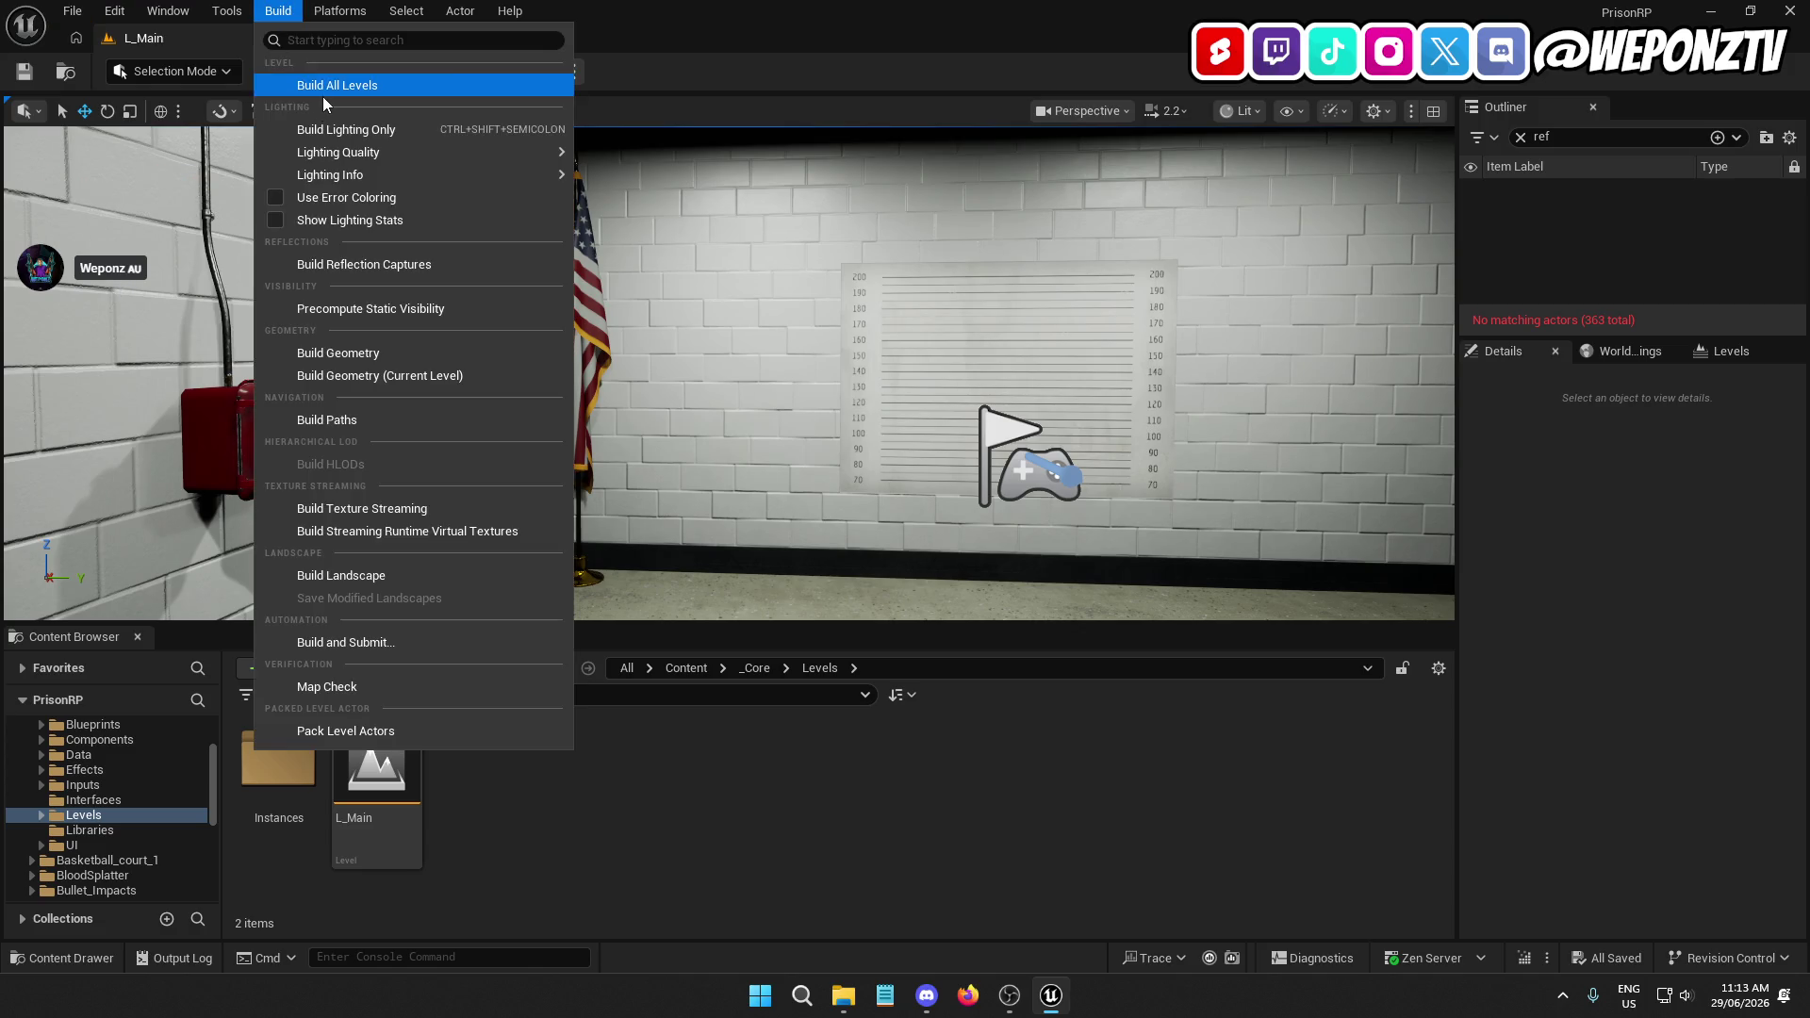
click(322, 93)
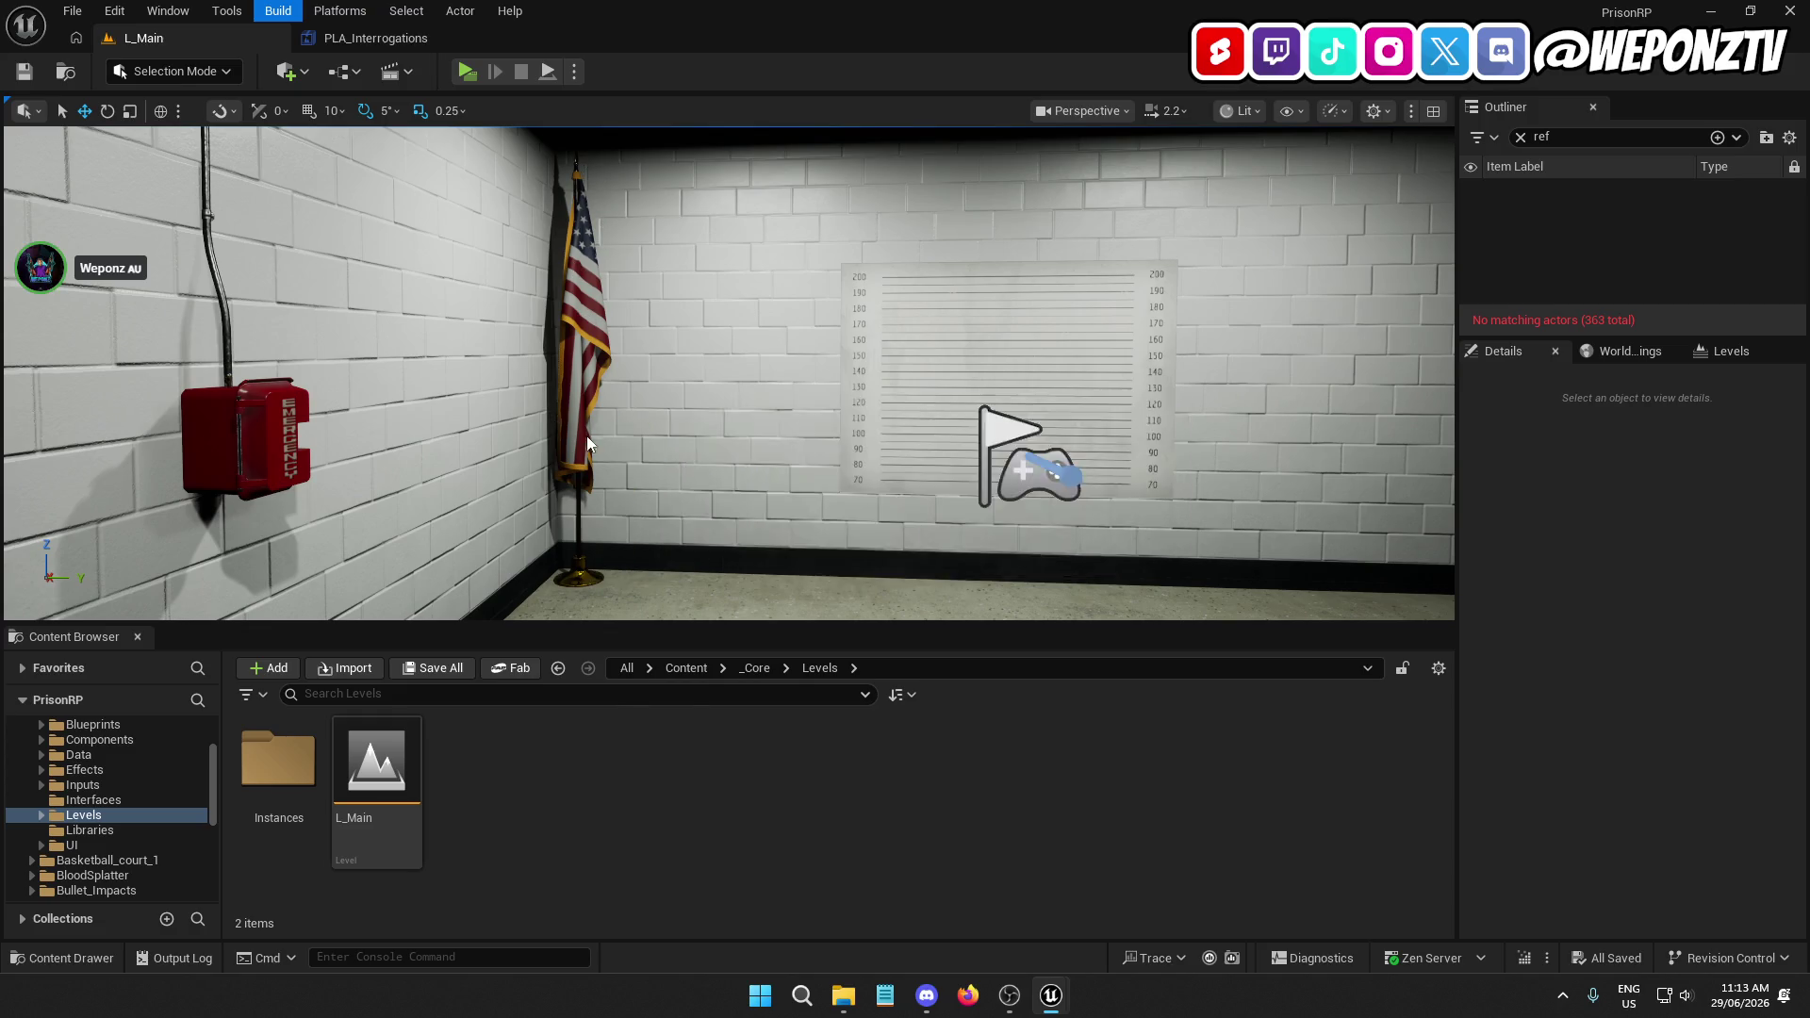
click(1461, 358)
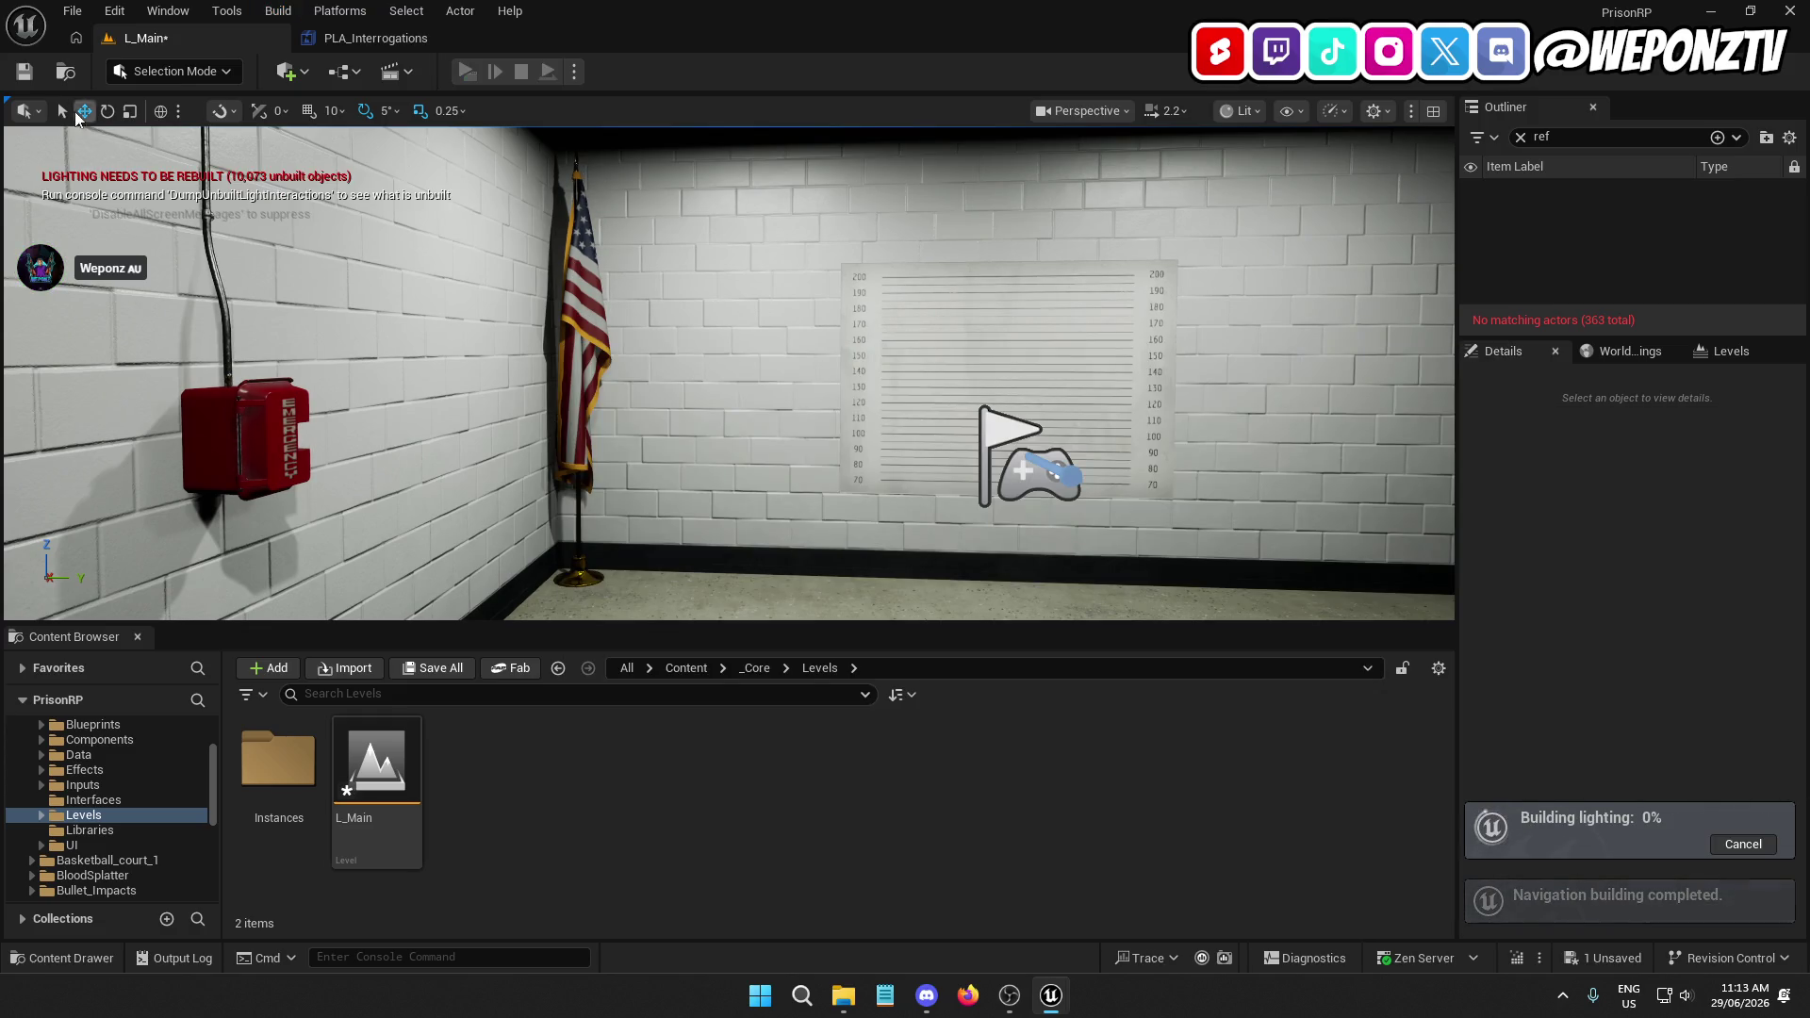
click(24, 71)
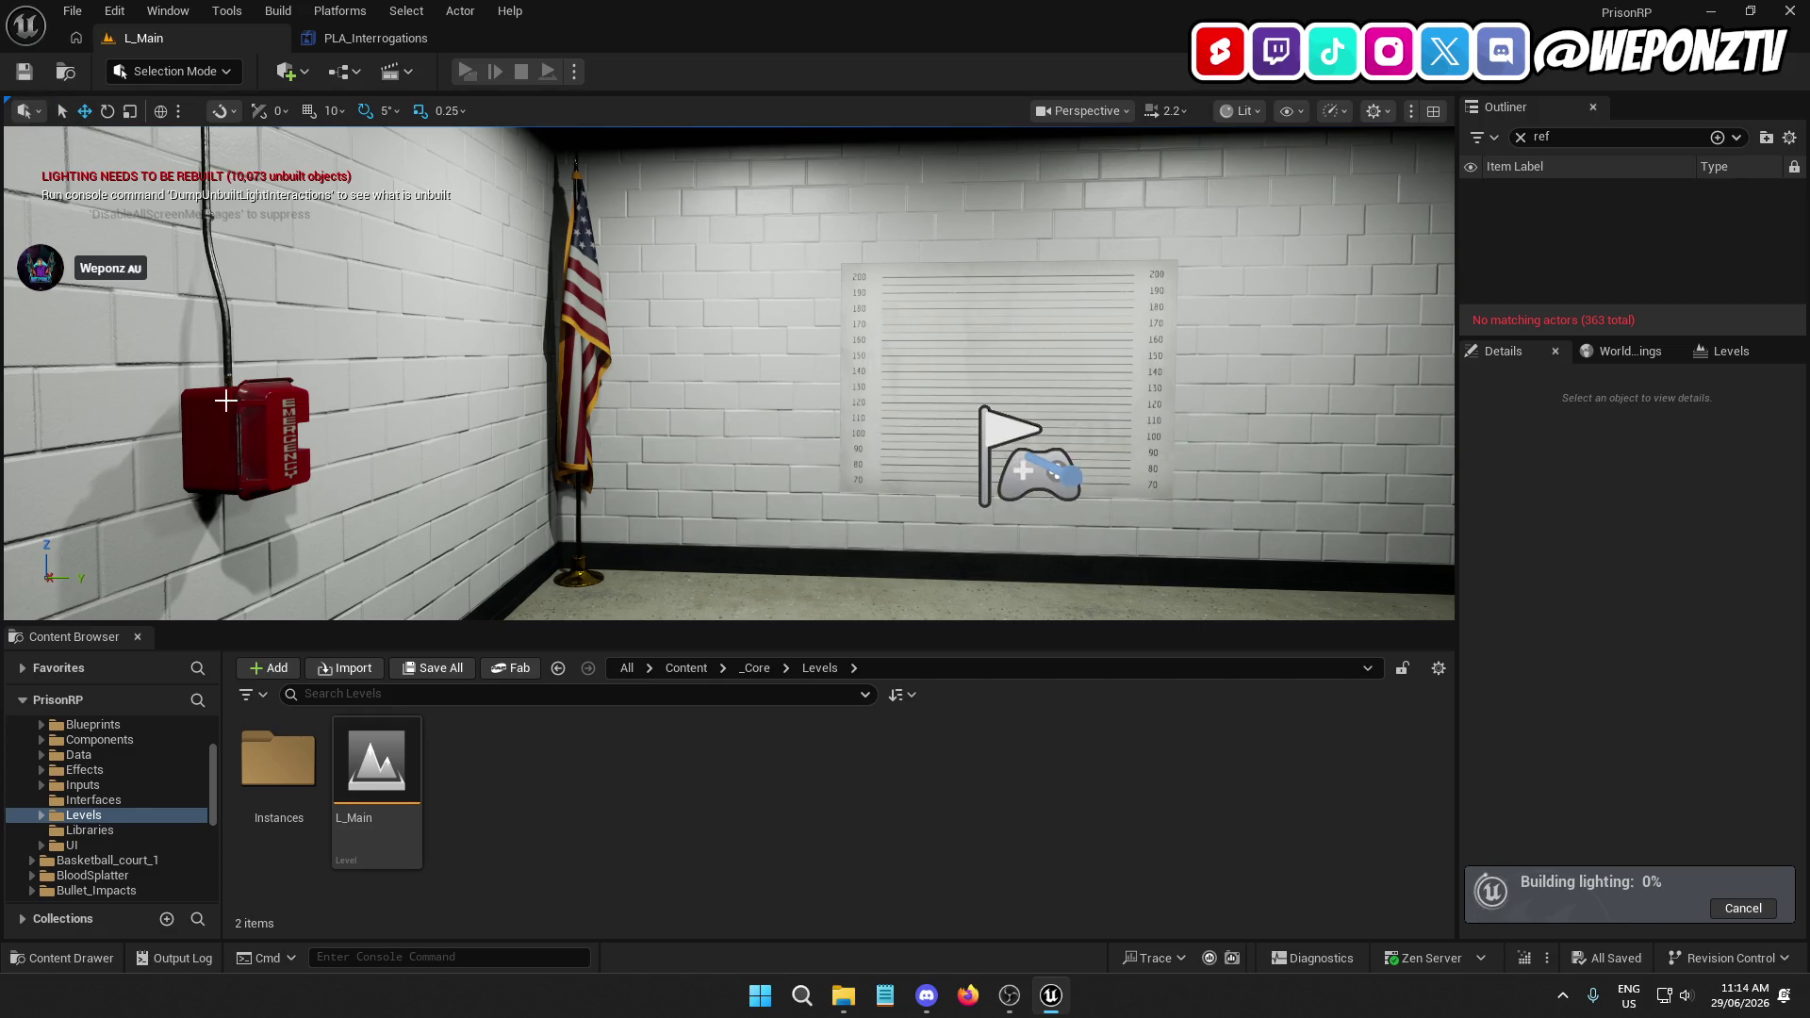
mouse_move(225, 401)
mouse_down()
mouse_move(19, 405)
mouse_move(19, 274)
mouse_move(42, 339)
mouse_up()
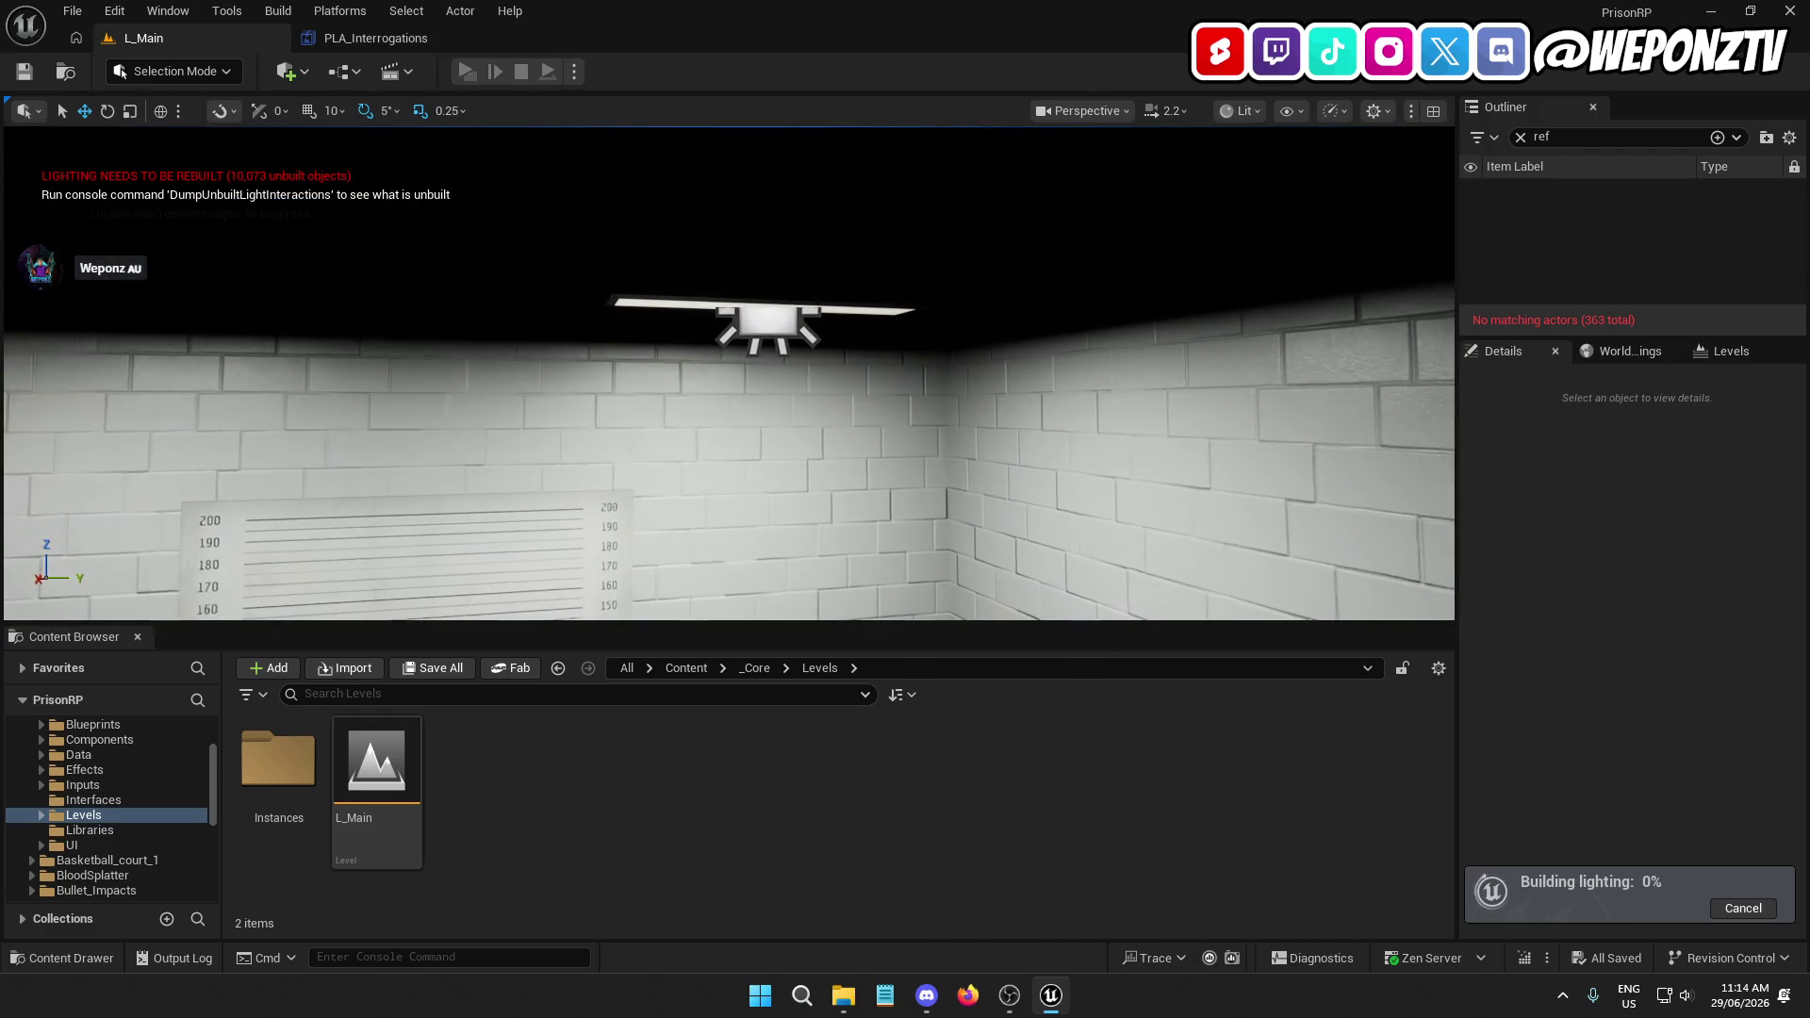
click(613, 305)
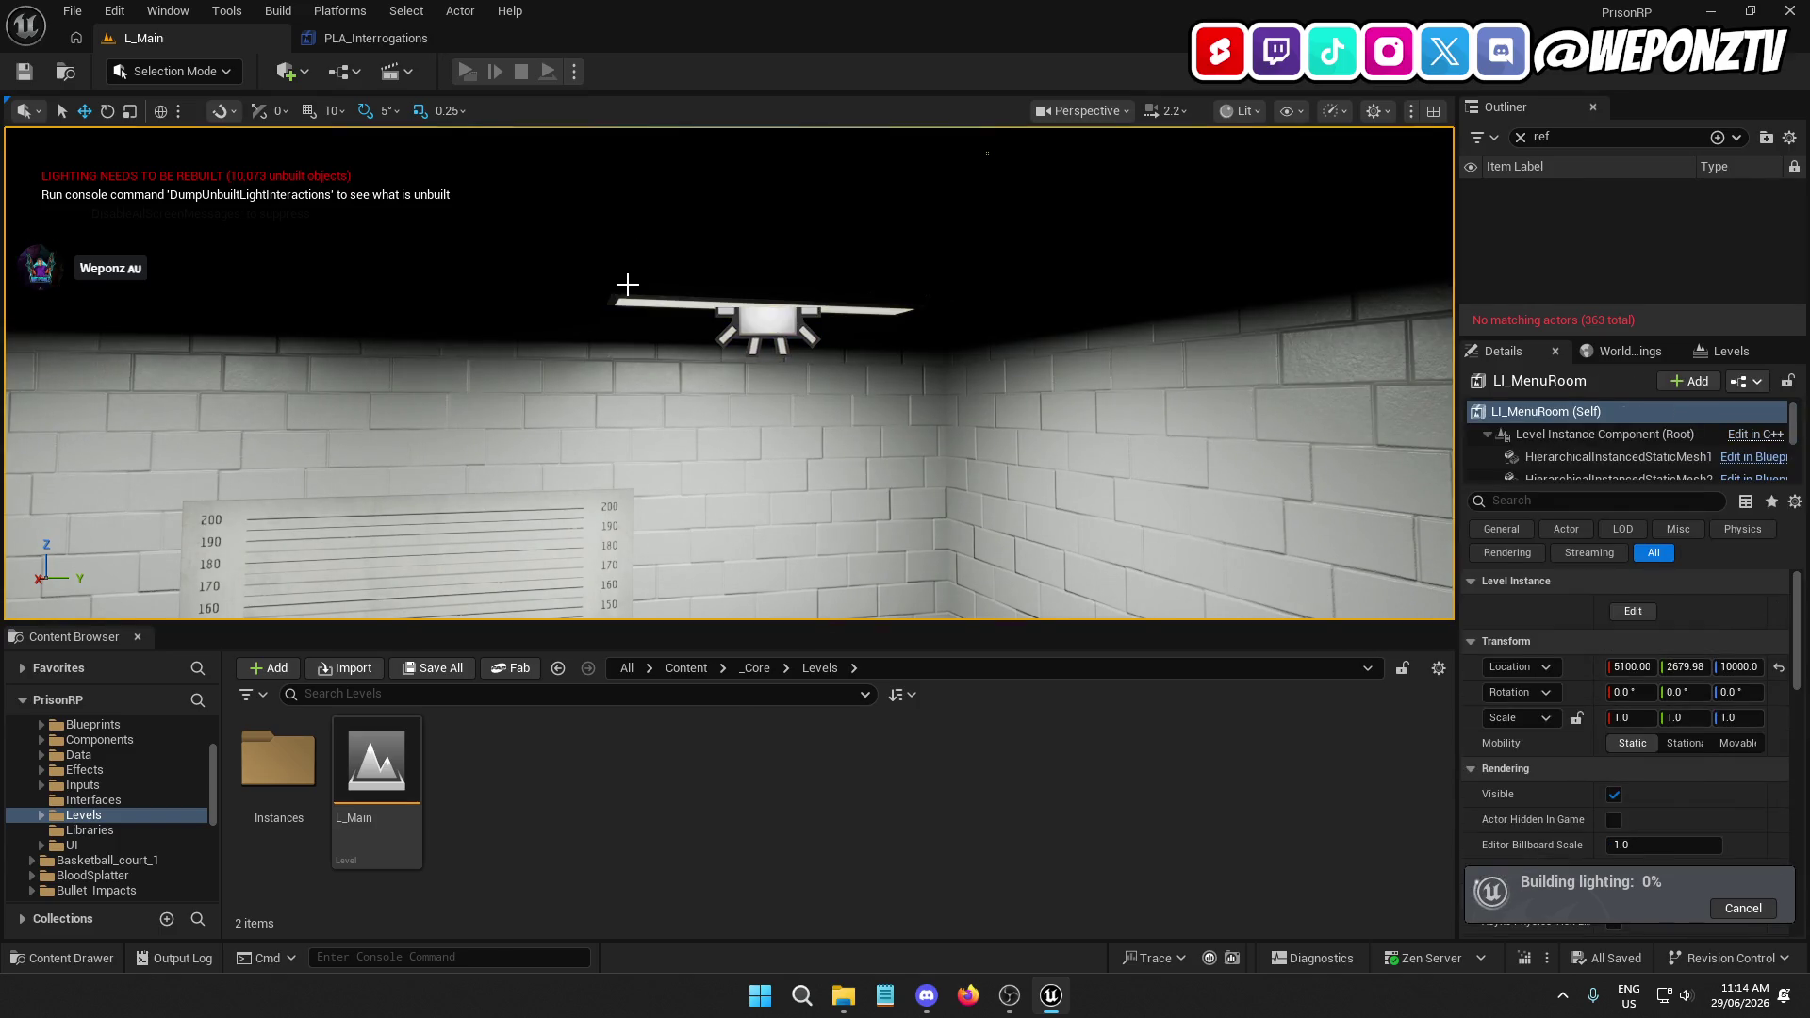
click(627, 284)
mouse_move(627, 284)
mouse_down()
mouse_move(622, 302)
mouse_move(556, 302)
mouse_up()
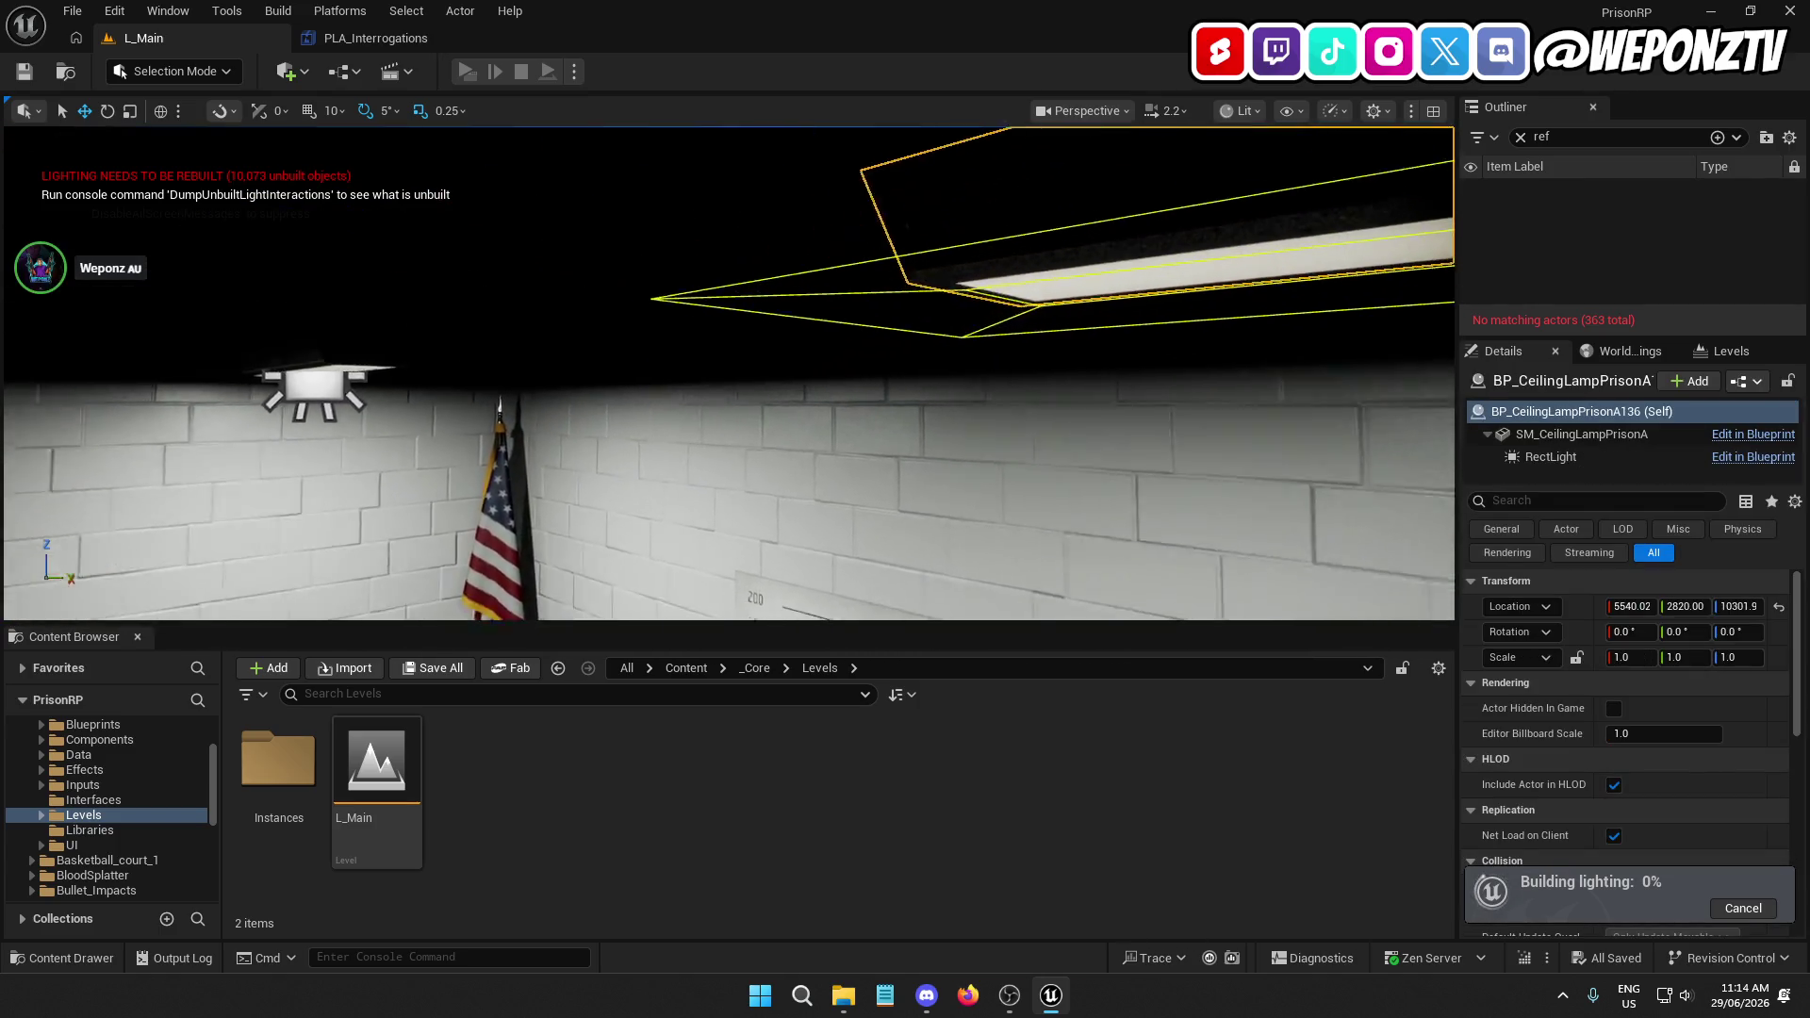
key(f)
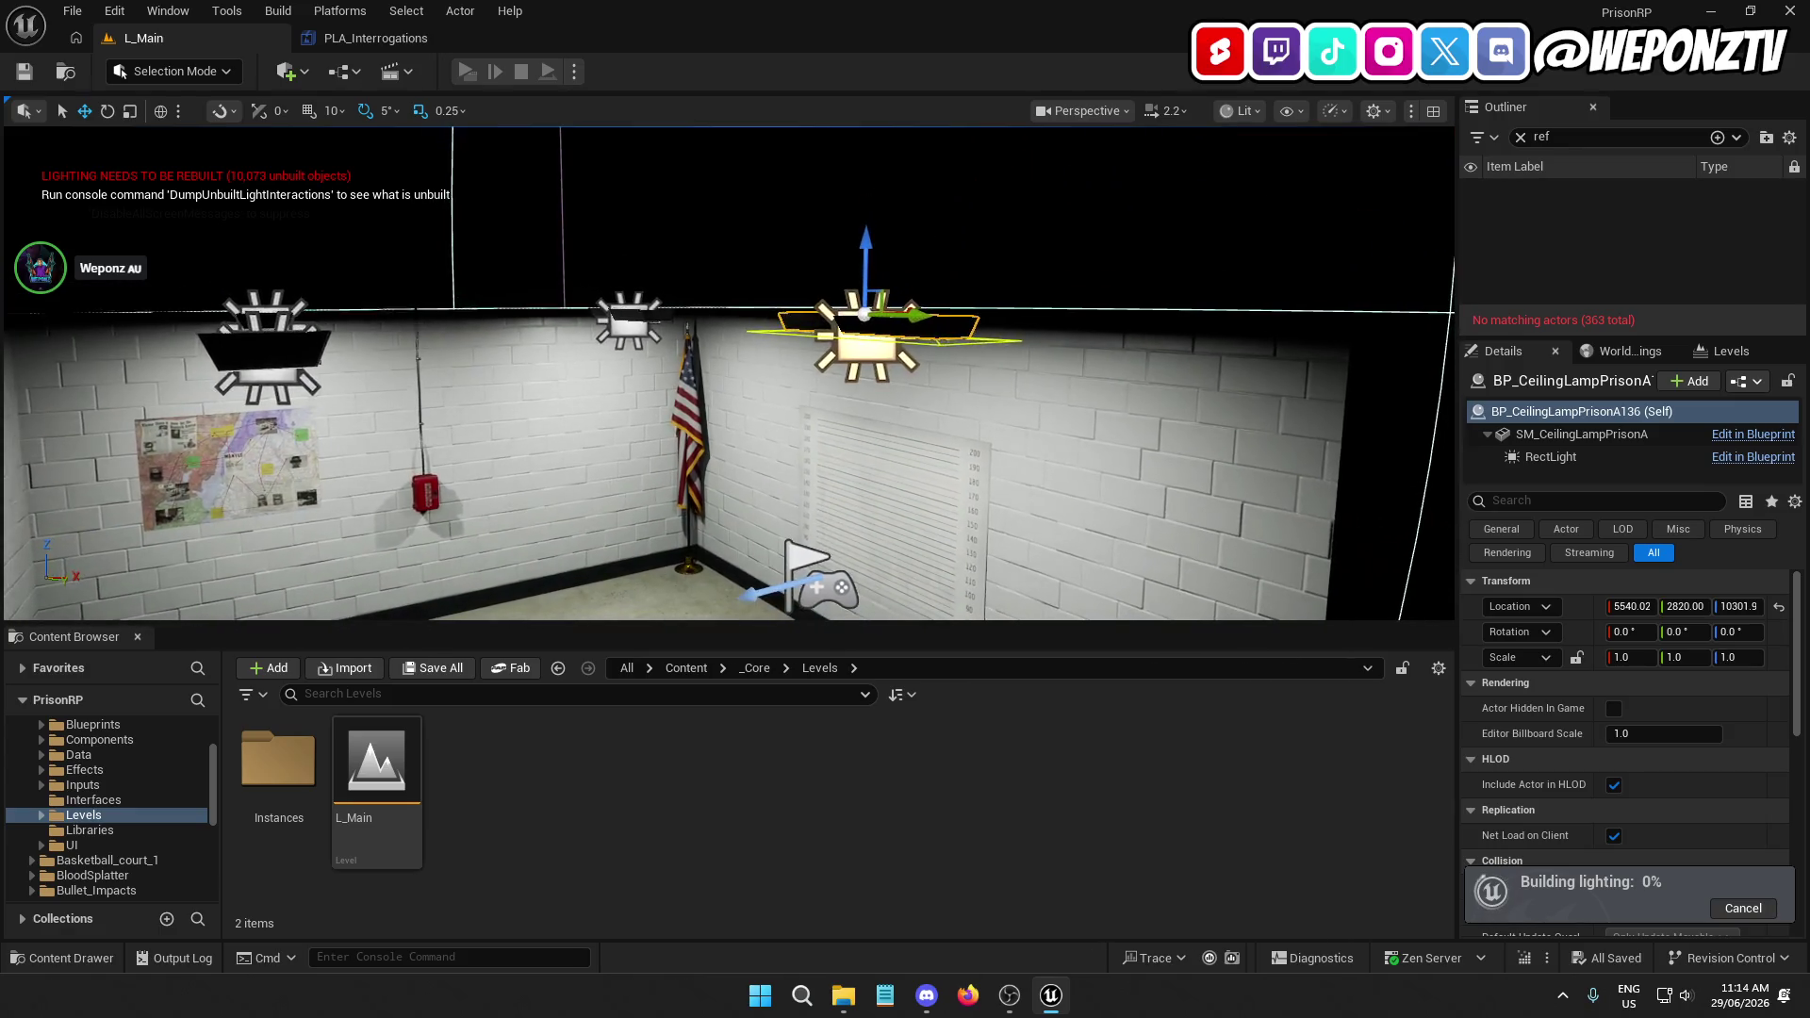
click(934, 274)
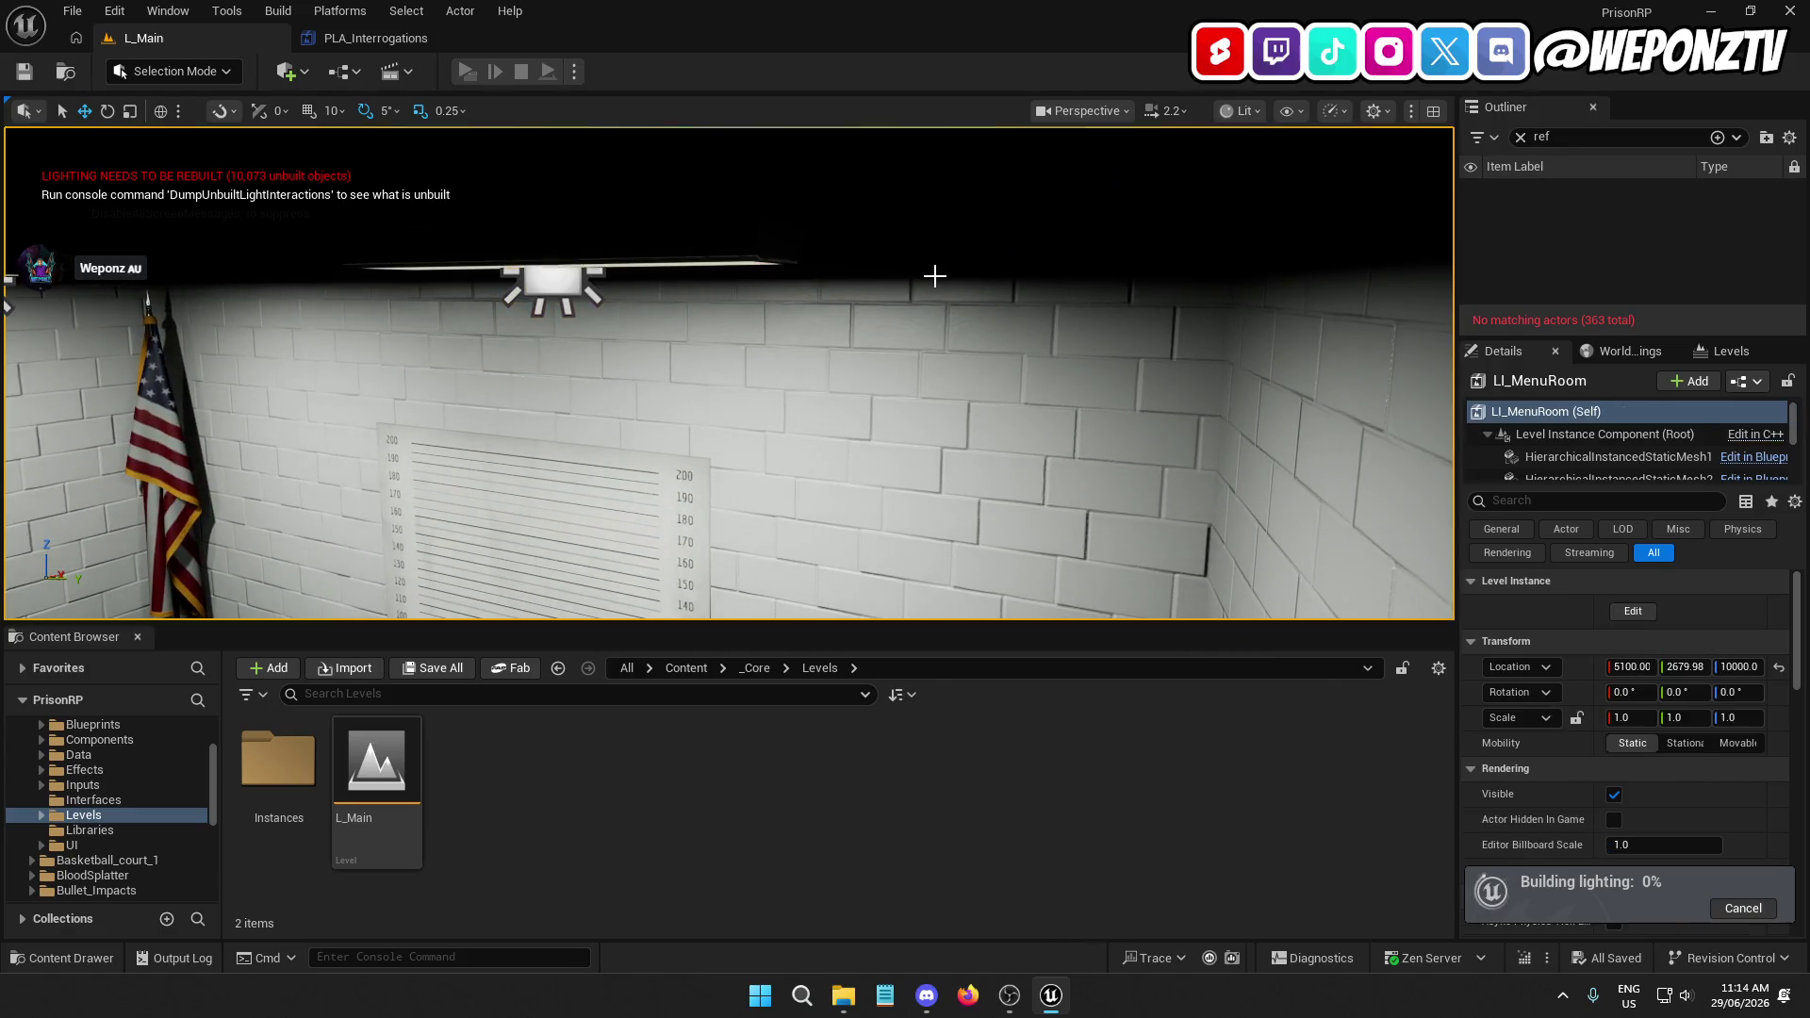
mouse_move(933, 274)
mouse_down()
mouse_move(802, 283)
mouse_move(801, 311)
mouse_move(927, 276)
mouse_up()
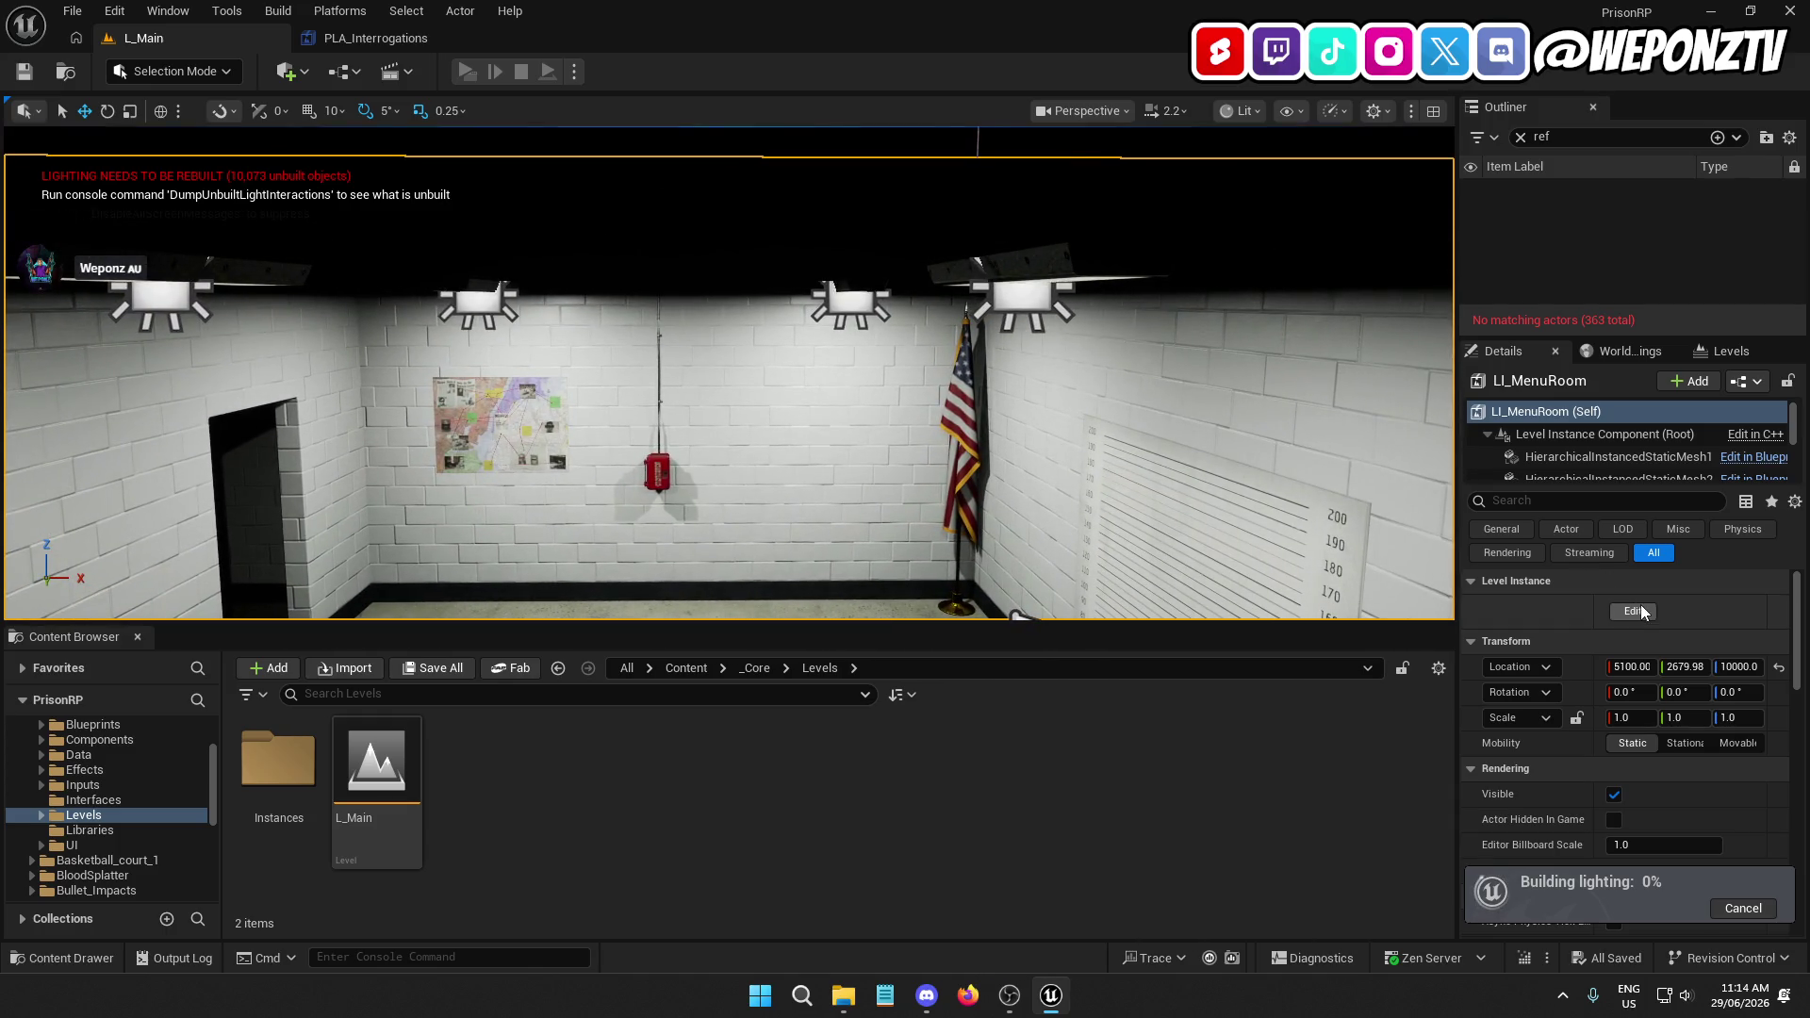
Start editing the level instance, undo an accidental ceiling selection, and cancel the edit
click(1632, 611)
click(1073, 206)
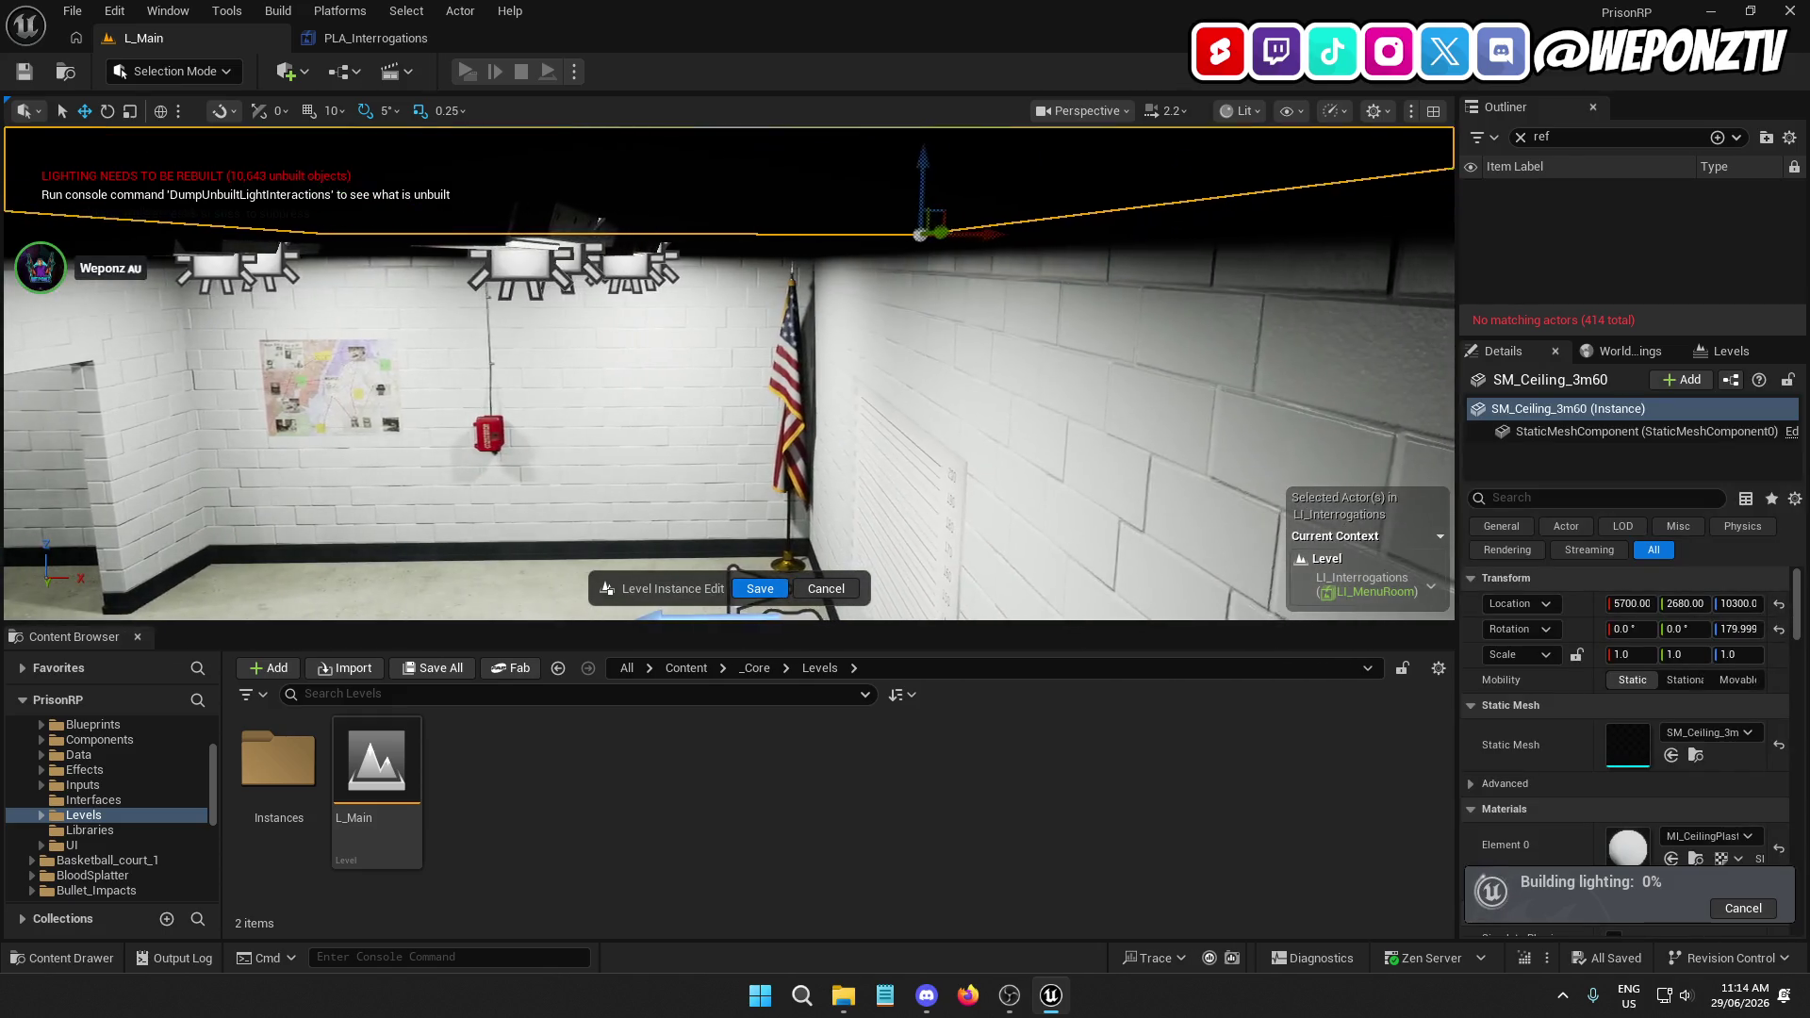
key(ctrl+z)
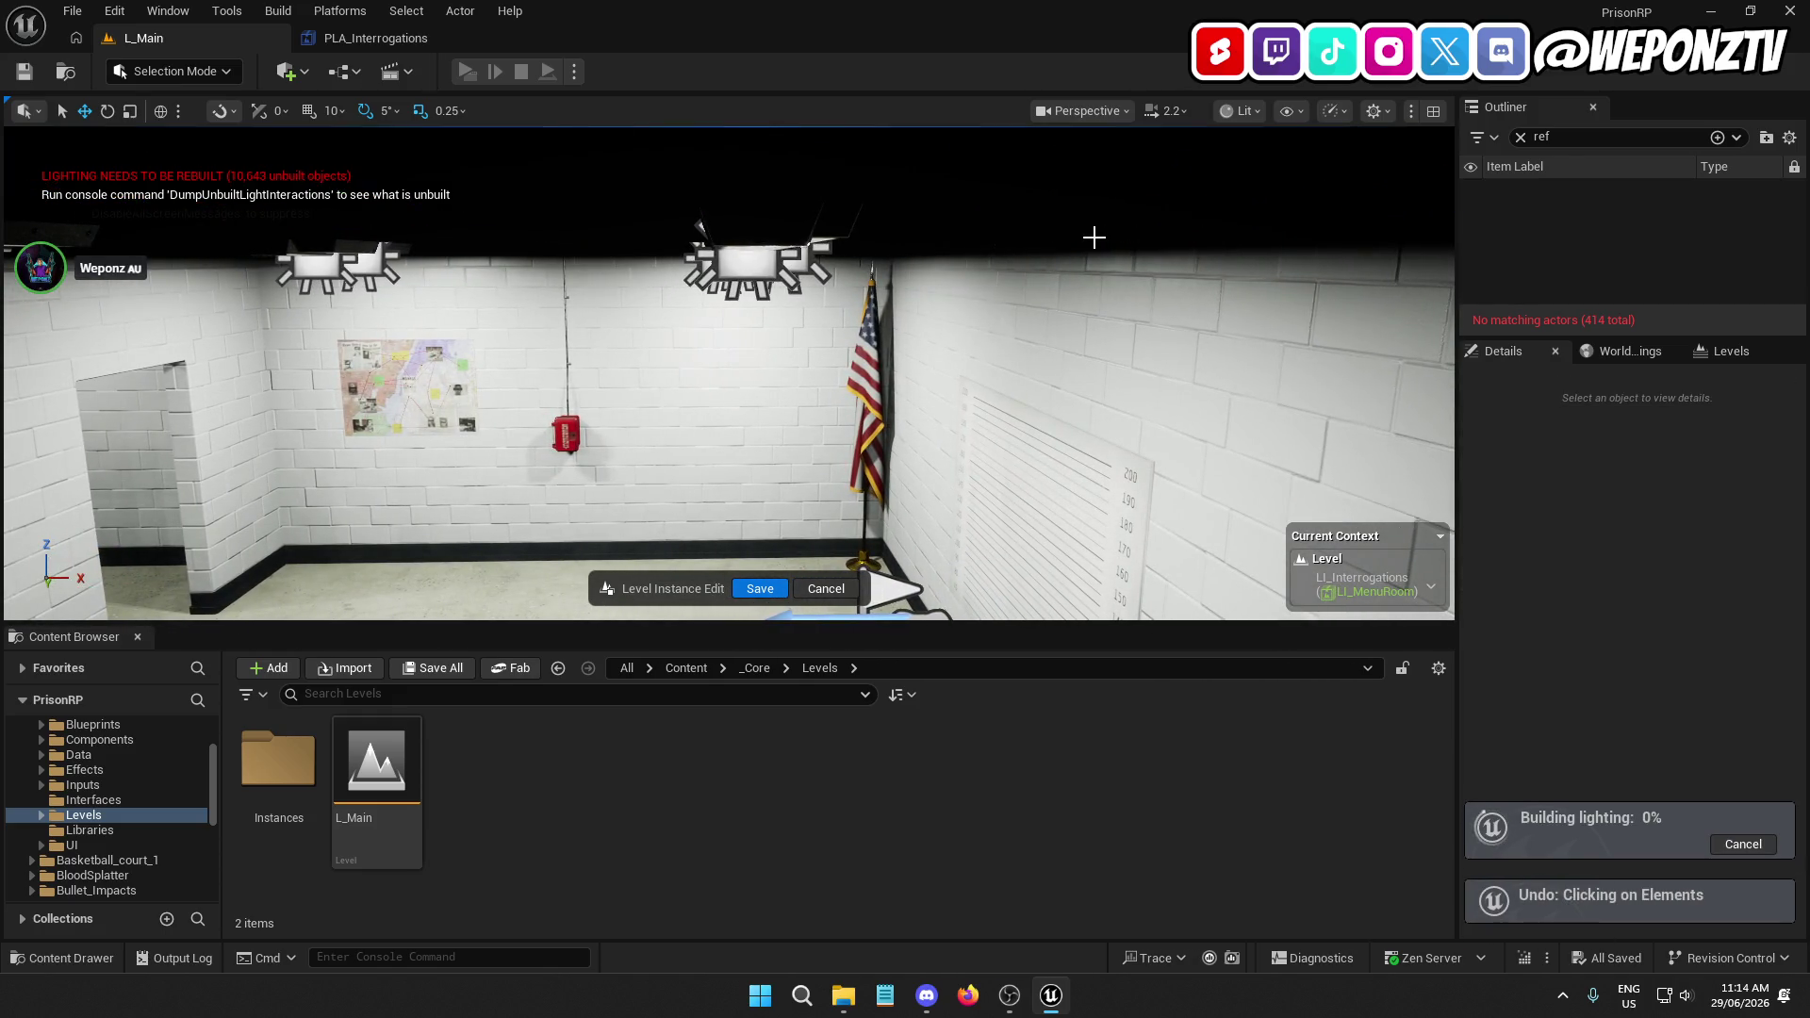
click(817, 585)
Select ceiling lamp BP_CeilingLampPrisonA136, test-move it sideways, and undo the move
scroll(898, 539, down, 10)
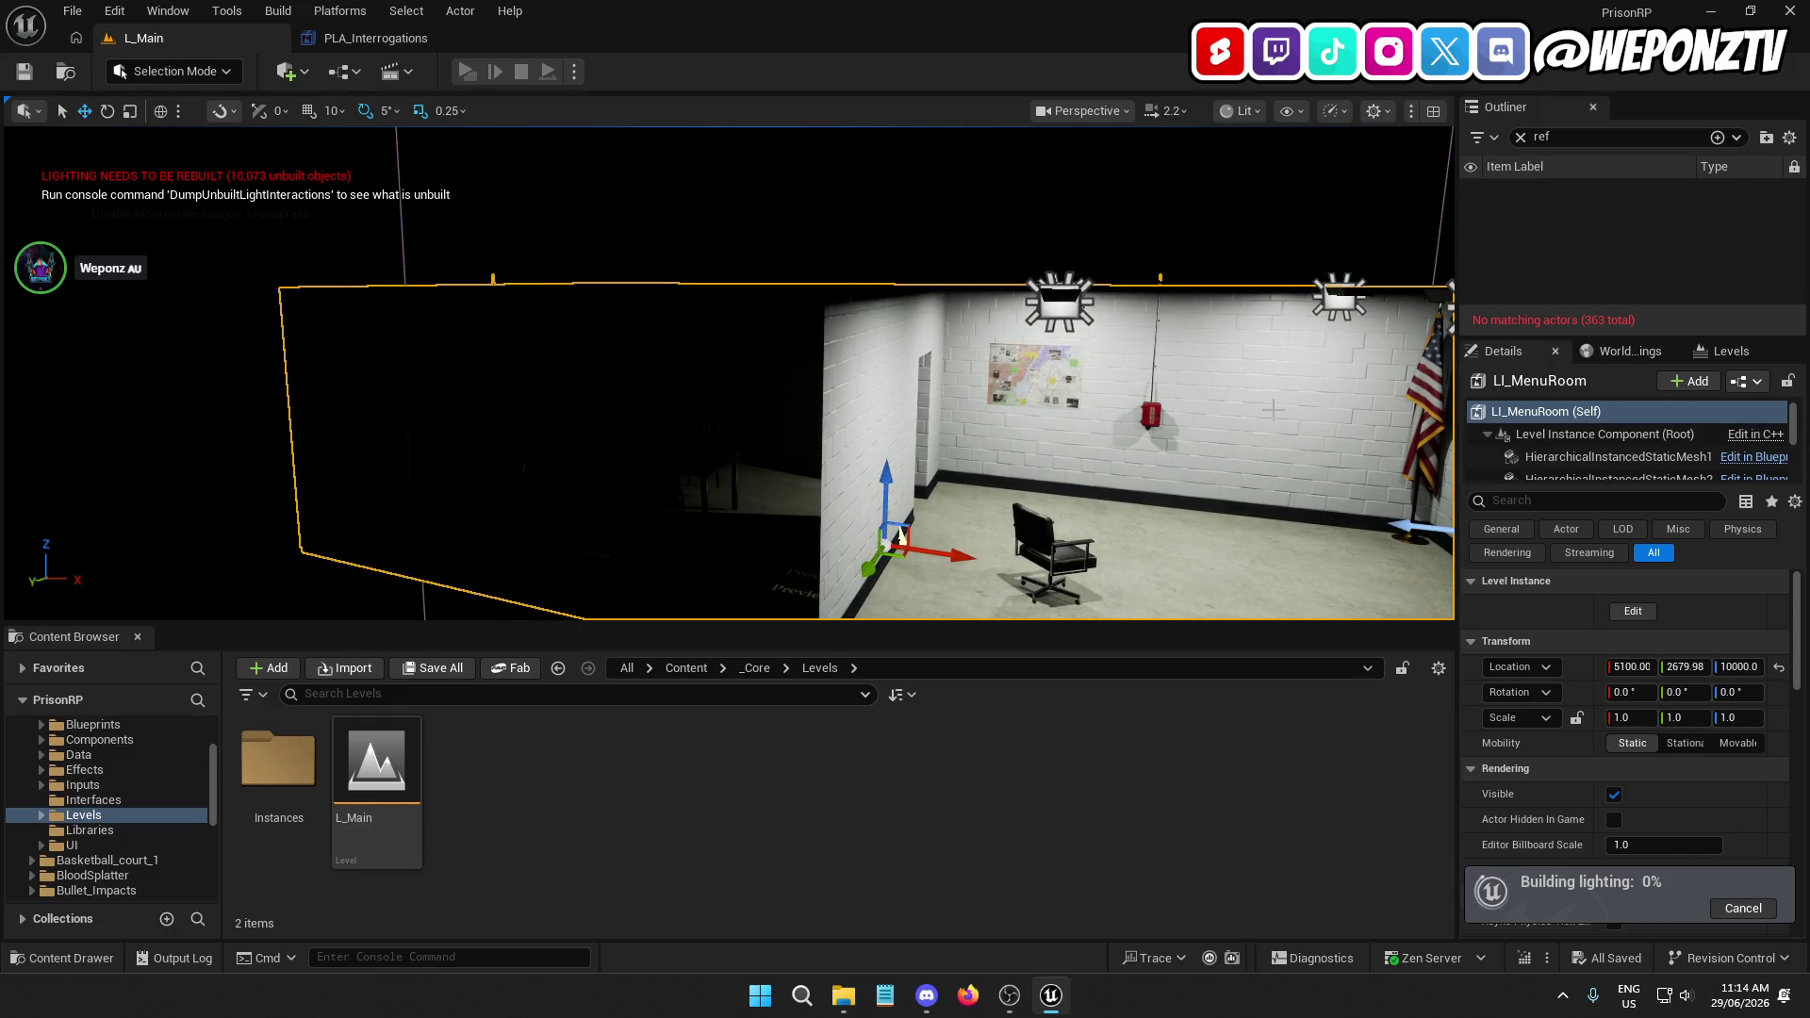
drag(1282, 409, 1376, 408)
scroll(718, 499, up, 5)
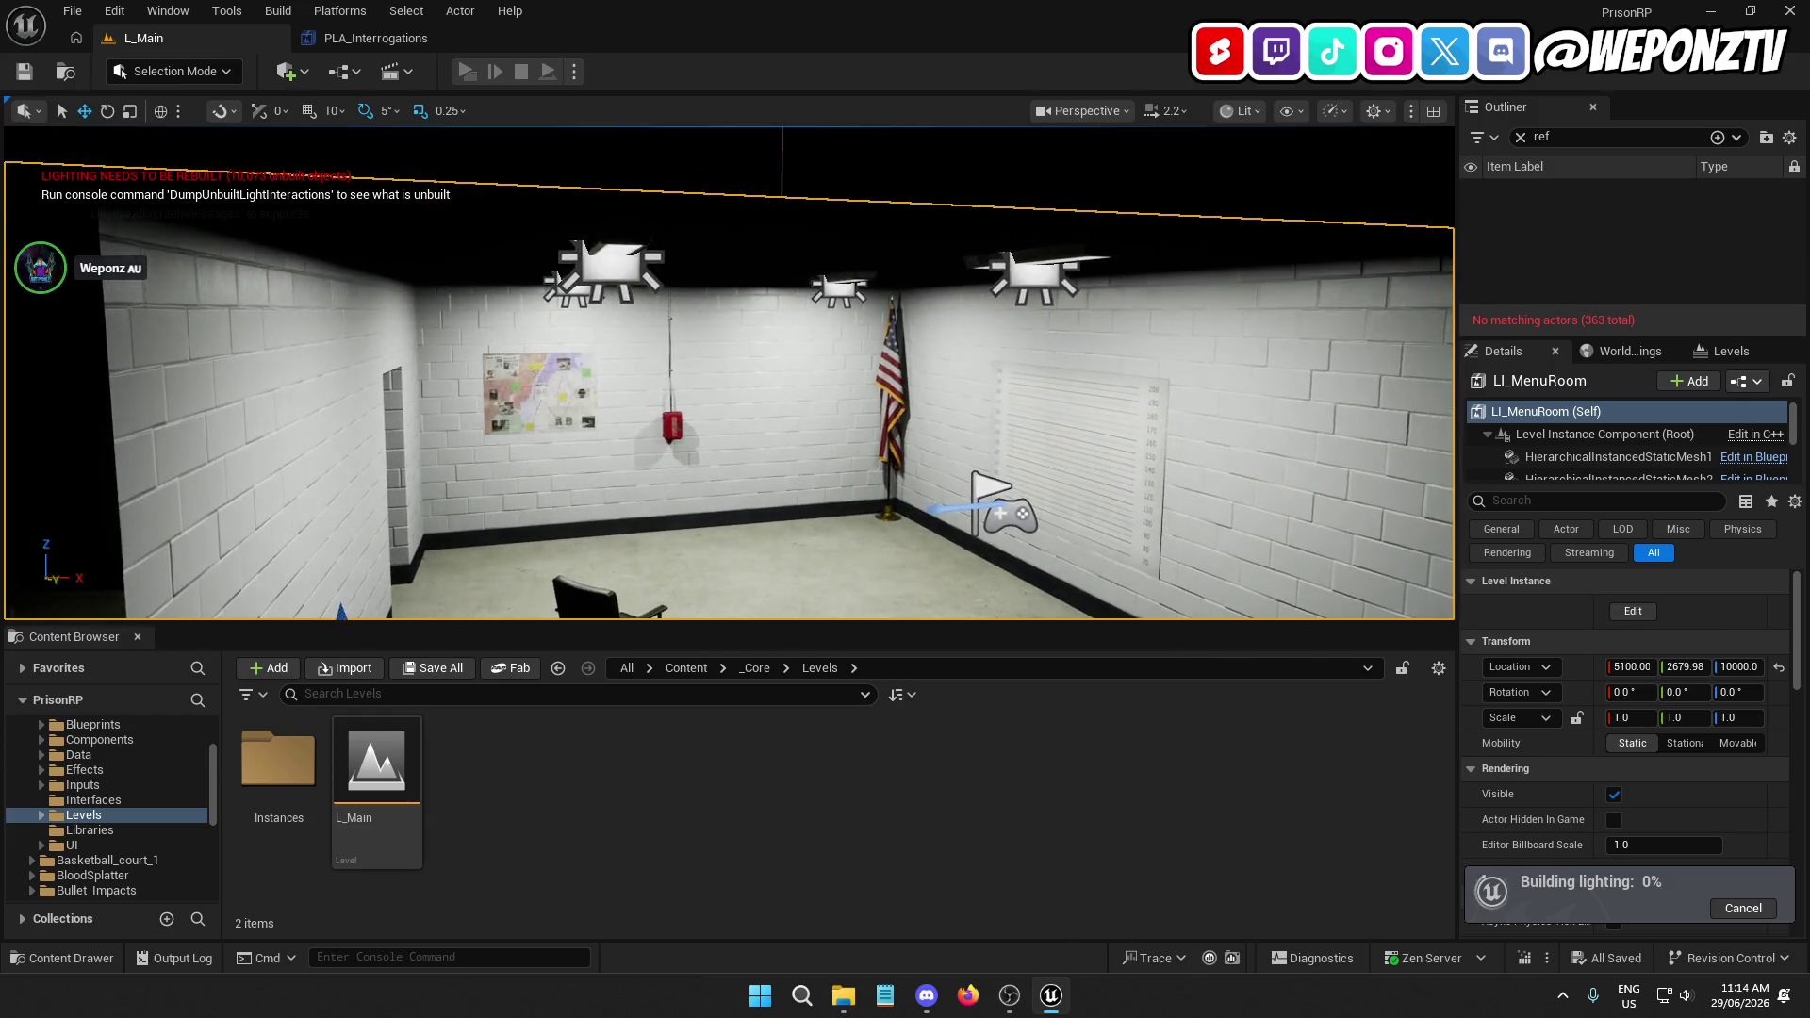
click(1037, 269)
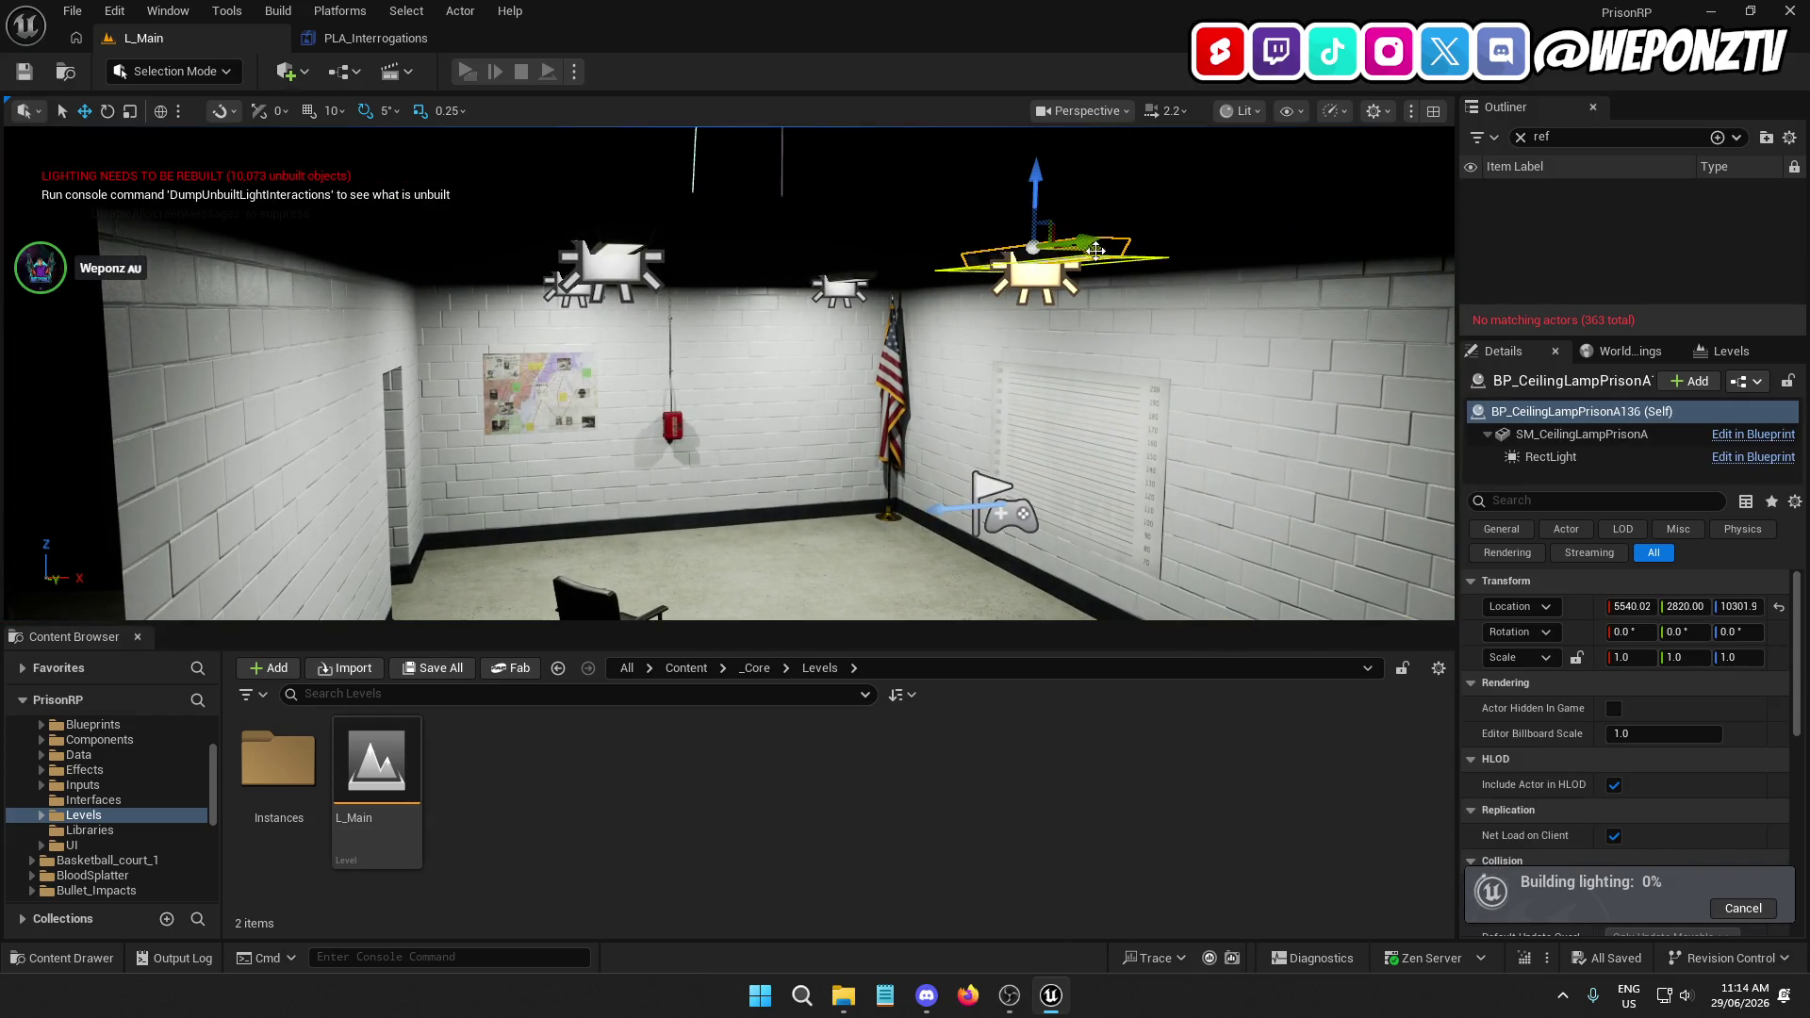
drag(1099, 243, 1156, 243)
key(ctrl+z)
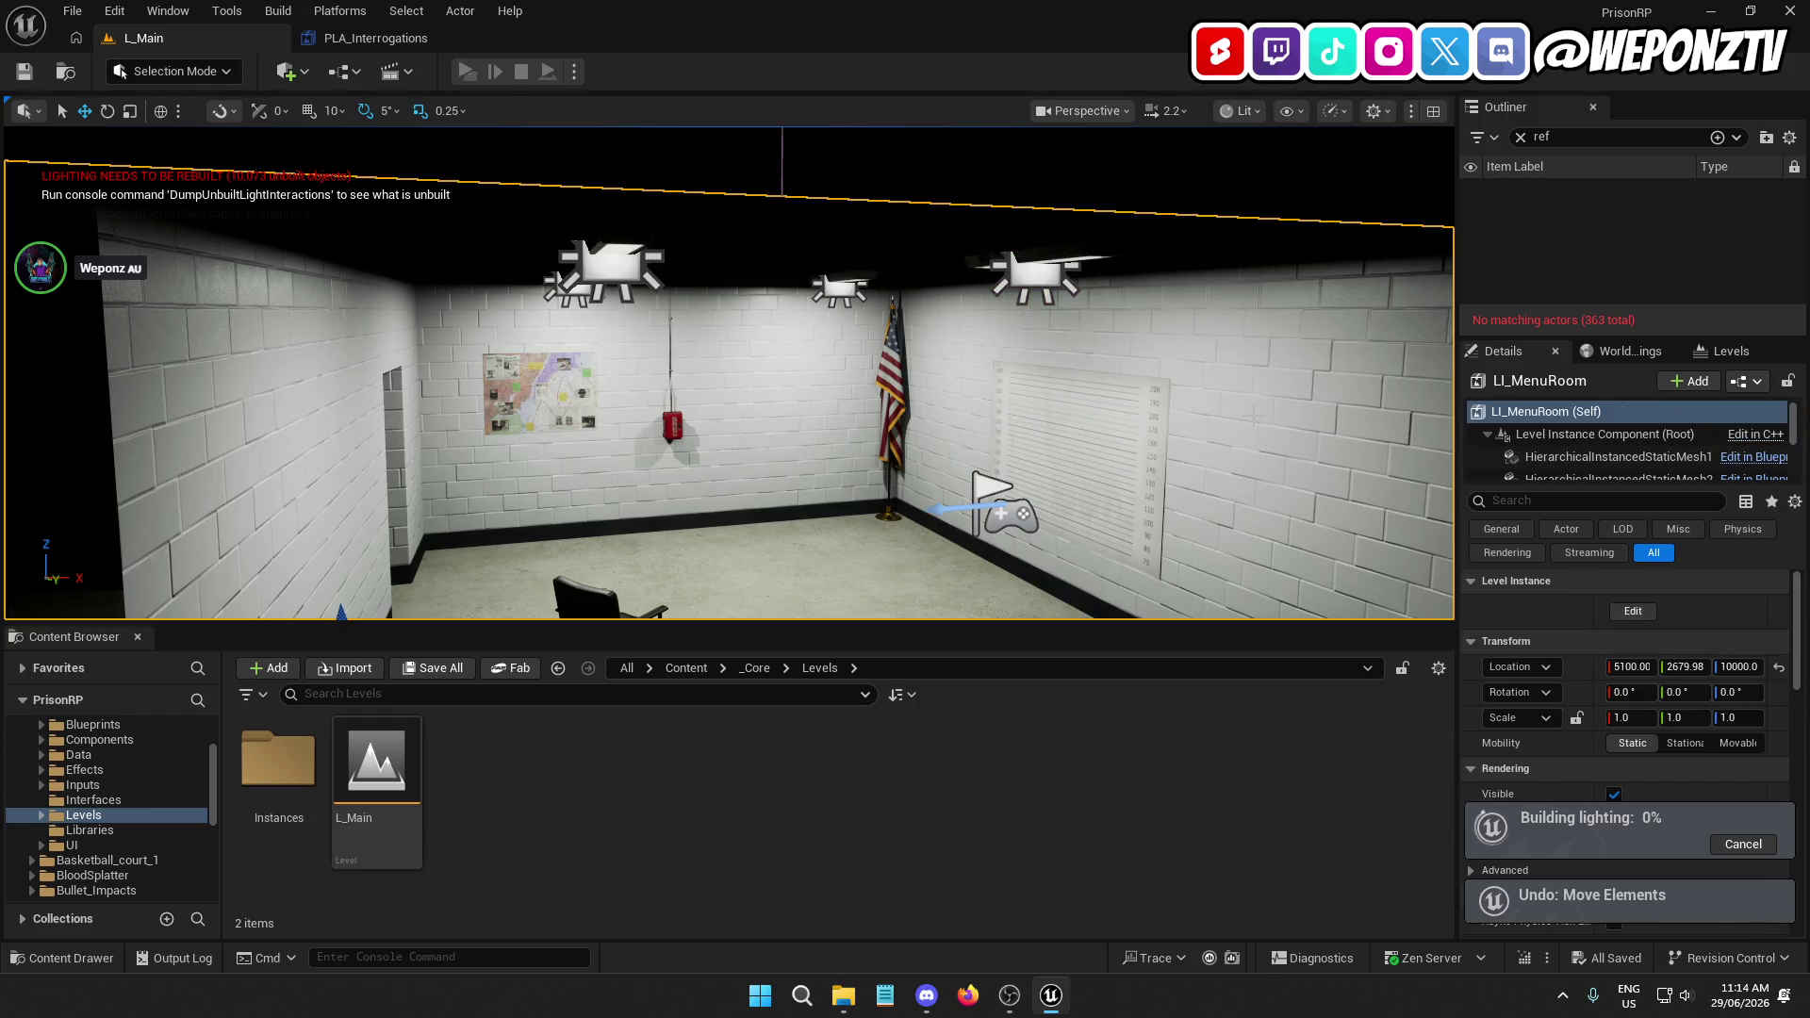
Edit the level instance and delete BP_CeilingLampPrisonA105 plus three more ceiling lamps
click(1644, 611)
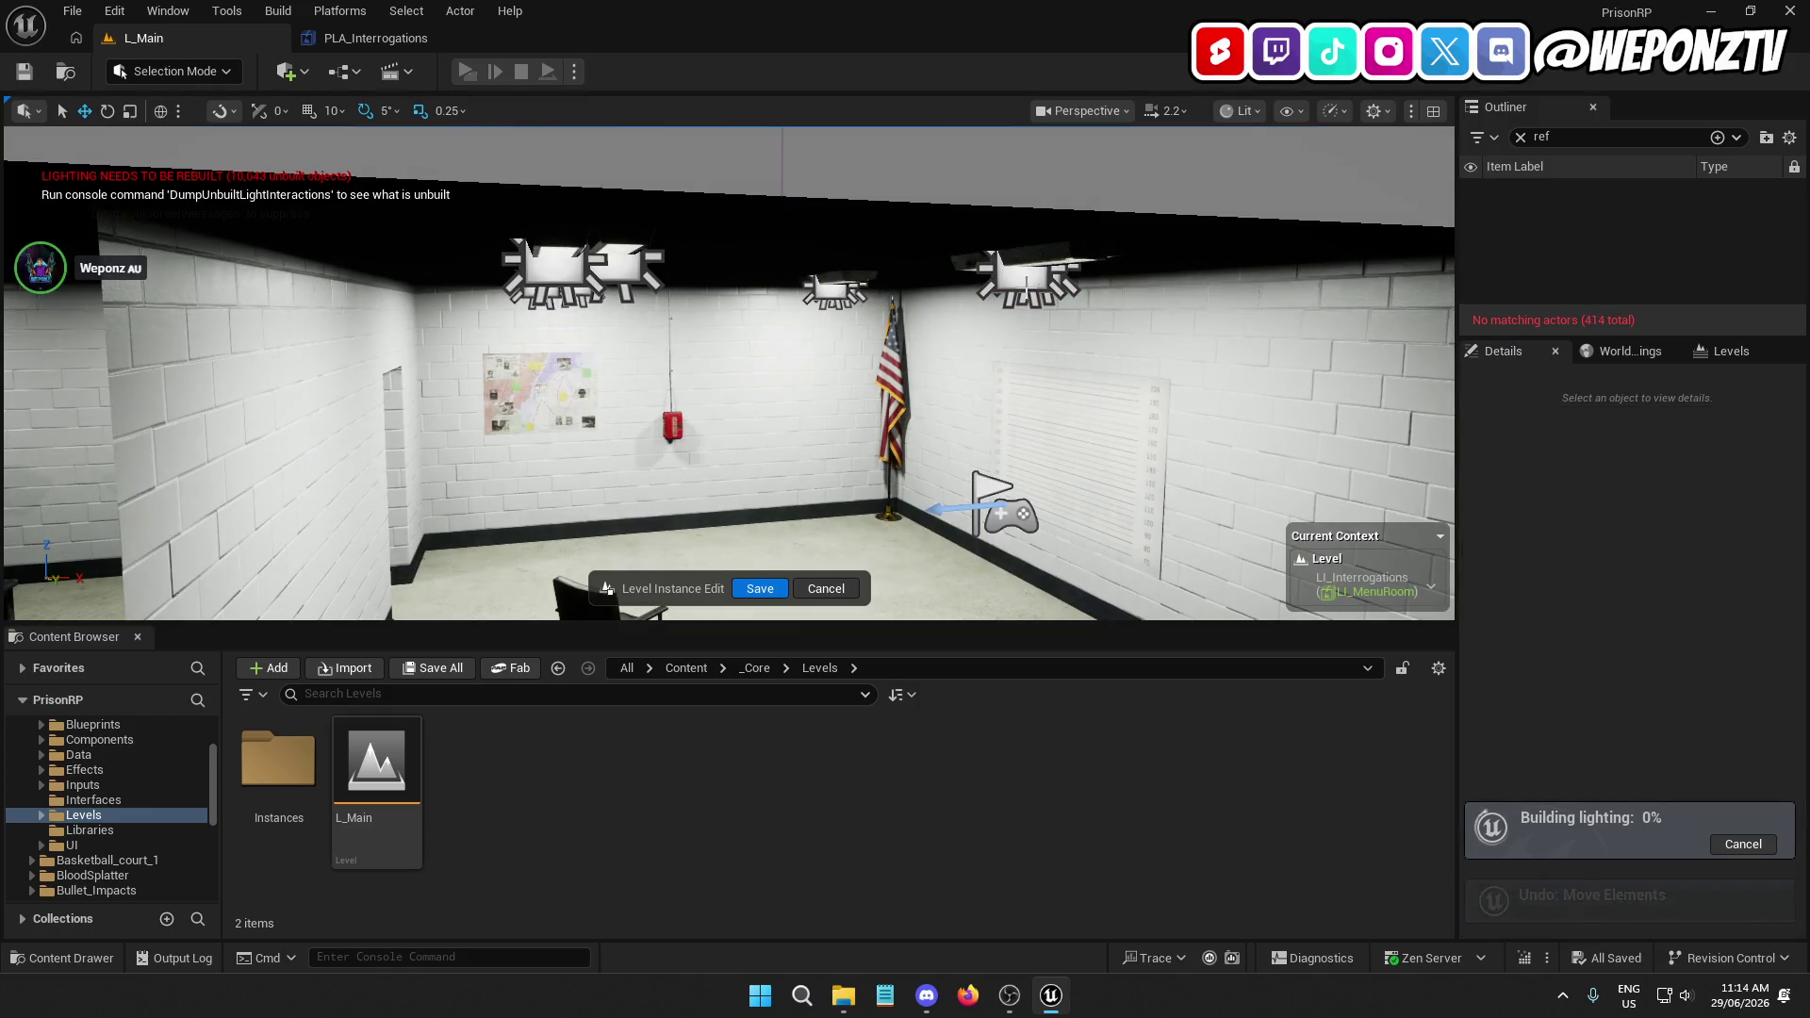
click(1023, 281)
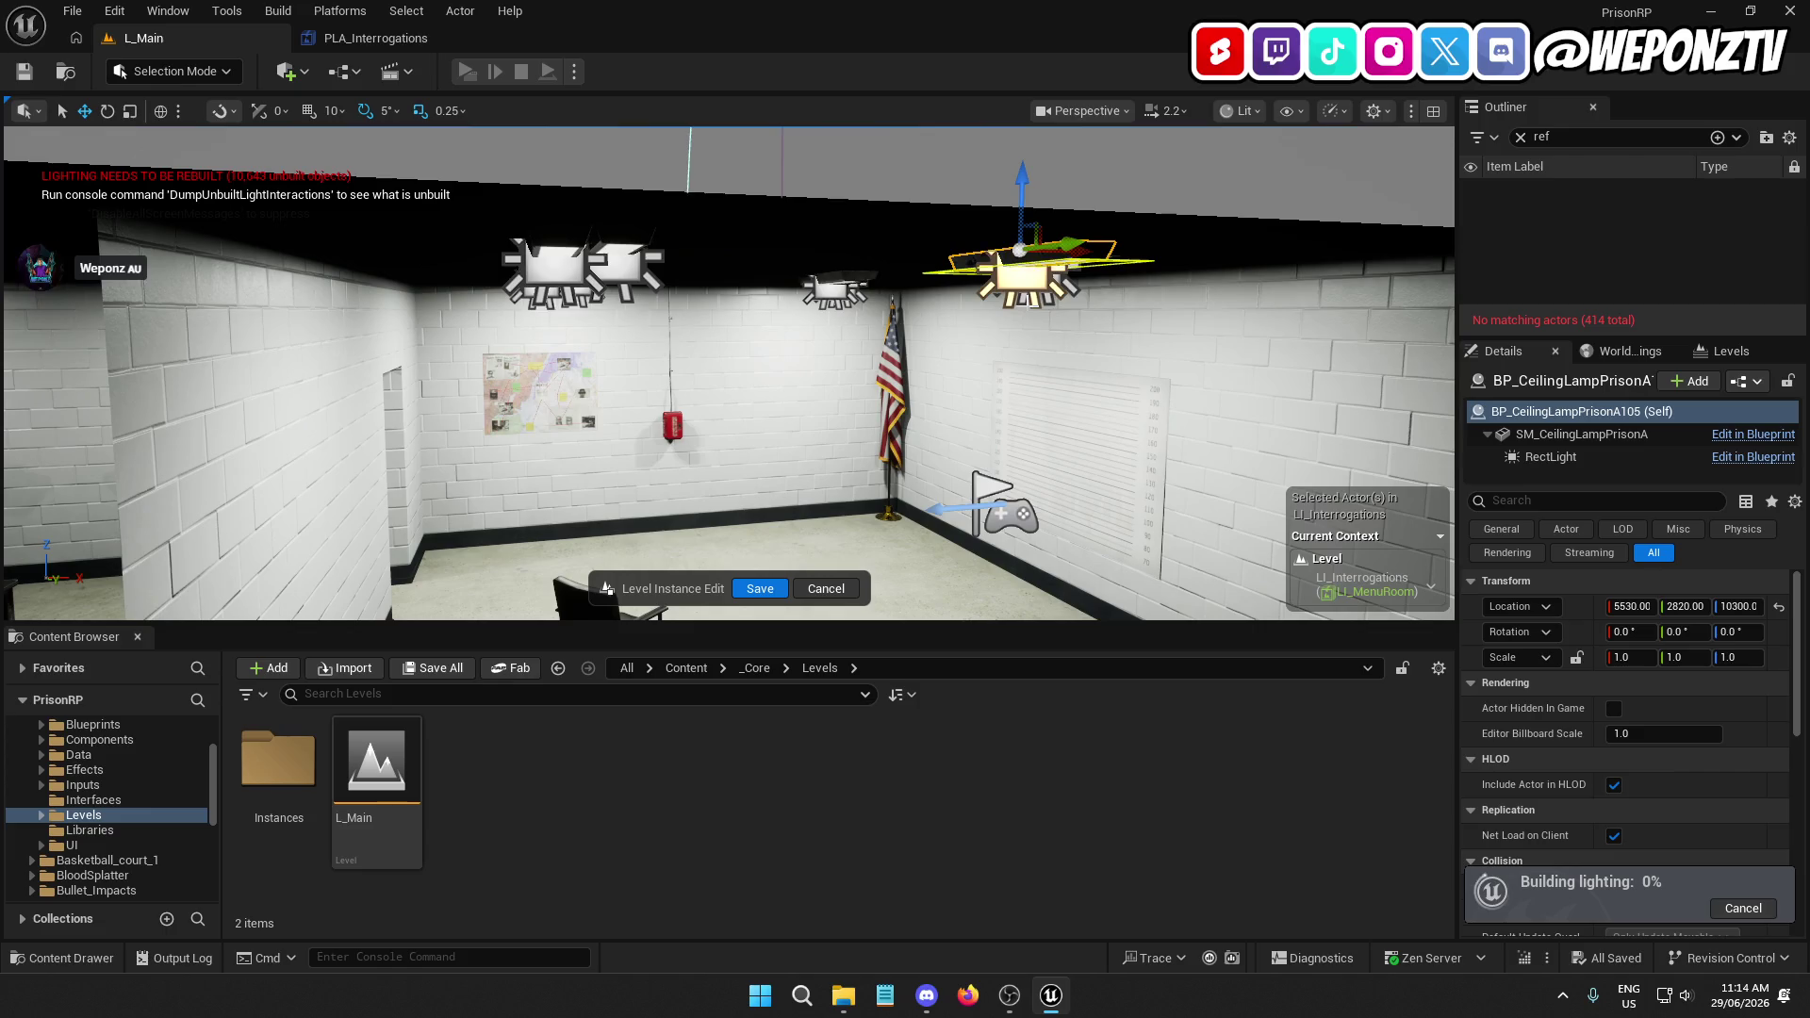
key(Delete)
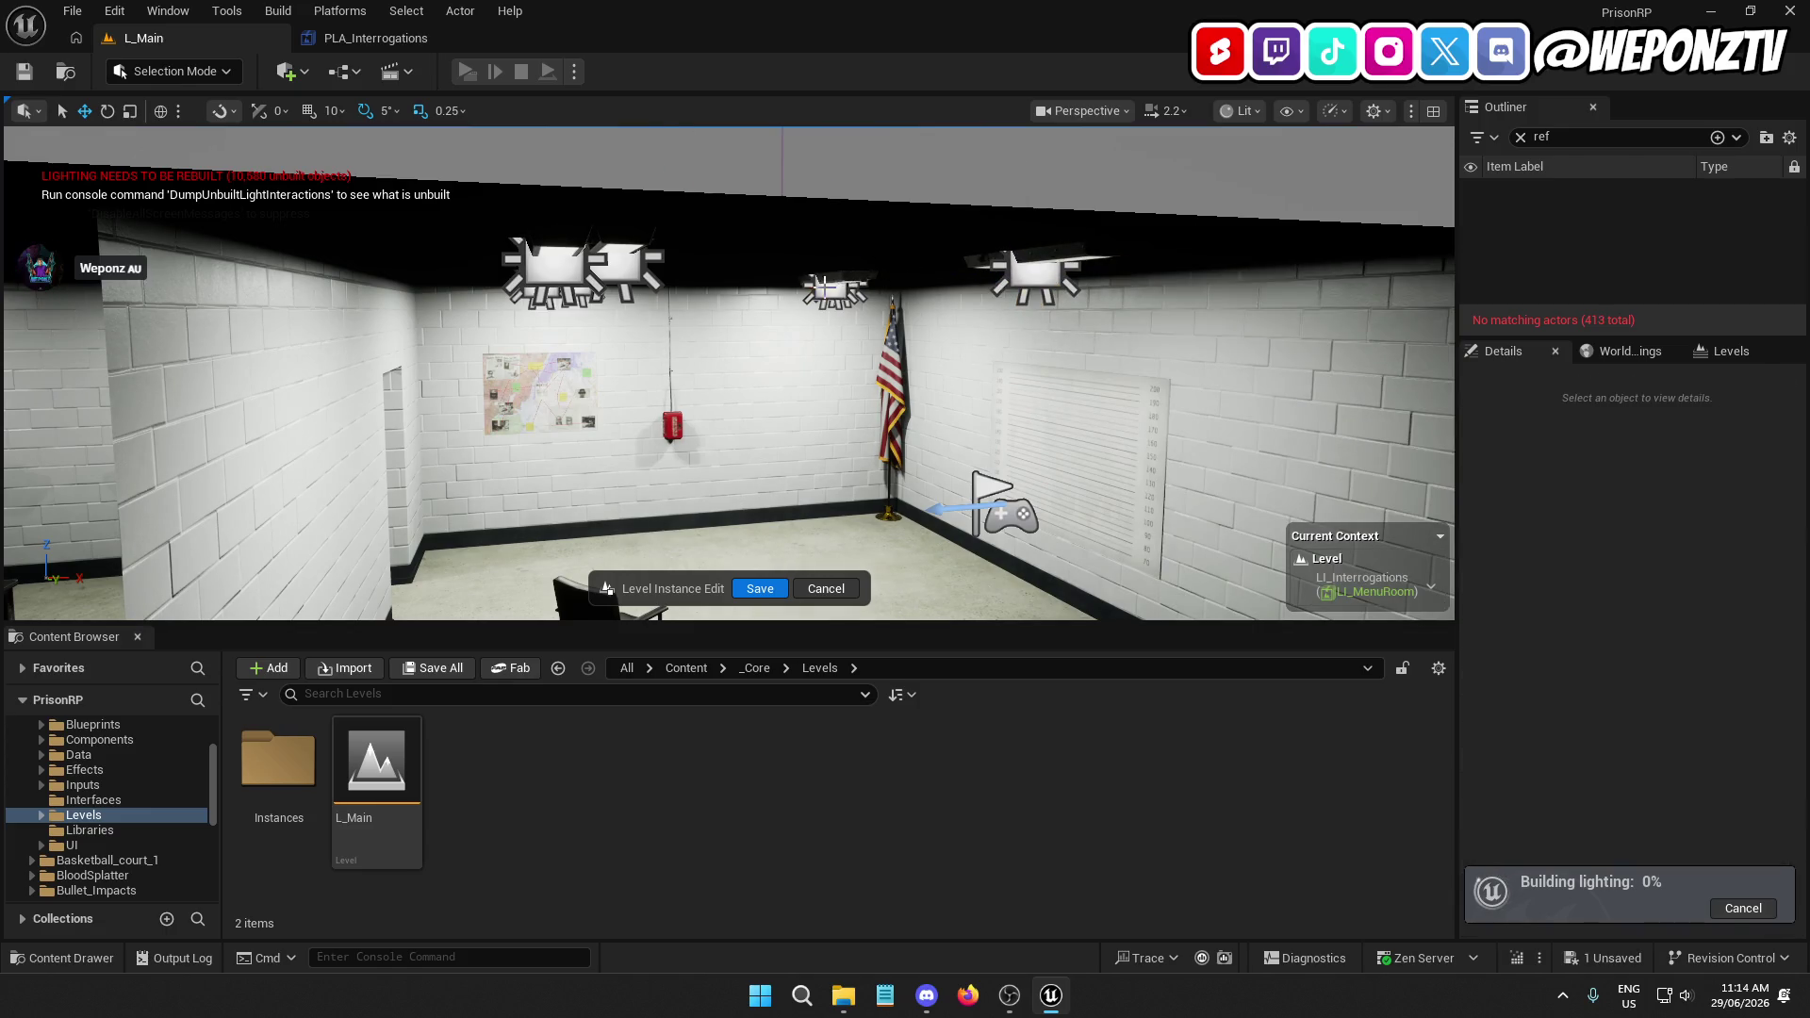
click(874, 282)
key(Delete)
click(571, 314)
key(Delete)
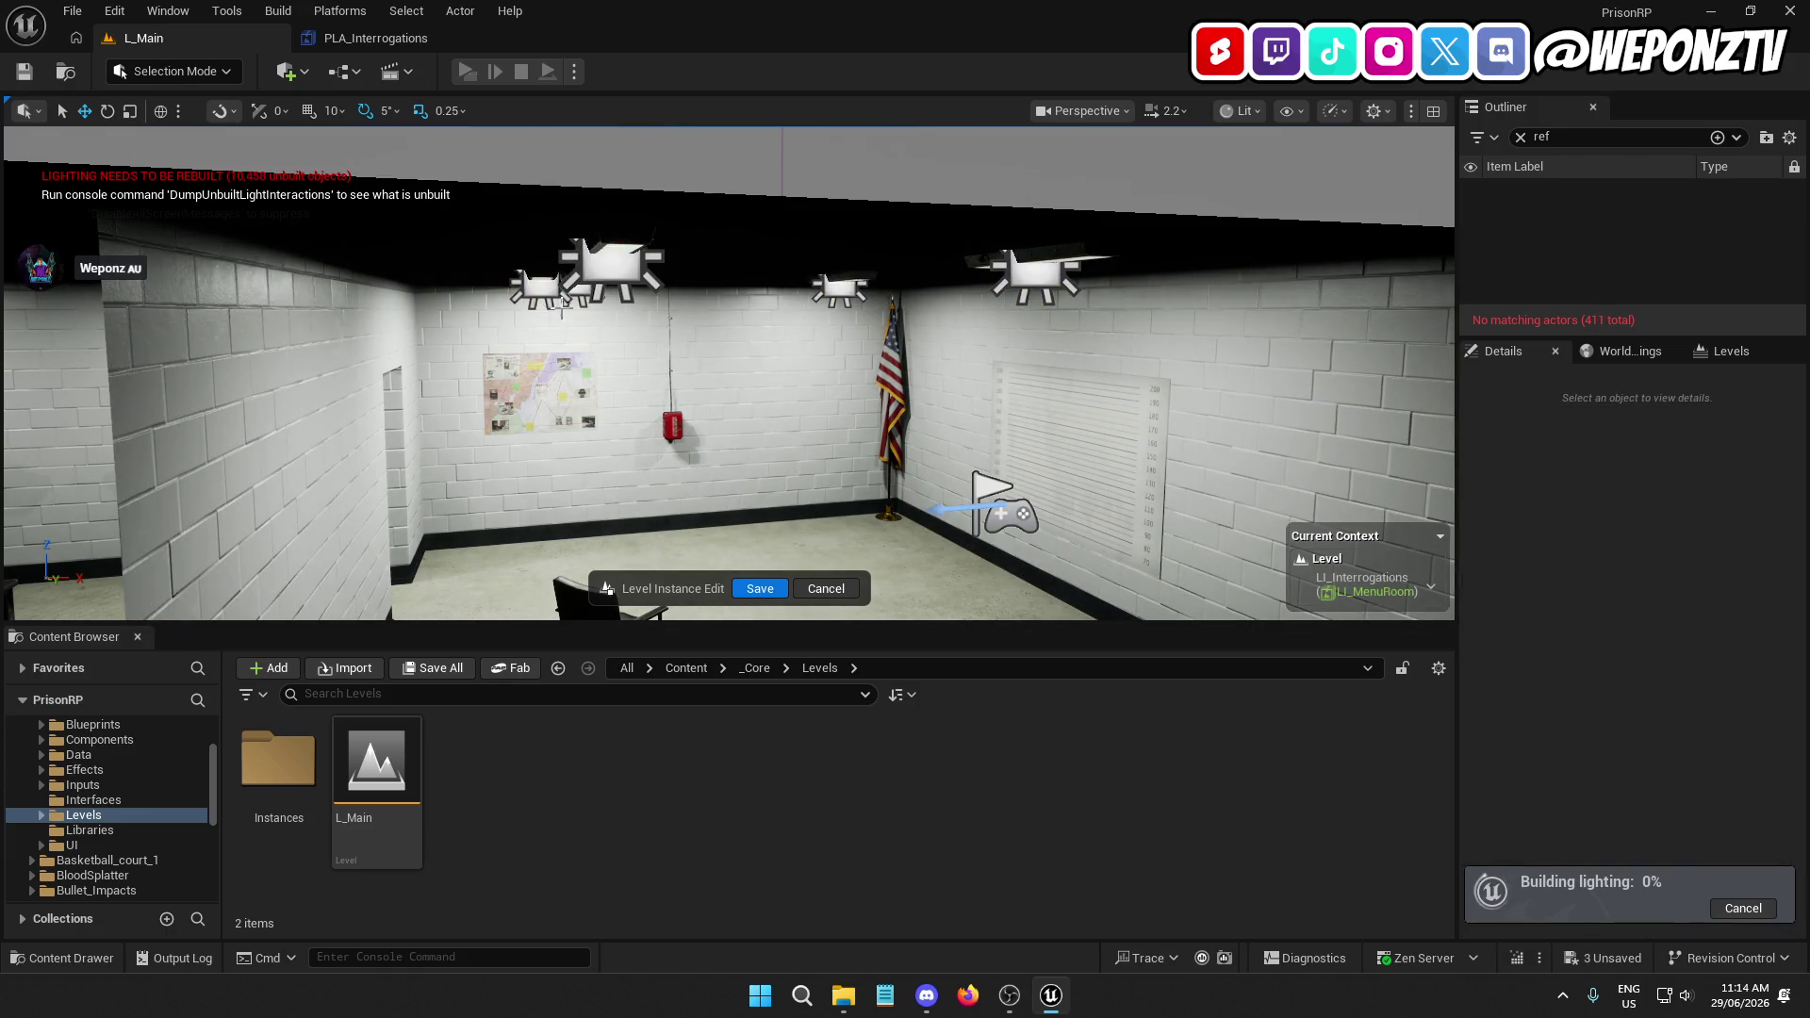
click(535, 297)
key(Delete)
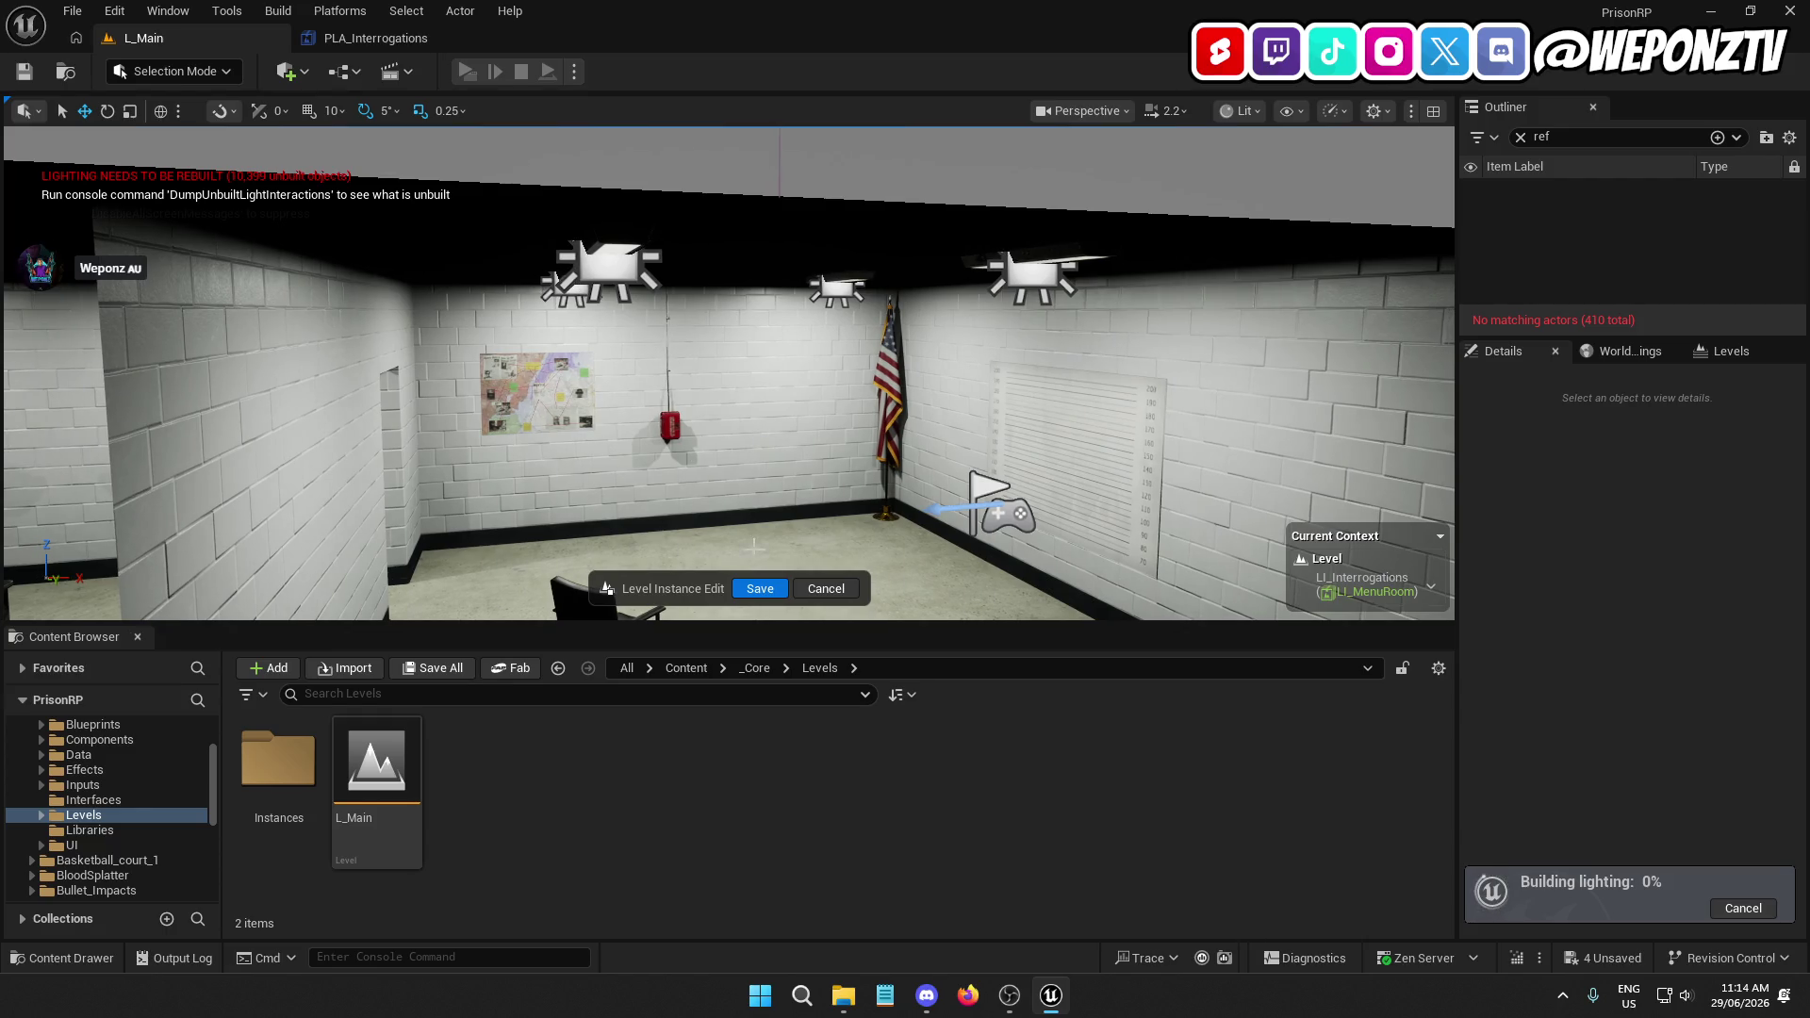
Turn toward the interrogation table and delete the ceiling lights near the flag wall
mouse_move(668, 416)
mouse_down()
mouse_move(622, 420)
mouse_move(660, 419)
mouse_up()
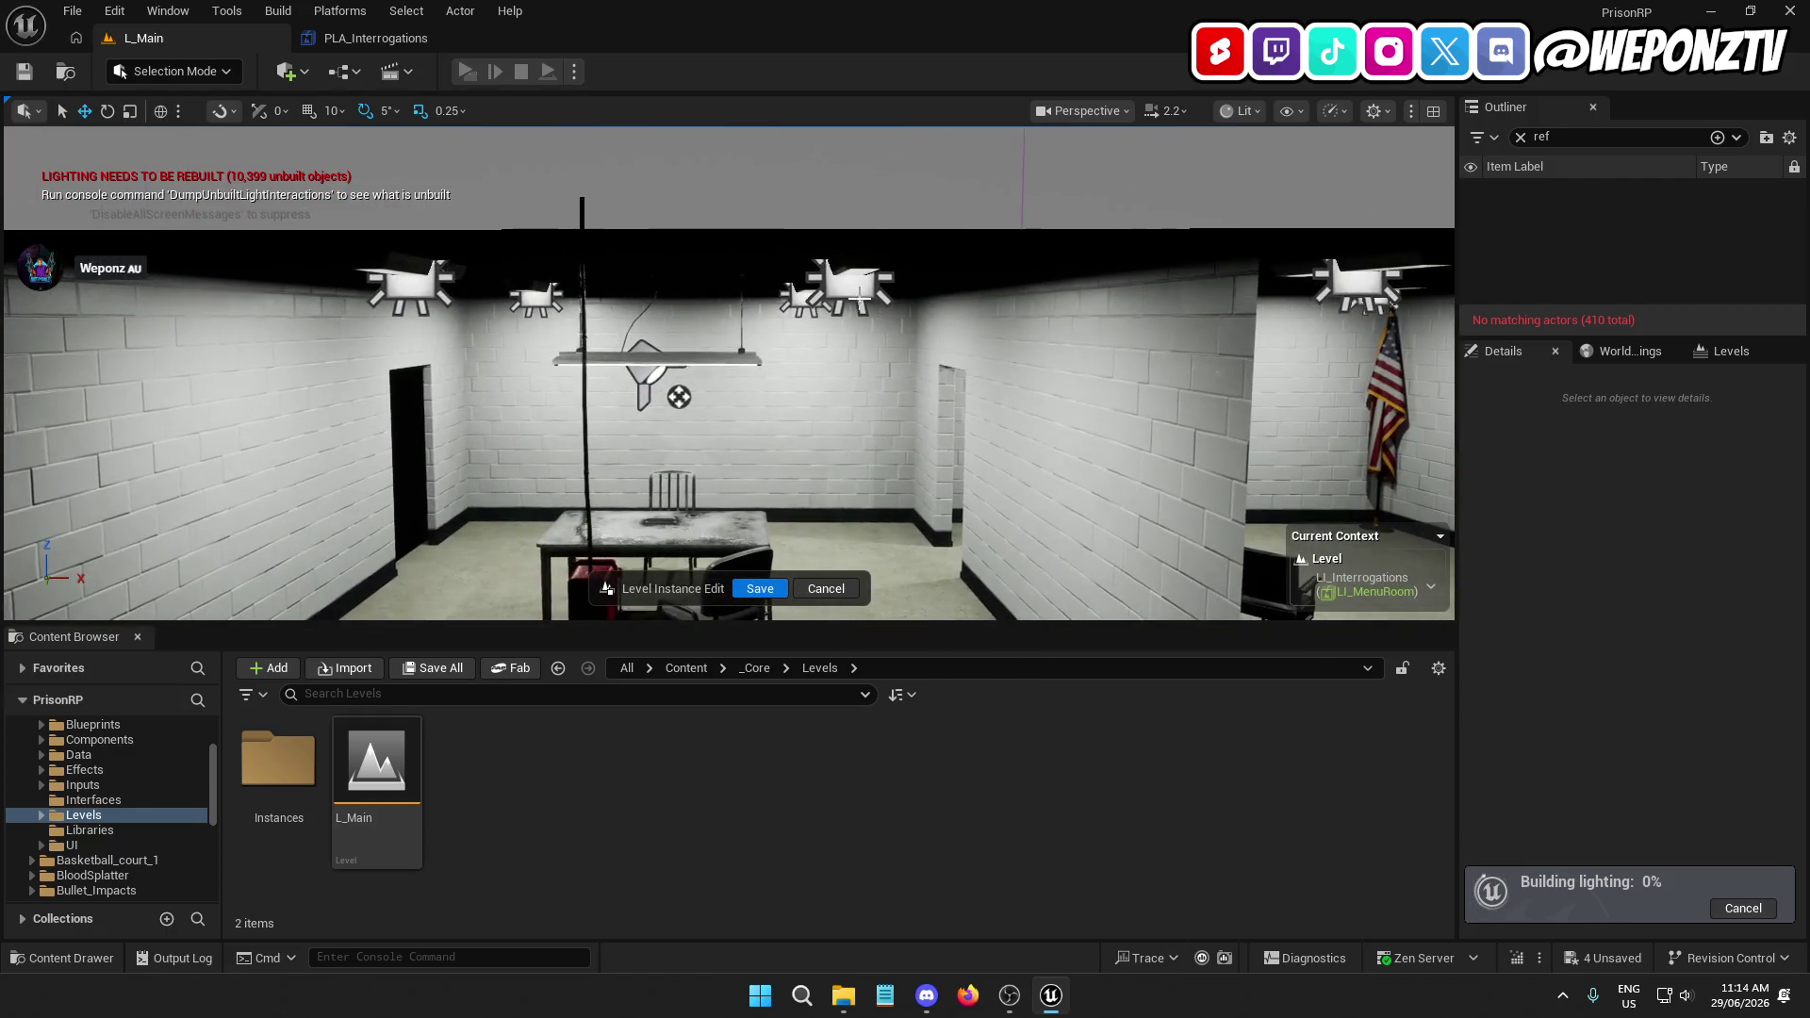
click(848, 297)
key(Delete)
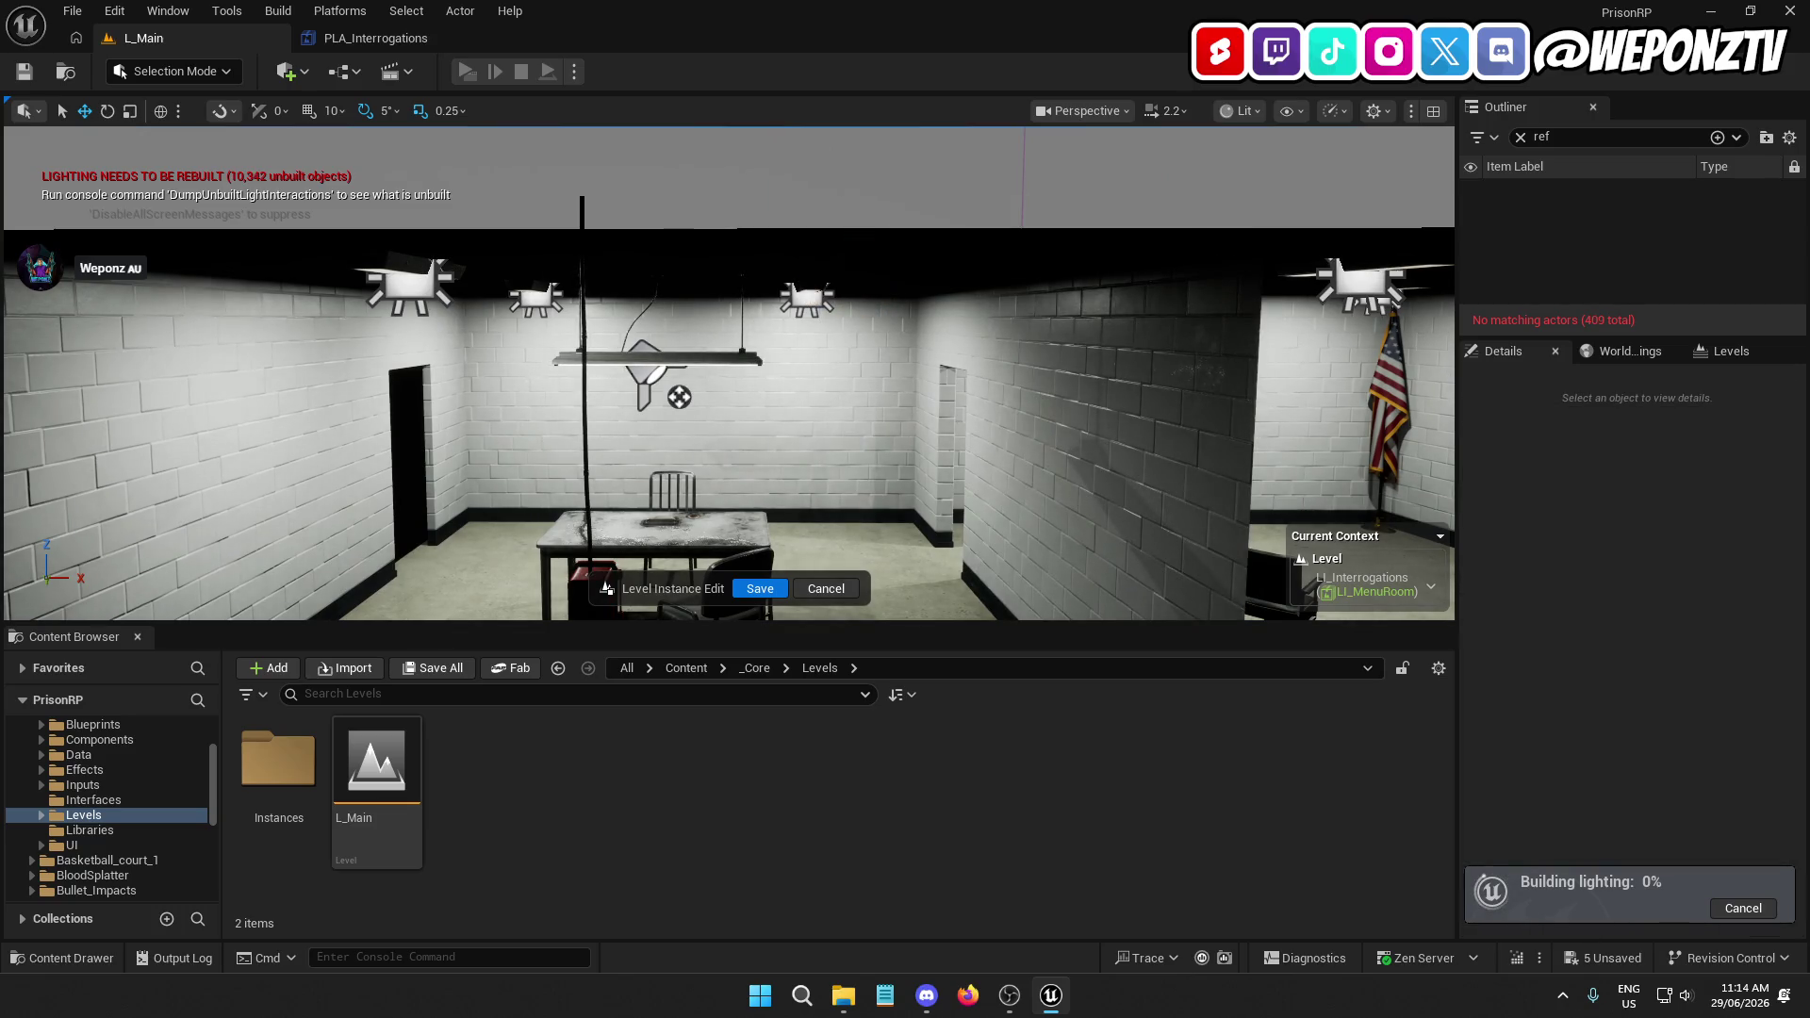
click(811, 299)
key(Delete)
click(649, 359)
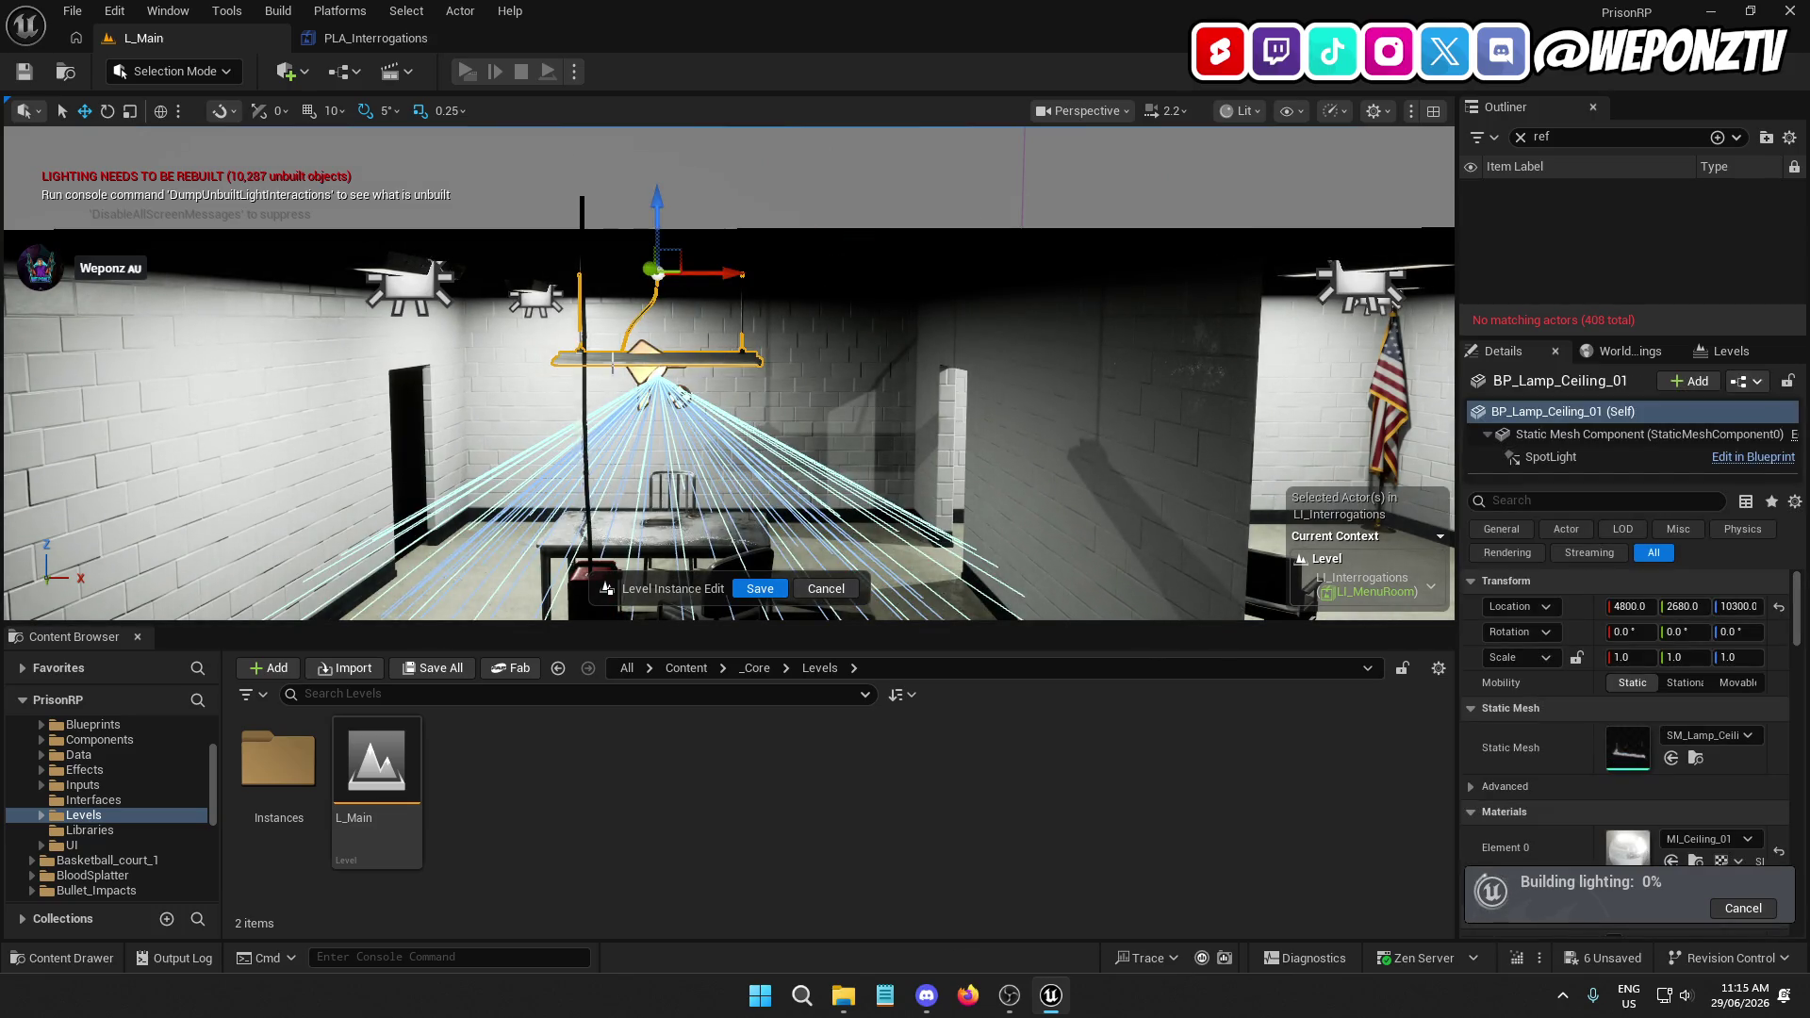
Delete BP_CeilingLampPrisonA99, another small lamp, and hanging lamp BP_Lamp_Ceiling_01, then save the level instance
click(520, 300)
key(Delete)
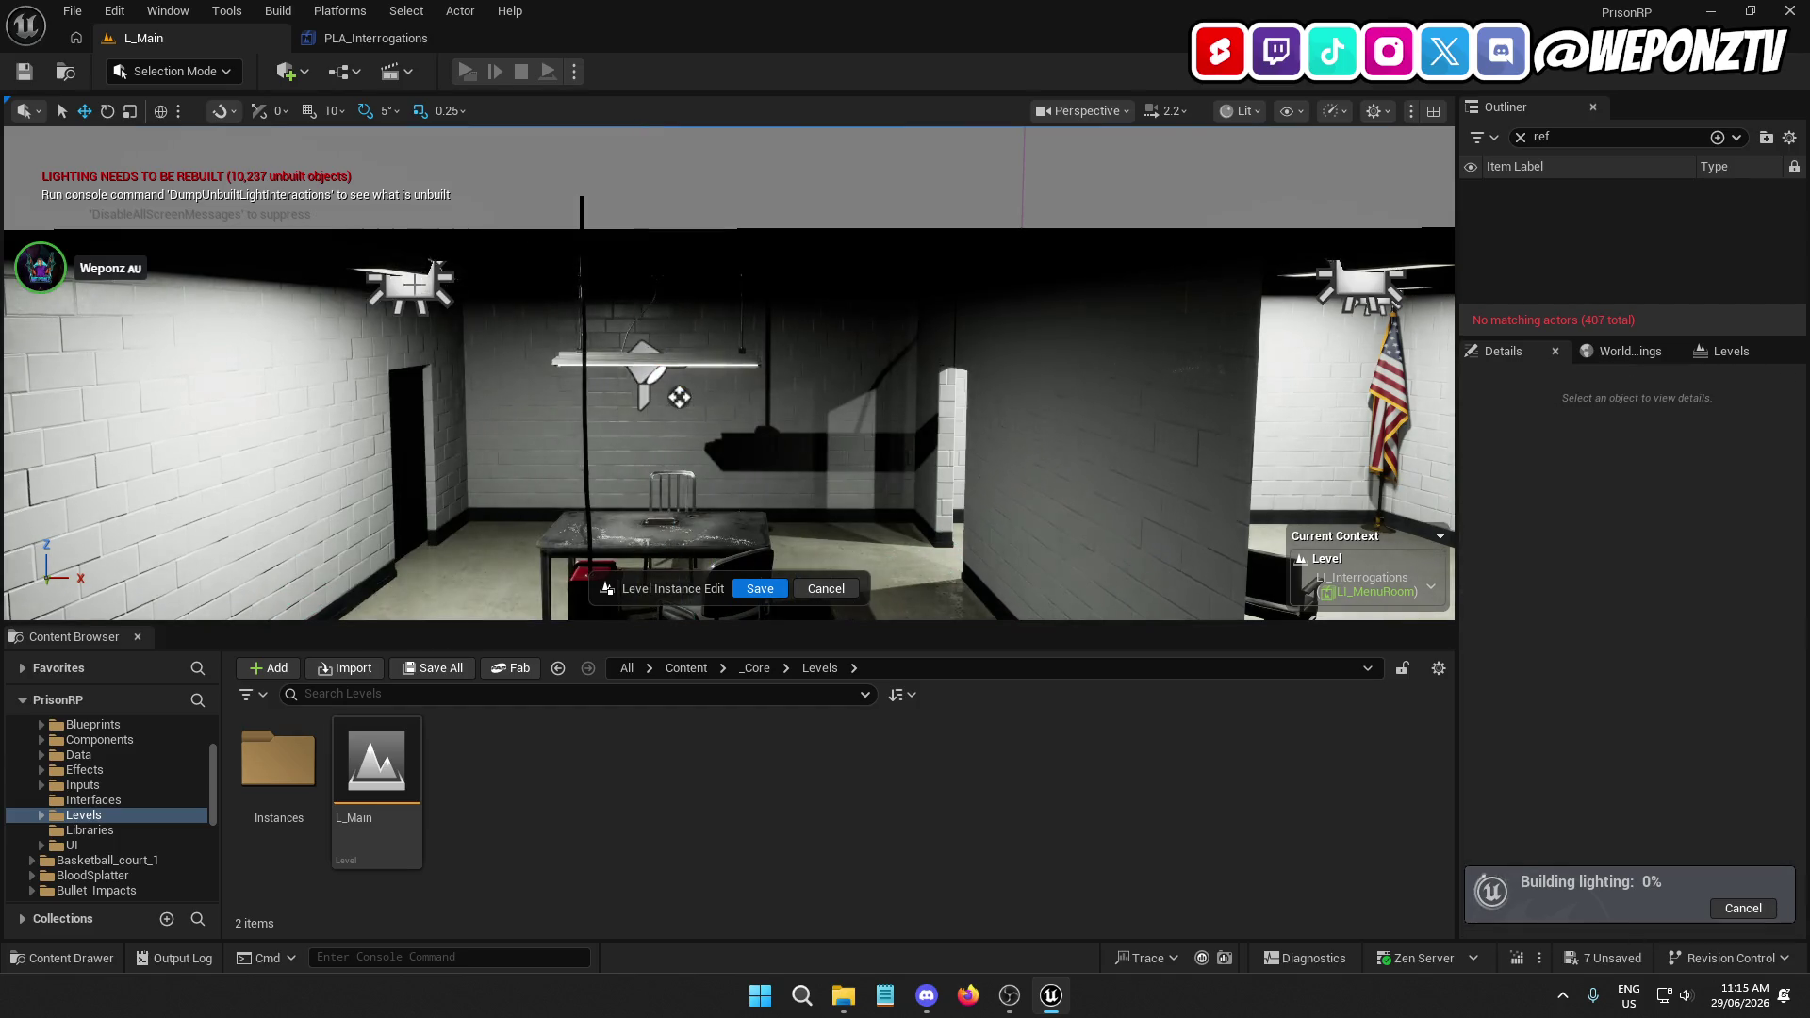
click(429, 290)
key(Delete)
click(653, 361)
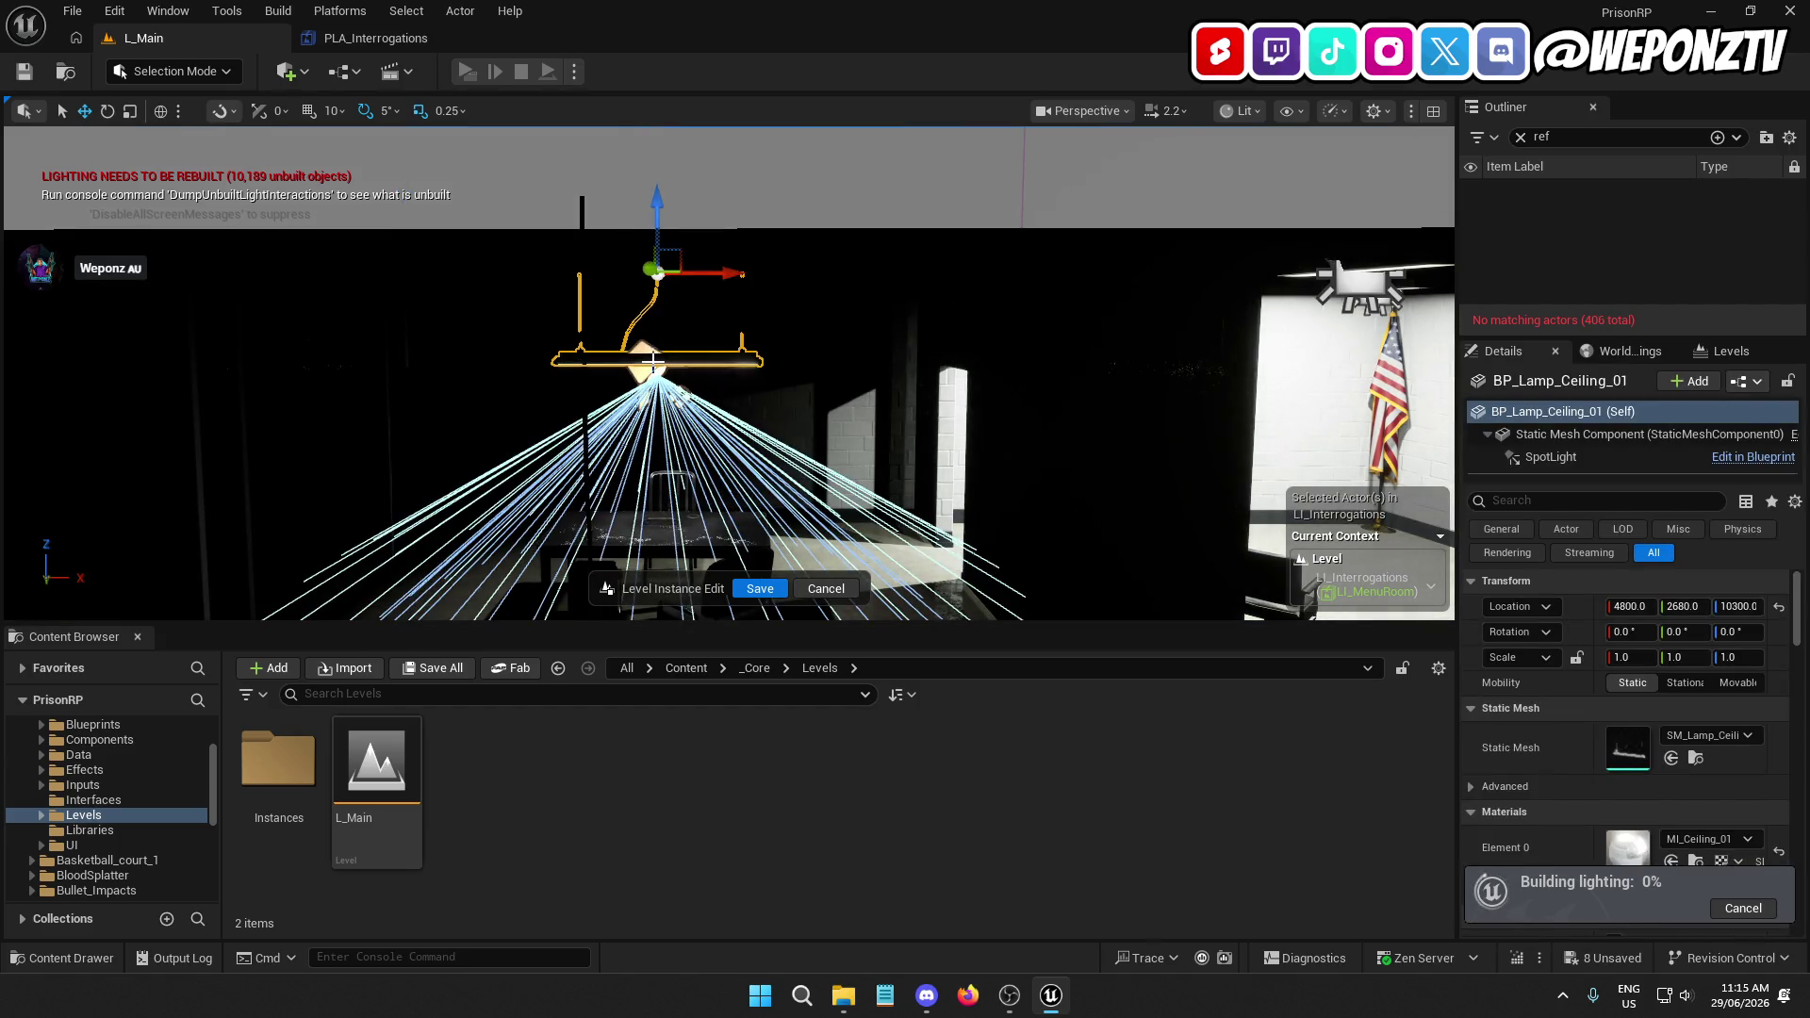
key(Delete)
mouse_move(826, 589)
mouse_down()
mouse_move(867, 613)
mouse_move(827, 588)
mouse_up()
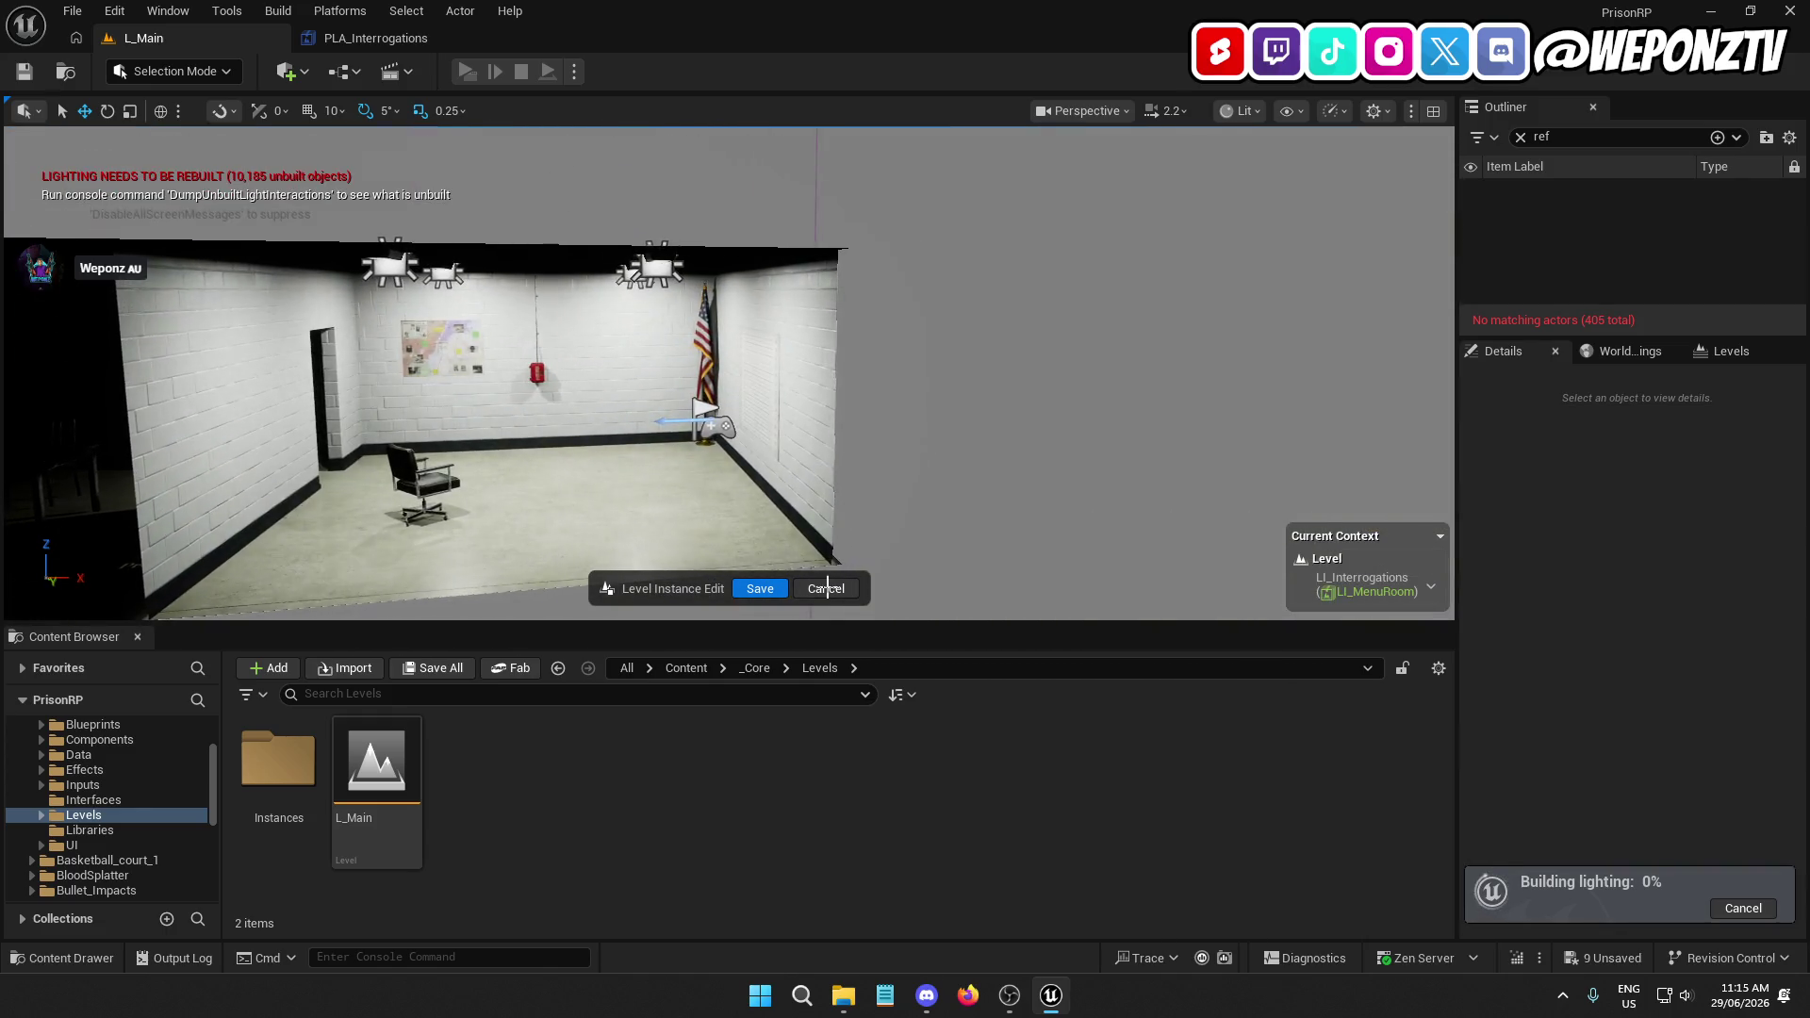
click(760, 588)
Orbit to an overhead view of the cell blocks, then frame LI_MenuRoom at eye level
drag(910, 490, 911, 490)
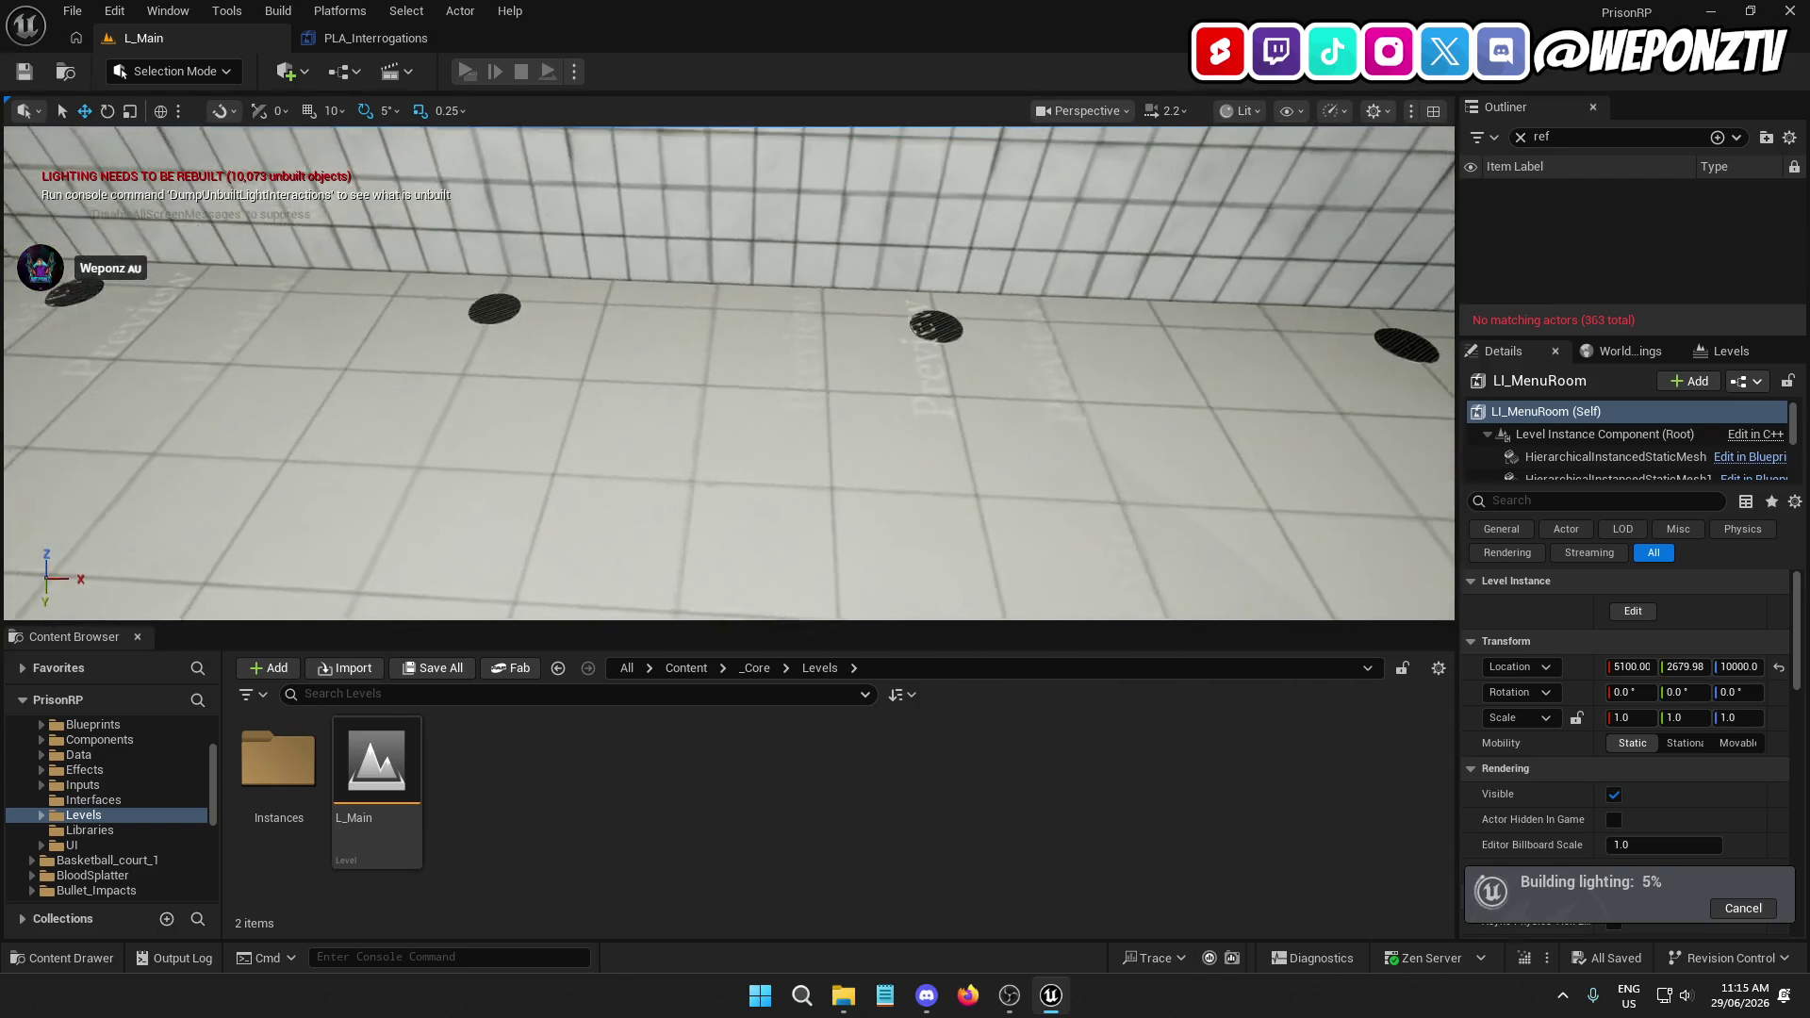
drag(911, 490, 911, 490)
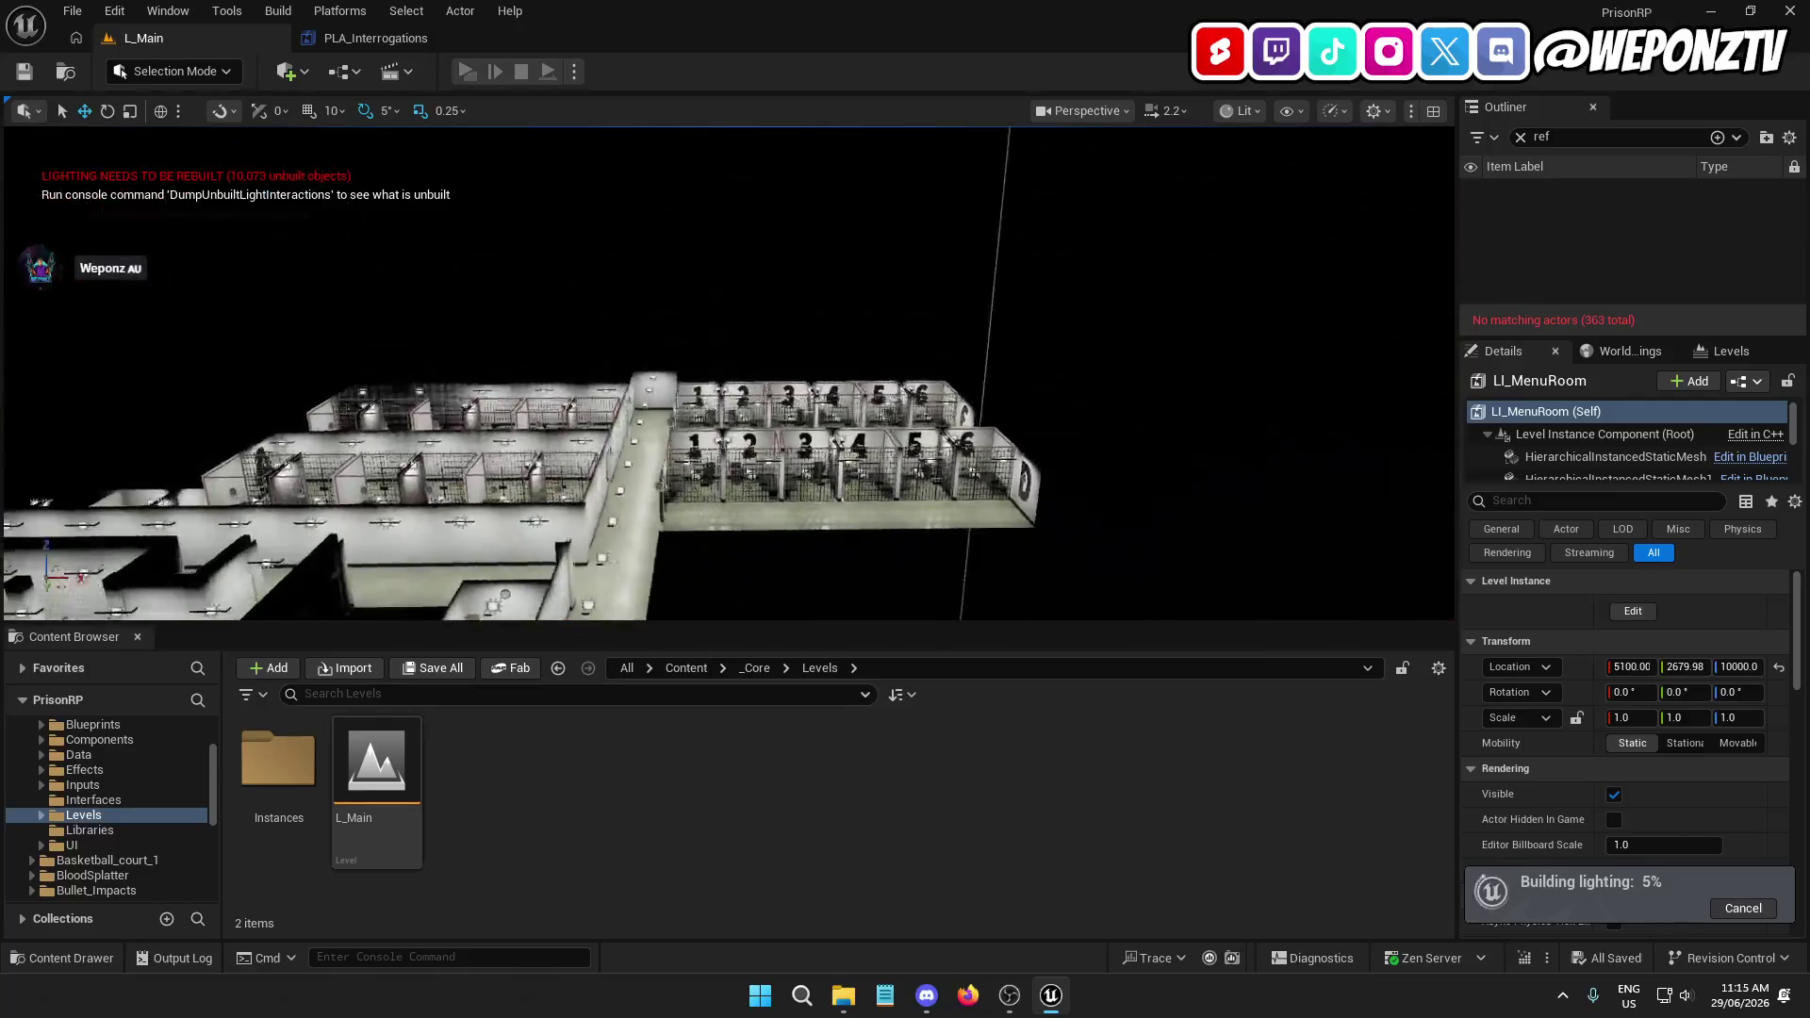
key(f)
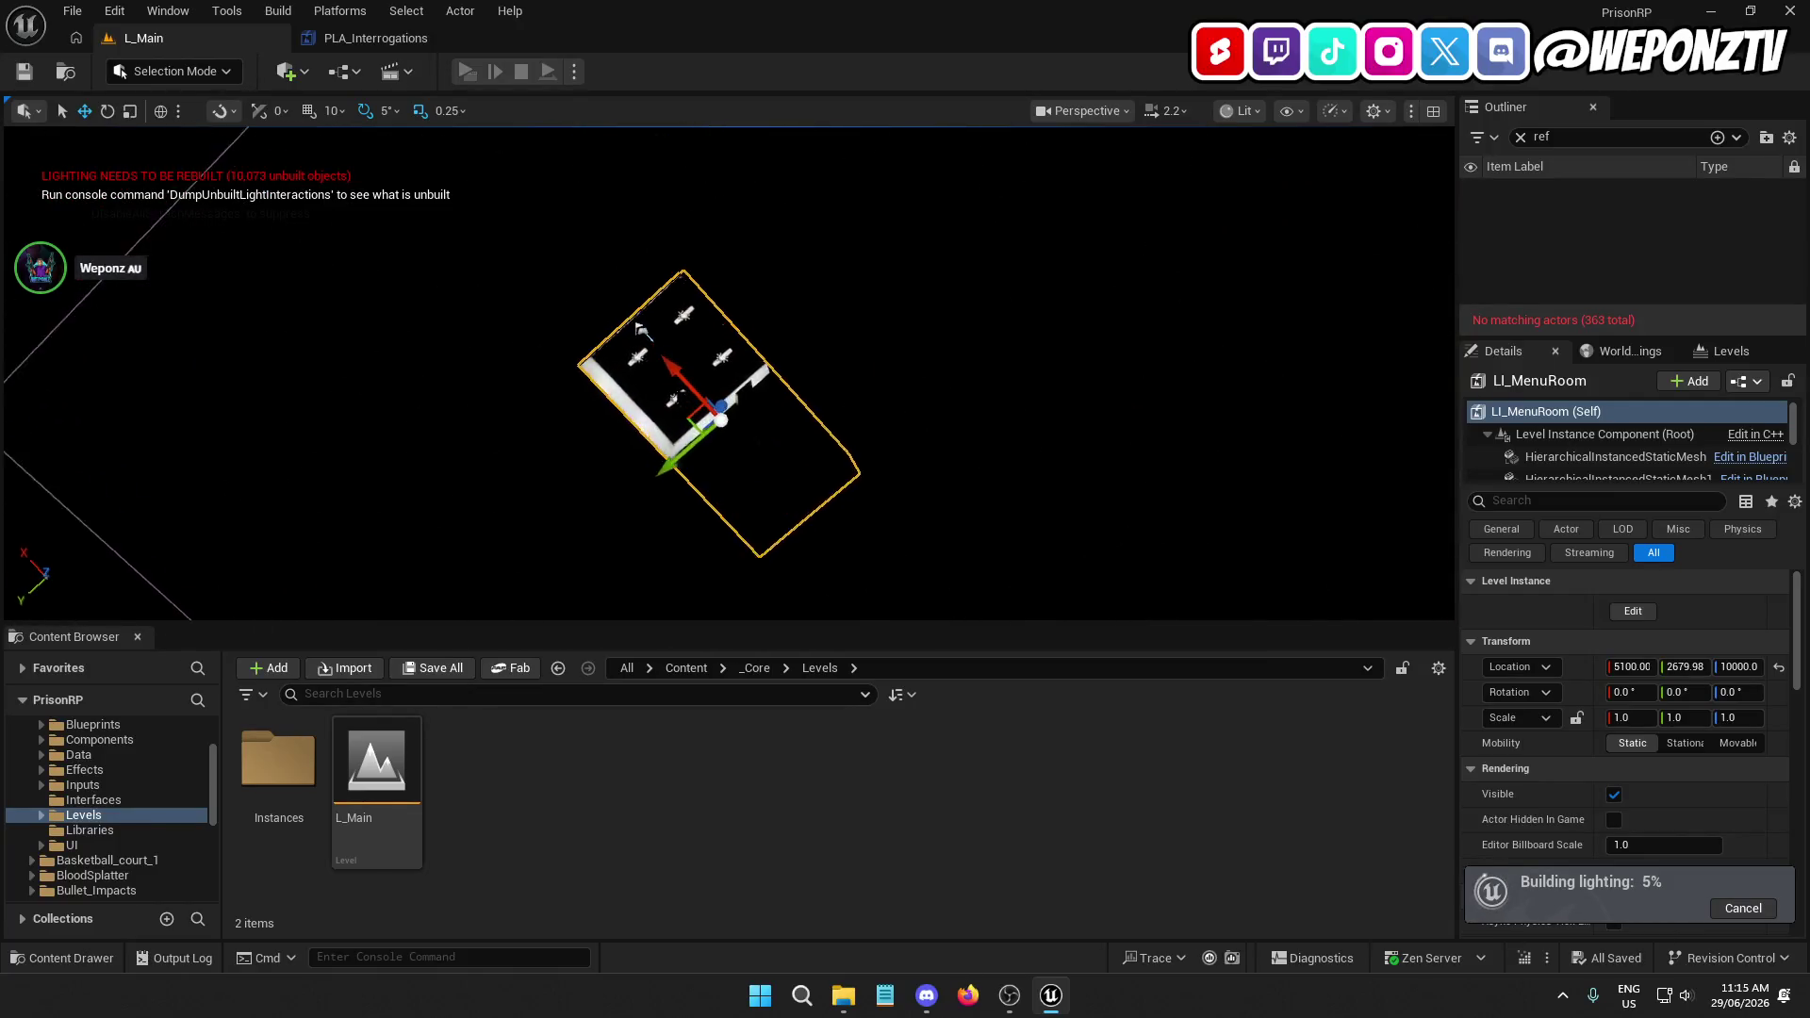
drag(640, 328, 641, 329)
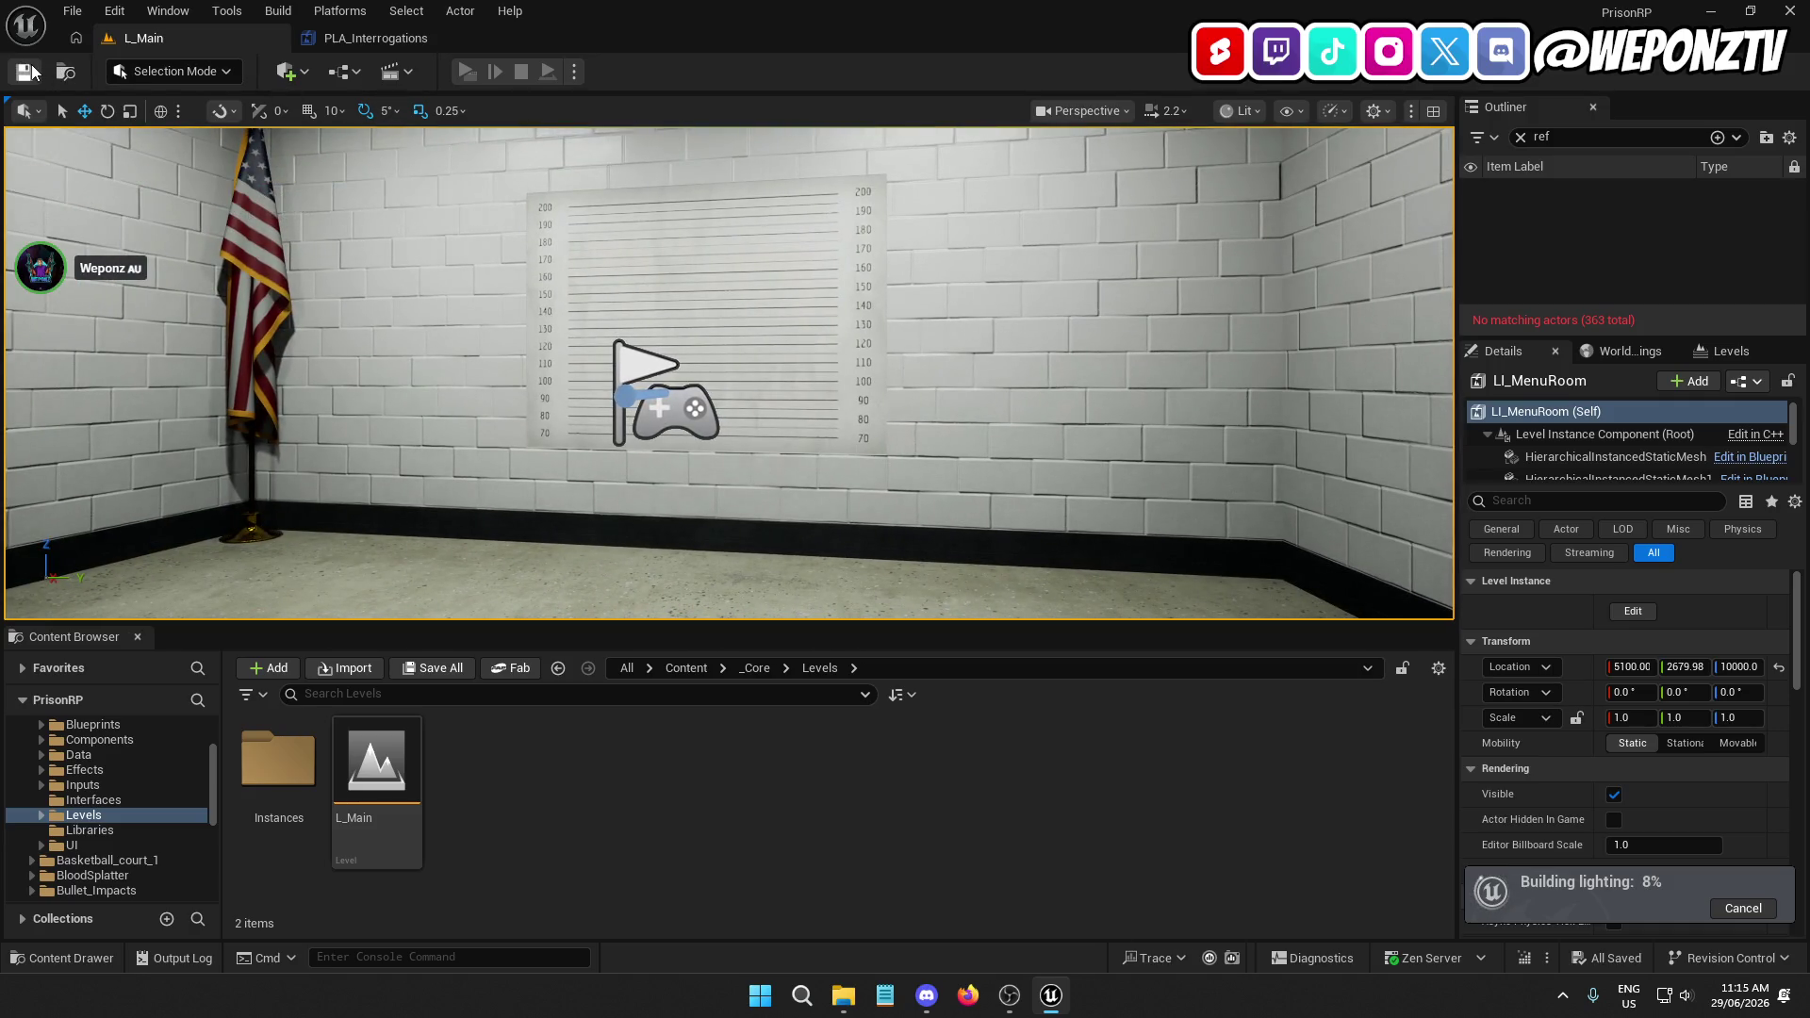
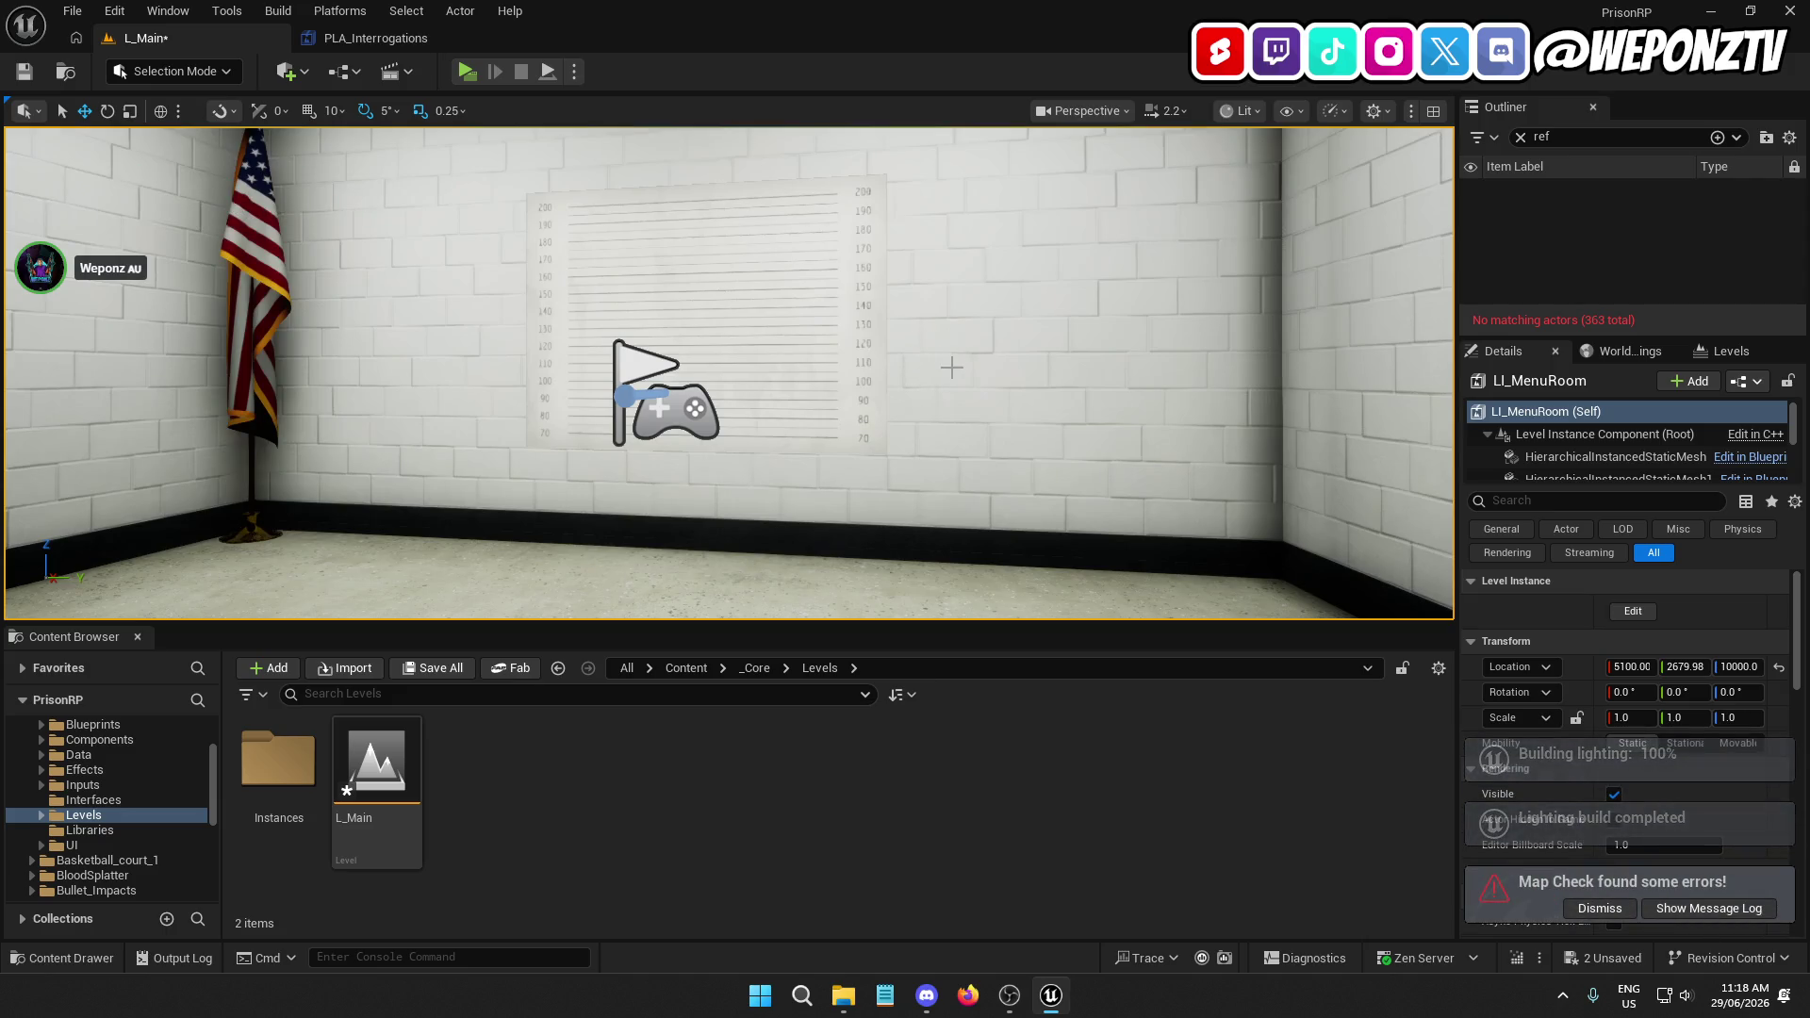
Save L_Main, run a standalone play preview facing the height-chart wall, then exit it
drag(951, 365, 919, 273)
click(23, 72)
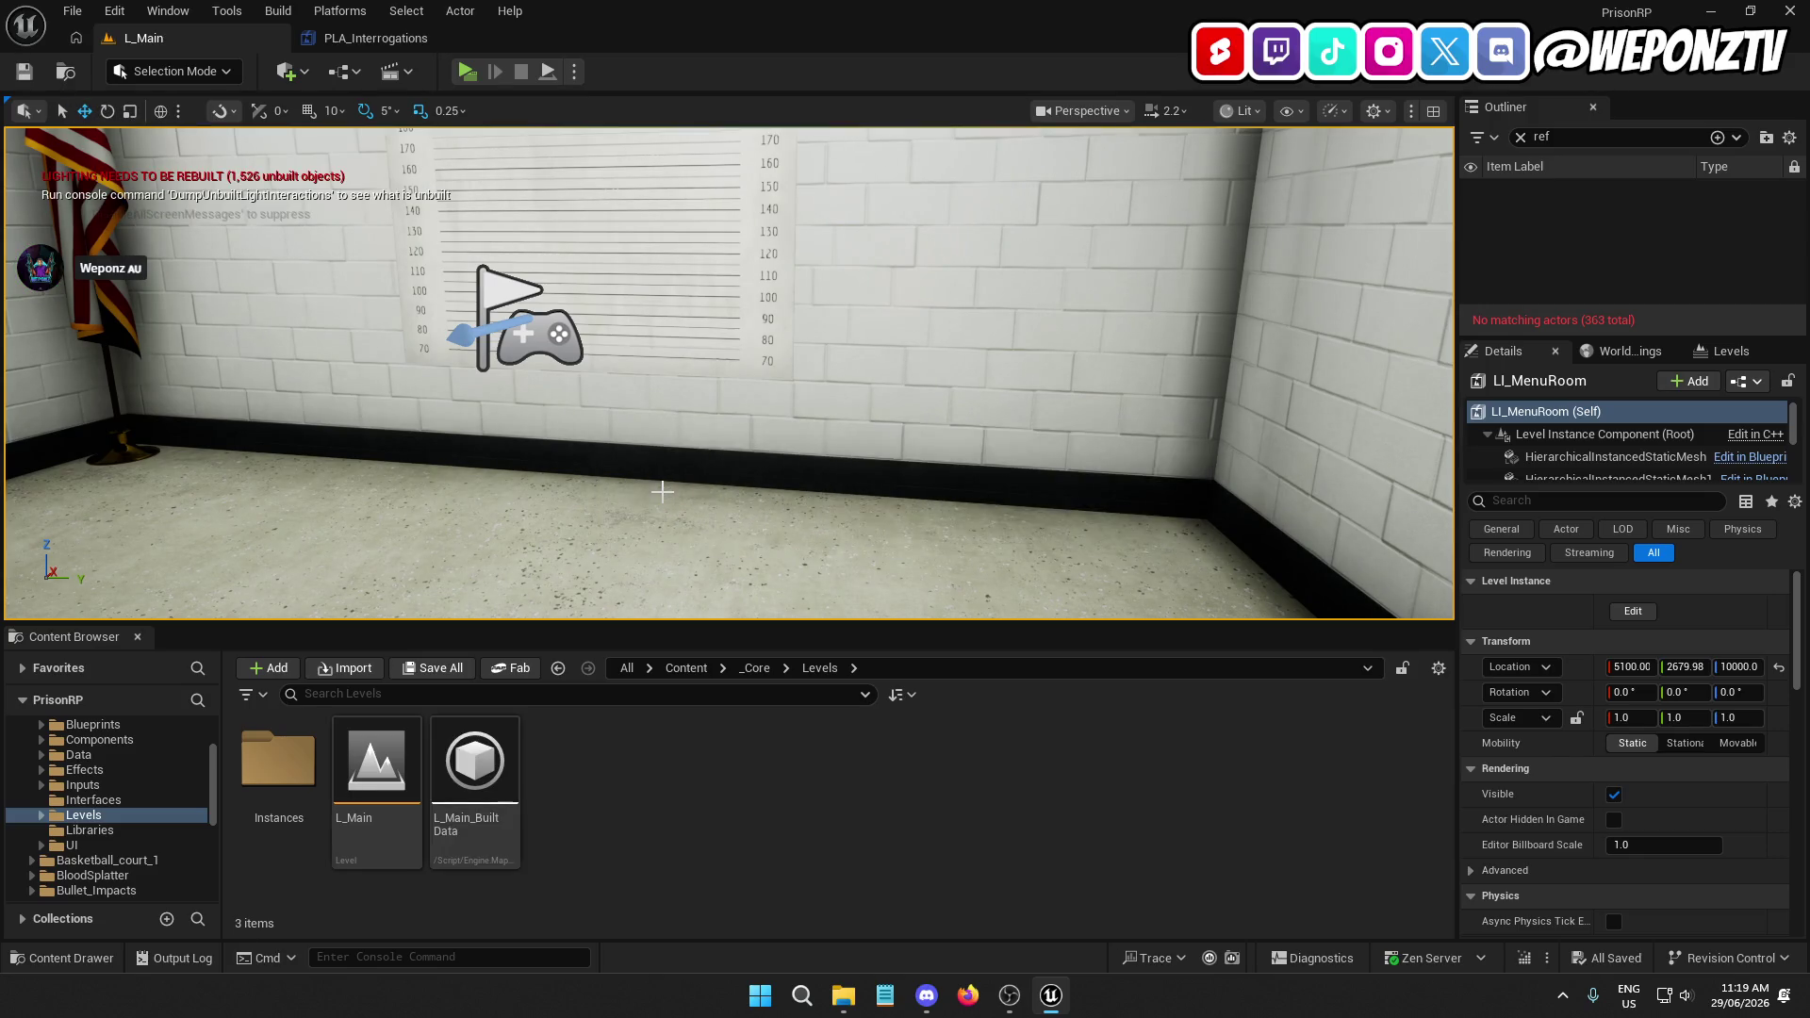
drag(742, 382, 746, 288)
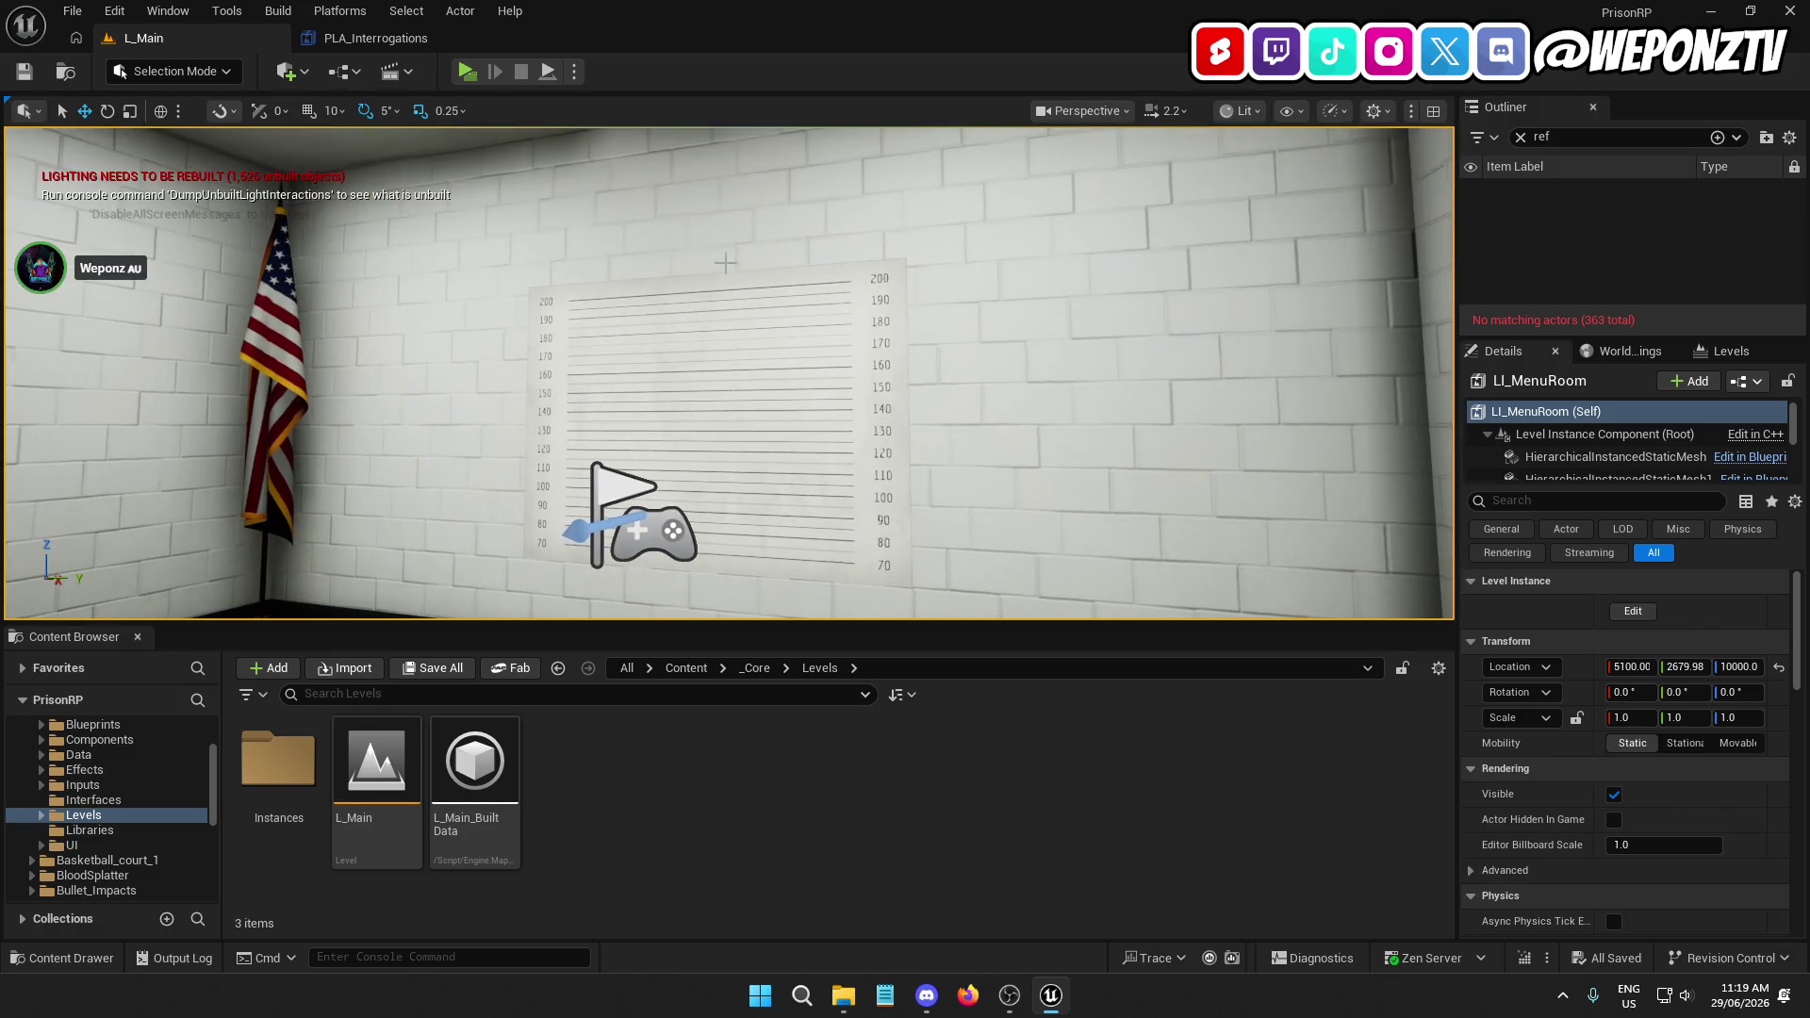
click(465, 71)
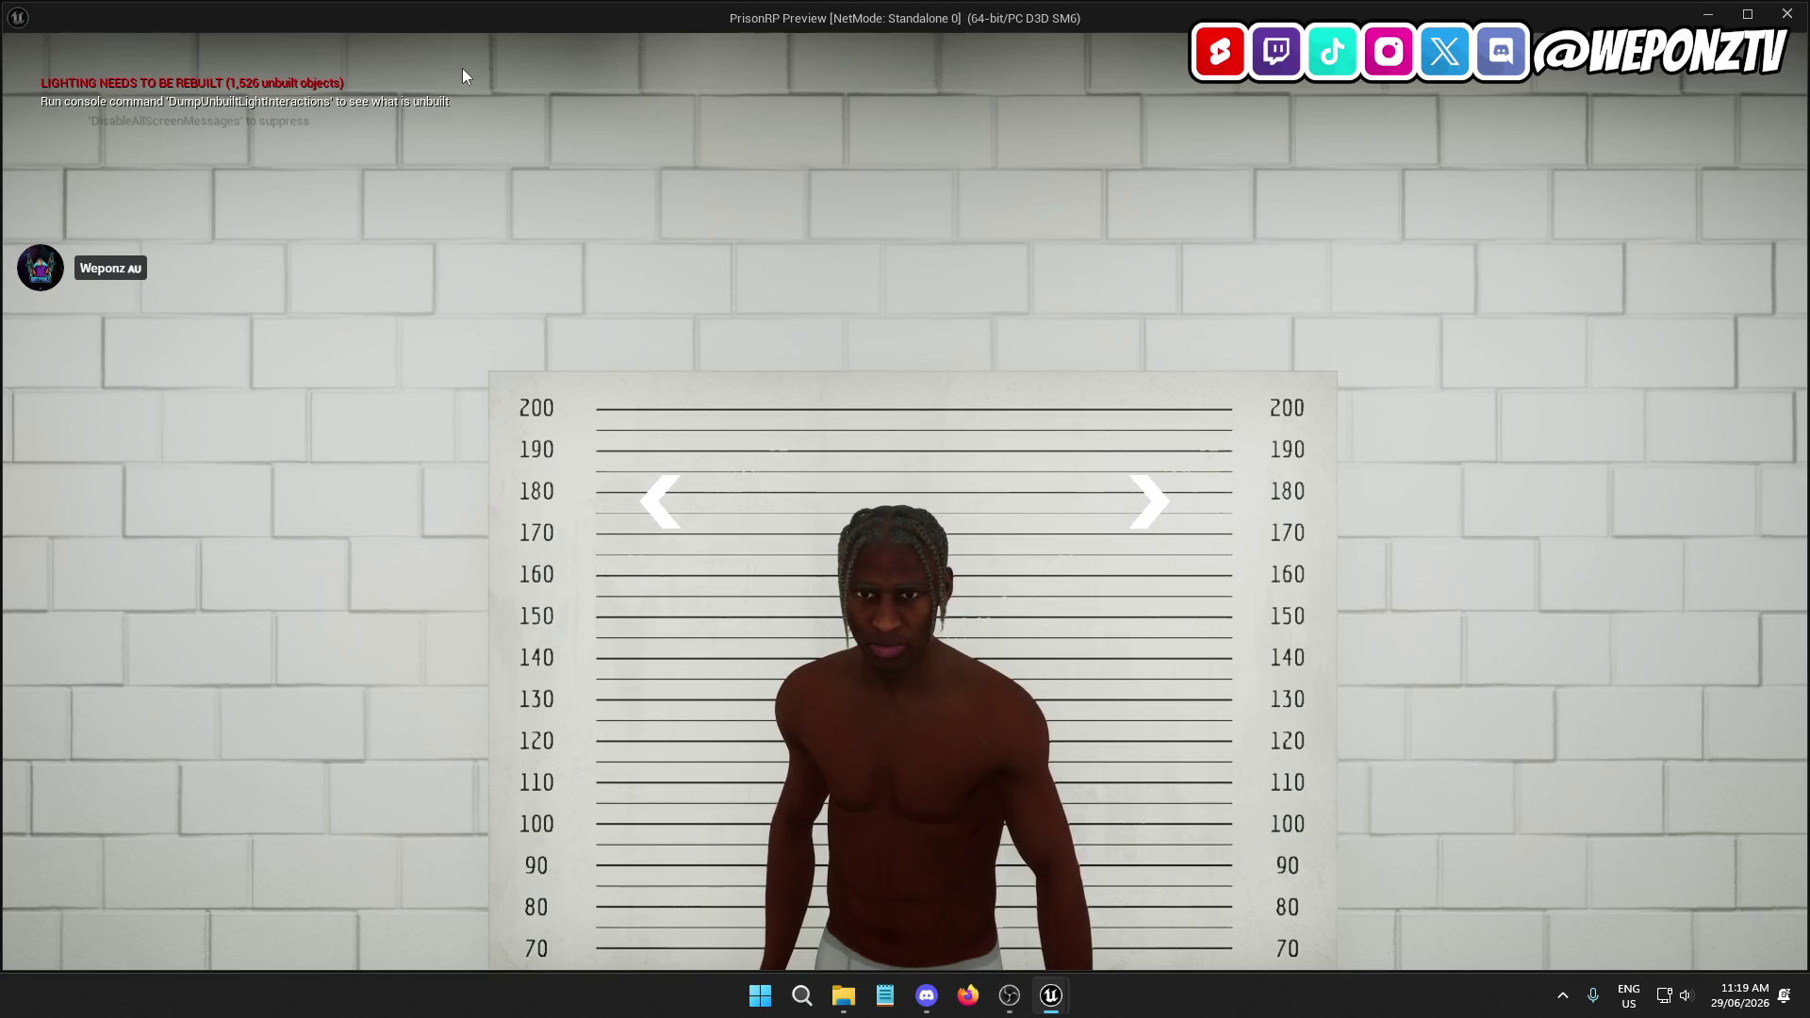
key(Escape)
Look through the Help menu, then return the Content Browser to the Content root
click(132, 9)
click(141, 8)
click(510, 11)
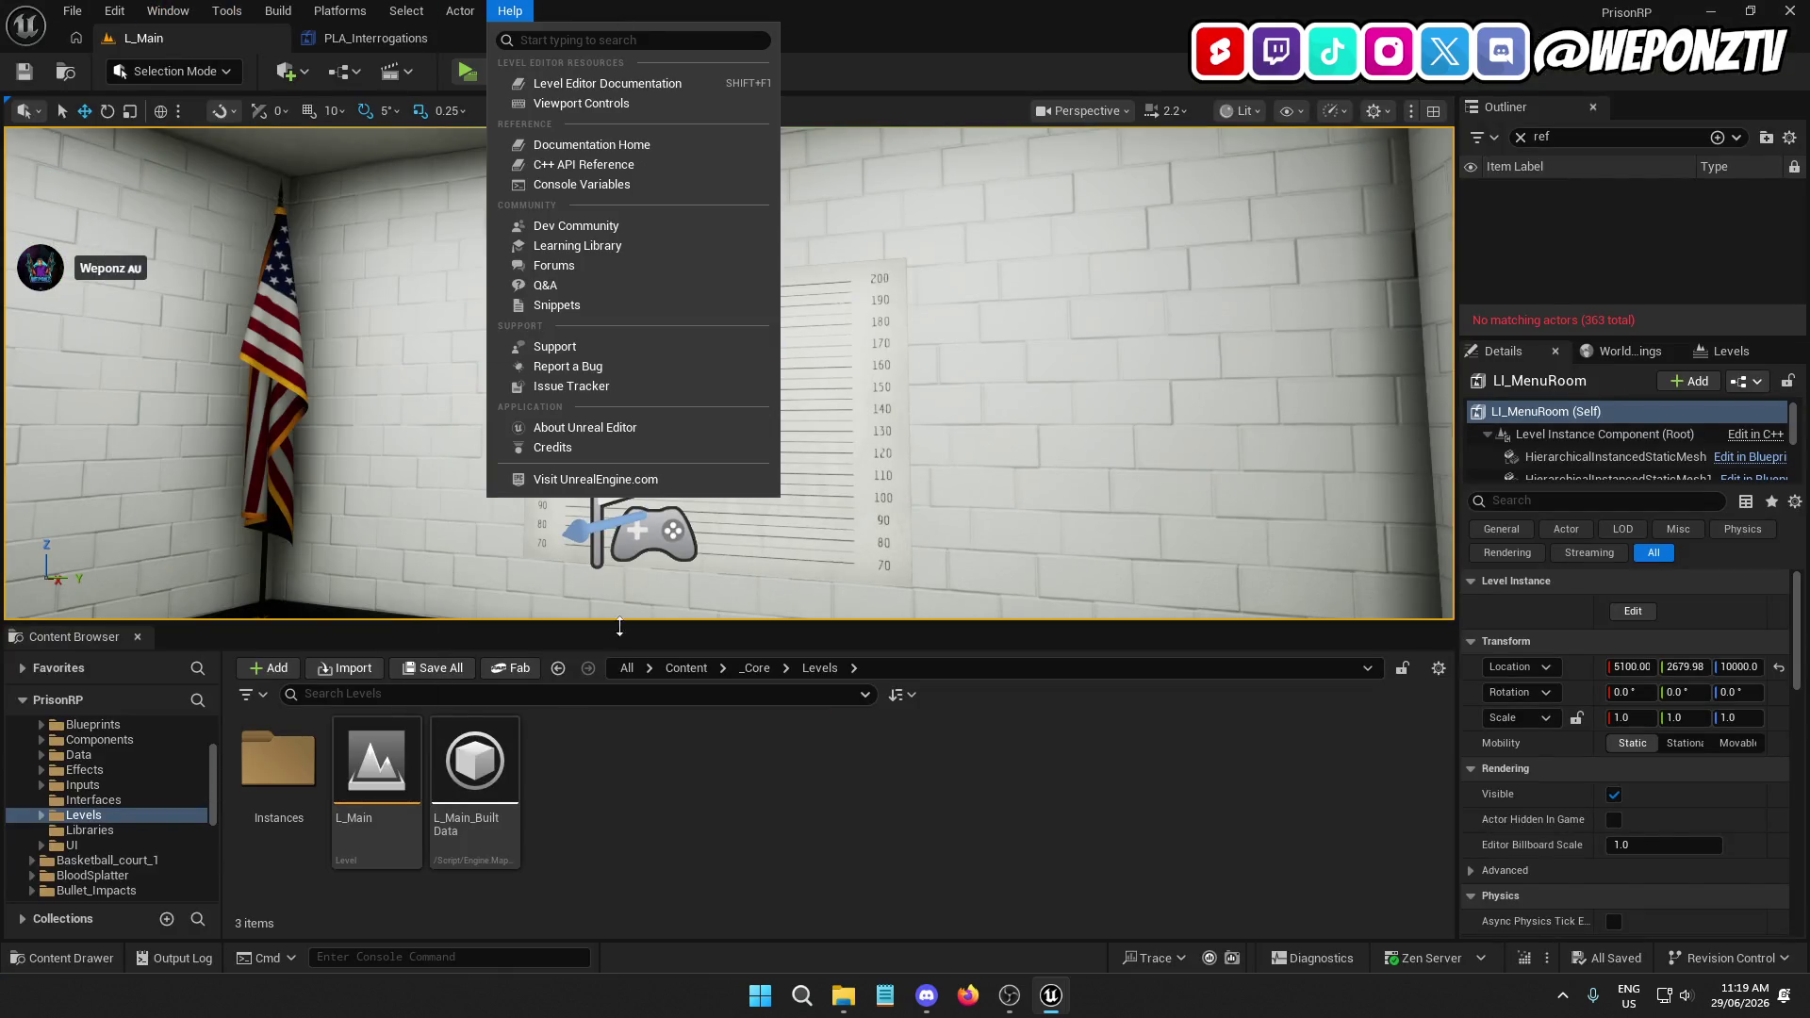
click(693, 667)
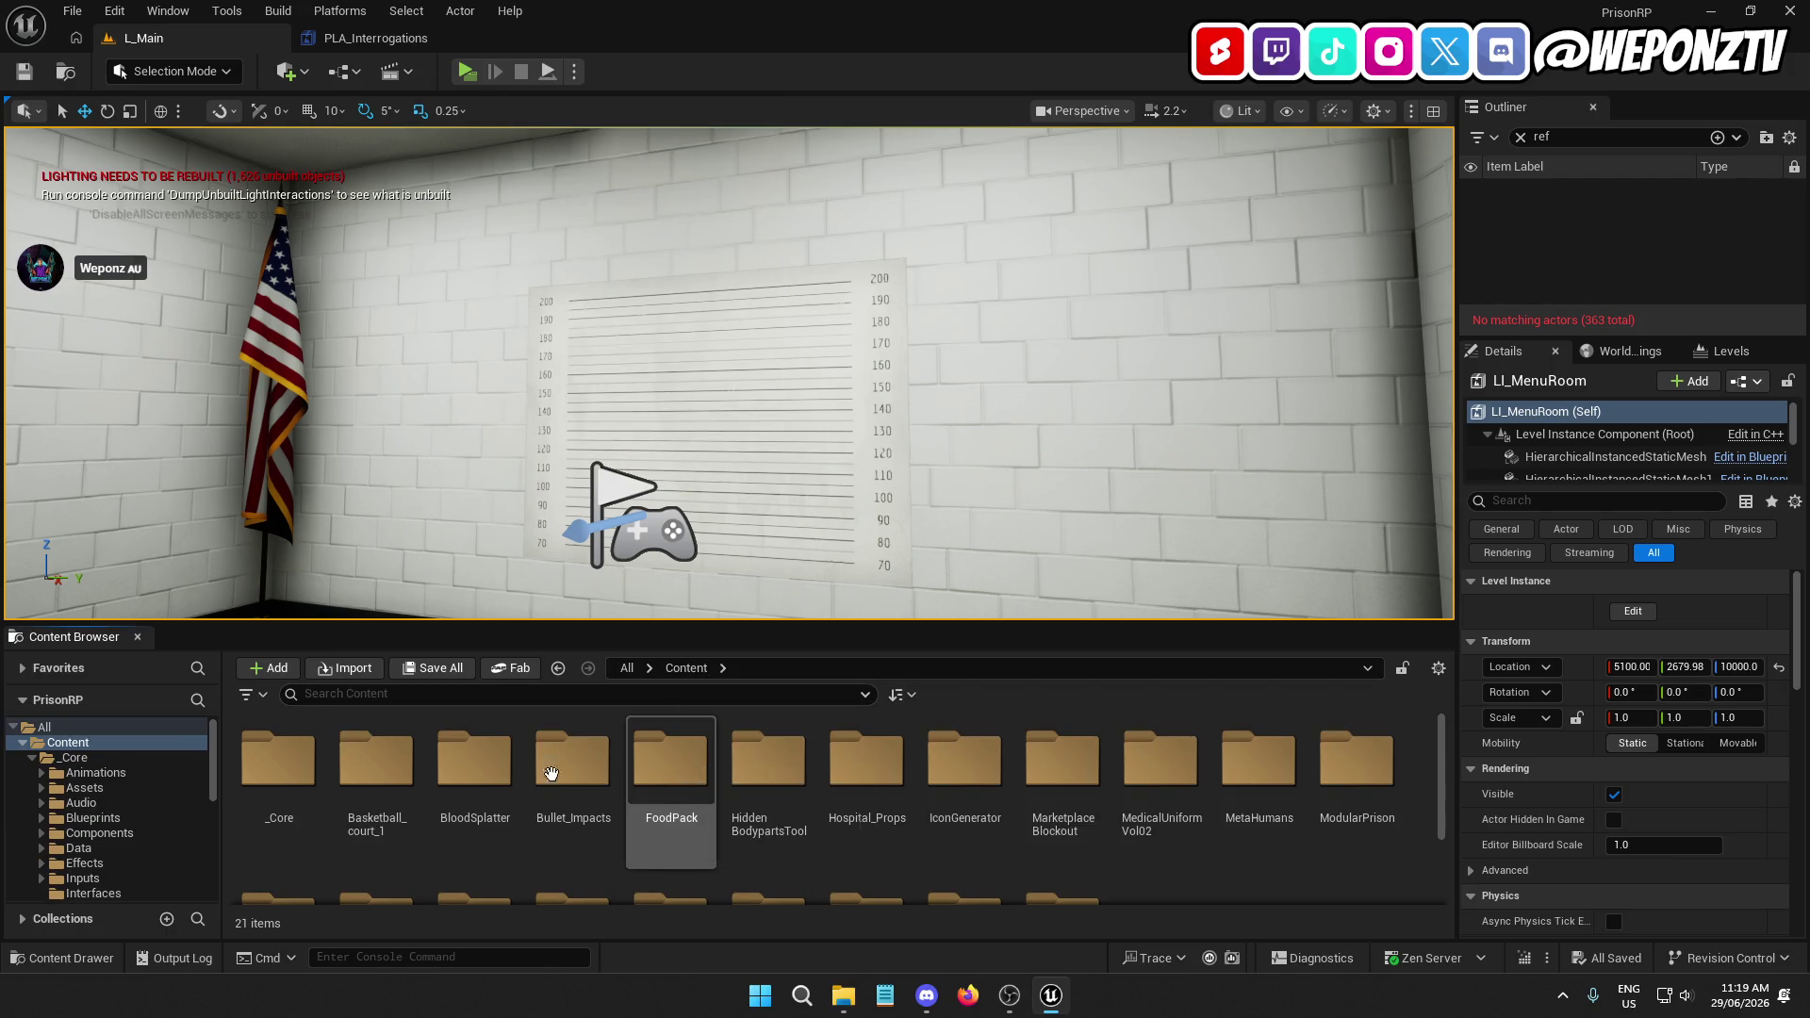
Place SM_Lockers from QAPoliceStation > Meshes on the floor beside the mugshot wall
scroll(669, 811, down, 1)
click(665, 853)
double_click(666, 853)
double_click(476, 762)
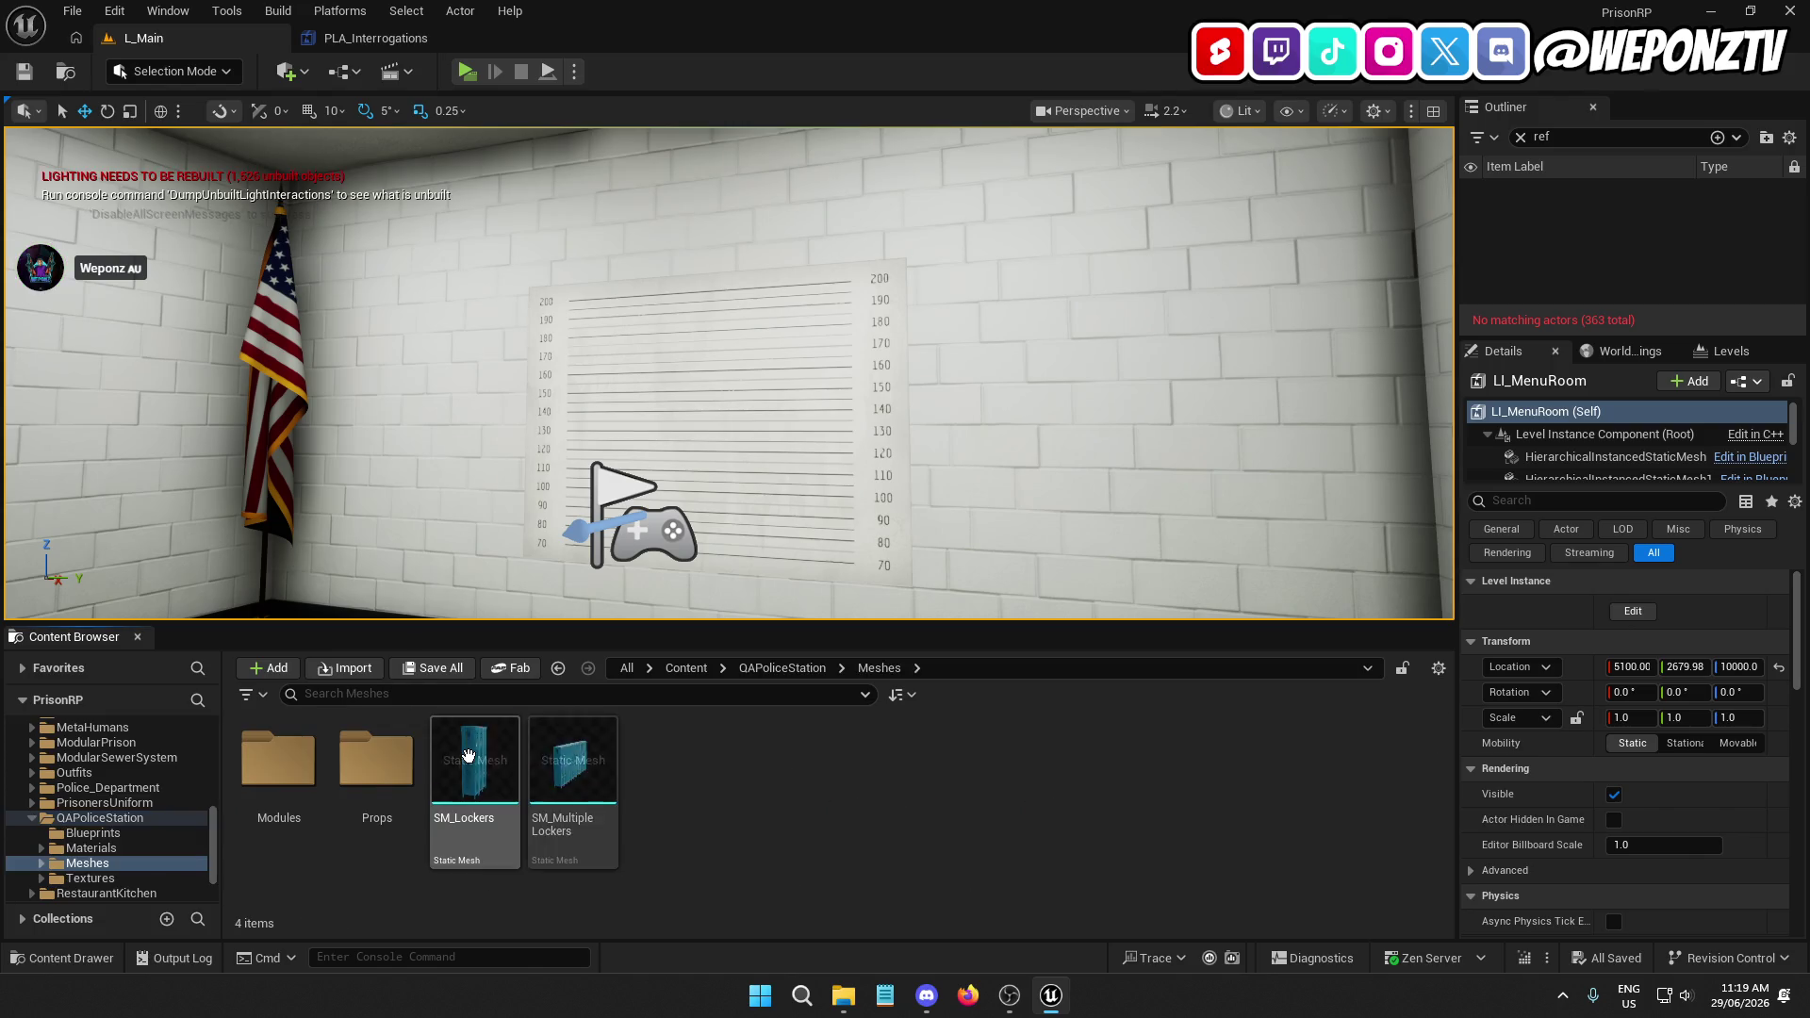
click(476, 761)
mouse_move(476, 761)
mouse_down()
mouse_move(981, 680)
mouse_move(938, 603)
mouse_move(941, 638)
mouse_up()
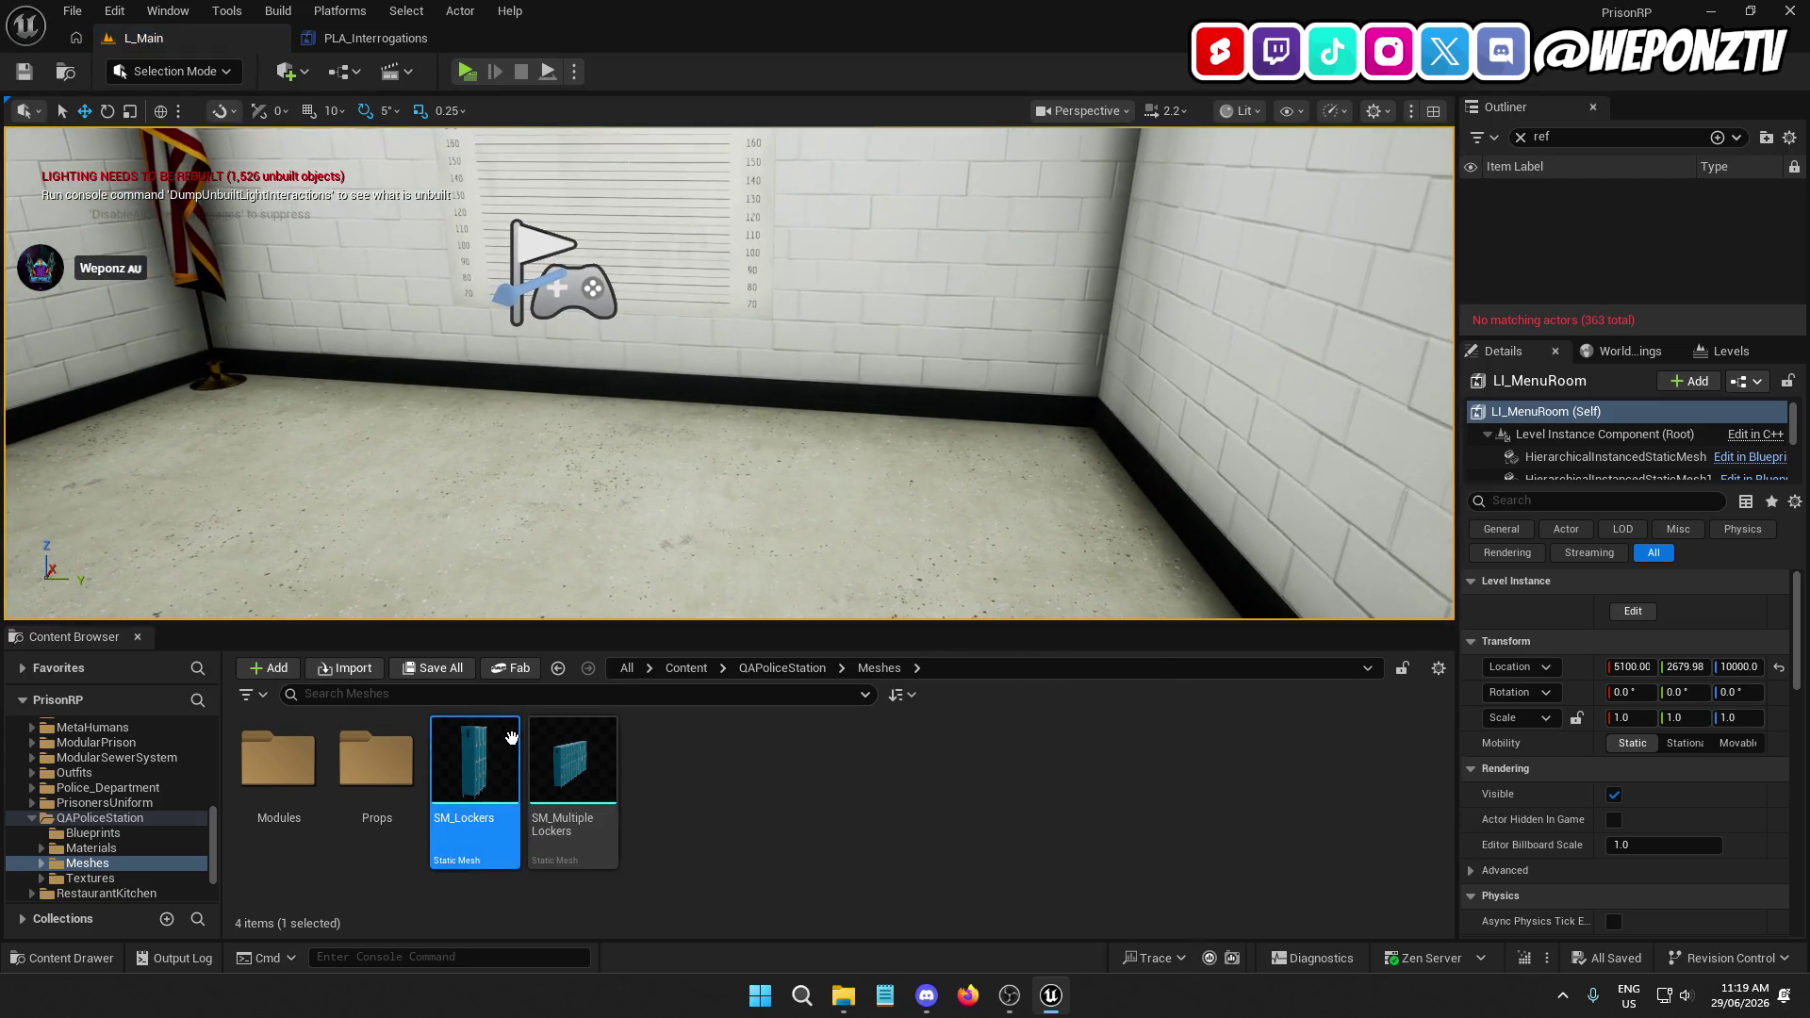
mouse_move(476, 761)
mouse_down()
mouse_move(751, 485)
mouse_move(783, 400)
mouse_up()
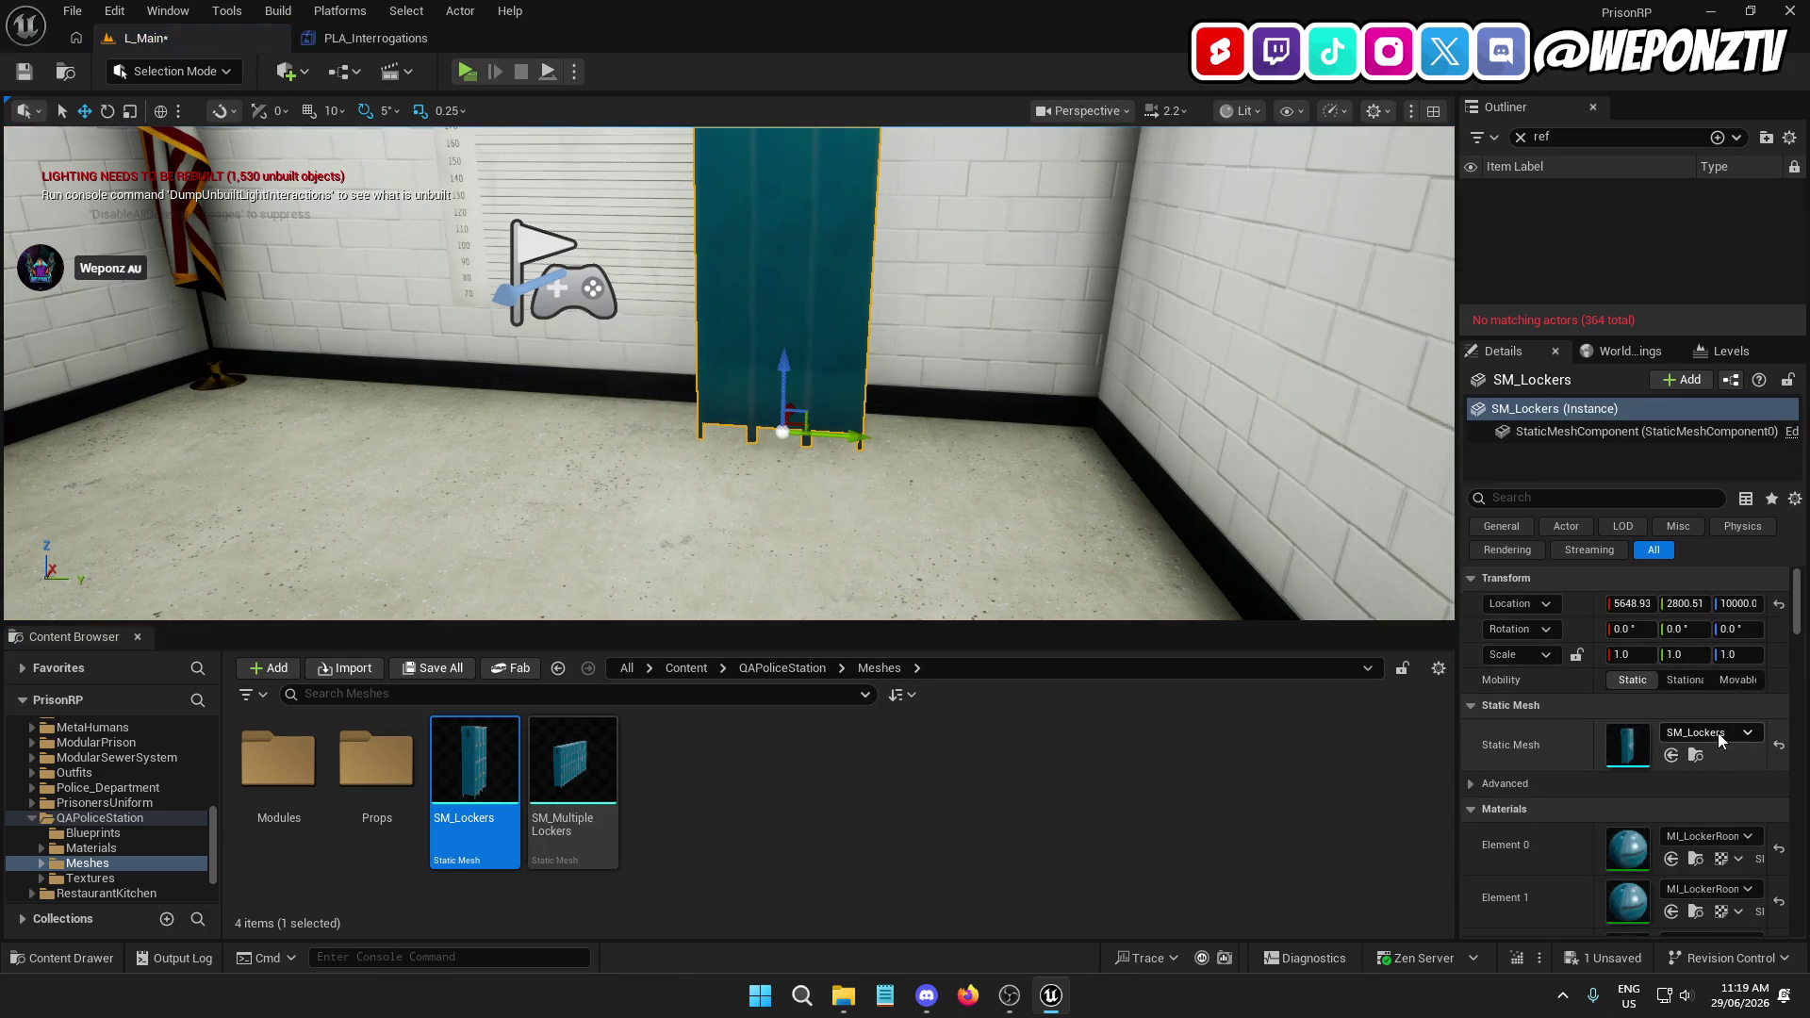
Turn the lockers to 180° yaw so they face the room, and save L_Main
click(1733, 629)
text(180)
key(Return)
scroll(730, 372, up, 5)
drag(730, 372, 731, 297)
click(25, 73)
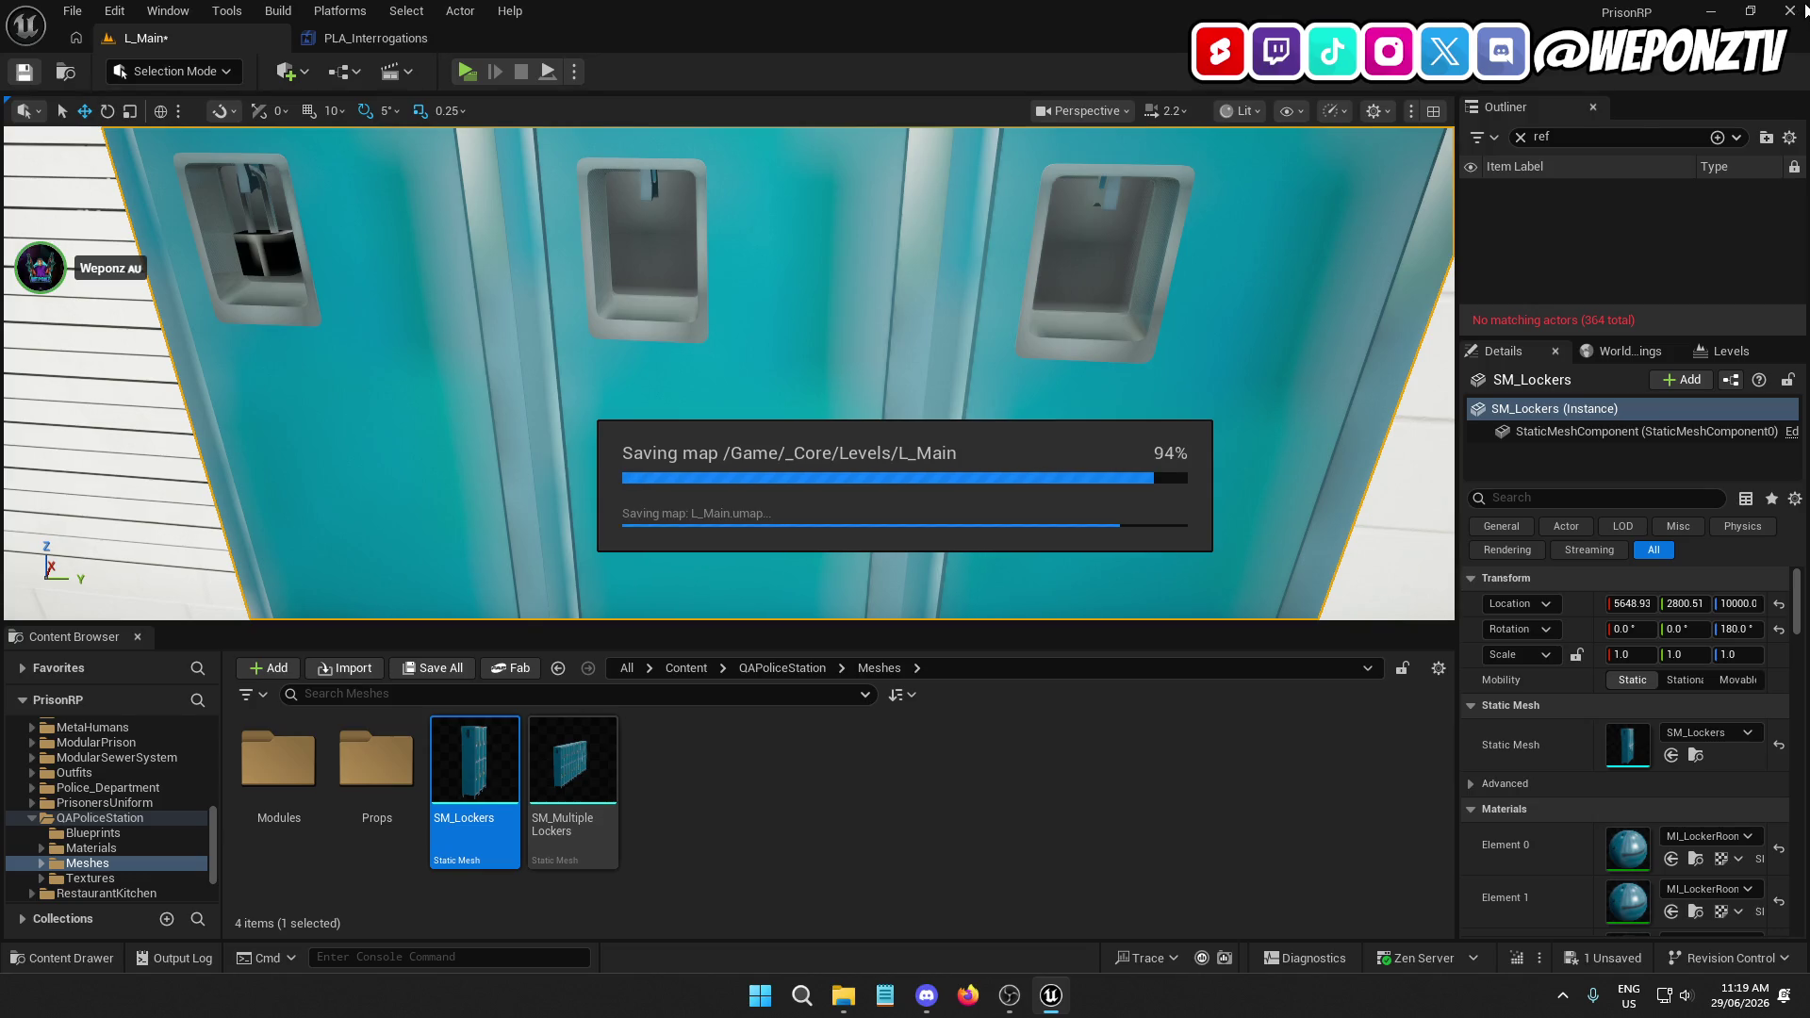
Close the editor and relaunch PrisonRP.uproject from the UE5 Projects folder
key(alt+F4)
double_click(1182, 125)
double_click(797, 211)
double_click(784, 370)
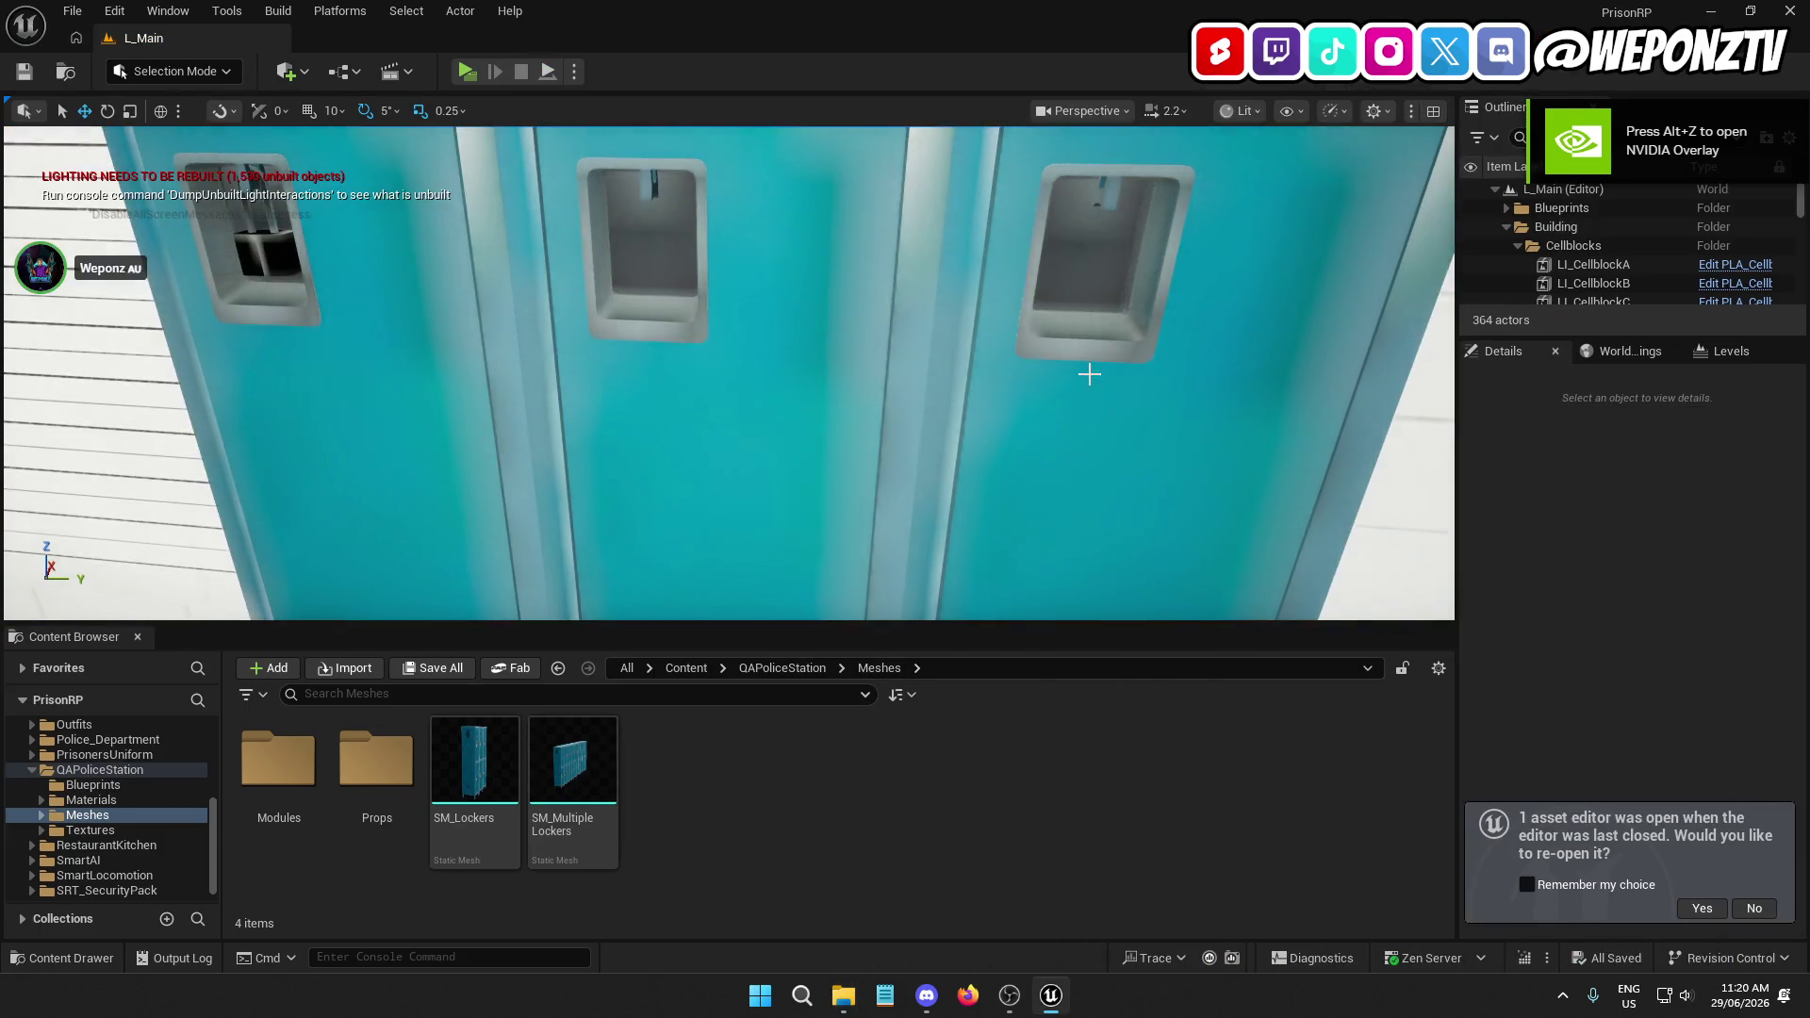
Look around the room at the new lockers and run a quick play preview
scroll(729, 374, down, 5)
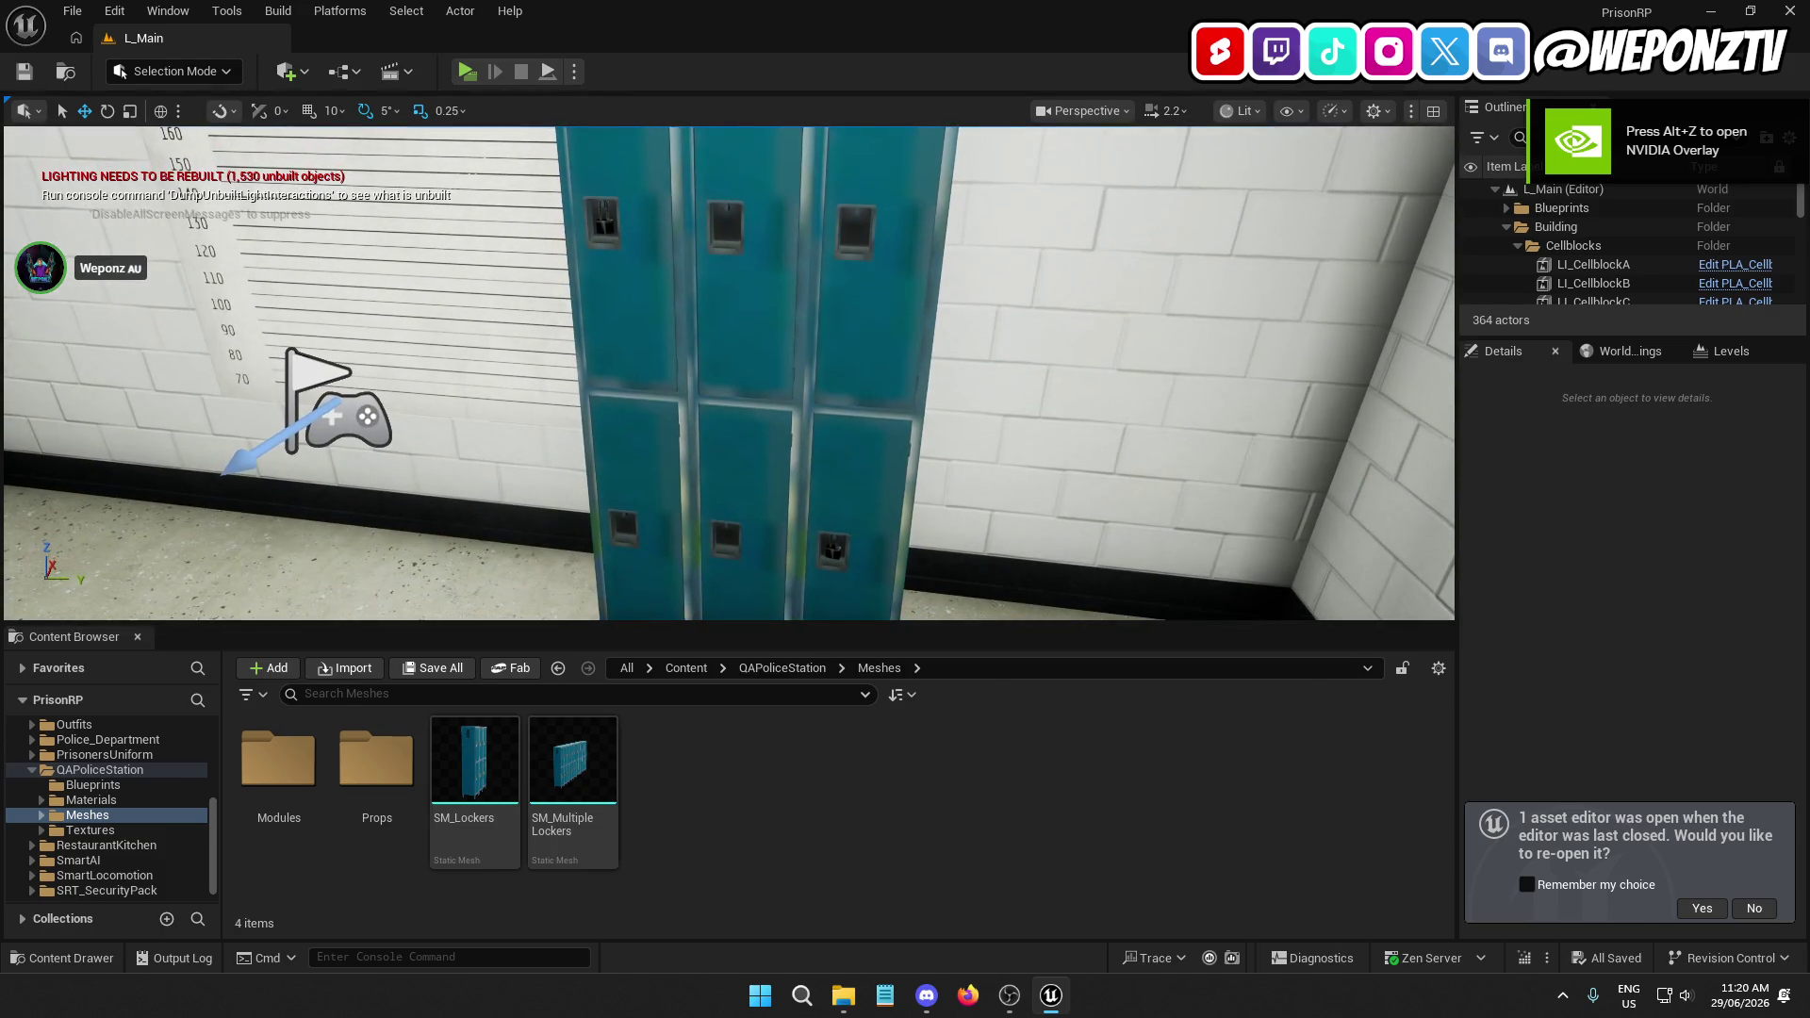
drag(728, 373, 10, 374)
drag(1079, 374, 1088, 374)
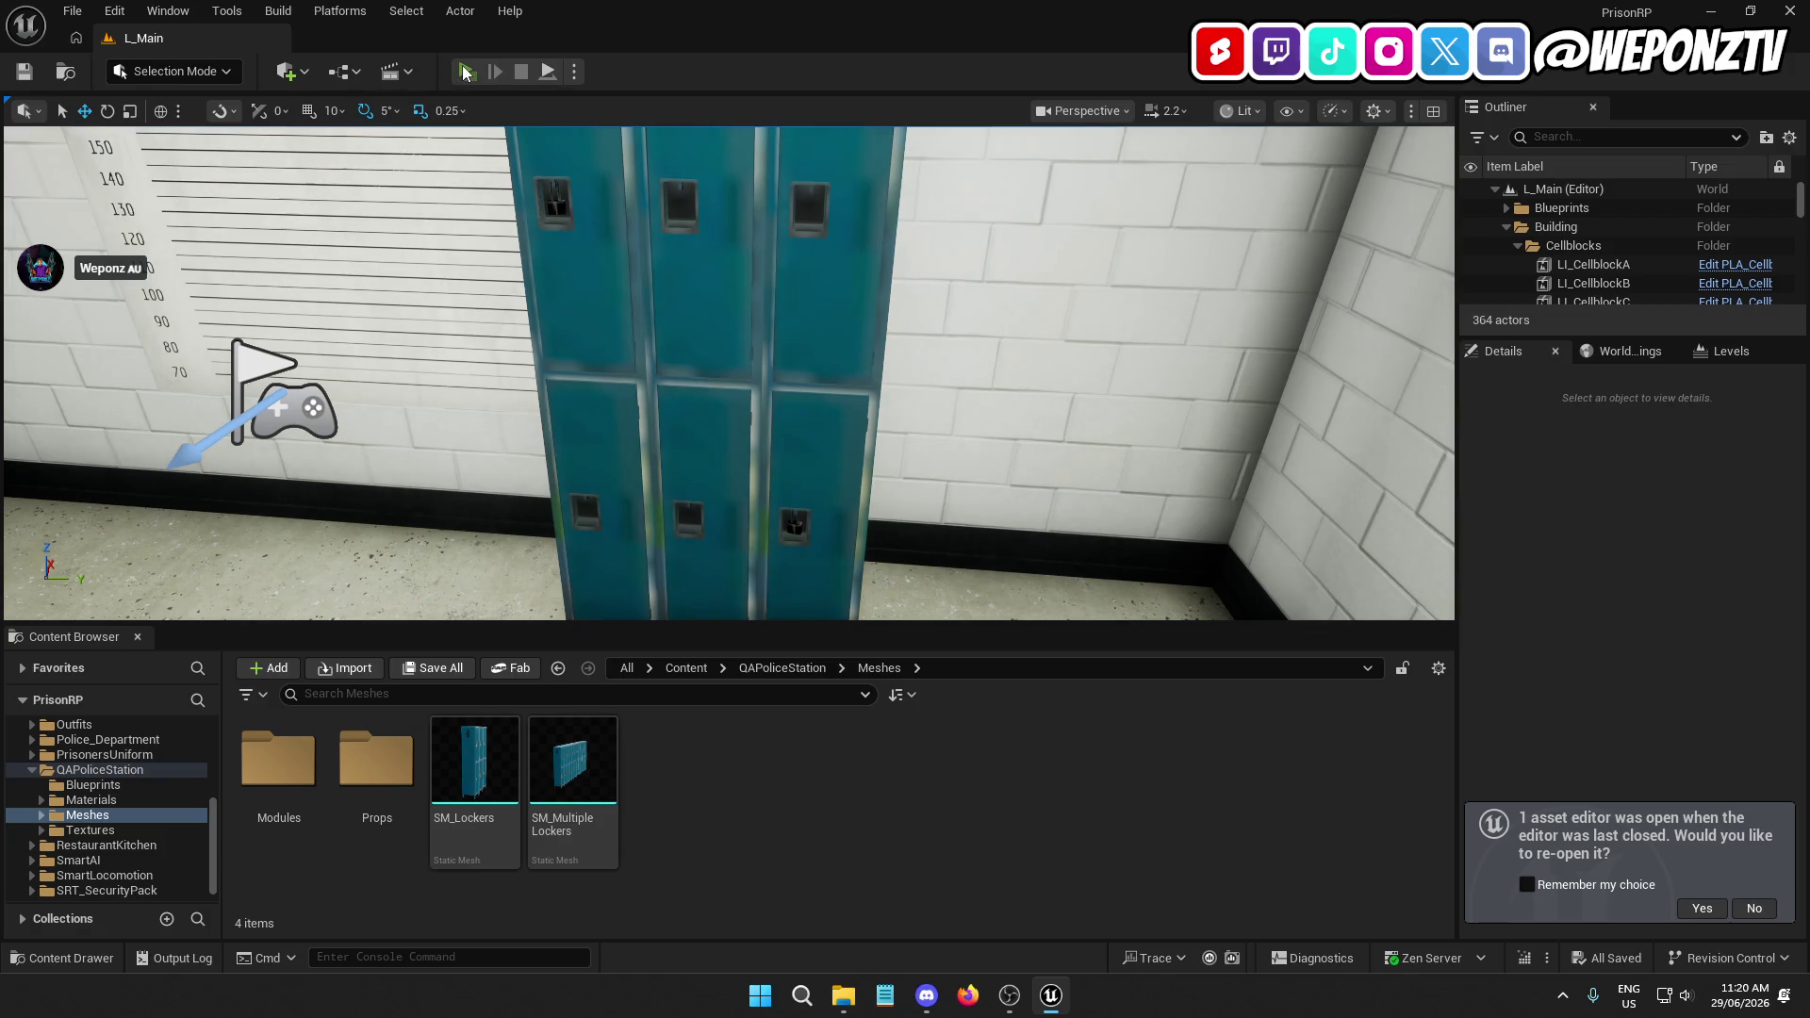
click(463, 71)
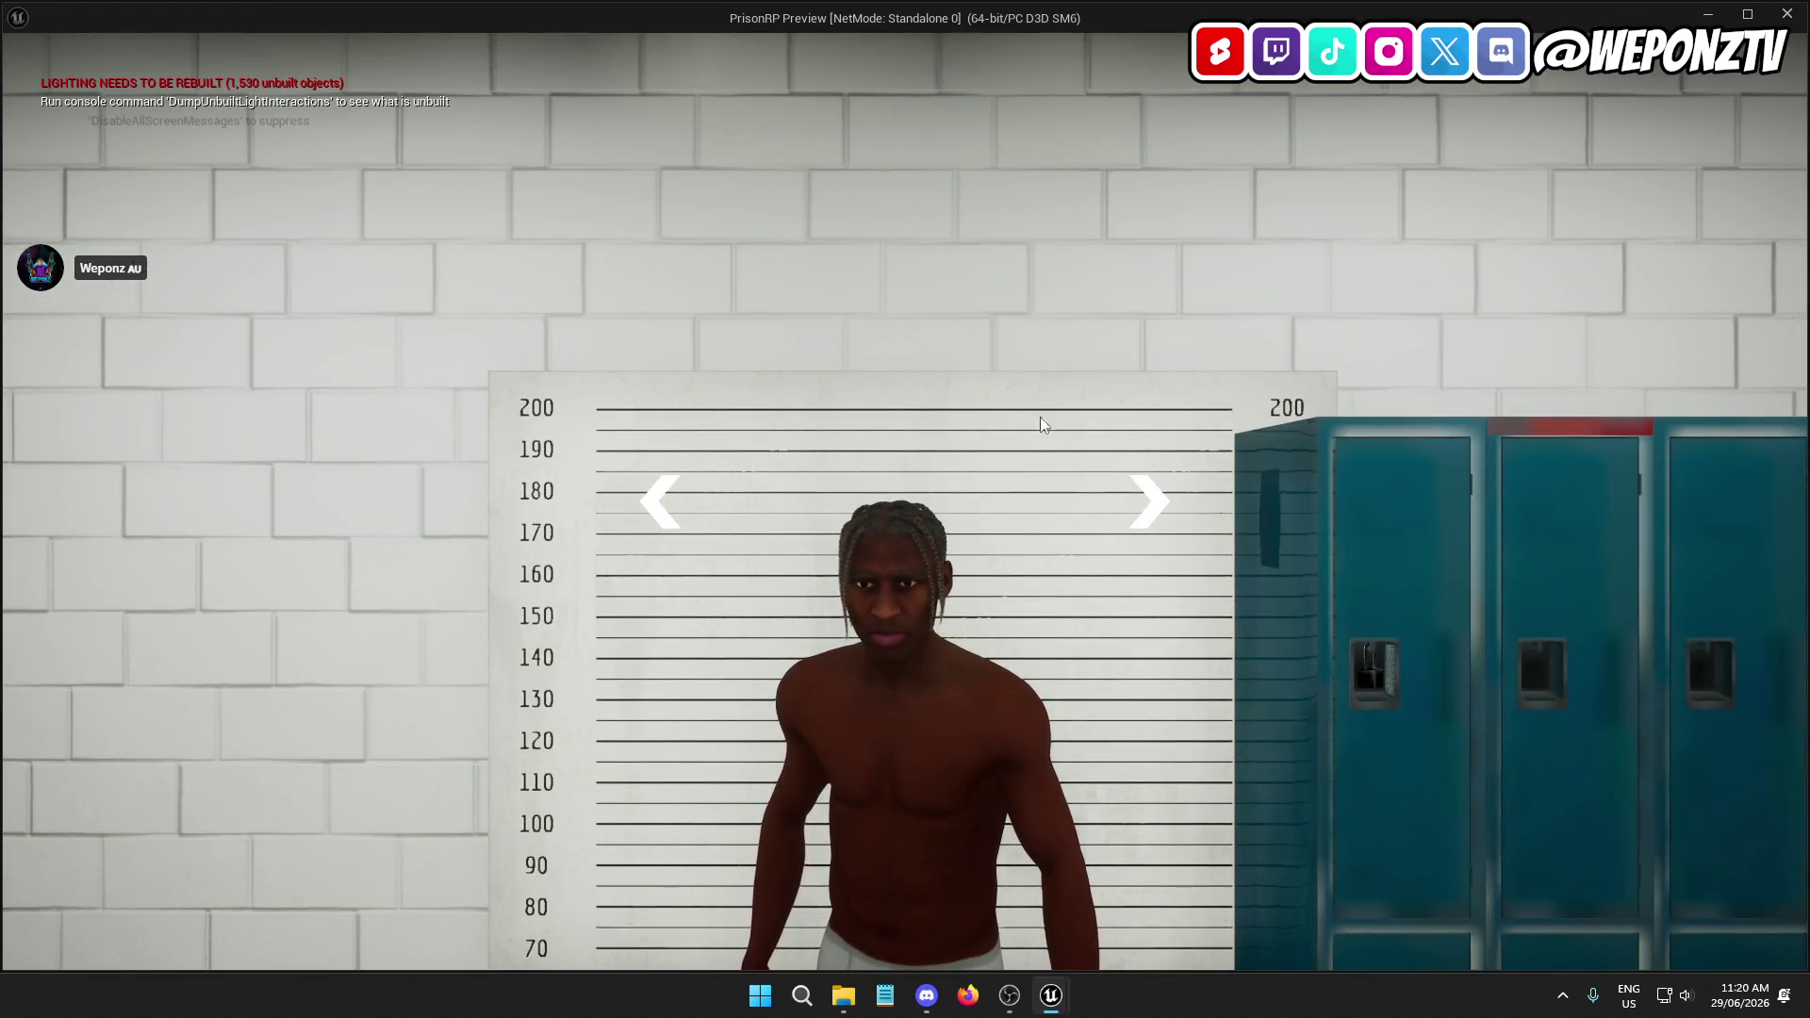
key(Escape)
Inspect SM_MultipleLockers in the Static Mesh Editor, decline reopening the old editor, and close it
click(573, 762)
double_click(573, 765)
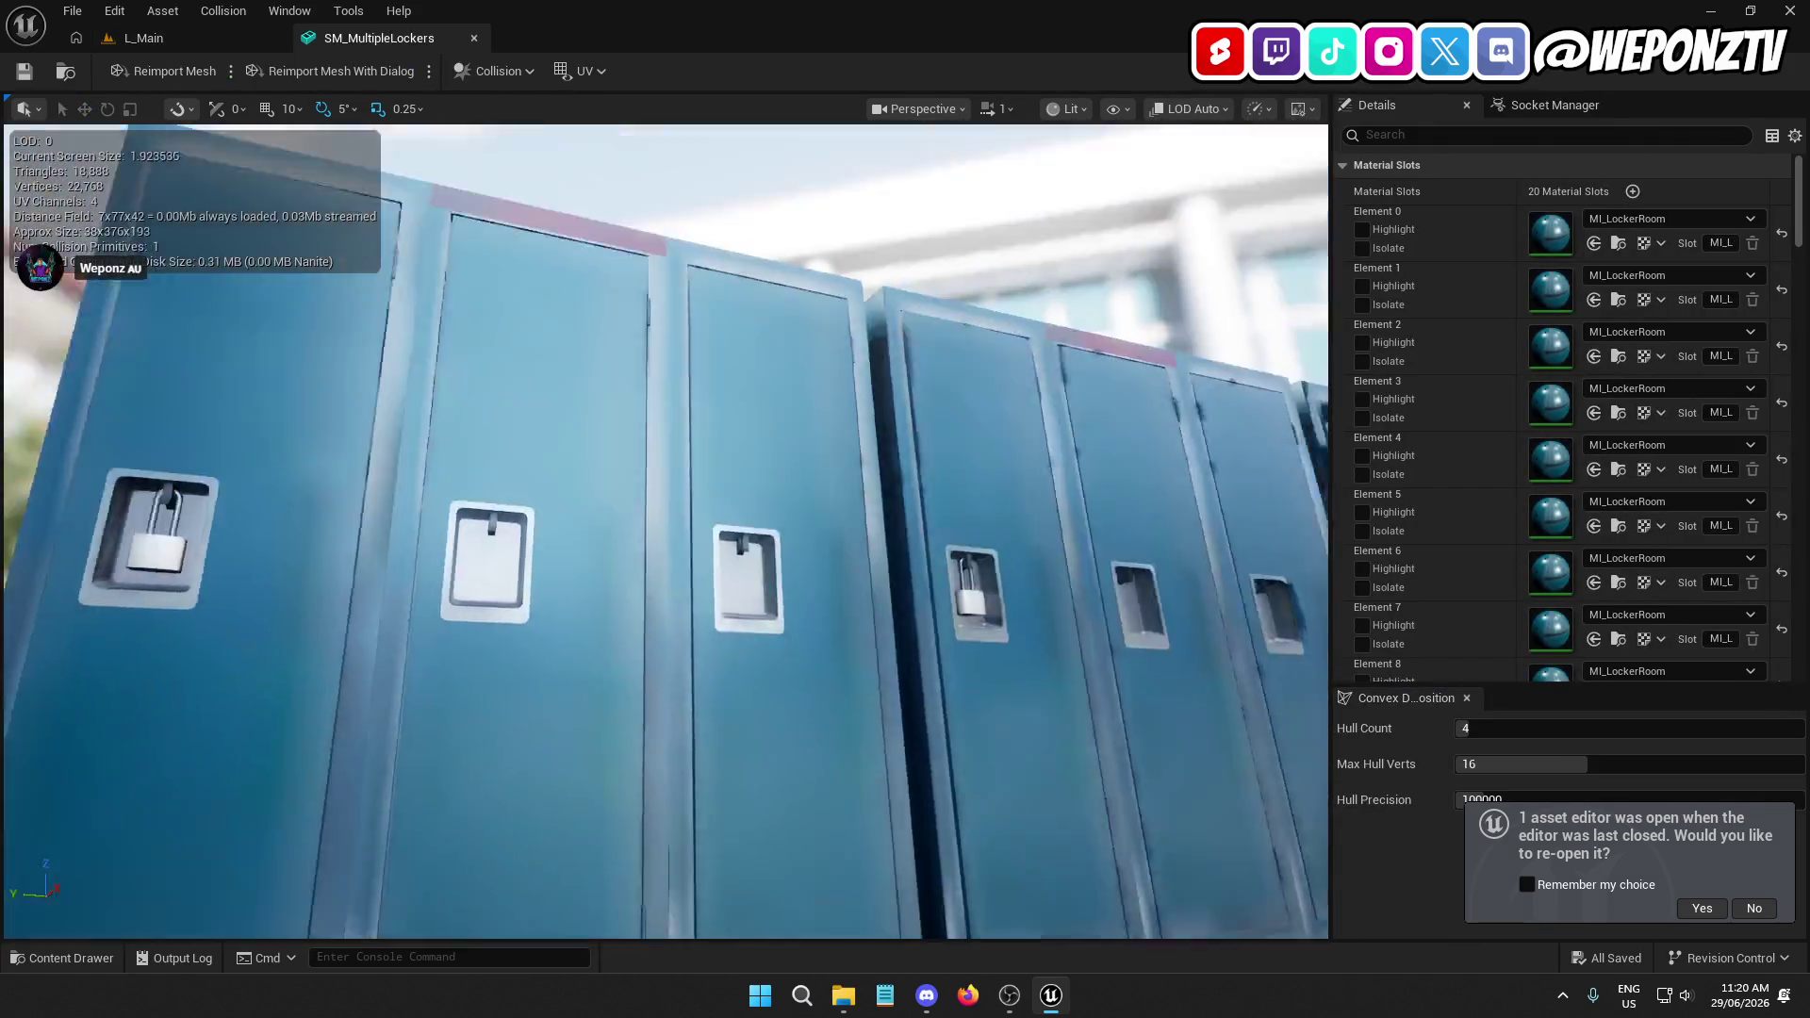
mouse_move(660, 528)
mouse_down()
mouse_move(622, 509)
mouse_move(603, 566)
mouse_move(527, 537)
mouse_up()
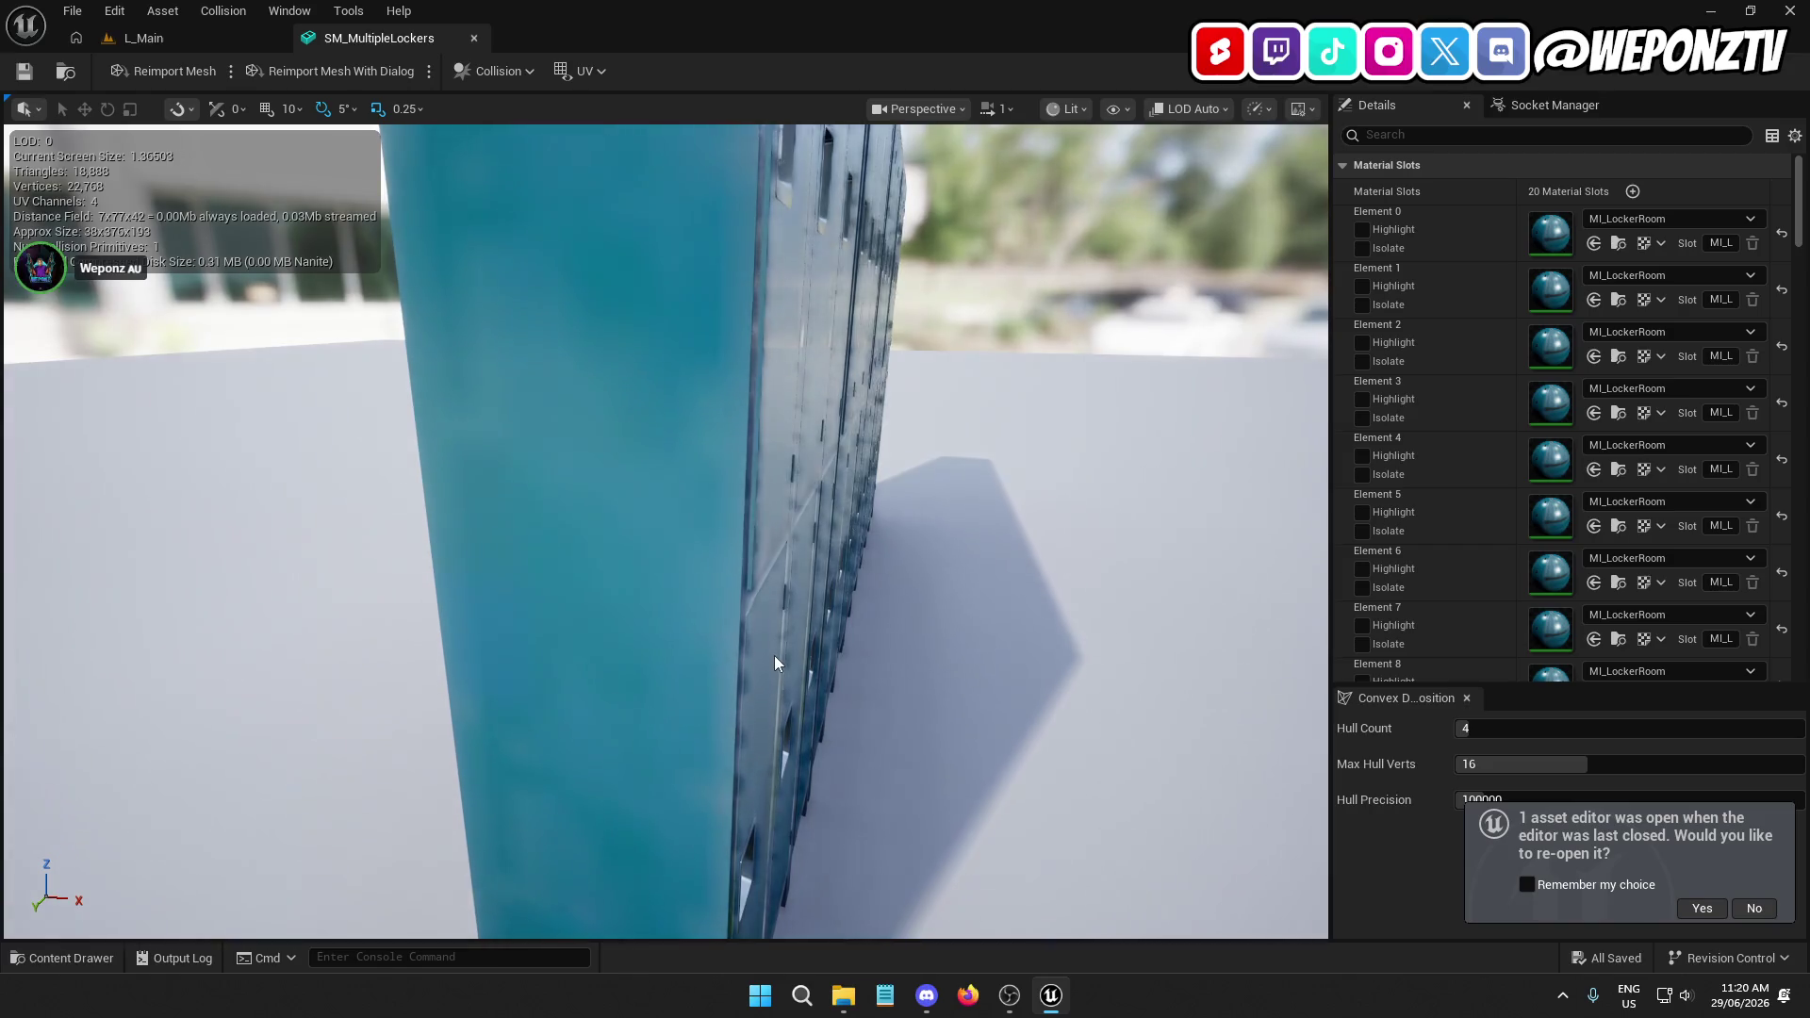
click(1754, 909)
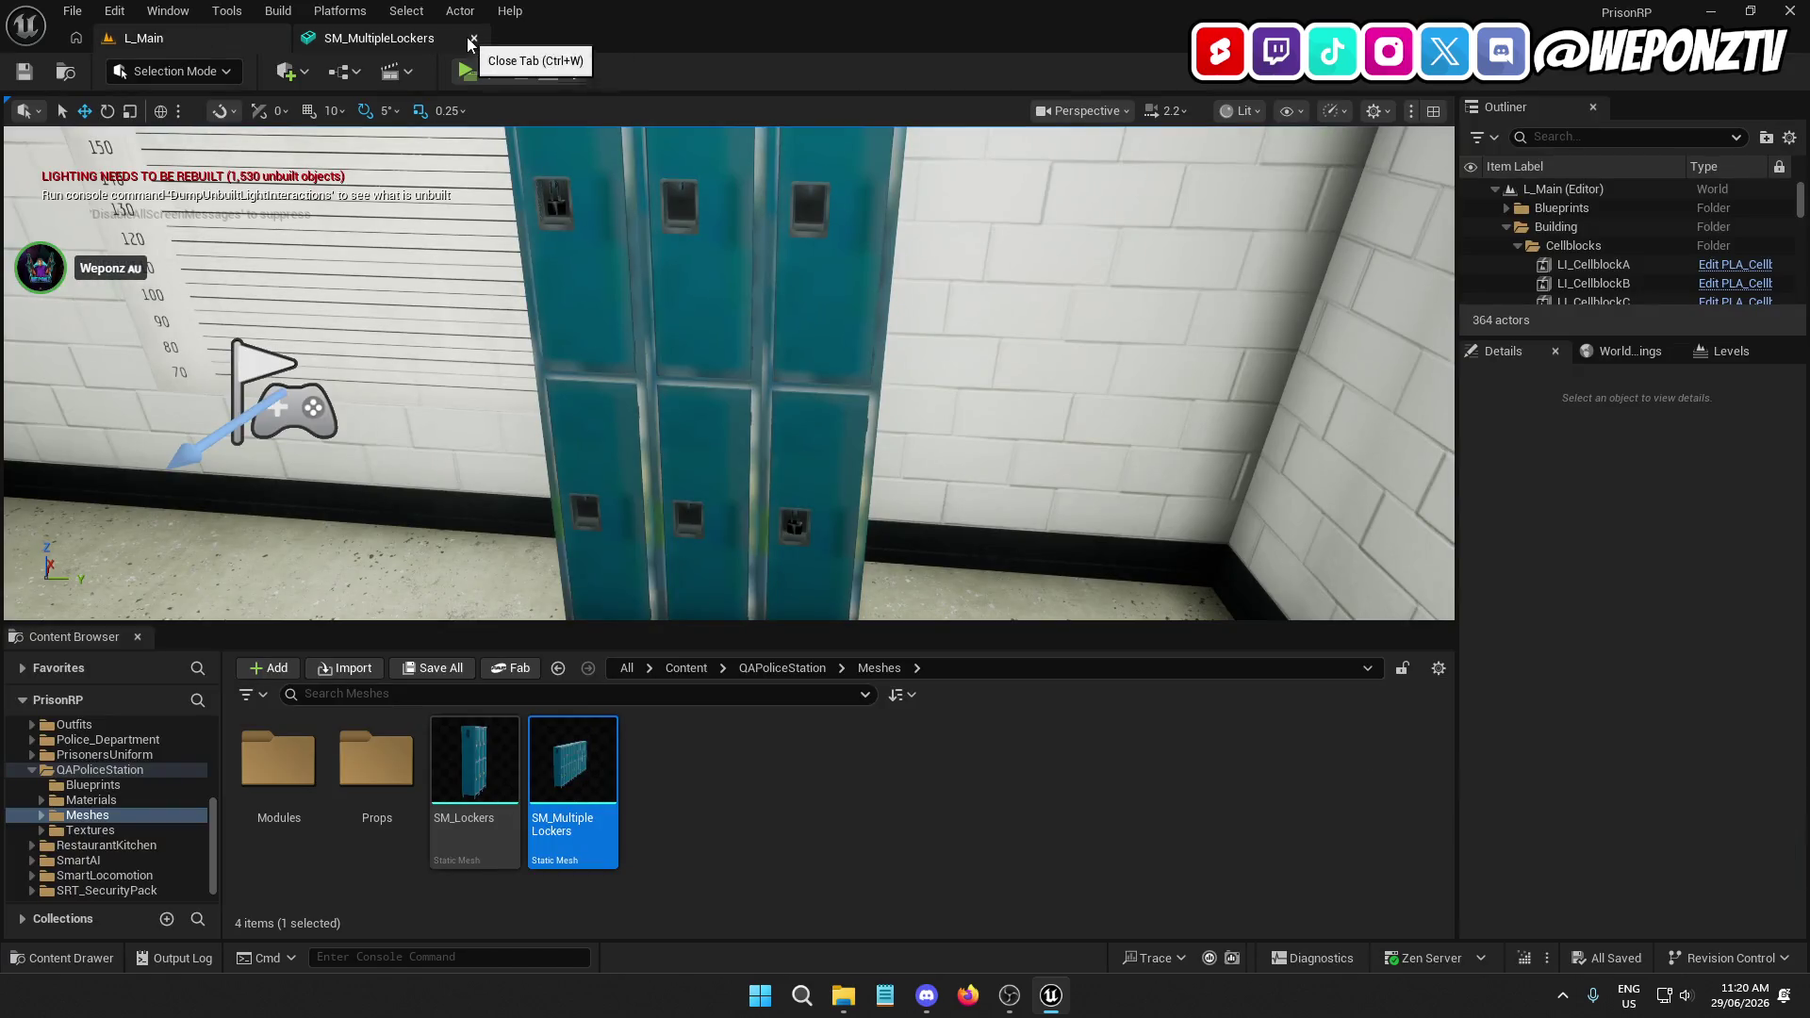
click(473, 39)
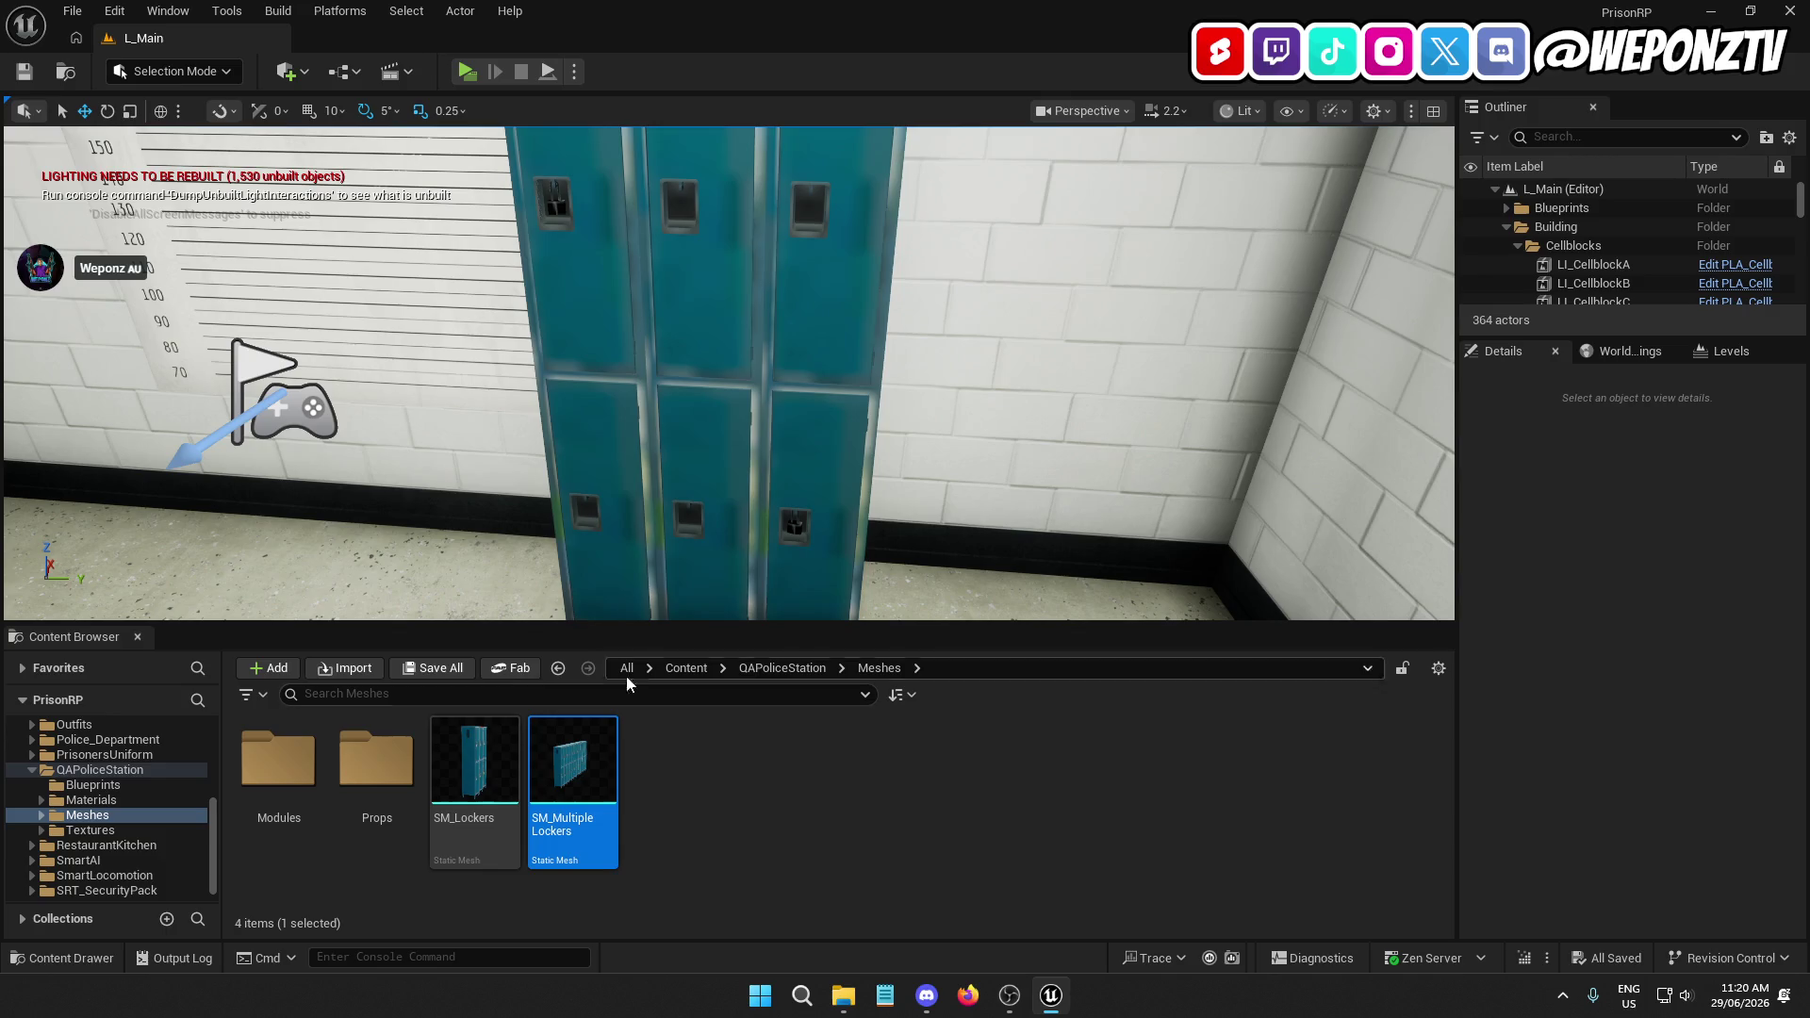
Delete the placed lockers from L_Main and save the level
click(168, 11)
mouse_move(228, 153)
click(773, 357)
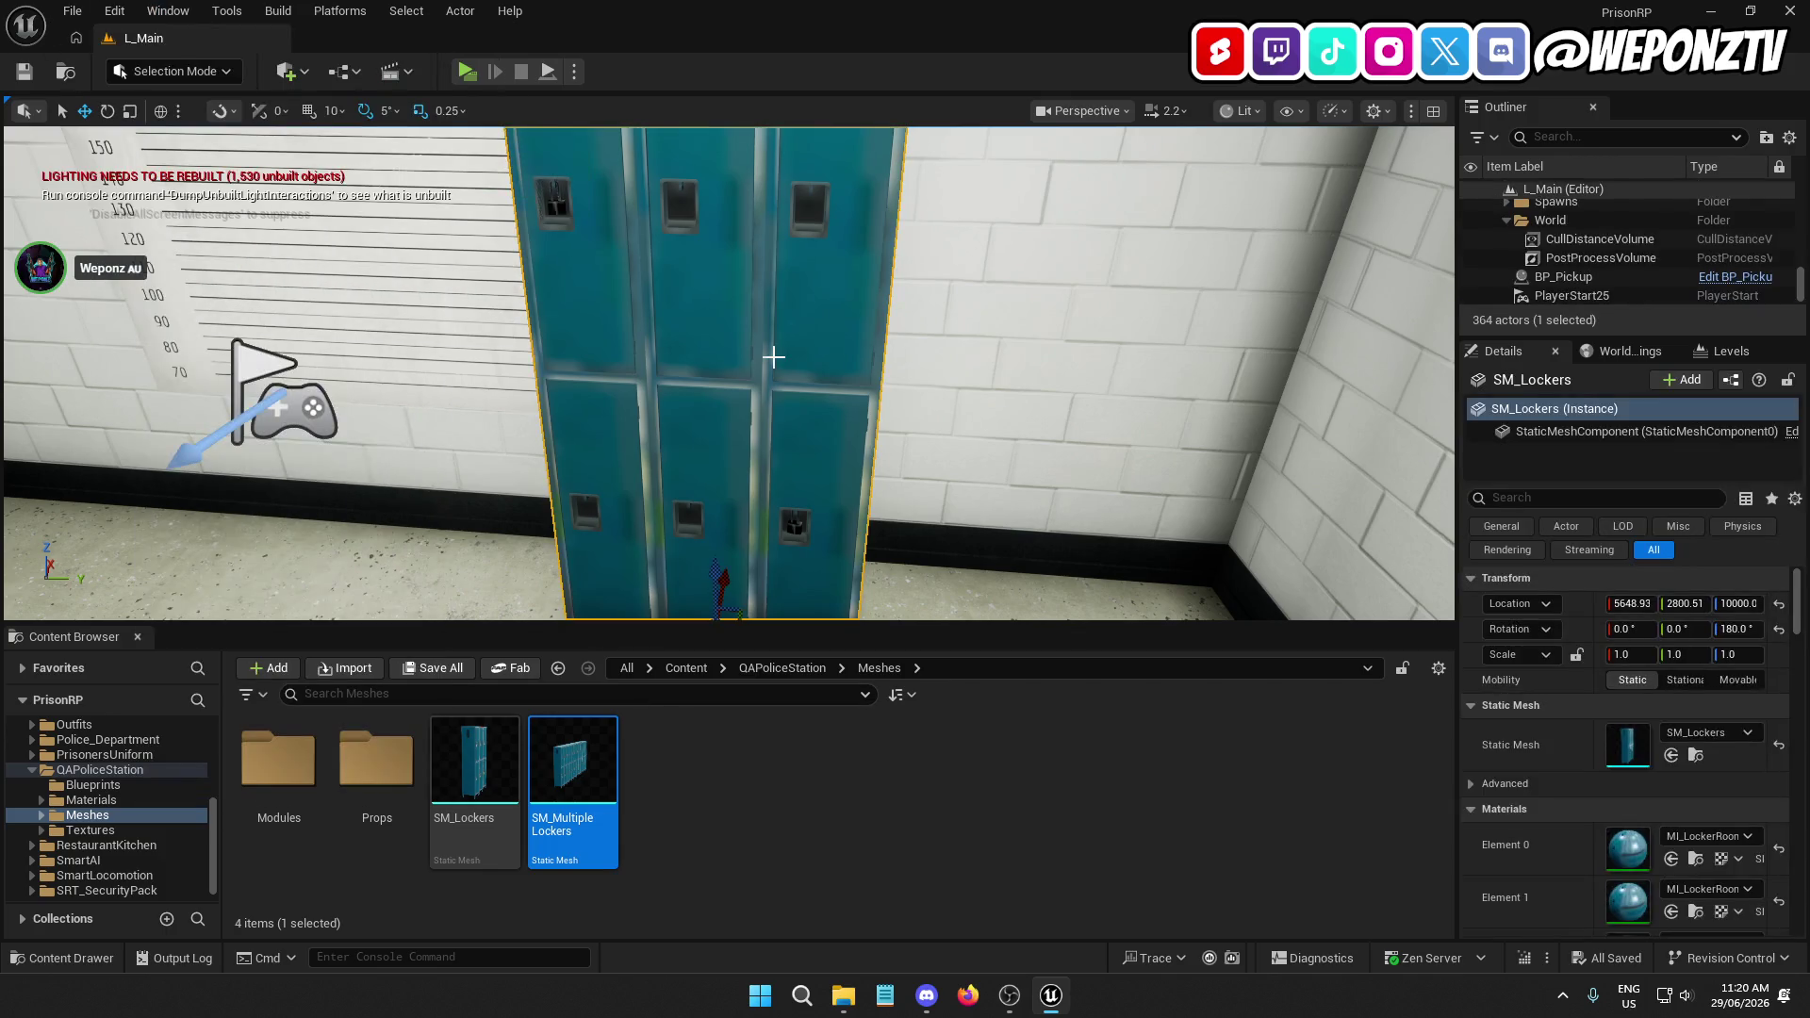
key(Delete)
click(31, 72)
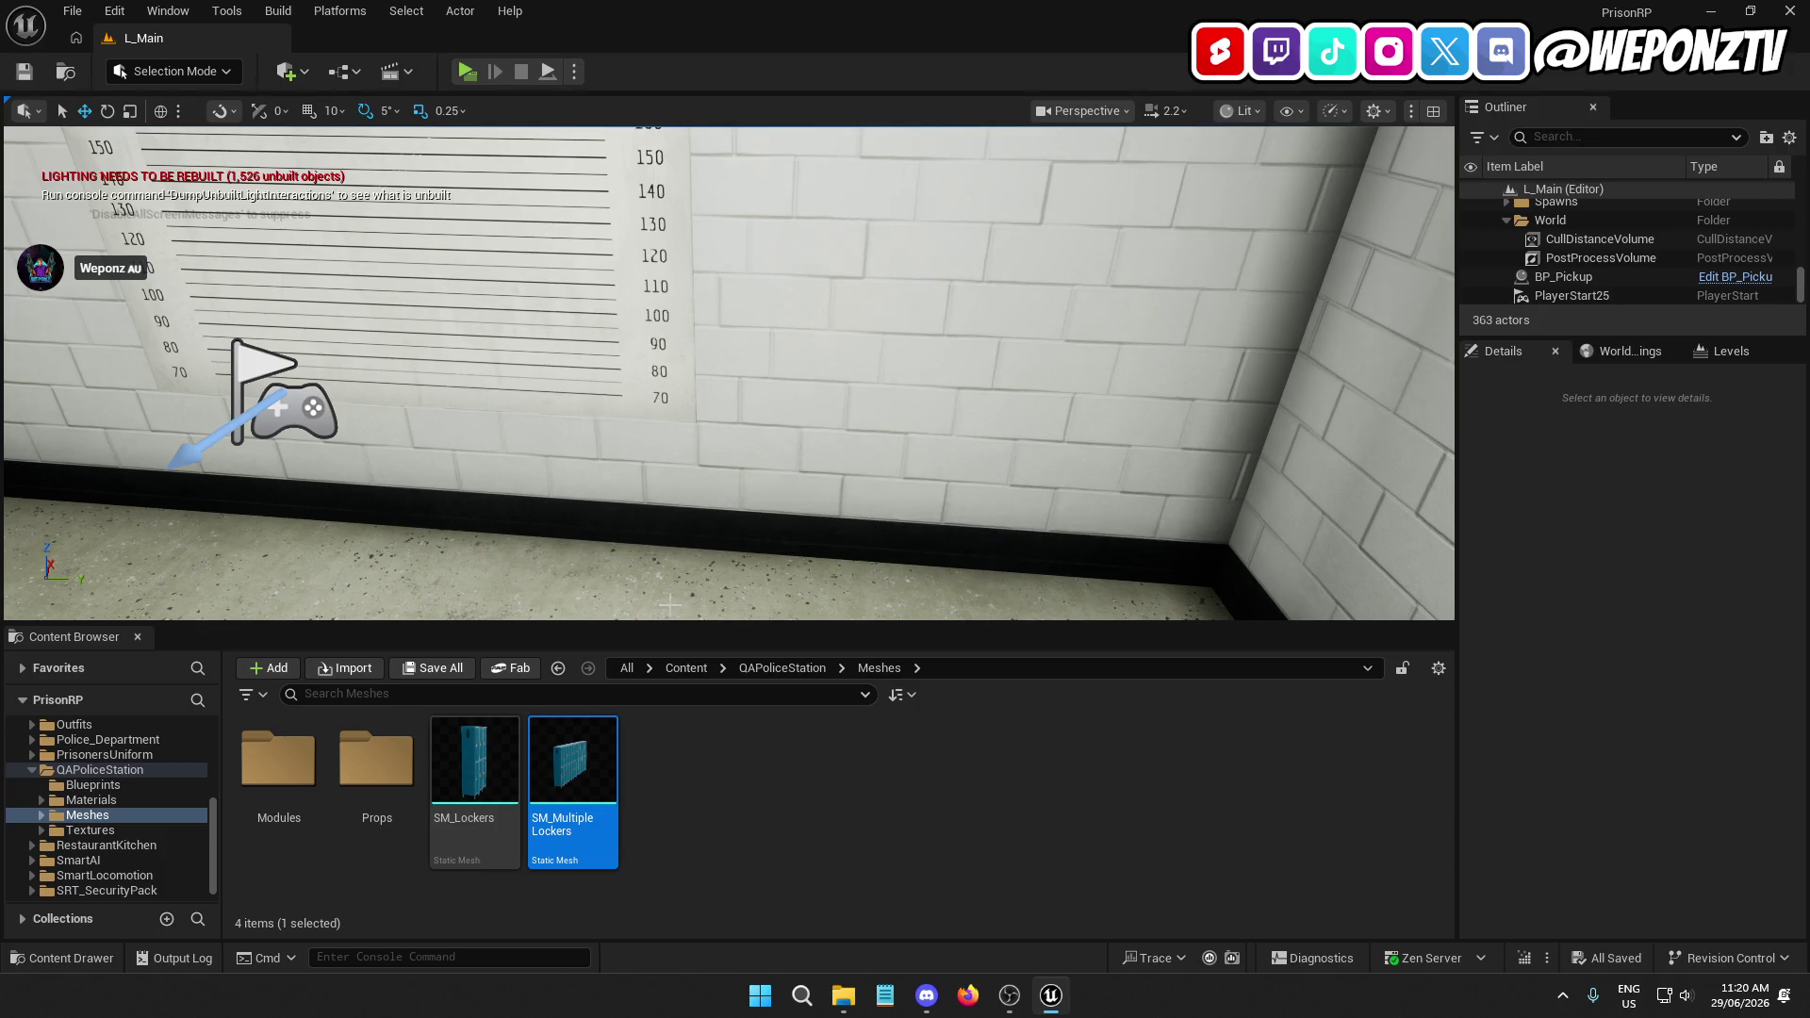
Open the BP_GameInstance blueprint from Content > _Core > Blueprints
click(686, 668)
double_click(282, 763)
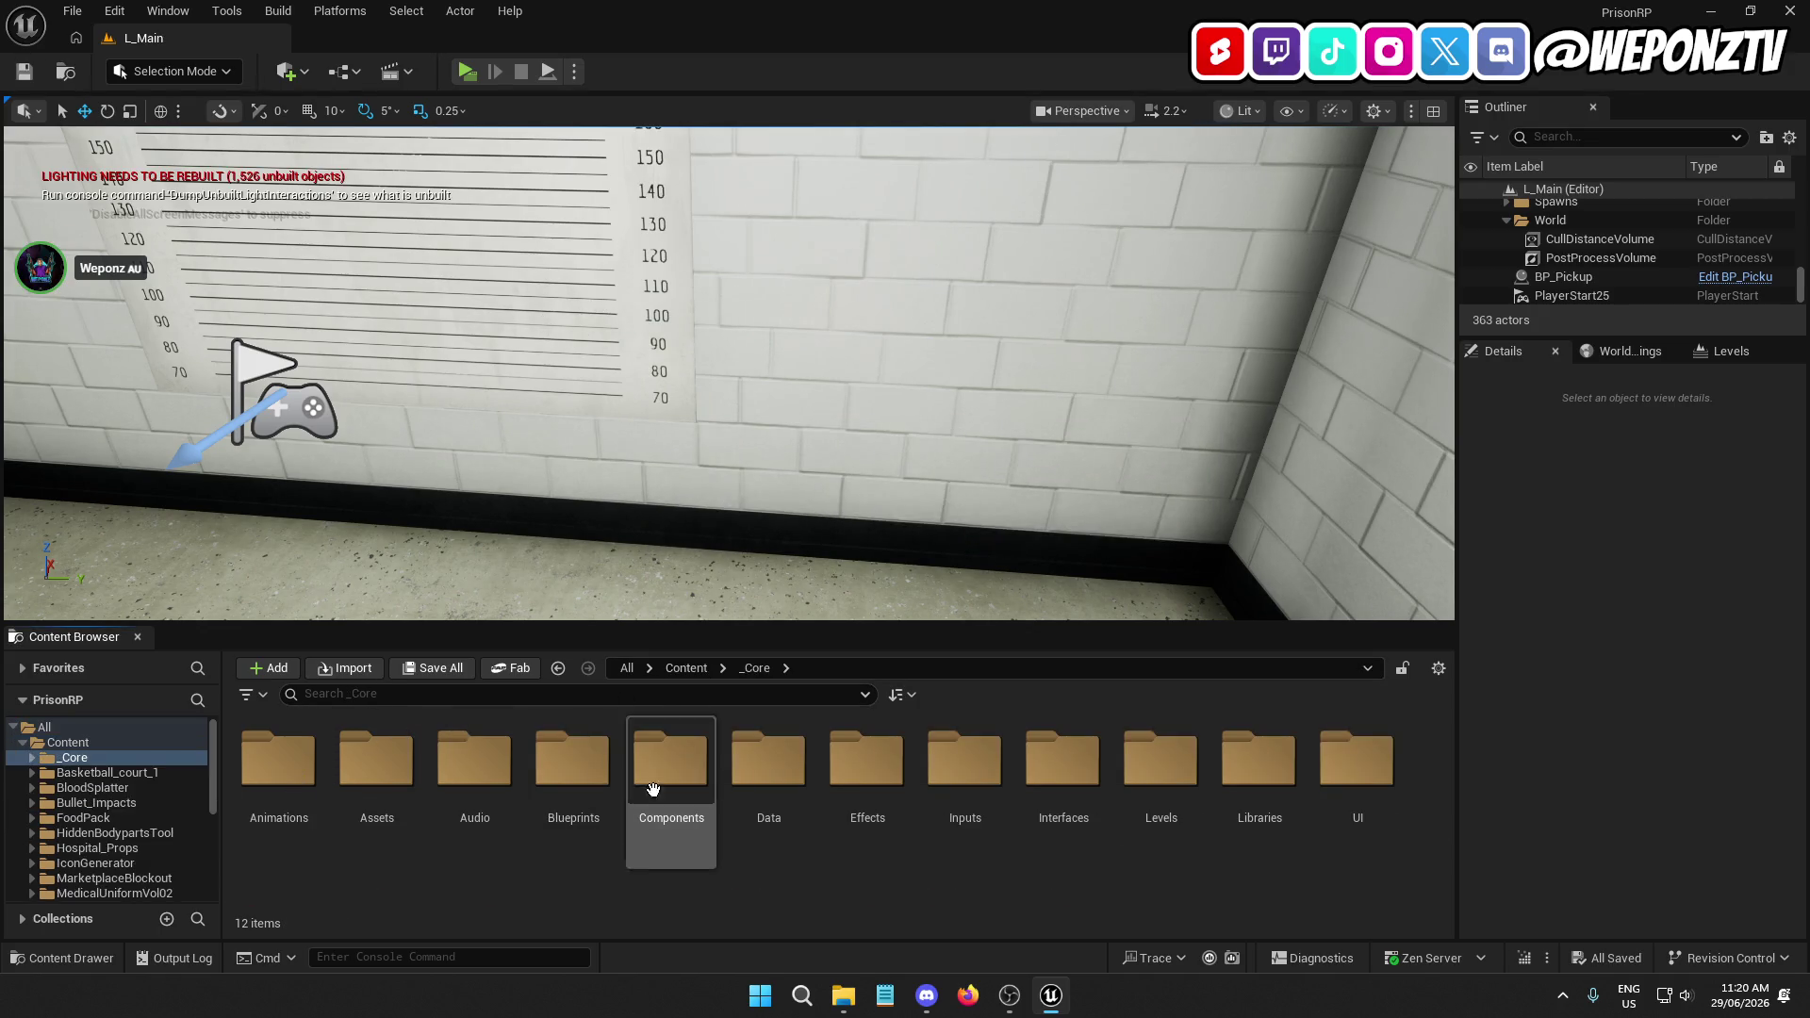
click(768, 759)
click(570, 764)
double_click(570, 763)
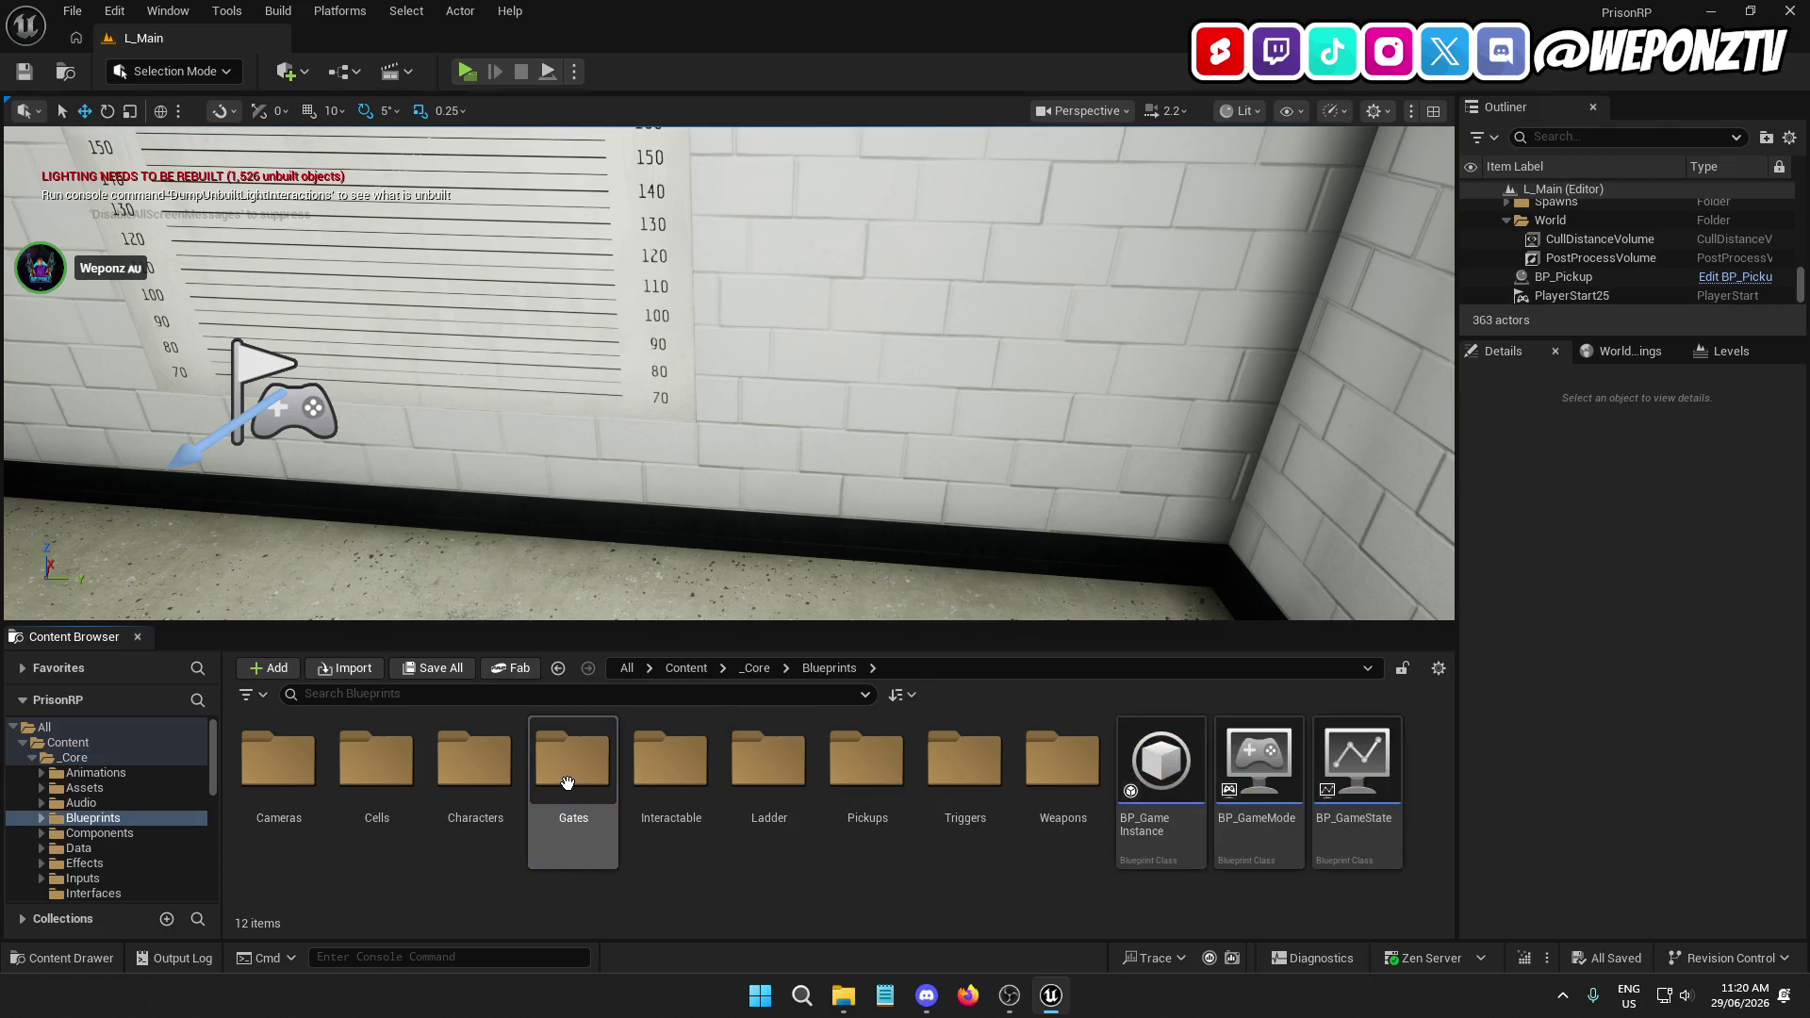
click(1151, 773)
double_click(1151, 773)
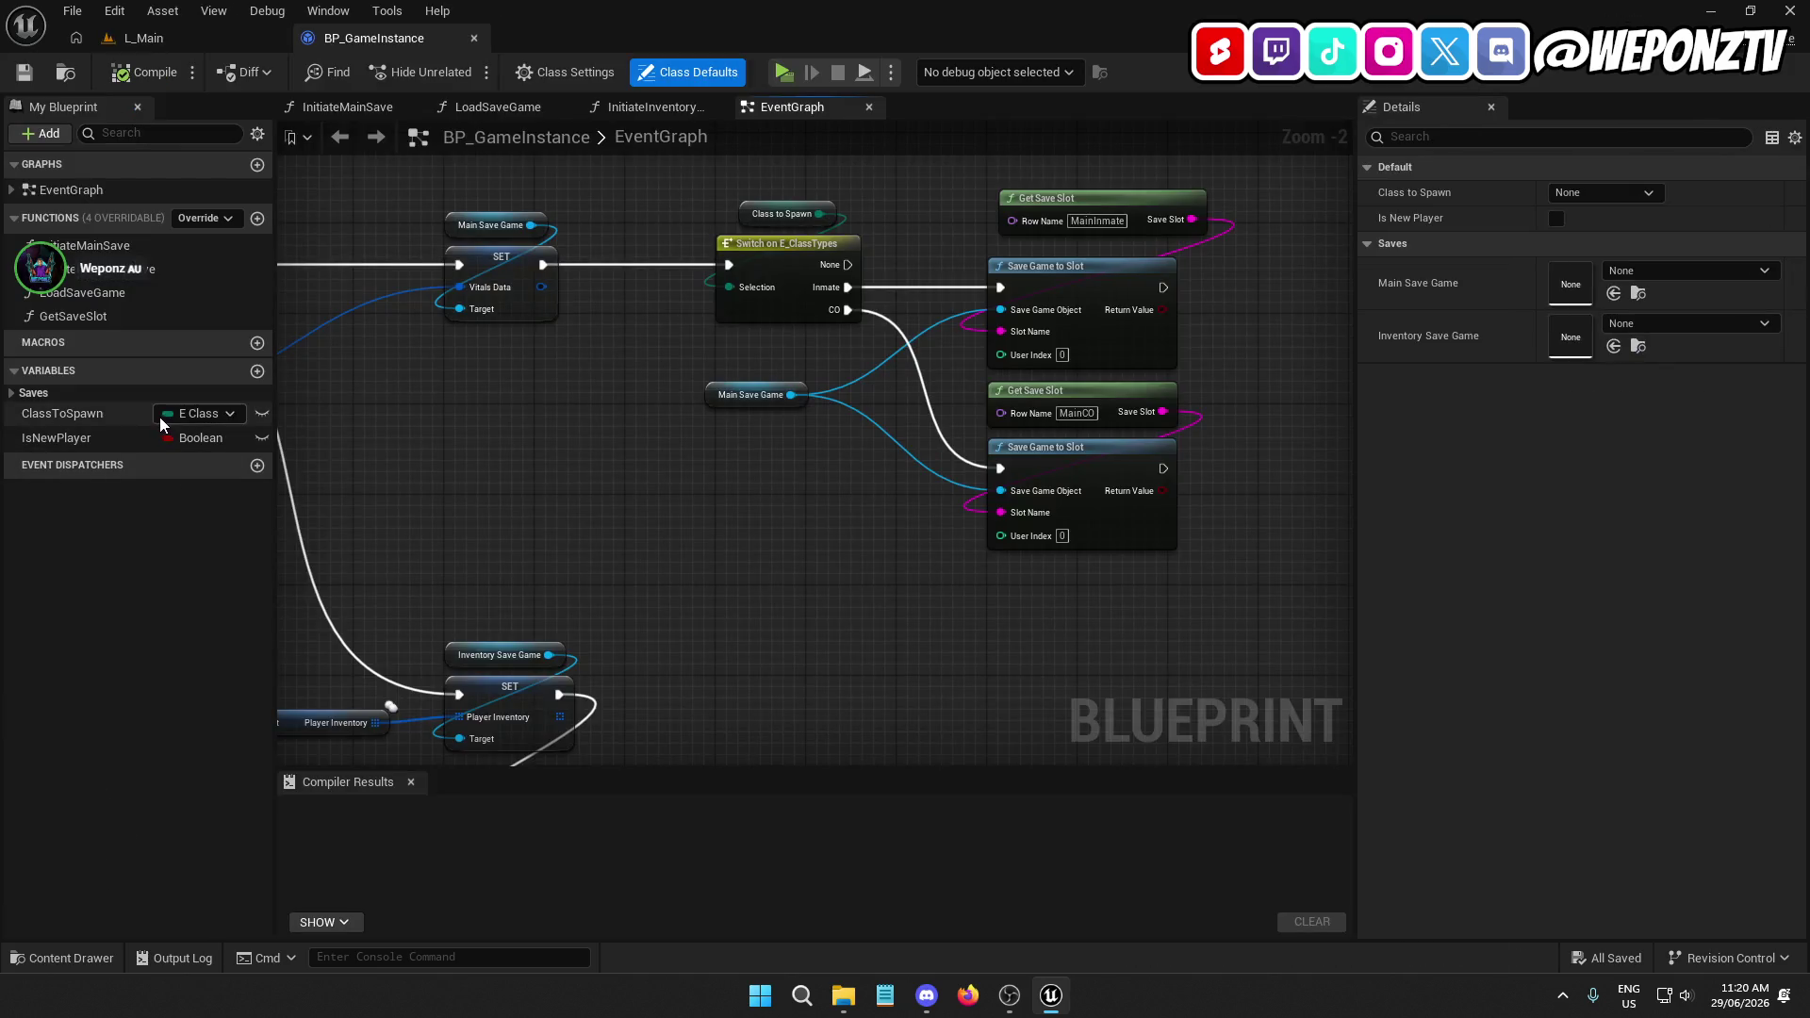
Set ClassToSpawn's default to CO, compile and save, and return to L_Main
click(160, 414)
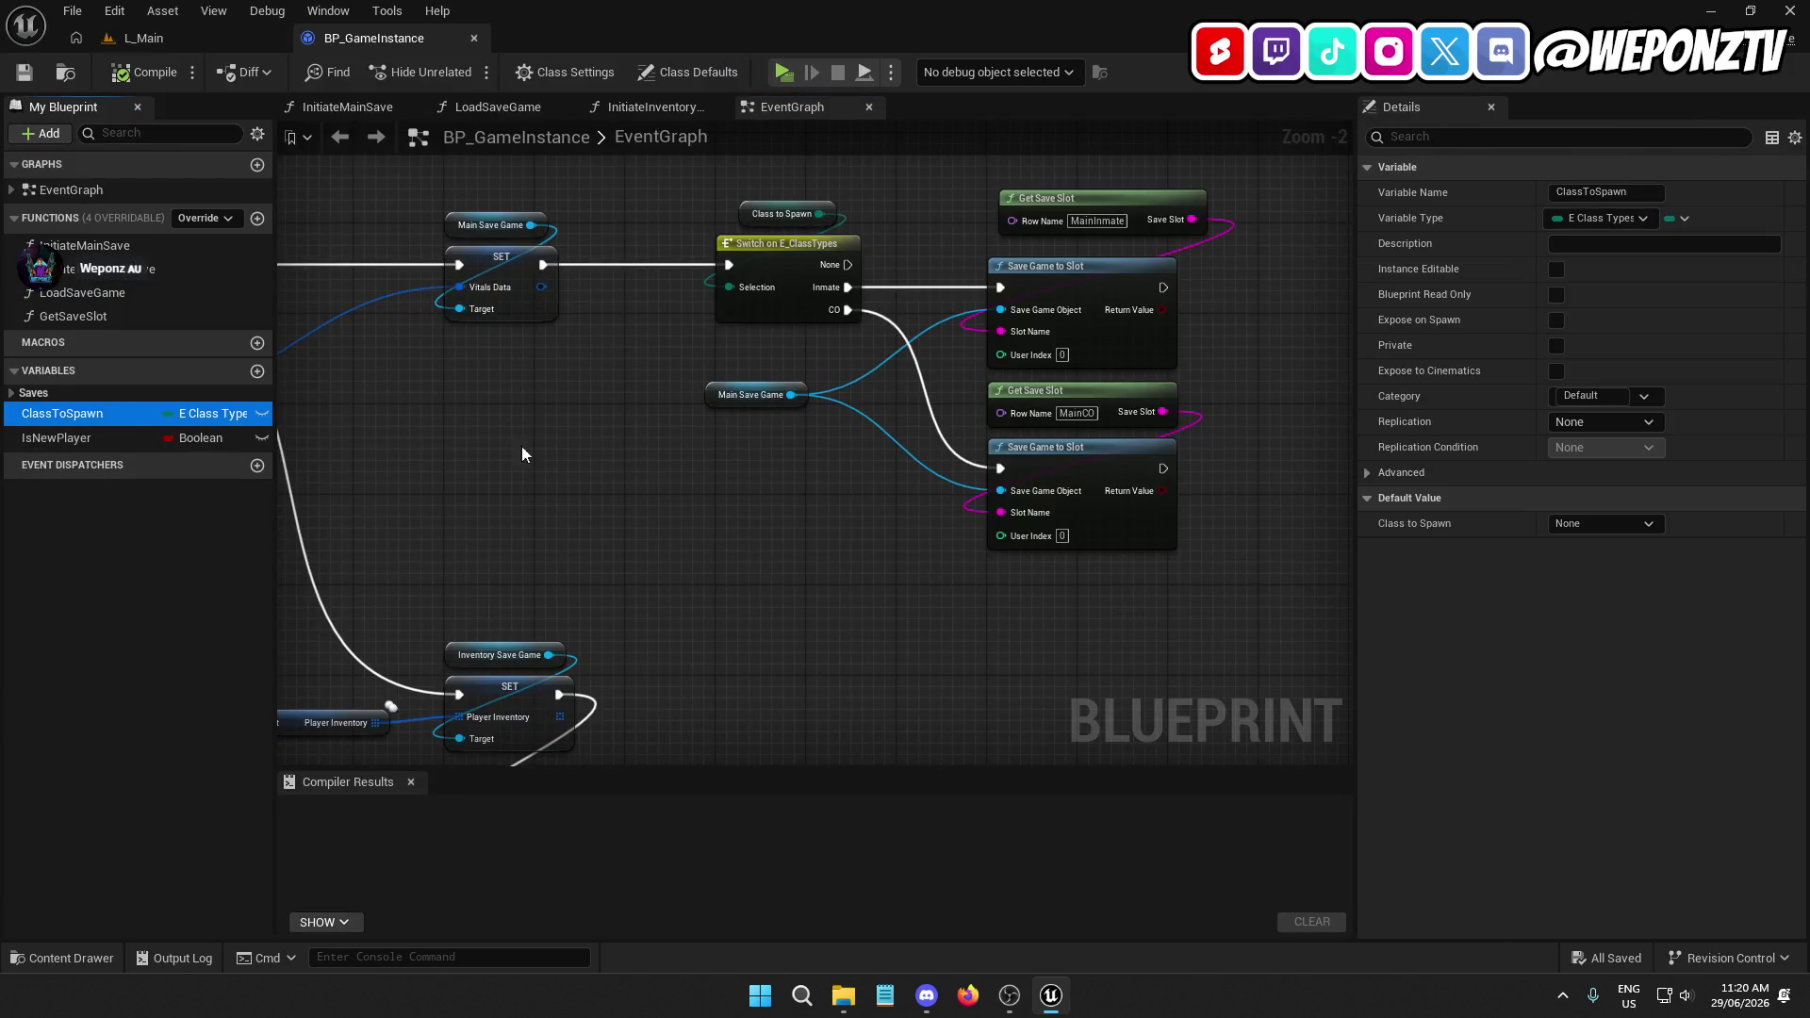
click(1644, 518)
click(1614, 577)
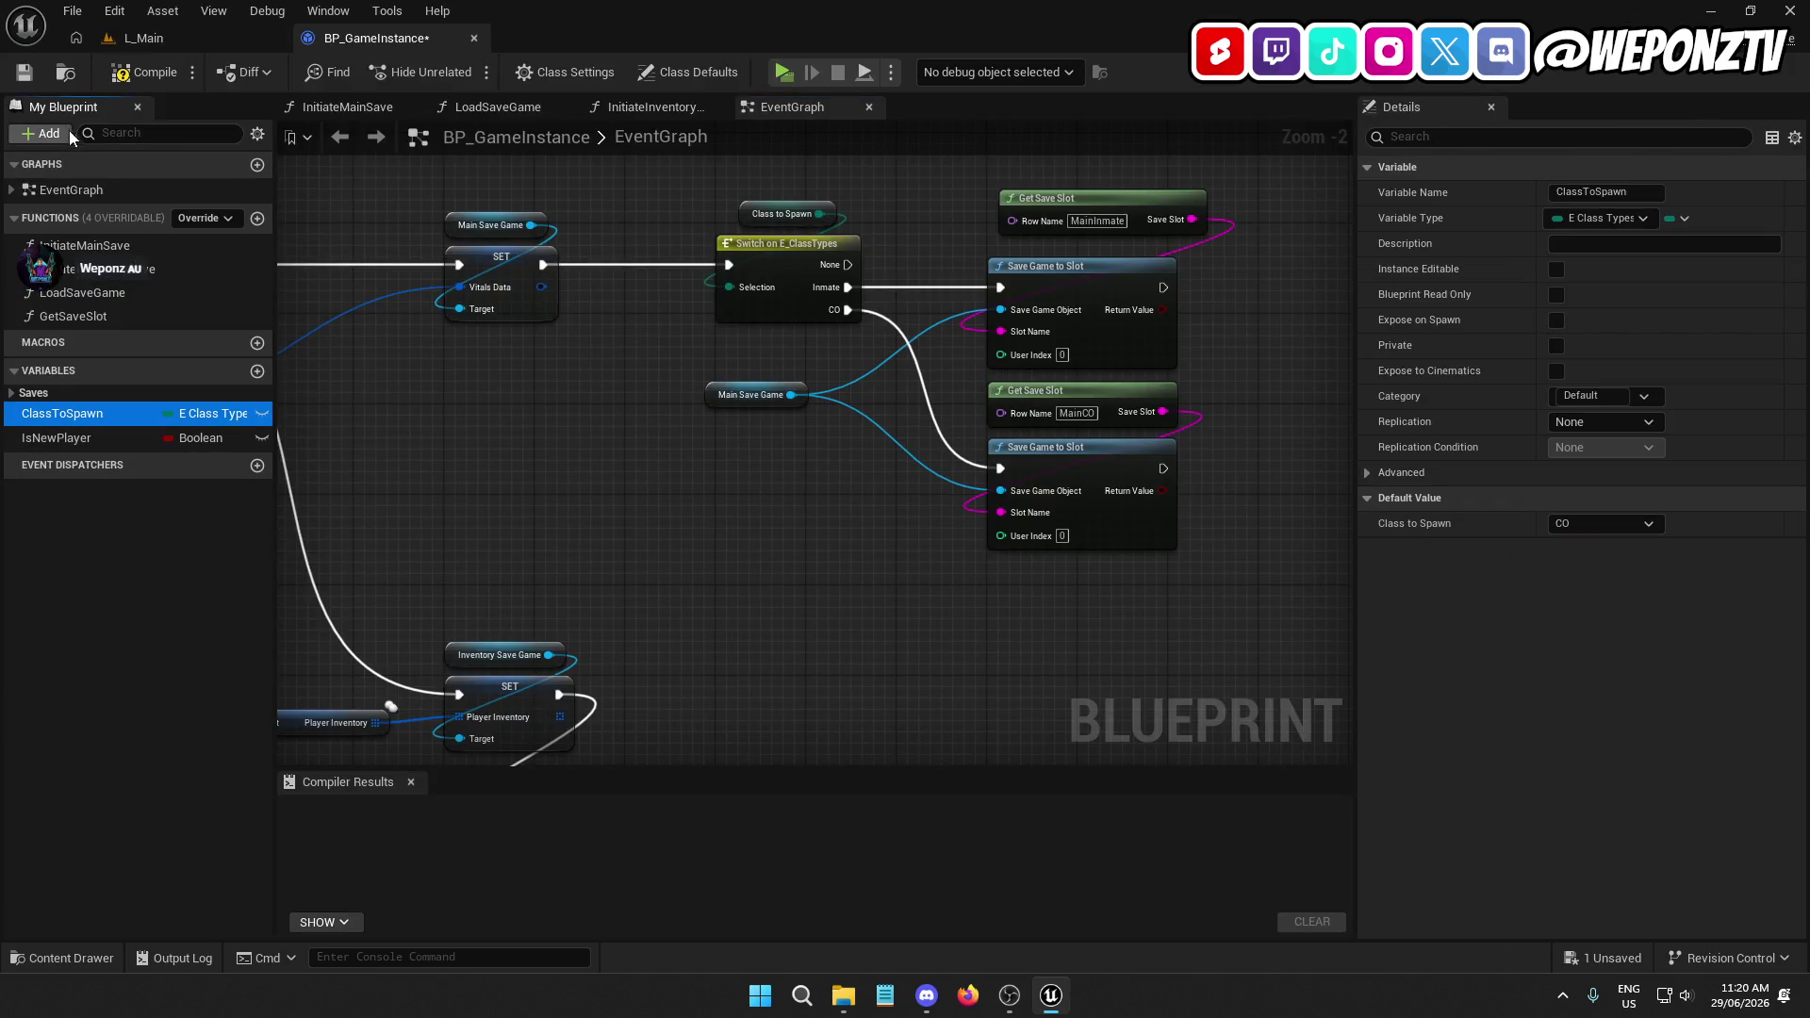
click(134, 73)
click(30, 71)
click(171, 40)
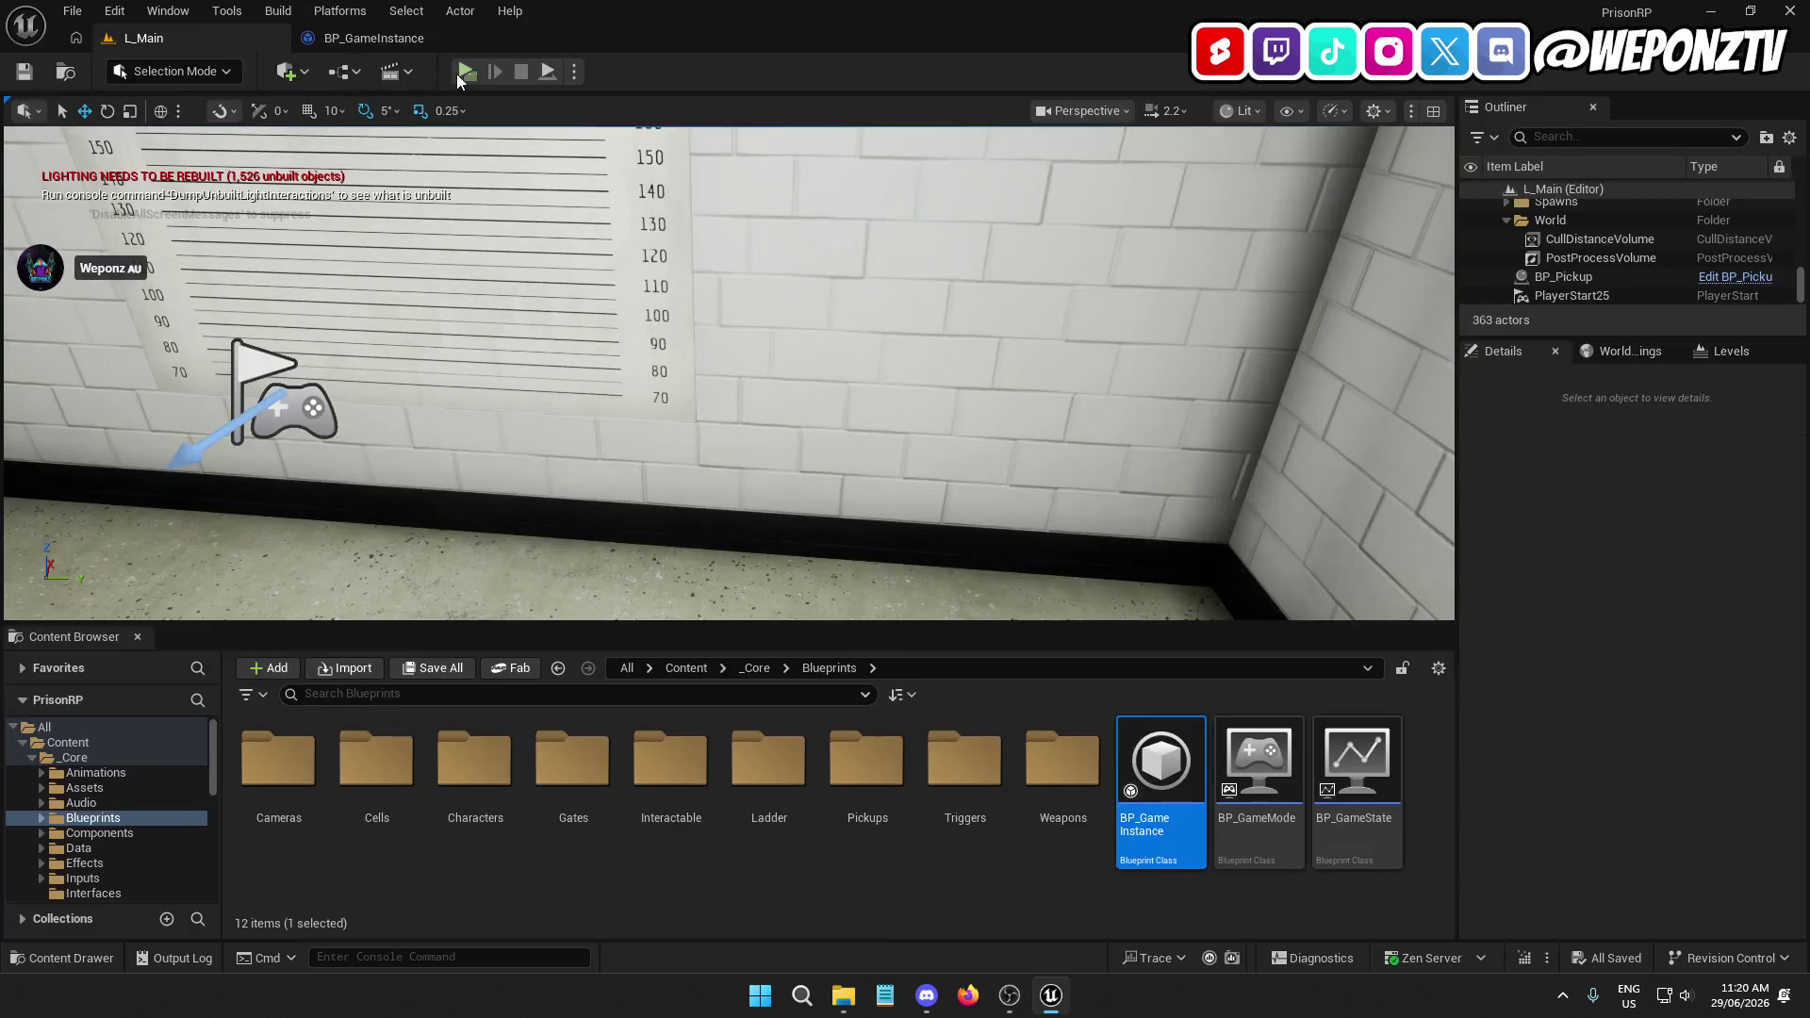
click(467, 71)
key(w)
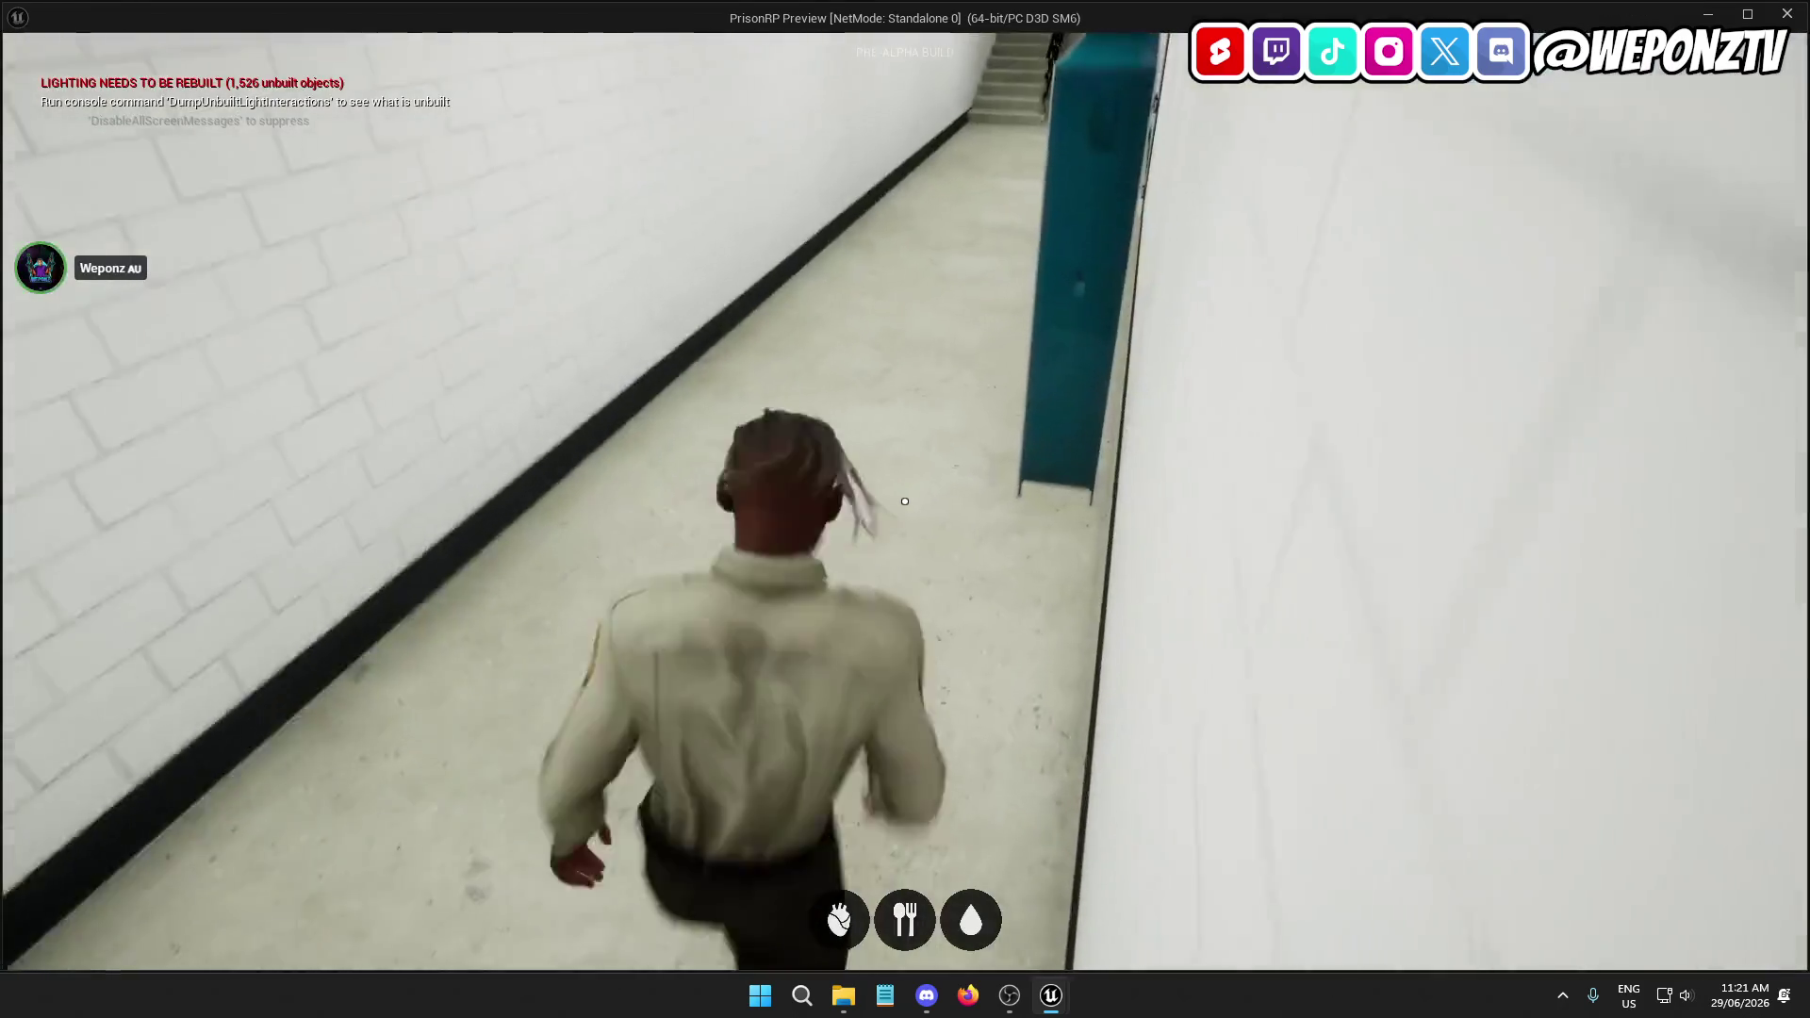
key(a)
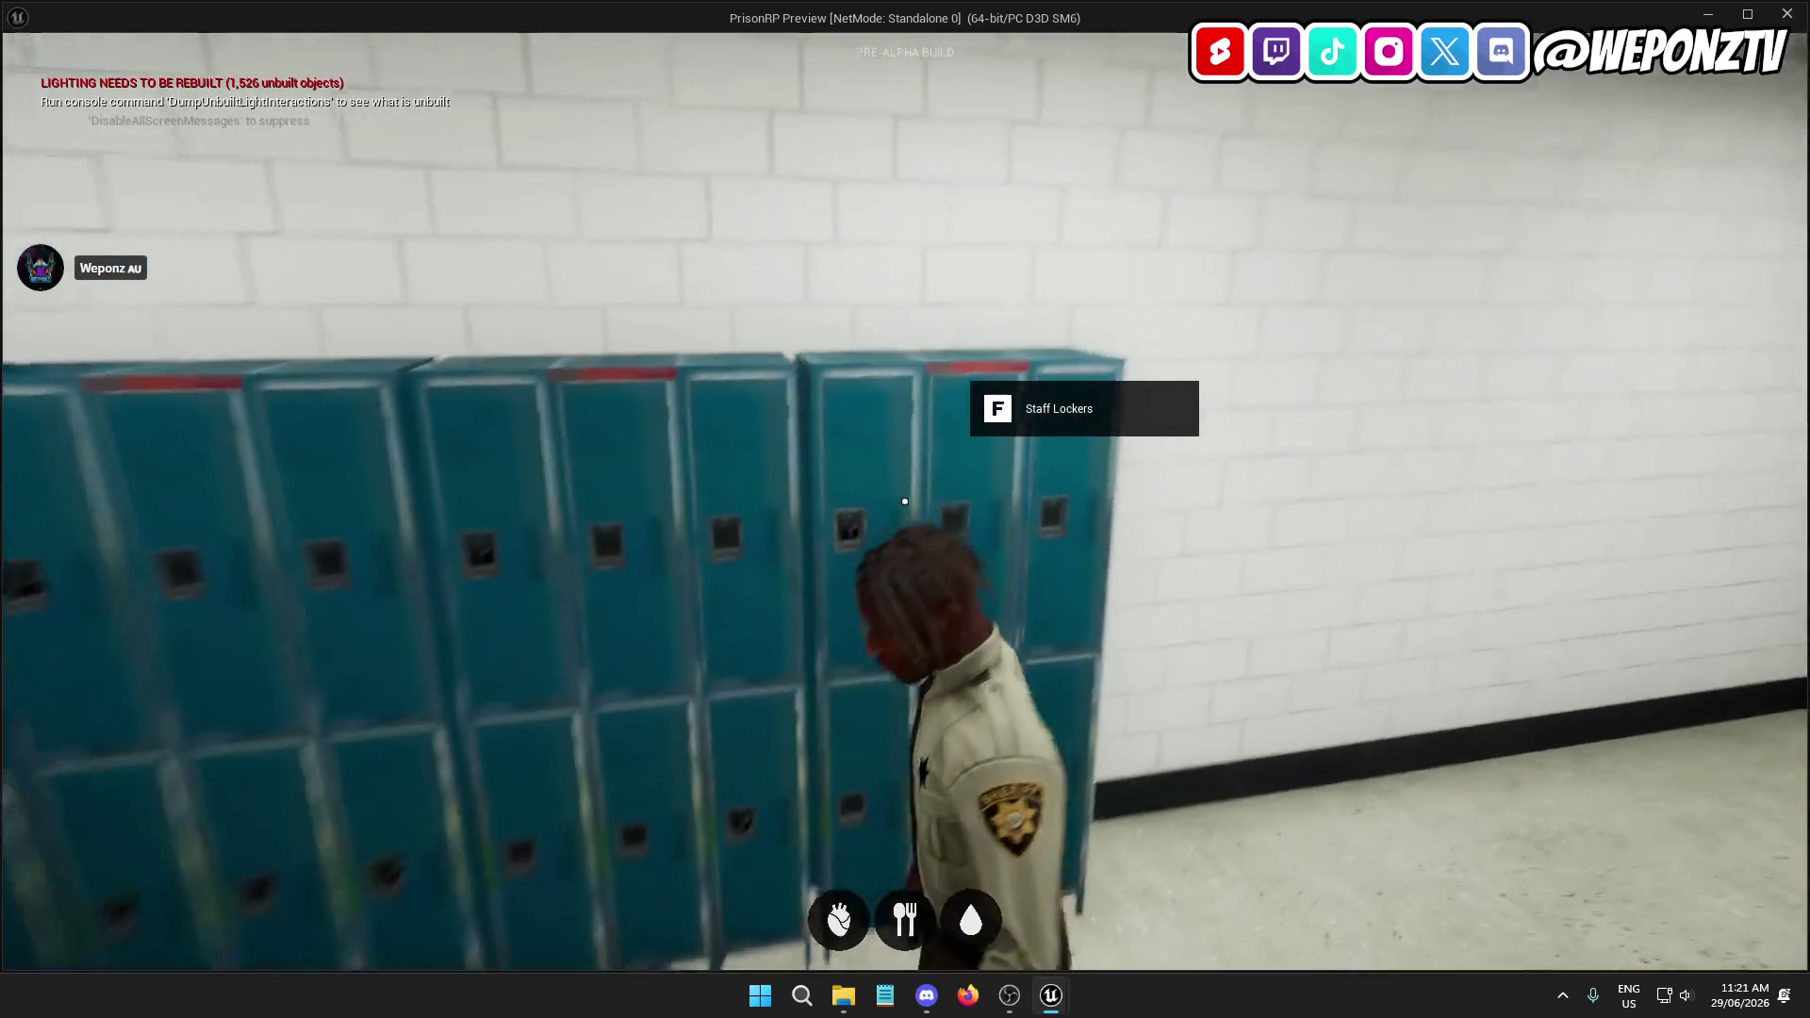
key(a)
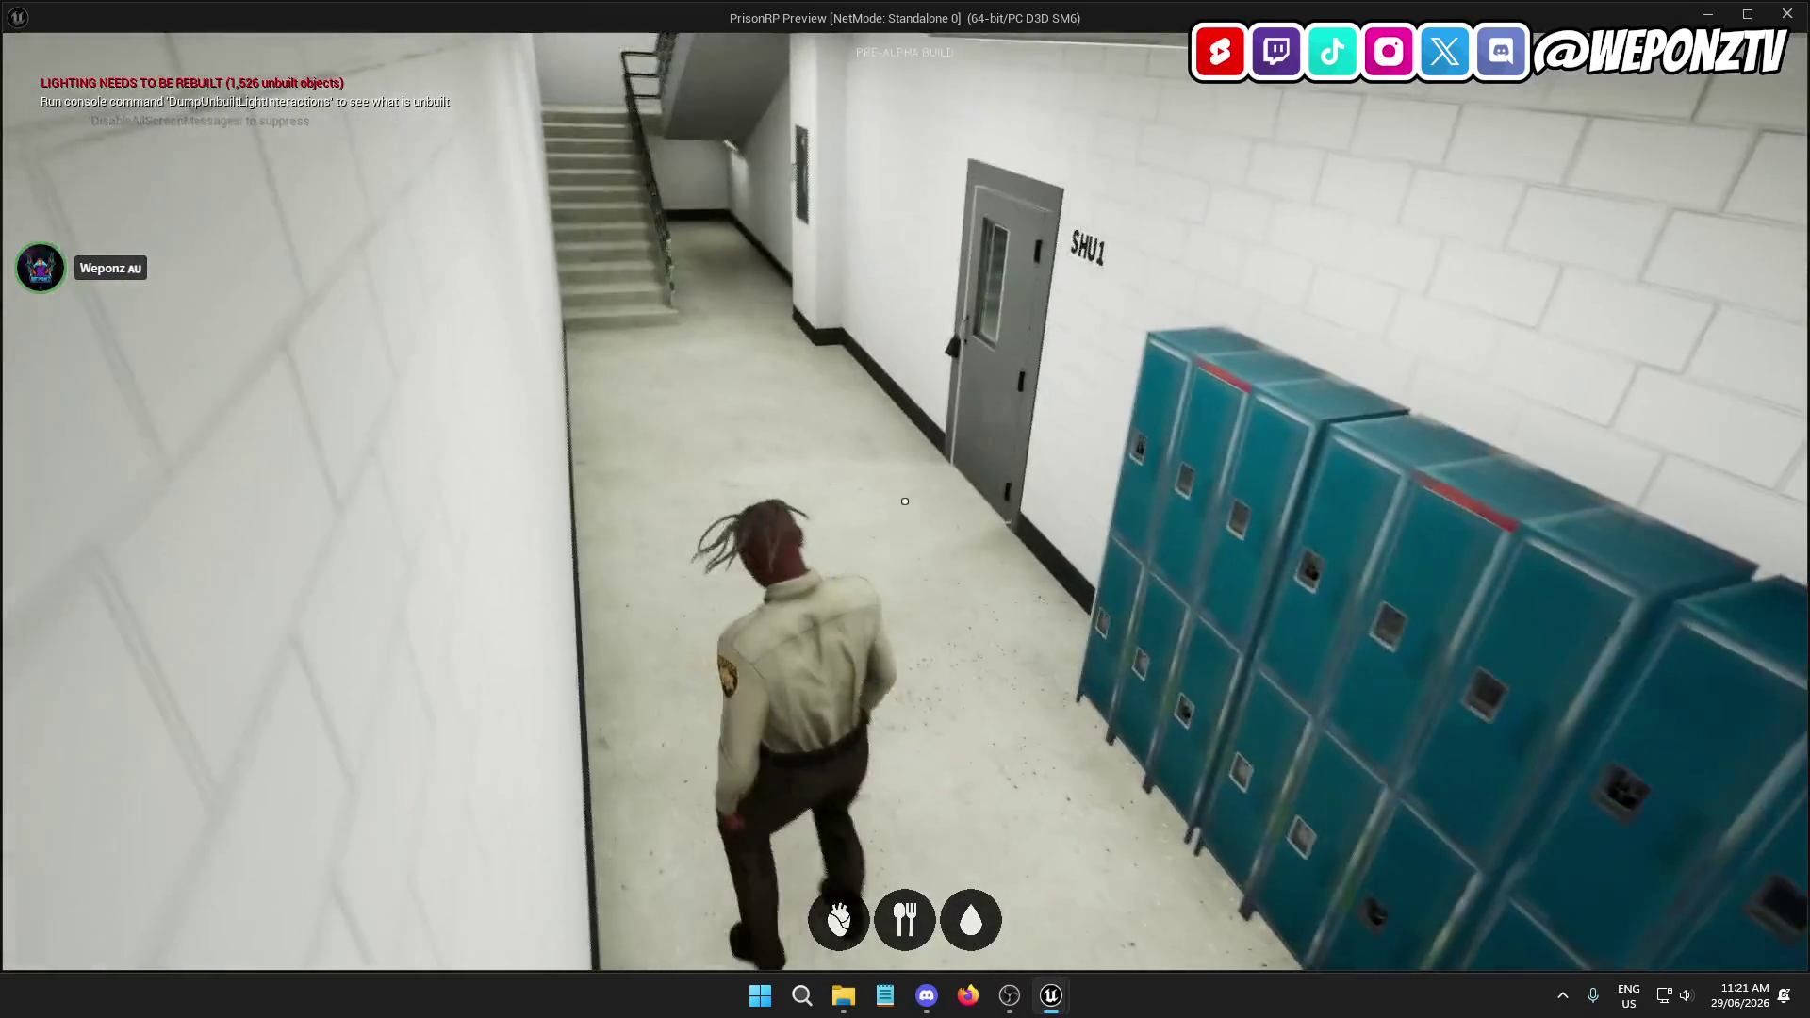
key(a)
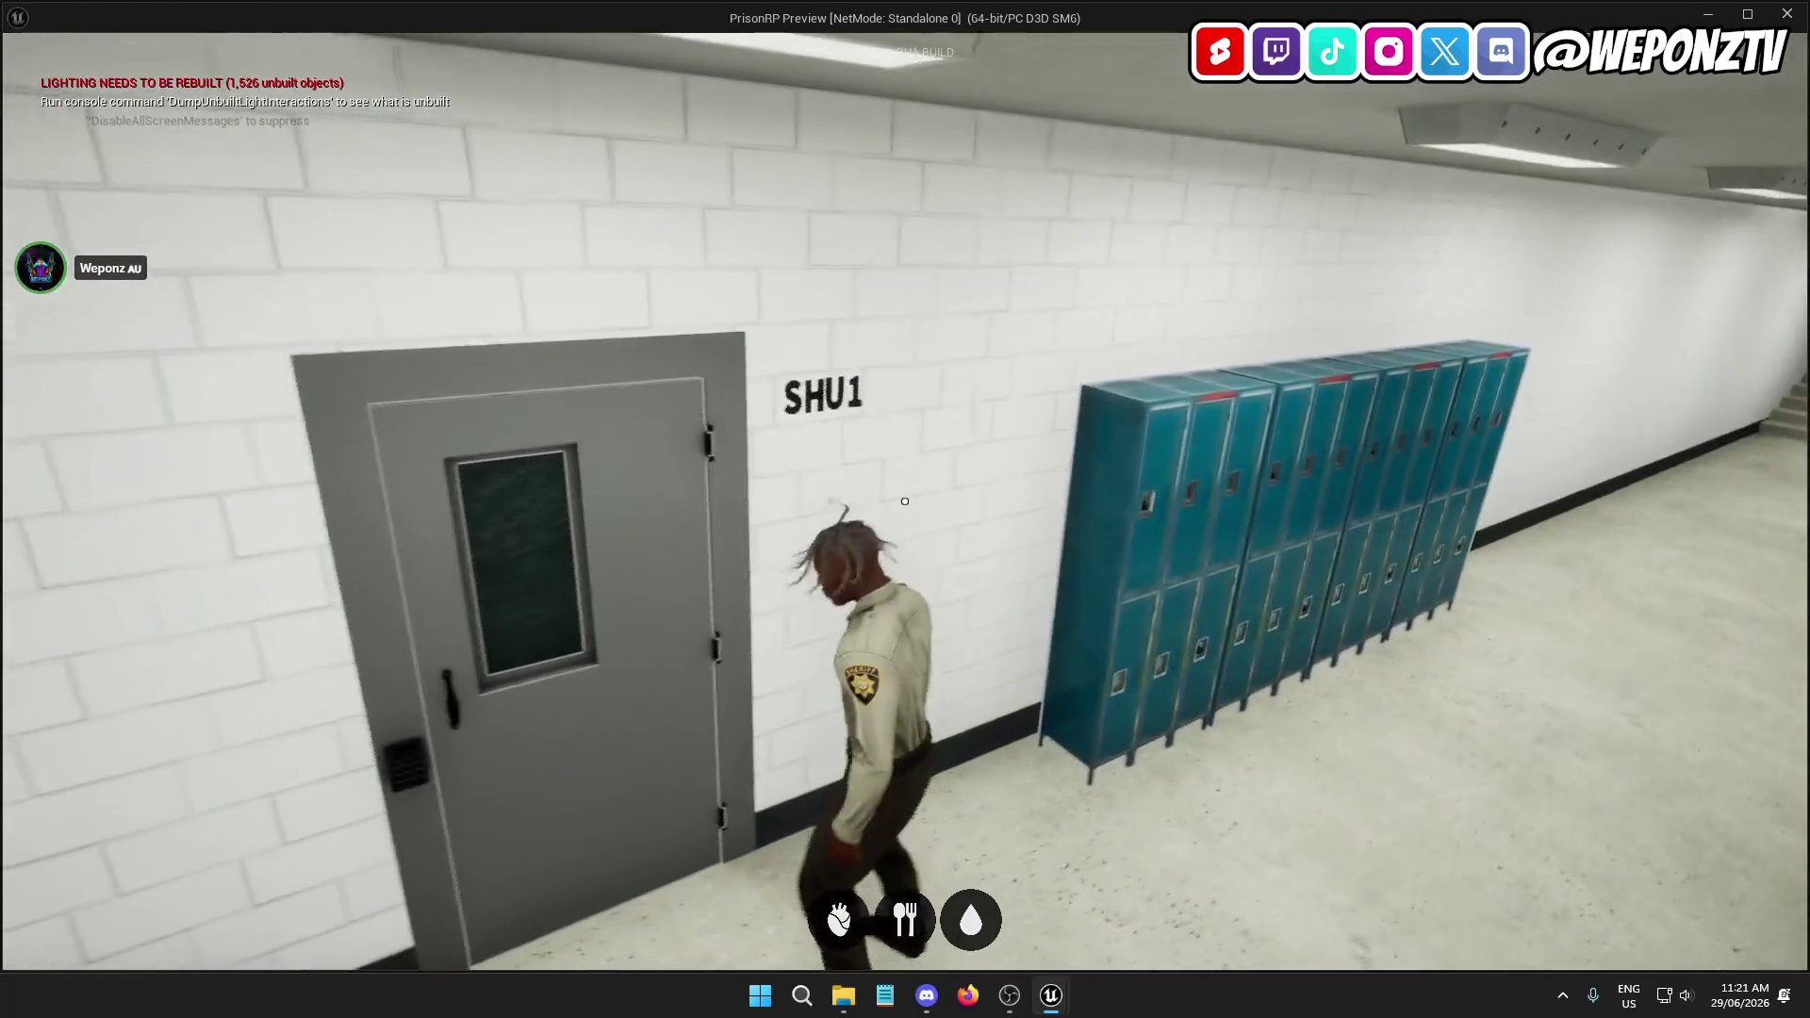
key(f)
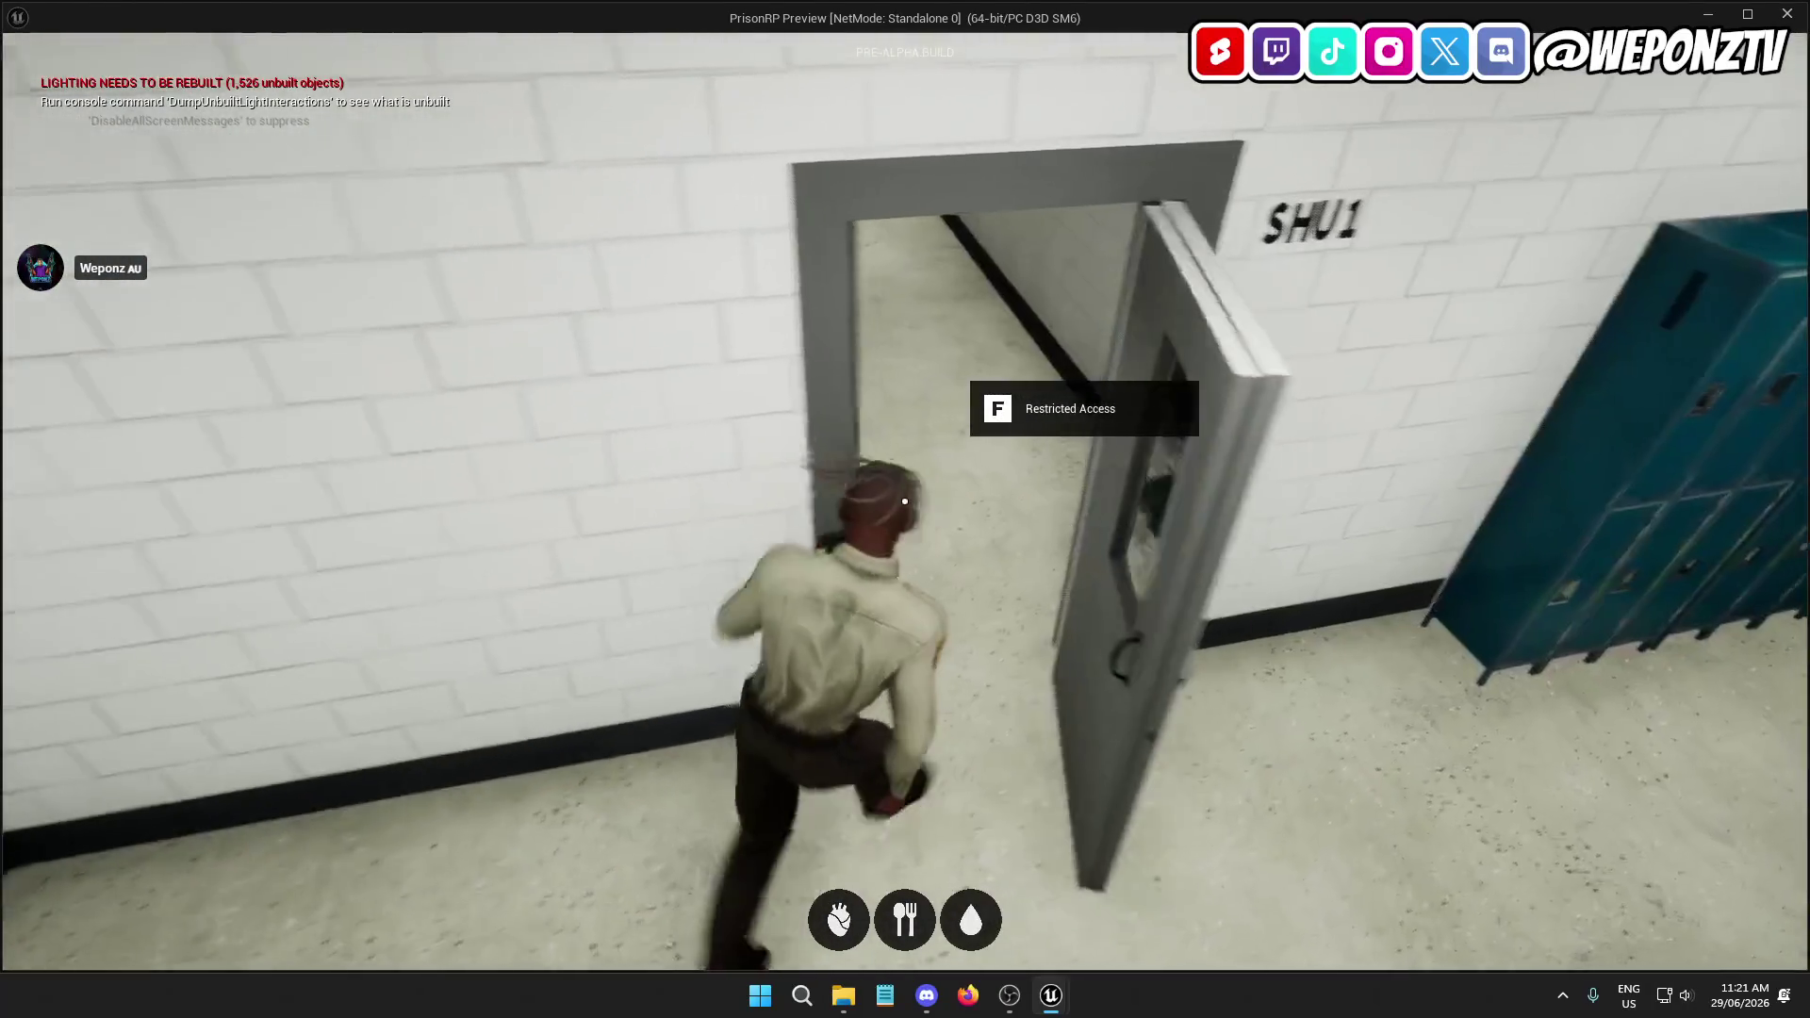
key(w)
key(a)
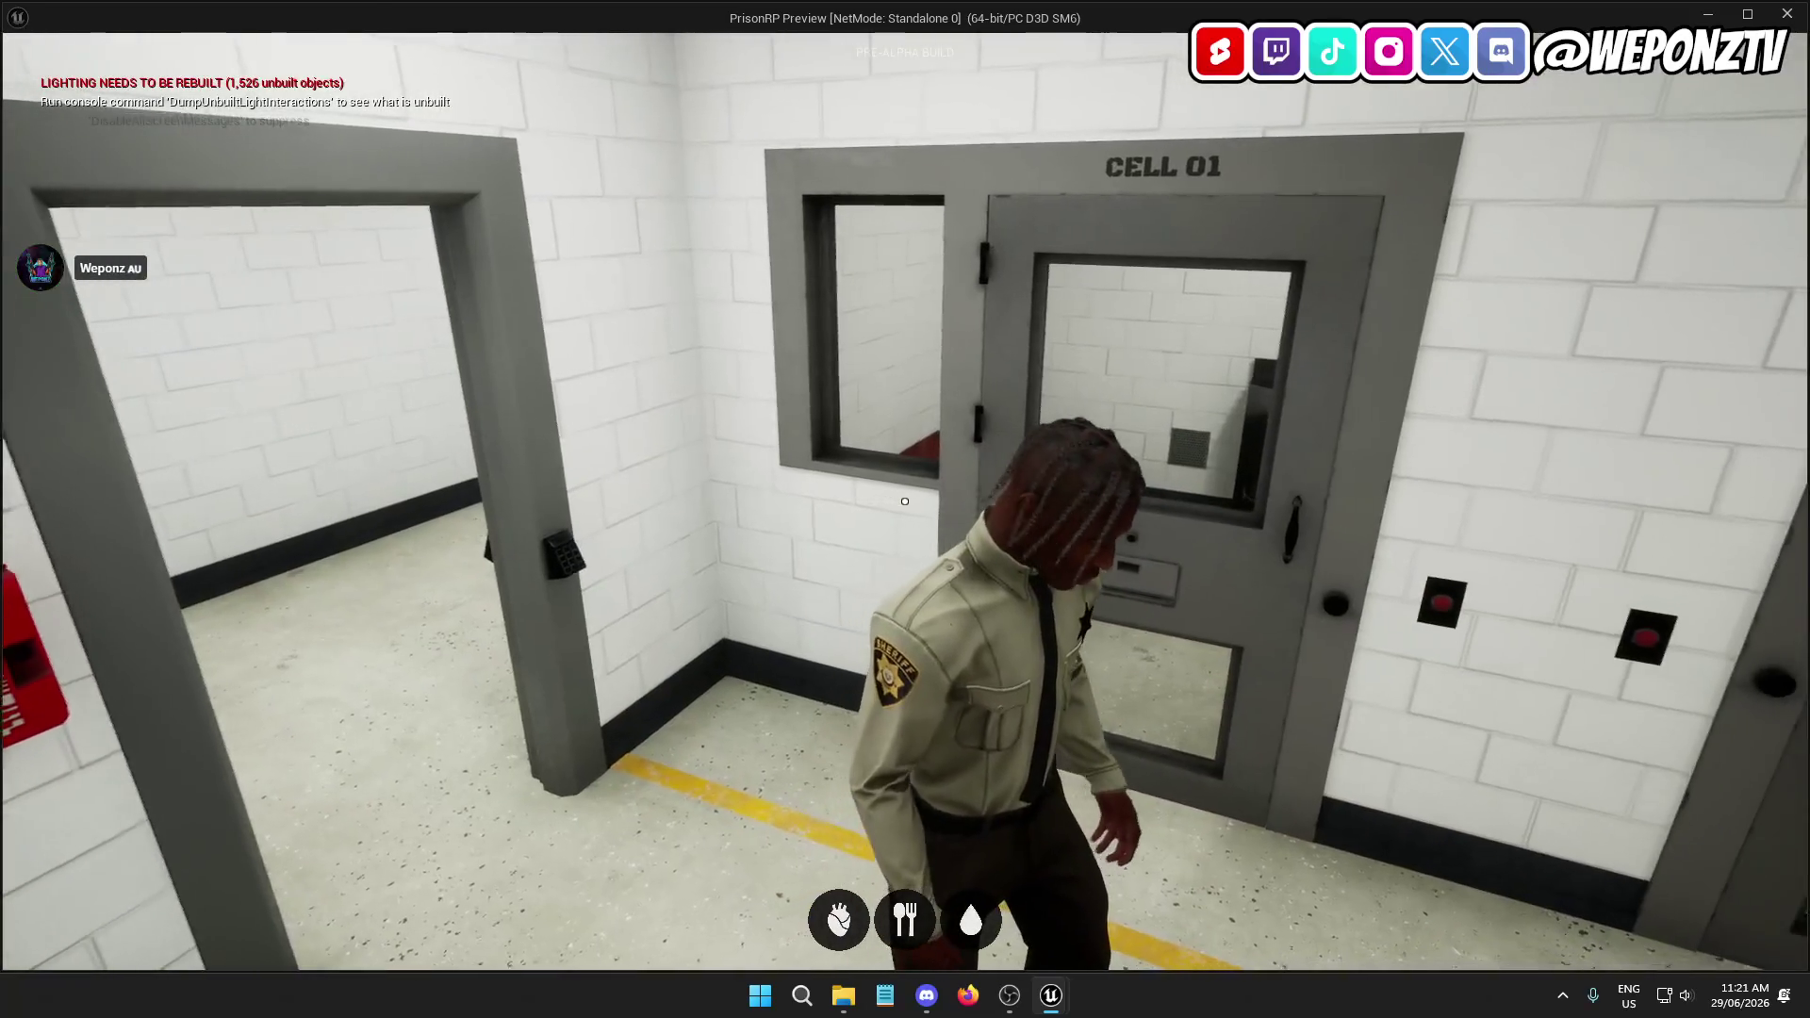
key(w)
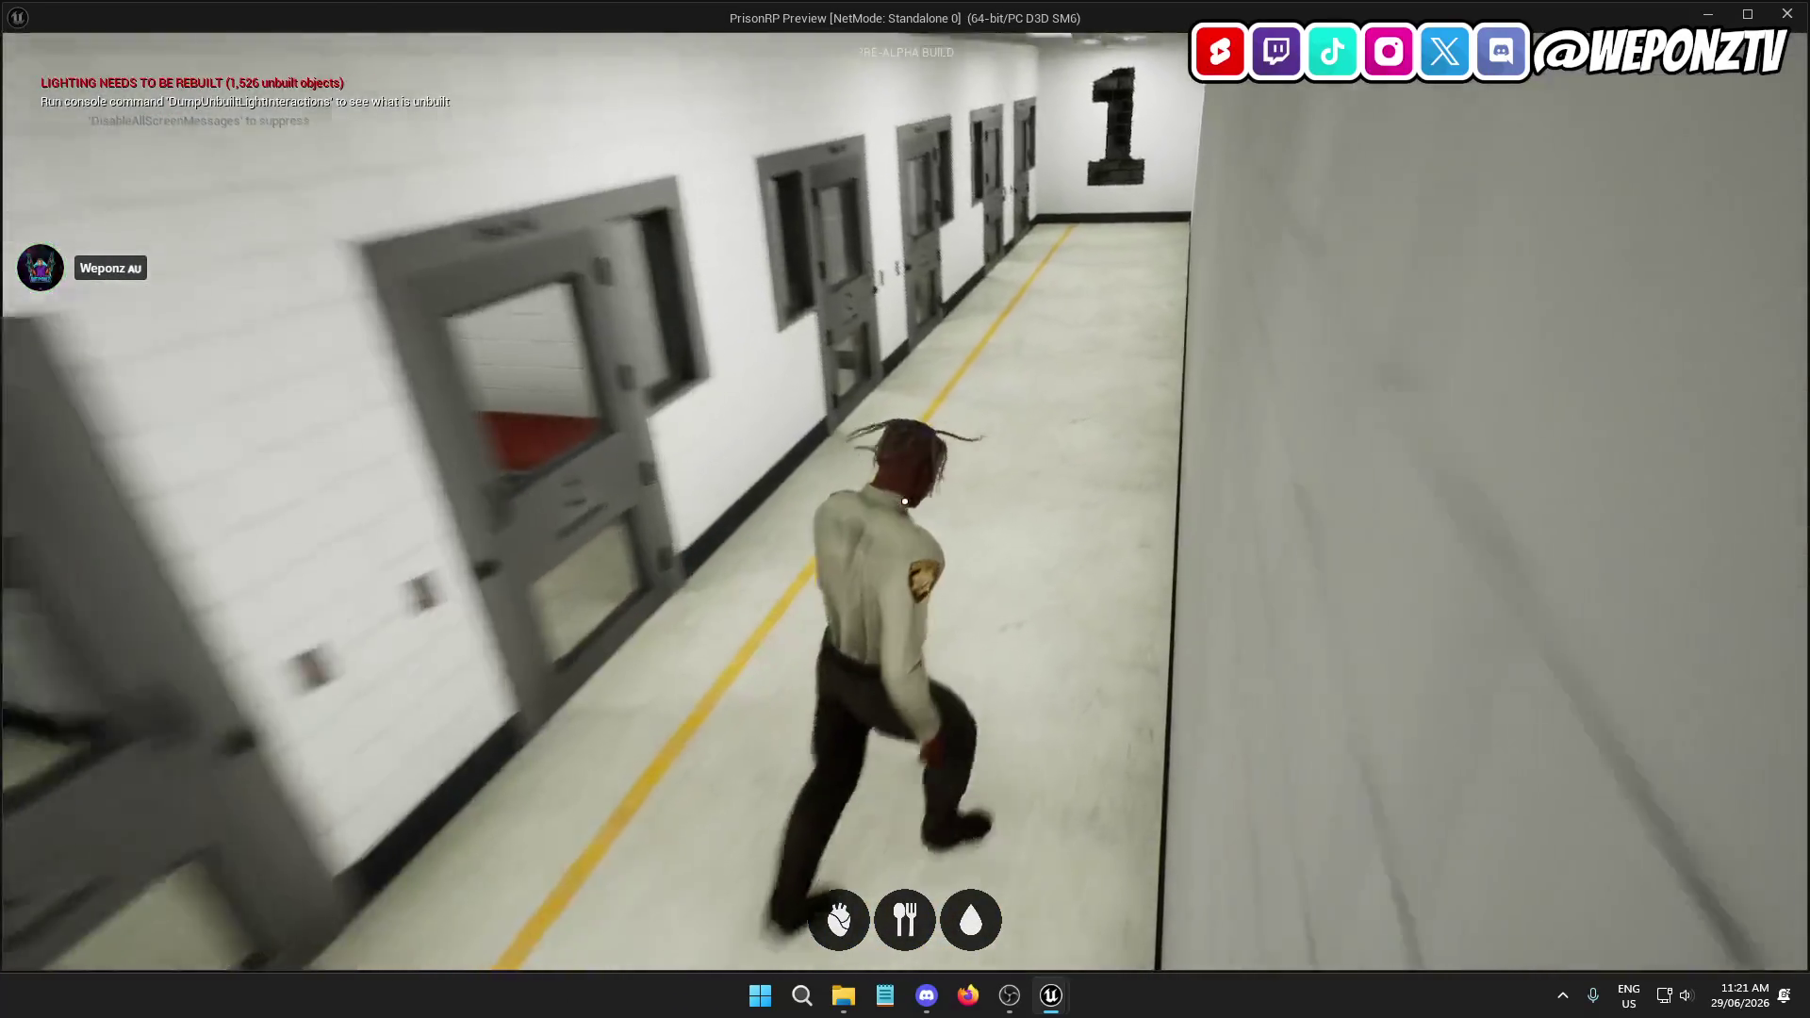
key(w)
key(f)
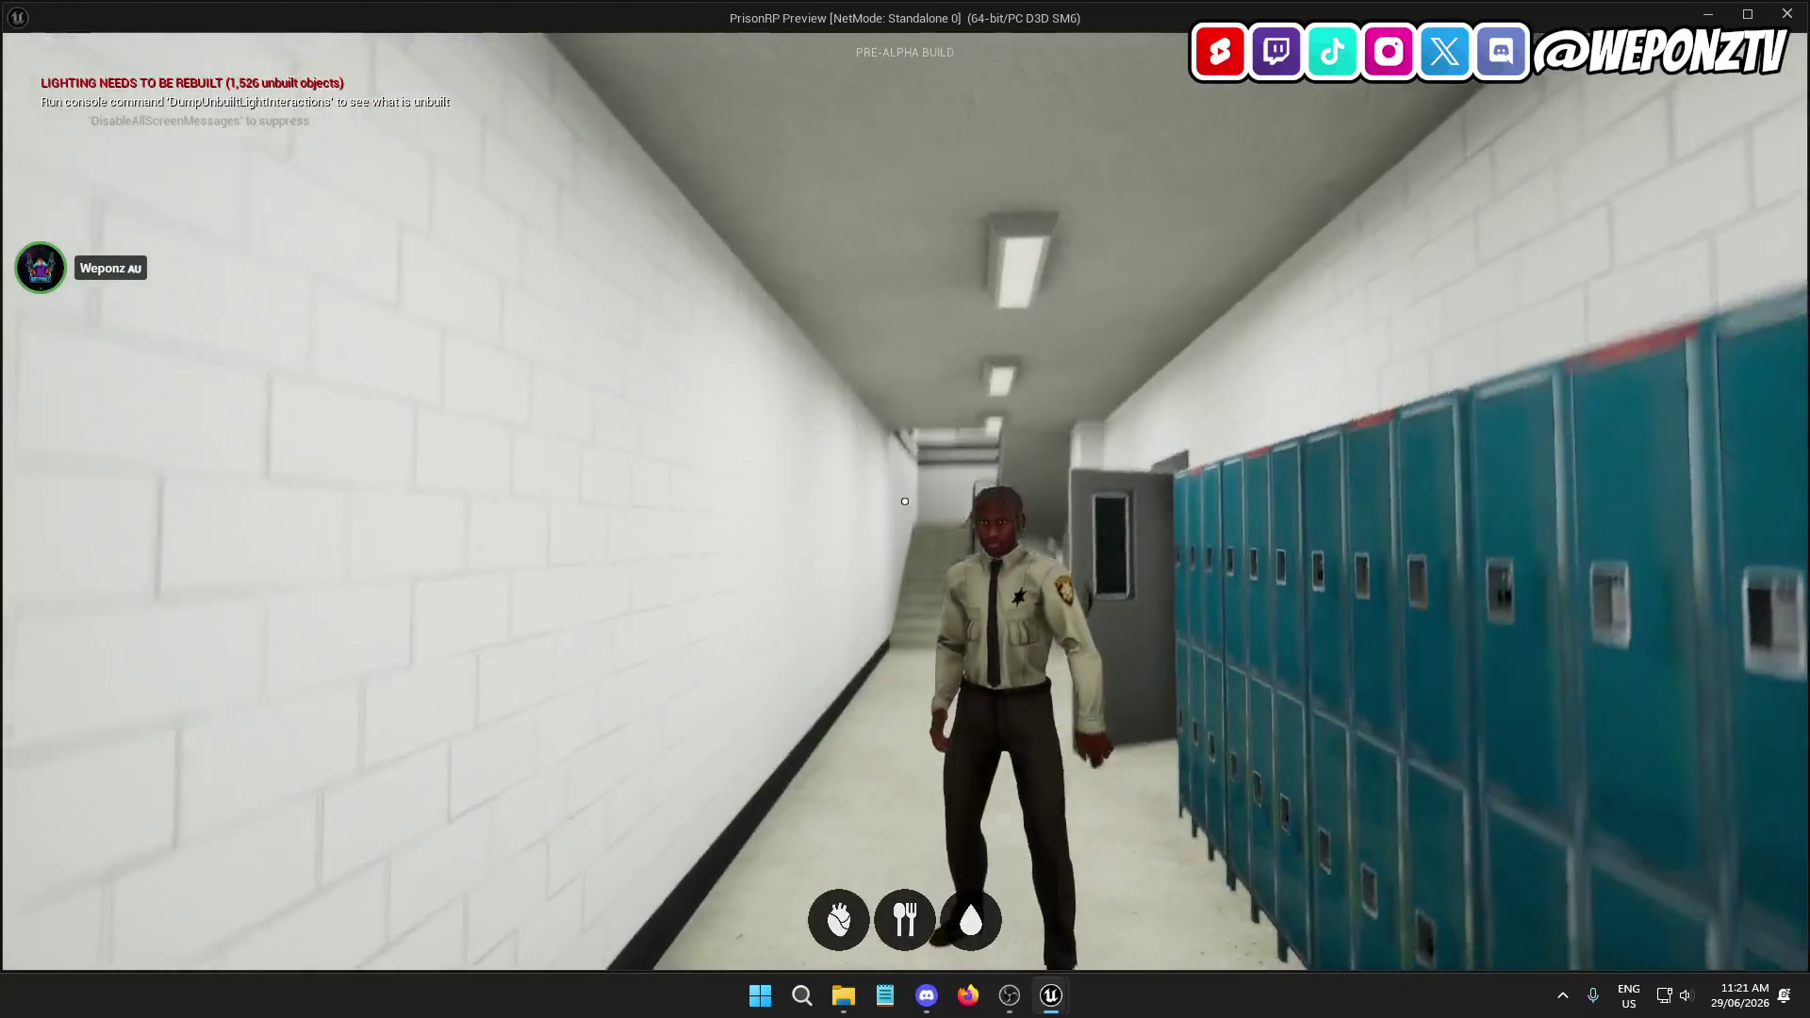
key(Escape)
click(114, 10)
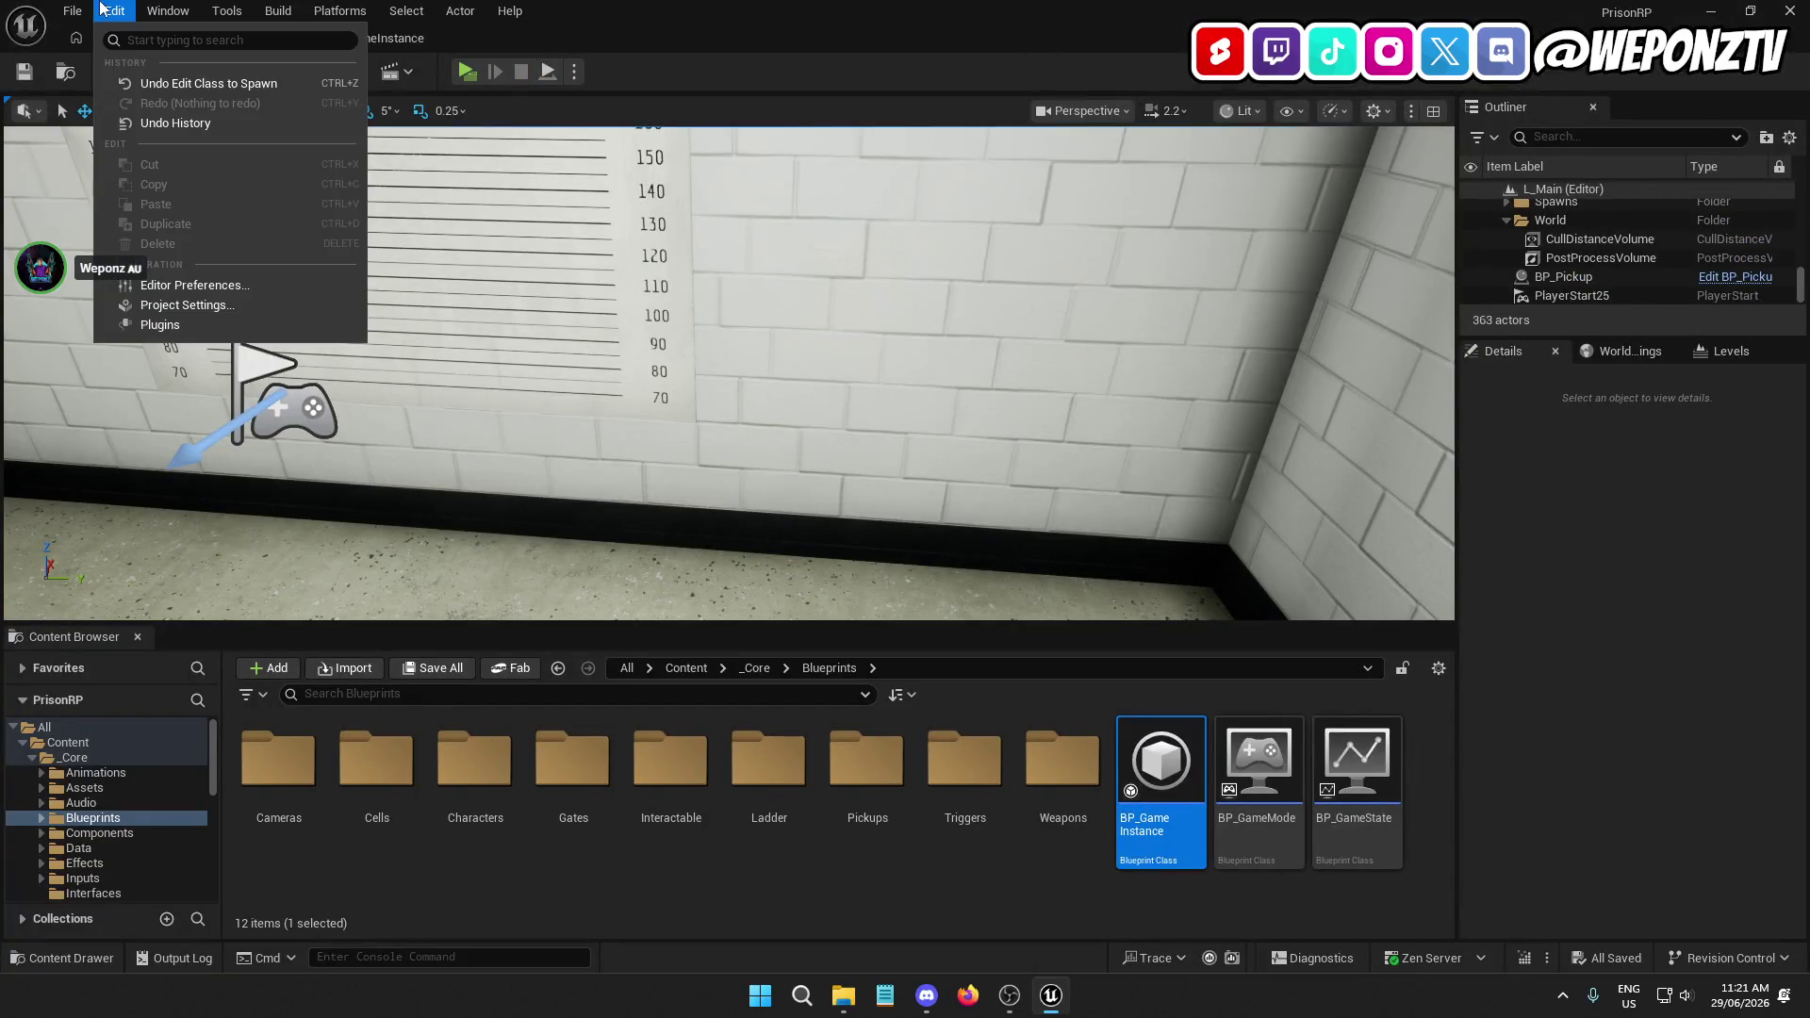
Uncheck Enable virtual texture support in Project Settings' rendering options and choose to restart
click(207, 304)
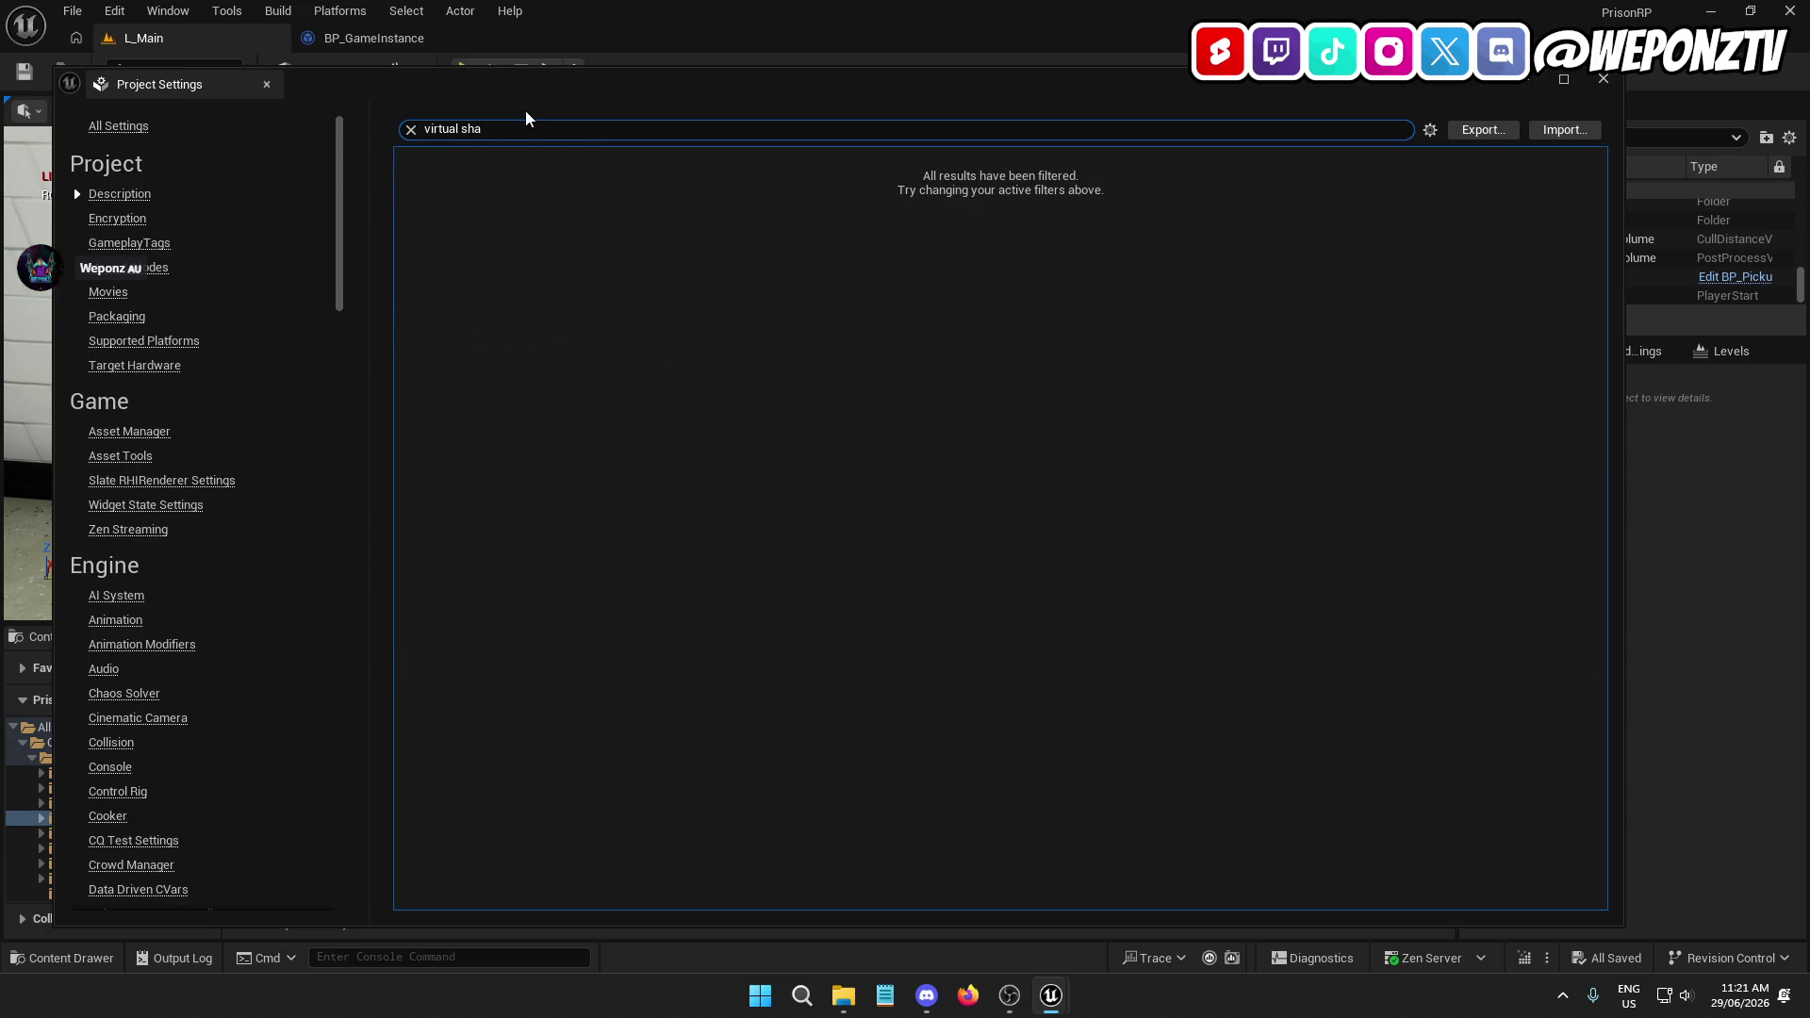
text(shadow map)
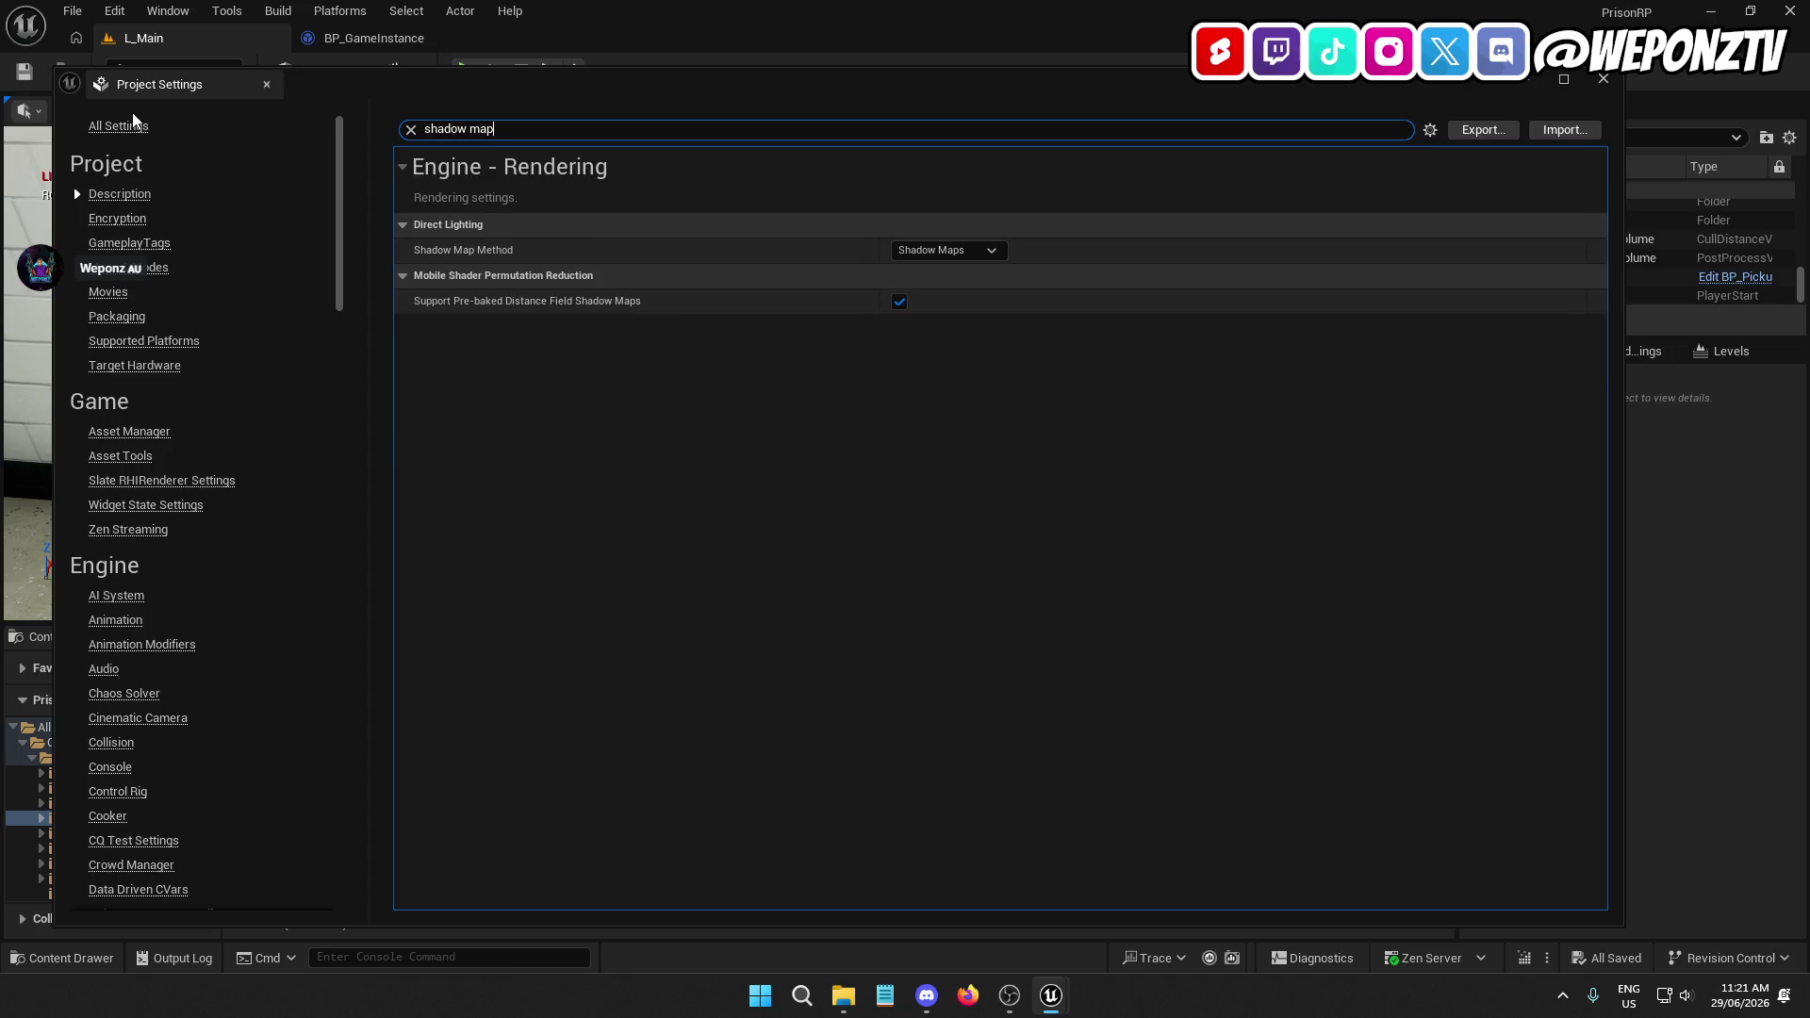
key(ctrl+shift+Left)
key(ctrl+a)
text(v)
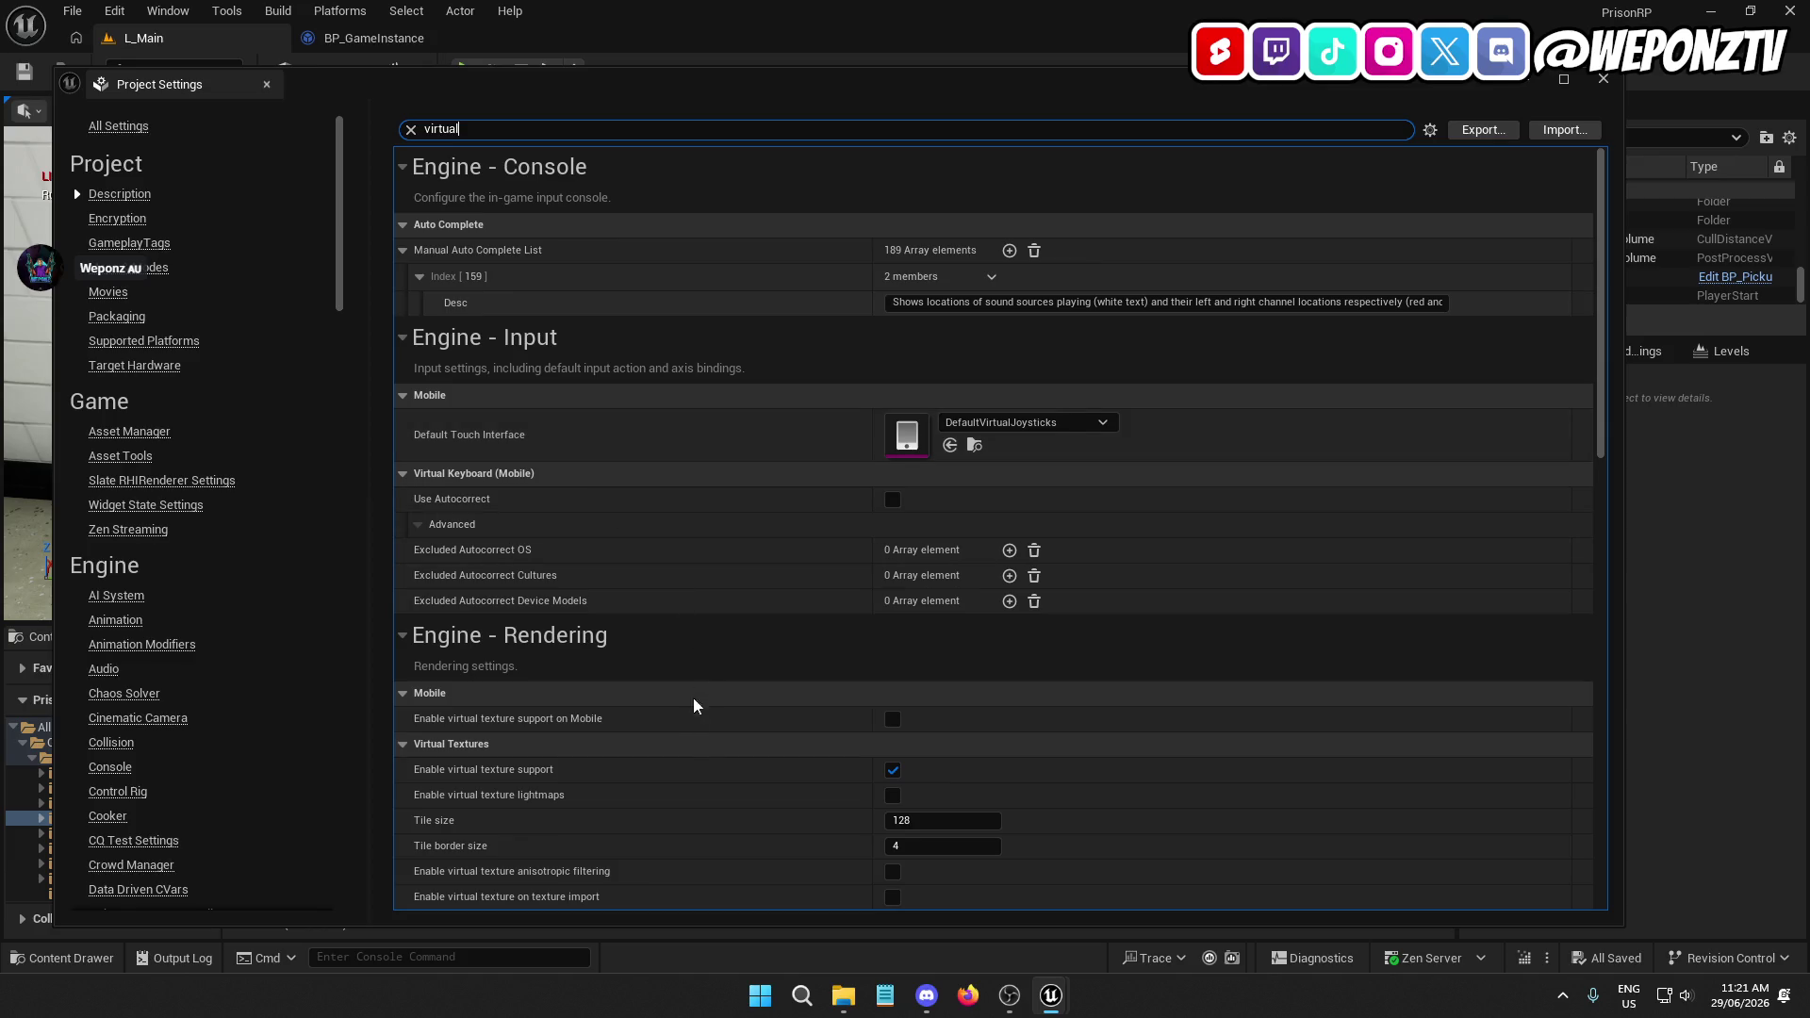
scroll(486, 784, down, 2)
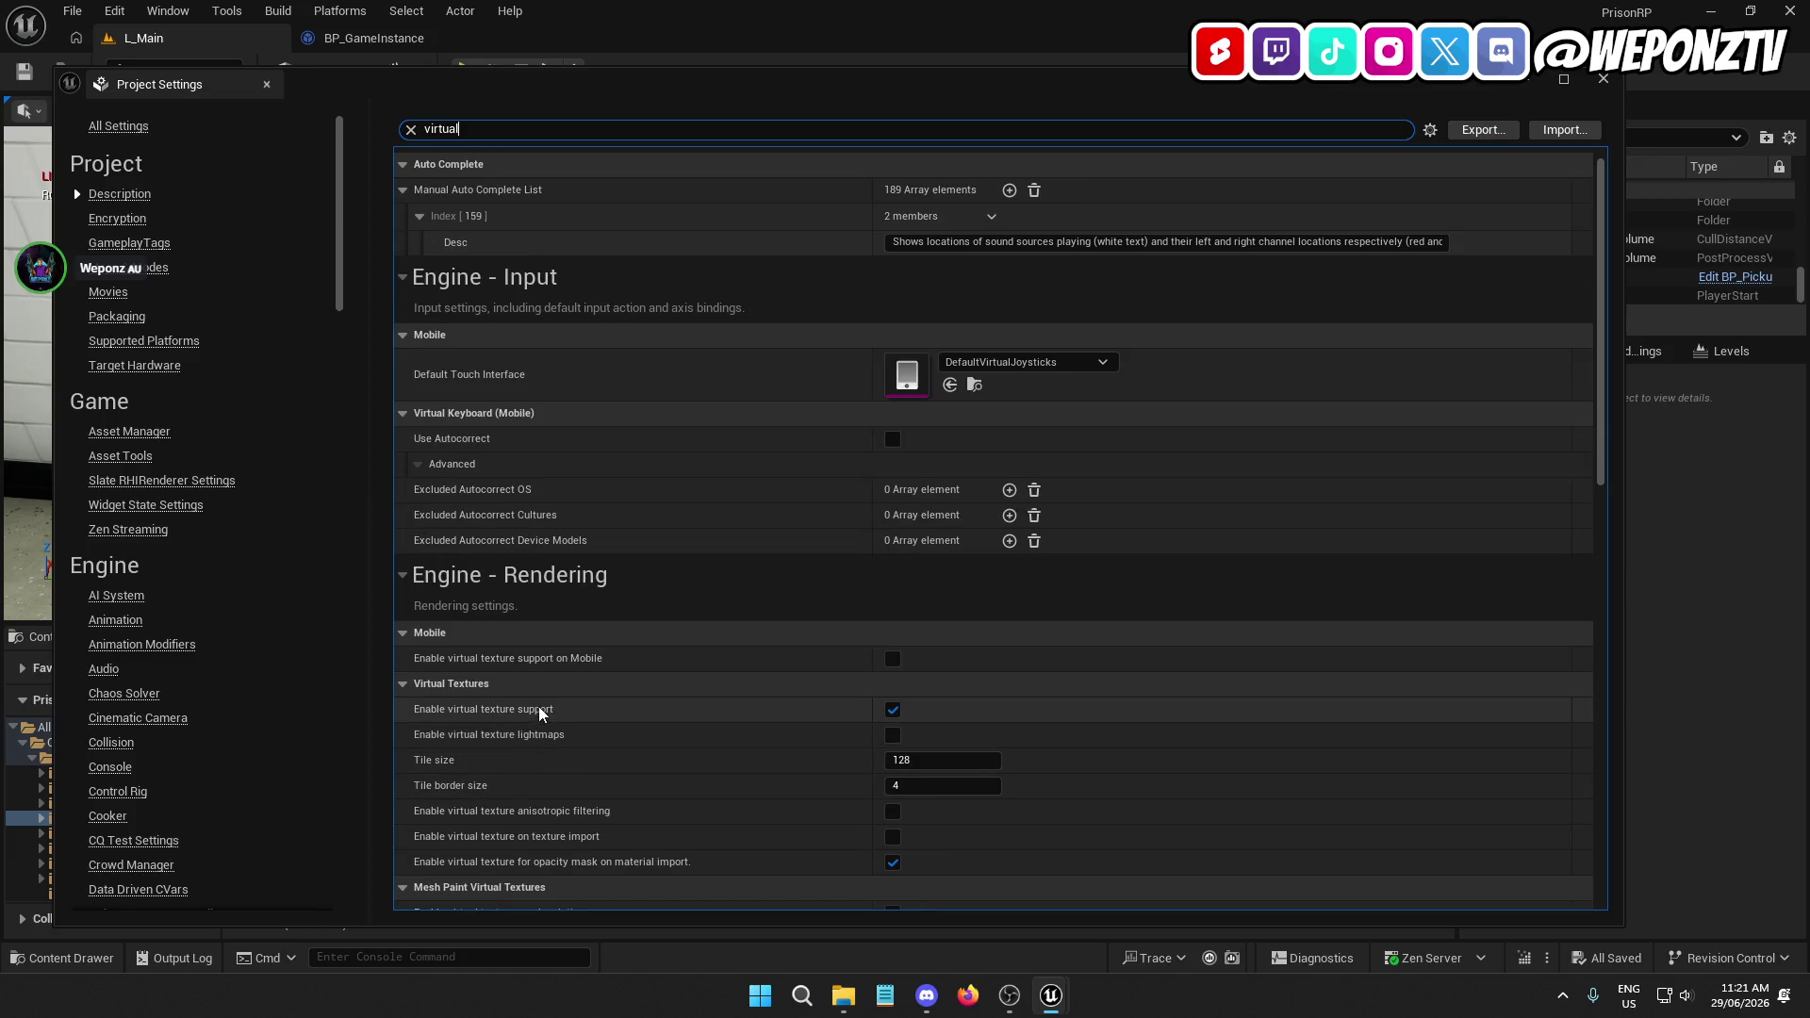
scroll(542, 713, down, 6)
scroll(535, 523, down, 2)
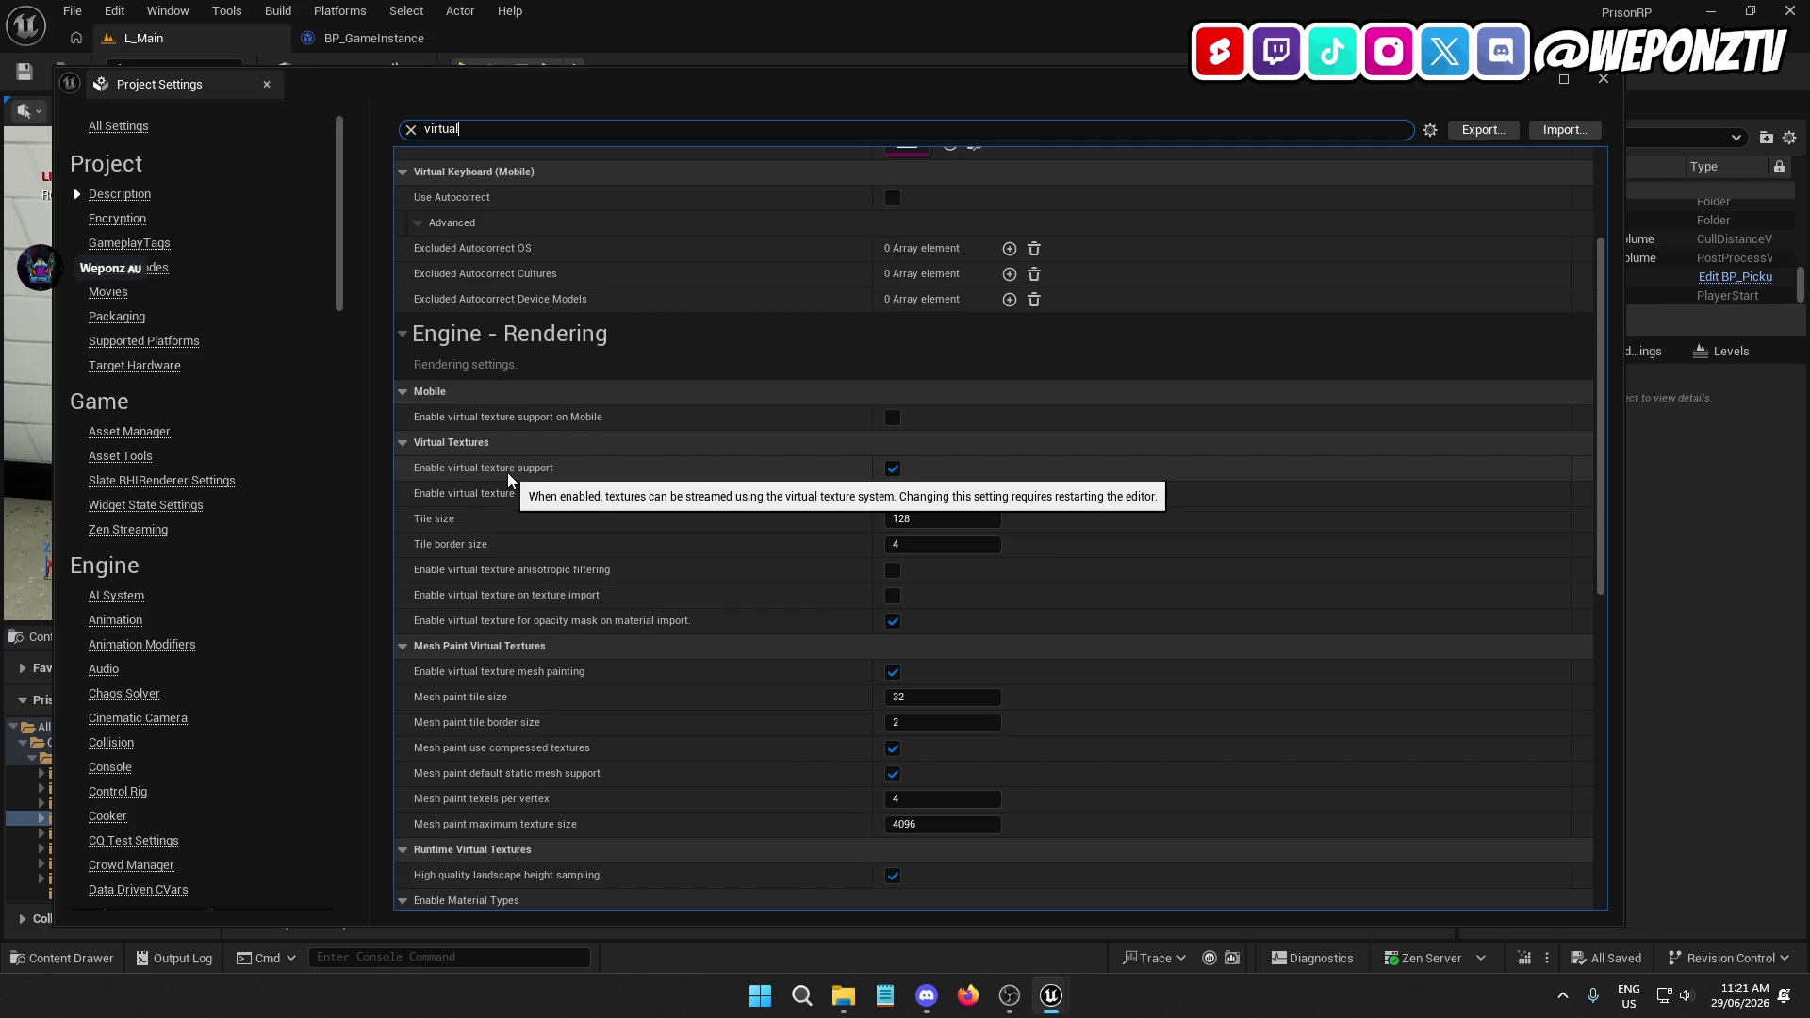
click(893, 469)
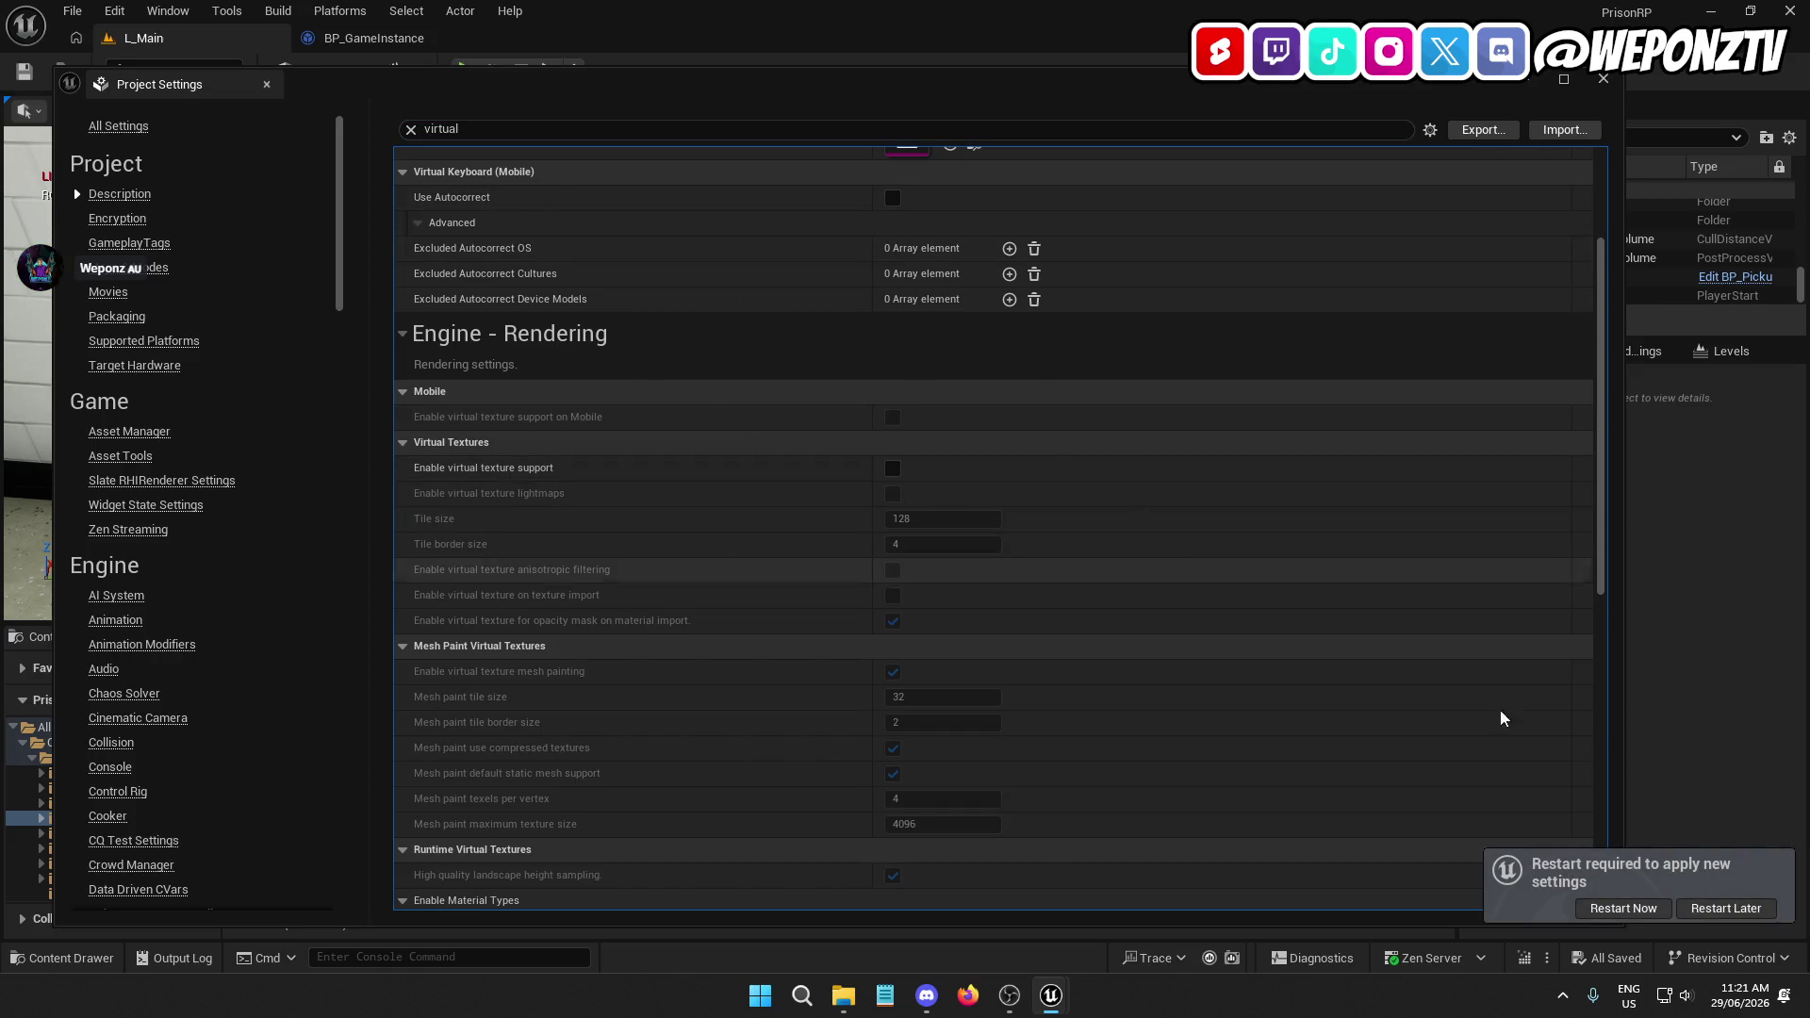
click(1638, 908)
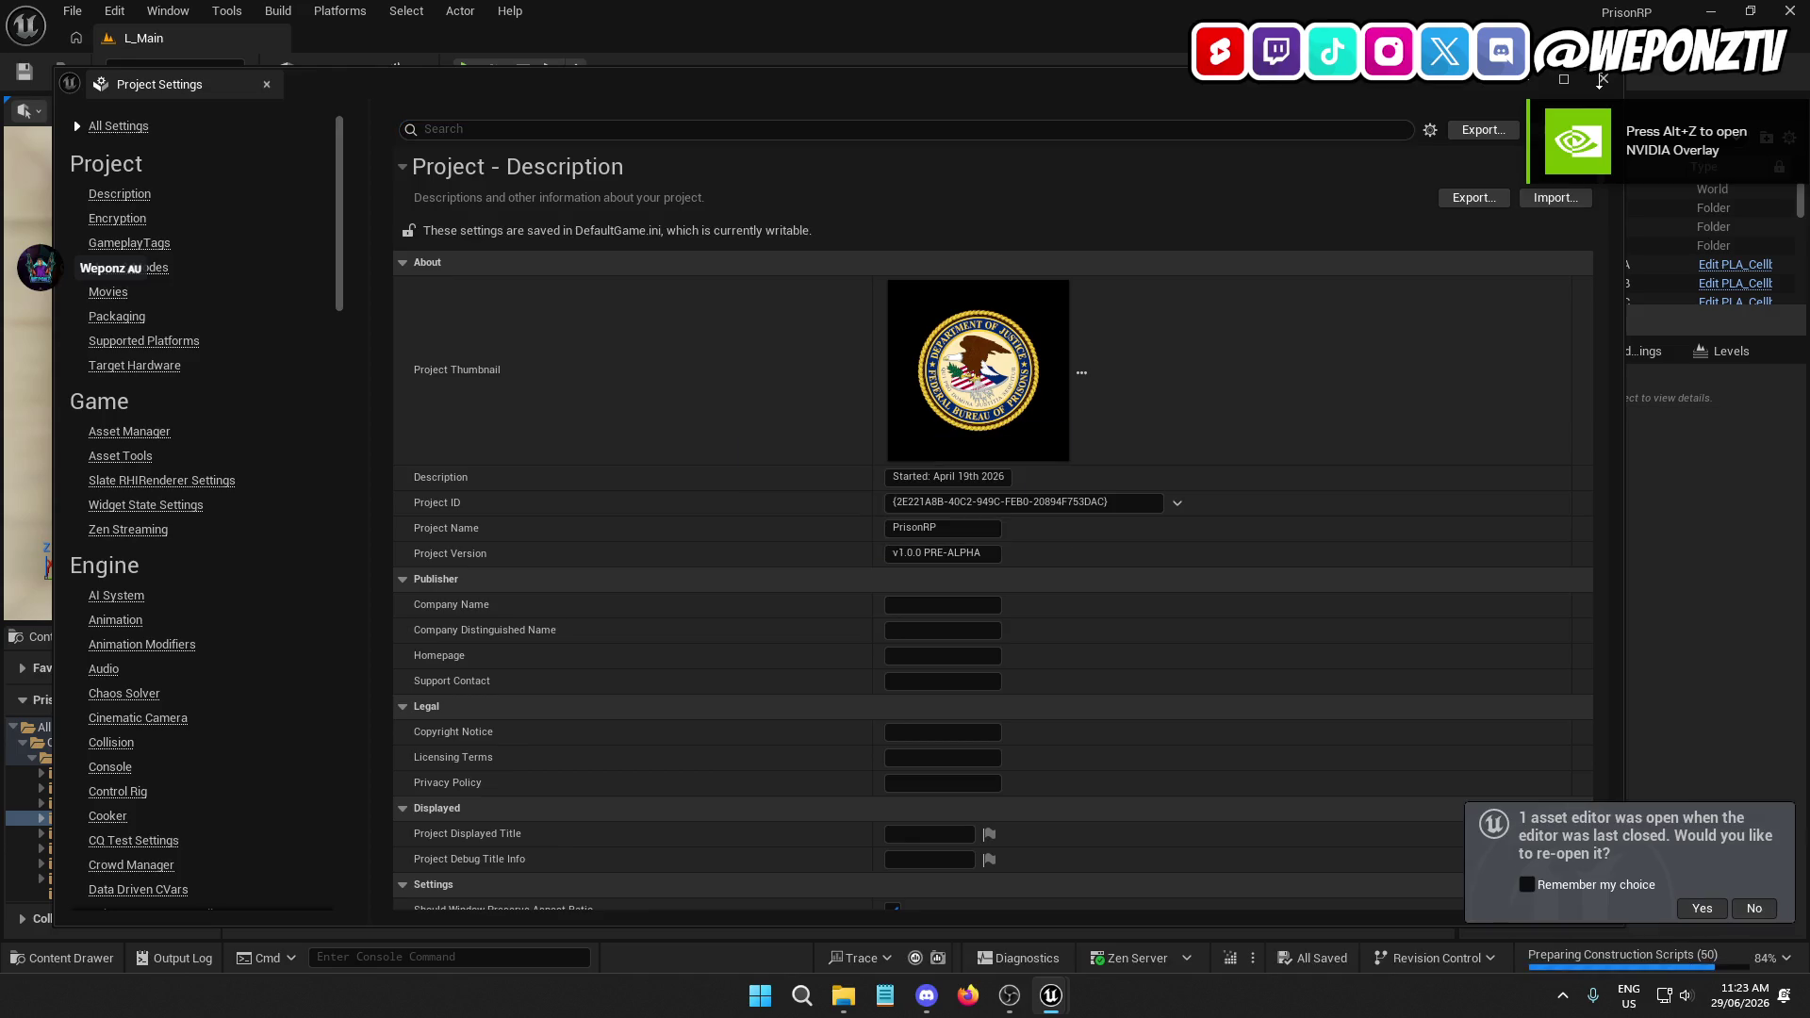
Close Project Settings and decline reopening the previous asset editor
click(1604, 78)
click(1734, 910)
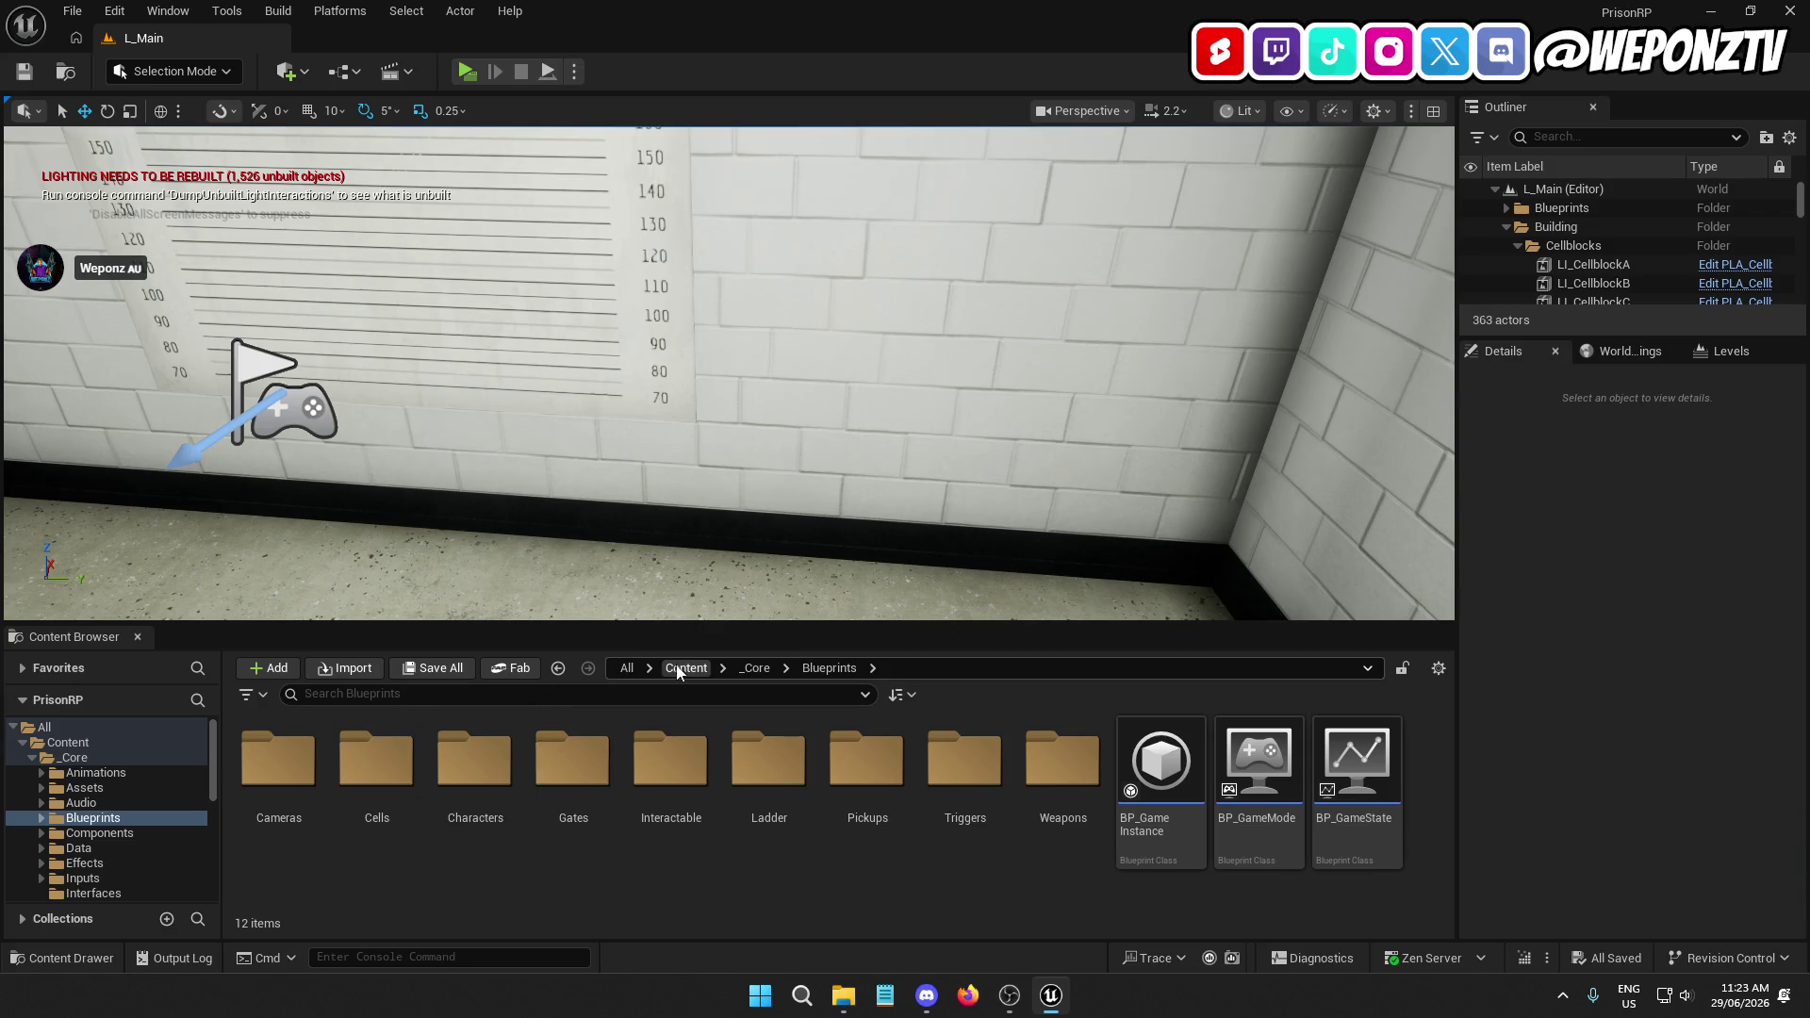
Delete the L_Main_BuiltData asset from the _Core Levels folder
click(754, 668)
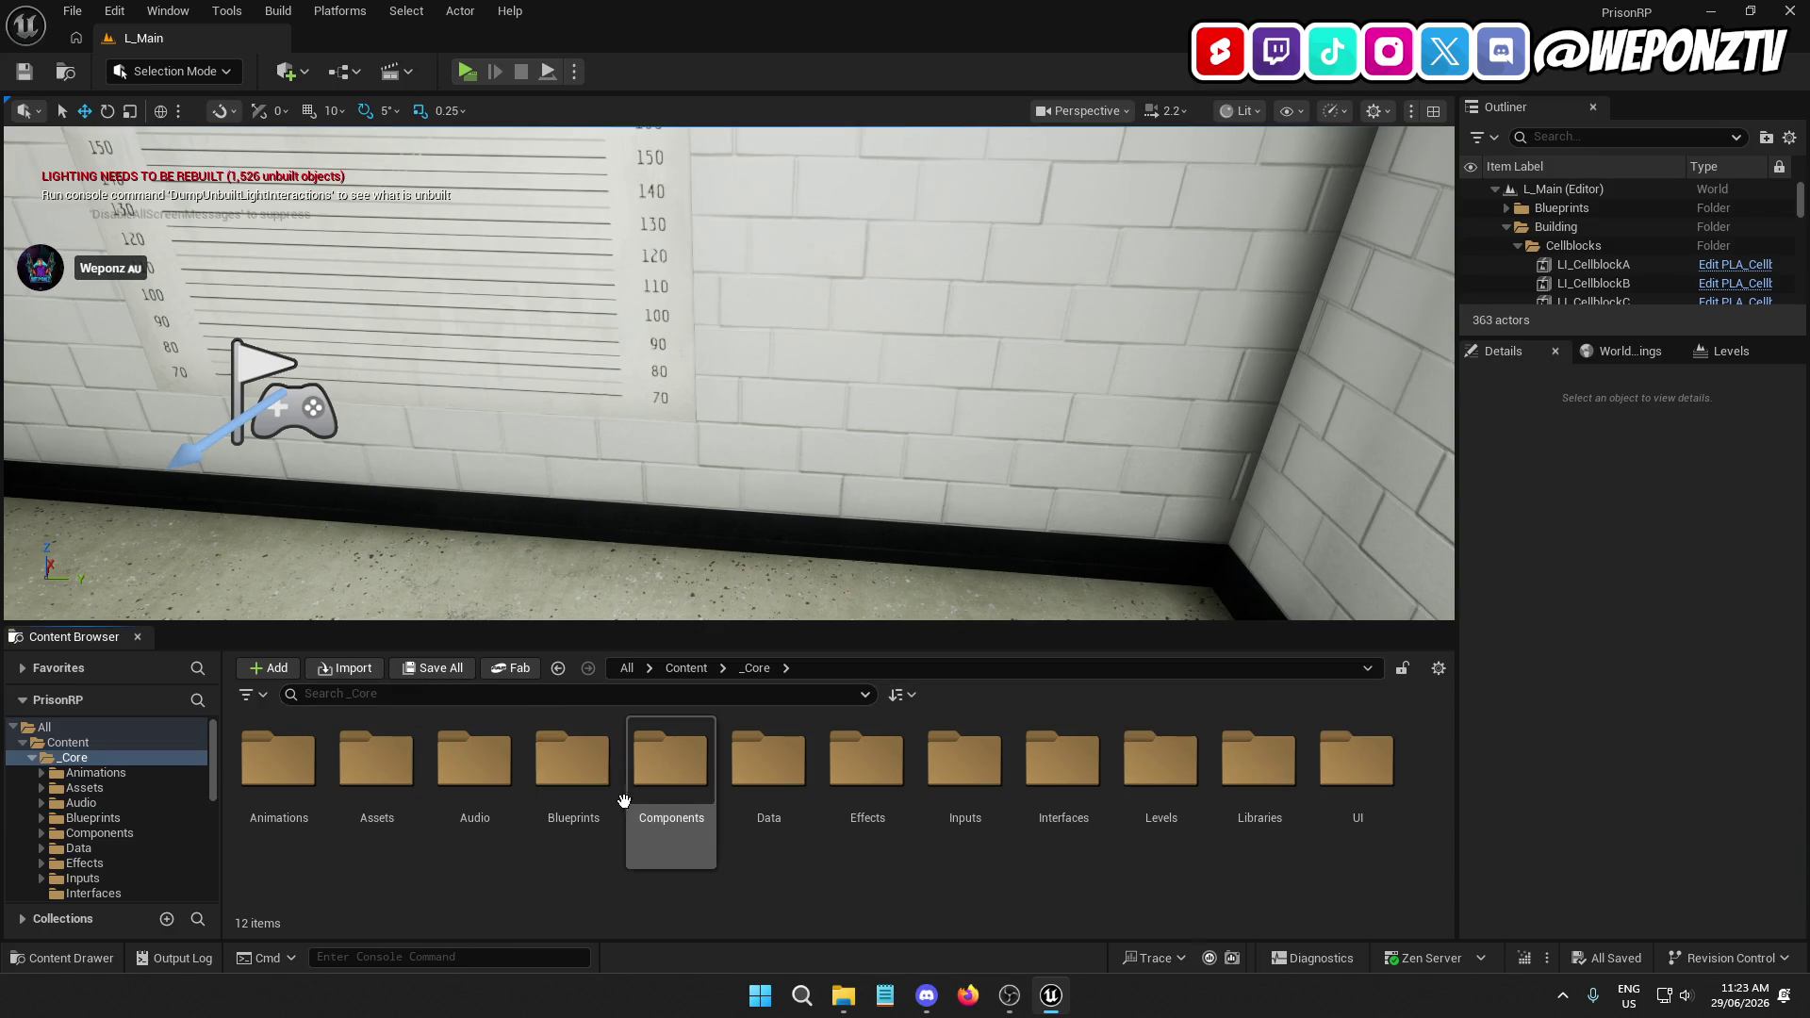
double_click(1187, 771)
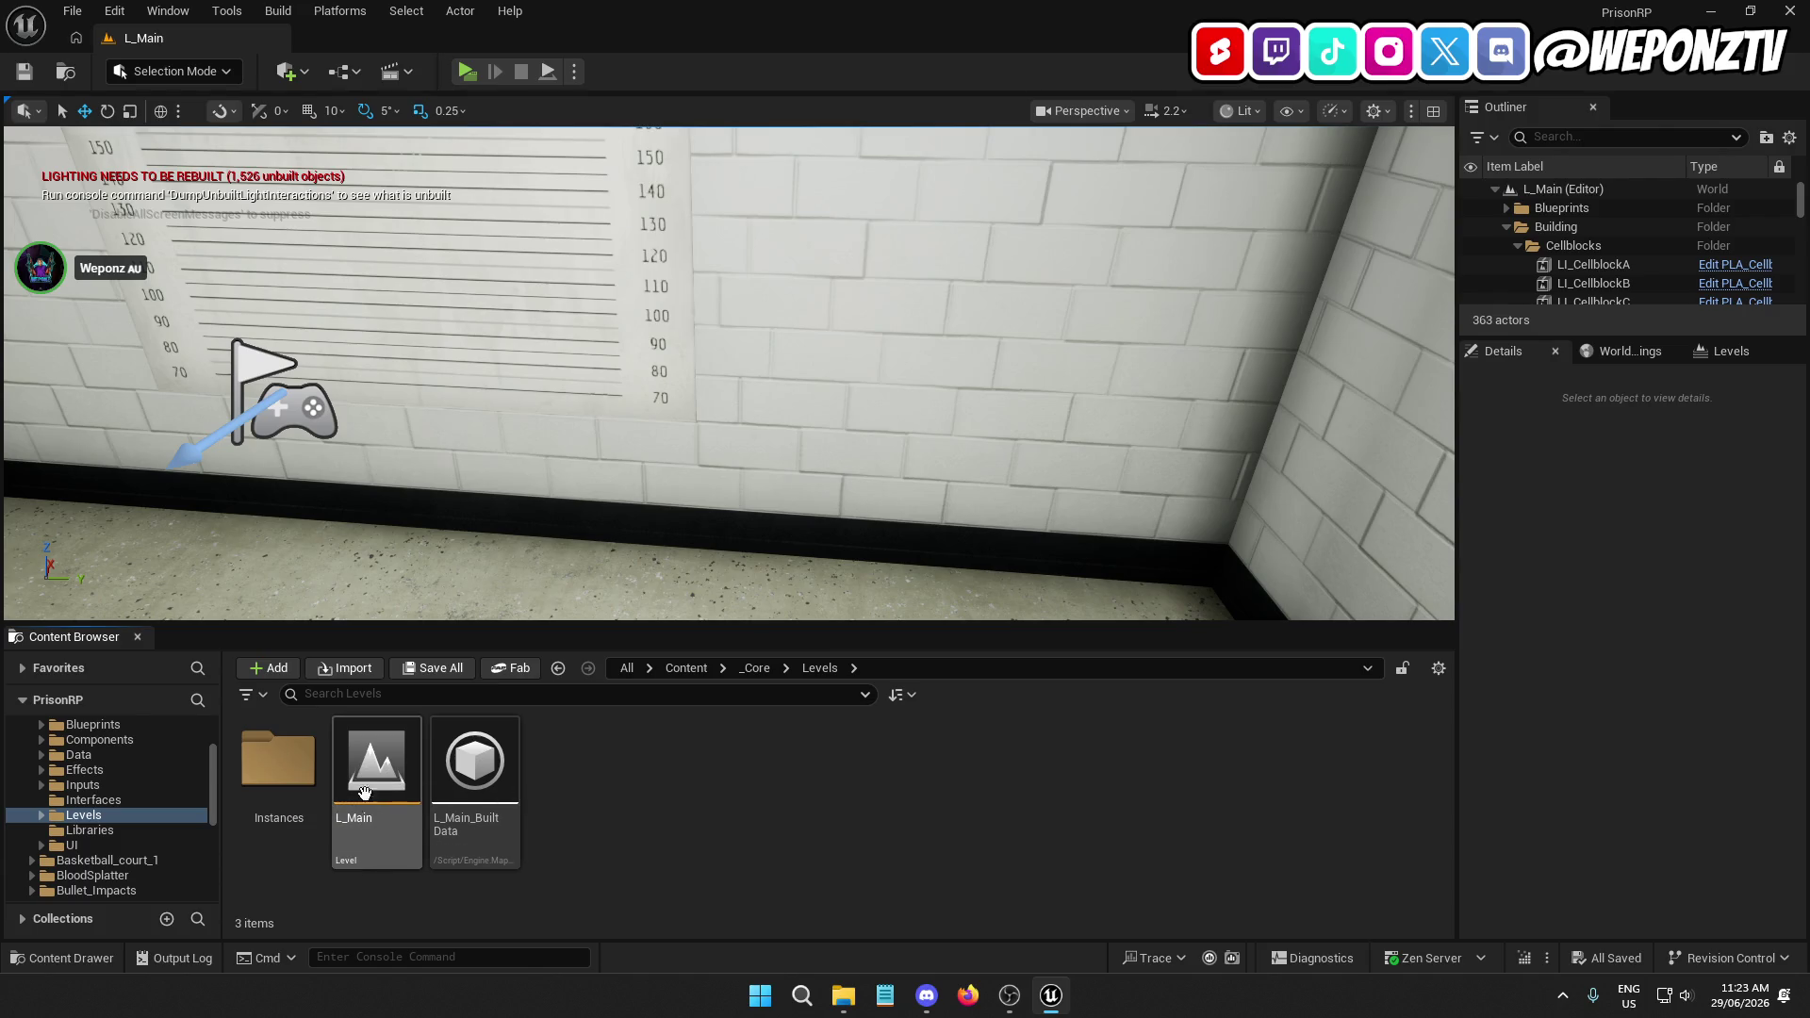
mouse_move(404, 224)
mouse_down()
mouse_move(363, 189)
mouse_move(264, 224)
mouse_up()
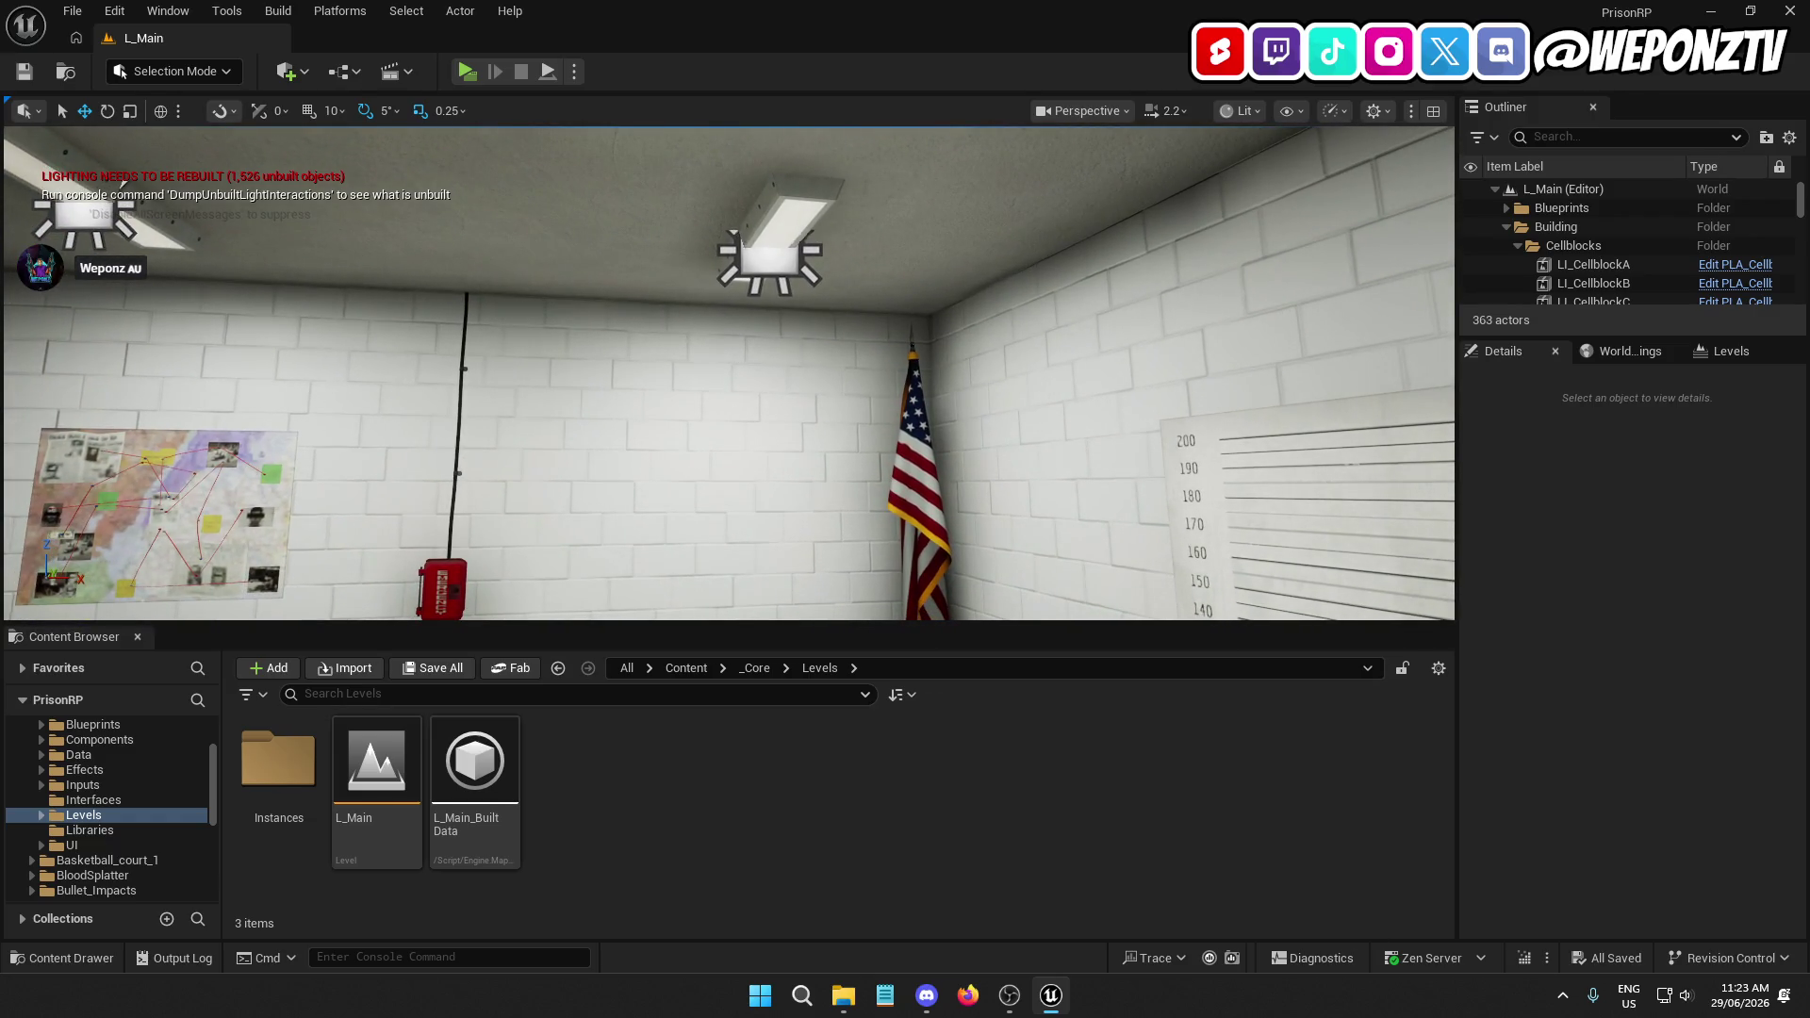
drag(695, 457, 702, 485)
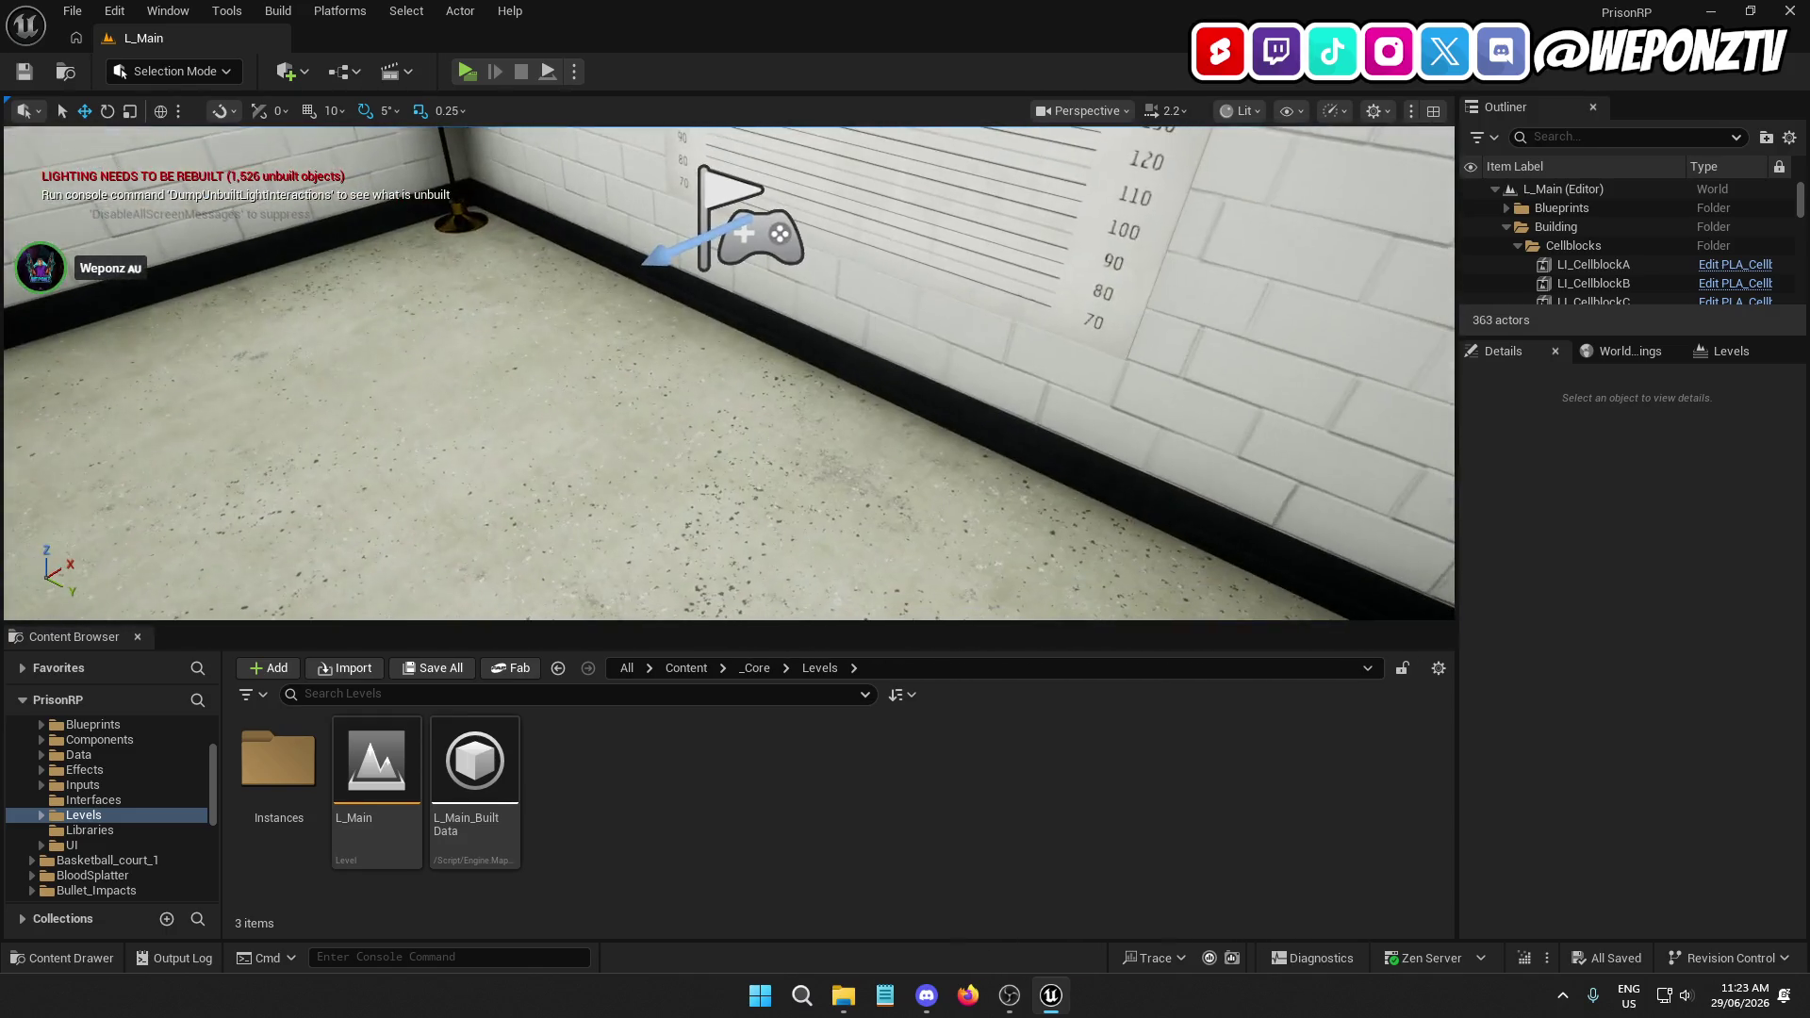
right_click(516, 773)
click(618, 392)
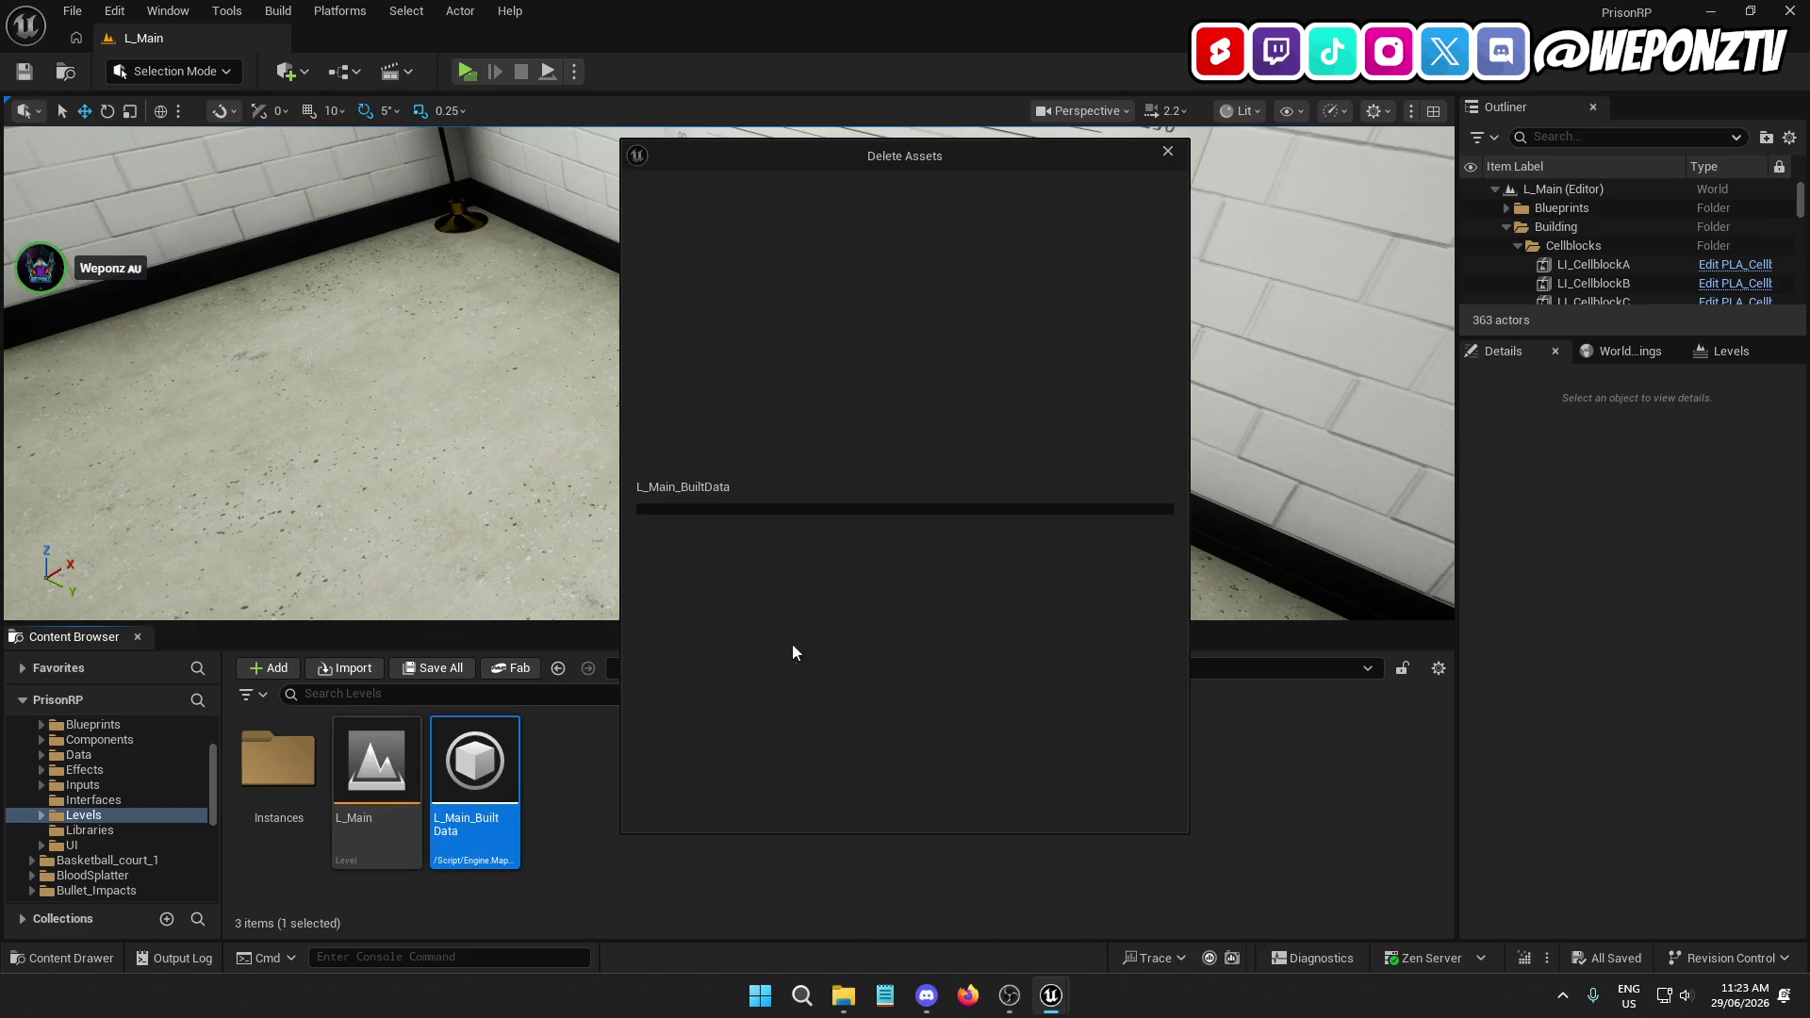
click(834, 801)
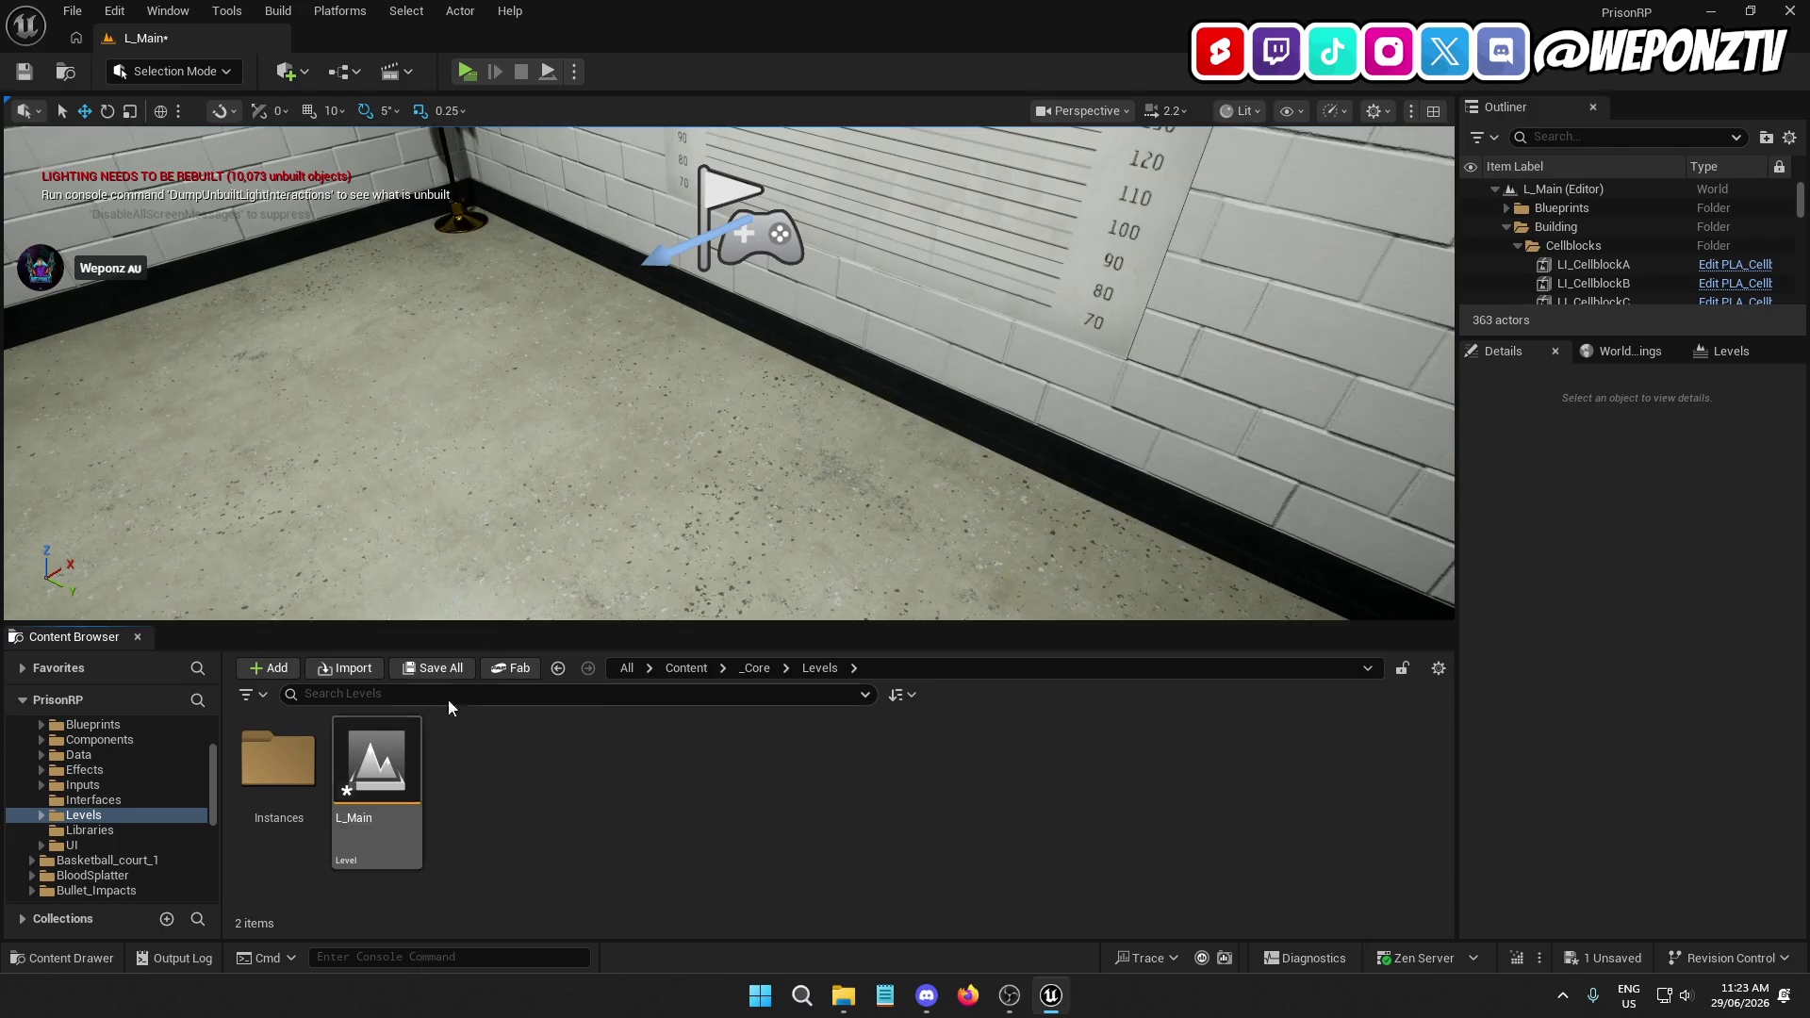
Frame the LI_MenuRoom level instance in the viewport and save L_Main
drag(707, 471, 702, 443)
click(617, 281)
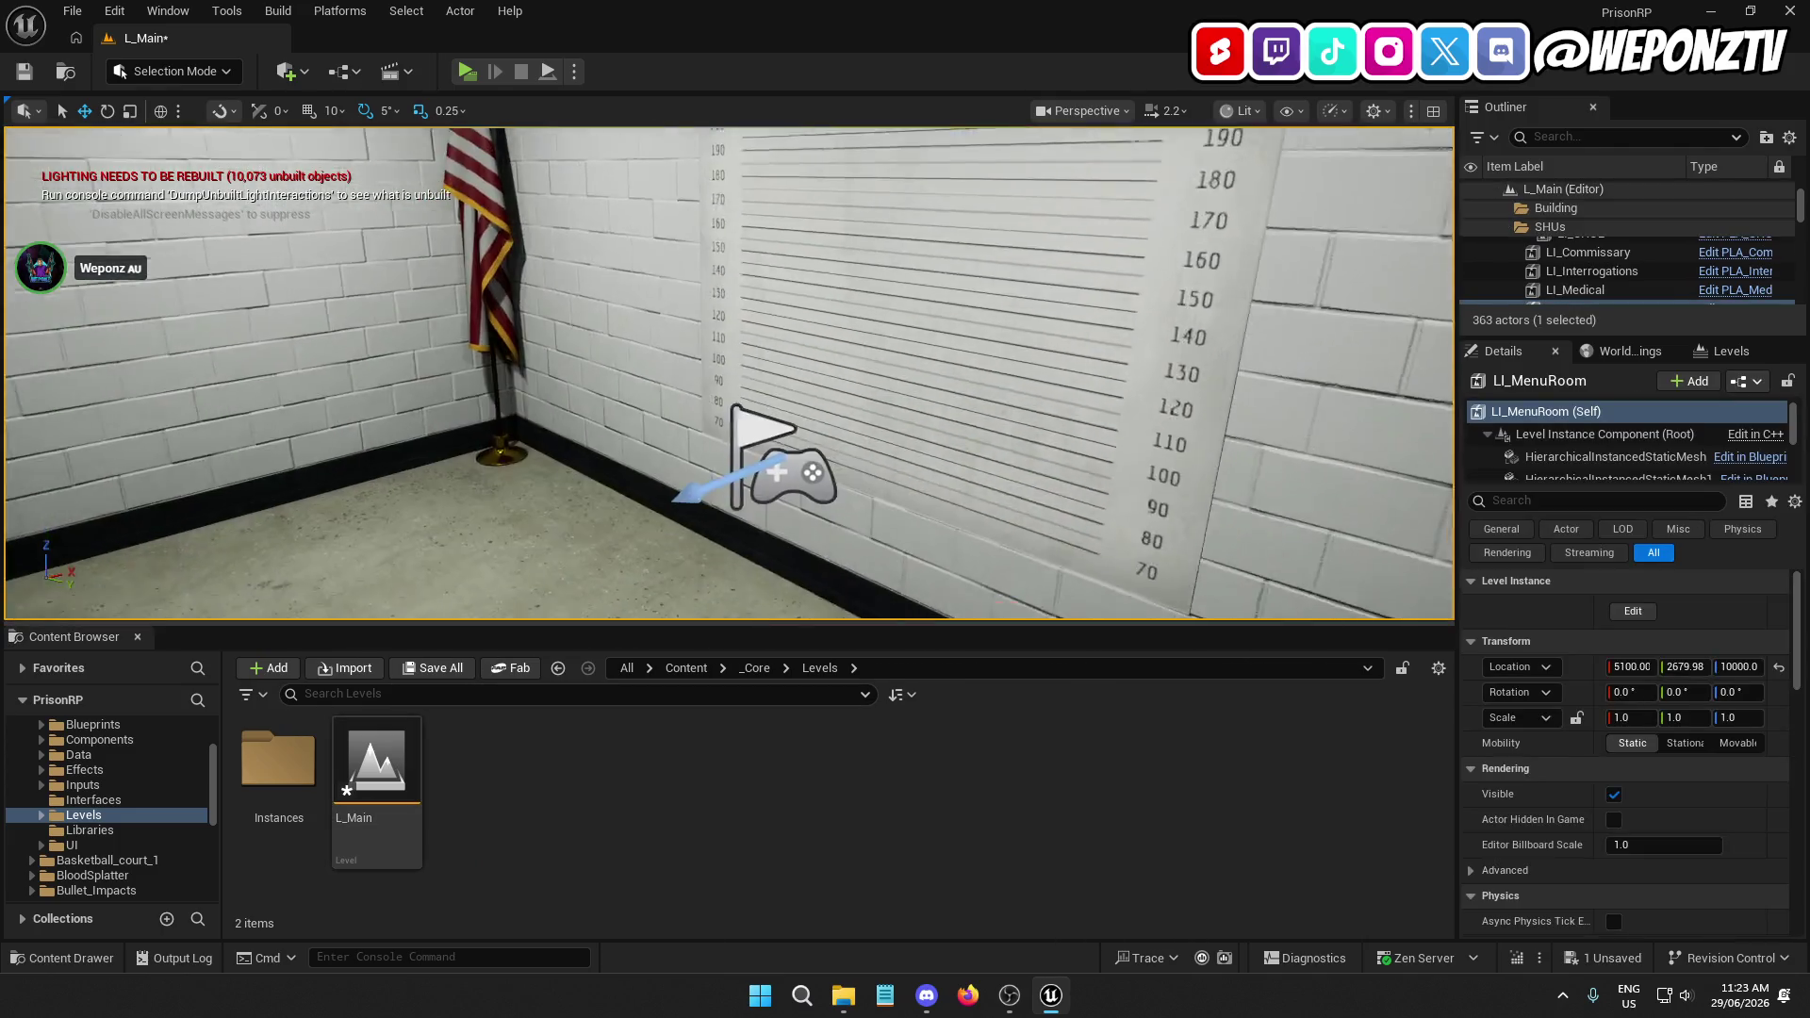
key(f)
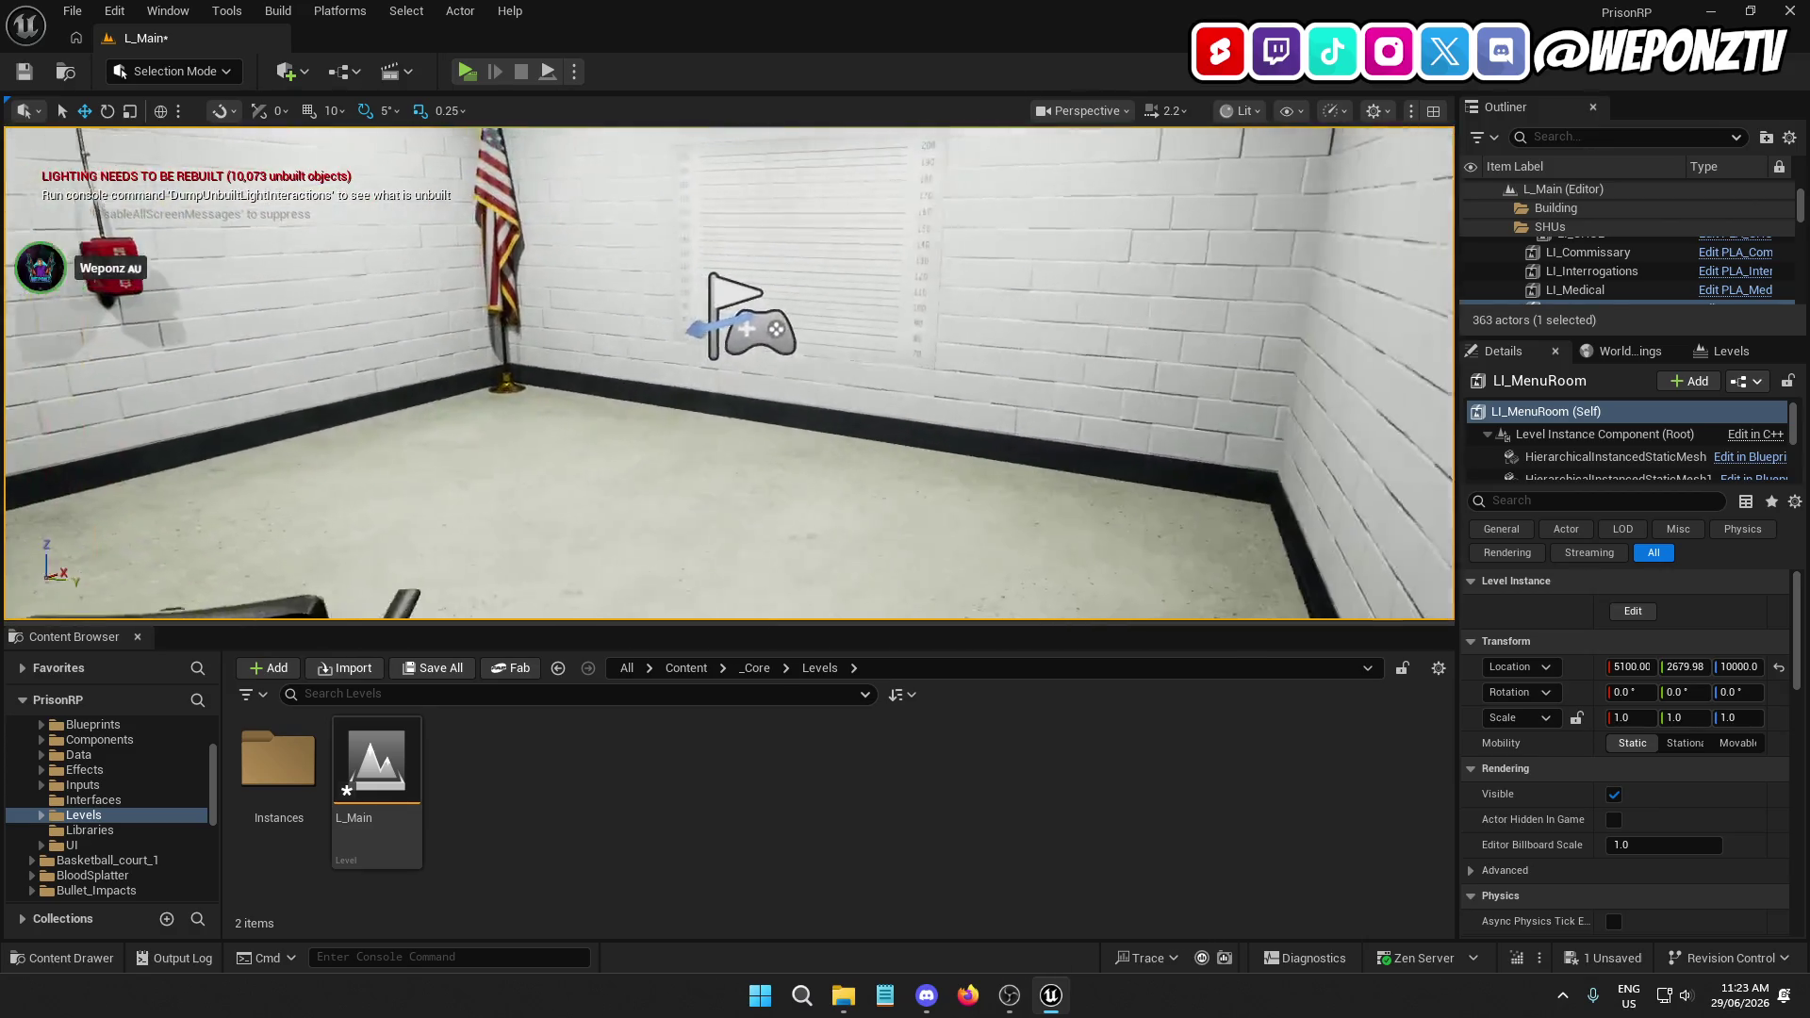
key(ctrl+s)
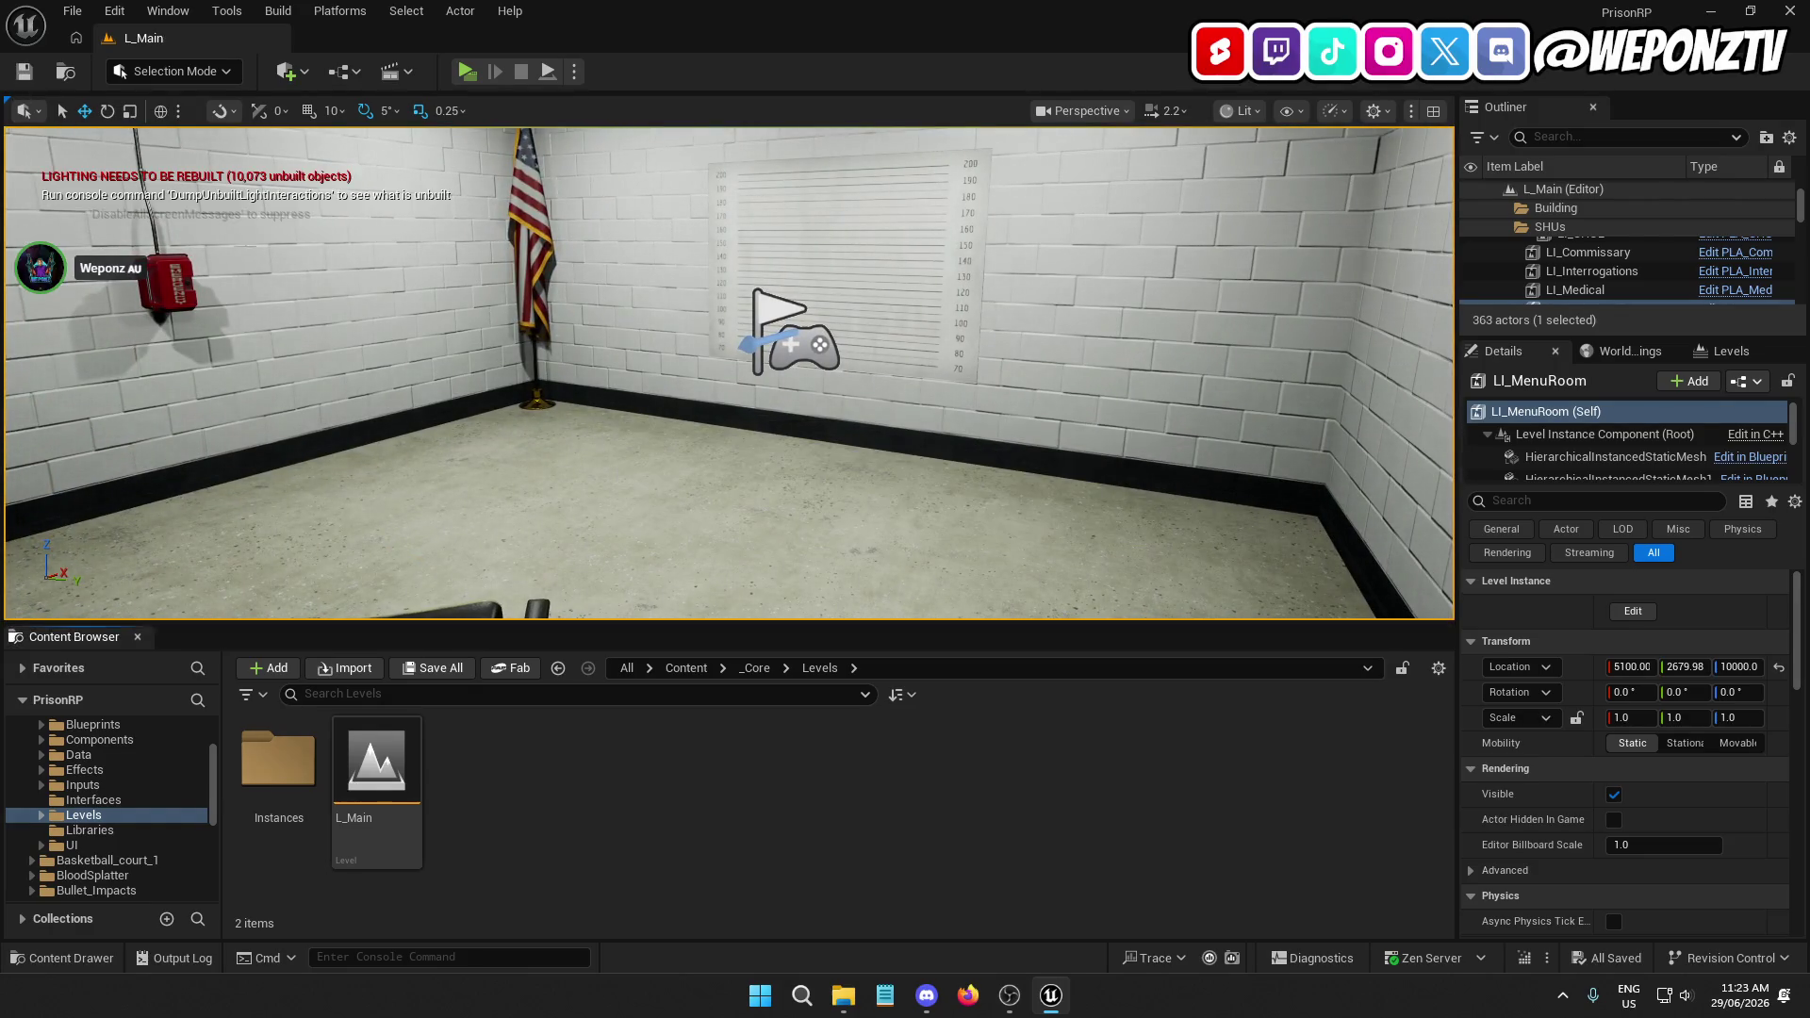
Run a quick play test, then go to the top-level Content folder
click(467, 71)
key(Escape)
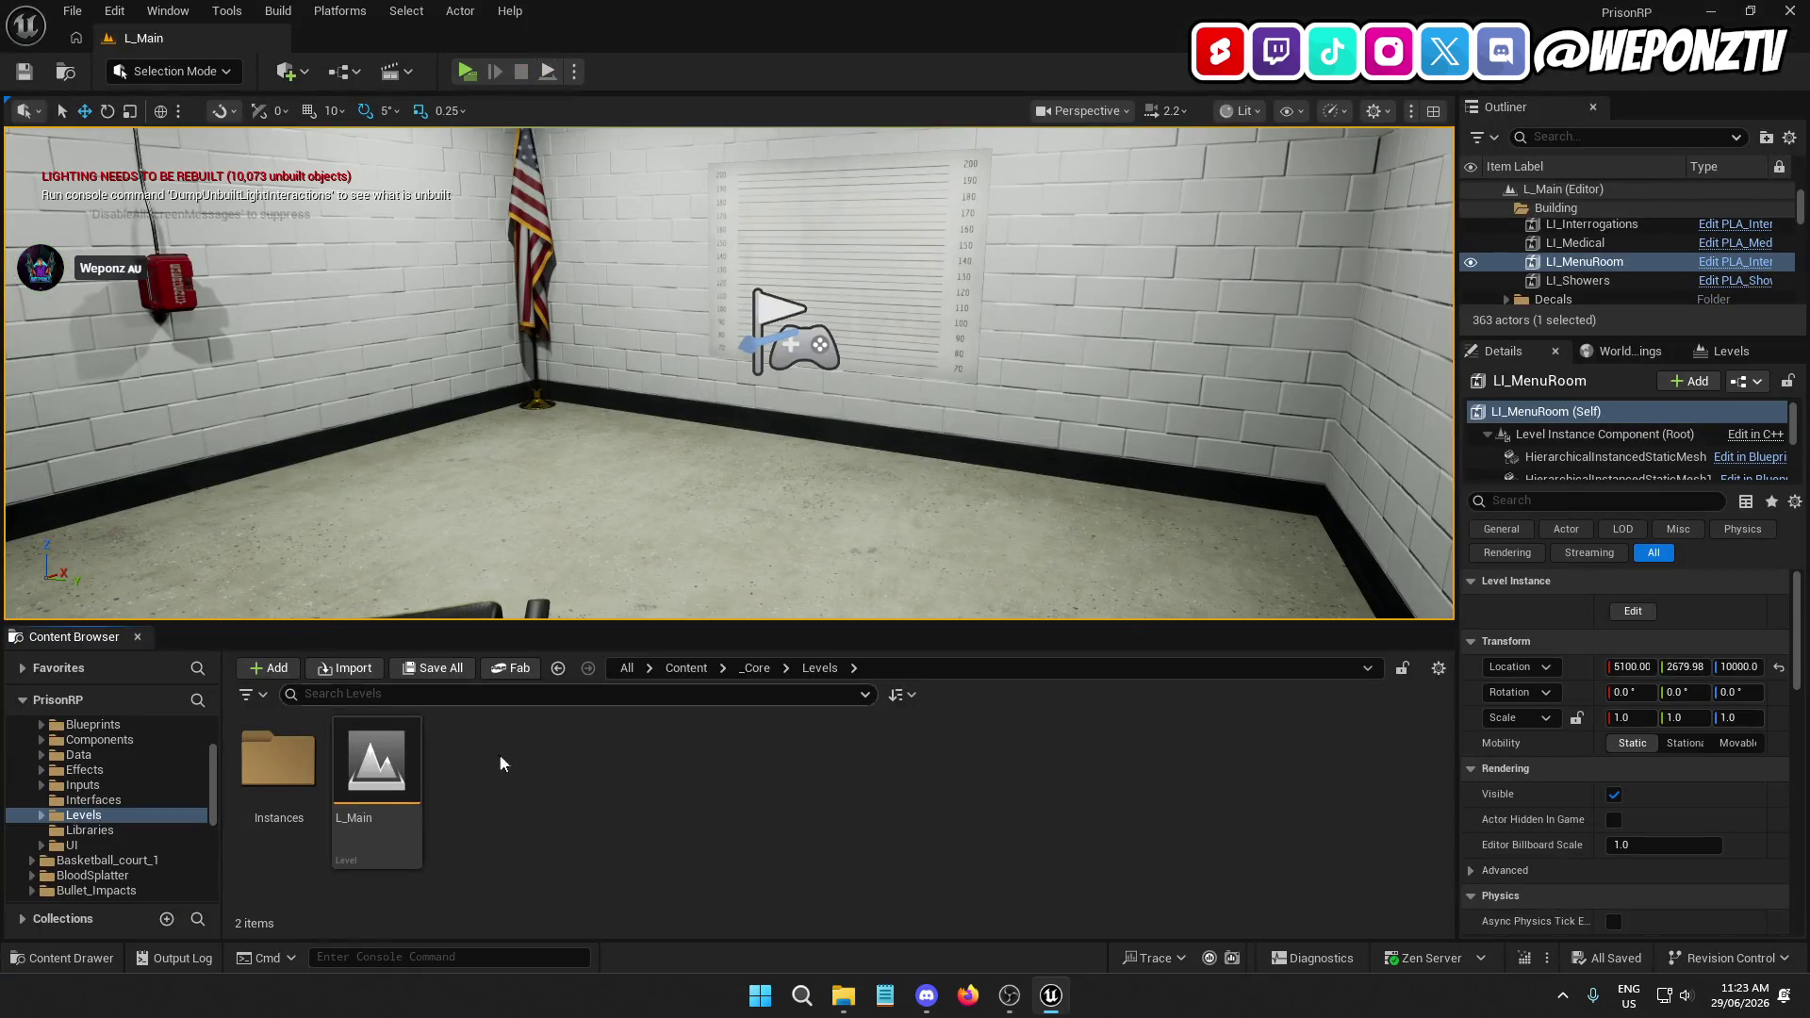
click(687, 667)
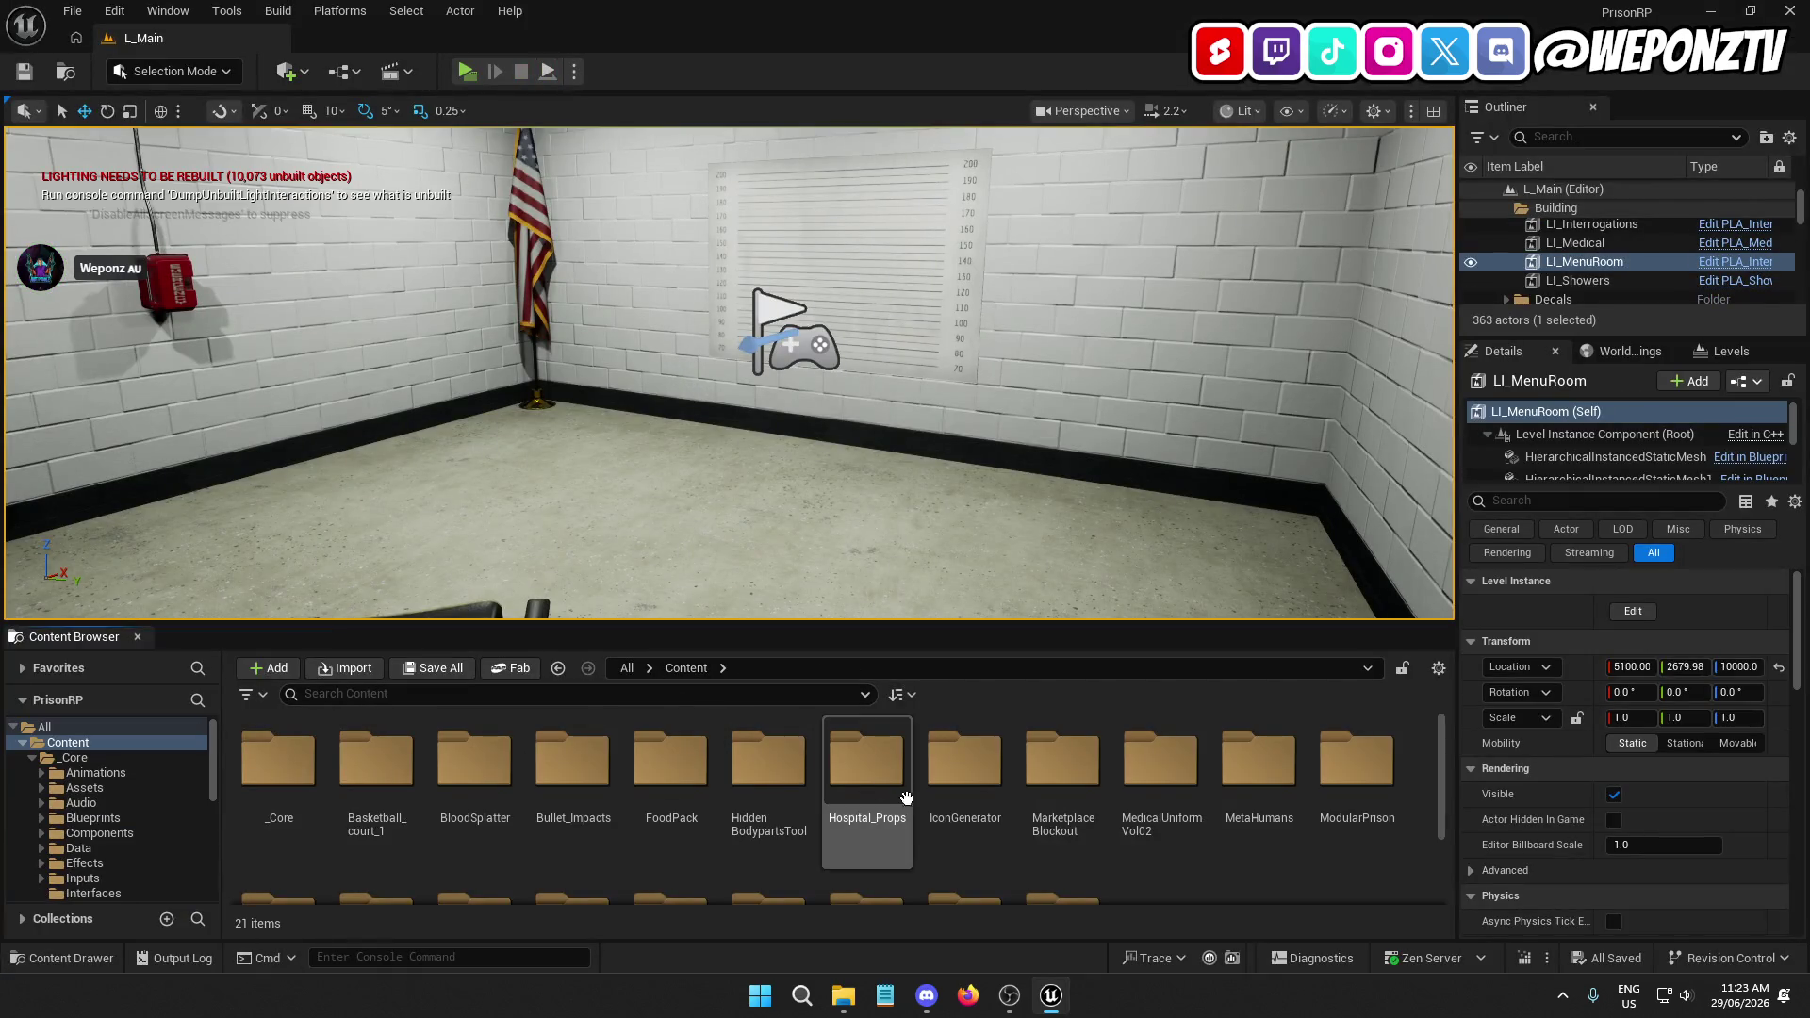
Set BP_GameInstance's ClassToSpawn default to None, compile, and close the blueprint
double_click(278, 758)
double_click(572, 759)
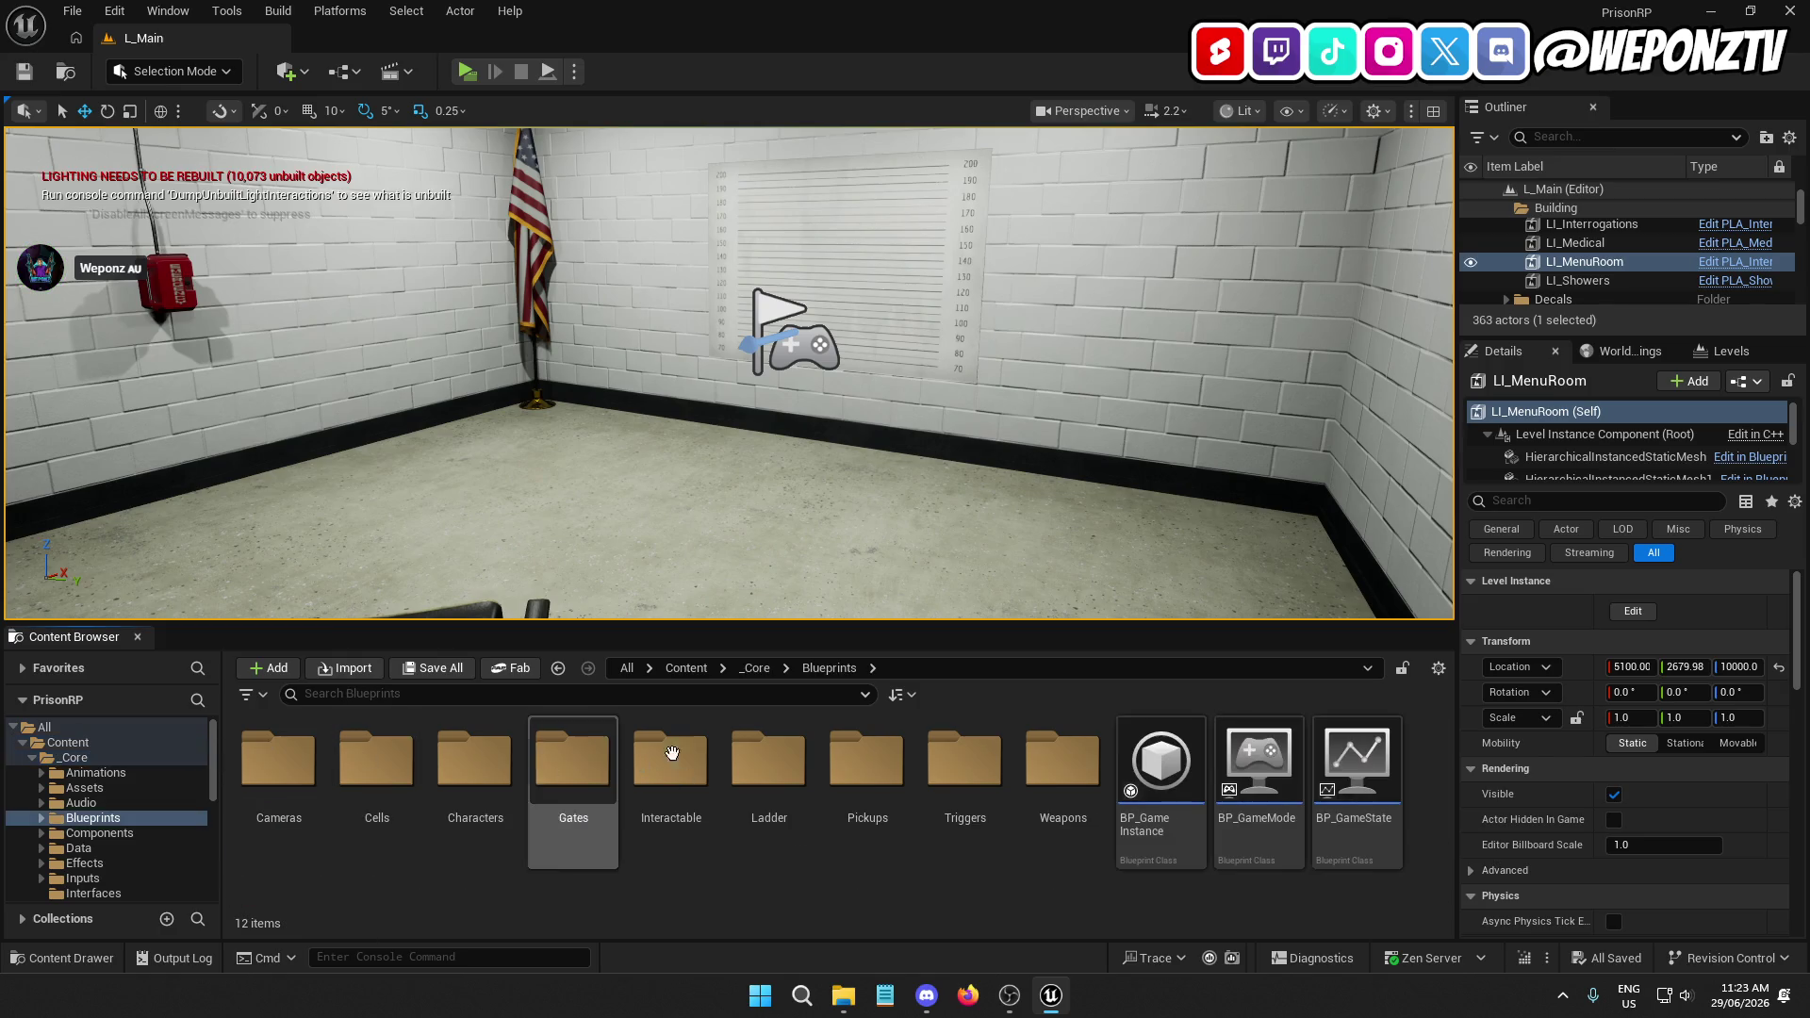
double_click(1160, 759)
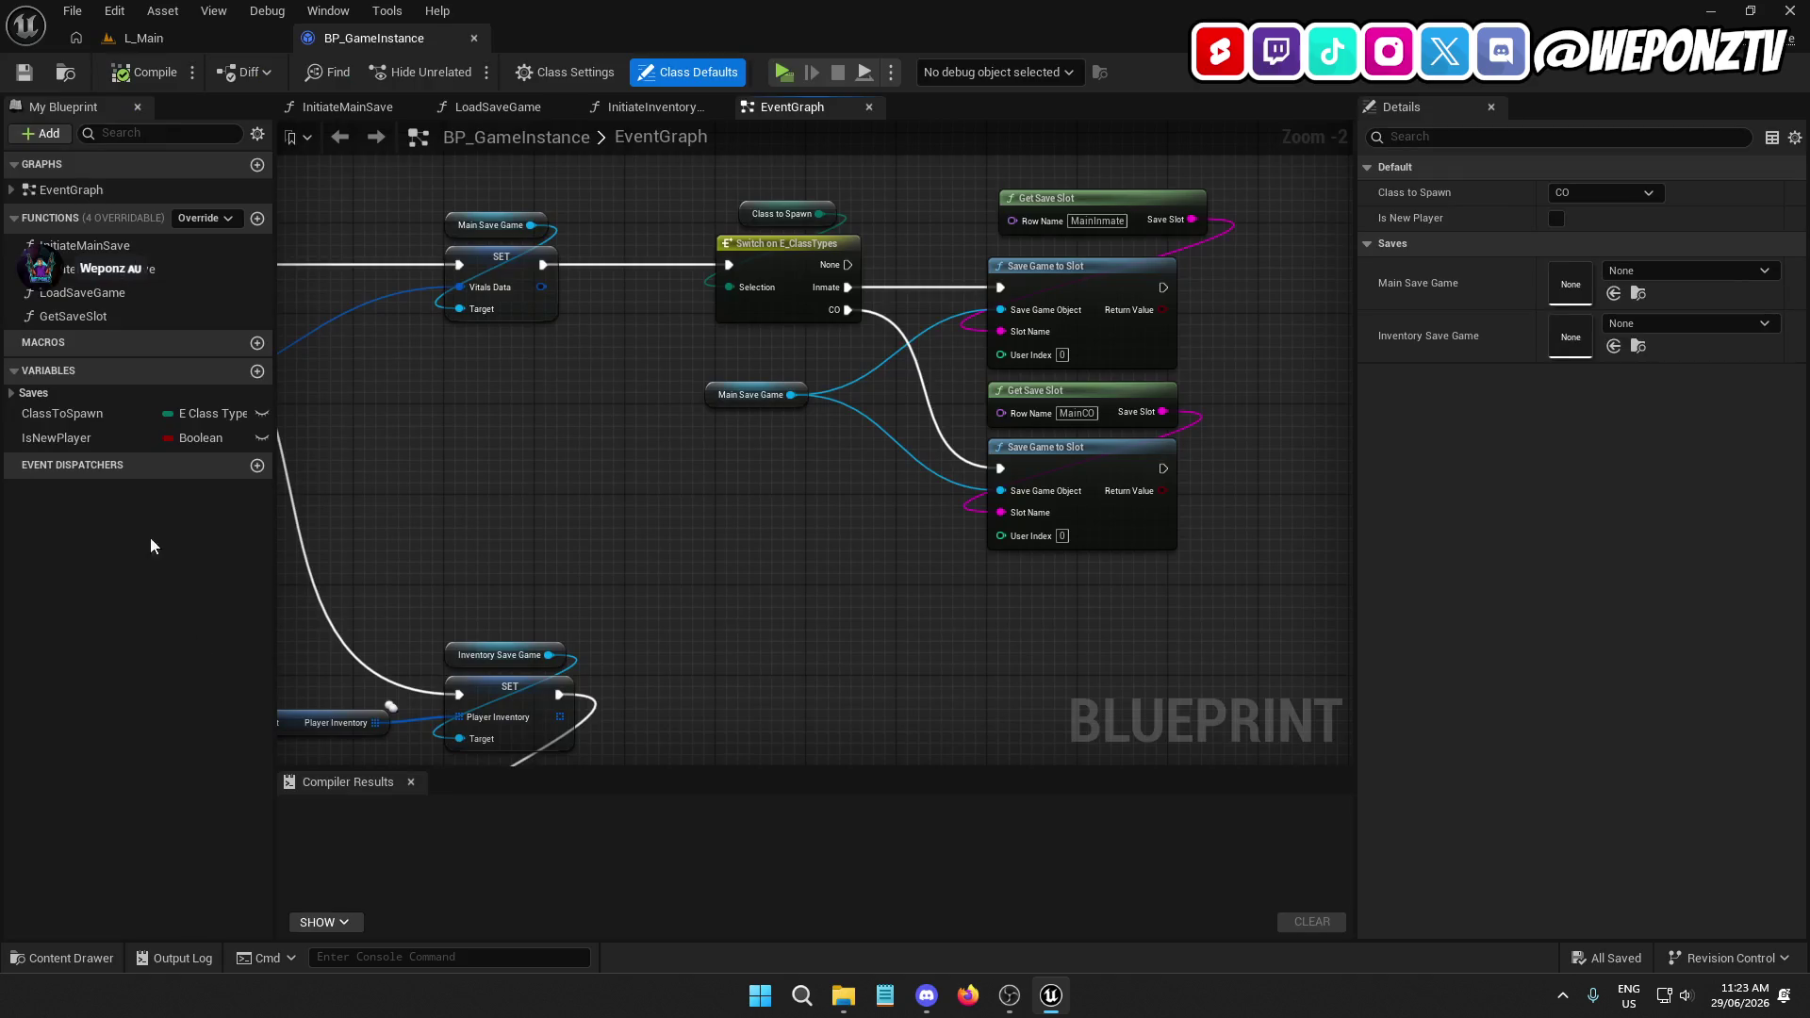
click(100, 411)
click(1603, 523)
click(1569, 554)
click(146, 74)
click(474, 38)
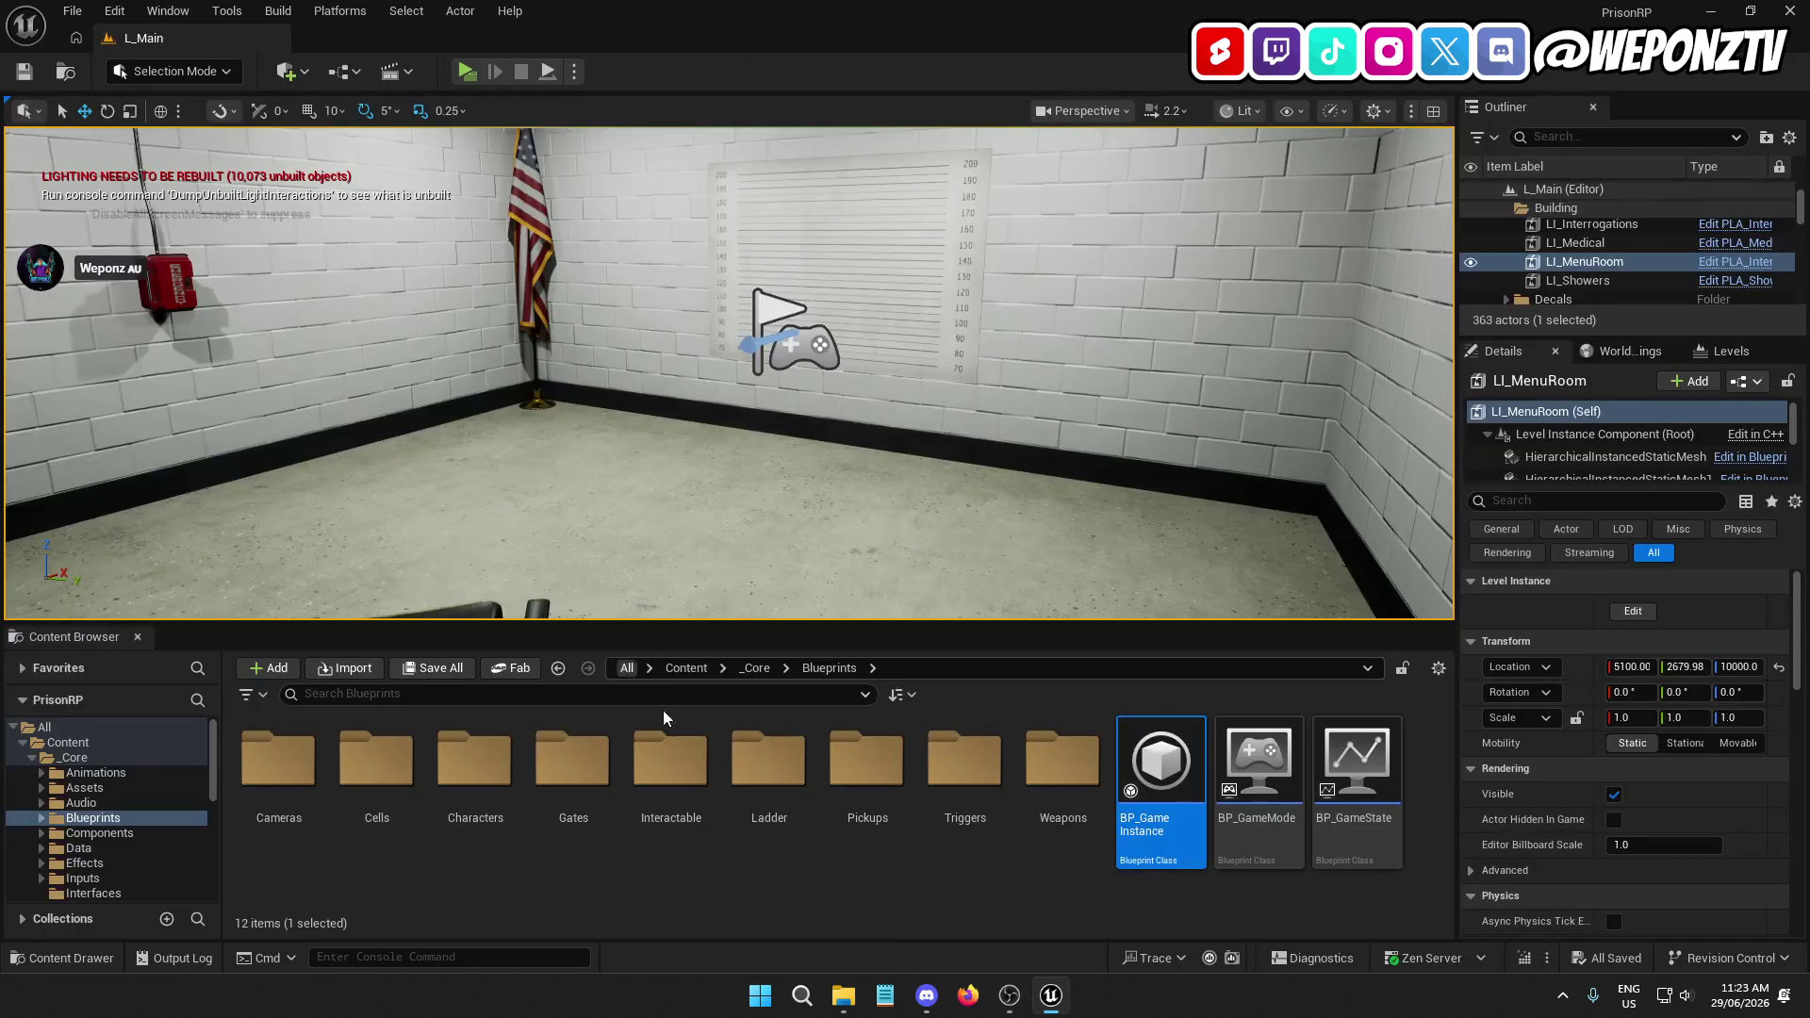
Browse the Content Browser to the _Core > Levels folder
click(755, 673)
key(Escape)
click(755, 668)
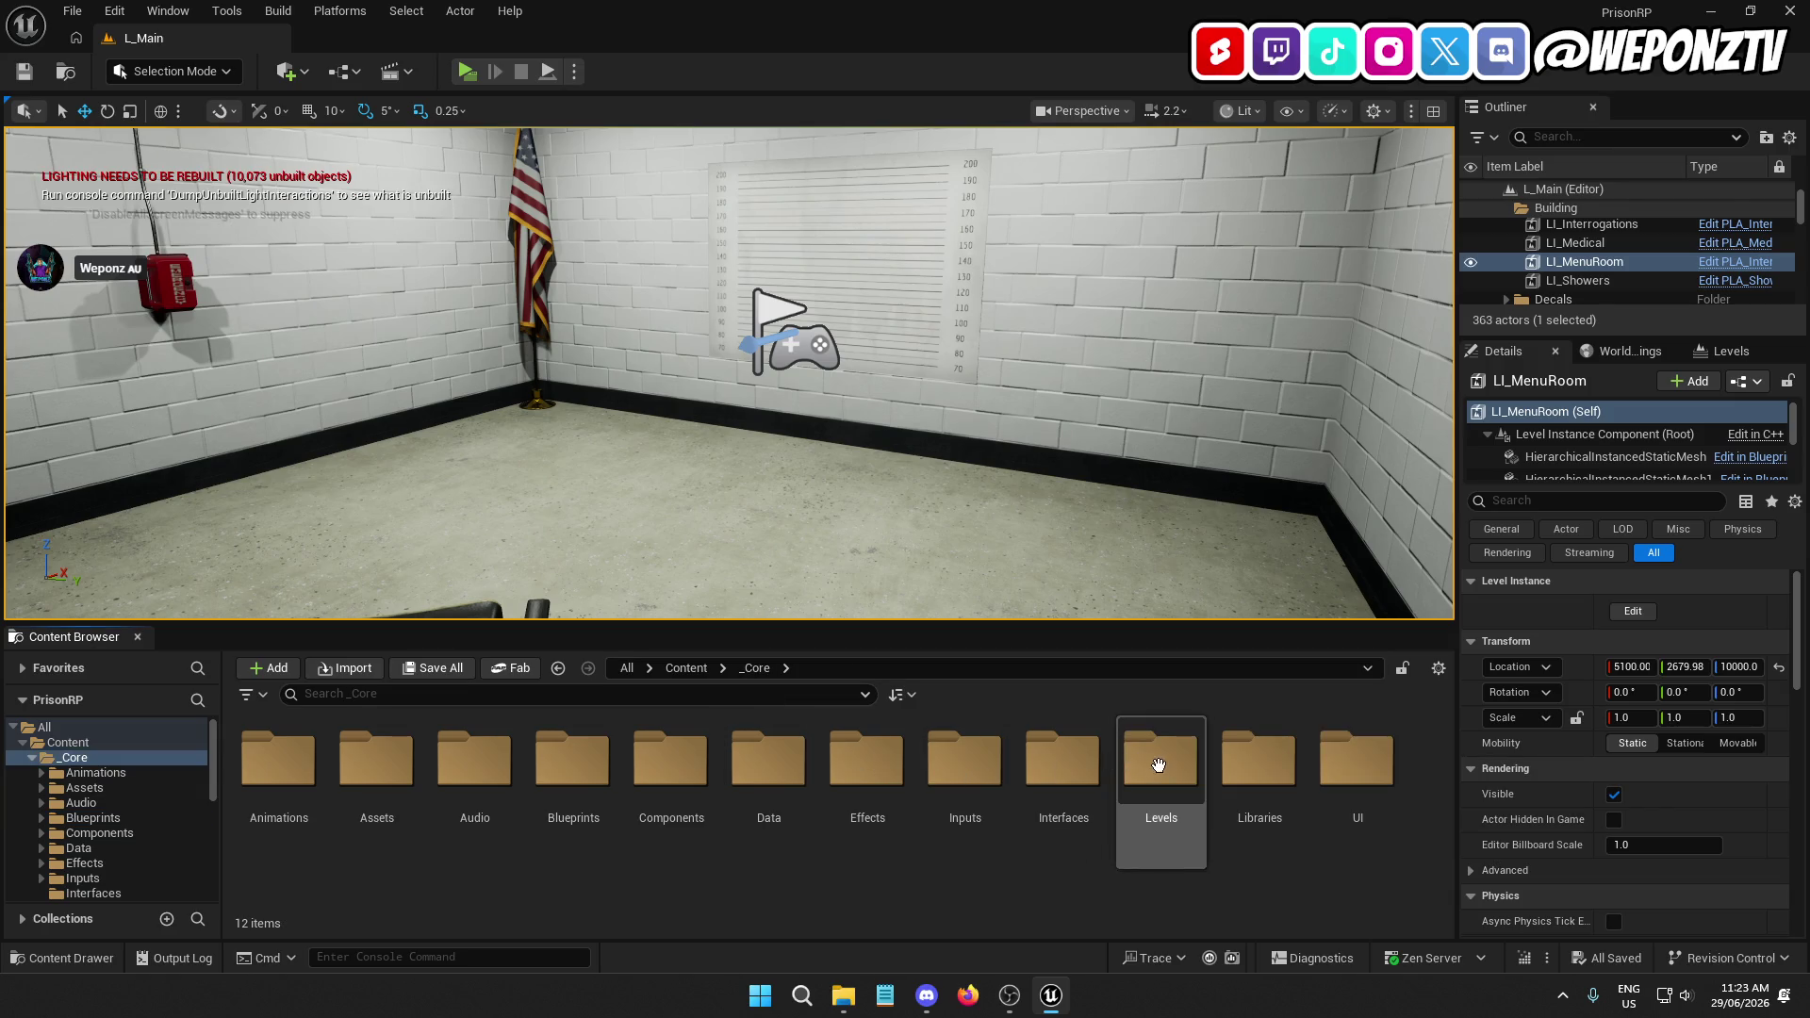
double_click(1154, 764)
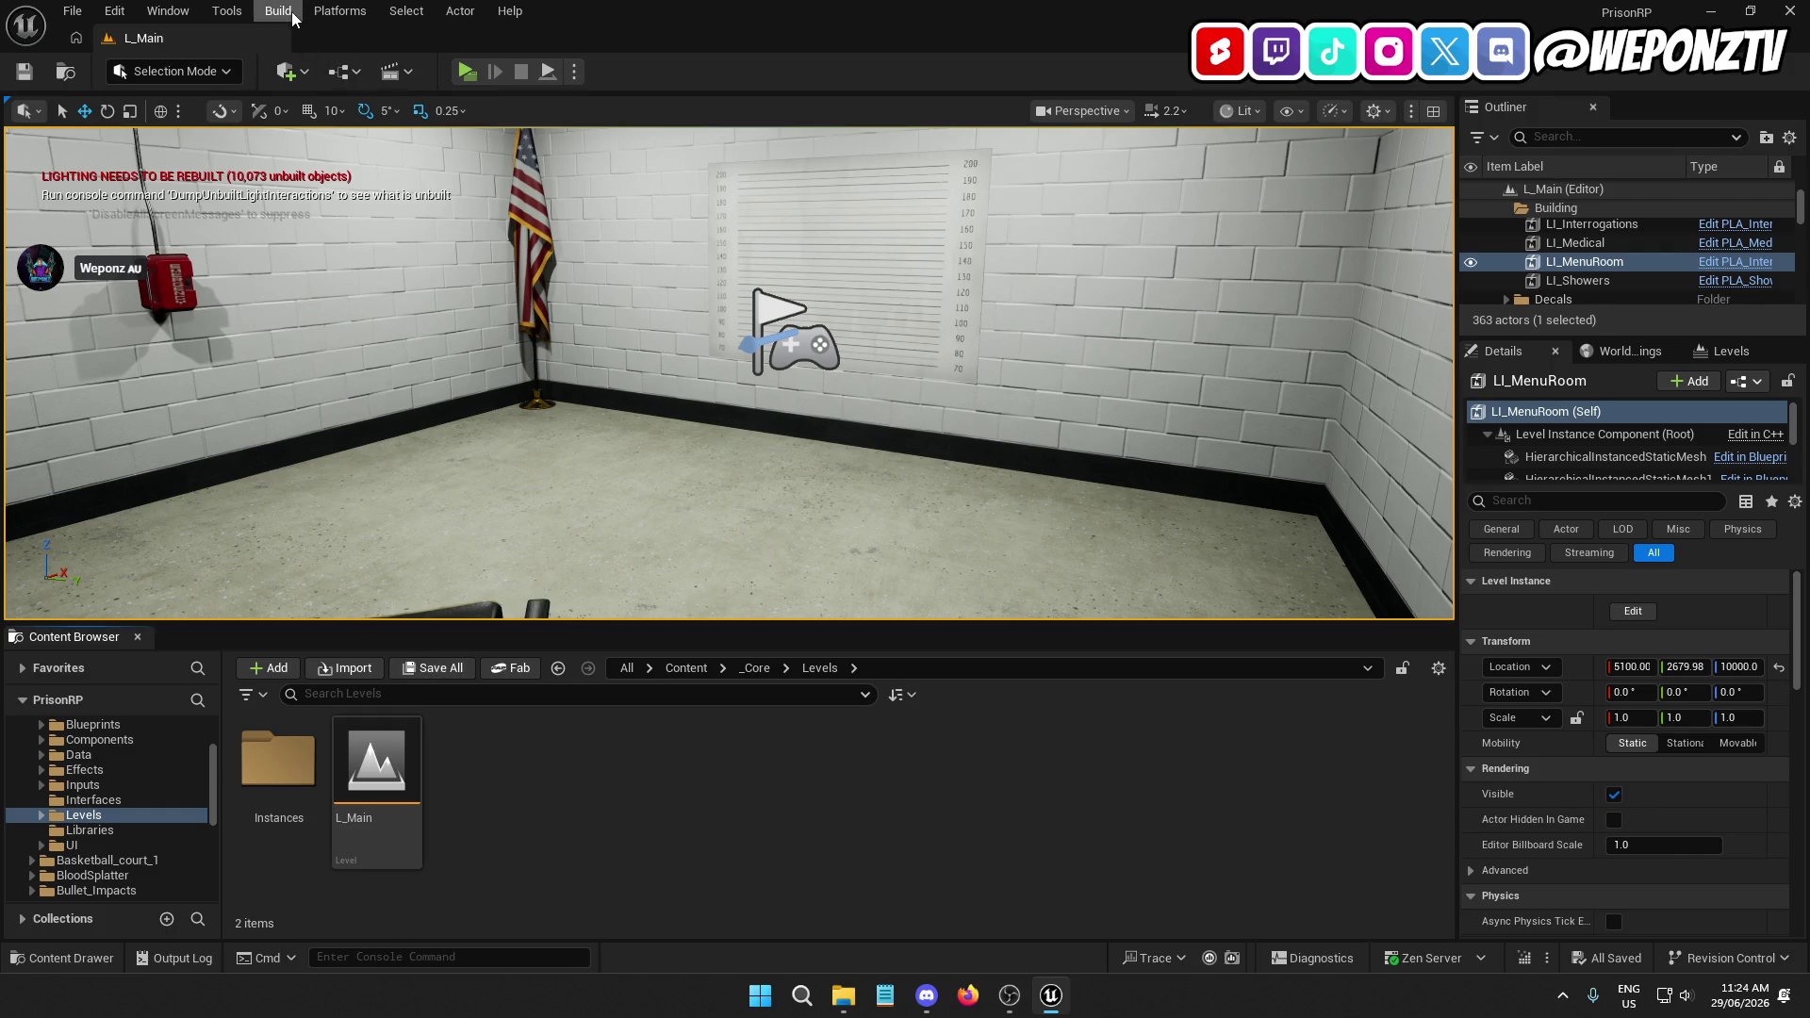
Start a Build Lighting Only rebuild for L_Main and close the map check log
click(293, 19)
click(322, 82)
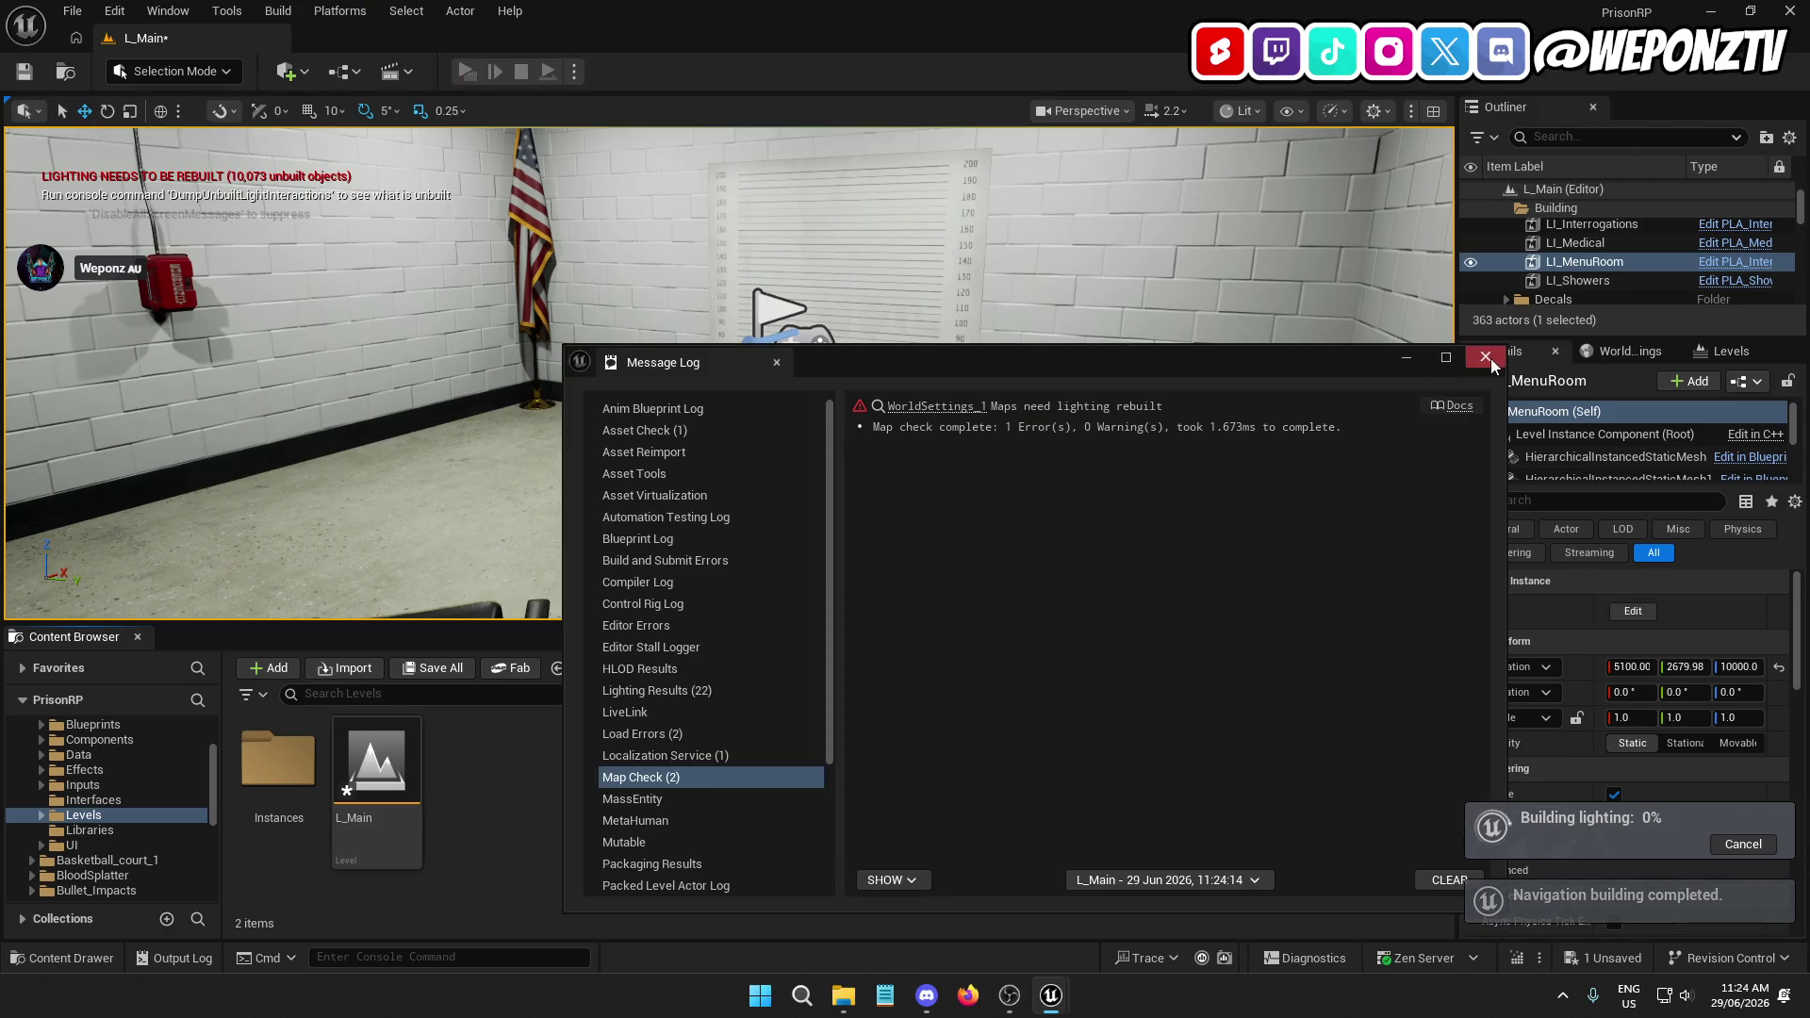
click(1486, 358)
Save the L_Main map with Ctrl+S and go up through _Core to Content
key(ctrl+s)
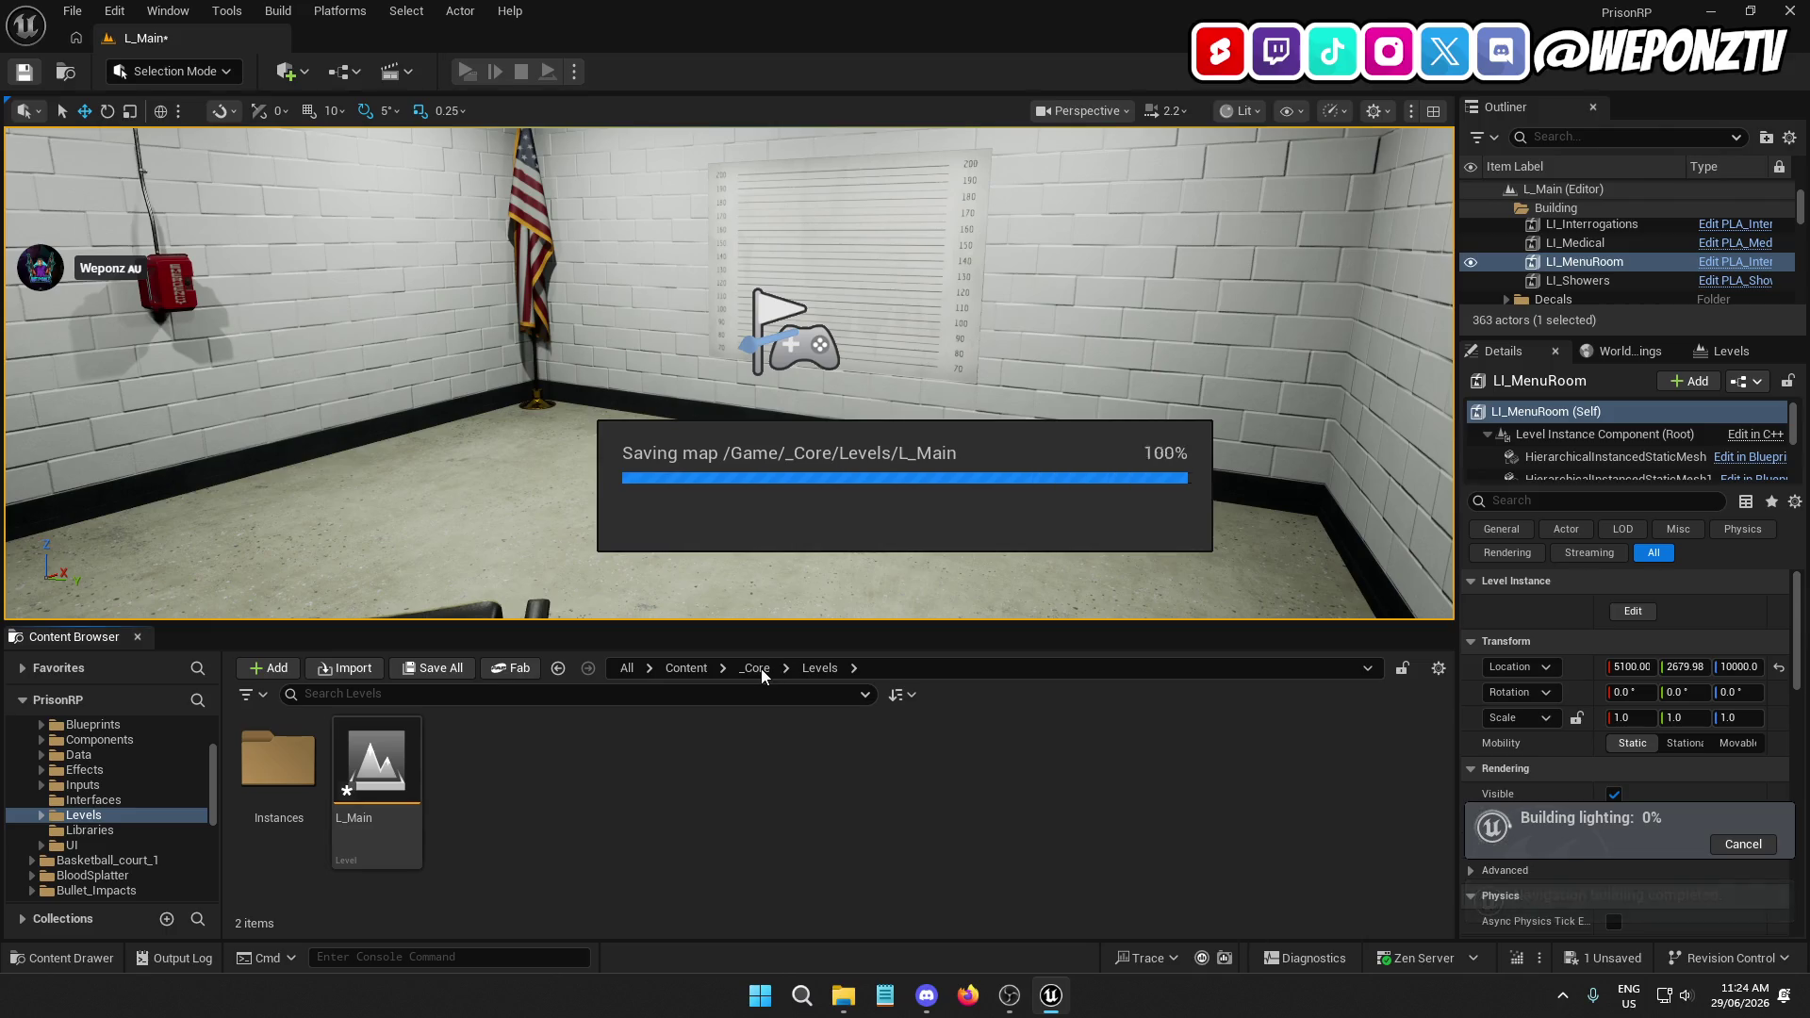
click(759, 669)
click(687, 668)
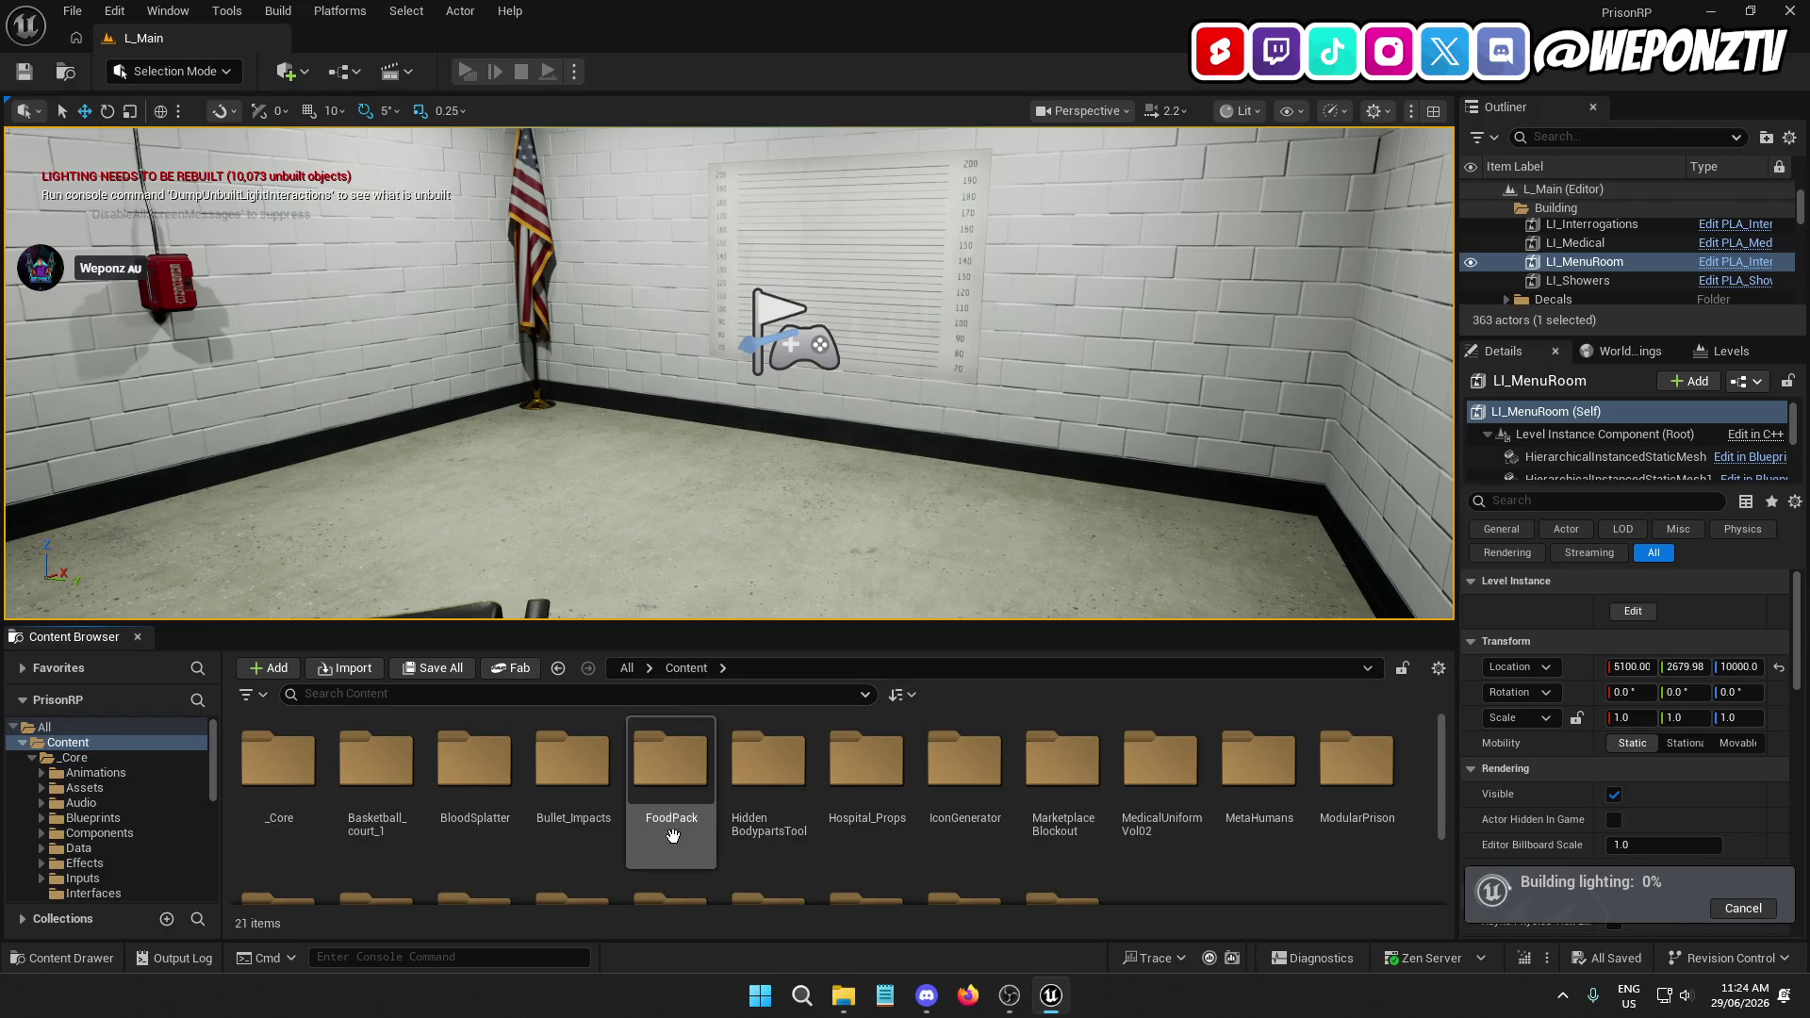
Browse to the MetaHumans > Male > MH_M_Asian1 folder
double_click(1235, 762)
double_click(420, 763)
click(278, 759)
double_click(278, 759)
Preview BP_MH_M_Asian1 in its Viewport tab, close it, and Save All
click(685, 771)
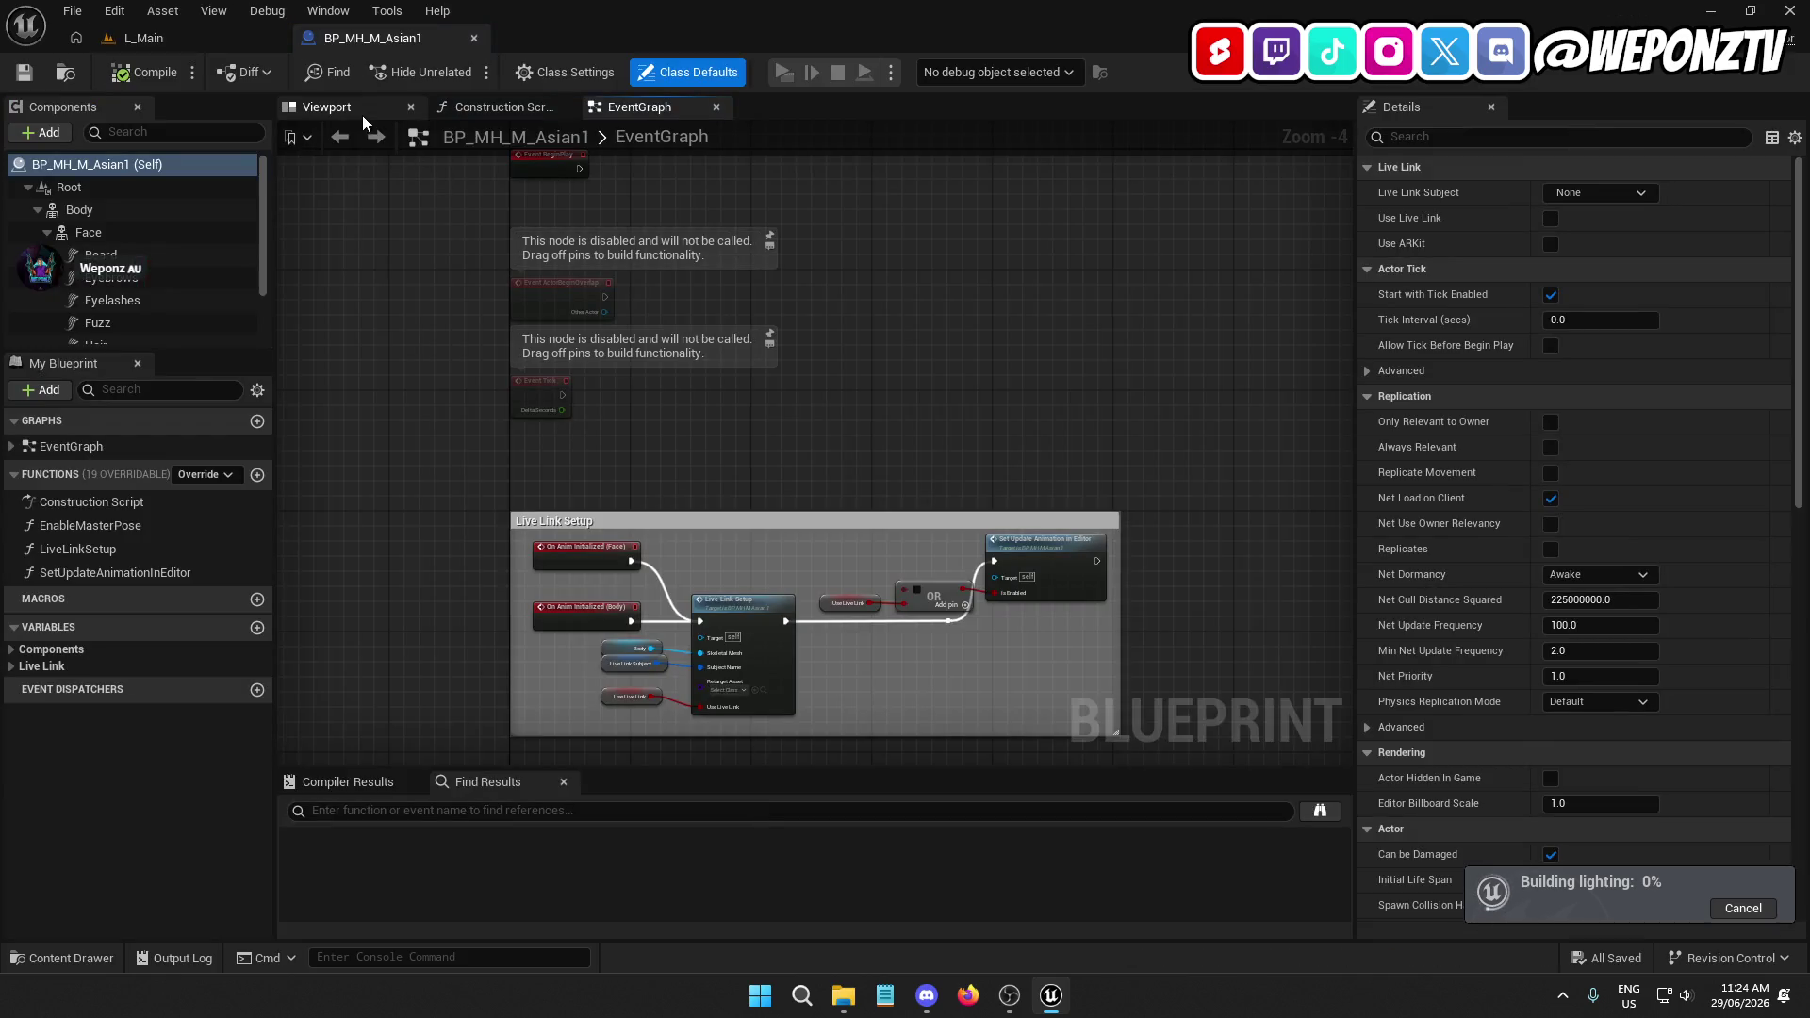
click(362, 115)
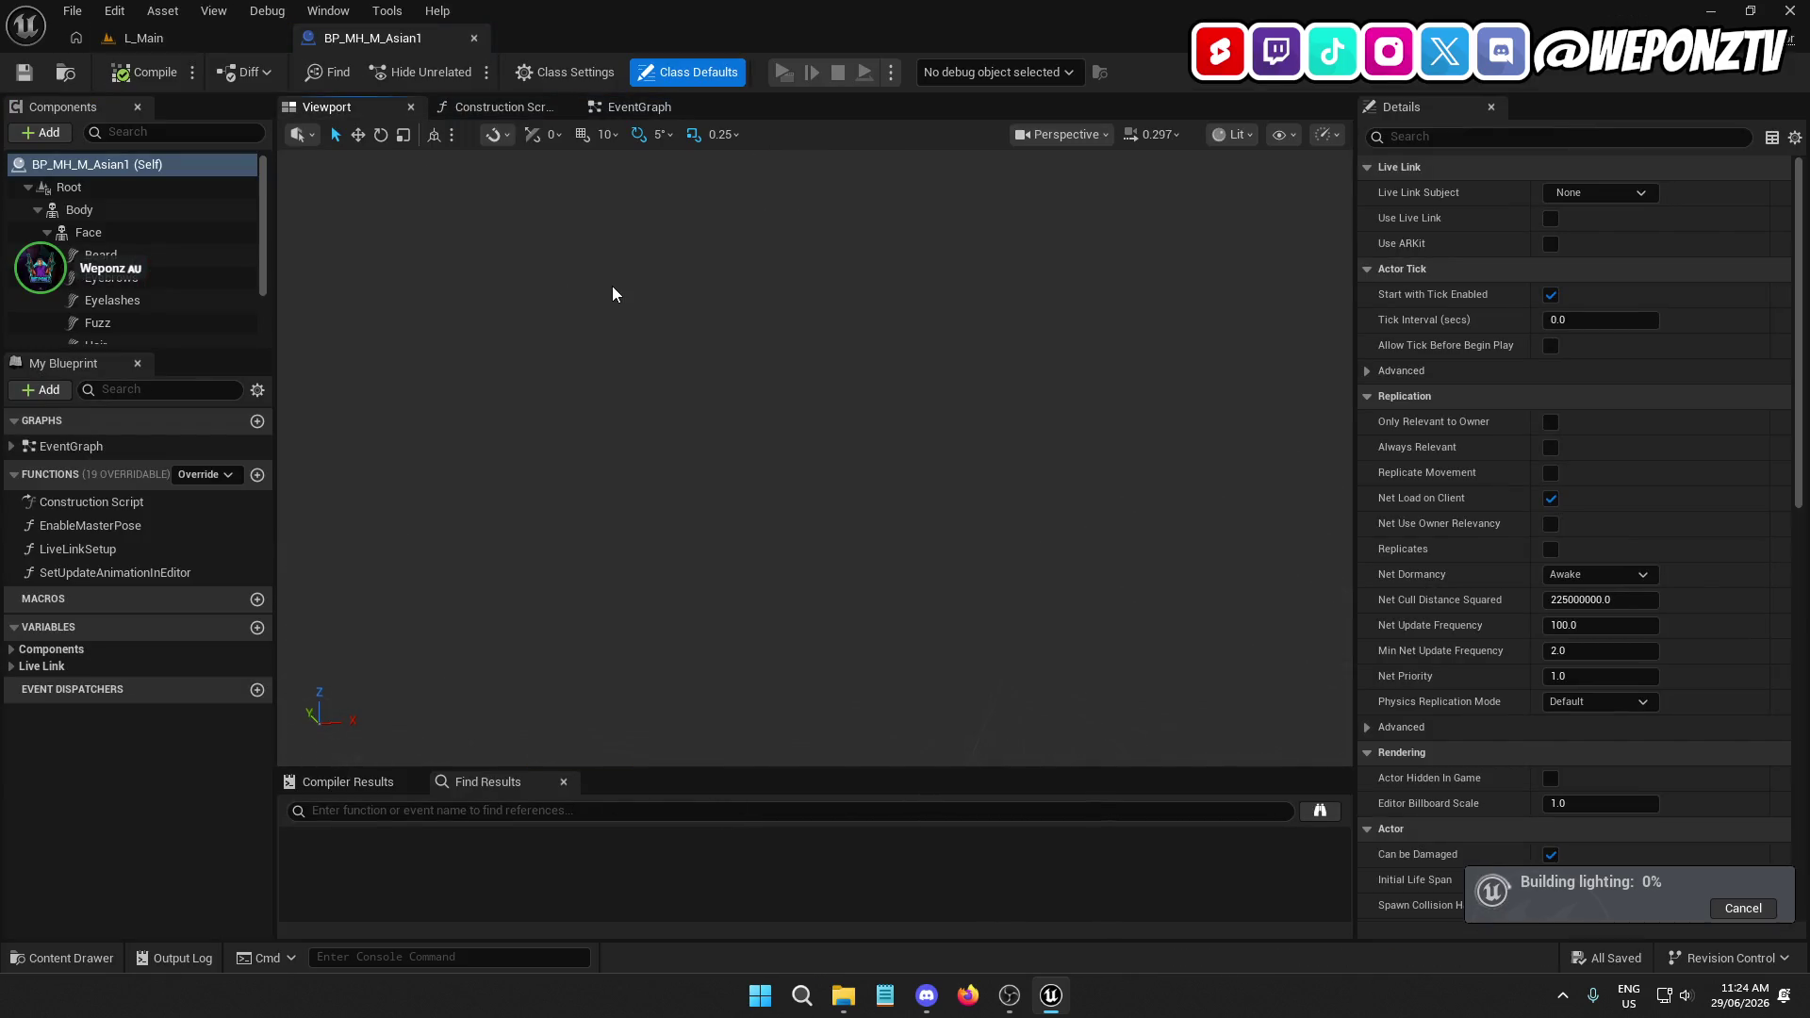
click(474, 39)
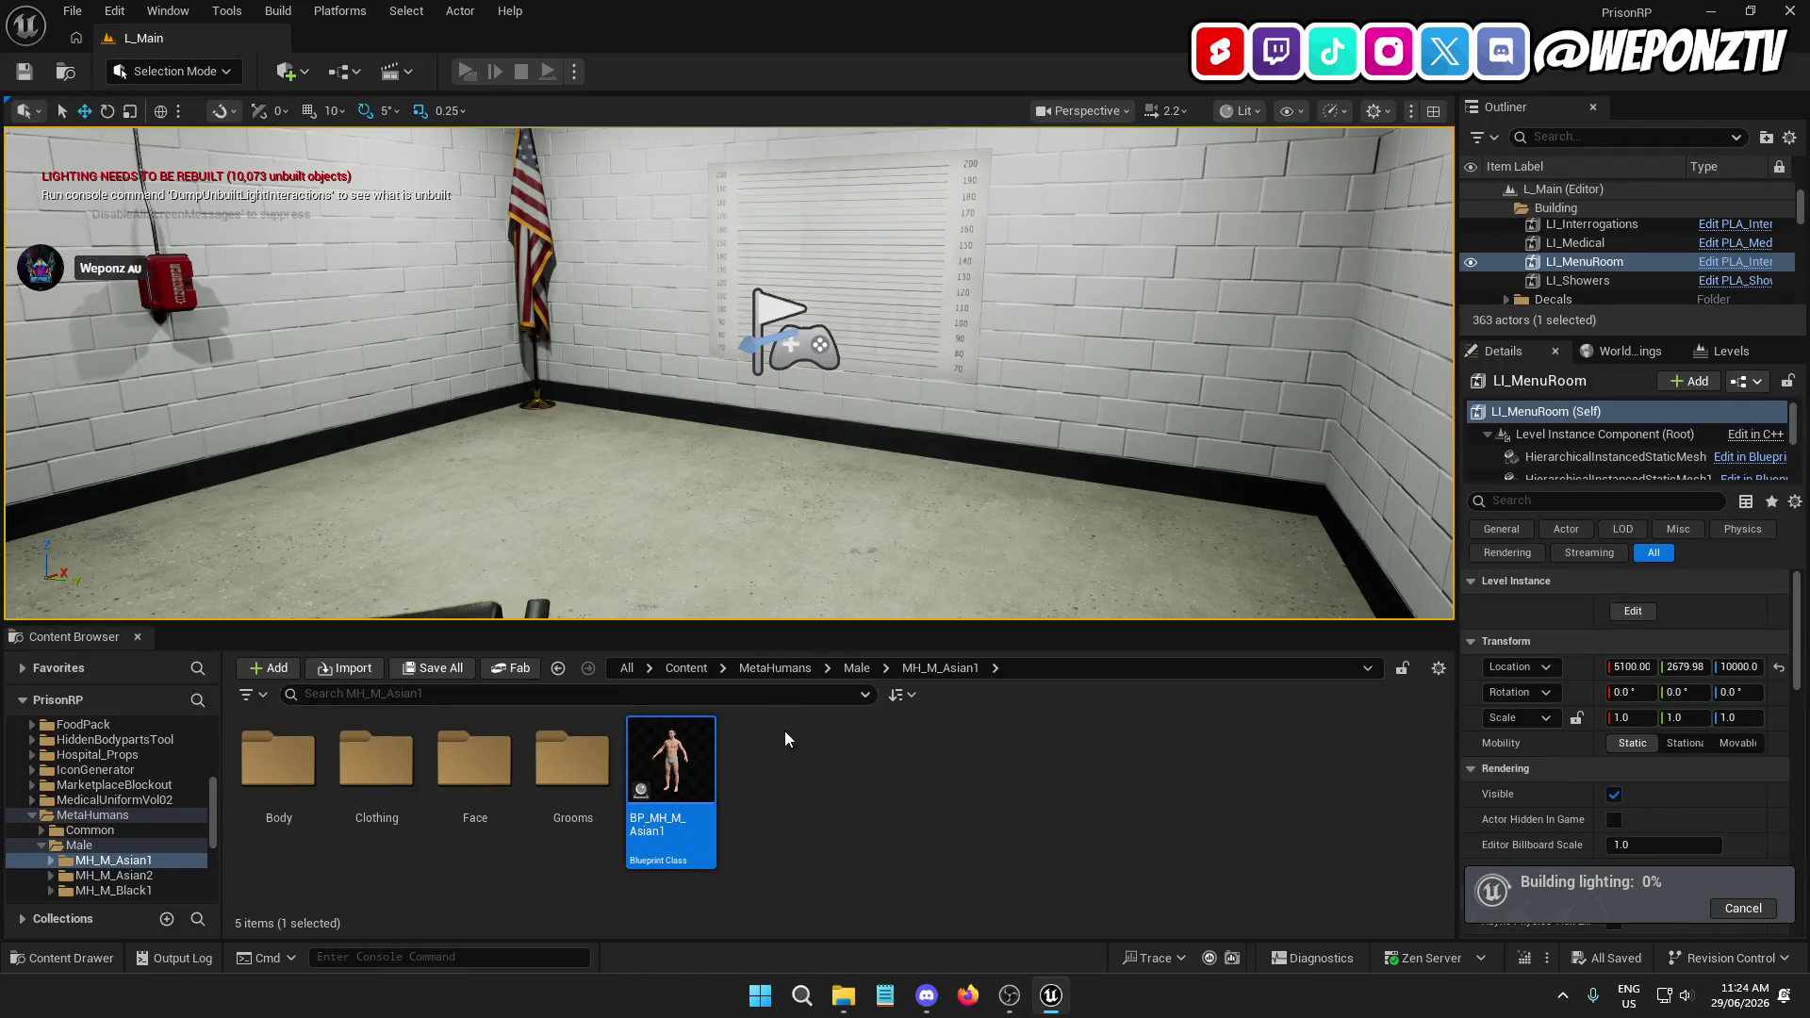
click(72, 10)
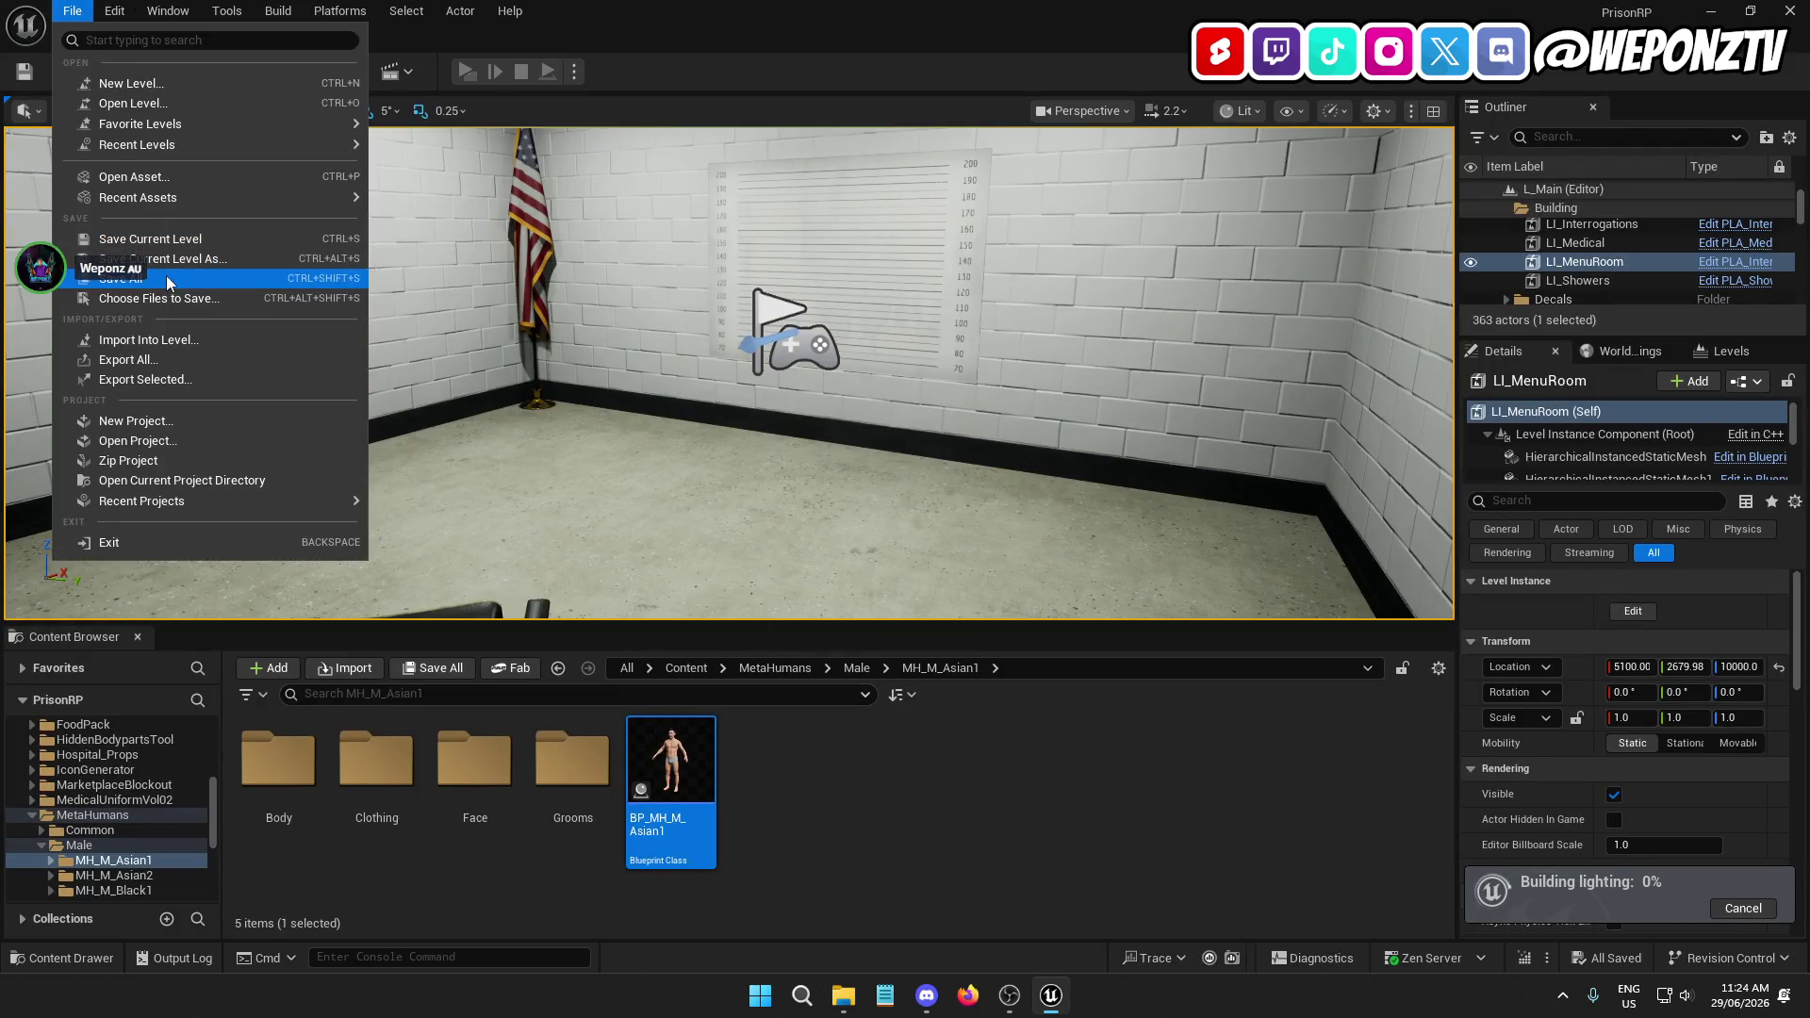
click(166, 276)
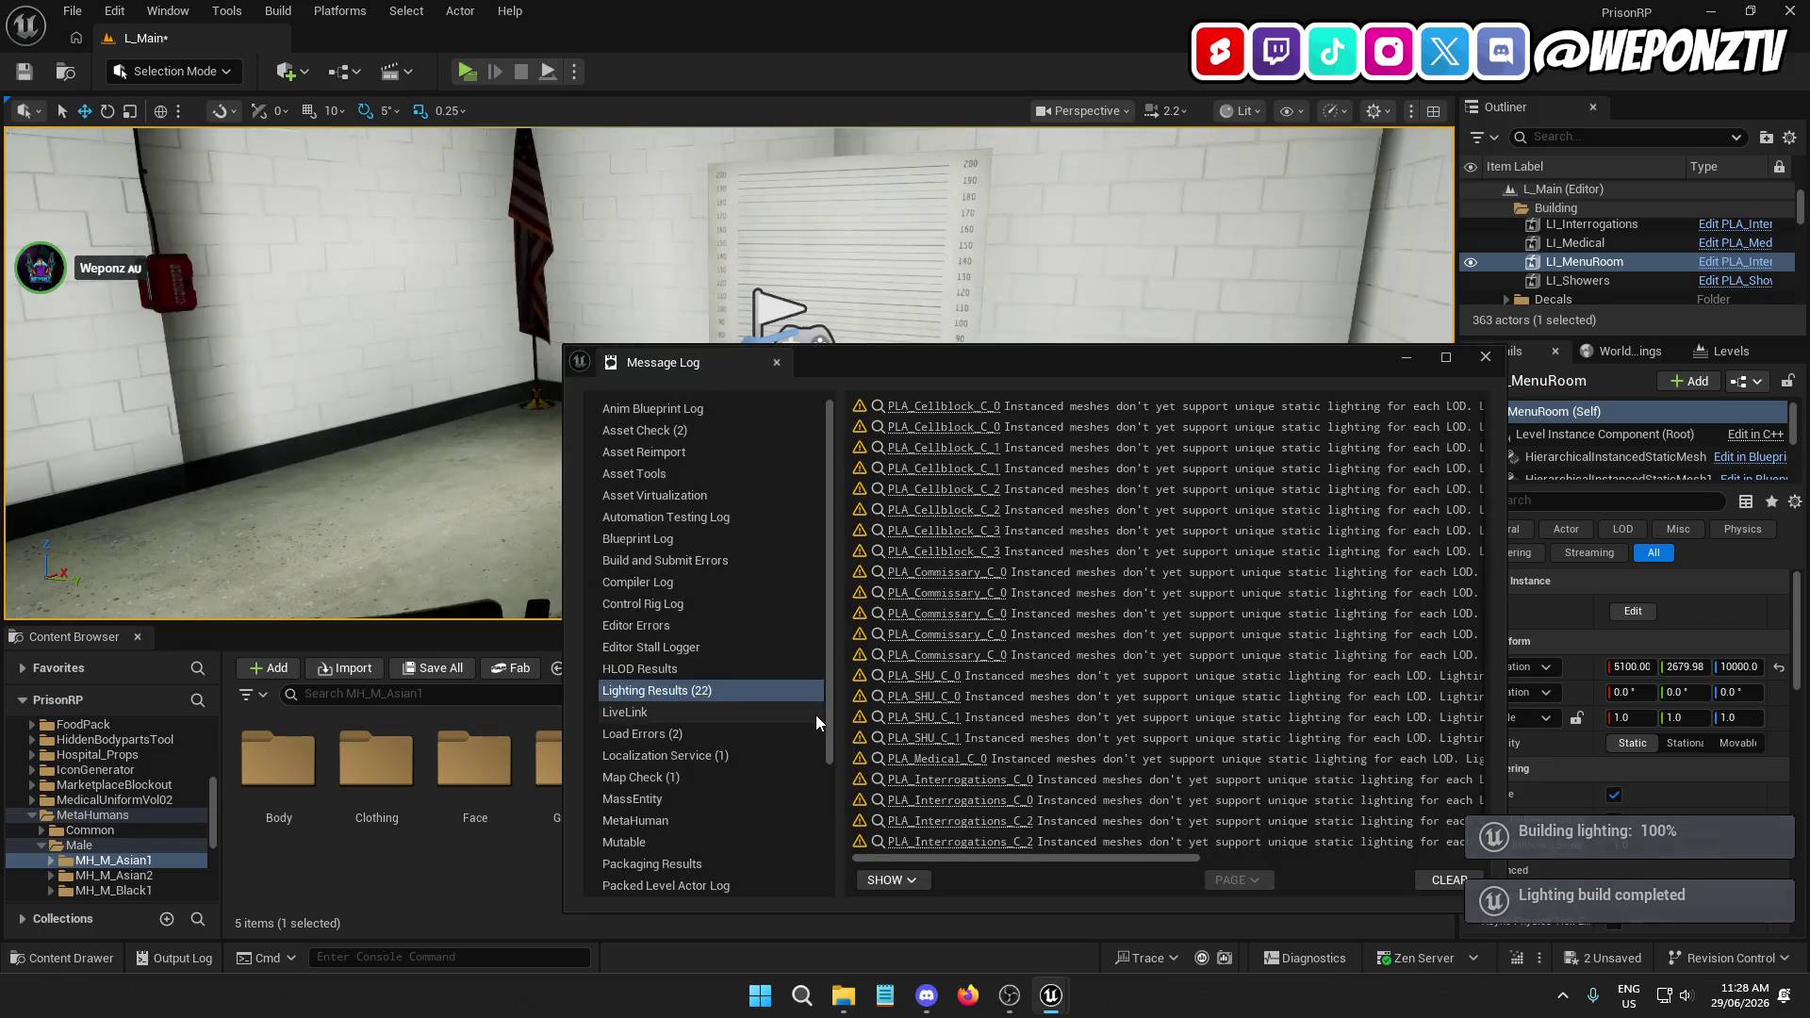
Close the lighting results log, check the rebuilt room lighting, then save L_Main and launch Play
click(1492, 364)
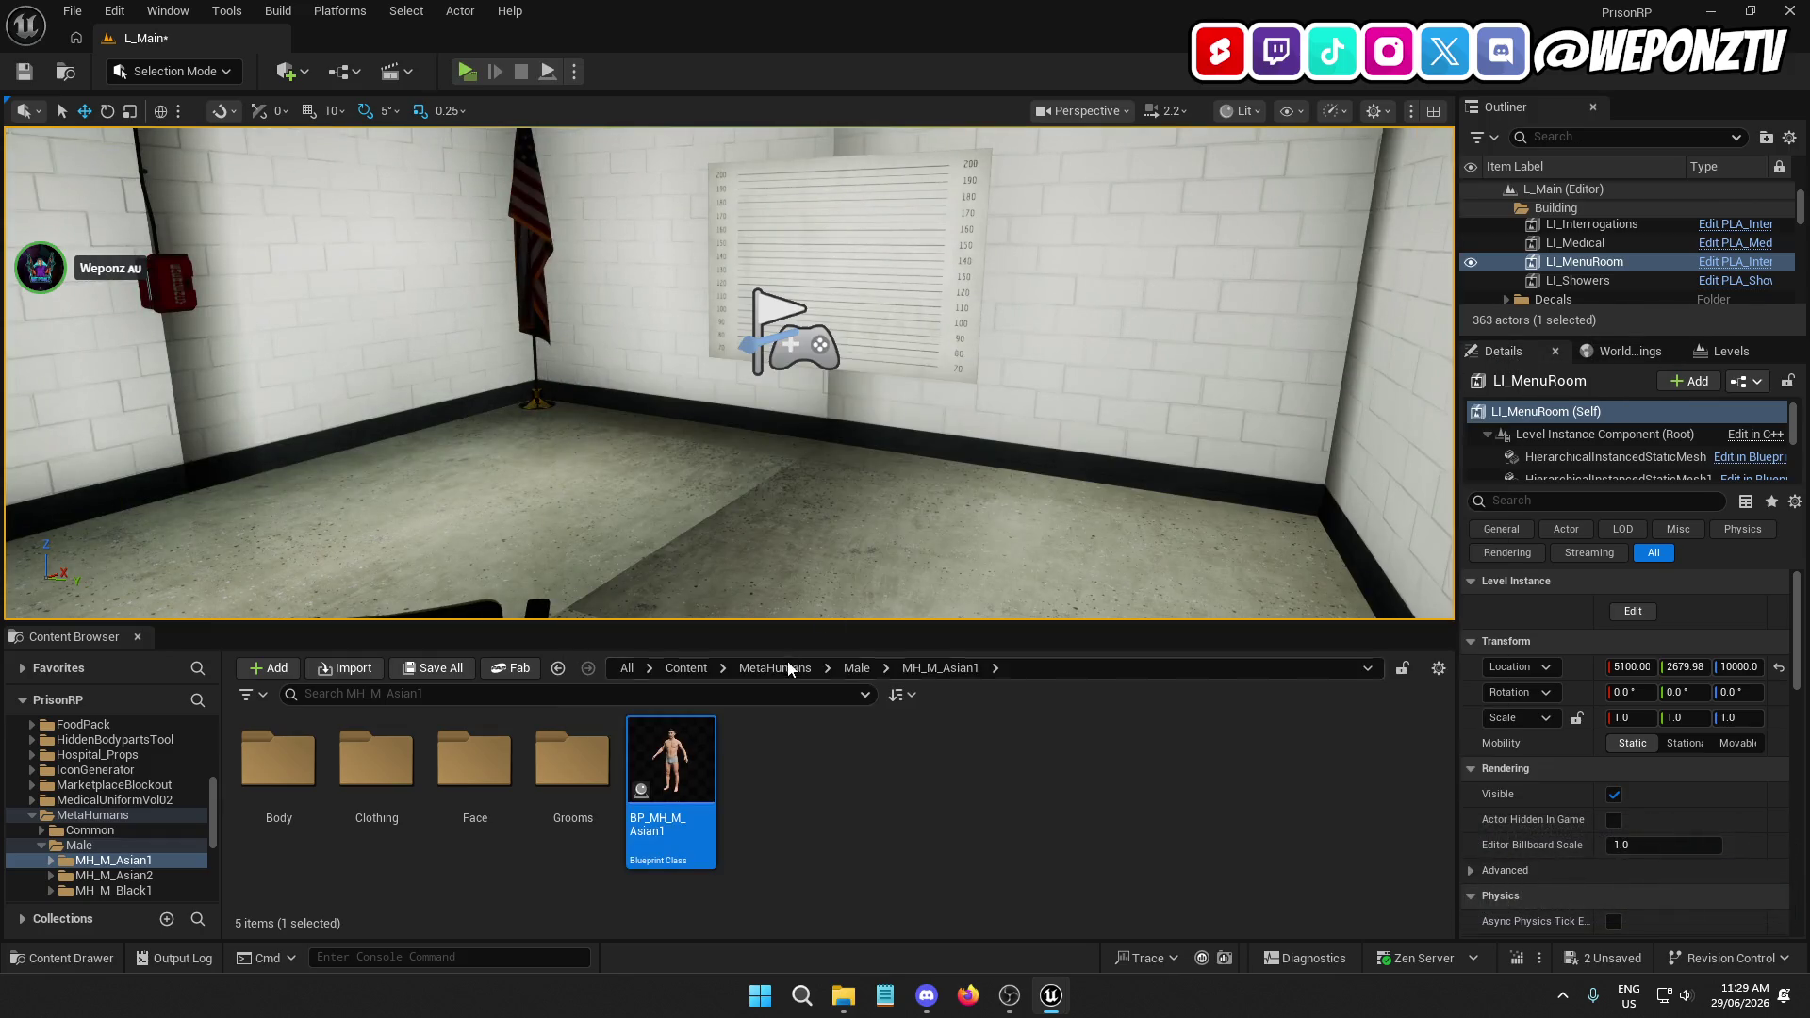
key(Down)
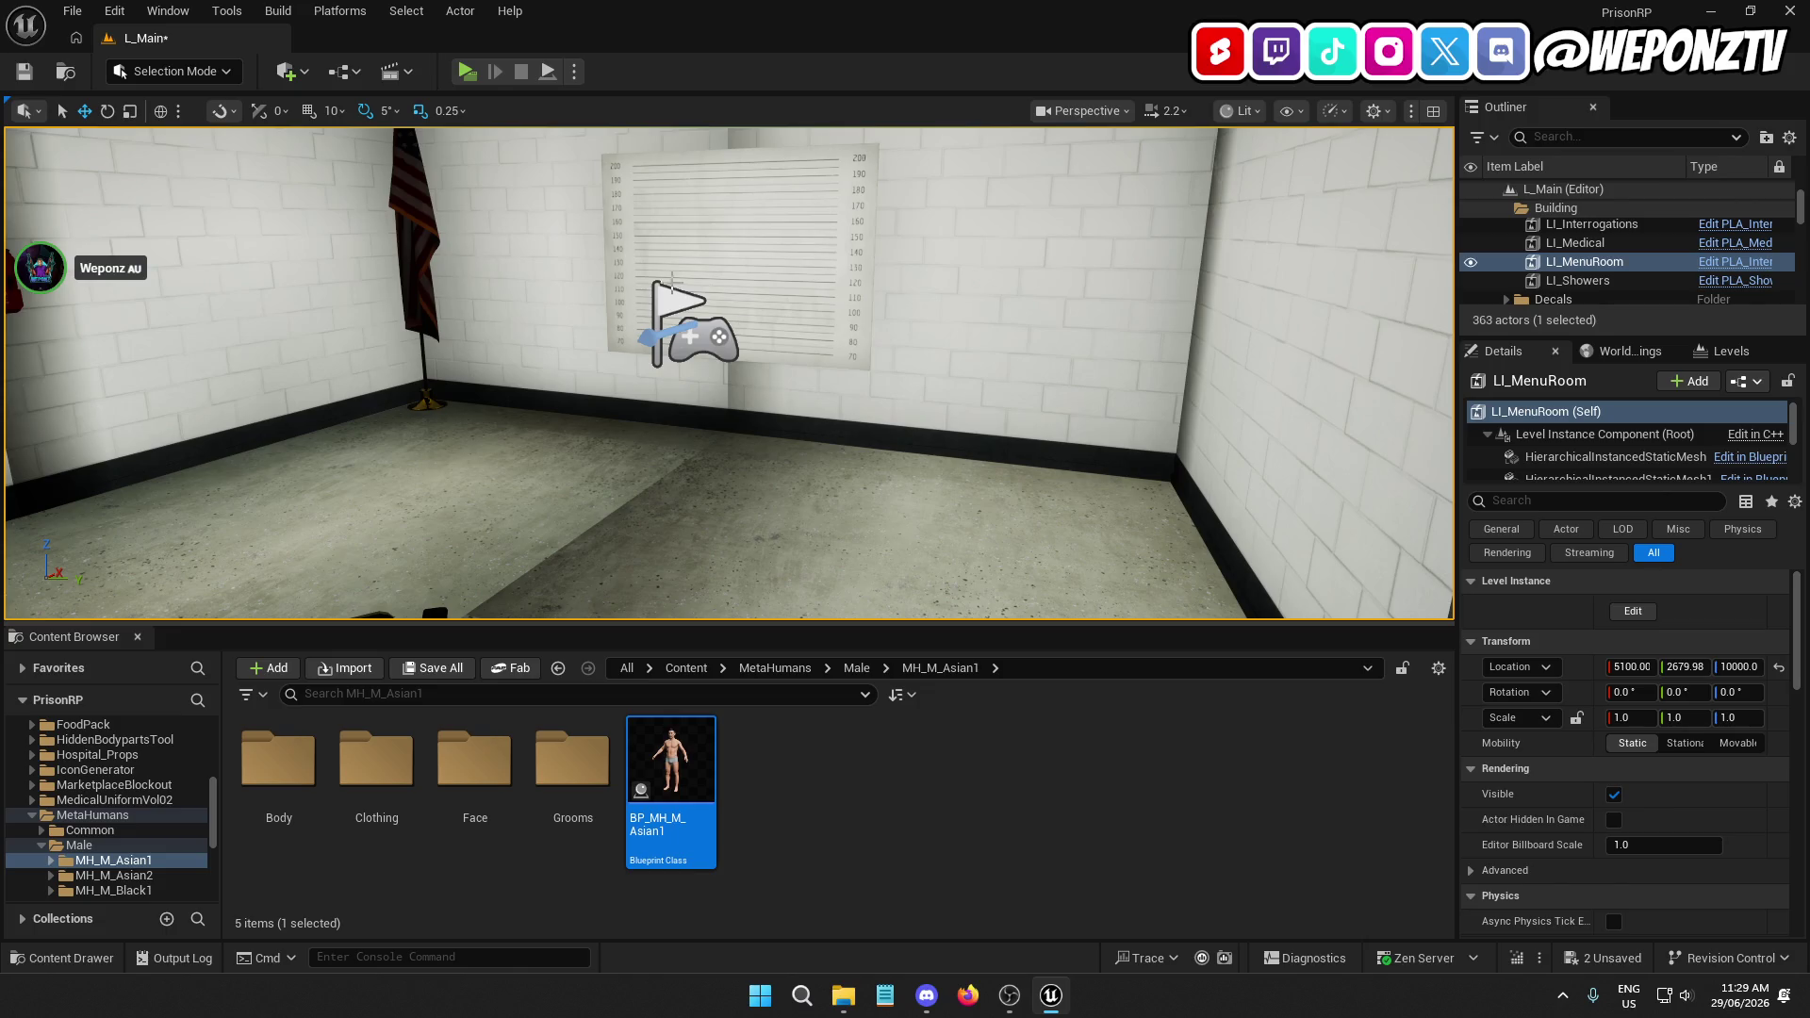
key(Up)
drag(730, 372, 698, 438)
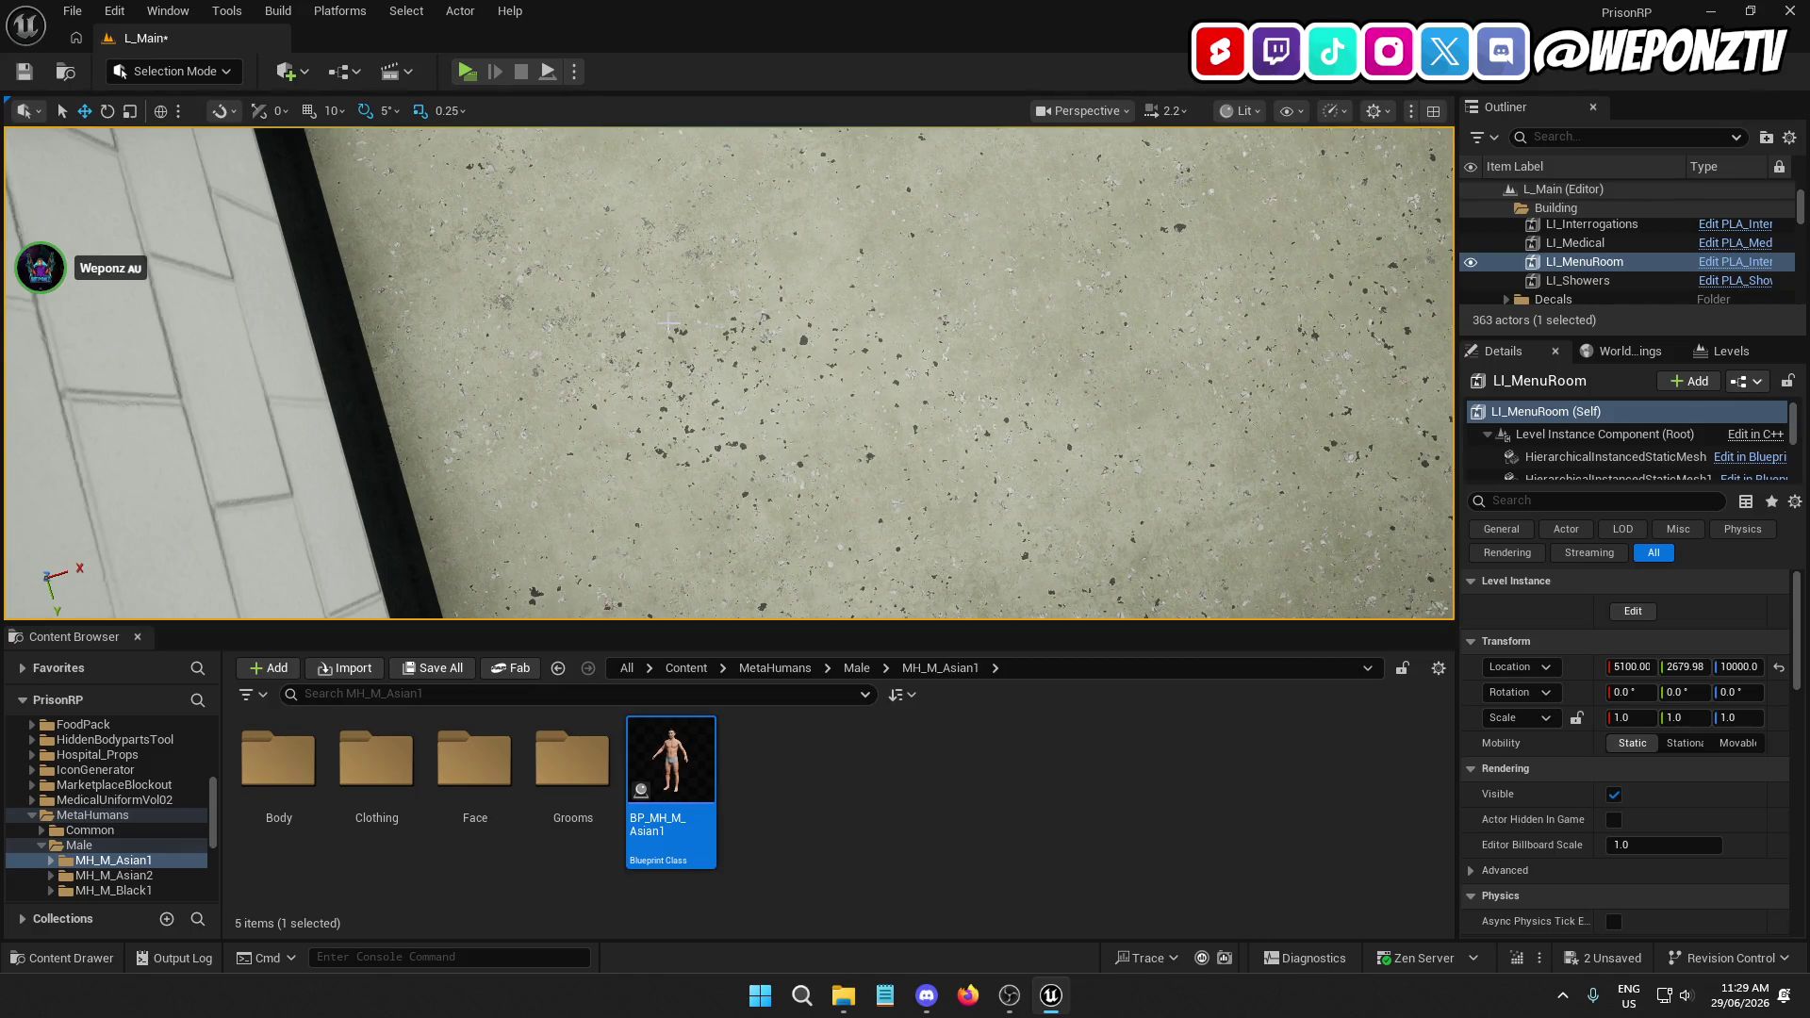
drag(698, 396, 688, 287)
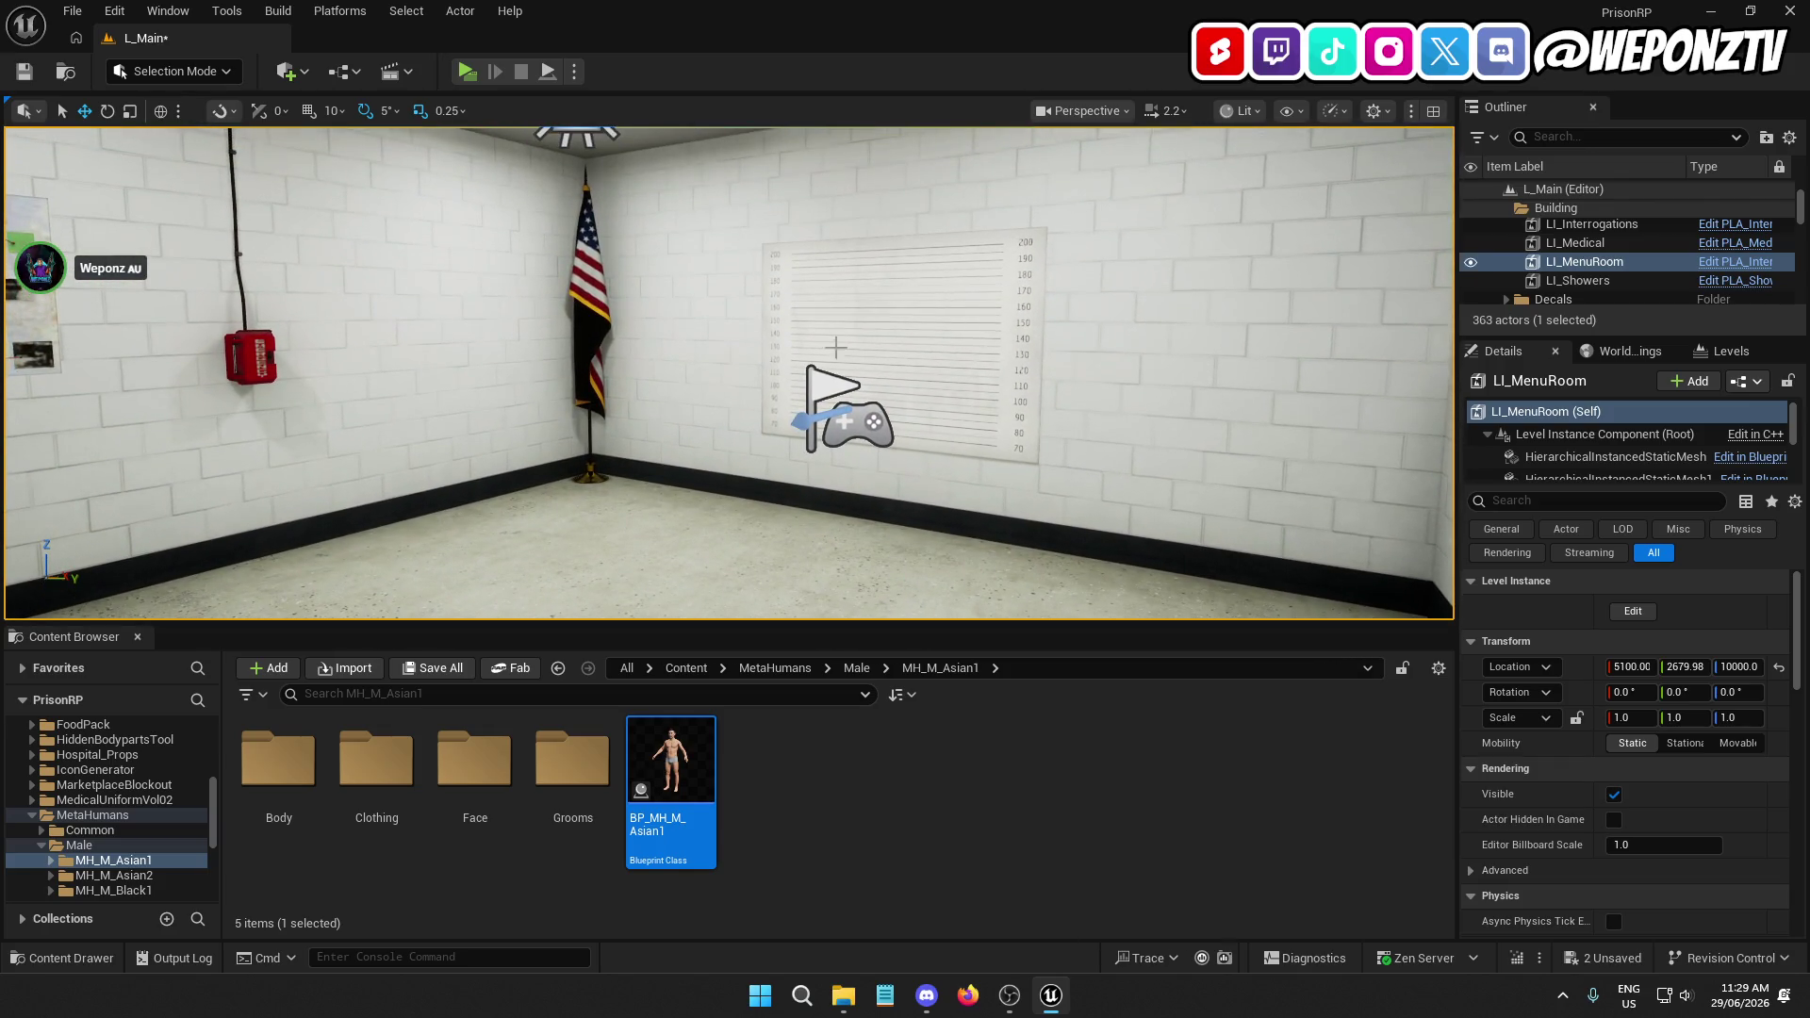
click(25, 71)
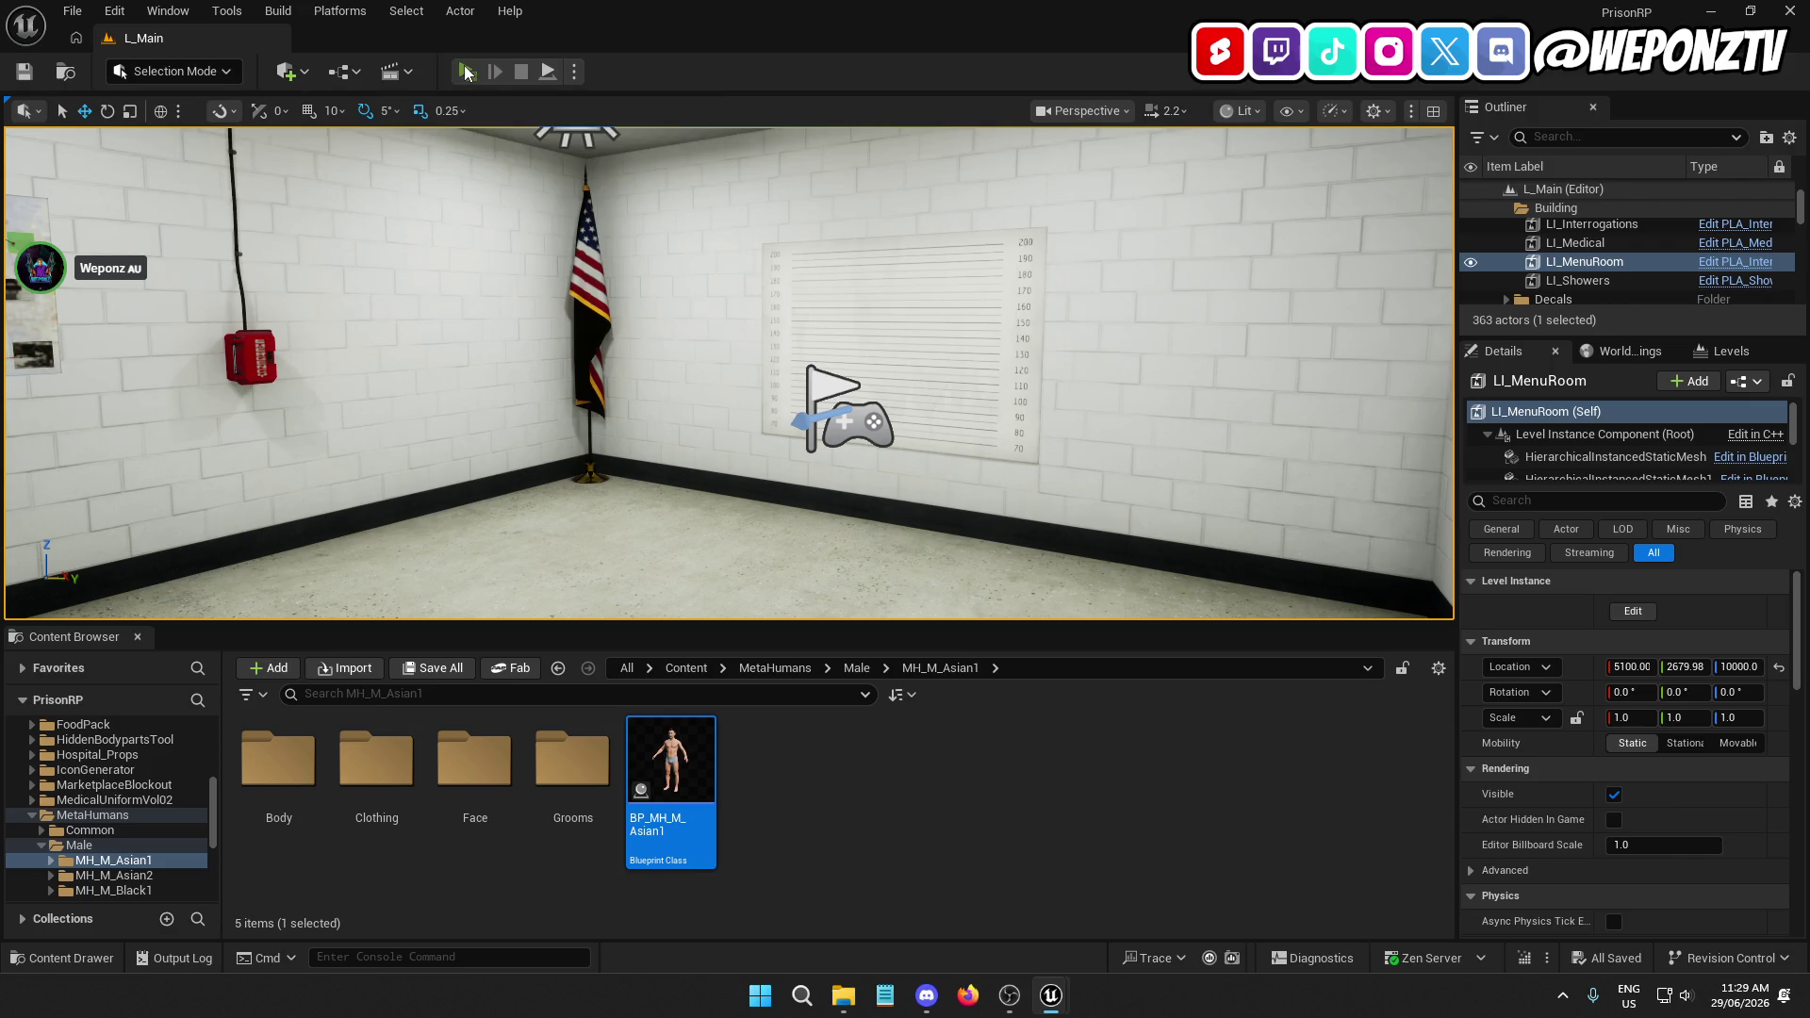
click(465, 72)
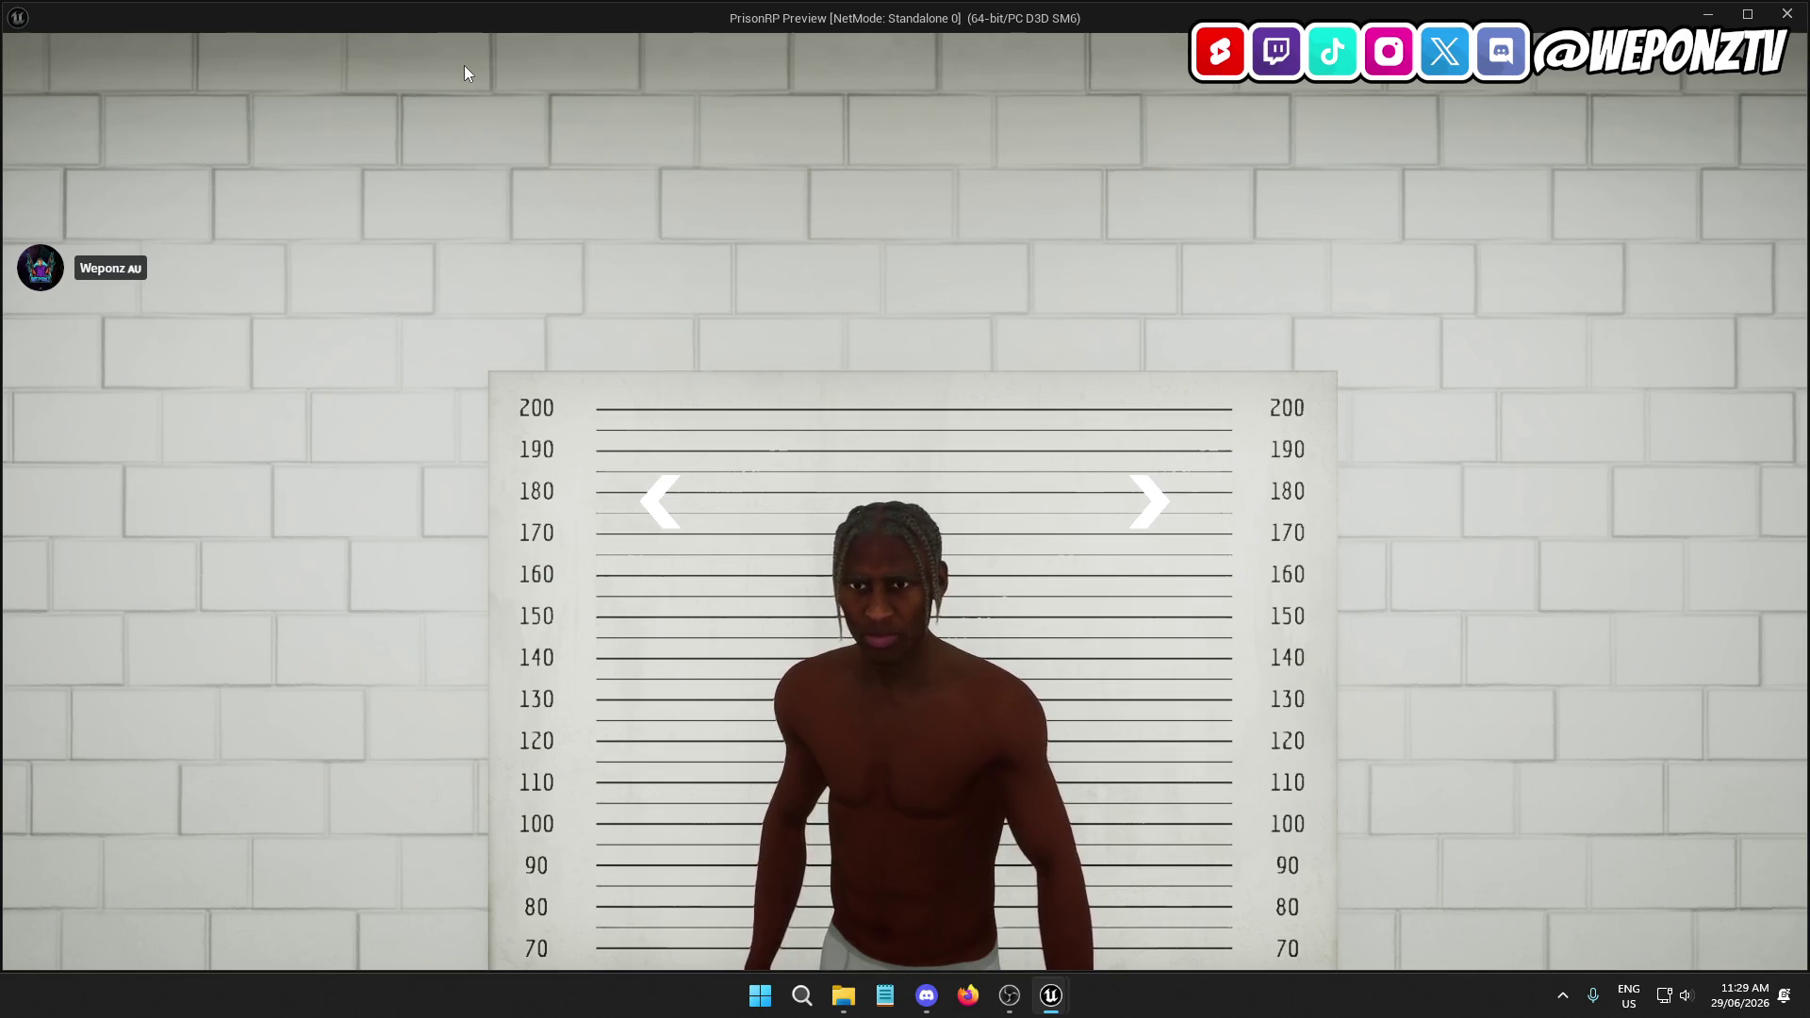
Close the running PrisonRP preview after the mugshot screen at the height chart appears
key(Escape)
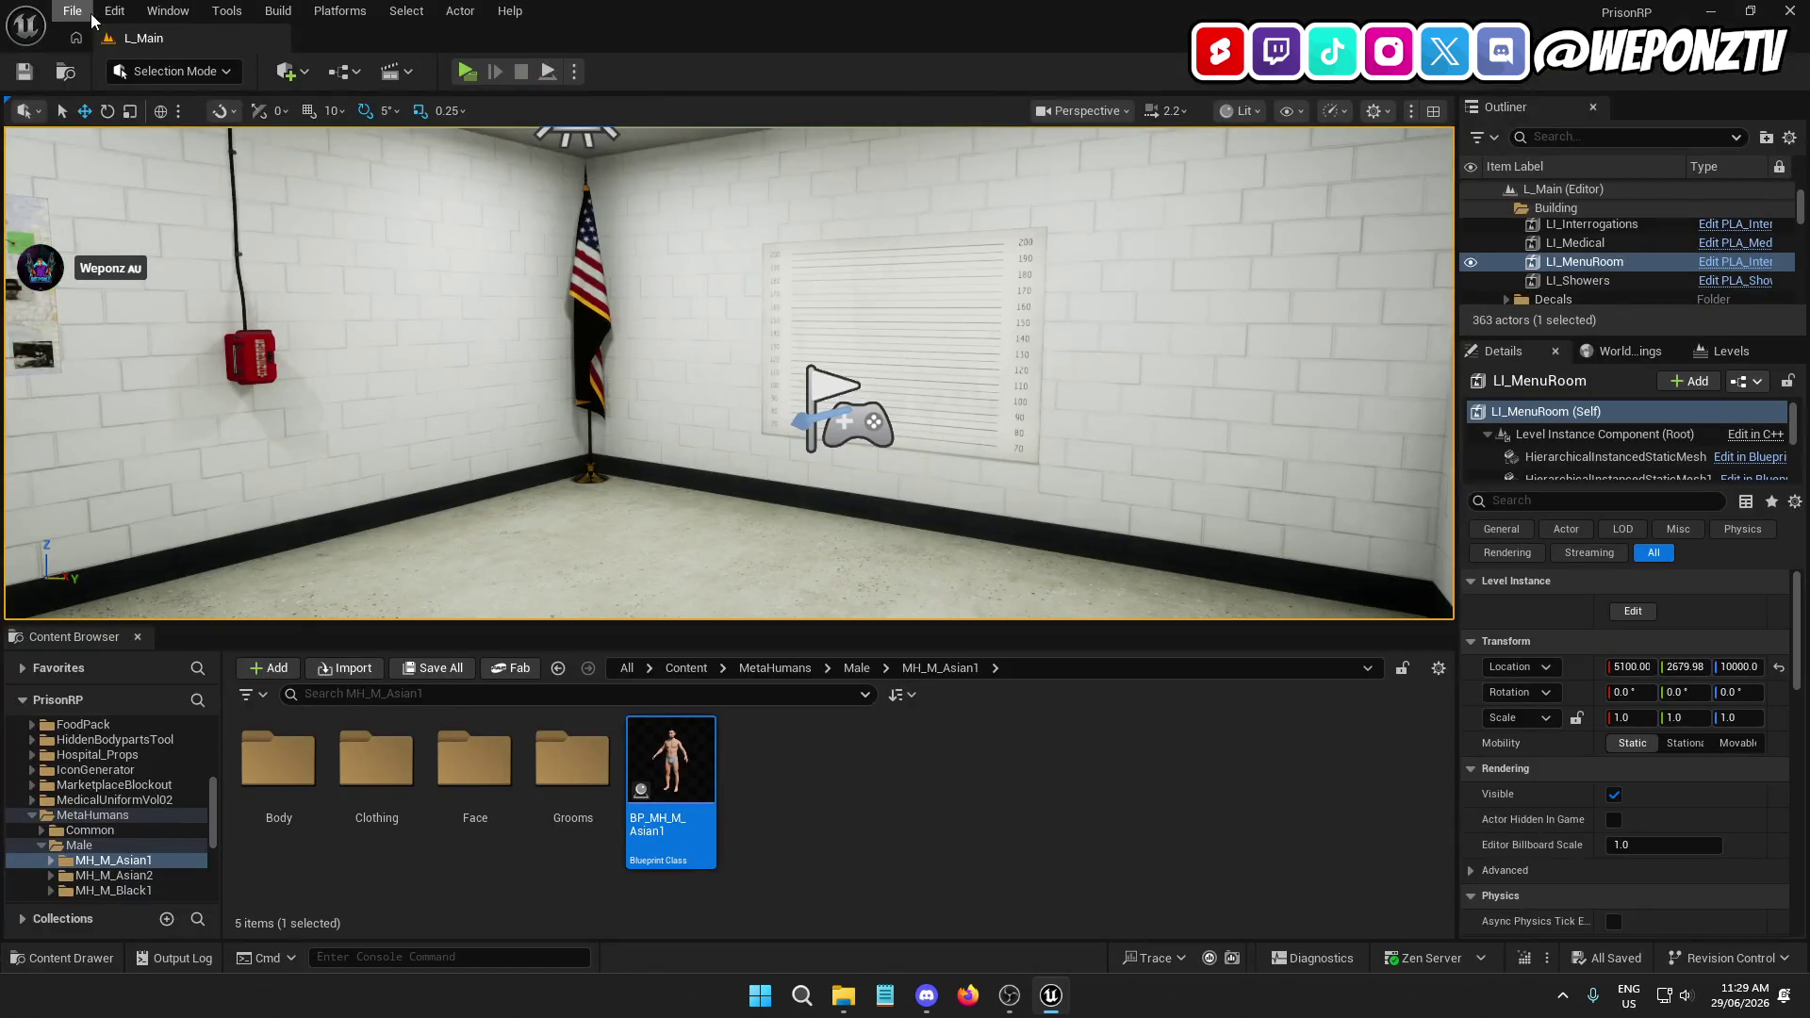
In Project Settings, search 'shadow map' and choose Virtual Shadow Maps for Shadow Map Method
click(115, 10)
click(247, 306)
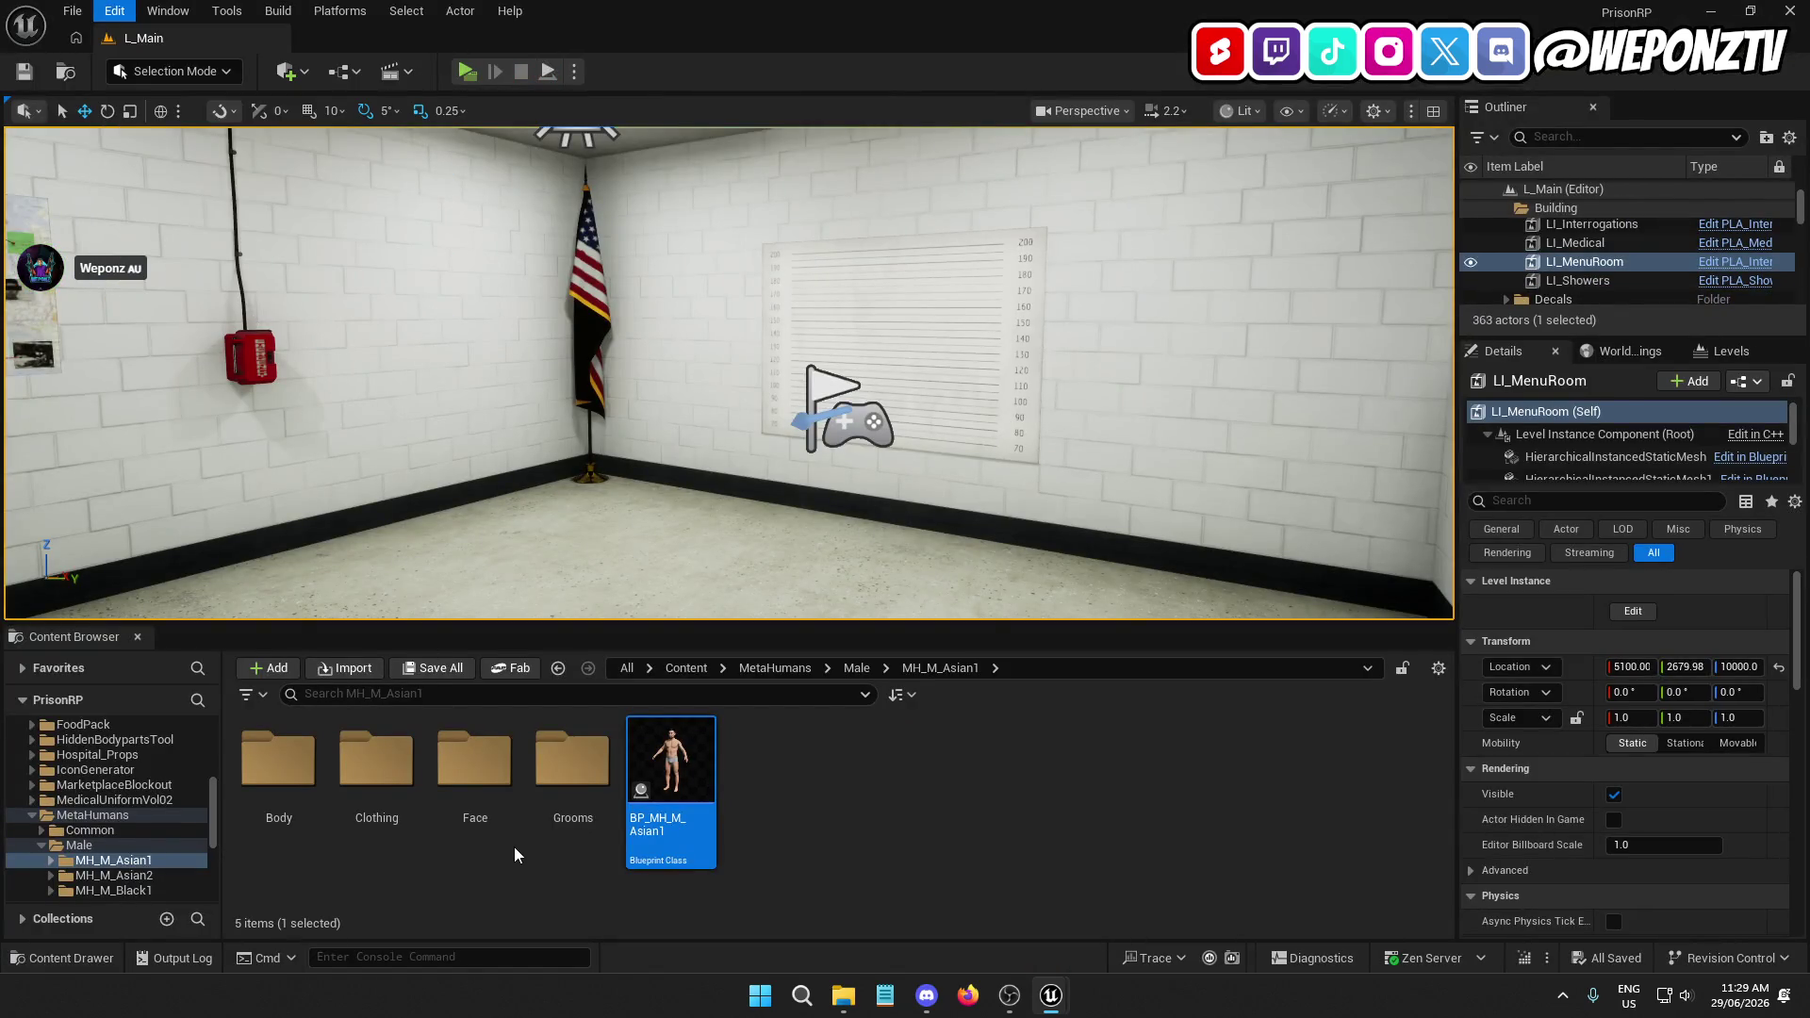
text(virtu)
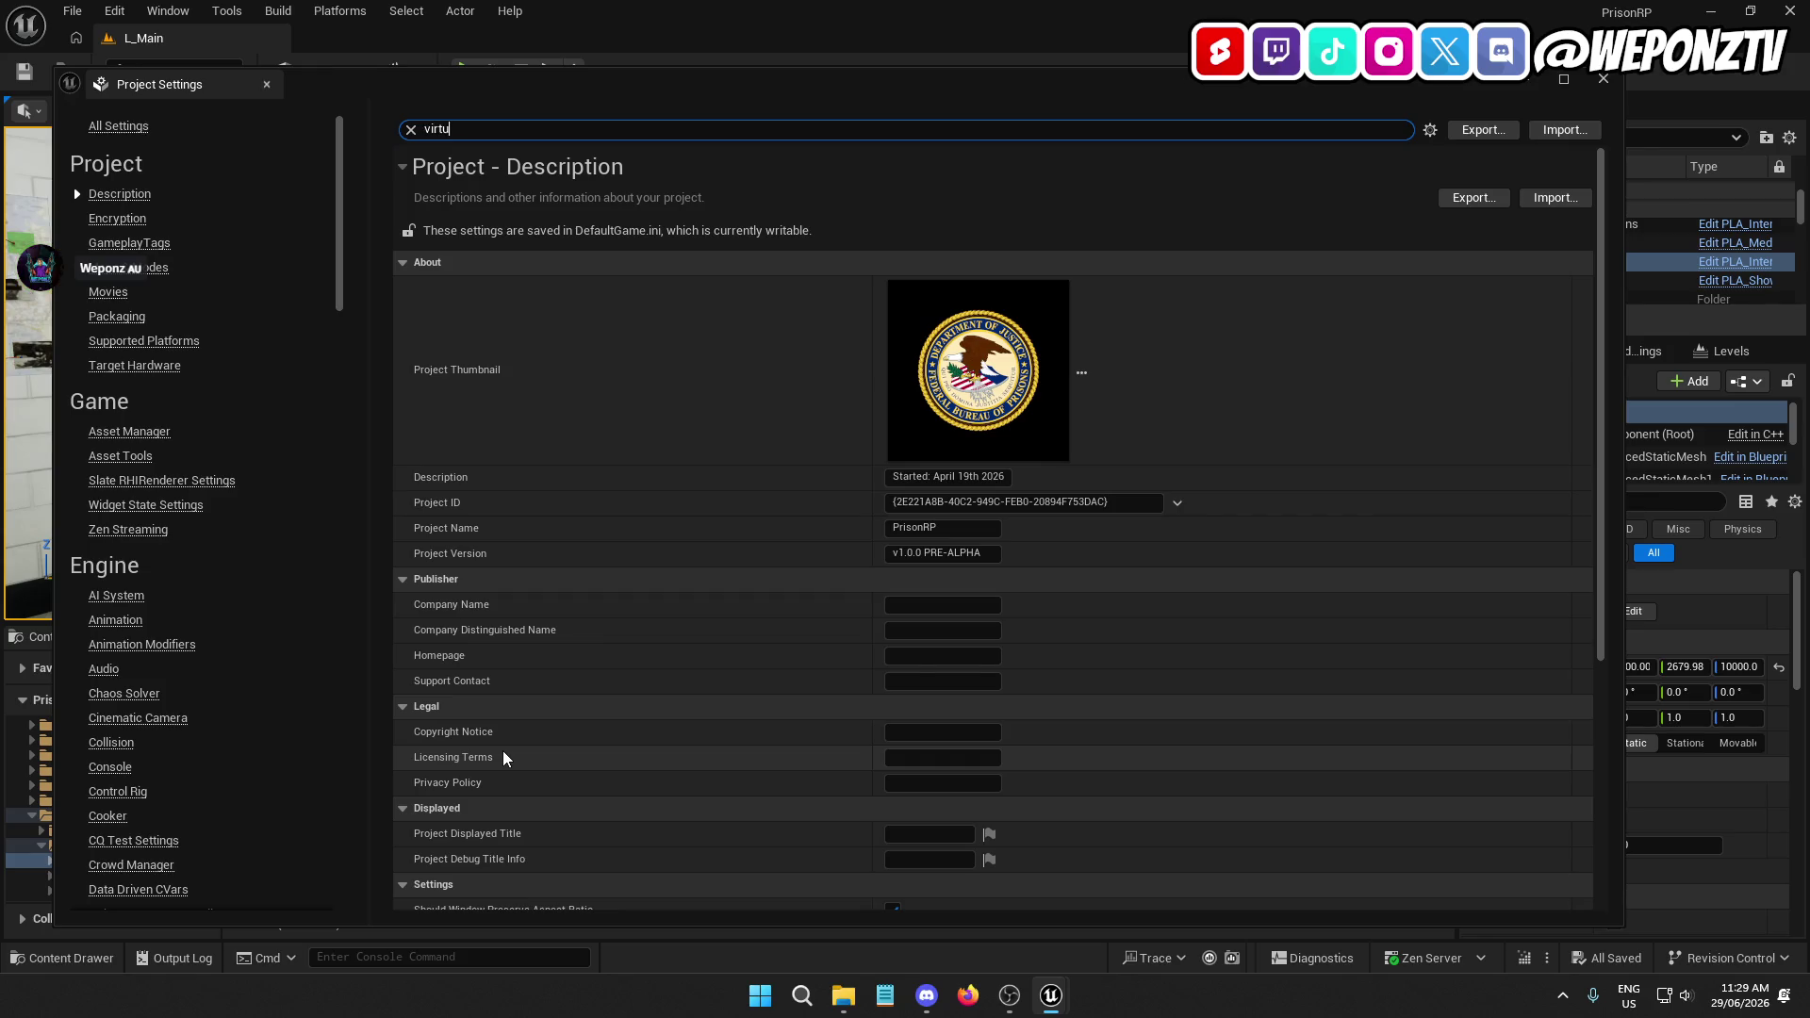
text(al shado)
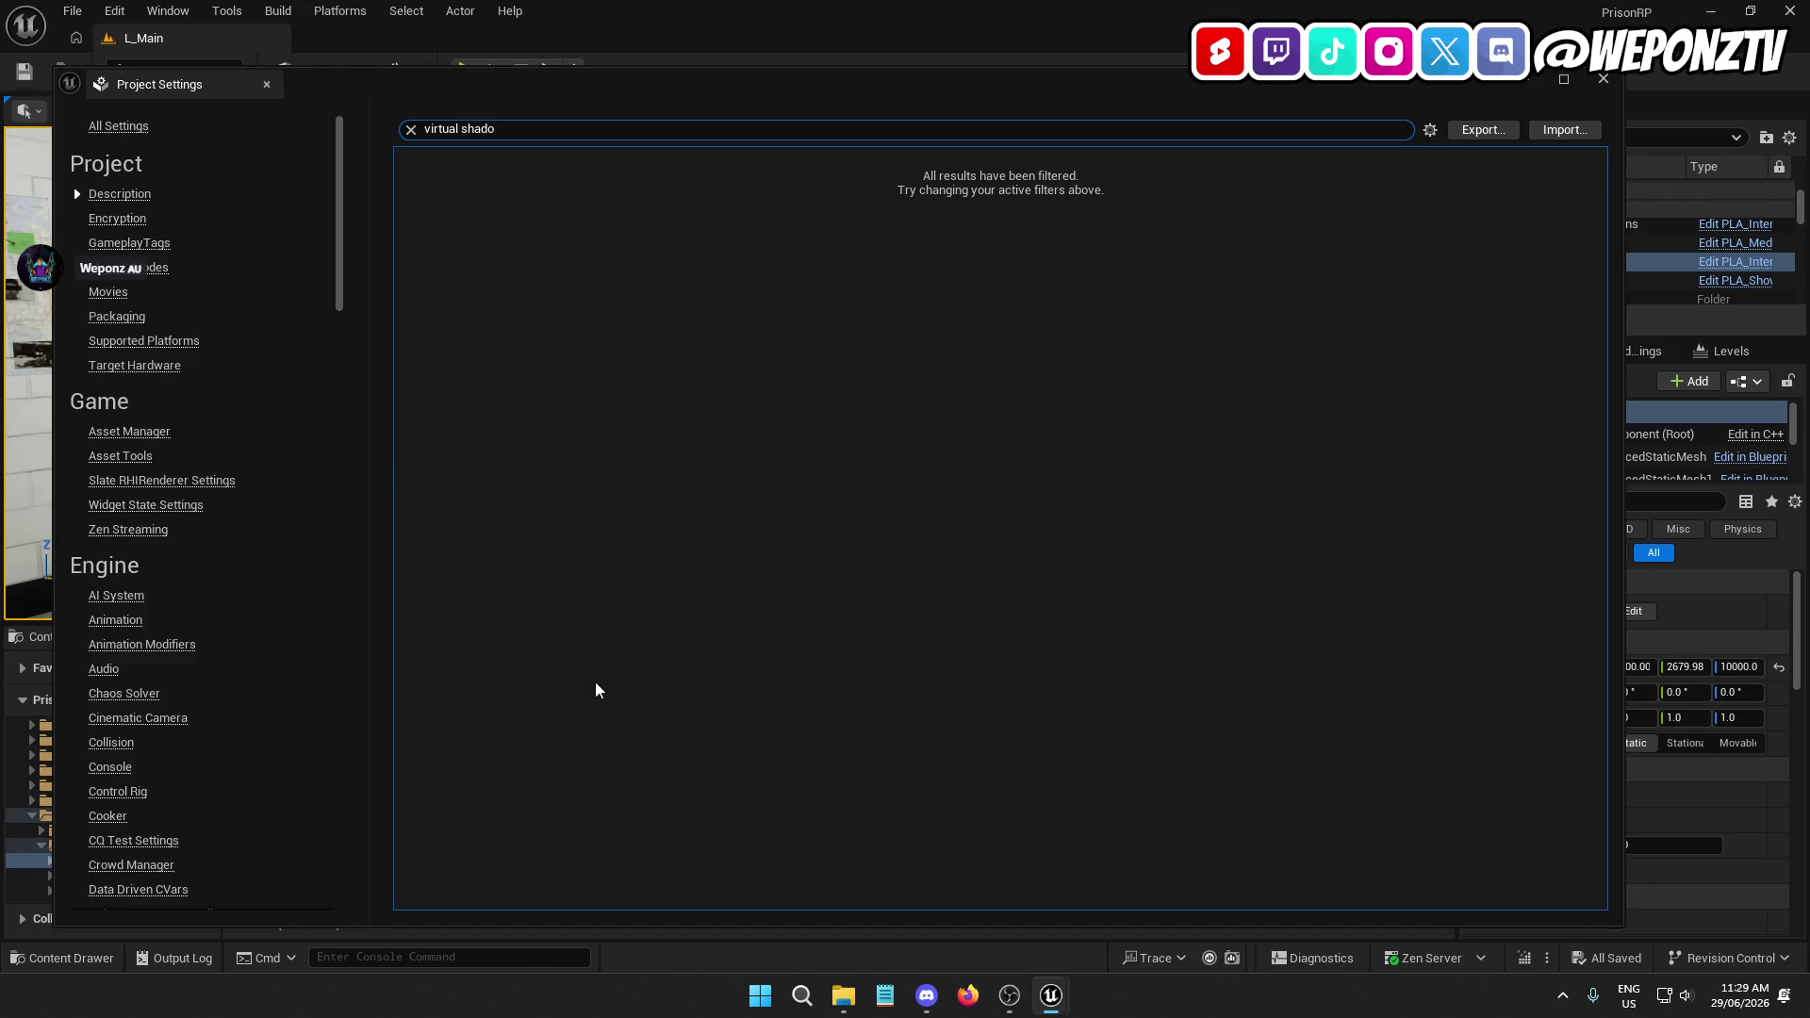
key(ctrl+BackSpace)
key(ctrl+BackSpace)
text(shadow map)
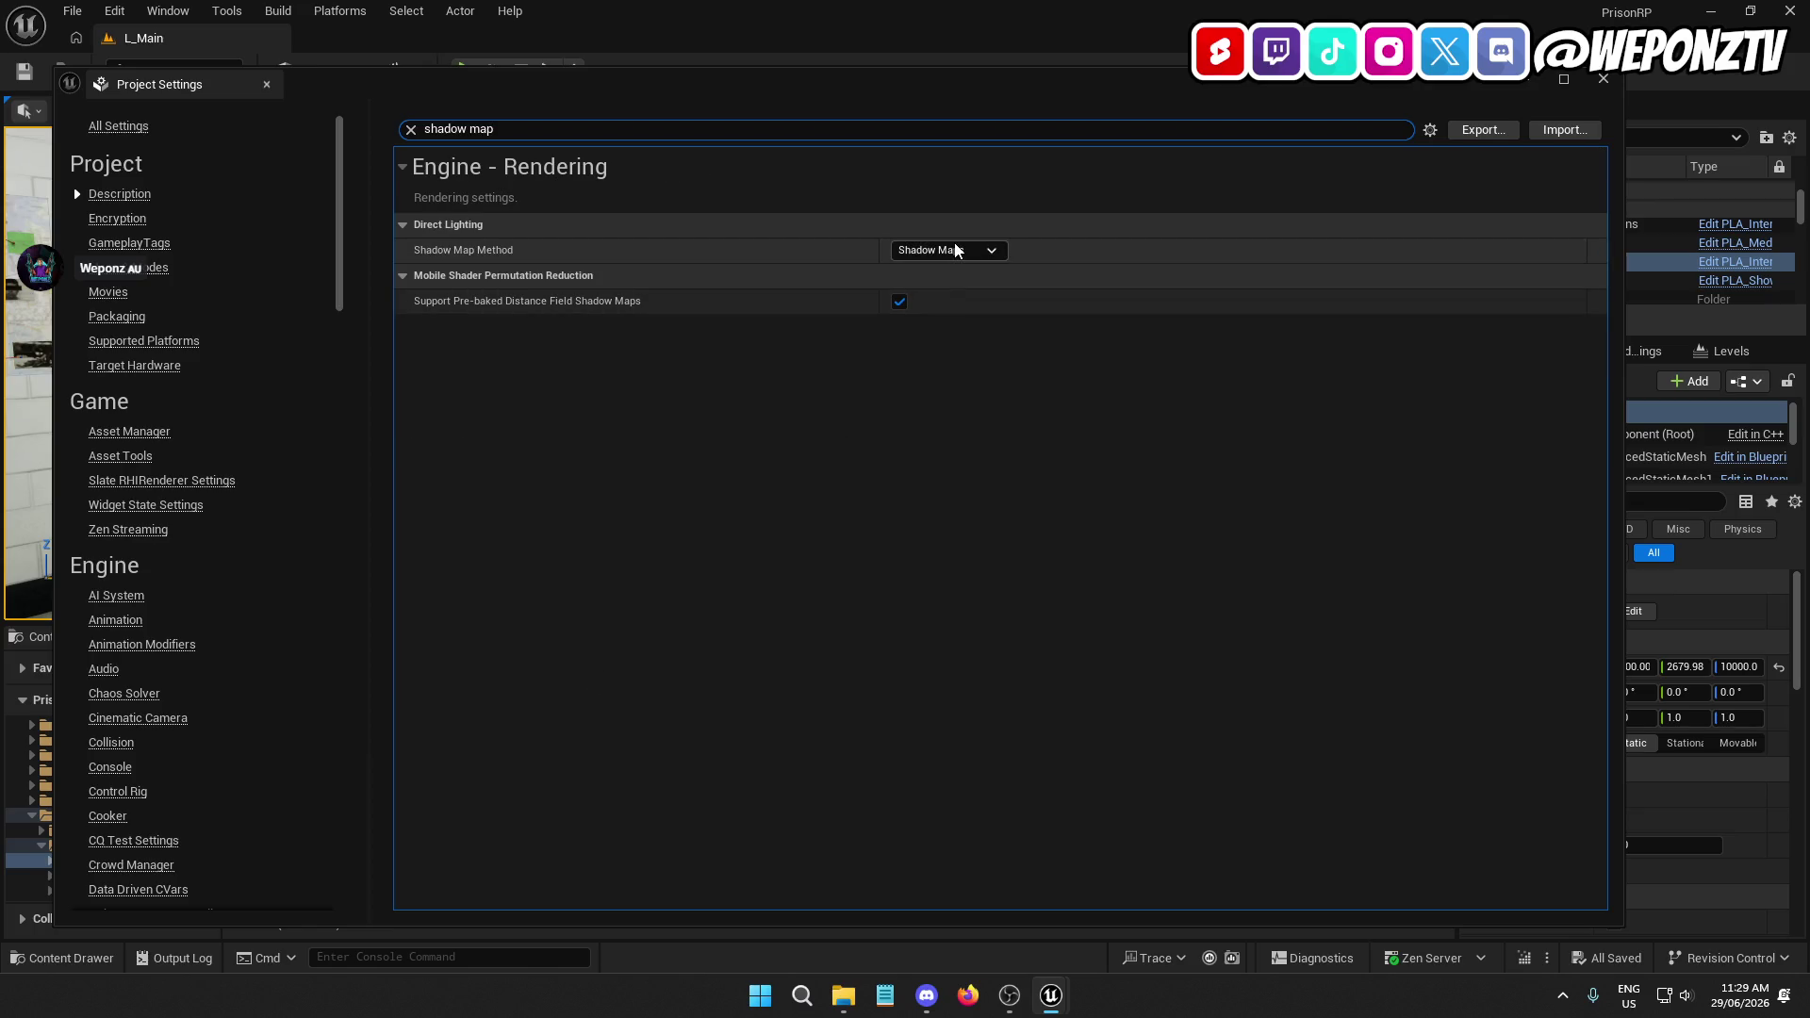
click(943, 250)
click(933, 283)
click(1603, 79)
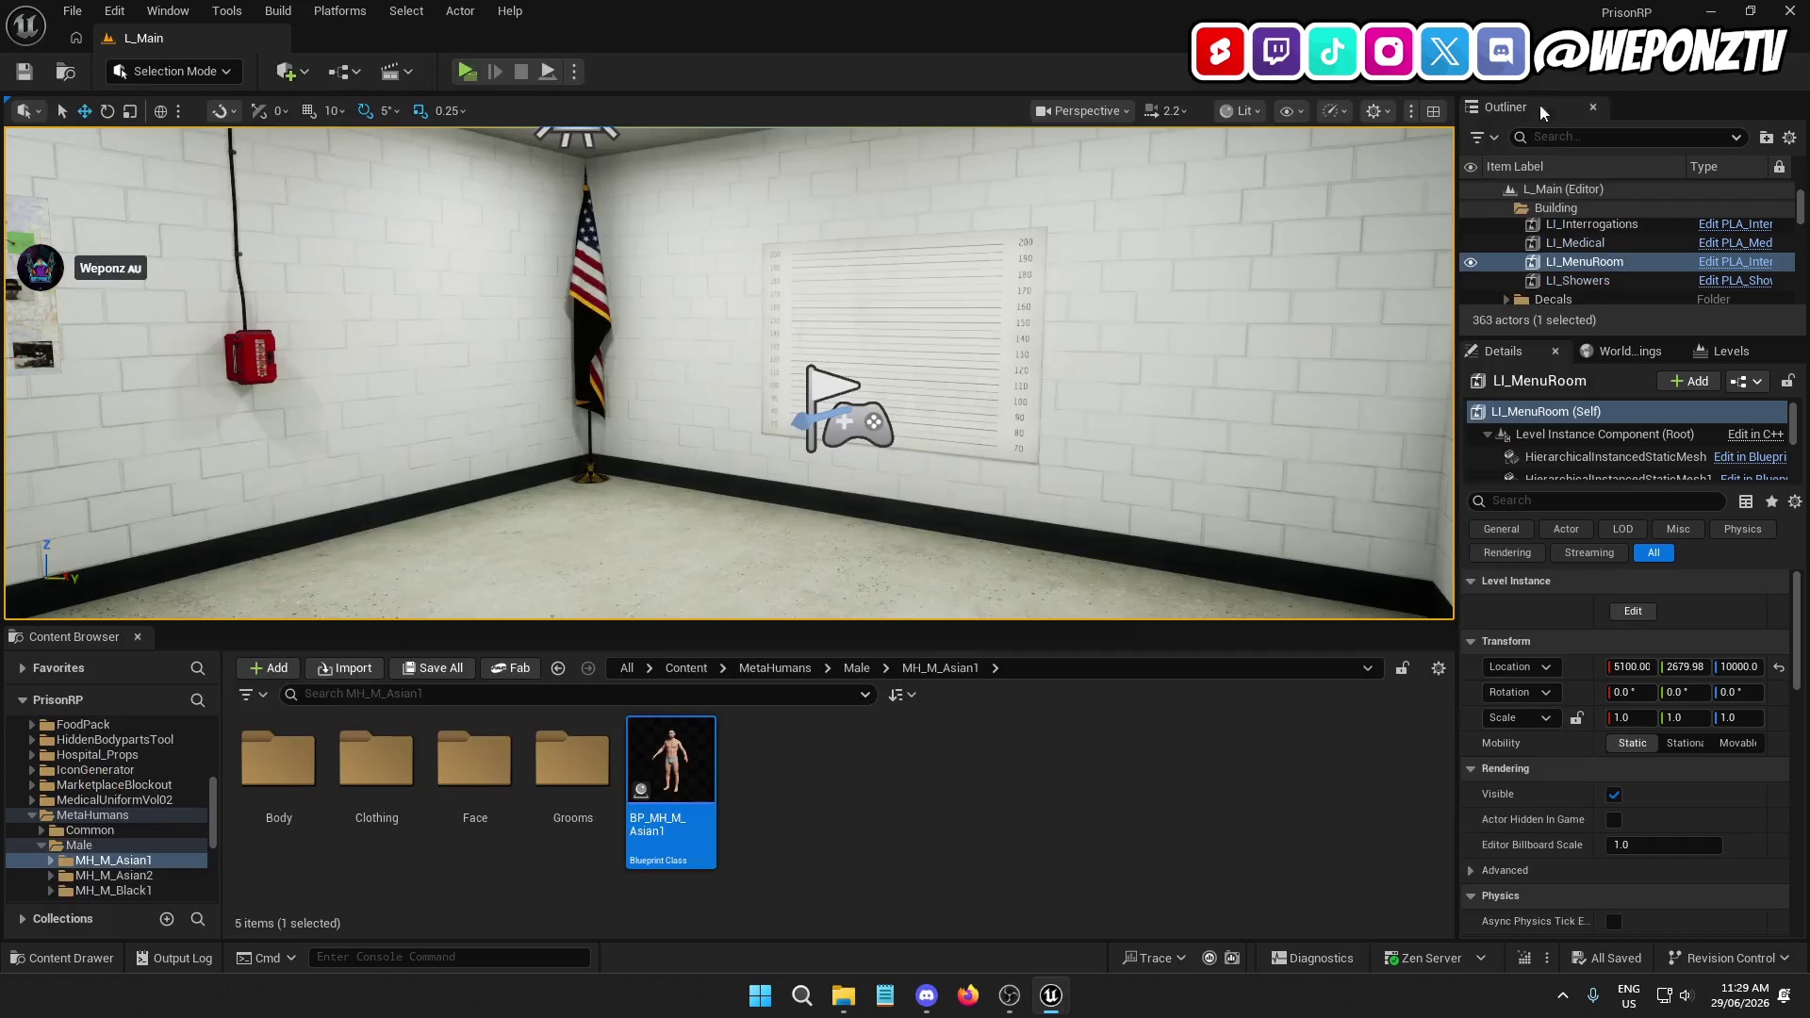
click(72, 11)
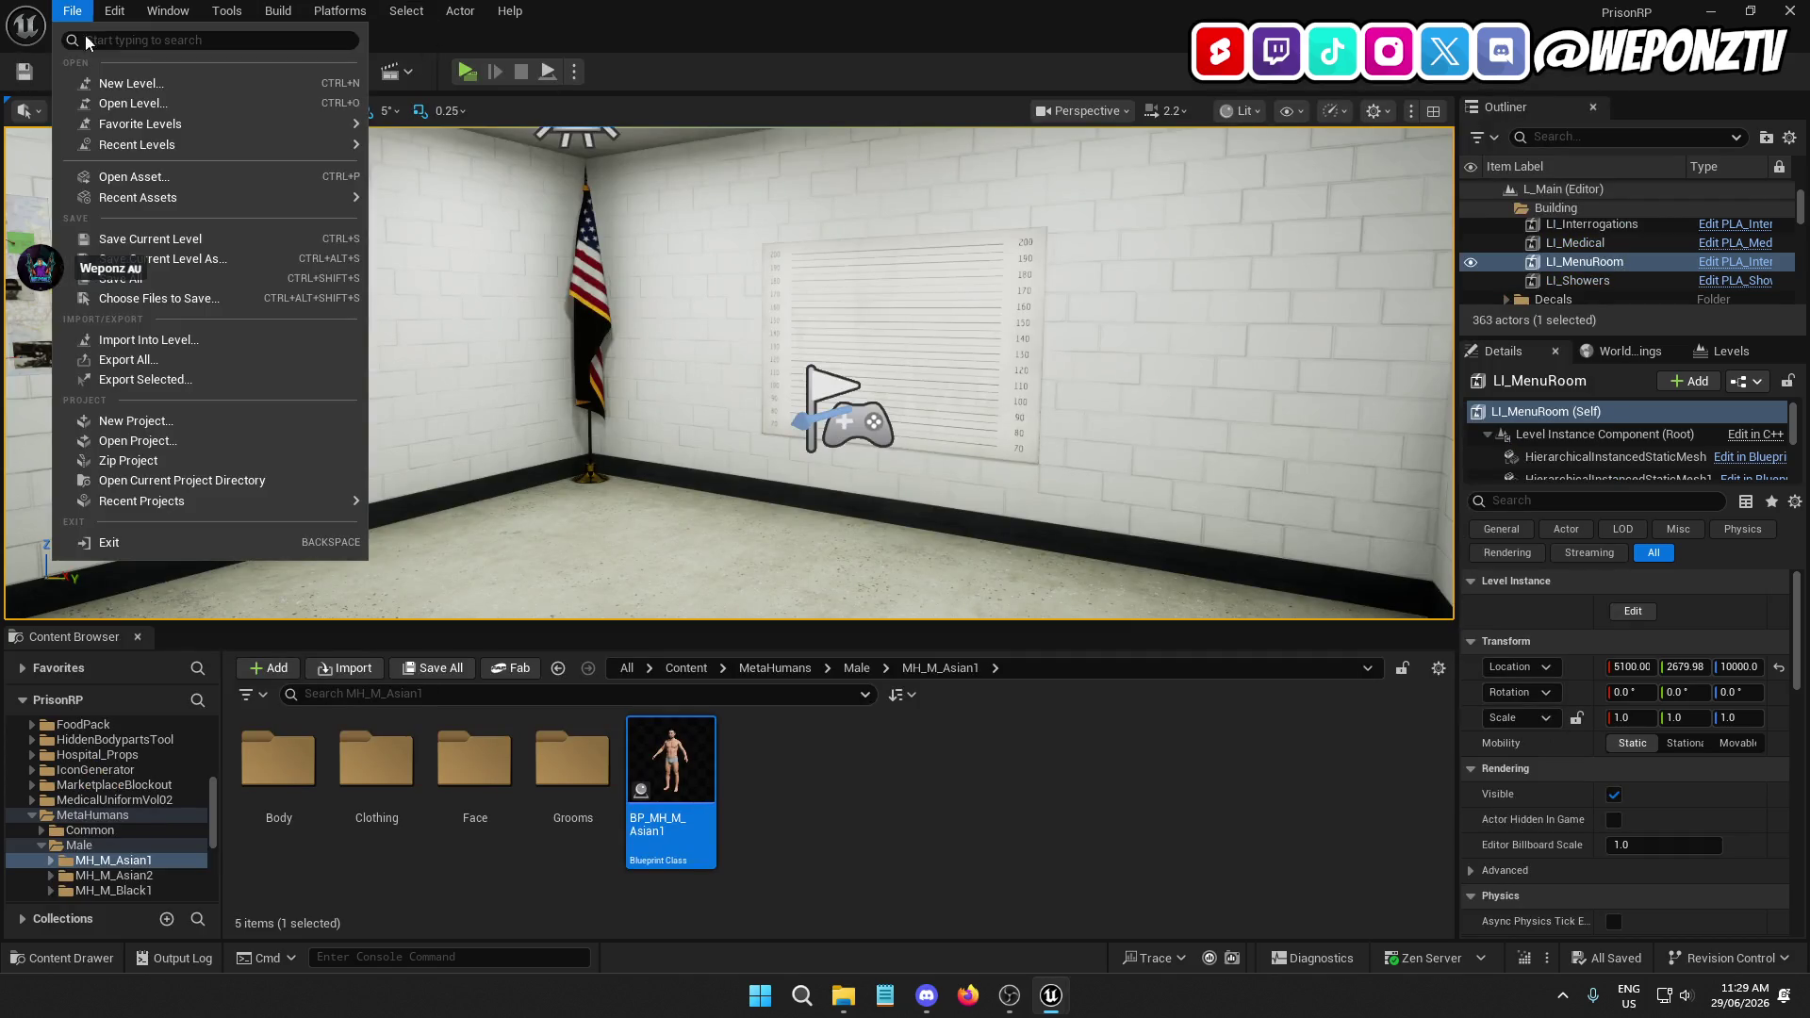
click(162, 278)
click(467, 71)
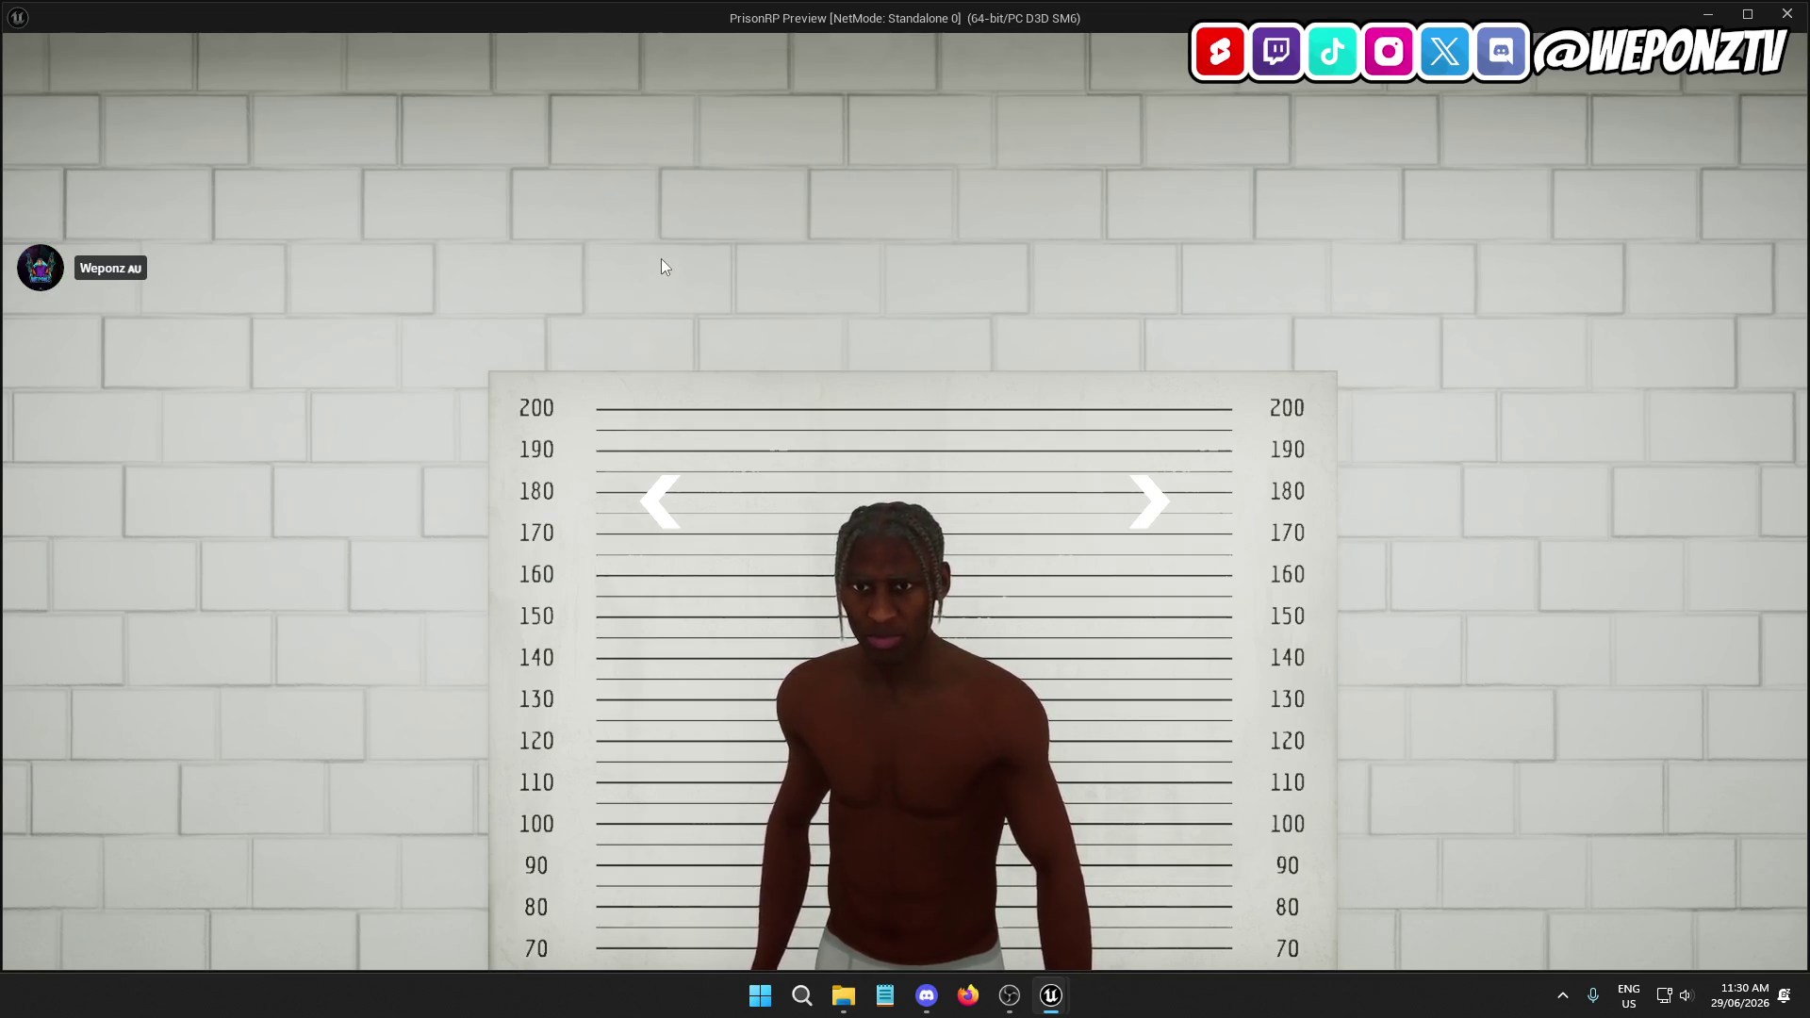
key(Escape)
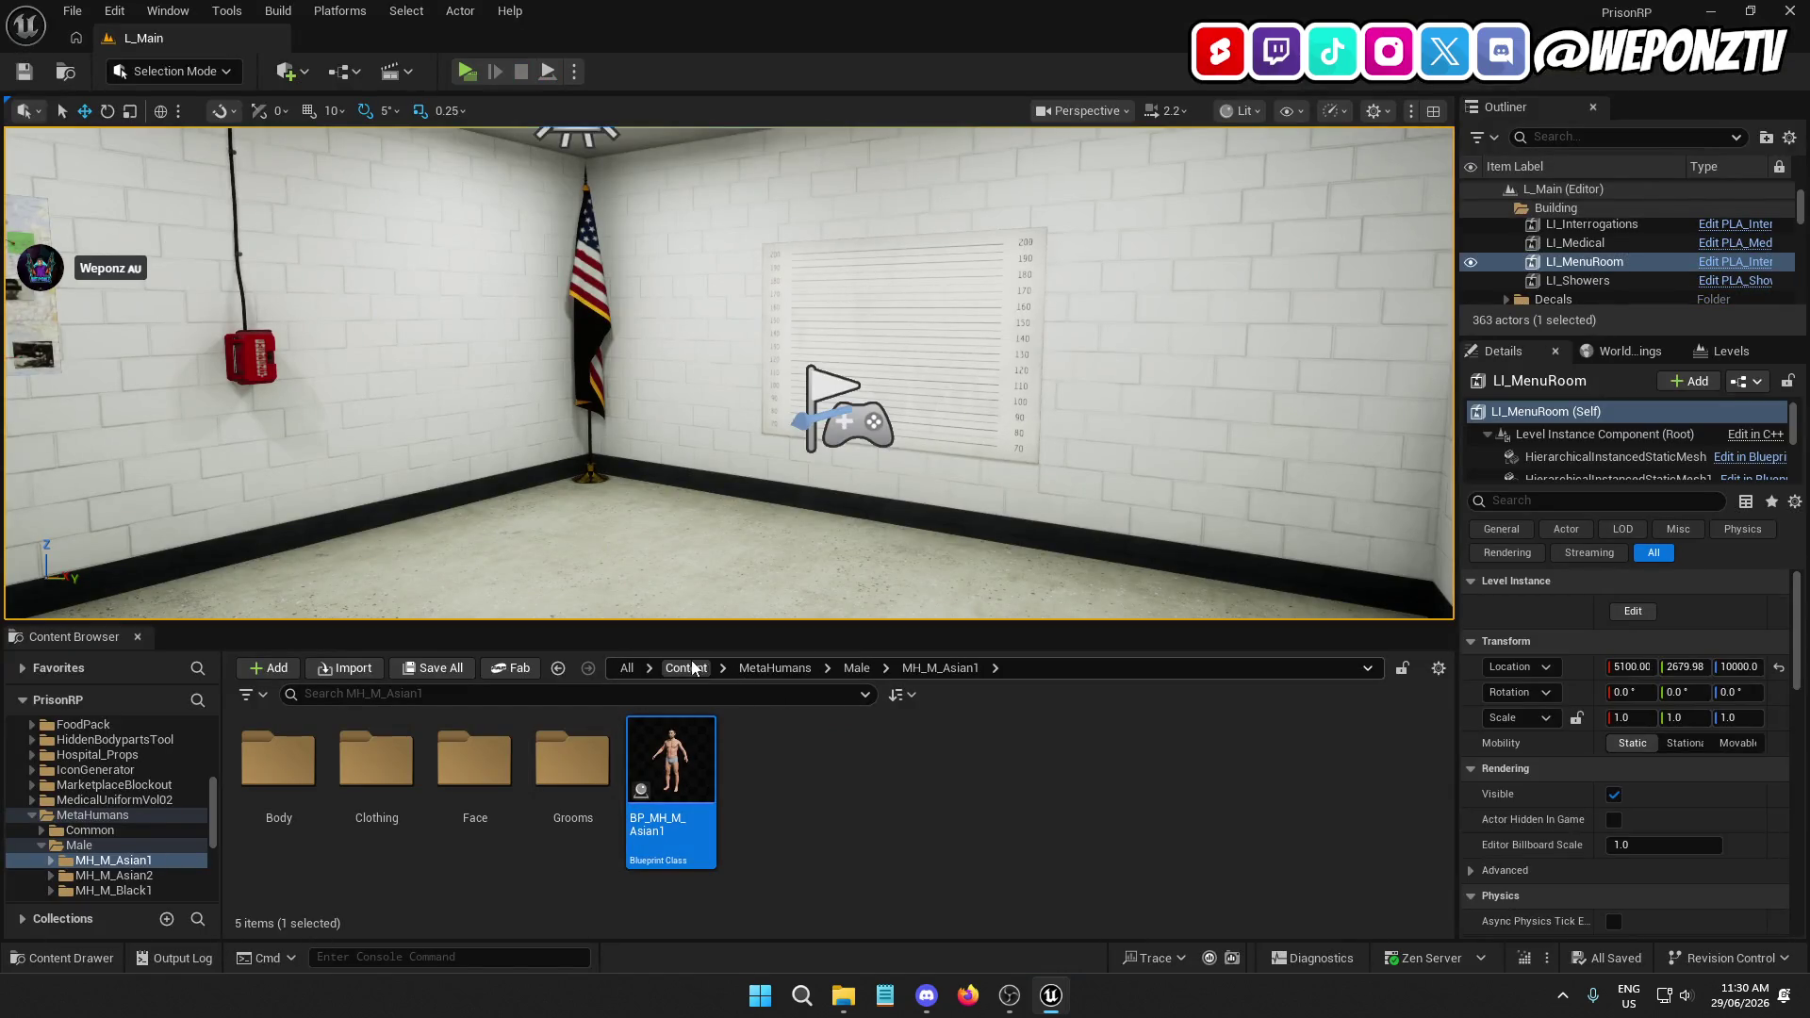
In Content/_Core/Blueprints/BP_GameInstance, set ClassToSpawn's default to Inmate, then compile and save
click(686, 668)
double_click(307, 785)
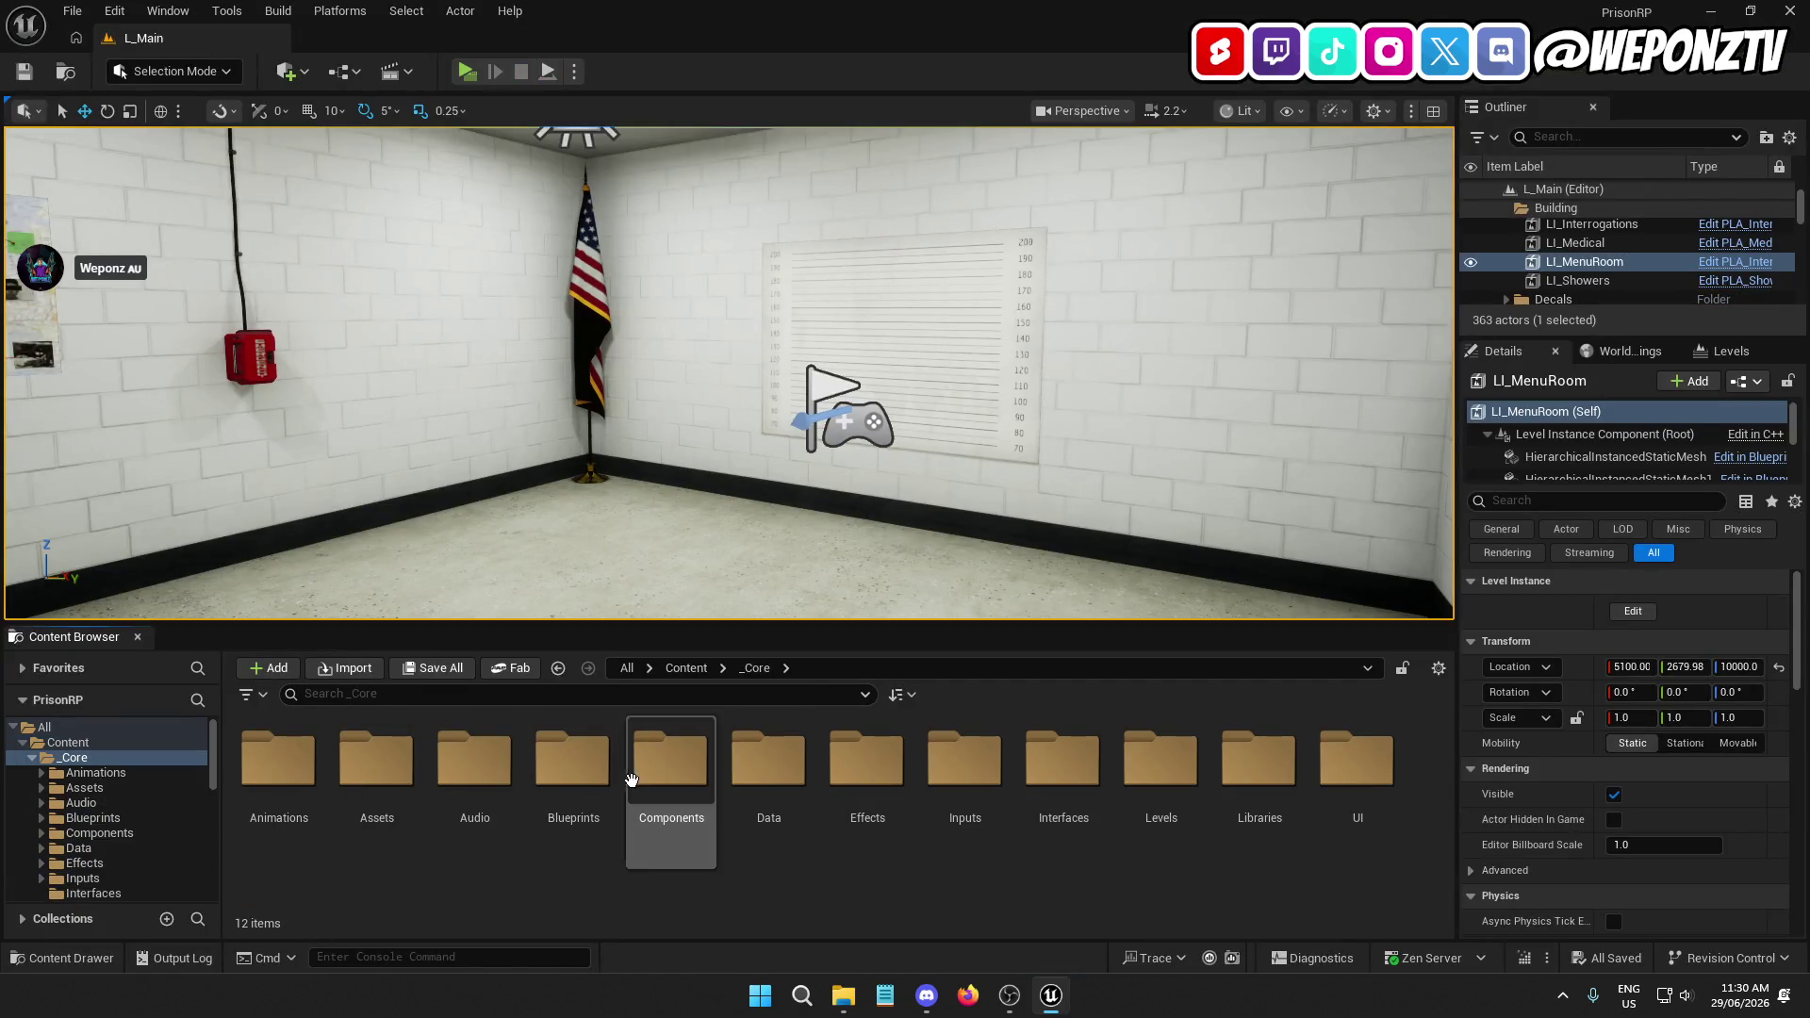
double_click(583, 768)
double_click(1160, 763)
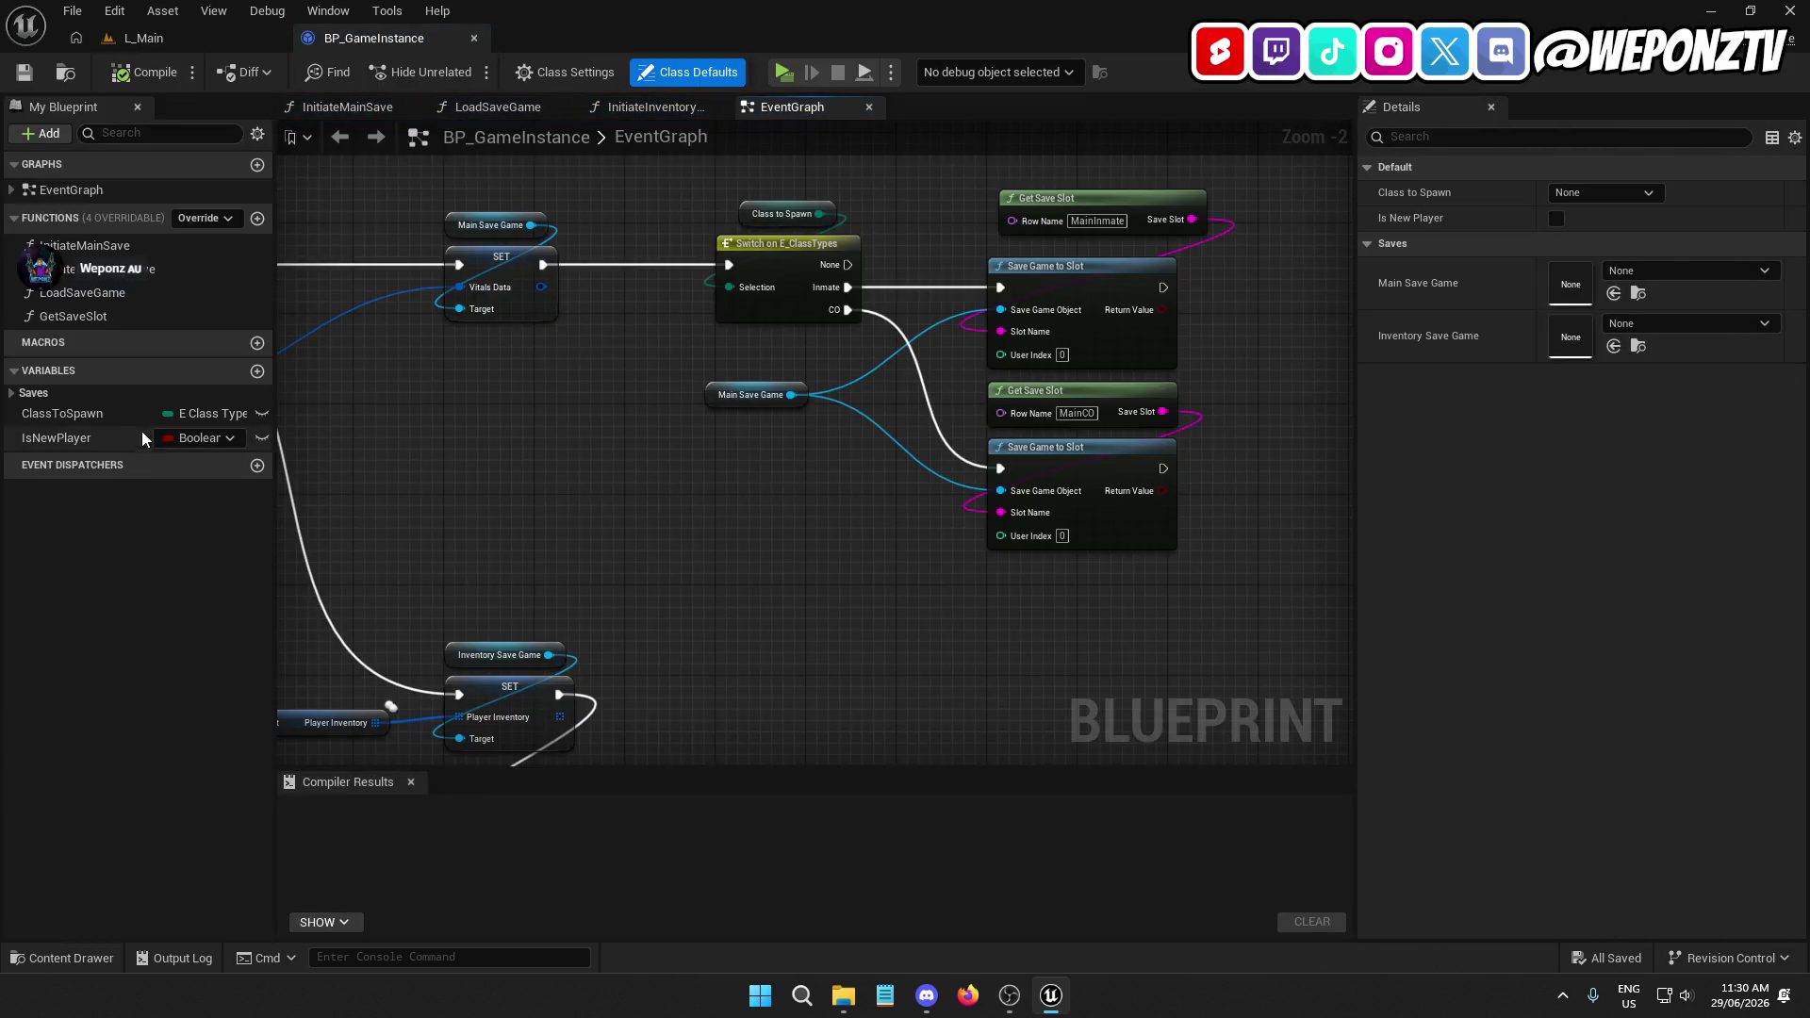
click(141, 414)
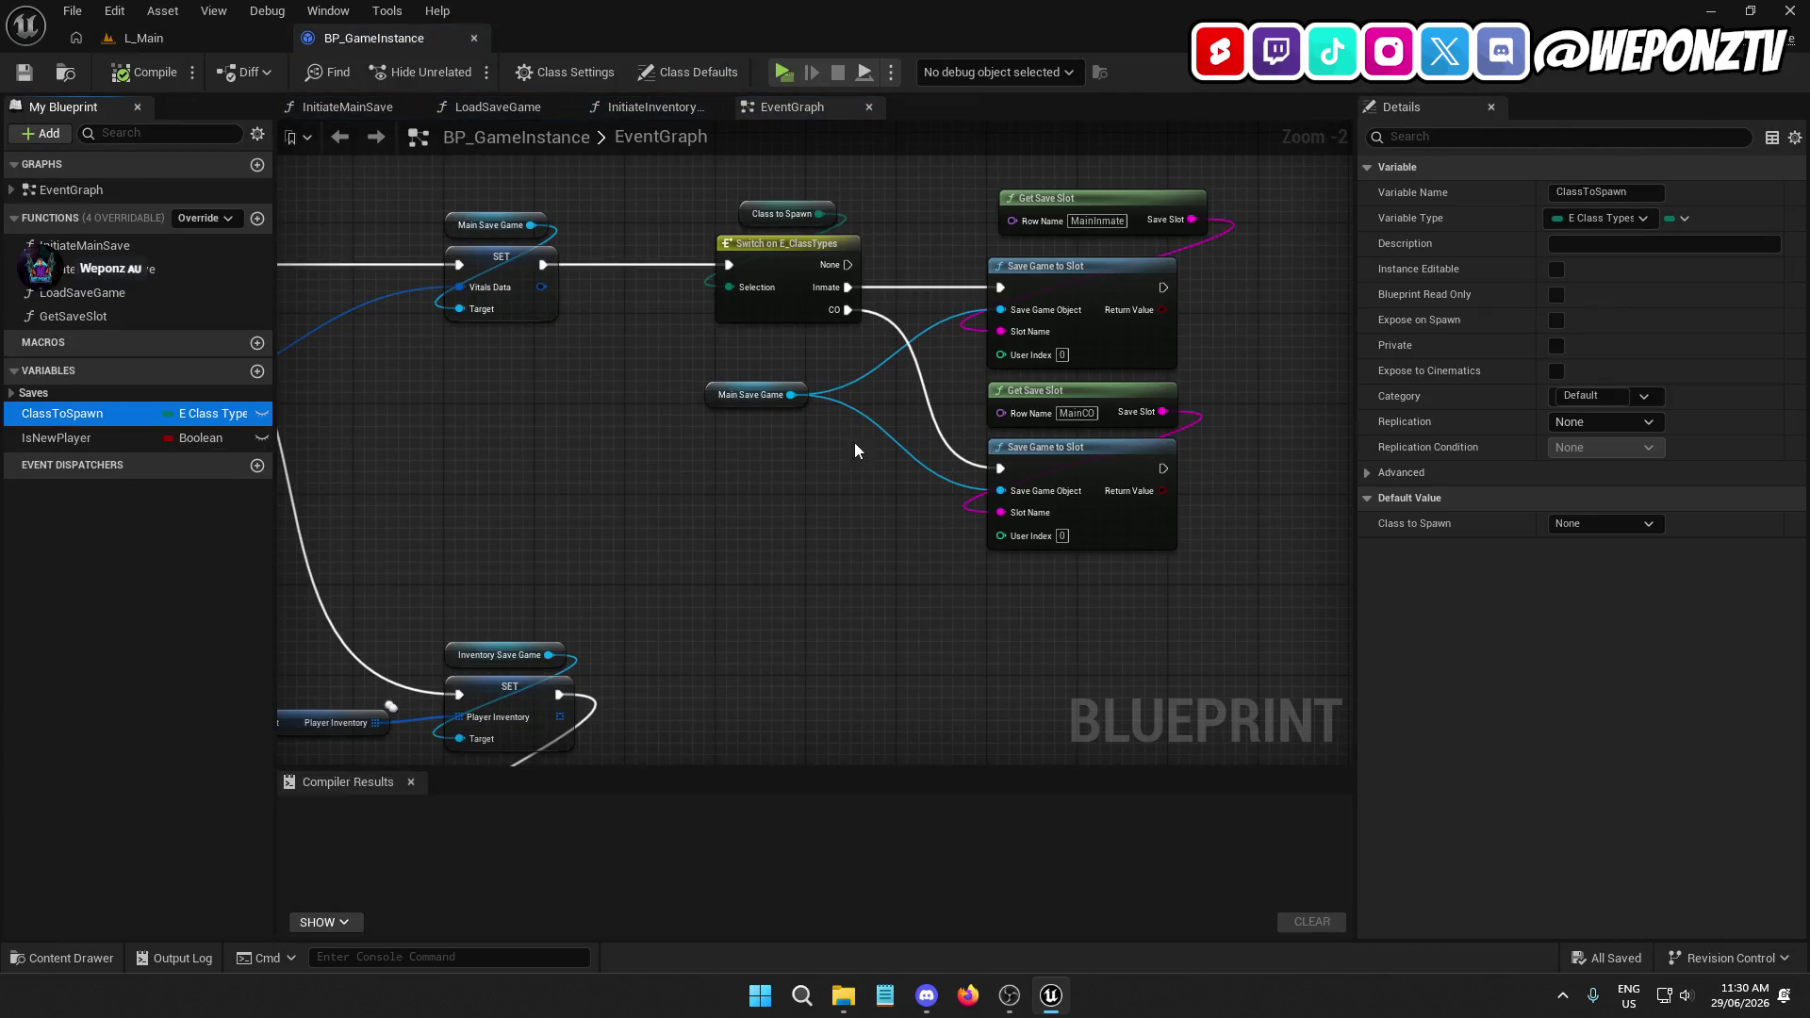
click(1610, 530)
click(1599, 562)
click(122, 71)
key(ctrl+s)
Play L_Main standalone and walk the inmate through the grey door into Cellblock A
click(144, 38)
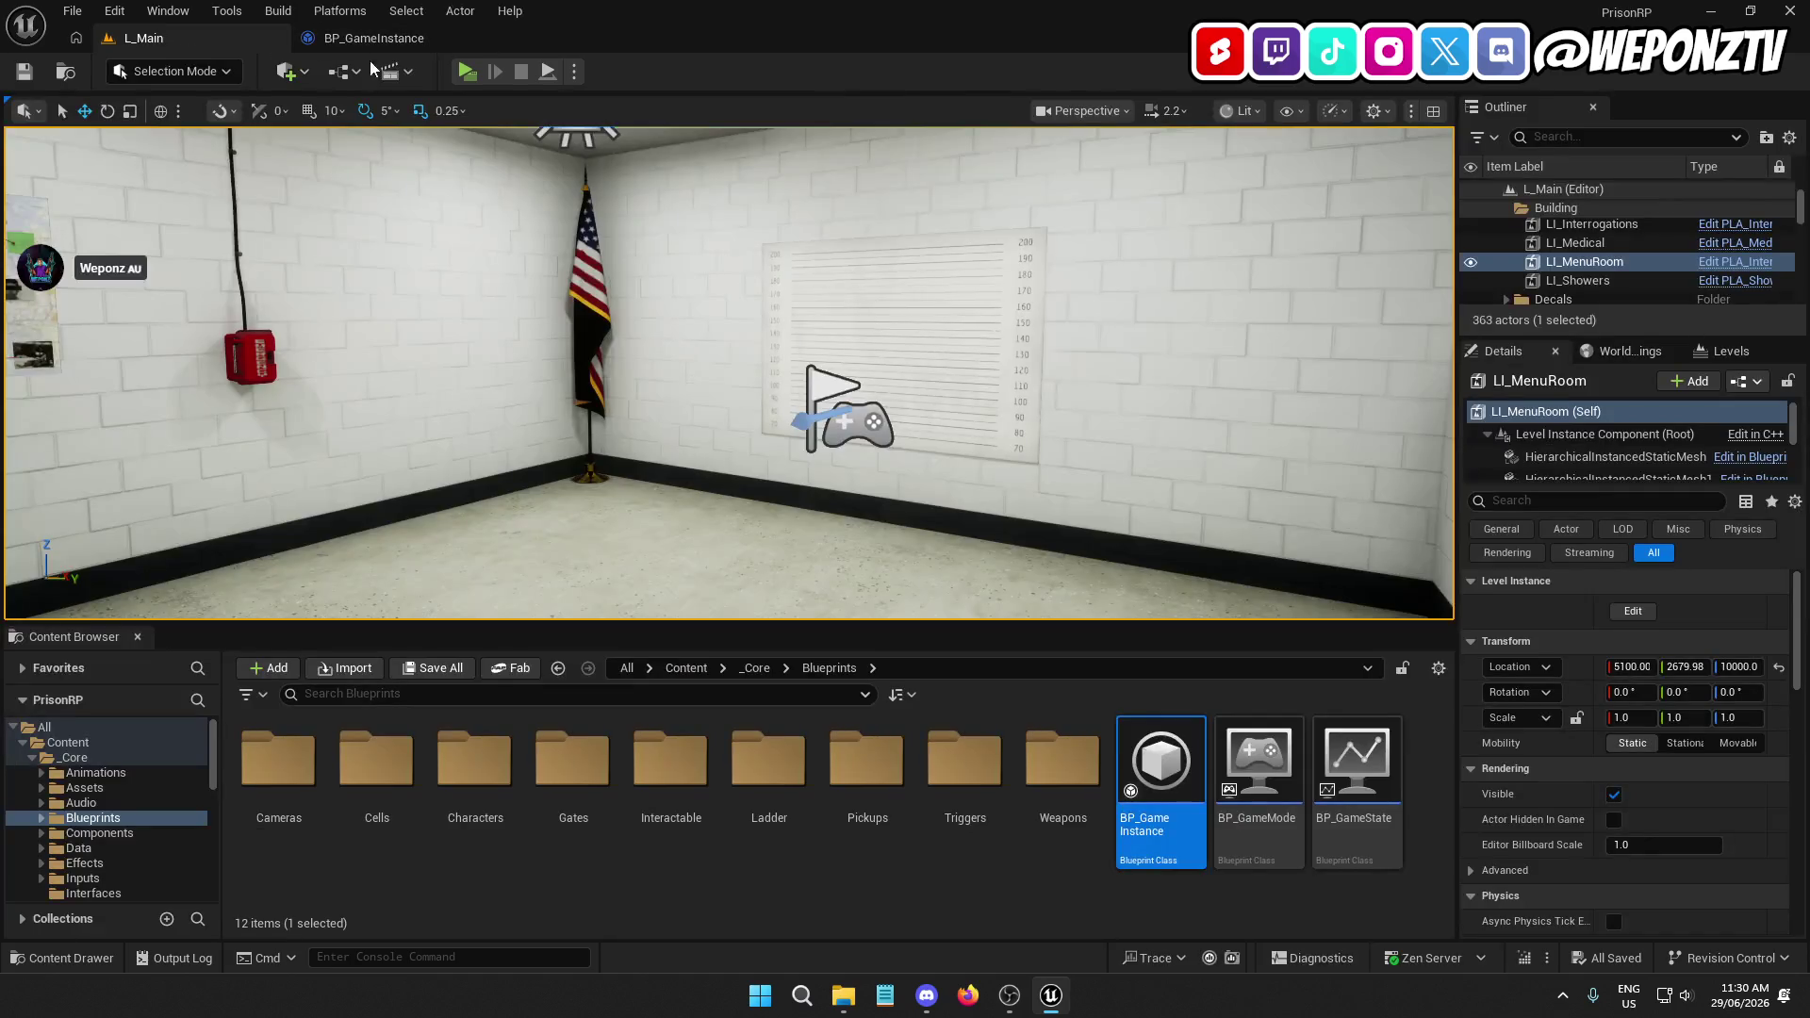
key(alt+p)
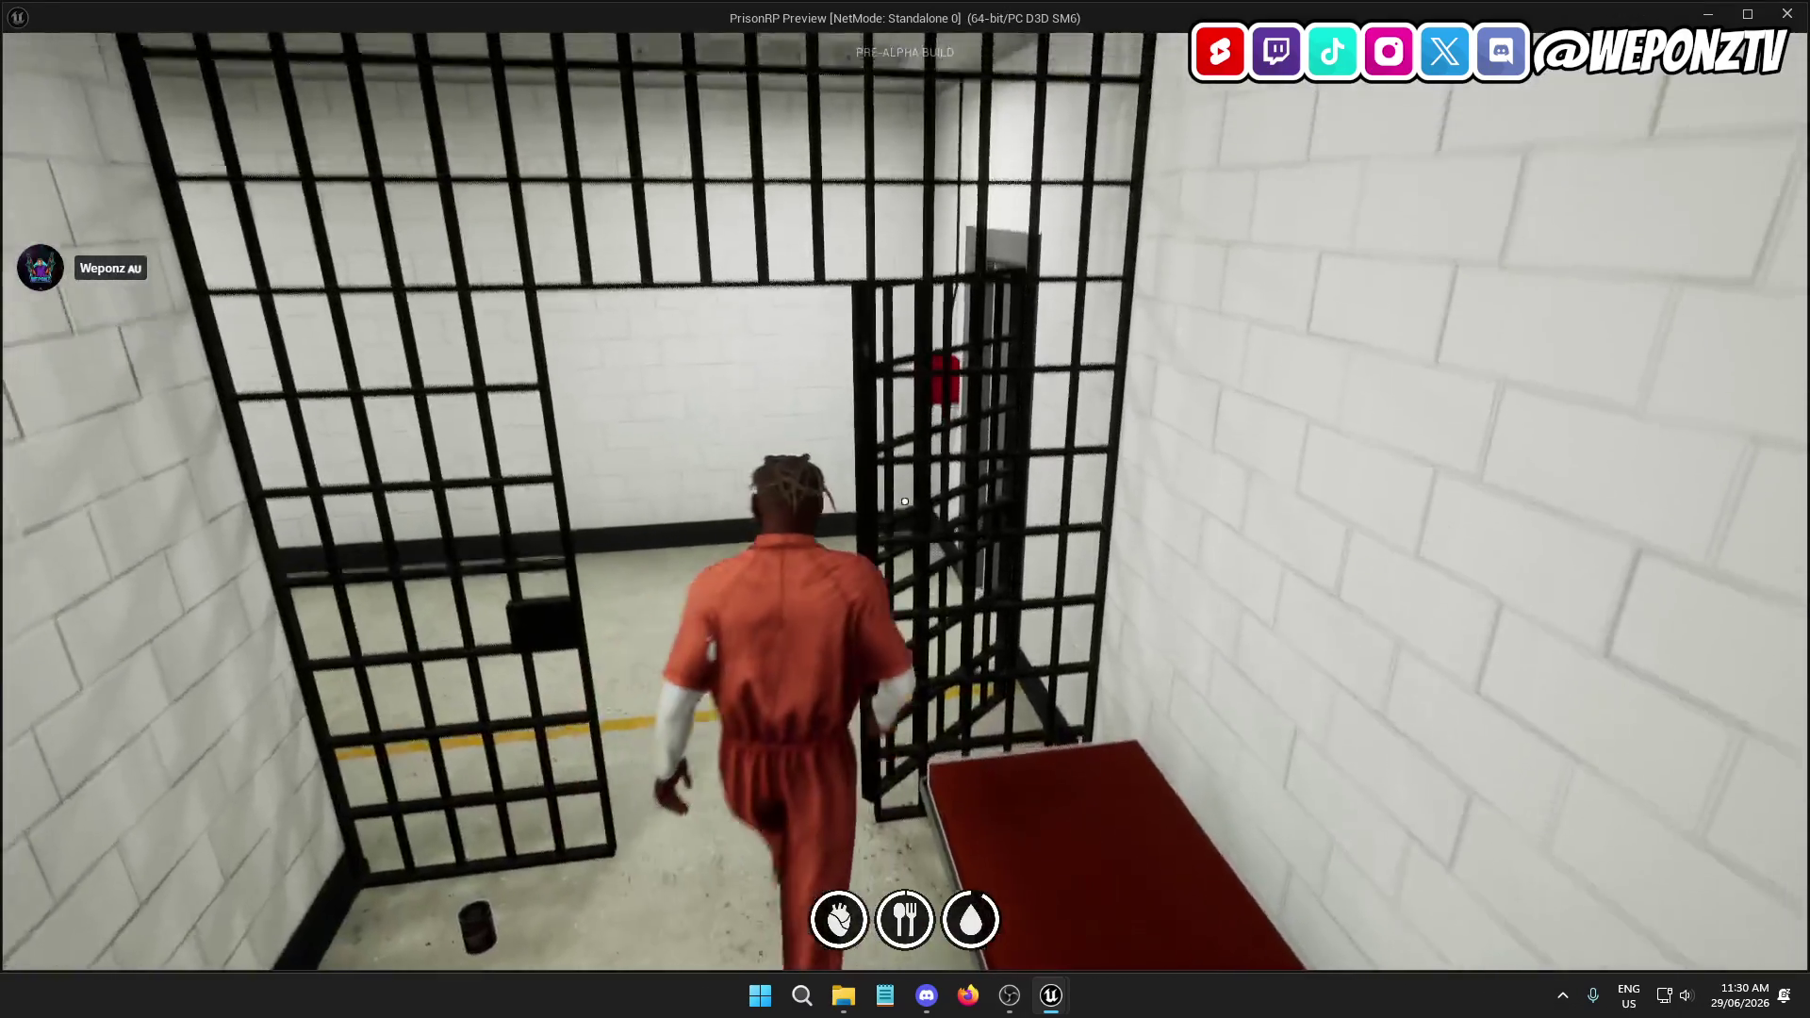
key(s)
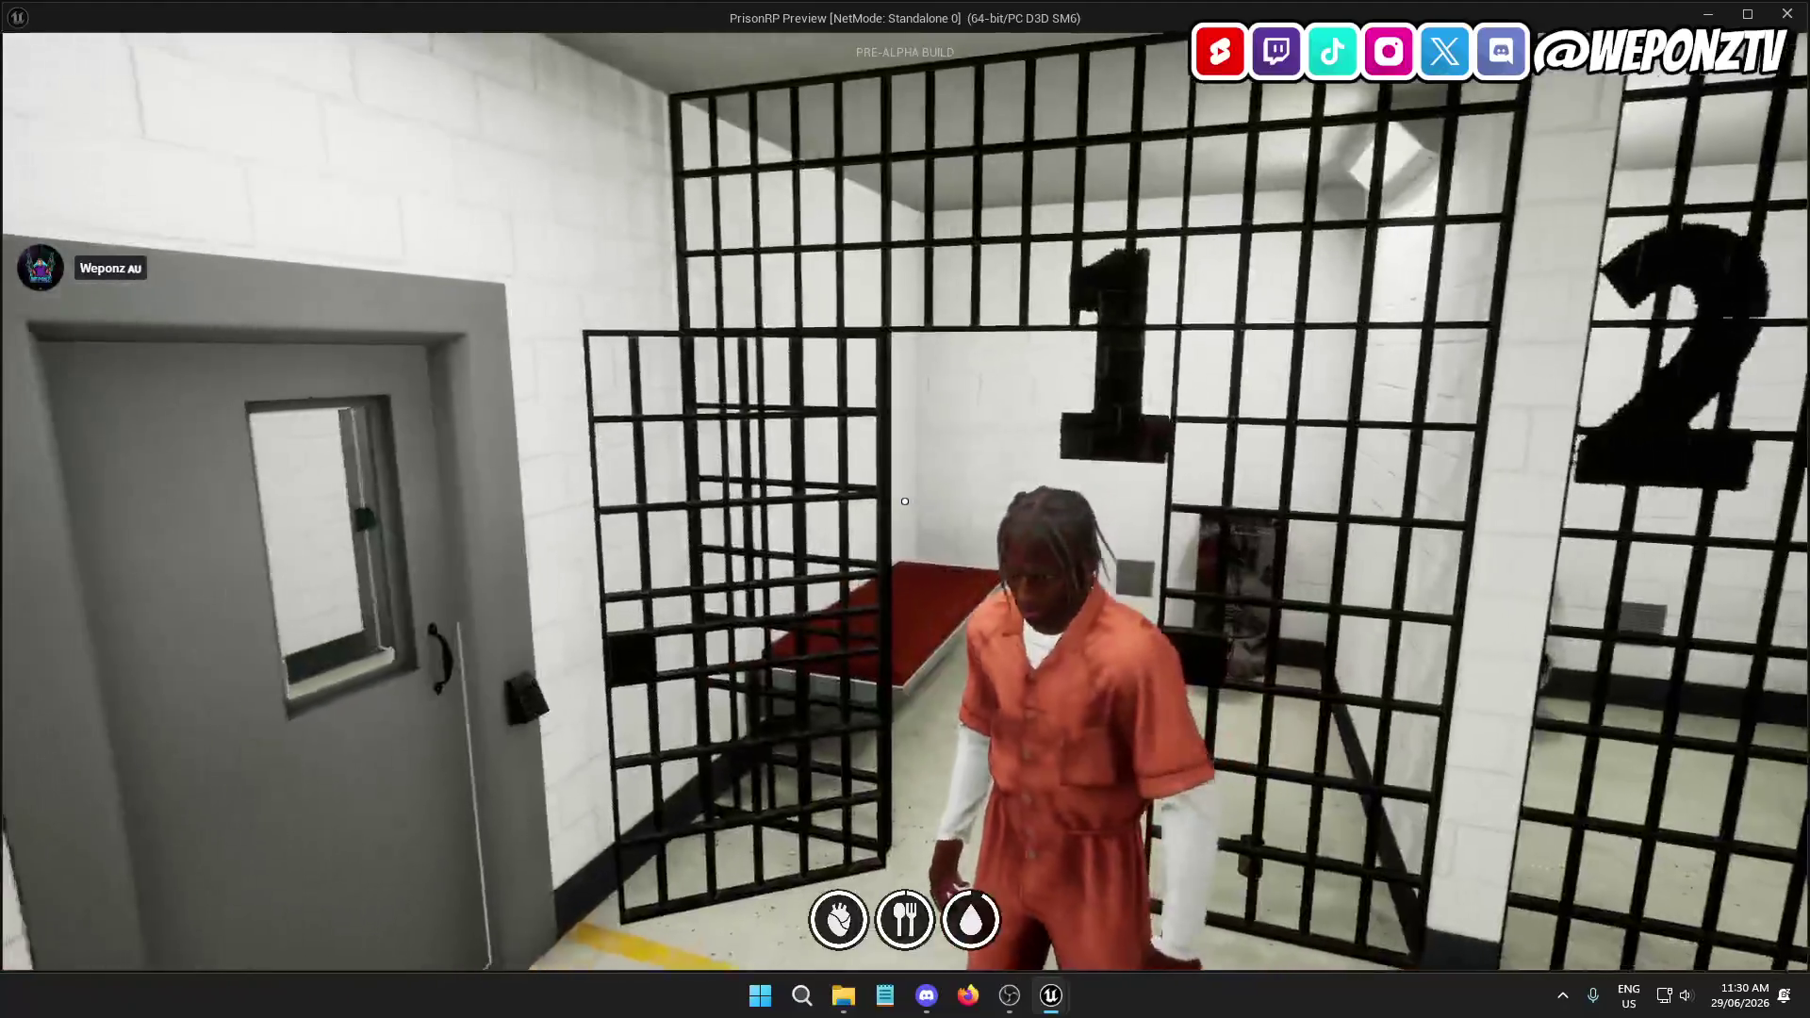
key(w)
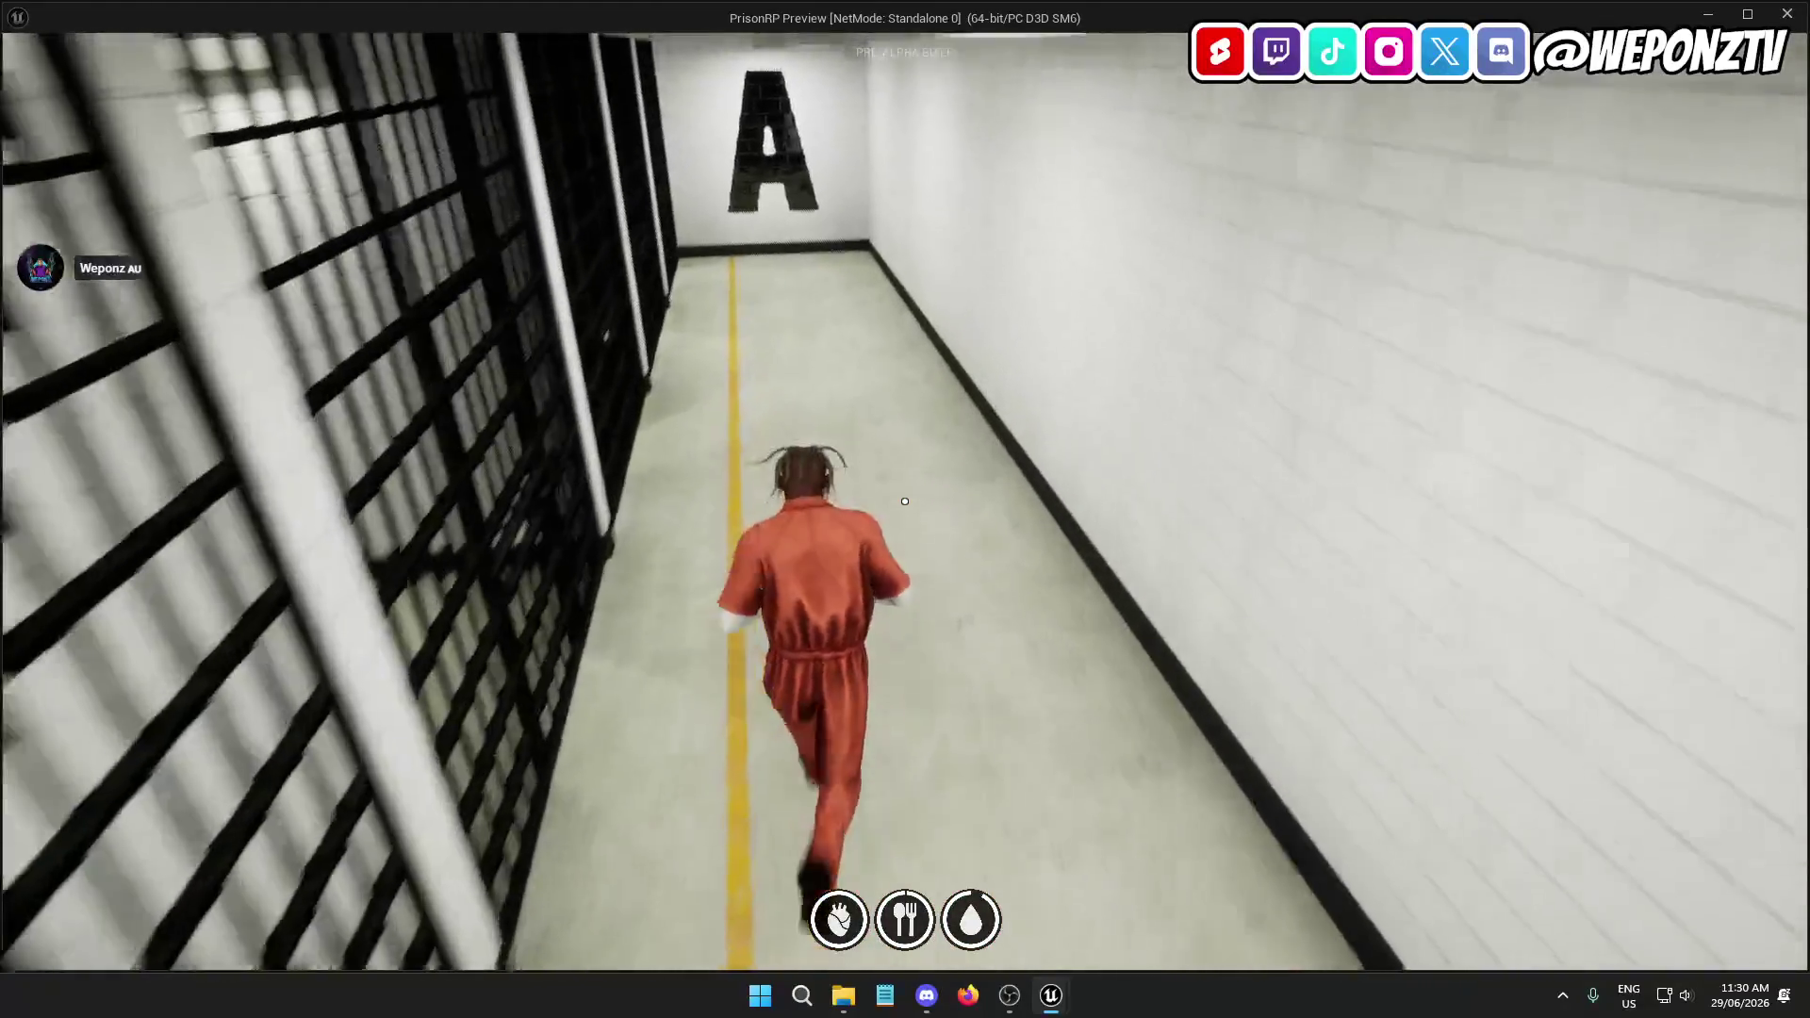
key(w)
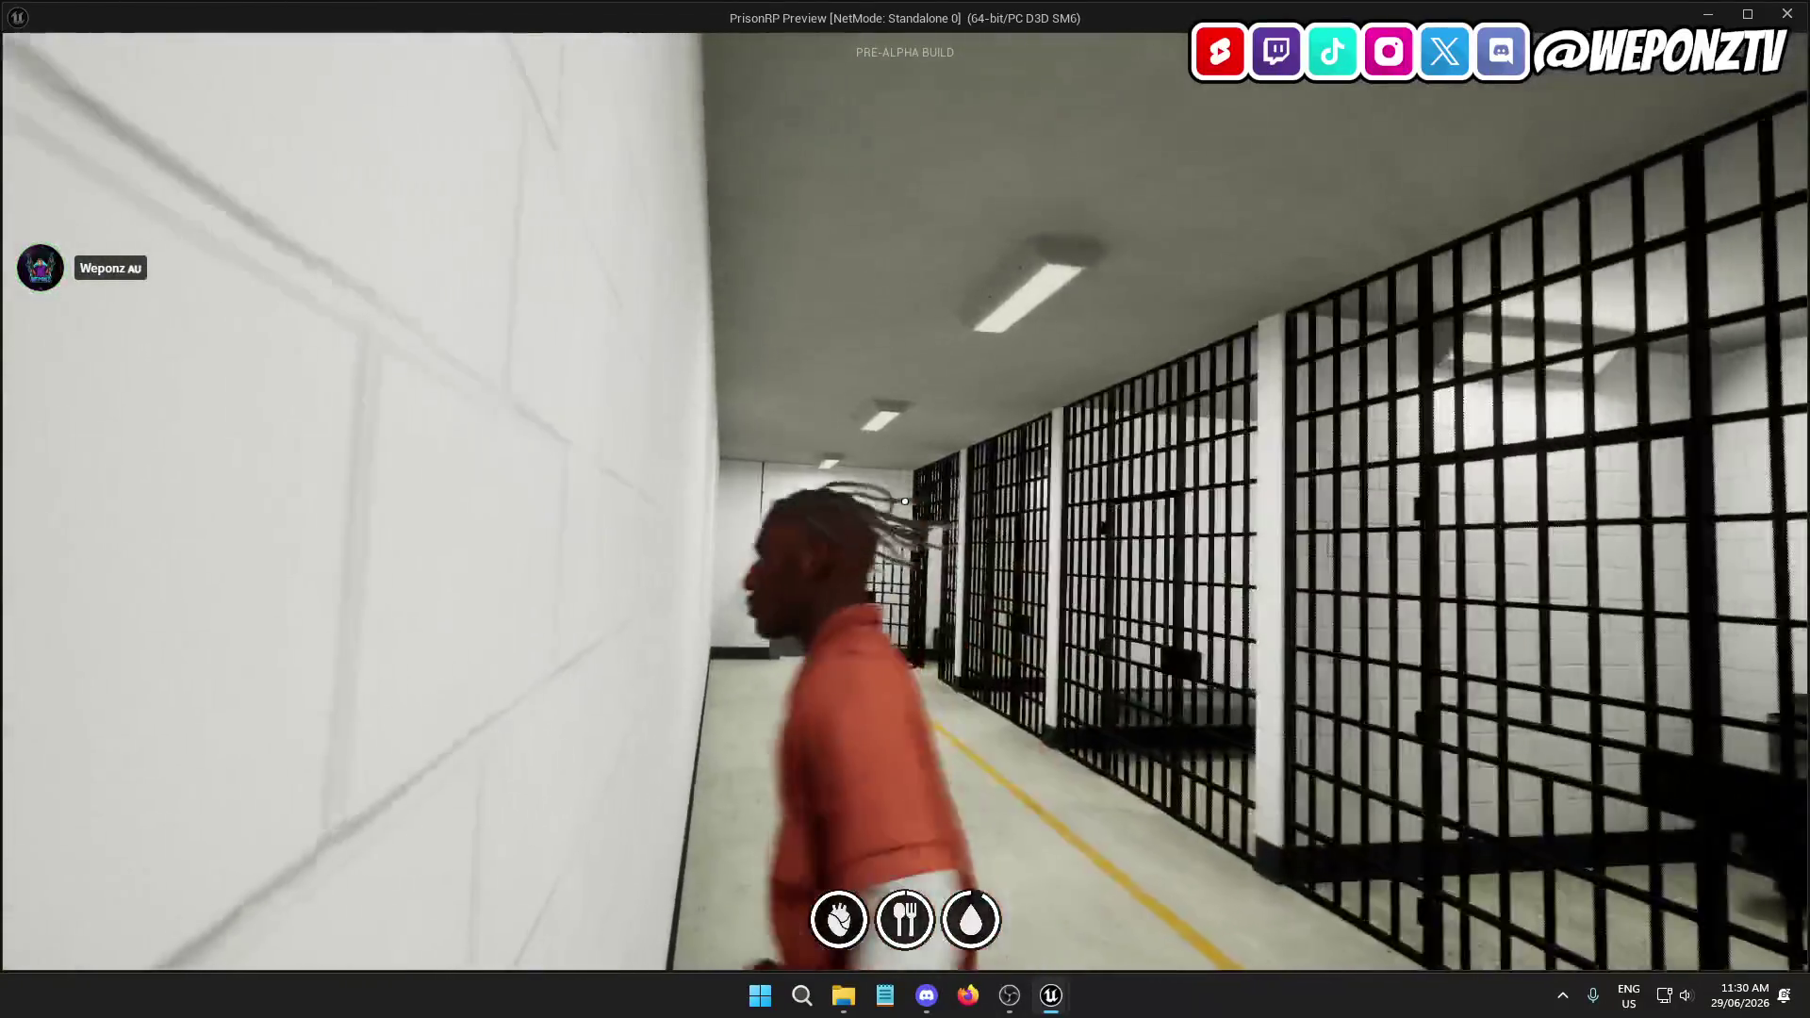
key(w)
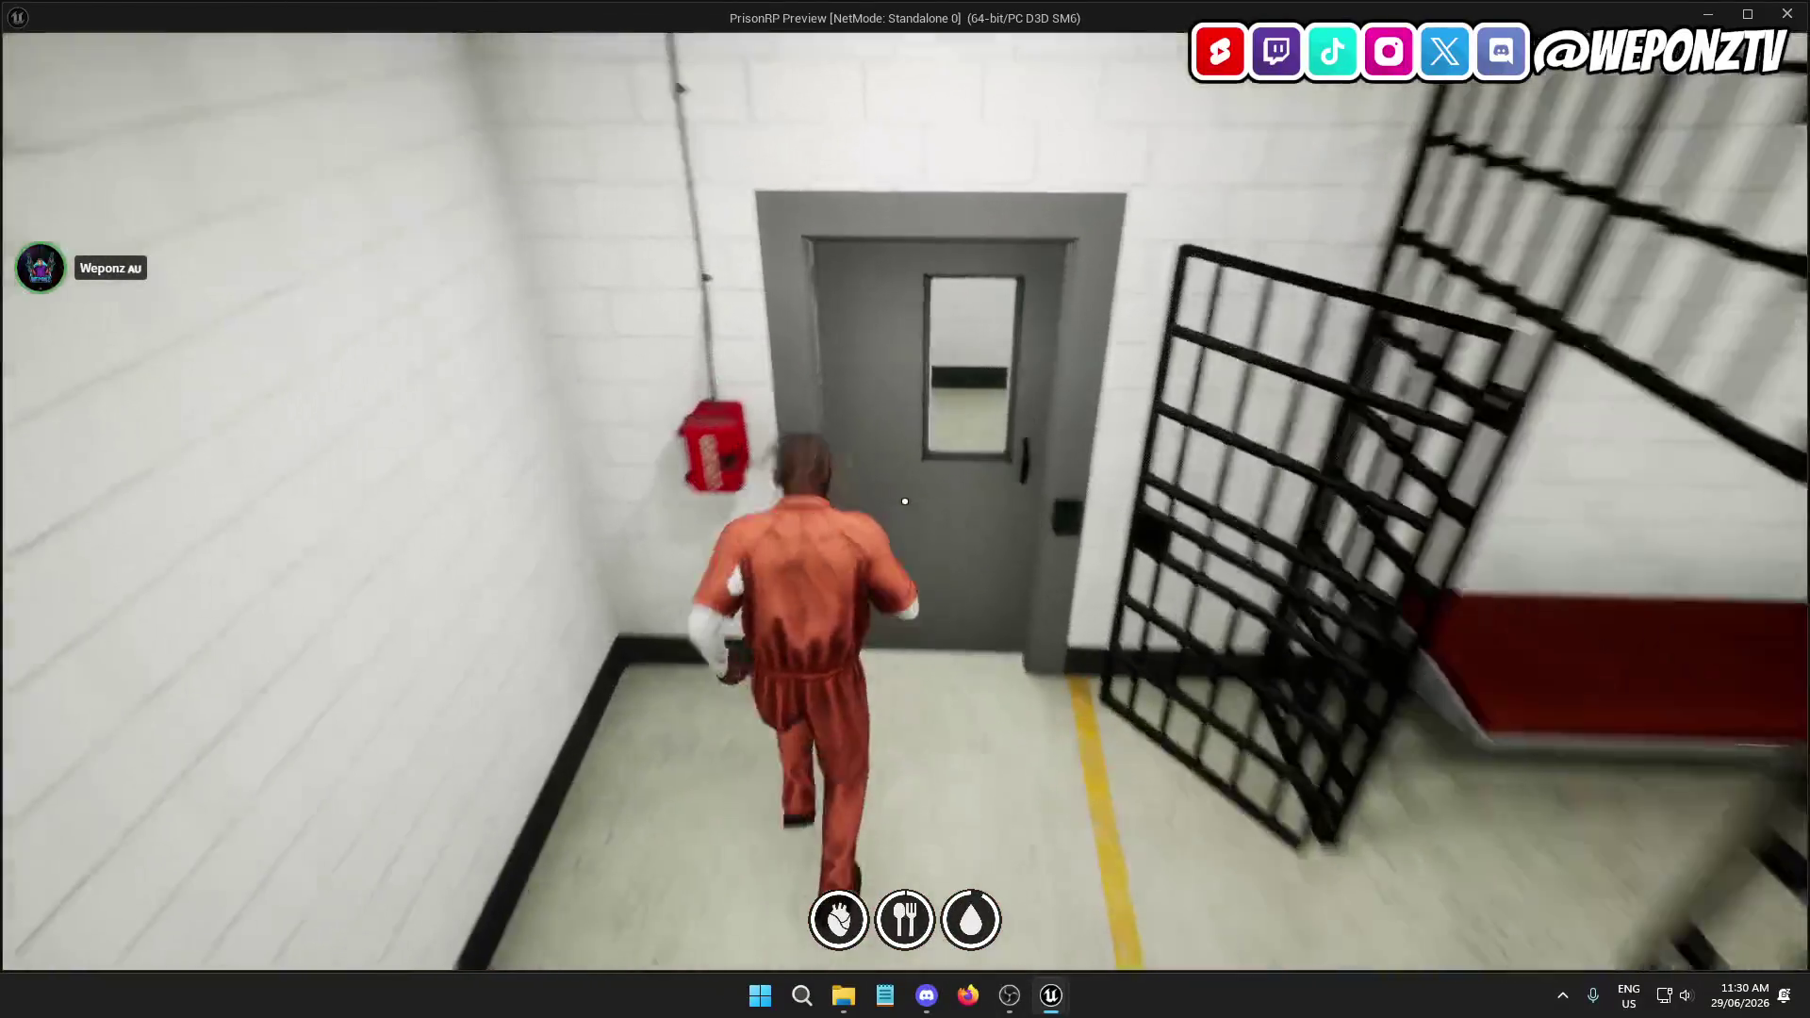
key(f)
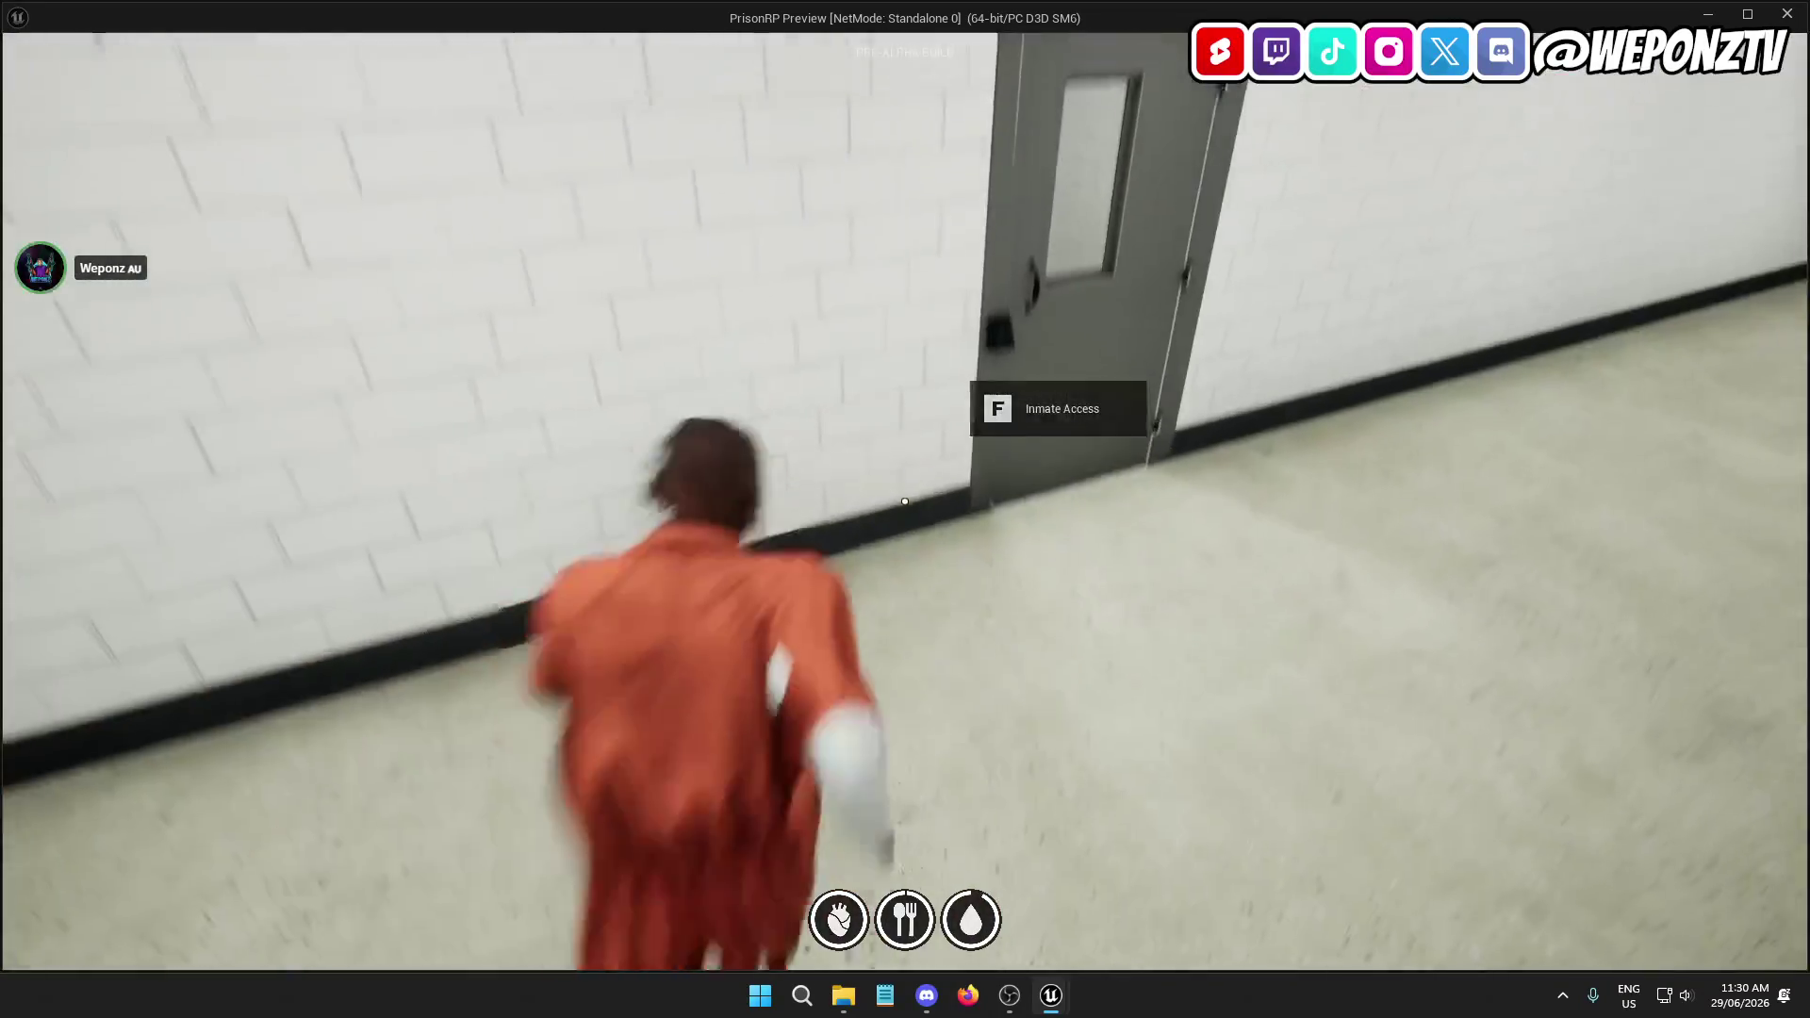
key(f)
key(w)
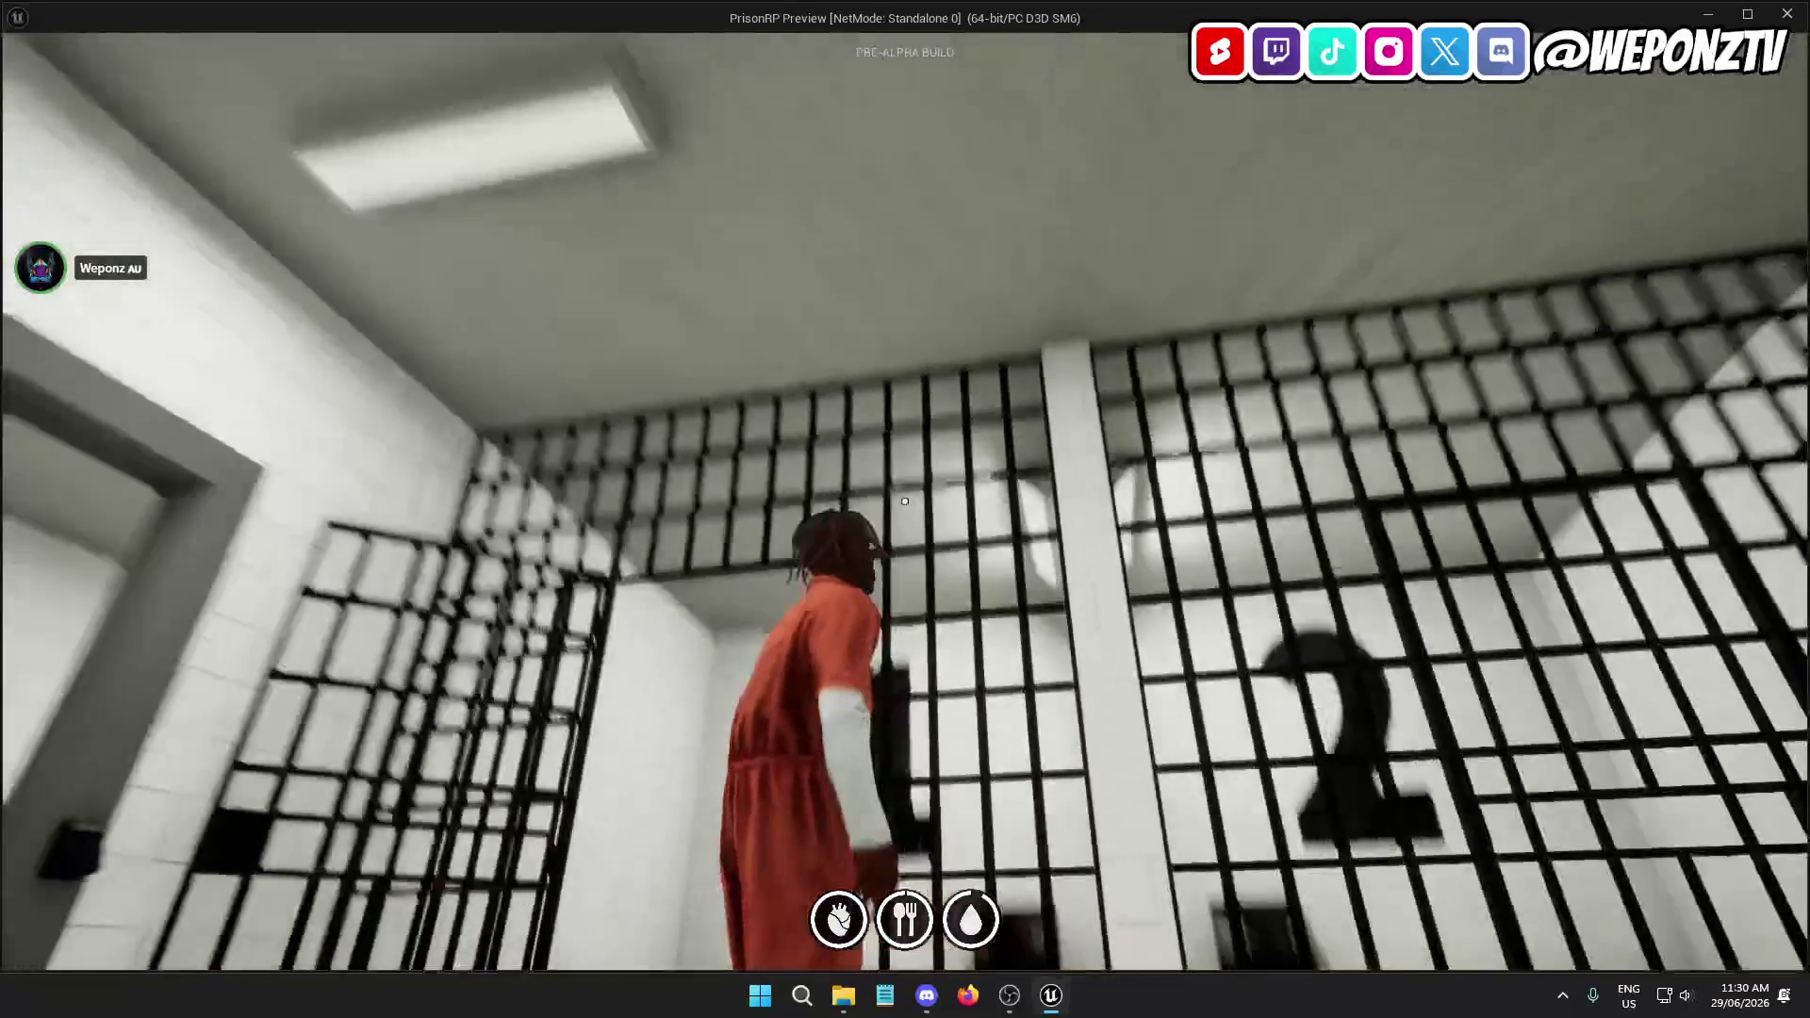
key(w)
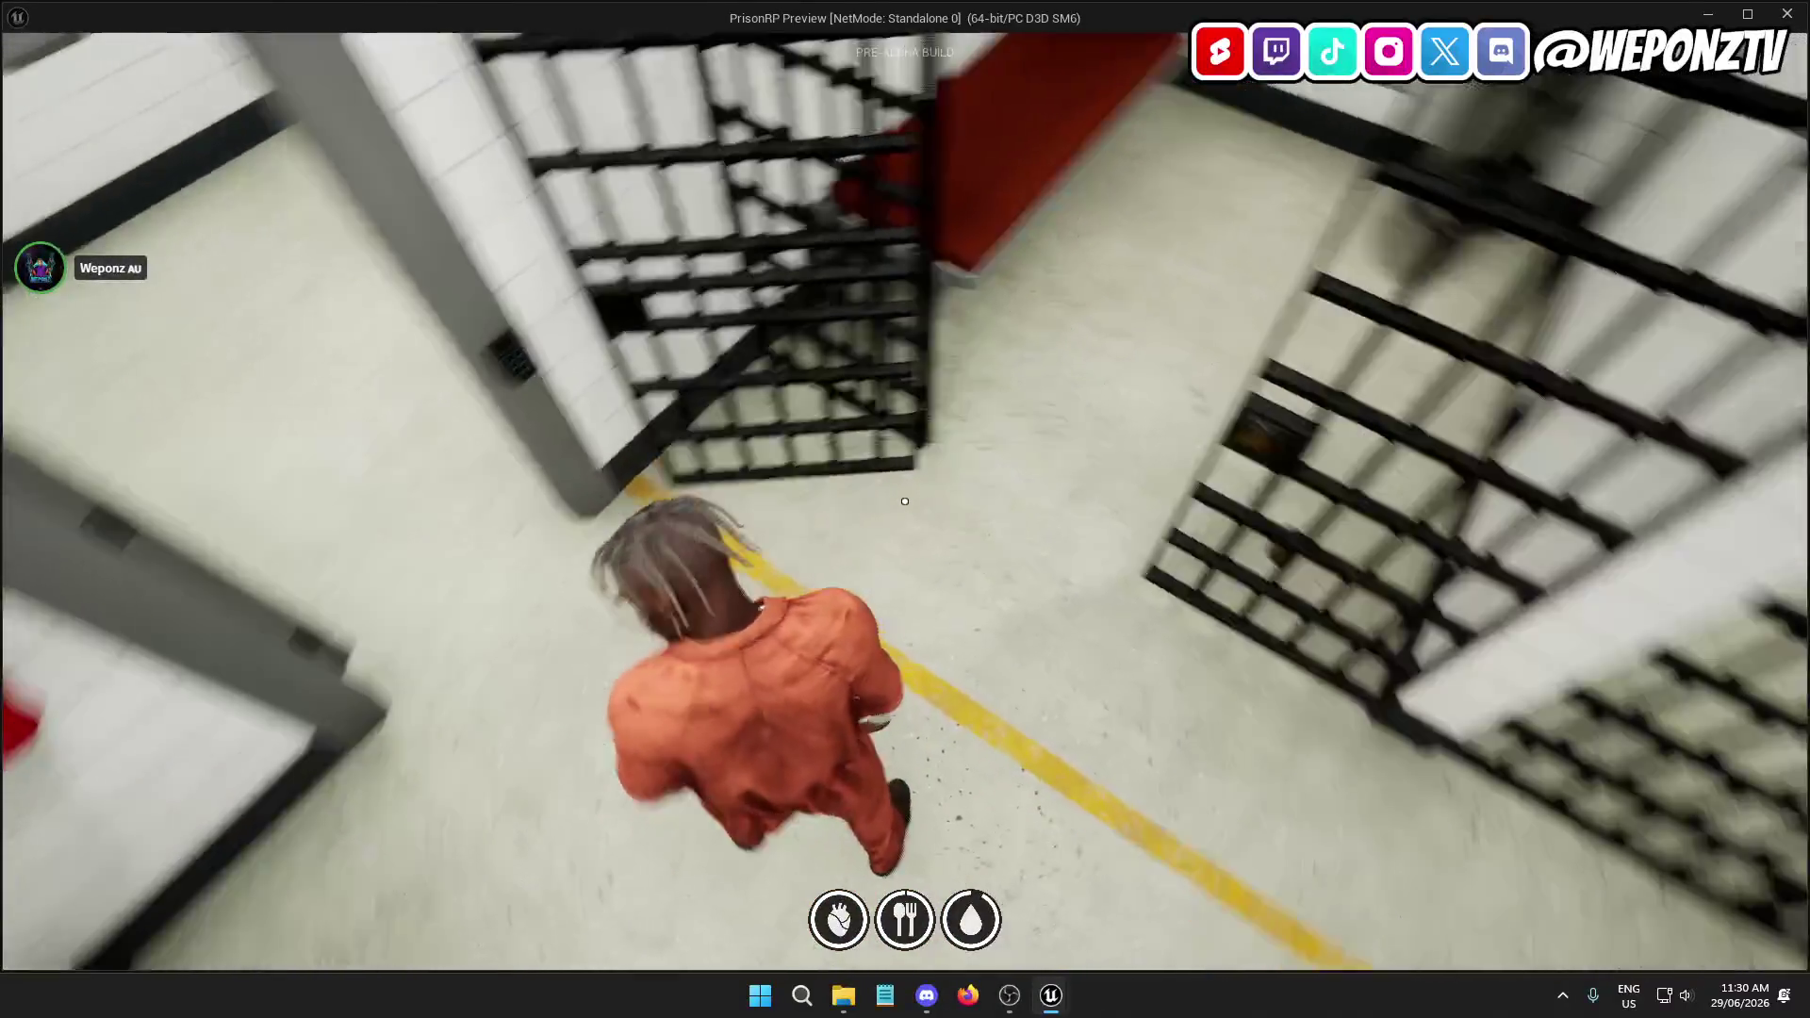